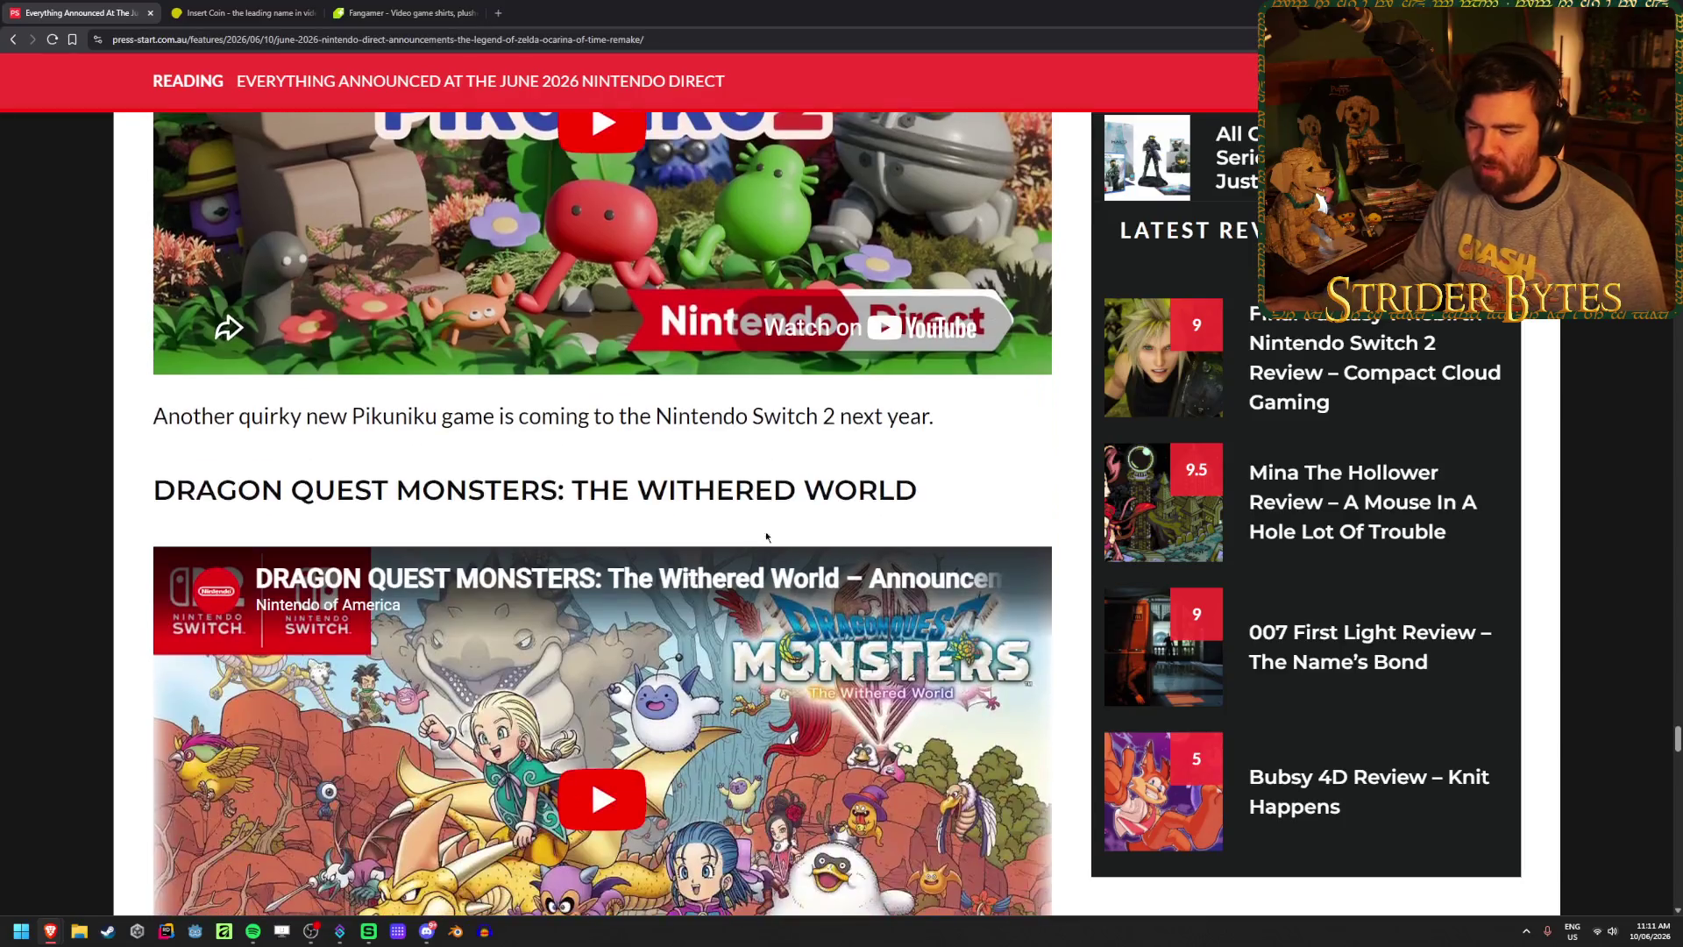
# - Play the Dragon Quest Monsters: The Withered World trailer, pause it at 0:01, and scroll around the article
pyautogui.click(720, 533)
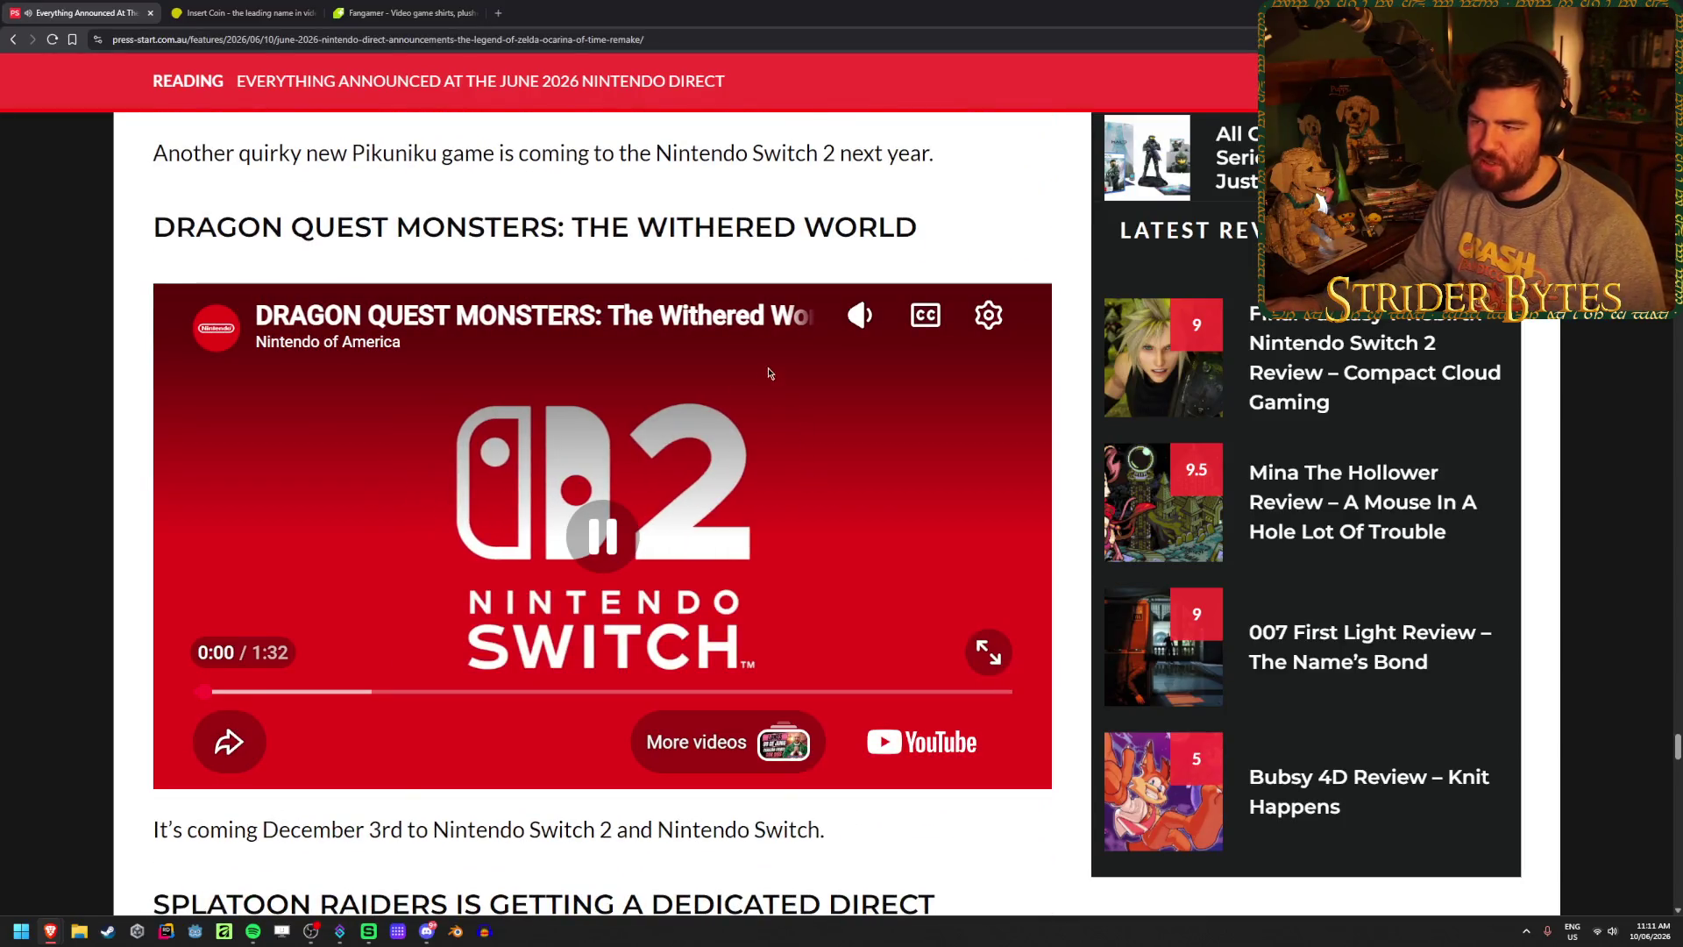
pyautogui.click(568, 466)
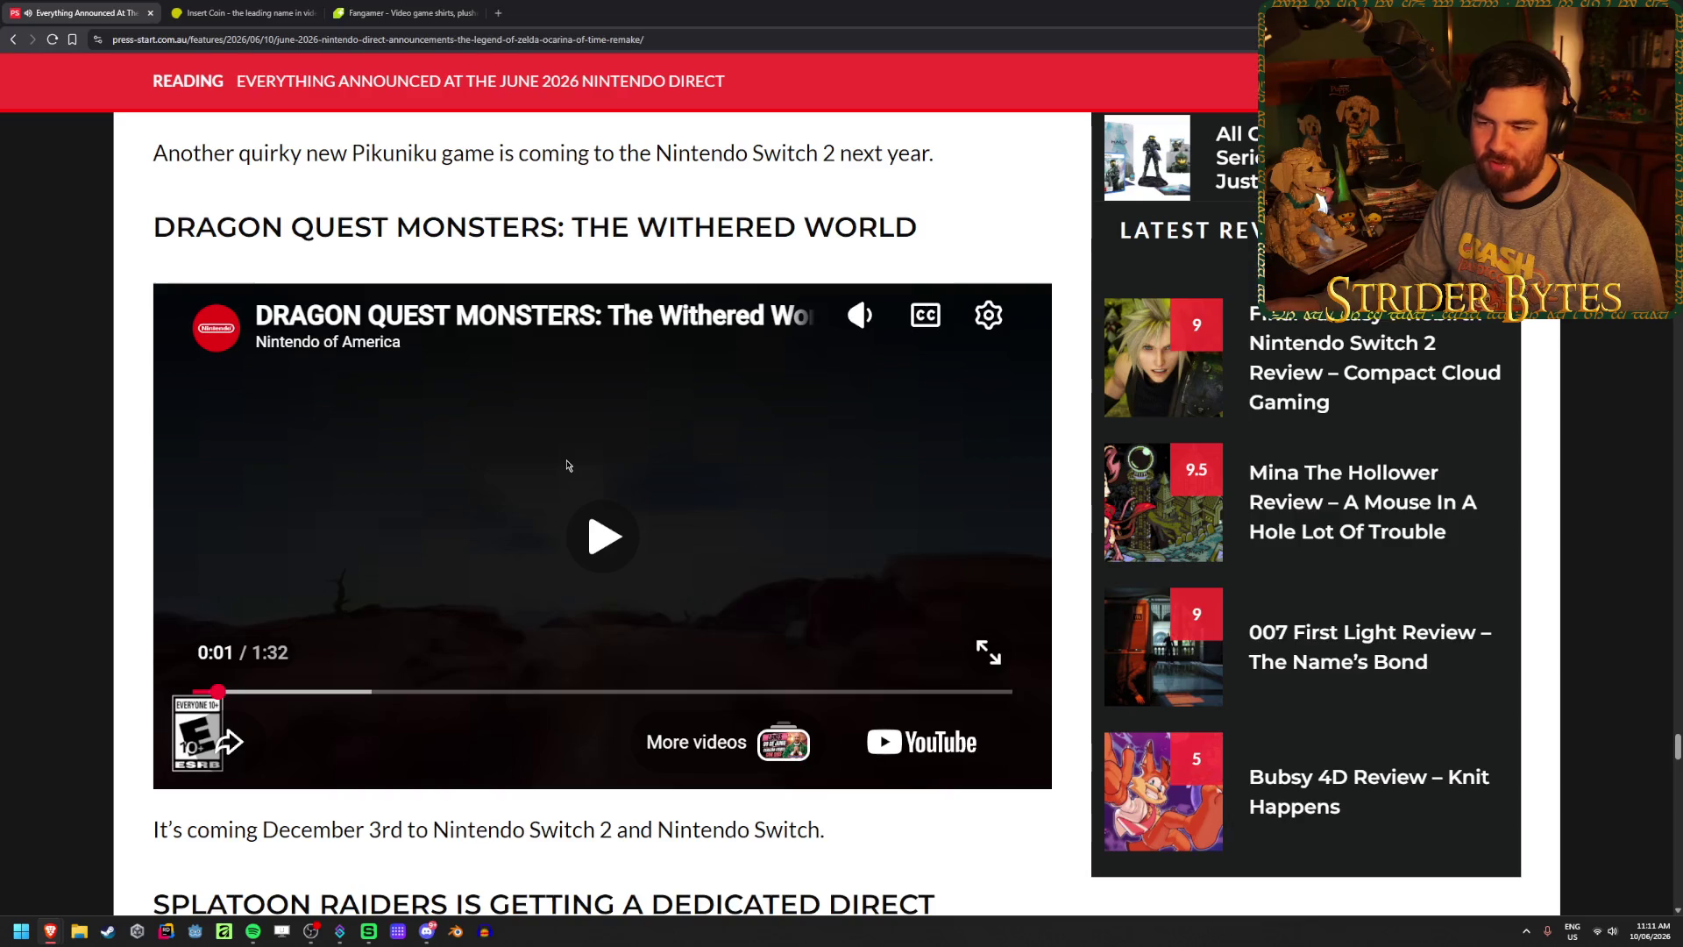
pyautogui.scroll(18, 567, 465)
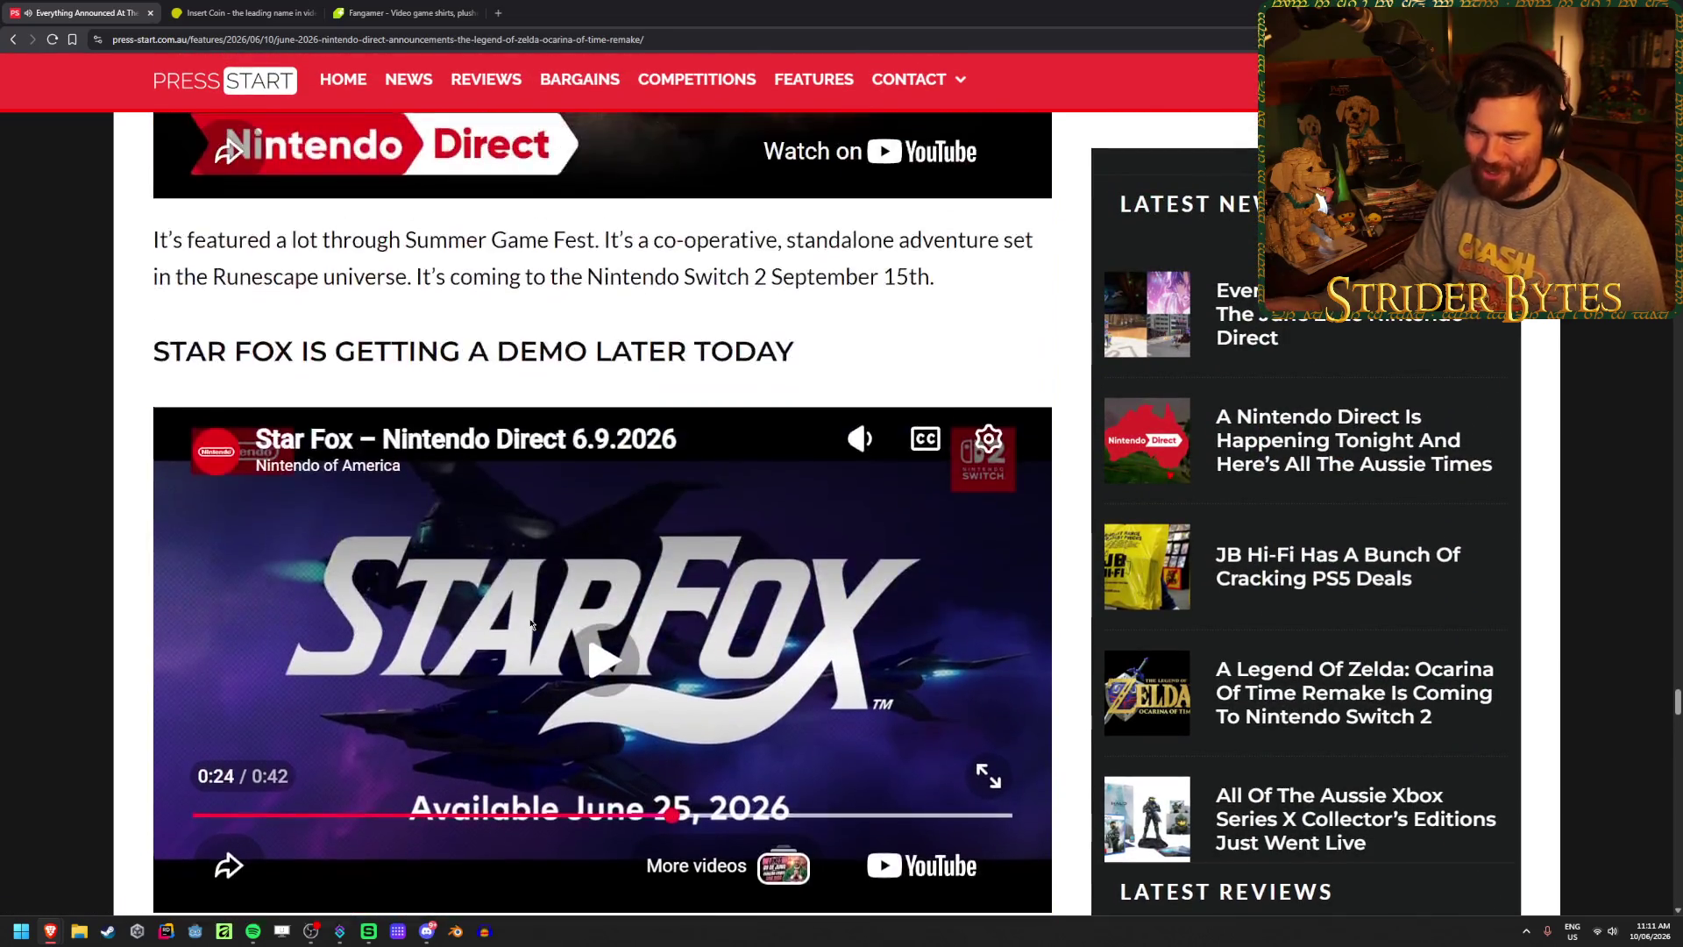
pyautogui.scroll(-7, 1008, 501)
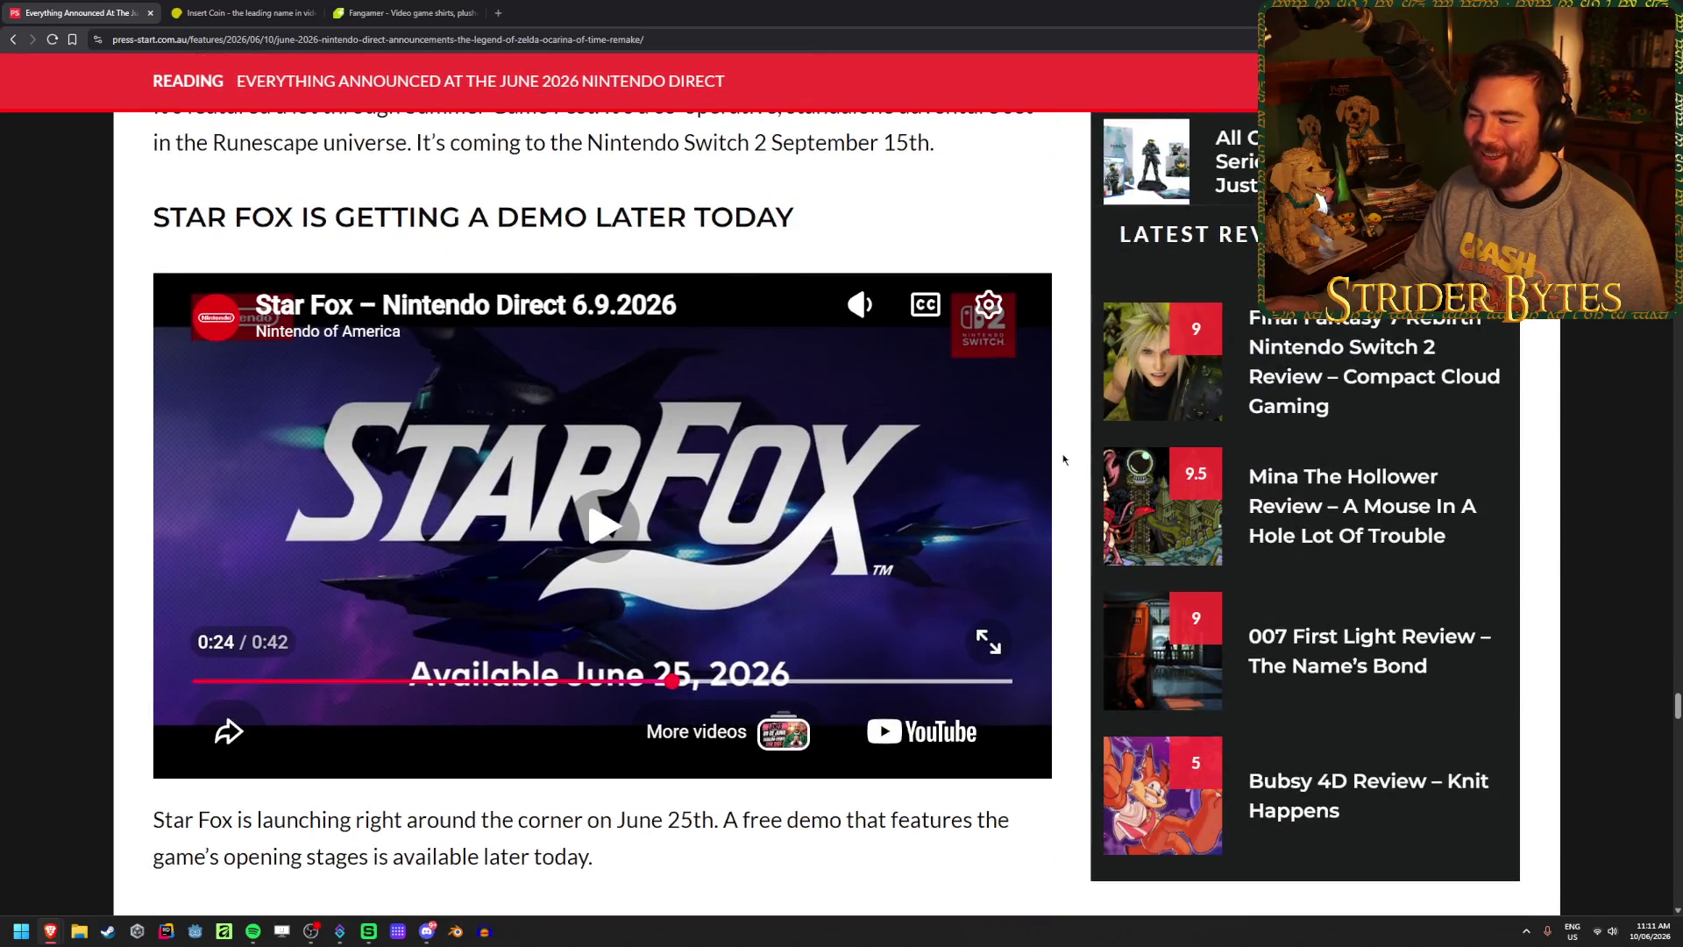
pyautogui.scroll(-1, 1072, 454)
pyautogui.scroll(1, 1072, 454)
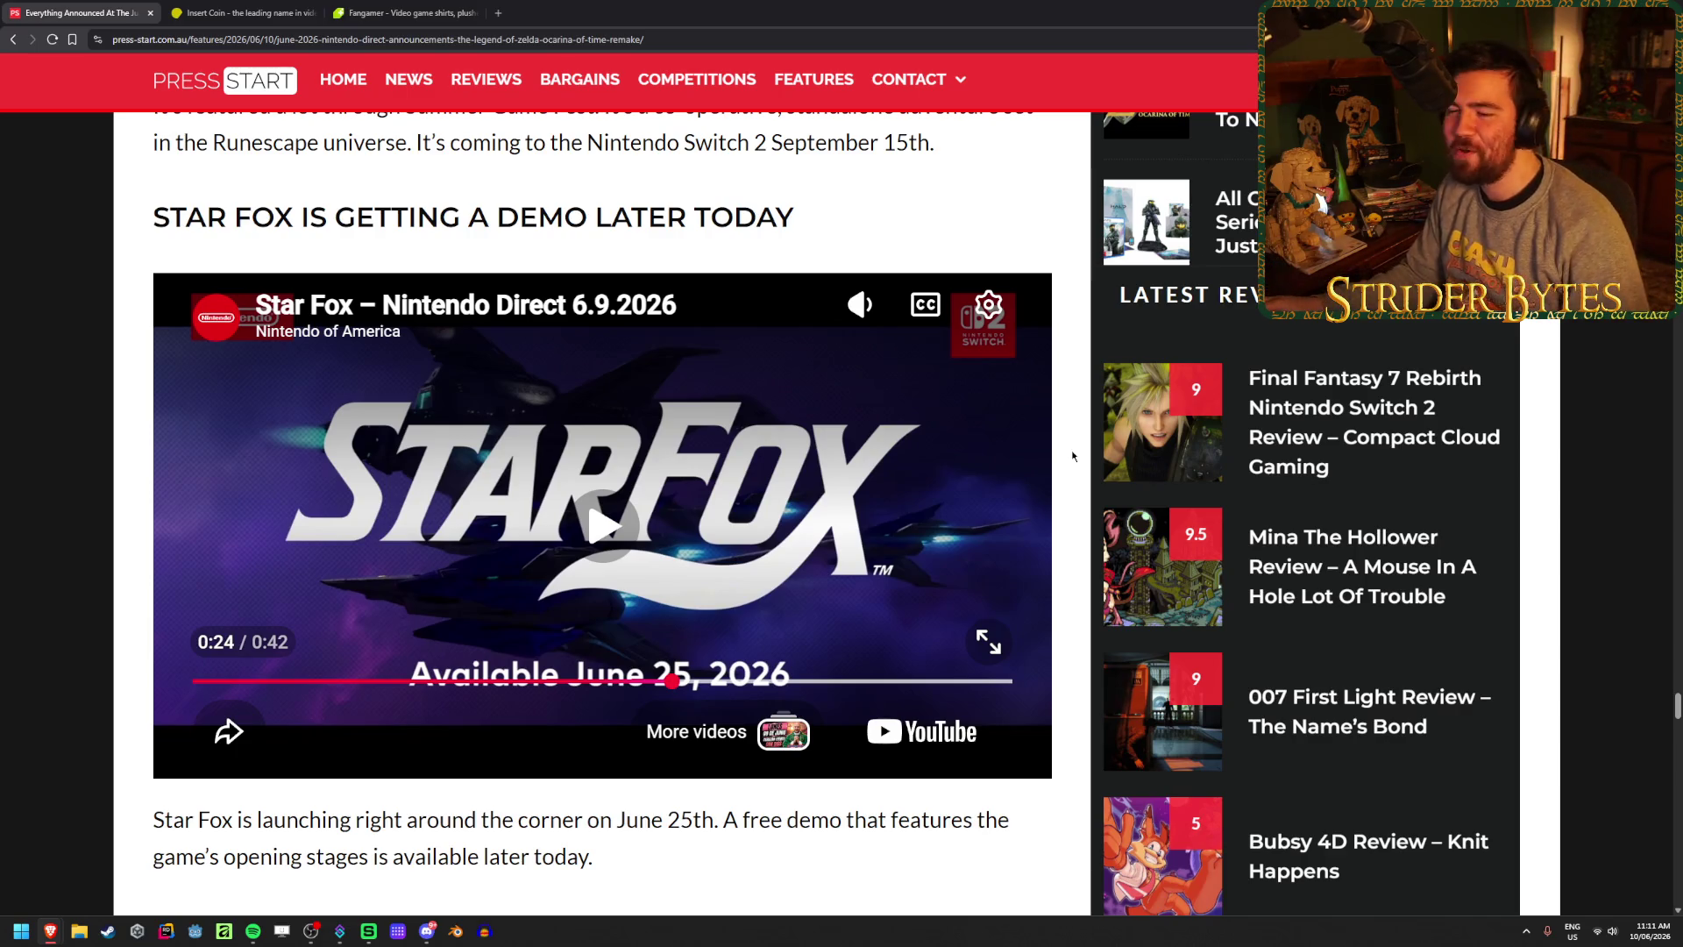
pyautogui.scroll(-14, 1071, 450)
pyautogui.scroll(-3, 1071, 450)
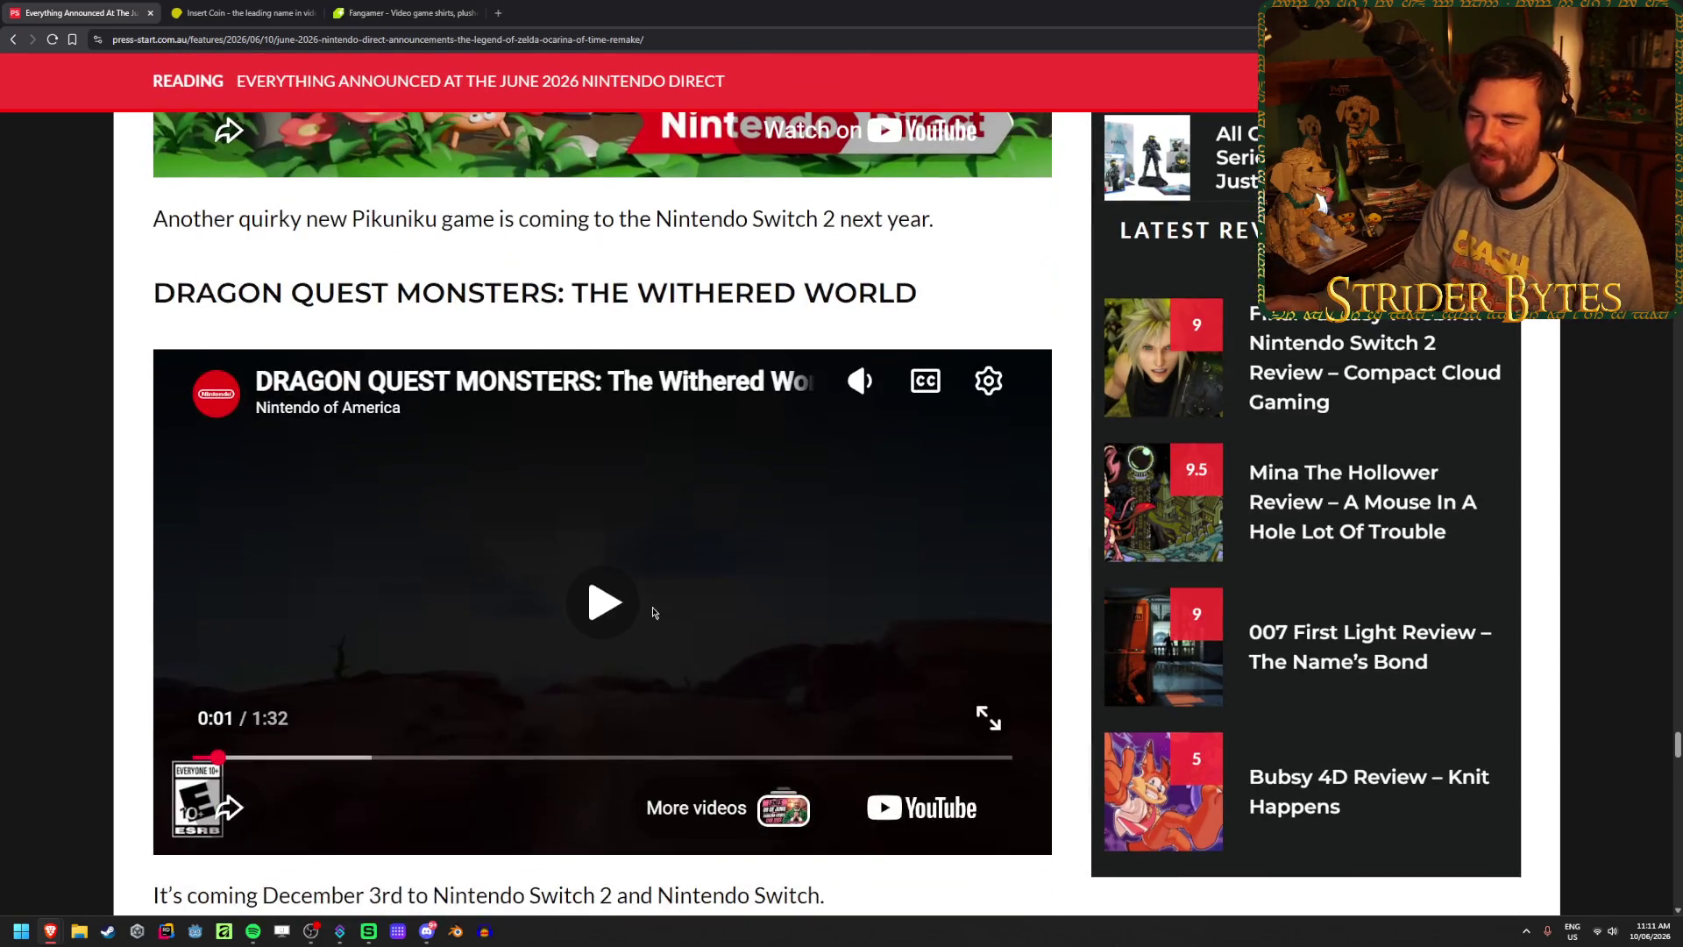
# - Briefly resume the Dragon Quest Monsters trailer, then pause it again
pyautogui.click(615, 609)
pyautogui.scroll(-1, 614, 609)
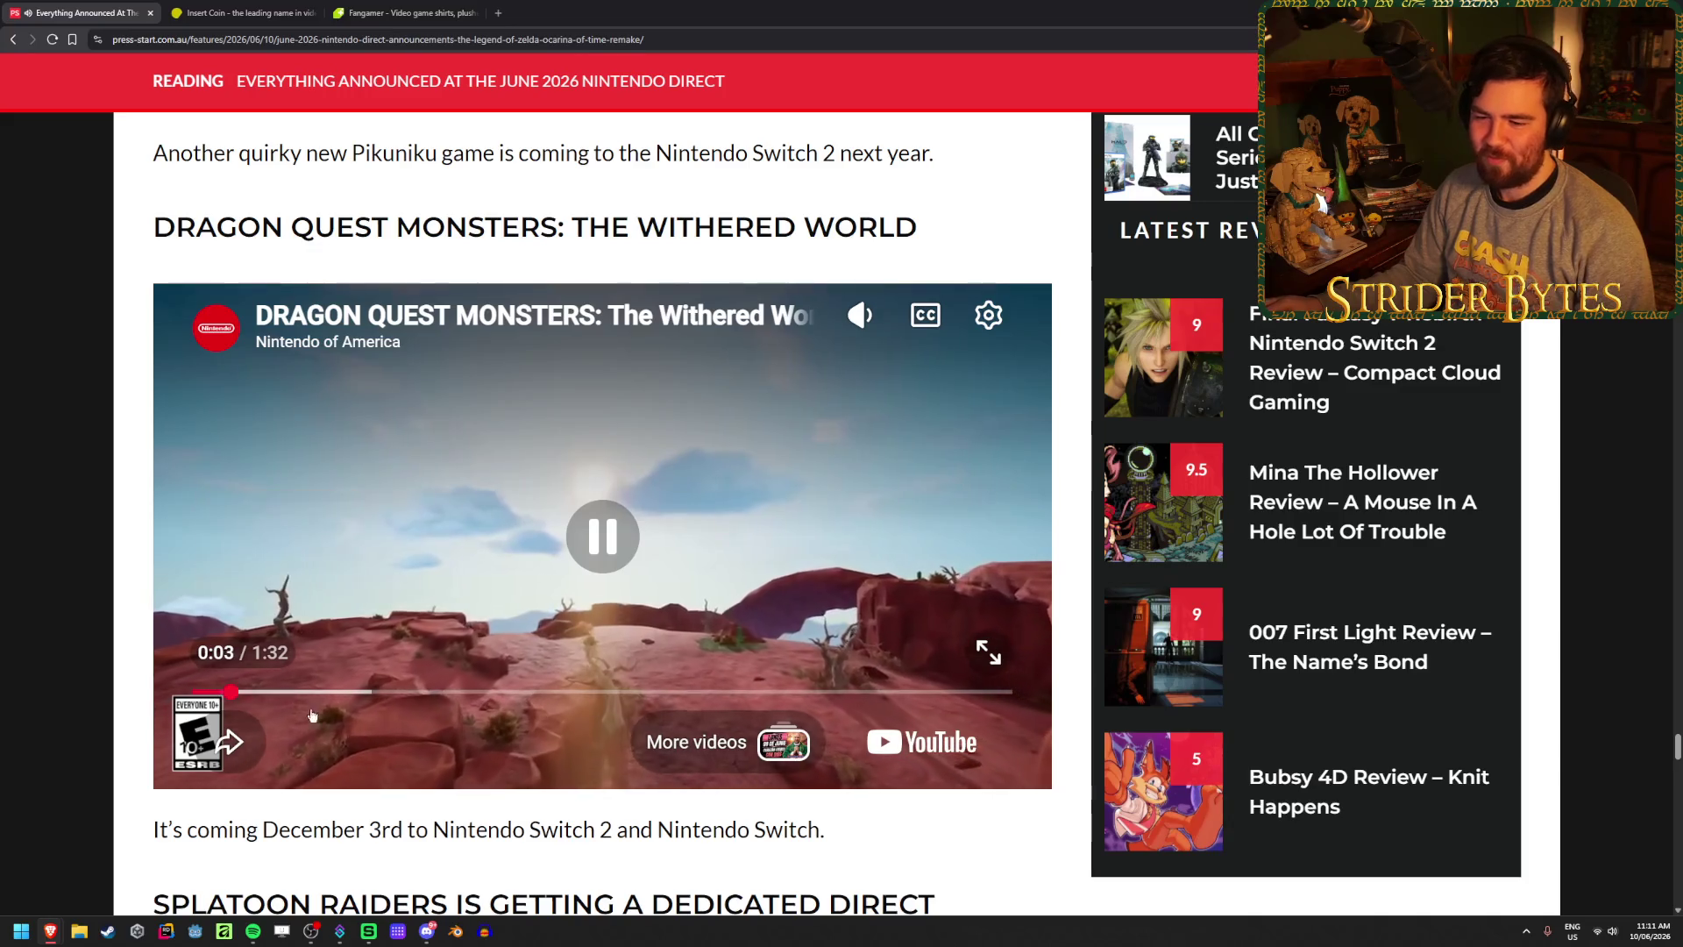
pyautogui.click(620, 532)
# - Scroll up to the Orbitals section and play its release date trailer from 0:45
pyautogui.scroll(20, 626, 608)
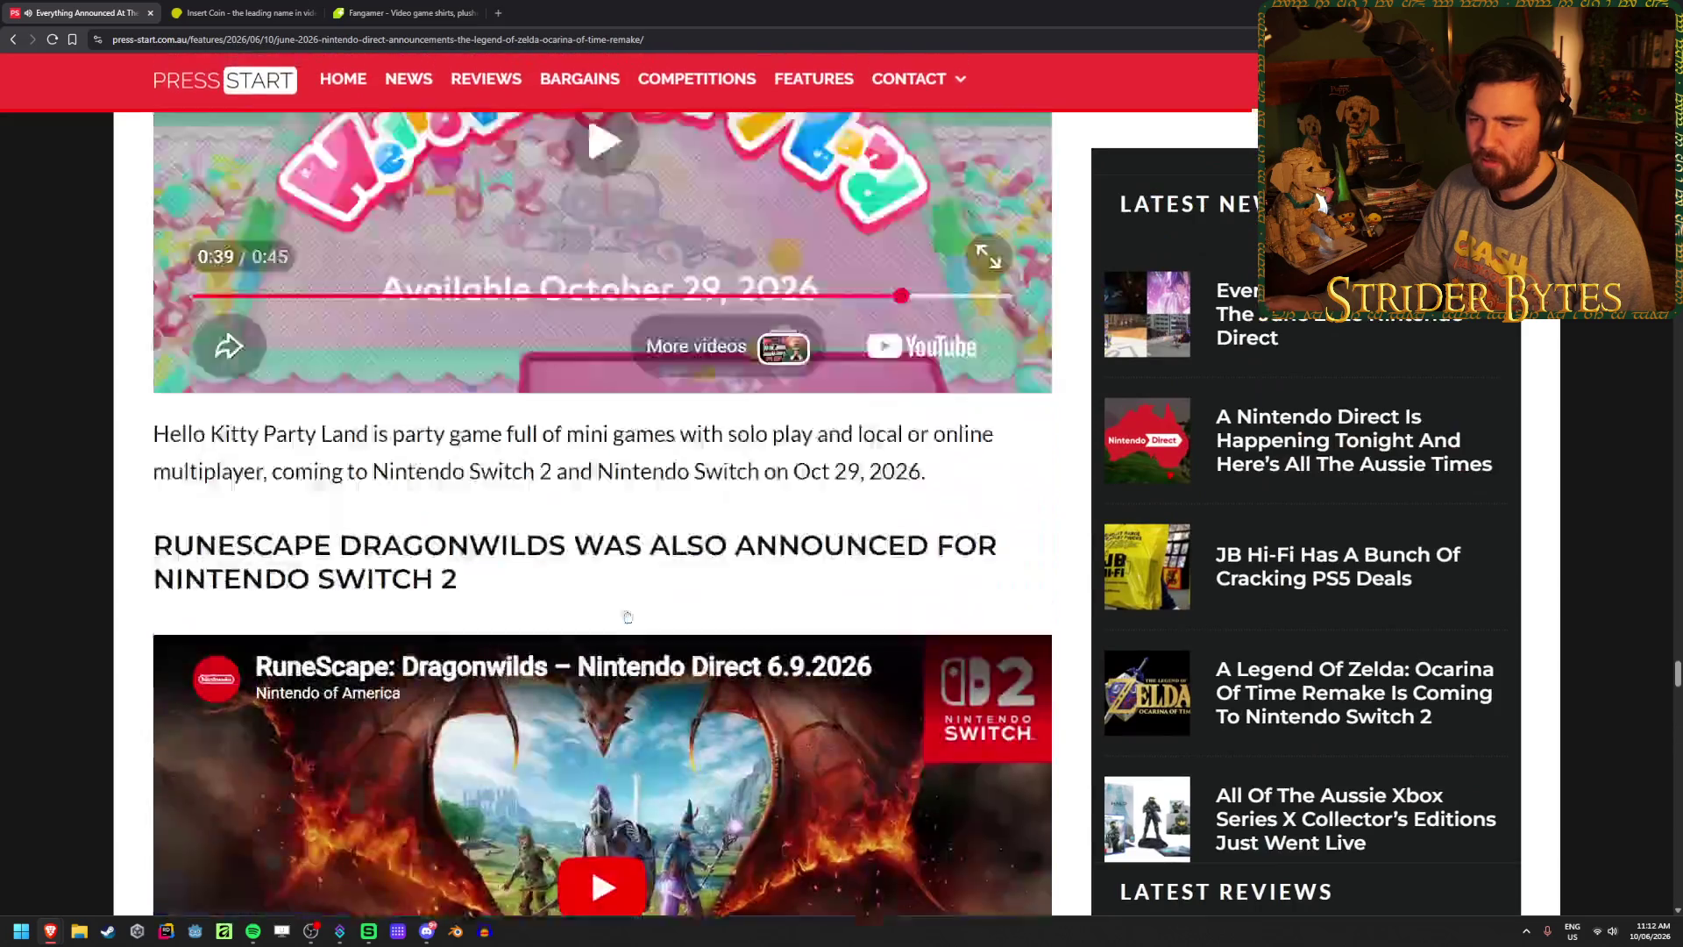
pyautogui.scroll(15, 627, 613)
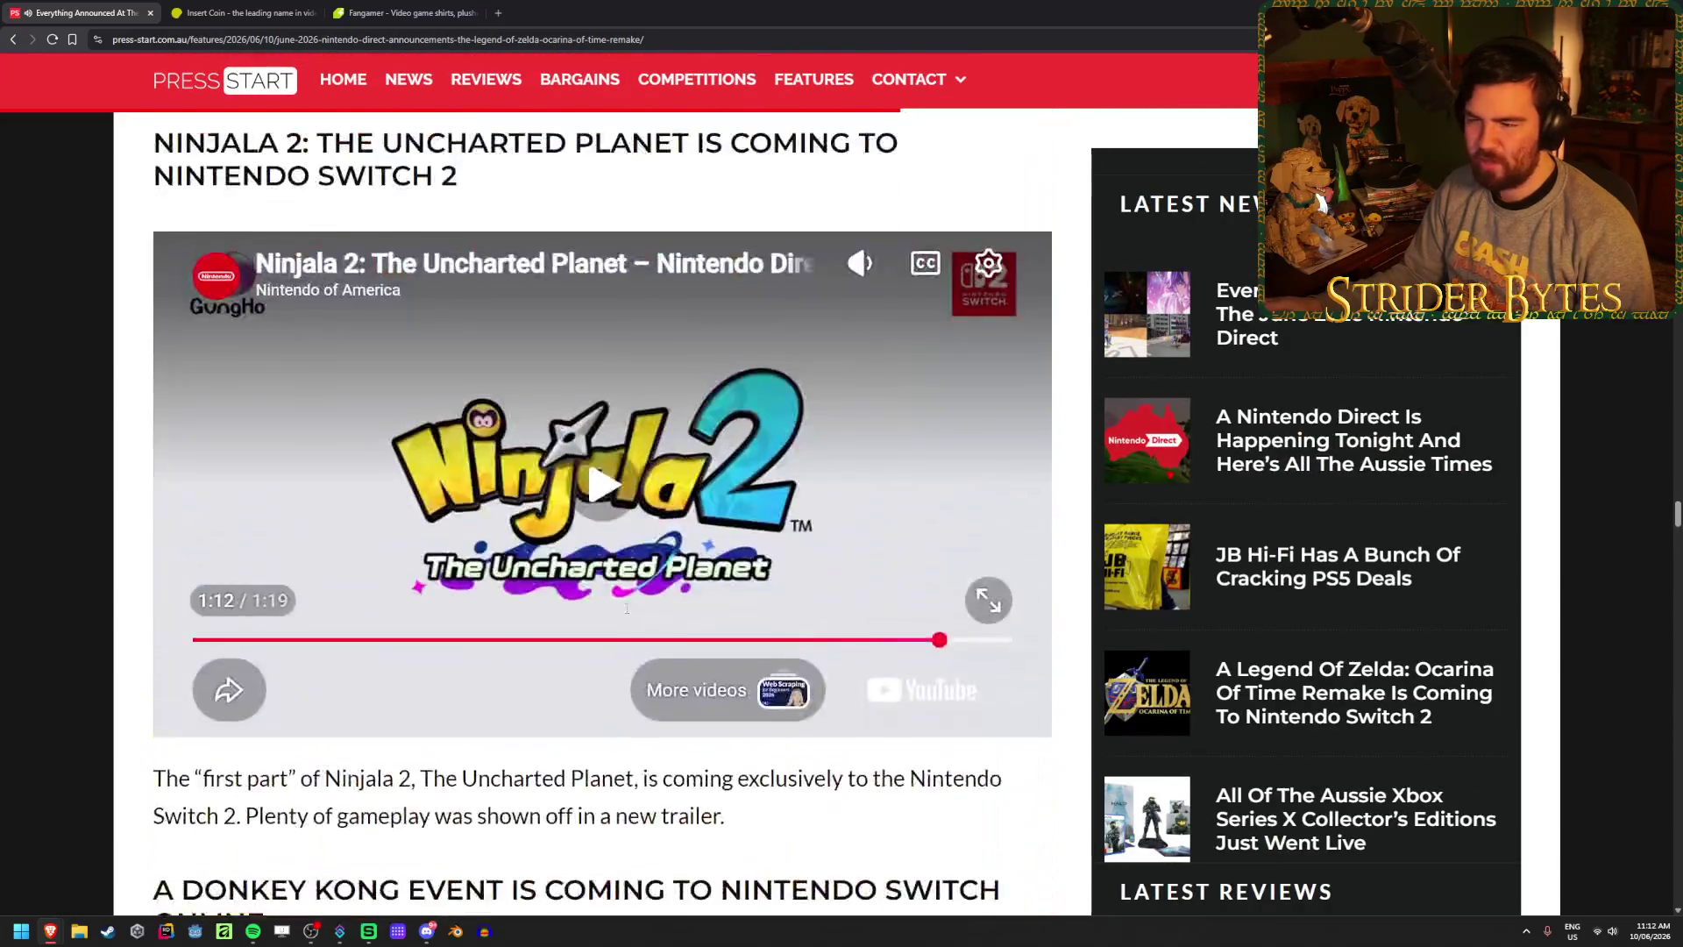
pyautogui.scroll(15, 628, 614)
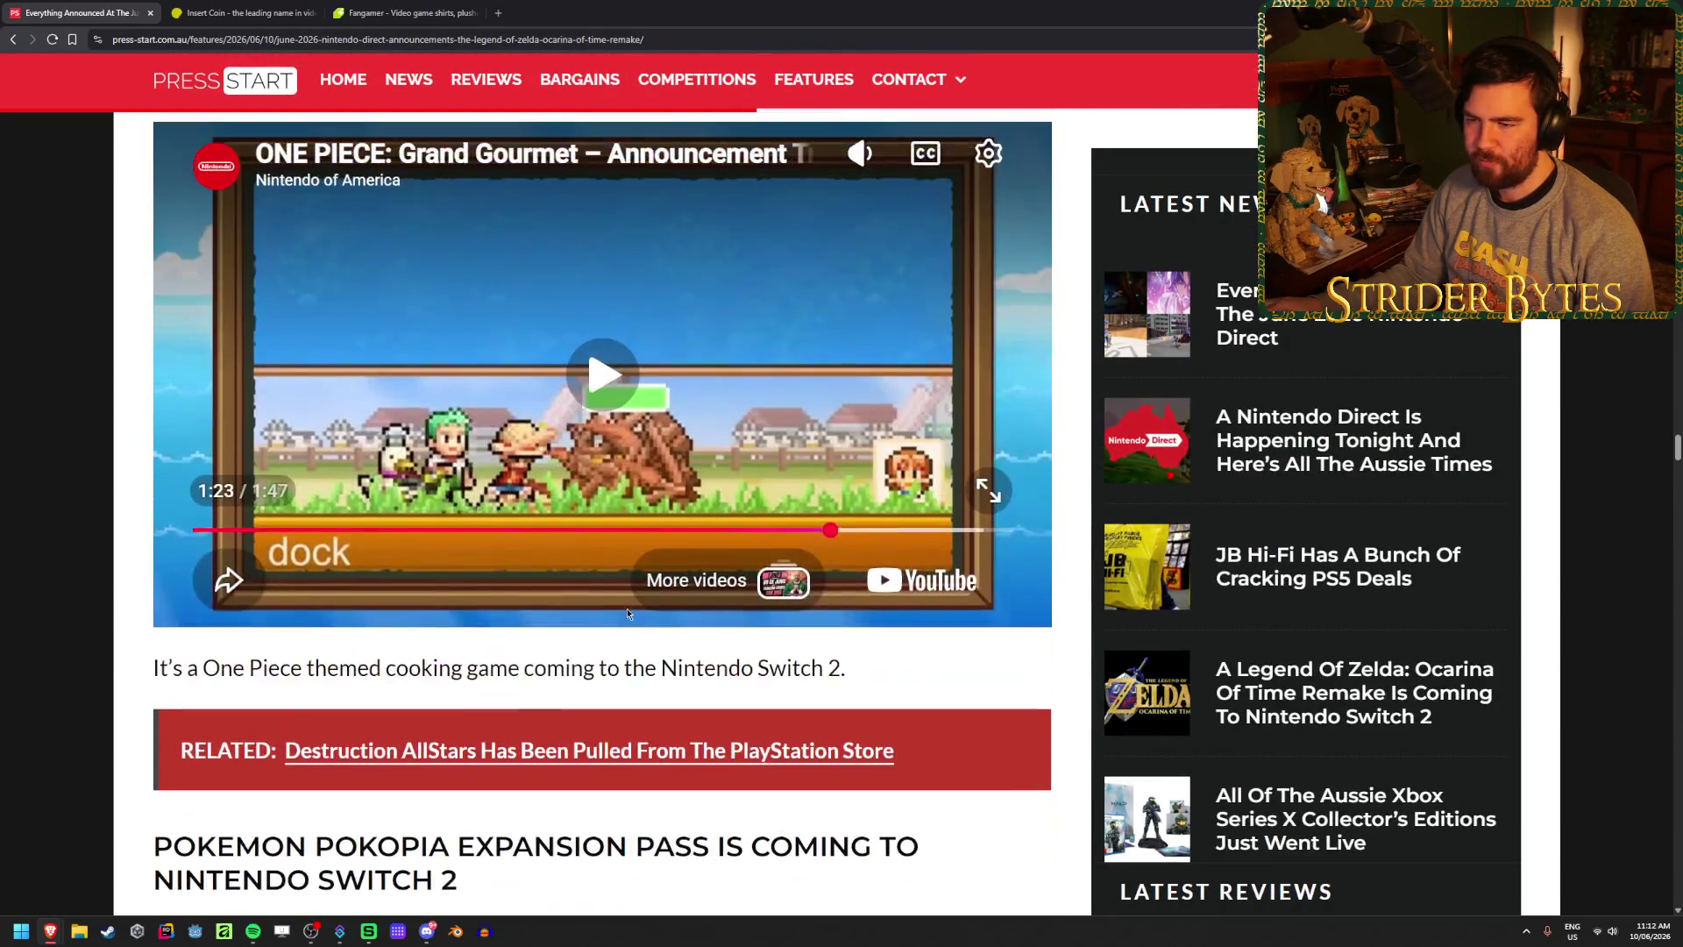
pyautogui.scroll(10, 627, 613)
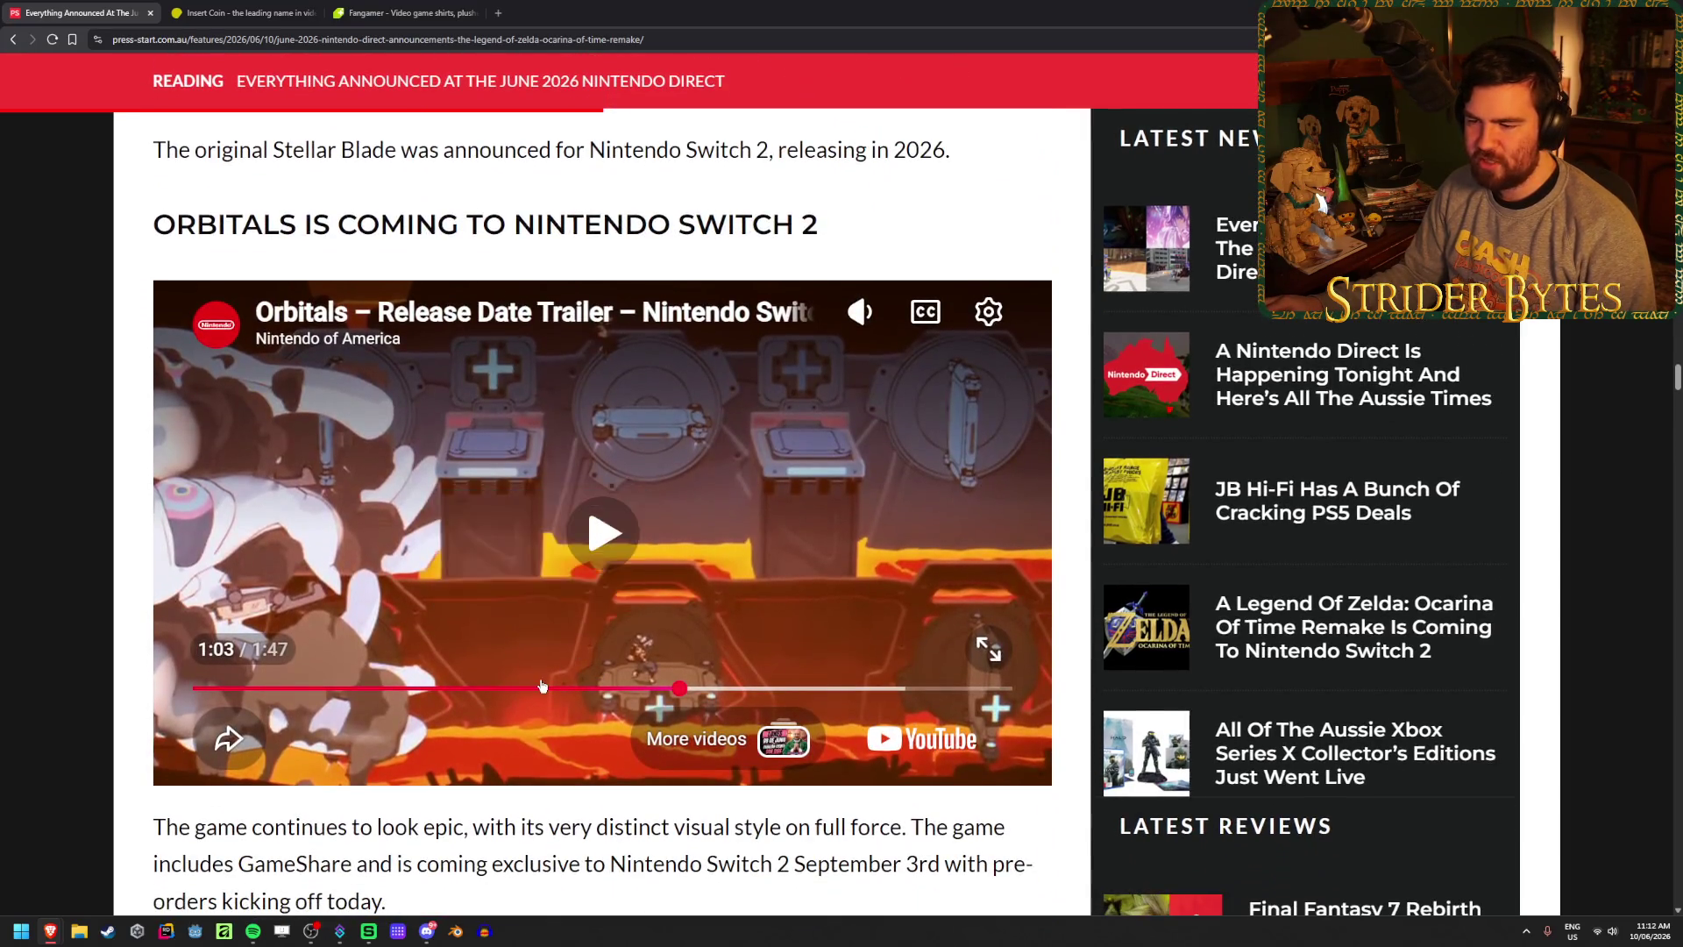
pyautogui.click(542, 686)
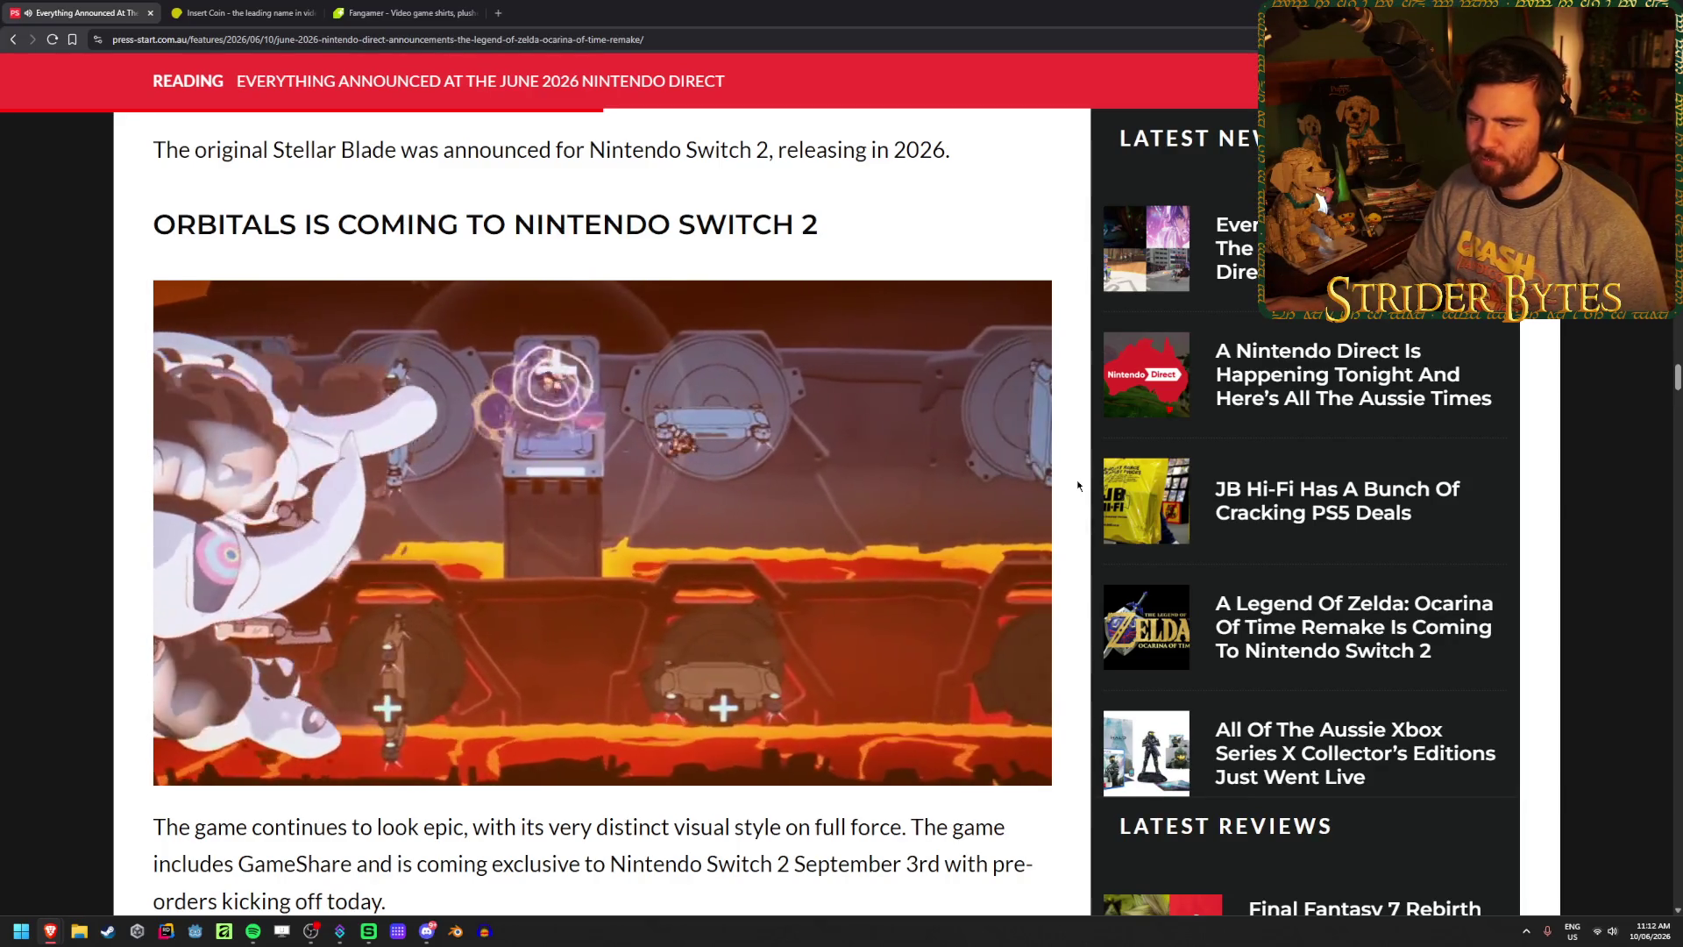
# - Pause the Orbitals trailer at 1:07, resume it, and pause again at 1:27
pyautogui.click(687, 523)
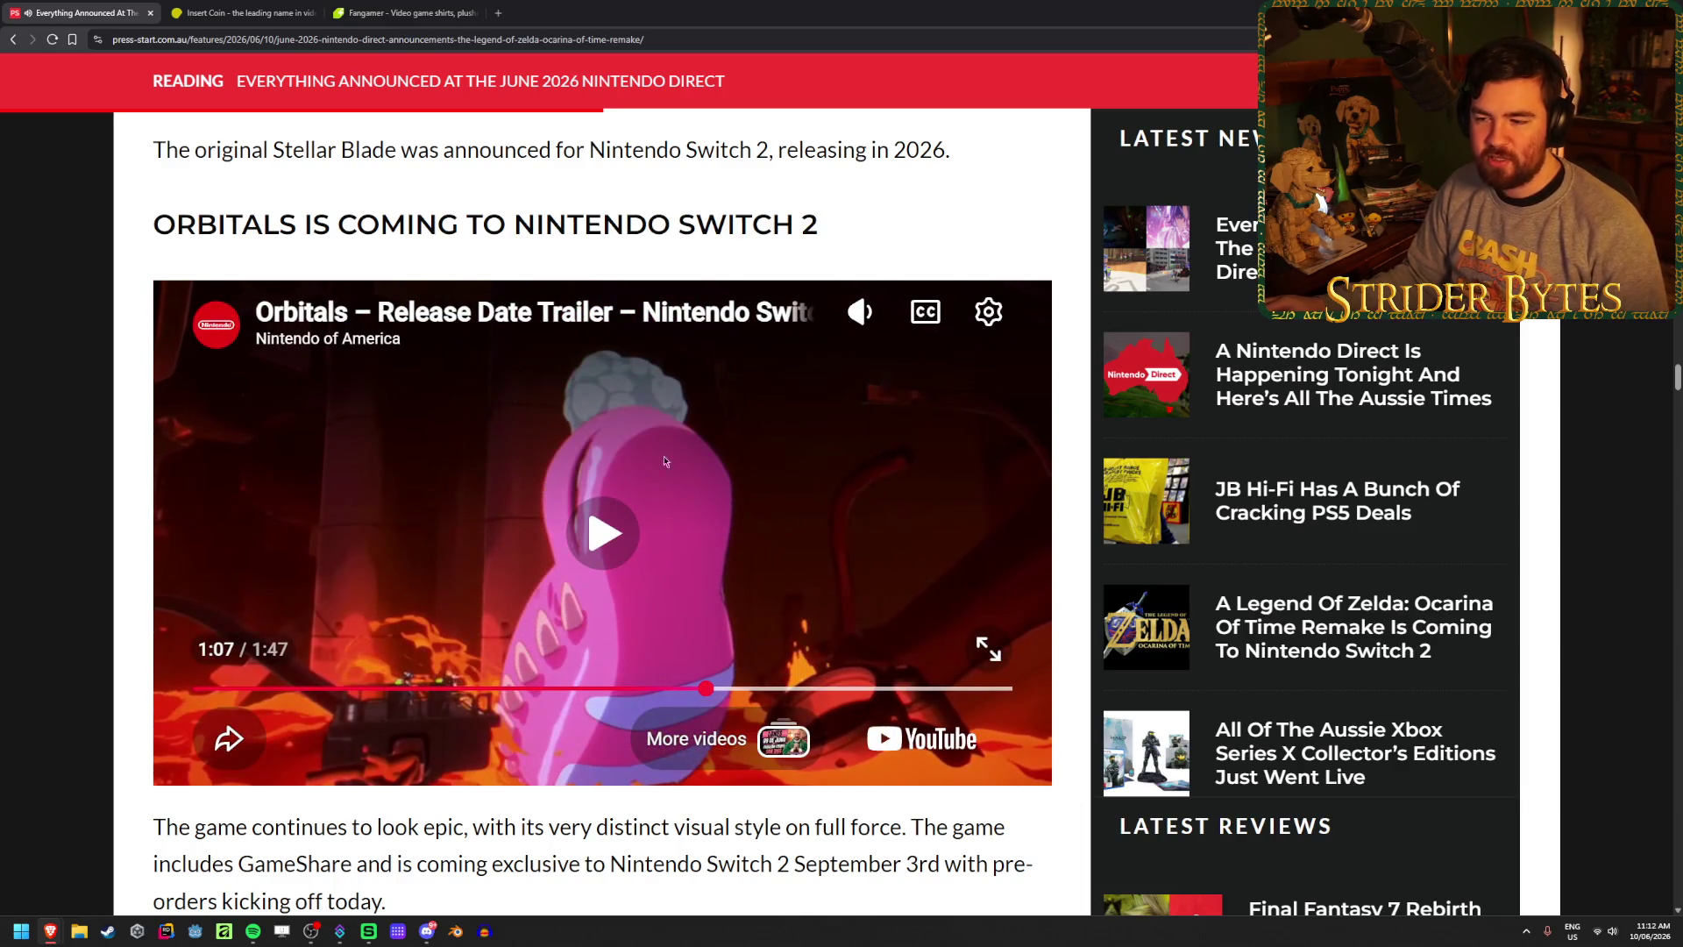
pyautogui.click(665, 461)
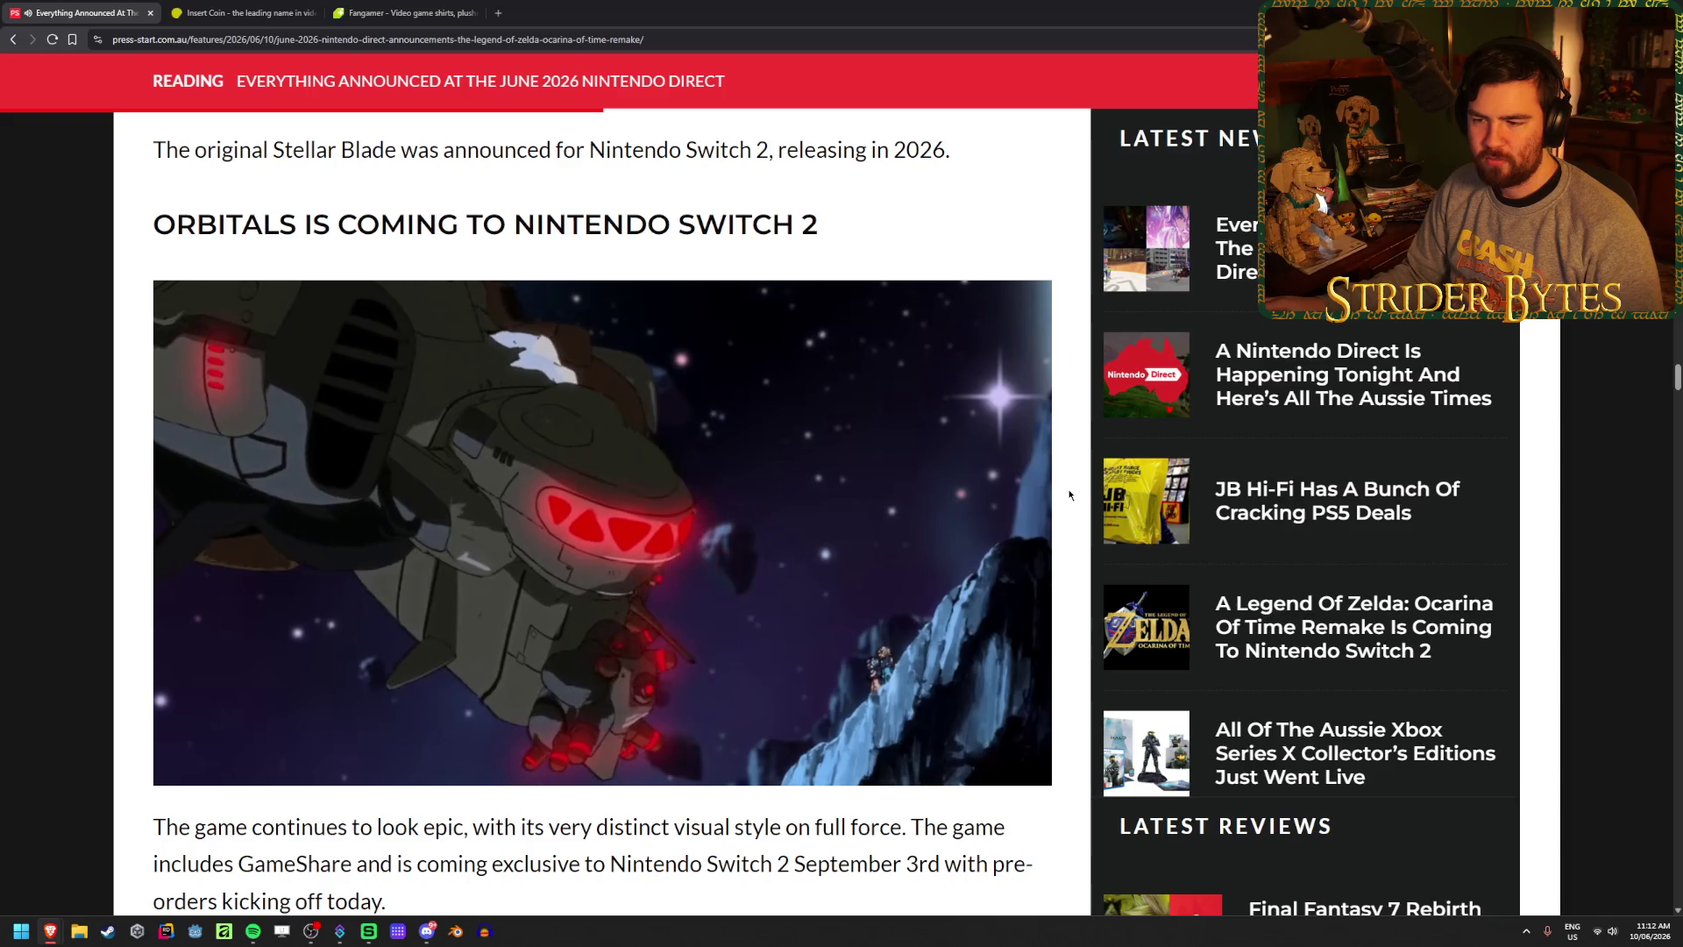
pyautogui.moveTo(570, 495)
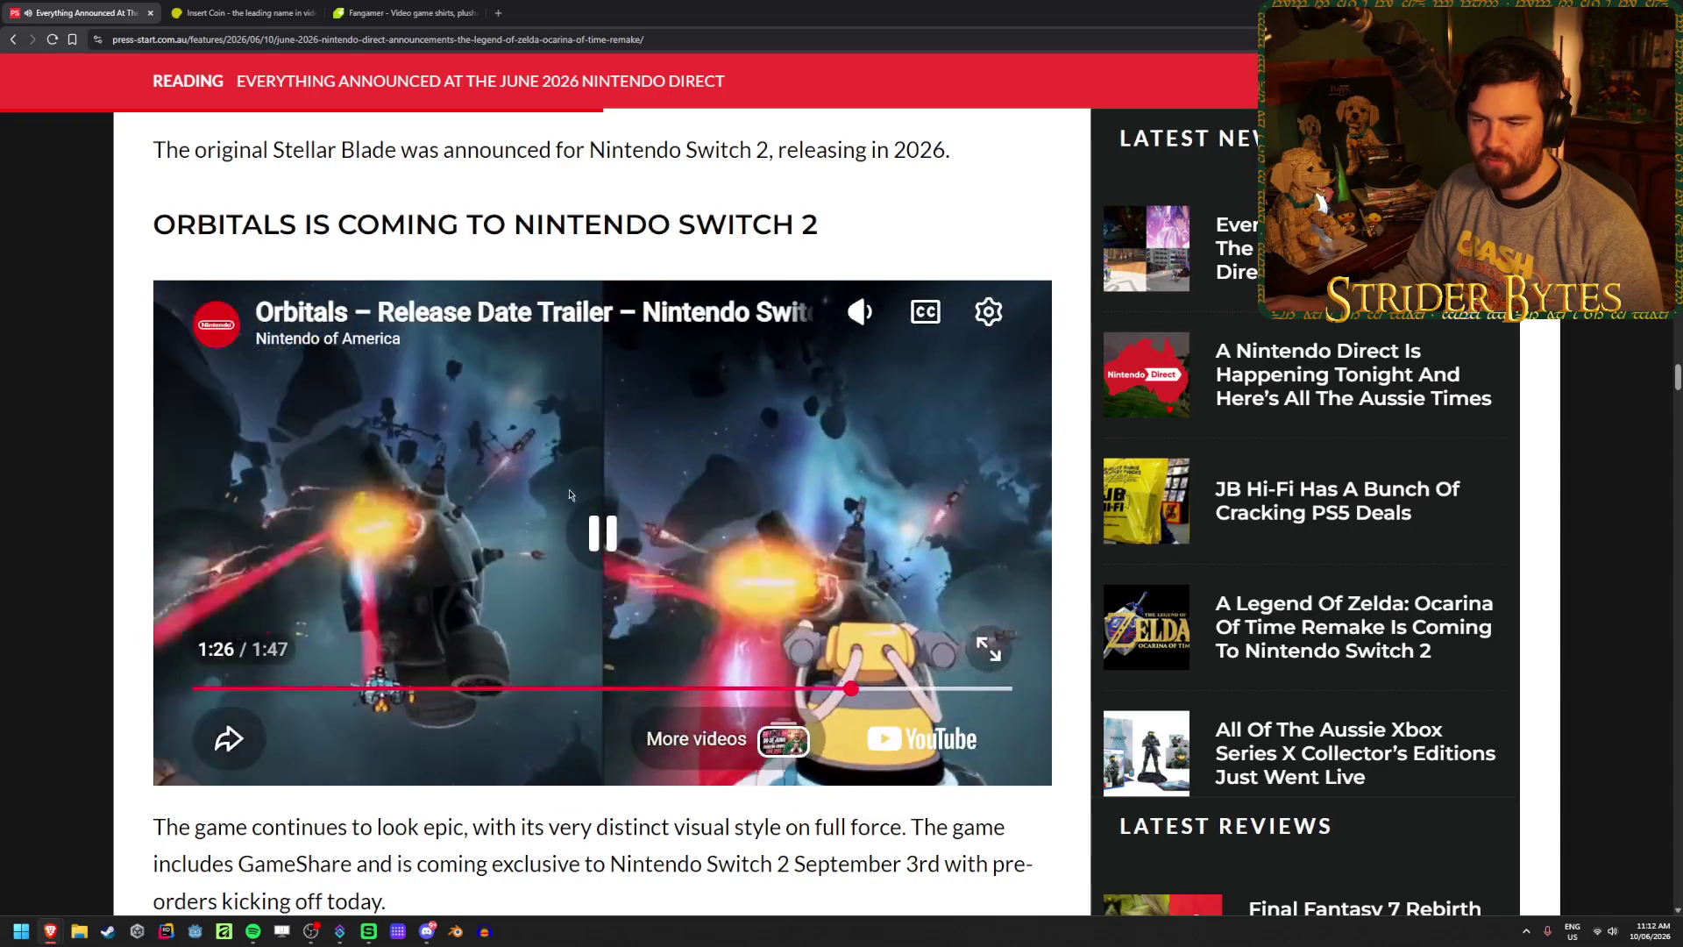
pyautogui.click(699, 472)
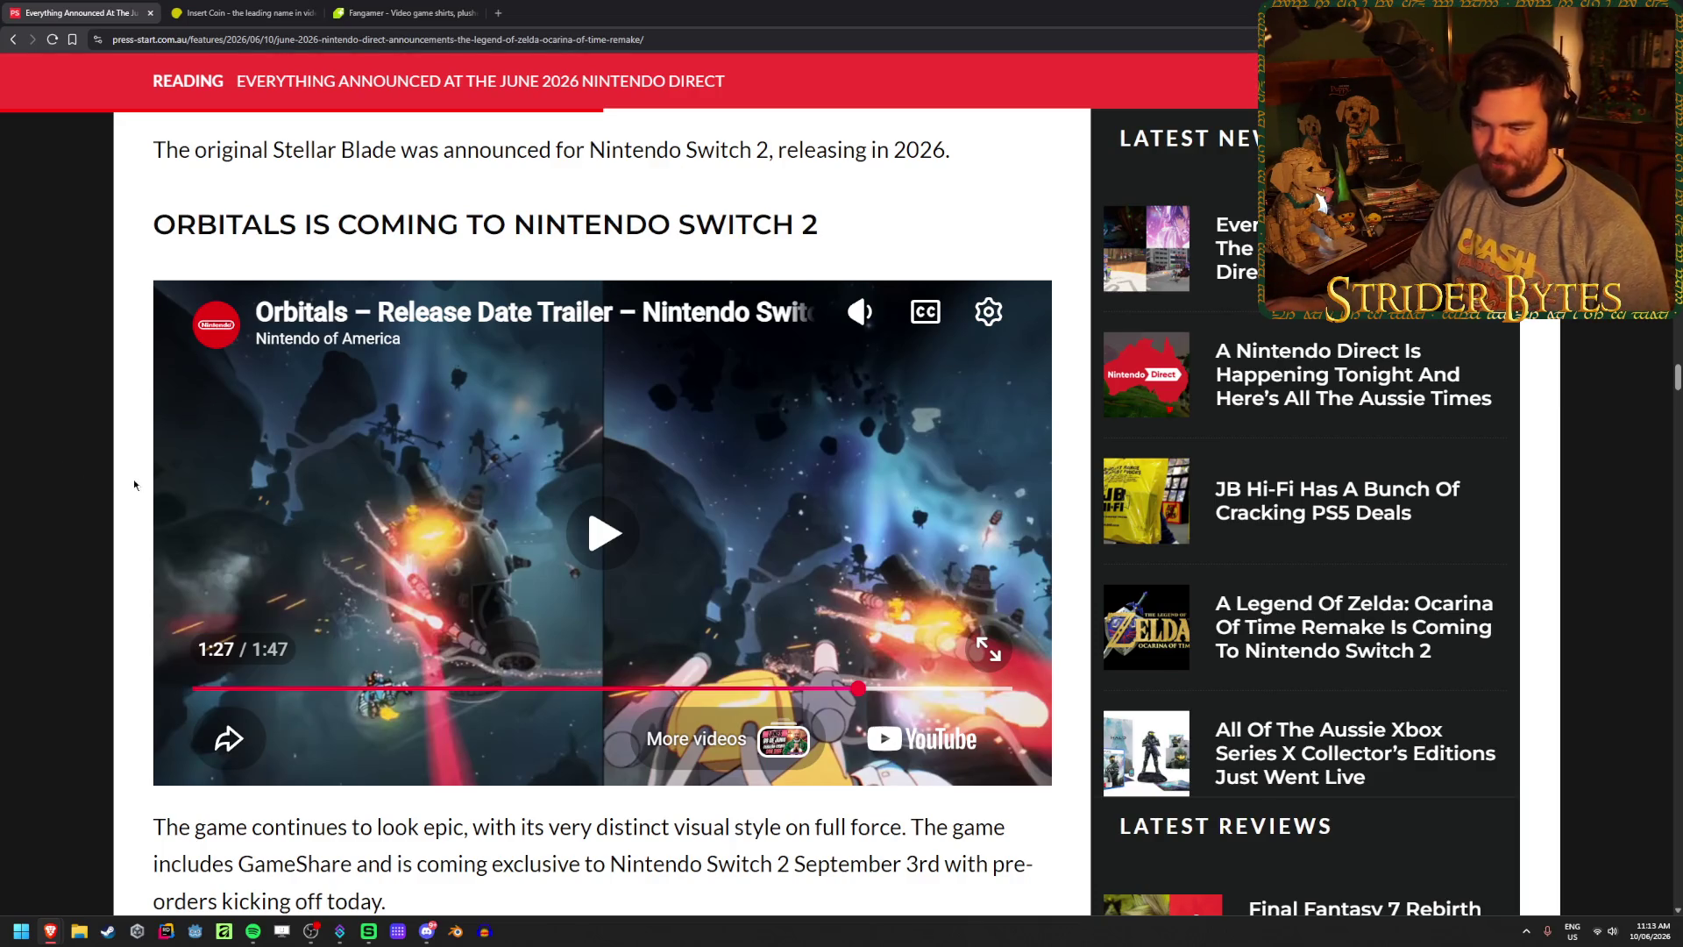
# - Scroll down to Ninjala 2, play its trailer from 0:37, and pause it at 1:00
pyautogui.scroll(-15, 136, 488)
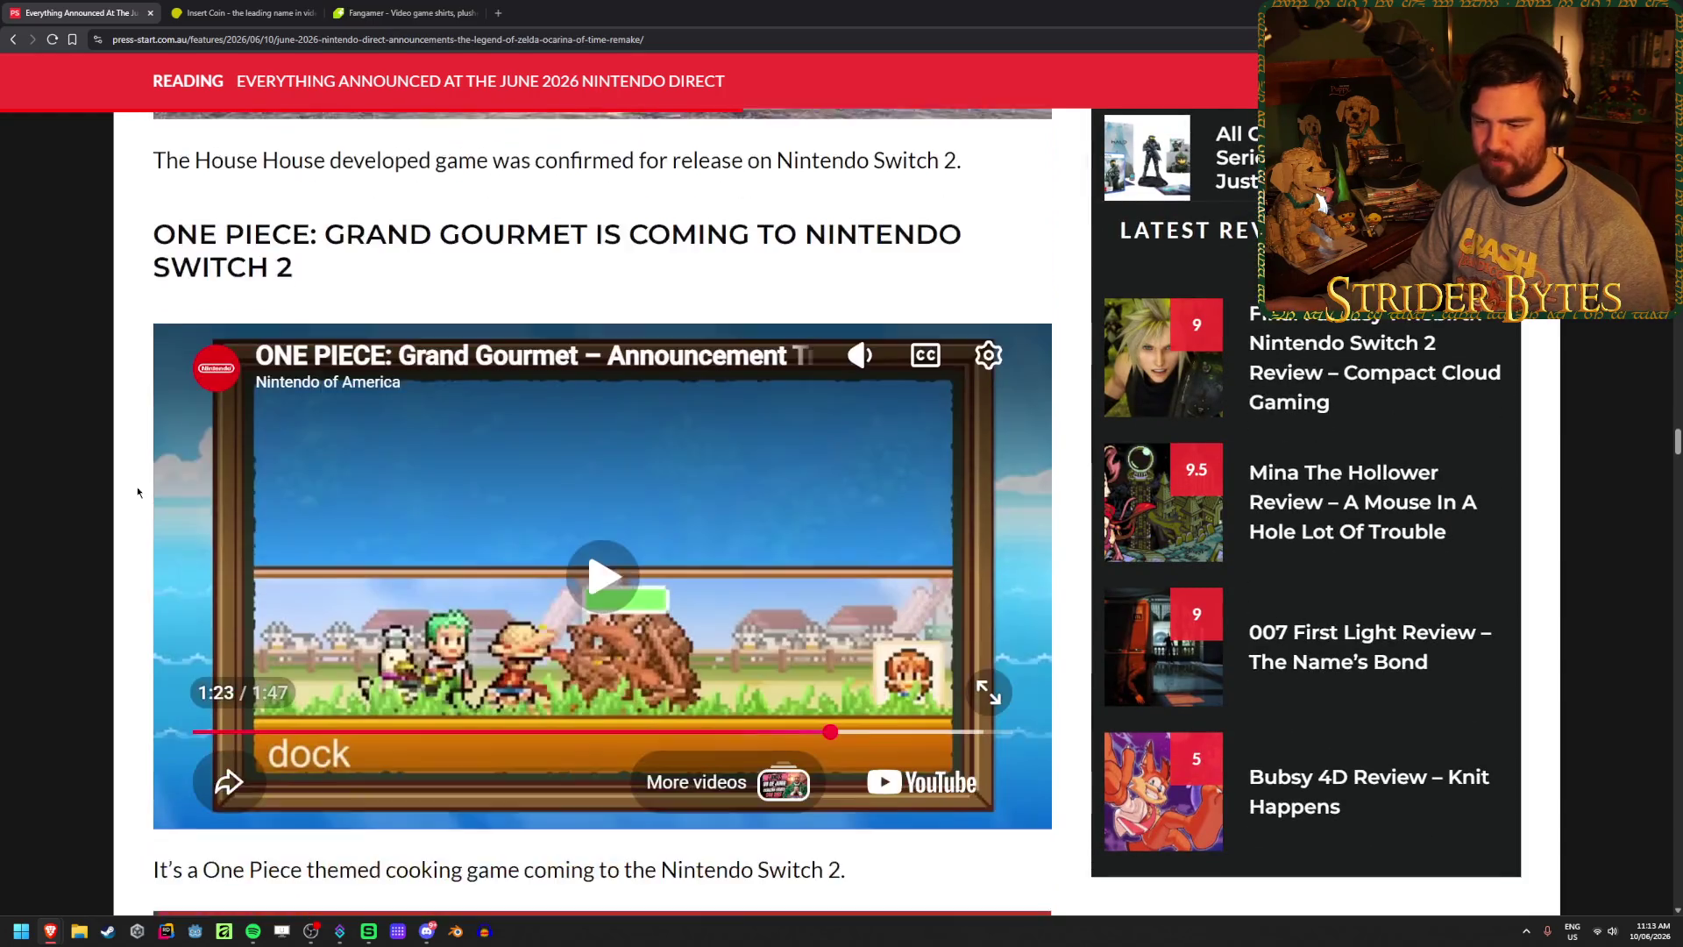
pyautogui.scroll(-20, 137, 492)
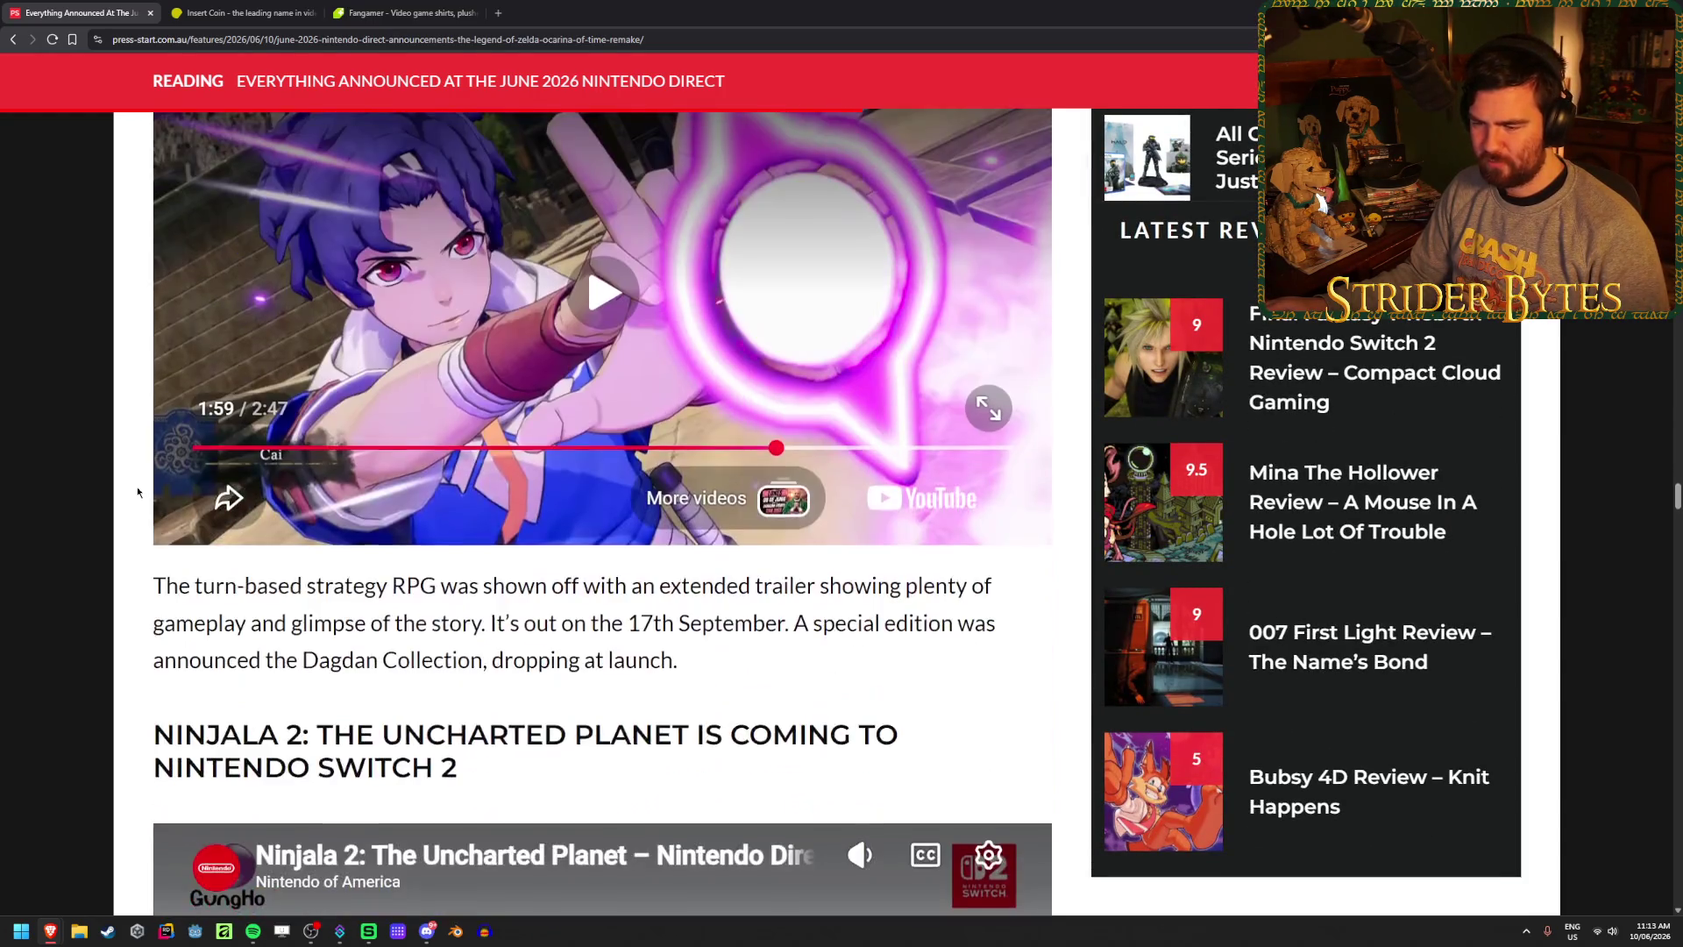
pyautogui.scroll(-12, 137, 492)
pyautogui.scroll(-8, 138, 492)
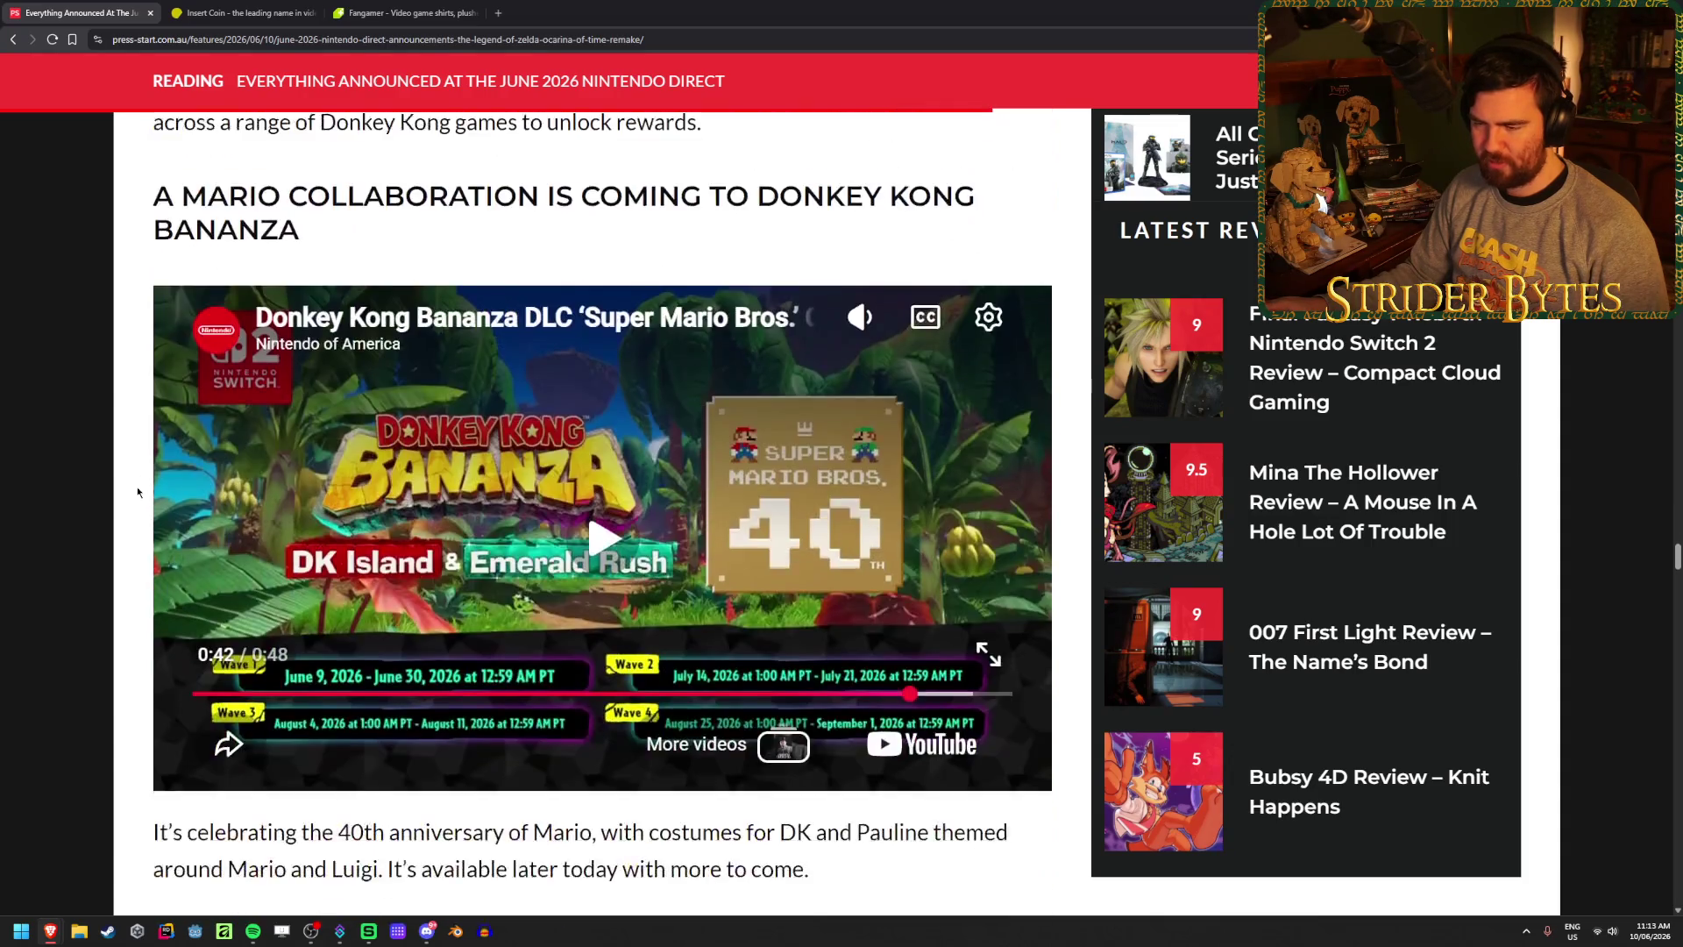
pyautogui.scroll(20, 138, 492)
pyautogui.scroll(-8, 137, 492)
pyautogui.scroll(2, 137, 492)
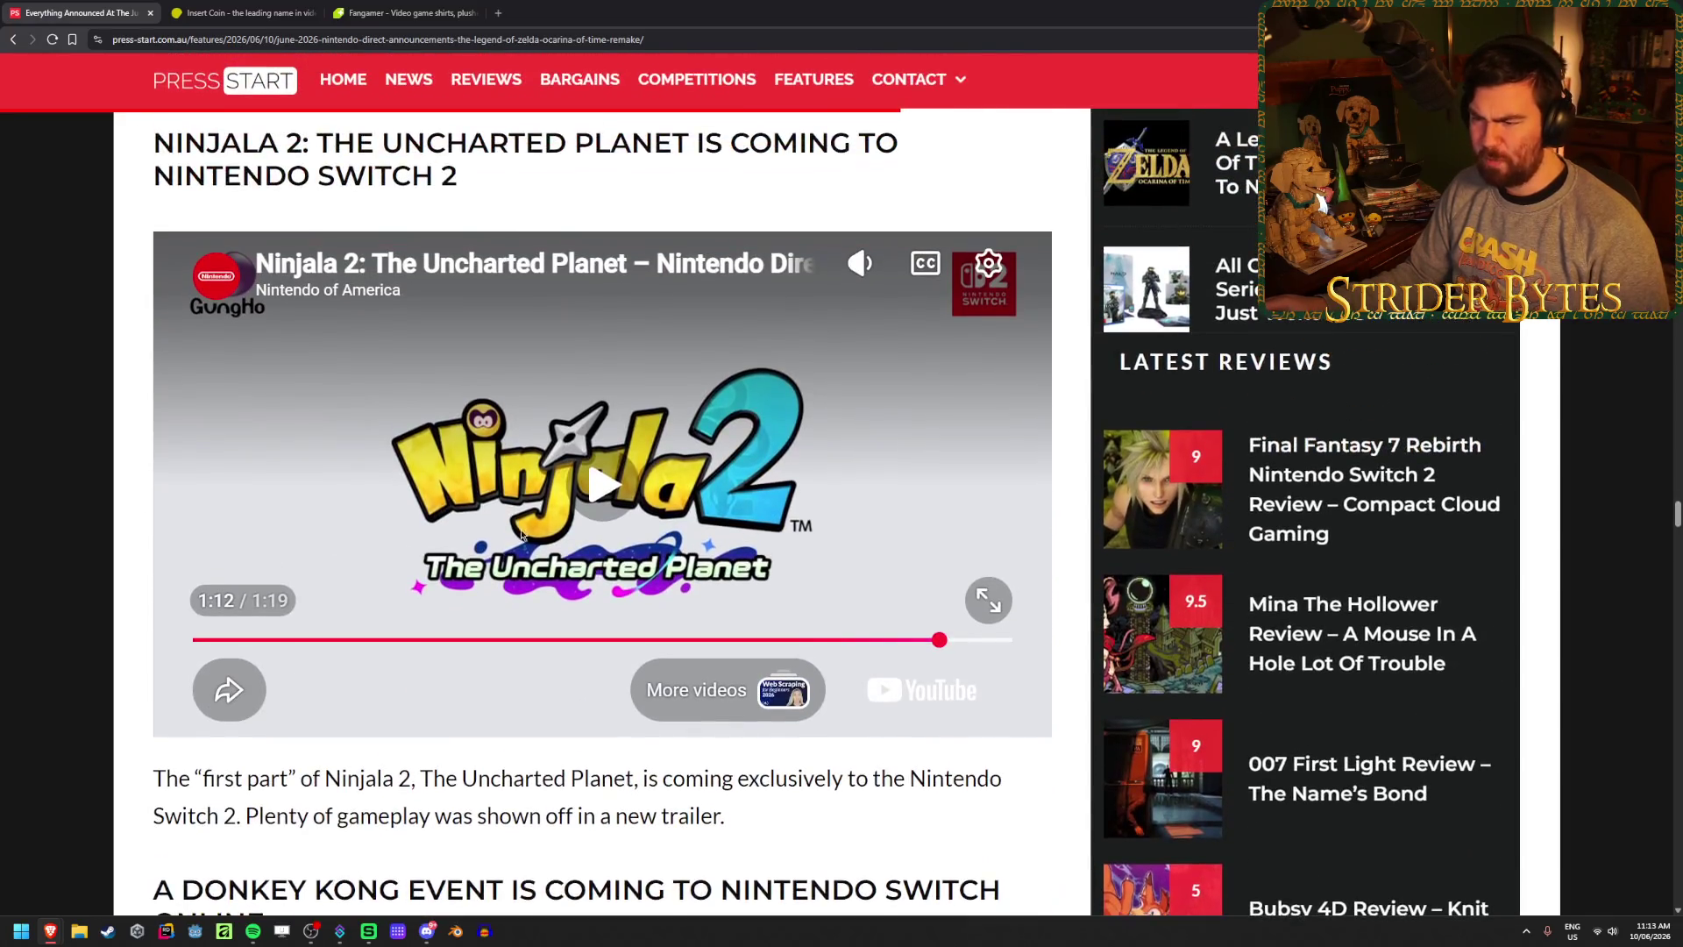
pyautogui.click(566, 589)
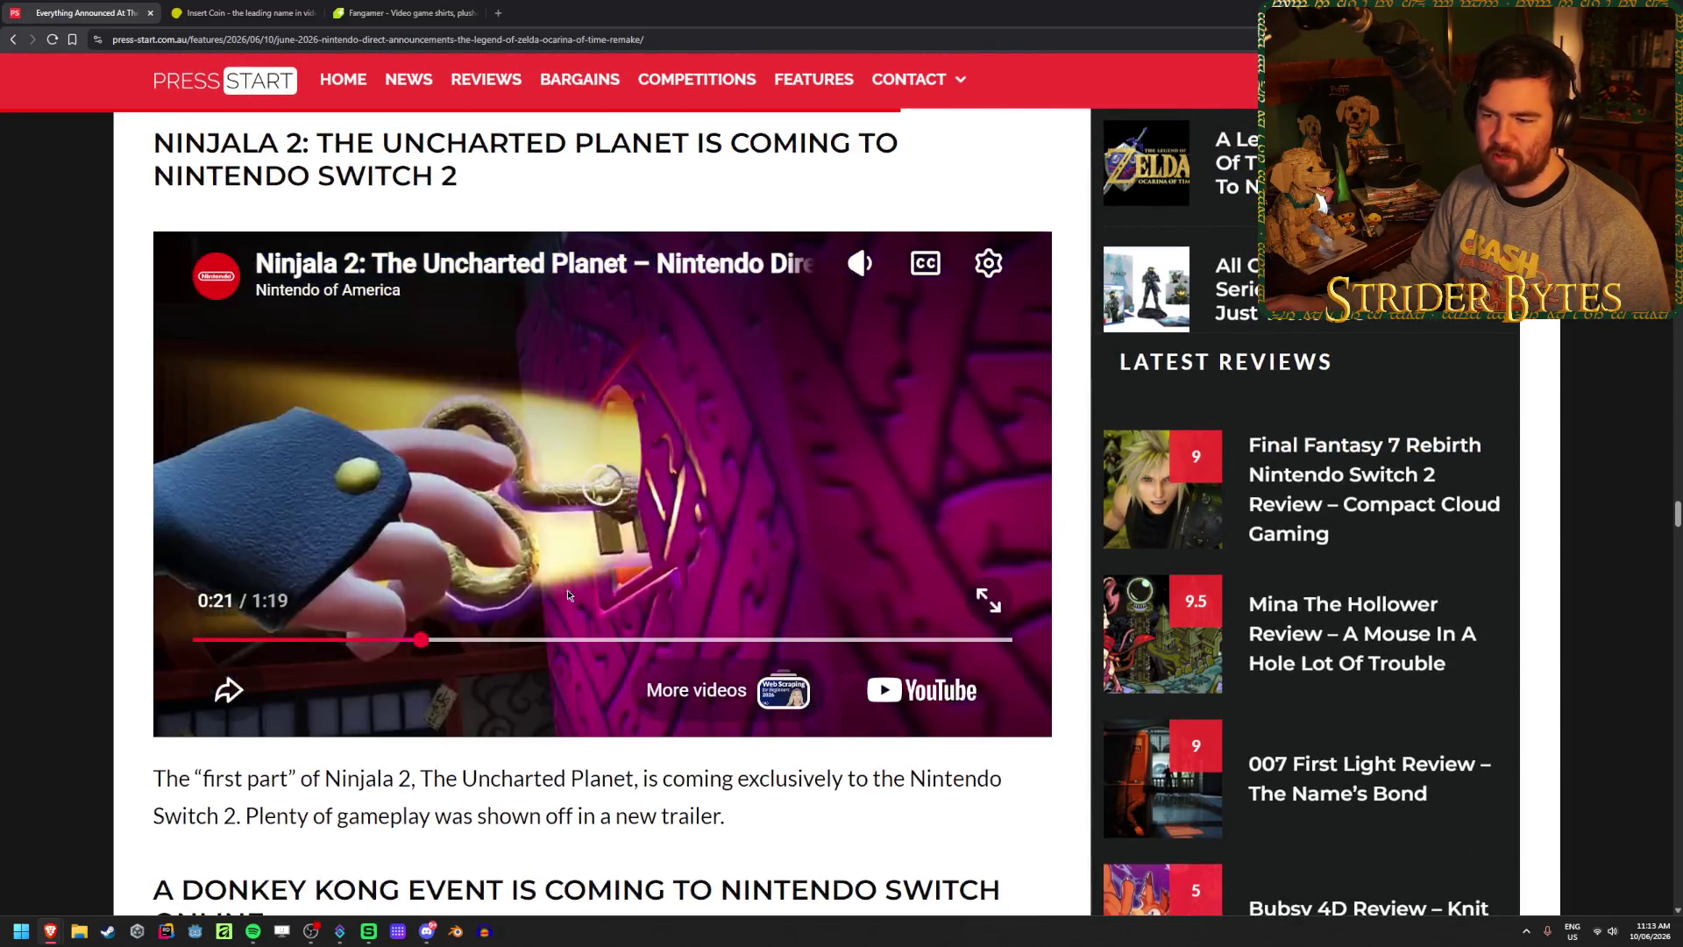
pyautogui.click(577, 640)
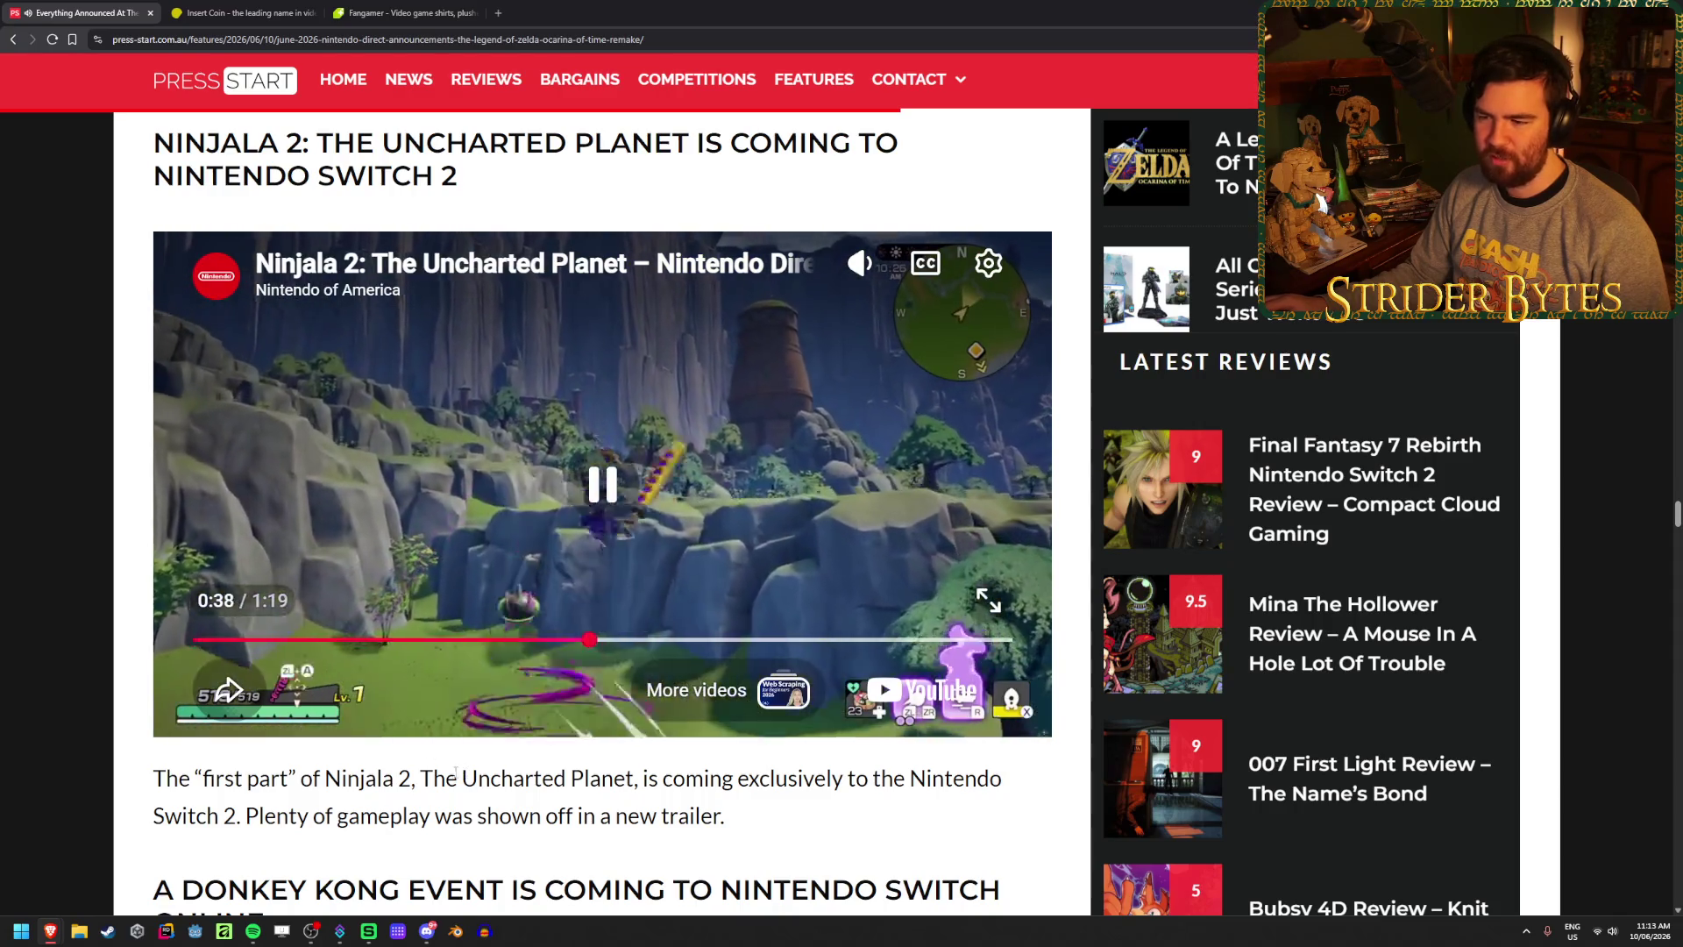
pyautogui.scroll(1, 127, 645)
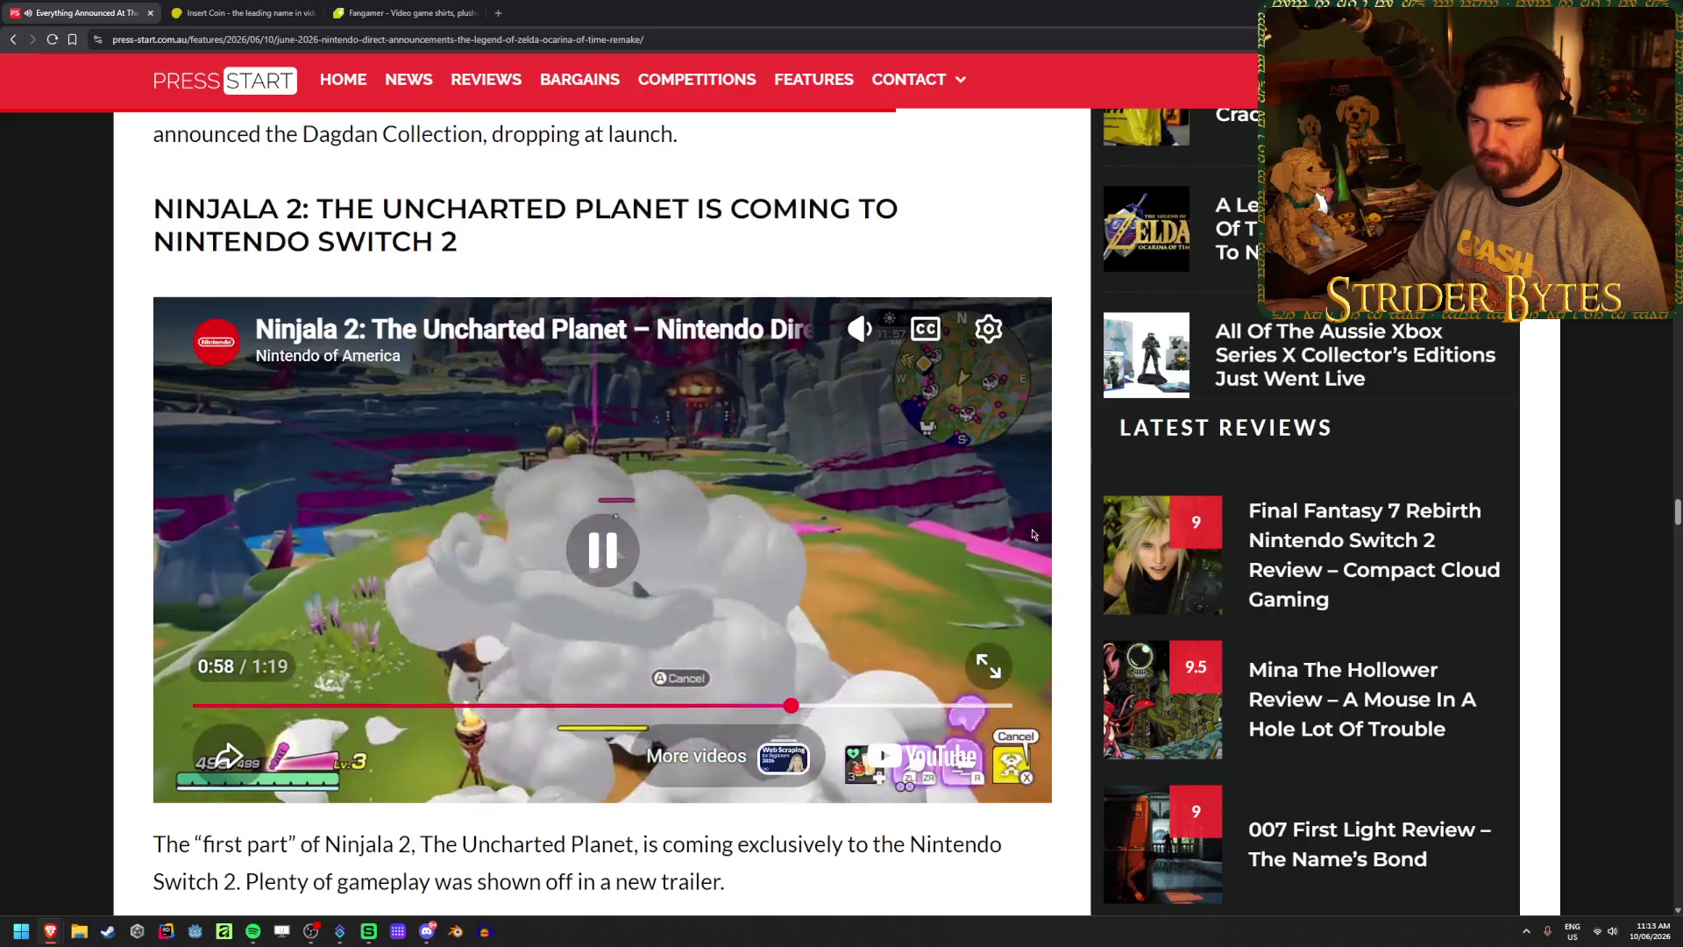
pyautogui.press('space')
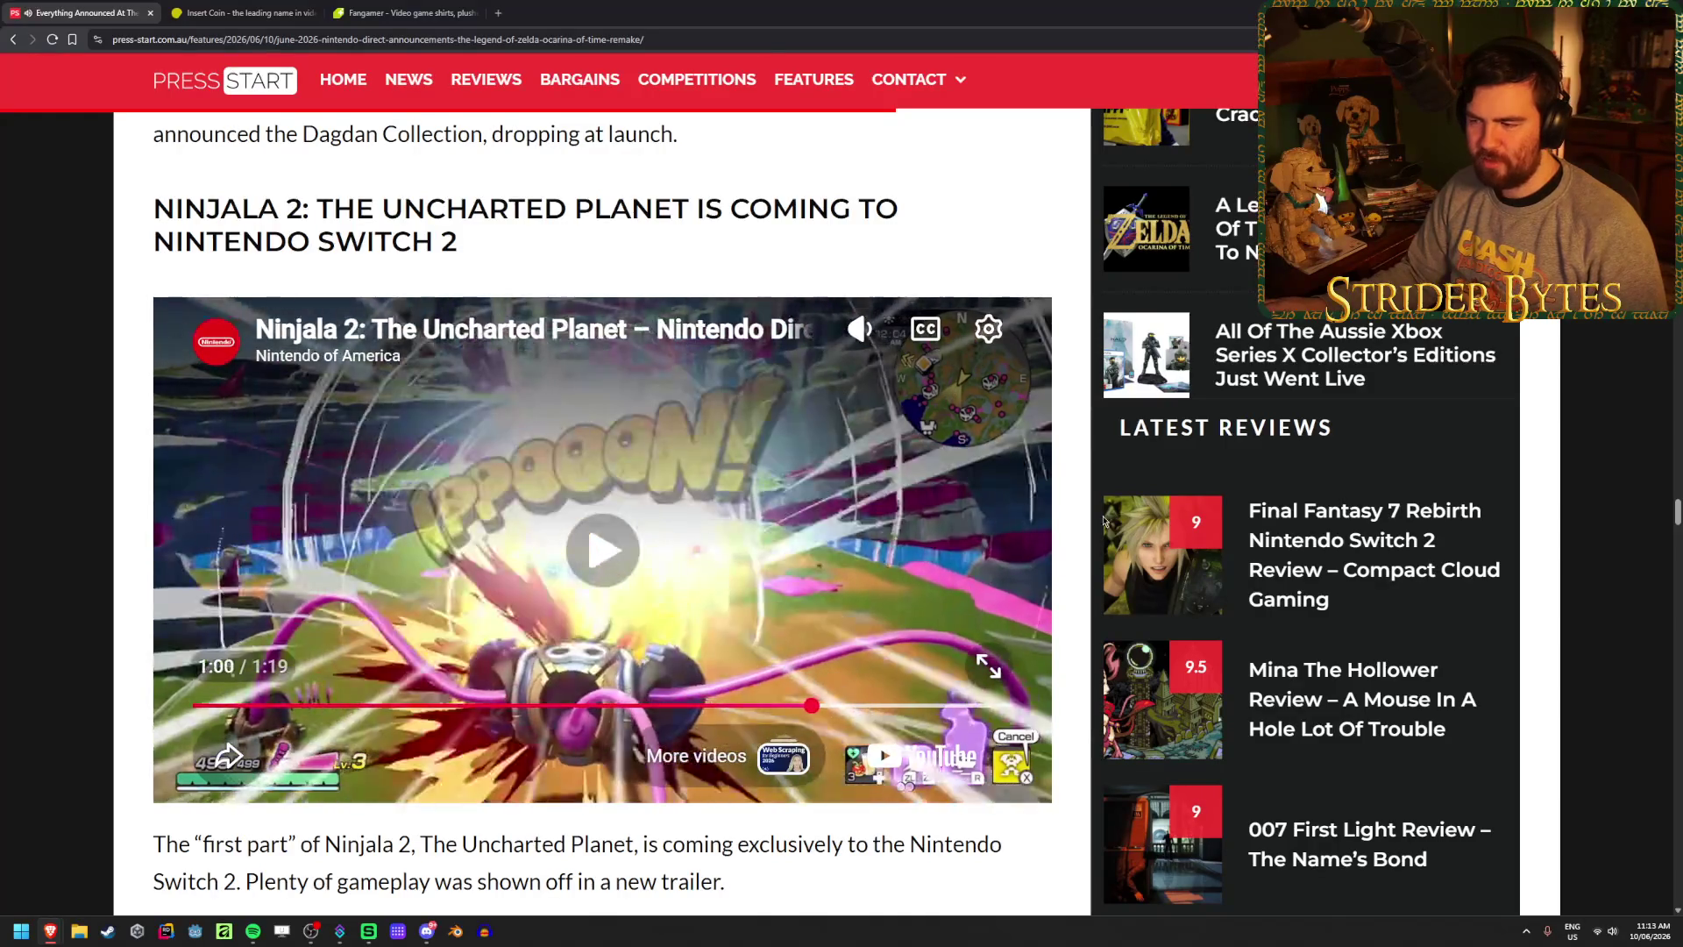
# - Bring up the Kingdom Hearts 4 section and set its trailer back to 0:33
pyautogui.scroll(20, 1064, 551)
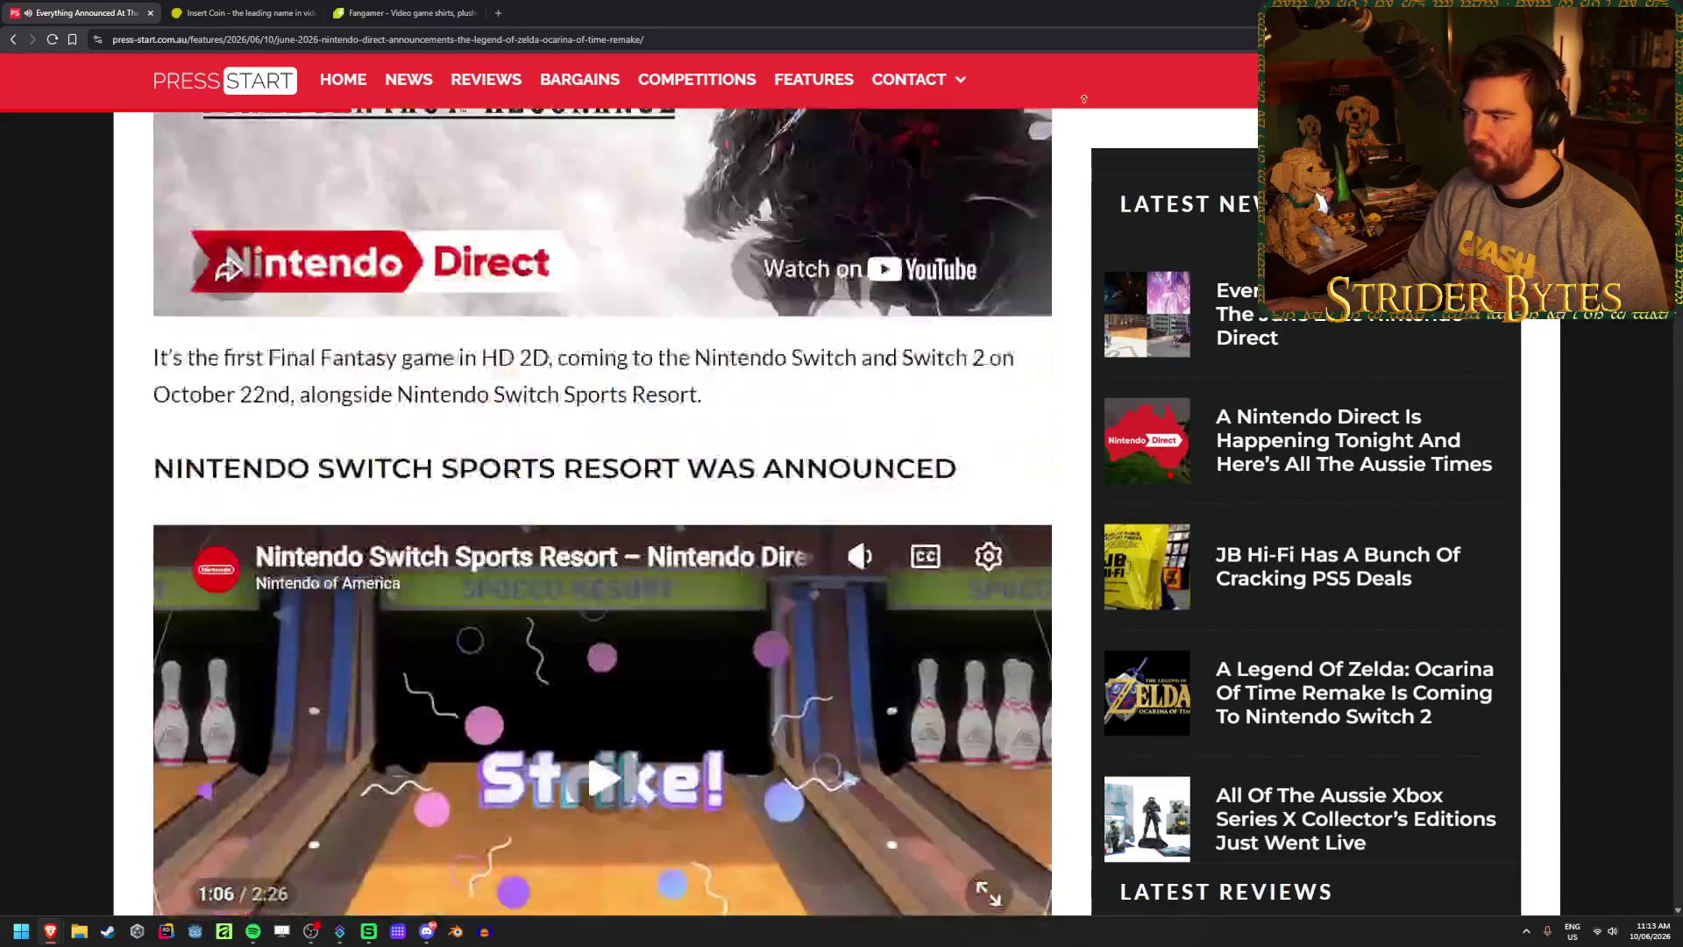
pyautogui.scroll(10, 1056, 149)
pyautogui.scroll(-13, 1029, 410)
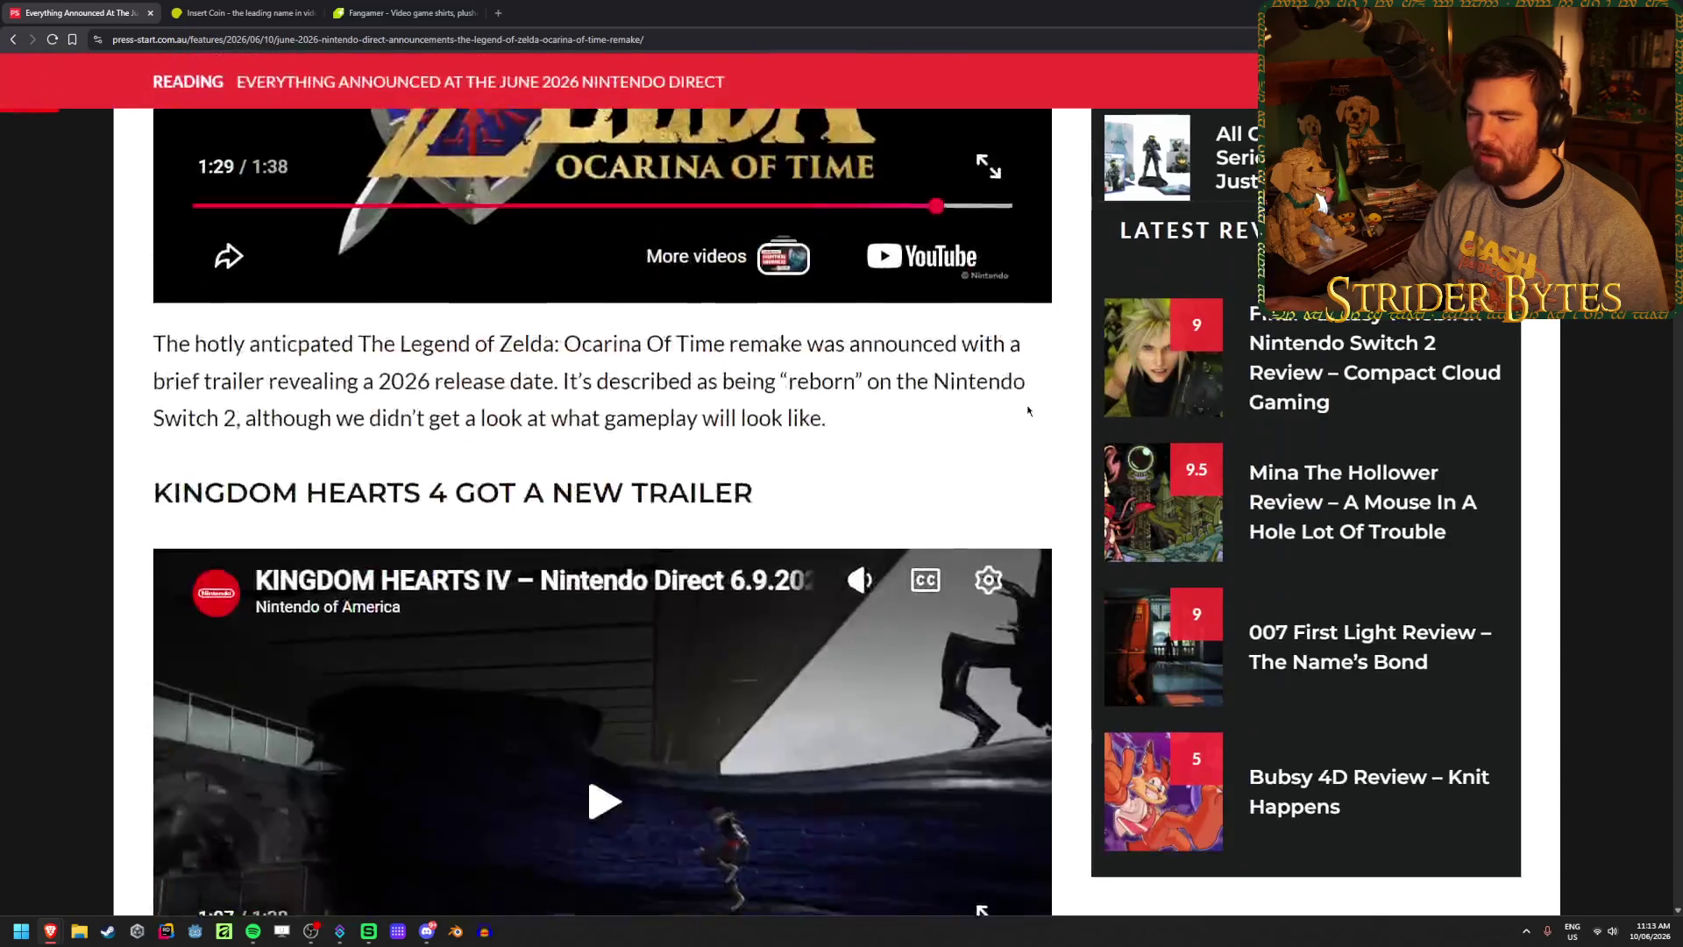
pyautogui.scroll(-2, 1028, 411)
pyautogui.click(504, 664)
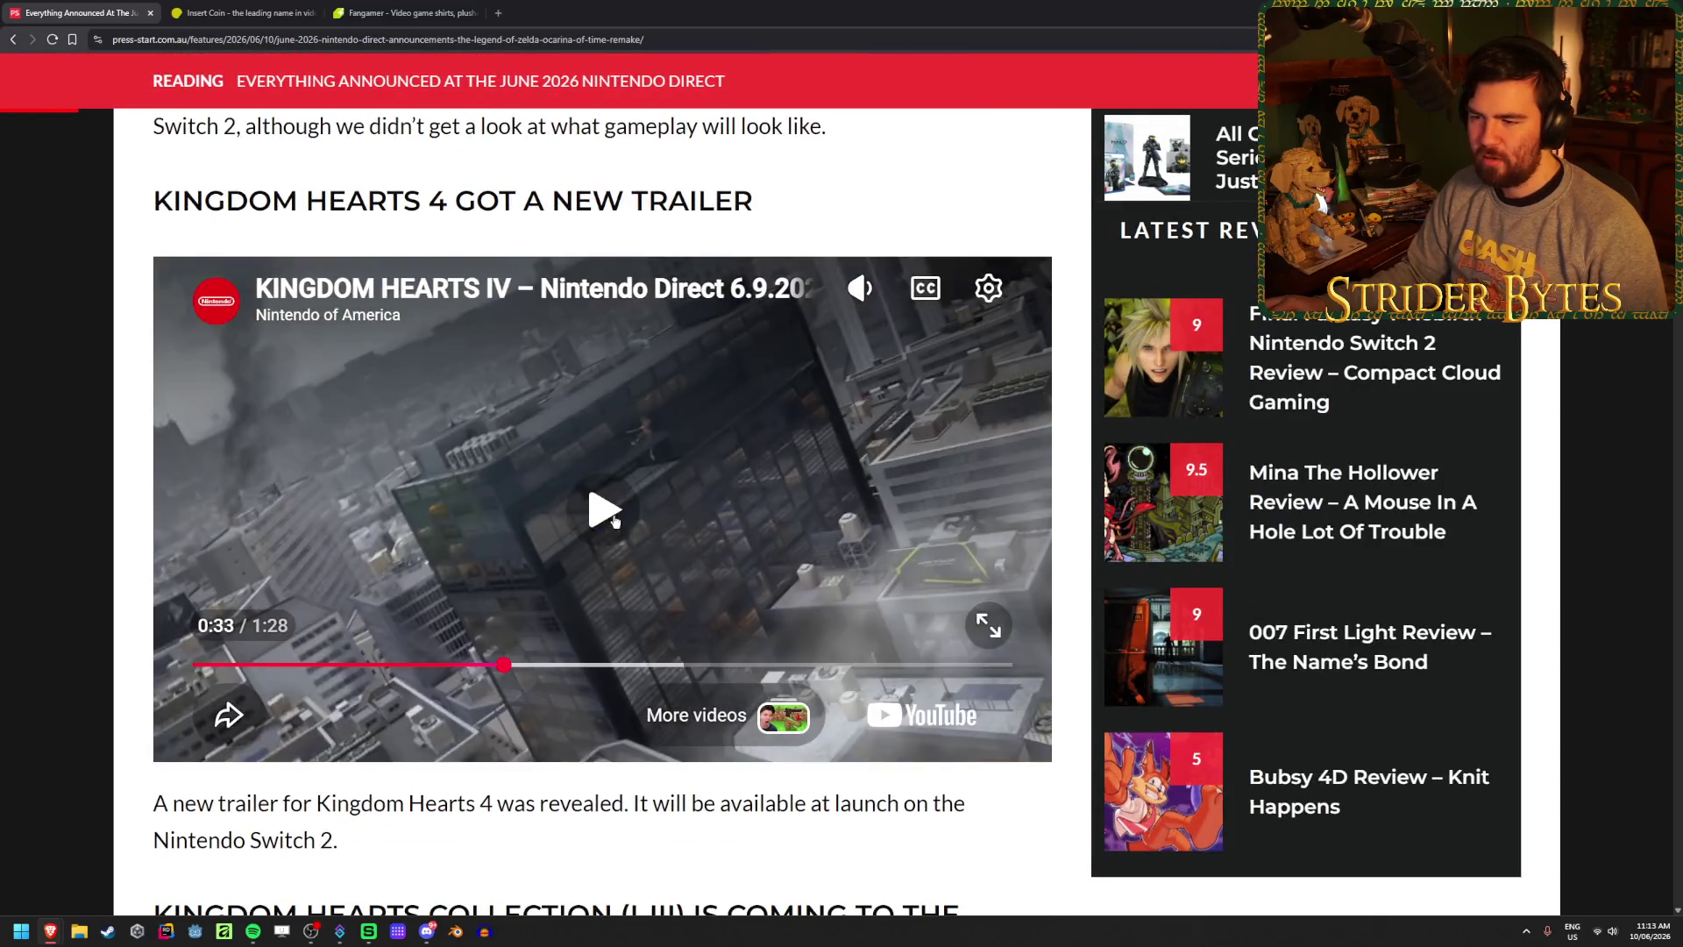
# - Resume the Kingdom Hearts 4 trailer from 0:33 and let it run to the title card
pyautogui.press('space')
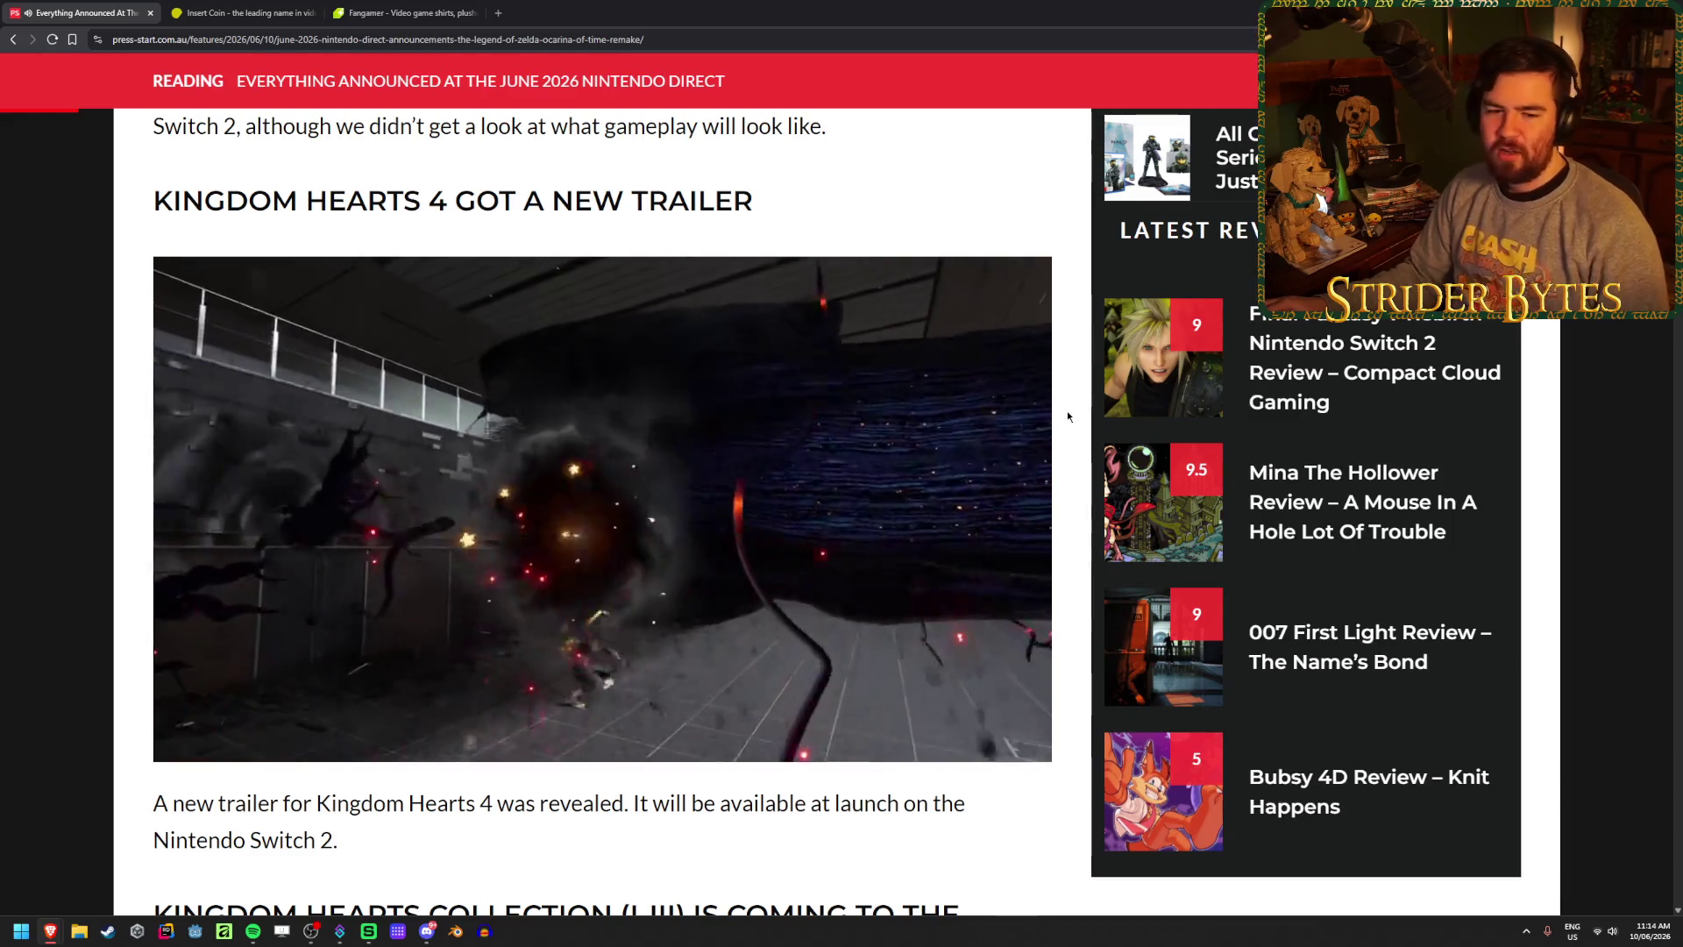
pyautogui.moveTo(886, 477)
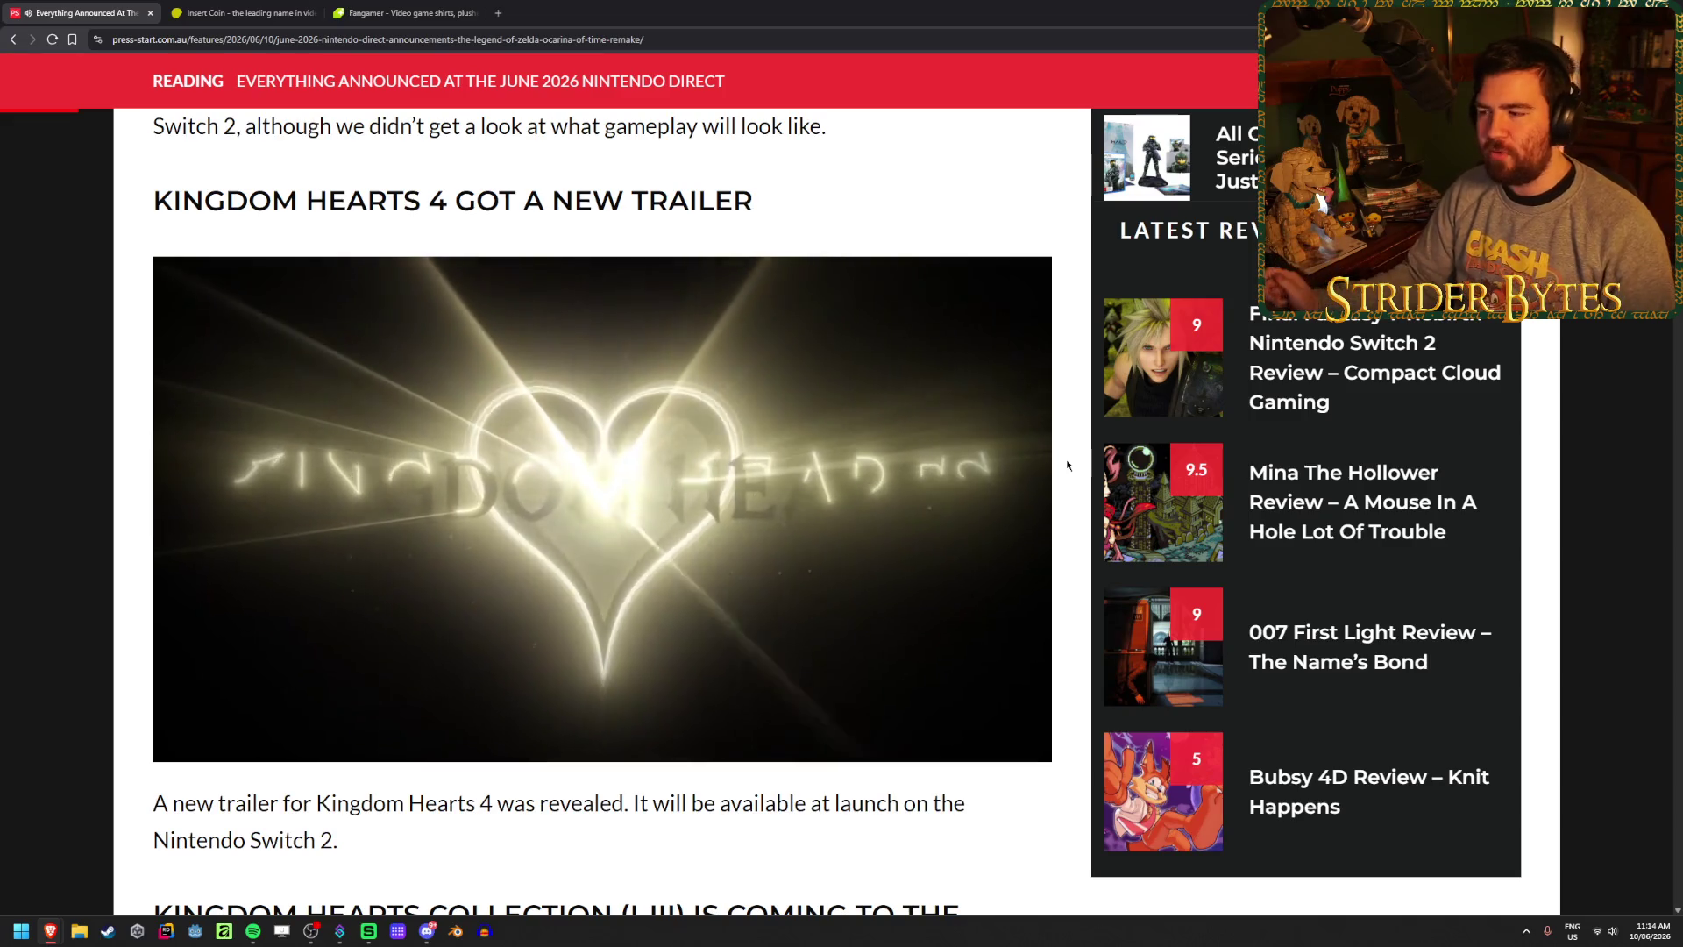
# - Pause the Kingdom Hearts 4 trailer at 1:17 and scroll down to Rhythm Heaven Groove
pyautogui.click(733, 455)
pyautogui.scroll(-4, 701, 438)
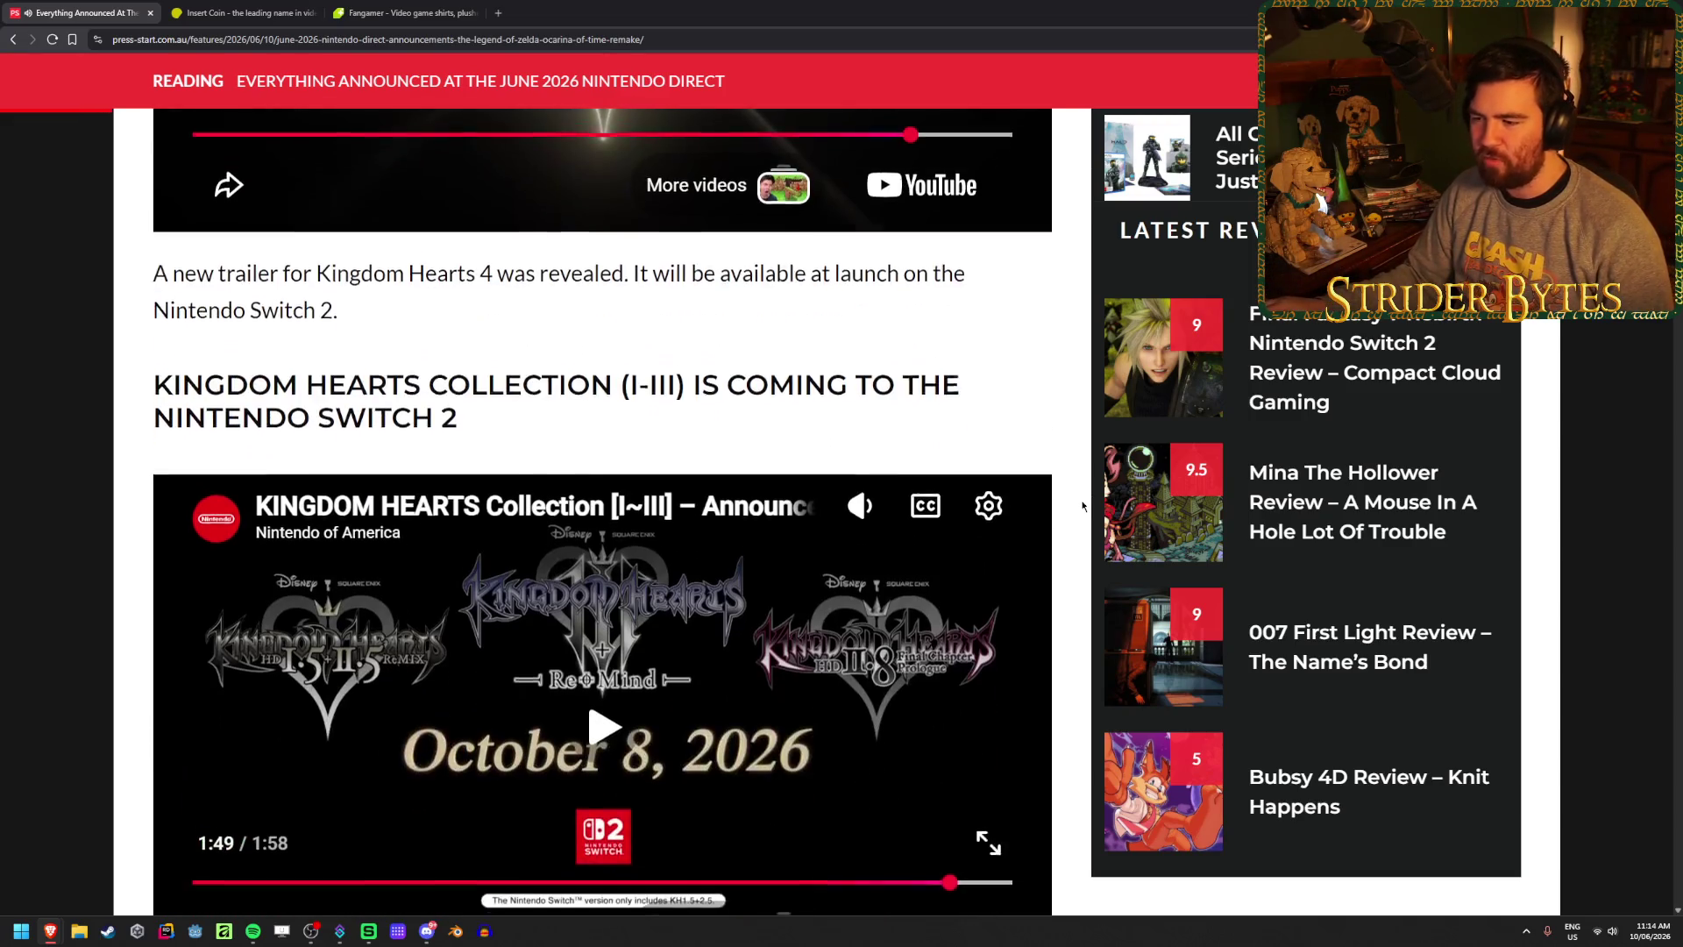
pyautogui.scroll(-14, 1083, 501)
pyautogui.scroll(-20, 1082, 506)
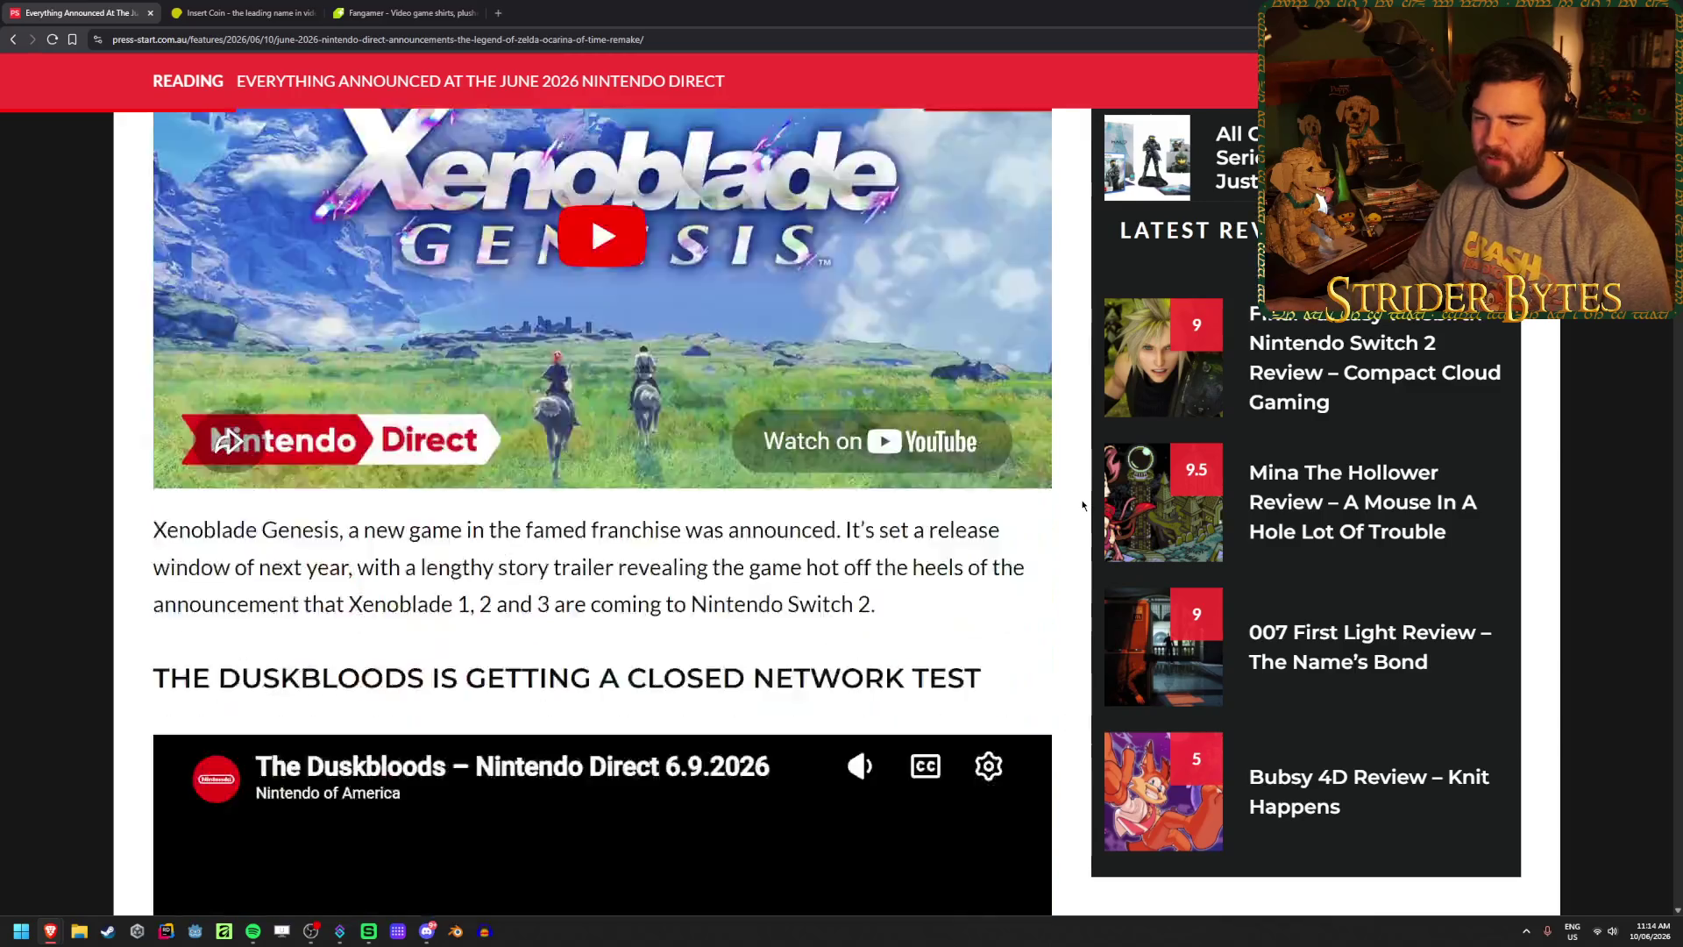
pyautogui.scroll(6, 1082, 504)
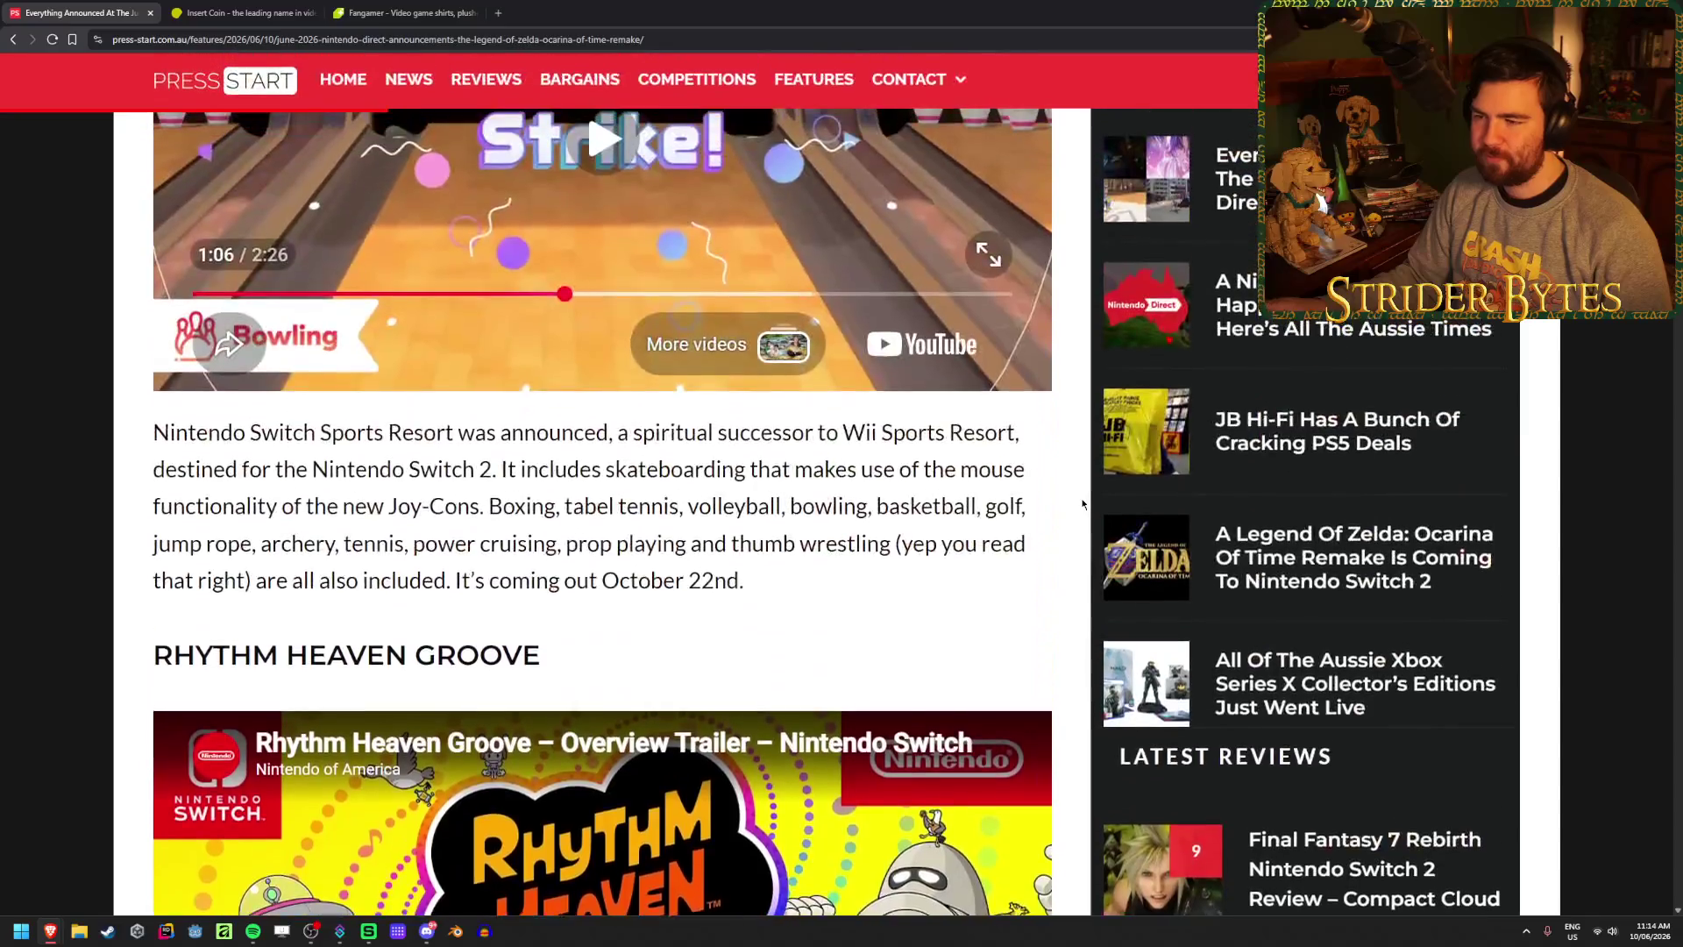
pyautogui.scroll(-4, 1082, 504)
pyautogui.scroll(5, 1082, 504)
pyautogui.scroll(4, 1083, 504)
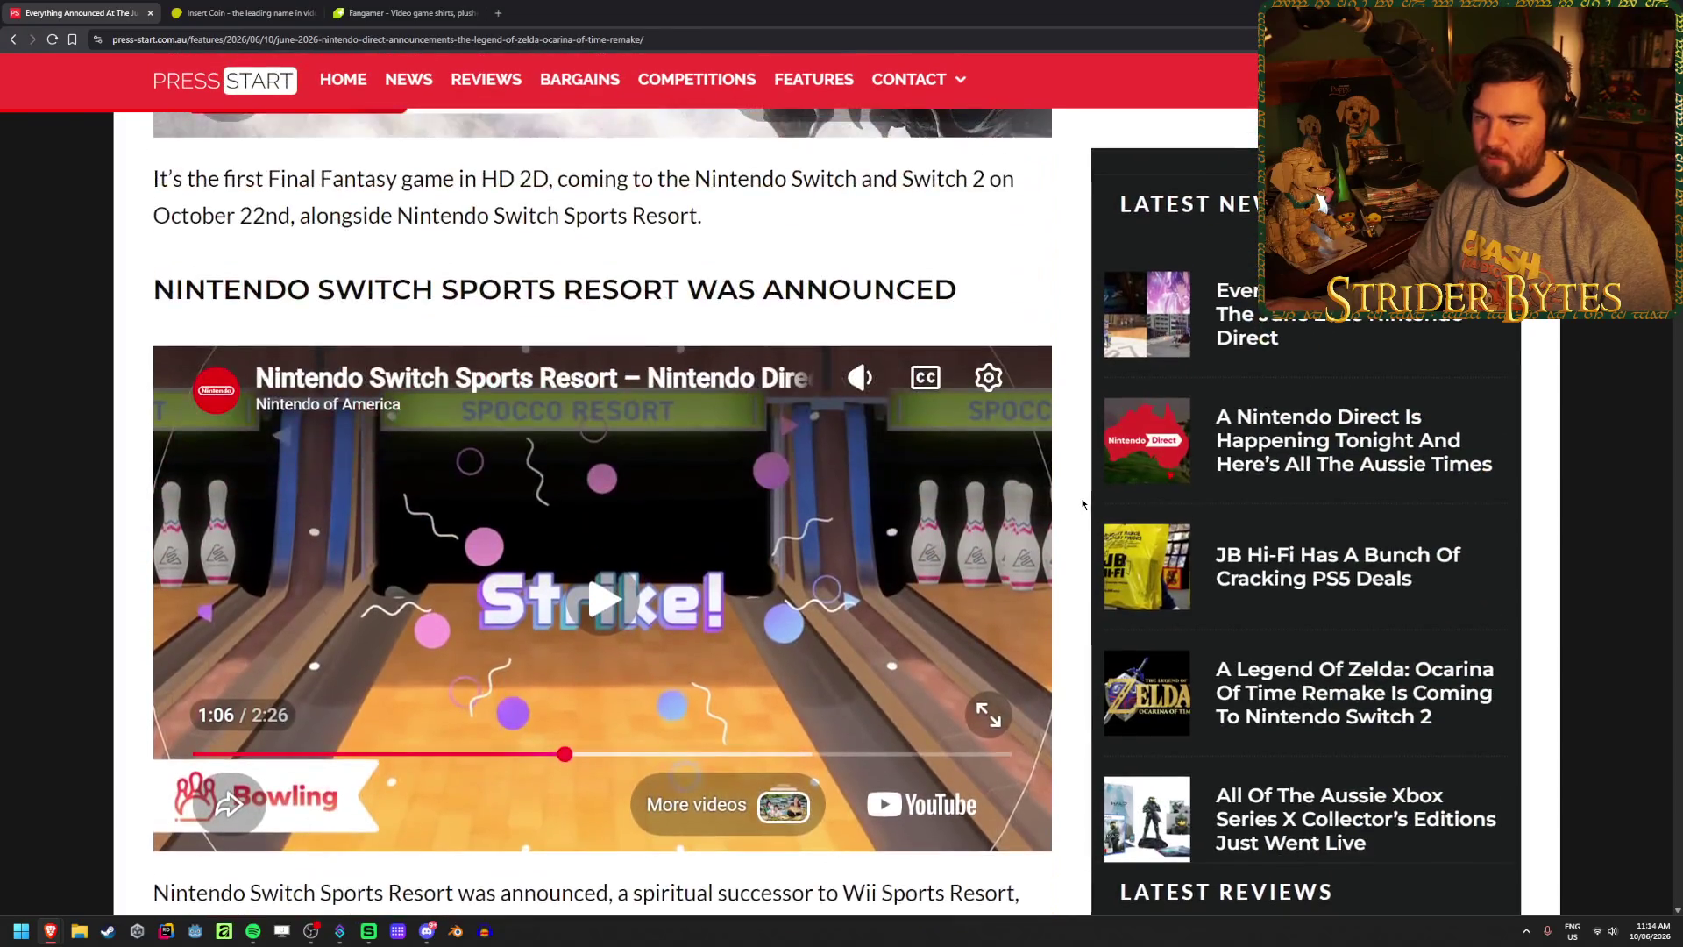
pyautogui.scroll(-1, 1087, 501)
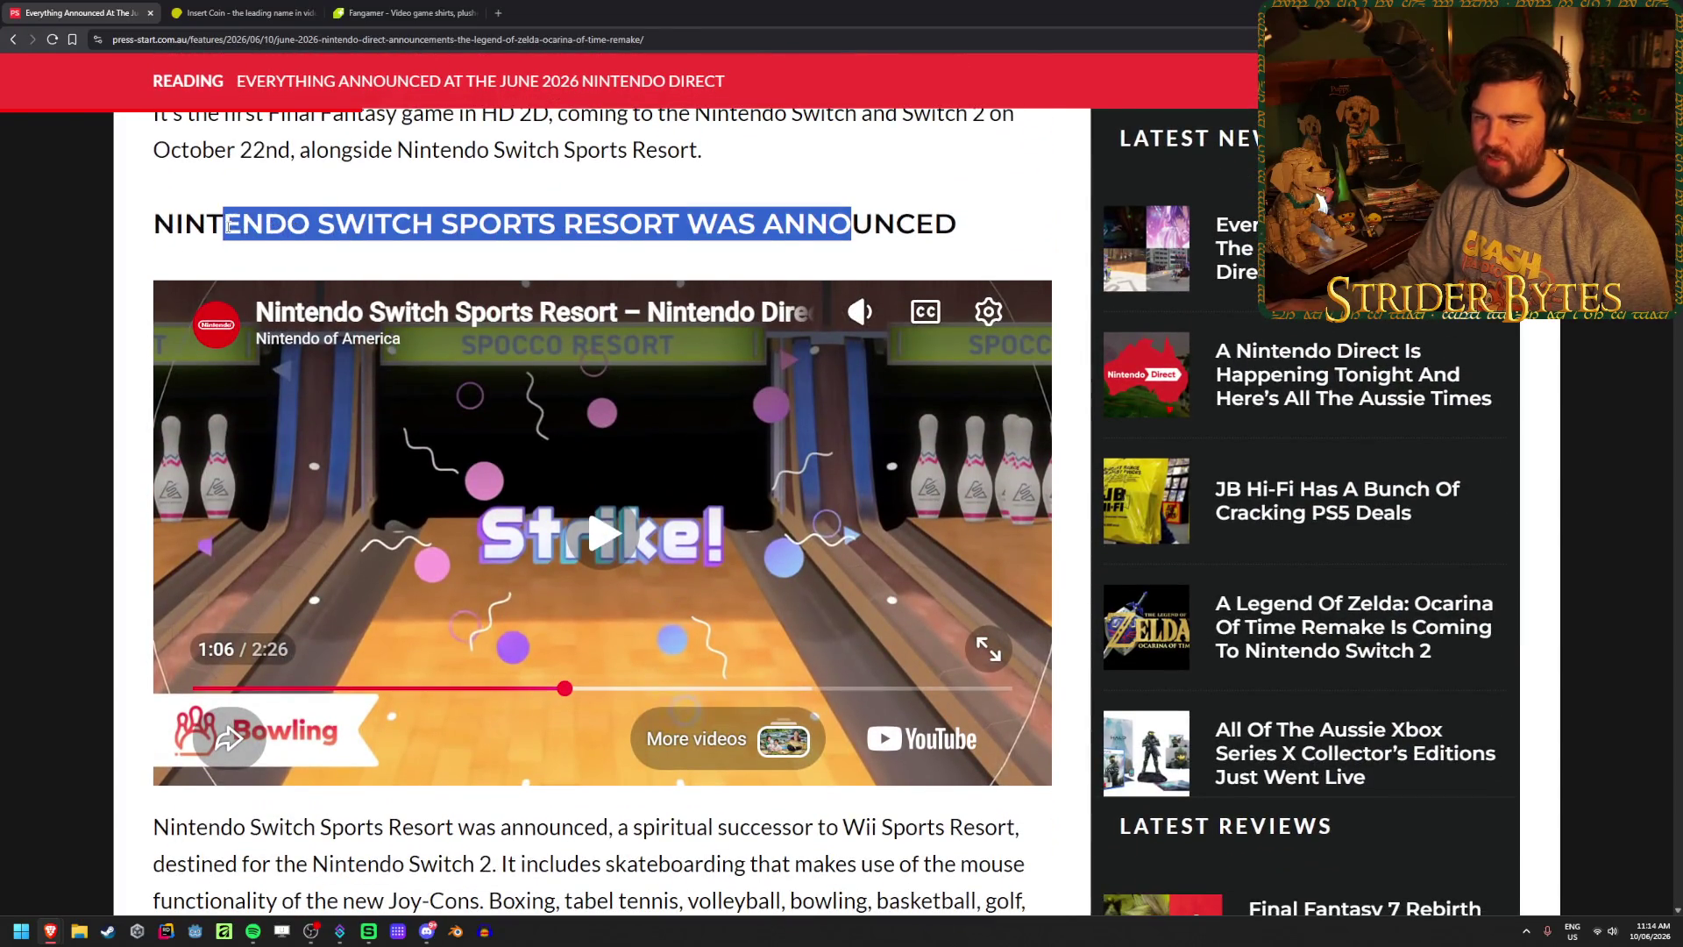
pyautogui.scroll(-2, 476, 449)
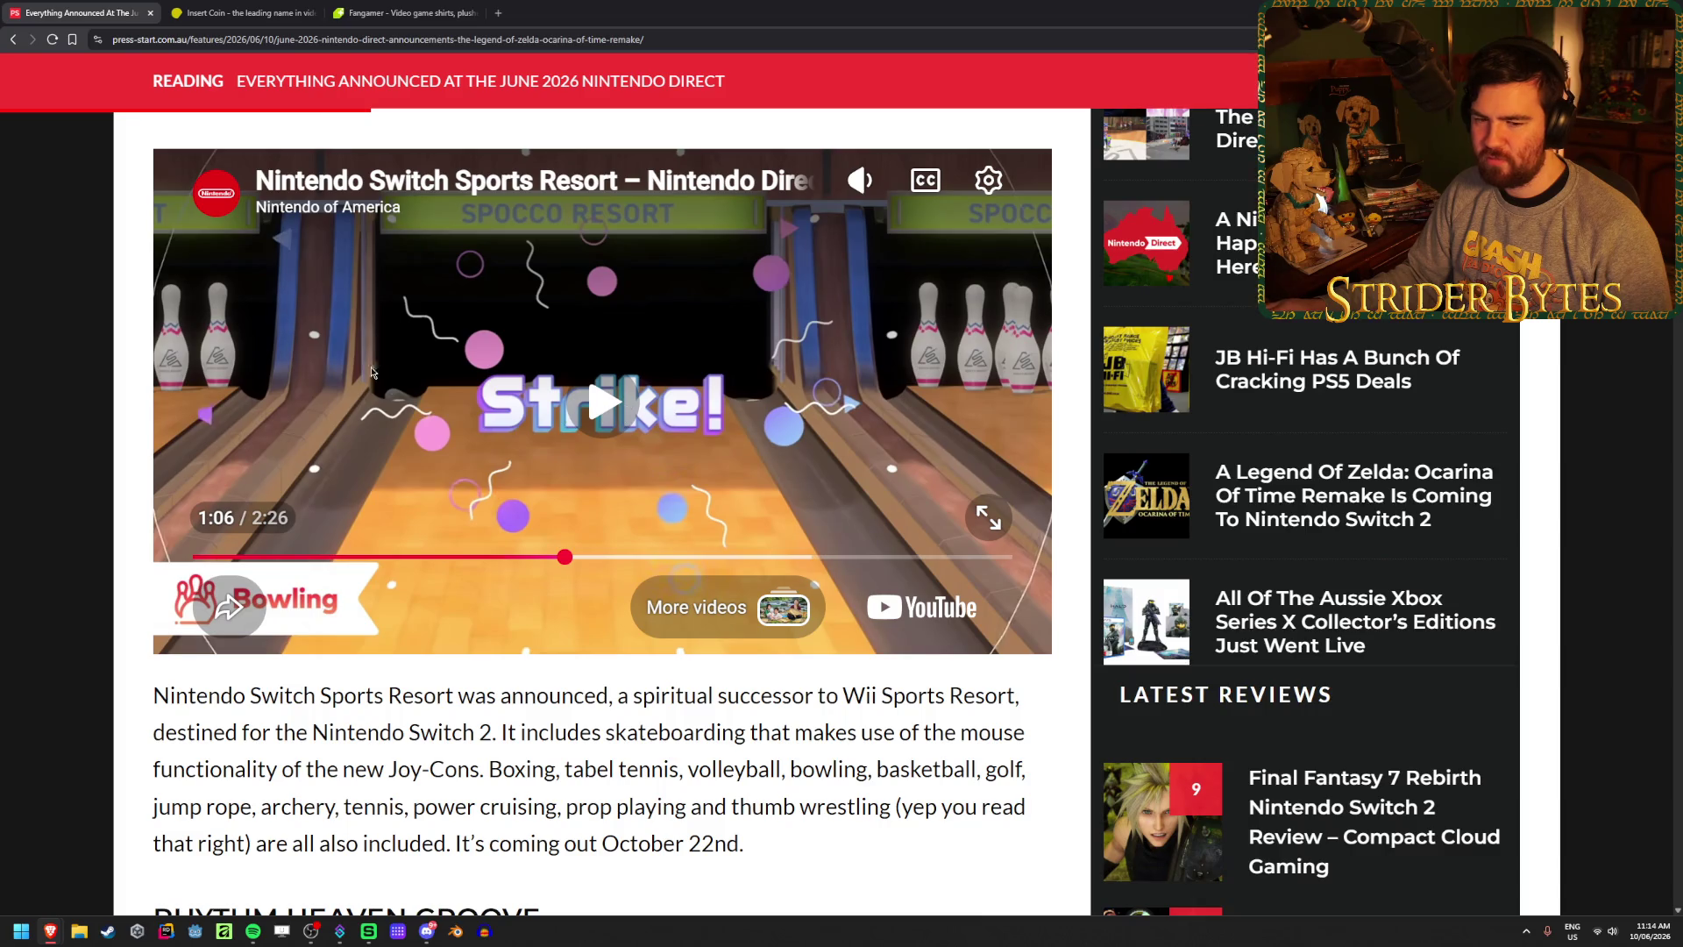
pyautogui.scroll(-4, 526, 377)
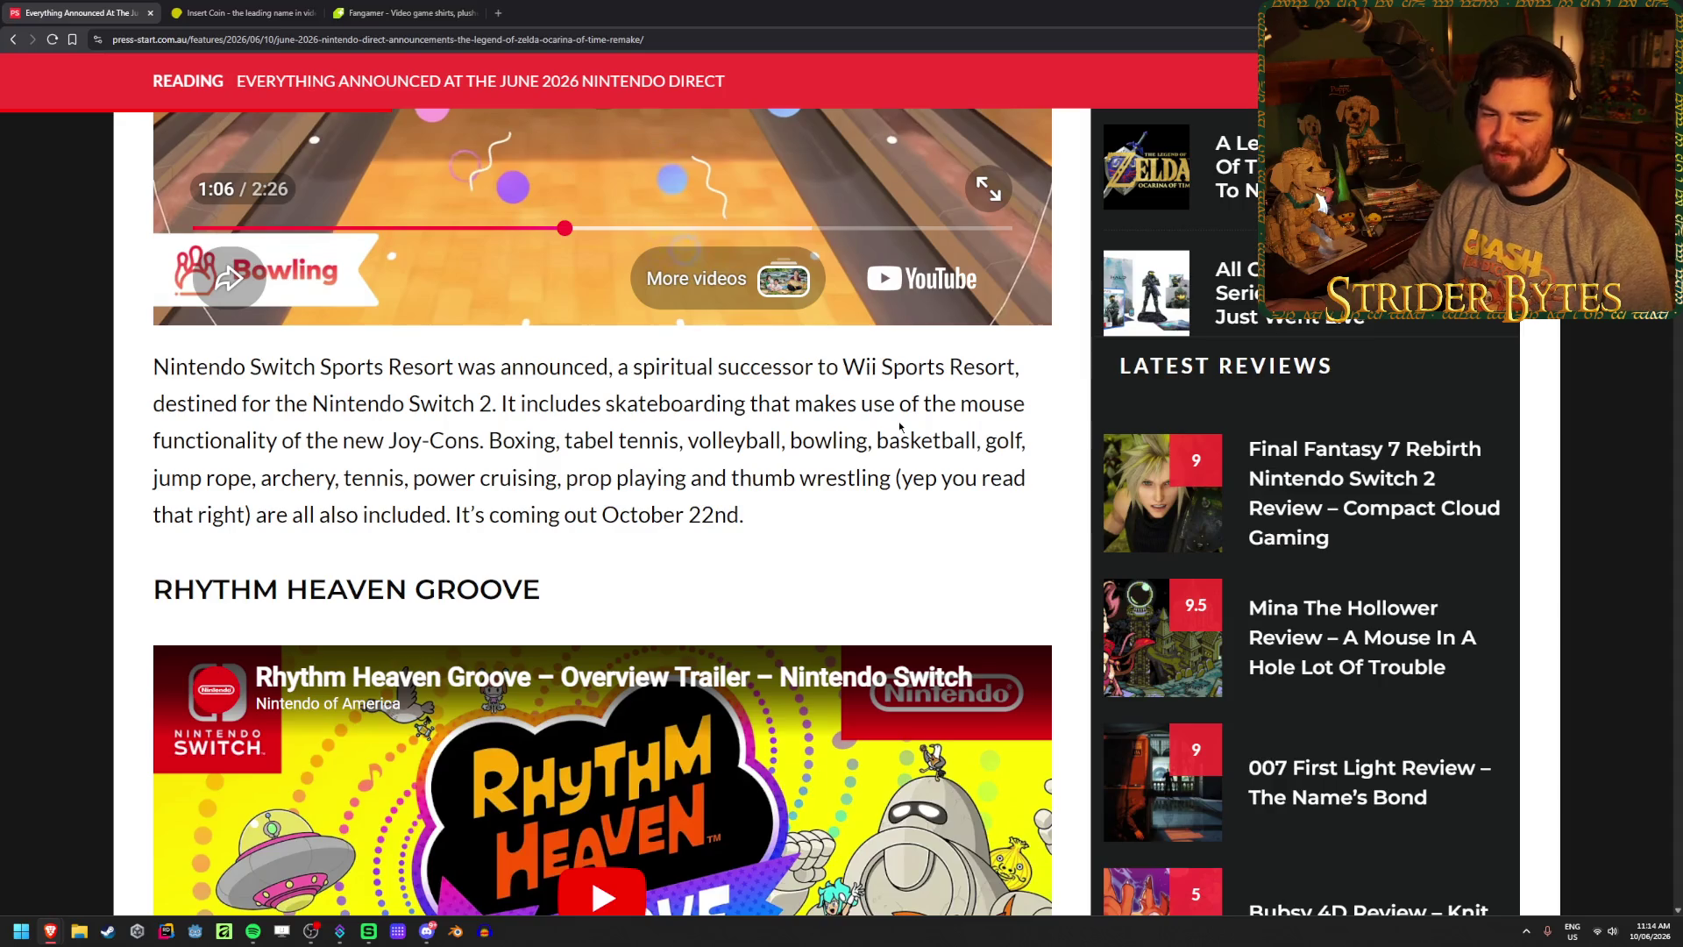
pyautogui.scroll(-5, 944, 429)
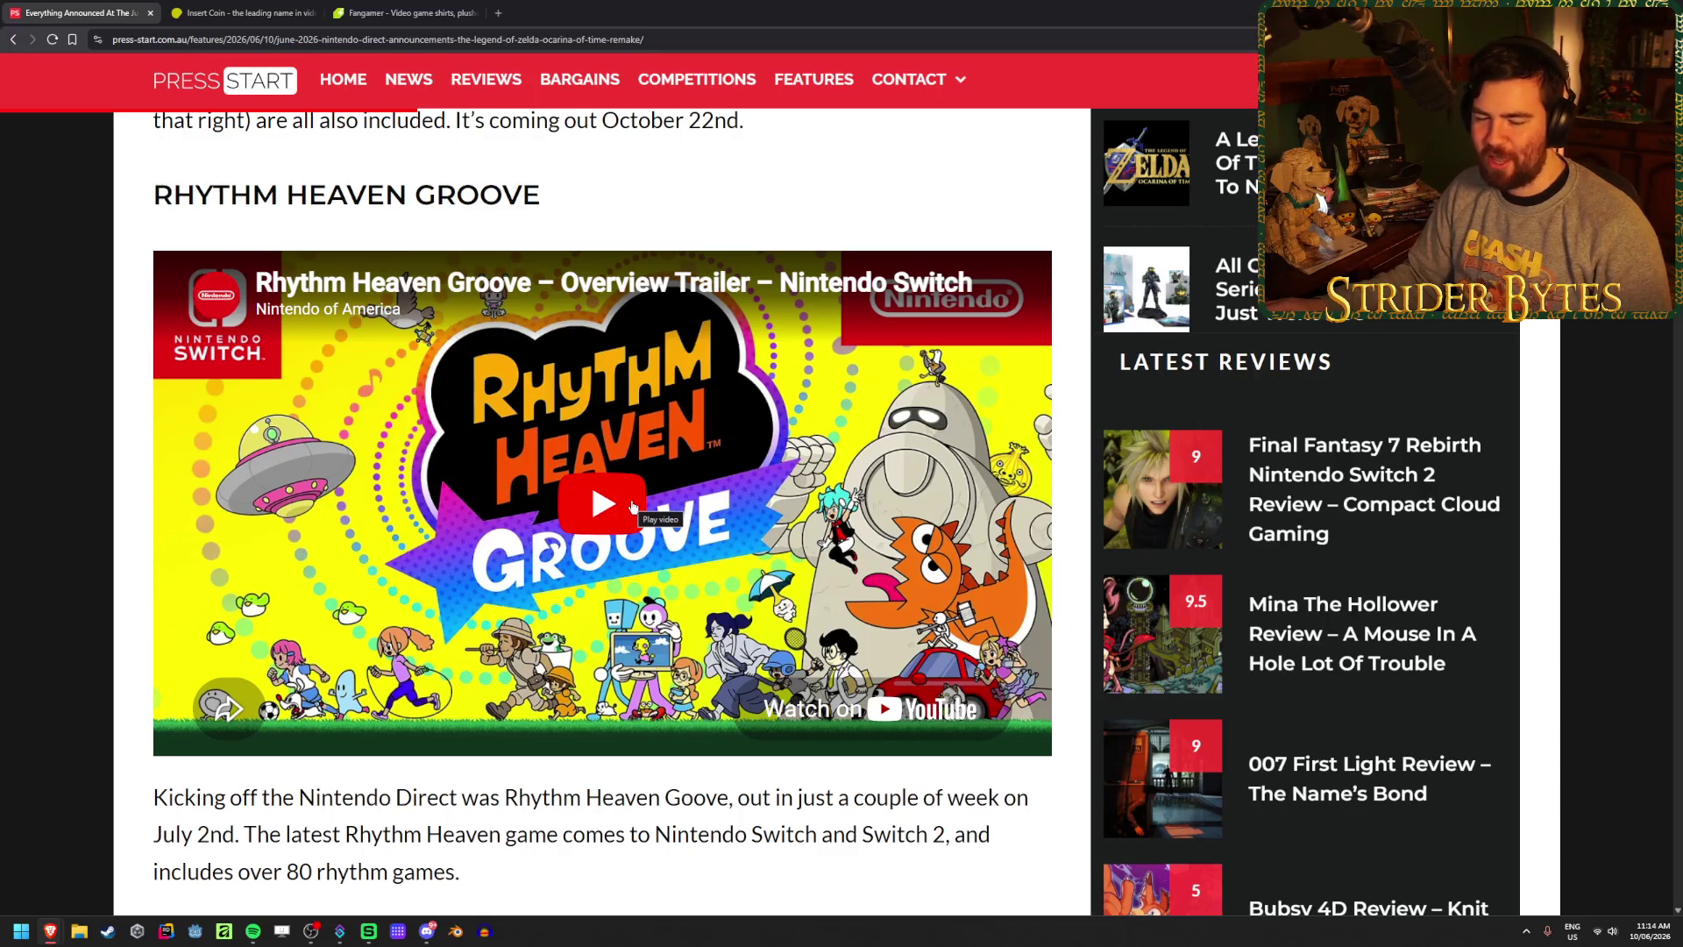
# - Play the Rhythm Heaven Groove trailer from about 1:05, then pause it
pyautogui.click(666, 520)
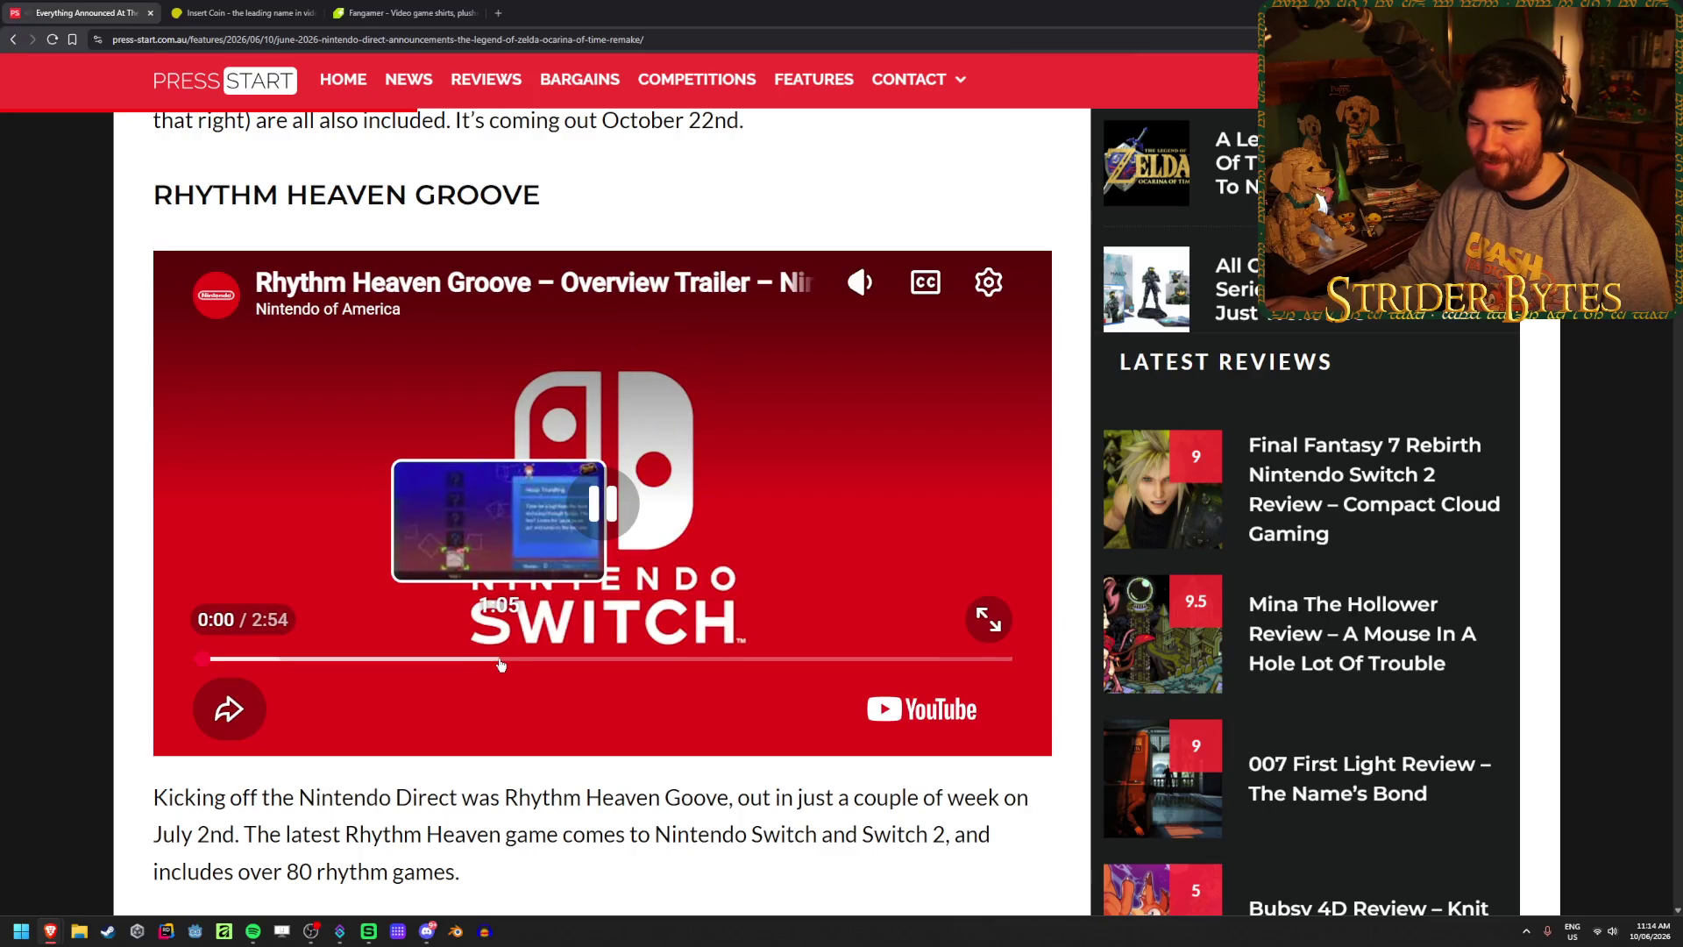
pyautogui.click(500, 661)
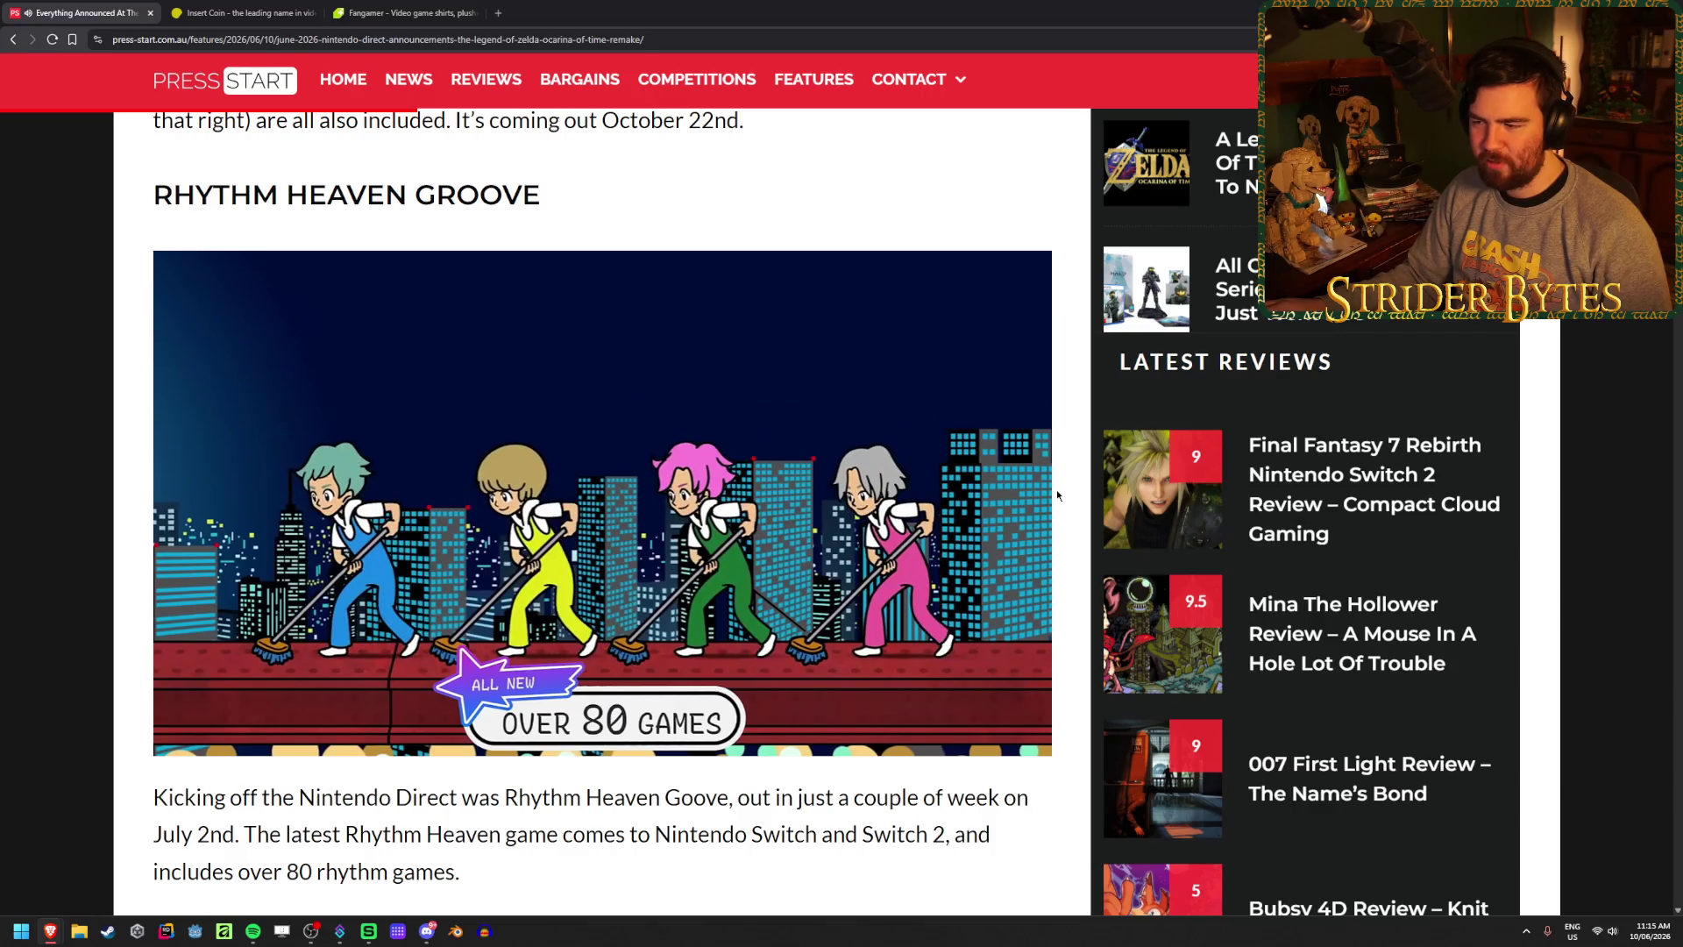
pyautogui.press('space')
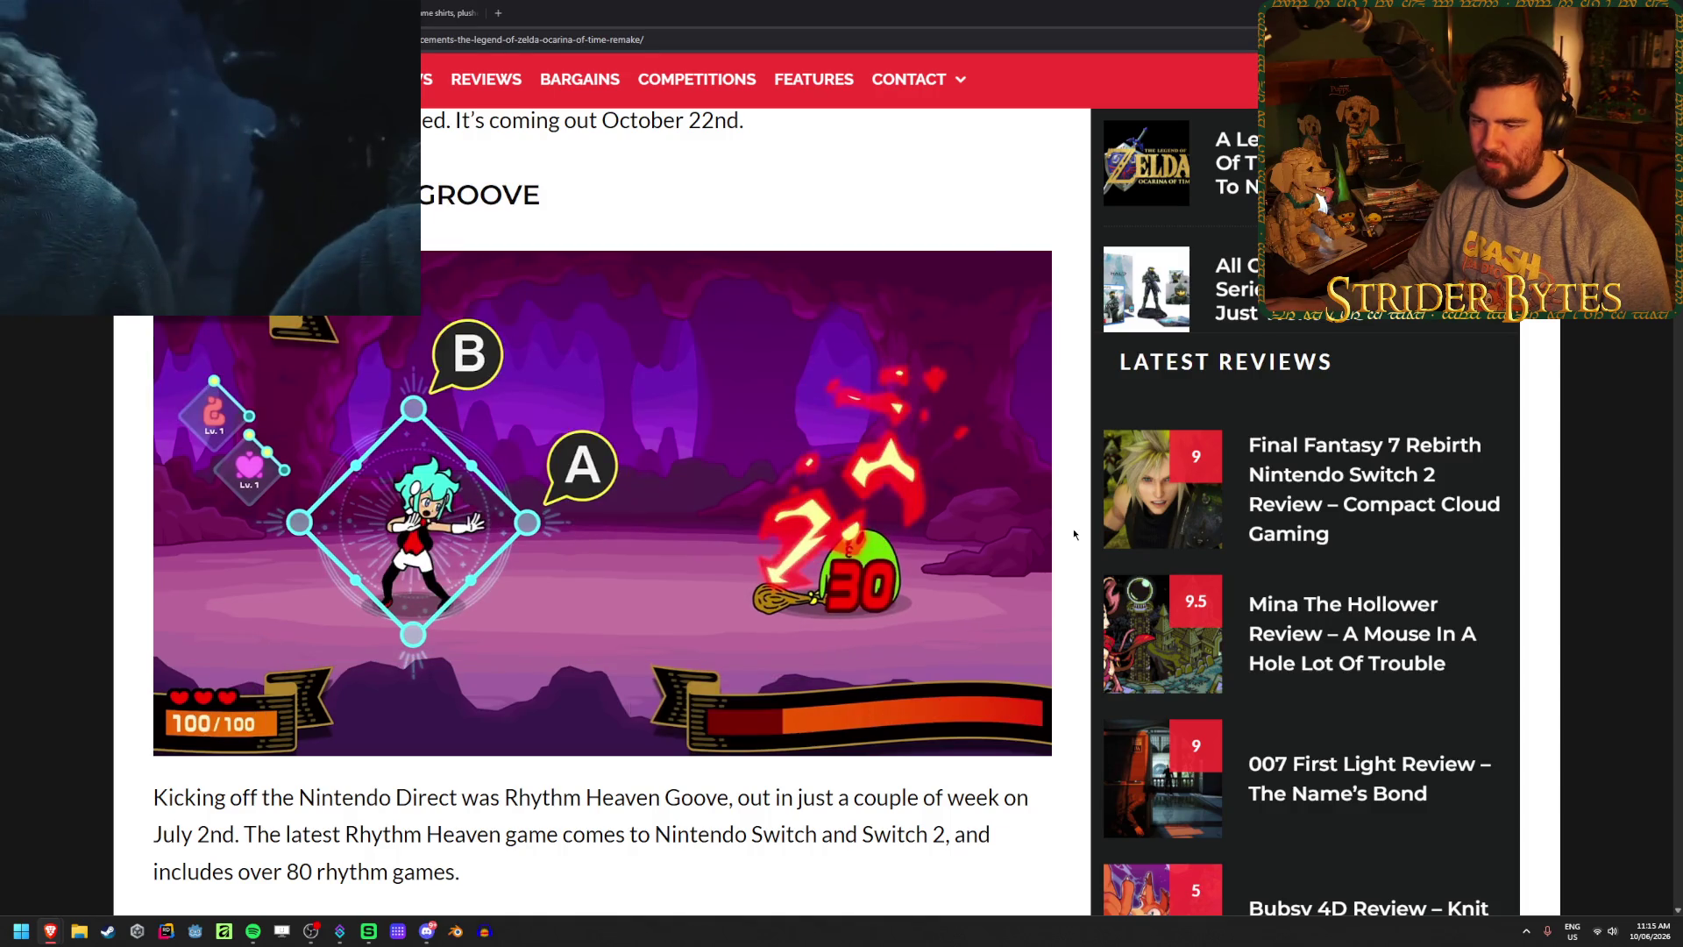
pyautogui.click(596, 510)
# - Scroll down to the Big Walk section and rewind its trailer to about 0:33
pyautogui.scroll(-5, 596, 510)
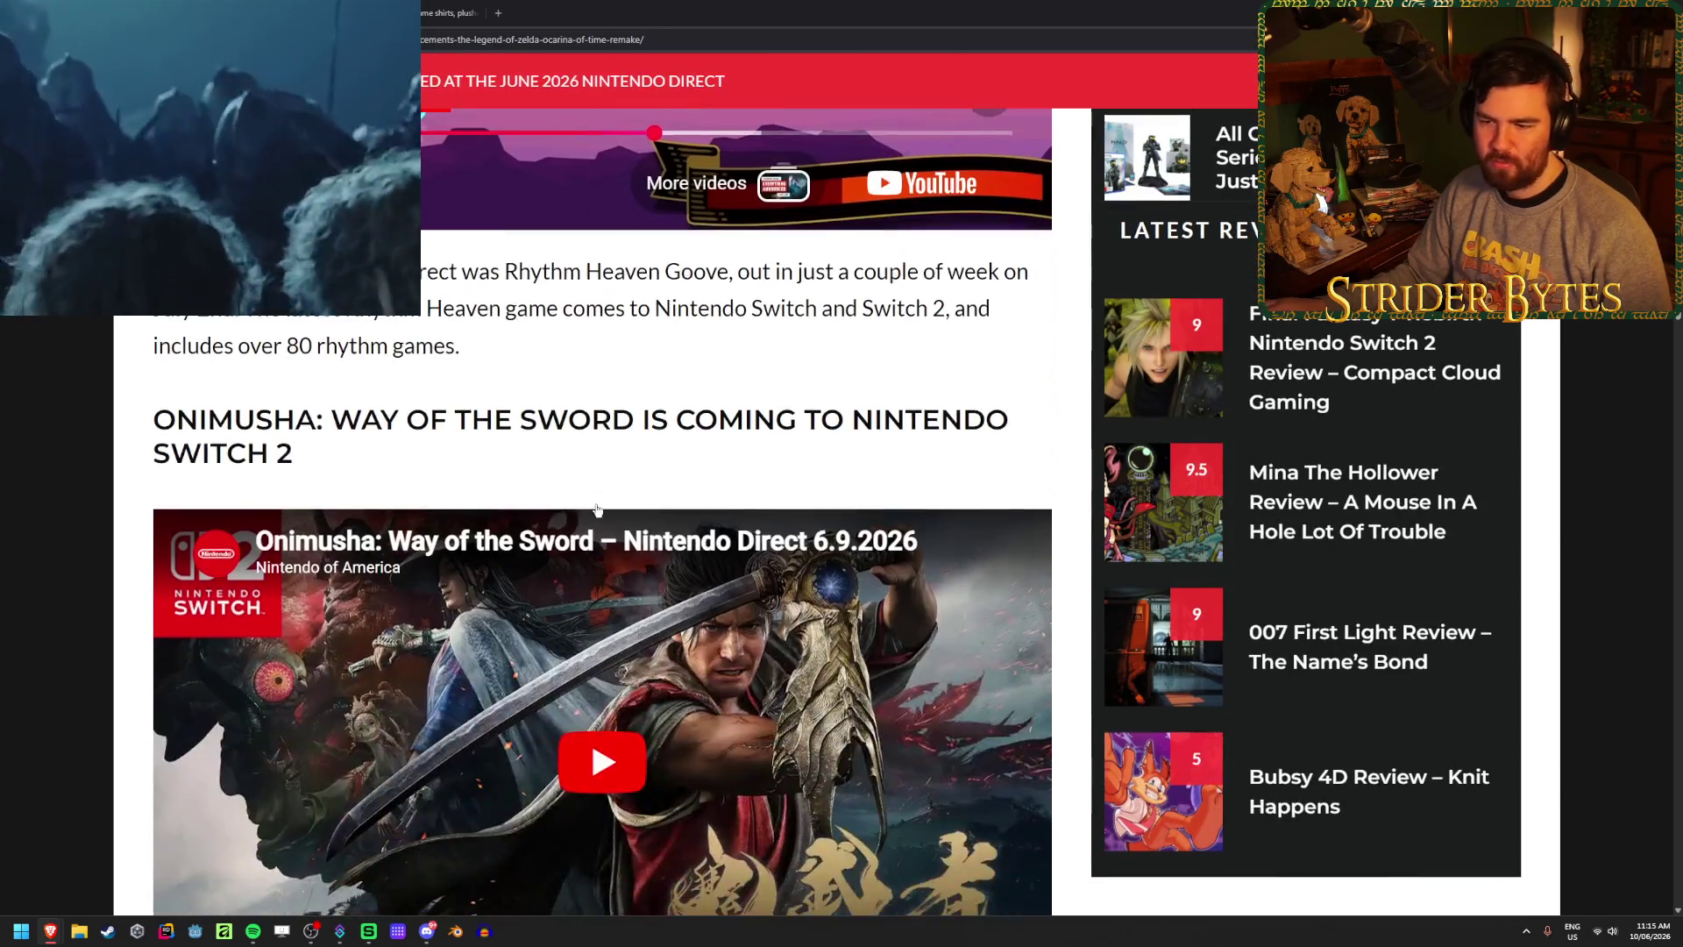
pyautogui.scroll(-20, 596, 509)
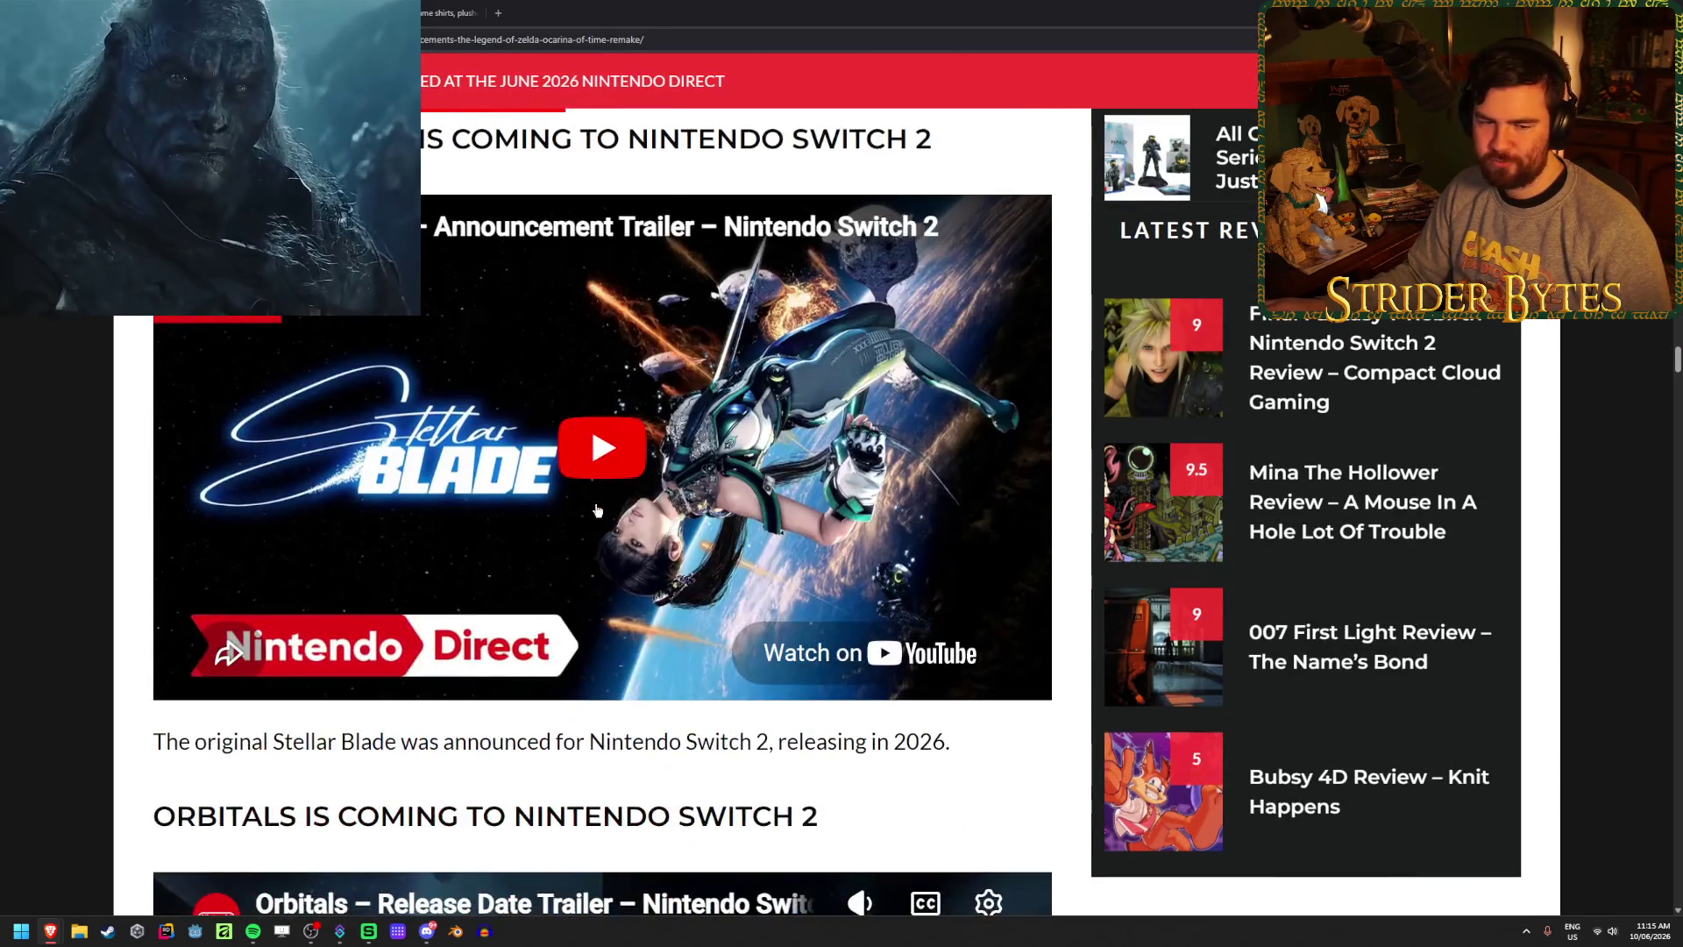
pyautogui.scroll(-8, 596, 509)
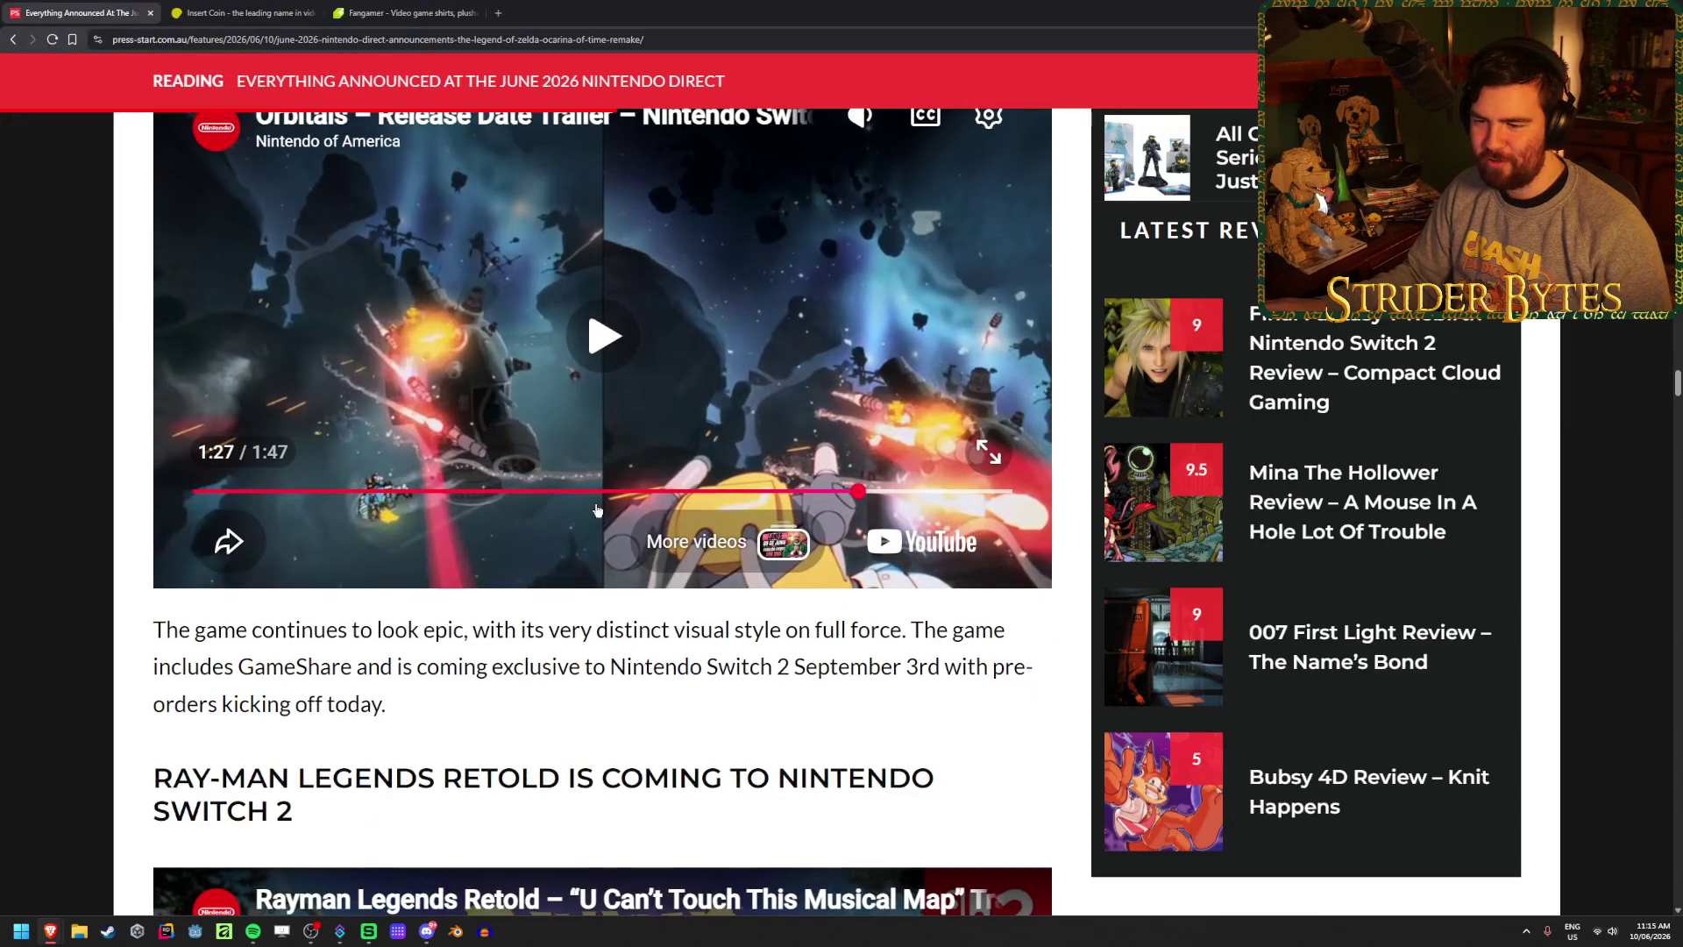
pyautogui.scroll(-14, 596, 509)
pyautogui.click(424, 608)
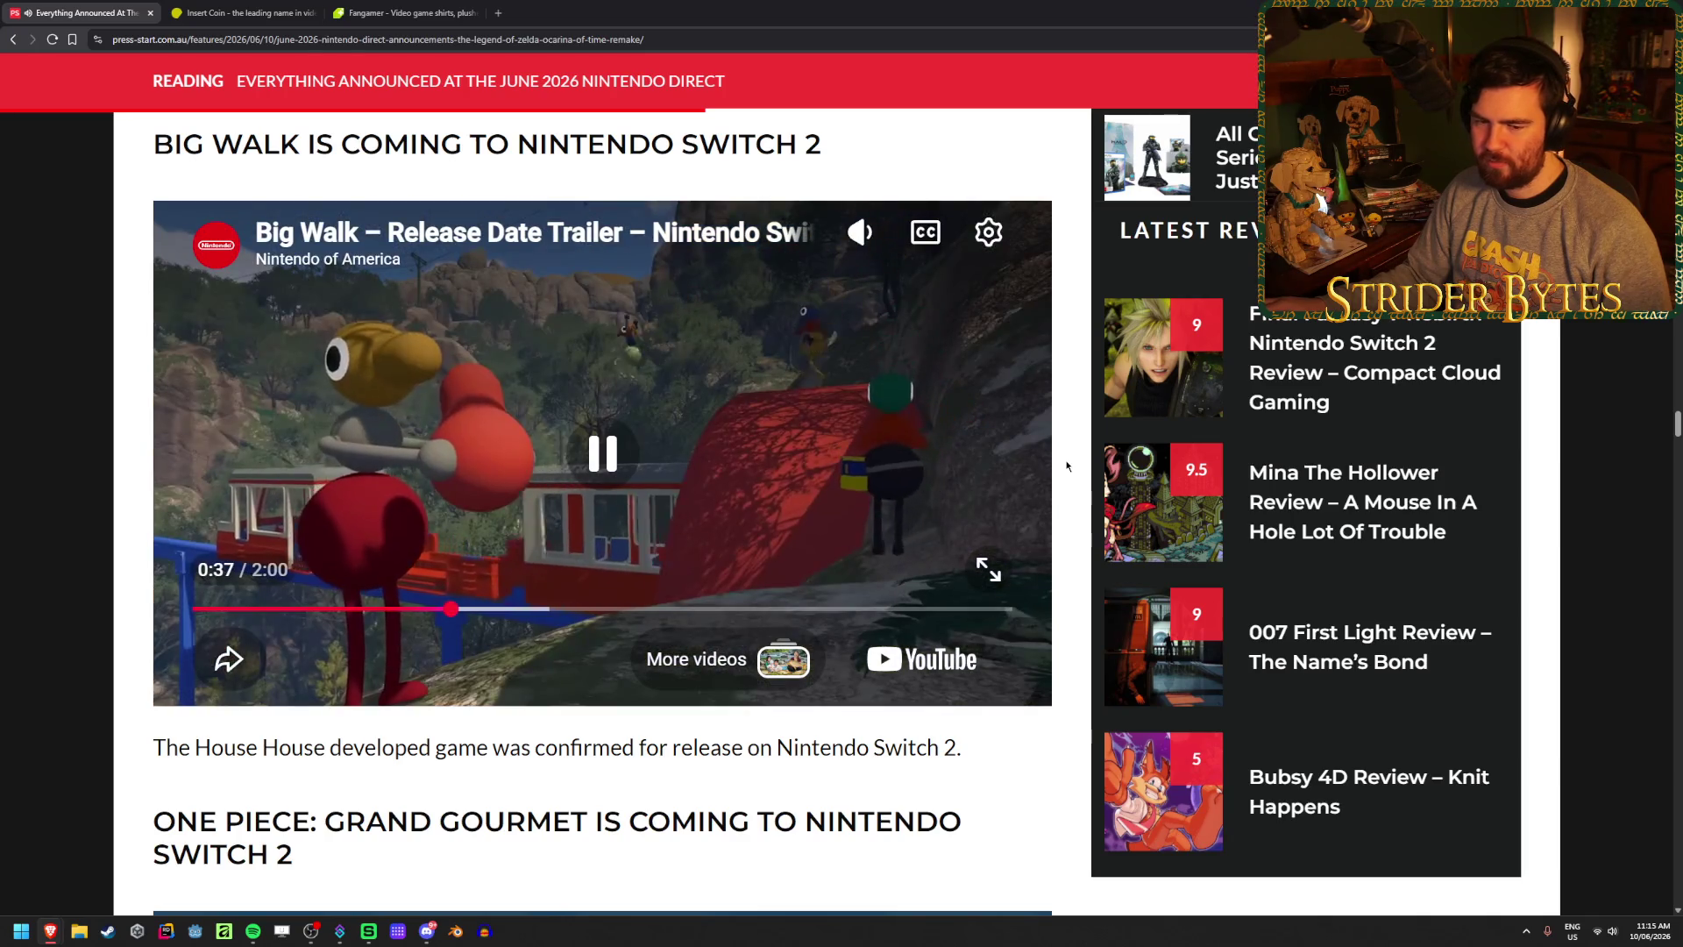
# - Let the Big Walk trailer play, pause it at 1:26, and move on to the Pokopia section
pyautogui.scroll(1, 1066, 465)
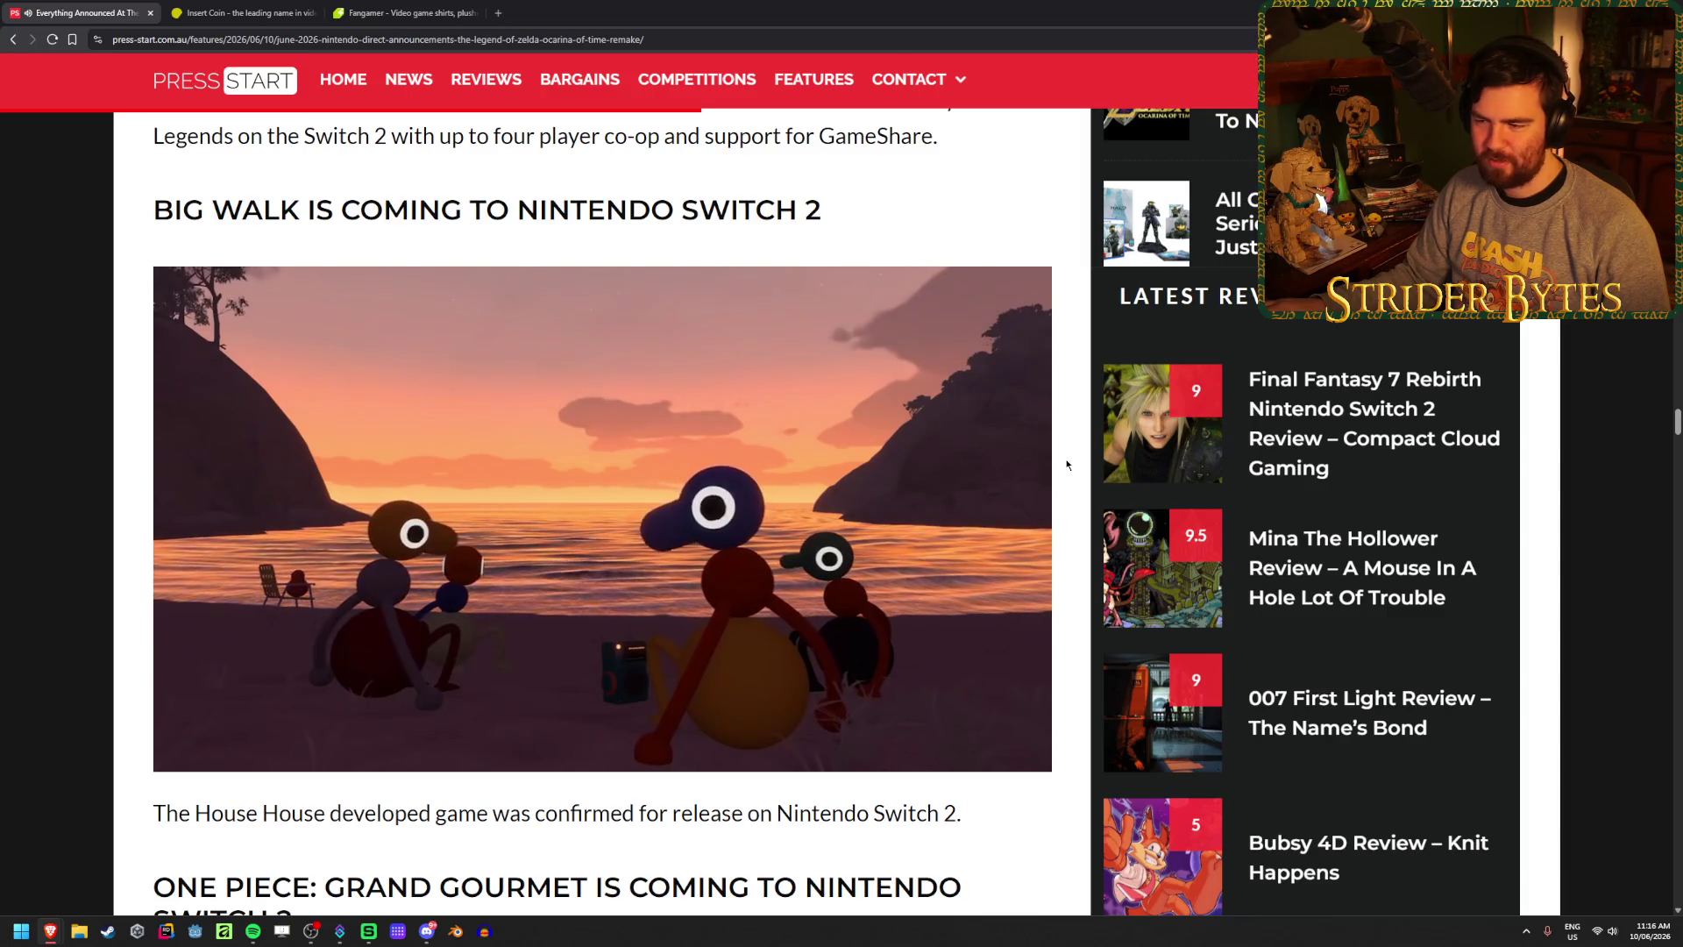
pyautogui.click(774, 509)
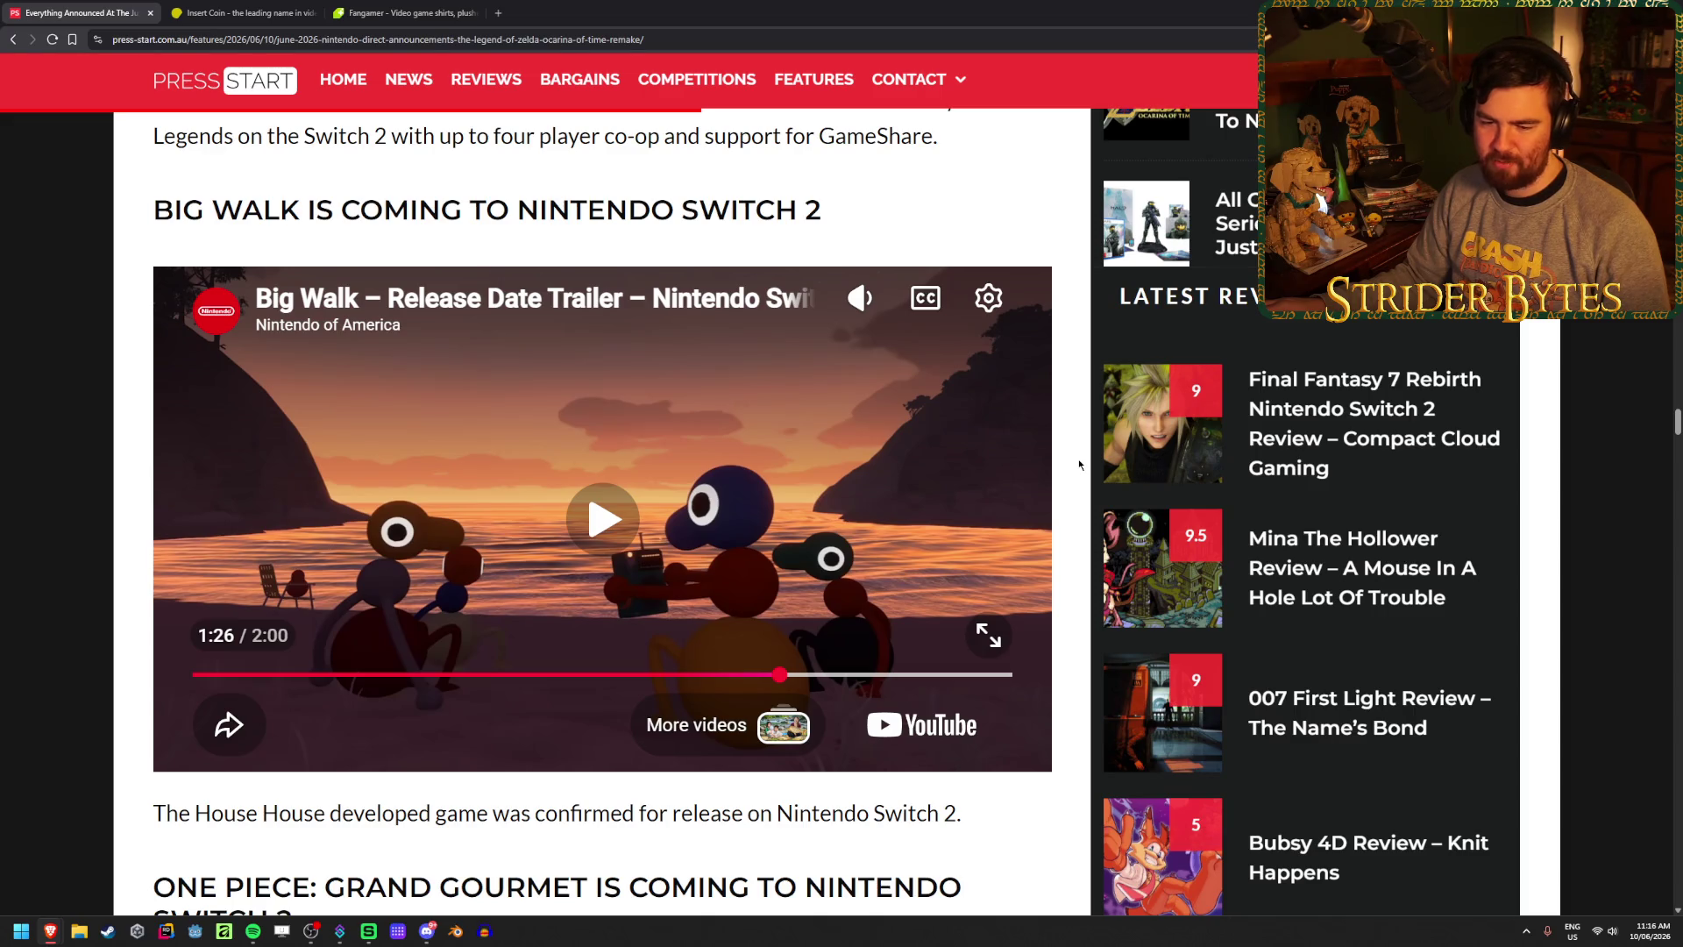
pyautogui.scroll(-15, 1079, 459)
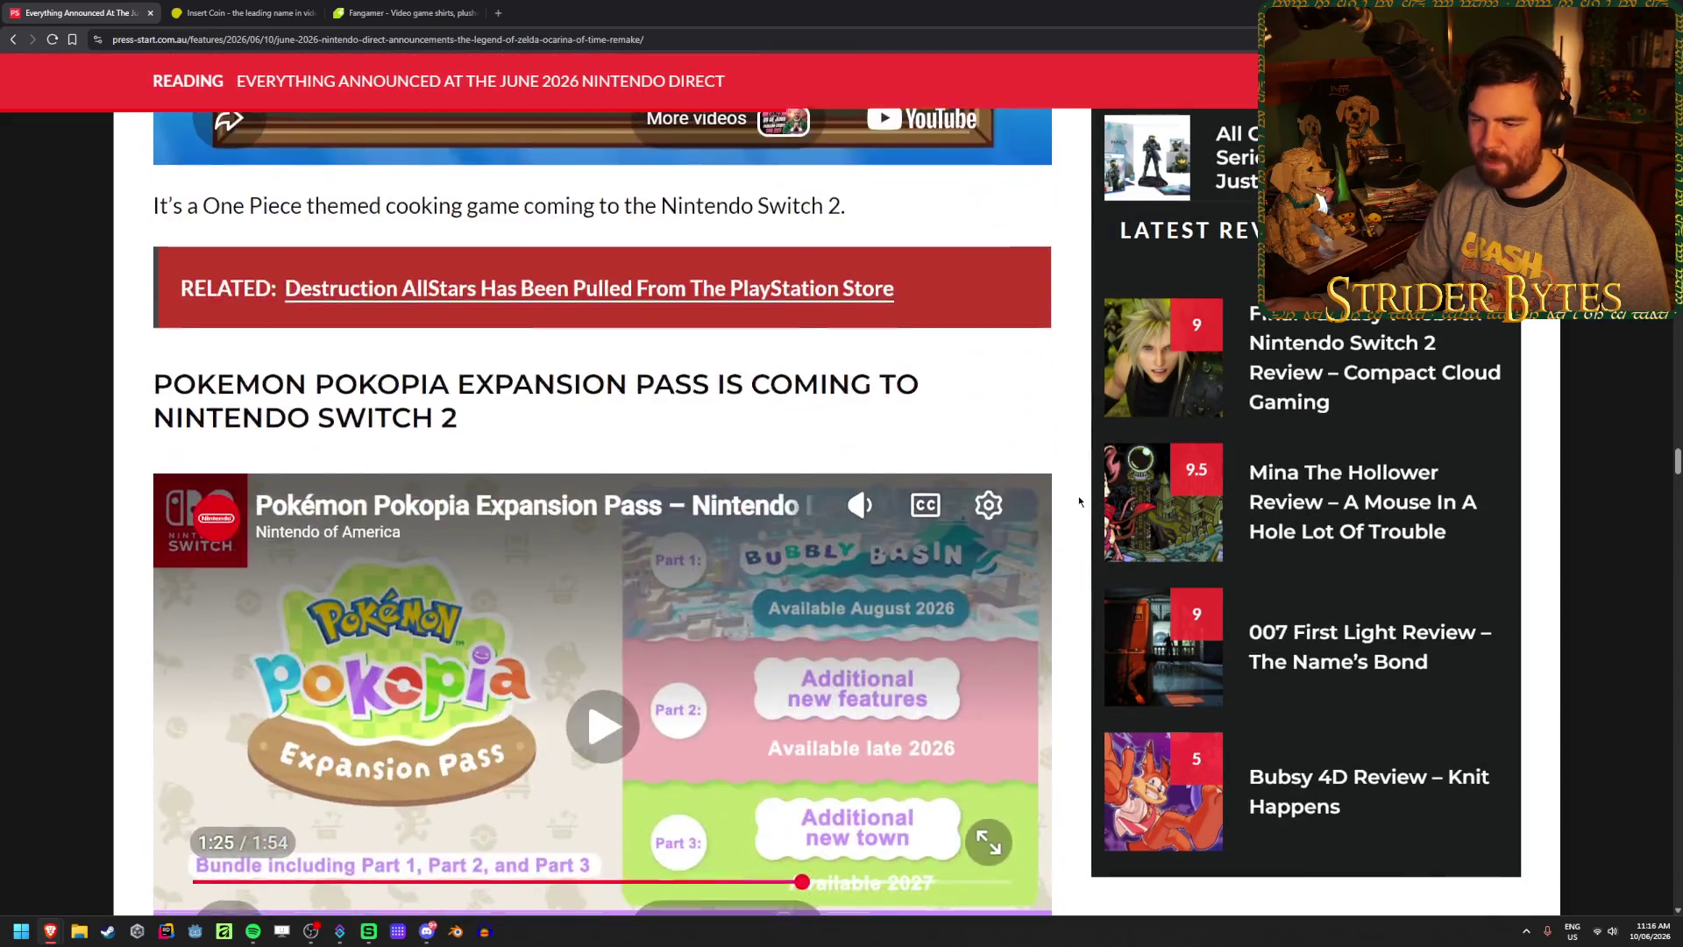
# - Scroll down past Pokopia, DK and Lords of the Fallen II to the Star Fox demo section
pyautogui.scroll(-15, 1079, 500)
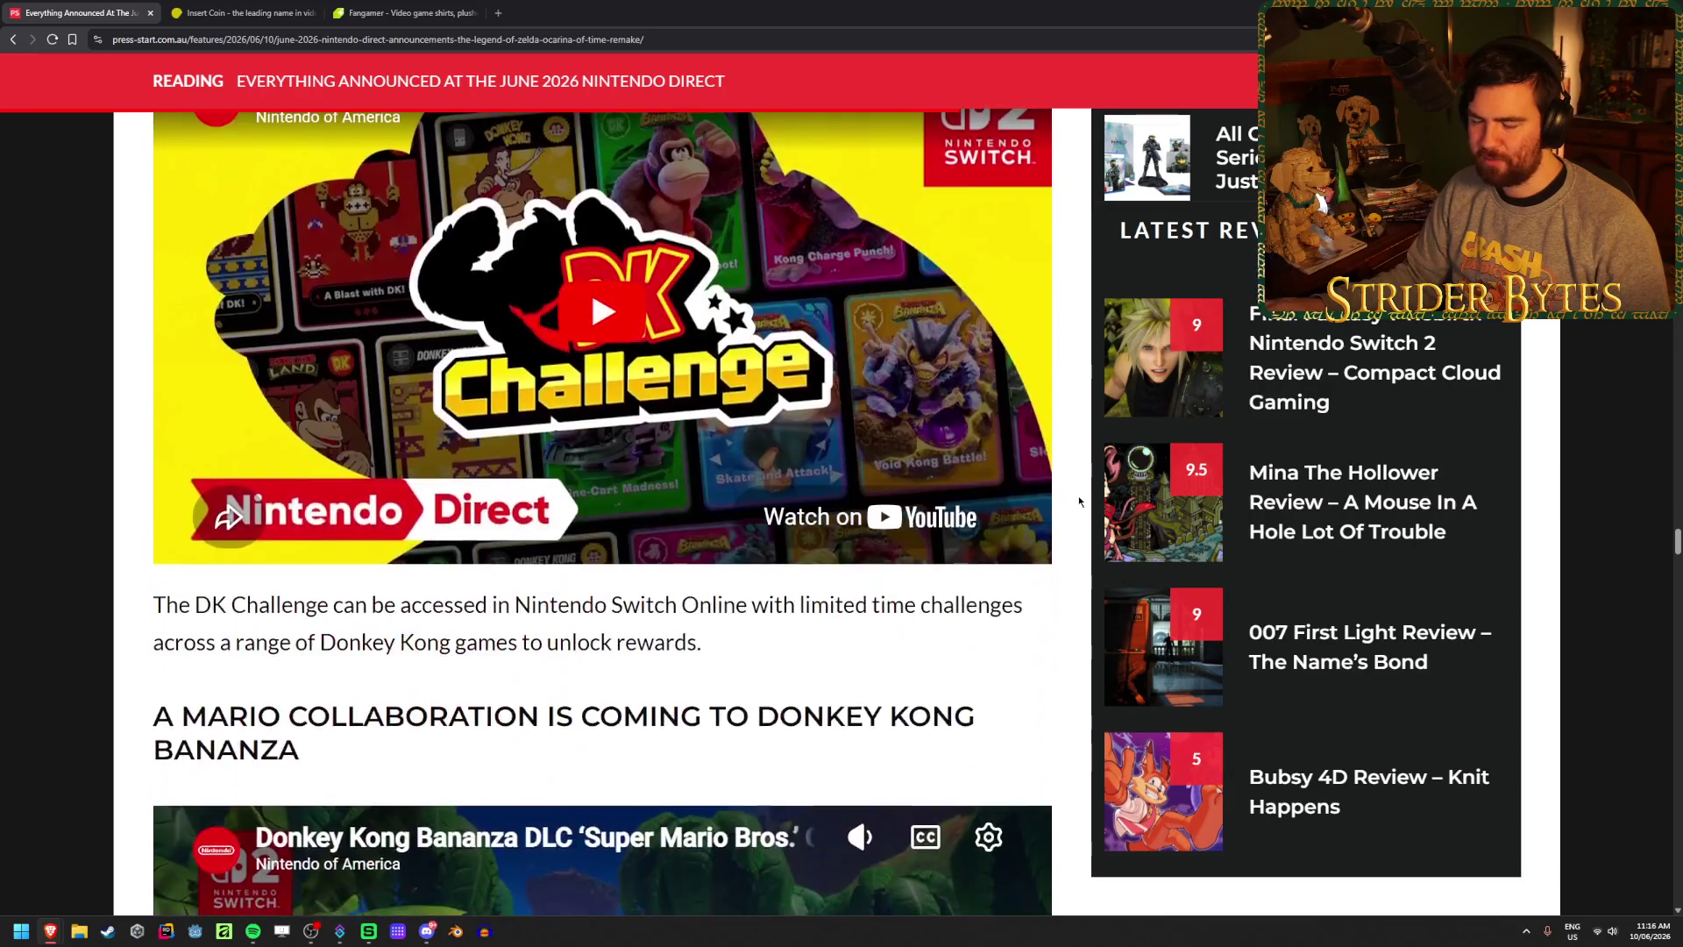
pyautogui.scroll(-20, 1079, 501)
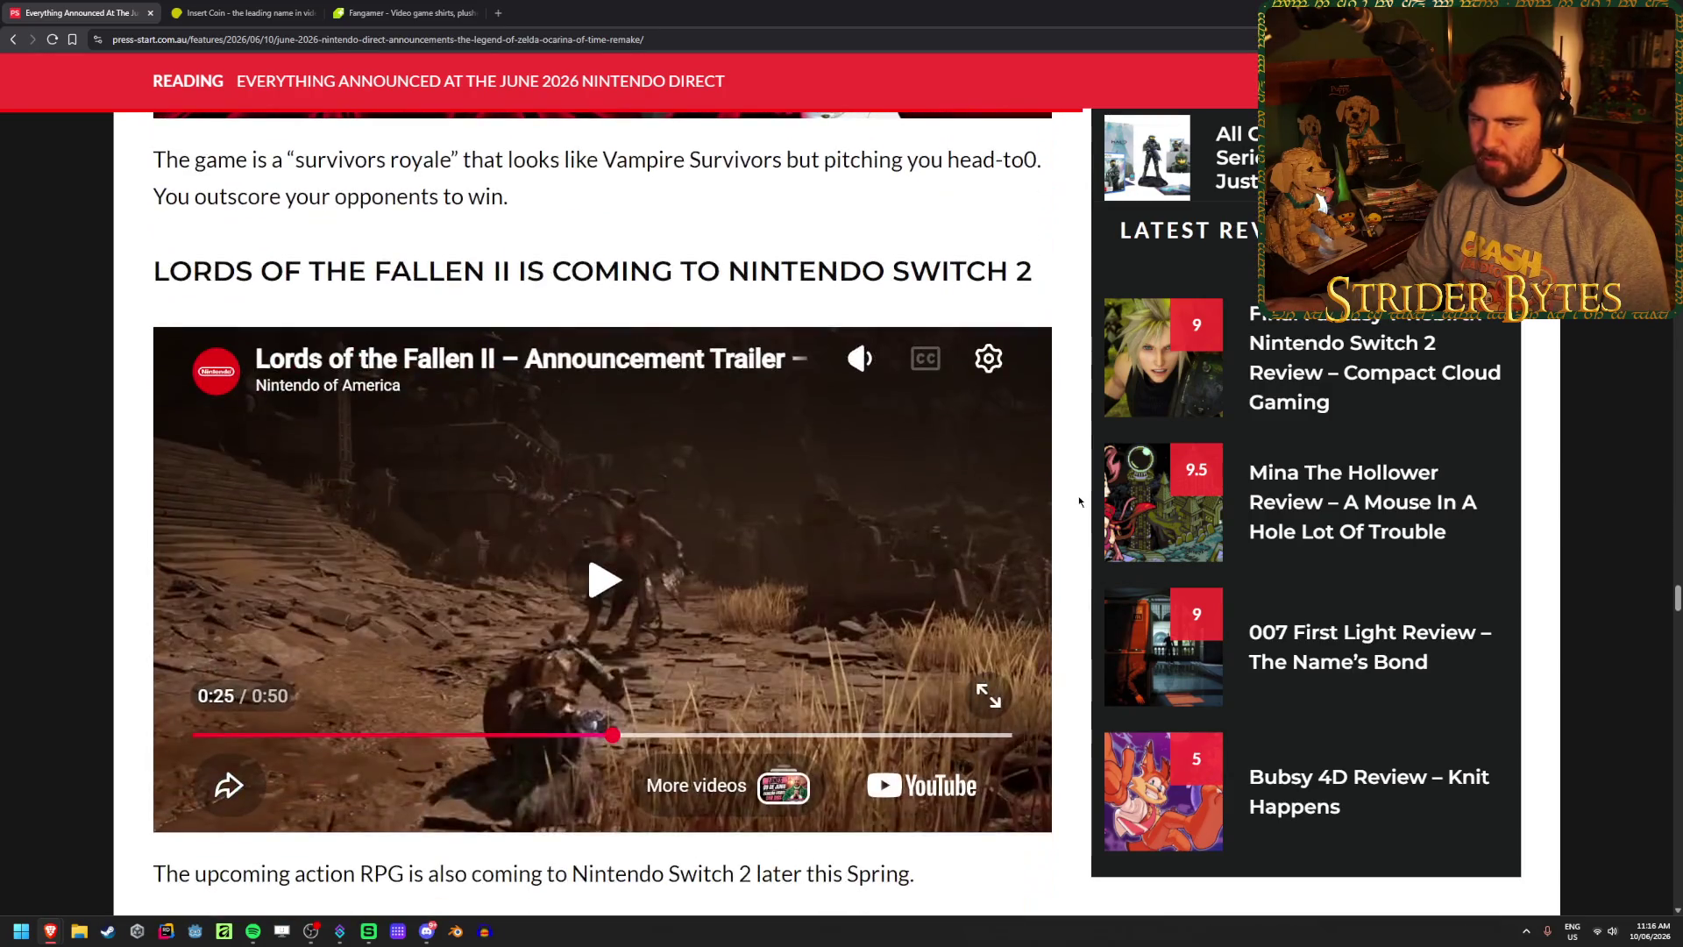
pyautogui.scroll(-20, 1079, 500)
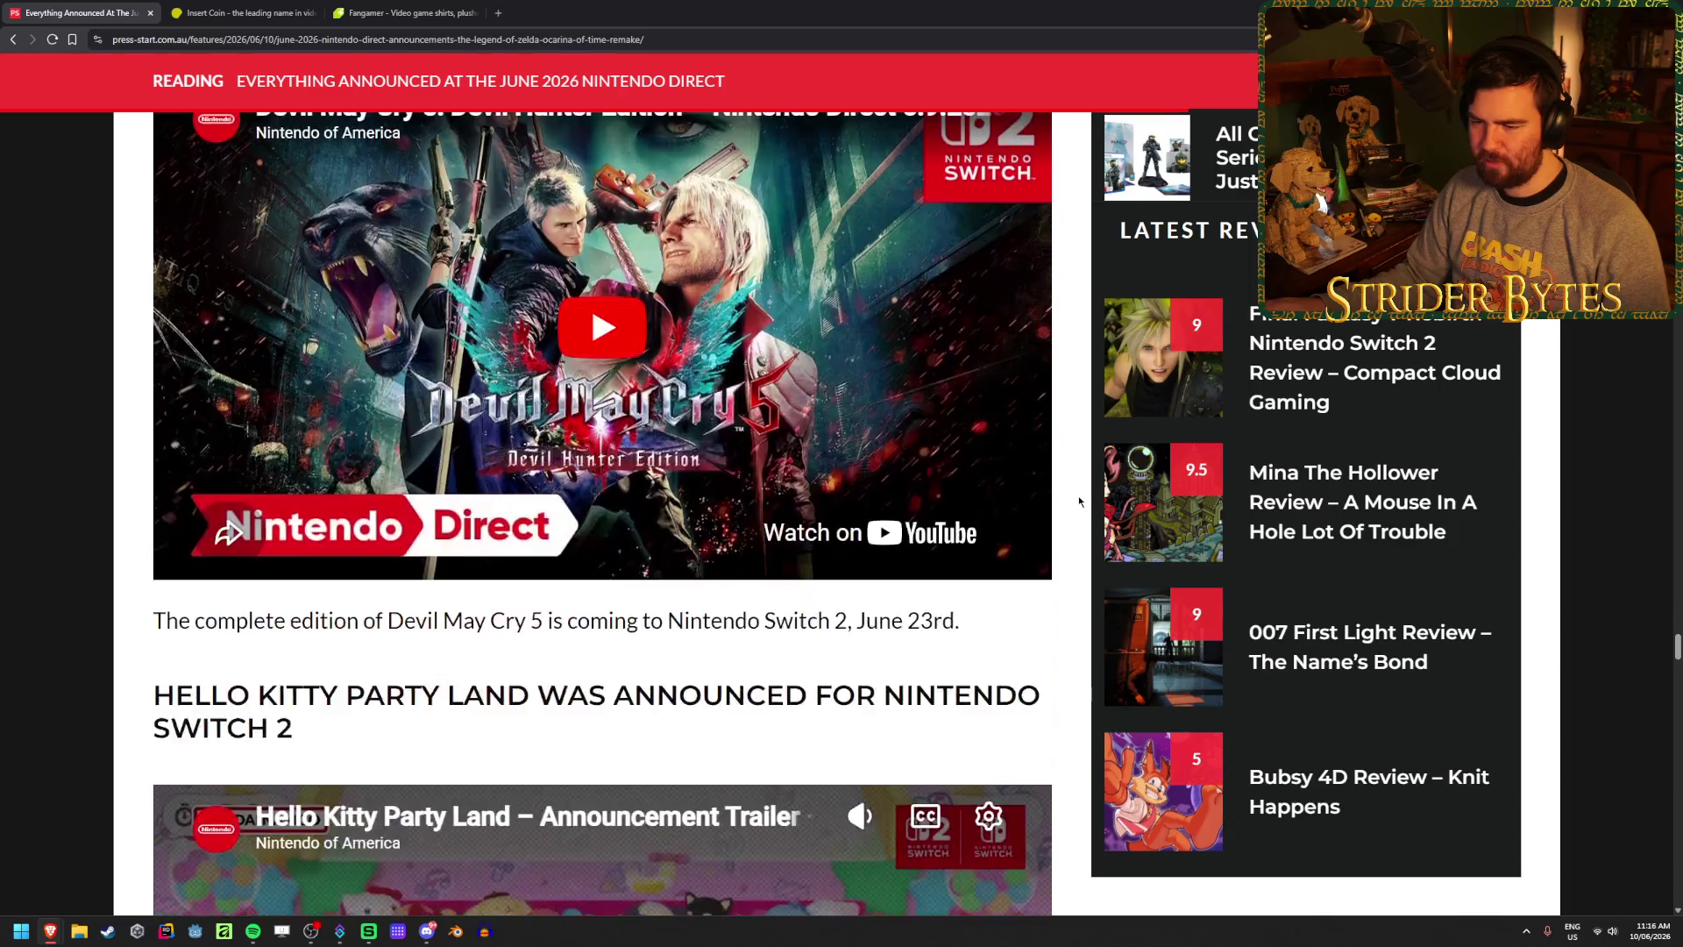
pyautogui.scroll(-20, 1078, 500)
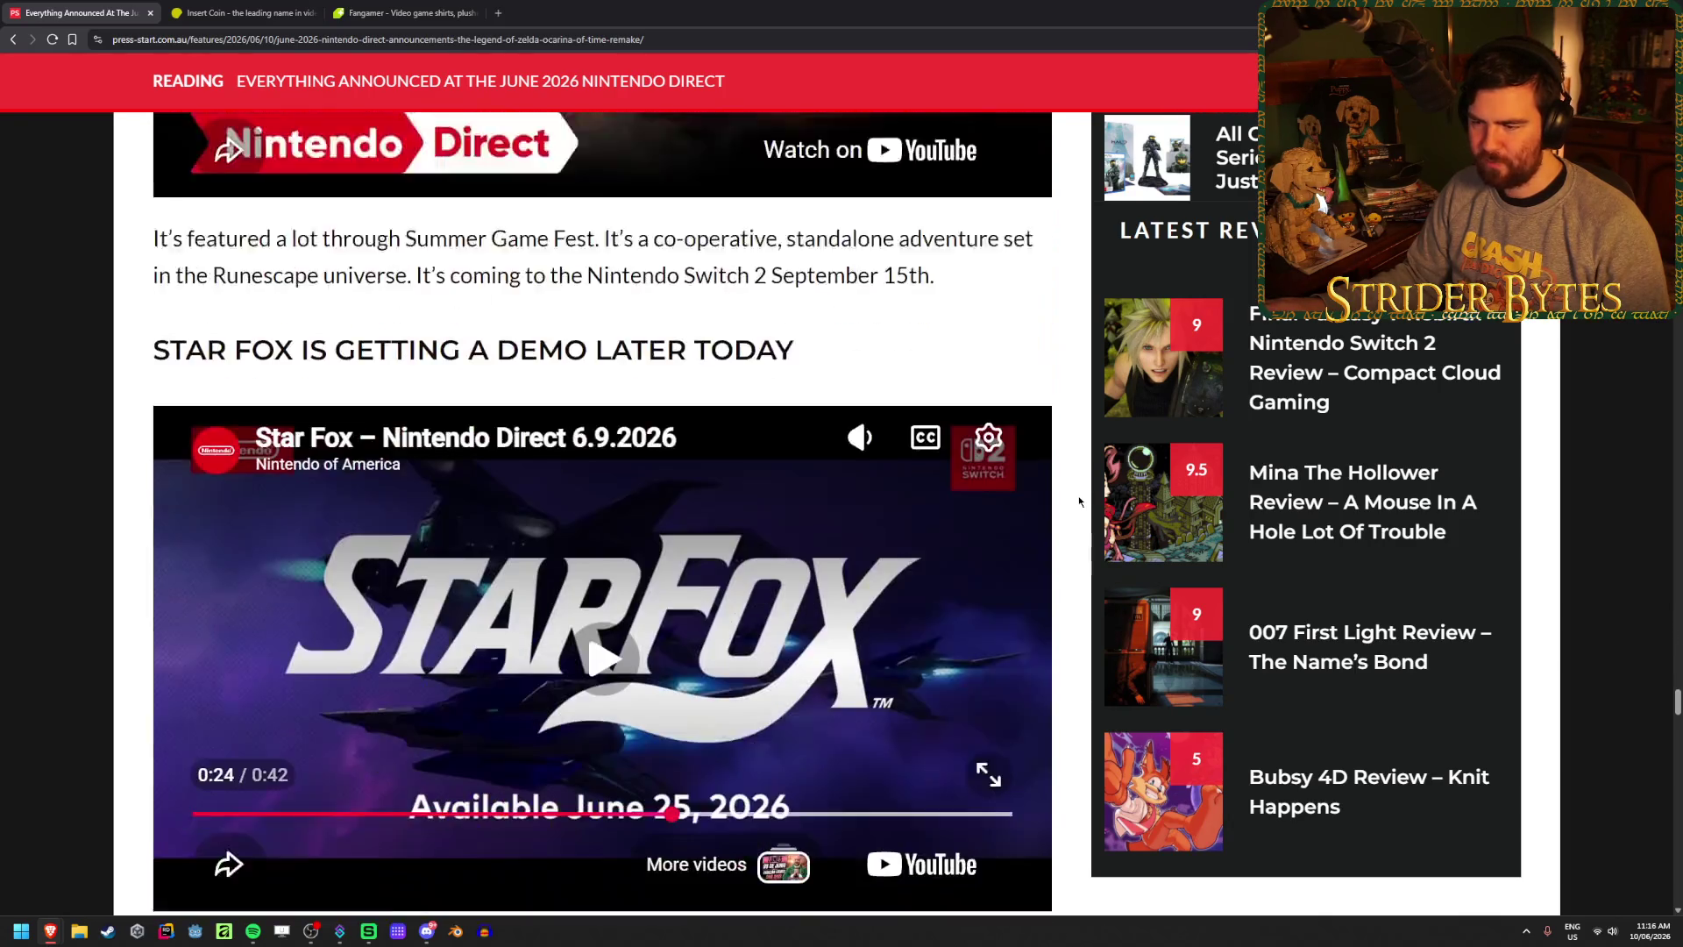
pyautogui.scroll(-18, 1078, 500)
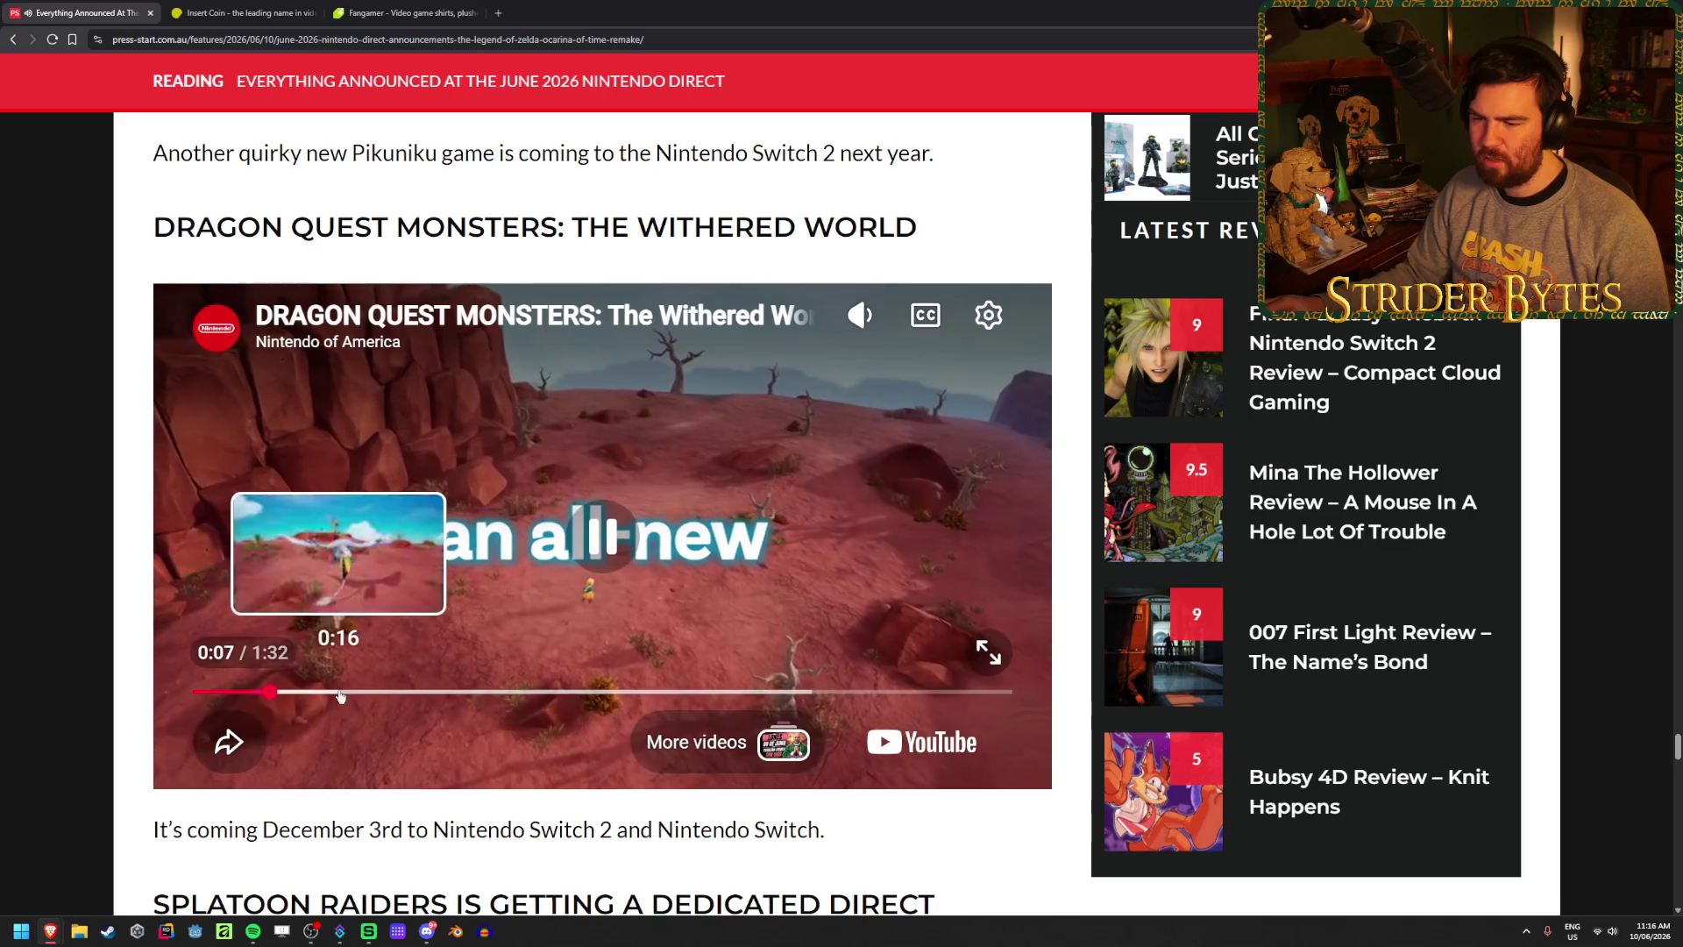
# - Skip the Dragon Quest Monsters trailer to 0:16, 0:34, then 0:57, and resume it near the end
pyautogui.click(349, 692)
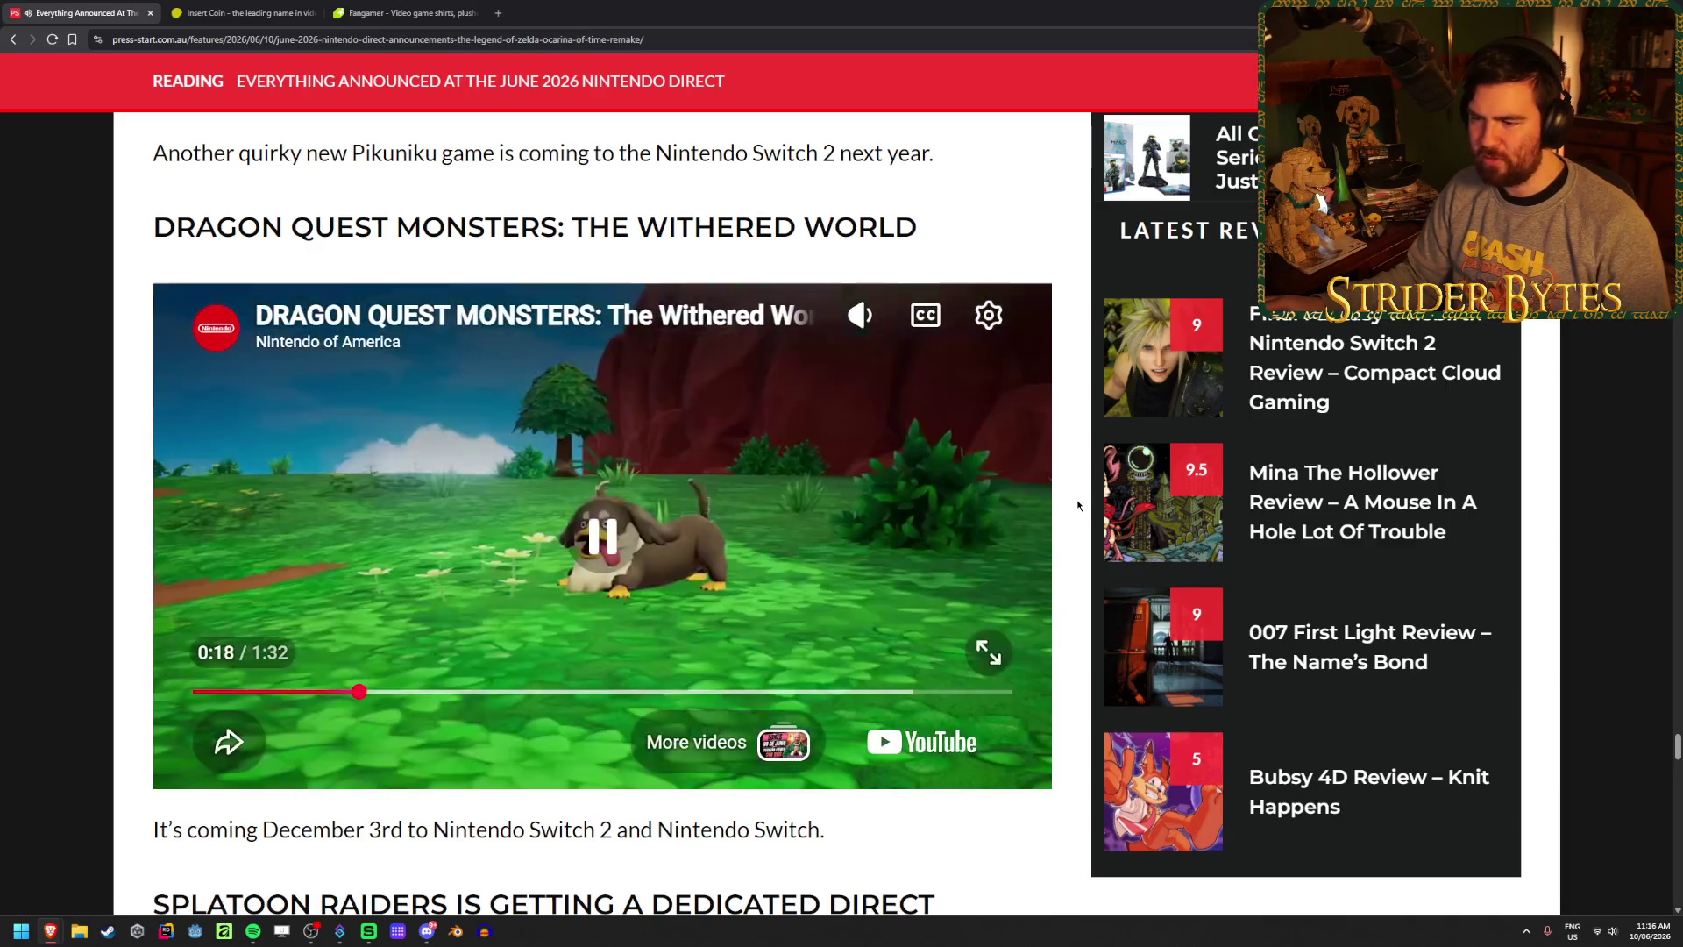
pyautogui.click(498, 691)
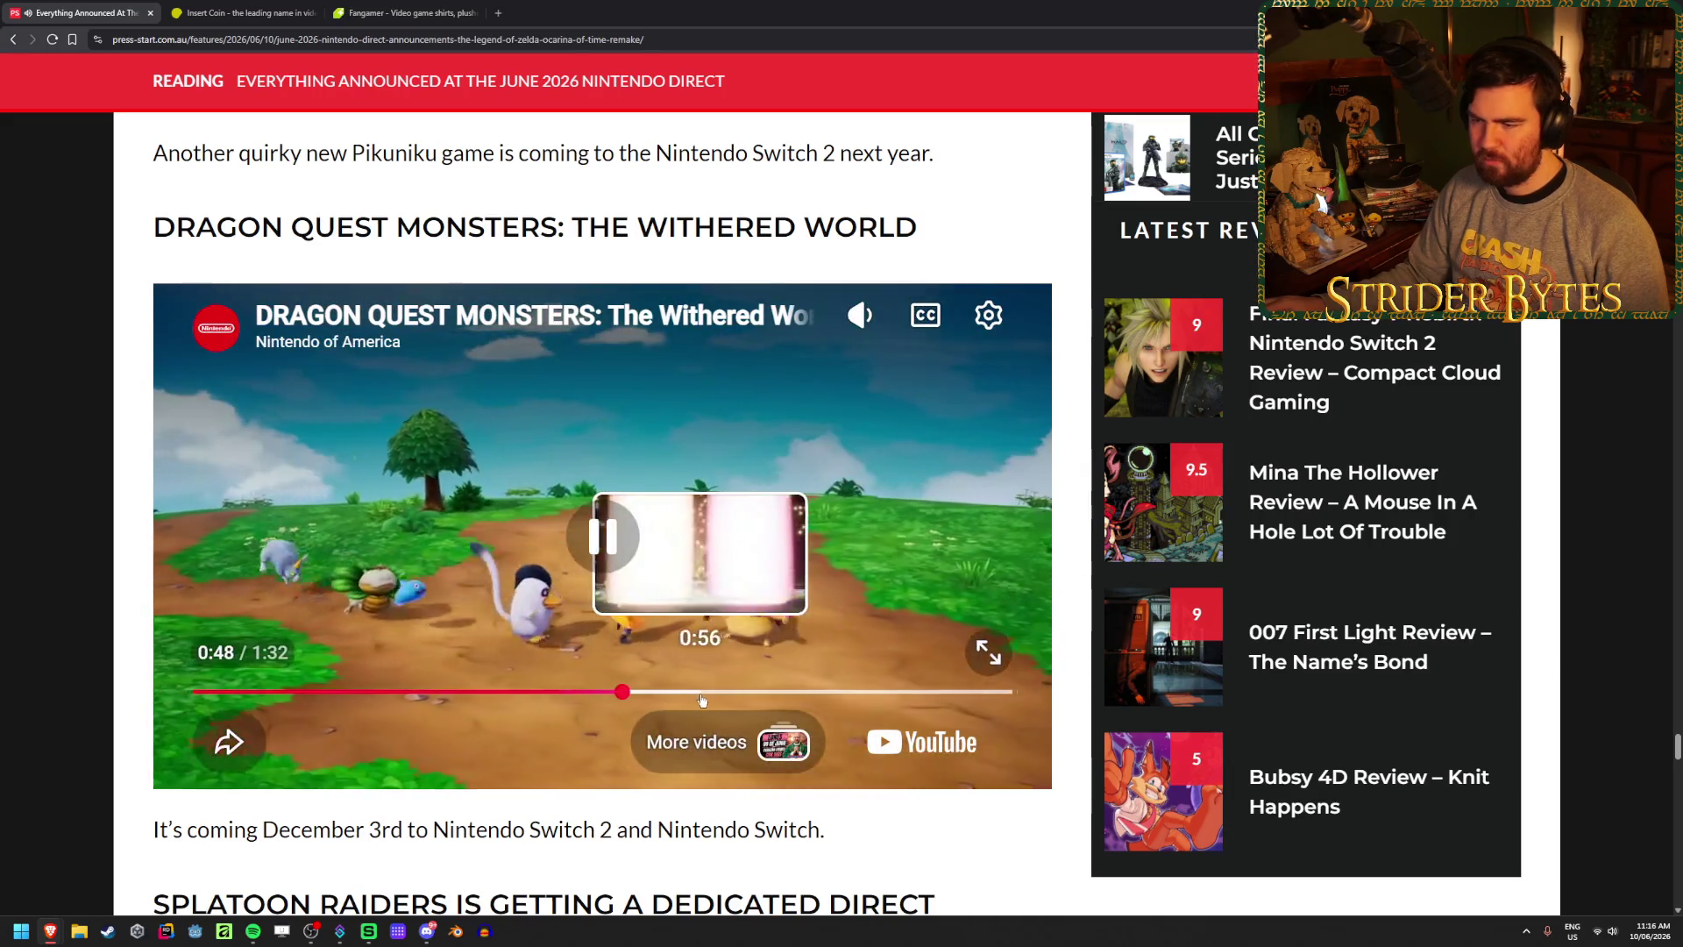
pyautogui.click(699, 689)
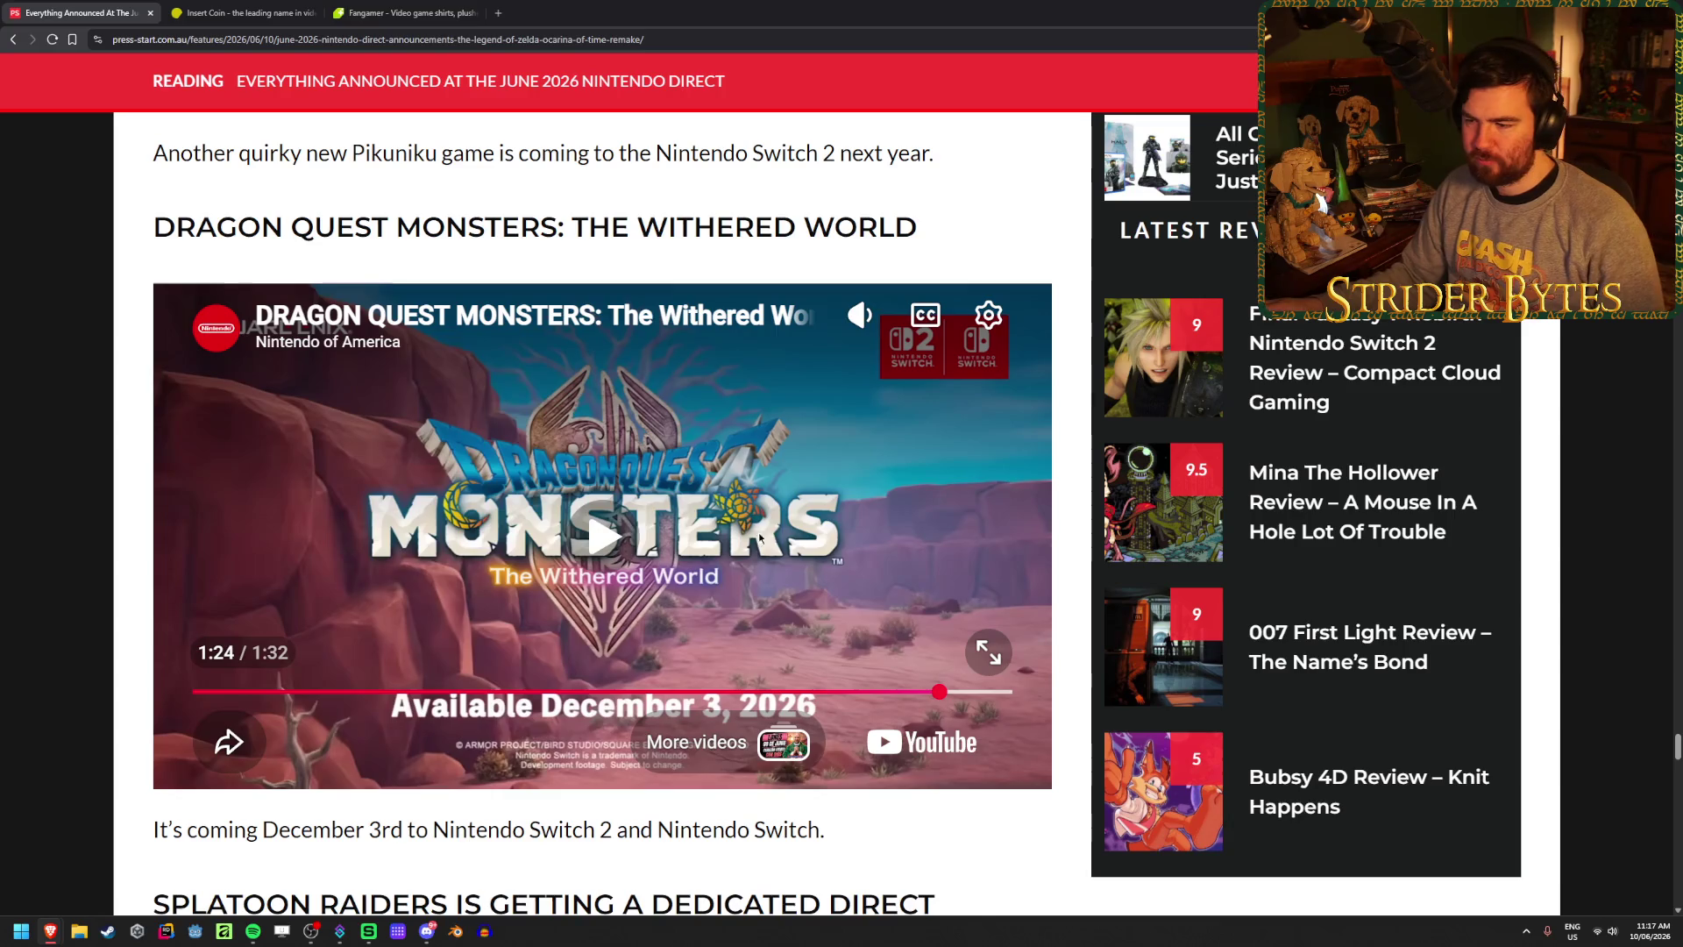
pyautogui.click(756, 539)
pyautogui.scroll(-5, 855, 527)
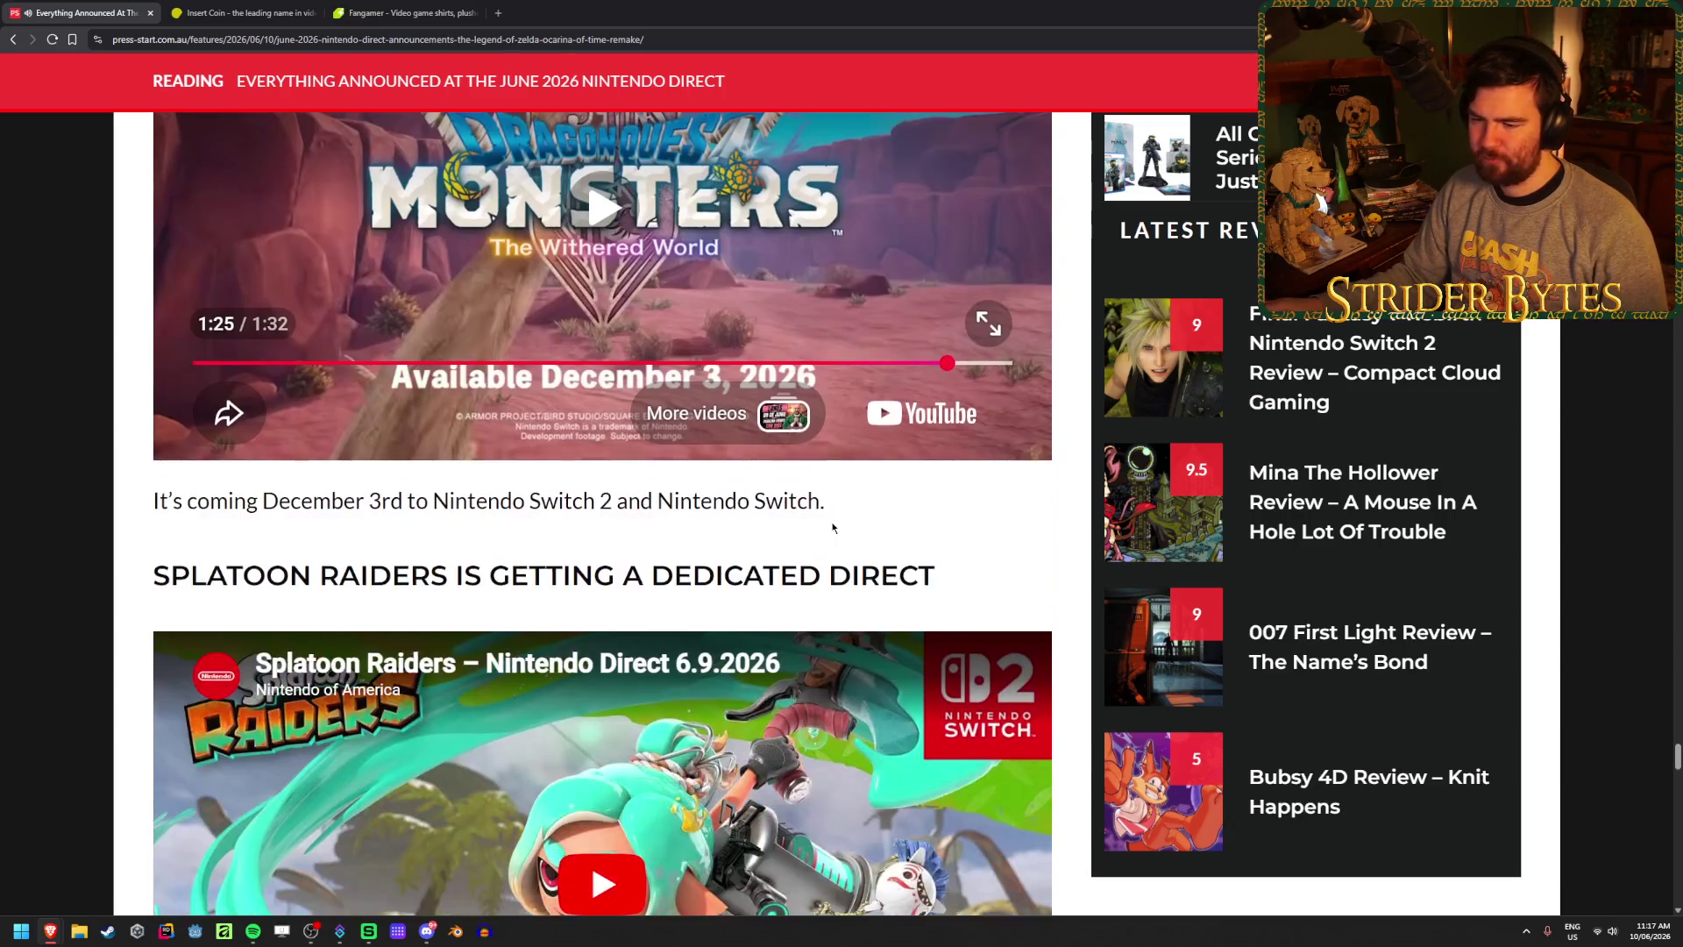
# - Play the Splatoon Raiders trailer, skipping through 0:19, 0:37 and 0:57, then pause at 1:15
pyautogui.scroll(-4, 1074, 580)
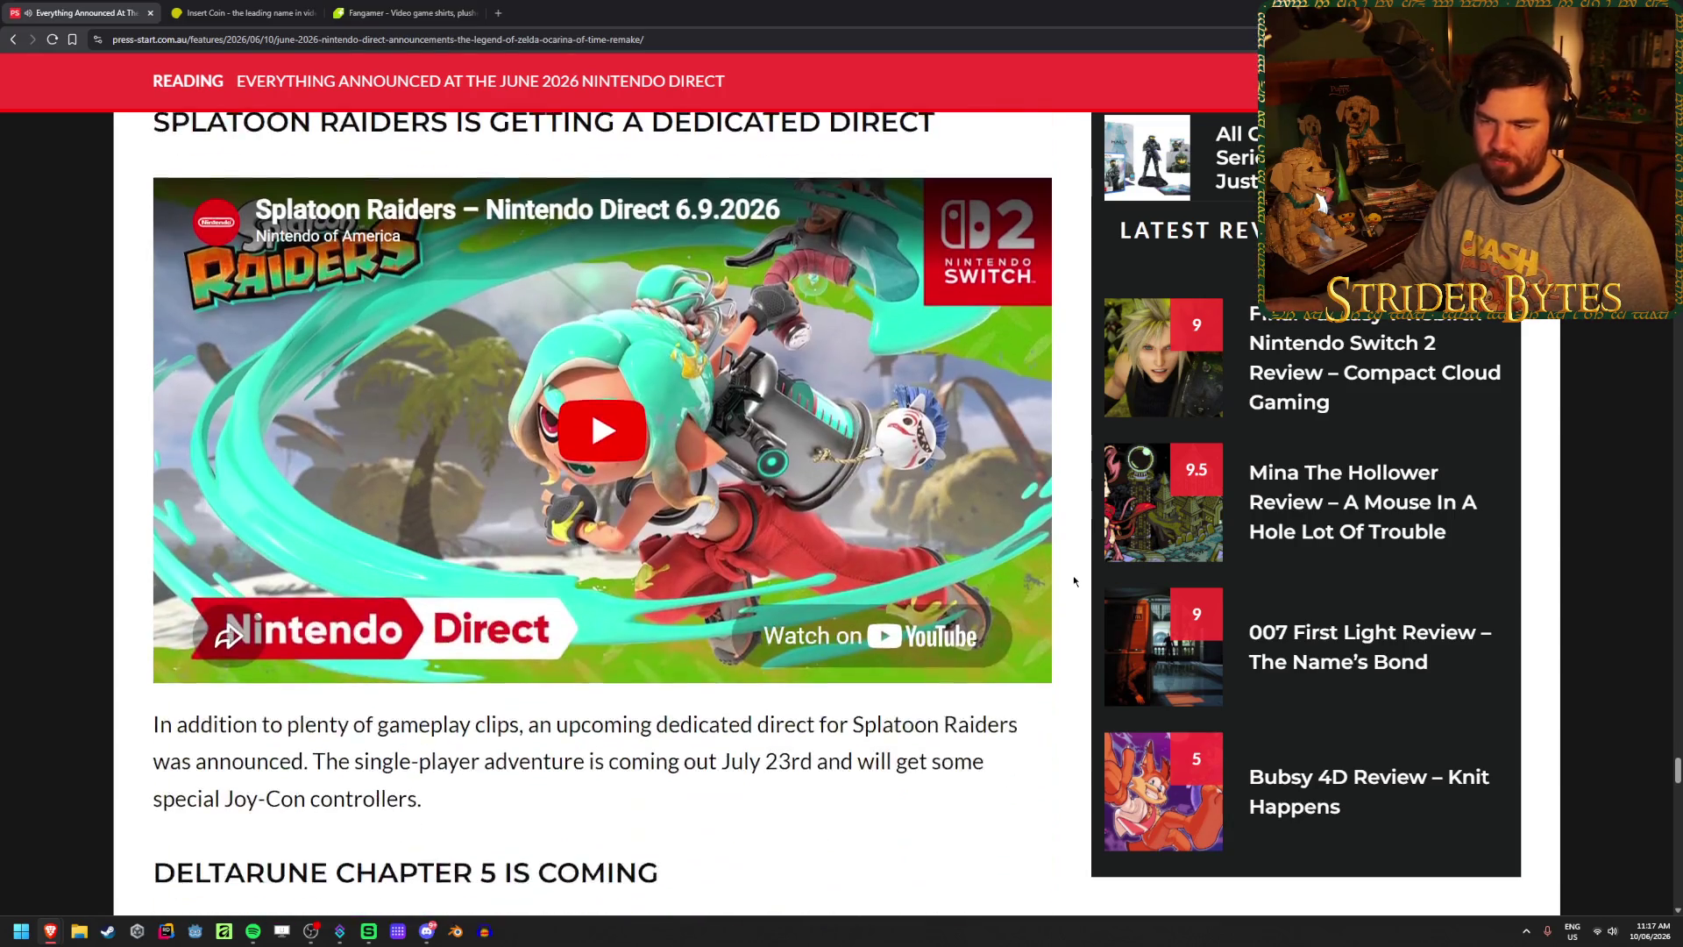
pyautogui.scroll(2, 1074, 580)
pyautogui.scroll(-1, 1074, 580)
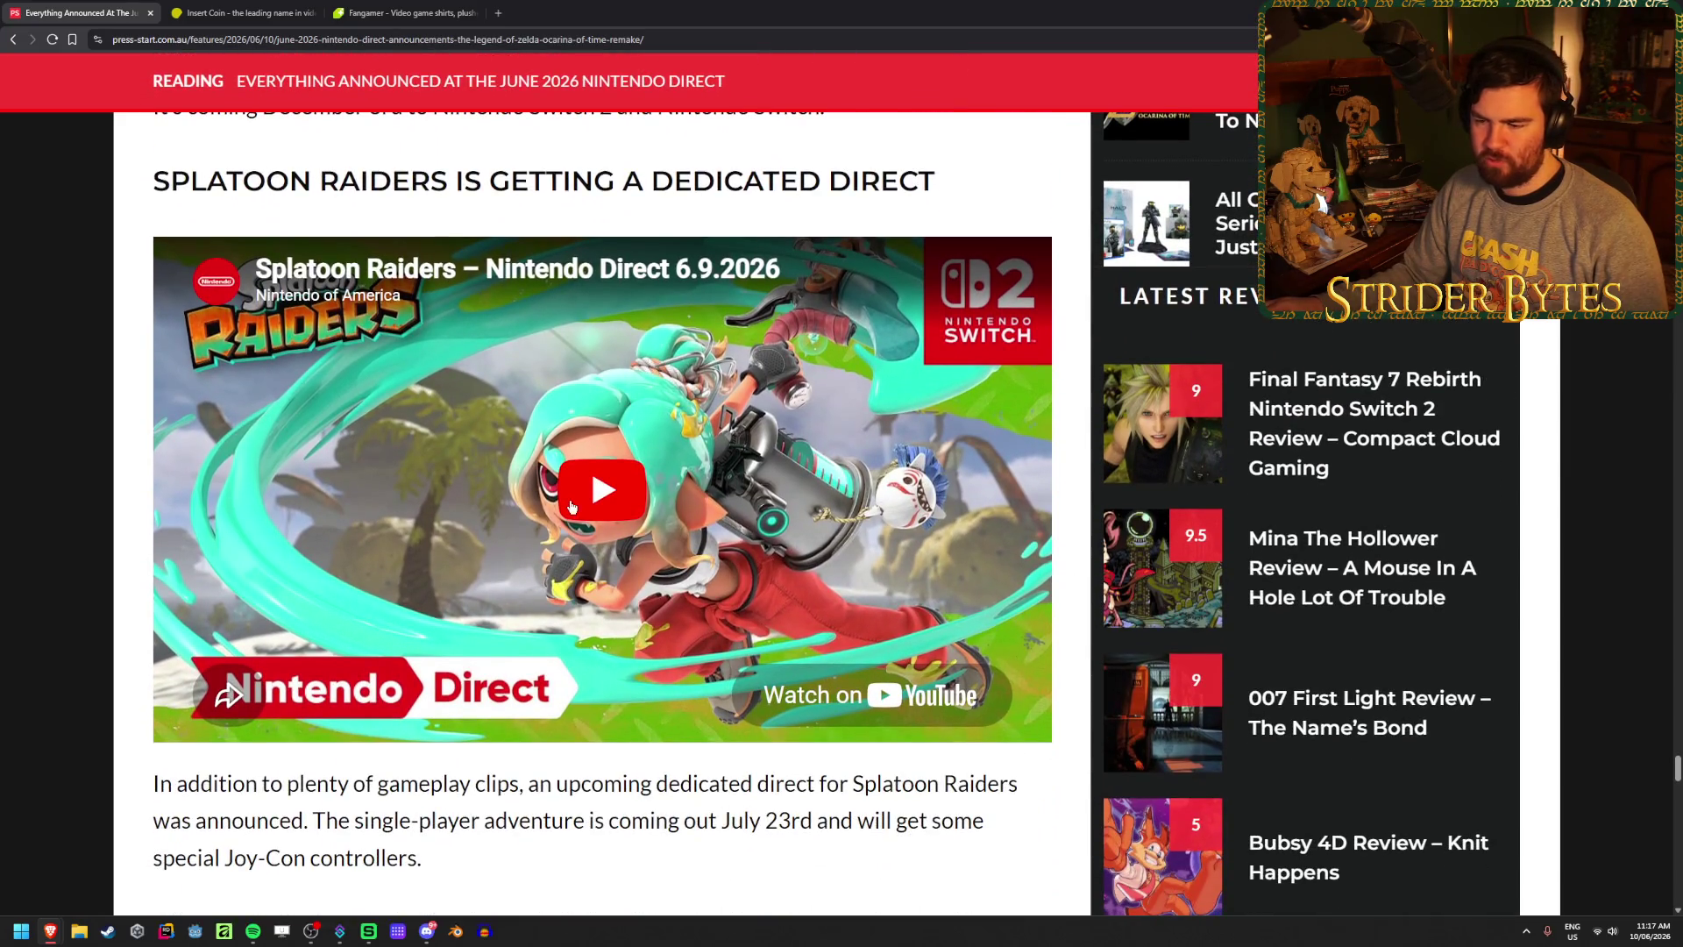
pyautogui.click(572, 507)
pyautogui.click(283, 646)
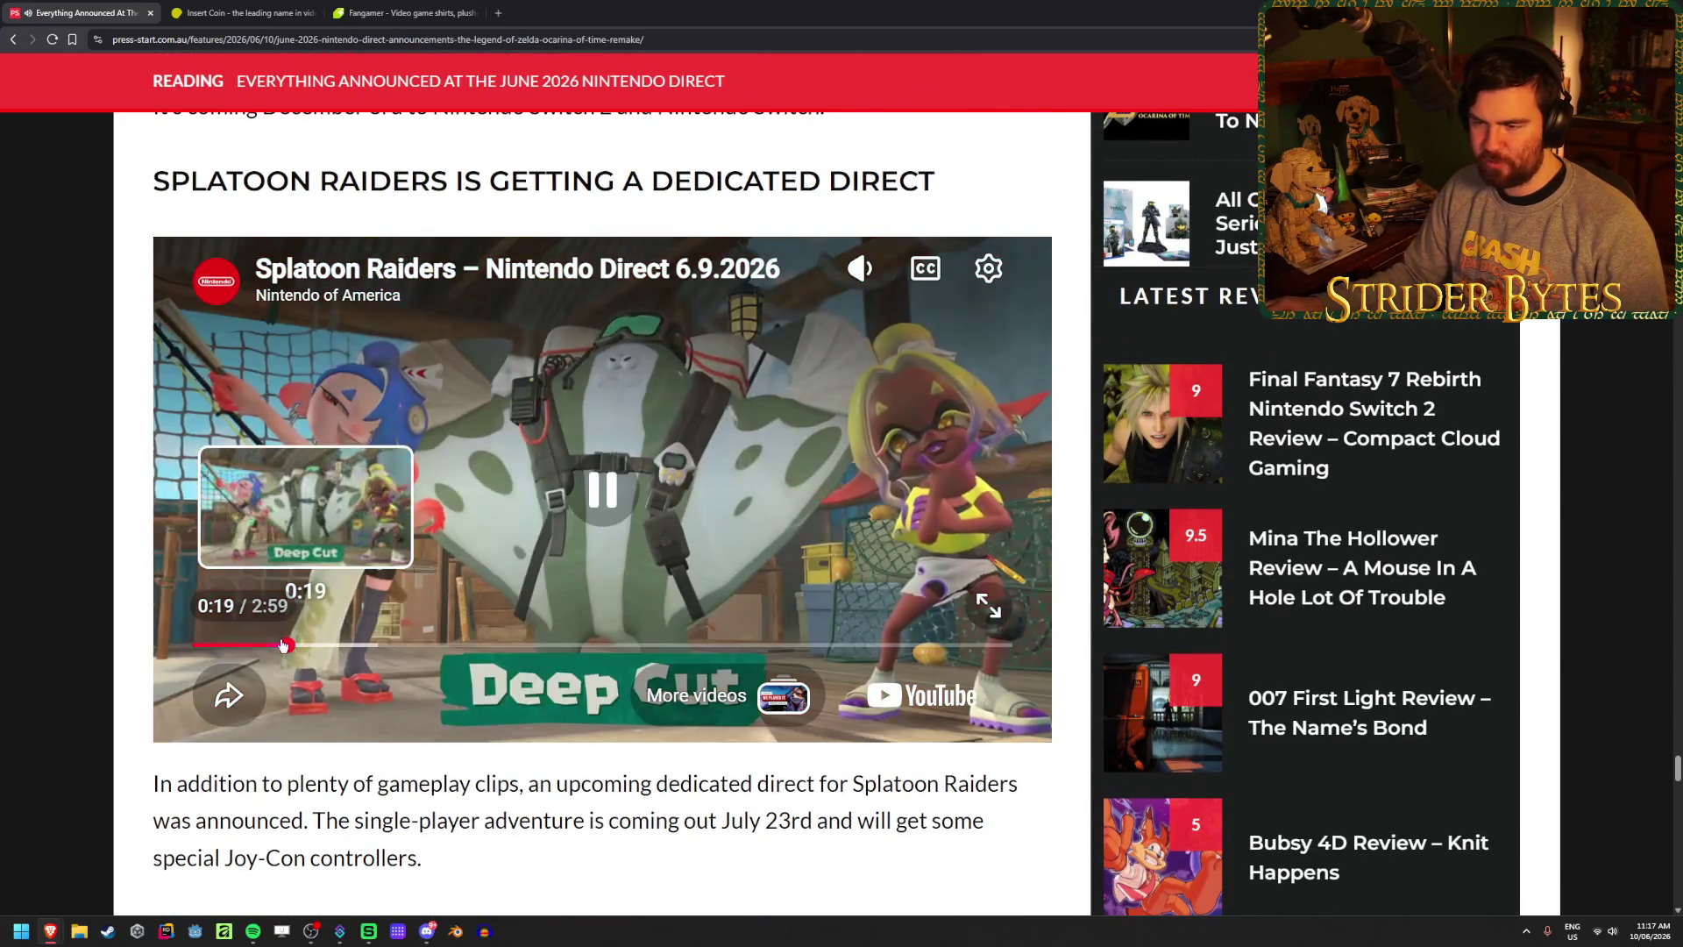
pyautogui.click(367, 646)
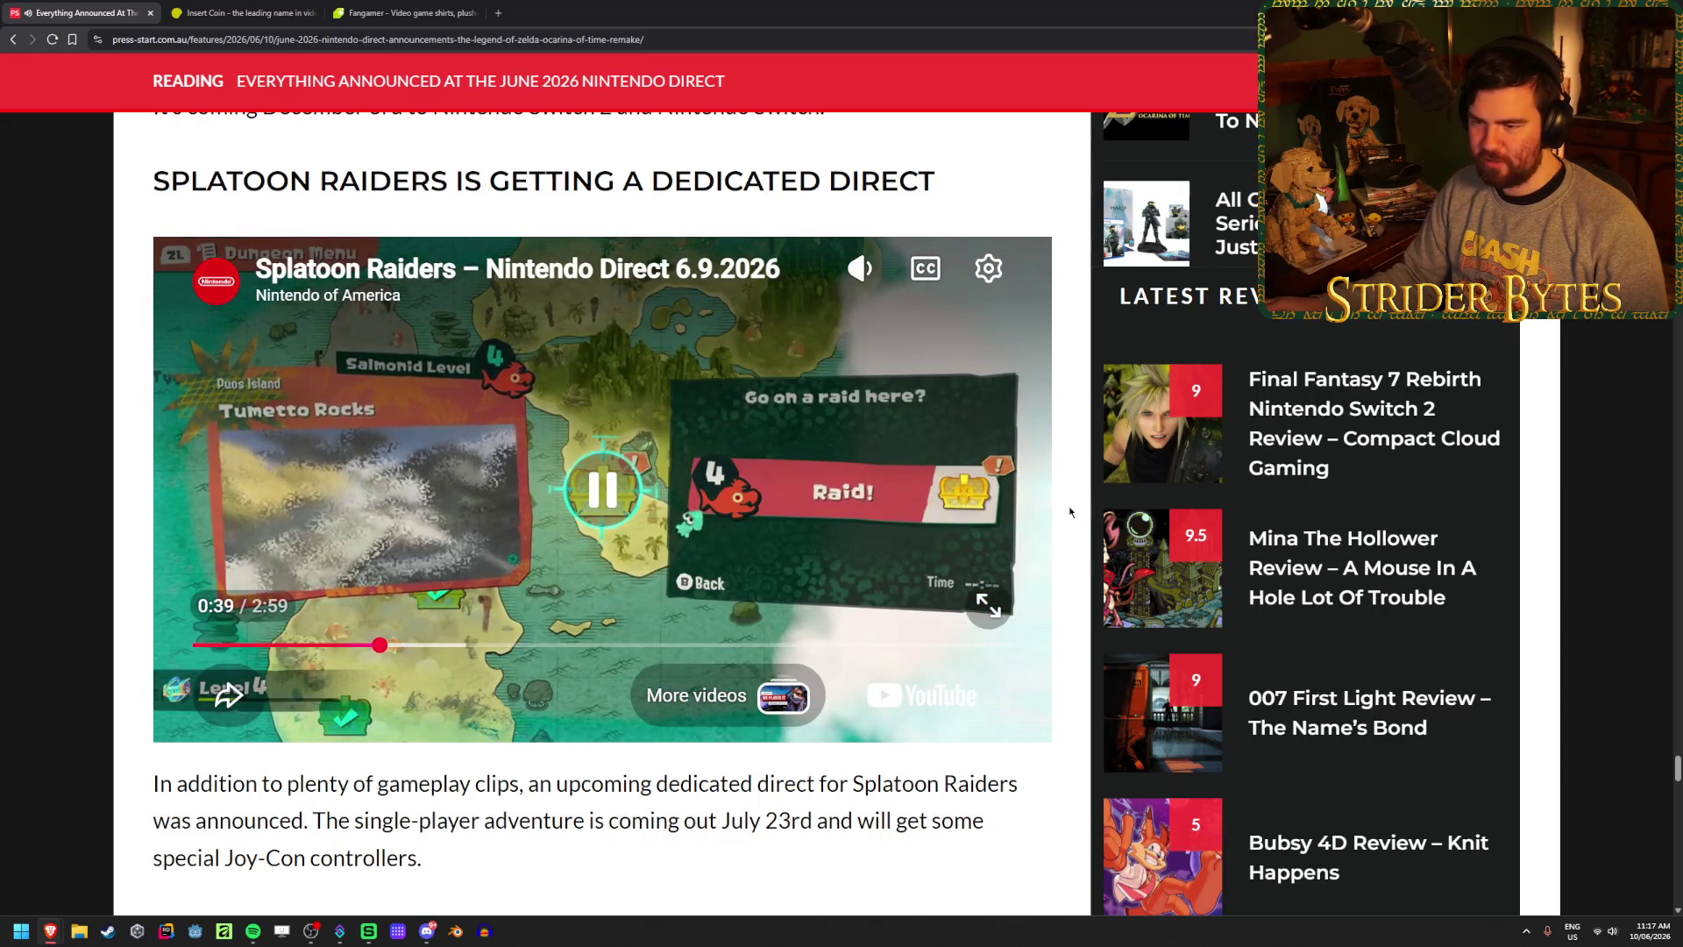
pyautogui.press('space')
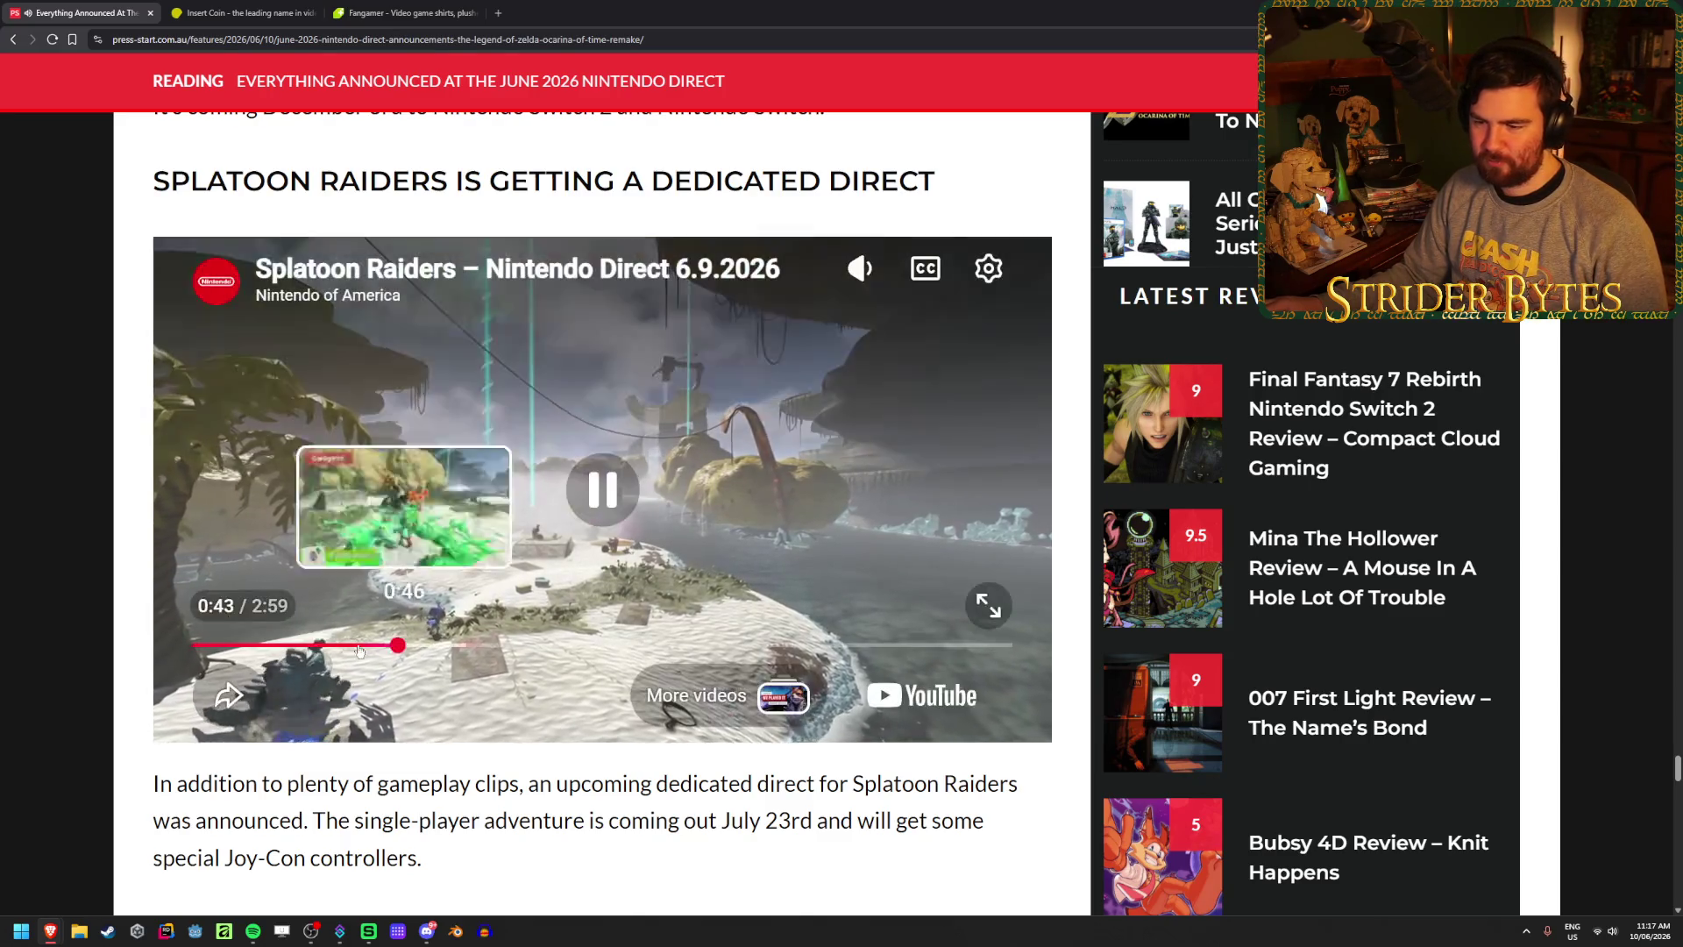
pyautogui.click(459, 645)
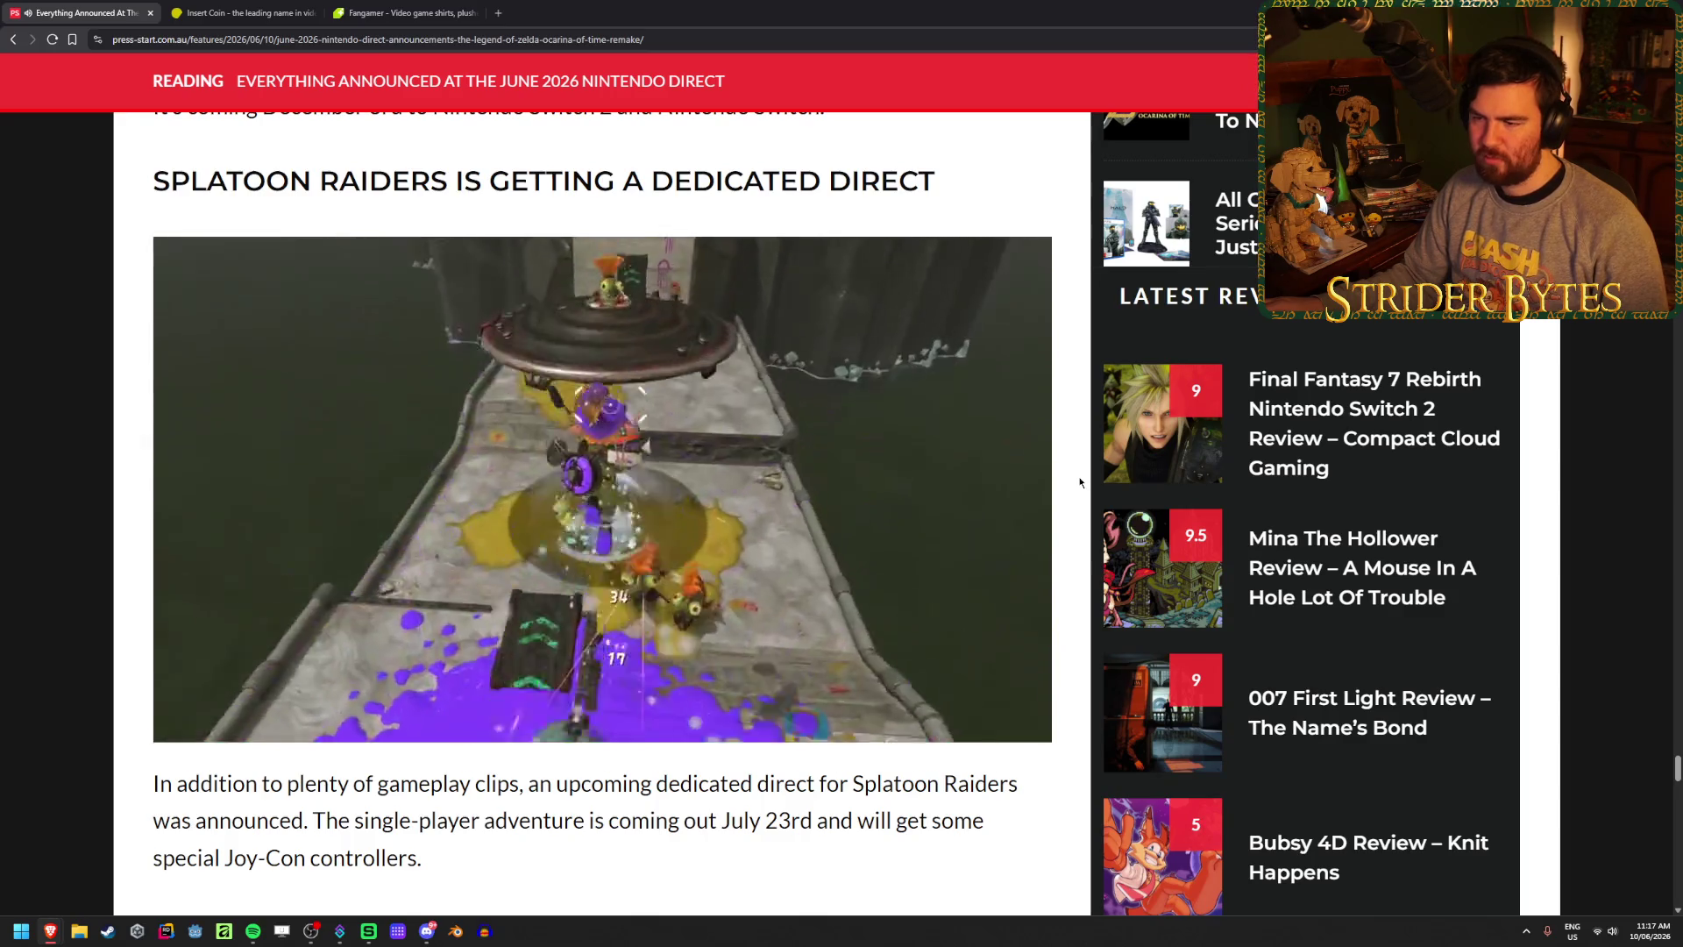
pyautogui.moveTo(898, 497)
pyautogui.click(586, 508)
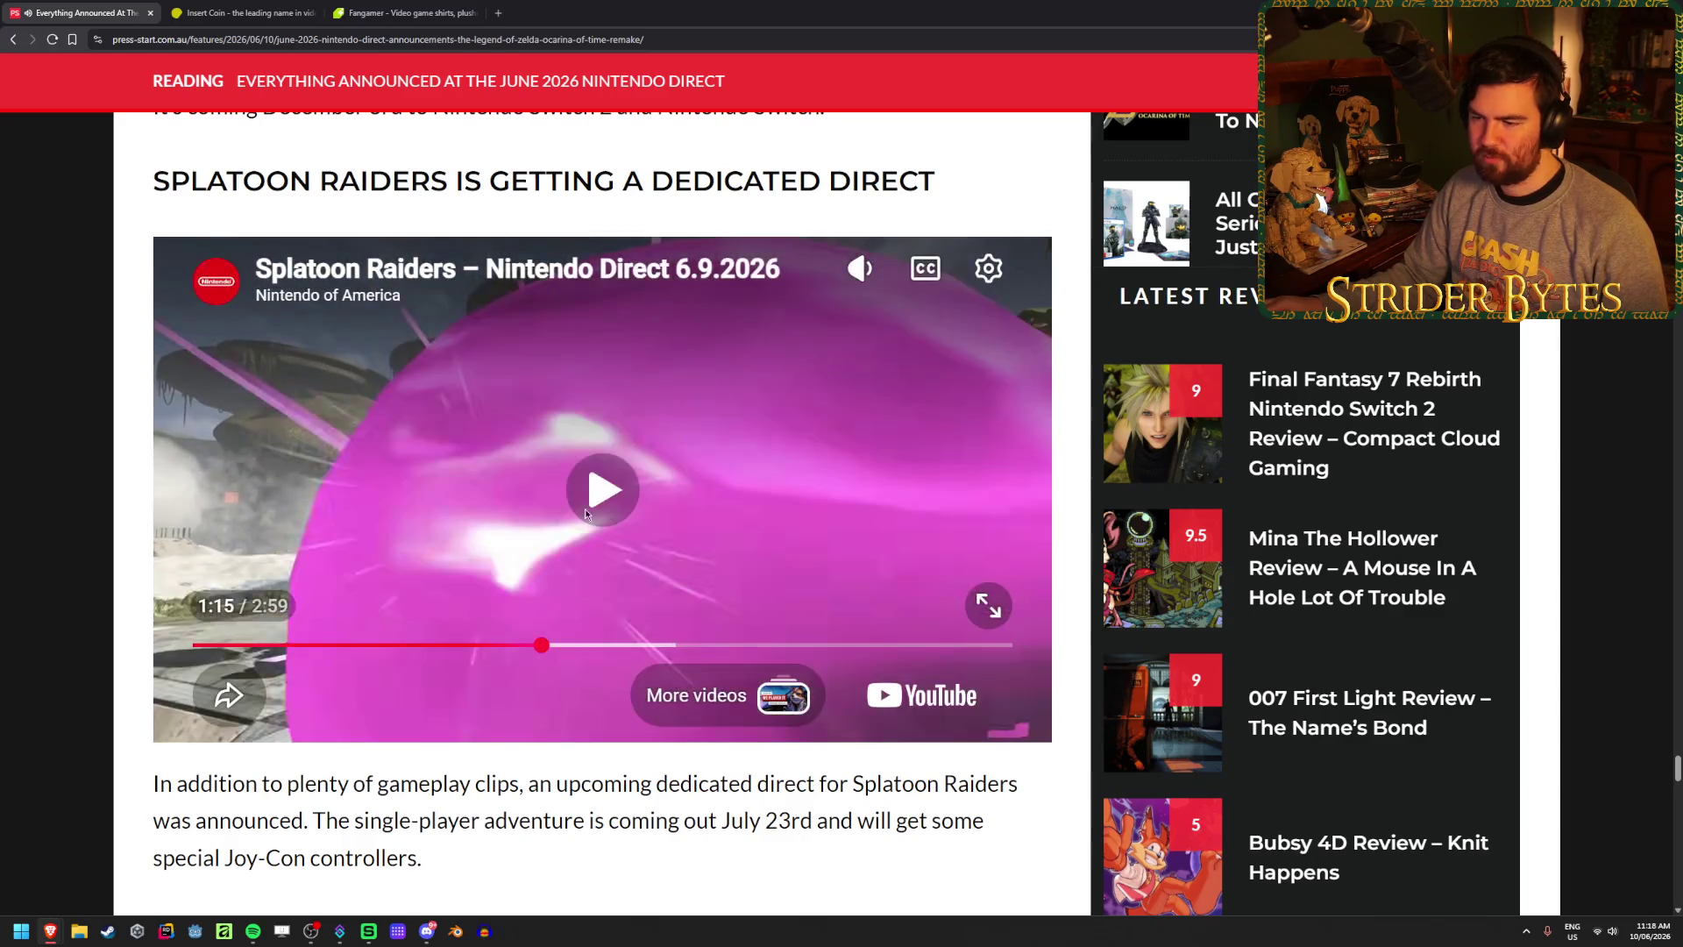
# - Scroll the Nintendo Direct article past Deltarune, Minecraft and the newsletter sign-up, then nudge back up
pyautogui.scroll(-8, 708, 493)
pyautogui.scroll(-8, 708, 494)
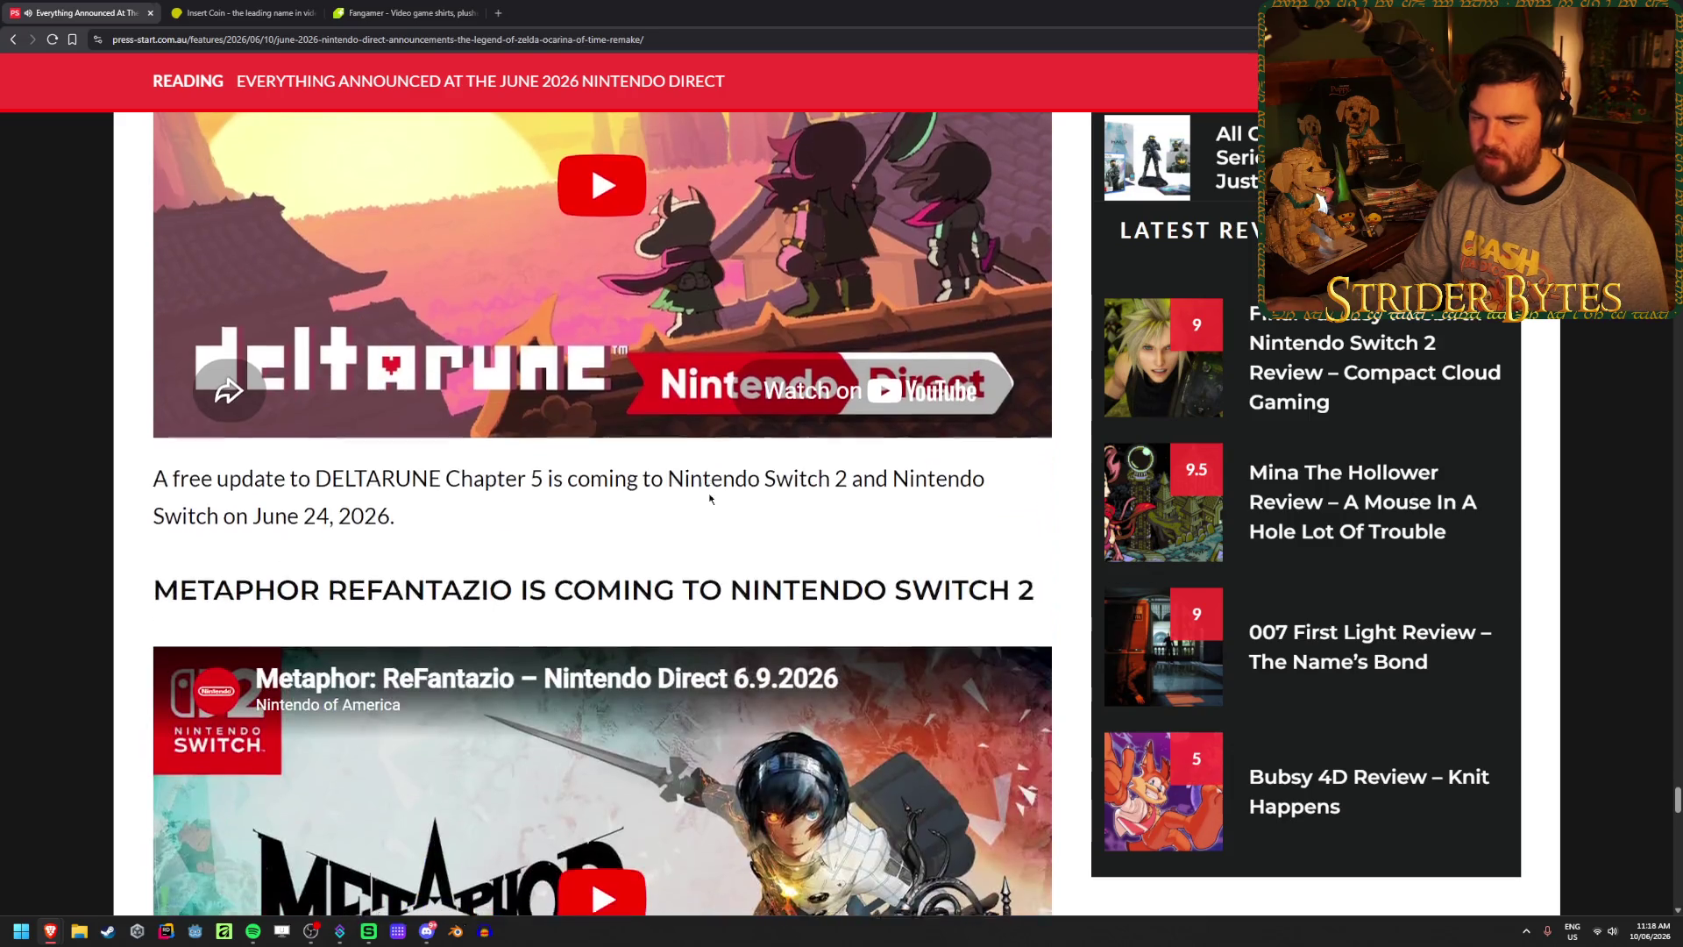
pyautogui.scroll(-7, 714, 466)
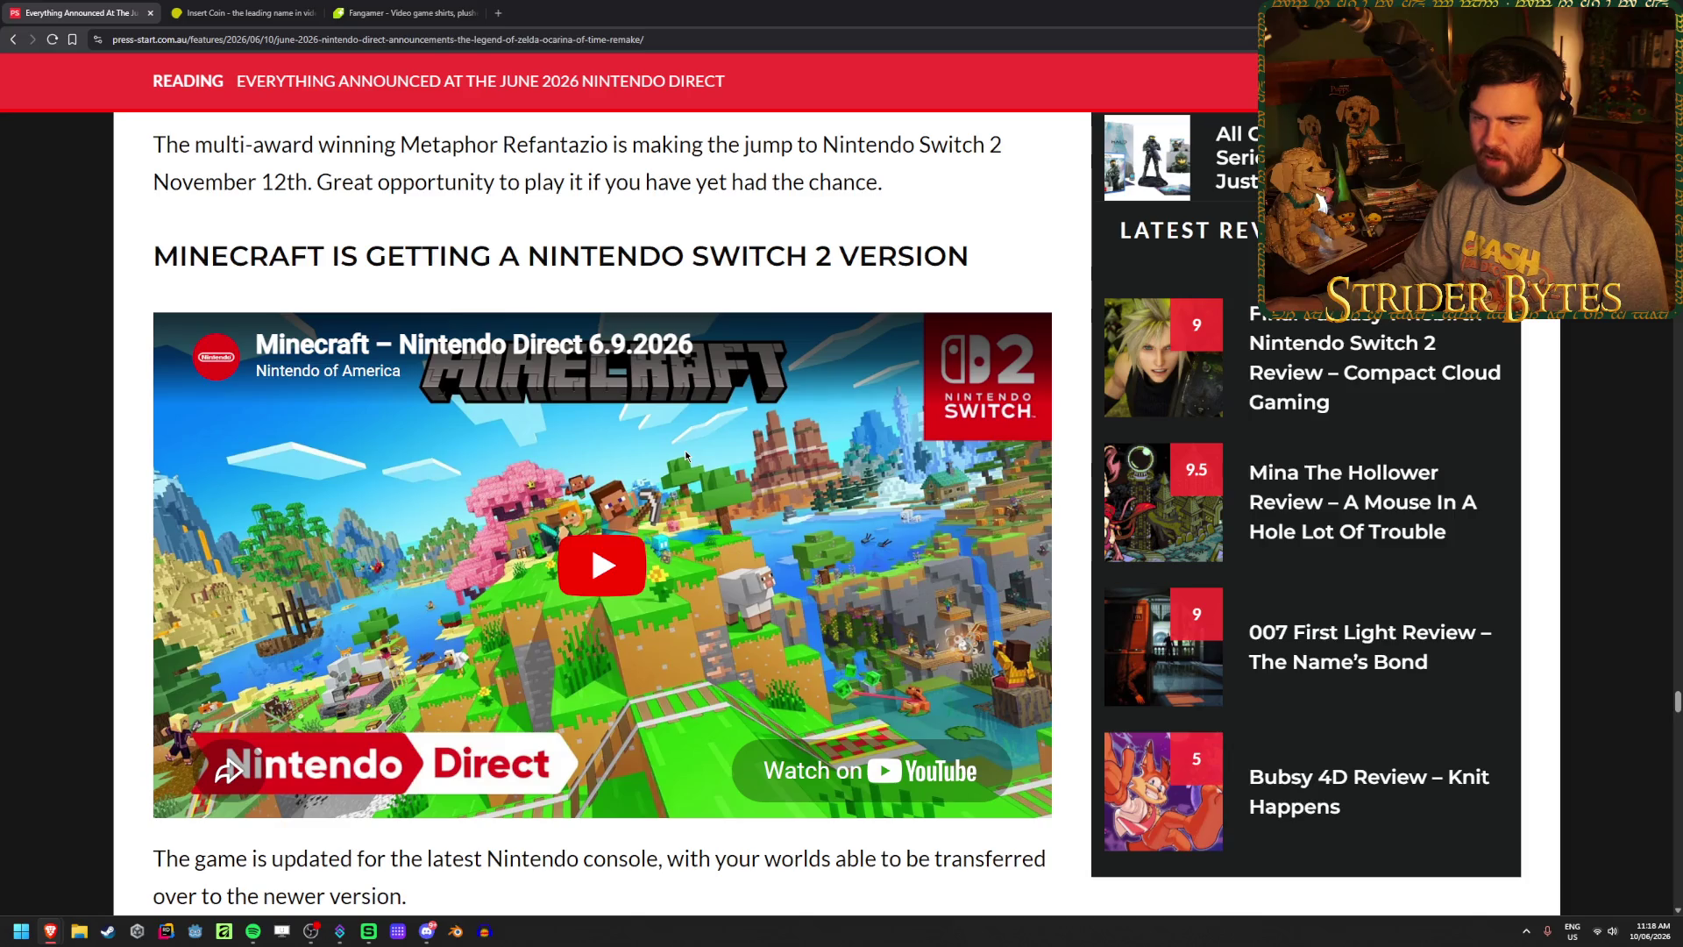
pyautogui.scroll(-8, 686, 450)
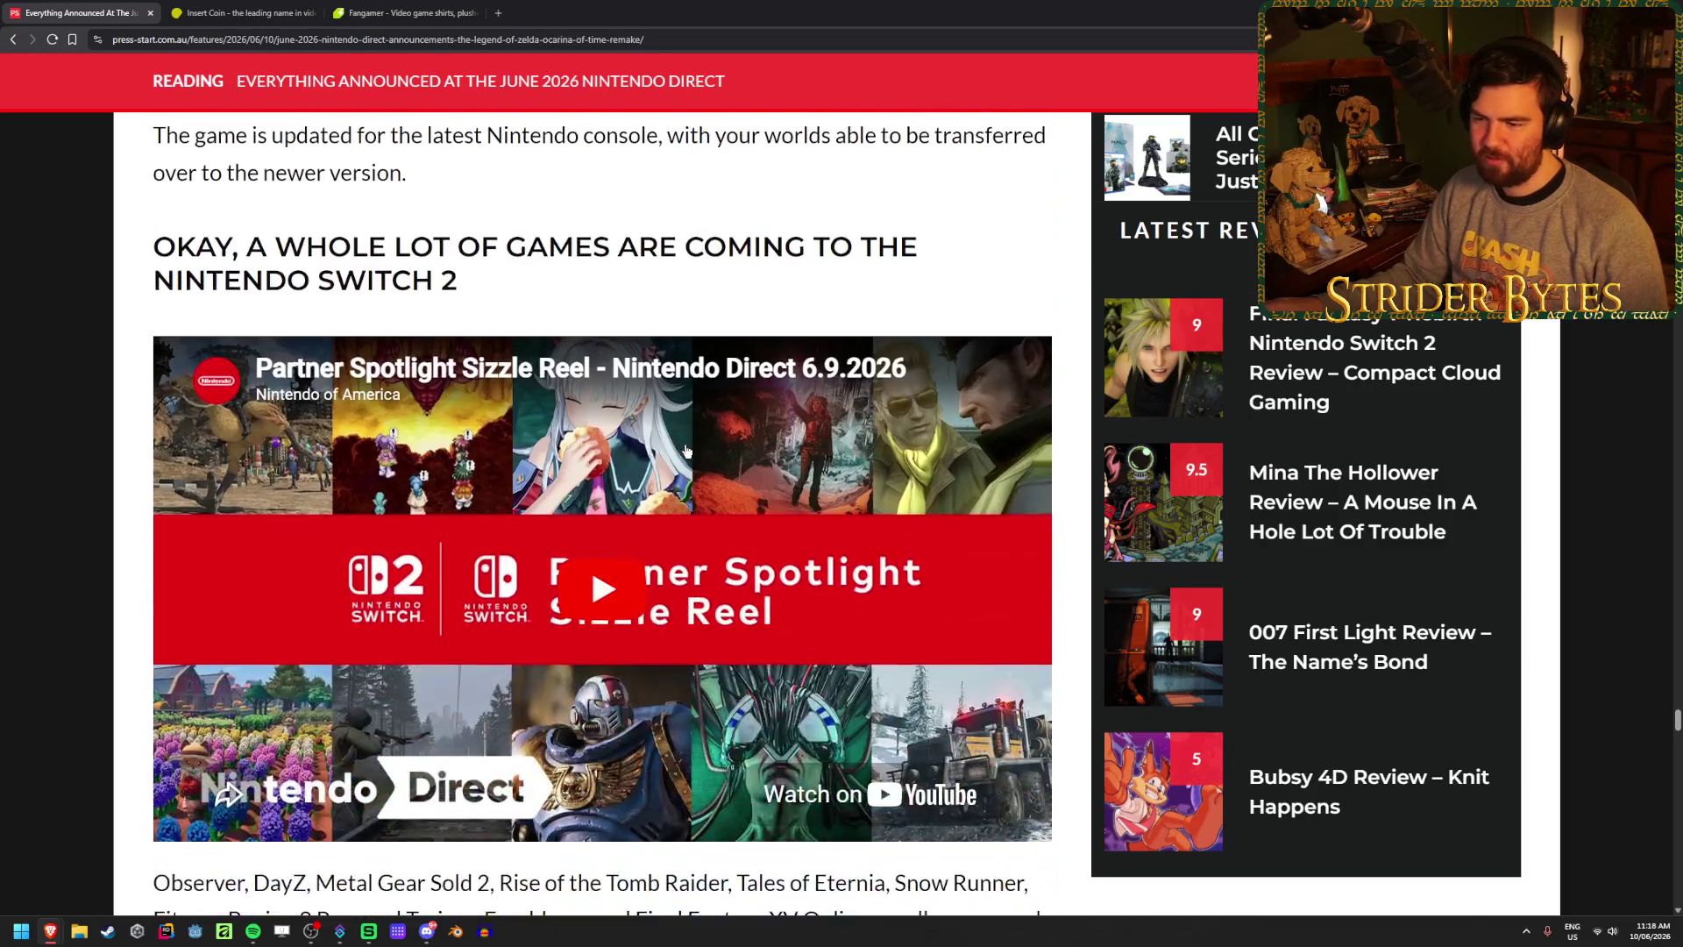
pyautogui.scroll(-5, 685, 449)
pyautogui.scroll(-3, 686, 451)
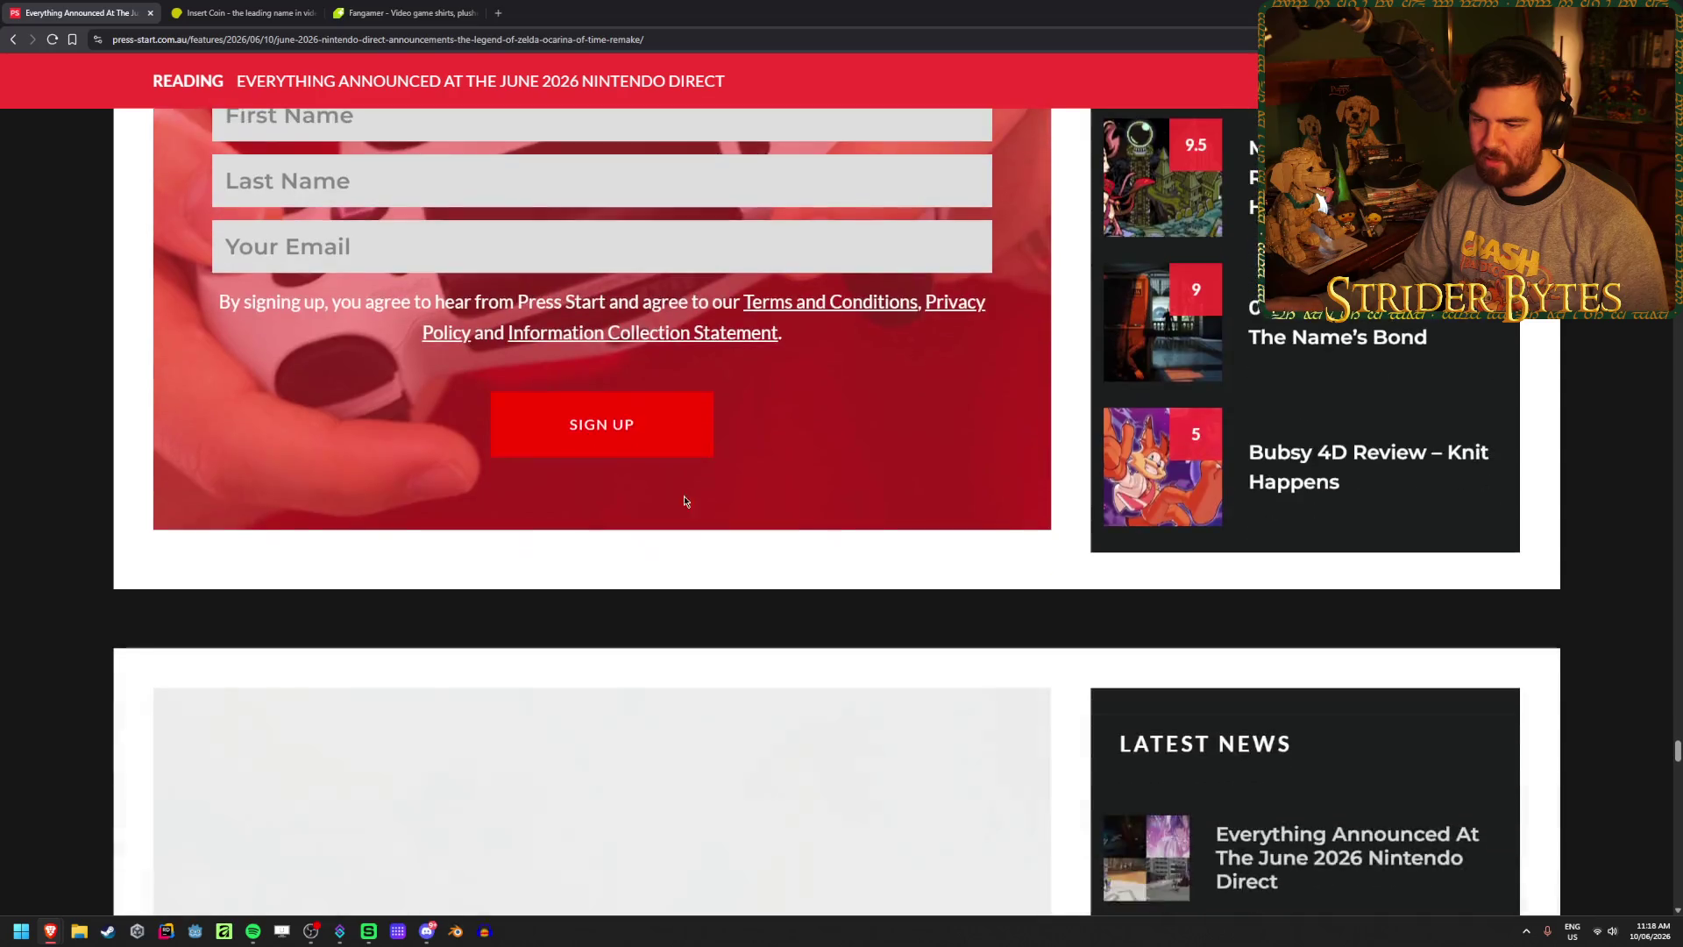
pyautogui.scroll(15, 683, 496)
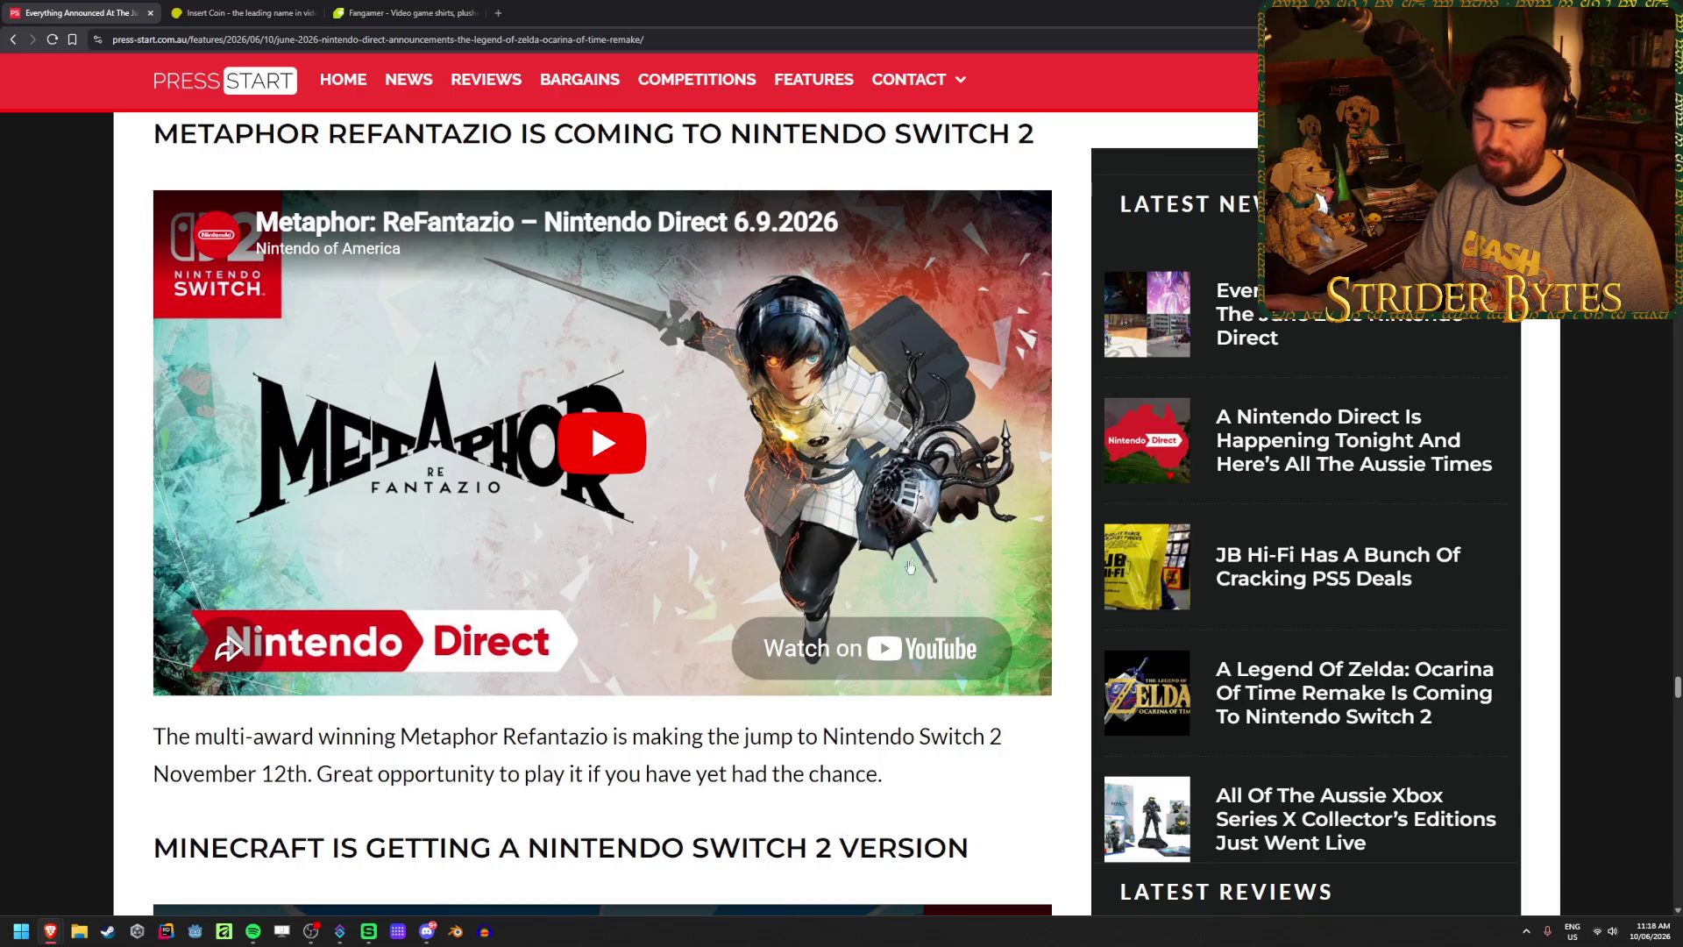
# - Scroll back up through the game sections to The Duskbloods Closed Network Test heading and select its words
pyautogui.scroll(15, 1068, 633)
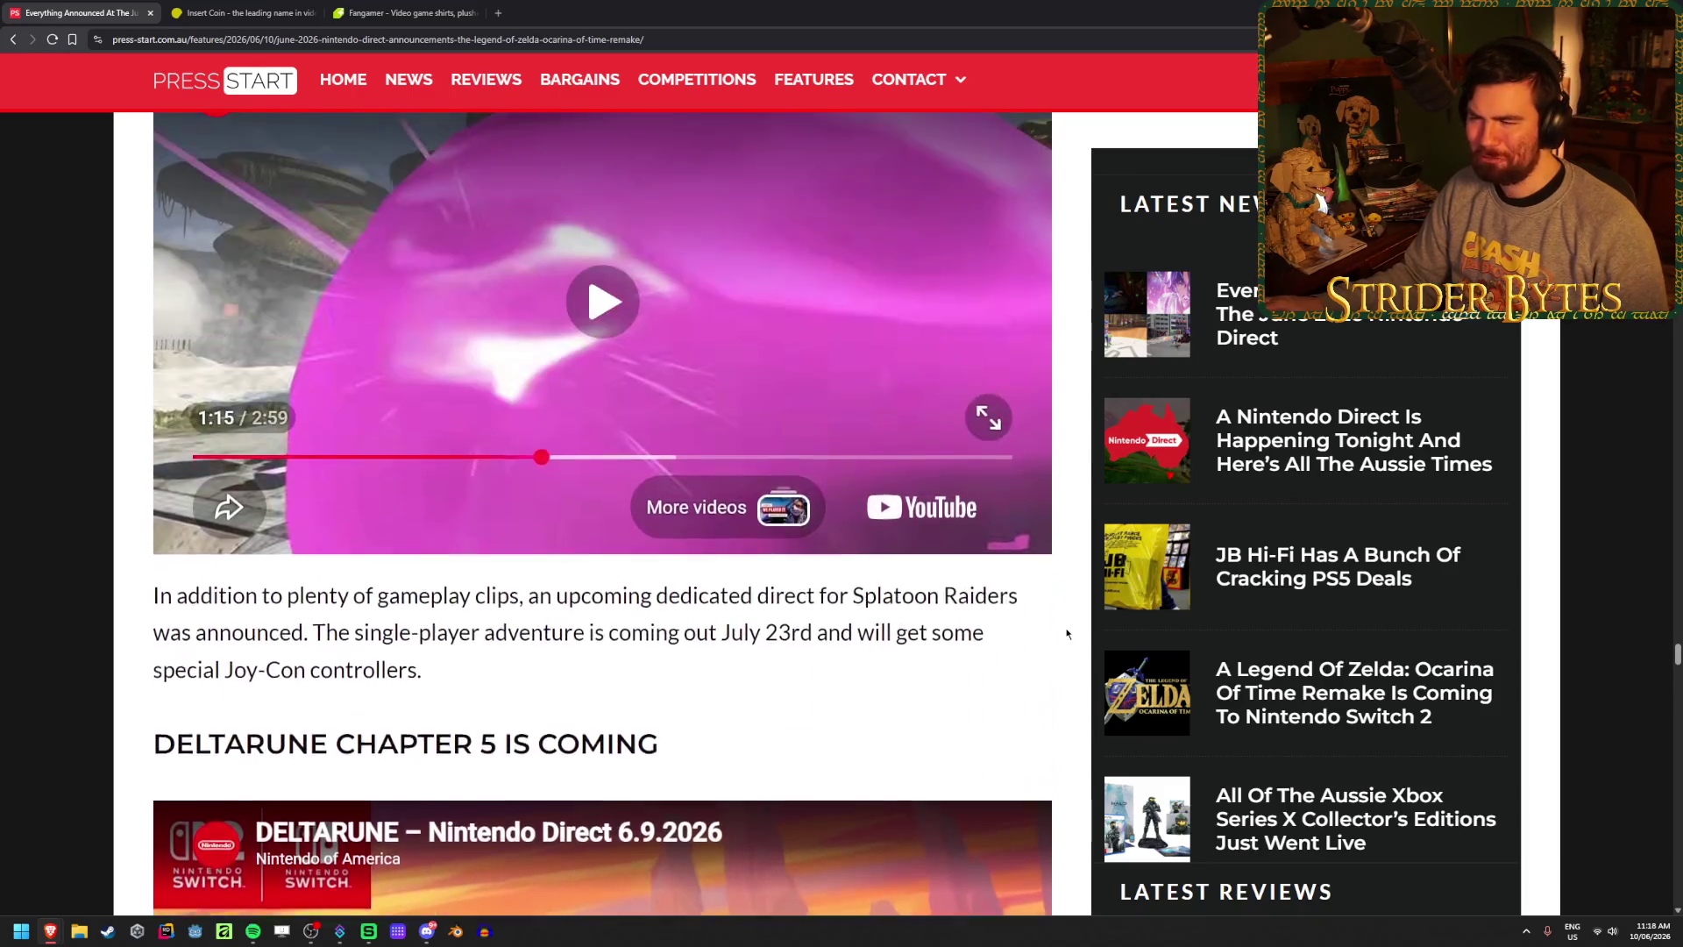
pyautogui.scroll(20, 1067, 633)
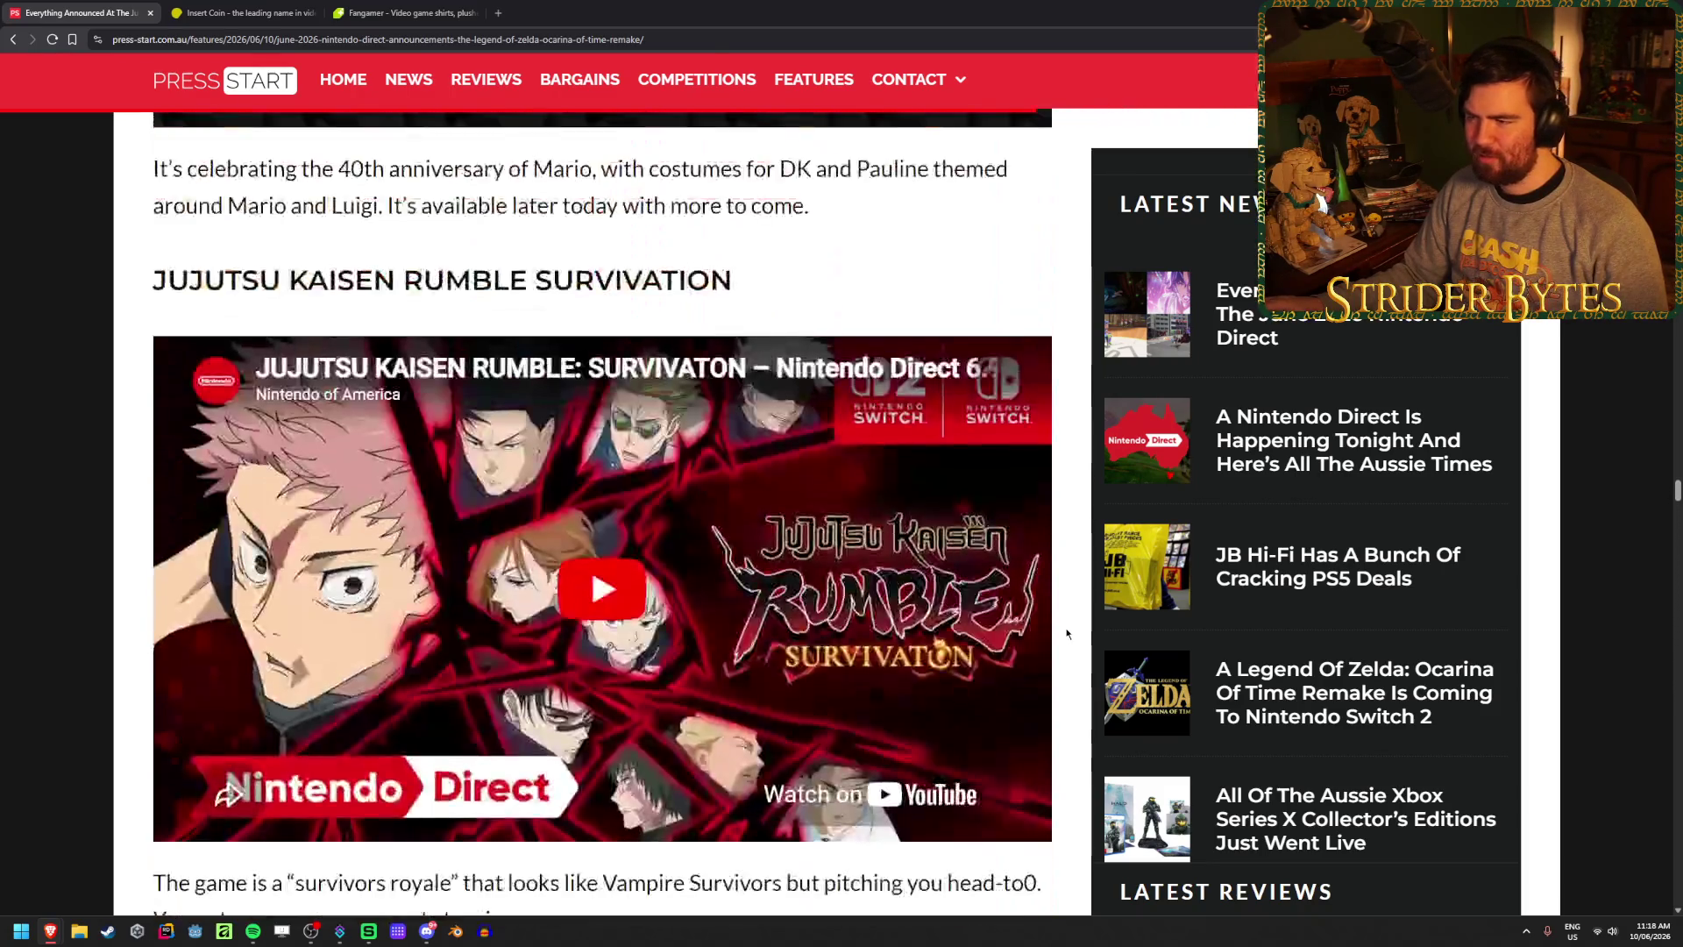
pyautogui.scroll(15, 1068, 633)
pyautogui.scroll(-5, 1067, 633)
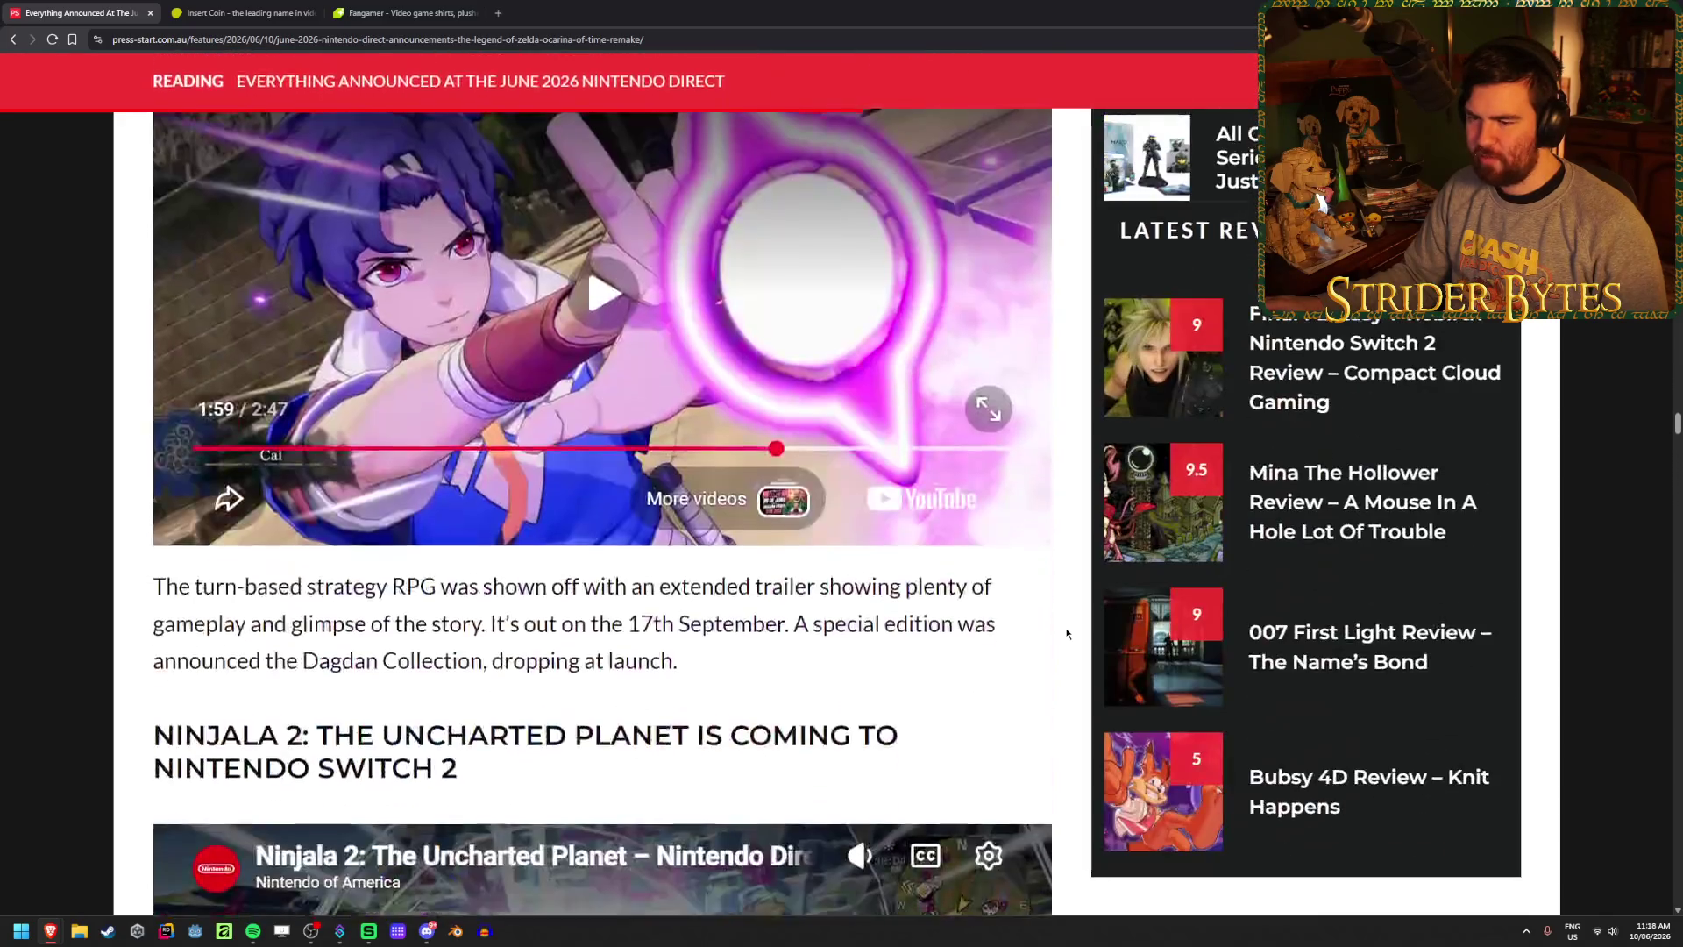
pyautogui.scroll(10, 1067, 633)
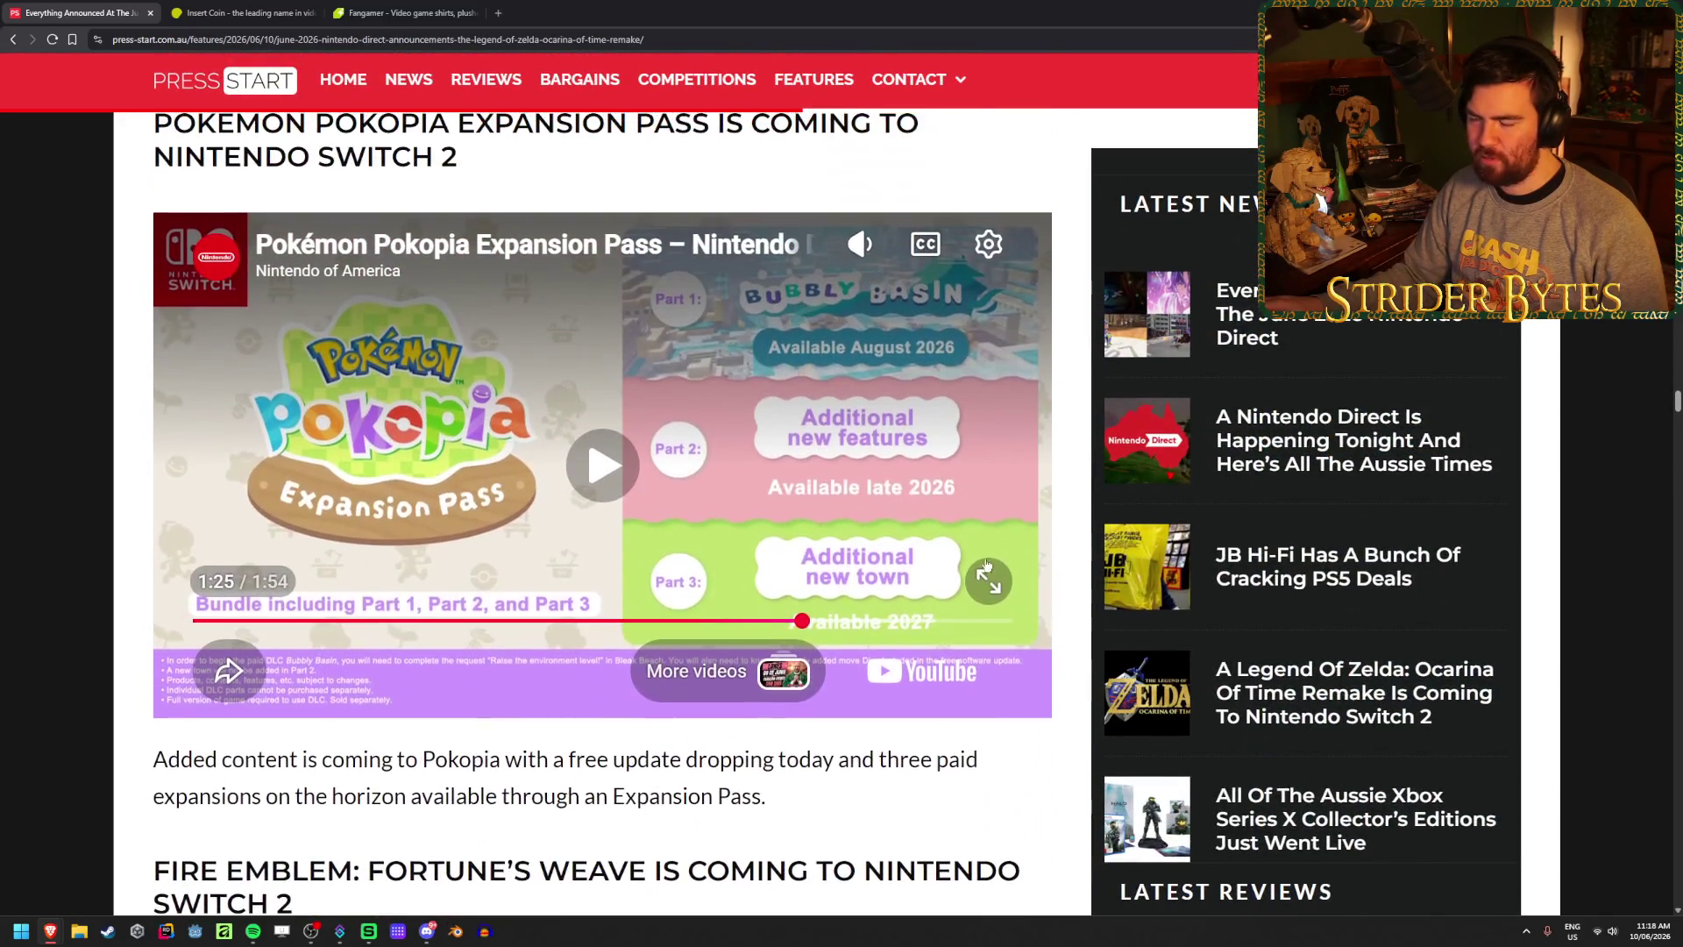
pyautogui.scroll(14, 689, 672)
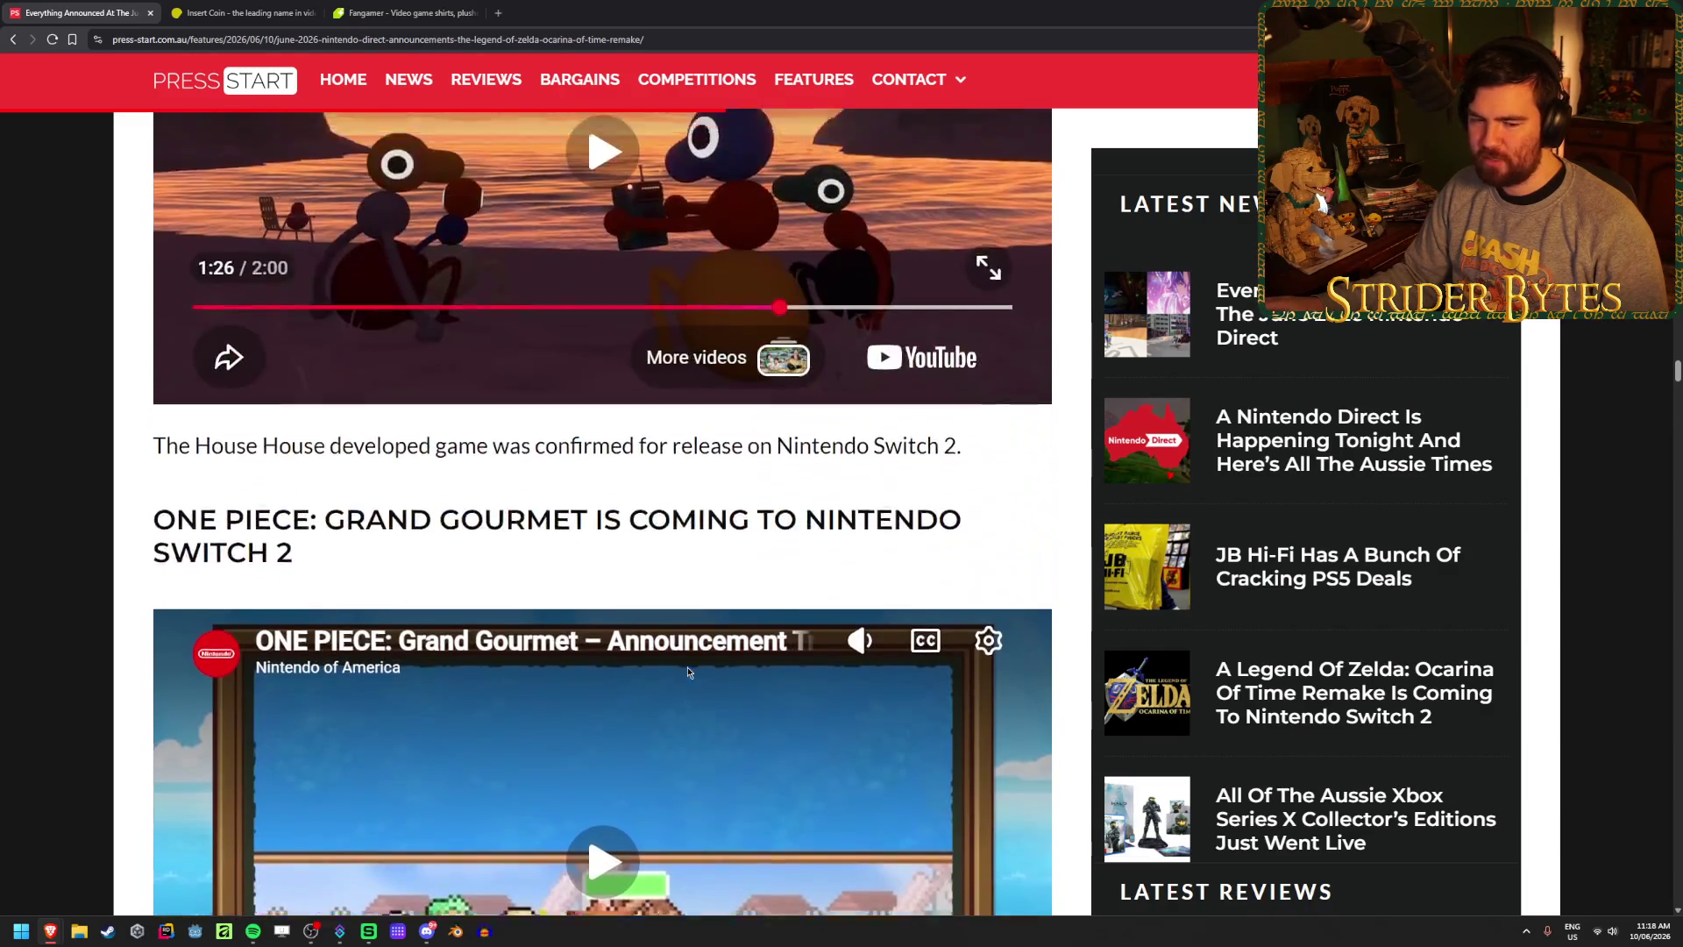
pyautogui.scroll(5, 689, 673)
pyautogui.scroll(6, 697, 651)
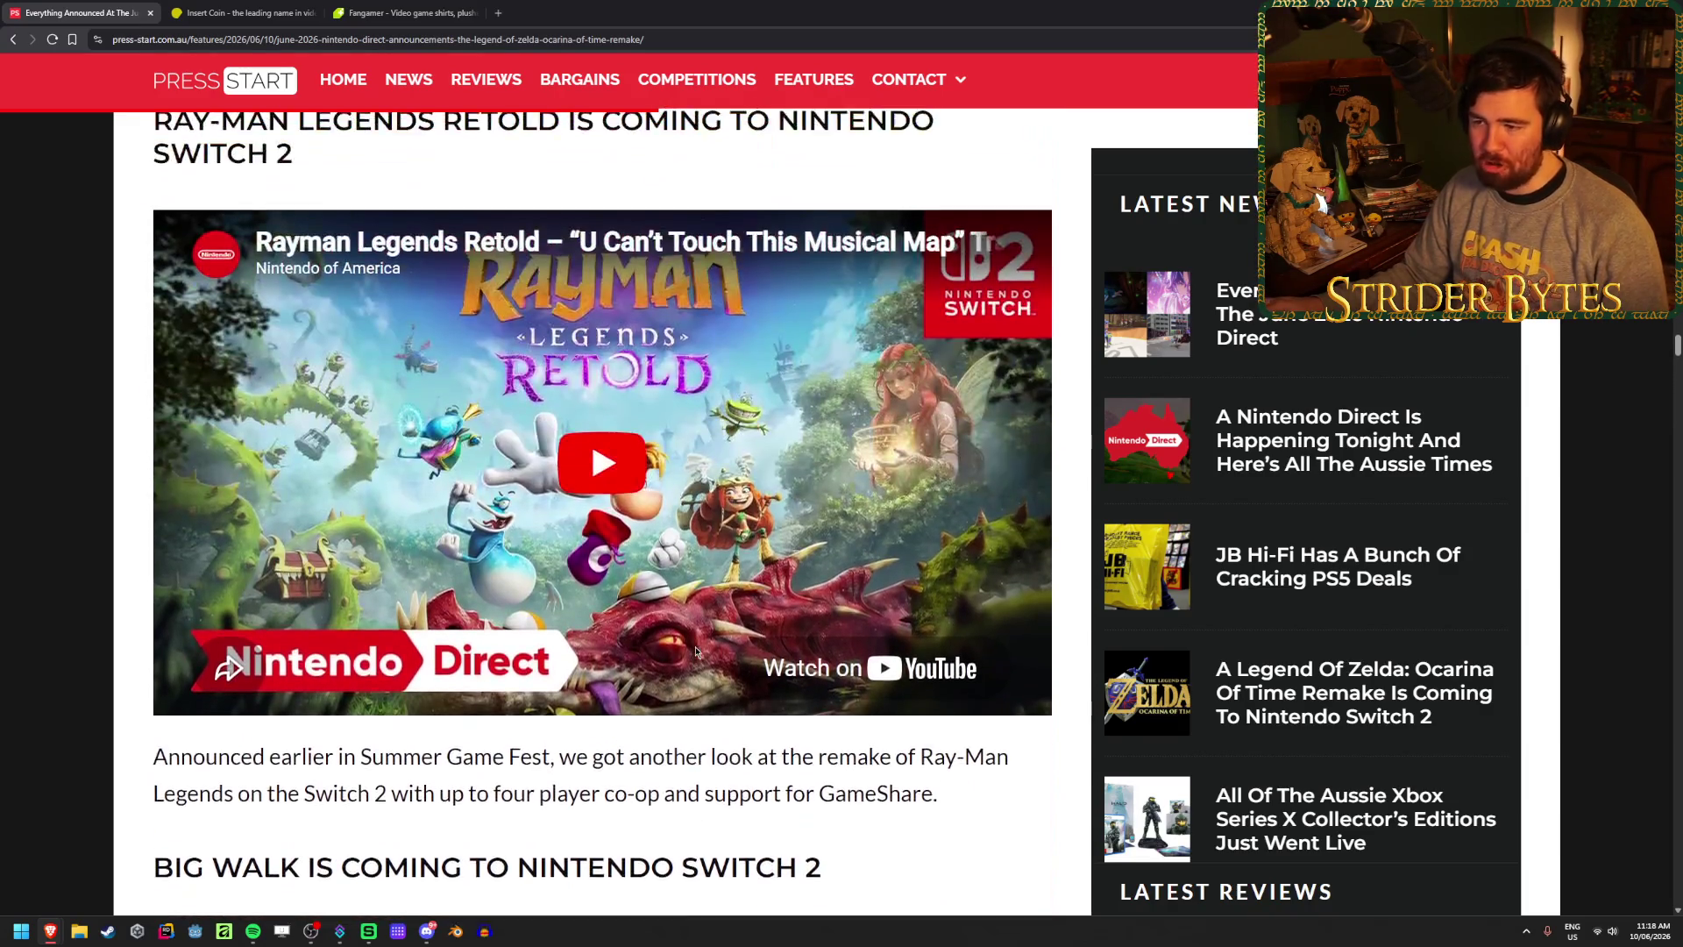
pyautogui.scroll(-5, 697, 651)
pyautogui.scroll(12, 728, 715)
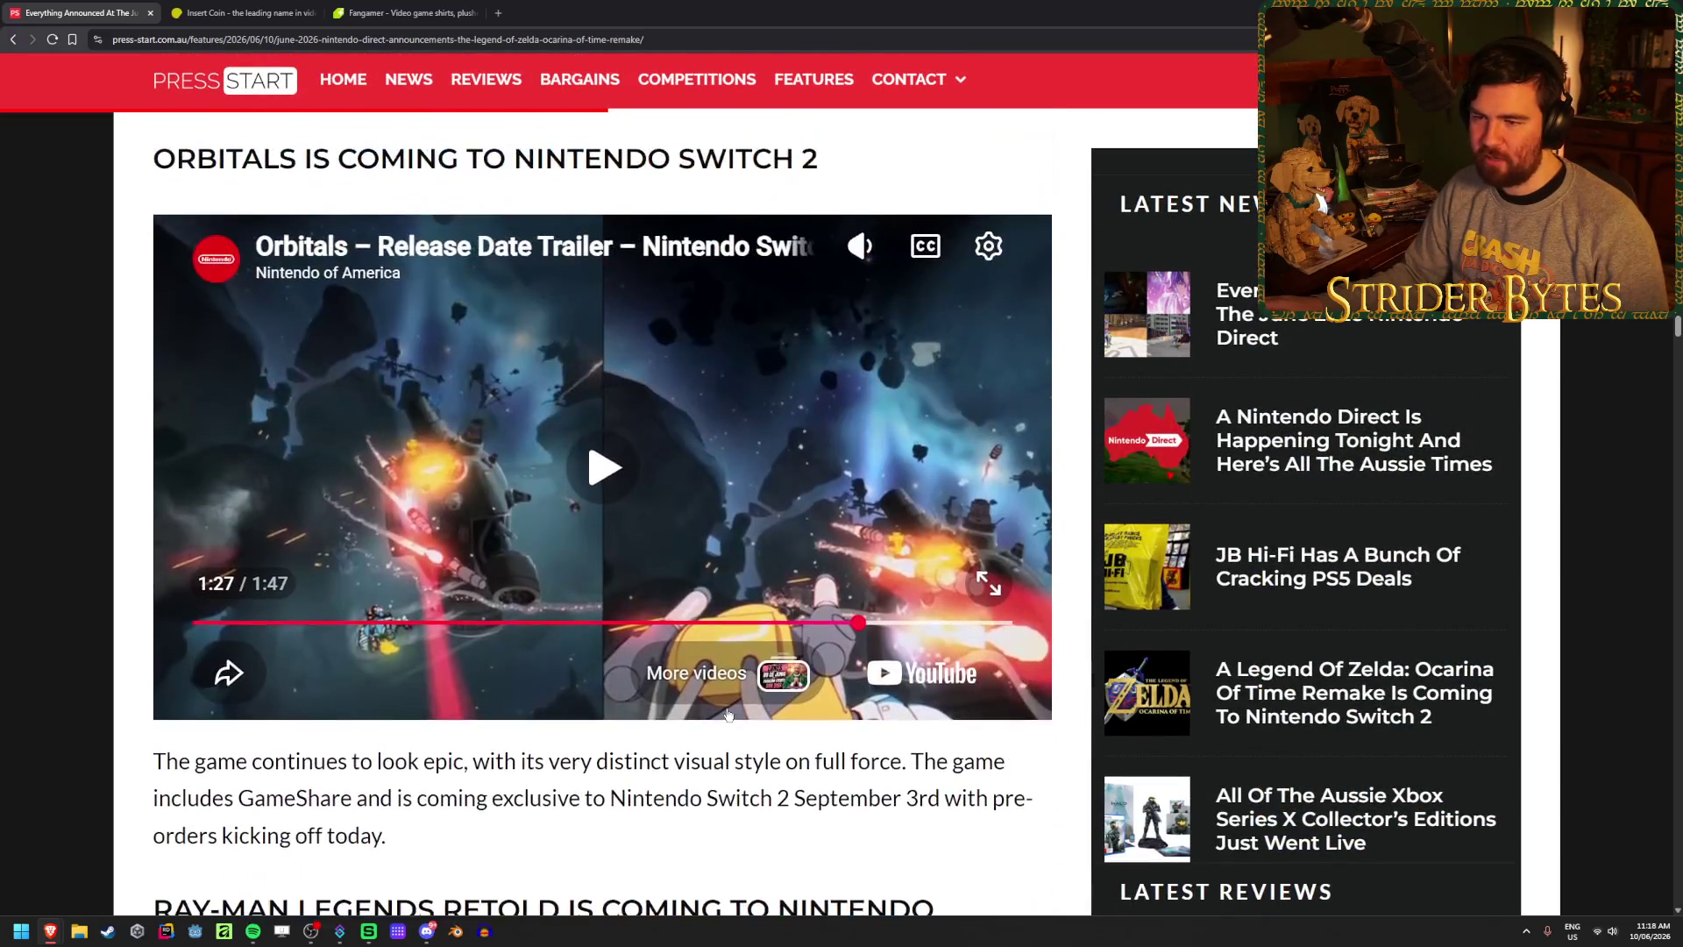
pyautogui.scroll(15, 727, 715)
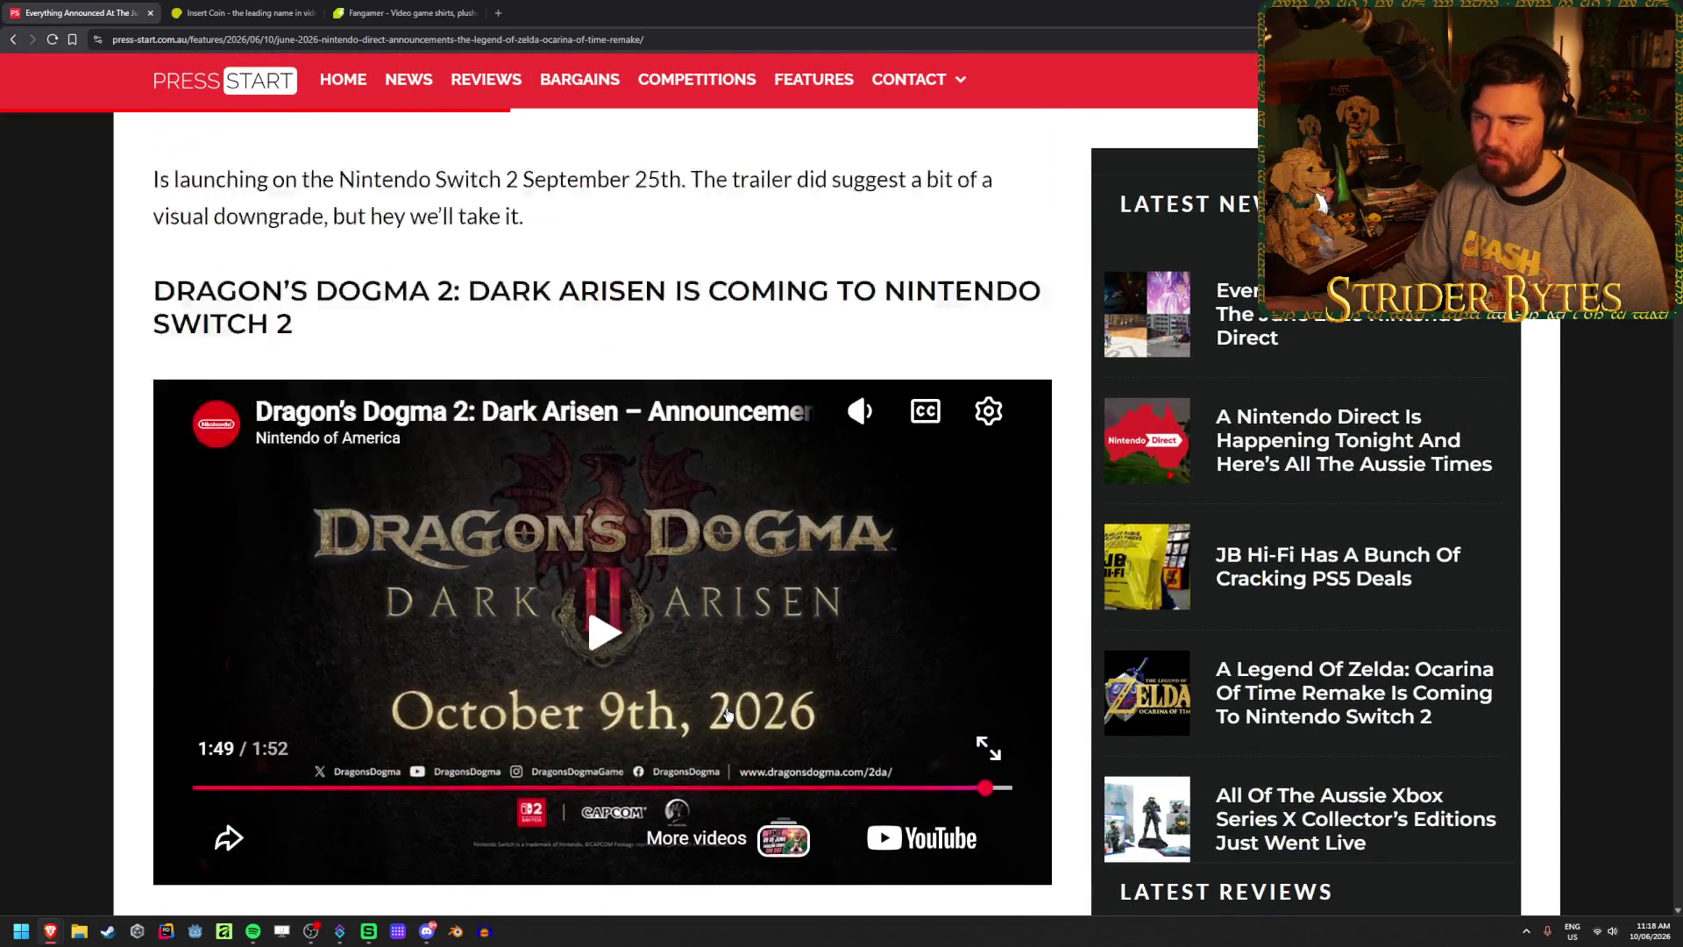
pyautogui.scroll(15, 727, 714)
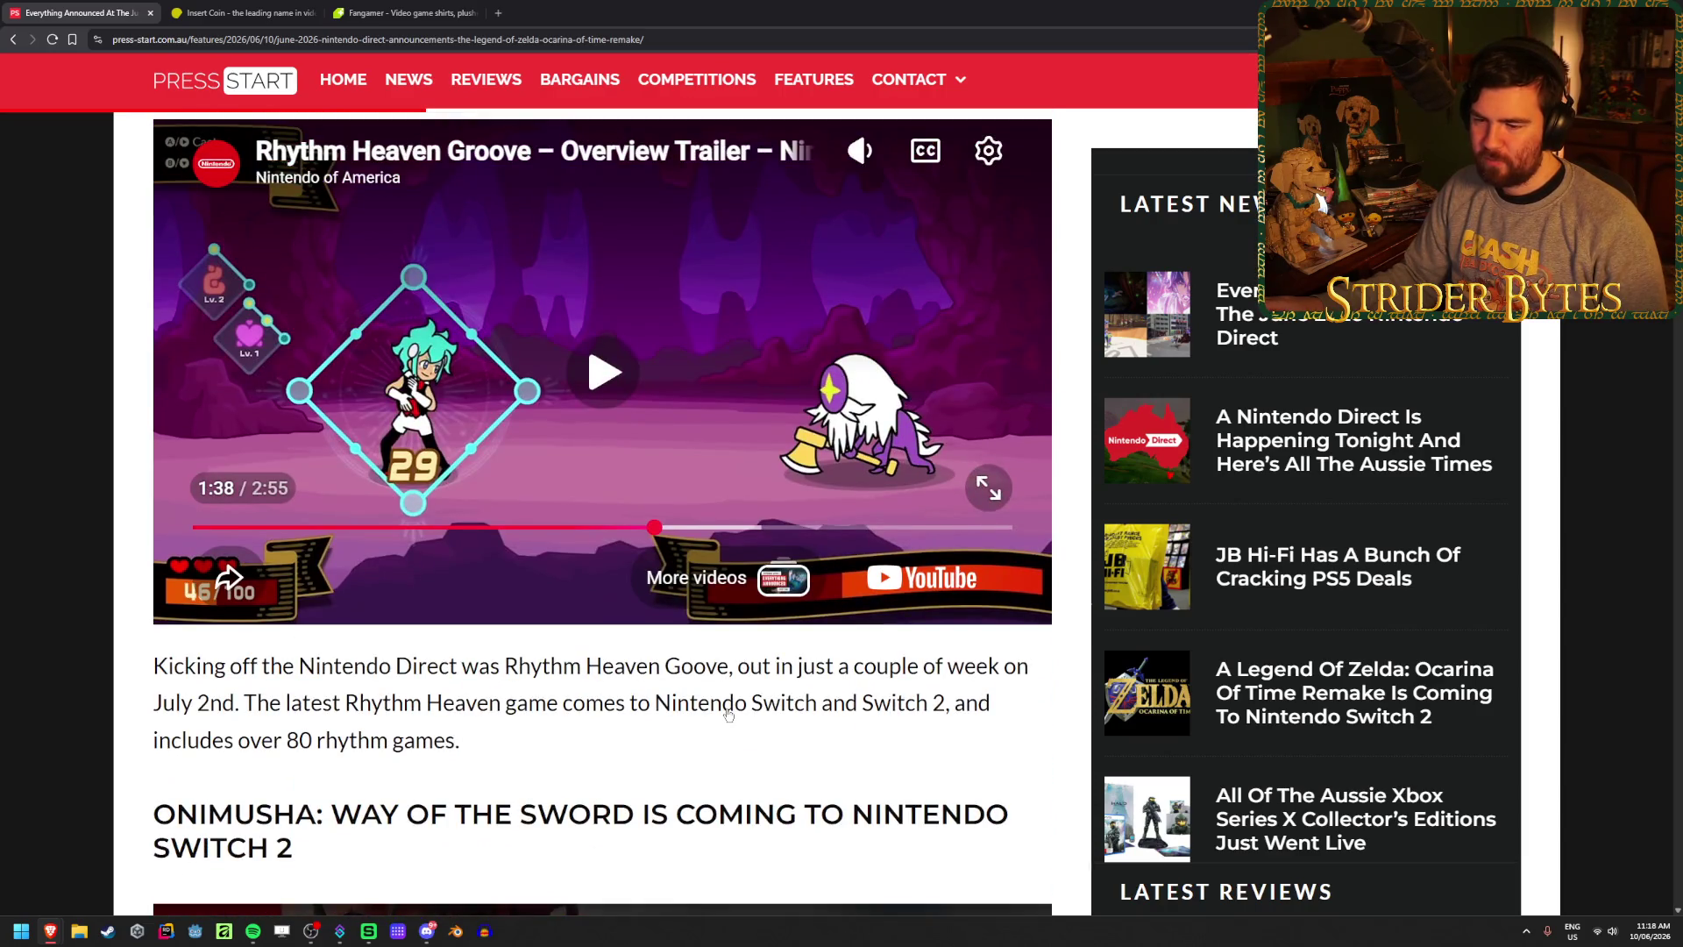
pyautogui.scroll(10, 727, 715)
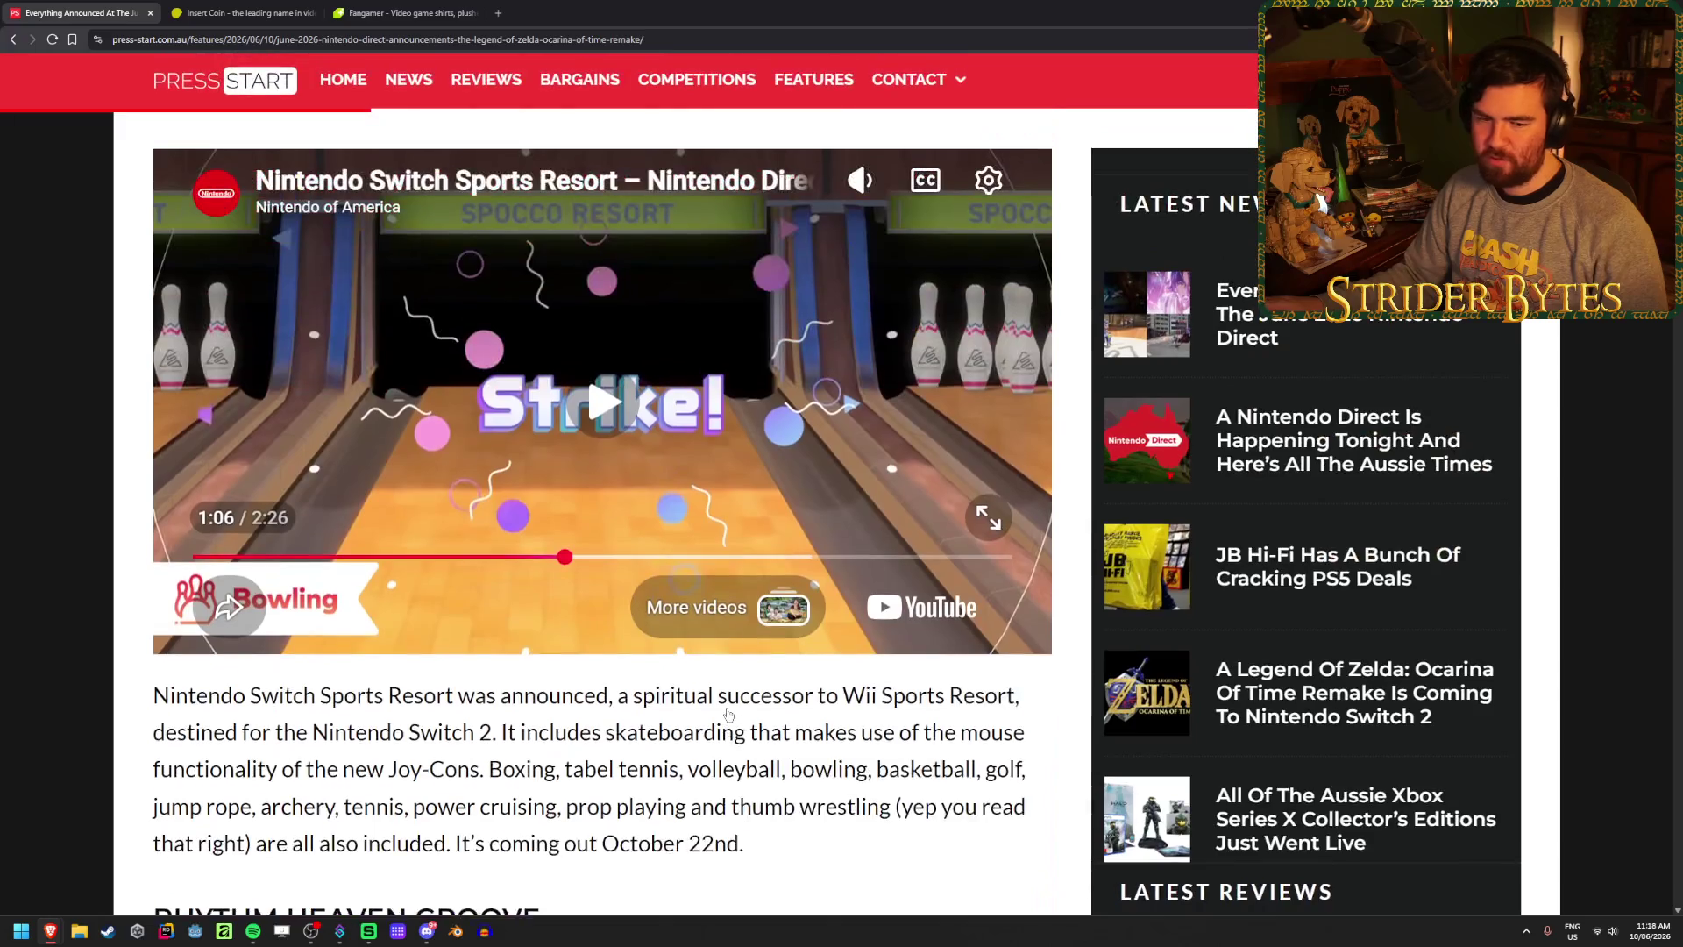
pyautogui.scroll(8, 728, 715)
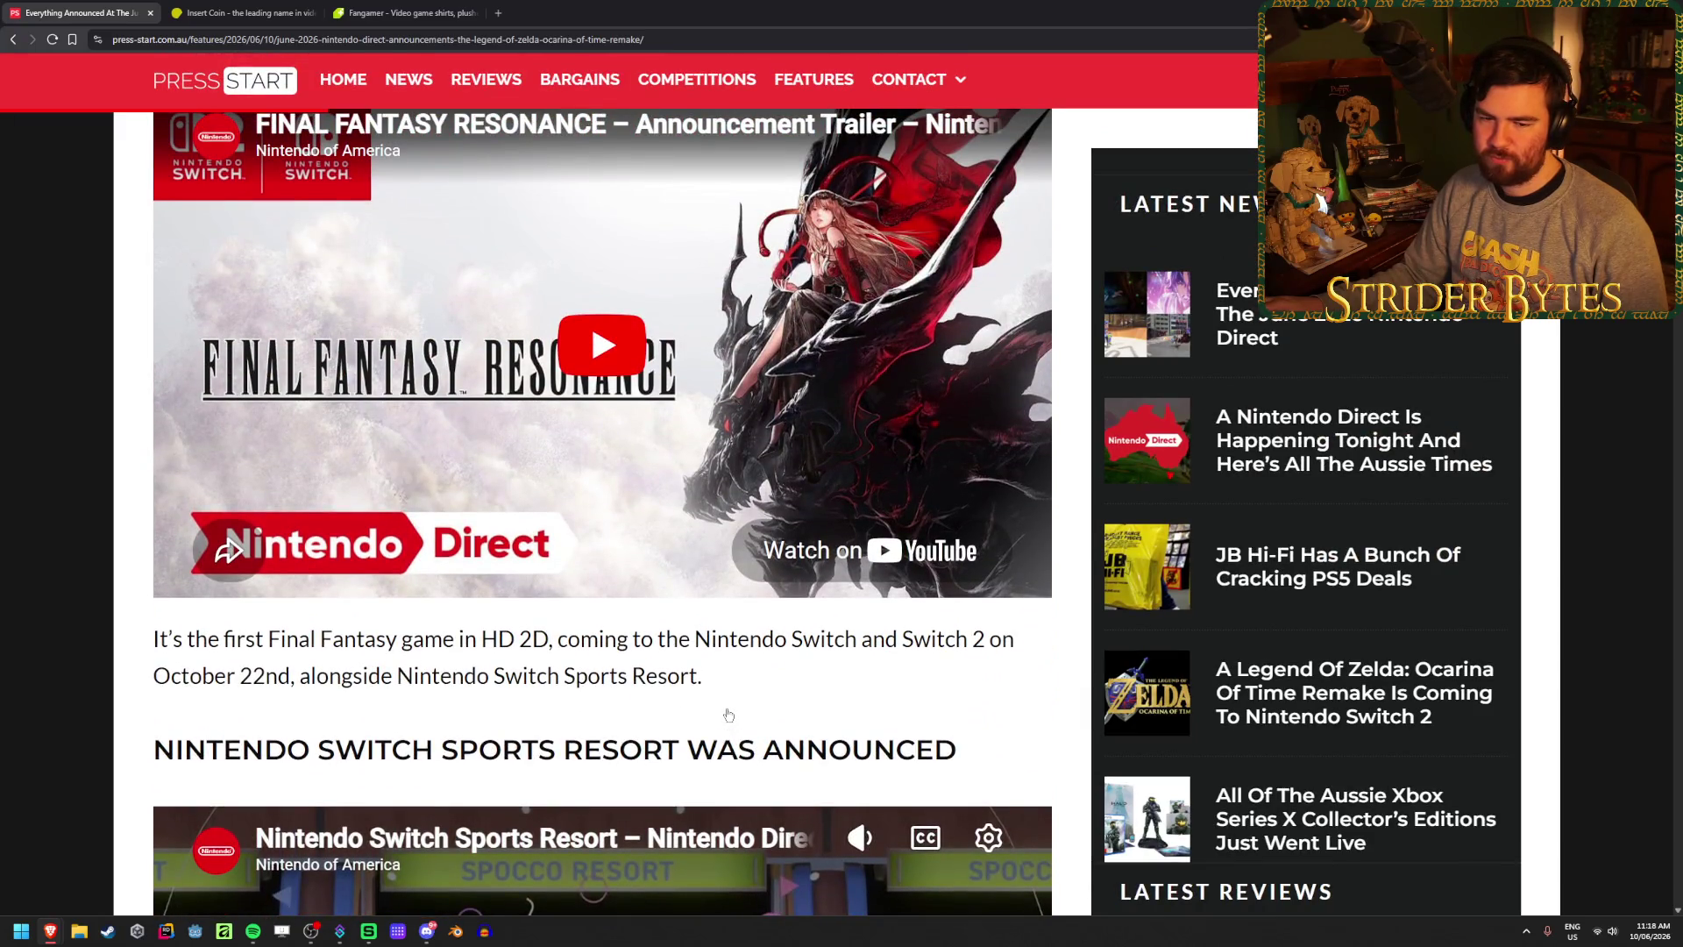
pyautogui.scroll(-1, 727, 714)
pyautogui.scroll(1, 727, 715)
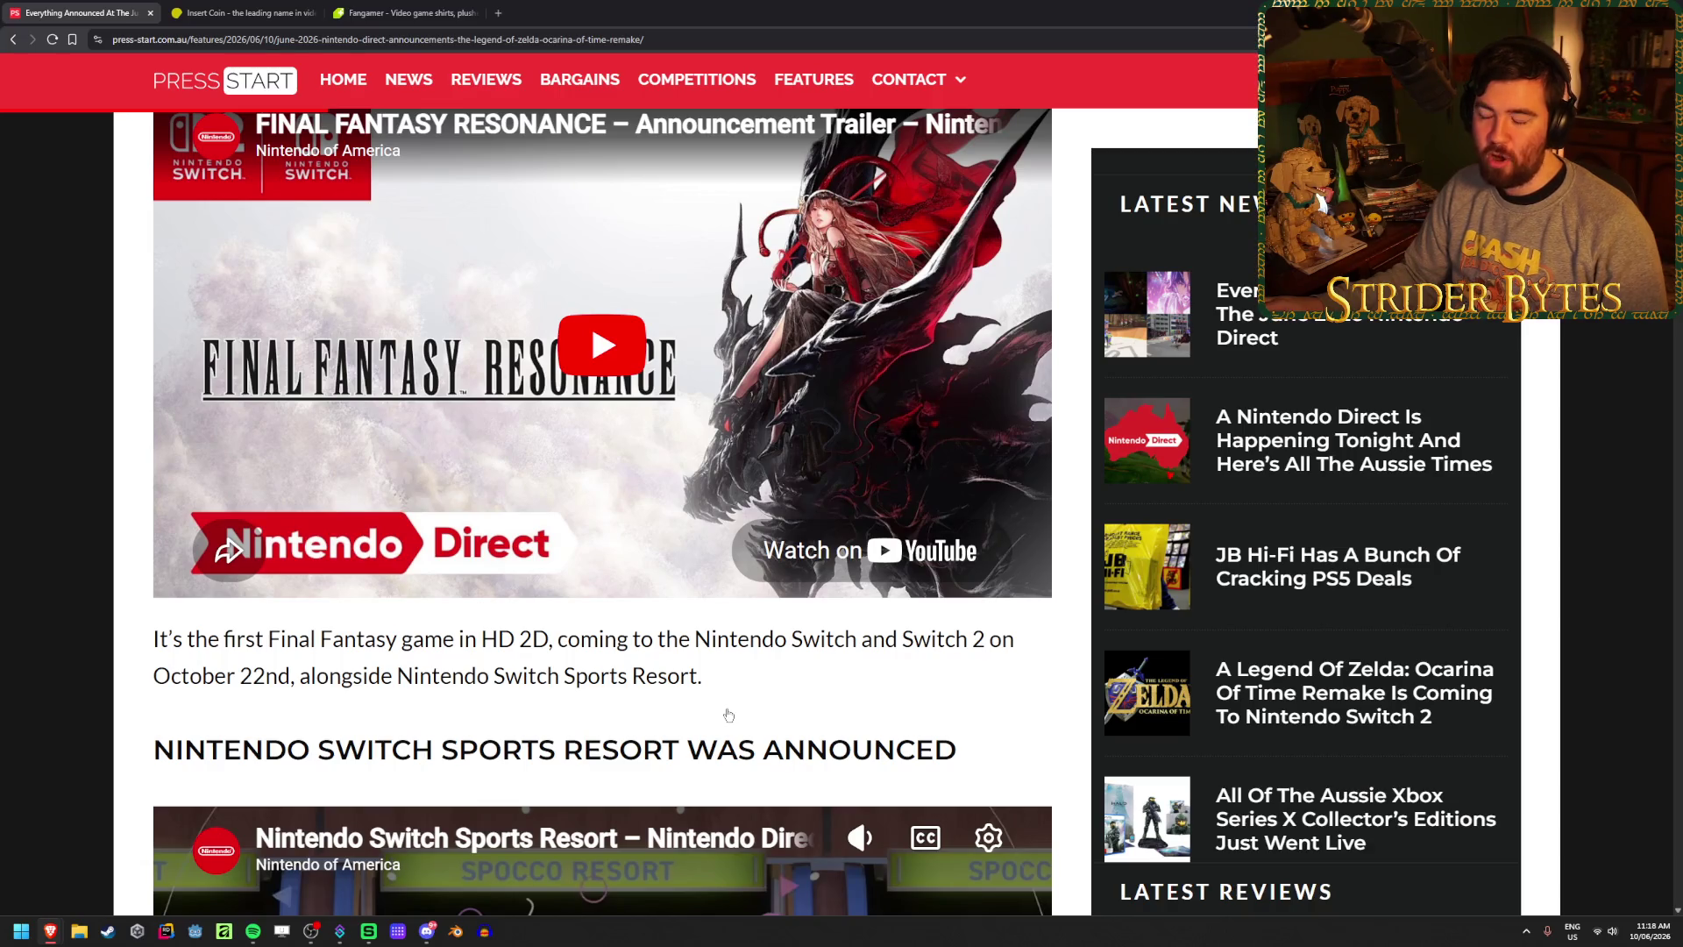
pyautogui.scroll(10, 1065, 624)
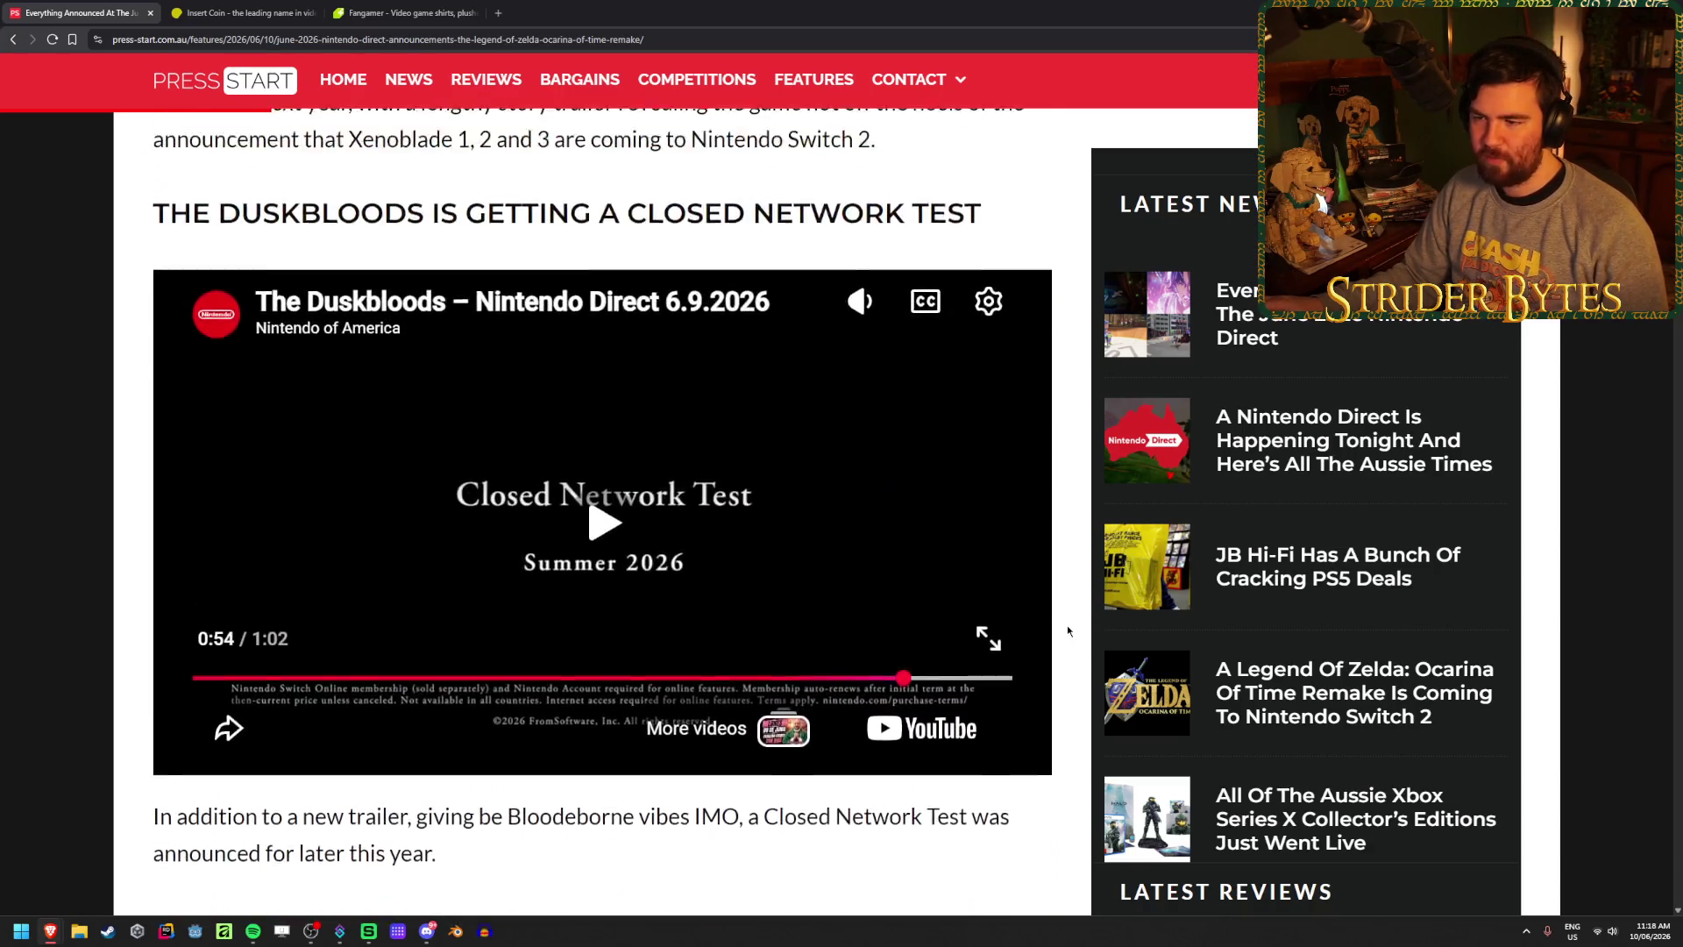
pyautogui.scroll(8, 1066, 624)
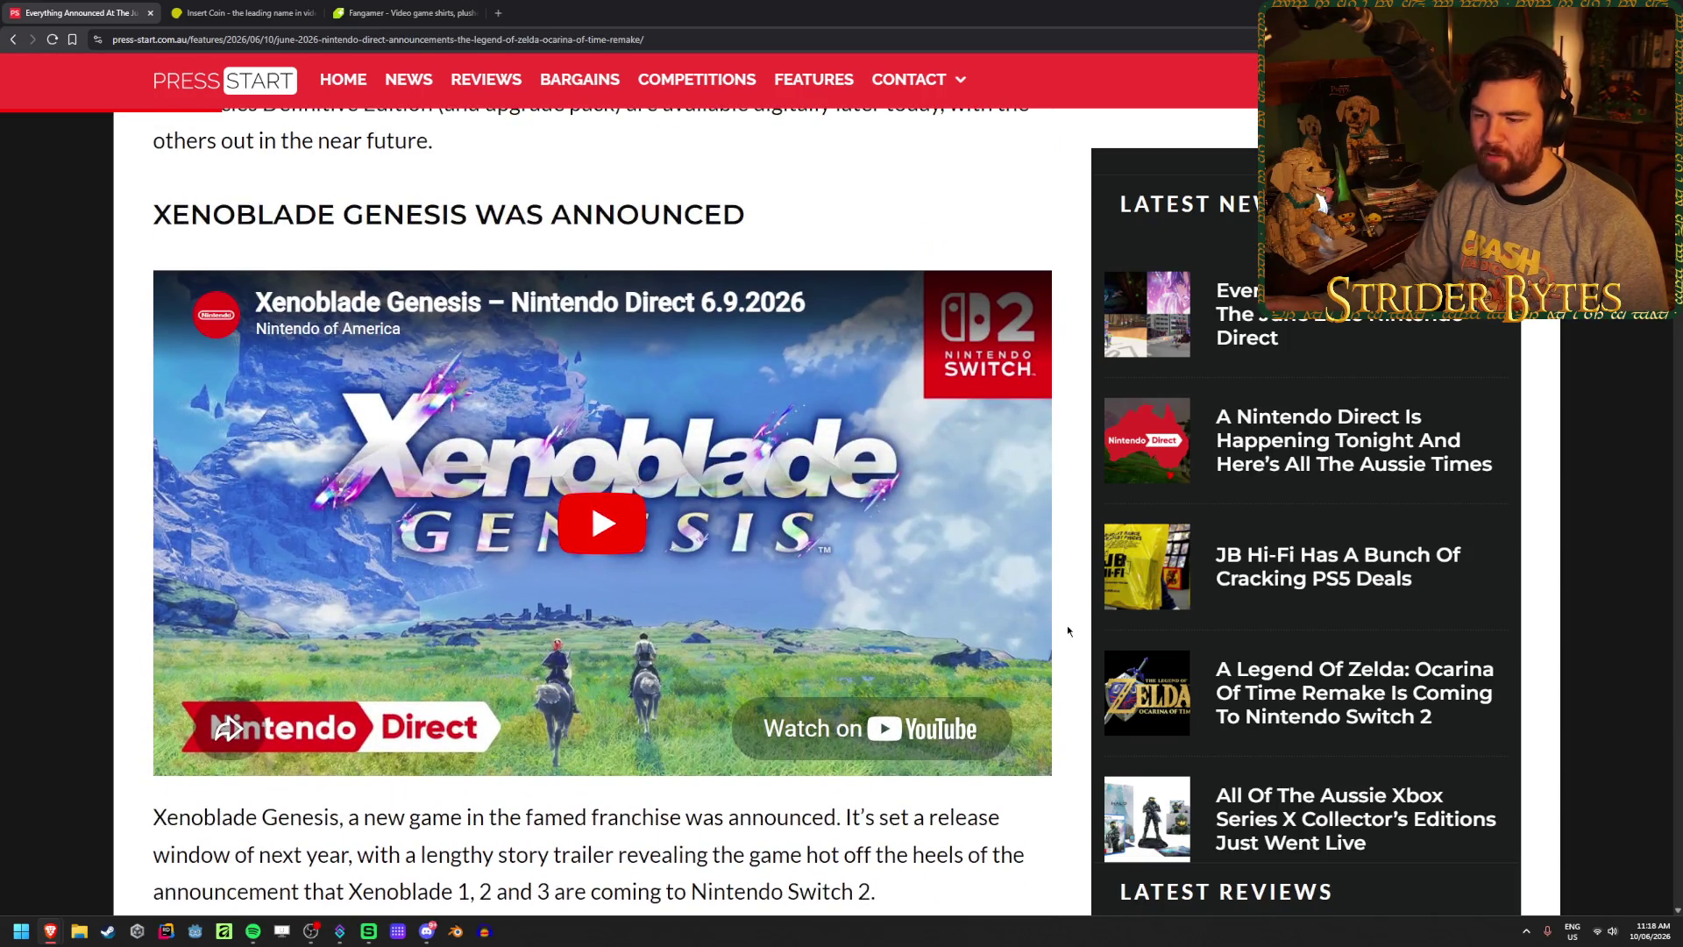
pyautogui.scroll(-8, 1067, 630)
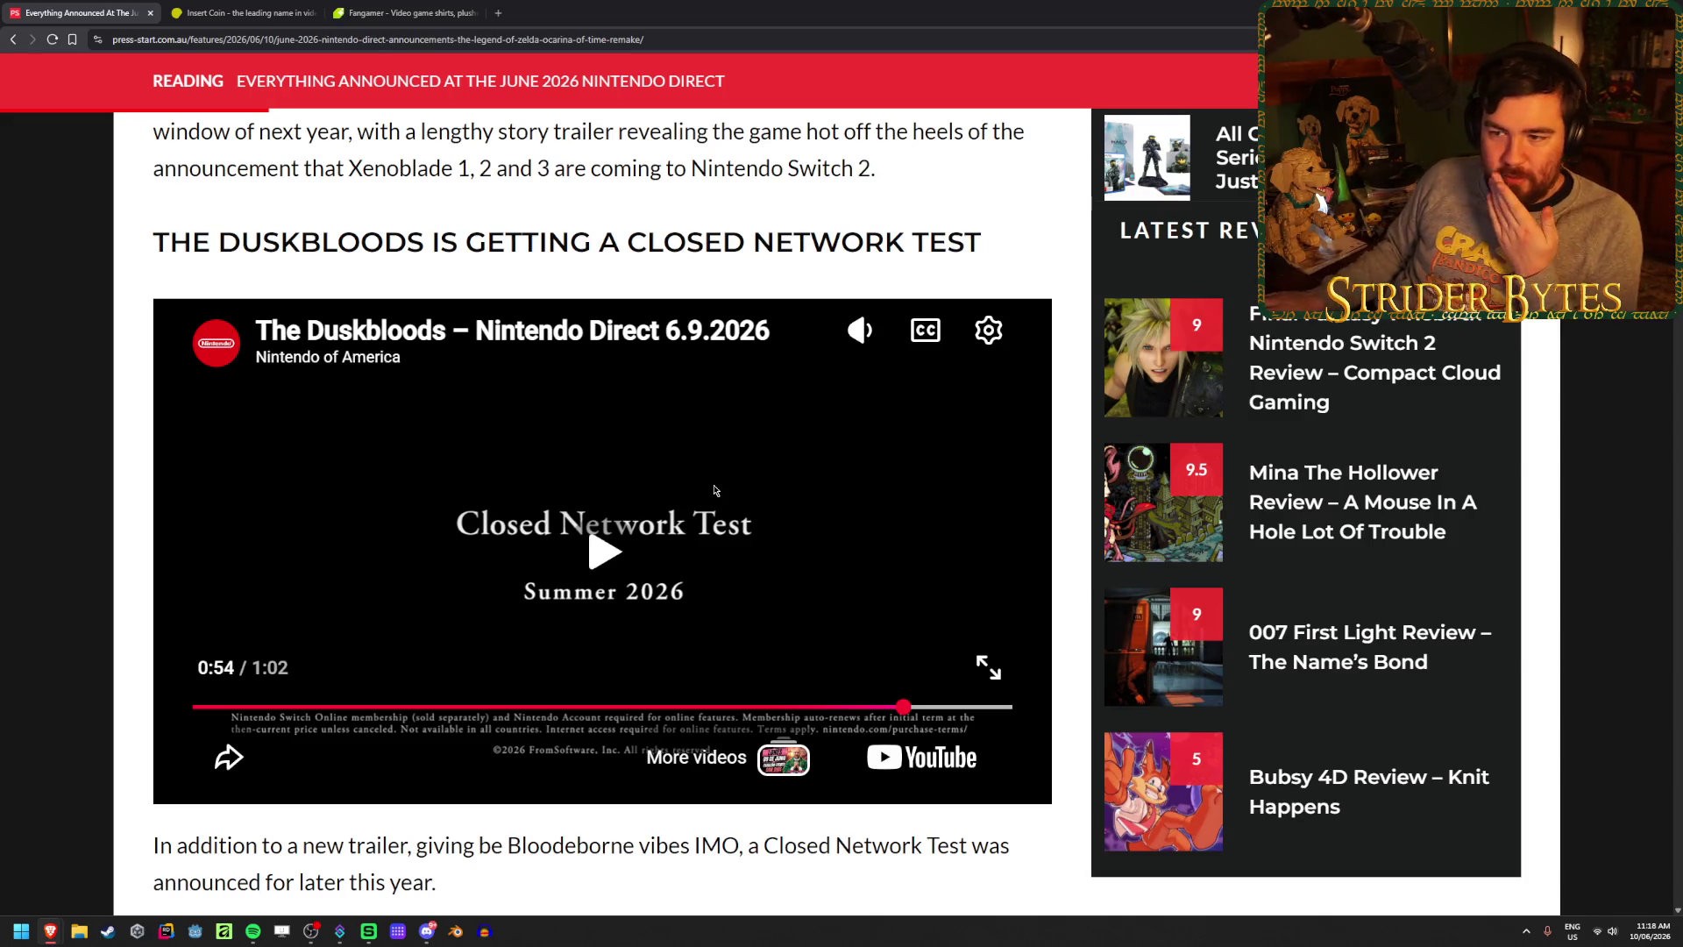
pyautogui.moveTo(416, 230); pyautogui.dragTo(166, 230)
# - Rewind The Duskbloods trailer to about 0:34 and pause it at 0:42 on the title card
pyautogui.click(231, 225)
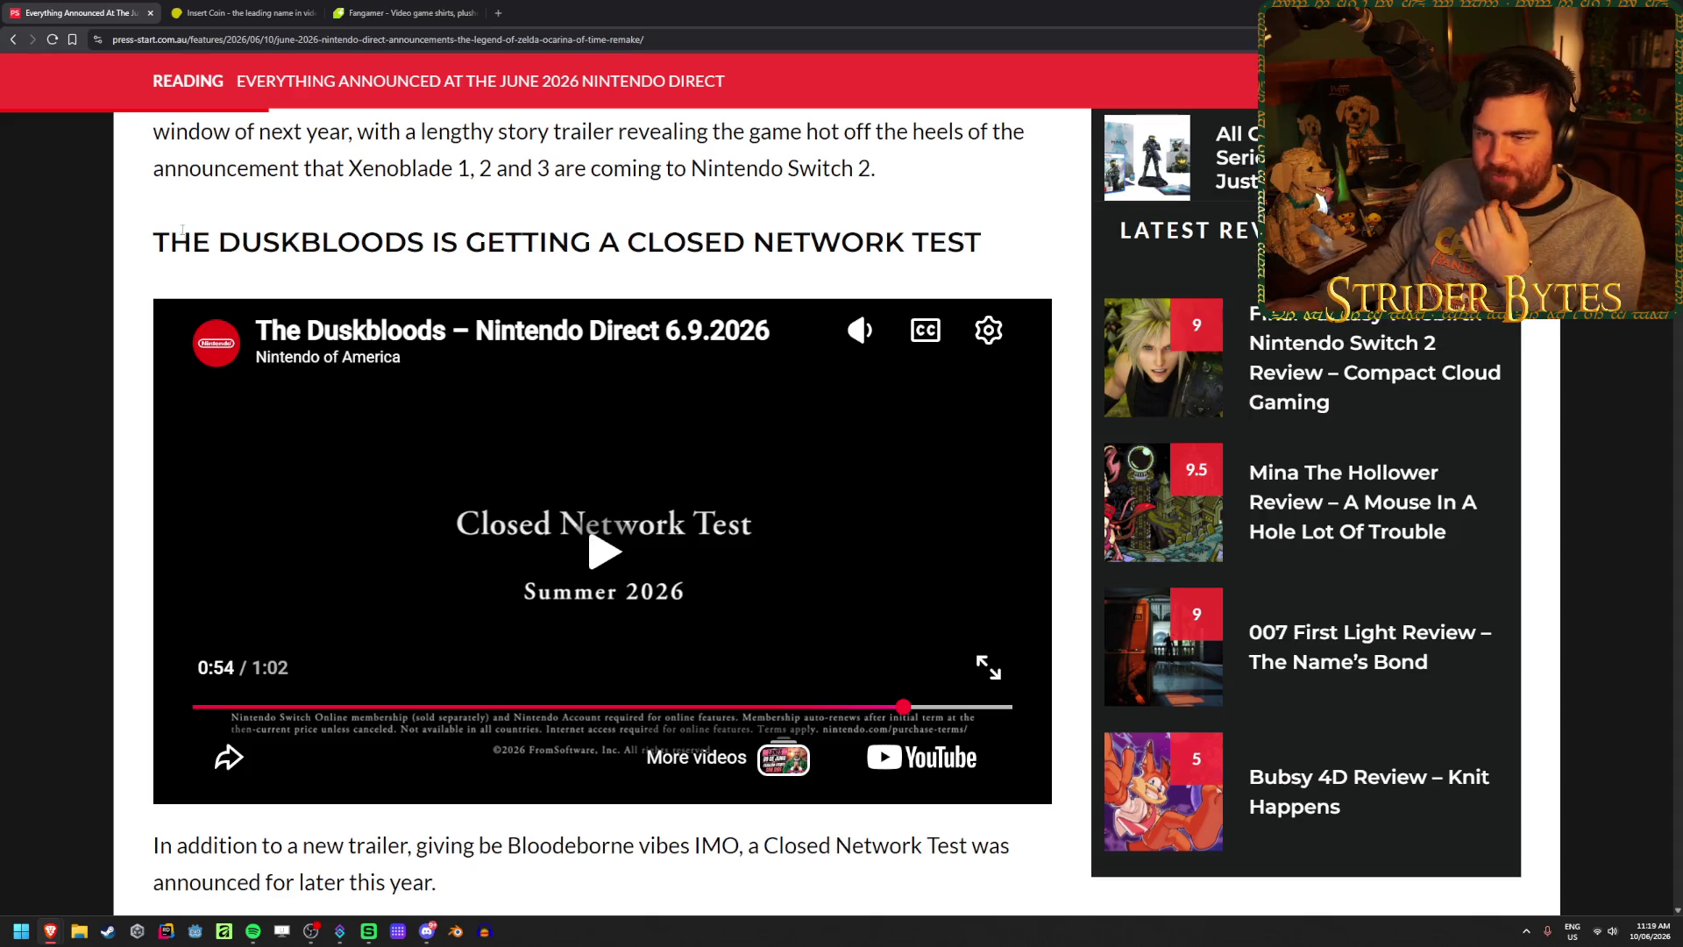
pyautogui.moveTo(155, 242); pyautogui.dragTo(430, 242)
pyautogui.click(430, 242)
pyautogui.click(650, 706)
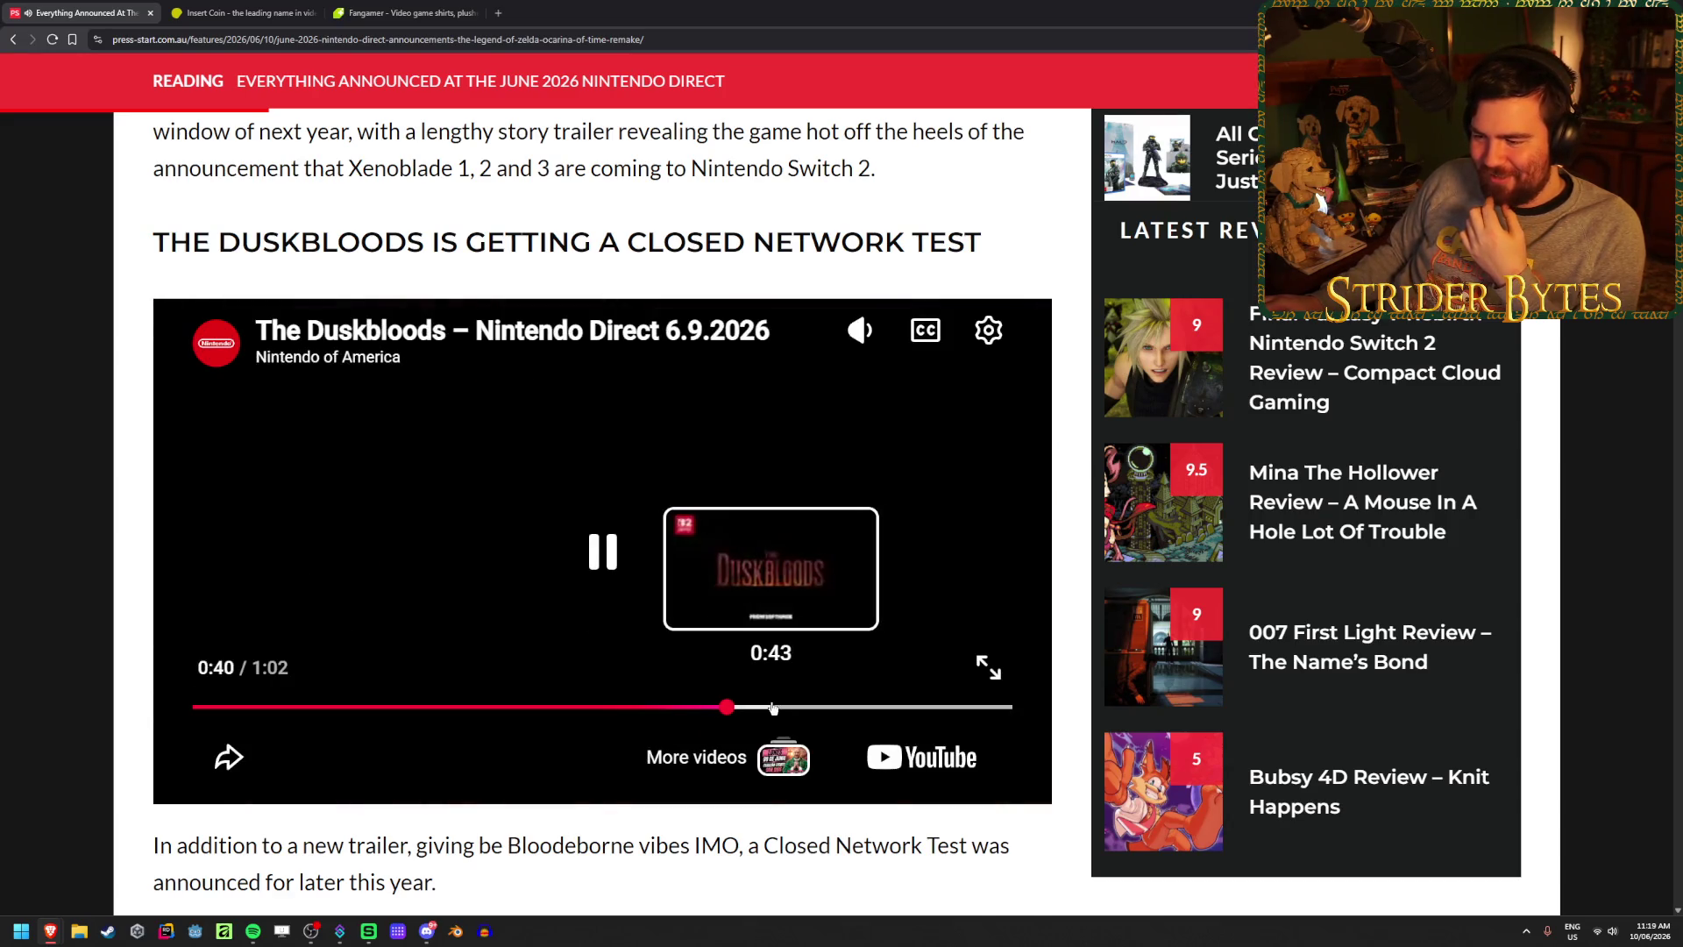
pyautogui.click(713, 588)
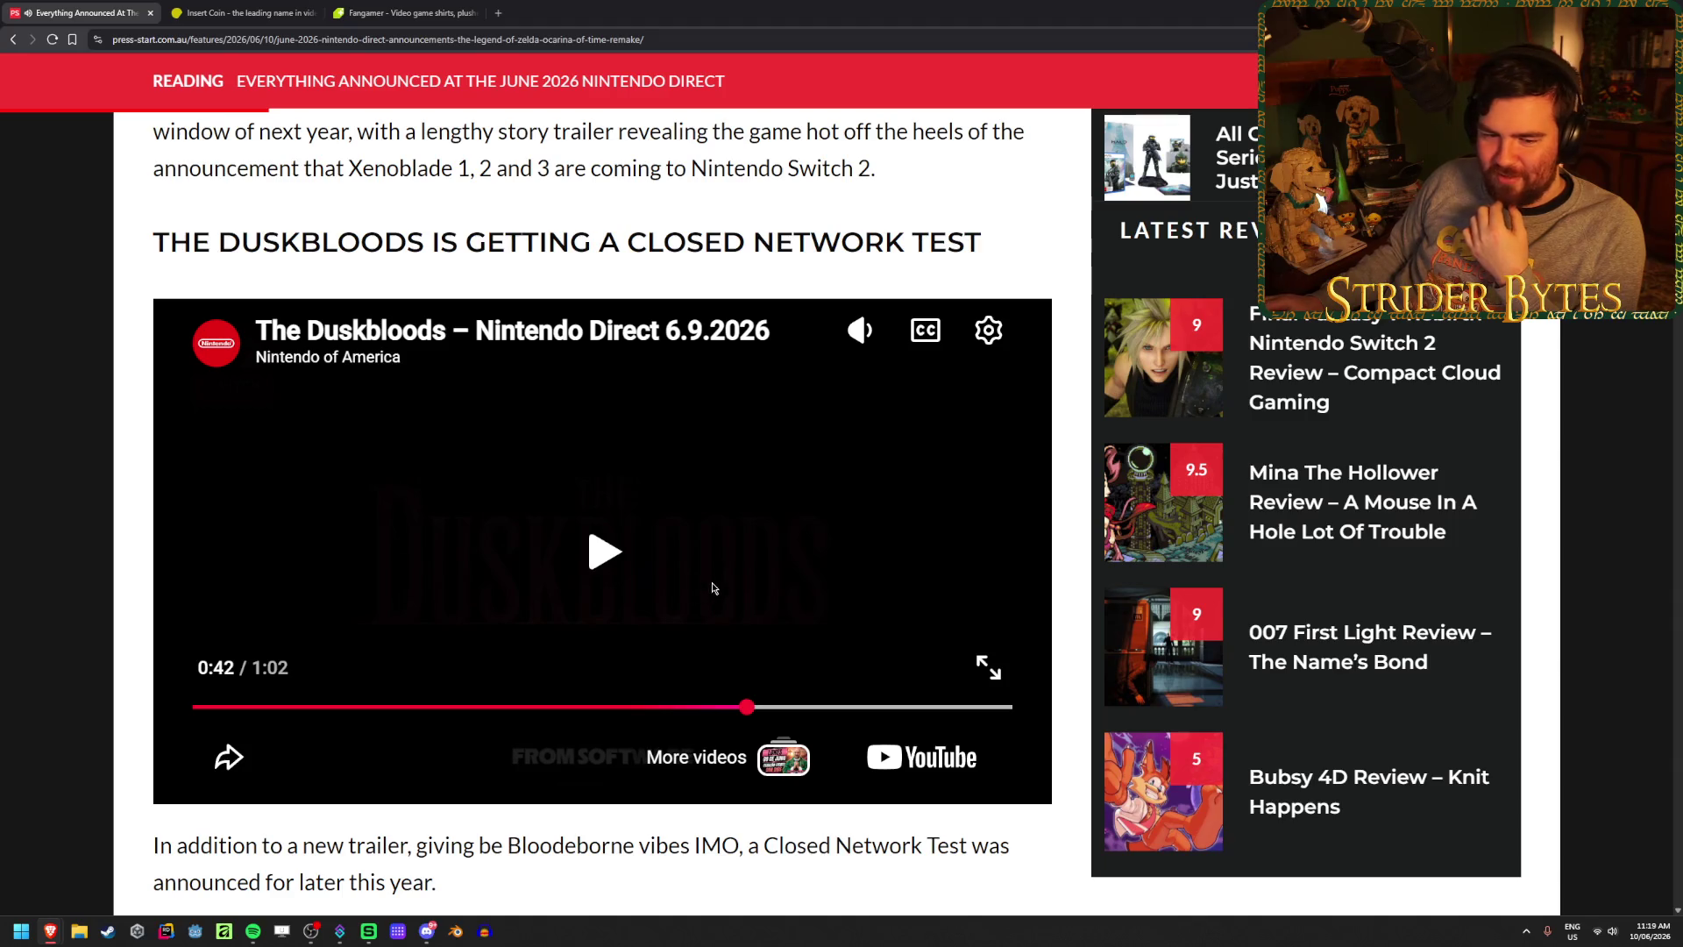
# - Play the Kingdom Hearts 4 trailer, skip to its closing seconds and pause it
pyautogui.scroll(10, 713, 588)
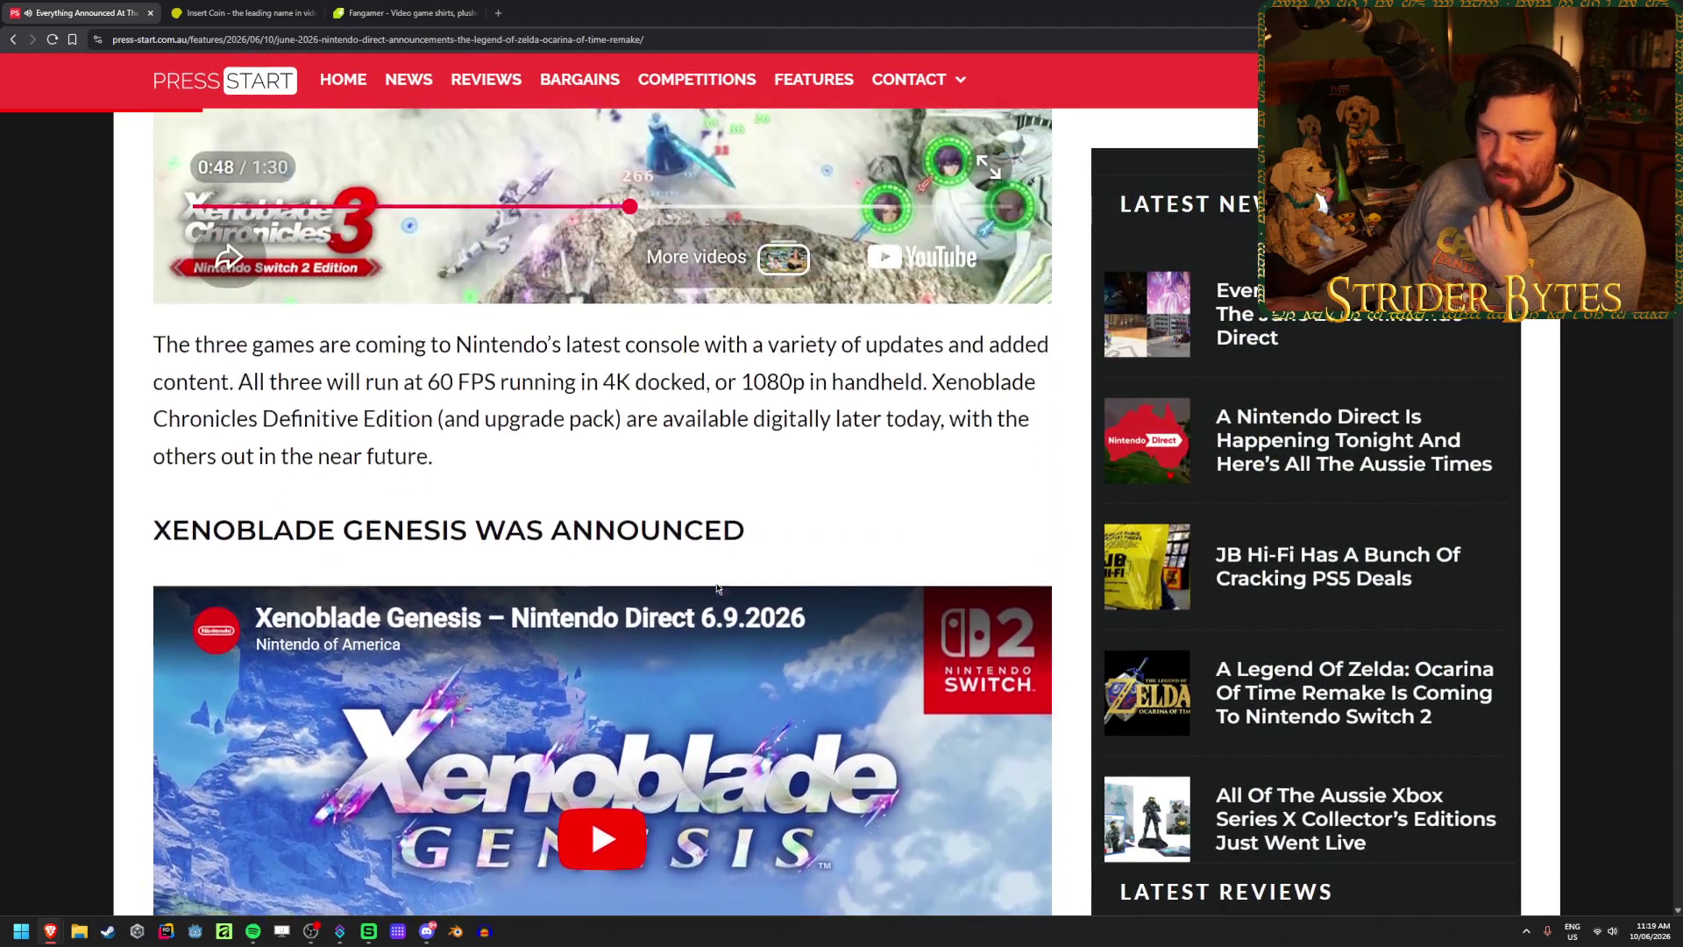
pyautogui.scroll(5, 717, 588)
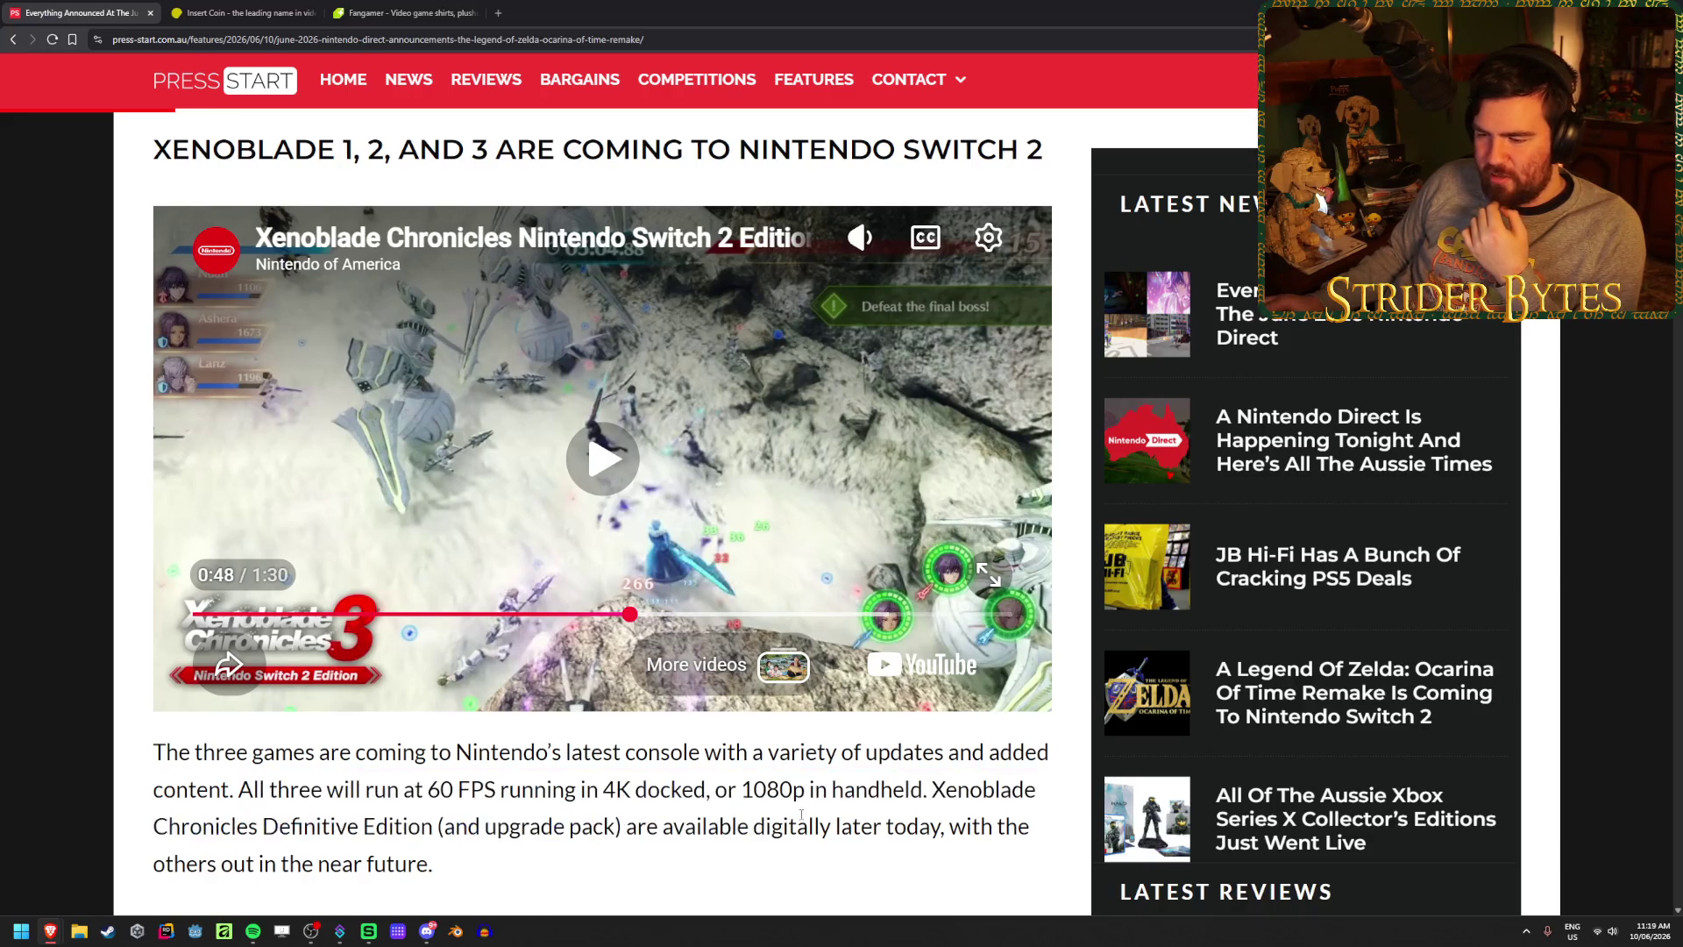
pyautogui.scroll(1, 653, 707)
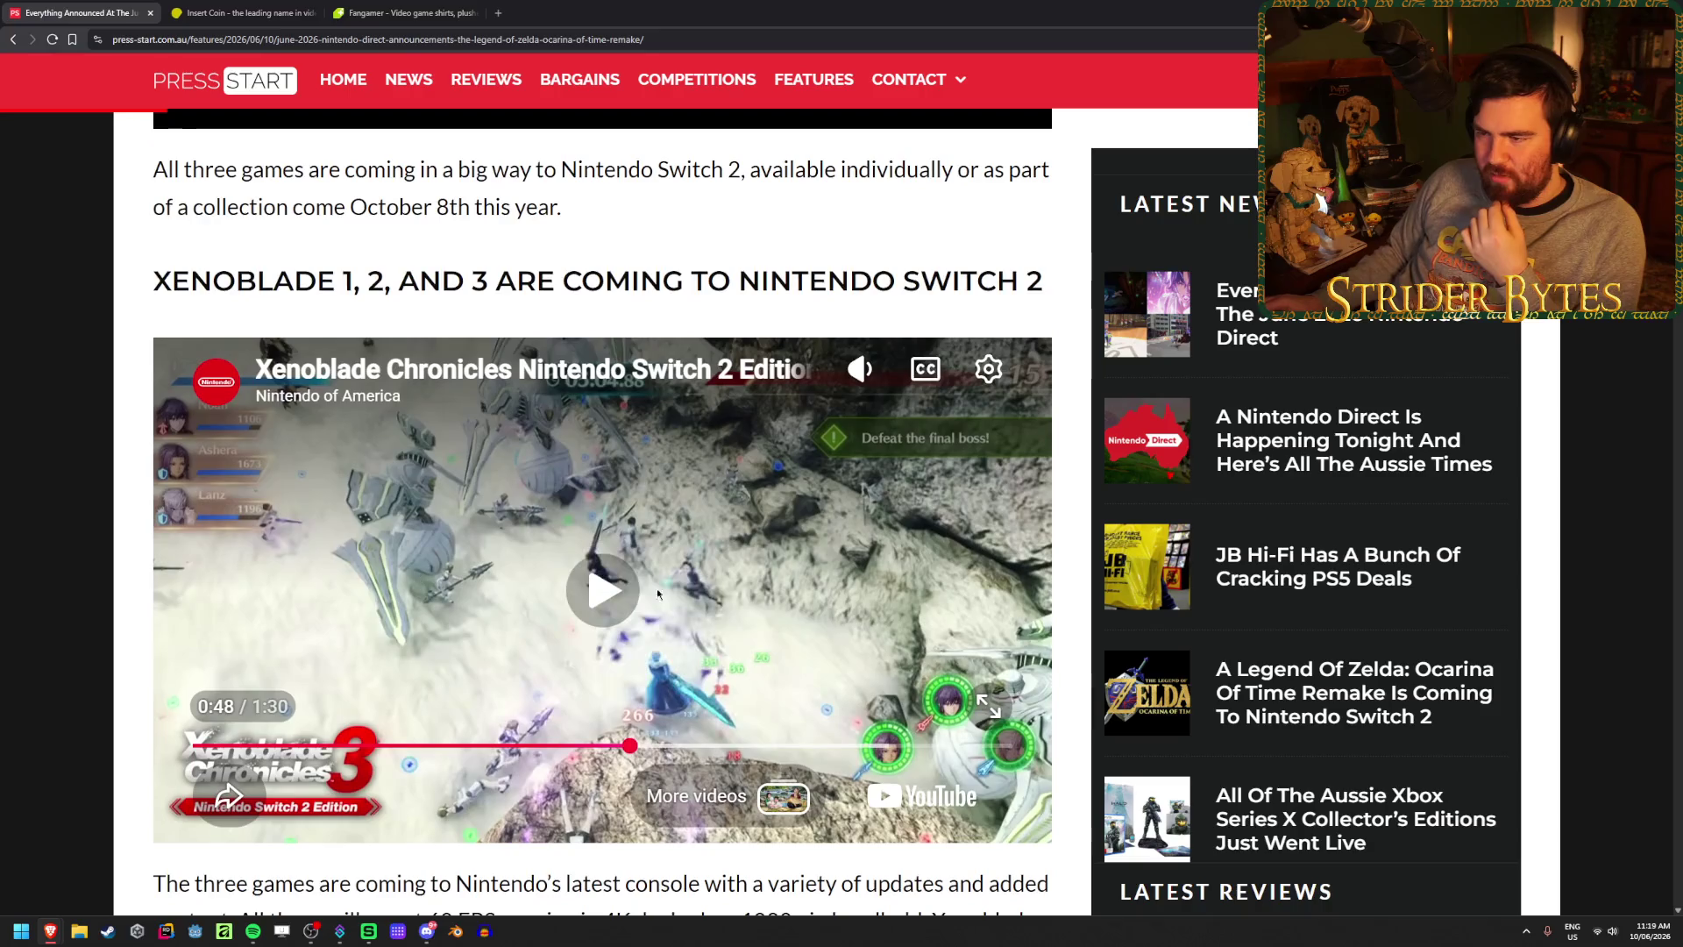
pyautogui.scroll(8, 613, 668)
pyautogui.scroll(11, 613, 667)
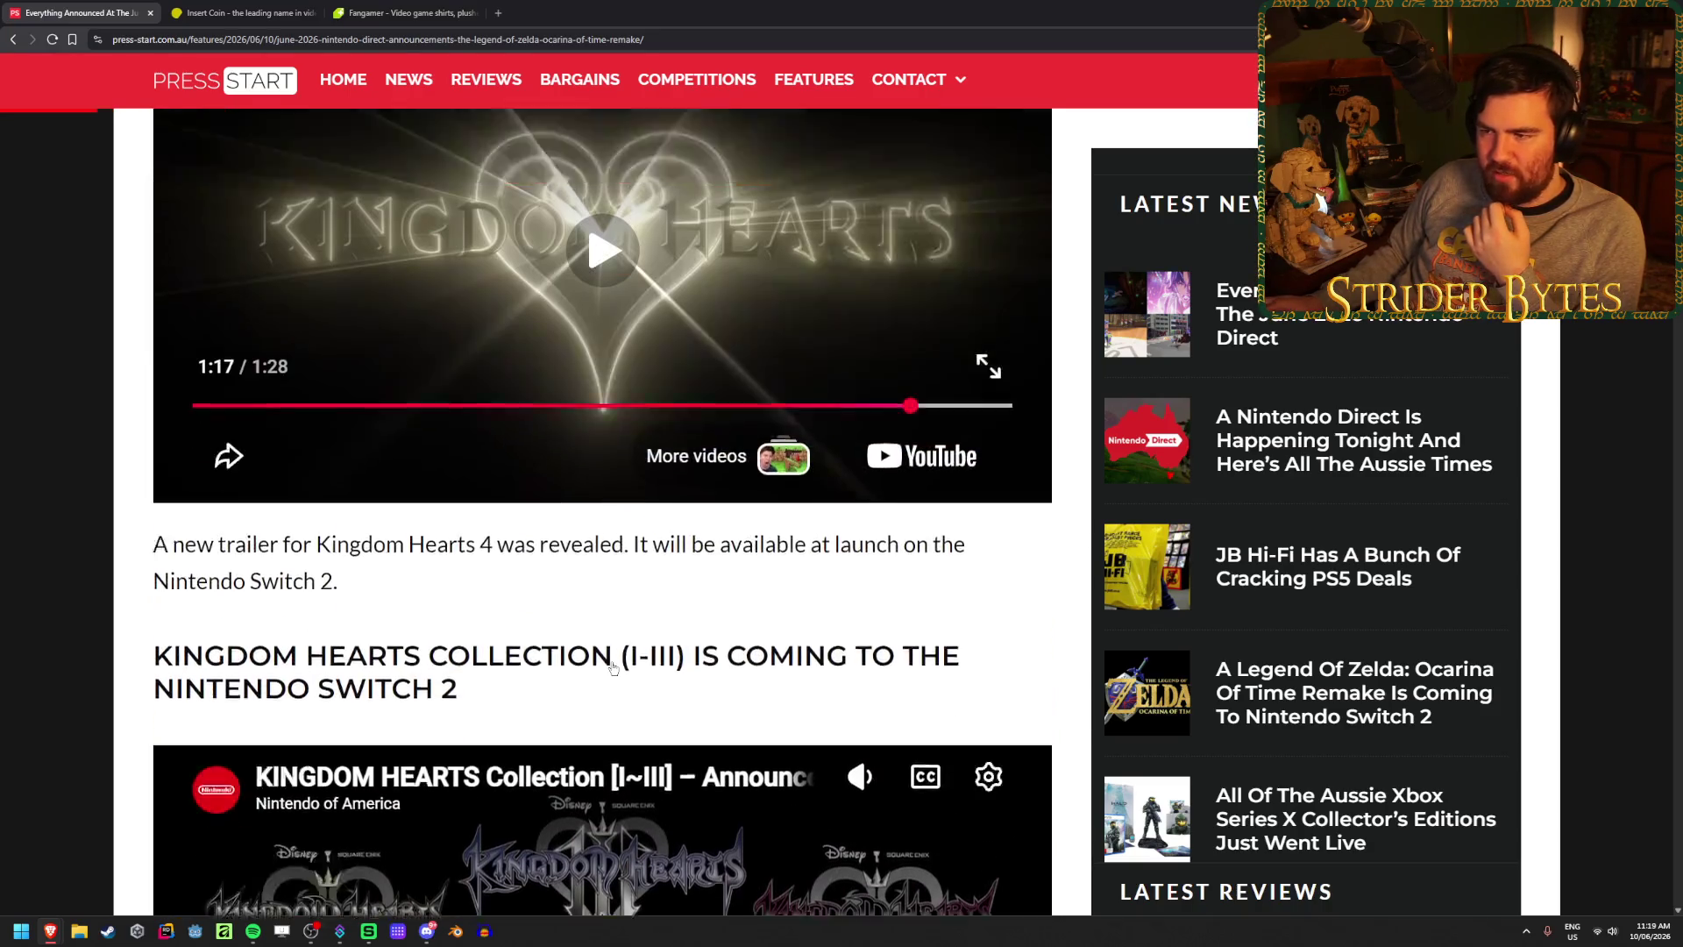
pyautogui.scroll(-3, 614, 668)
pyautogui.scroll(-3, 613, 668)
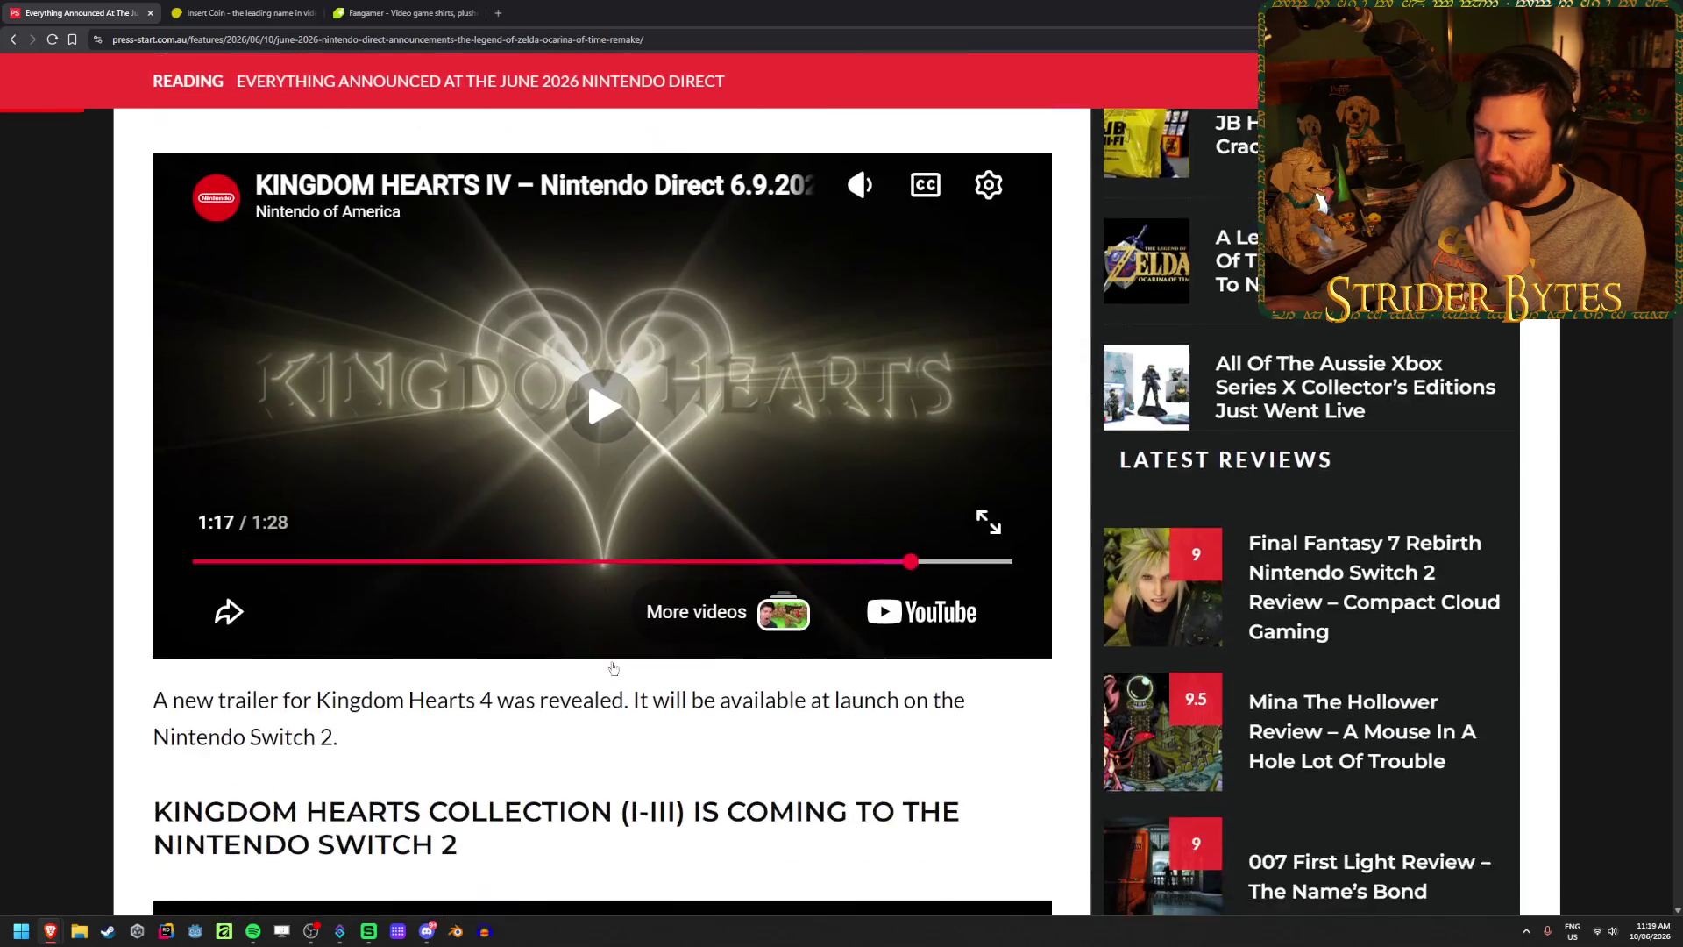
pyautogui.scroll(4, 631, 596)
pyautogui.scroll(-2, 644, 525)
pyautogui.click(643, 524)
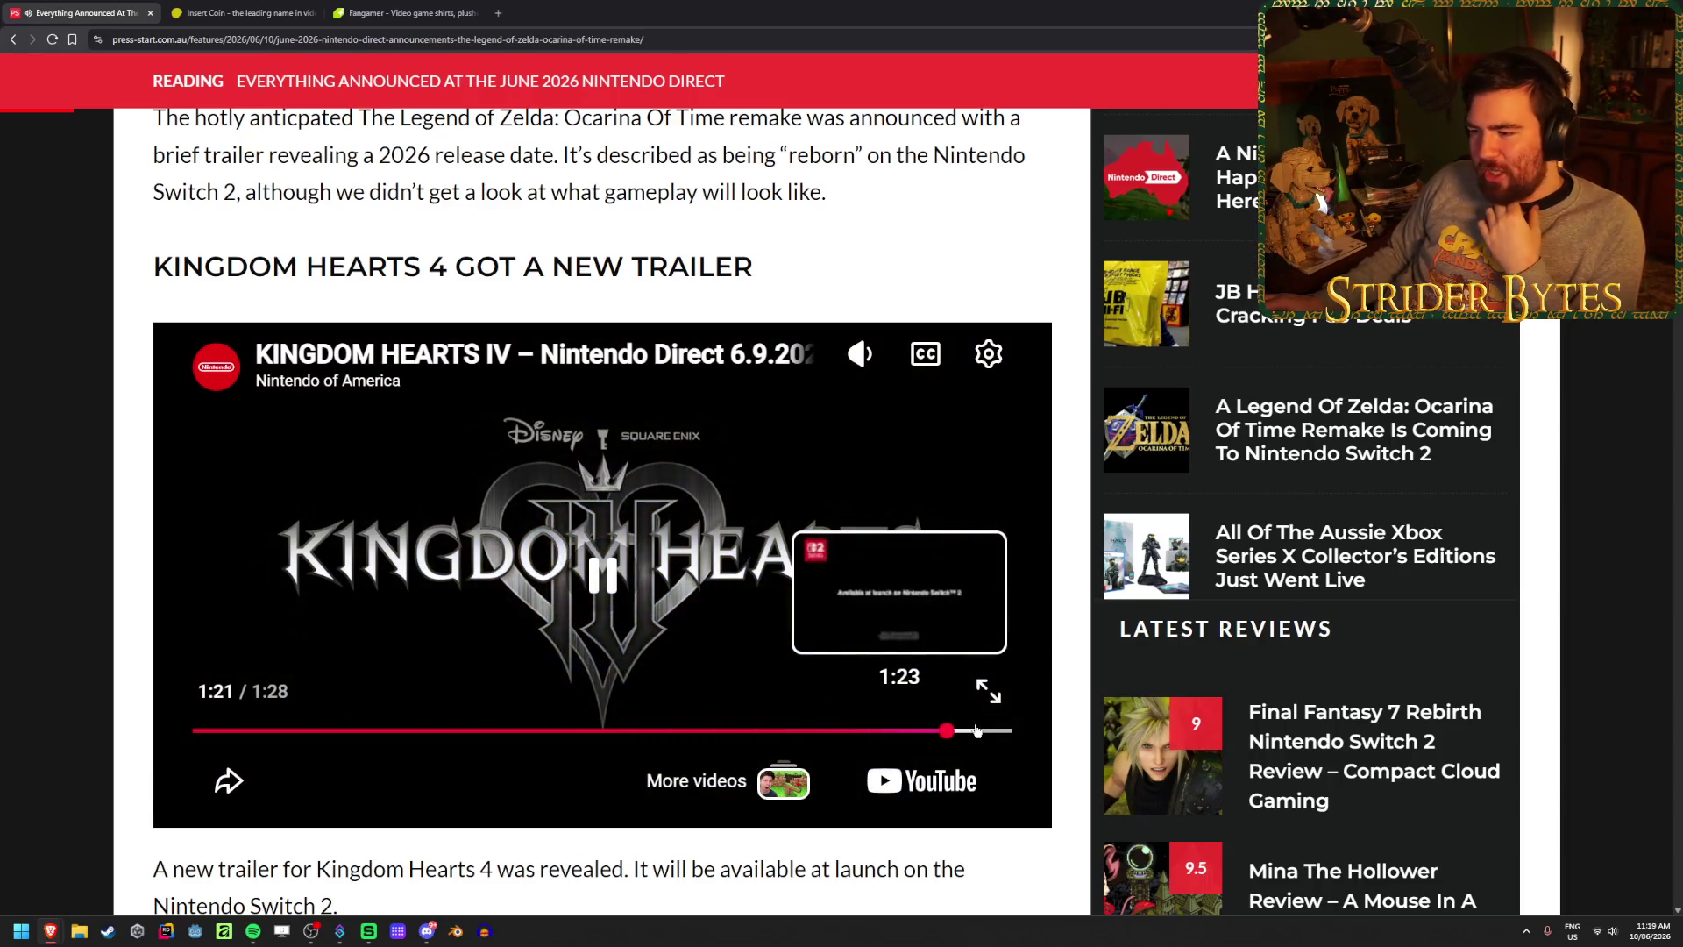
pyautogui.click(971, 730)
pyautogui.click(875, 521)
# - Bring the Ocarina of Time remake section into view and skip its trailer ahead to the release date
pyautogui.scroll(8, 518, 568)
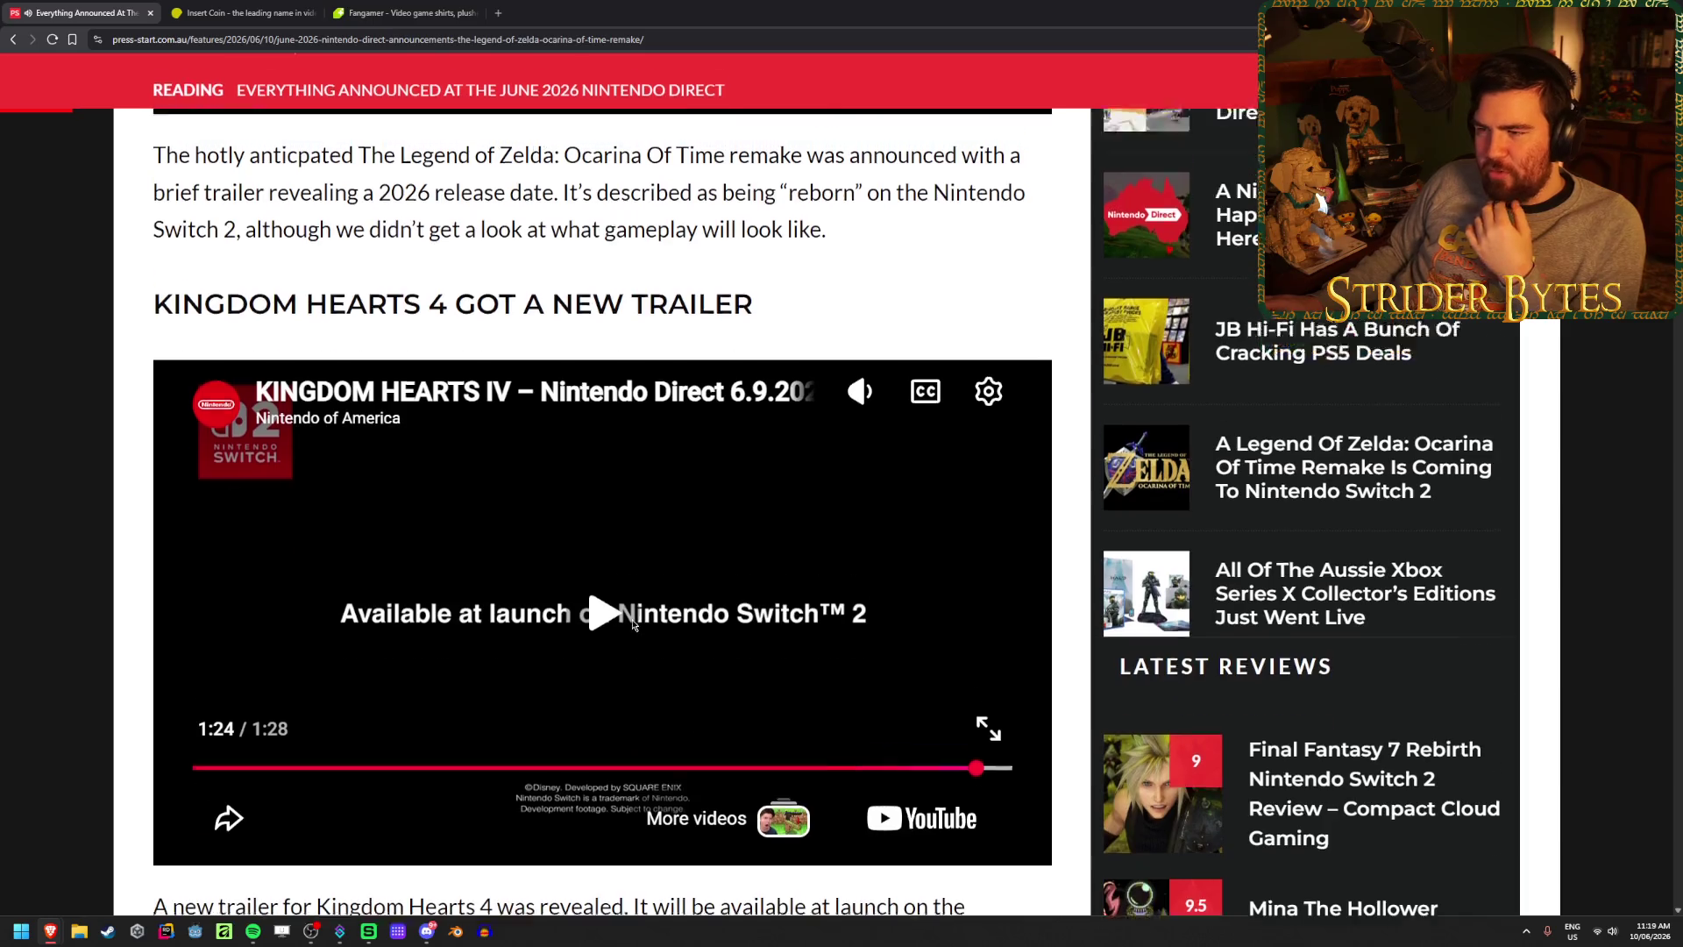
pyautogui.scroll(-2, 518, 569)
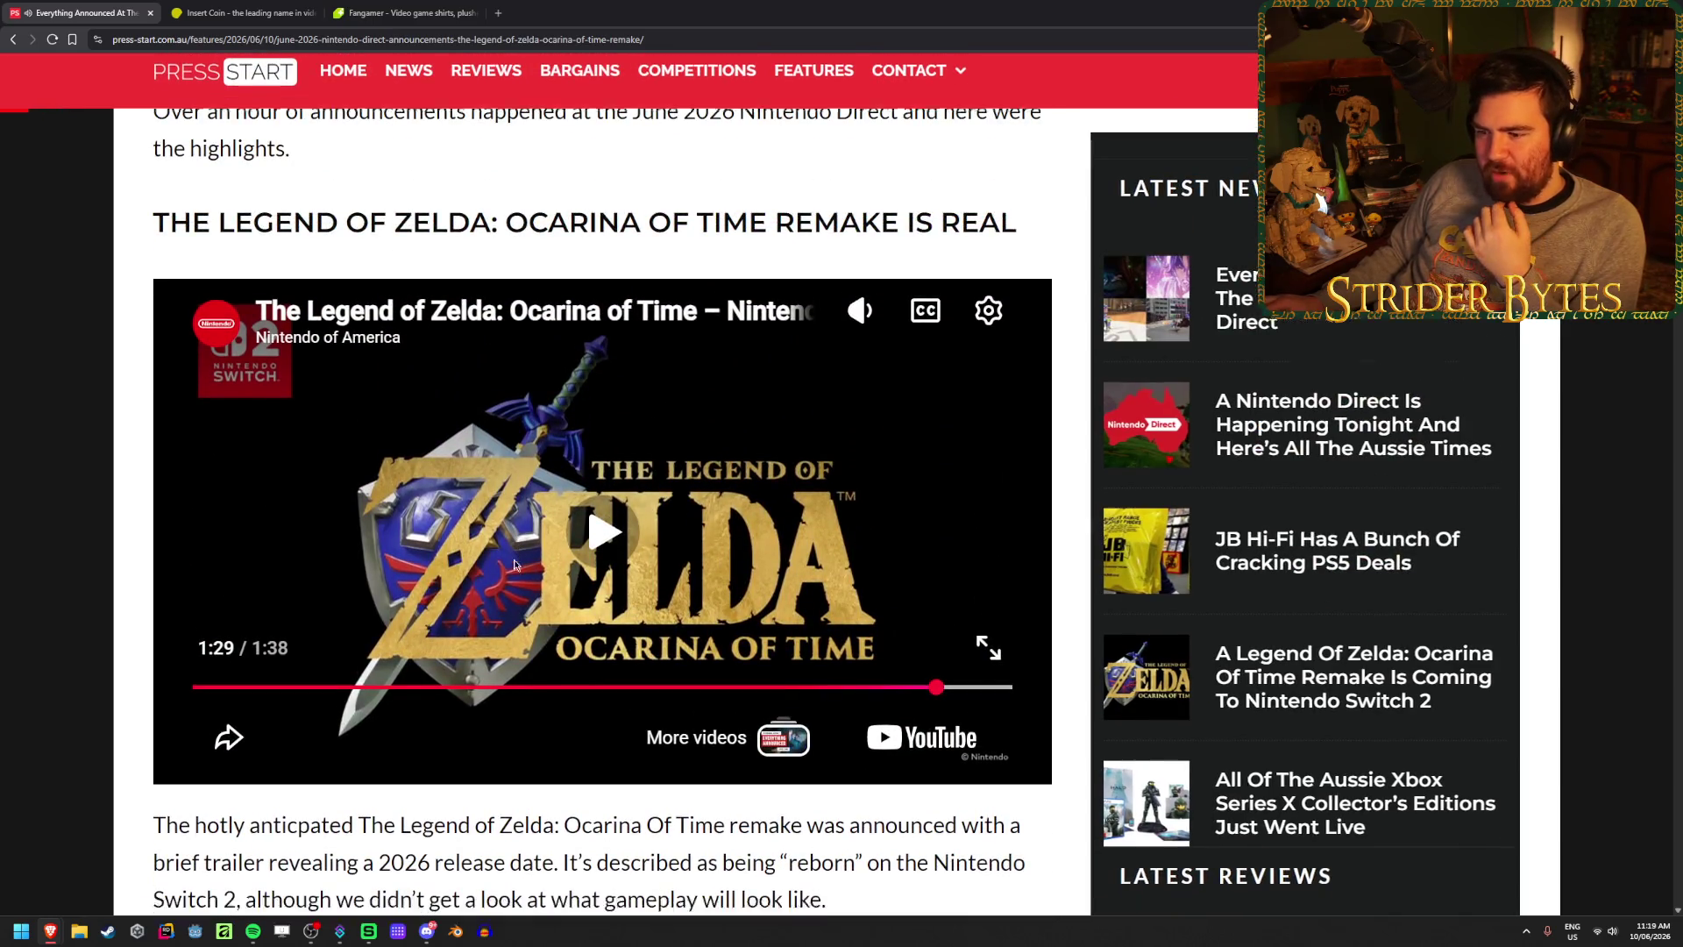
pyautogui.scroll(1, 476, 613)
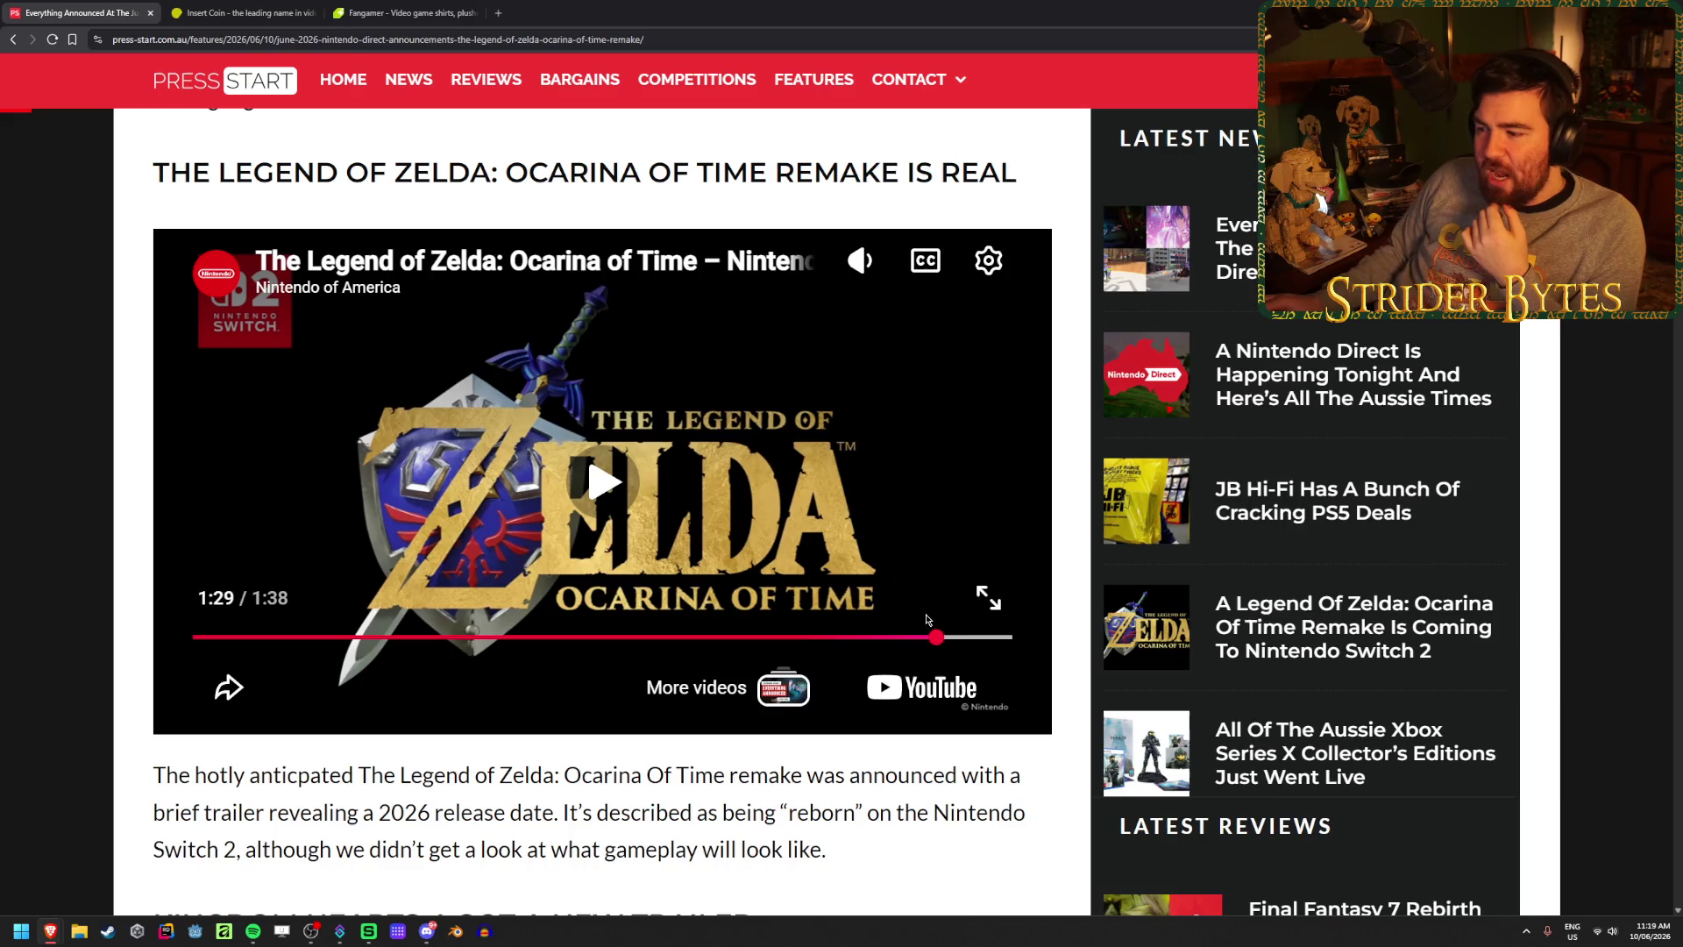
pyautogui.click(980, 637)
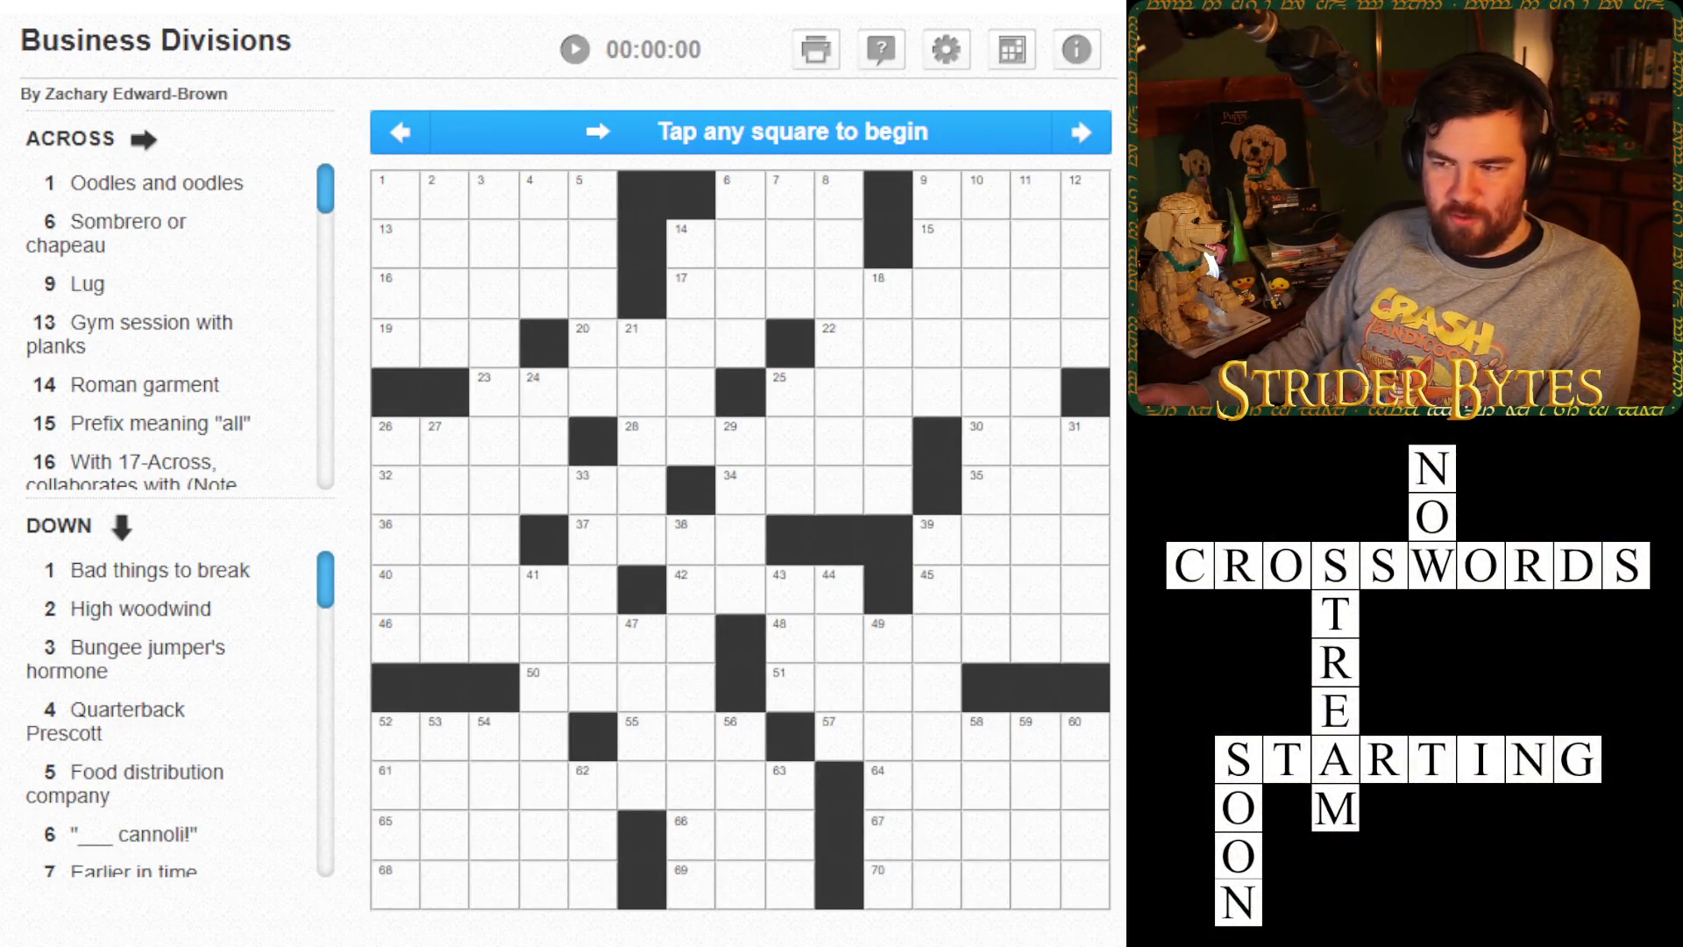
# - Select square 1 of Business Divisions to start the timer, then move to 6-Across, Sombrero or chapeau
pyautogui.click(412, 208)
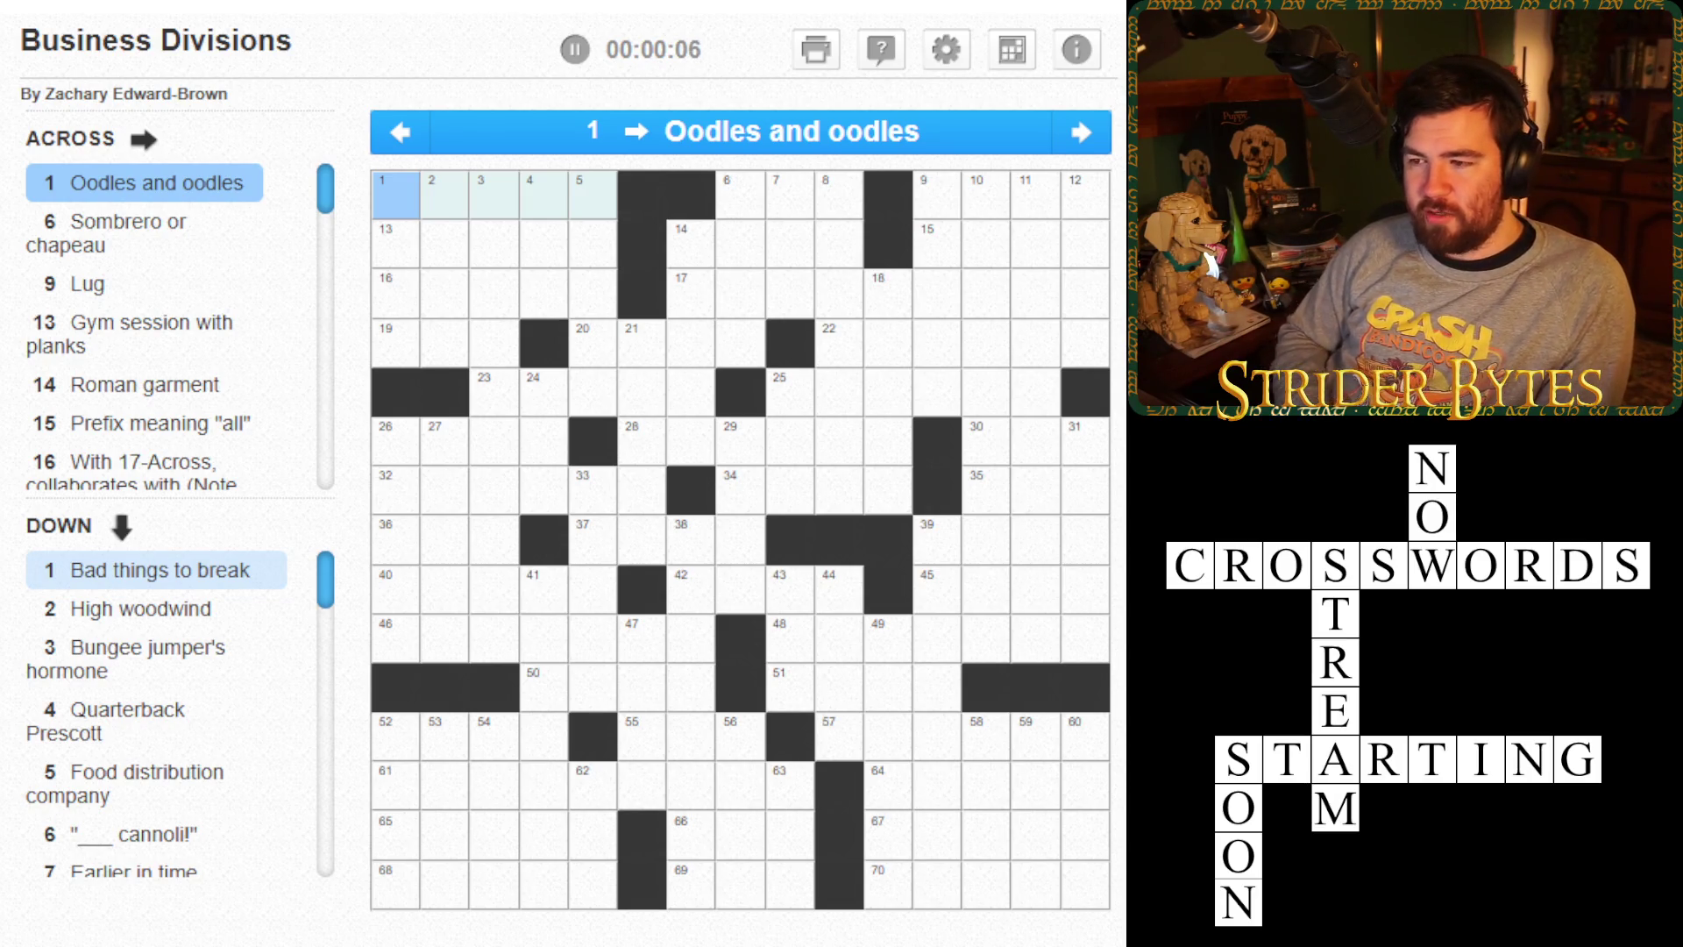
pyautogui.press('Right')
pyautogui.press('Left')
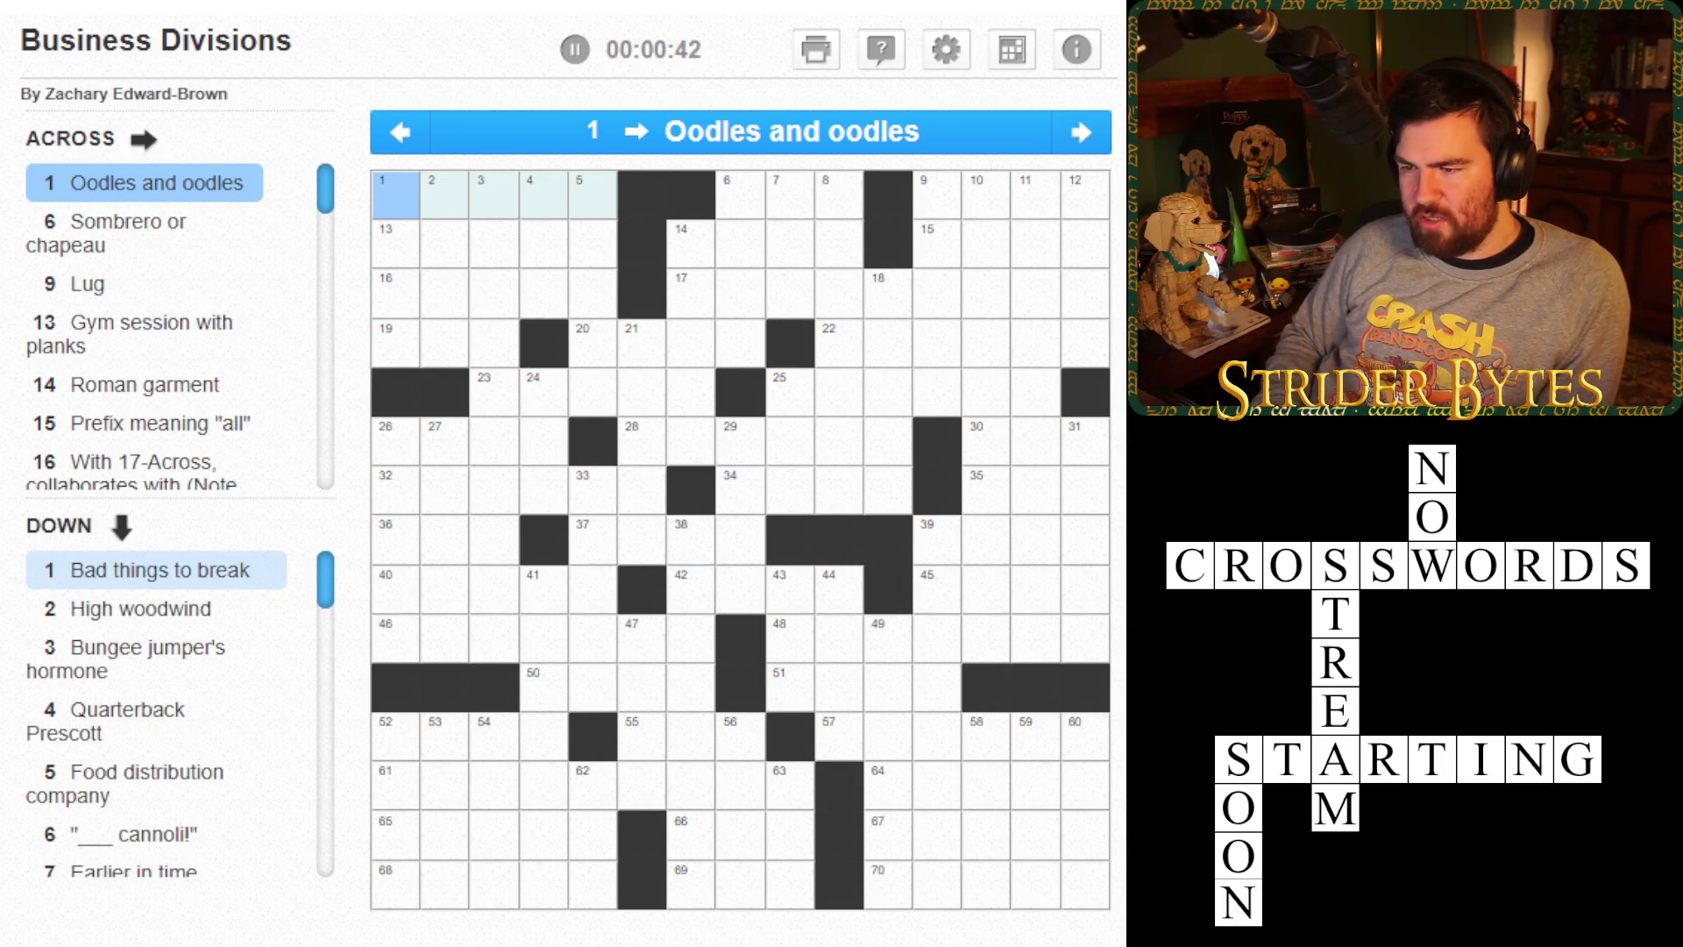
pyautogui.press('Tab')
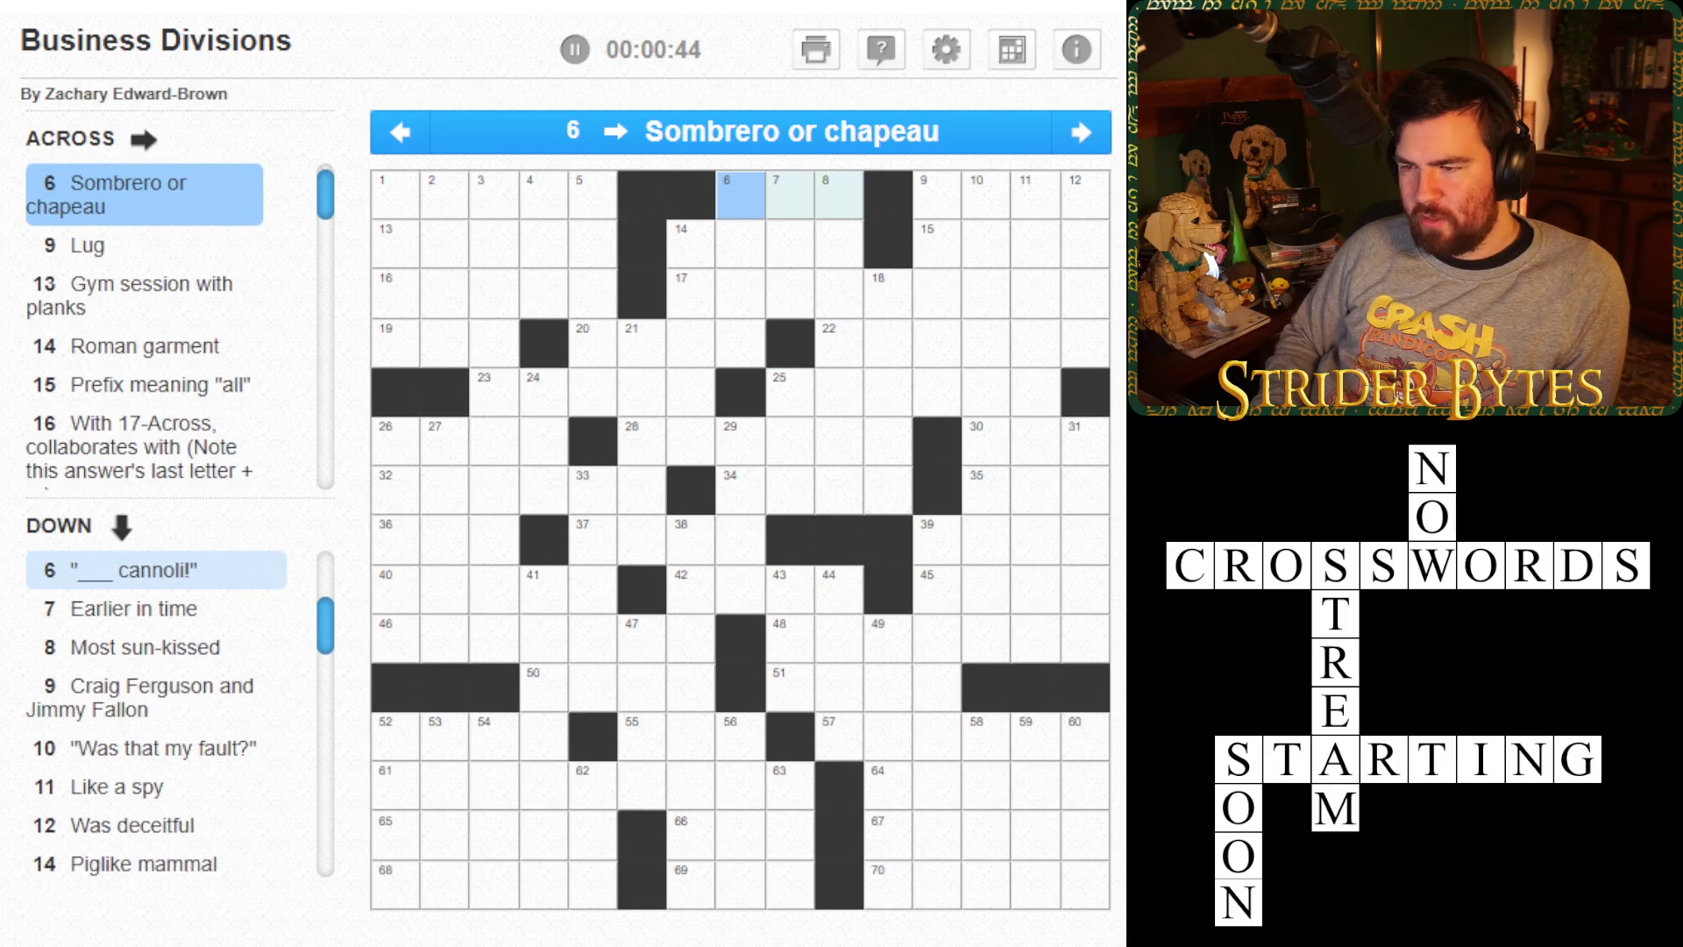
# - Enter HAT for 6-Across, then move through the clues to 14-Across, Roman garment
pyautogui.write('HAT')
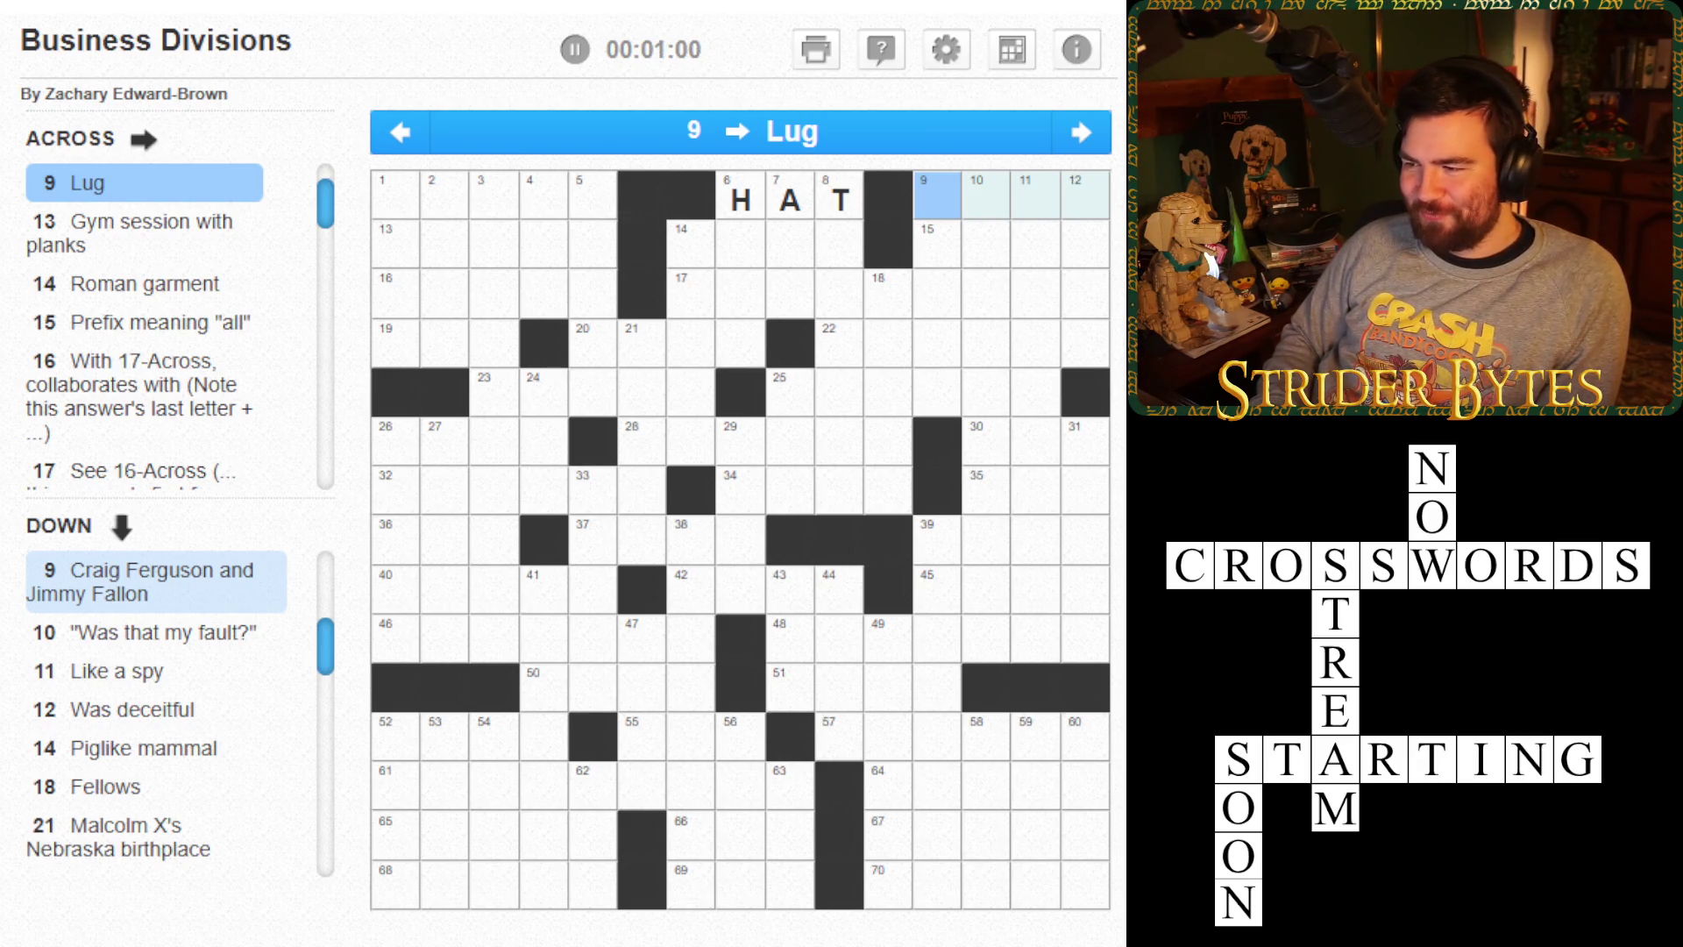
pyautogui.press('Tab')
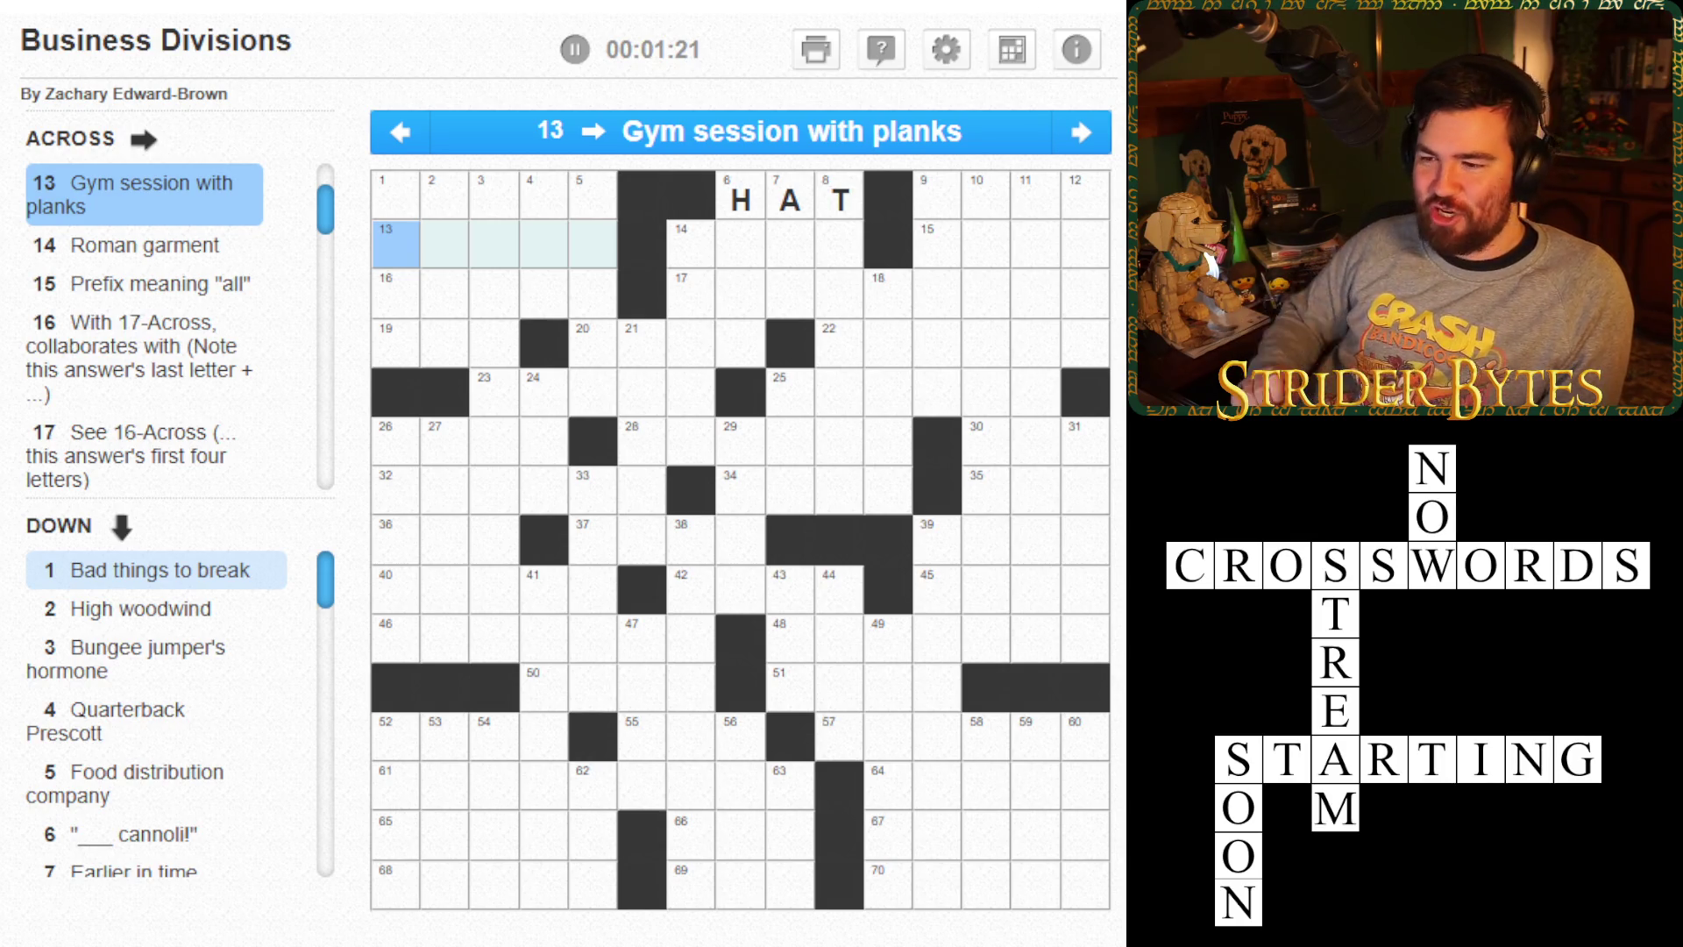
pyautogui.hotkey('shift', 'Tab')
pyautogui.press('Tab')
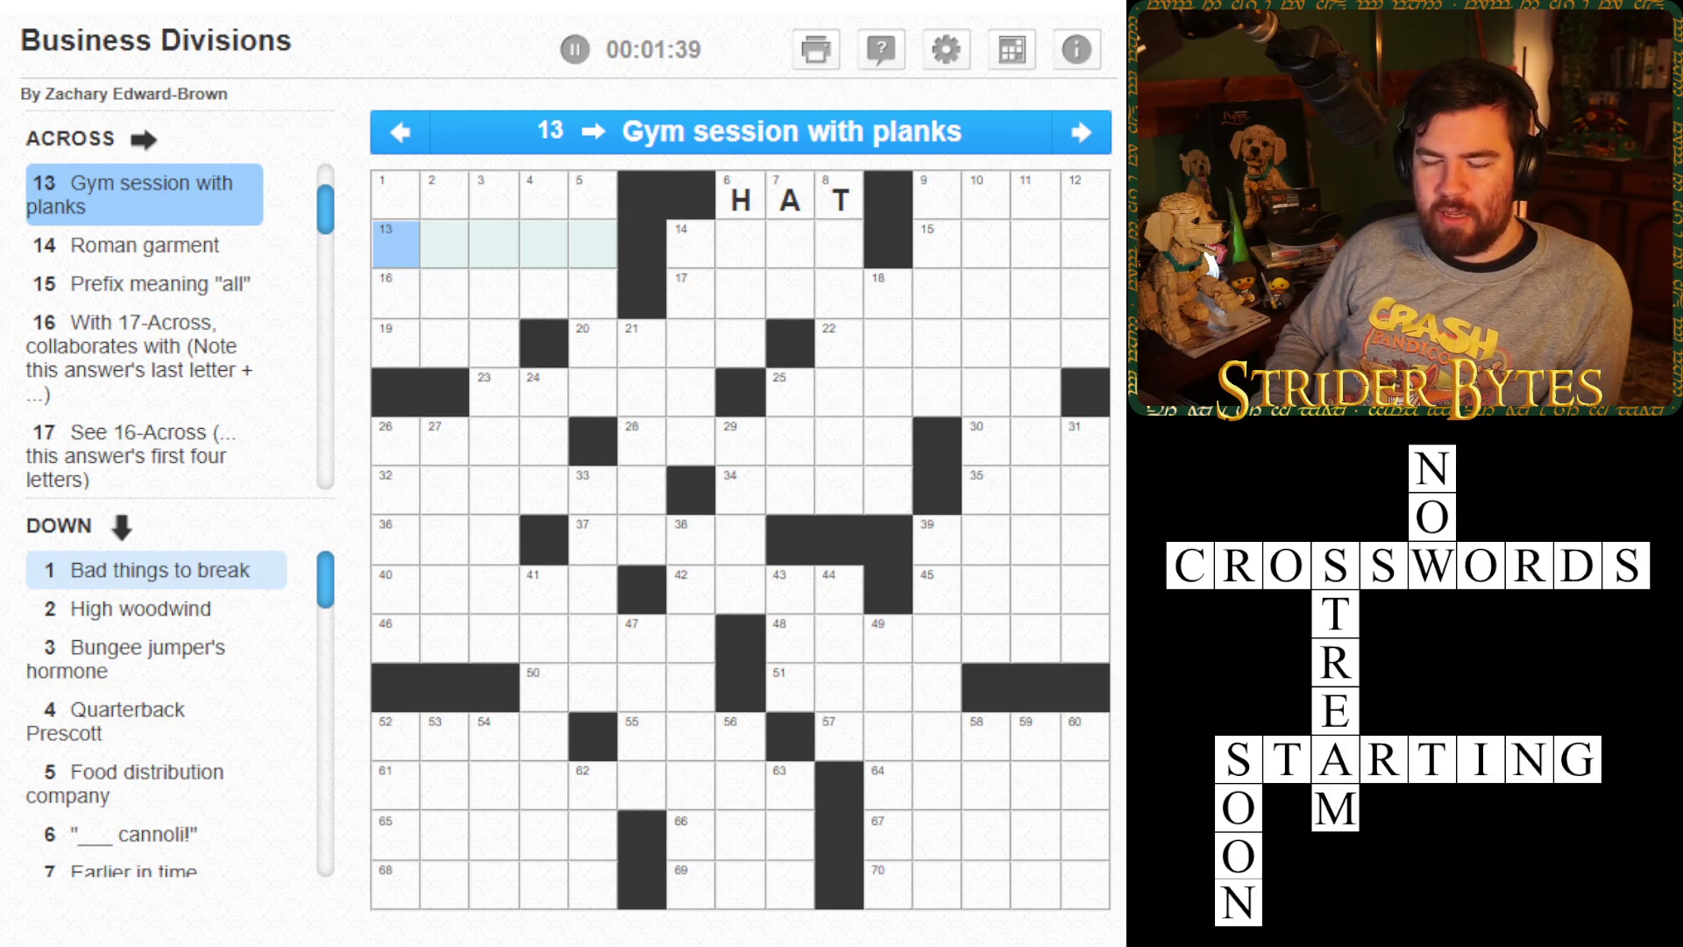
pyautogui.click(691, 243)
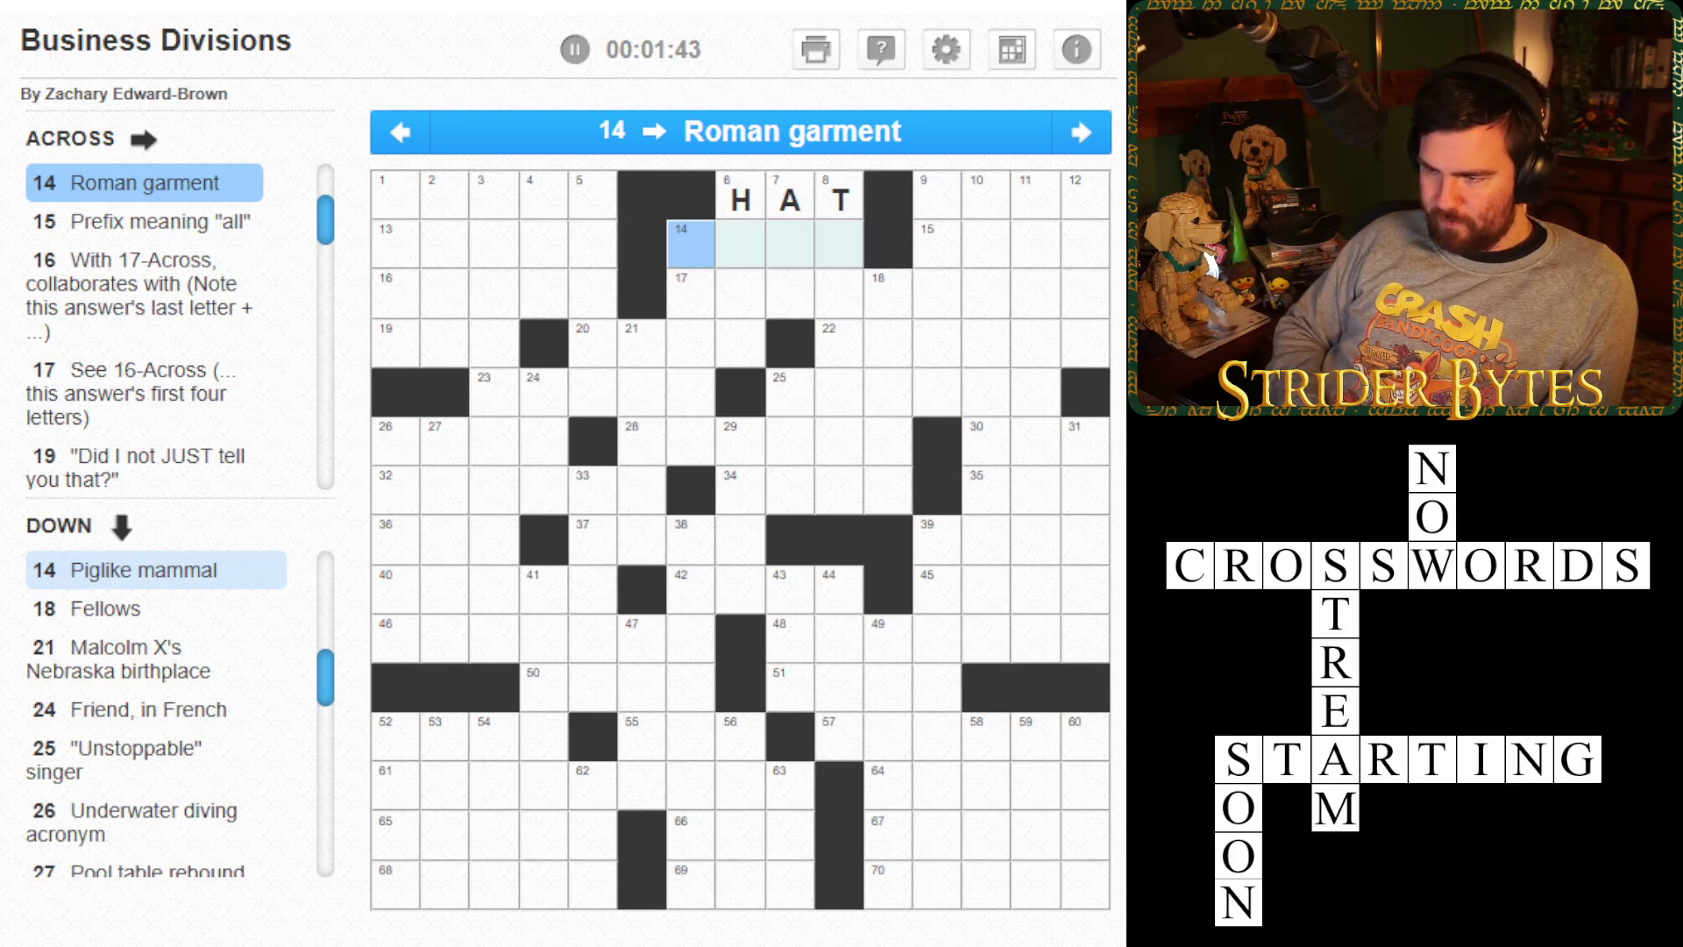
# - Type TOGA into 14-Across and OMNI into 15-Across, then advance to the 19-Across clue
pyautogui.write('toga')
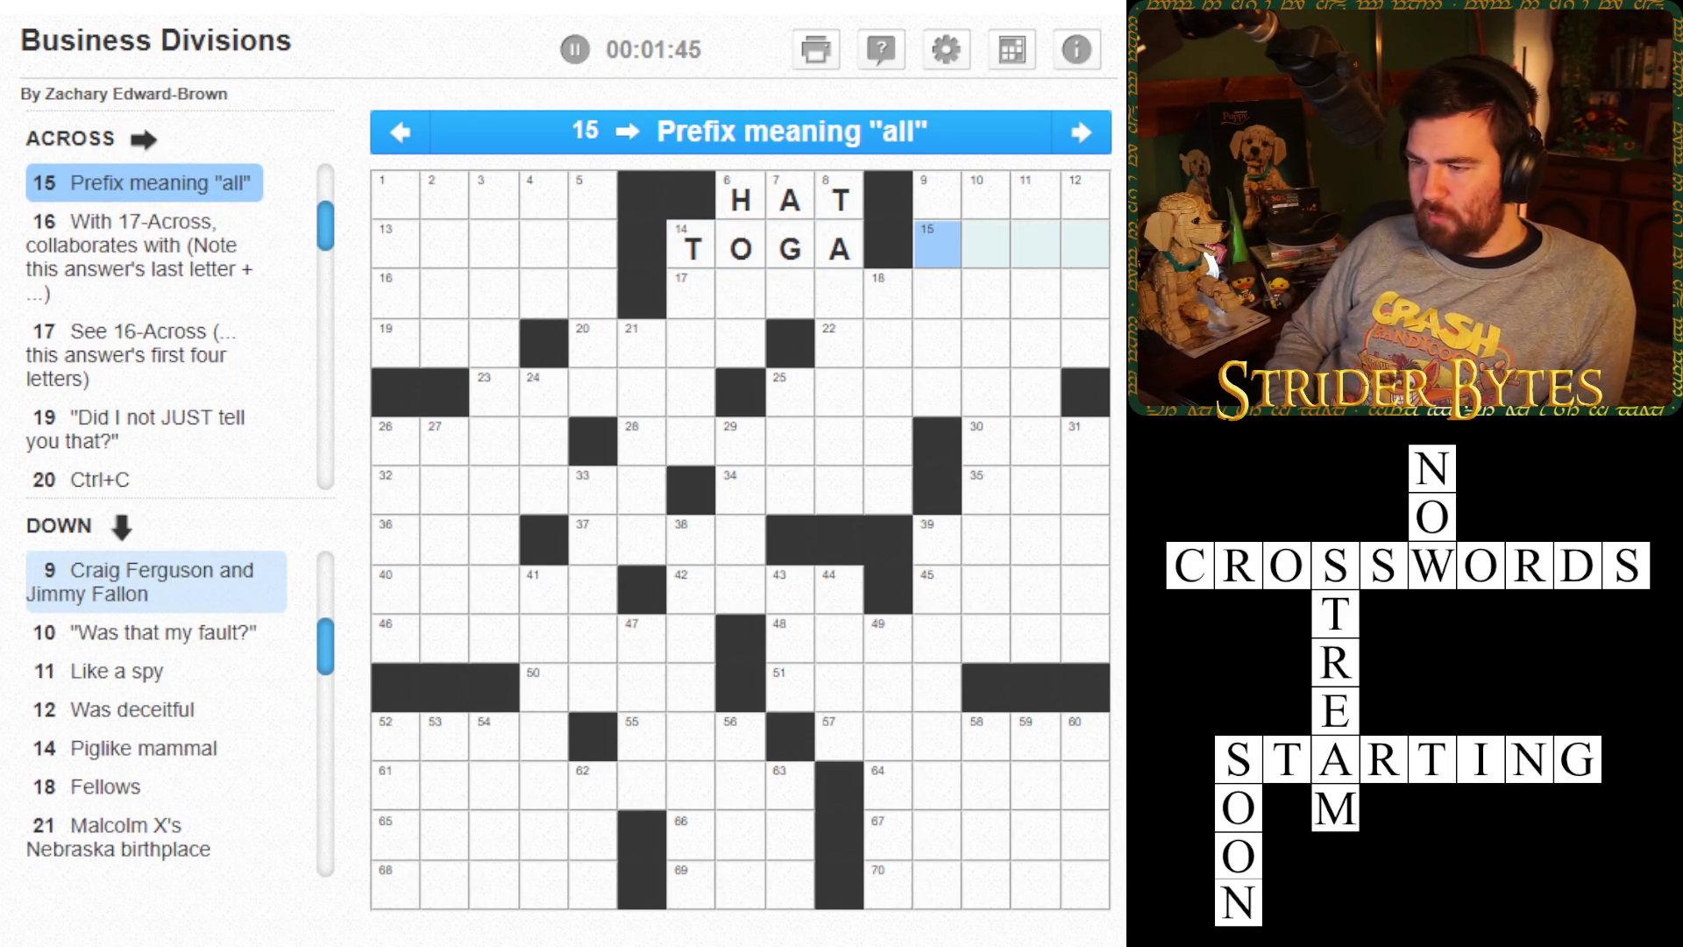
pyautogui.write('omni')
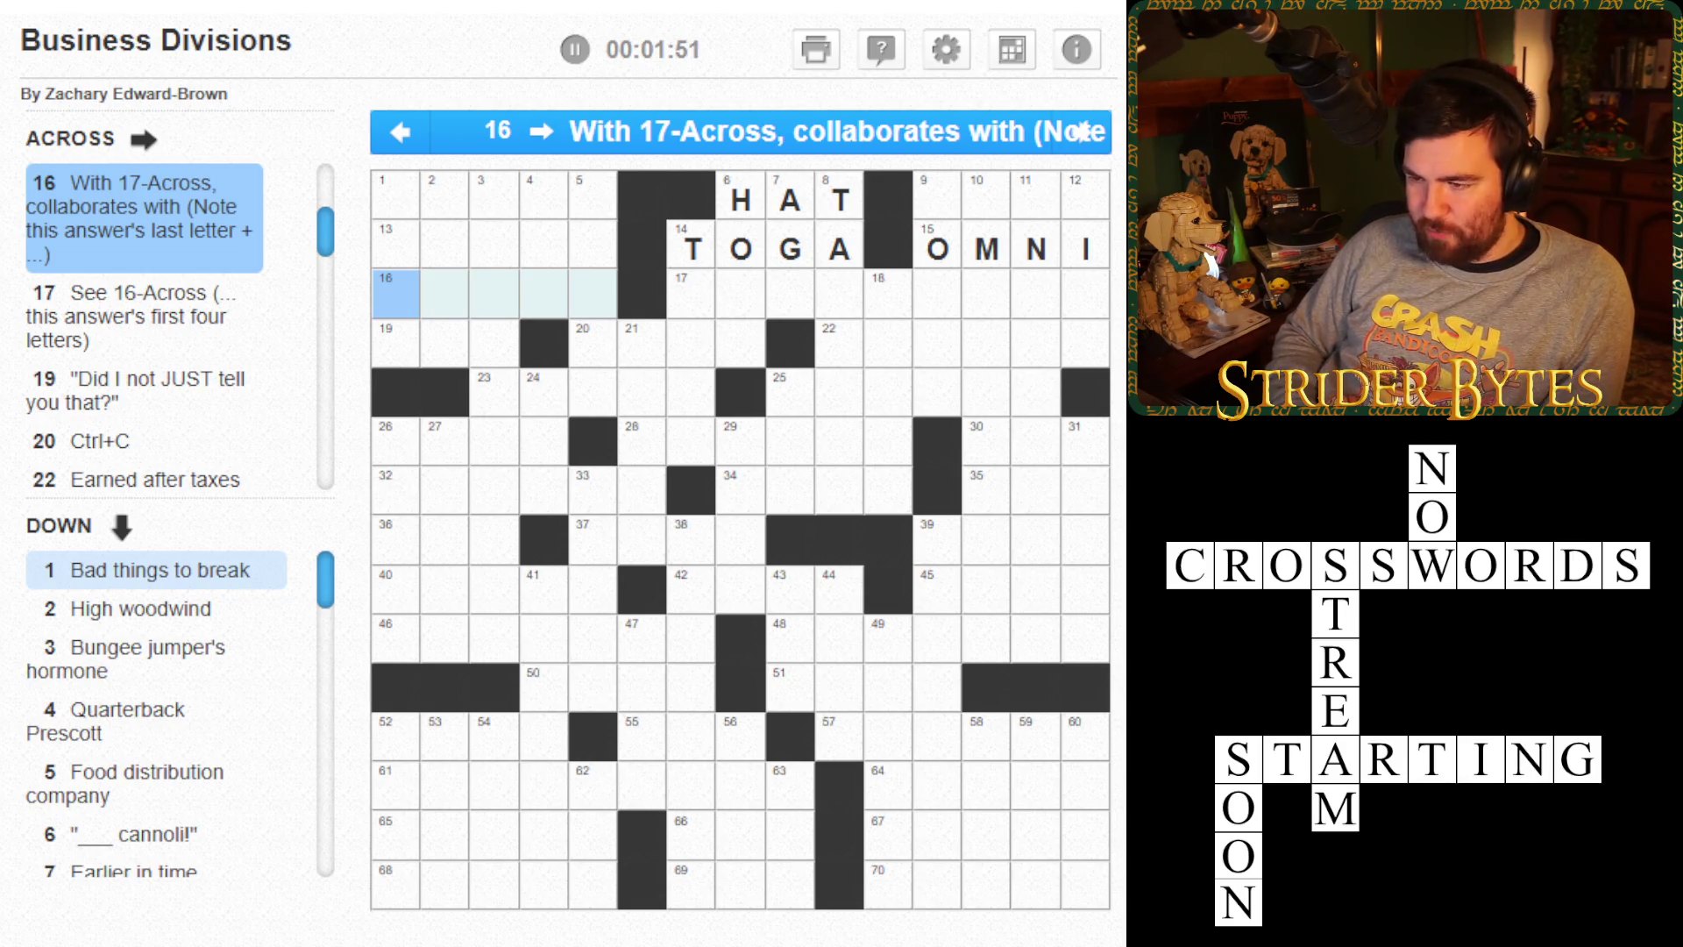
pyautogui.click(1083, 132)
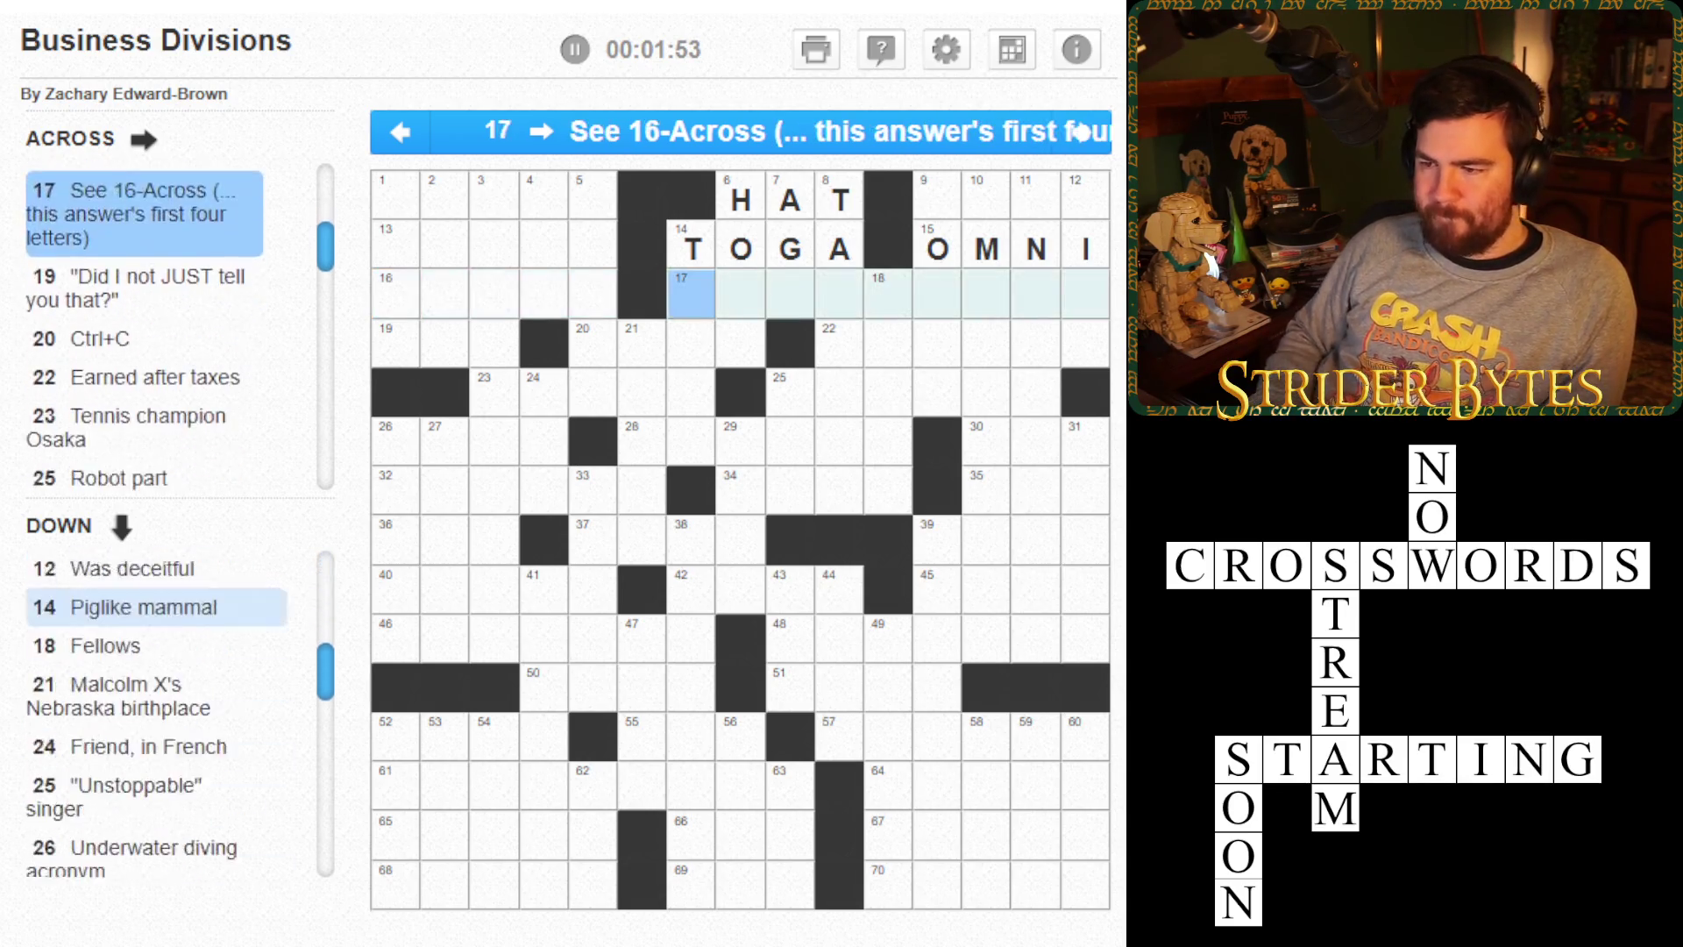
pyautogui.press('Left')
pyautogui.press('Left')
pyautogui.press('Left')
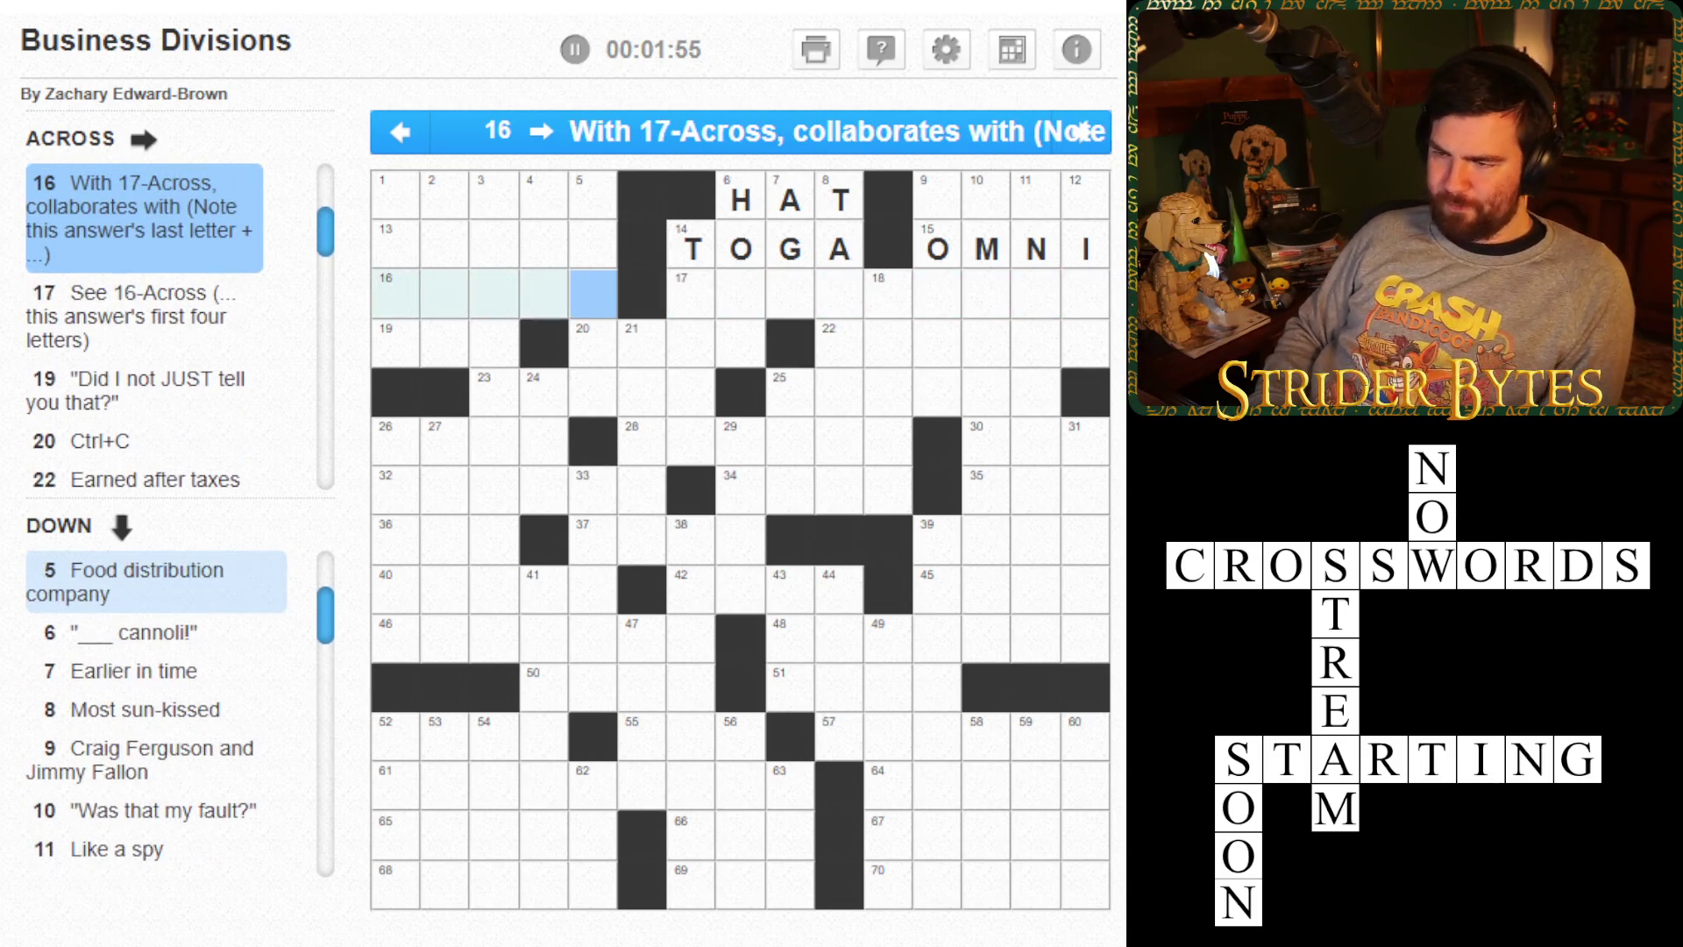
pyautogui.press('Right')
pyautogui.press('Right')
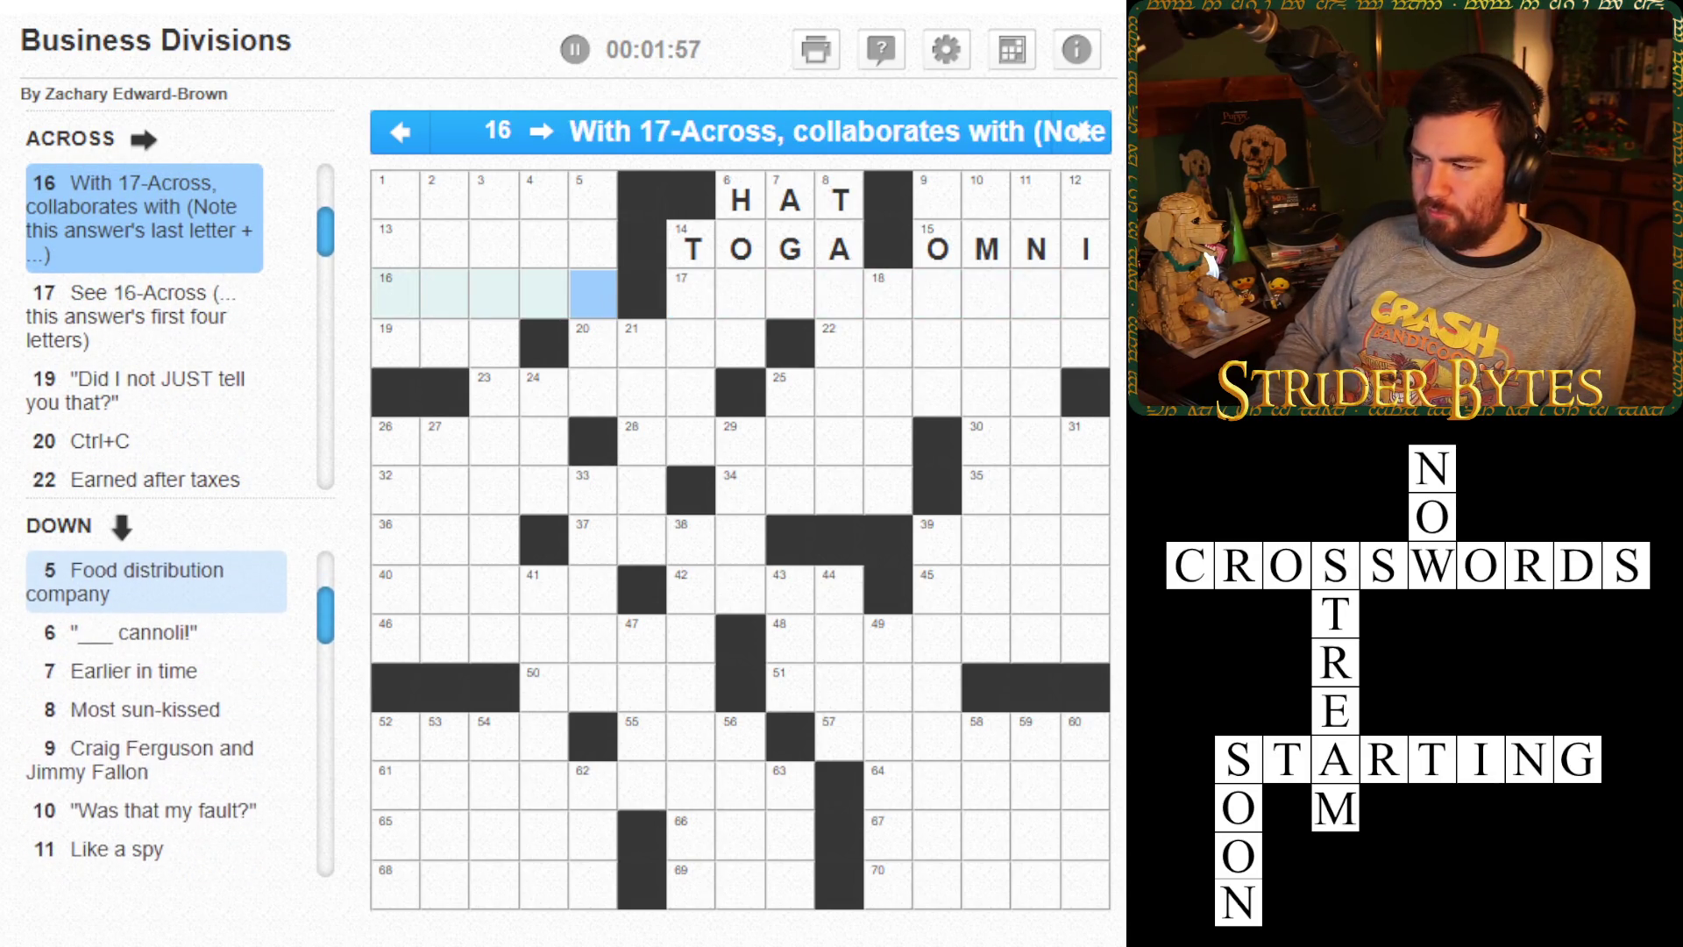
pyautogui.press('Right')
pyautogui.click(1084, 132)
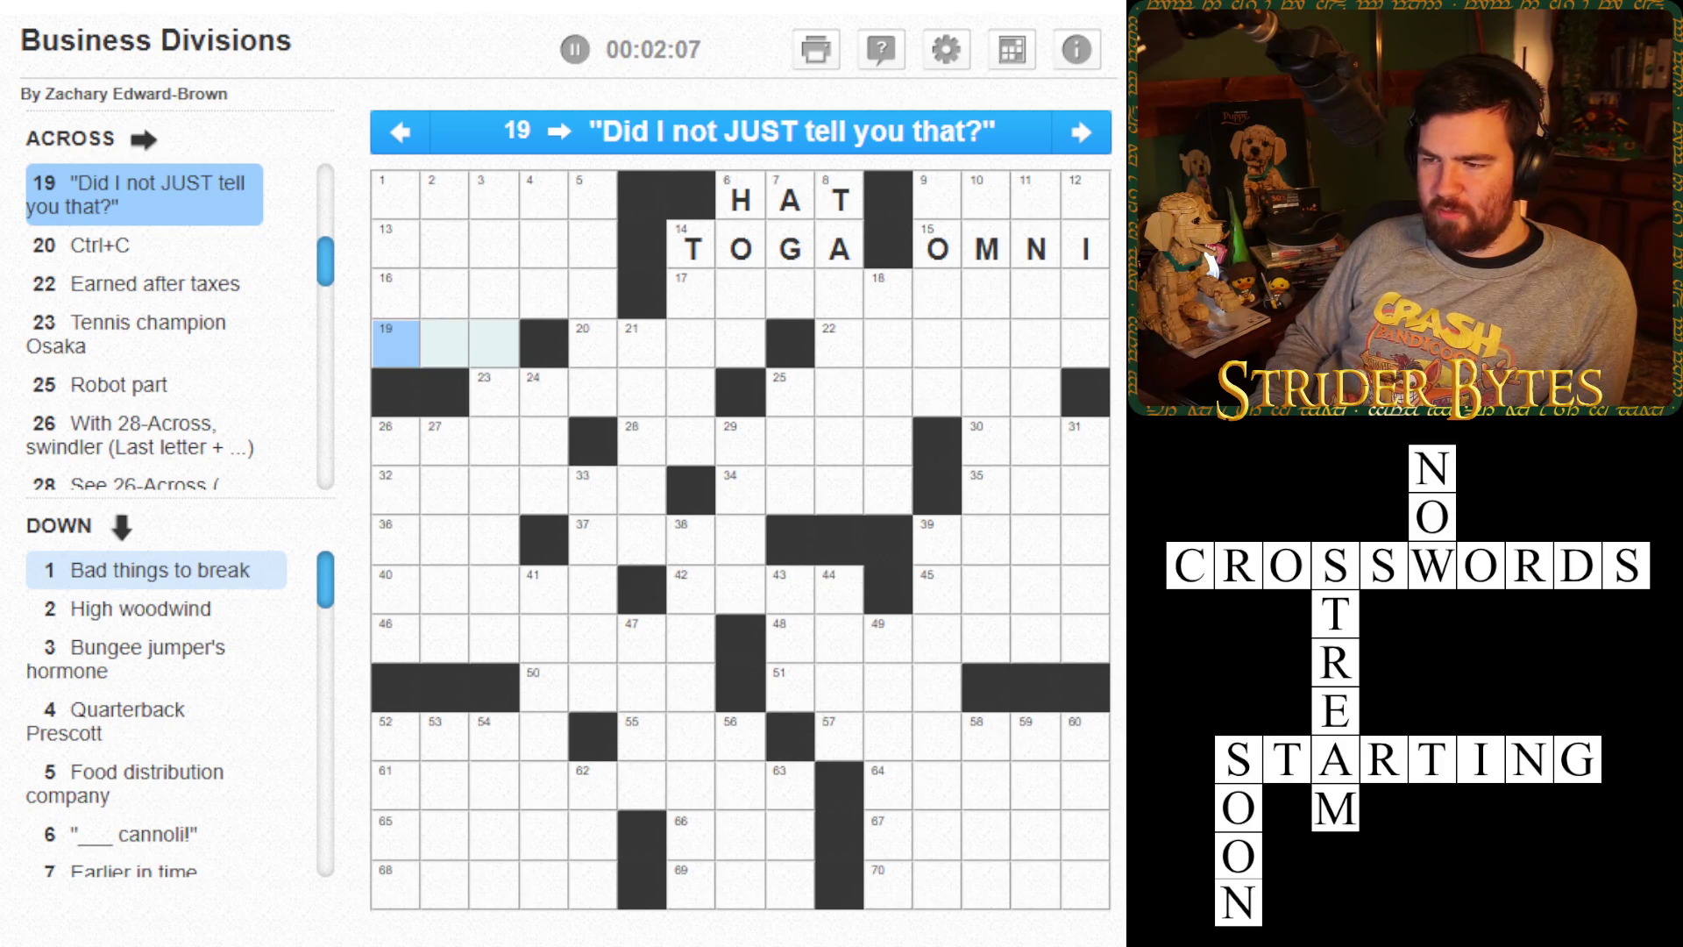
# - Enter COPY in 20-Across and PROFIT in 22-Across, then return to the start of 19-Across
pyautogui.click(593, 344)
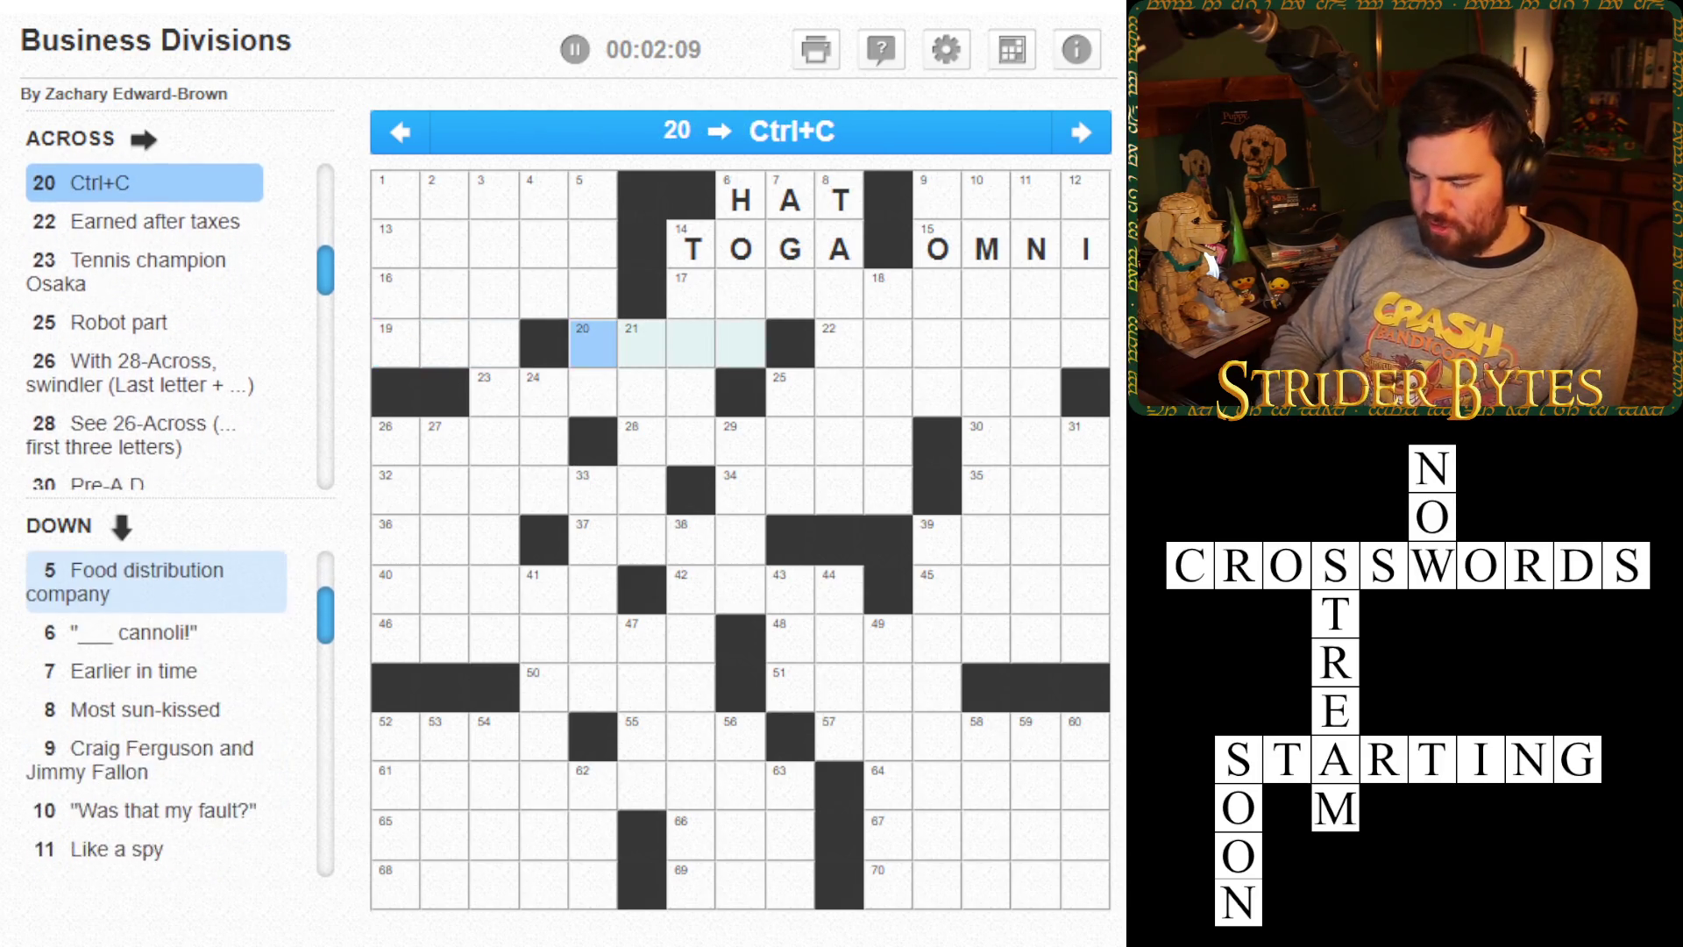
pyautogui.write('COPY')
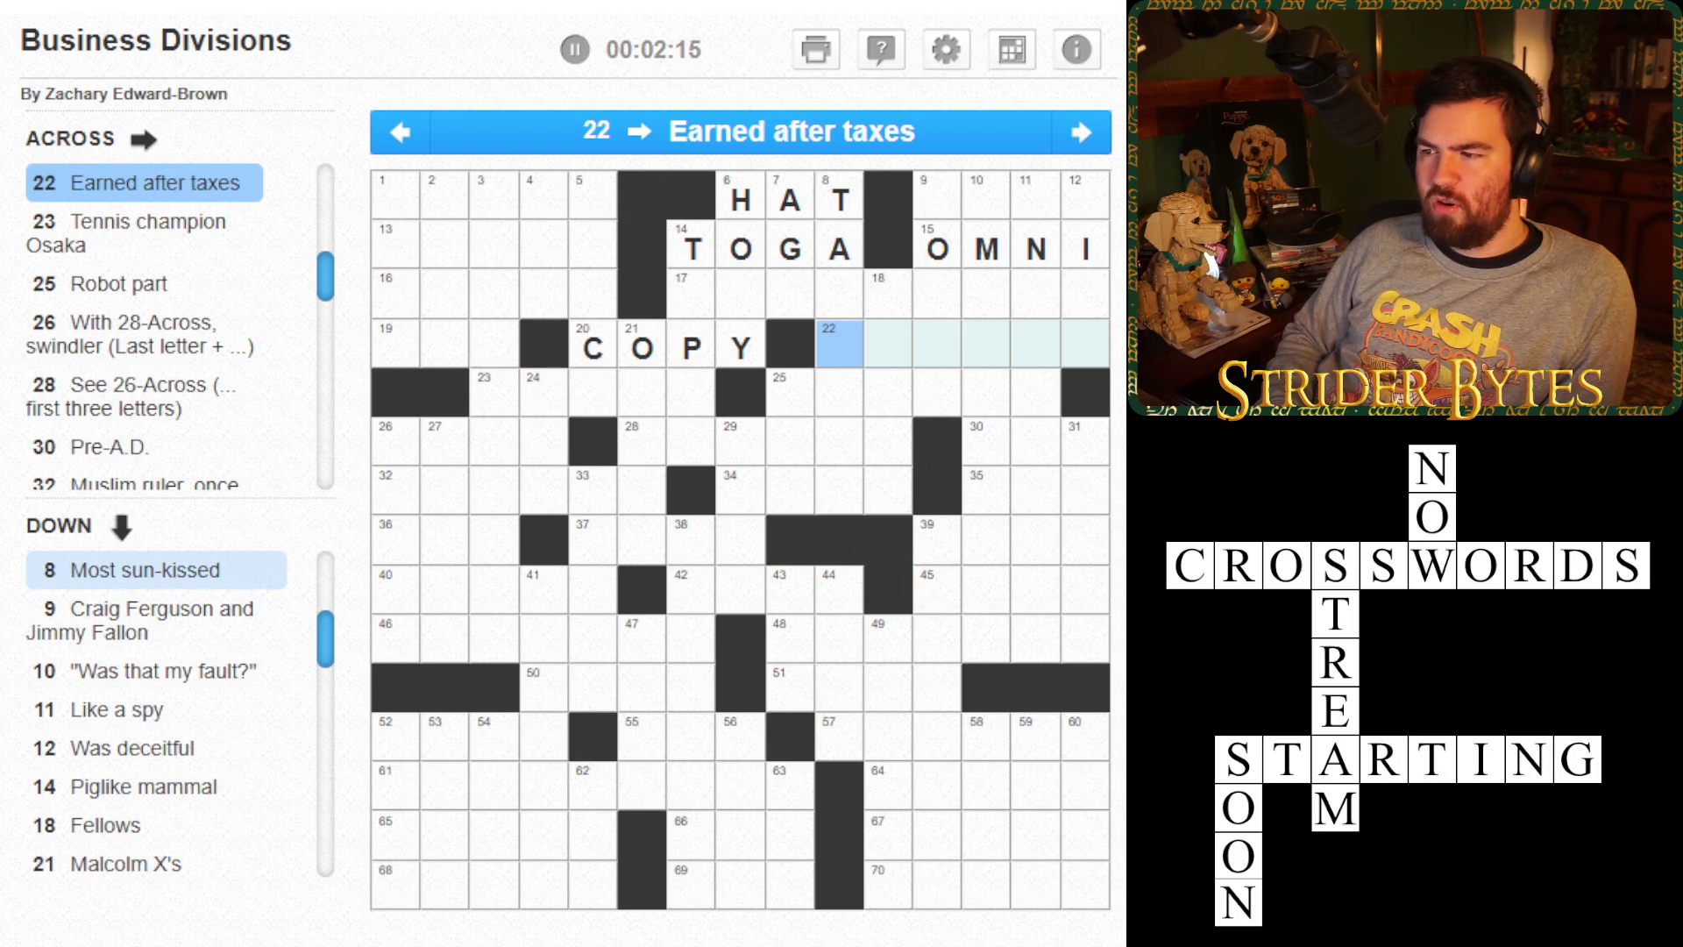
pyautogui.write('profit')
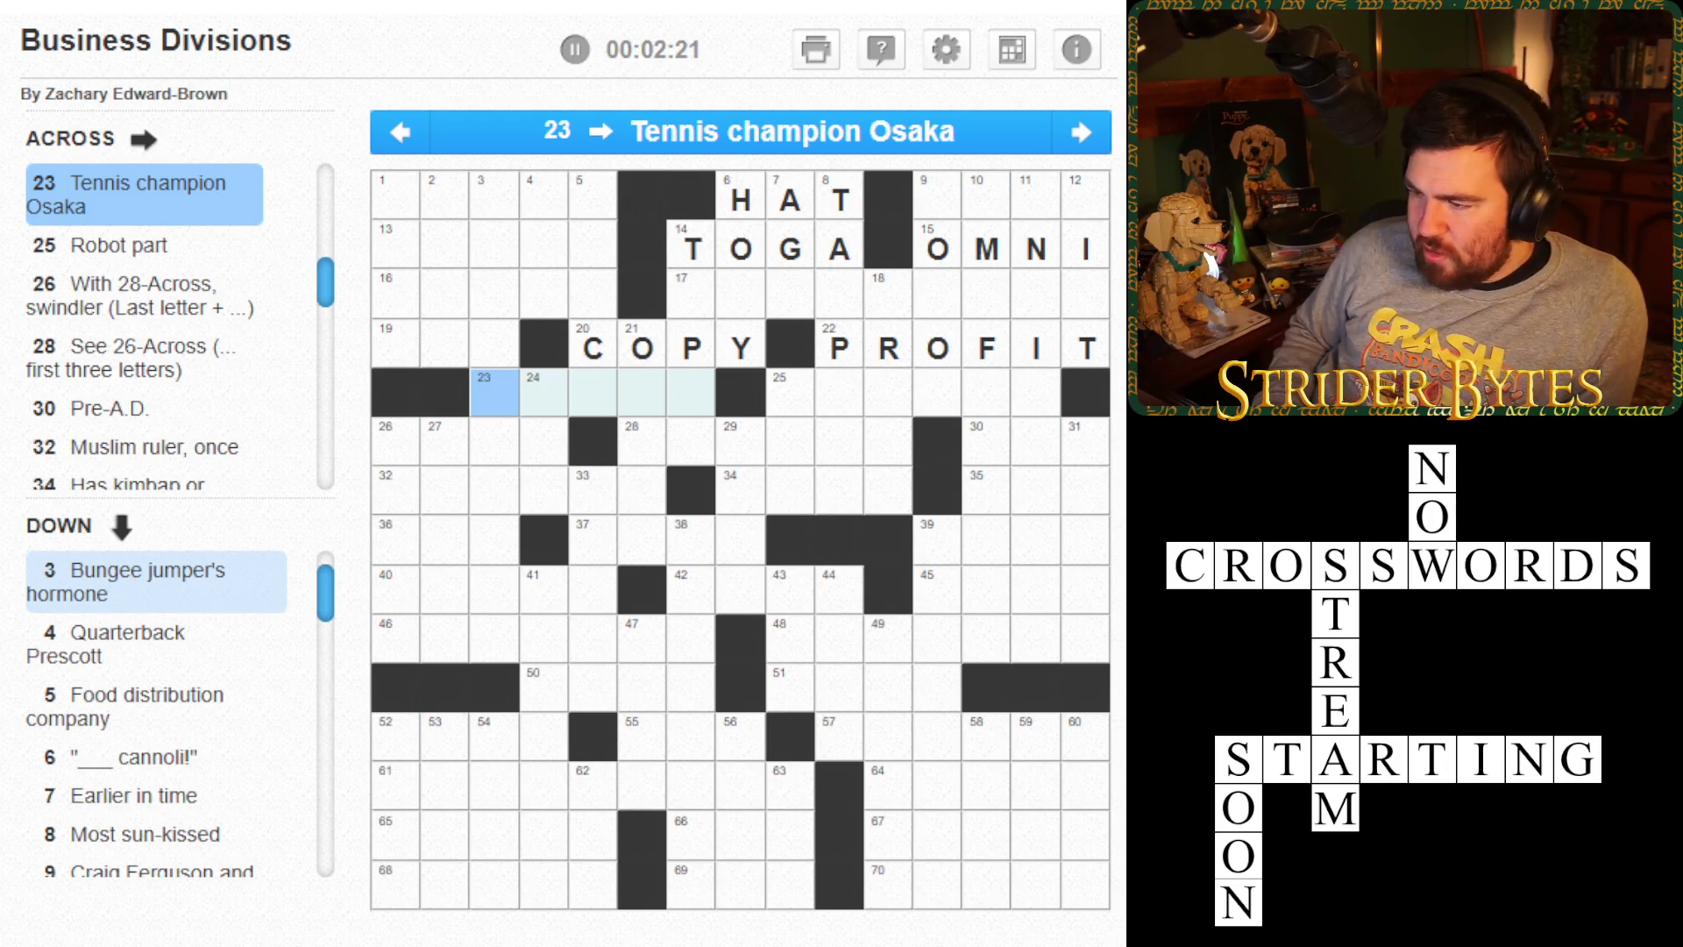
pyautogui.press('Up')
pyautogui.press('Left')
pyautogui.press('Left')
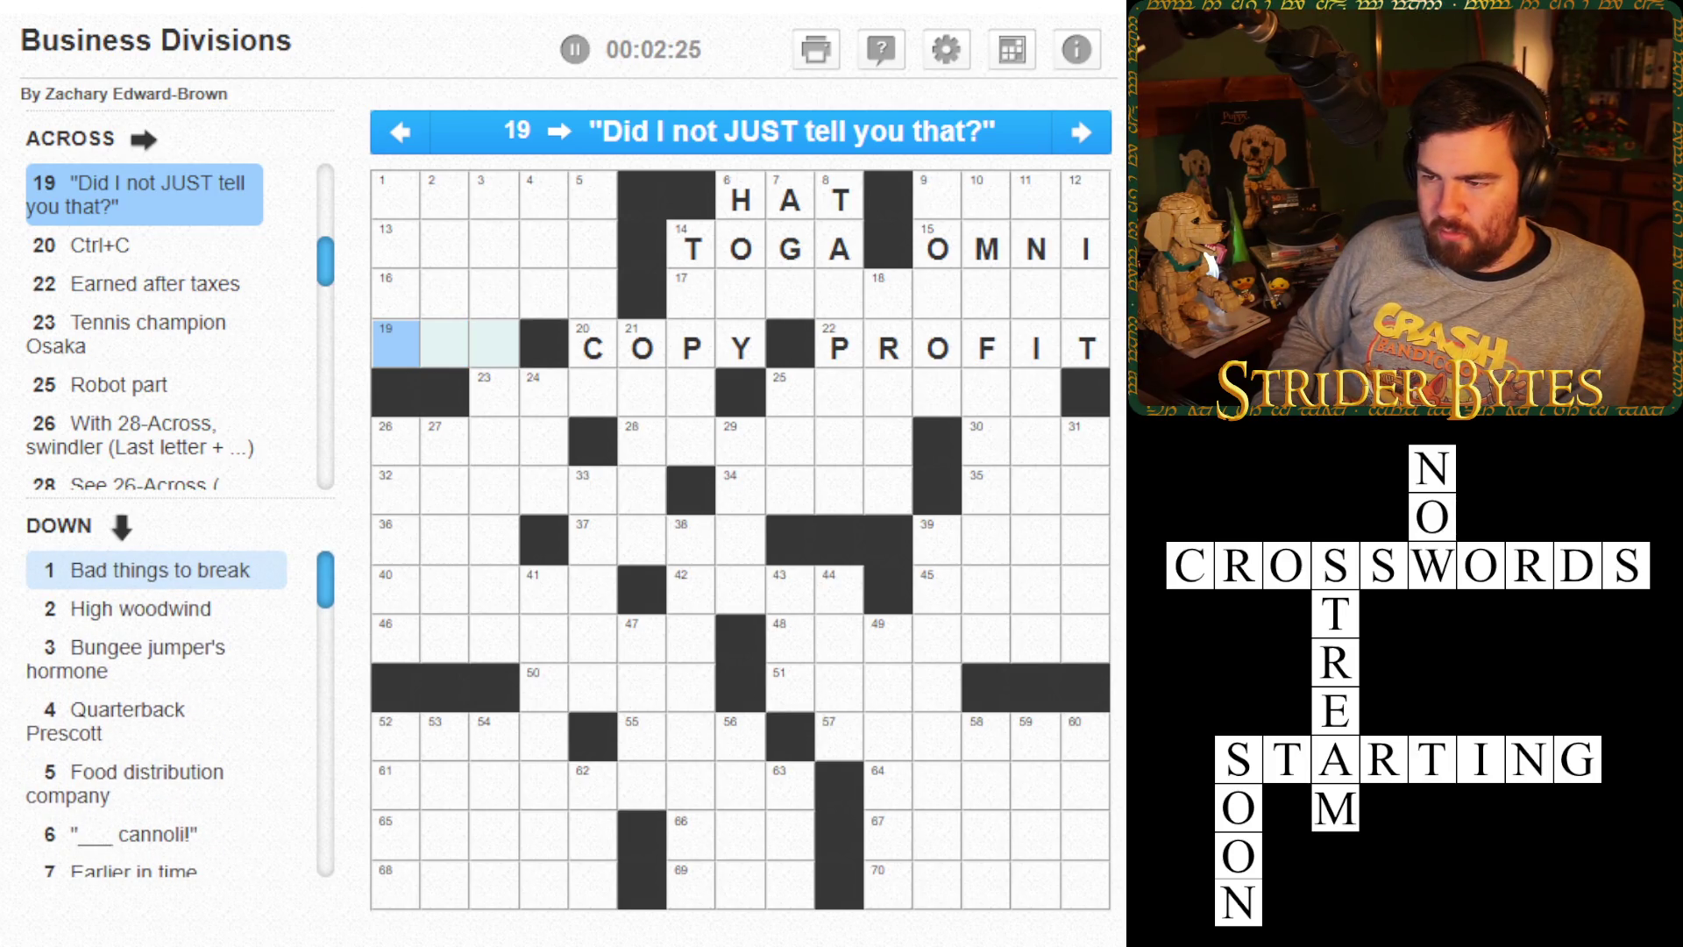
# - Enter SAY for 19-Across, then move through 23-Across and skip ahead to 25-Across, Robot part
pyautogui.write('SAY')
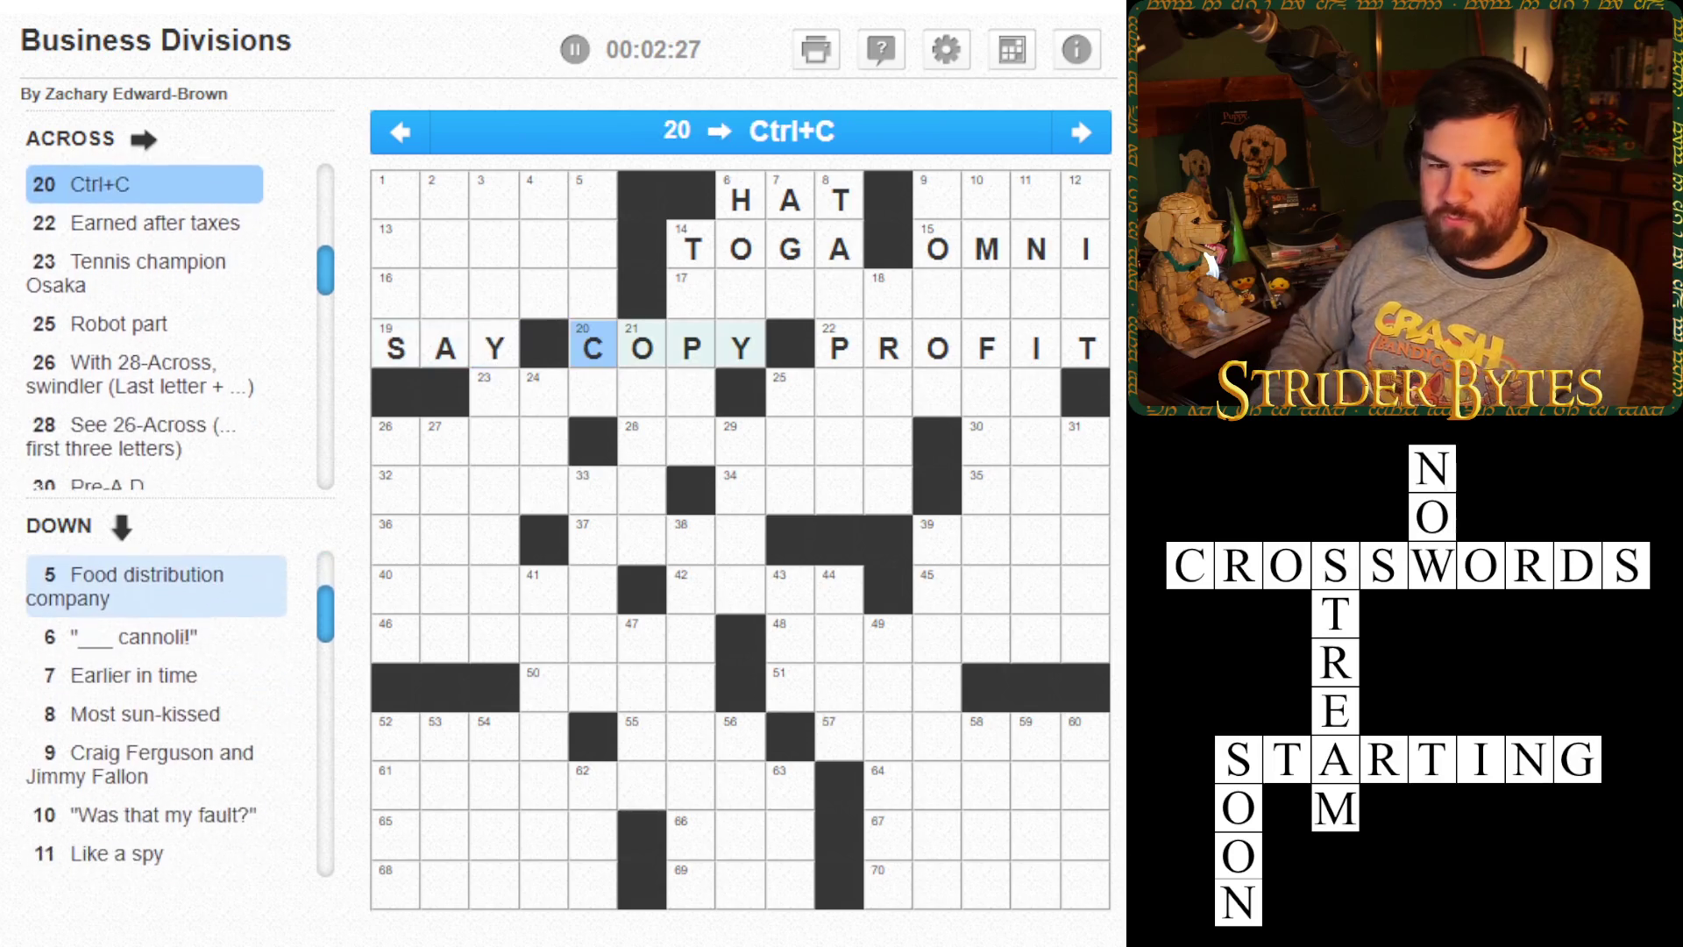
pyautogui.press('Down')
pyautogui.click(543, 392)
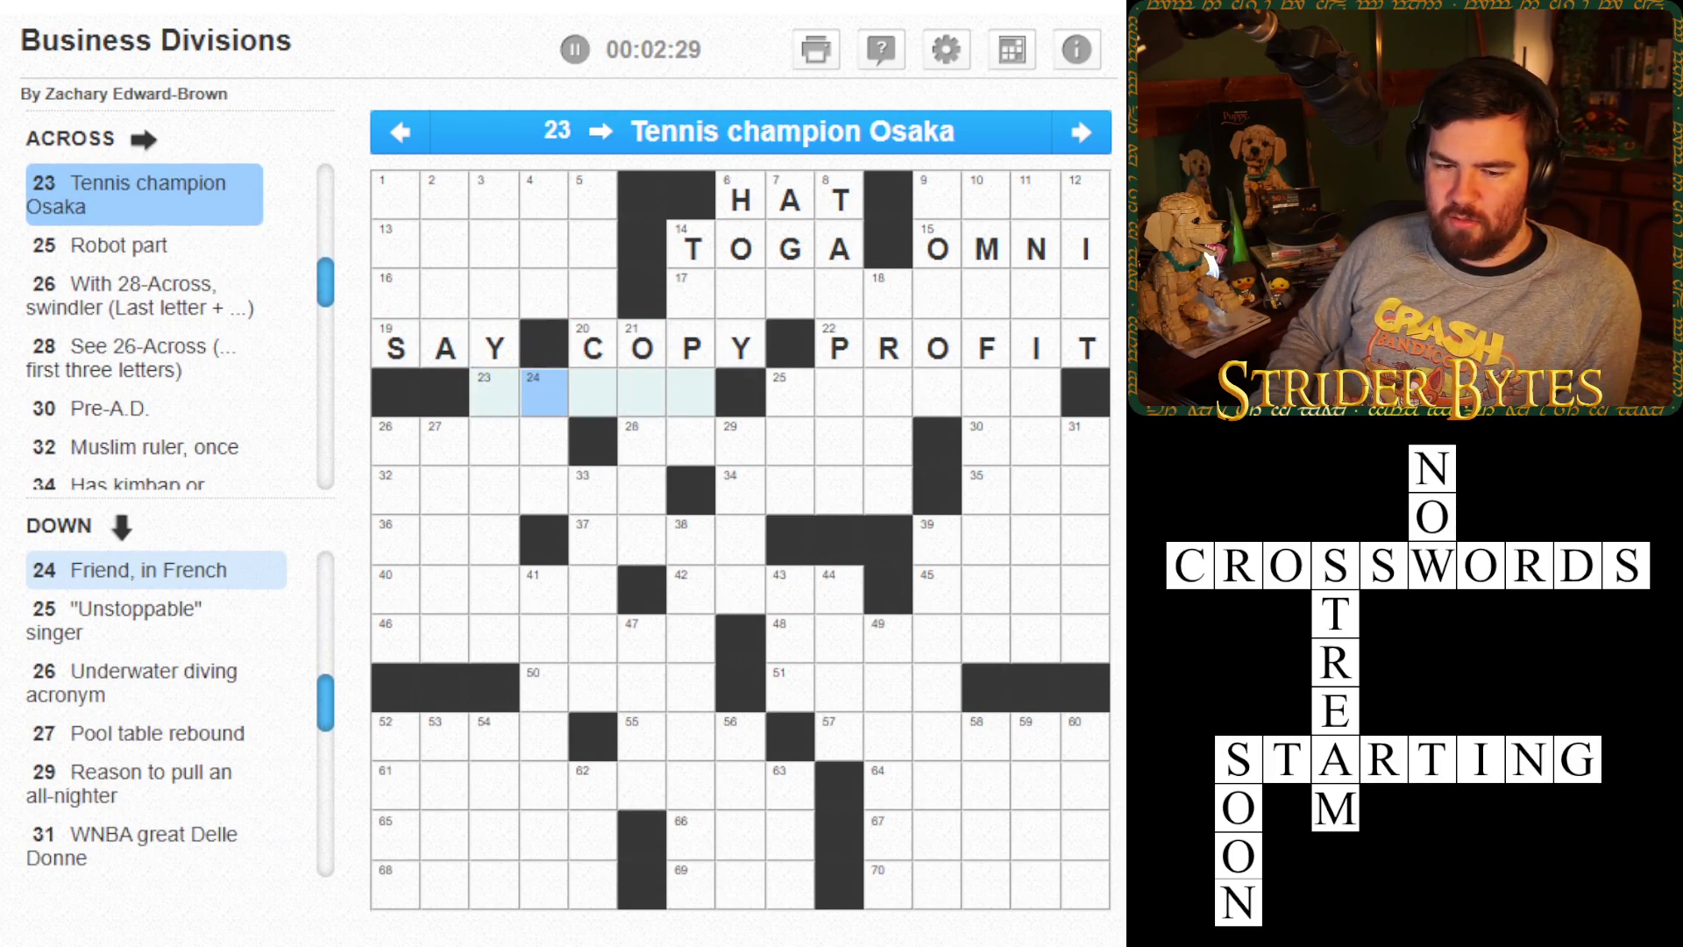
pyautogui.click(495, 392)
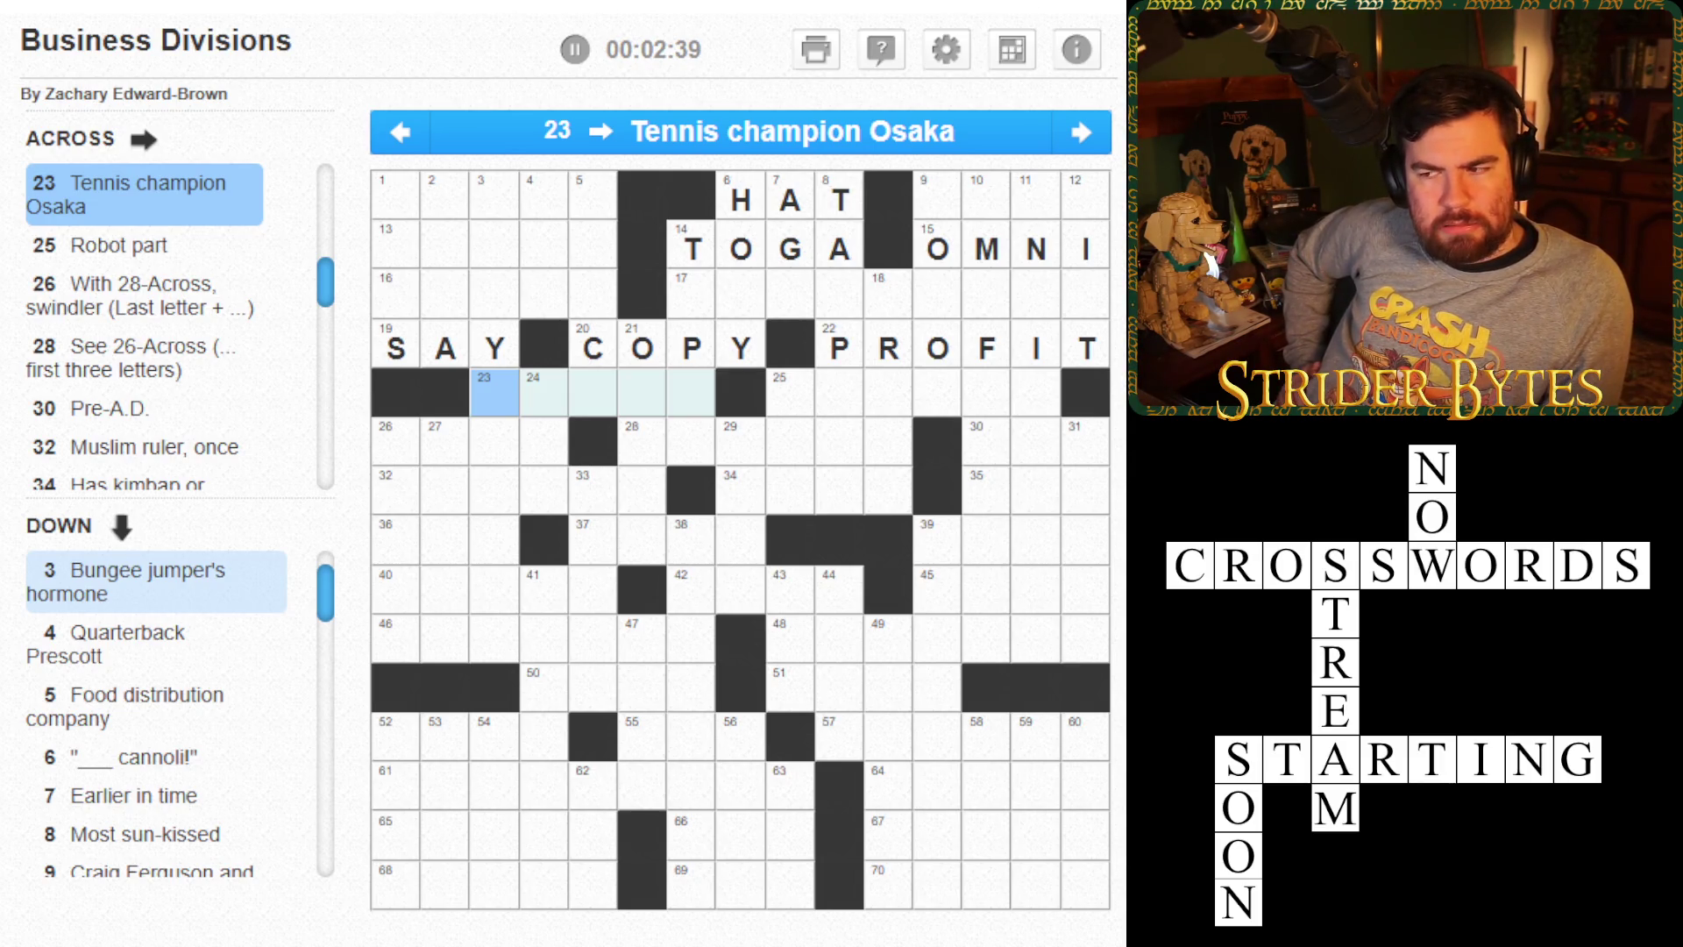
pyautogui.click(790, 391)
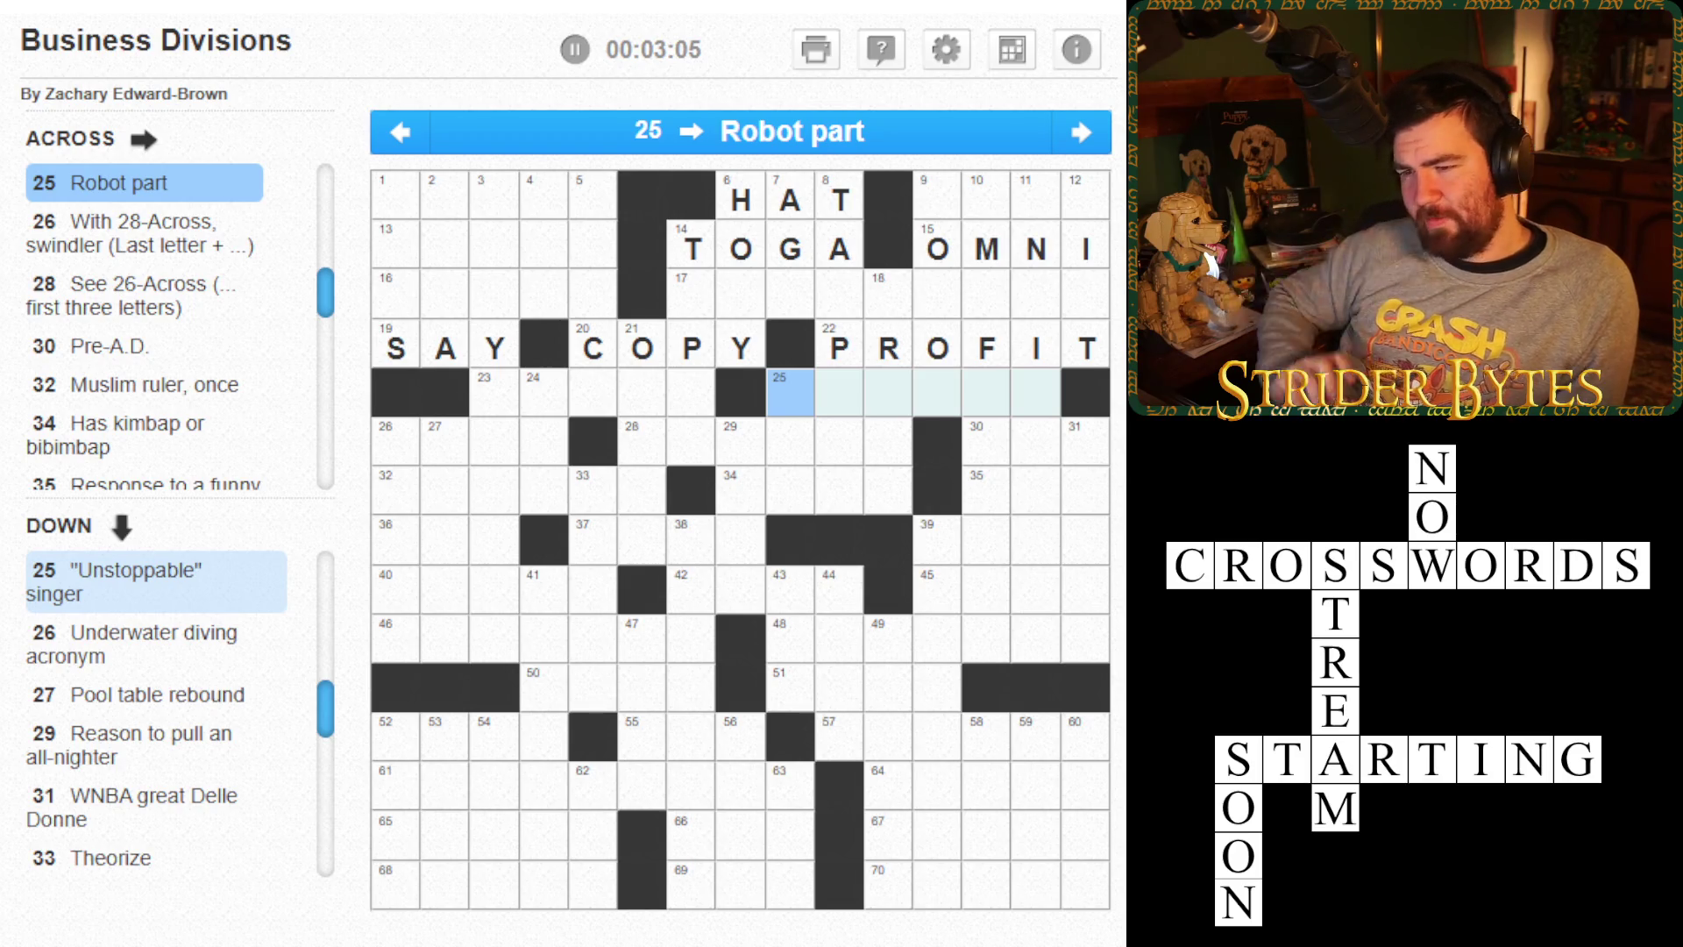
# - Look over the 26-Across swindler clue, then skip past 28-Across to 30-Across, Pre-A.D
pyautogui.click(394, 440)
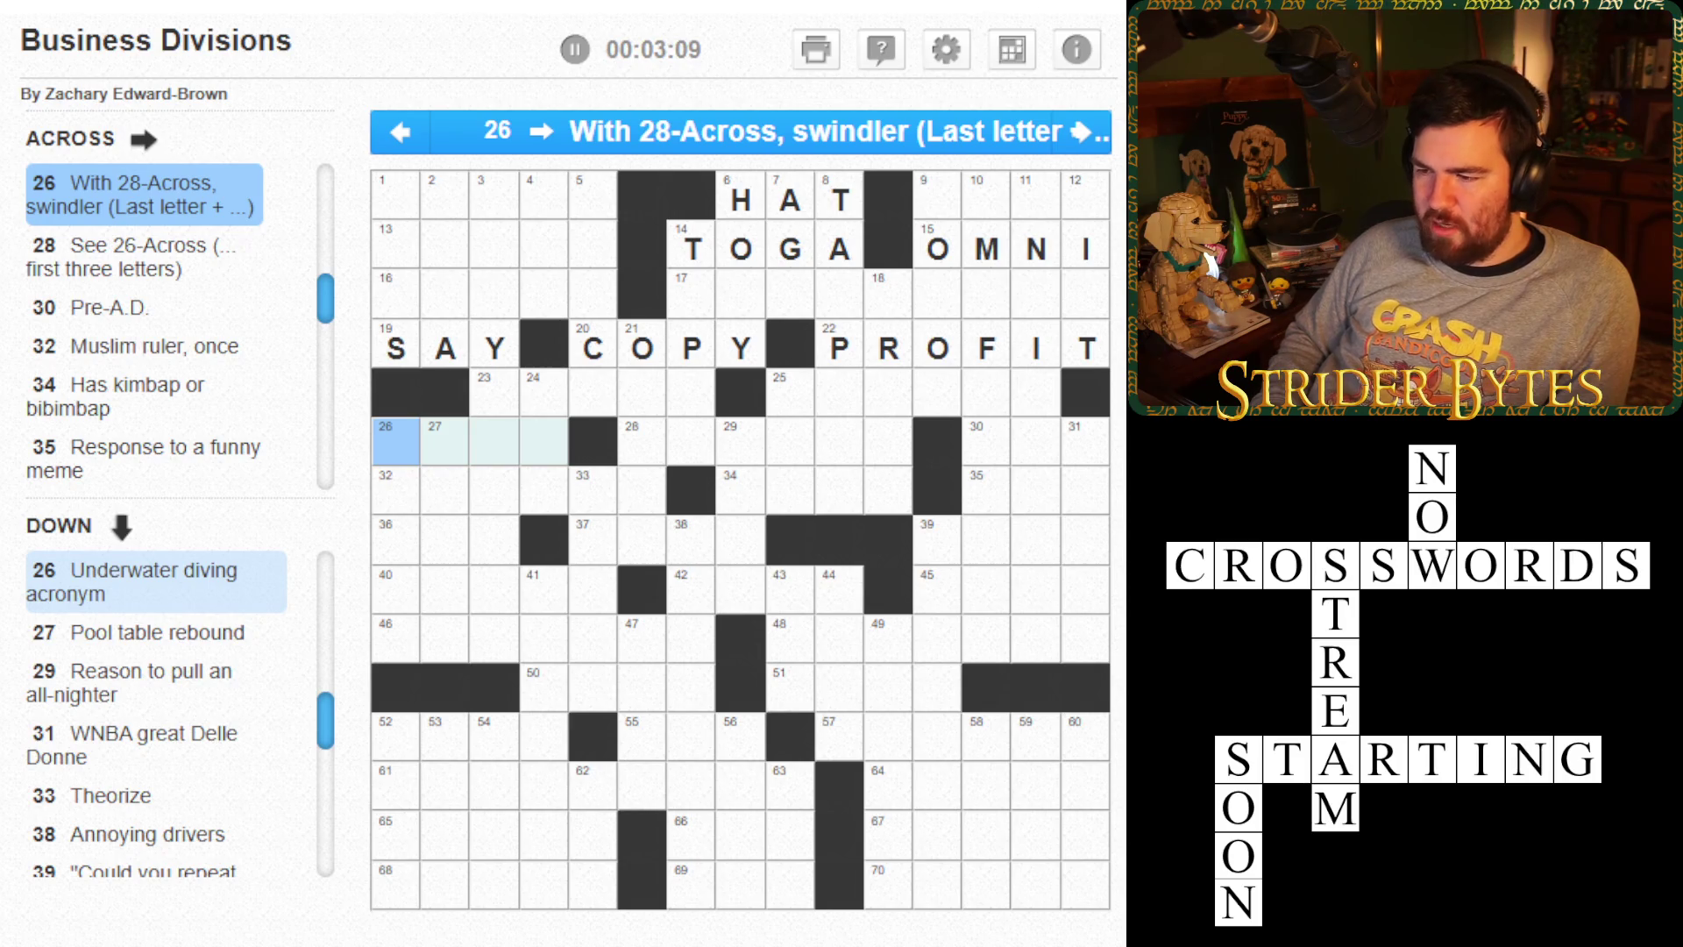
pyautogui.press('Tab')
pyautogui.press('Left')
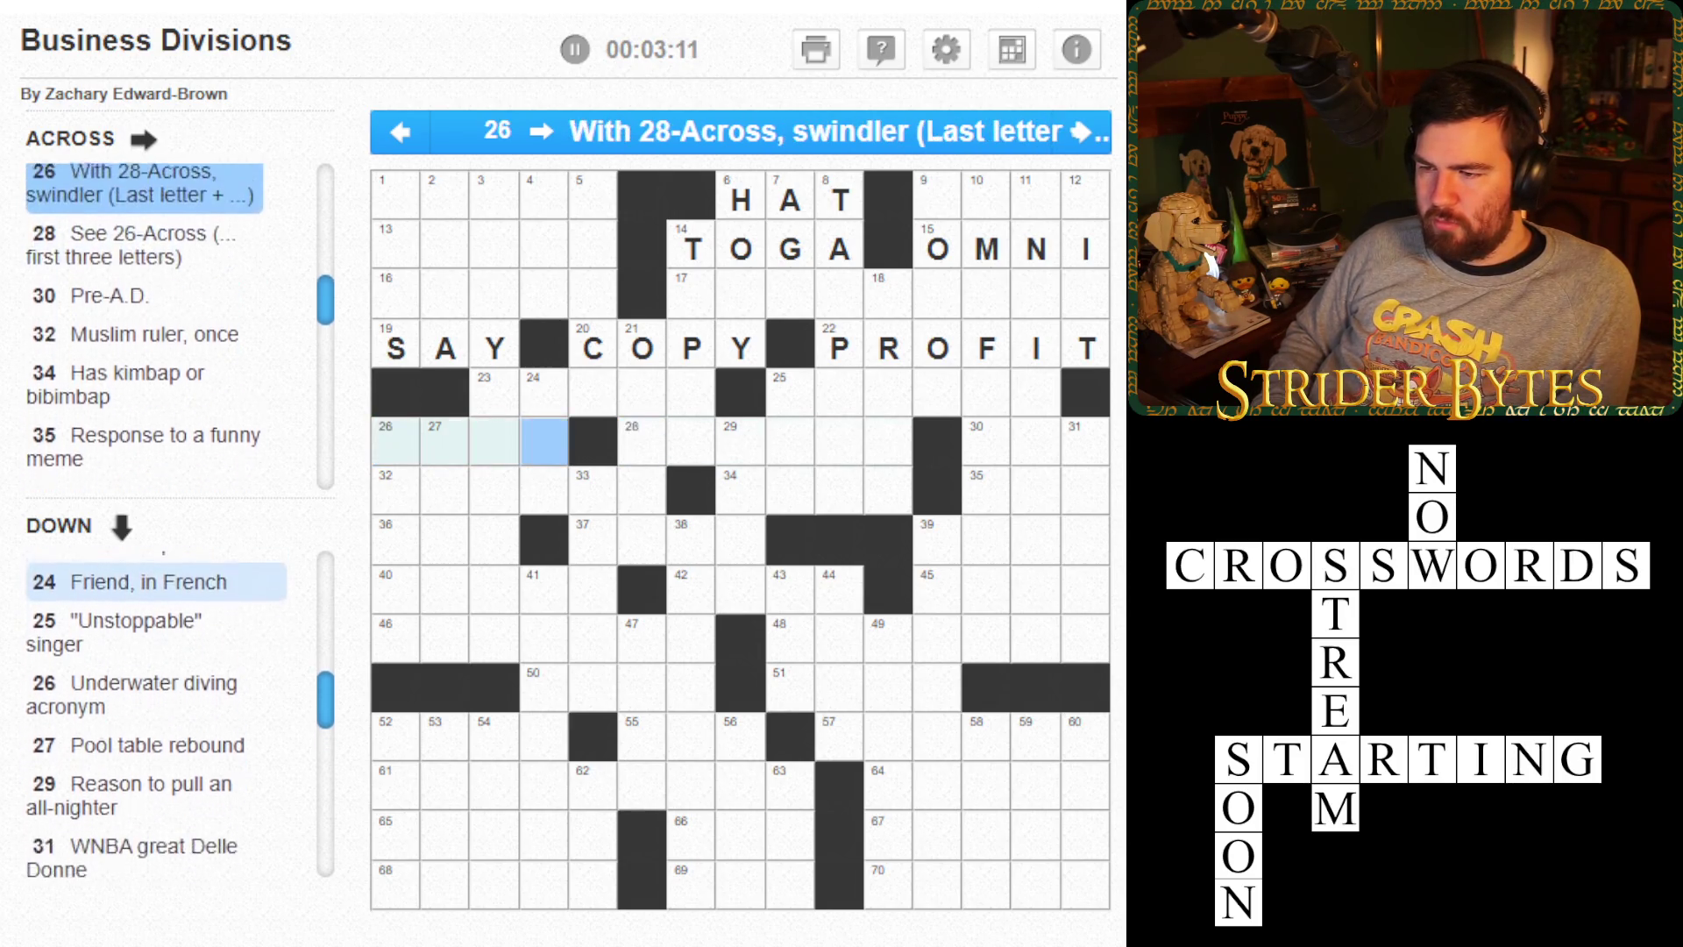
pyautogui.press('Left')
pyautogui.press('Left')
pyautogui.press('Left')
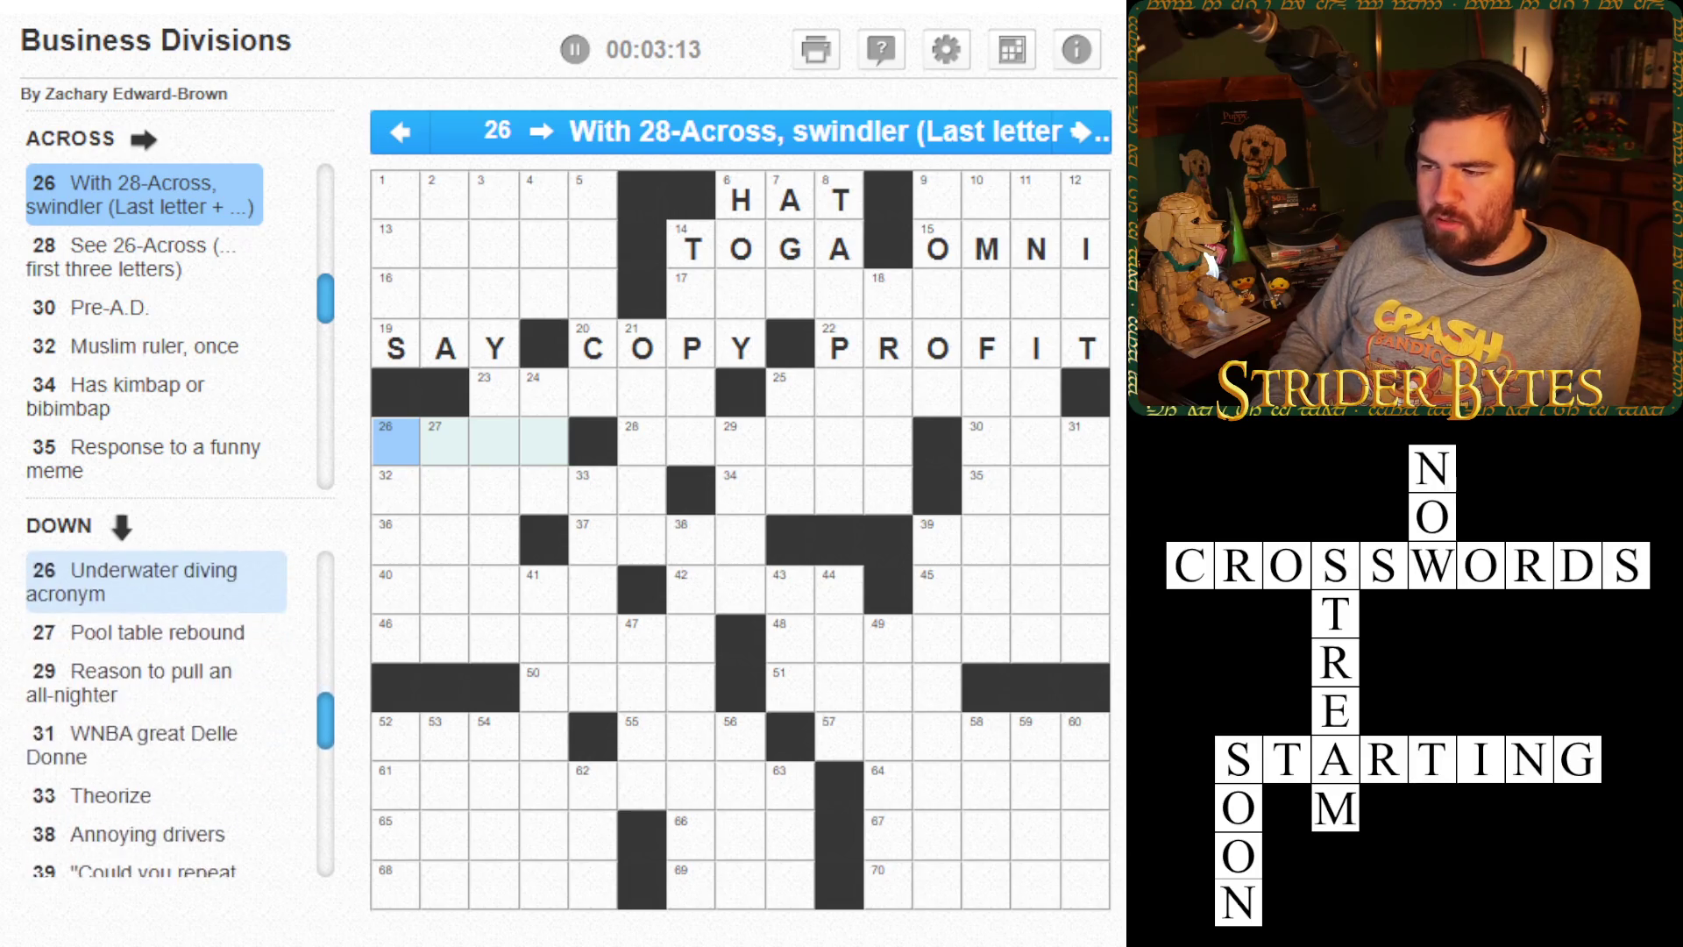
pyautogui.press('Right')
pyautogui.press('Right')
pyautogui.press('Right')
pyautogui.press('Tab')
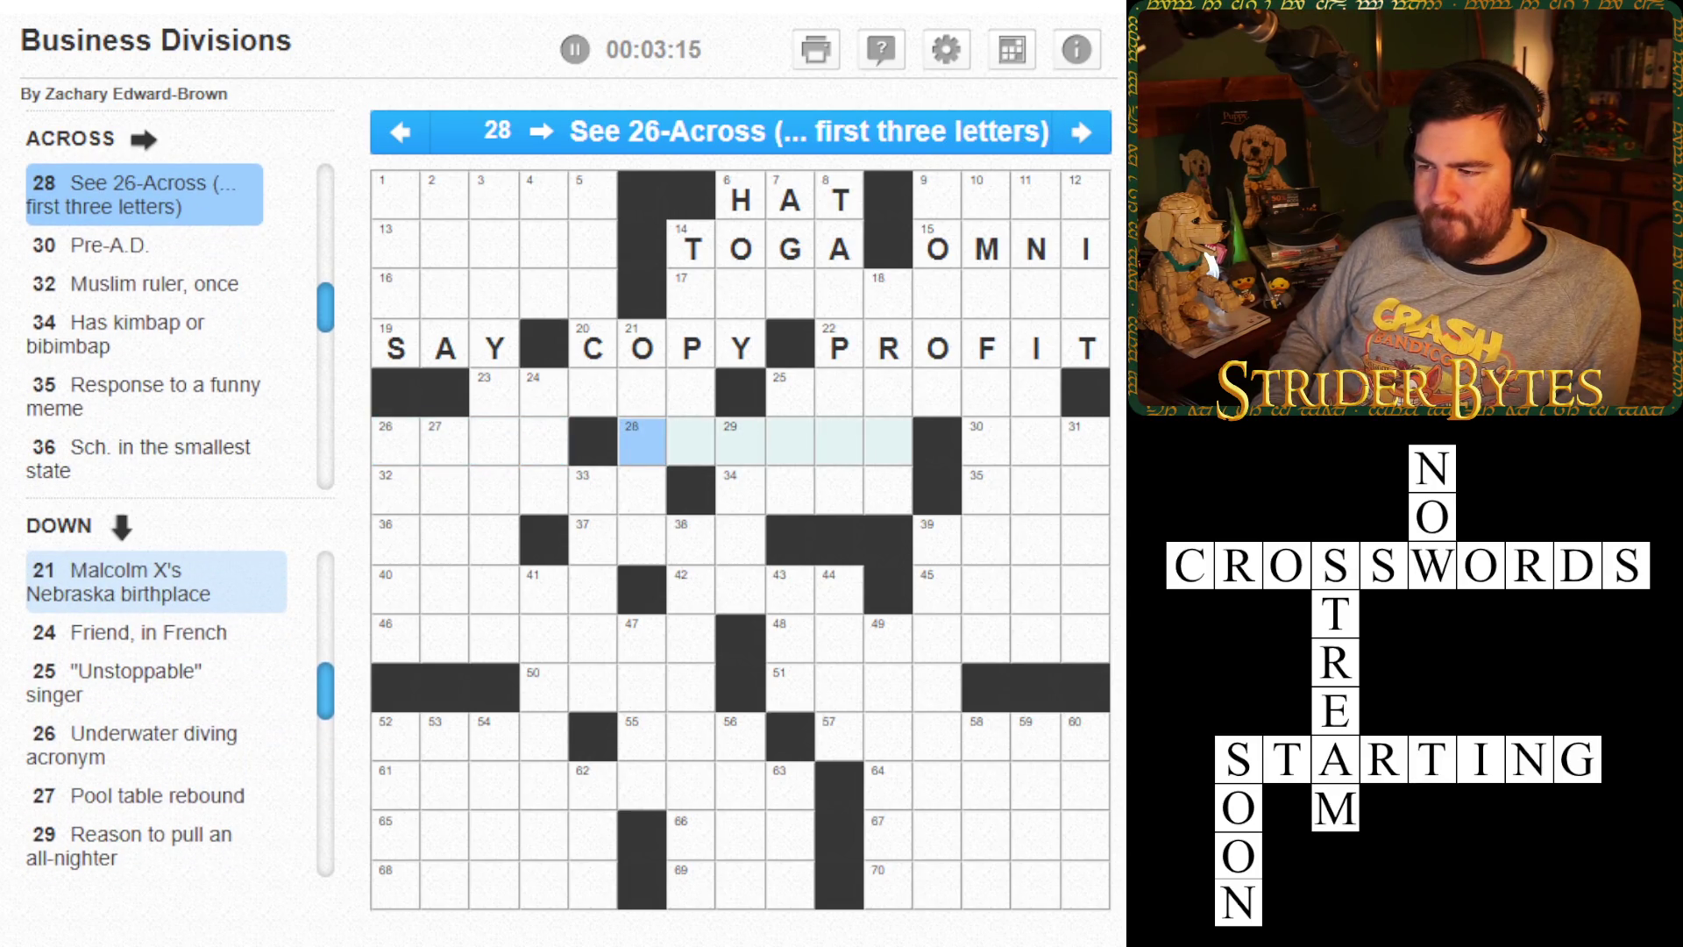
pyautogui.press('Tab')
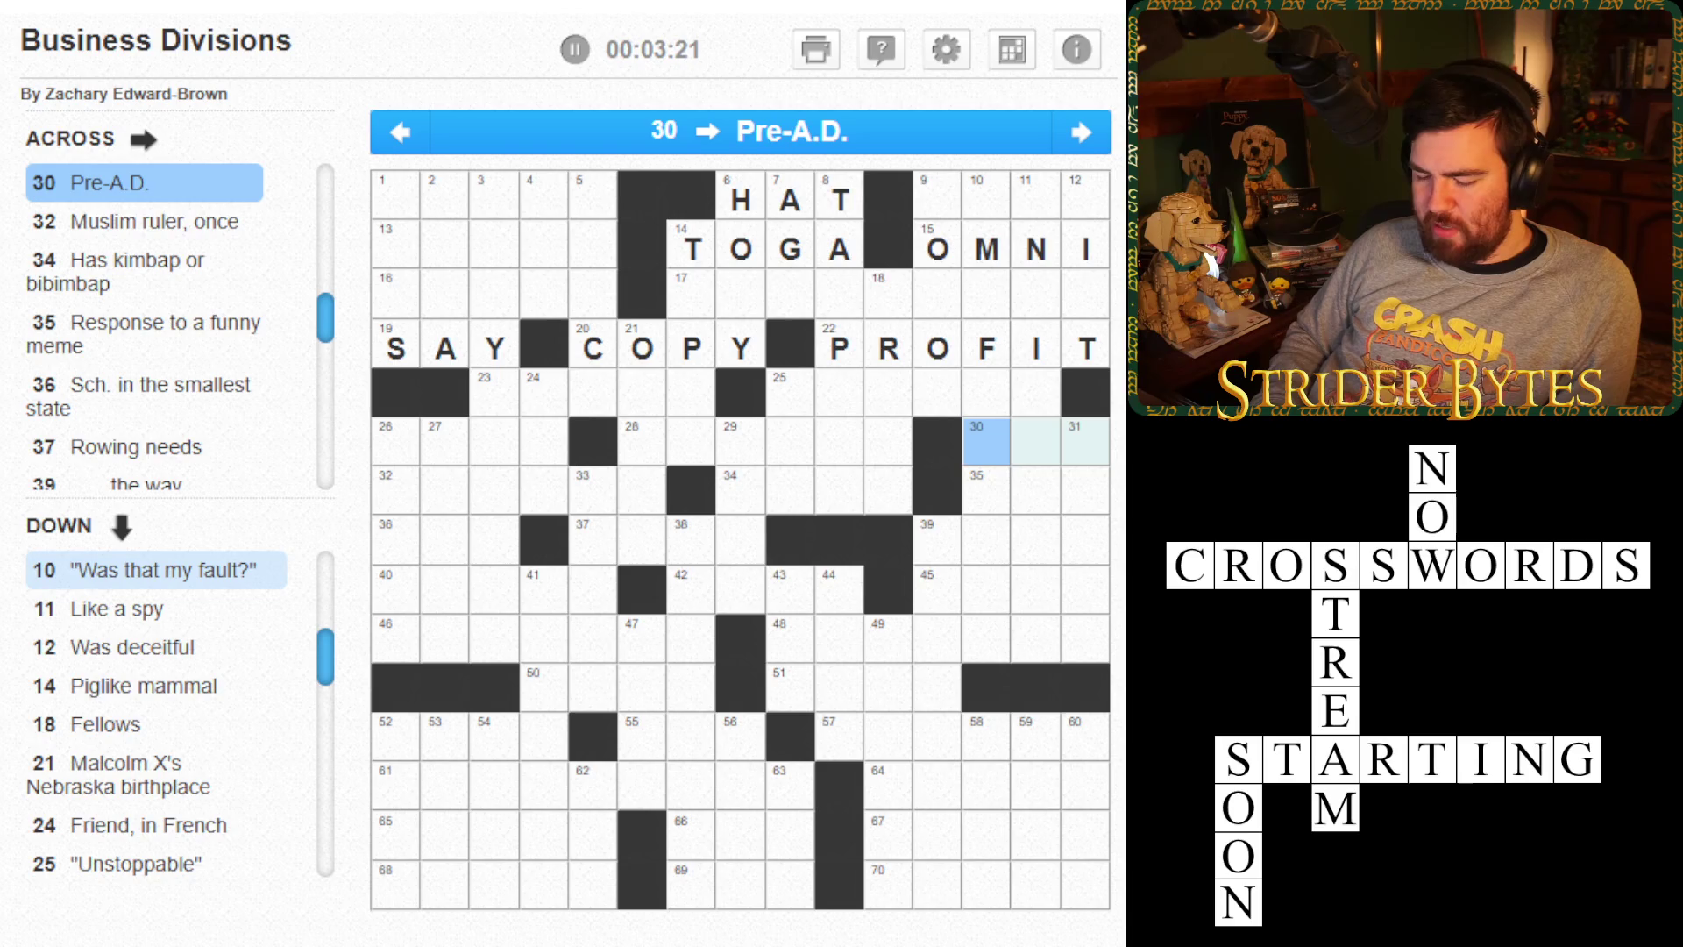
# - Enter BCE, SULTAN and EATS for 30, 32 and 34-Across, and LOL for 35-Across
pyautogui.write('BC')
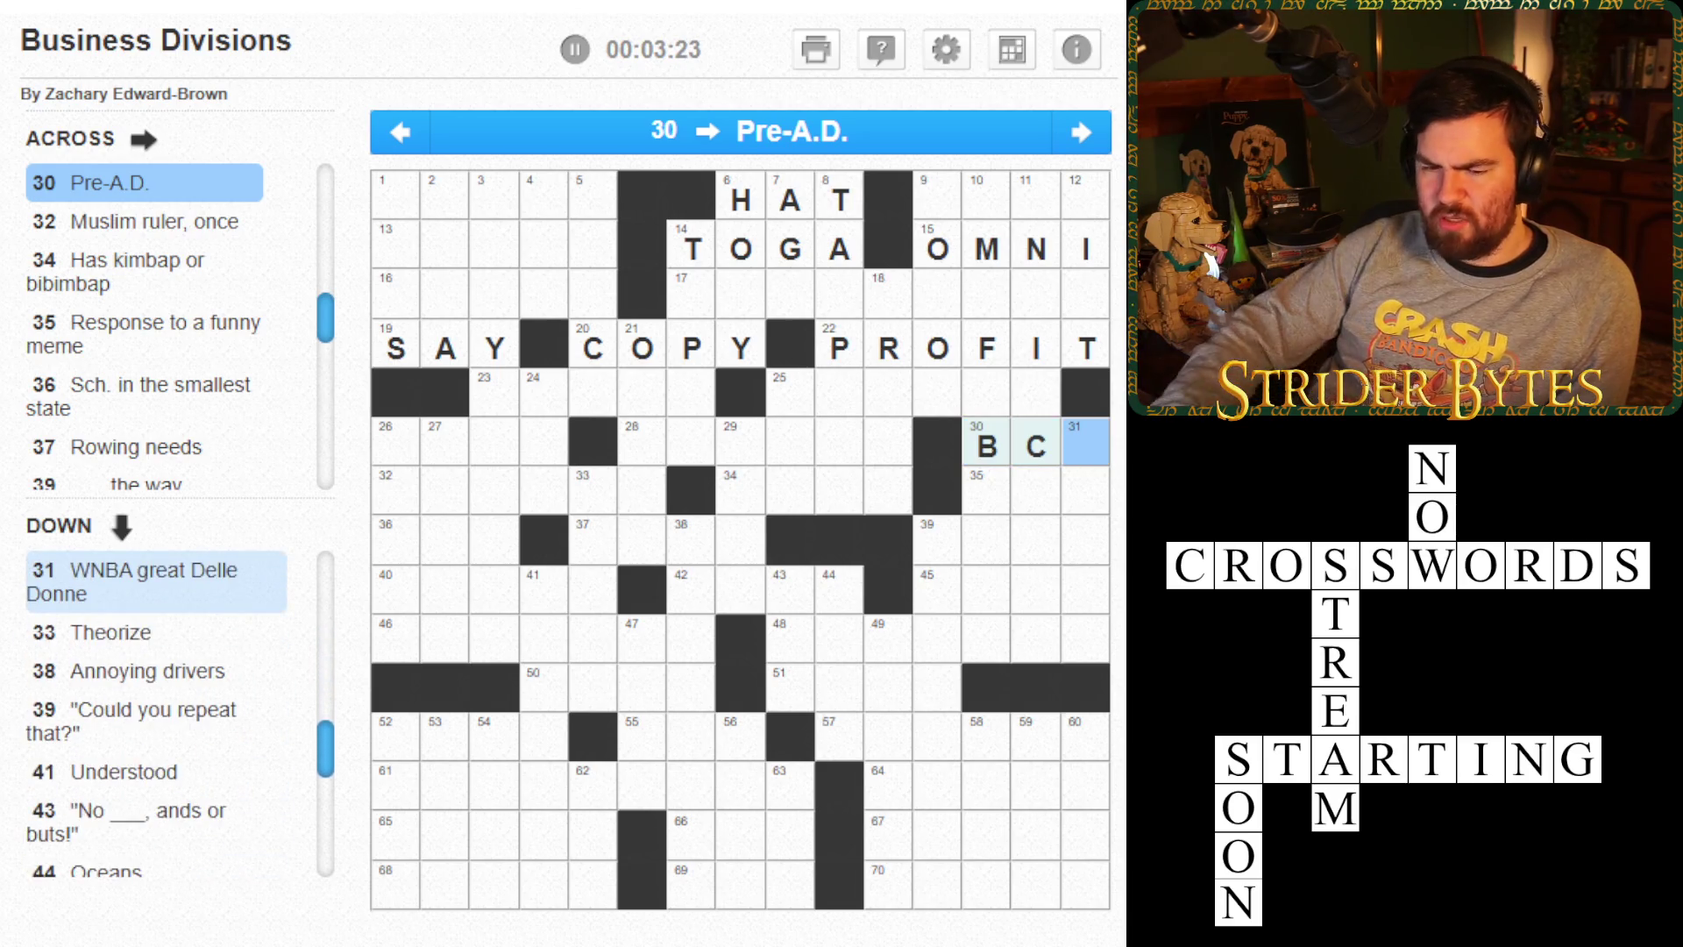
pyautogui.write('E')
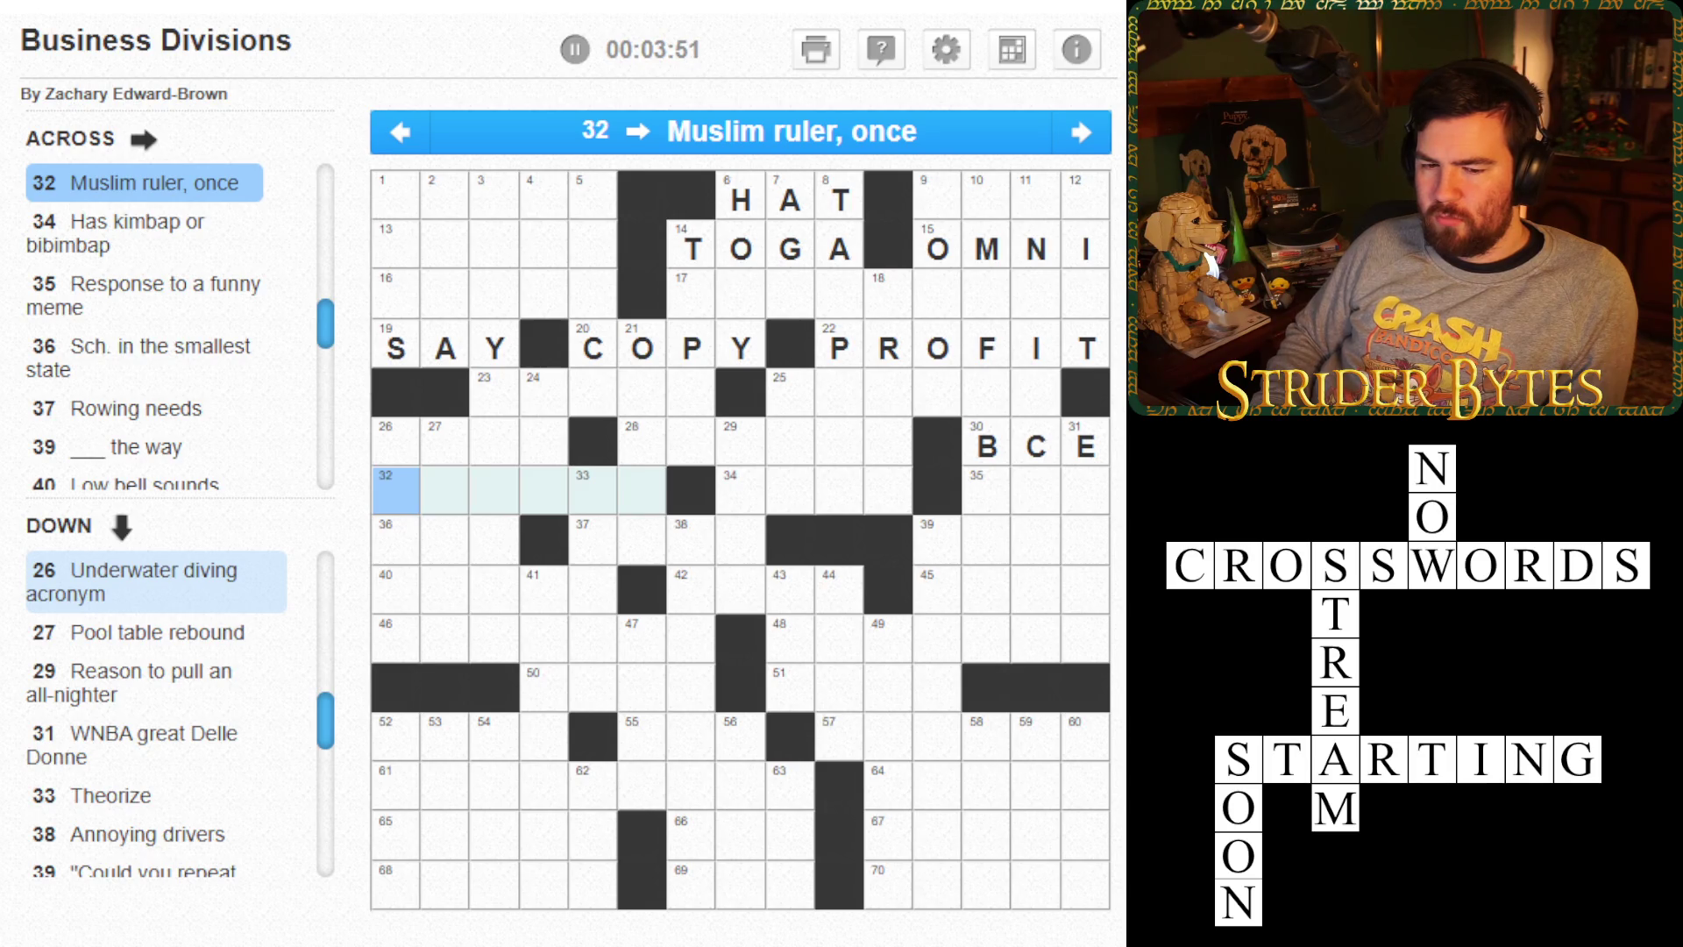
pyautogui.write('SULT')
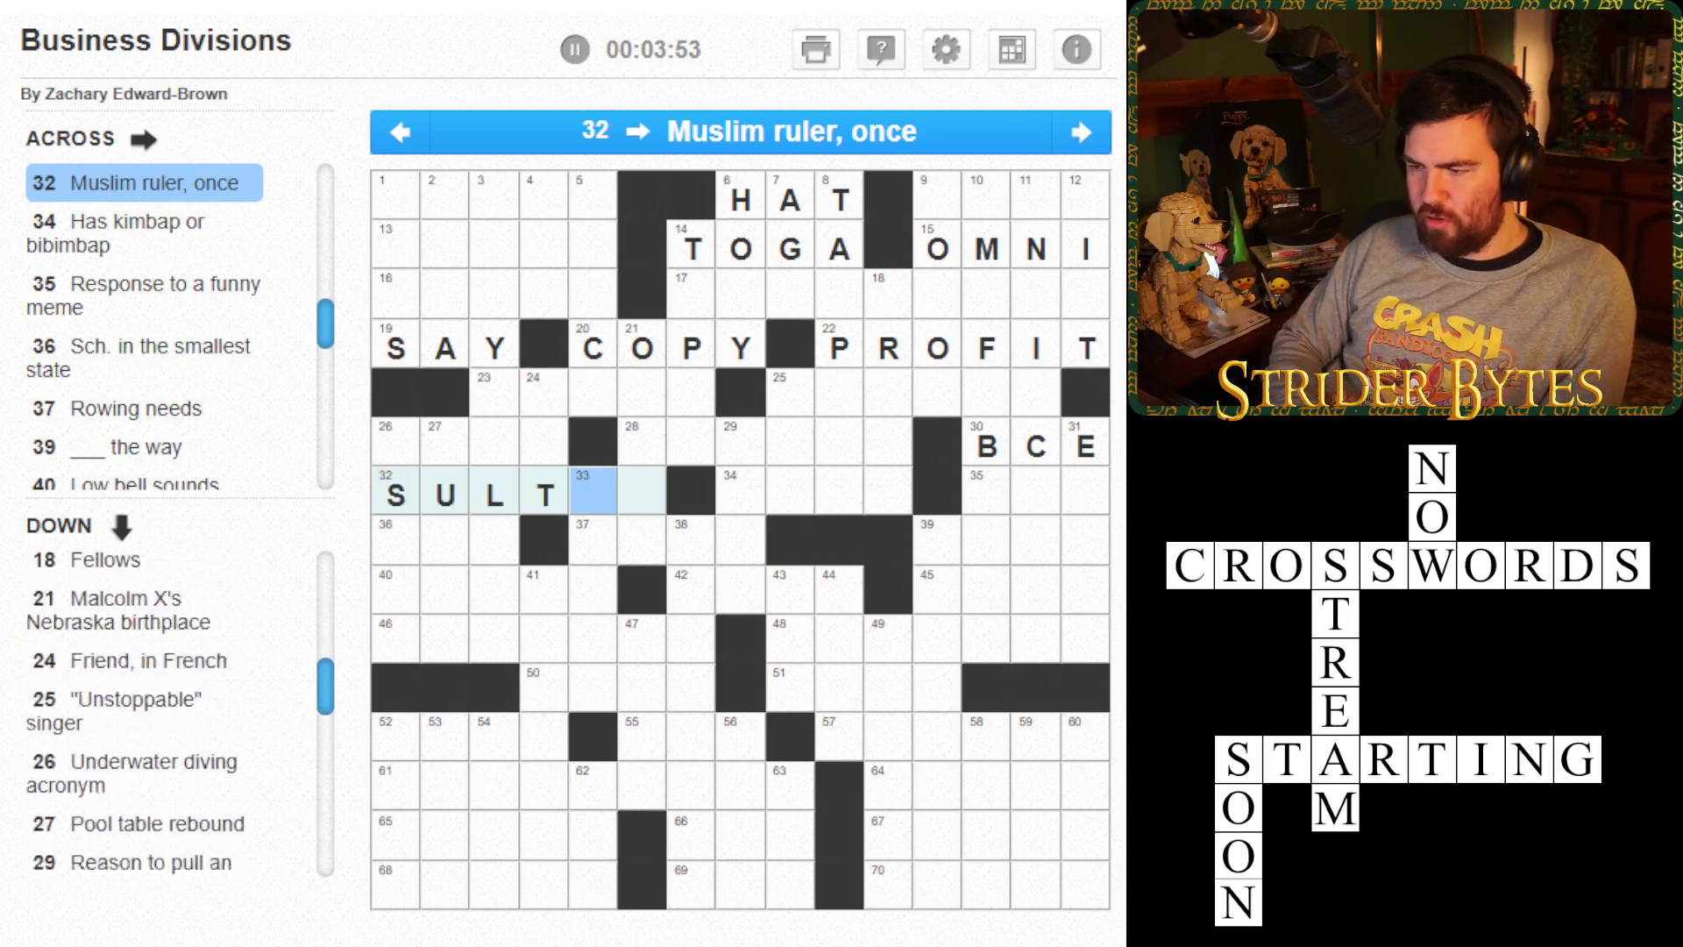
pyautogui.write('AN')
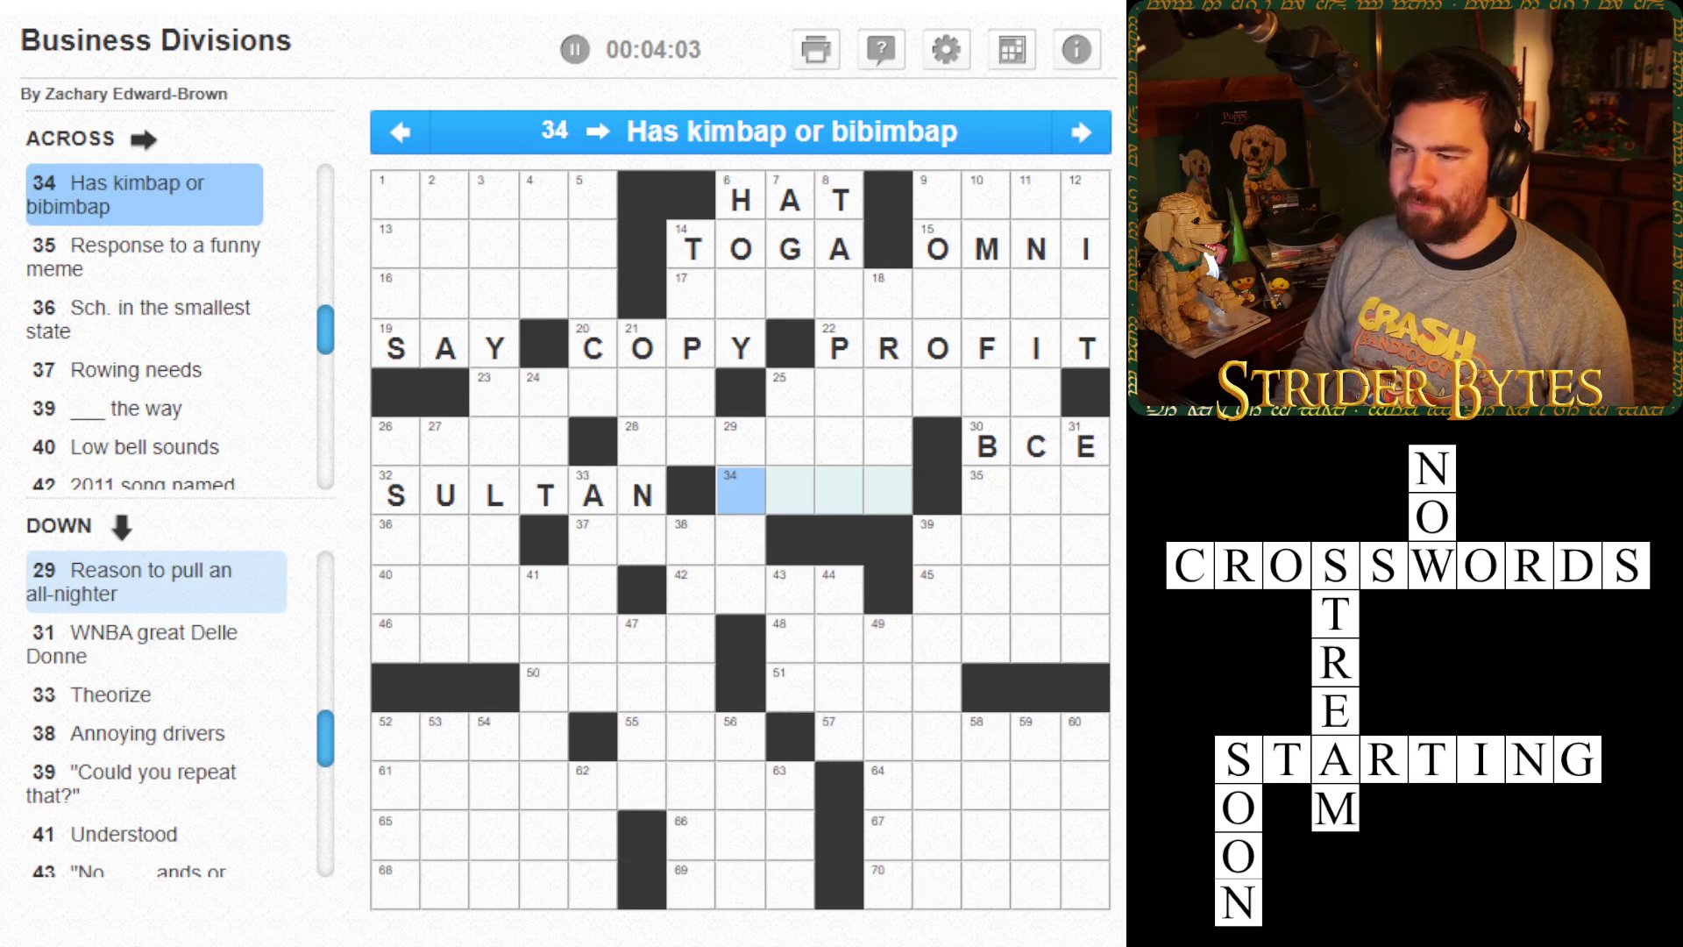
pyautogui.write('EATS')
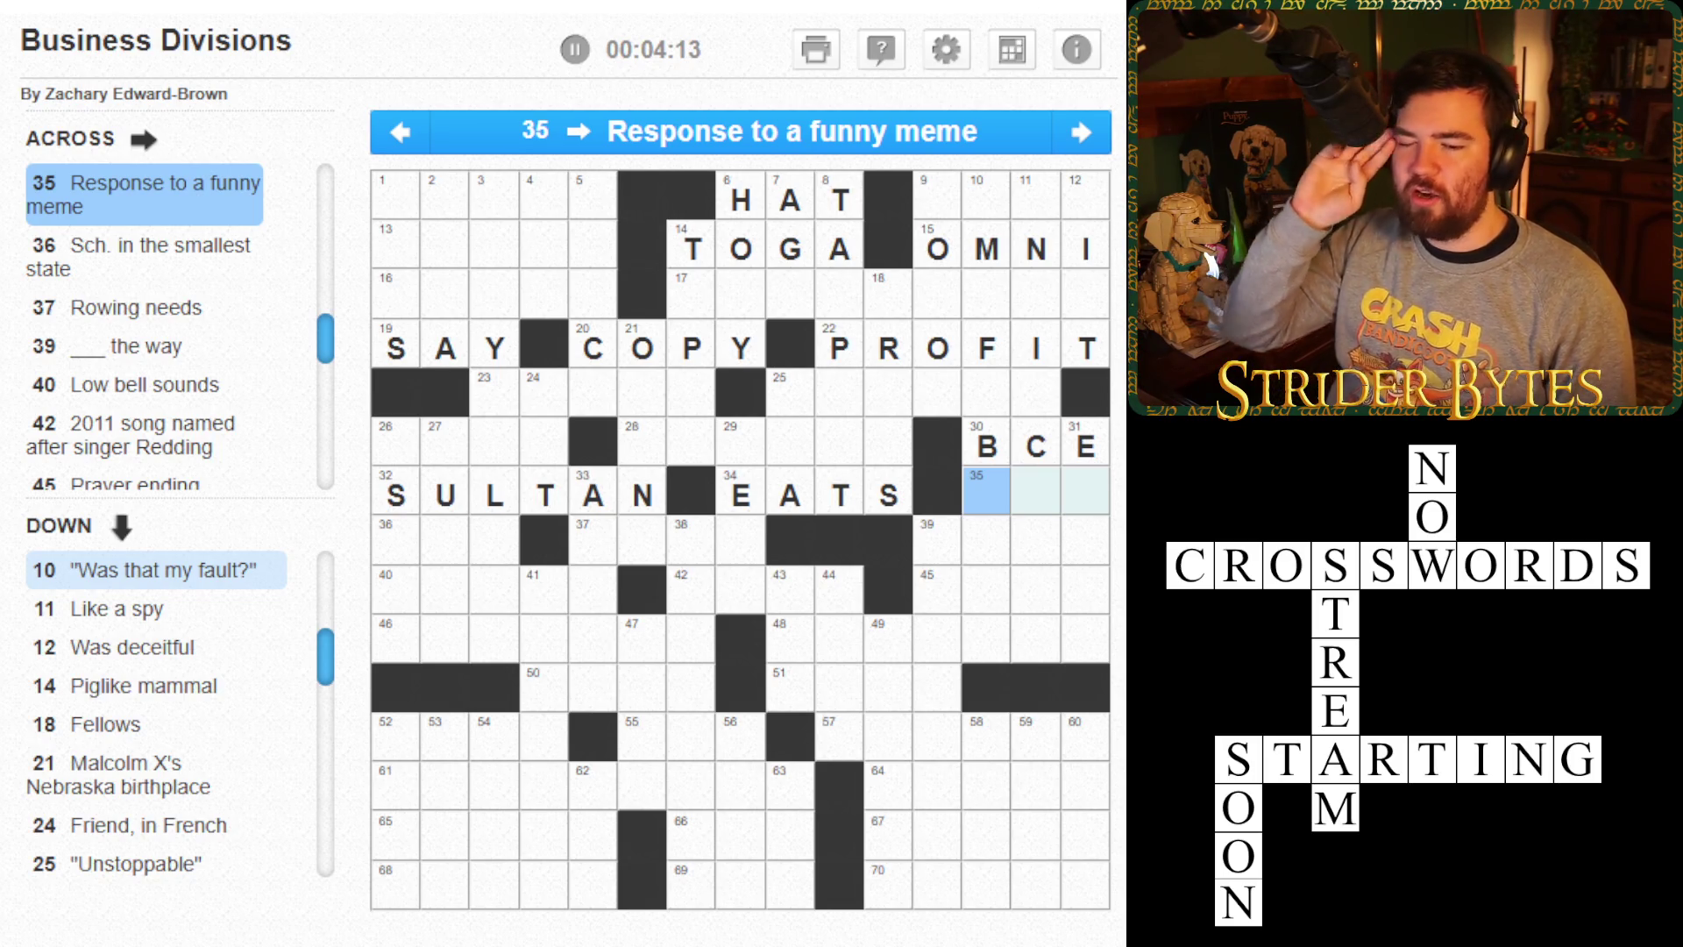
pyautogui.press('Right')
pyautogui.press('Left')
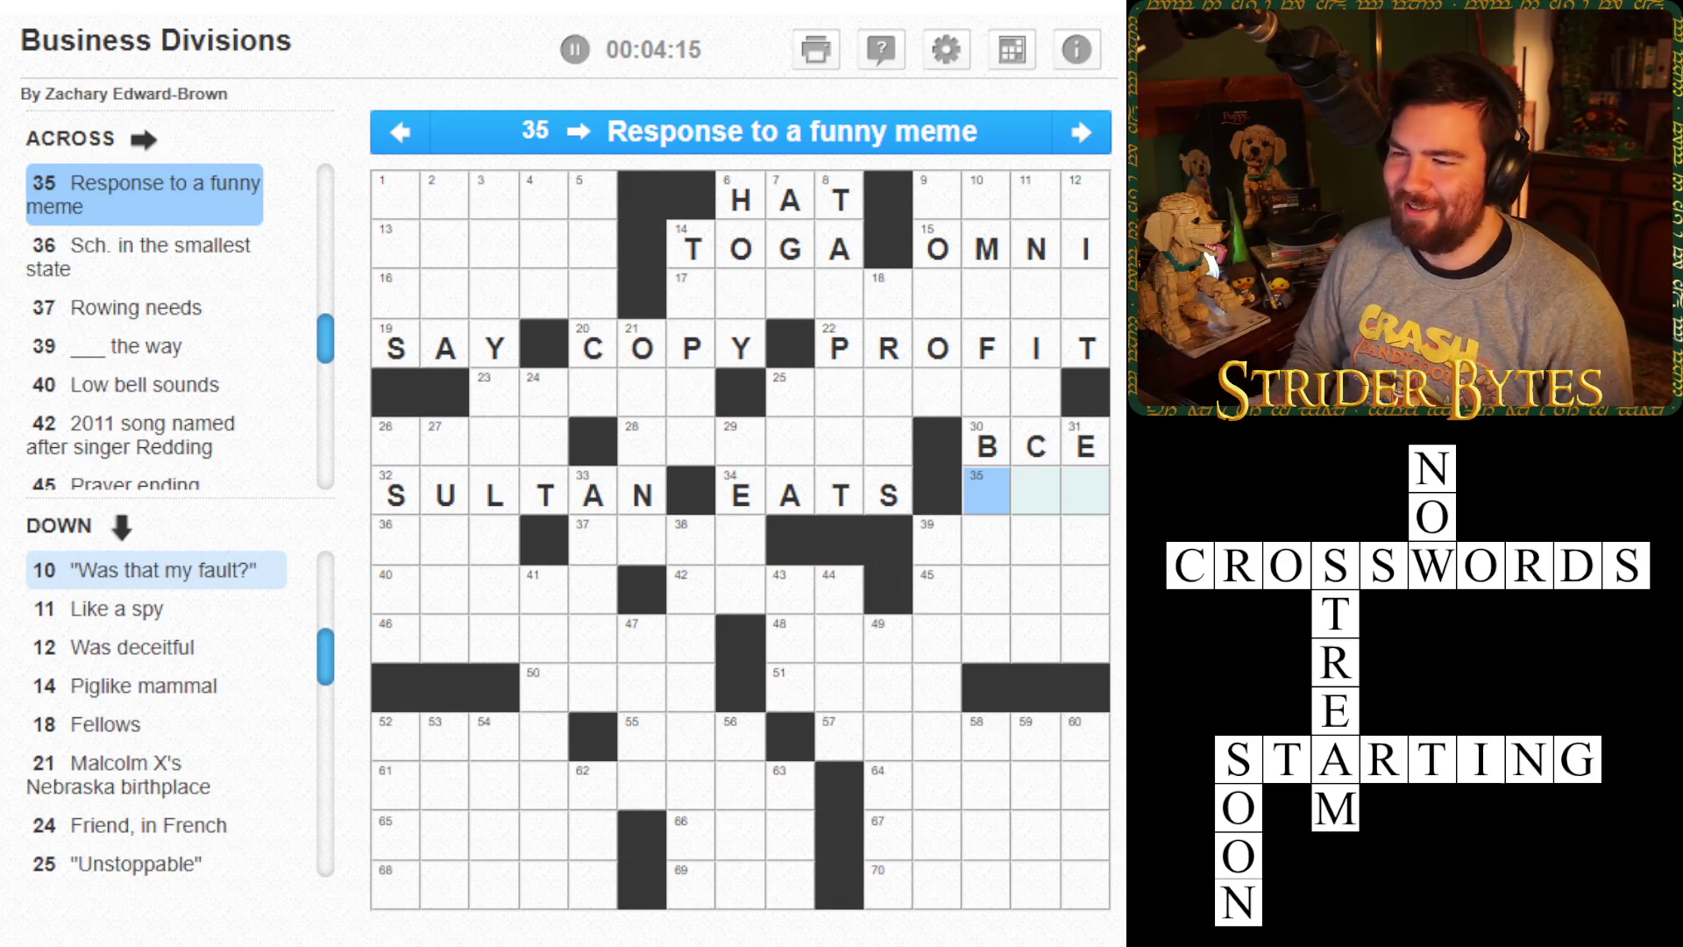
pyautogui.write('LOL')
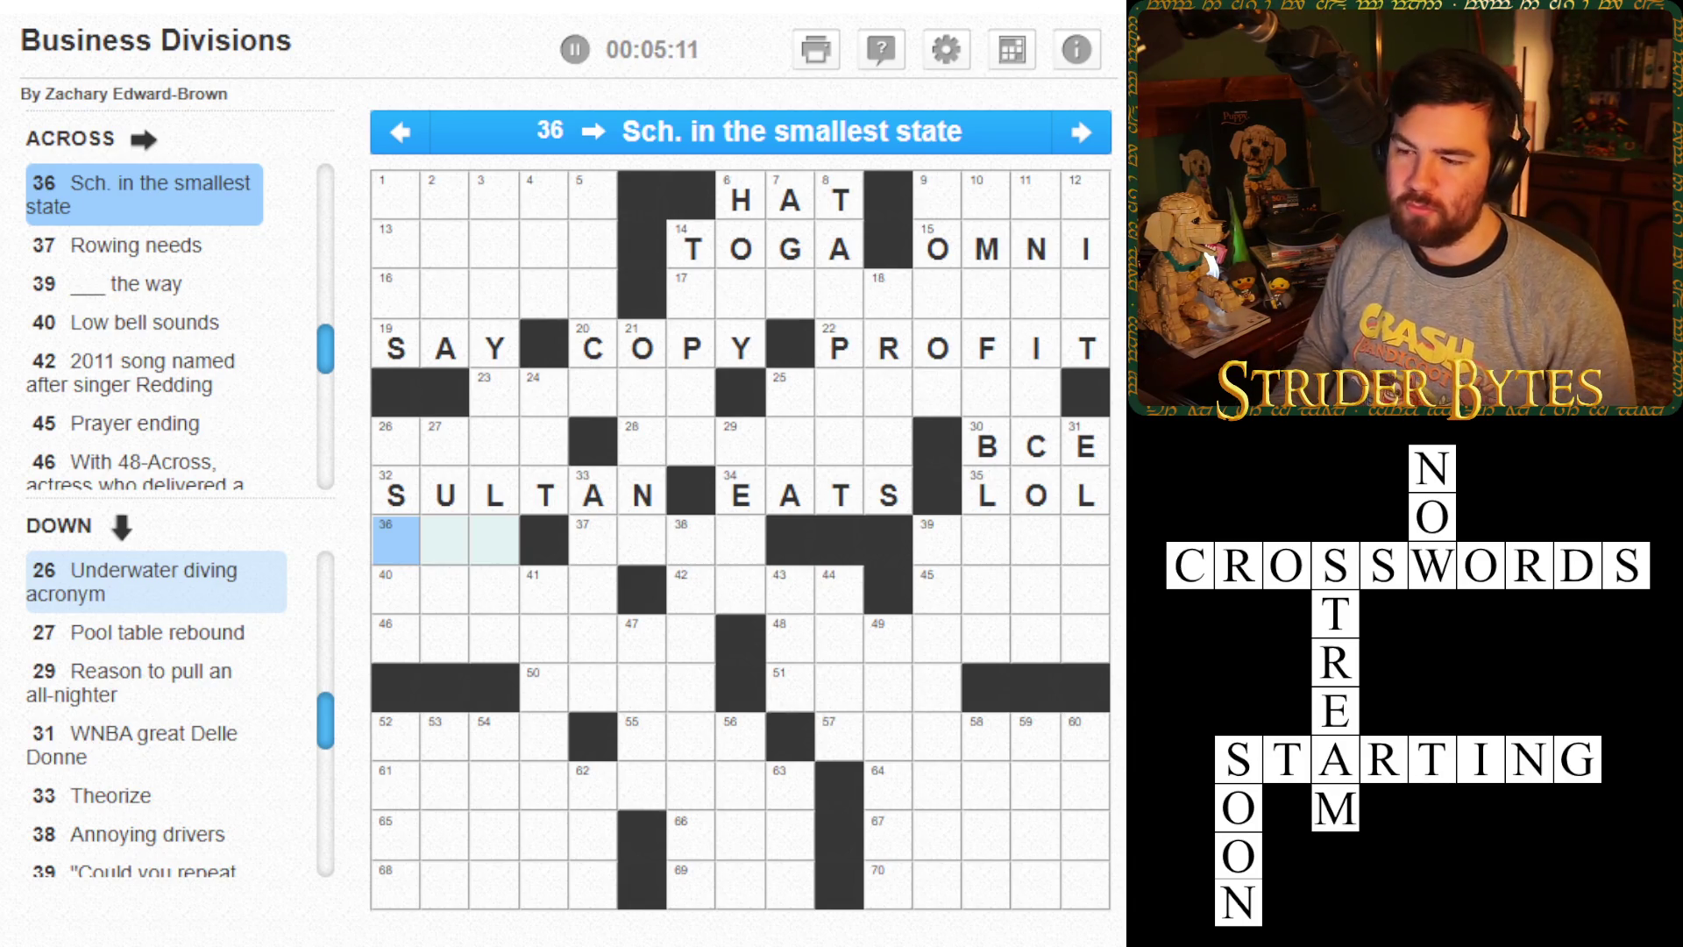
# - After checking 36-Across, begin entering OARS in 37-Across, Rowing needs
pyautogui.click(445, 540)
pyautogui.click(396, 540)
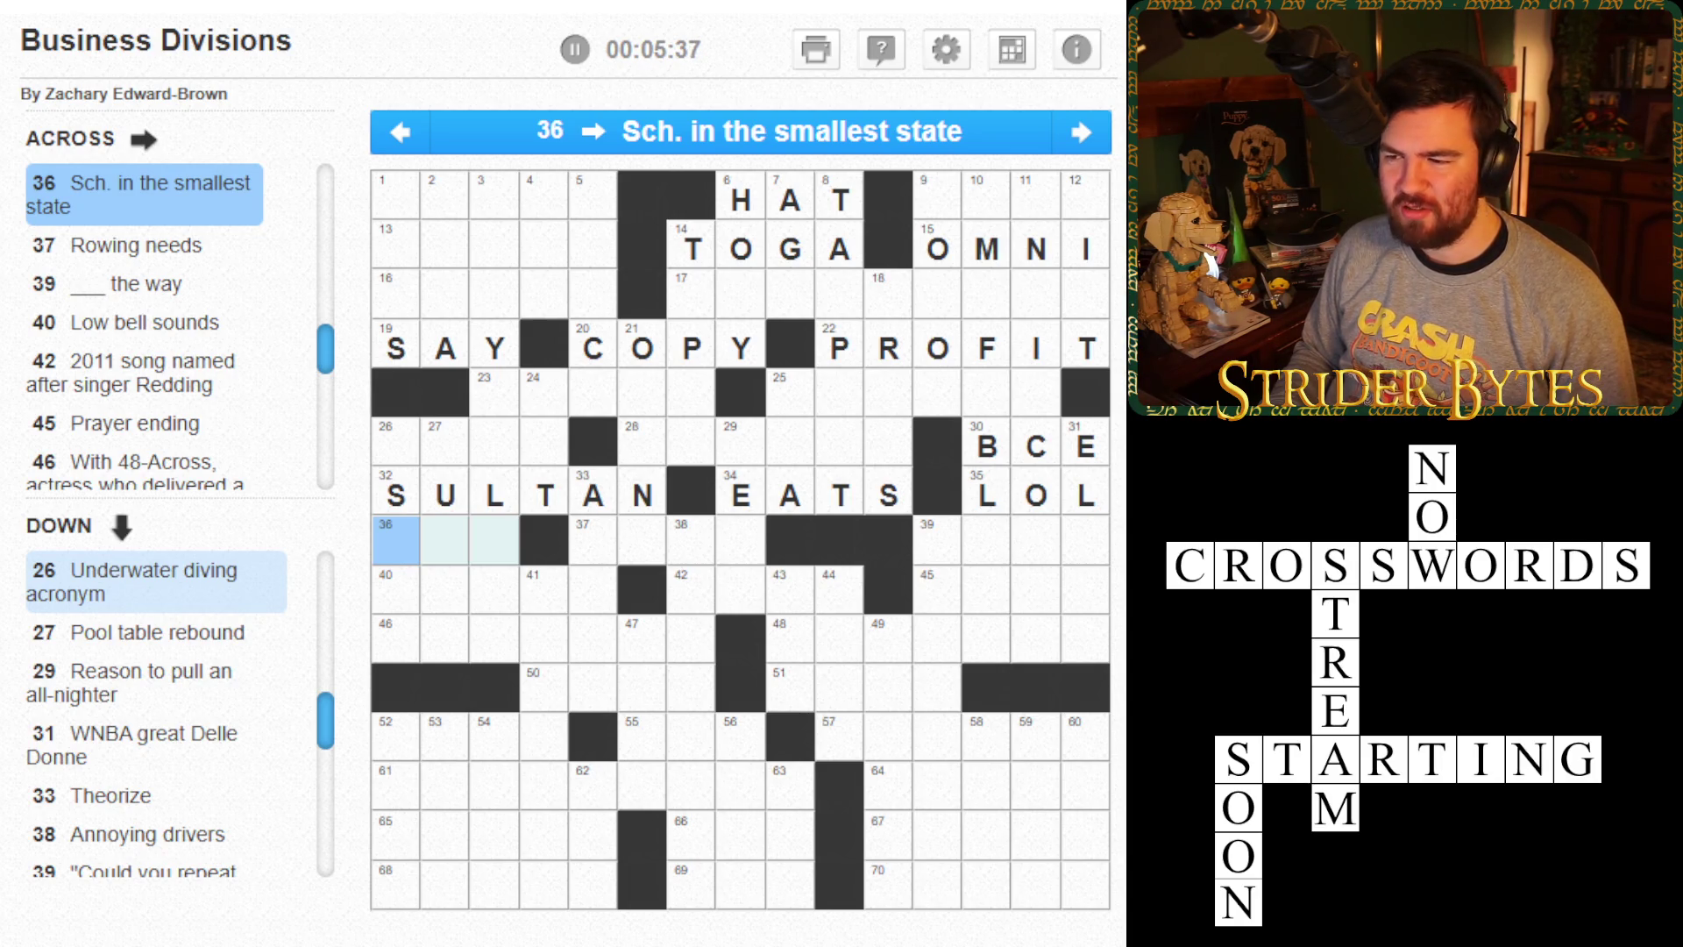
pyautogui.click(593, 539)
pyautogui.write('oa')
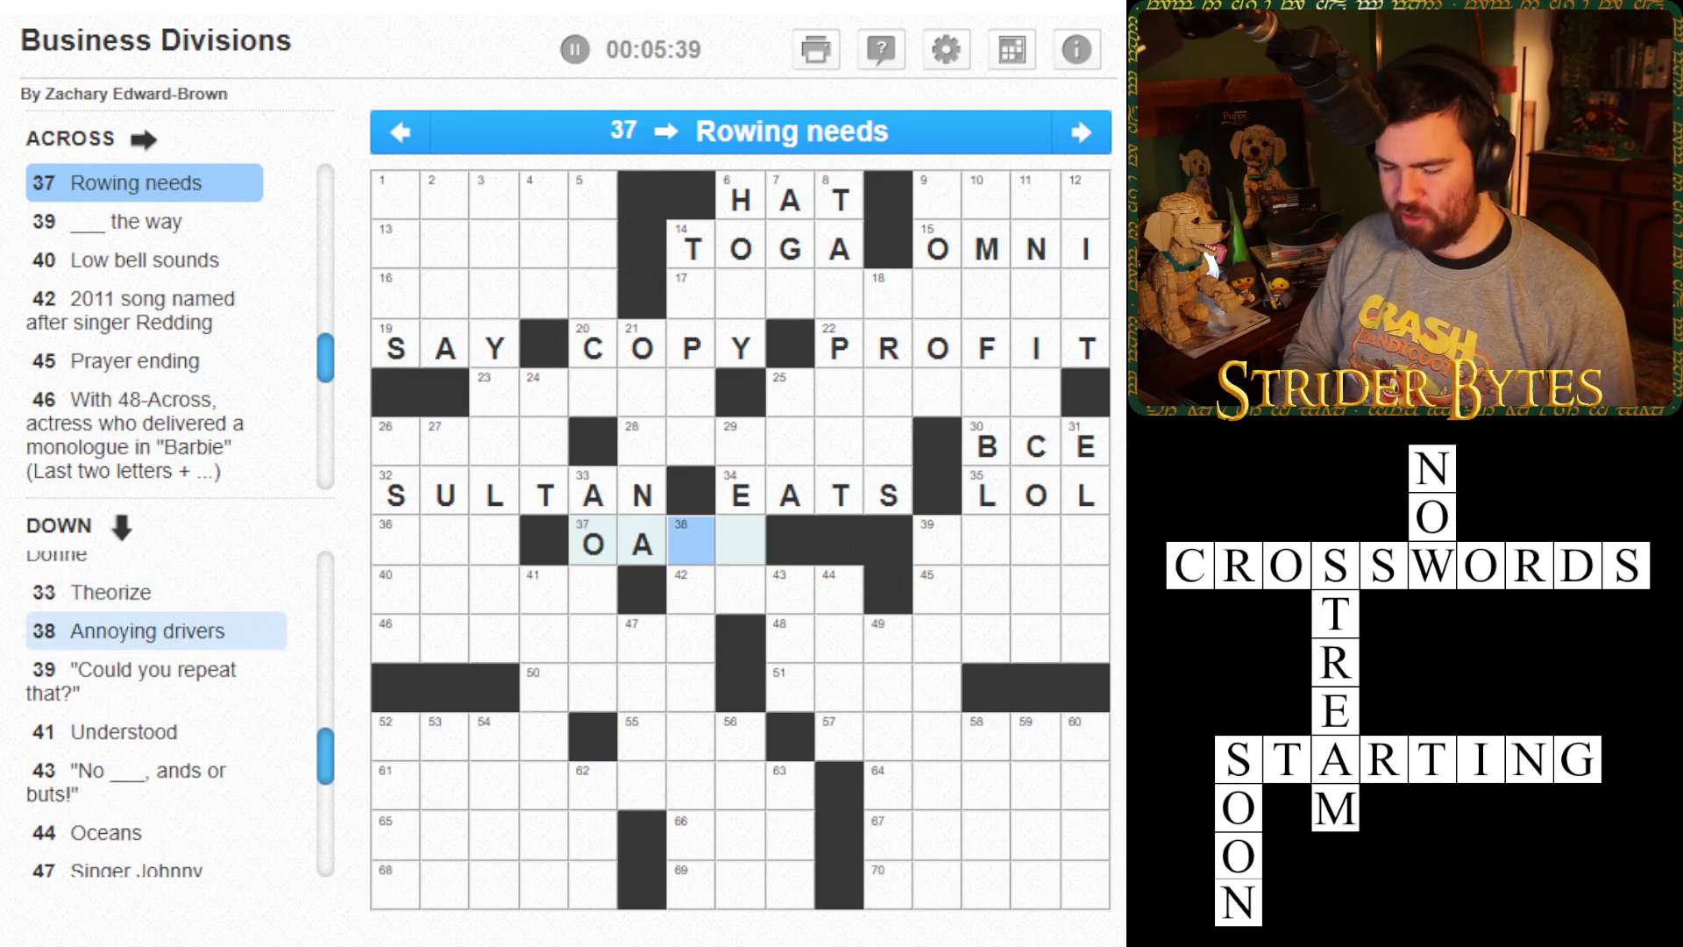
pyautogui.write('rs')
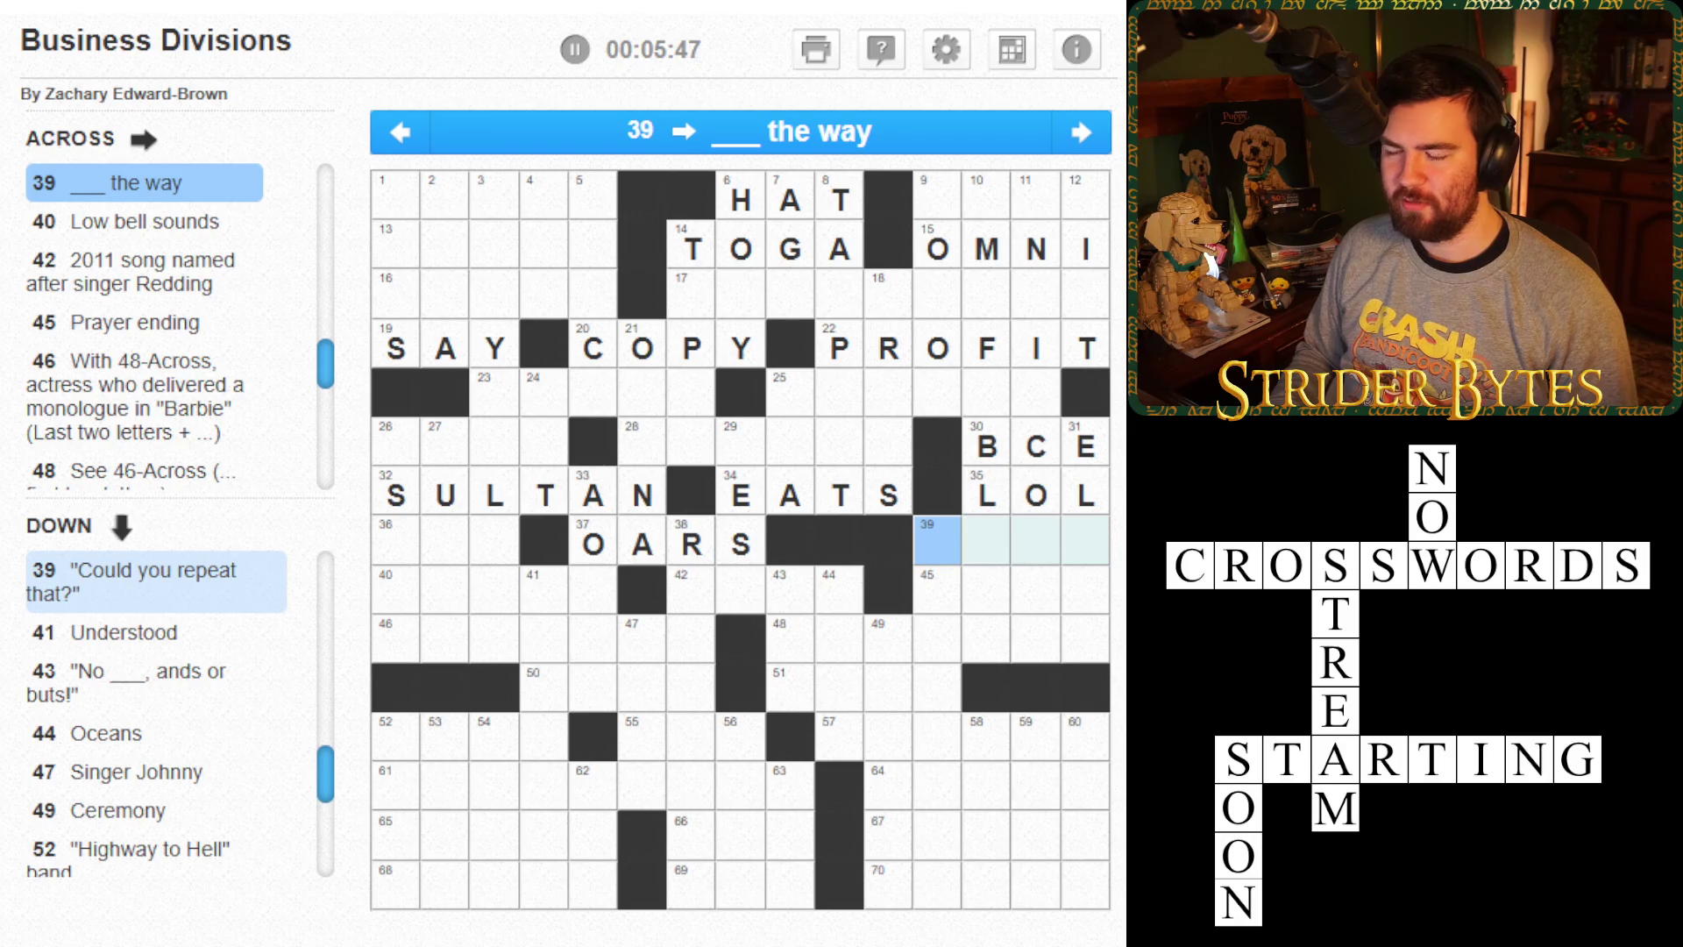
# - Enter TOLLS, OTIS and AMEN in 40, 42 and 45-Across
pyautogui.press('Tab')
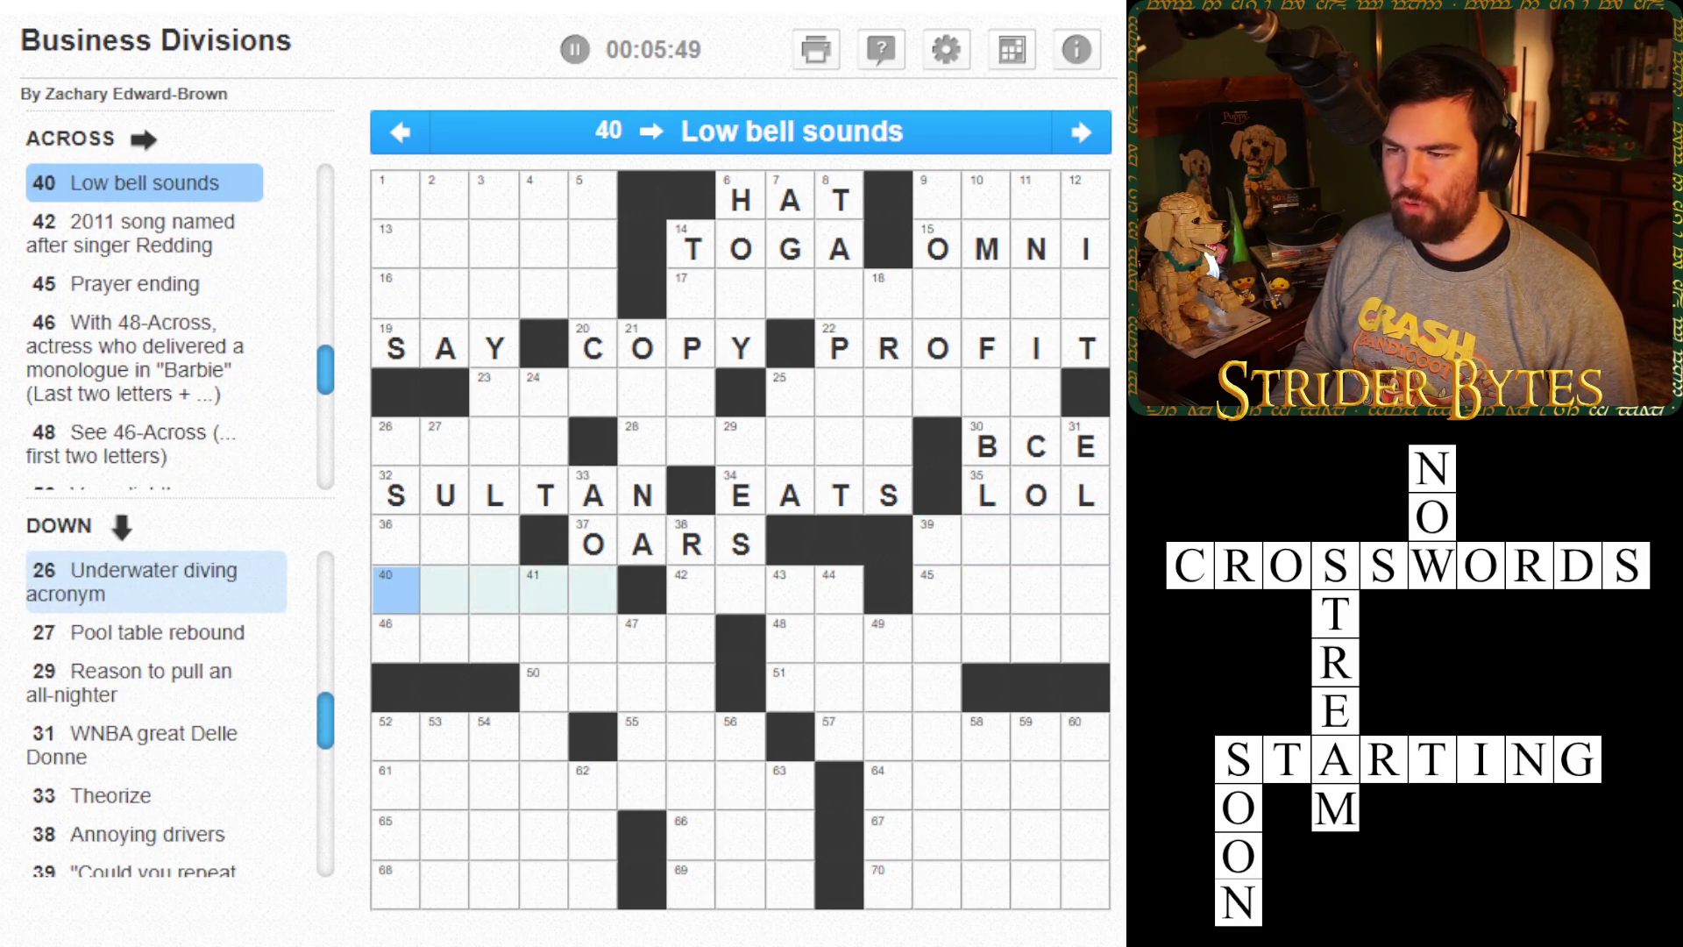
pyautogui.write('TOLLS')
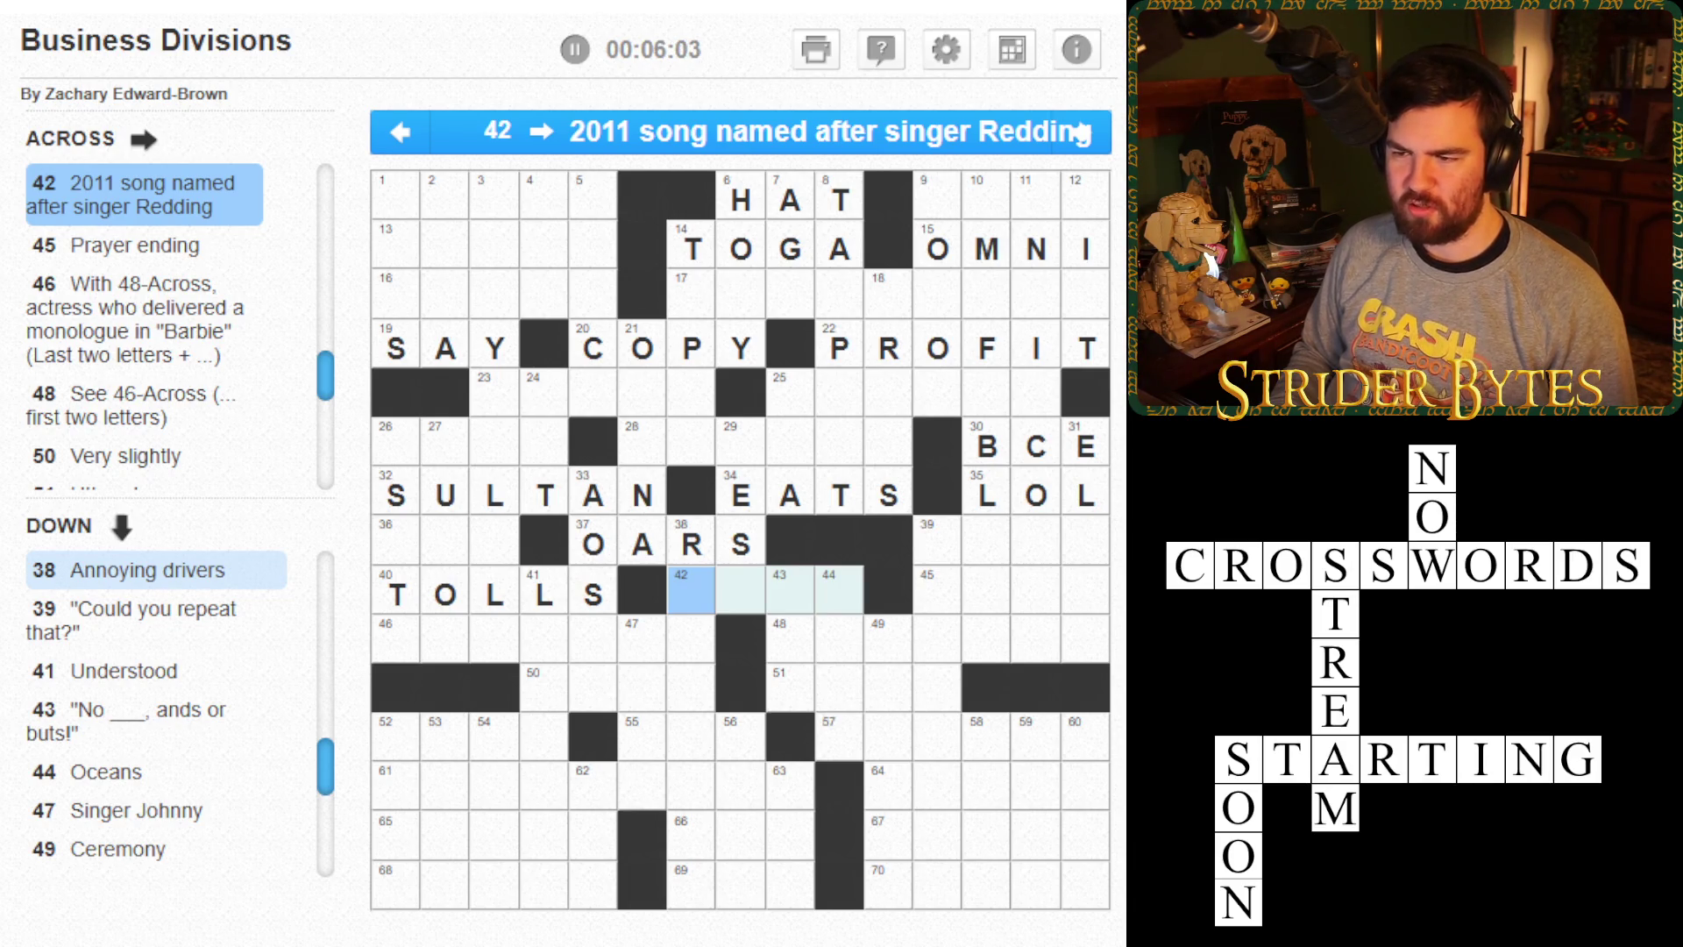
pyautogui.write('OTIS ')
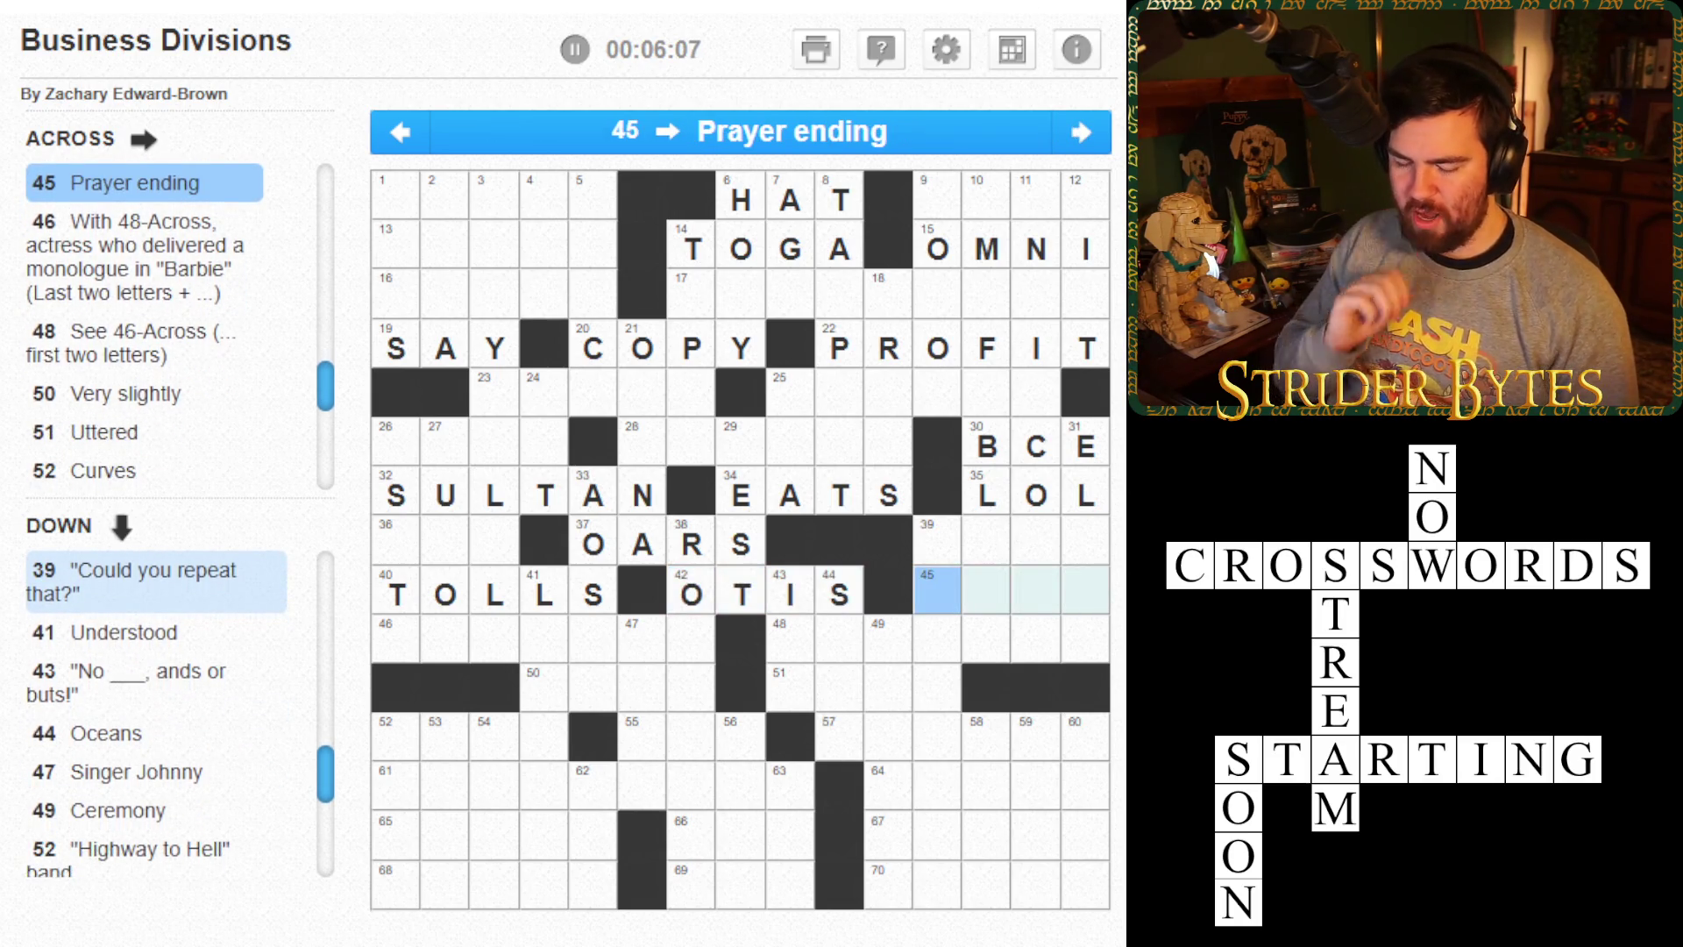
pyautogui.write('AMEN')
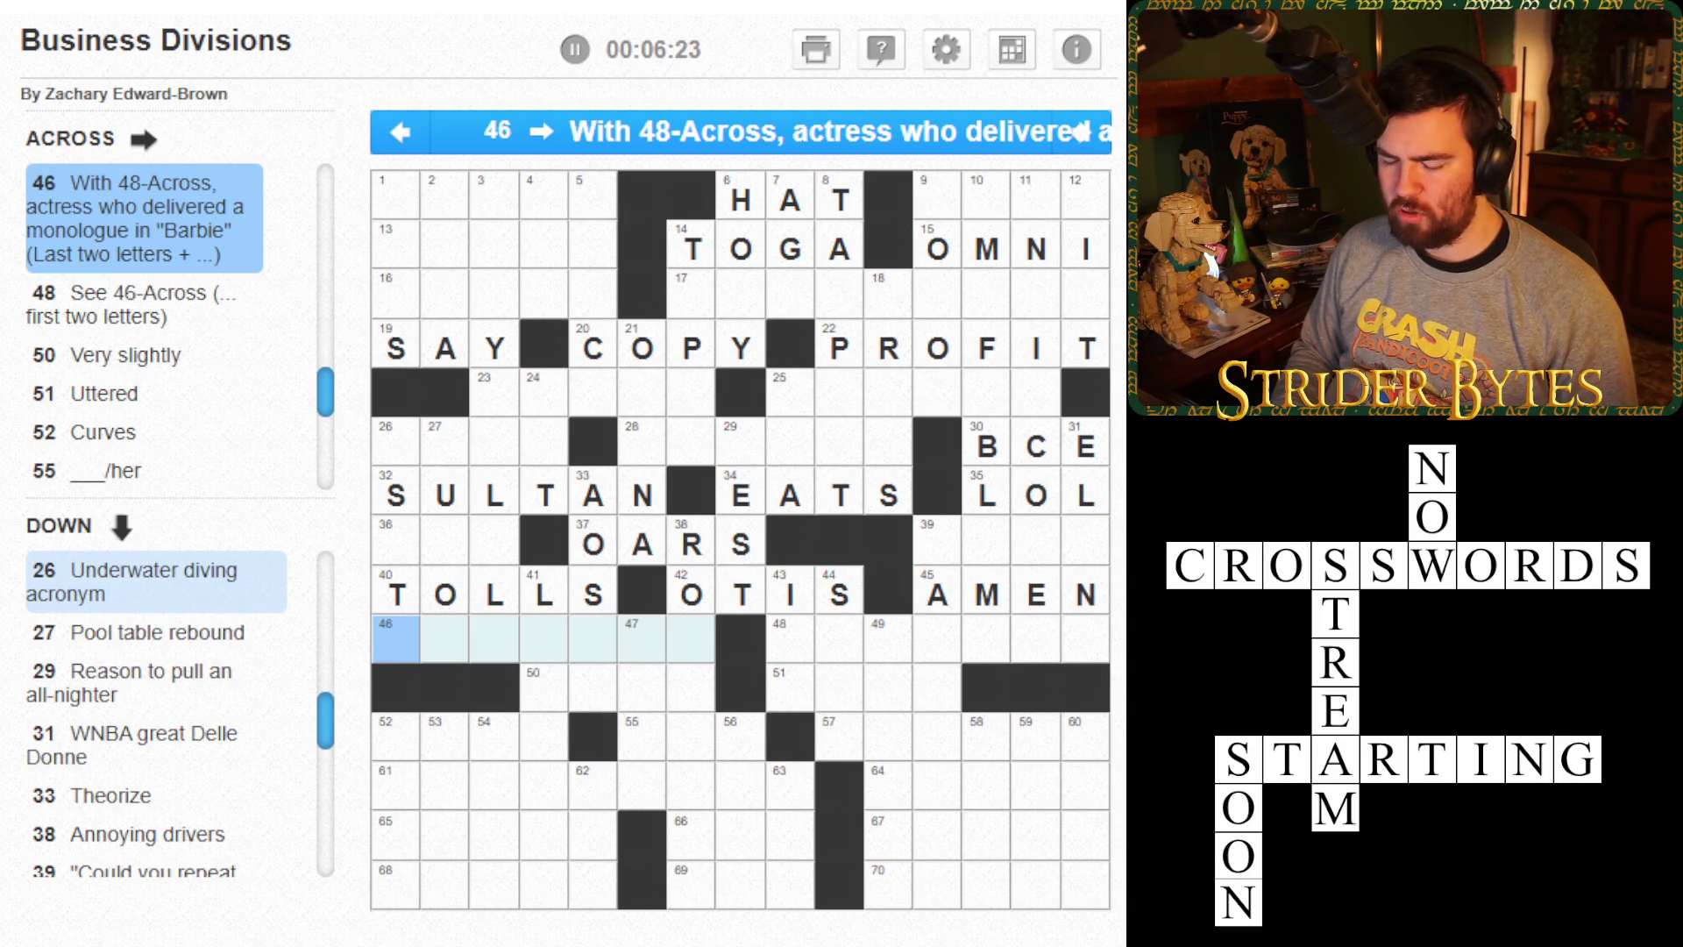
pyautogui.press('Tab')
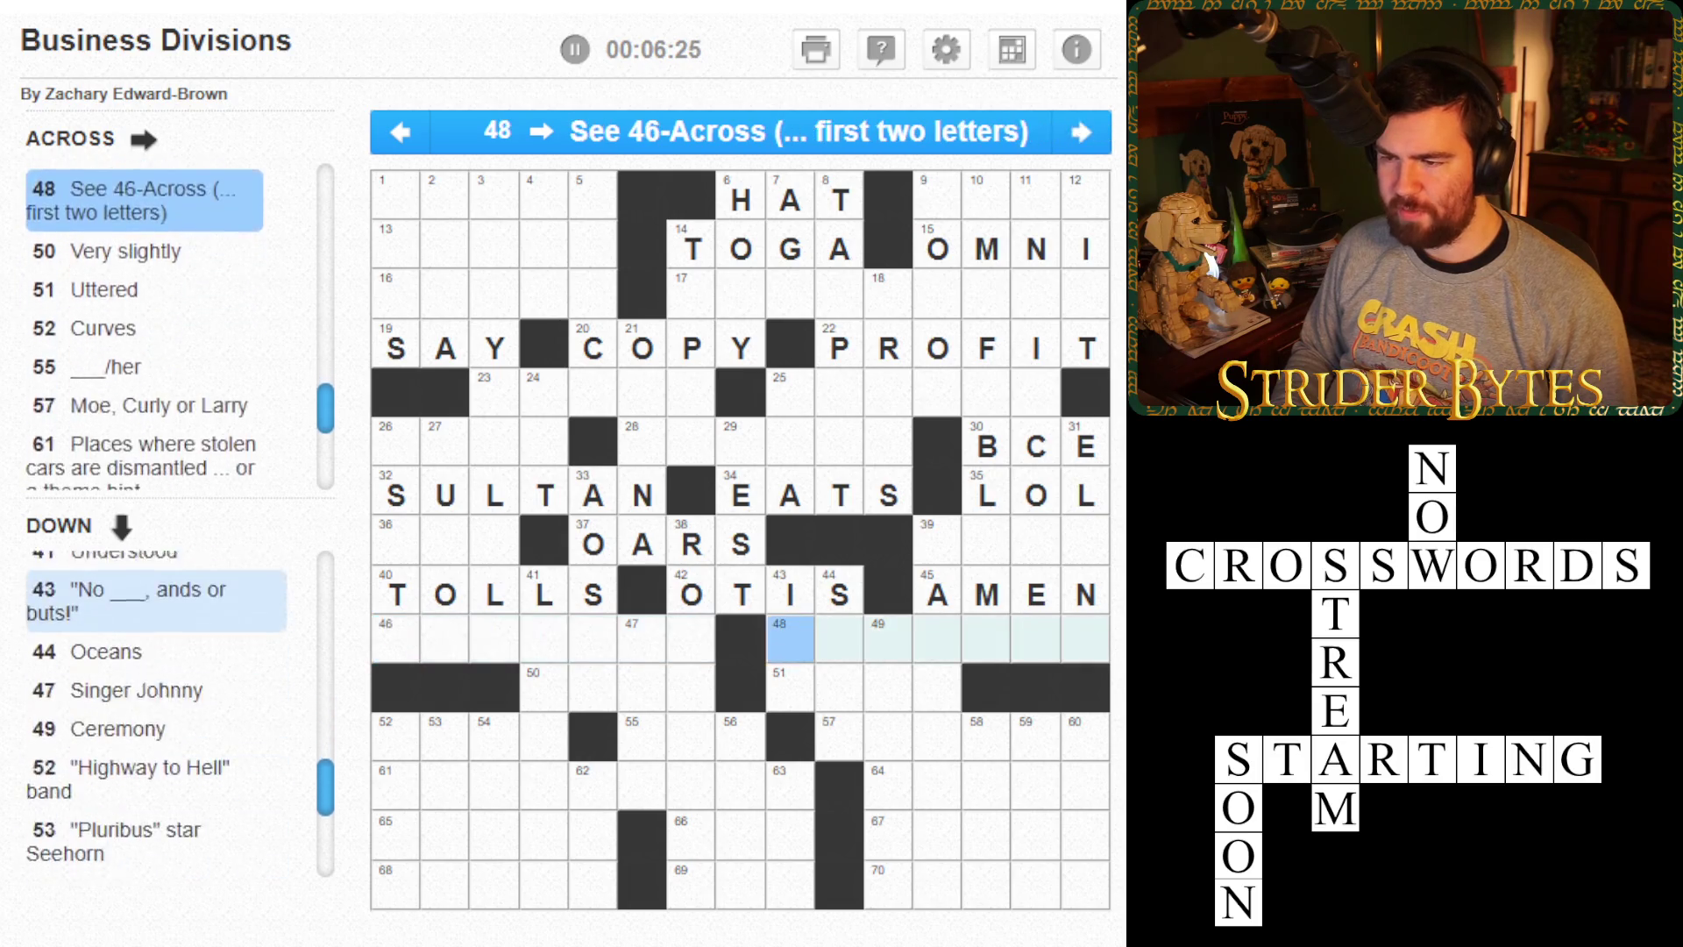
# - Enter ARCS and SHE in 52 and 55-Across, then STOOGE in 57-Across
pyautogui.hotkey('shift', 'Tab')
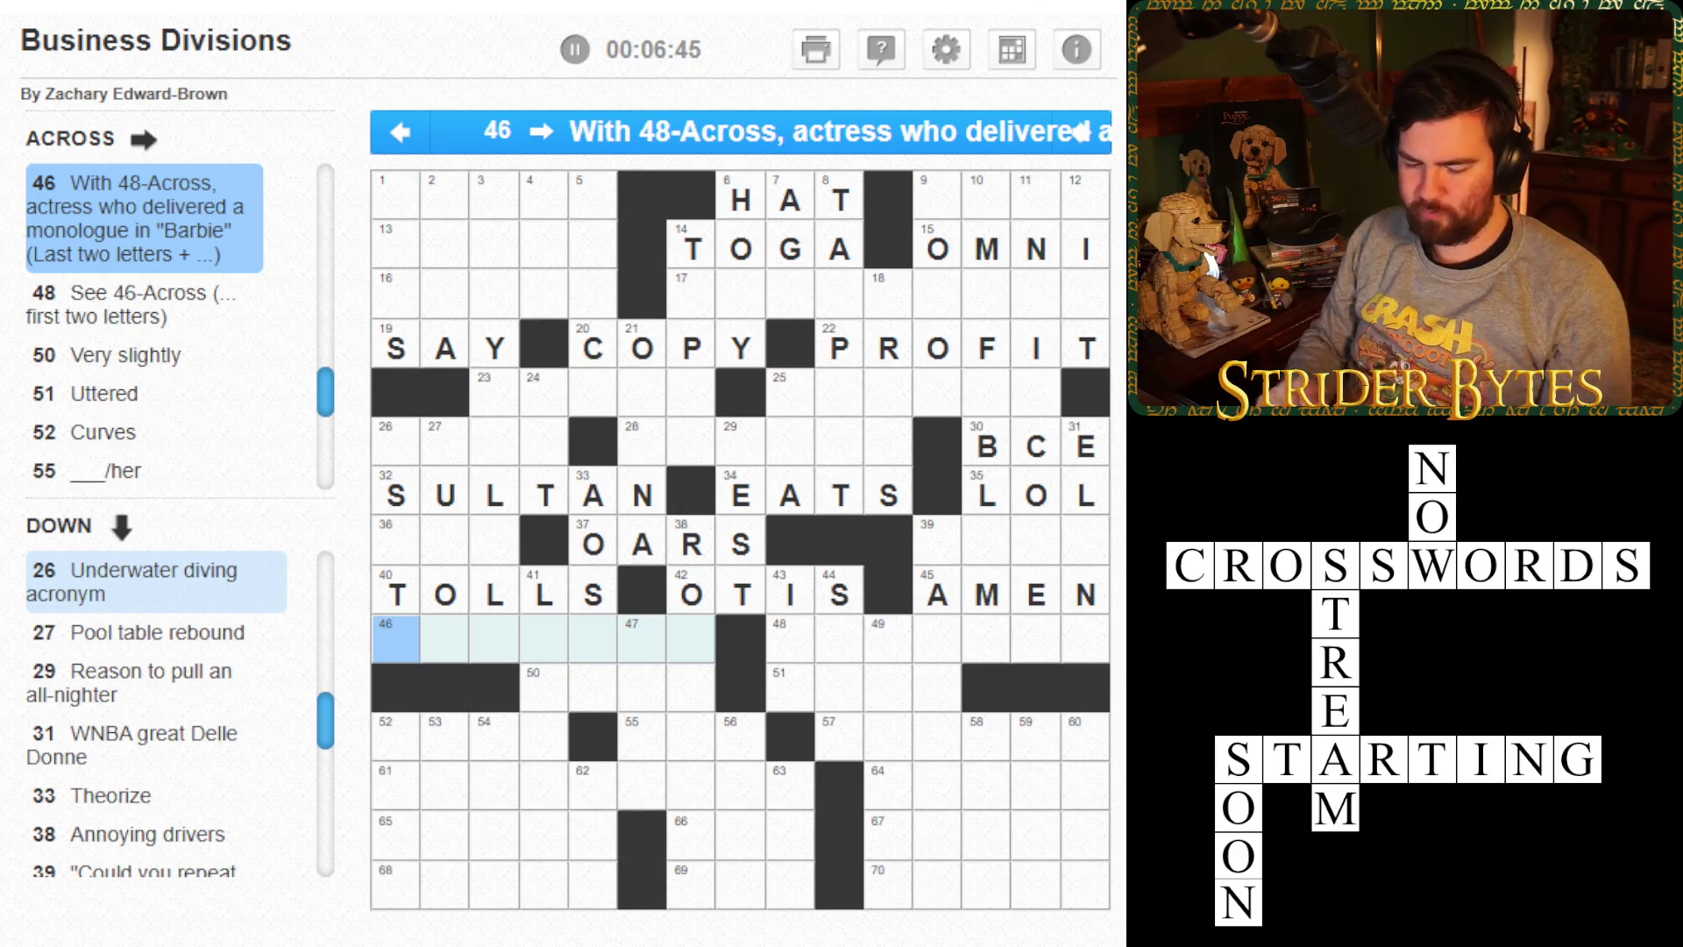
pyautogui.click(544, 687)
pyautogui.write('SAID')
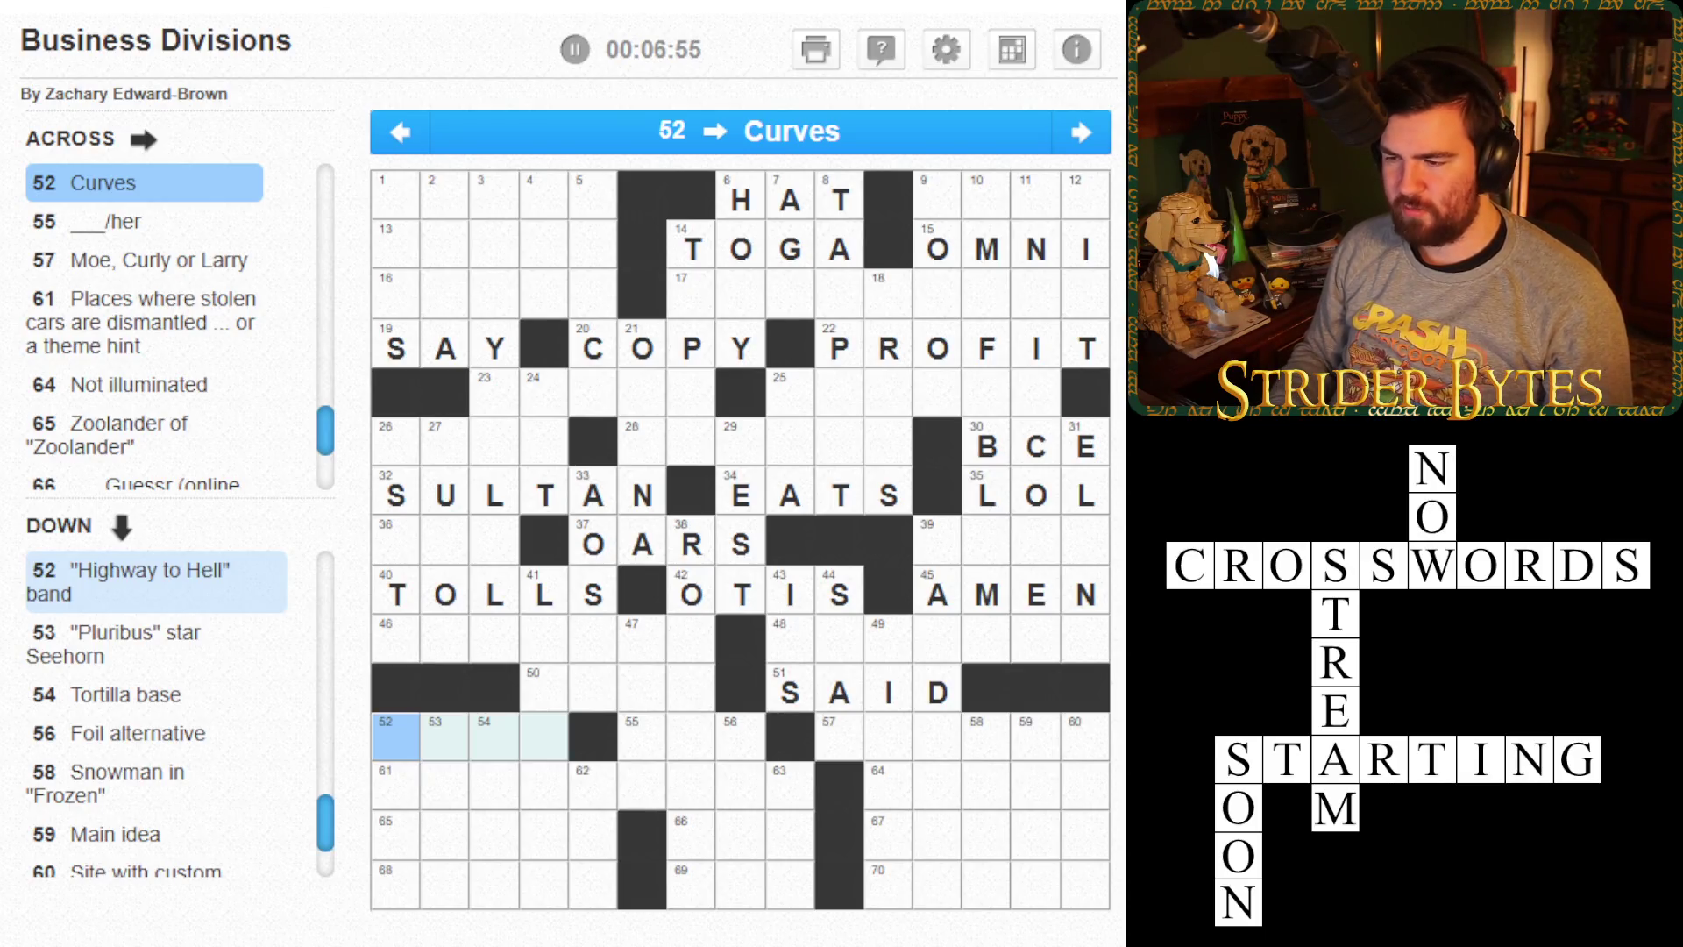
pyautogui.write('ARCS')
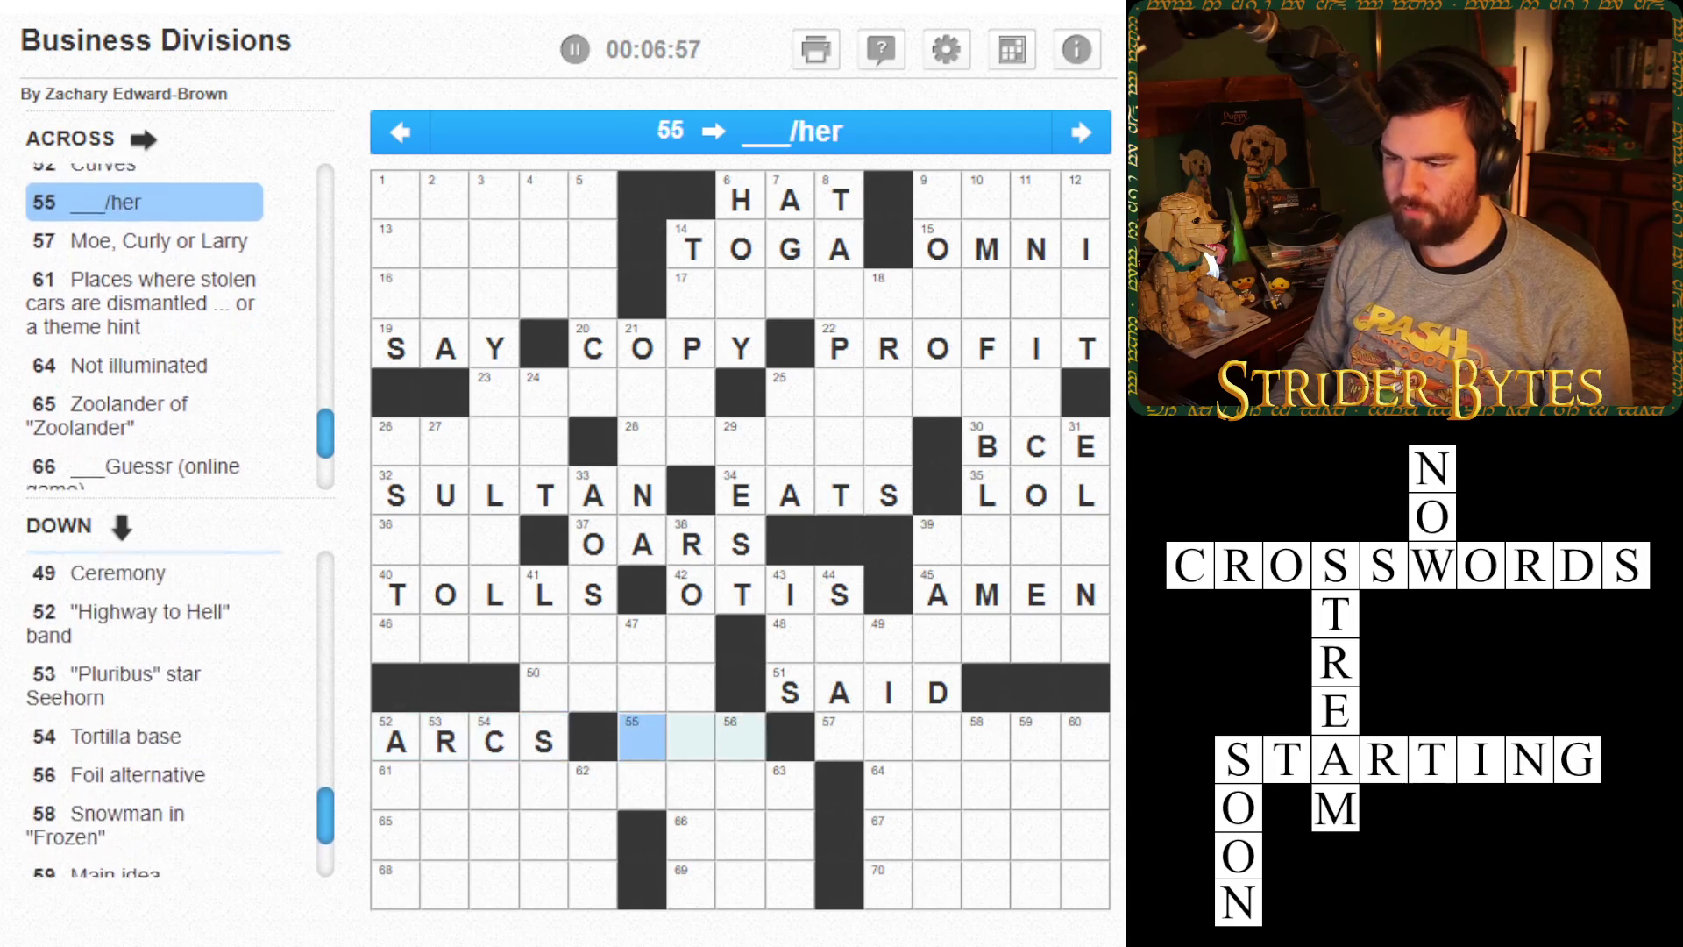
pyautogui.write('SHE')
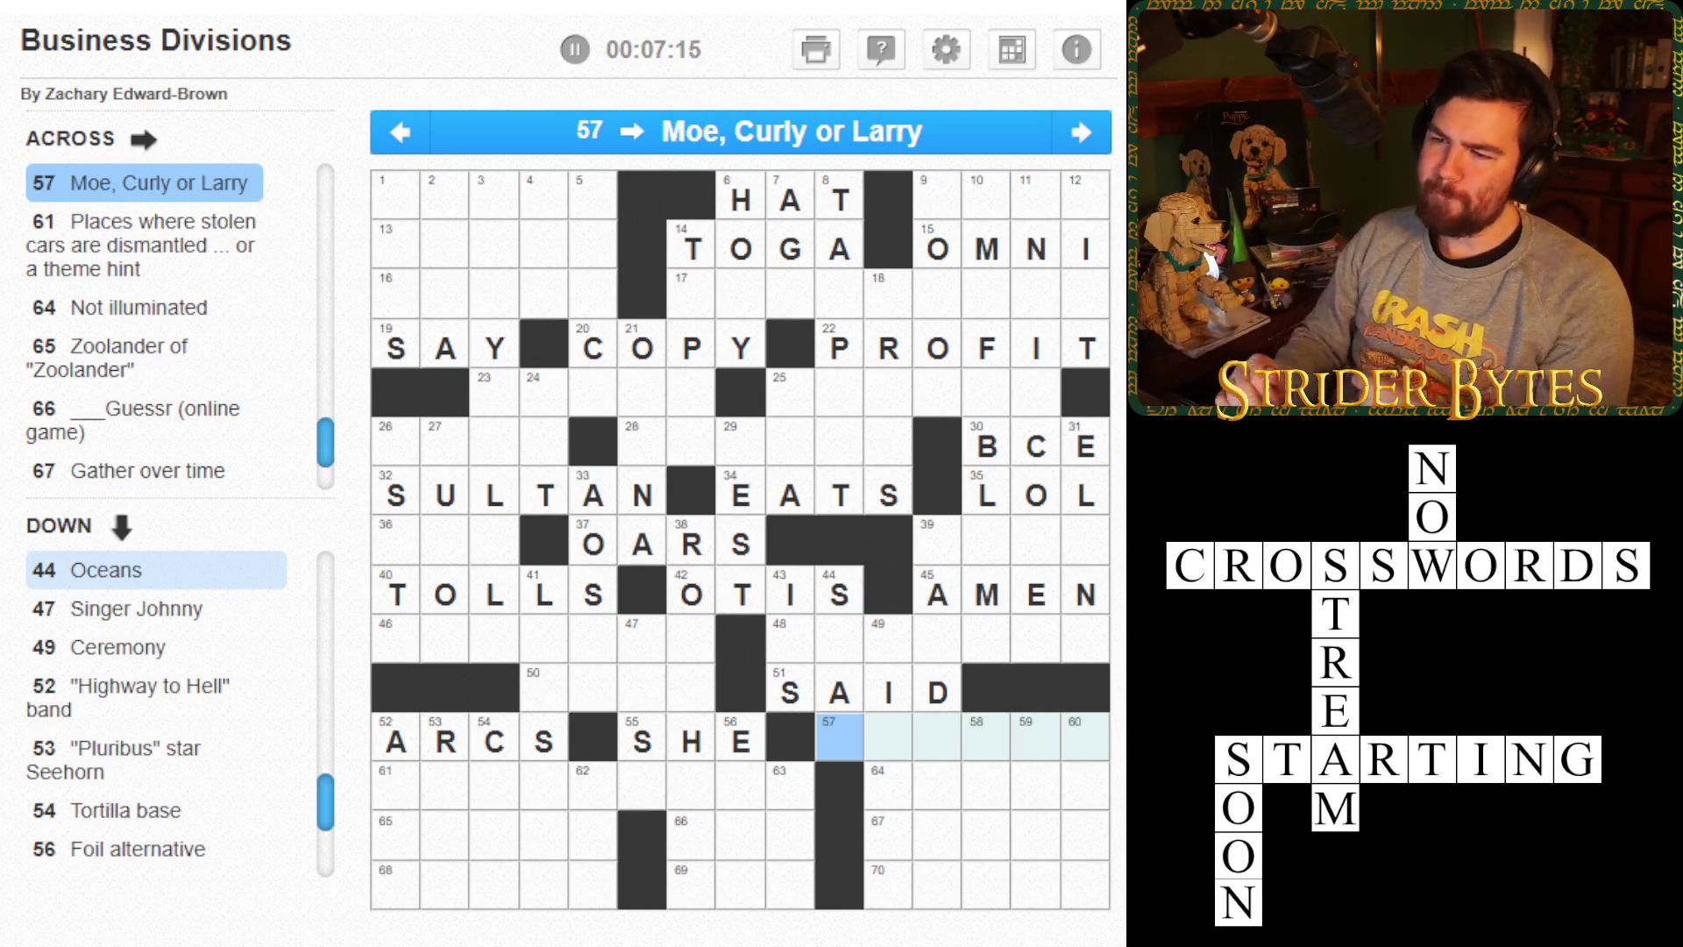
pyautogui.click(396, 784)
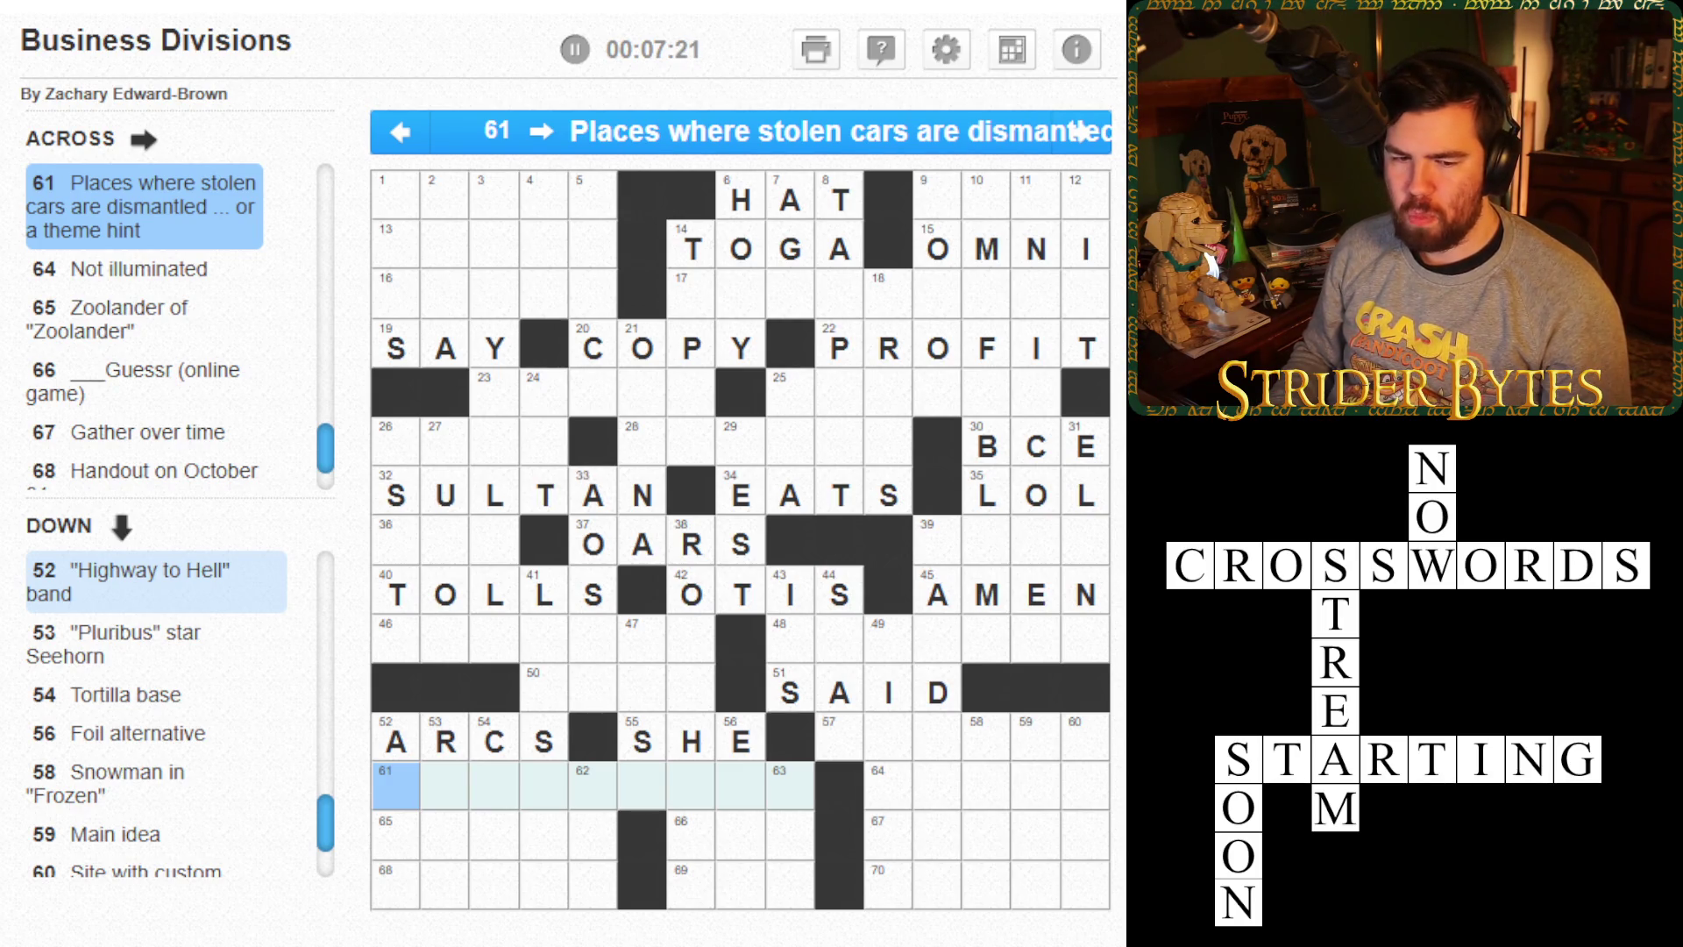
pyautogui.click(888, 737)
pyautogui.click(840, 736)
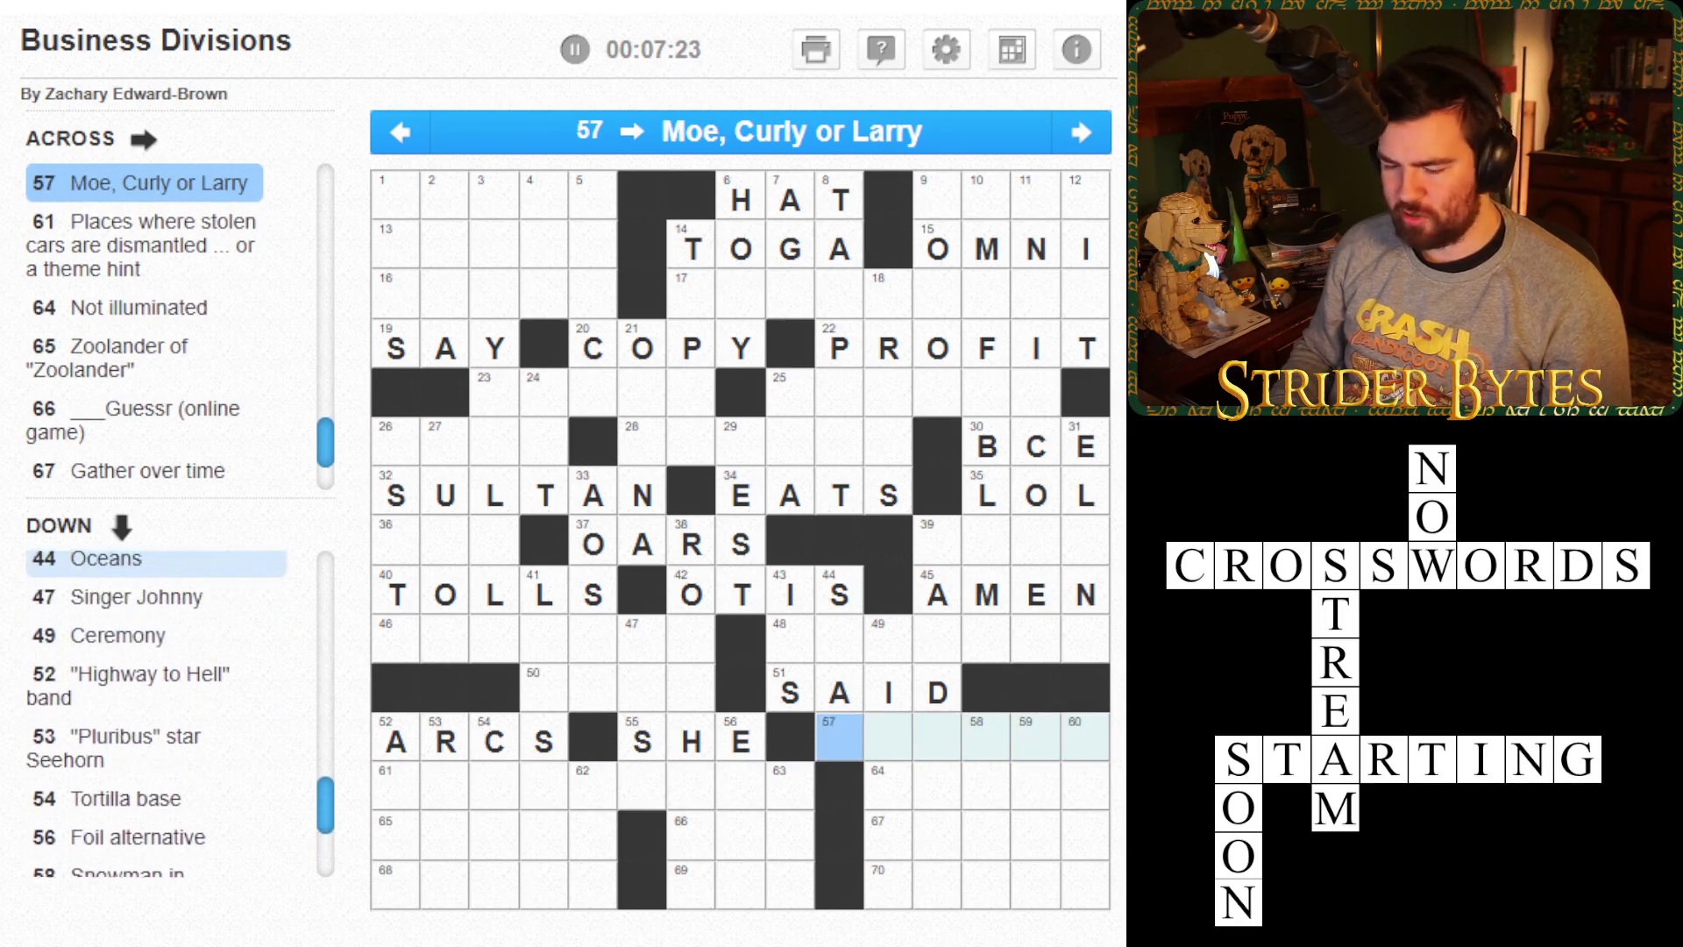
pyautogui.write('STOOGE')
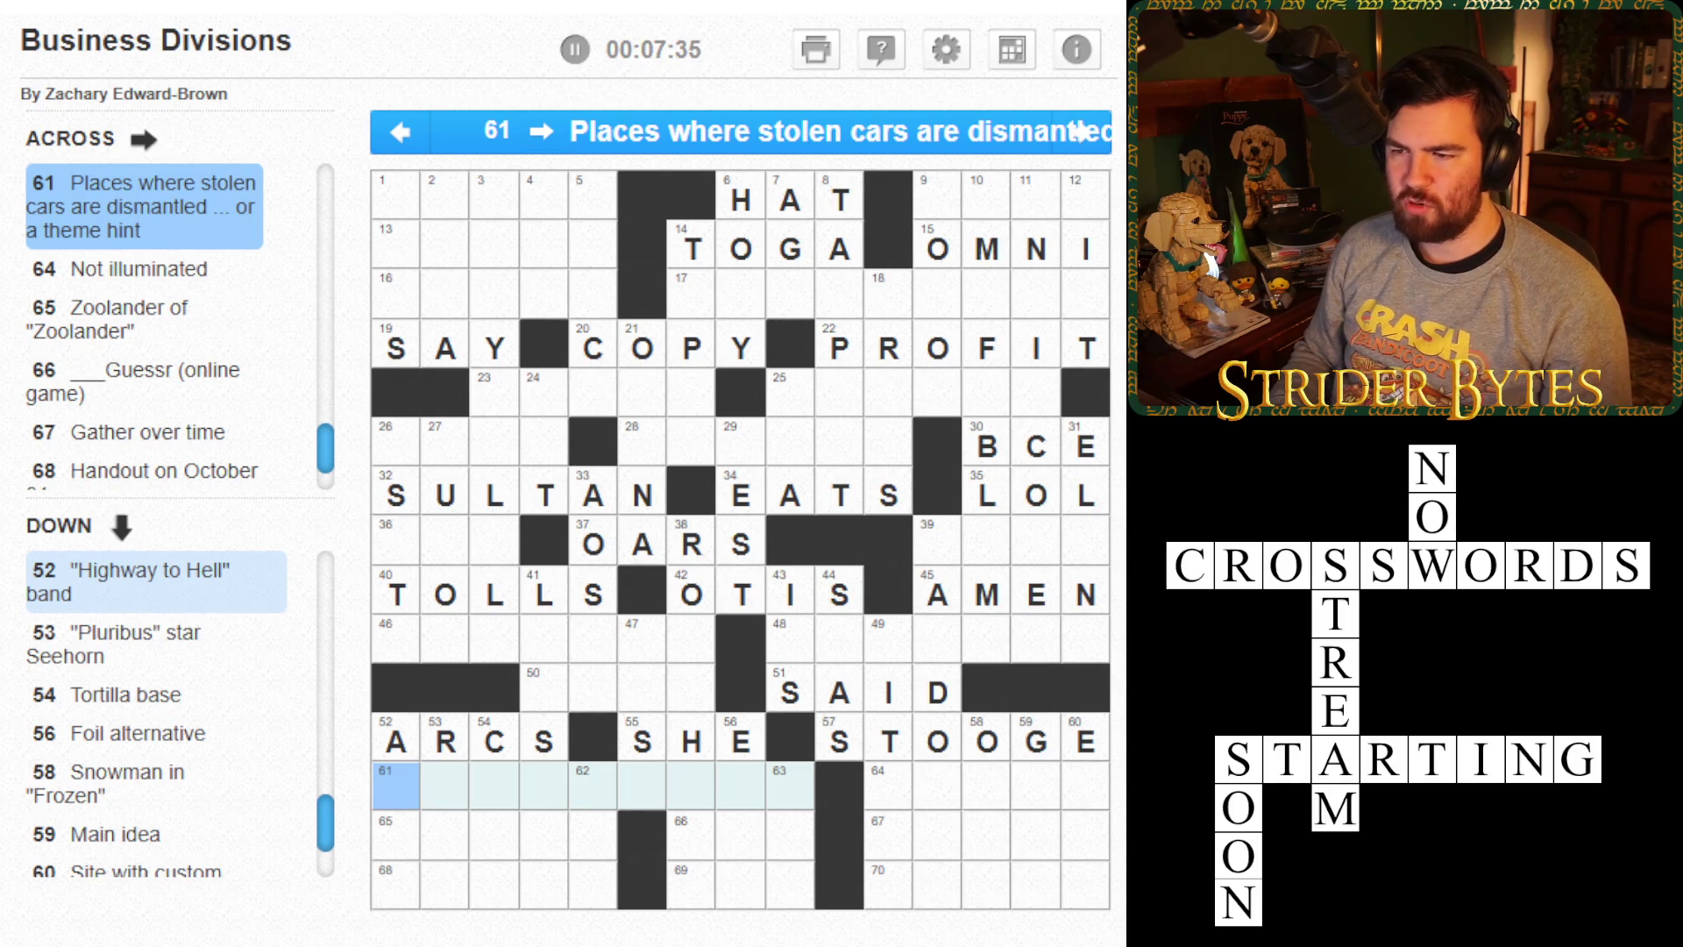
# - Try IMPOUN in 61-Across, erase it, and move to 65-Across
pyautogui.write('IMPOUN')
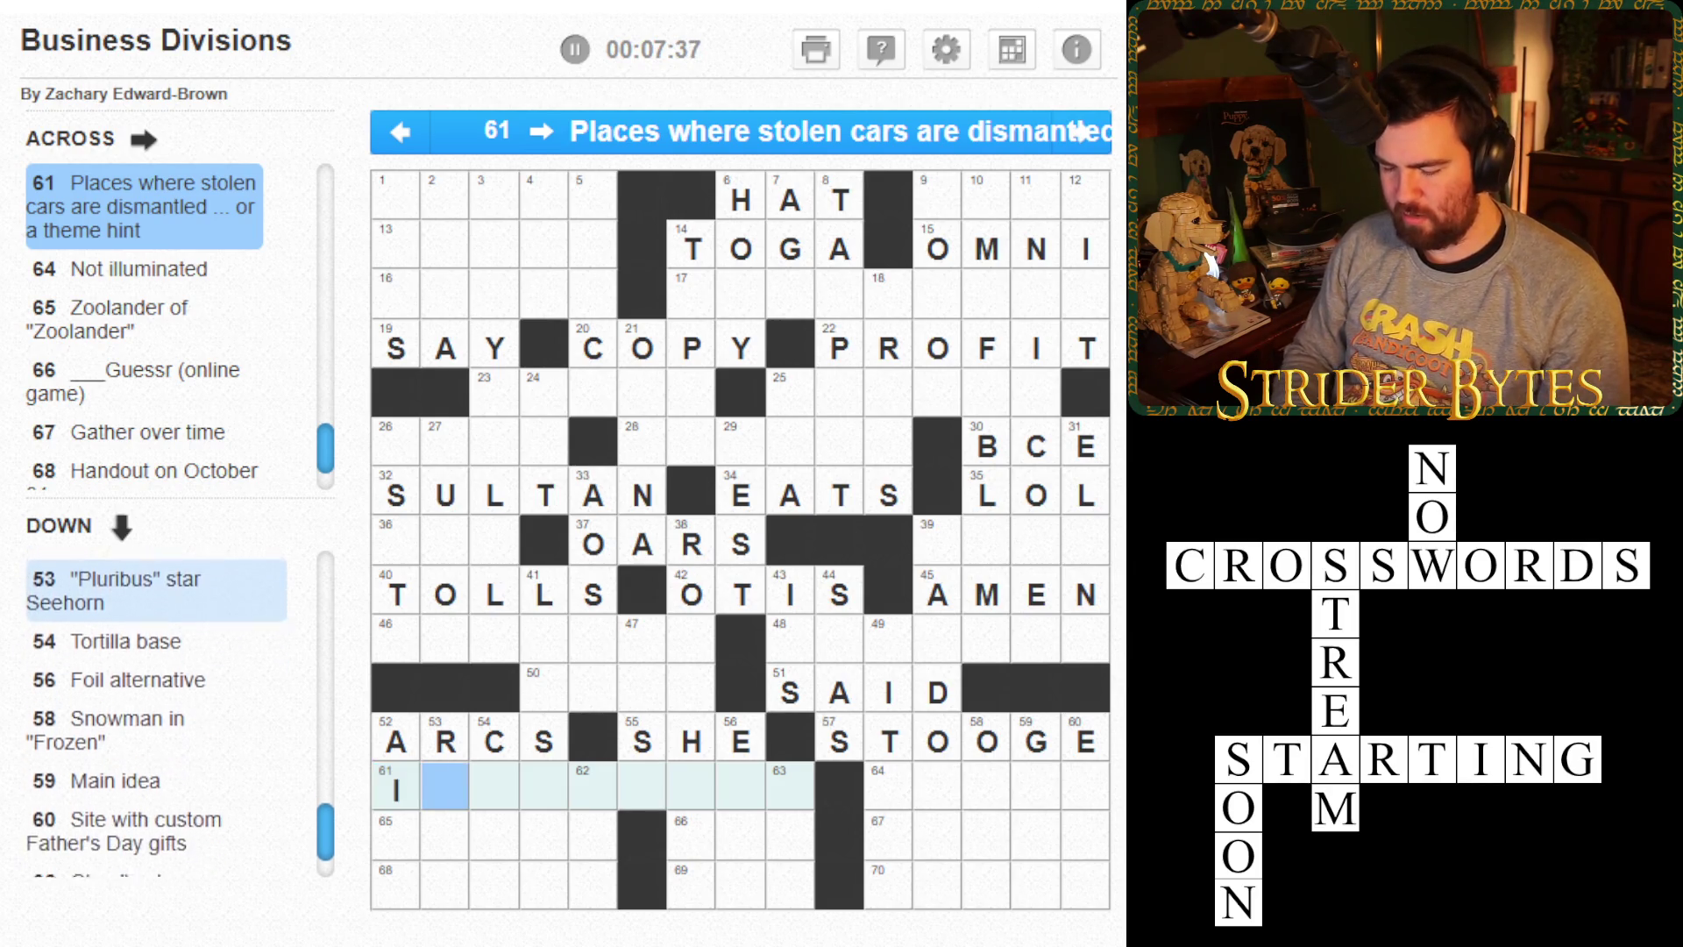
pyautogui.press('BackSpace')
pyautogui.press('BackSpace')
pyautogui.press('BackSpace')
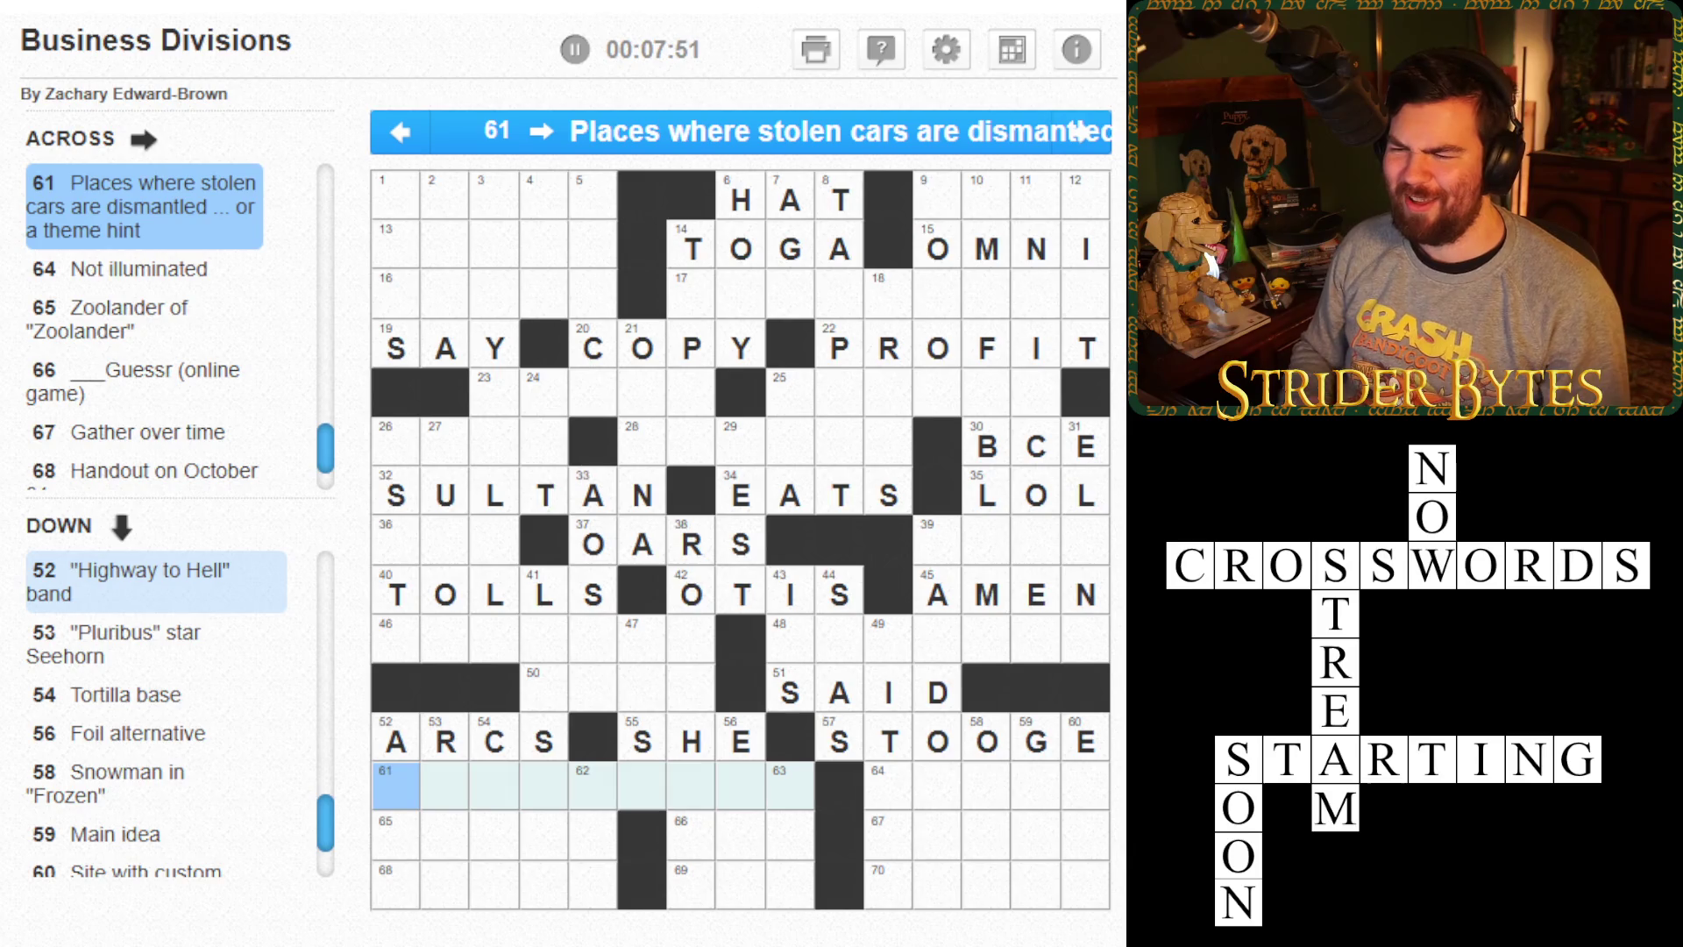
pyautogui.click(887, 785)
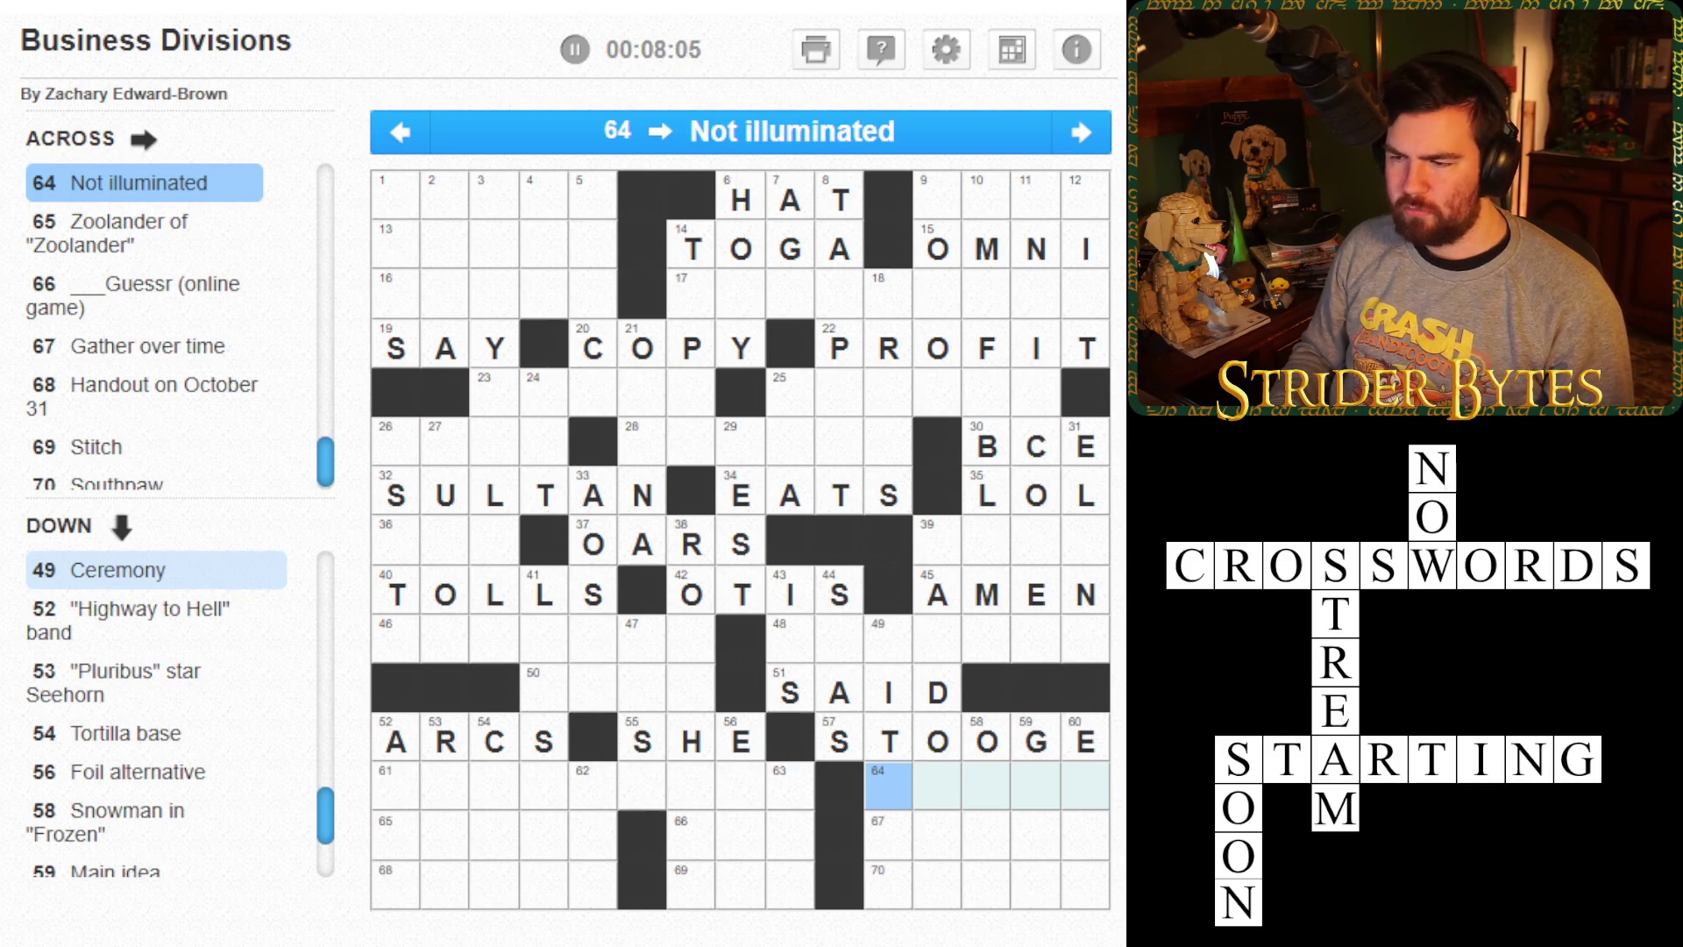
pyautogui.click(739, 784)
pyautogui.press('Left')
pyautogui.press('Left')
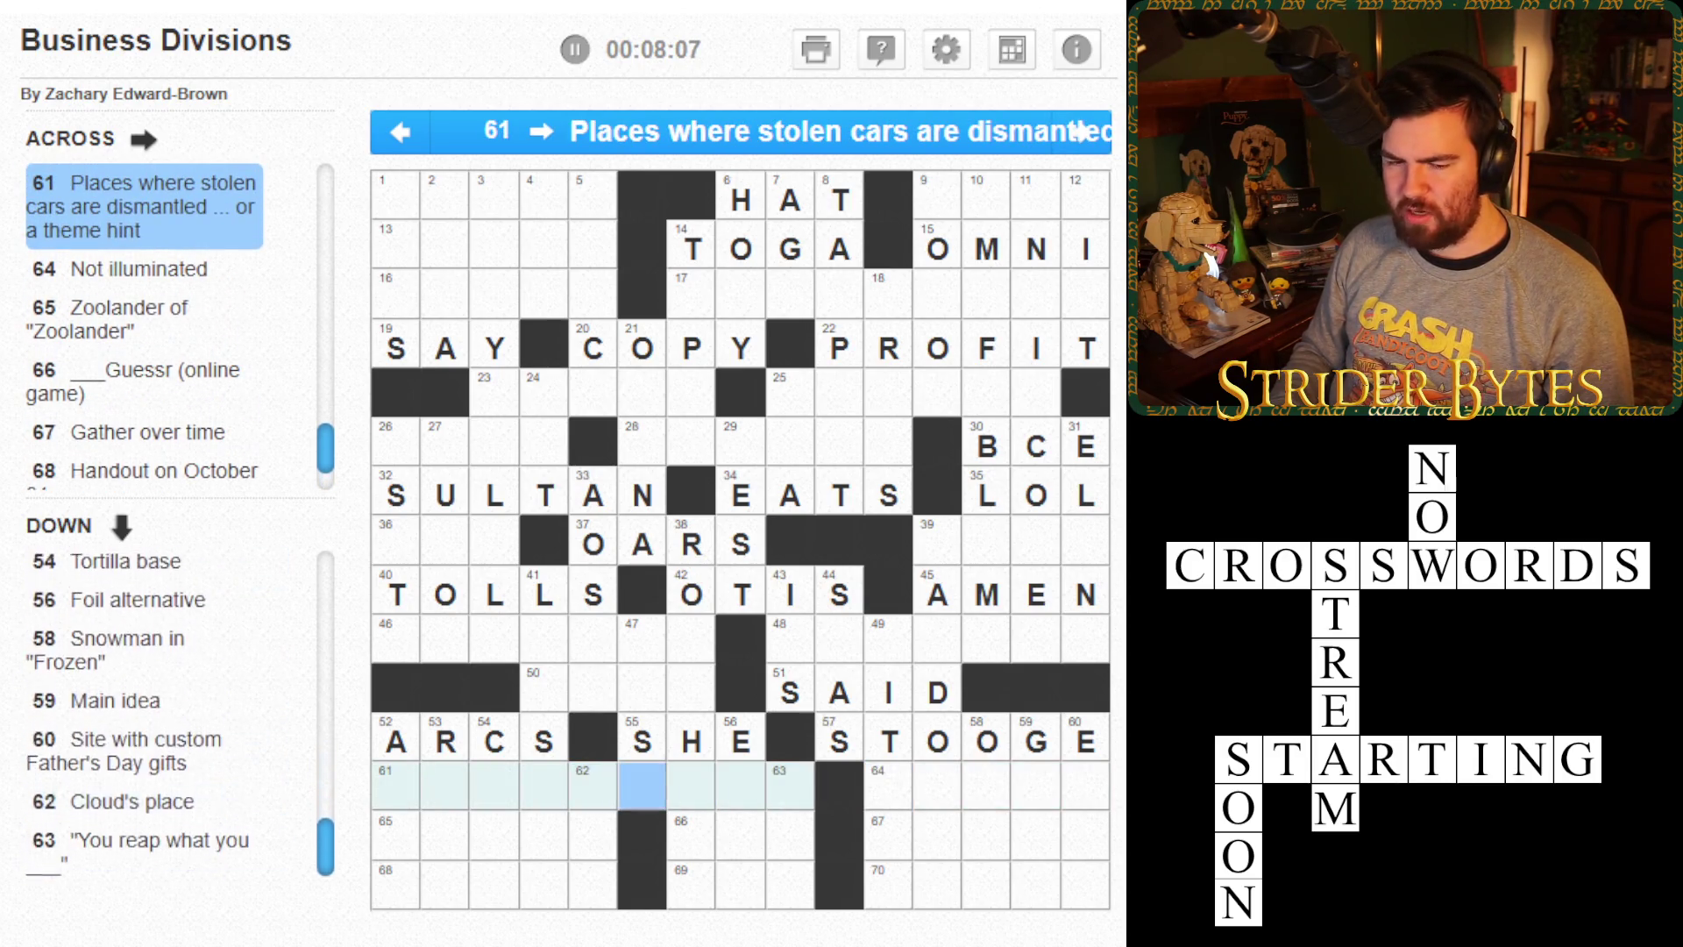
pyautogui.press('Right')
pyautogui.press('Right')
pyautogui.press('Right')
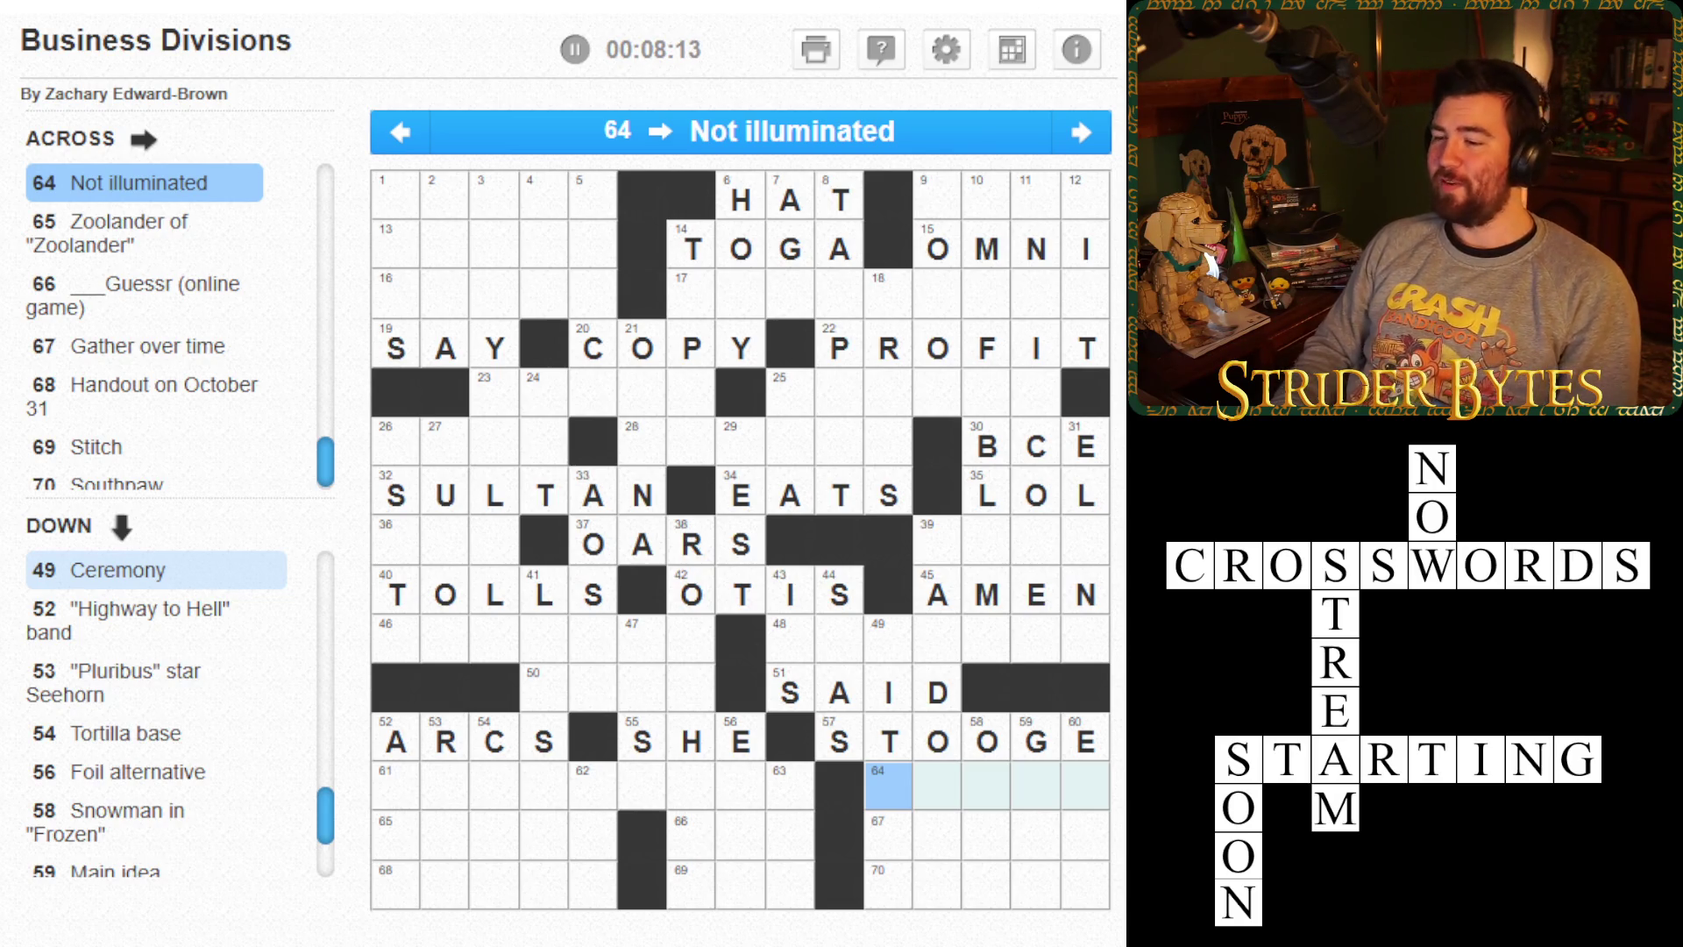
pyautogui.press('Tab')
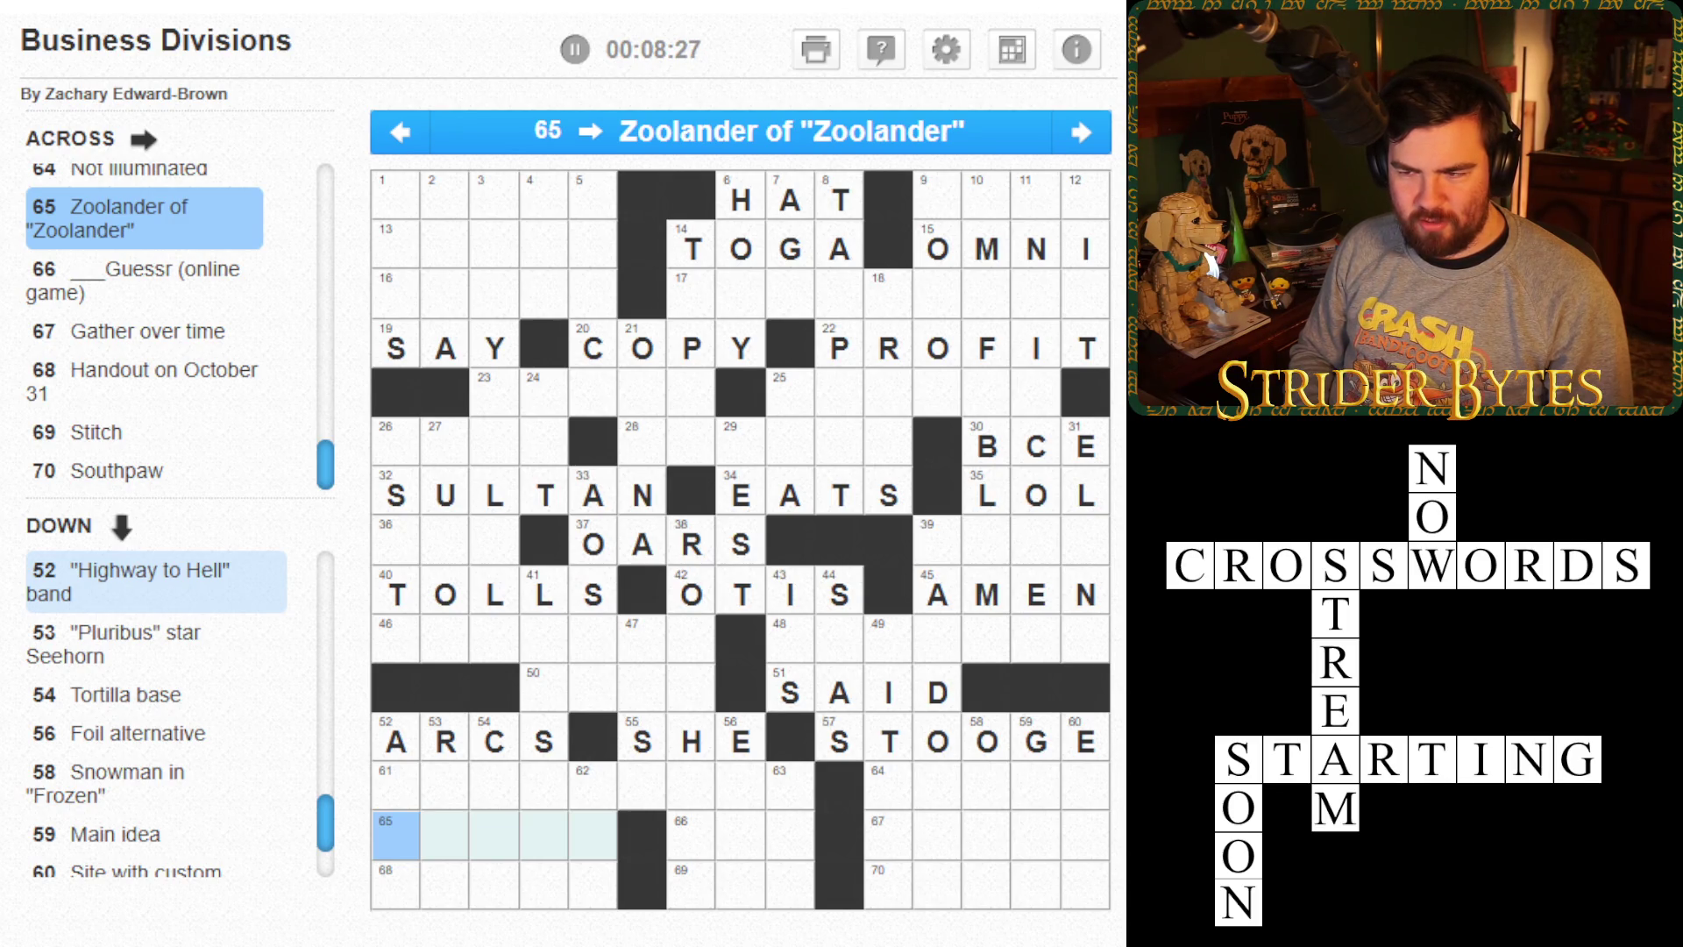
# - Enter GEO, DEREK and AMASS, then CANDY, SEW and LEFTY along the bottom rows
pyautogui.click(692, 840)
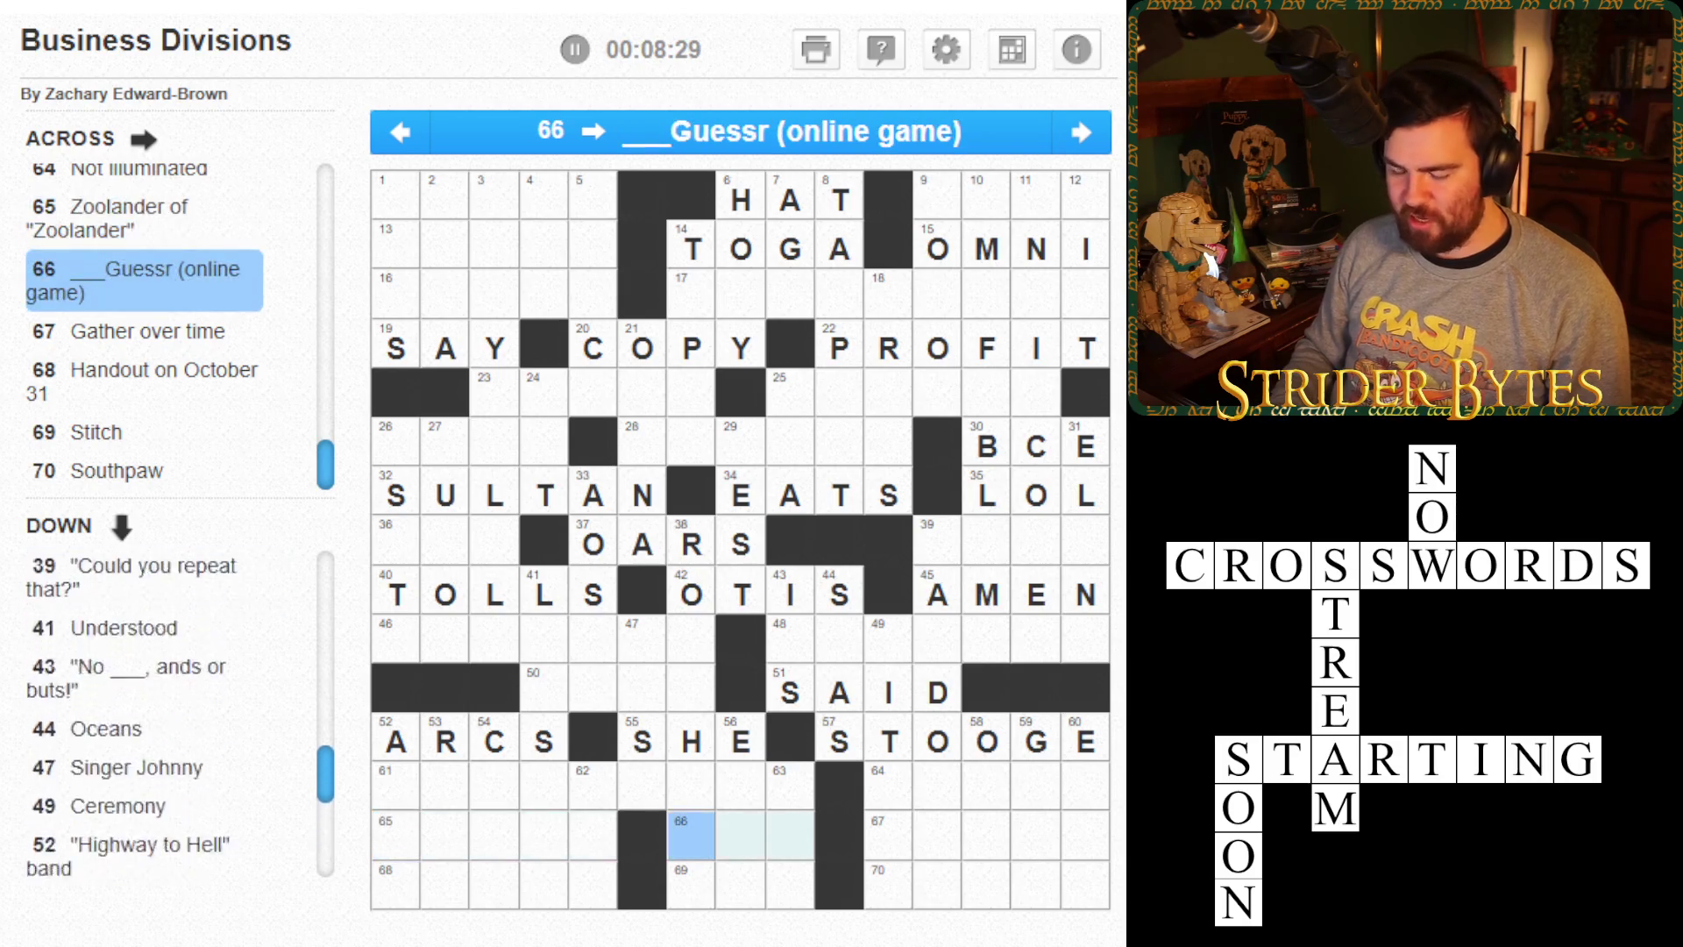
pyautogui.write('GEO')
pyautogui.click(395, 840)
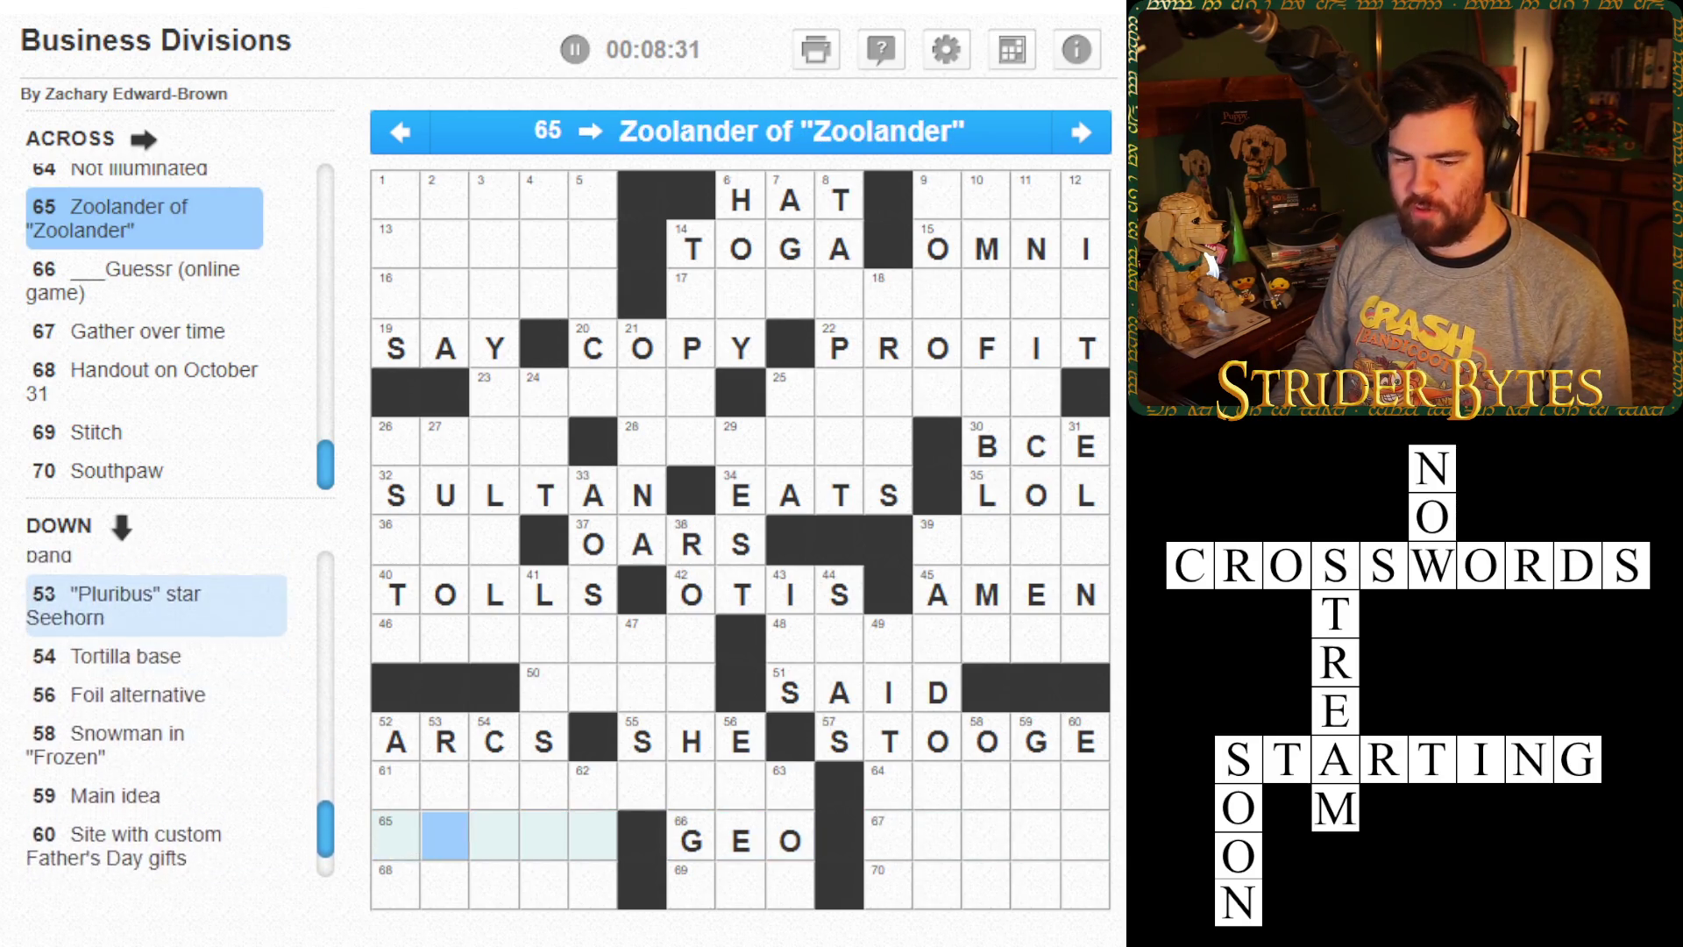
pyautogui.write('DEREK')
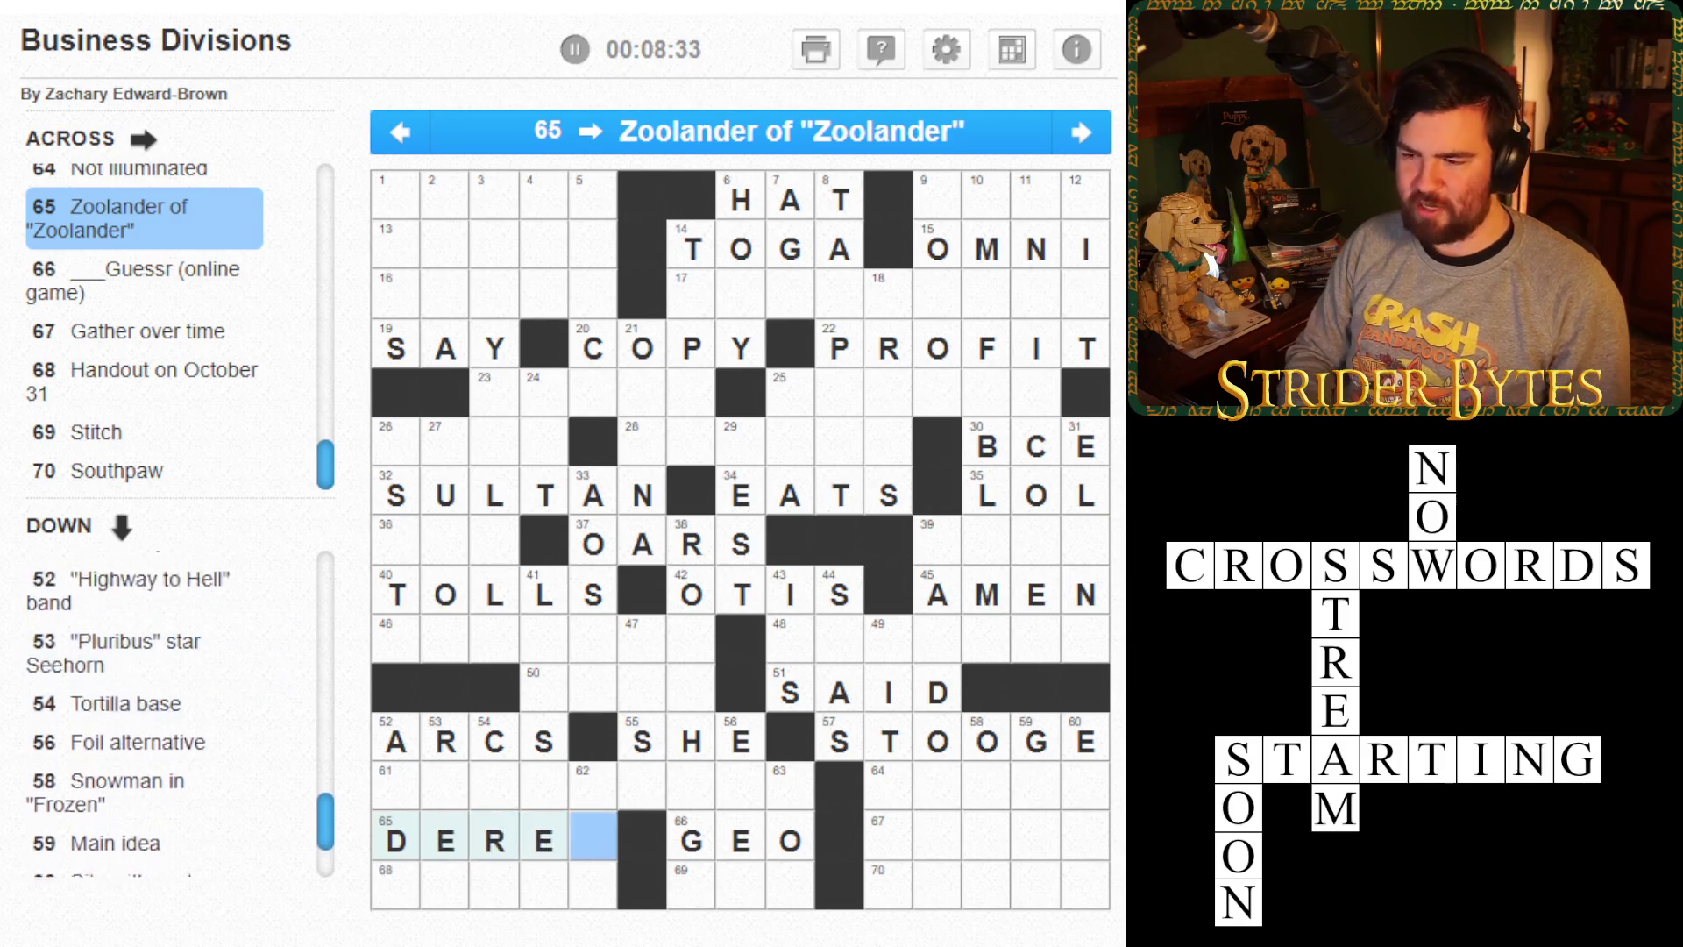
pyautogui.click(888, 840)
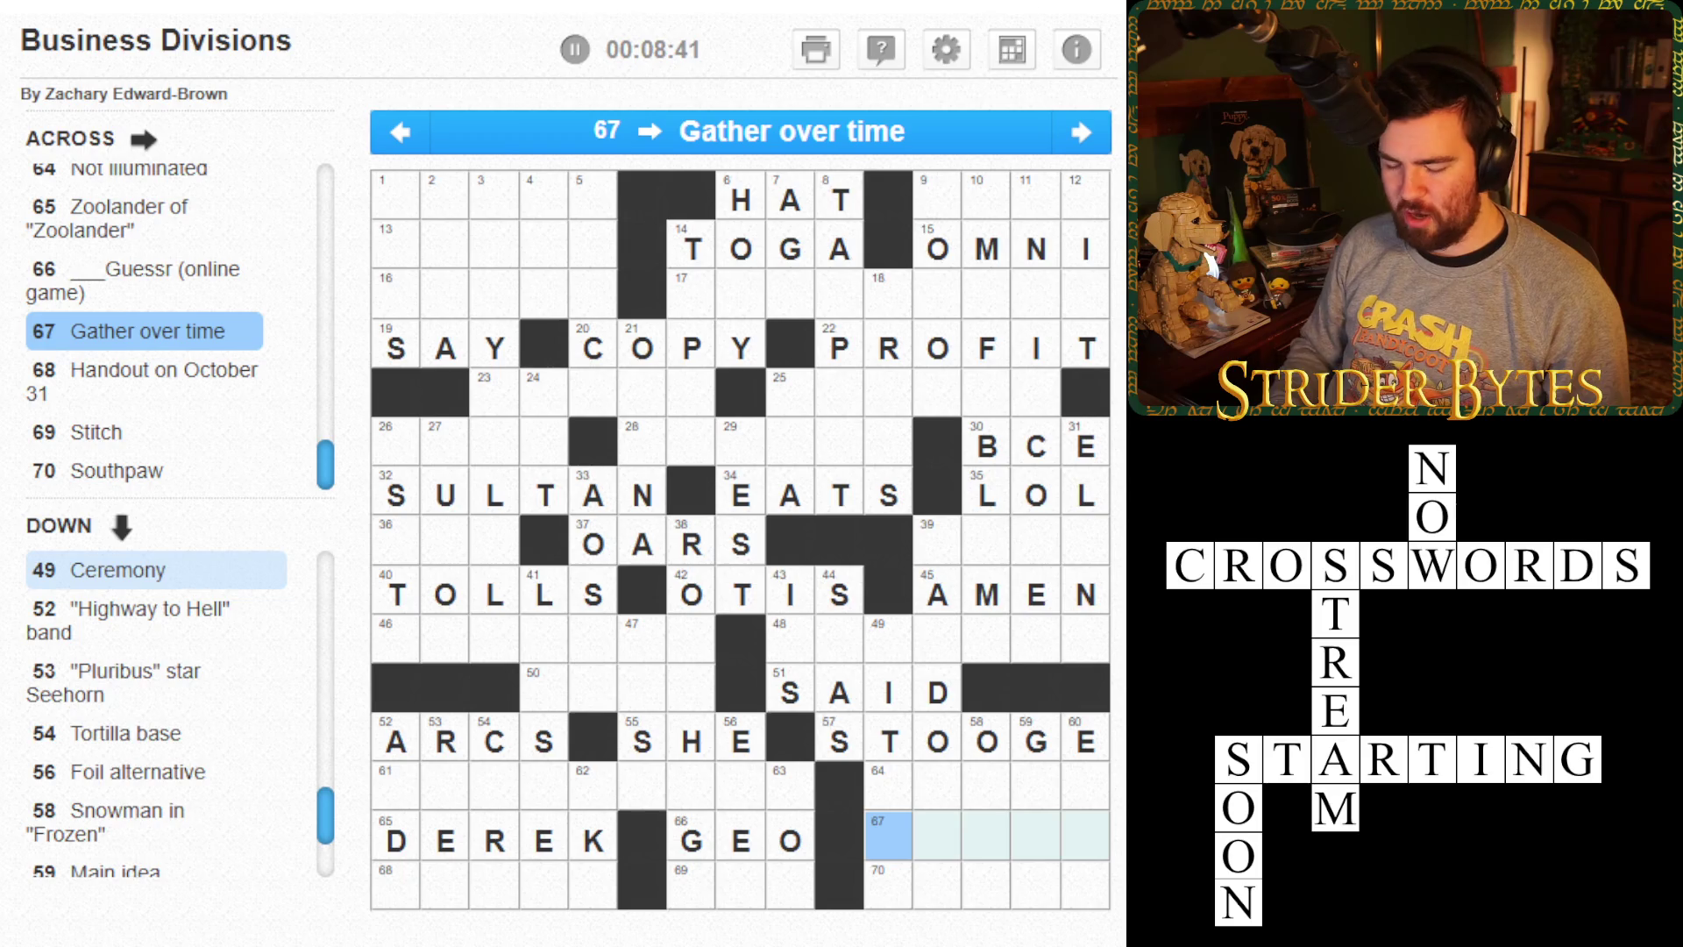
pyautogui.write('AMASS')
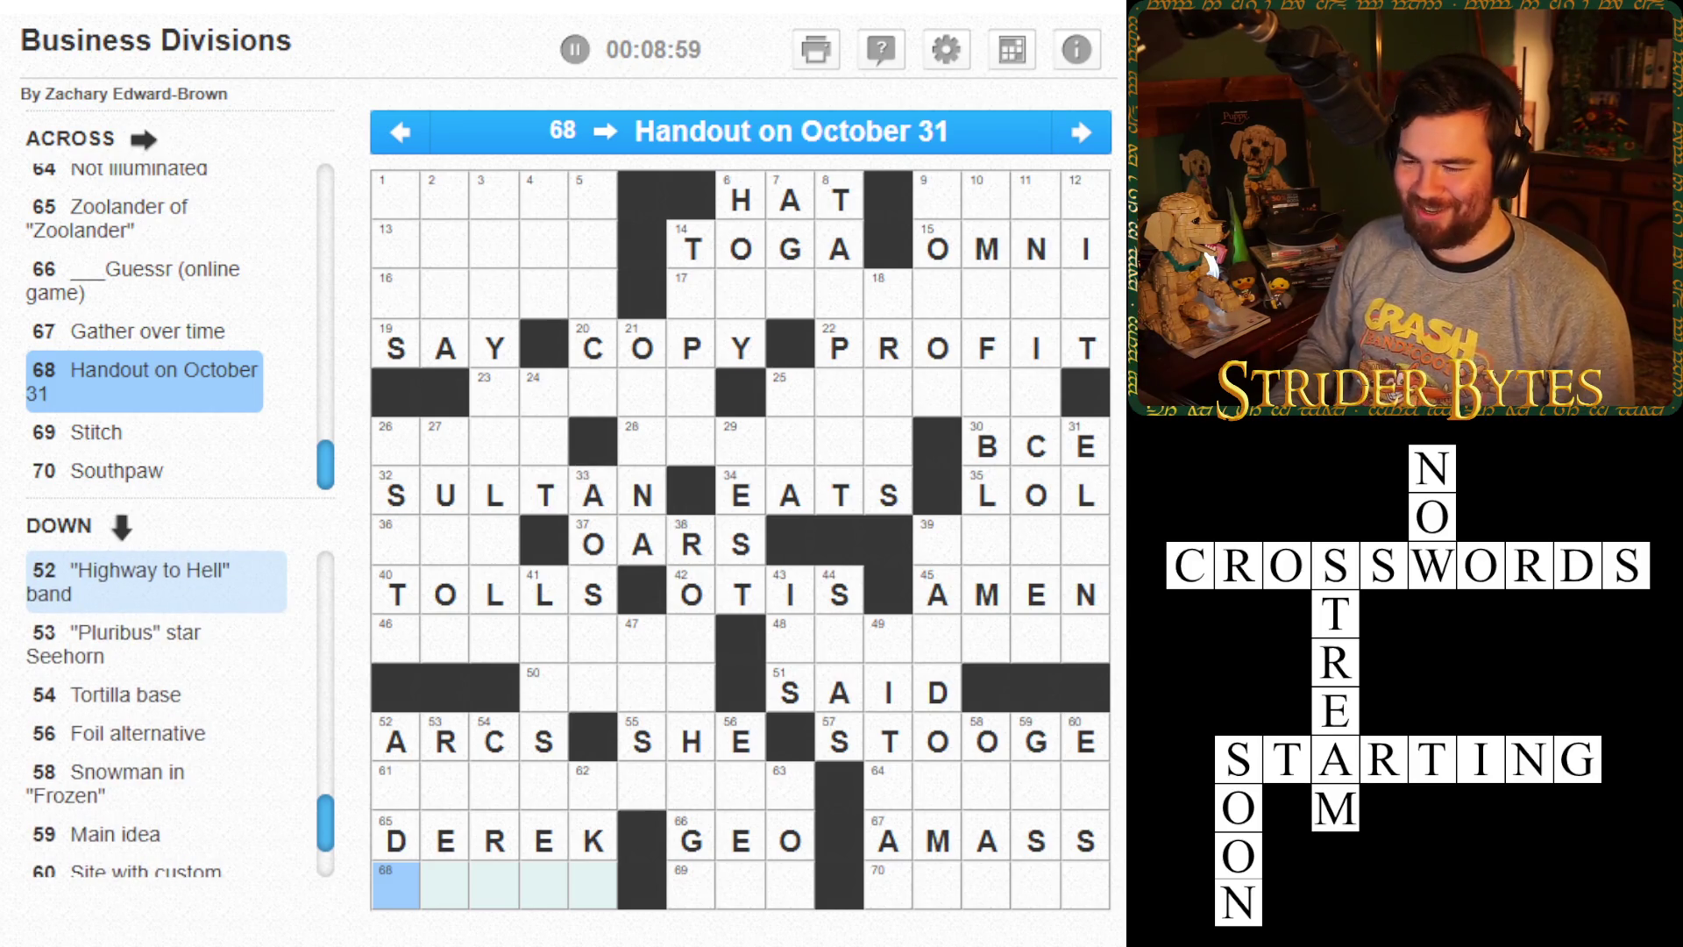
pyautogui.write('CANDY')
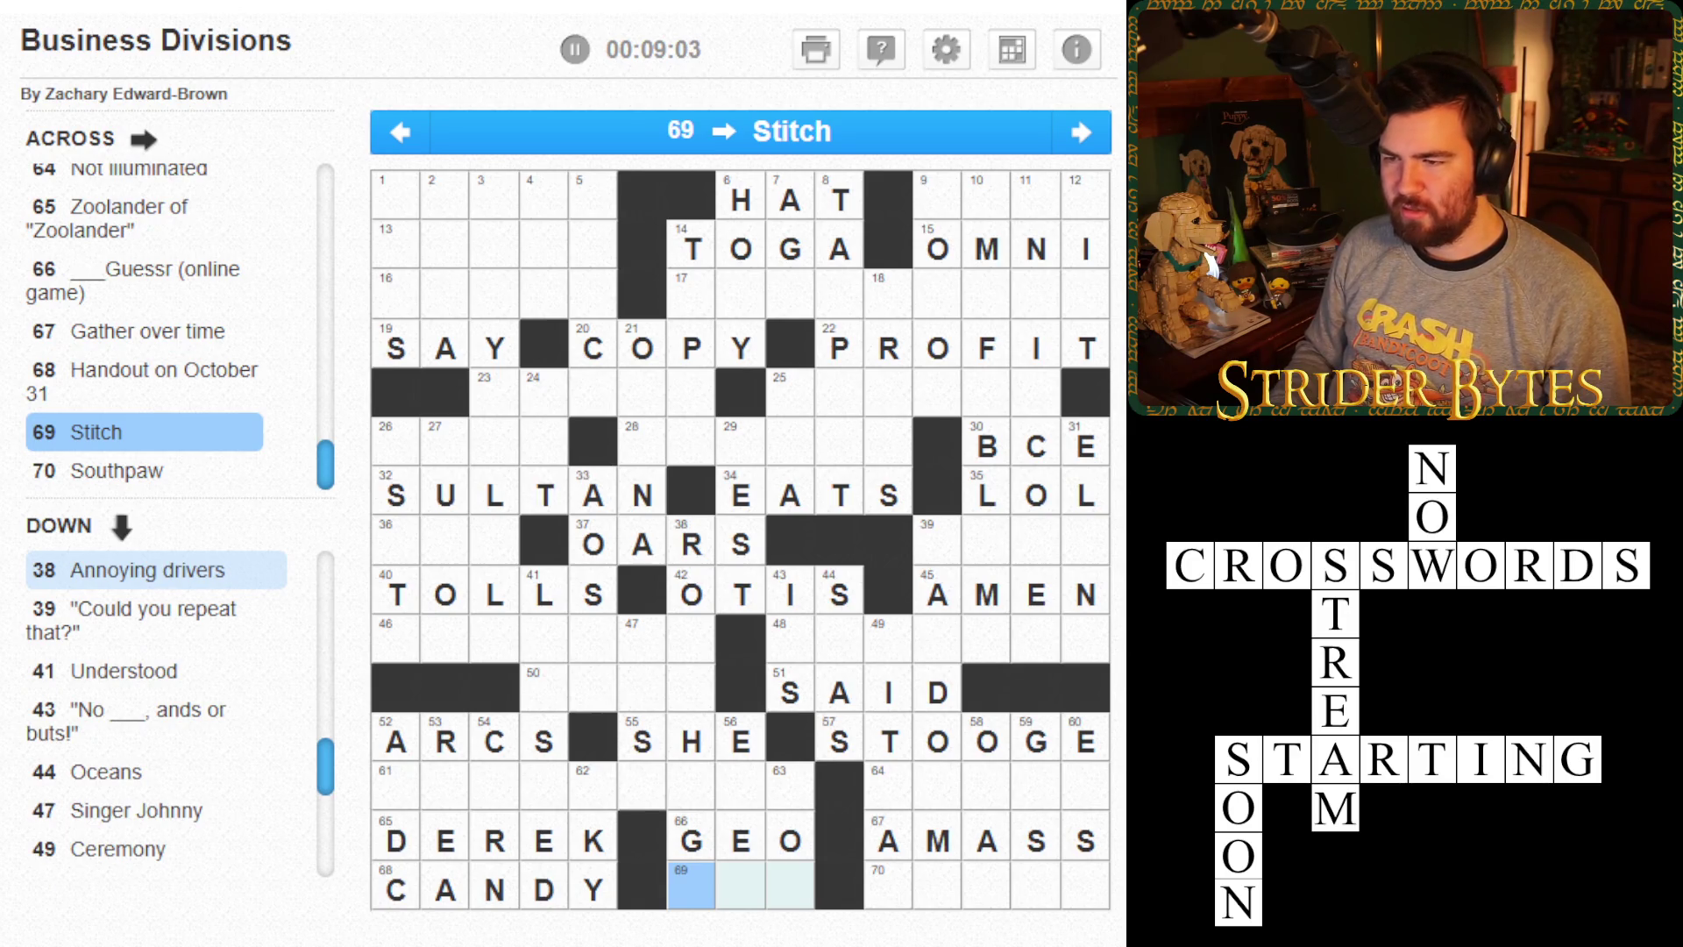
pyautogui.write('SEW')
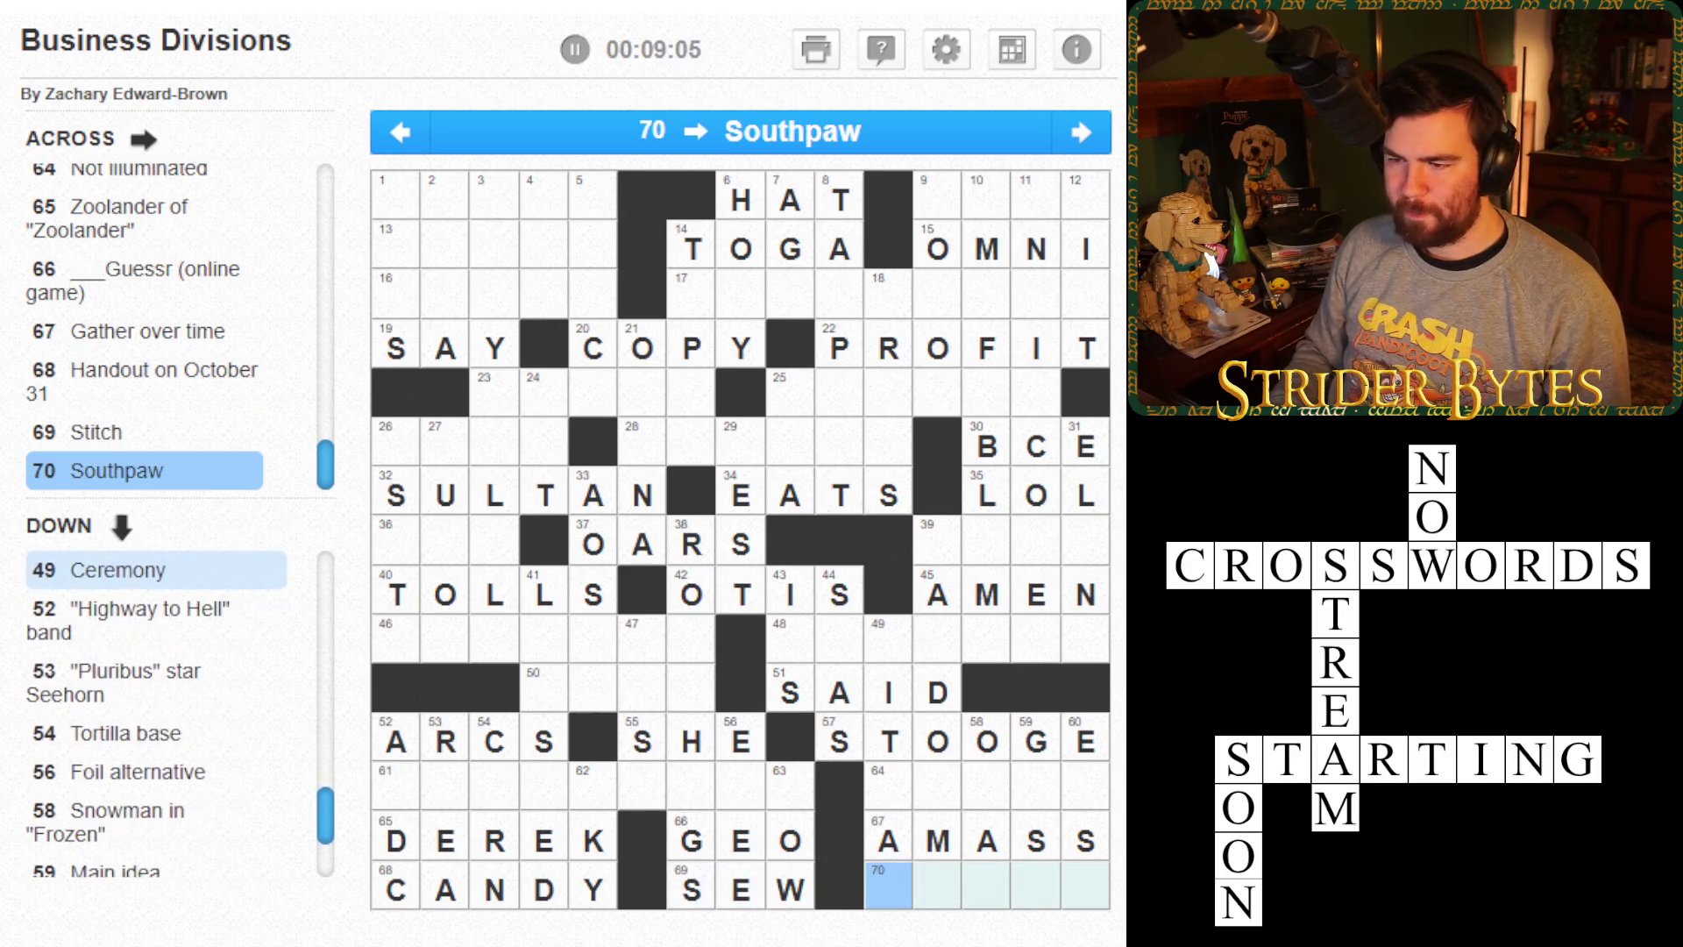
pyautogui.write('LEFTY')
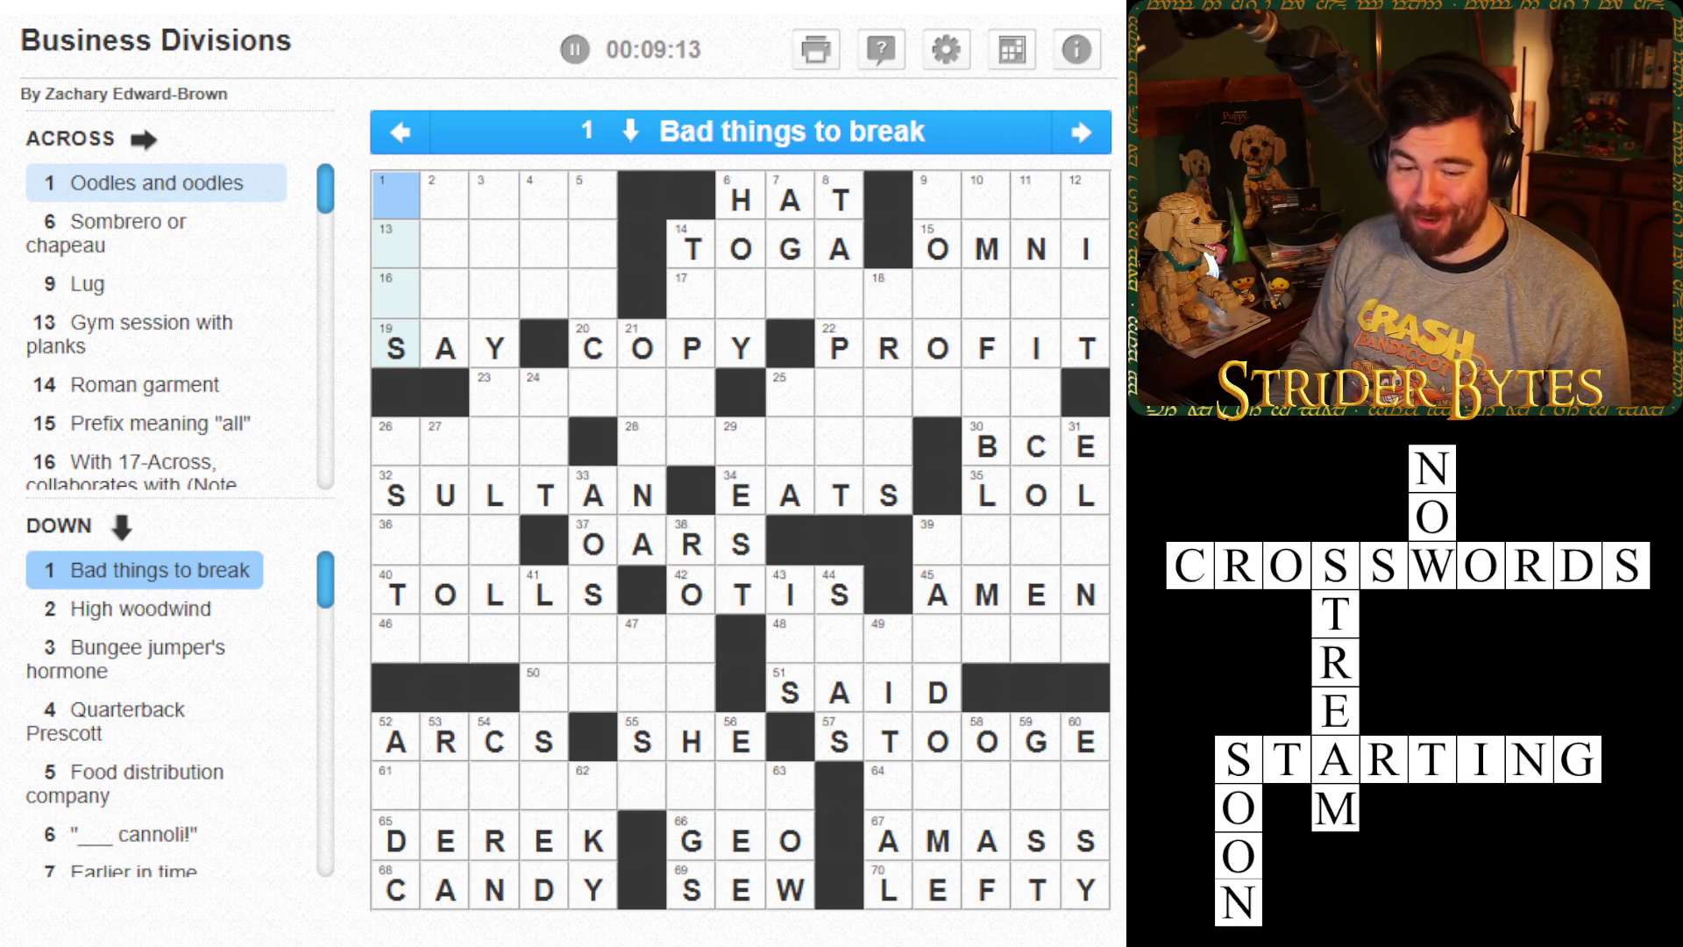
# - Enter OBOE in 2-Down, clear the Y from SAY, and erase URN from 1-Down
pyautogui.write('urns')
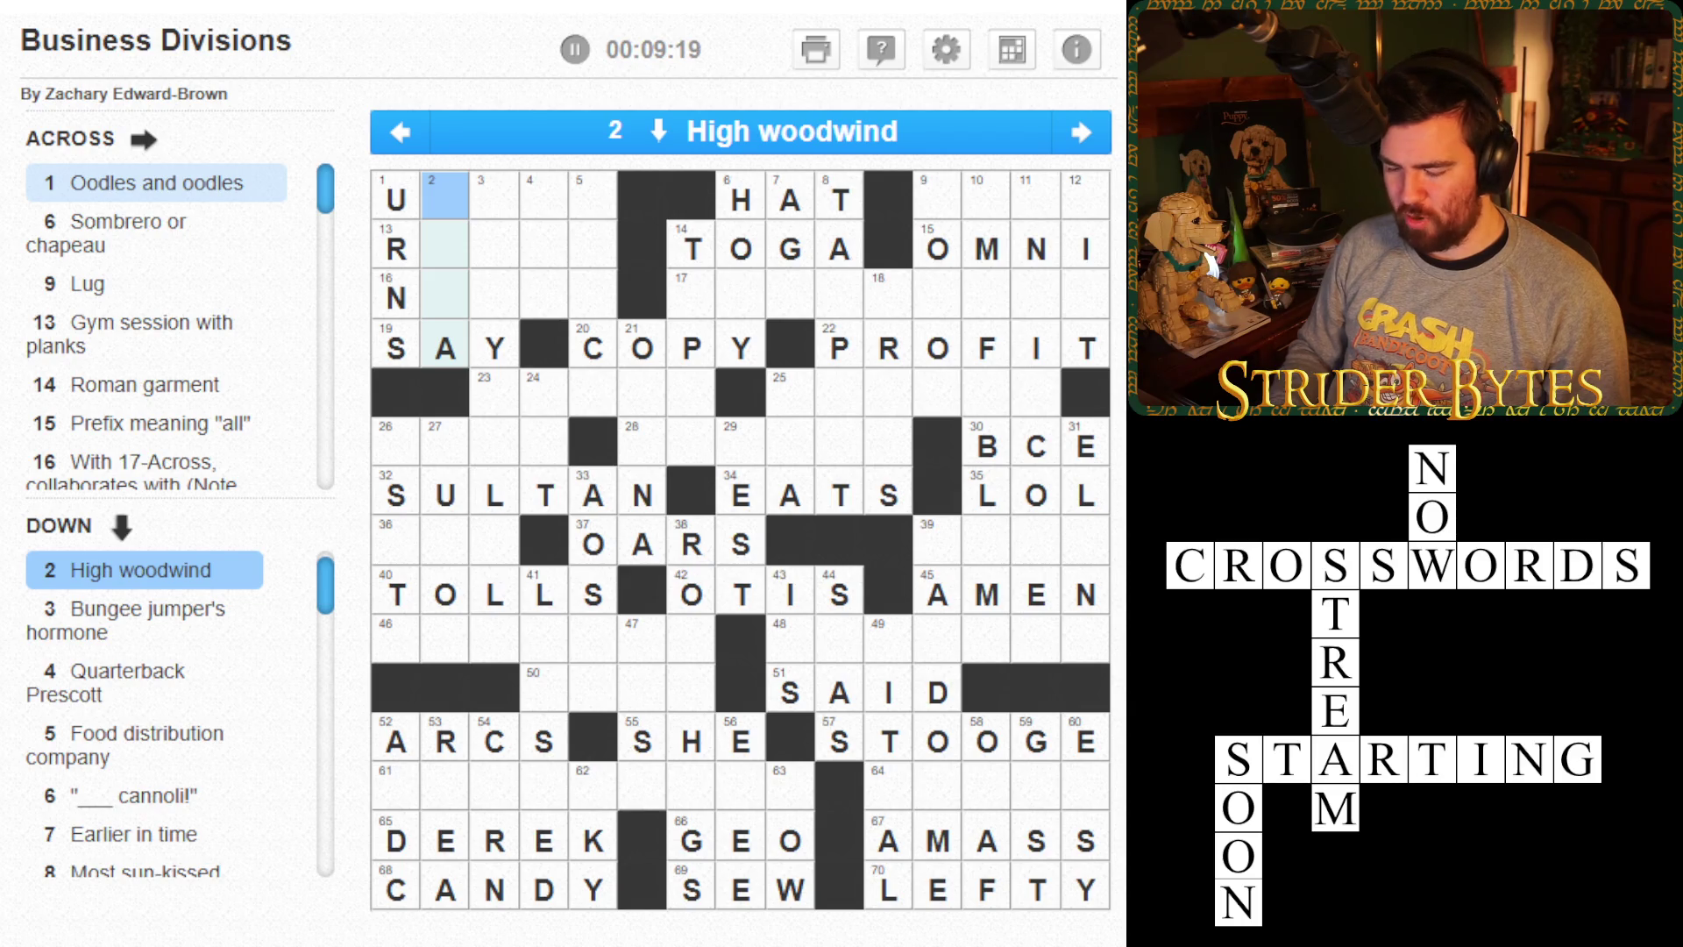
pyautogui.write('oboe')
pyautogui.click(494, 348)
pyautogui.press('Delete')
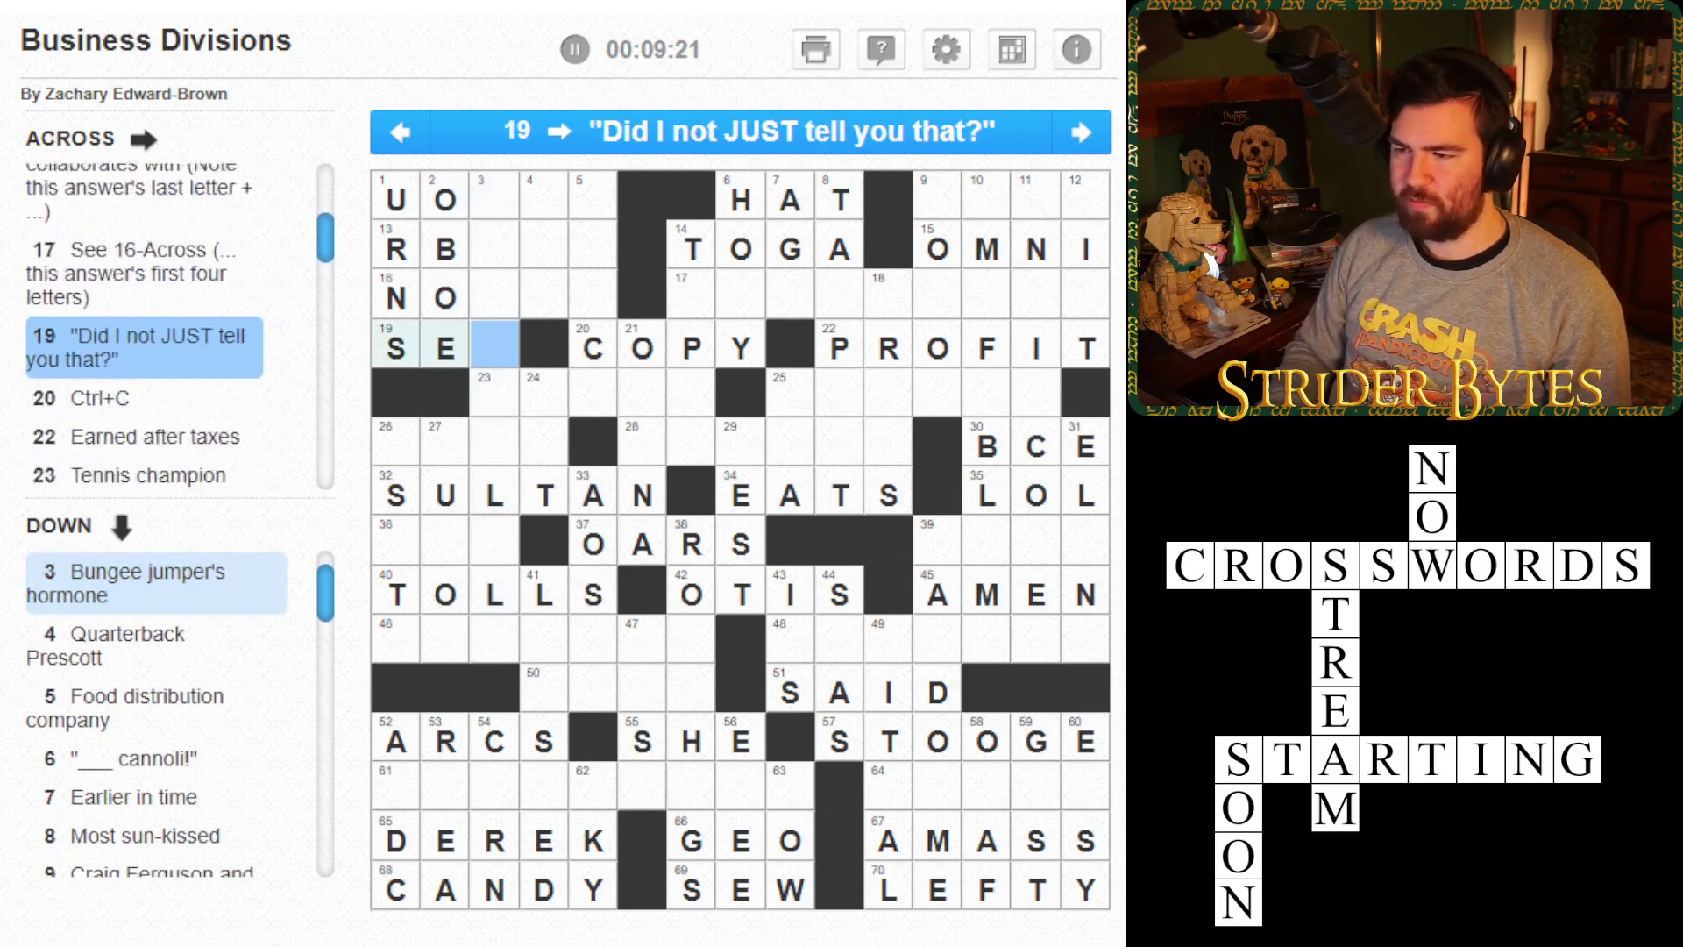
pyautogui.press('Down')
pyautogui.press('Left')
pyautogui.press('Left')
pyautogui.press('Up')
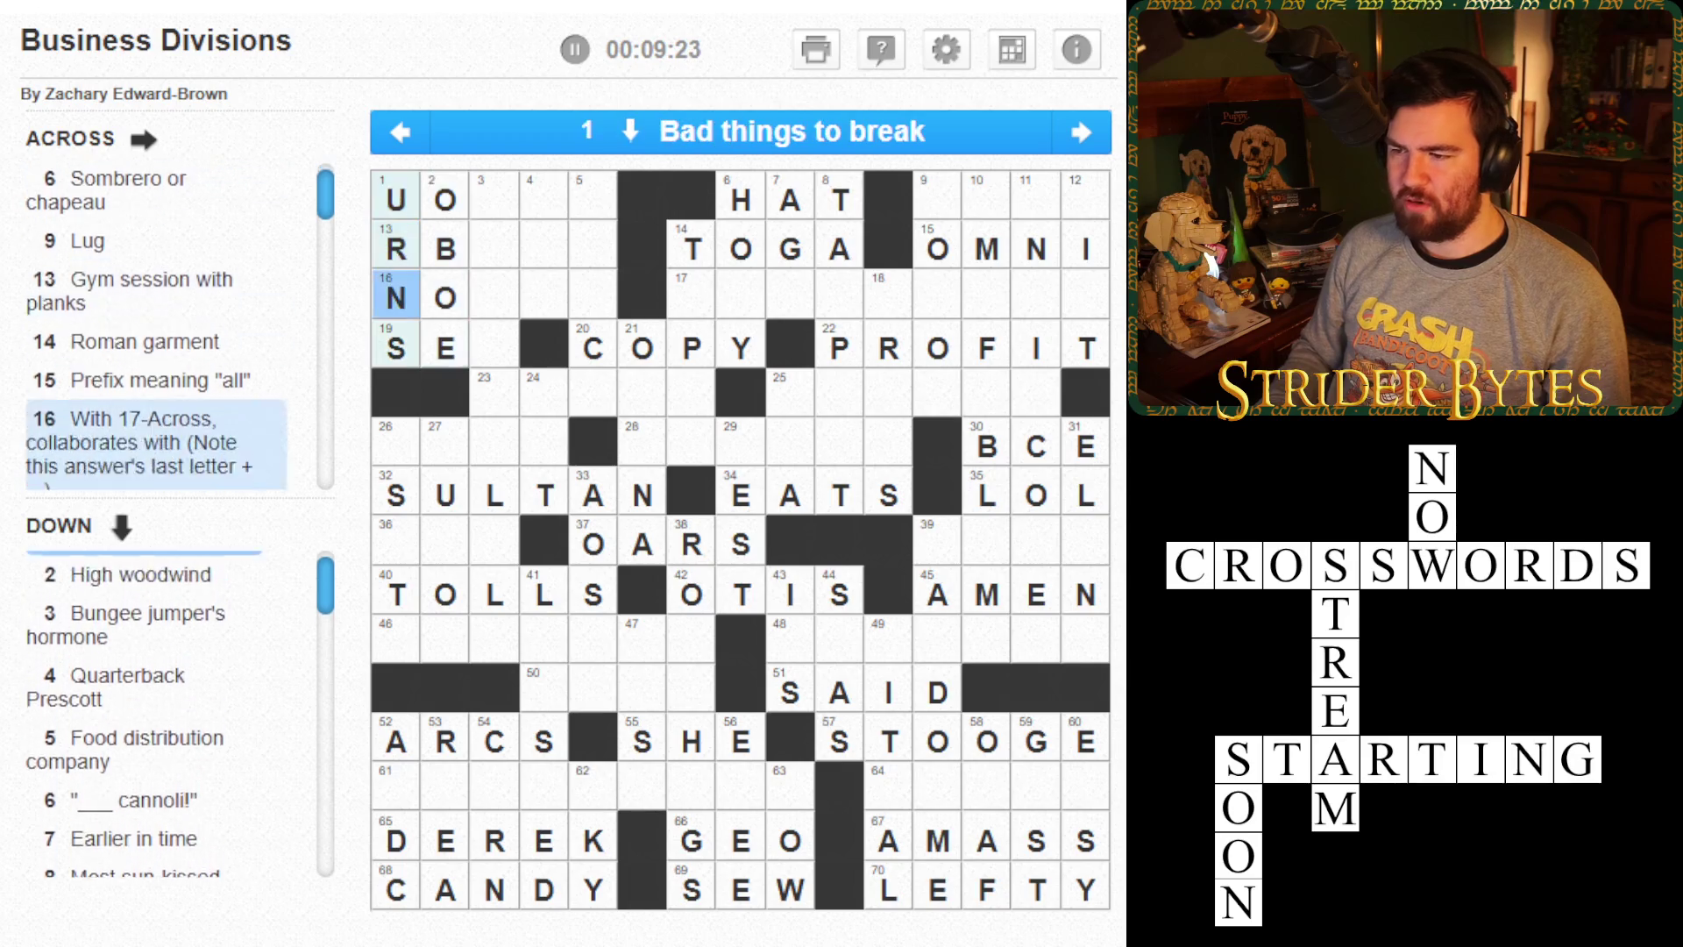
pyautogui.press('BackSpace')
pyautogui.press('BackSpace')
pyautogui.press('BackSpace')
pyautogui.press('Right')
pyautogui.press('Right')
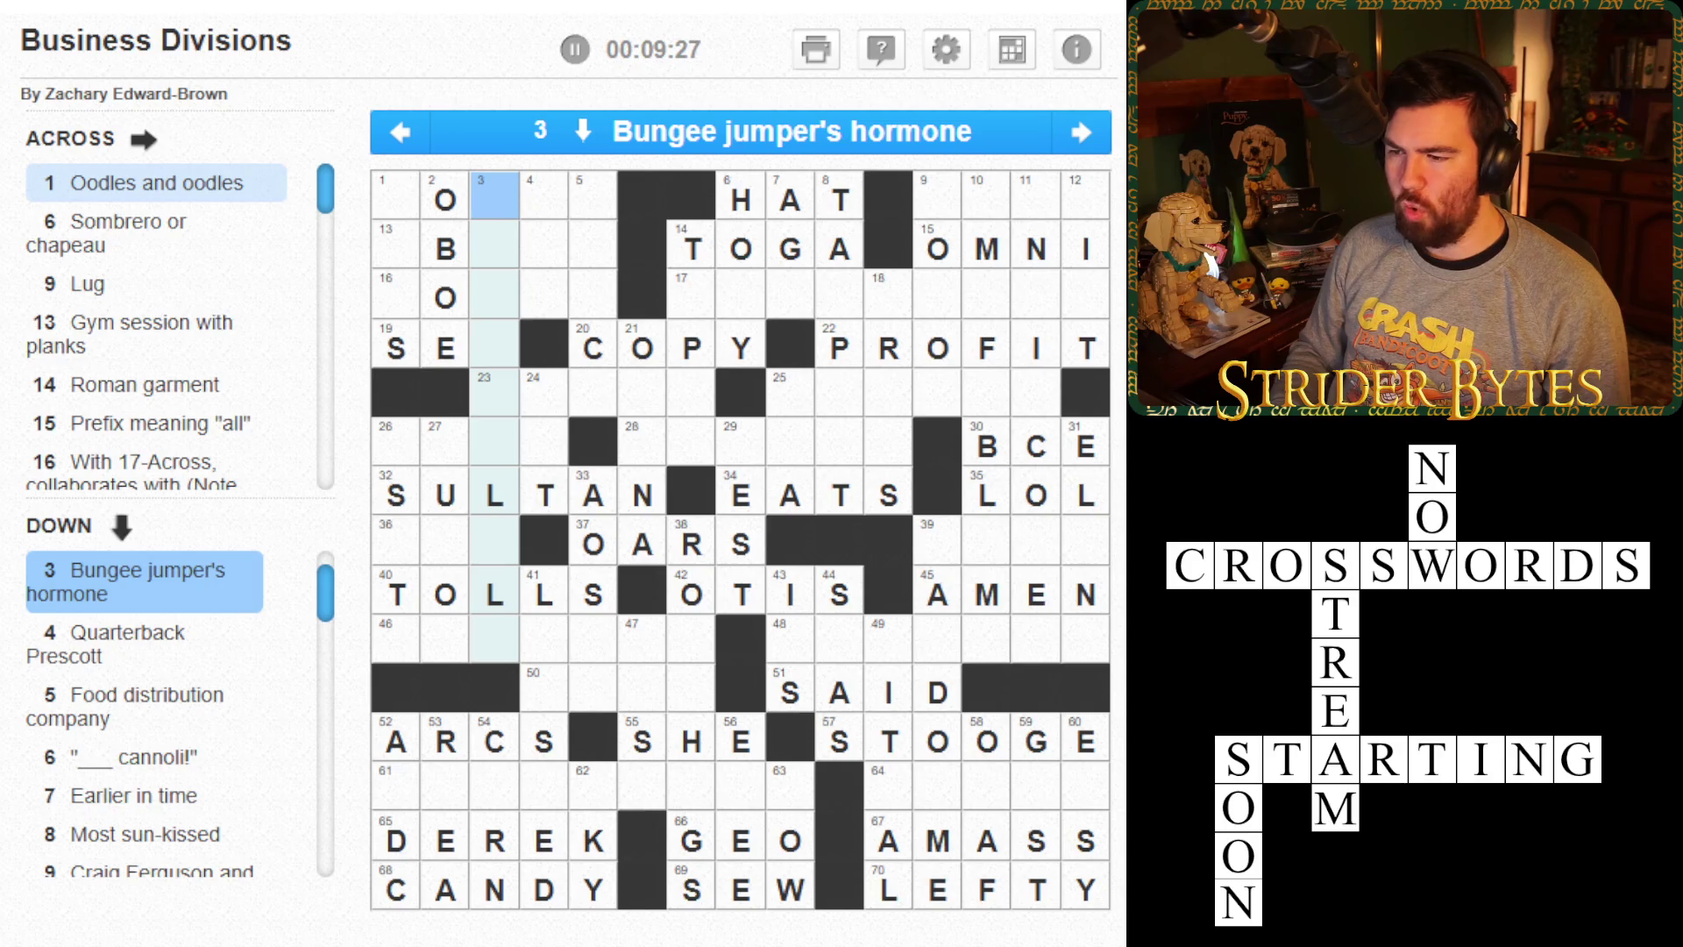
# - Enter ADRENALINE in 3-Down and clear the wrong TOLLS letters from 40-Across
pyautogui.write('adrena')
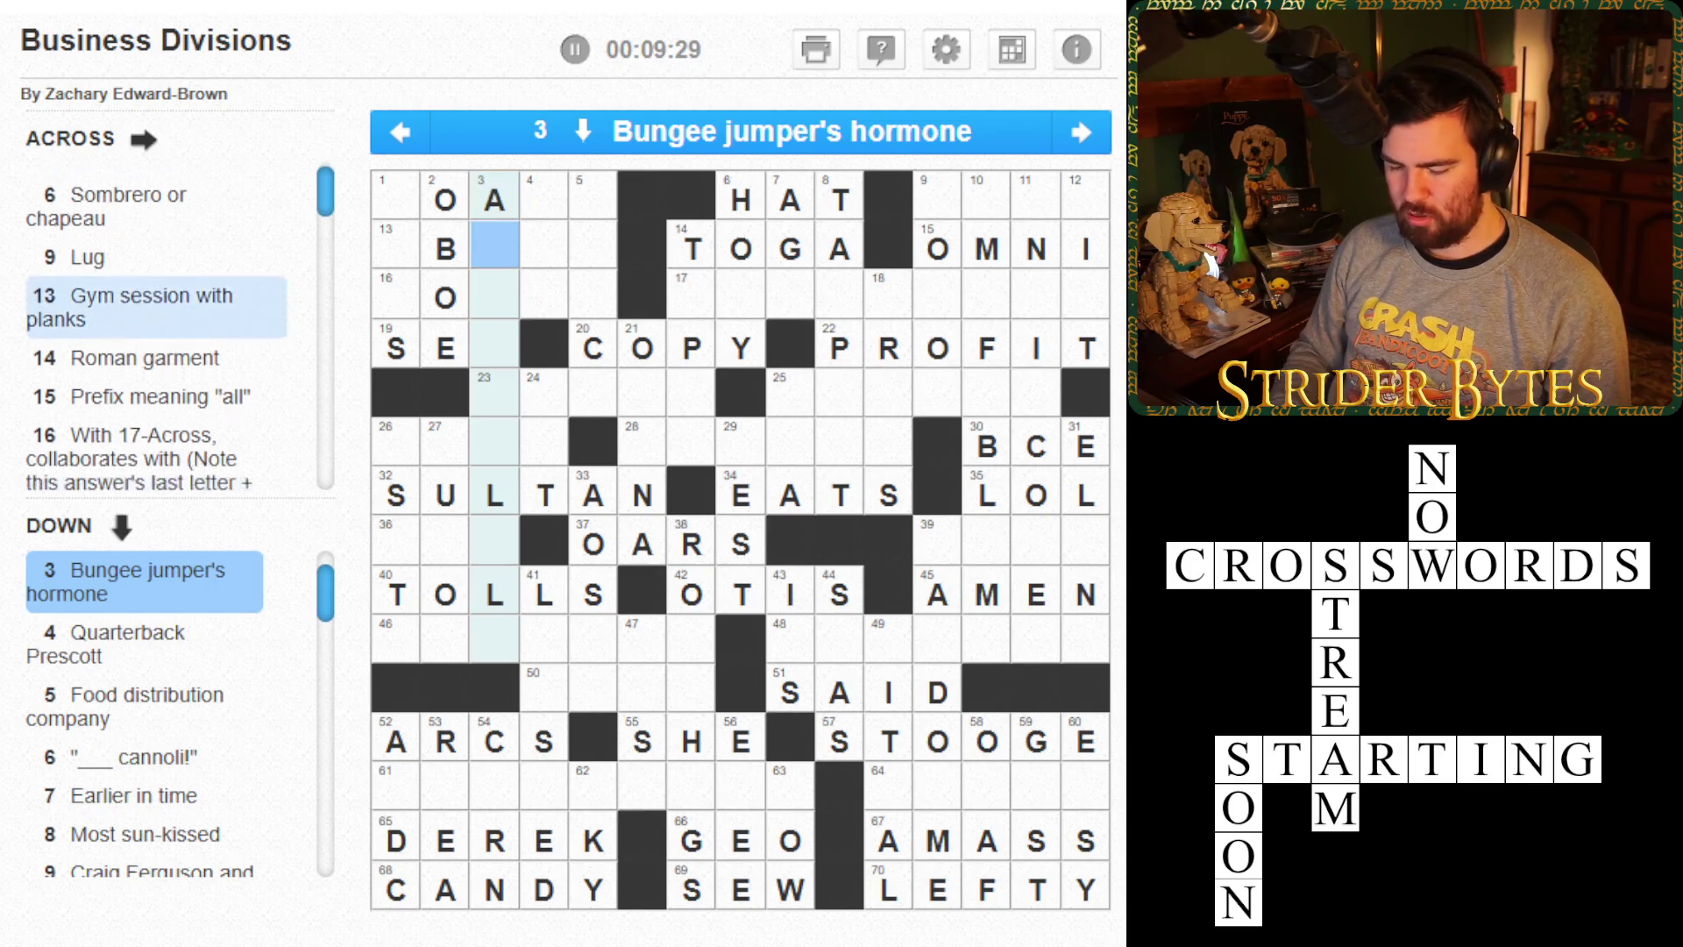
pyautogui.write('ine')
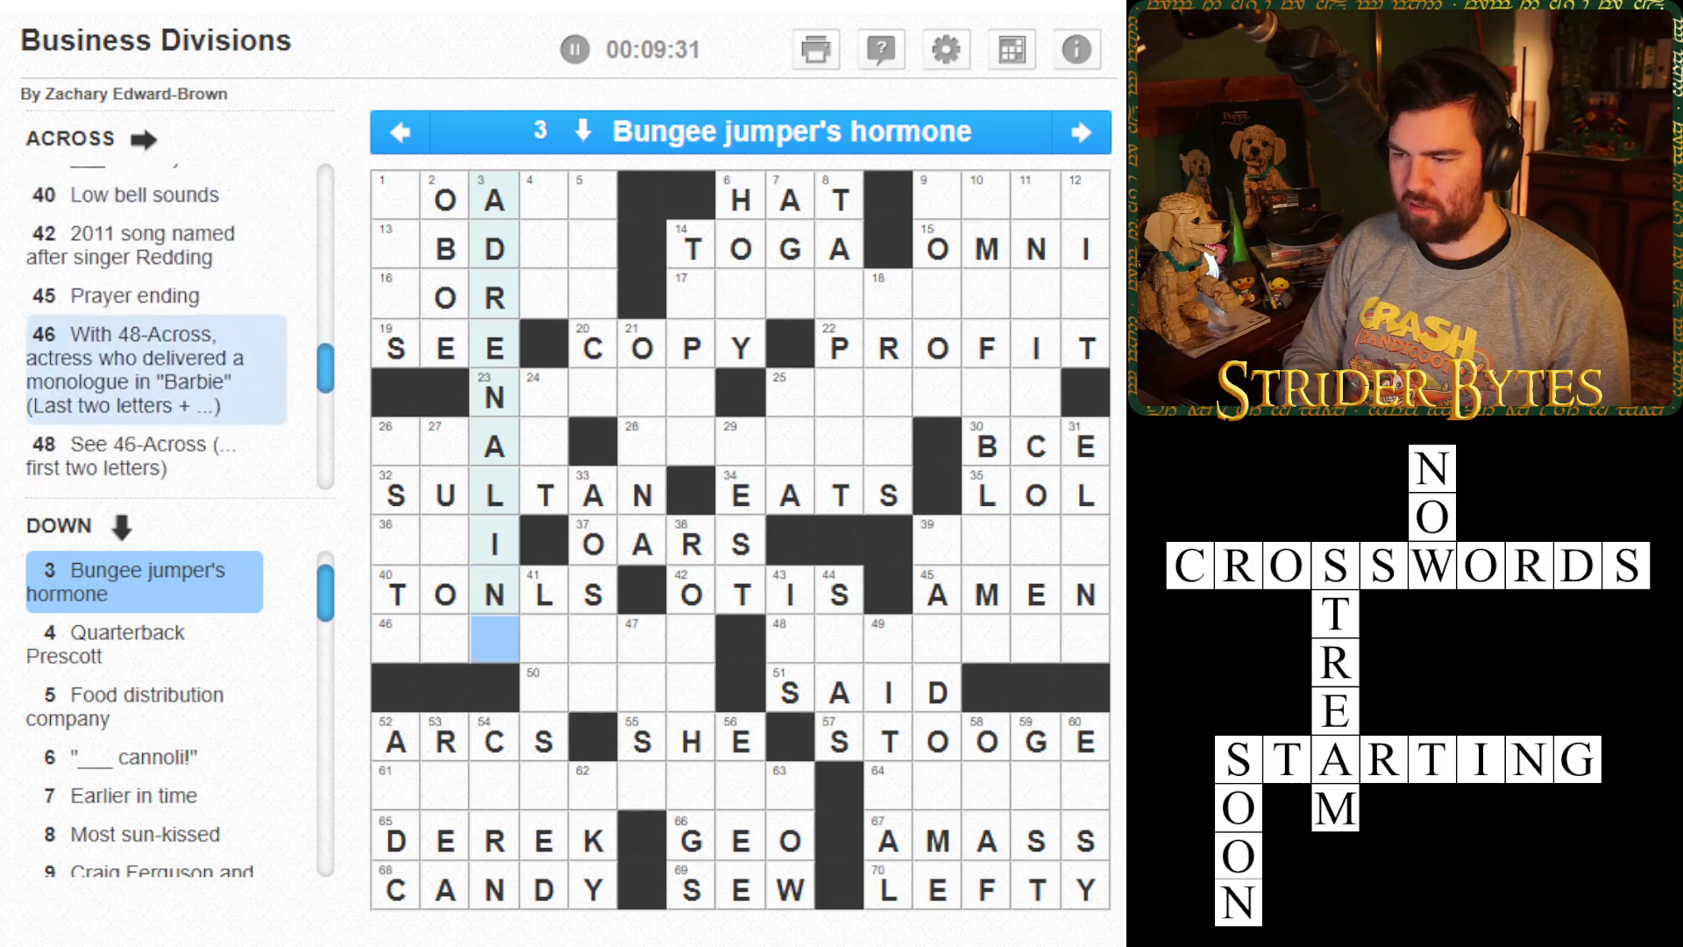
pyautogui.click(543, 594)
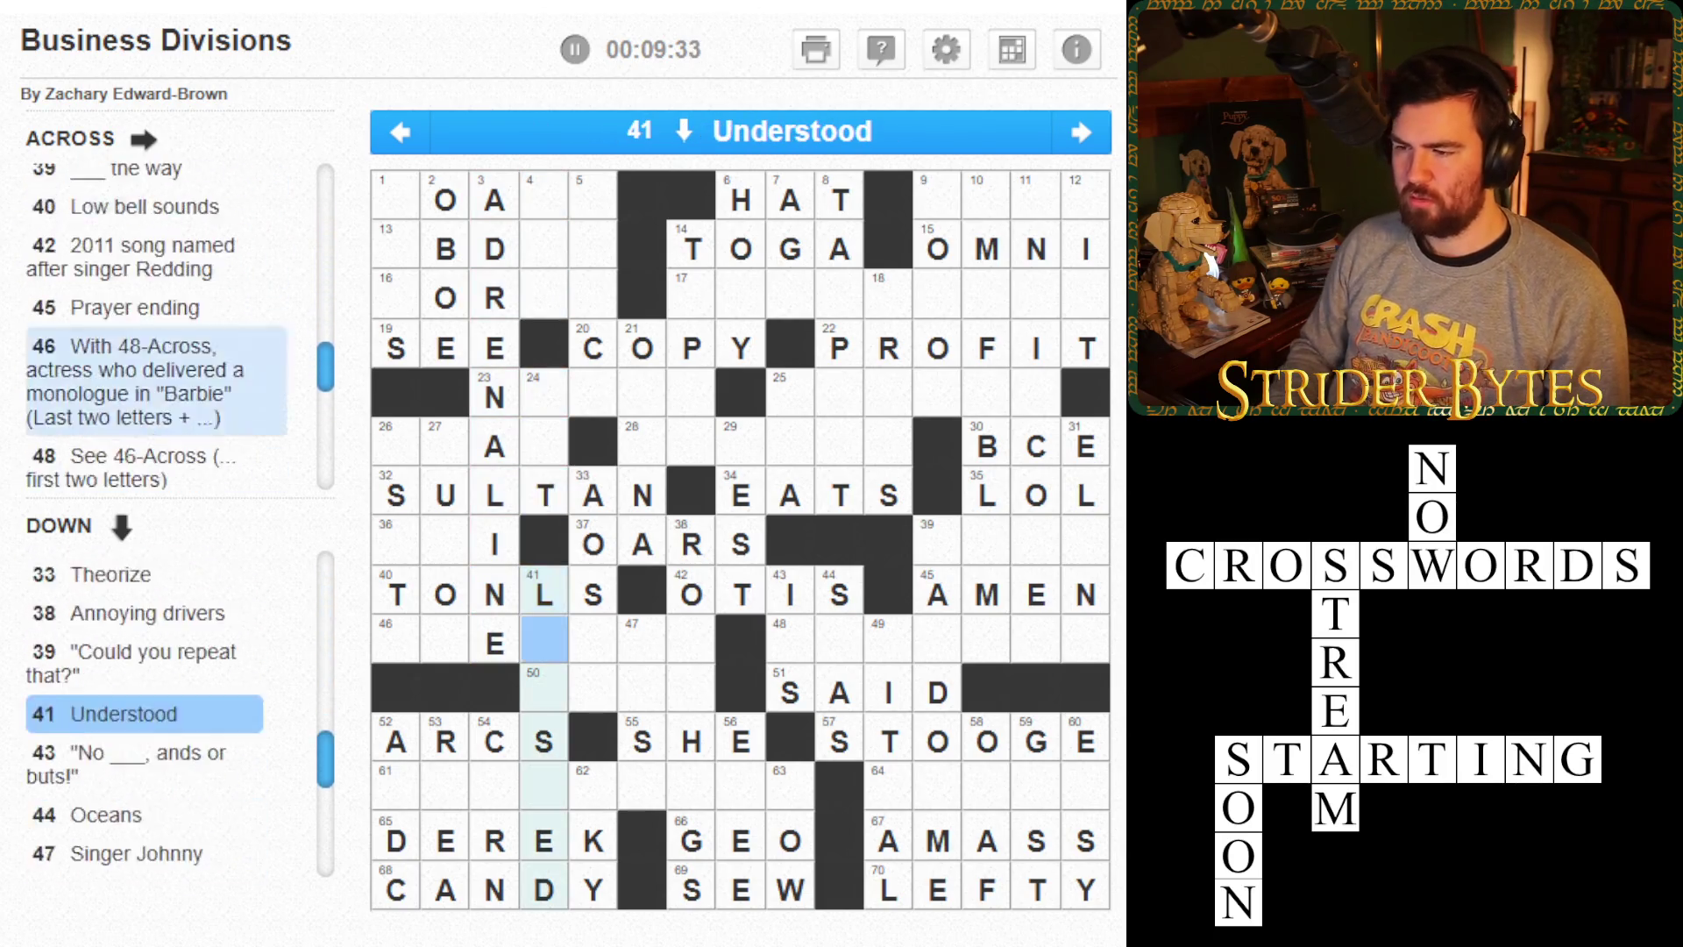
pyautogui.press('BackSpace')
pyautogui.press('Left')
pyautogui.press('Left')
pyautogui.press('Left')
pyautogui.press('BackSpace')
pyautogui.press('BackSpace')
# - Review the 3, 4 and 5-Down clues, then return to the empty 40-Across cells
pyautogui.click(495, 594)
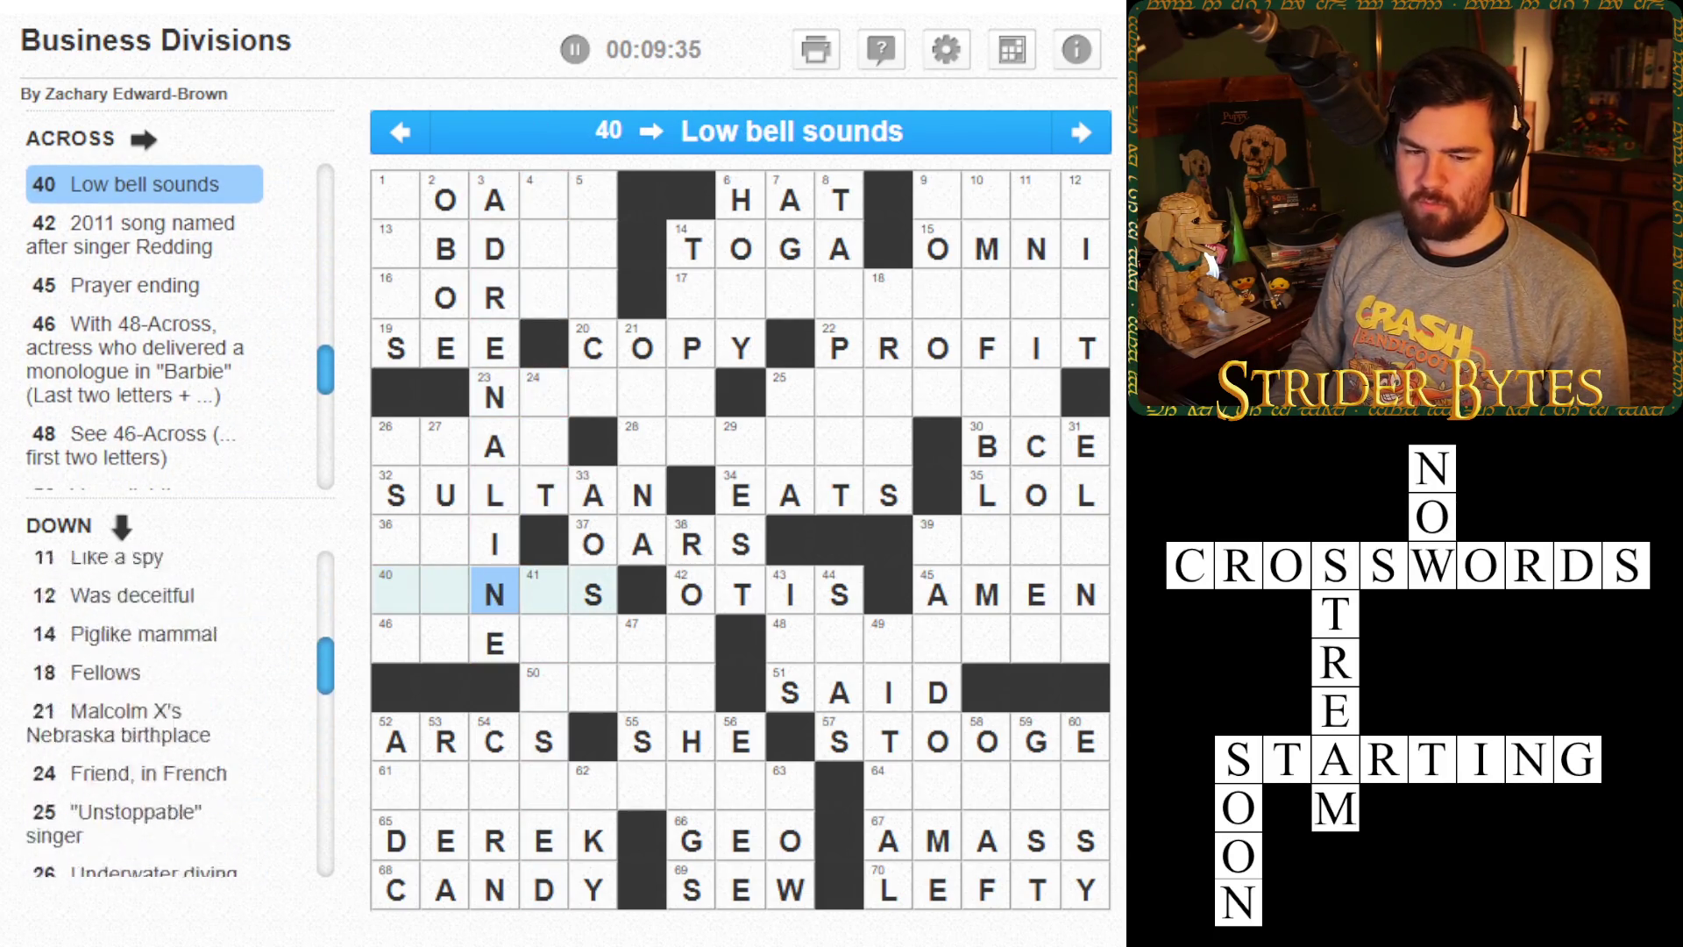
pyautogui.click(495, 595)
pyautogui.press('Up')
pyautogui.press('Up')
pyautogui.press('Up')
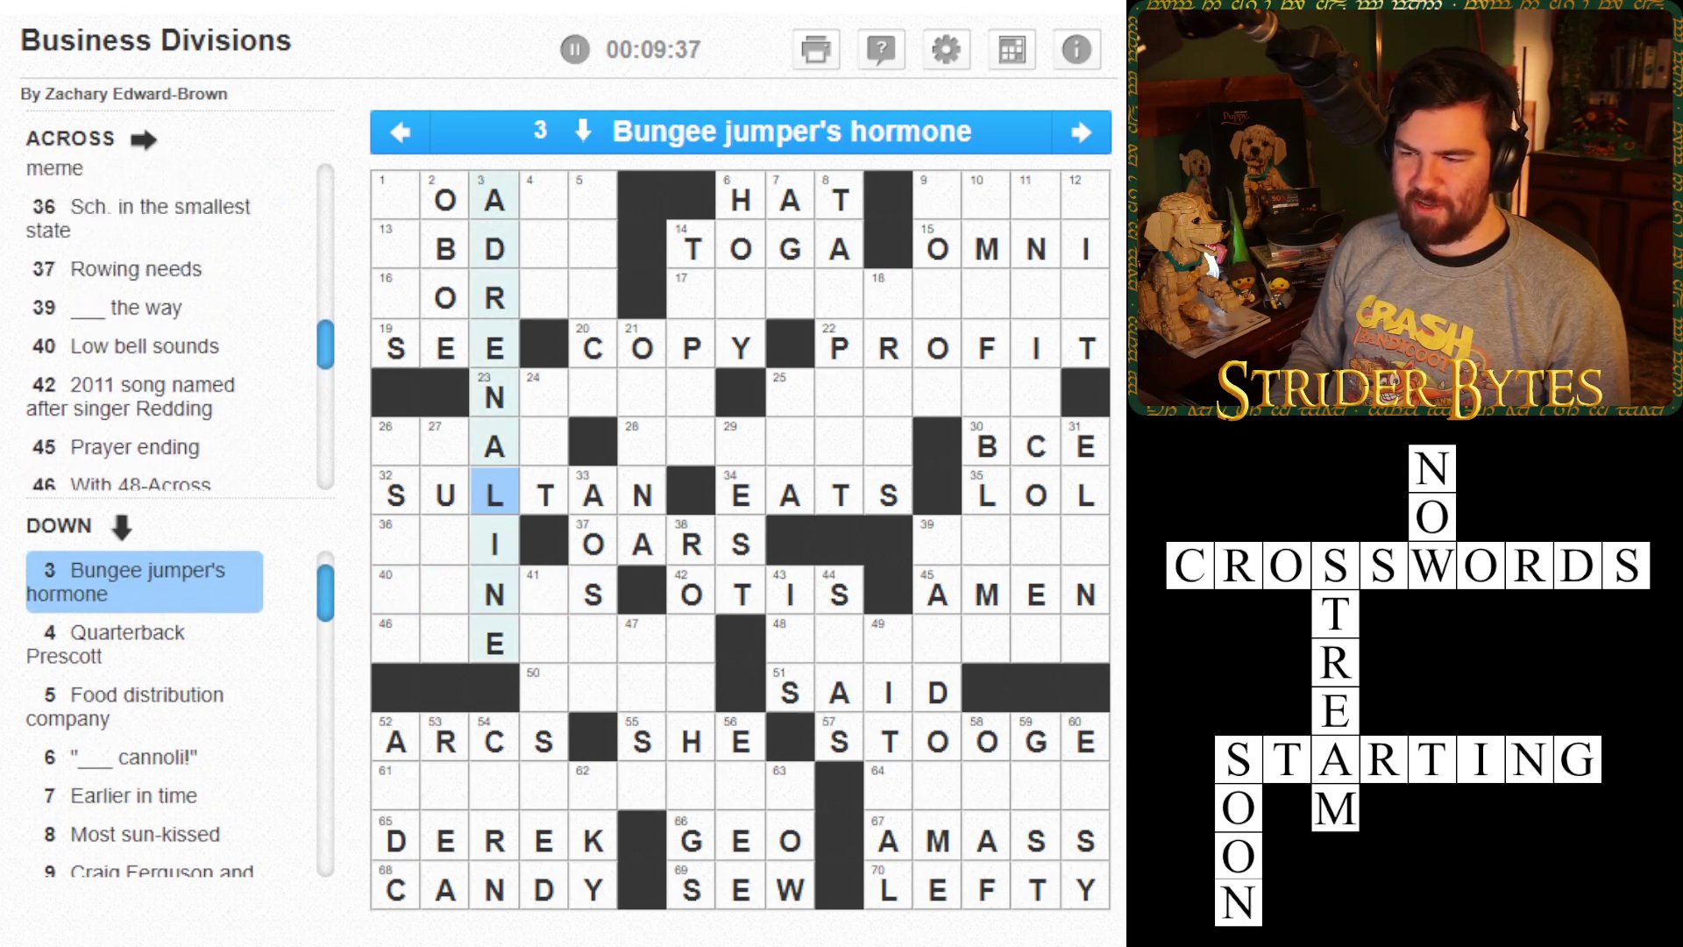
pyautogui.press('Up')
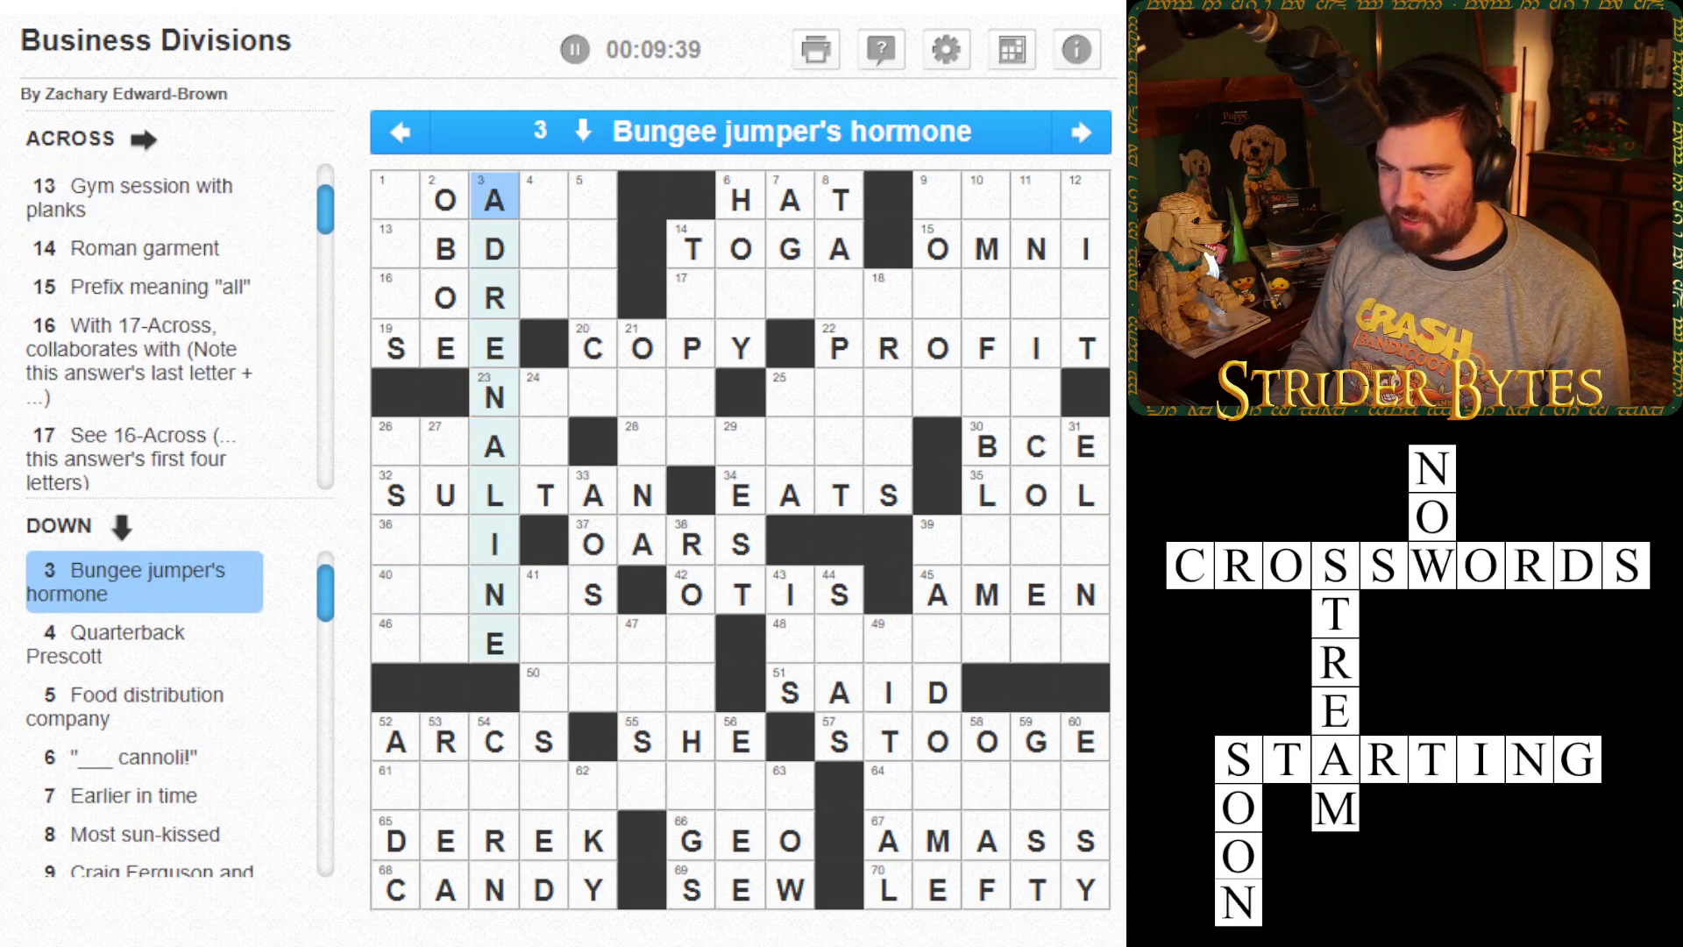
pyautogui.press('Right')
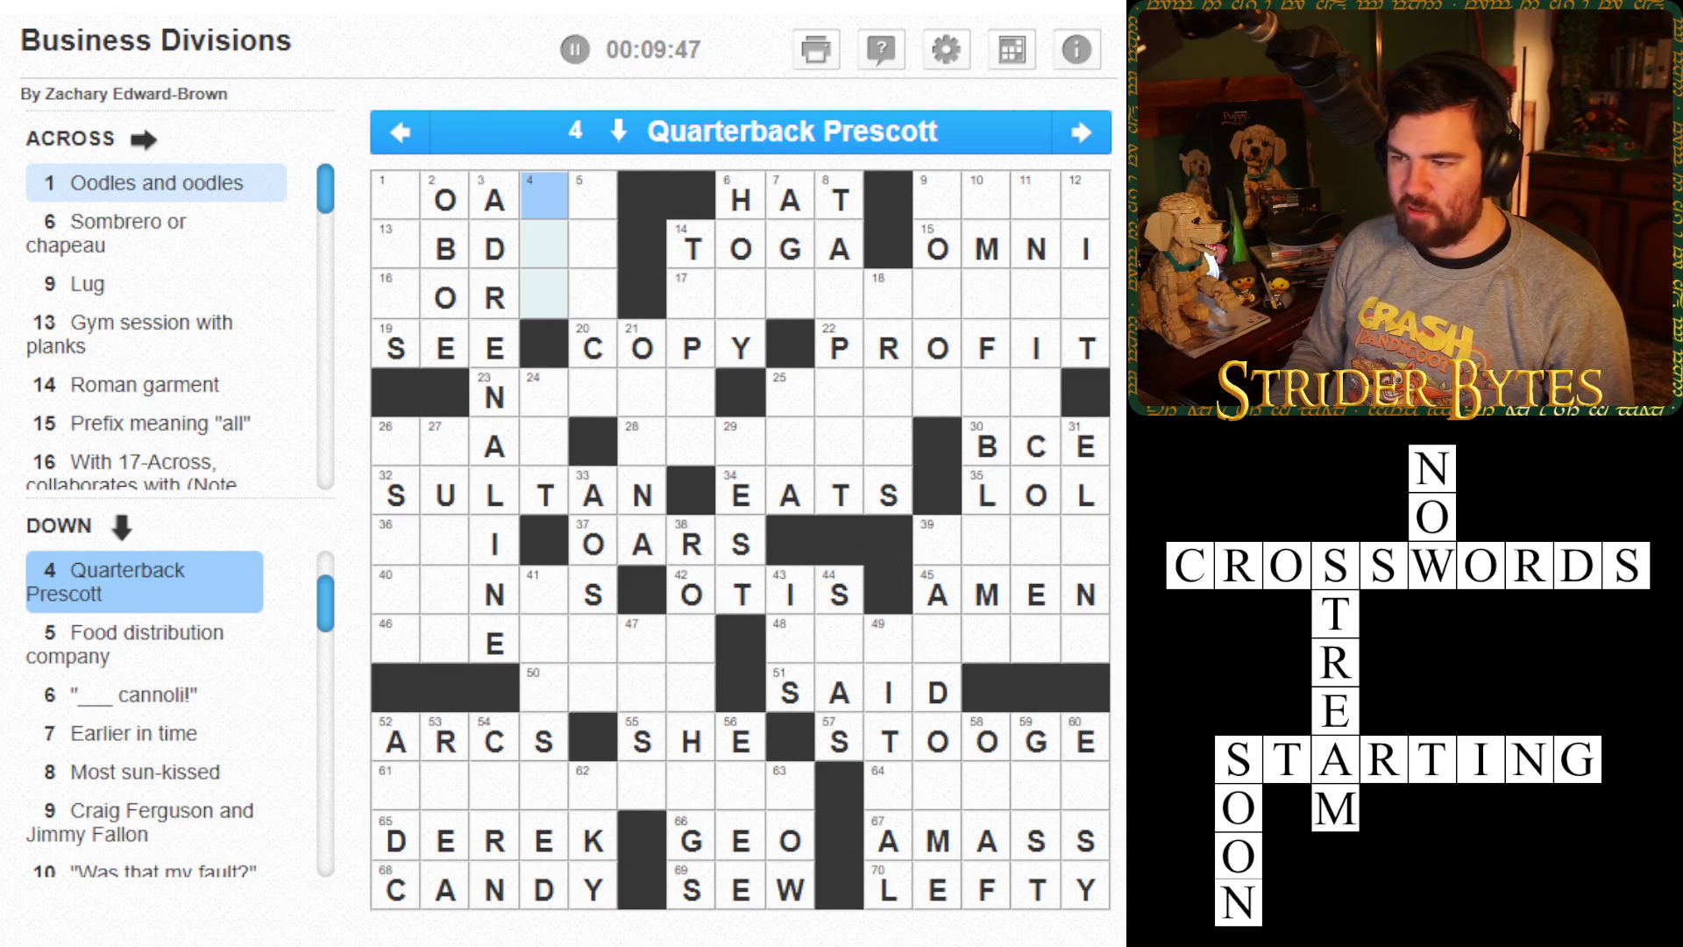
pyautogui.press('Right')
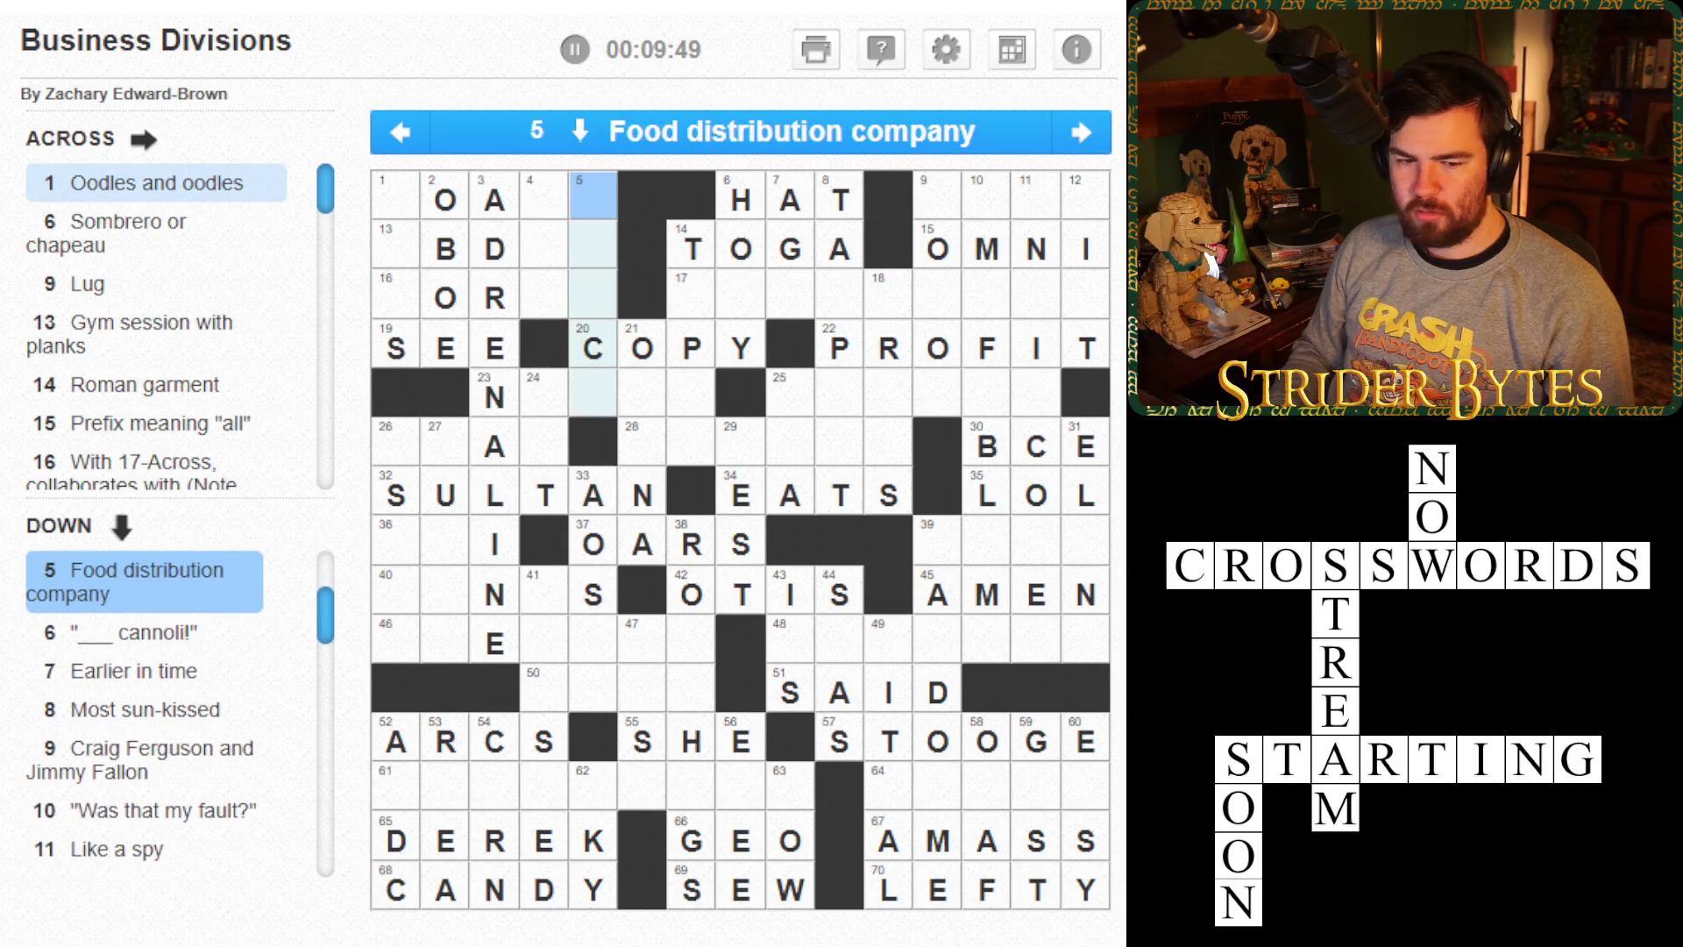
pyautogui.press('Left')
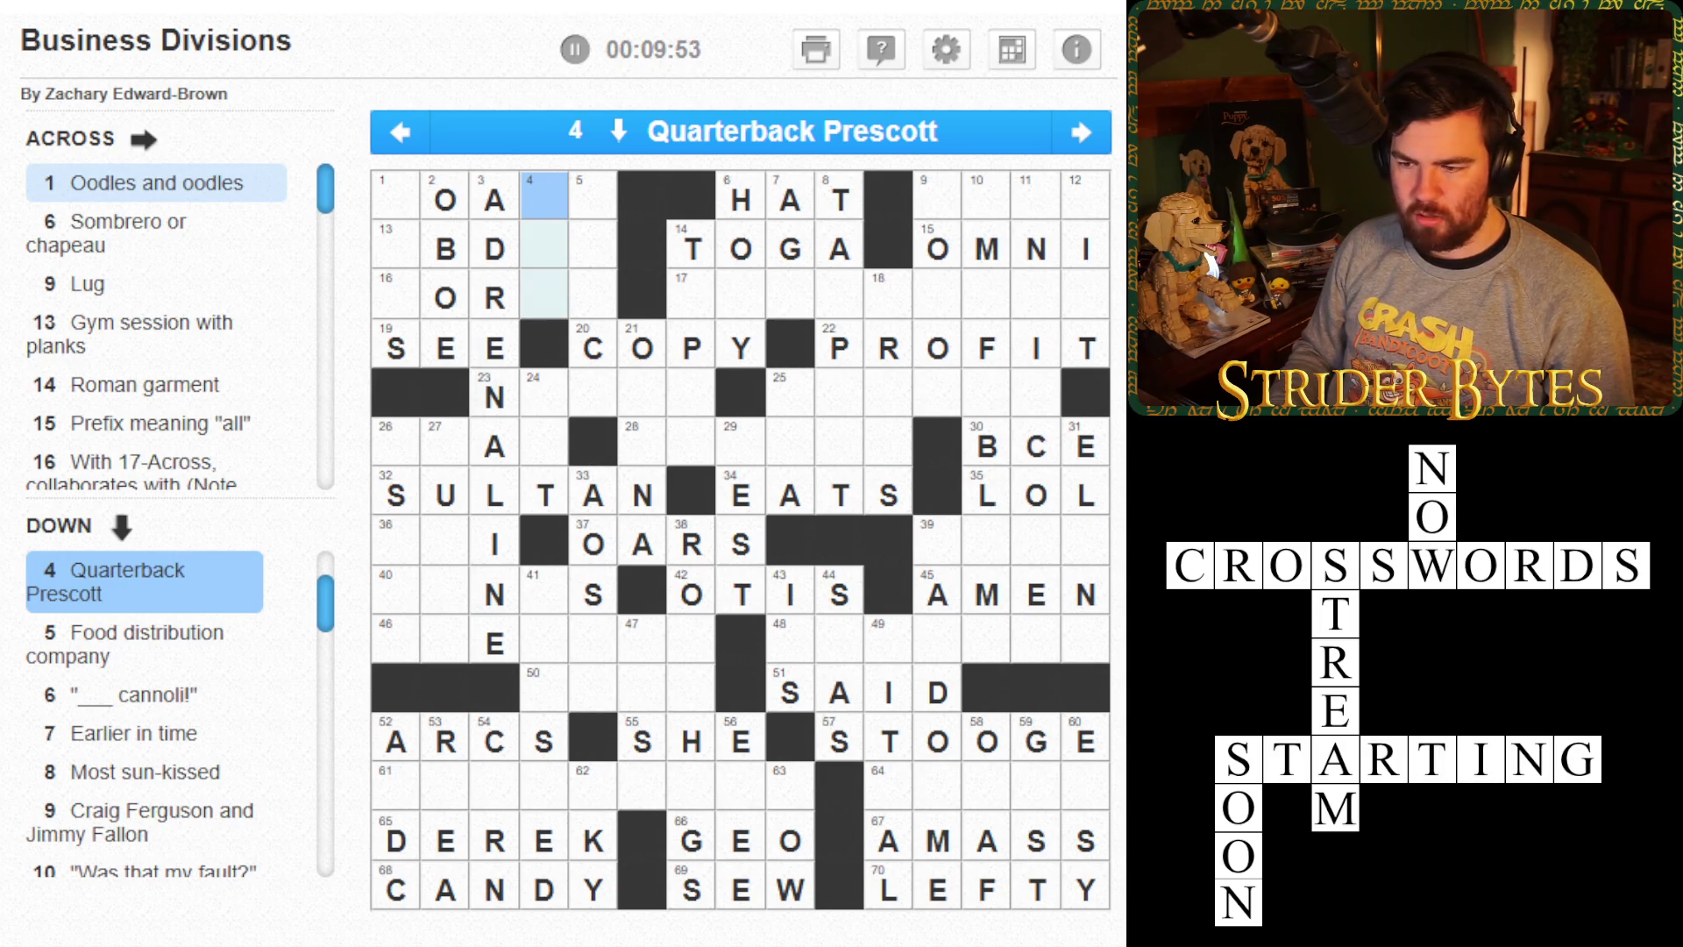
pyautogui.click(444, 887)
pyautogui.click(445, 638)
pyautogui.click(444, 589)
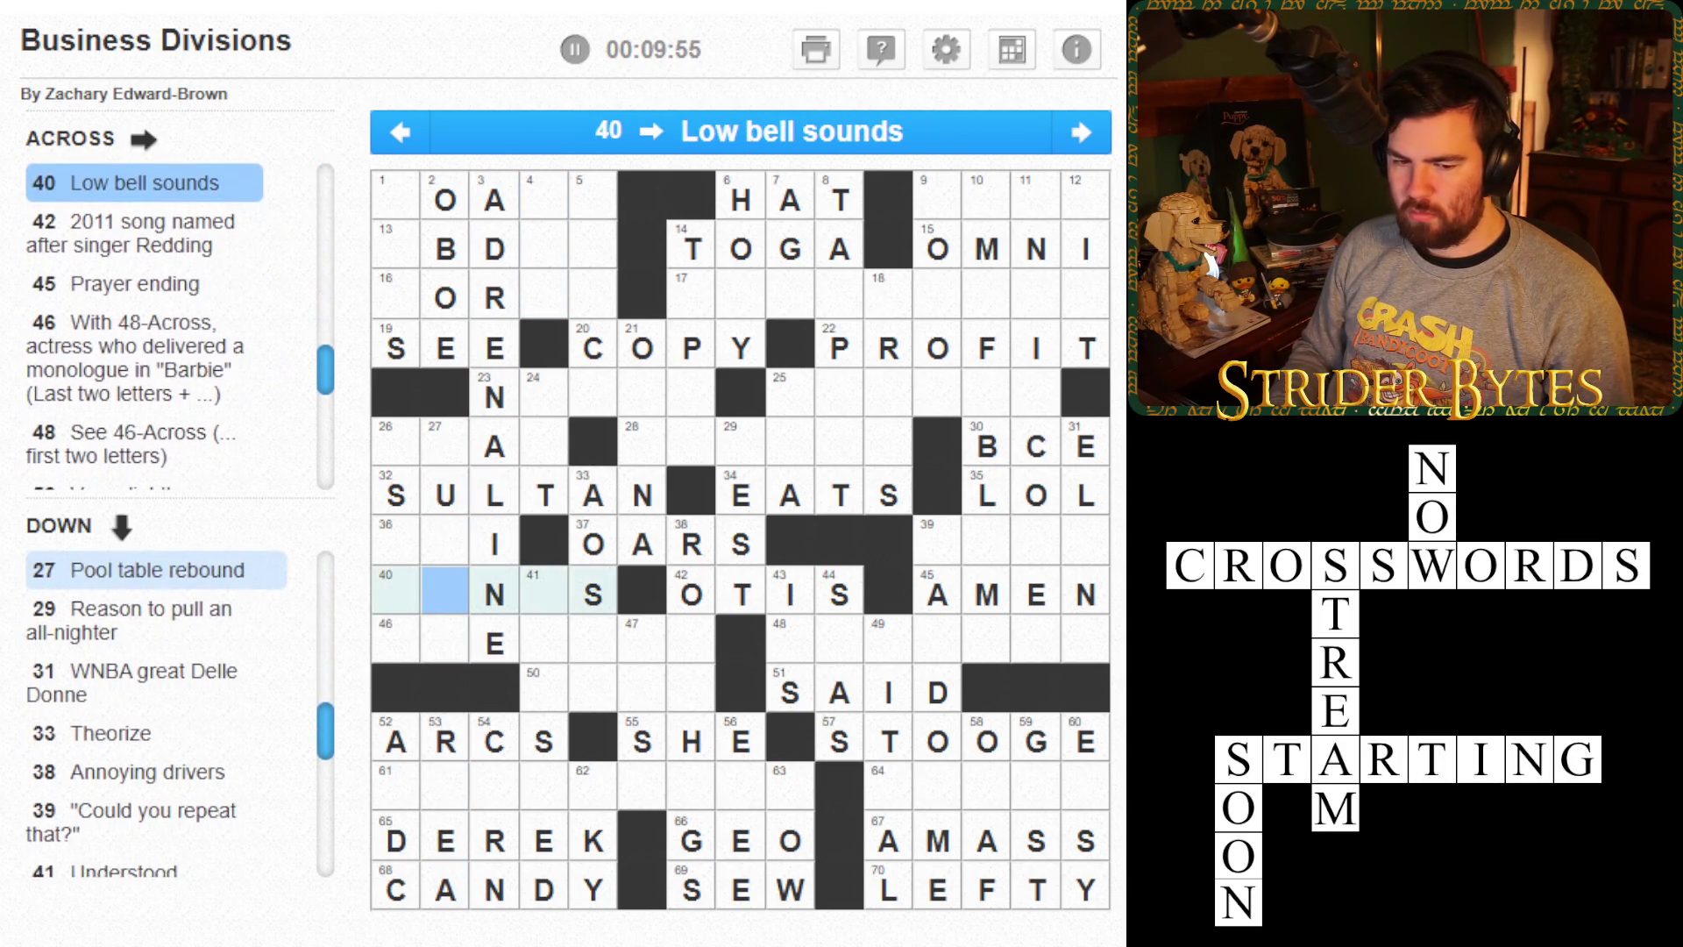
# - Check the 40 and 46-Across answers and enter C at cell 61 for 52-Down
pyautogui.click(395, 589)
pyautogui.click(444, 589)
pyautogui.click(493, 589)
pyautogui.click(593, 638)
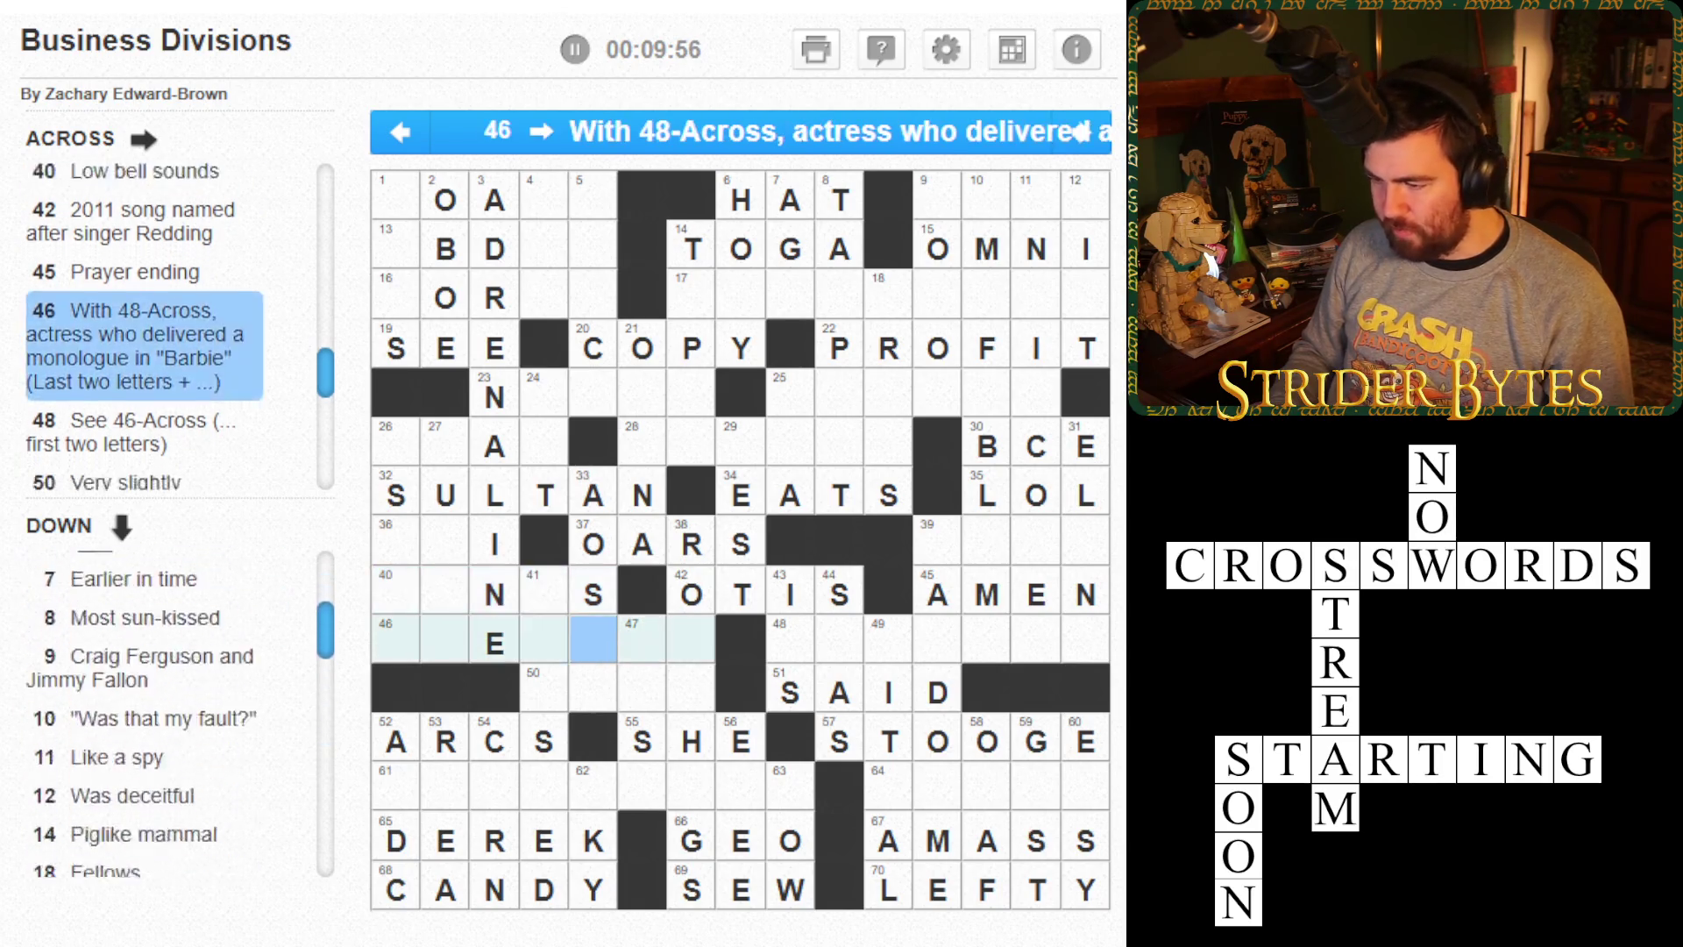
pyautogui.click(395, 790)
pyautogui.click(395, 790)
pyautogui.write('c')
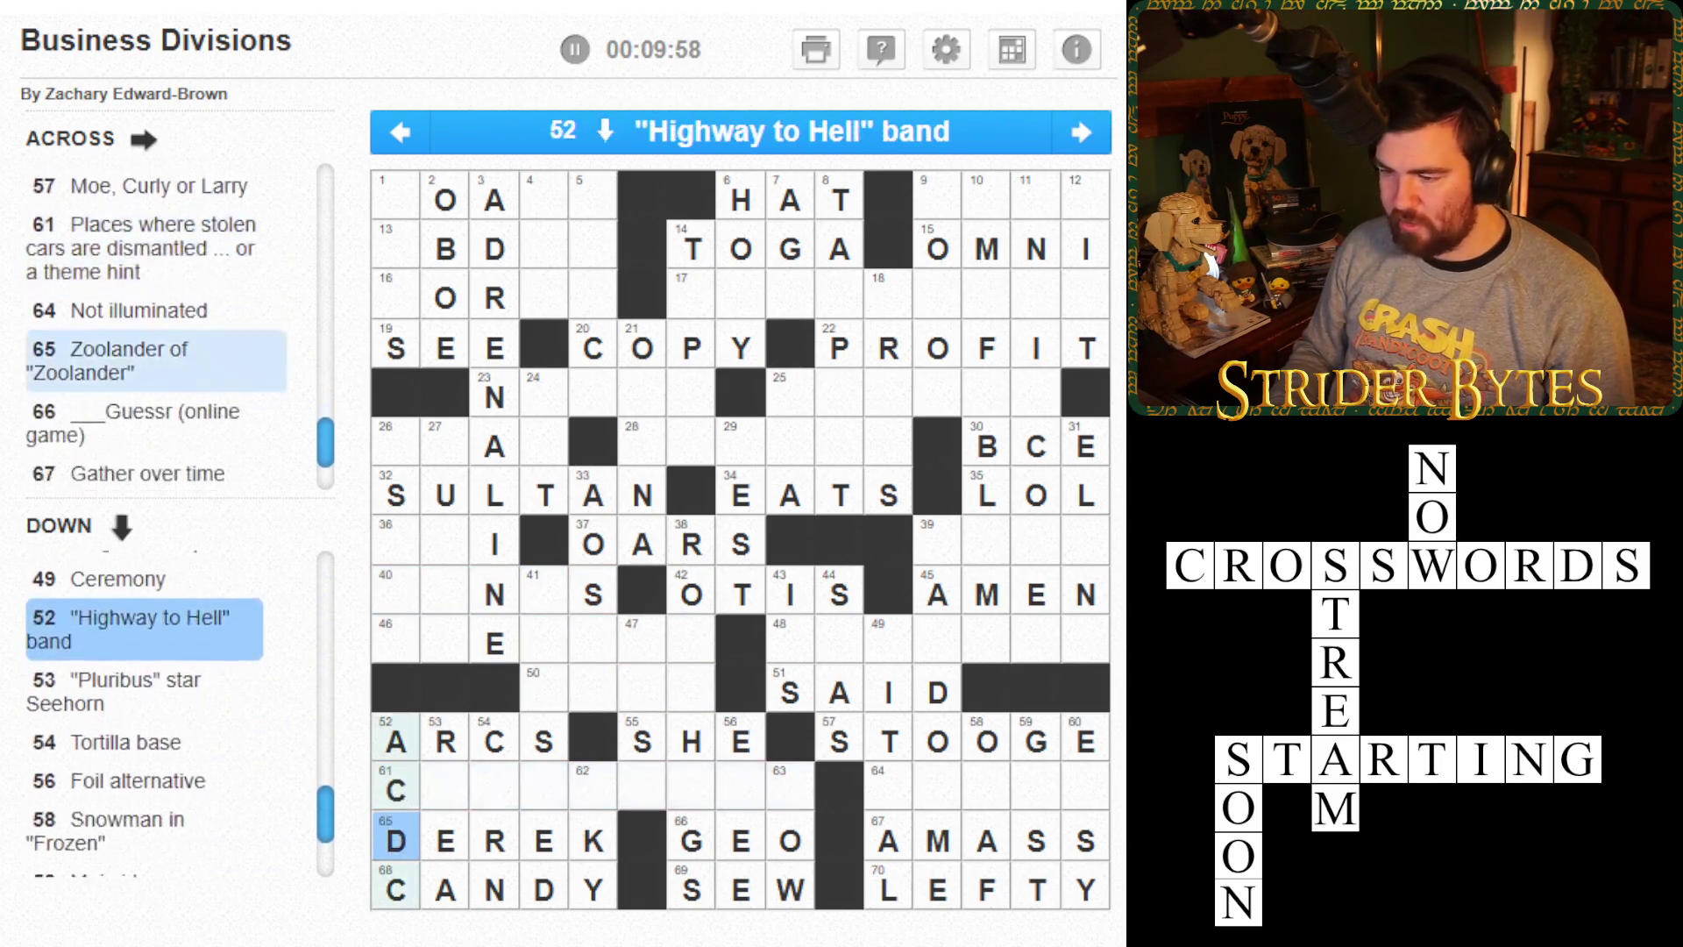
# - Inspect the top-left answers and 4-Down, switching cell 41 to the Understood down clue
pyautogui.click(395, 643)
pyautogui.click(396, 495)
pyautogui.click(444, 348)
pyautogui.click(493, 348)
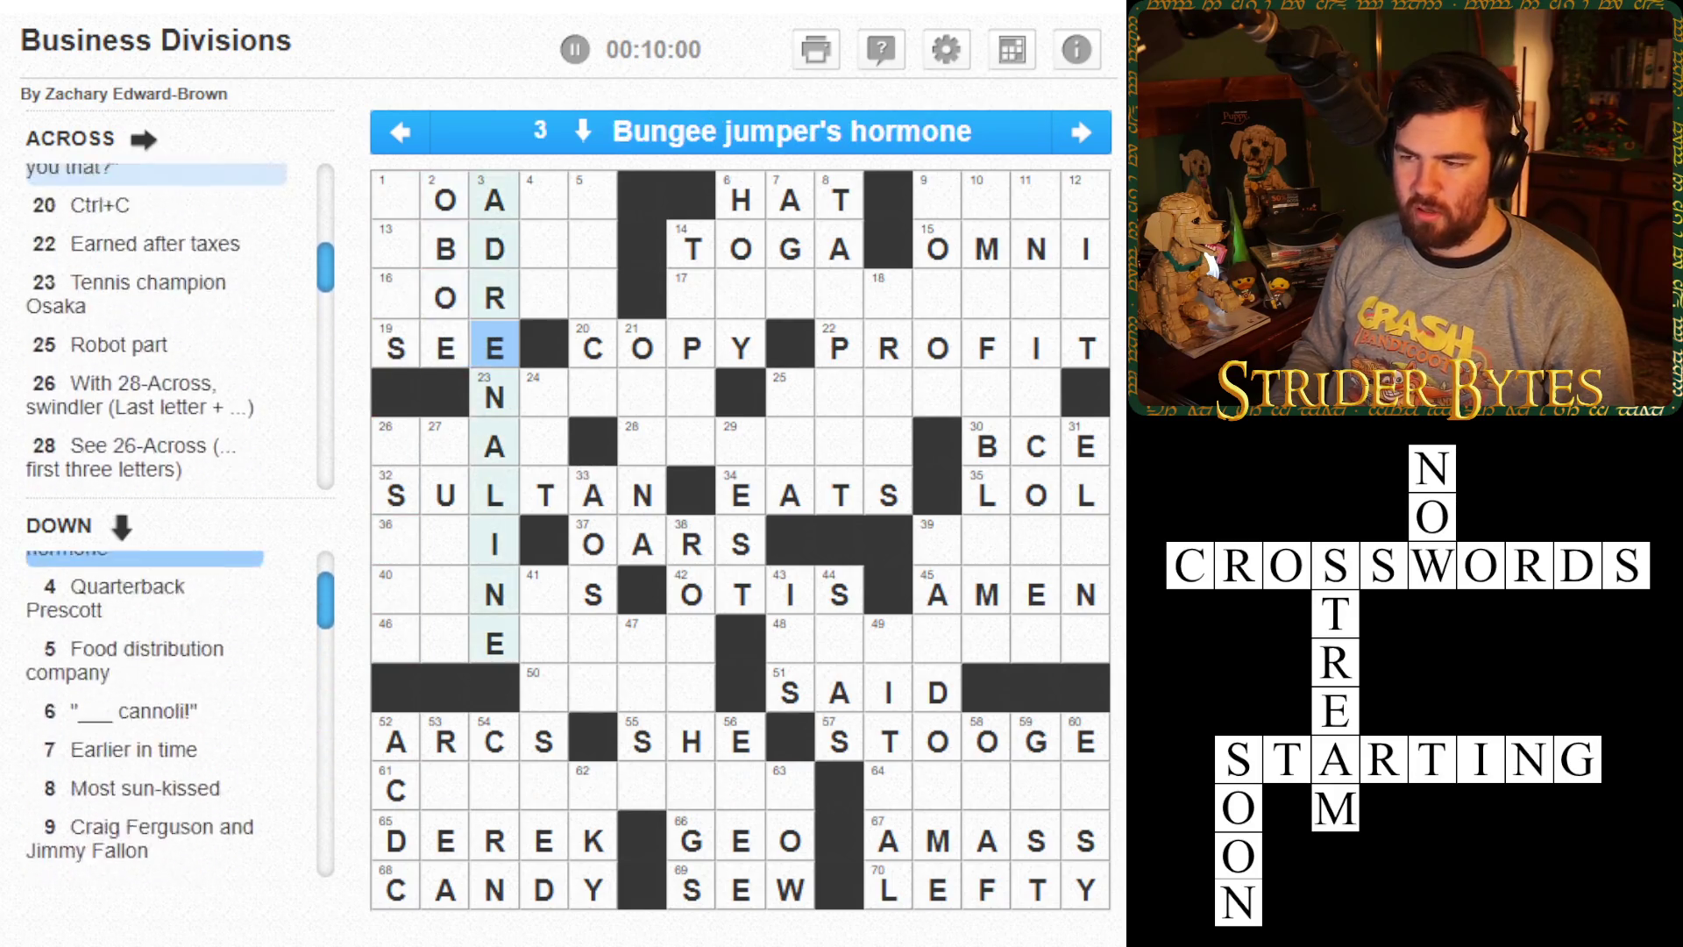
pyautogui.click(543, 200)
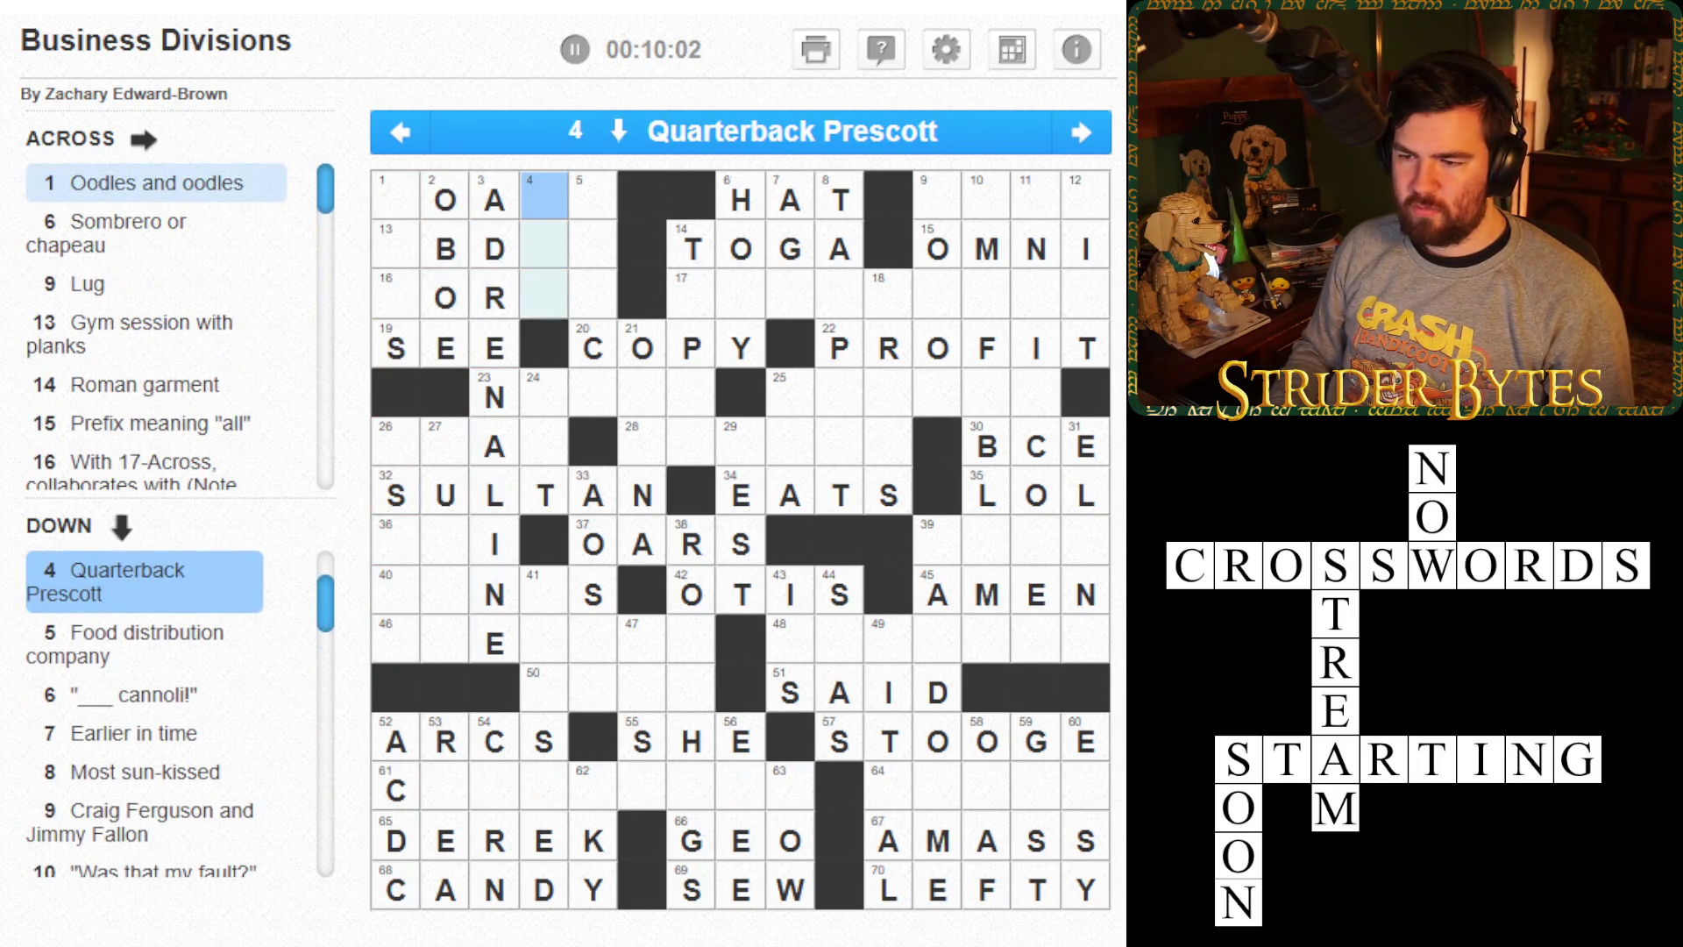
pyautogui.click(543, 397)
pyautogui.click(543, 594)
pyautogui.click(543, 594)
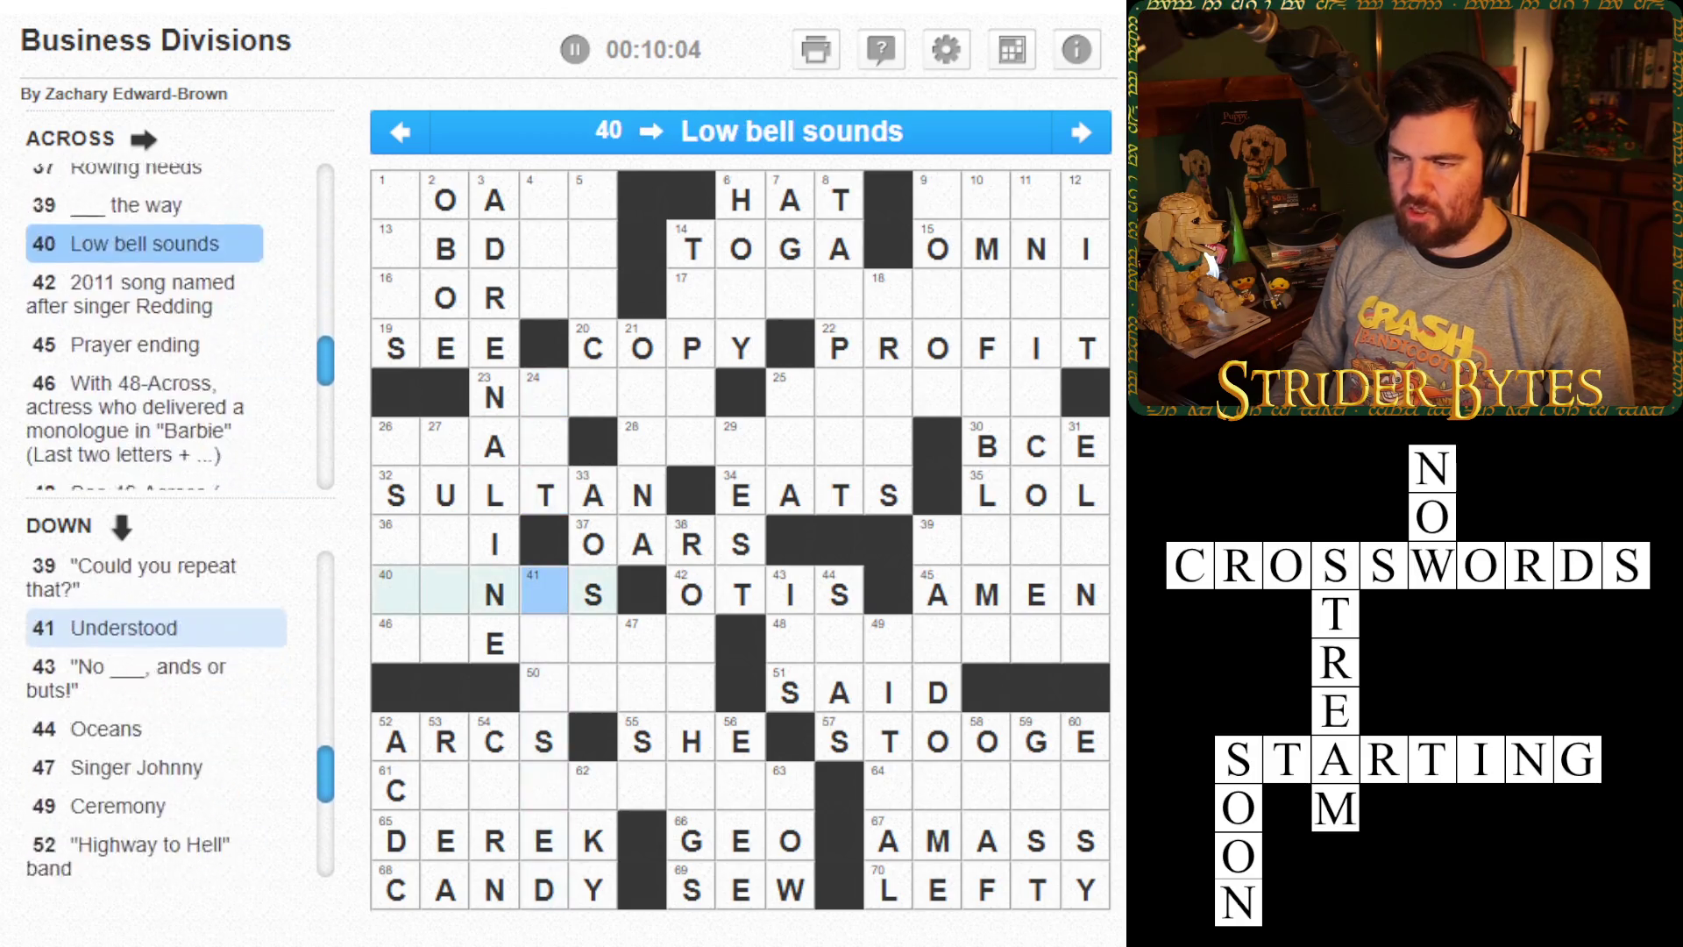
pyautogui.click(543, 595)
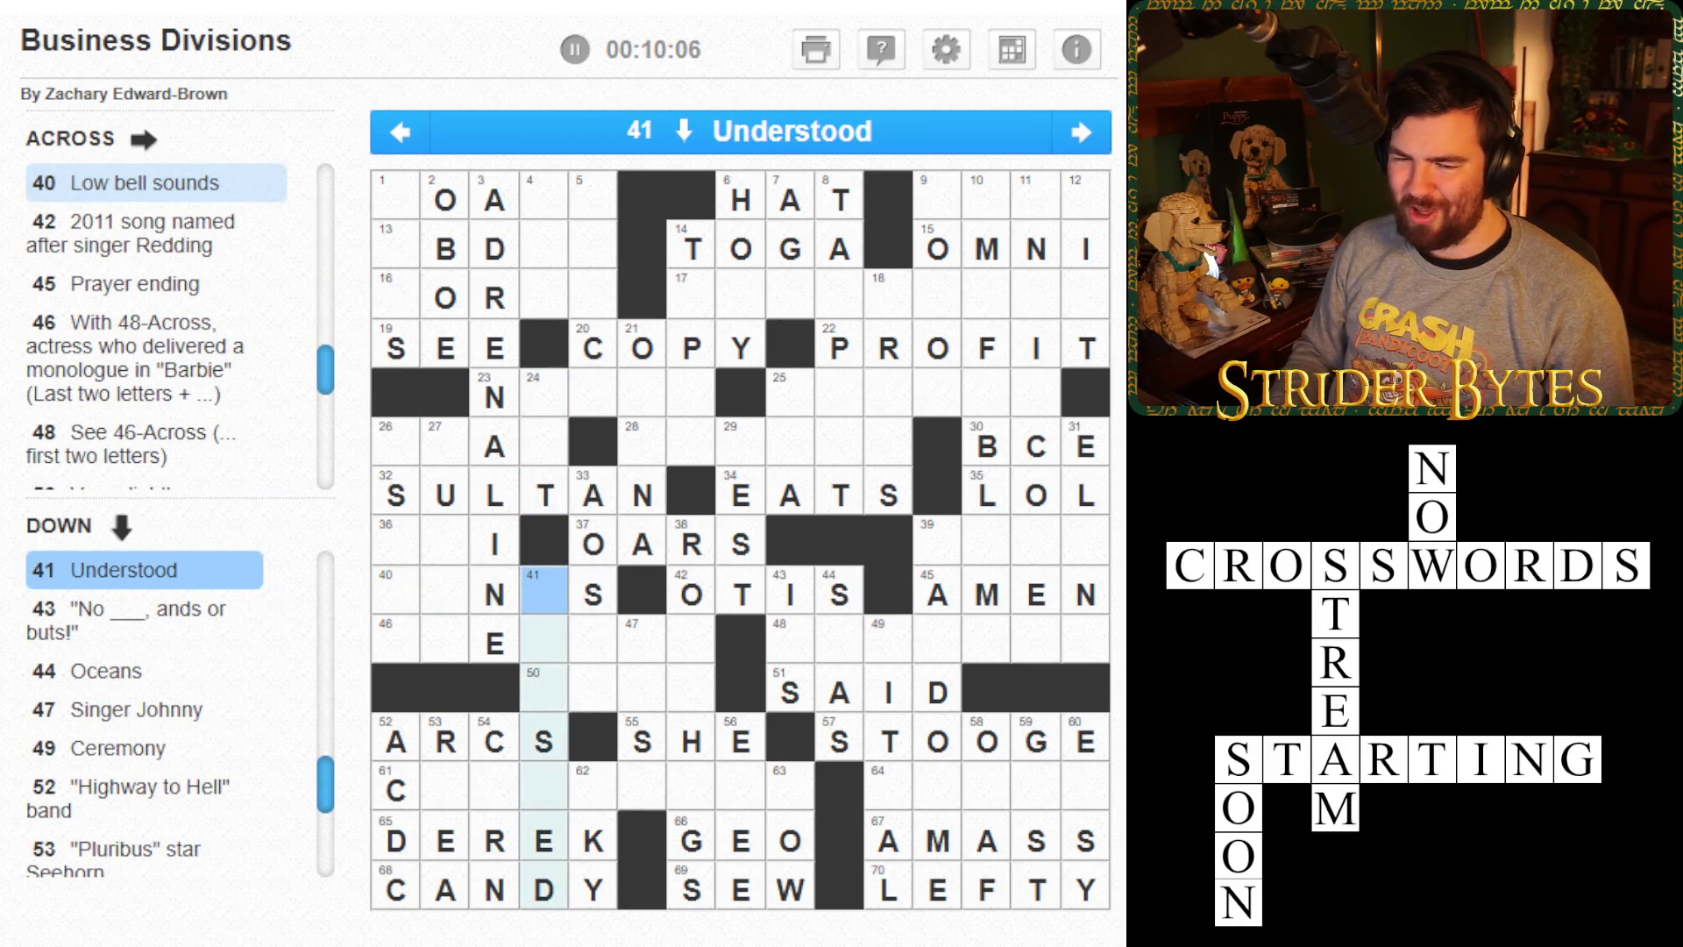
# - Enter TIE at the top of 1-Down and RIG at the start of 40-Across
pyautogui.press('Up')
pyautogui.press('Up')
pyautogui.press('Up')
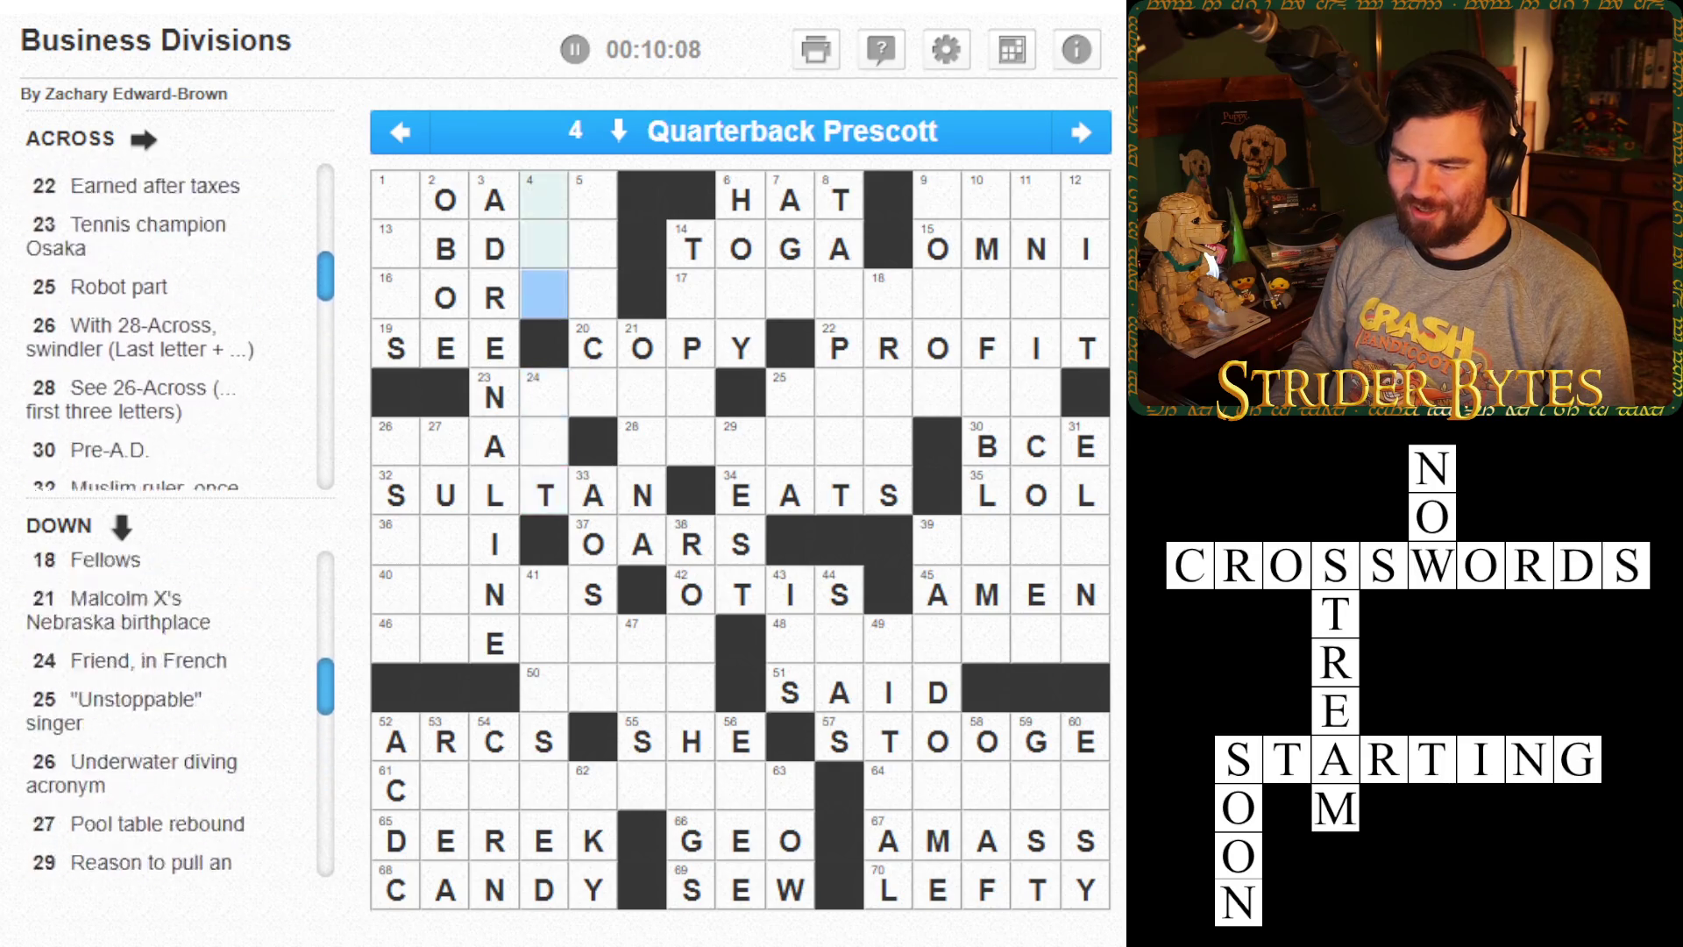
pyautogui.press('Up')
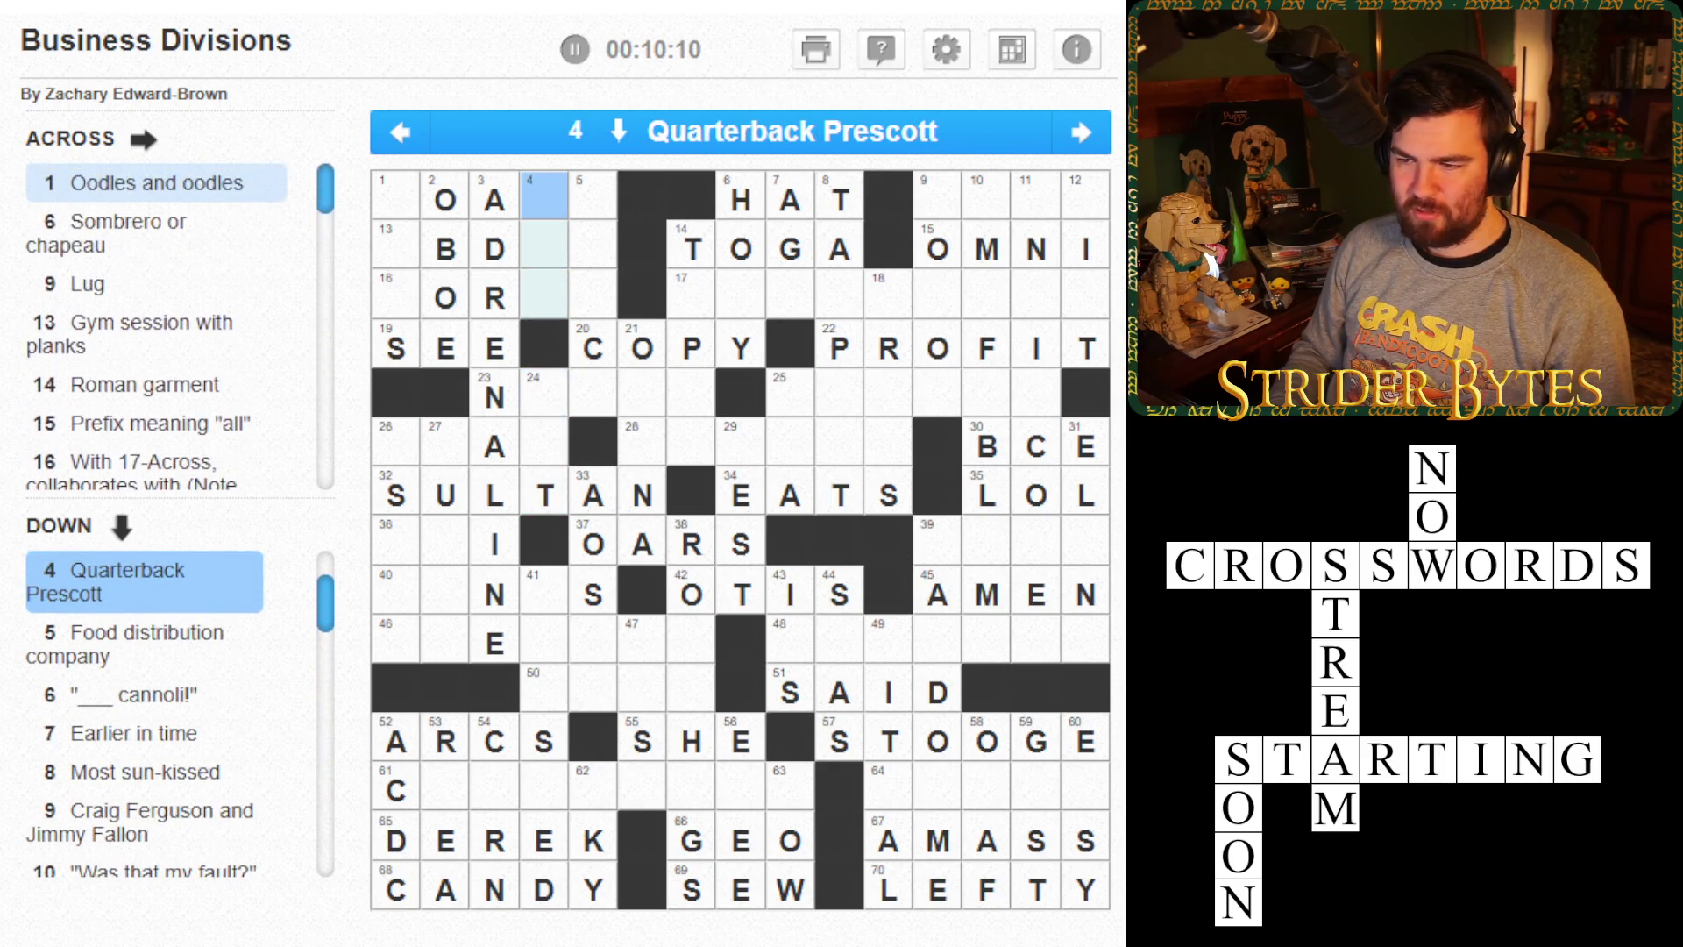
pyautogui.press('Right')
pyautogui.press('Left')
pyautogui.press('Left')
pyautogui.press('Left')
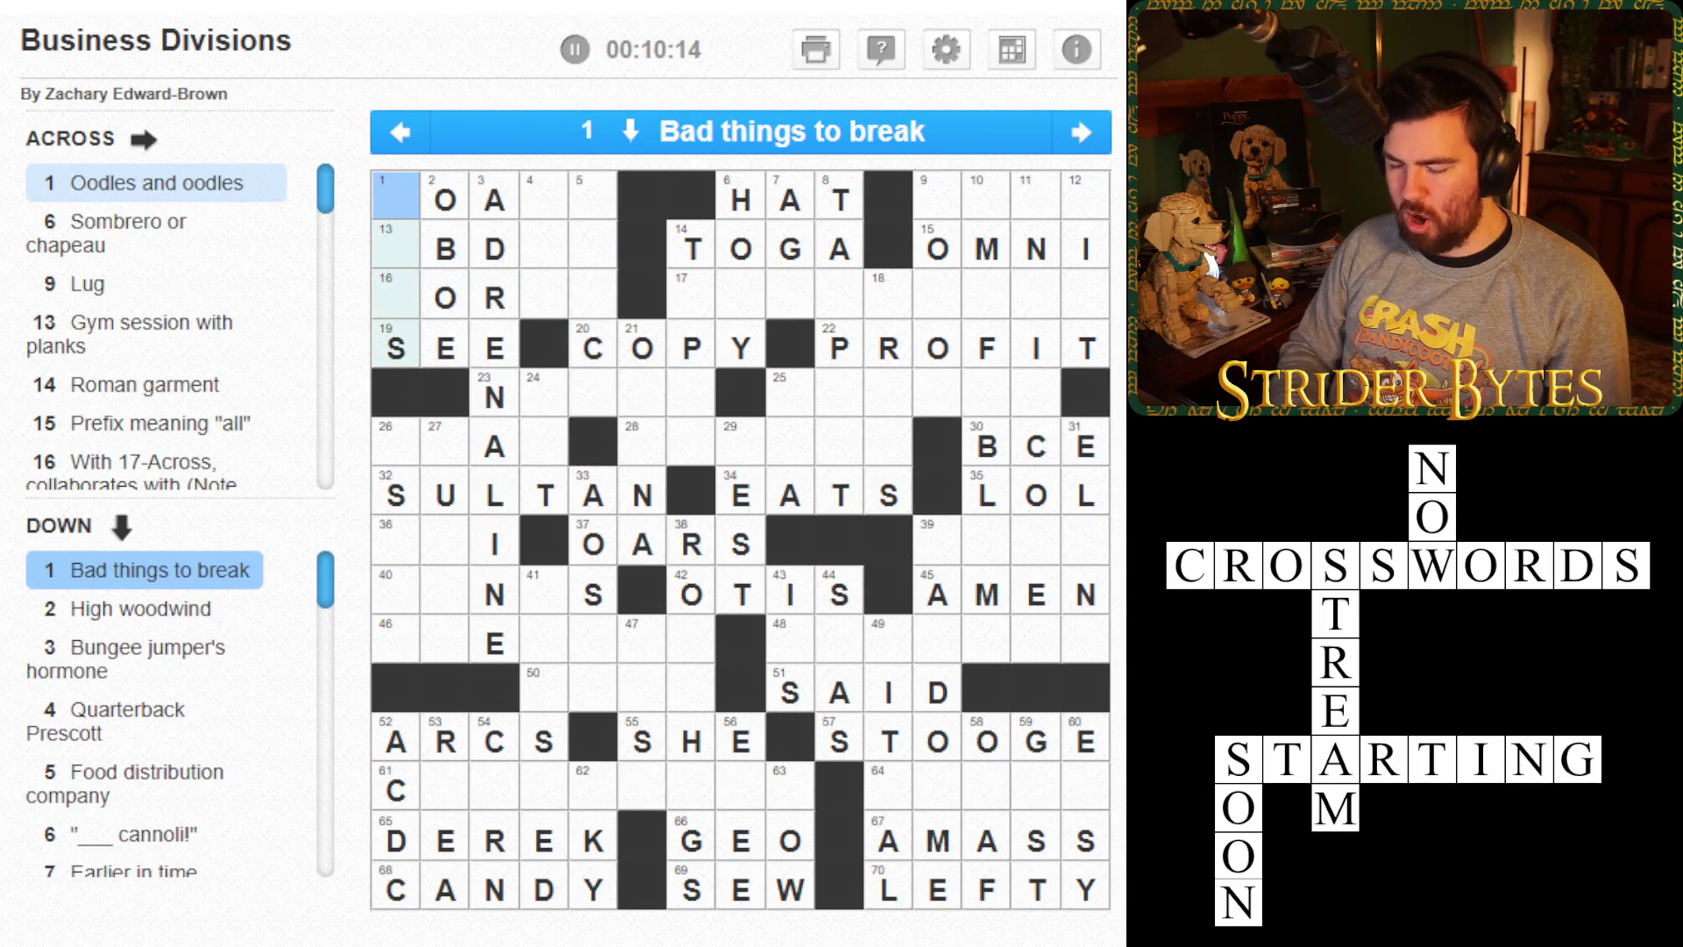
pyautogui.write('tie')
pyautogui.press('Right')
pyautogui.press('Right')
pyautogui.press('Right')
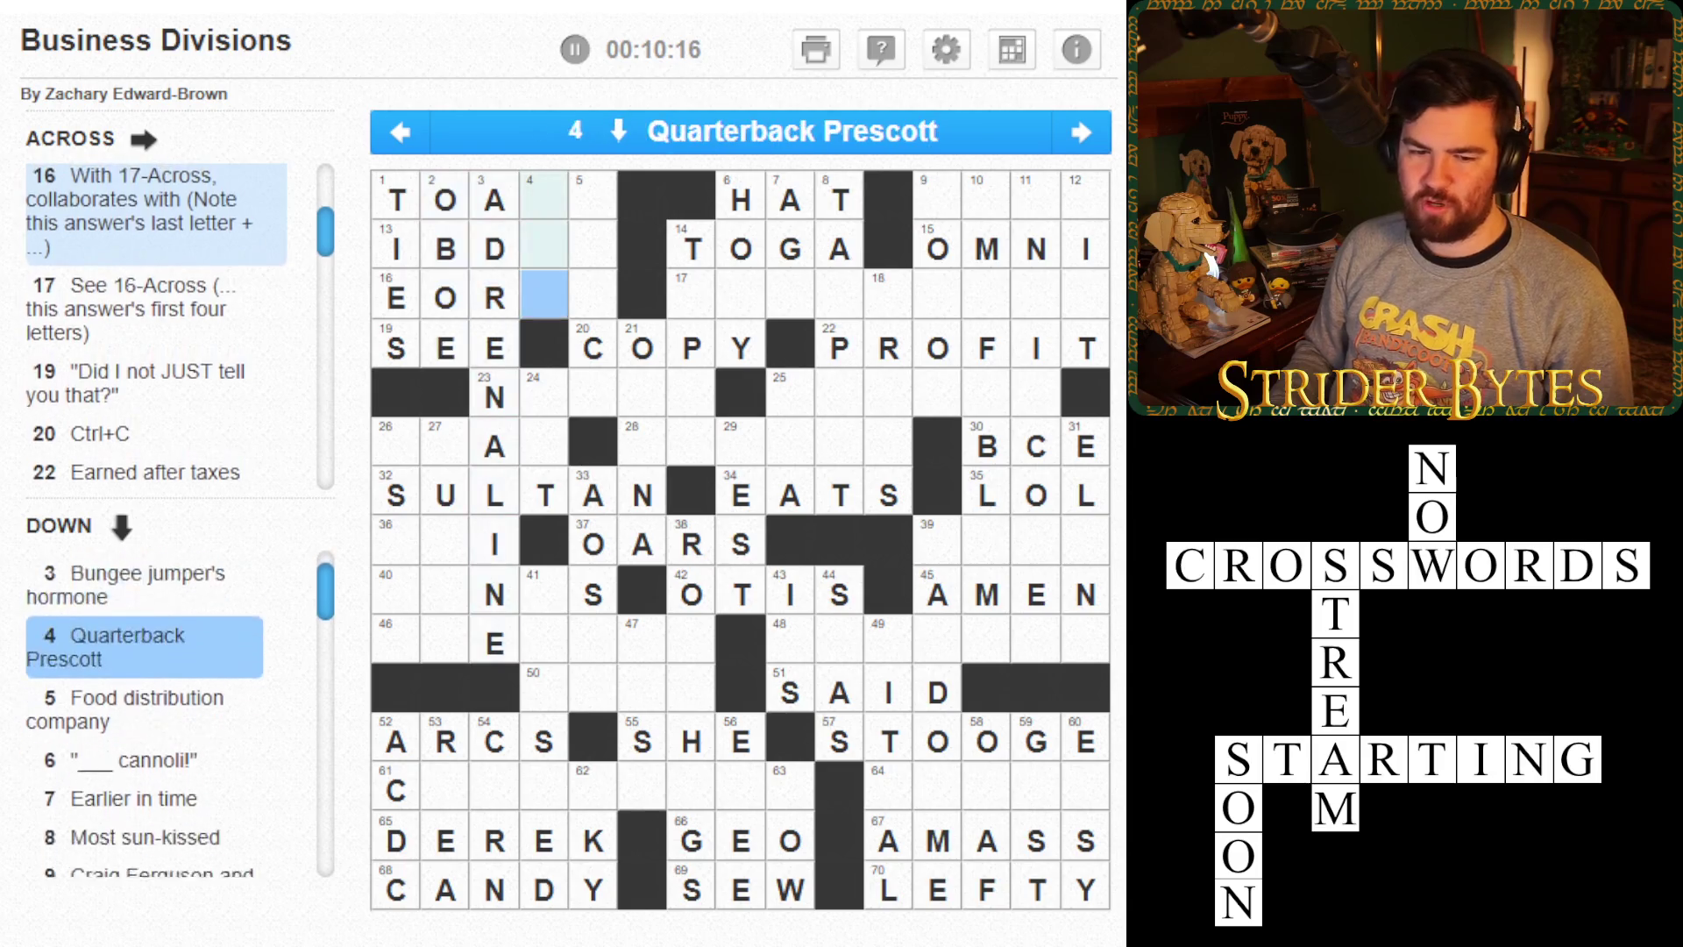
pyautogui.click(545, 495)
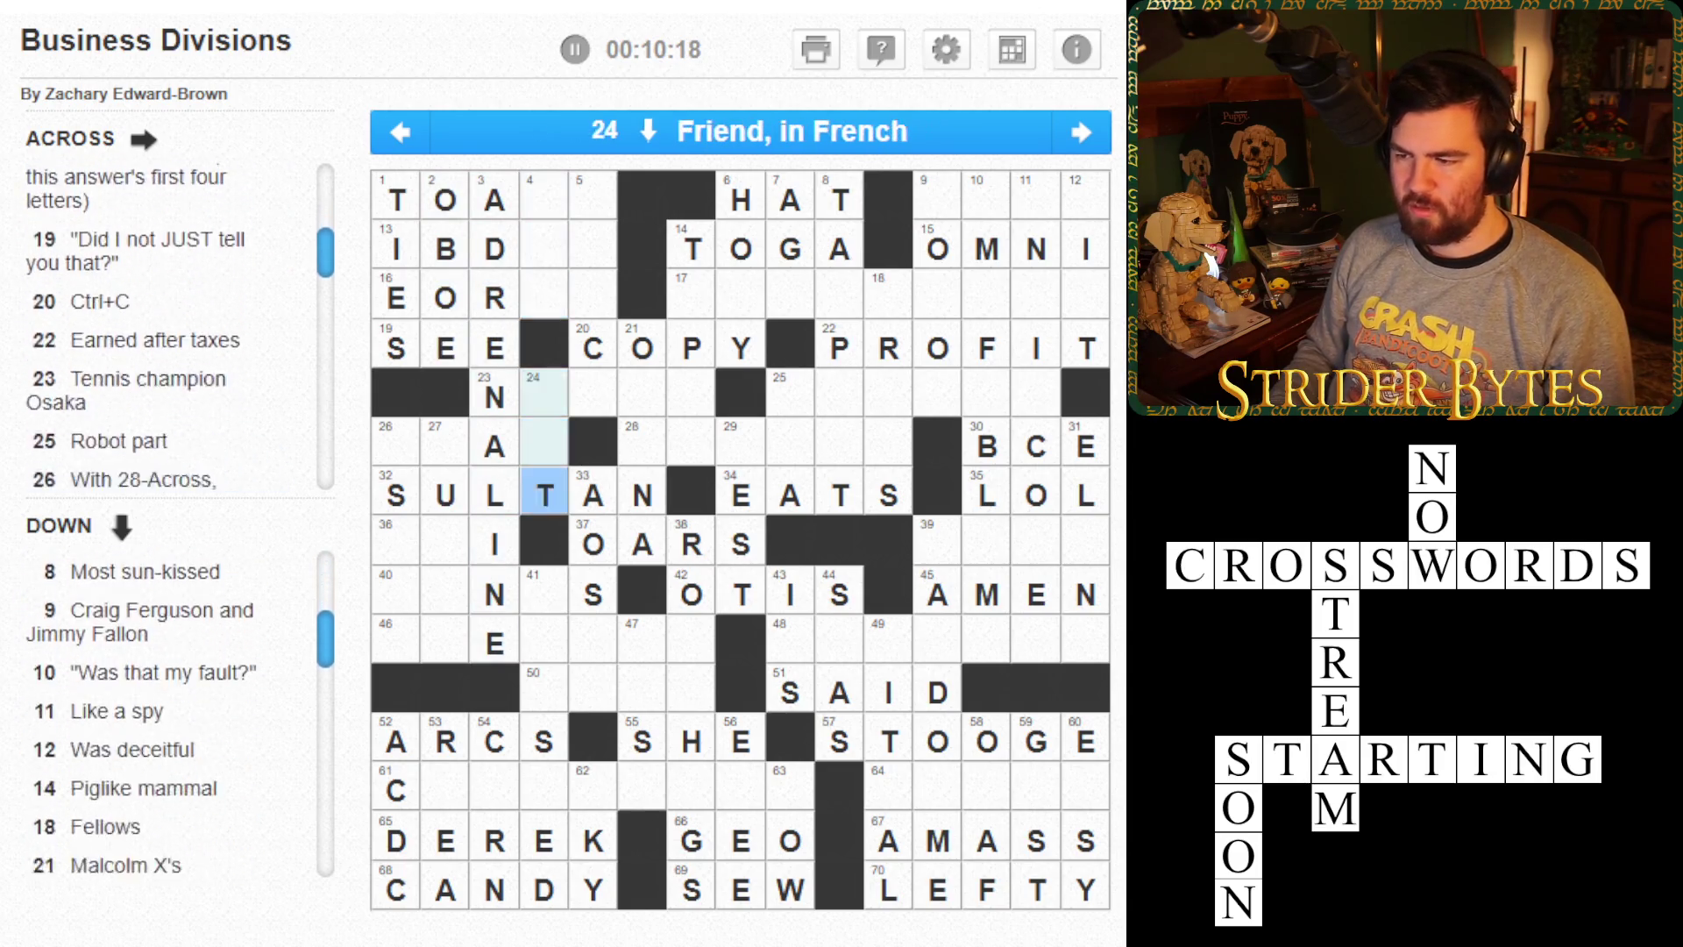
pyautogui.click(396, 594)
pyautogui.write('rig')
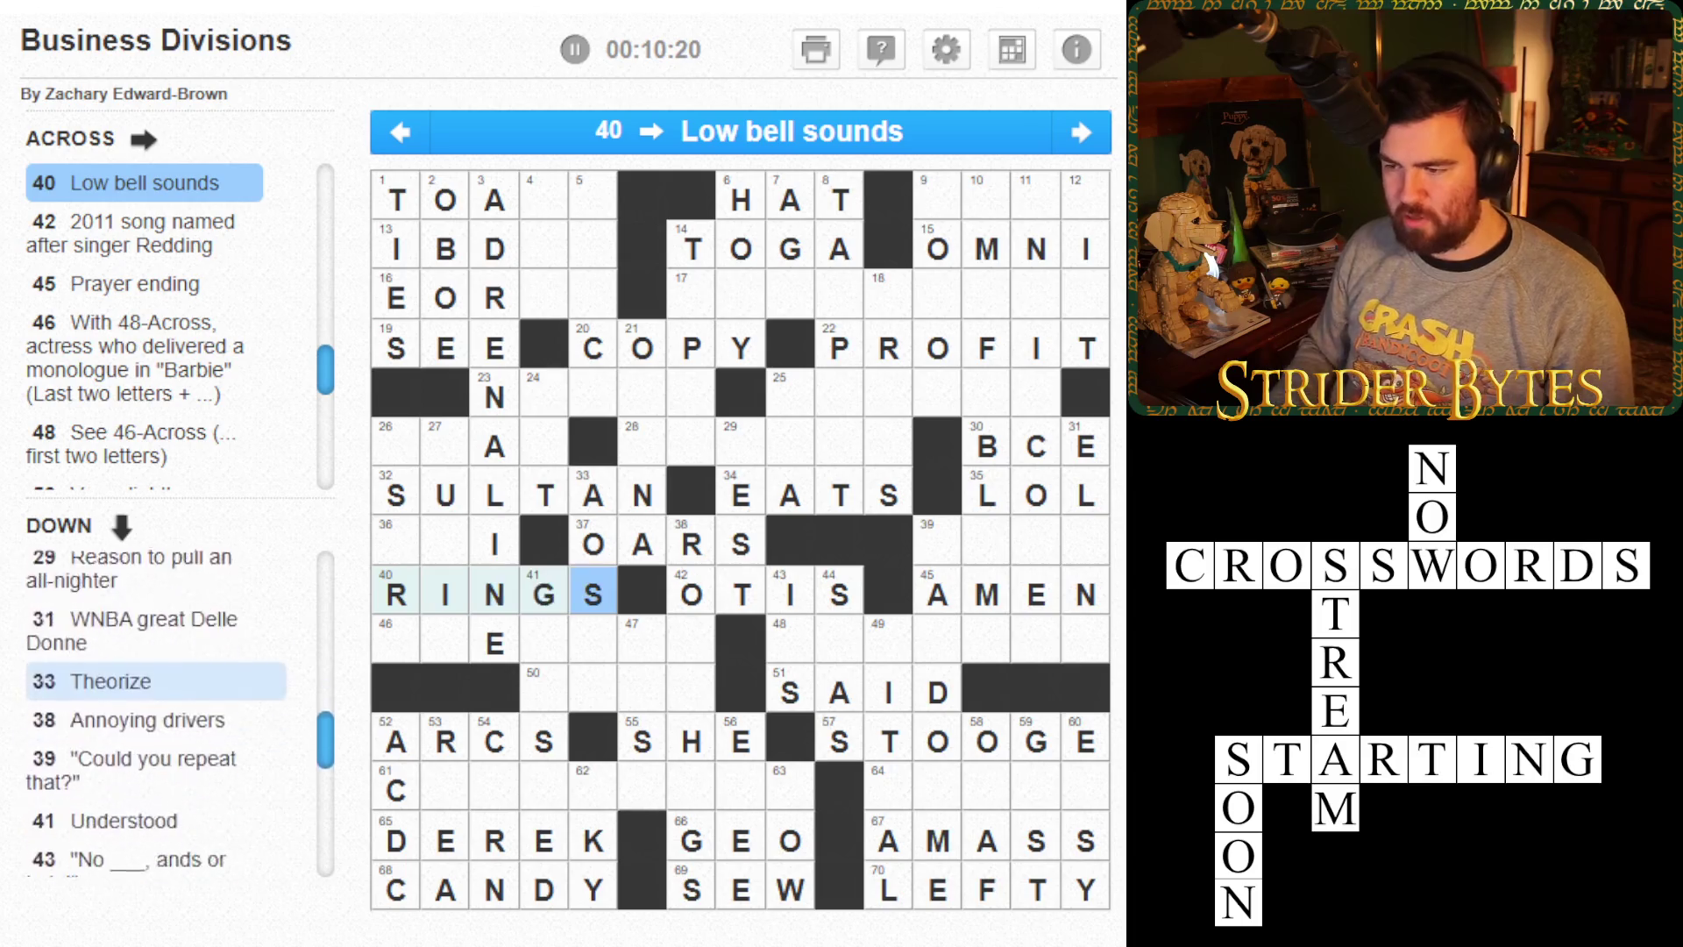
# - Enter LOADS in 1-Across, Oodles and oodles, and ABDAY in 13-Across
pyautogui.click(544, 445)
pyautogui.click(544, 249)
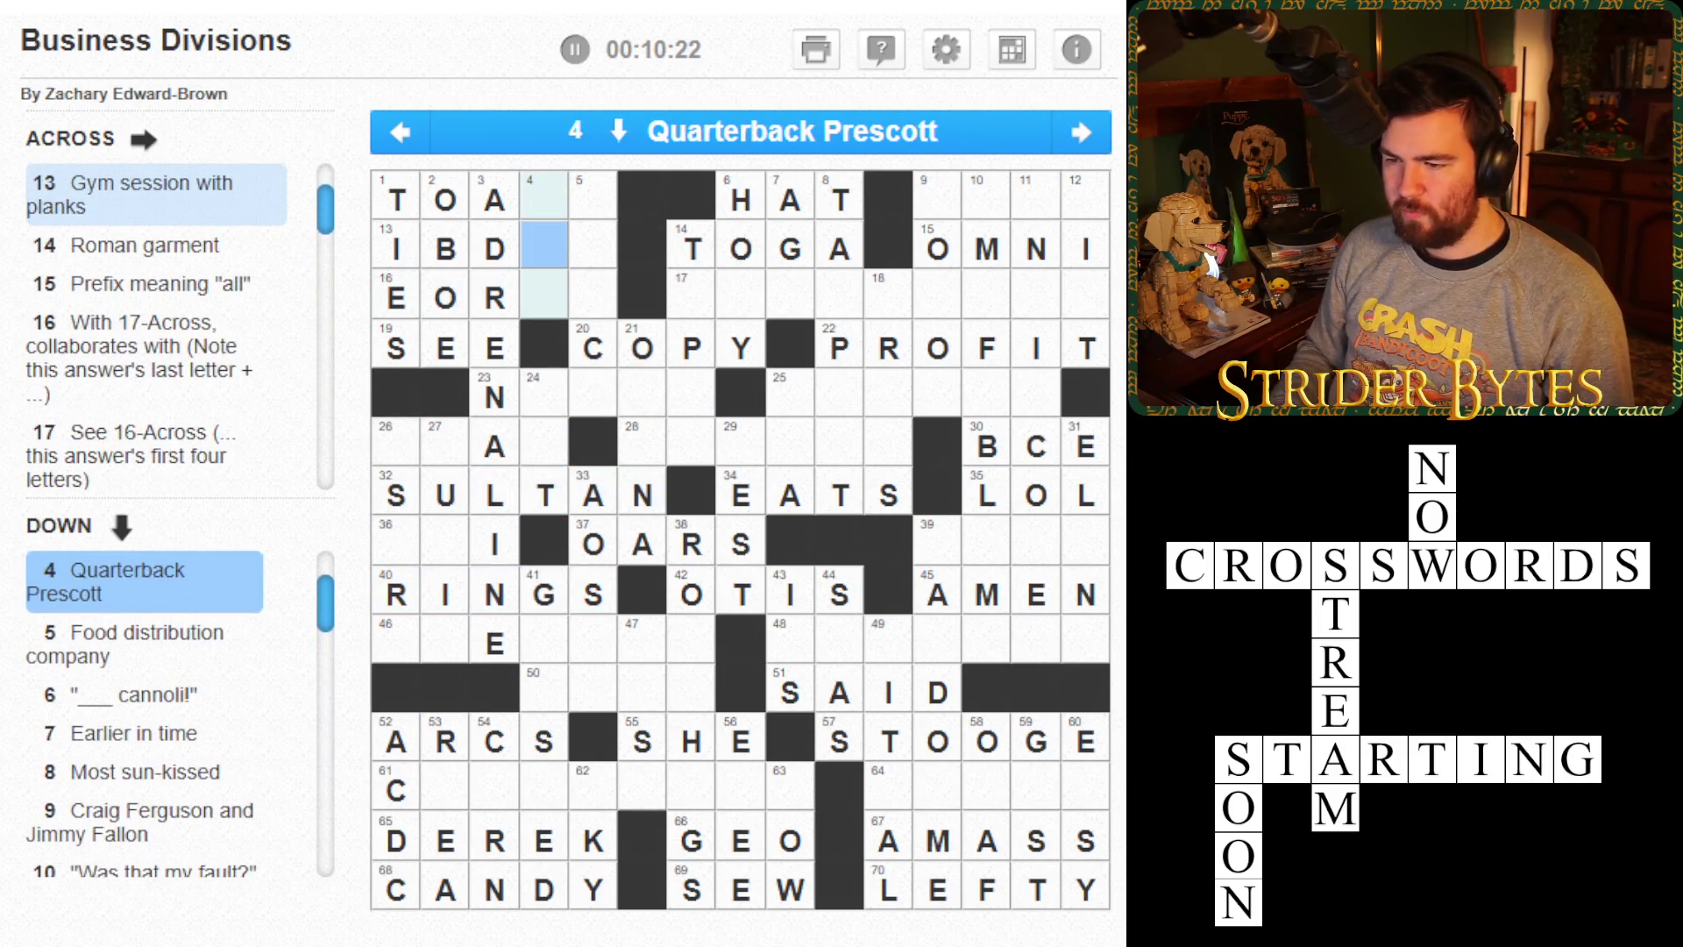
pyautogui.click(544, 200)
pyautogui.click(592, 200)
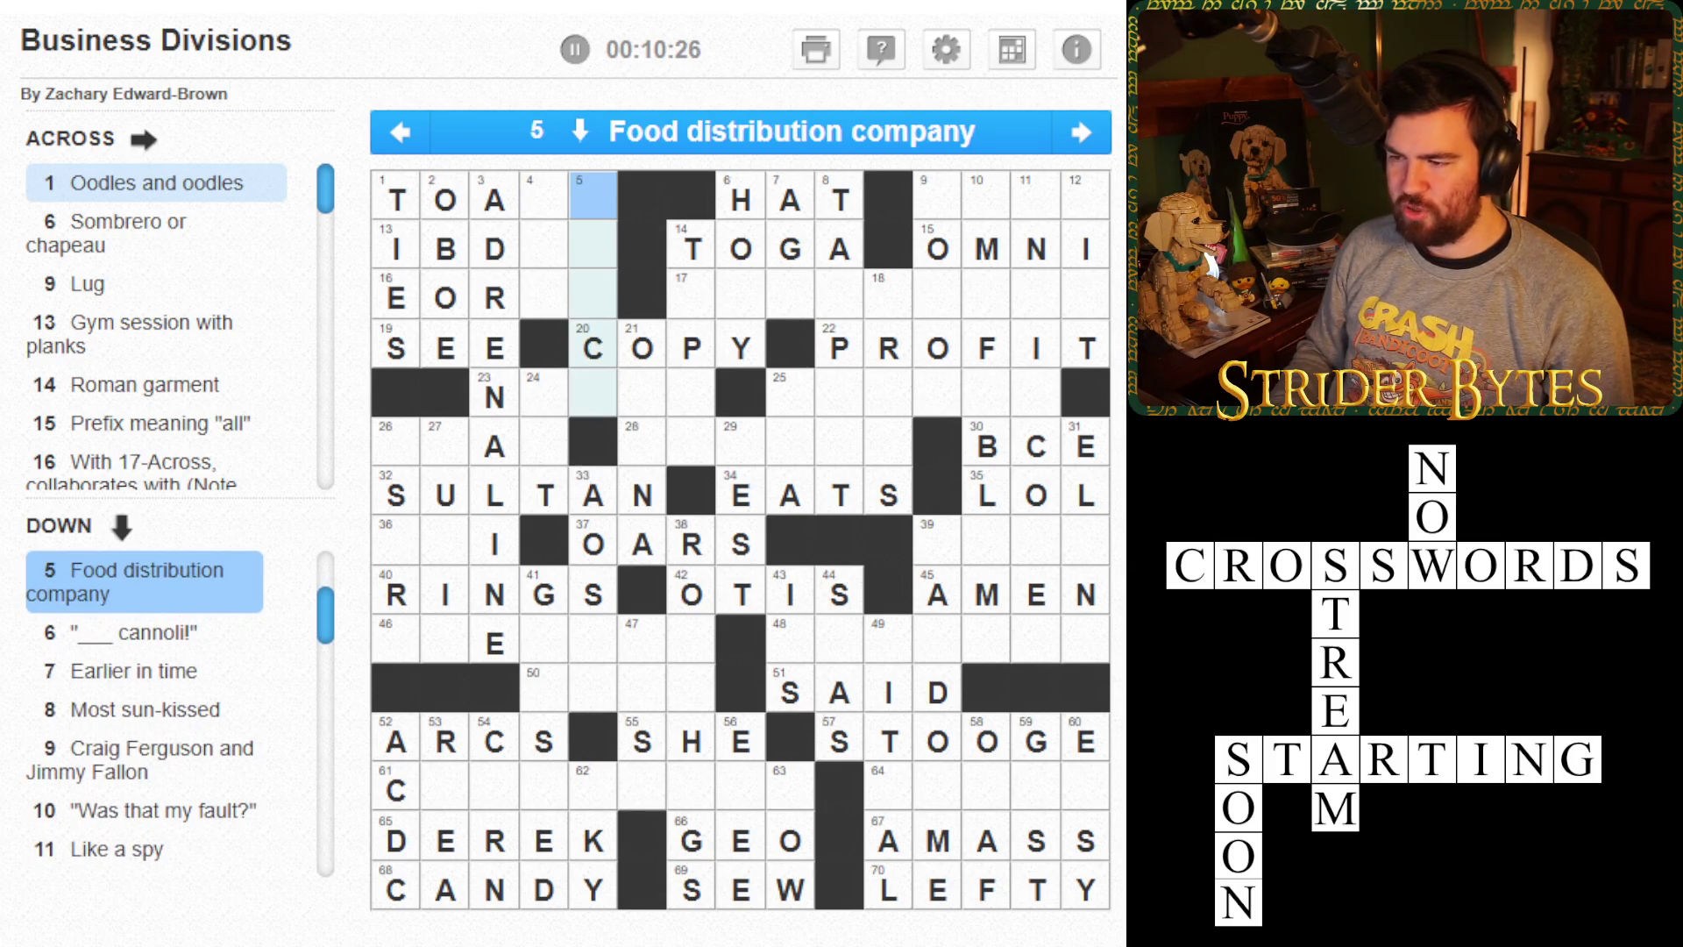
pyautogui.click(397, 195)
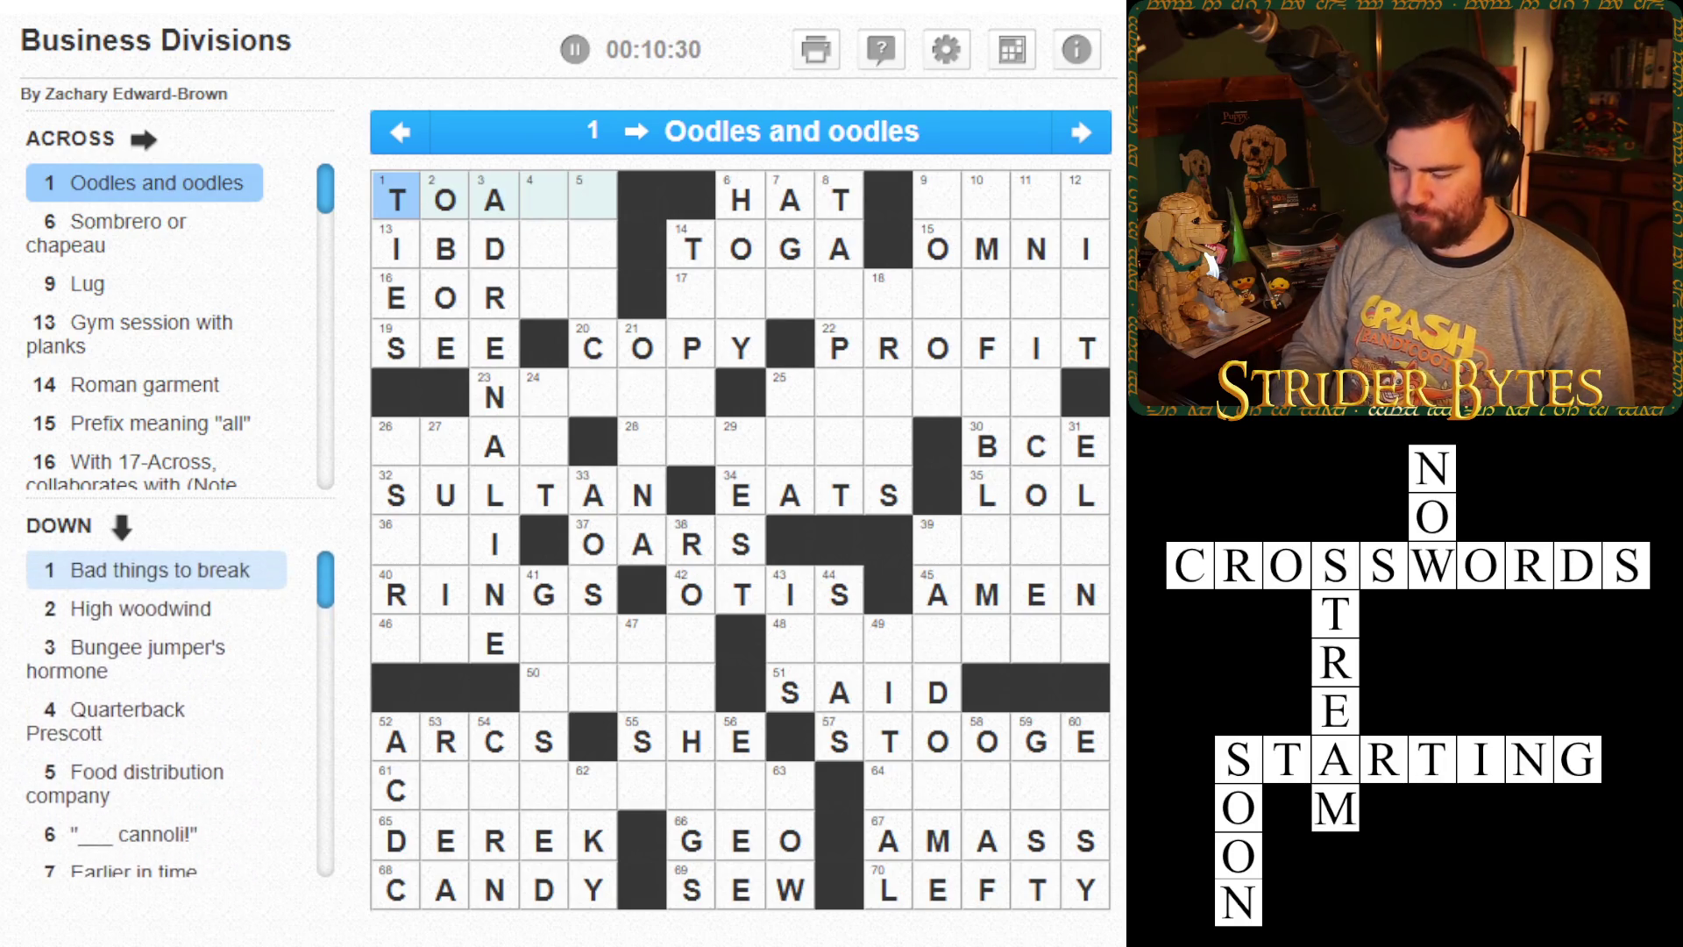
pyautogui.write('loads')
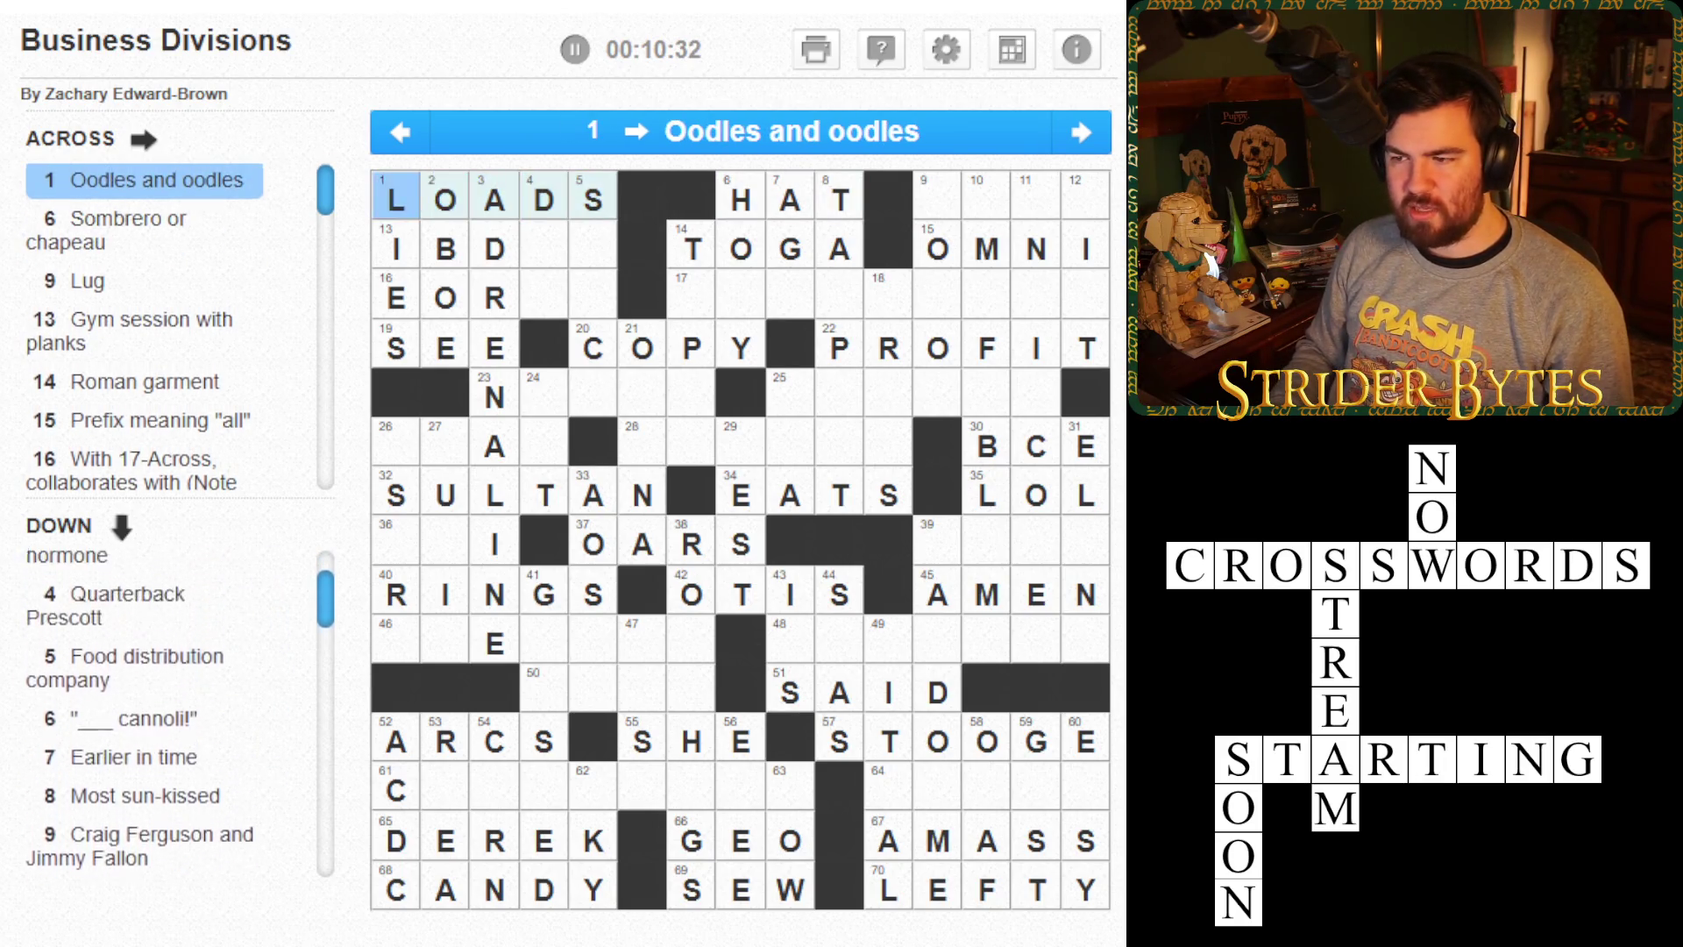
pyautogui.press('Down')
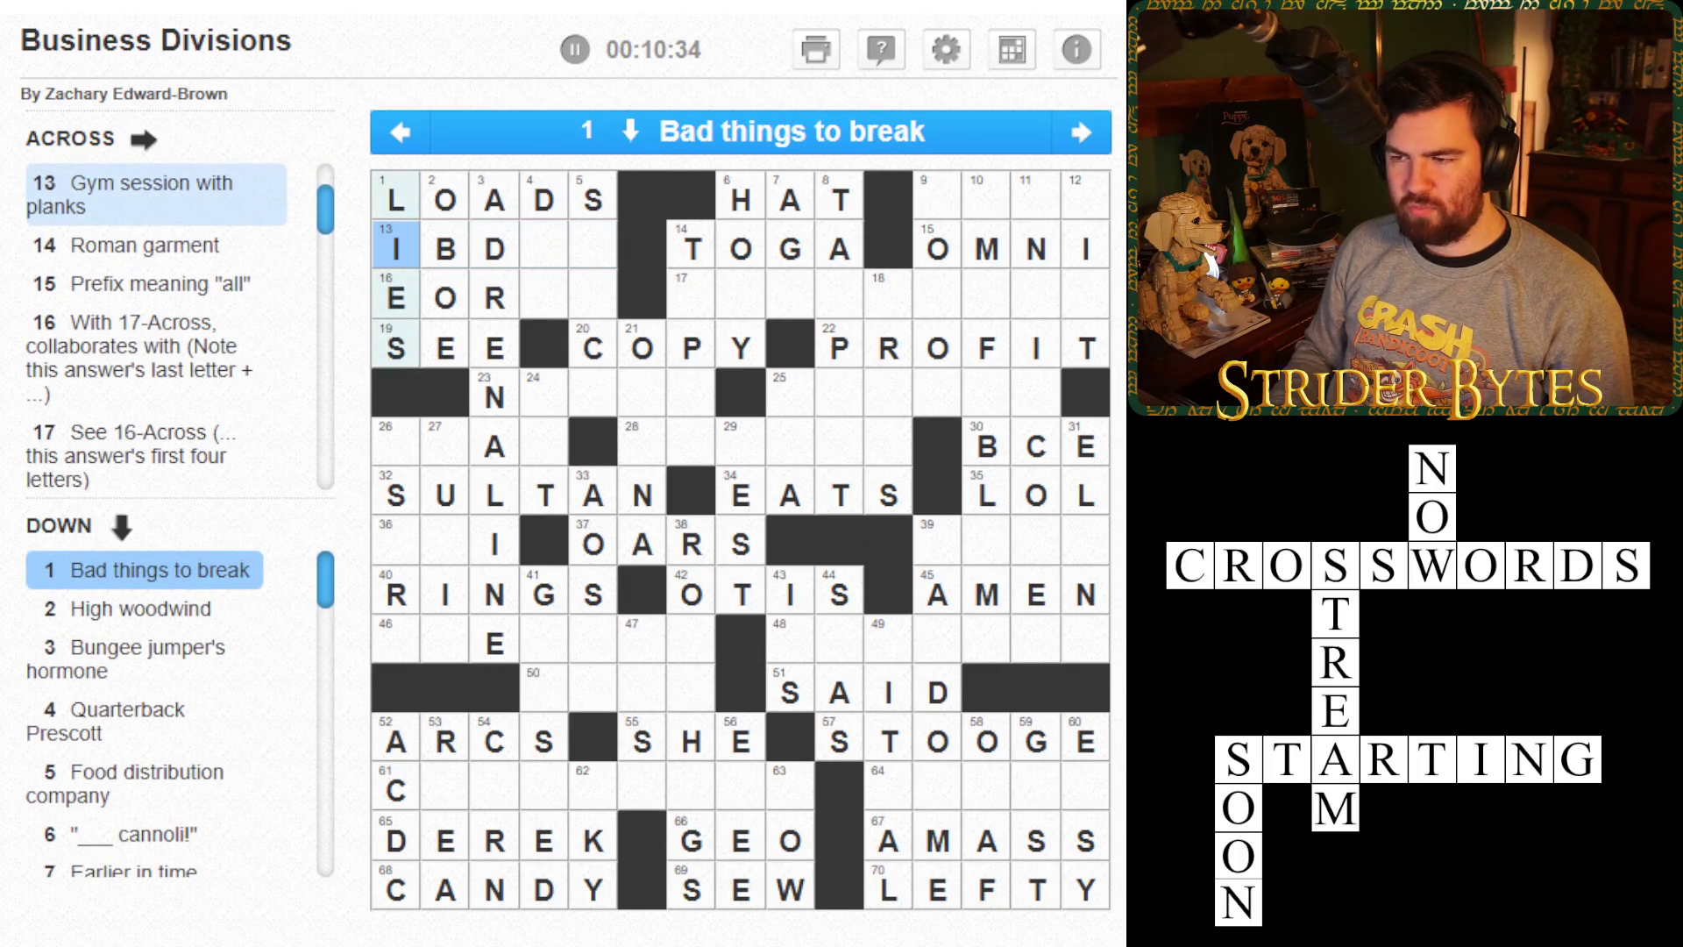
pyautogui.press('Right')
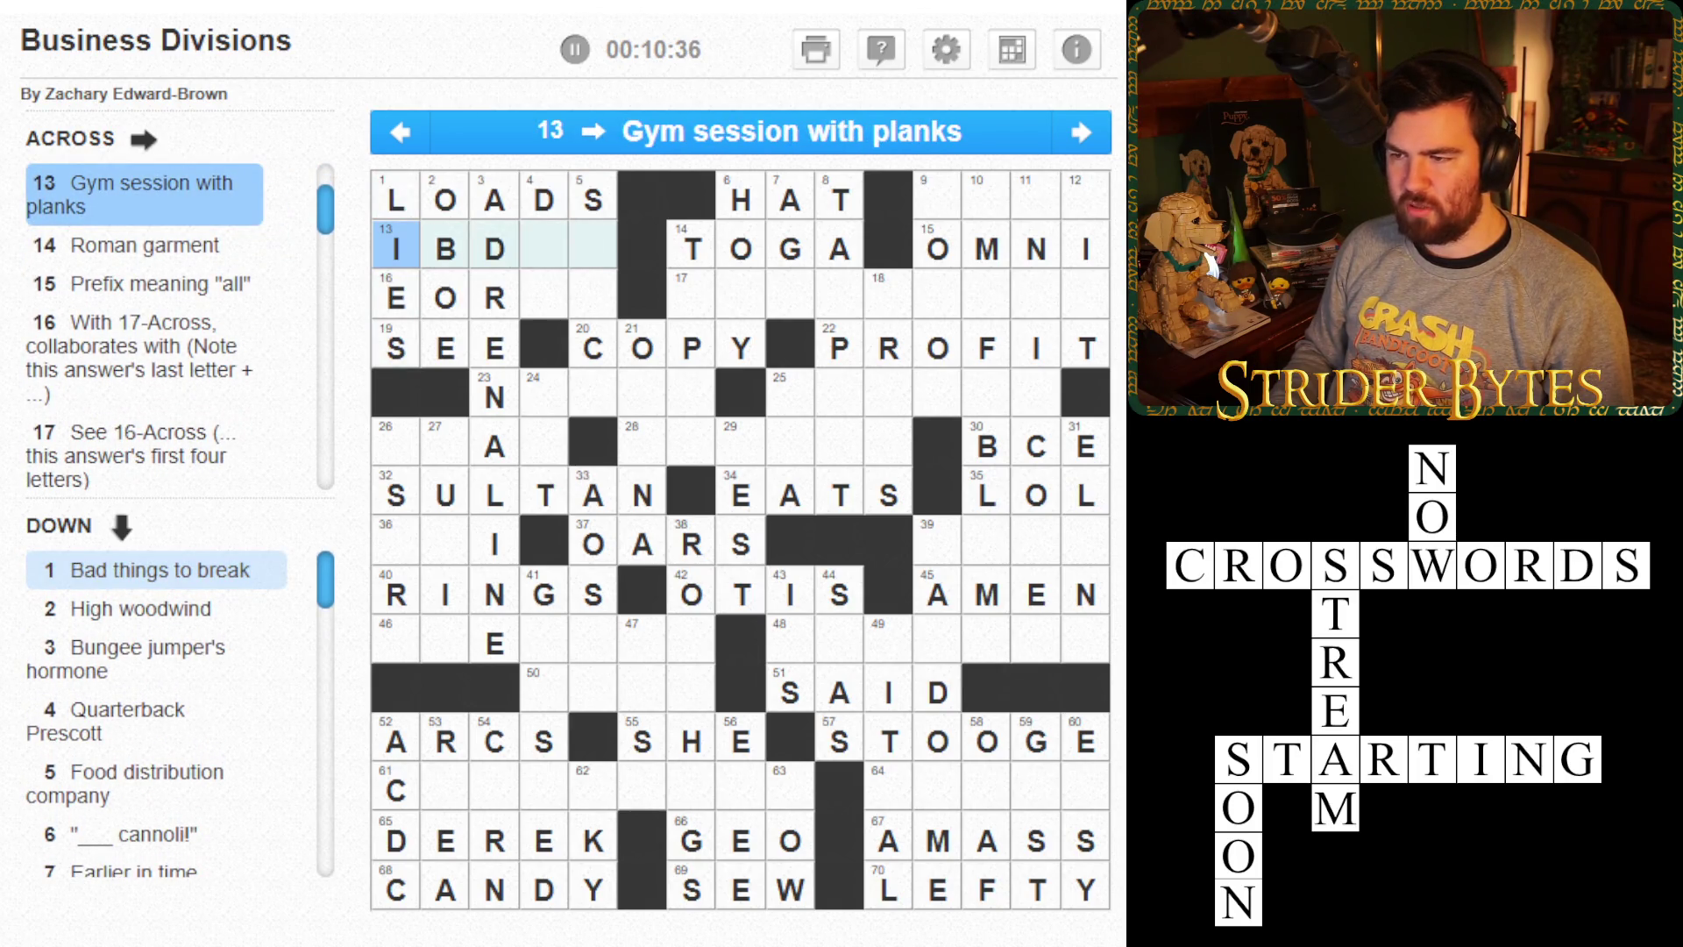
pyautogui.write('abday')
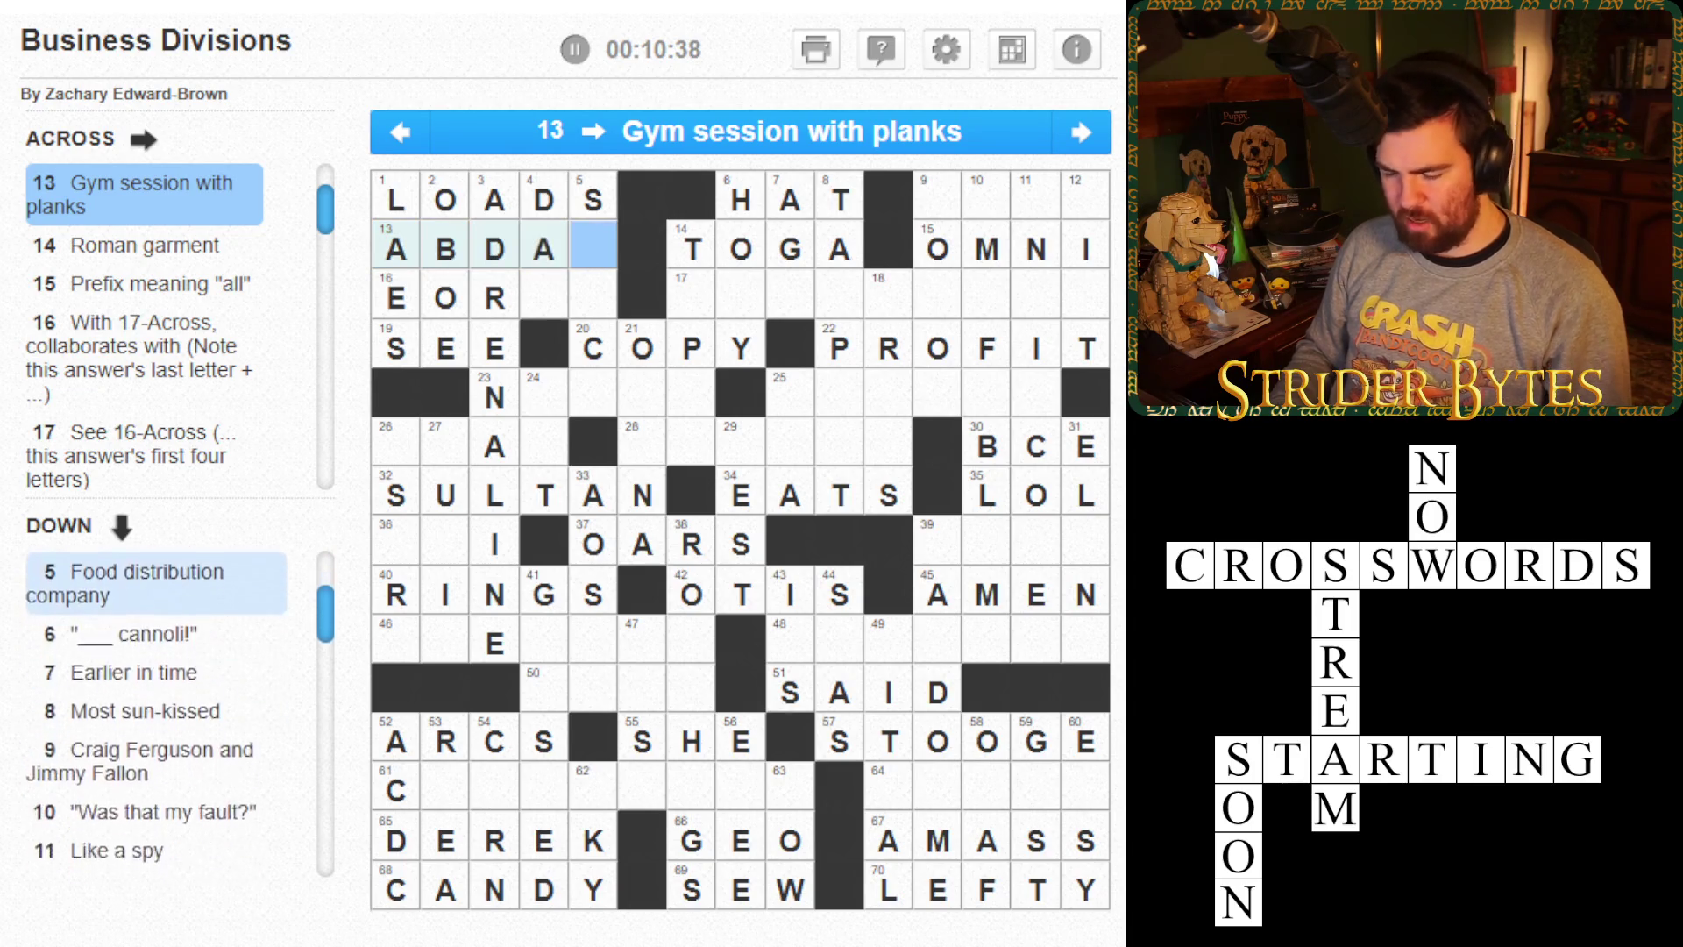
# - Clear the E from cell 16 and locate the blank cells in row 3
pyautogui.click(395, 296)
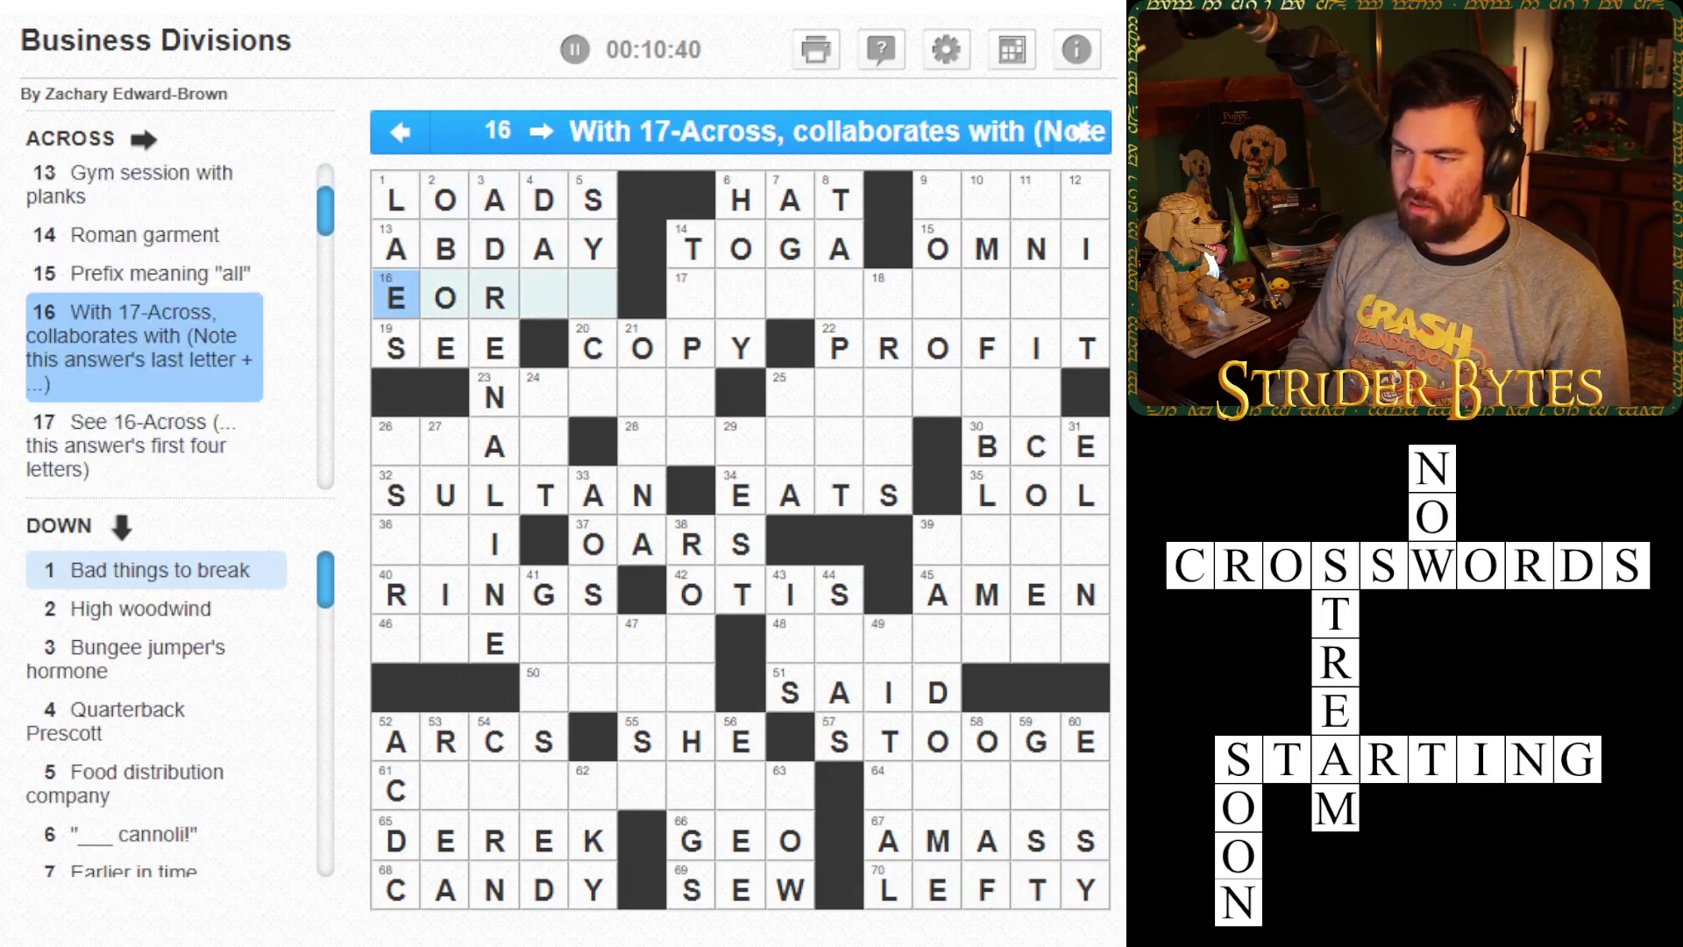
pyautogui.press('BackSpace')
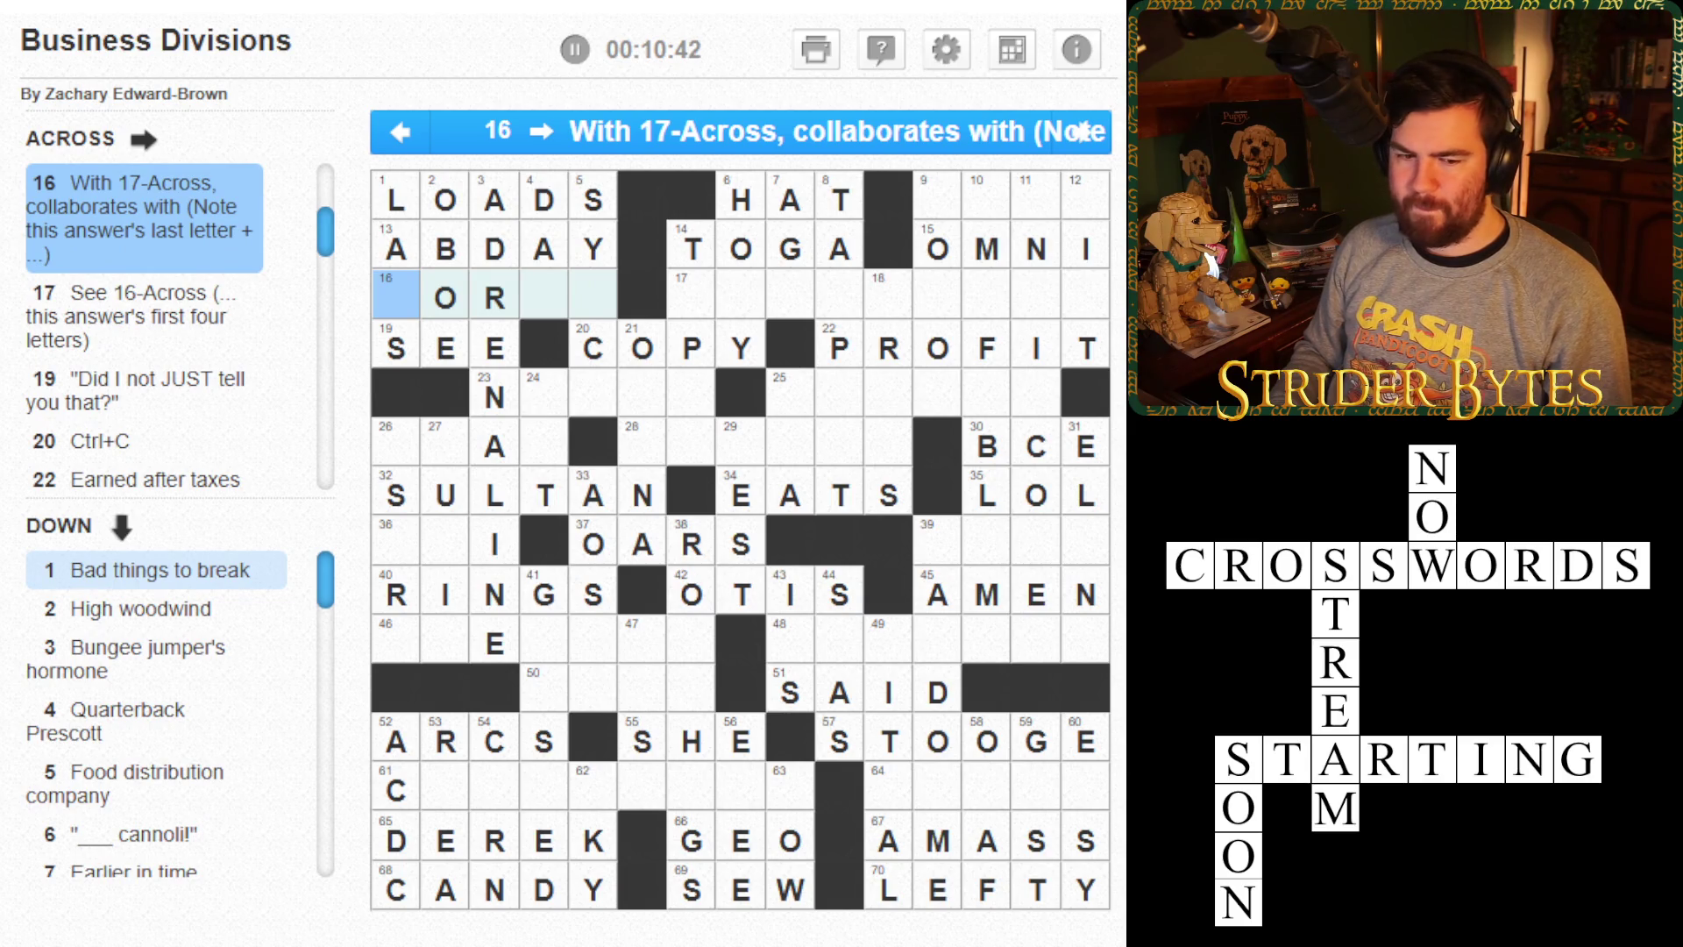
pyautogui.press('Right')
pyautogui.press('Right')
pyautogui.press('Left')
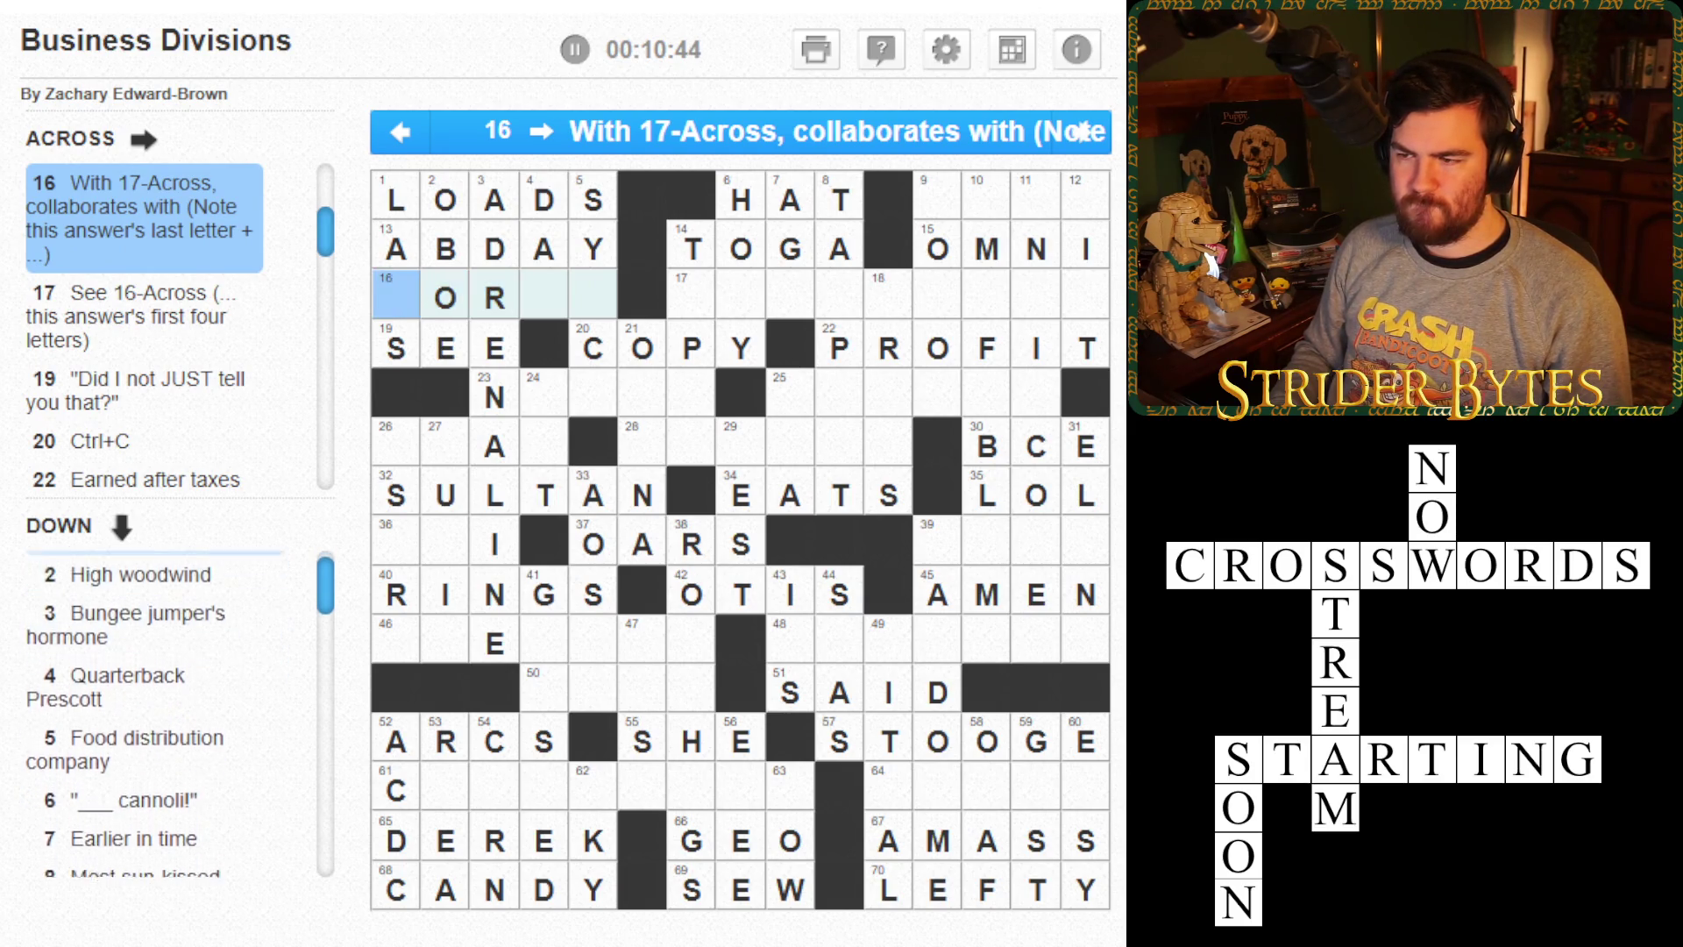
pyautogui.press('Left')
pyautogui.press('Right')
pyautogui.press('Right')
pyautogui.press('Right')
pyautogui.press('Down')
pyautogui.click(592, 296)
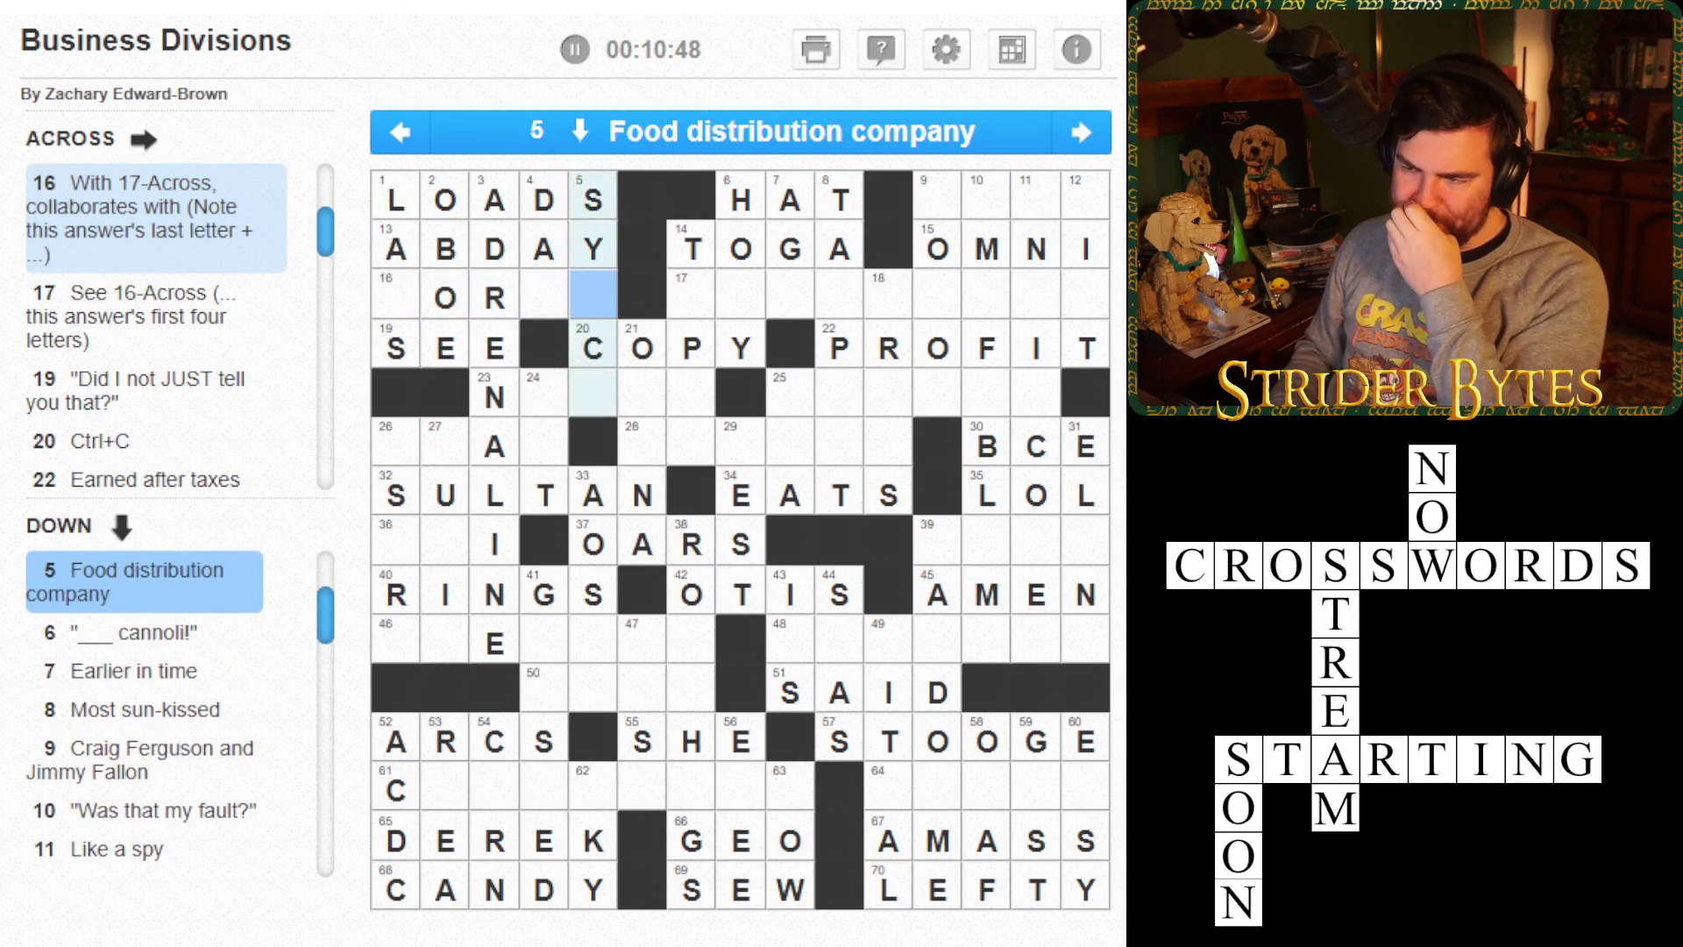
# - Complete WORKS in 16-Across by adding W and KS
pyautogui.press('Left')
pyautogui.press('Left')
pyautogui.press('Left')
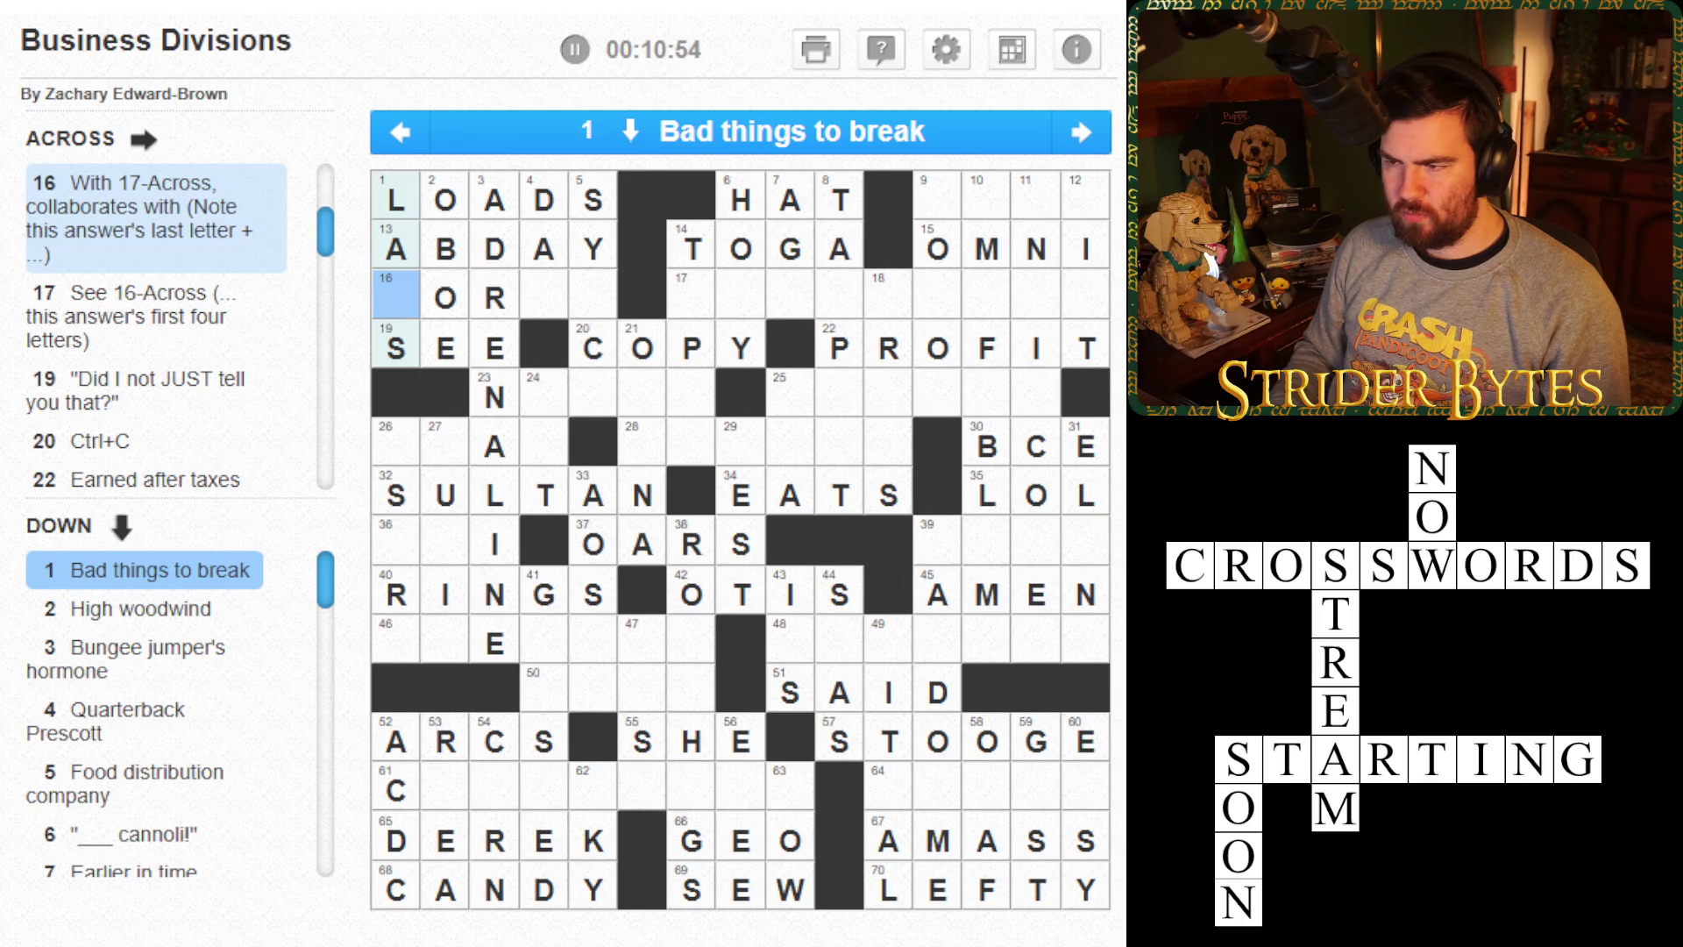
pyautogui.write('w')
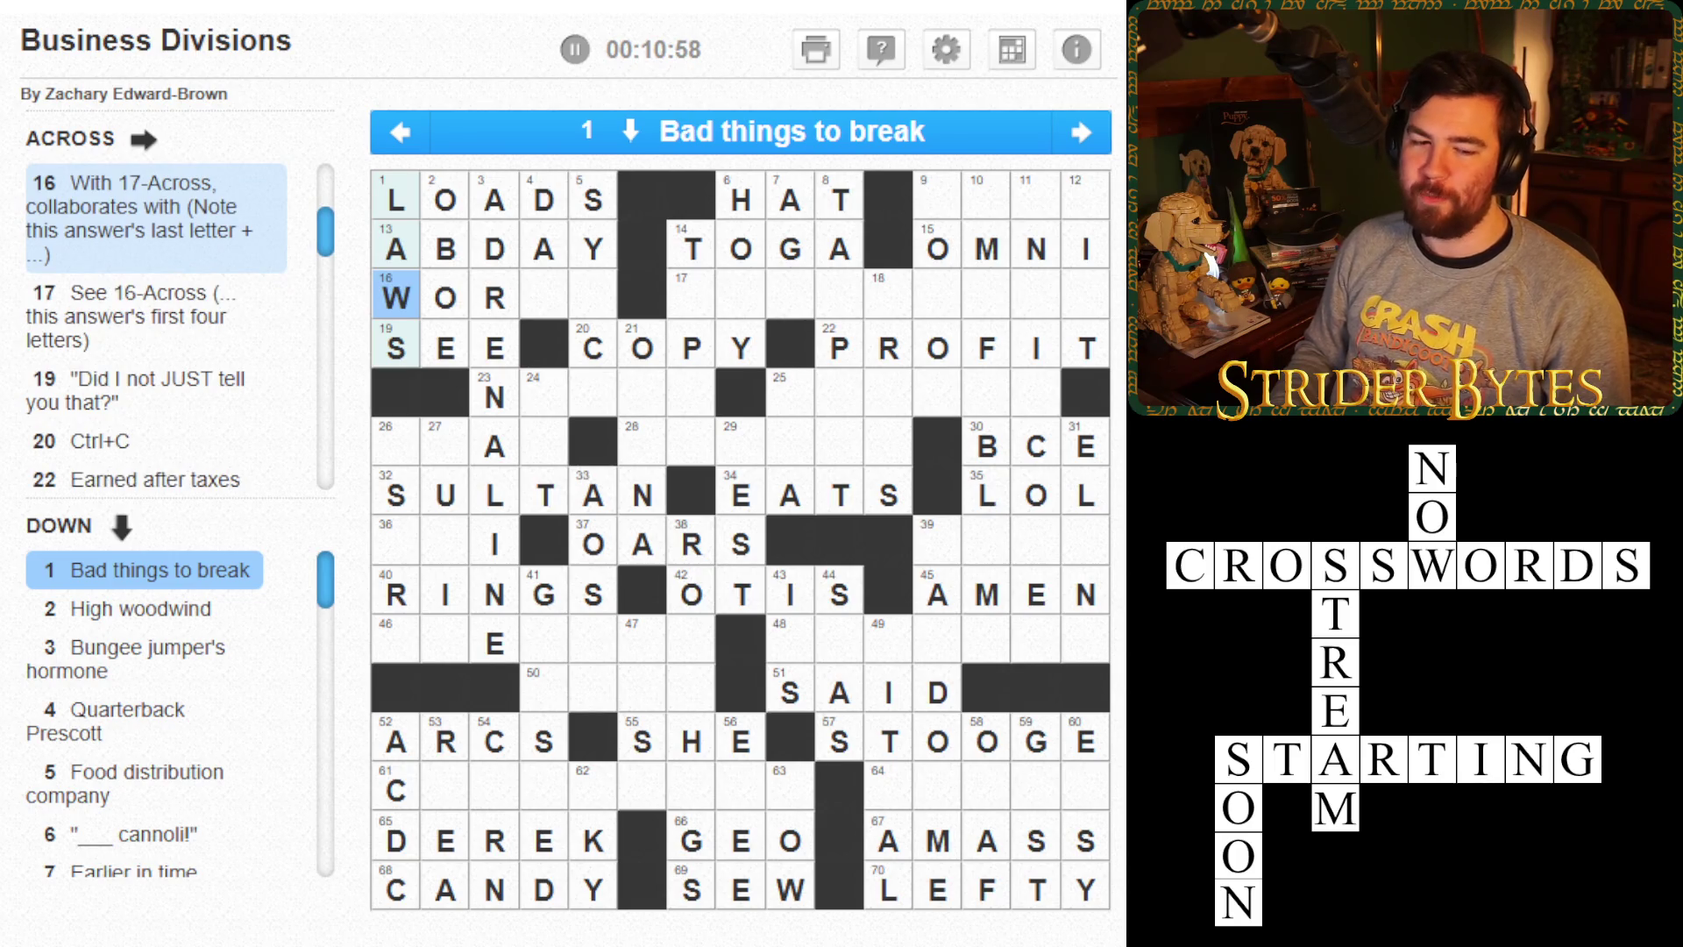
pyautogui.press('Right')
pyautogui.press('Right')
pyautogui.press('Right')
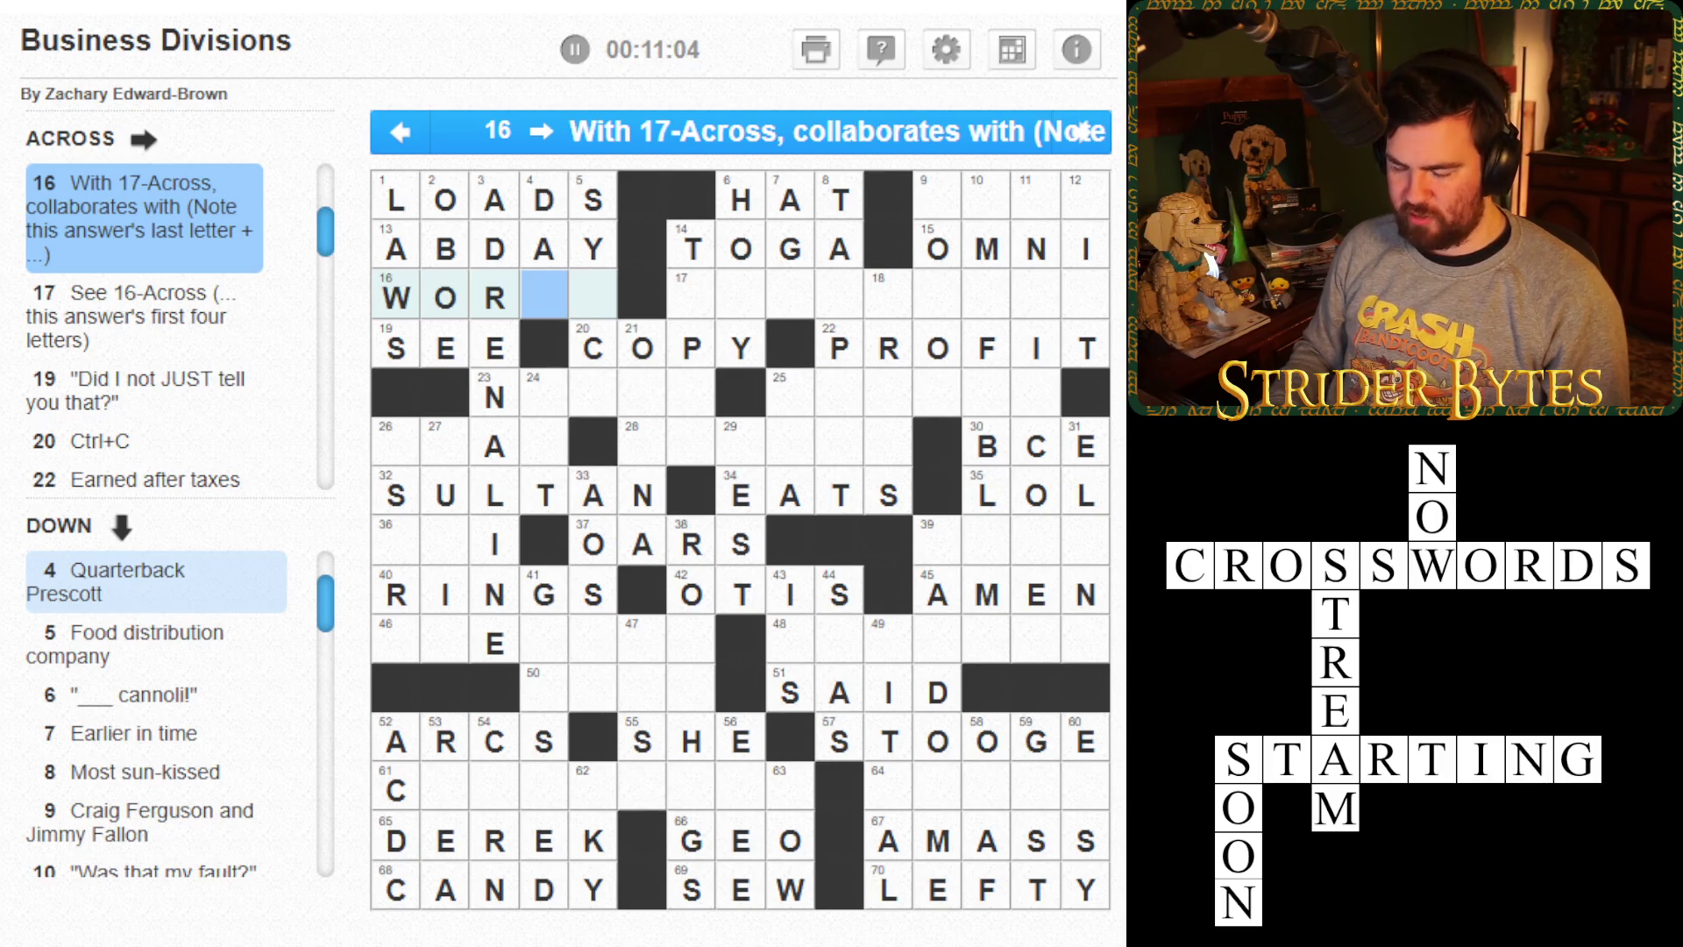
pyautogui.write('ks')
pyautogui.press('Right')
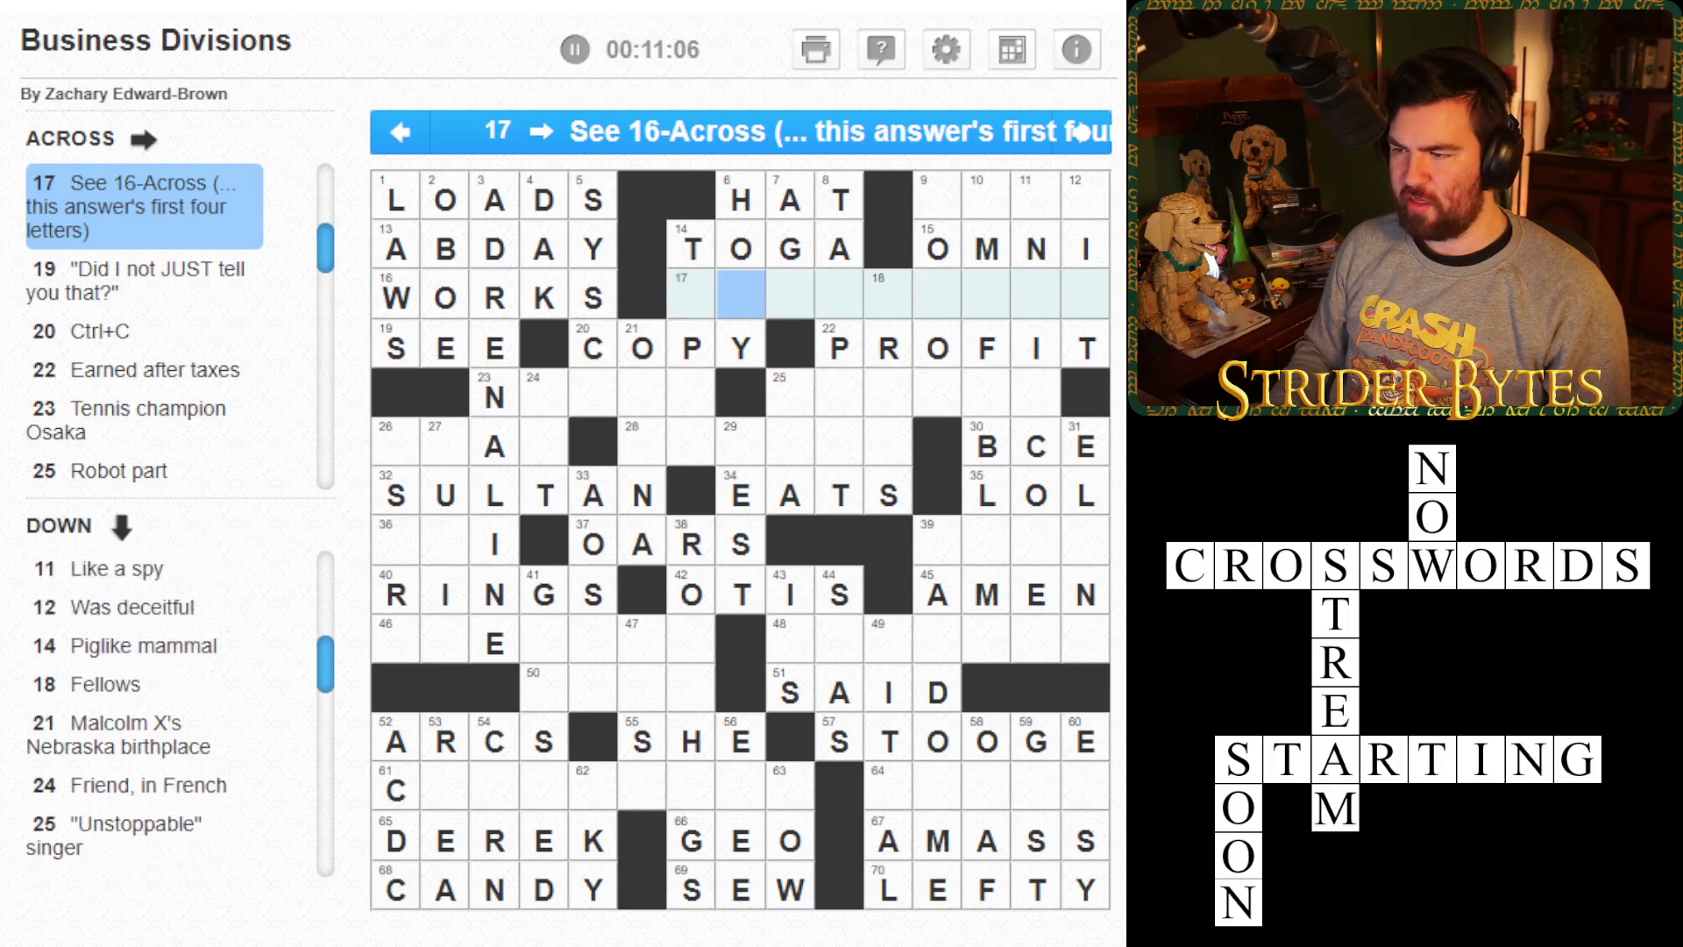
pyautogui.press('Right')
pyautogui.press('Left')
pyautogui.press('Left')
pyautogui.press('Left')
pyautogui.press('Right')
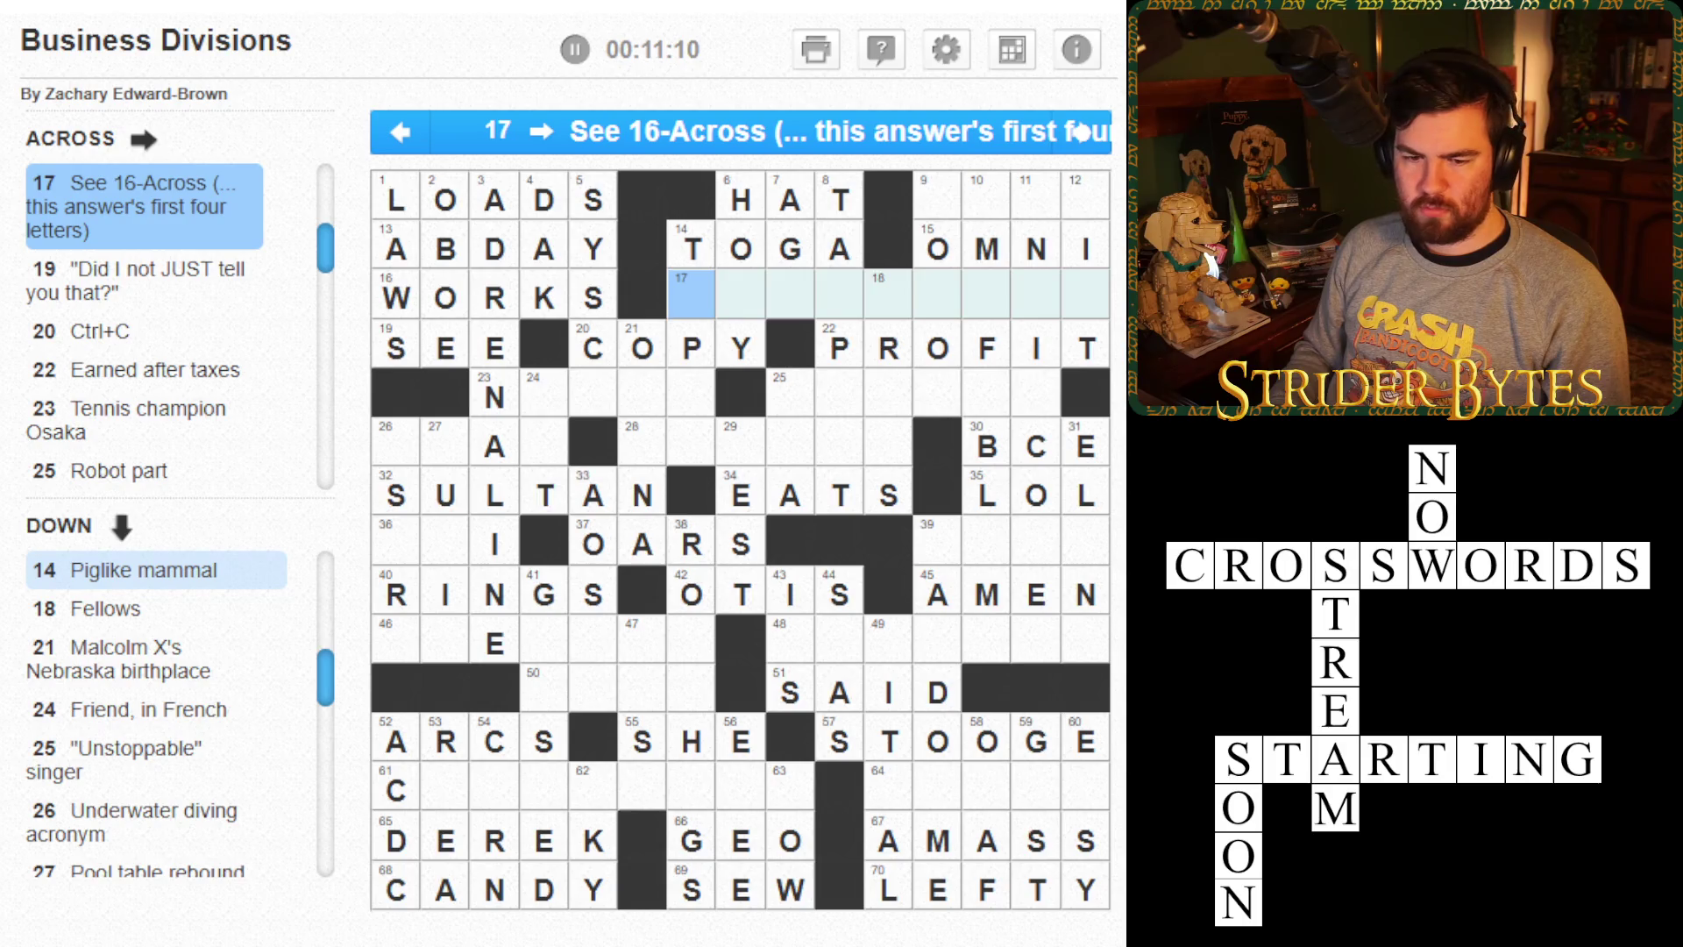
# - Fill the 6, 7 and 8-Down blanks with L, O and NNEST for HOLY, AGO and TANNEST
pyautogui.press('Left')
pyautogui.press('Up')
pyautogui.press('Up')
pyautogui.press('Right')
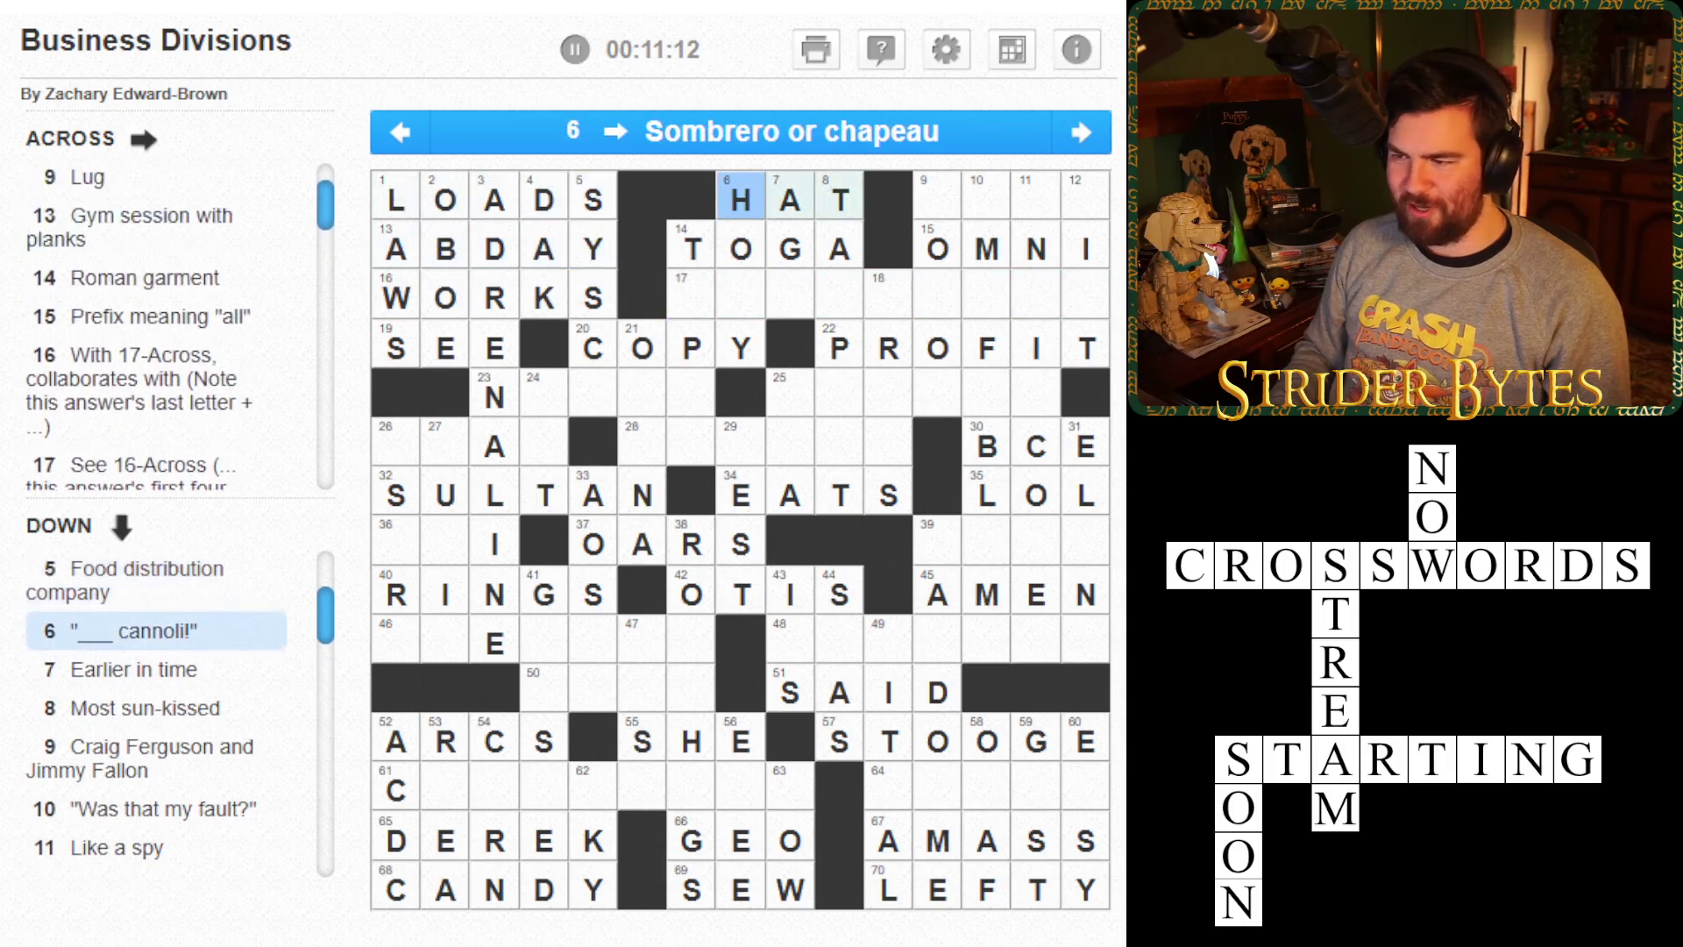
pyautogui.press('Down')
pyautogui.press('Down')
pyautogui.press('Down')
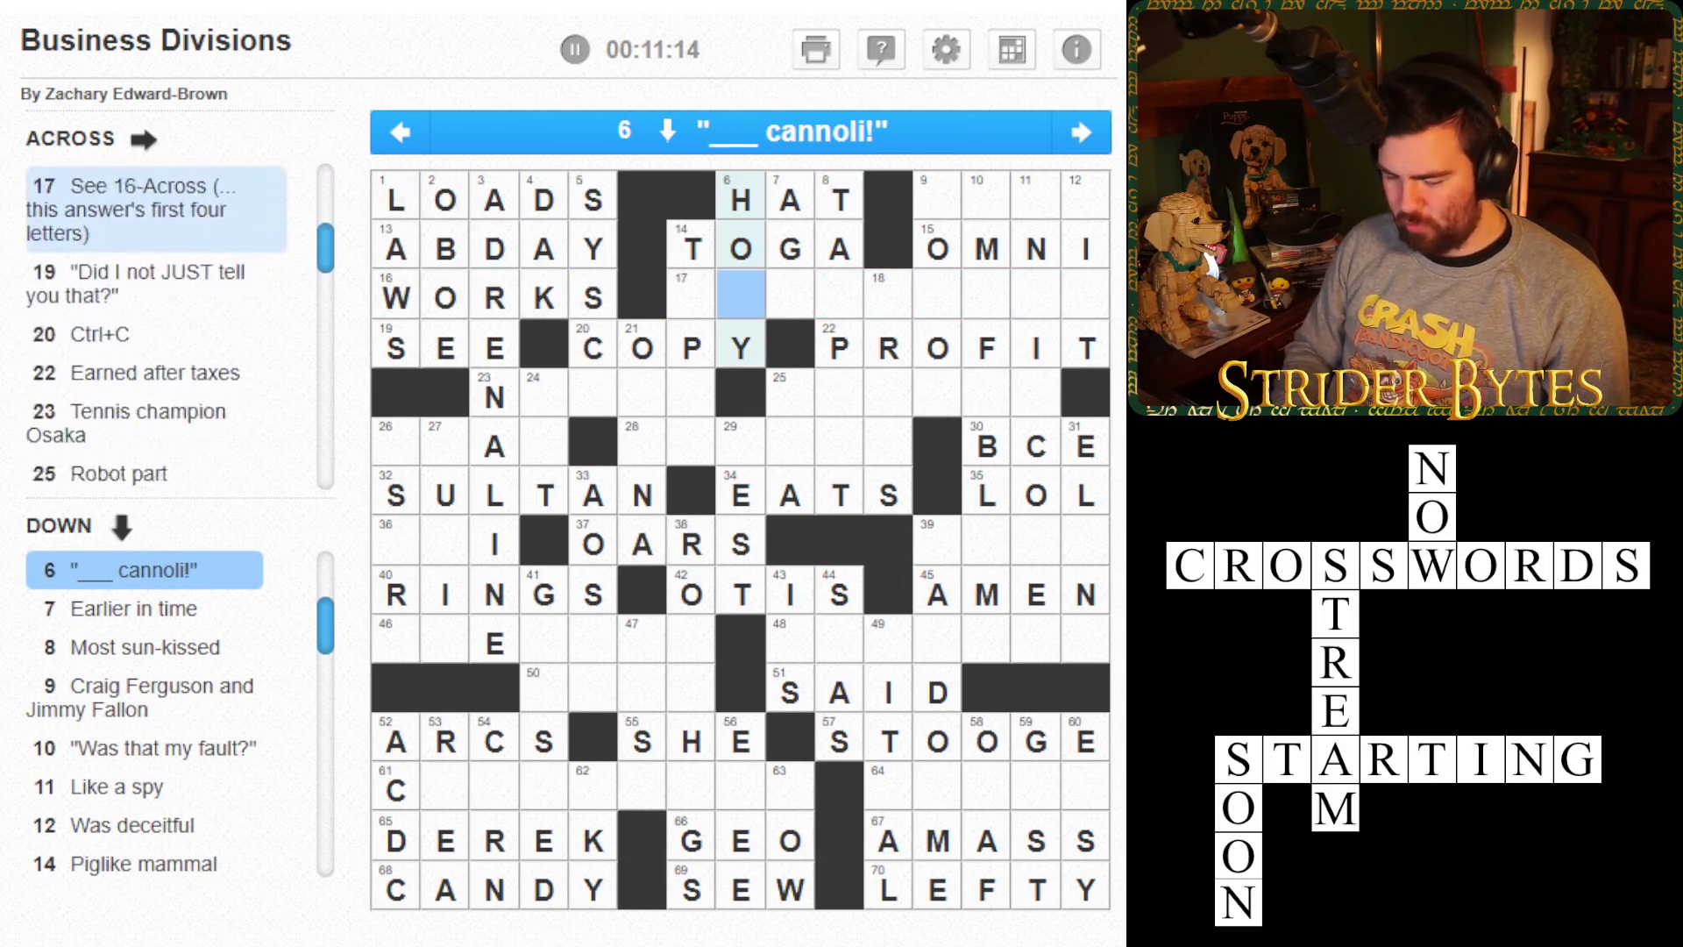
pyautogui.write('L')
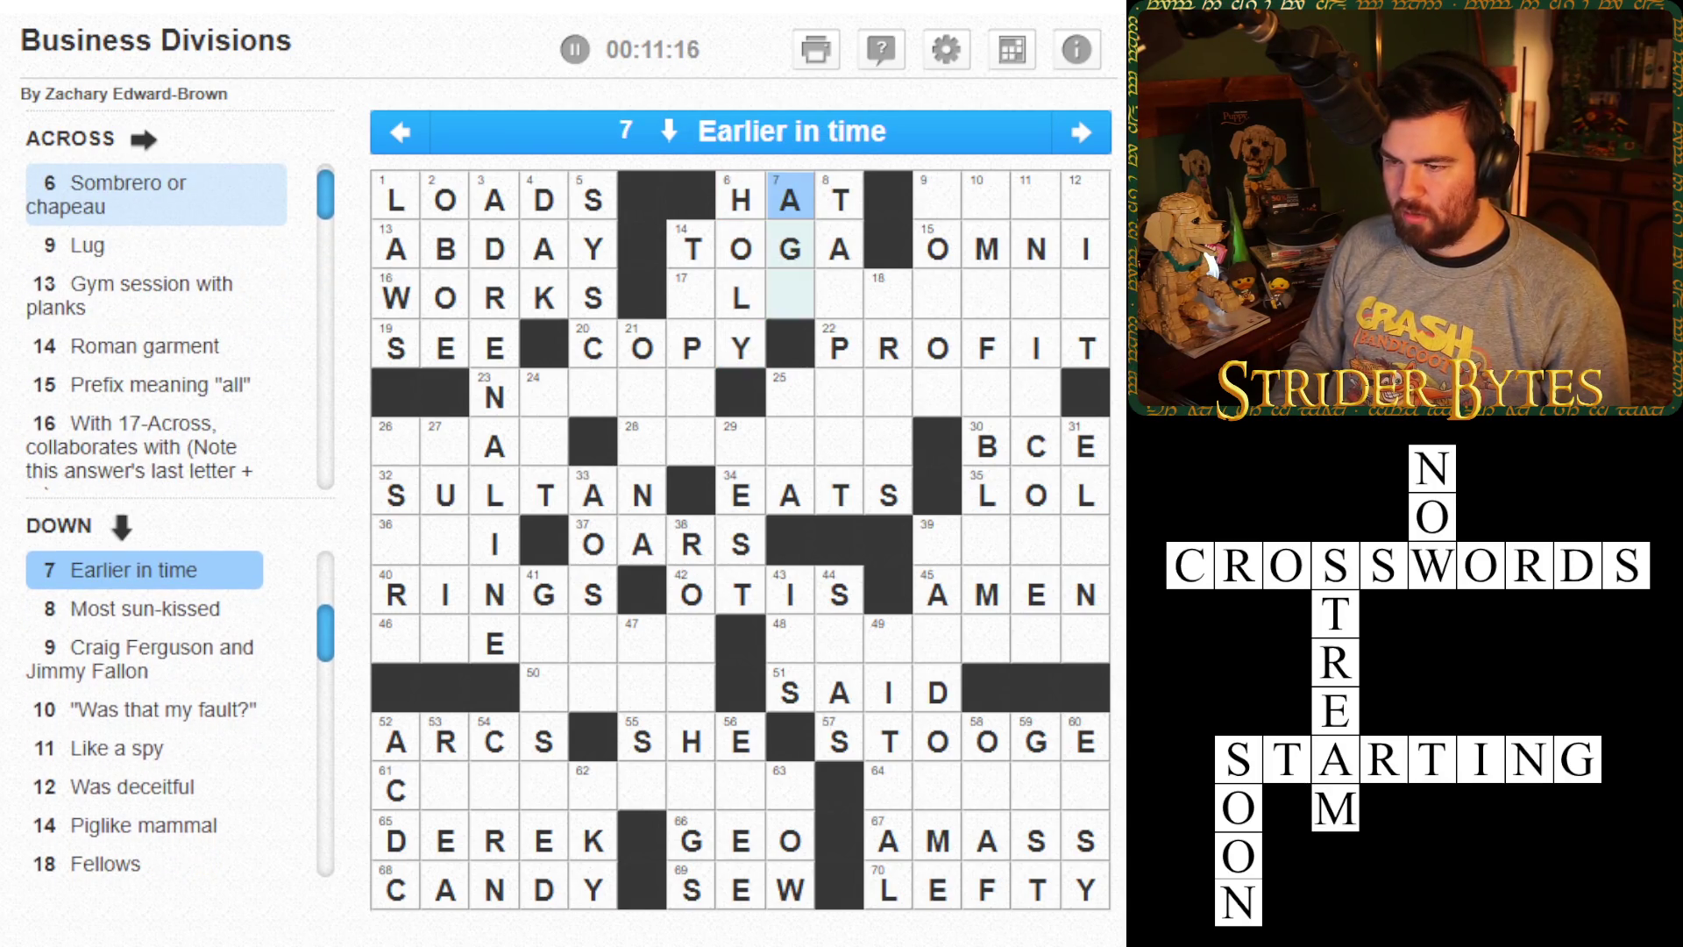
pyautogui.press('Down')
pyautogui.press('Down')
pyautogui.write('O')
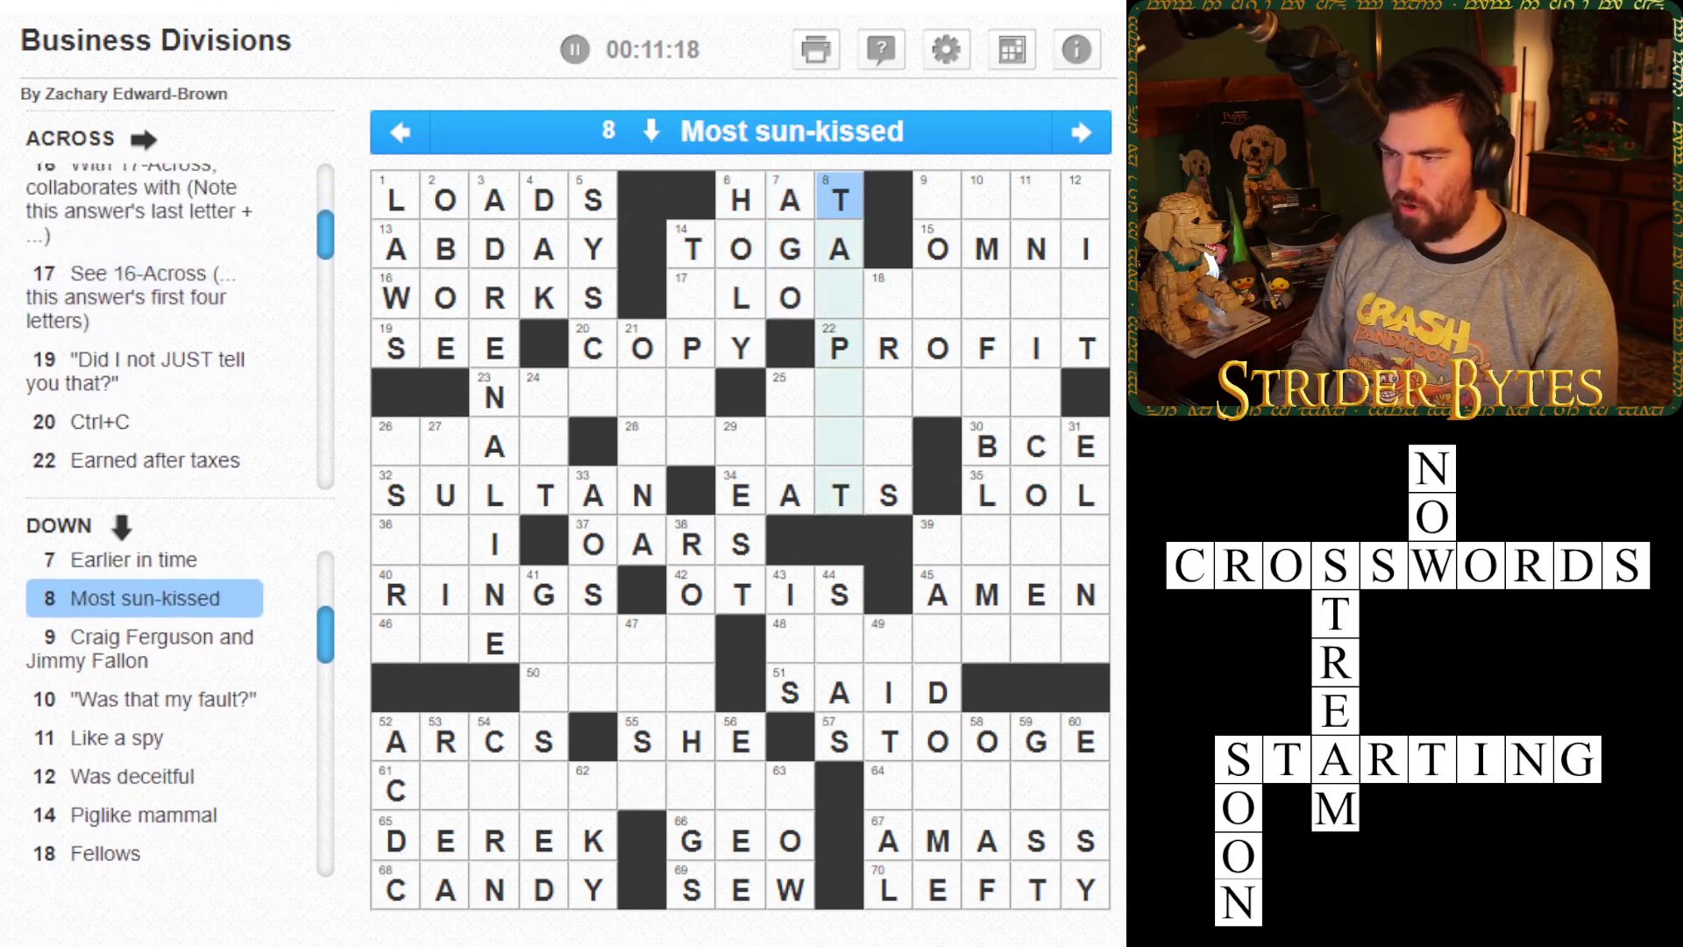
pyautogui.press('Down')
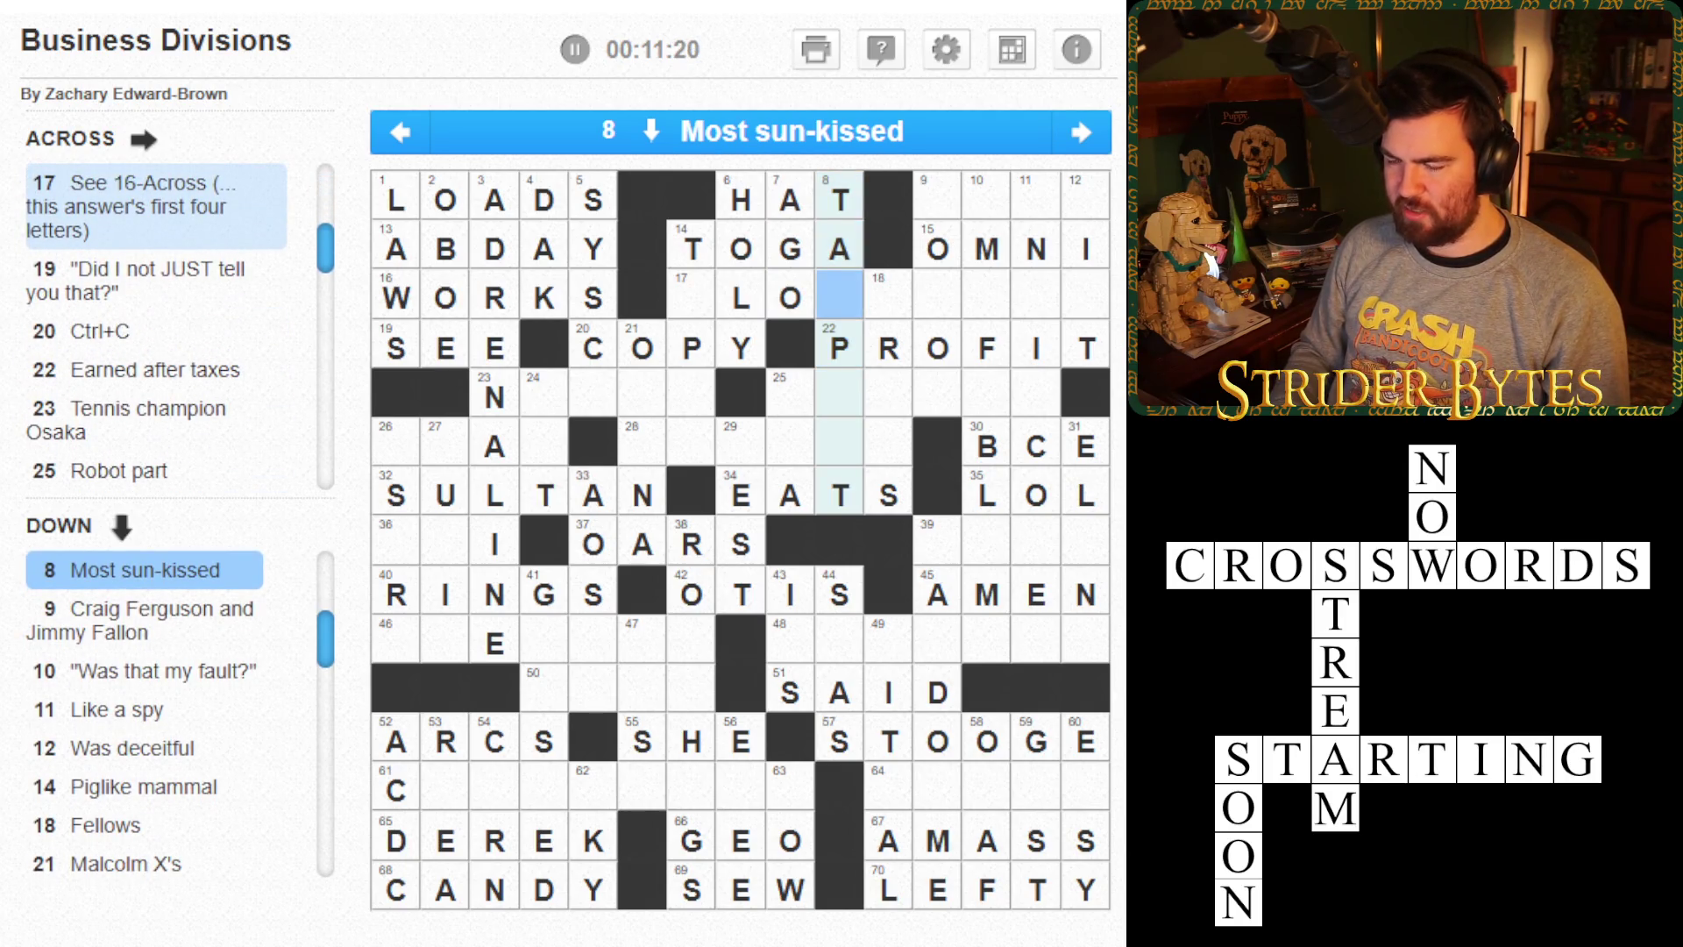
pyautogui.write('NNEST')
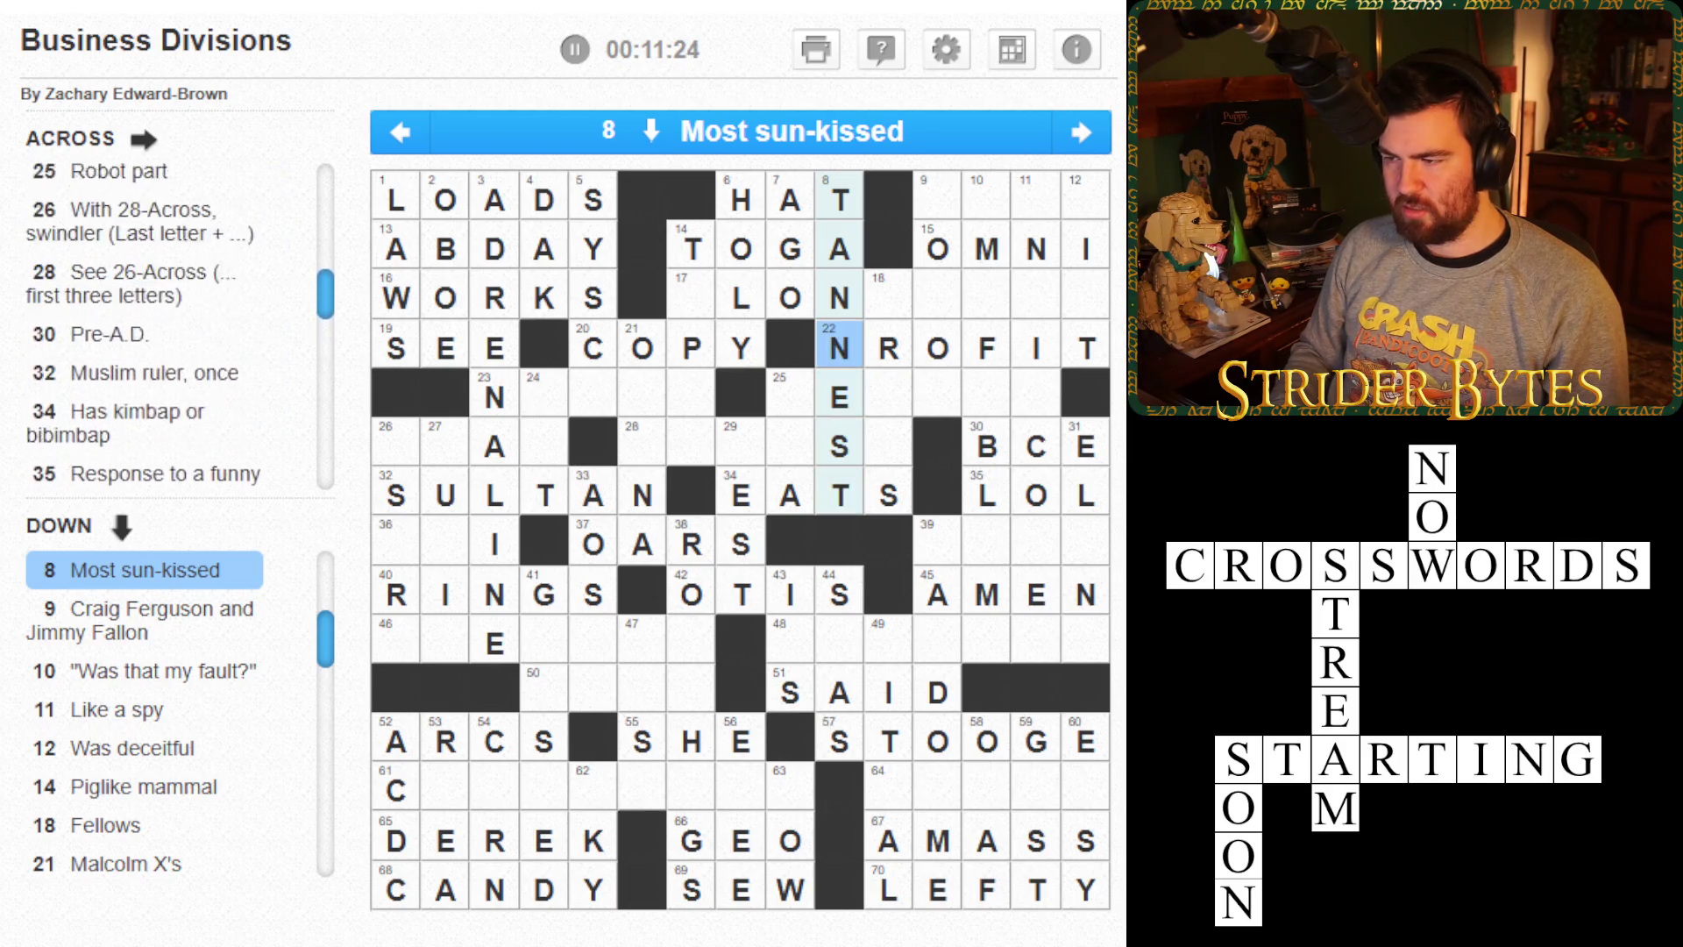
# - Clear the end of 22-Across, type the 10-Down answer, and remove wrong 11-Down letters
pyautogui.click(1085, 348)
pyautogui.press('BackSpace')
pyautogui.press('BackSpace')
pyautogui.press('BackSpace')
pyautogui.press('BackSpace')
pyautogui.press('BackSpace')
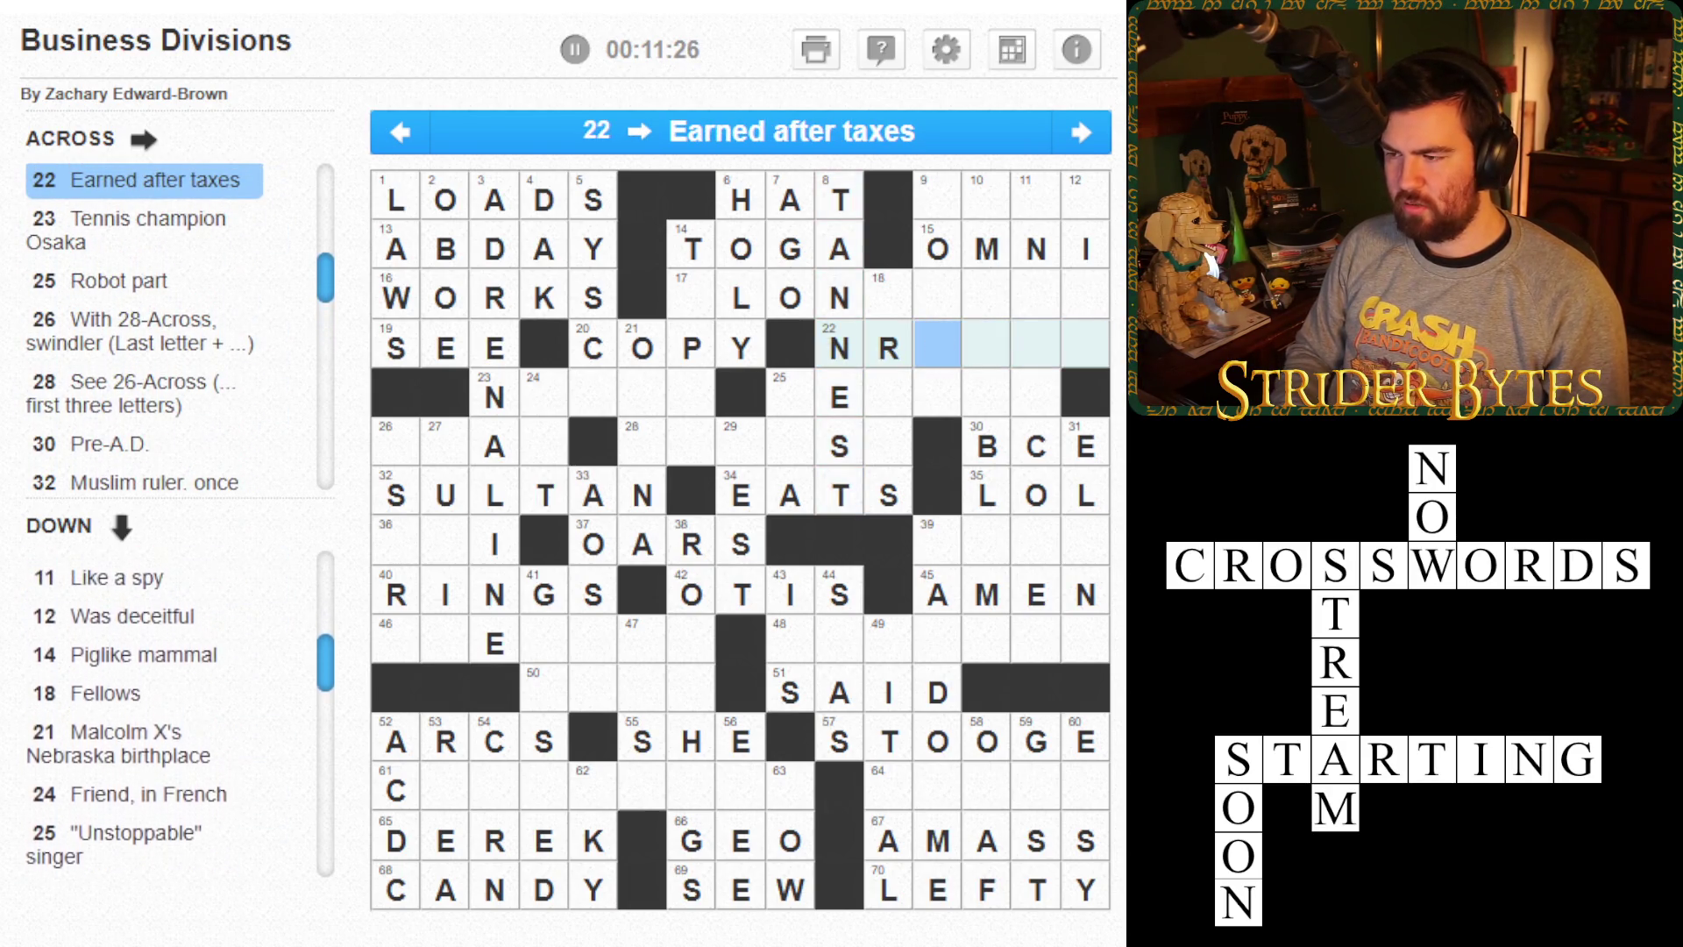
pyautogui.click(838, 348)
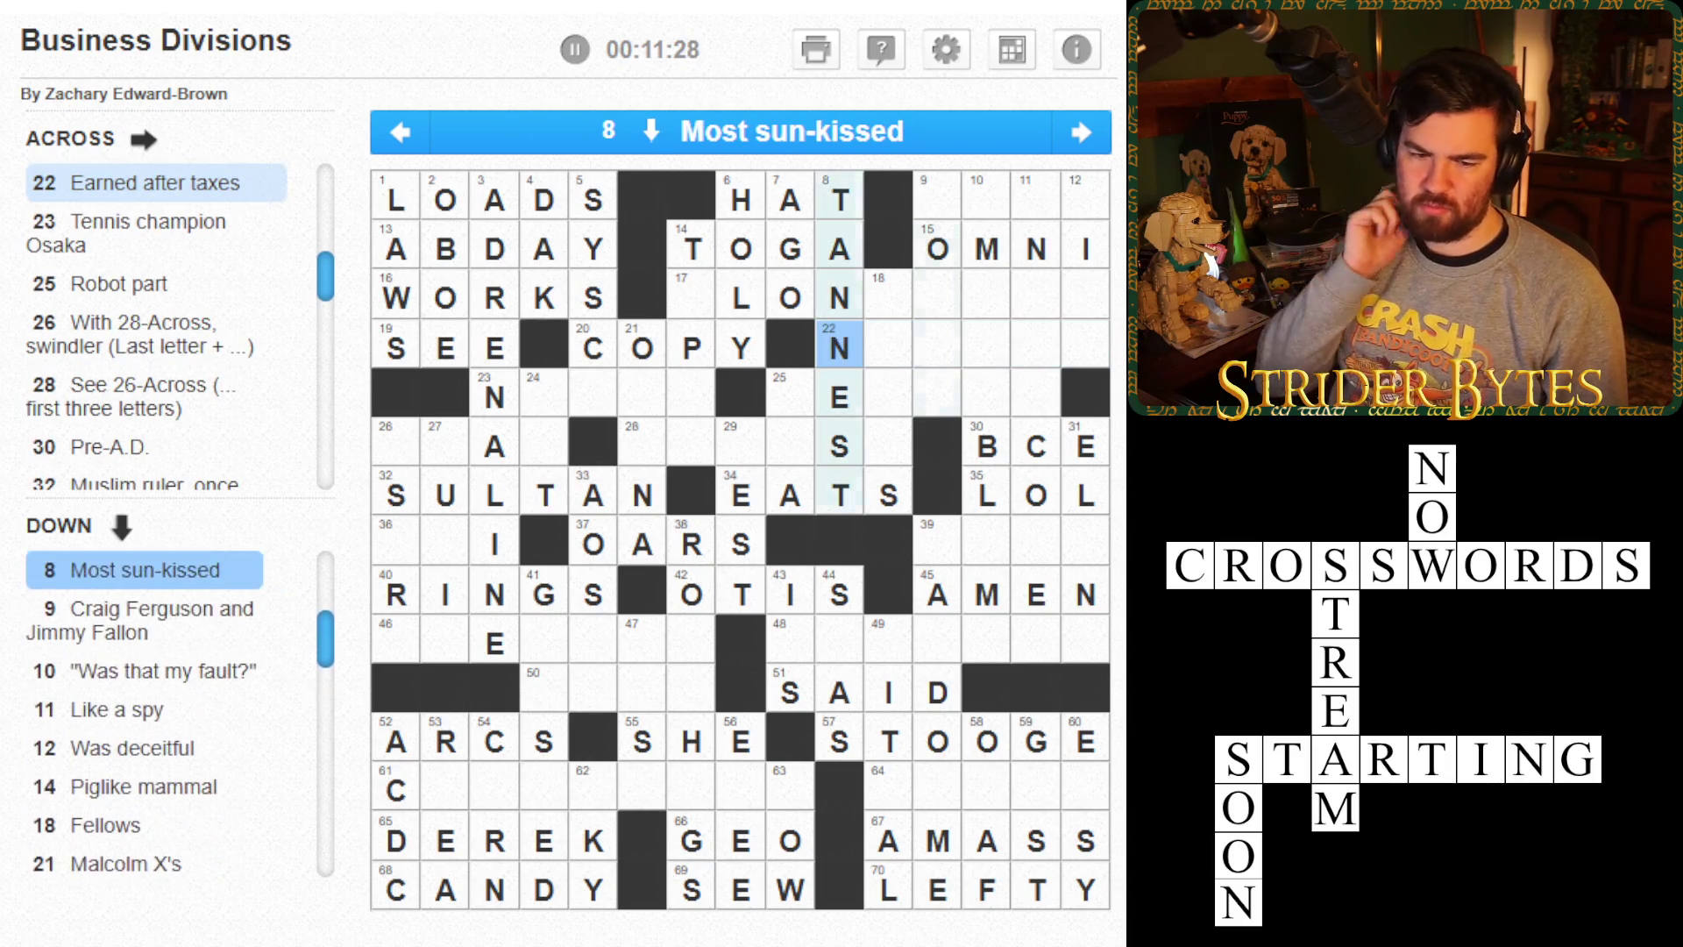
pyautogui.press('Tab')
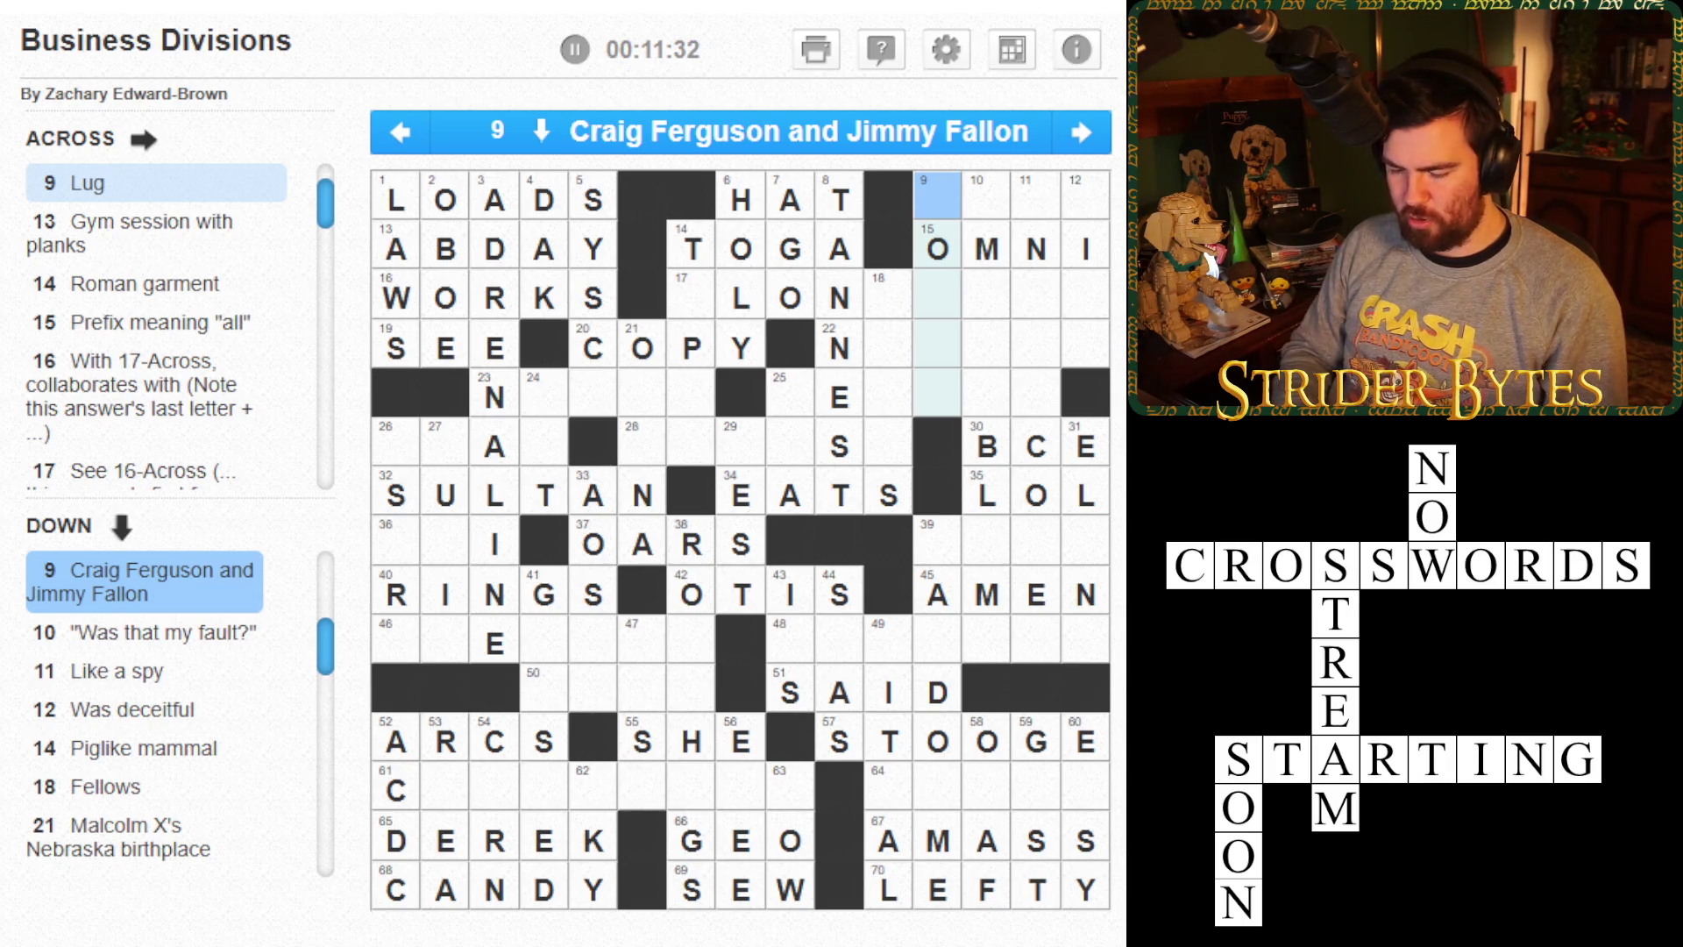
pyautogui.write('hosts')
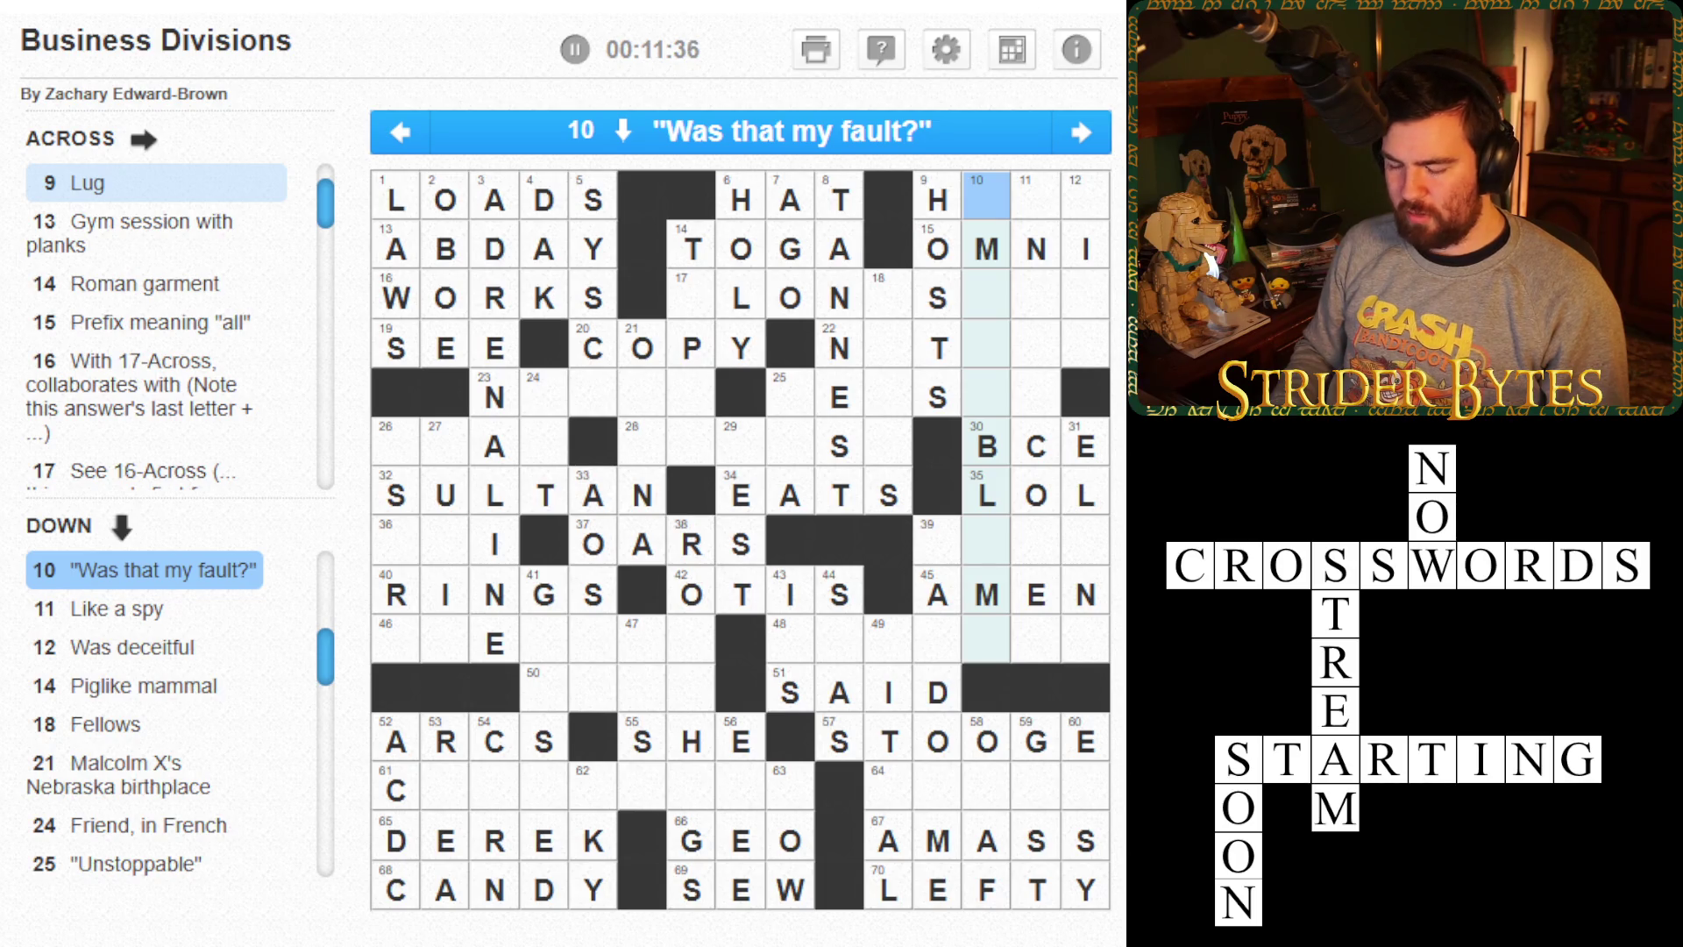
pyautogui.write('aitoa')
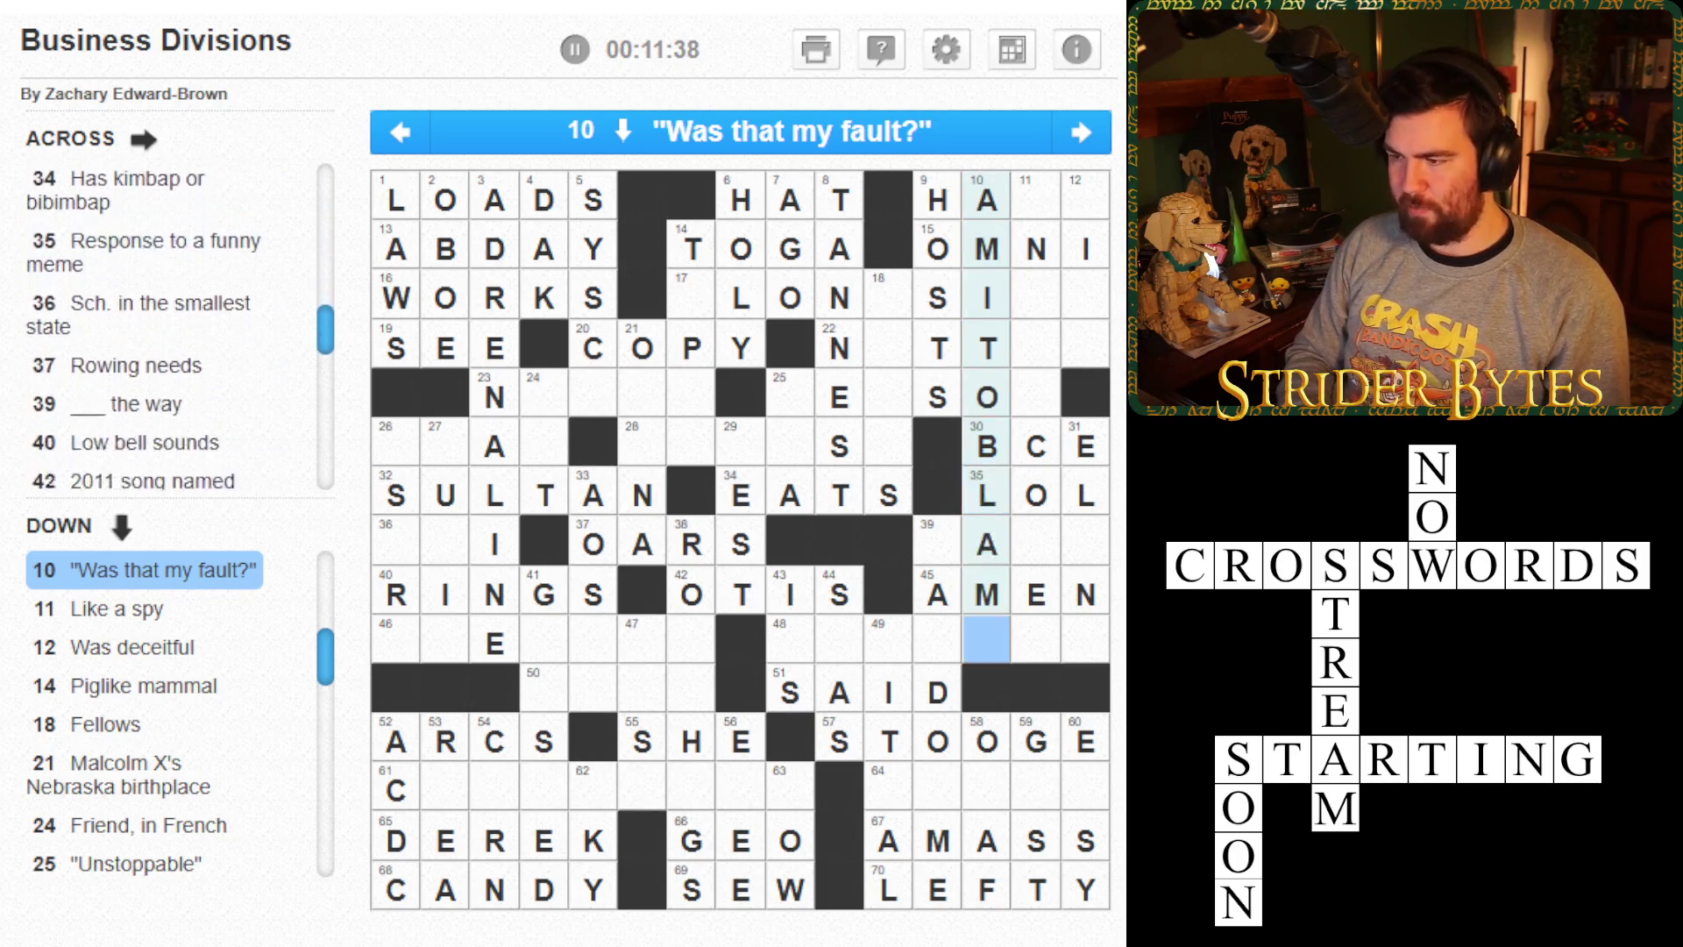
pyautogui.write('e')
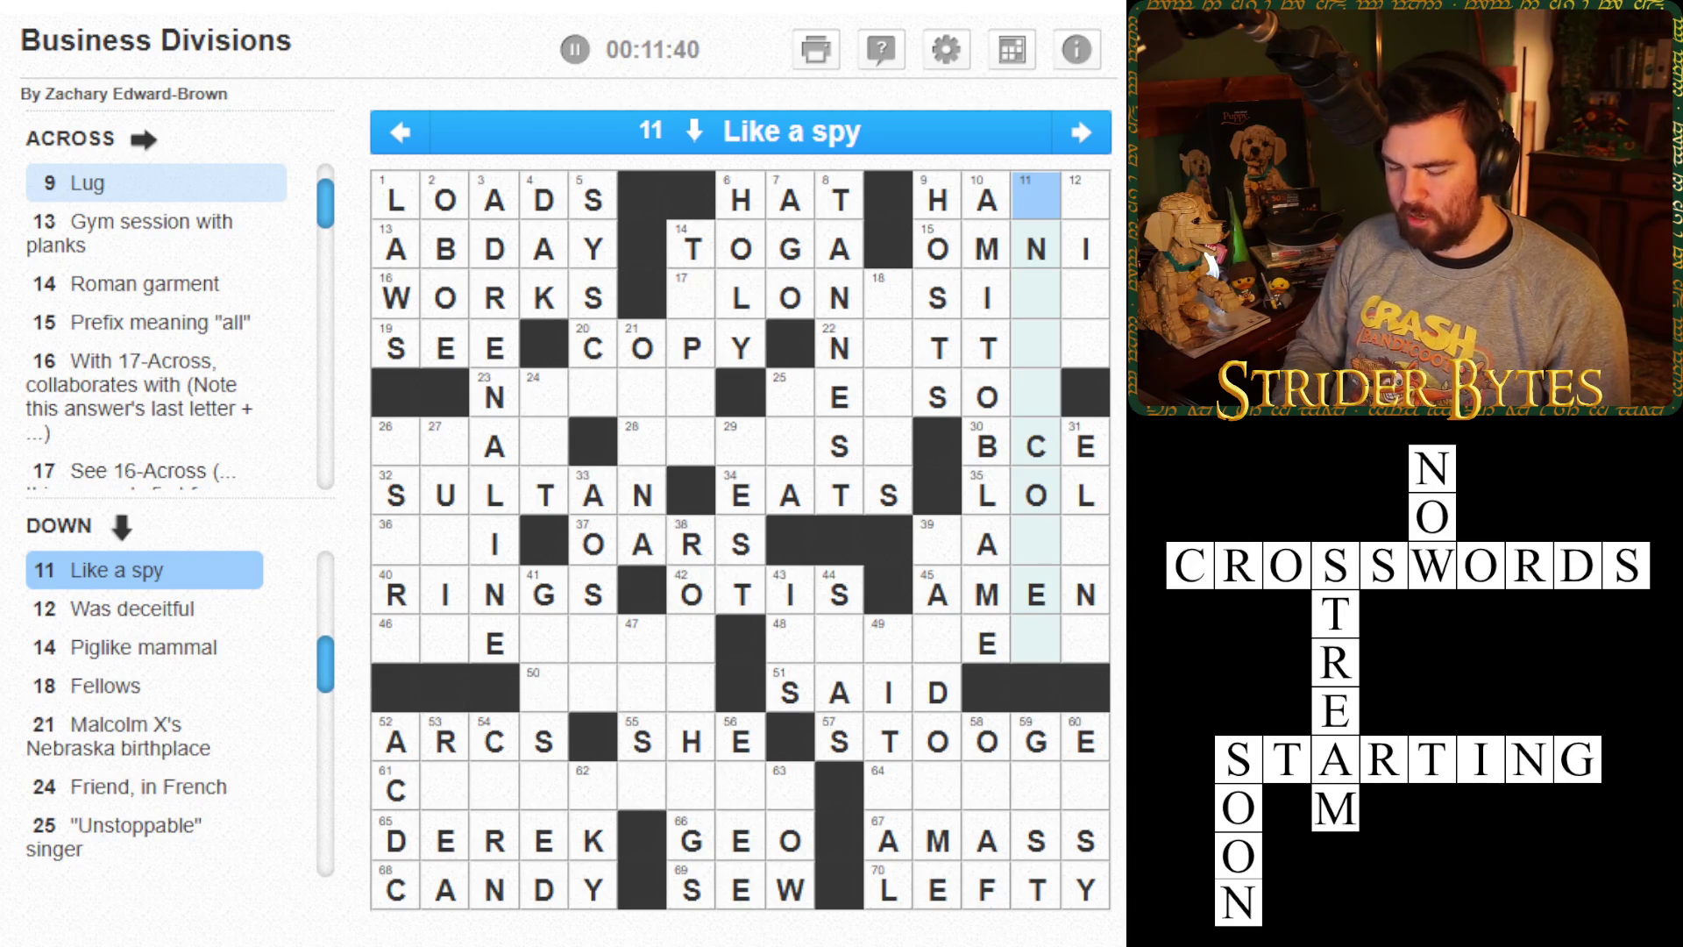
pyautogui.write('ic')
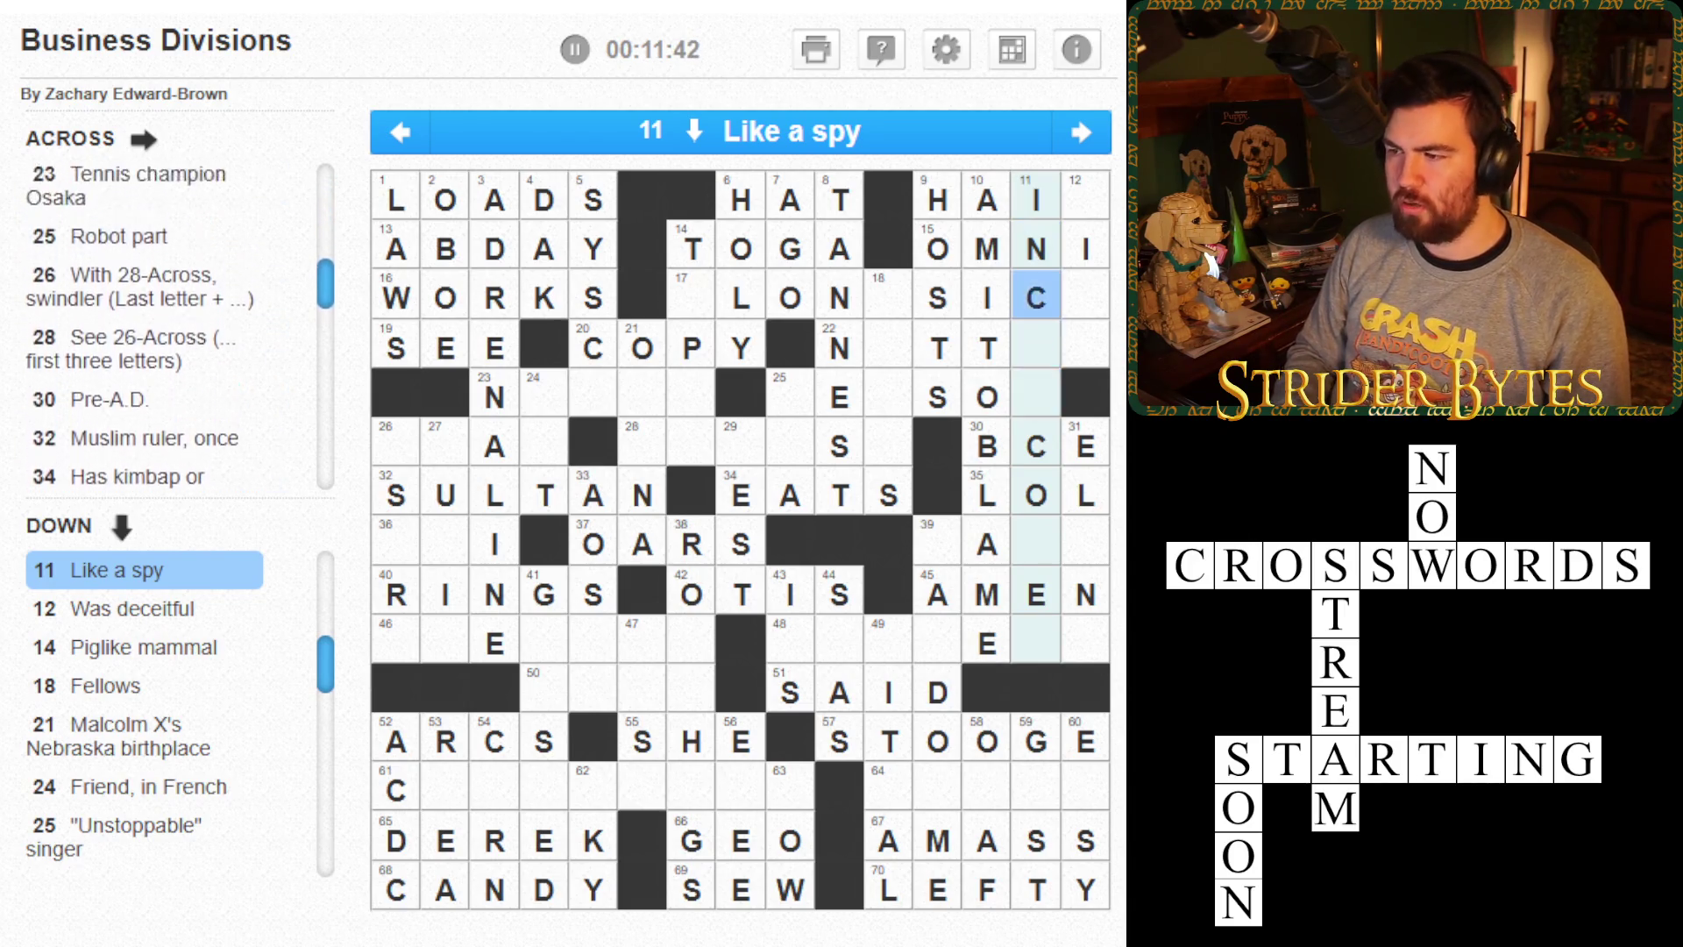
pyautogui.press('BackSpace')
pyautogui.press('BackSpace')
pyautogui.press('BackSpace')
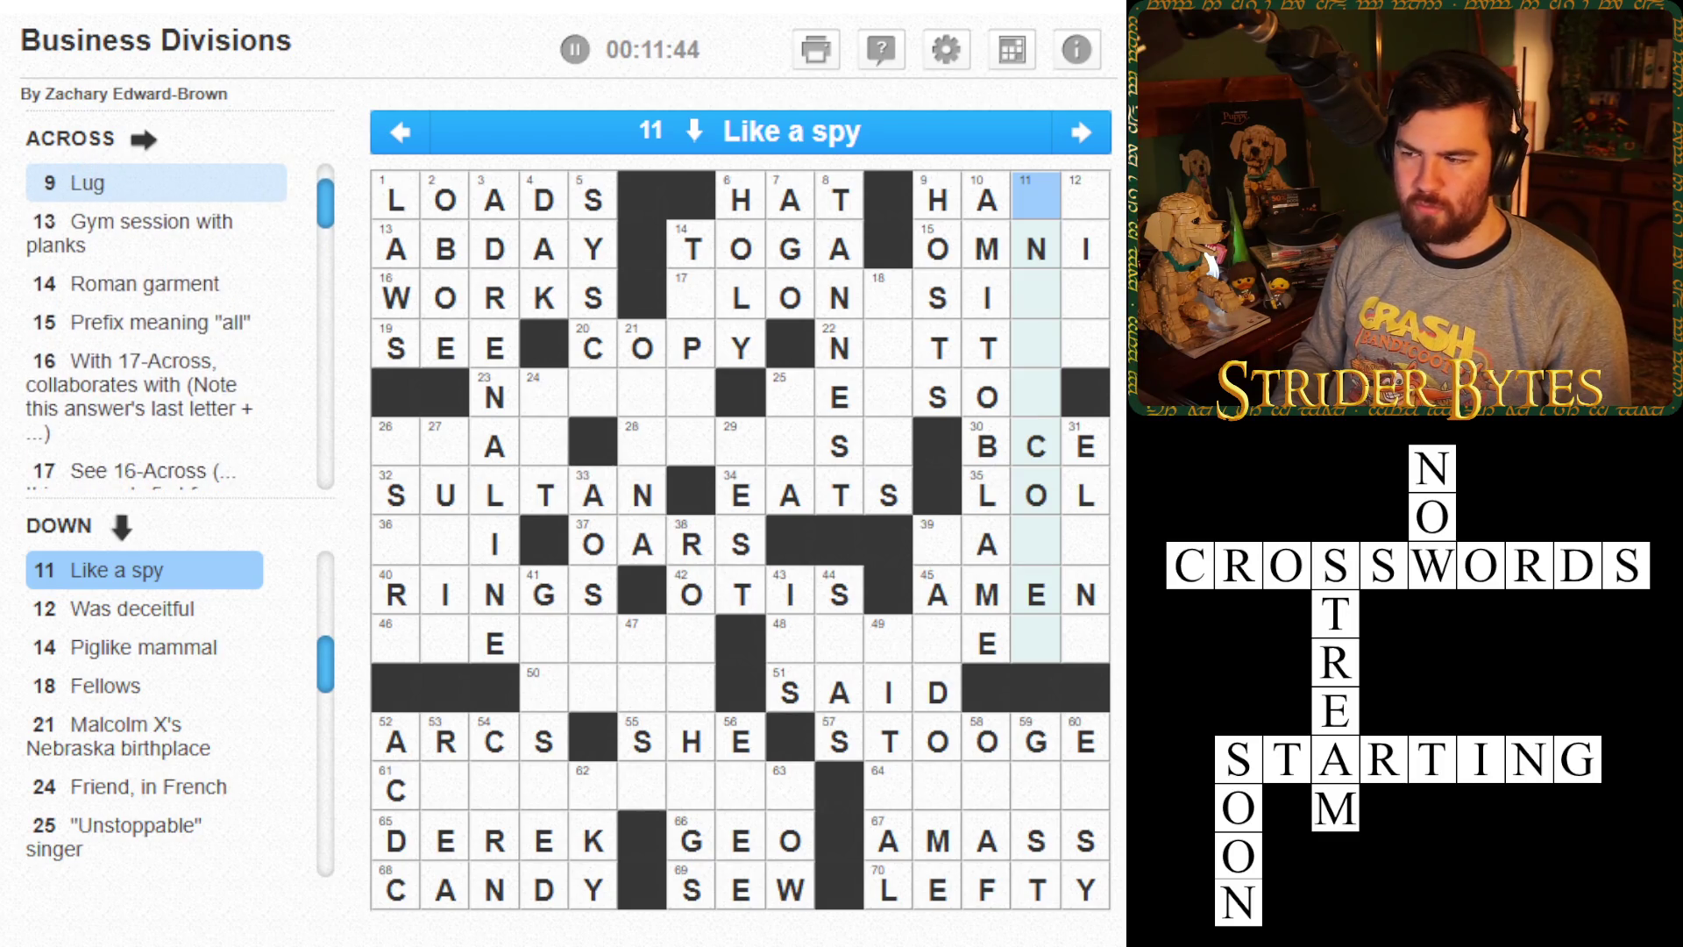
# - Add E to complete NETT in 22-Across and enter LIED in 12-Down
pyautogui.click(888, 348)
pyautogui.click(887, 348)
pyautogui.write('e')
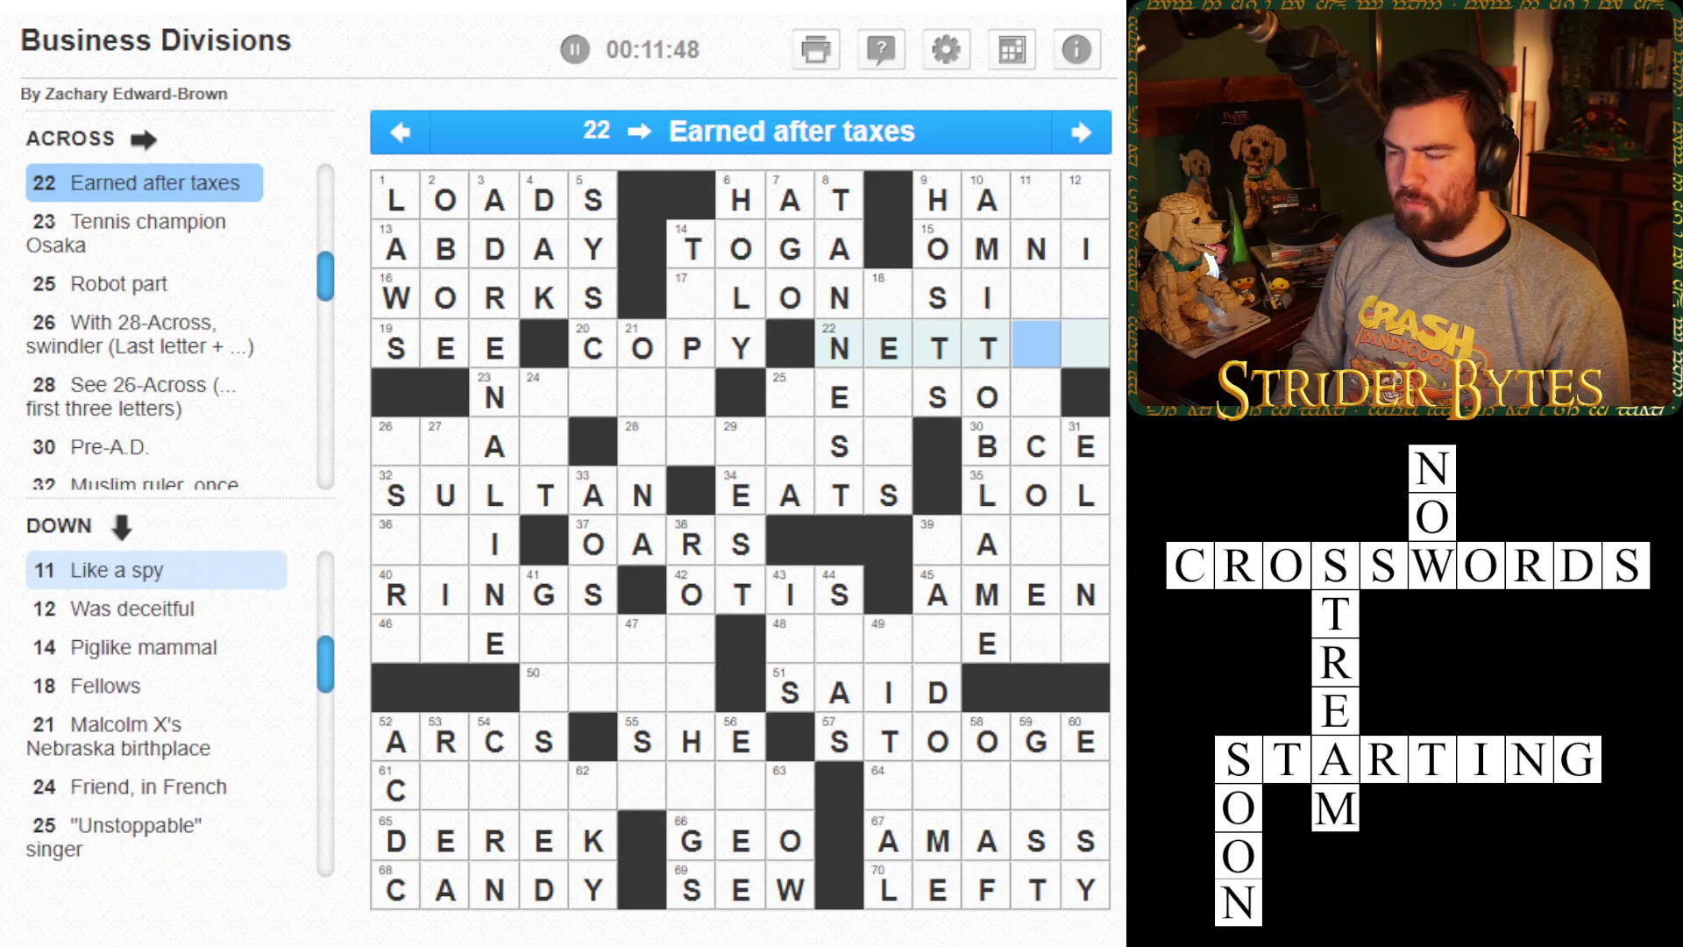
pyautogui.click(987, 348)
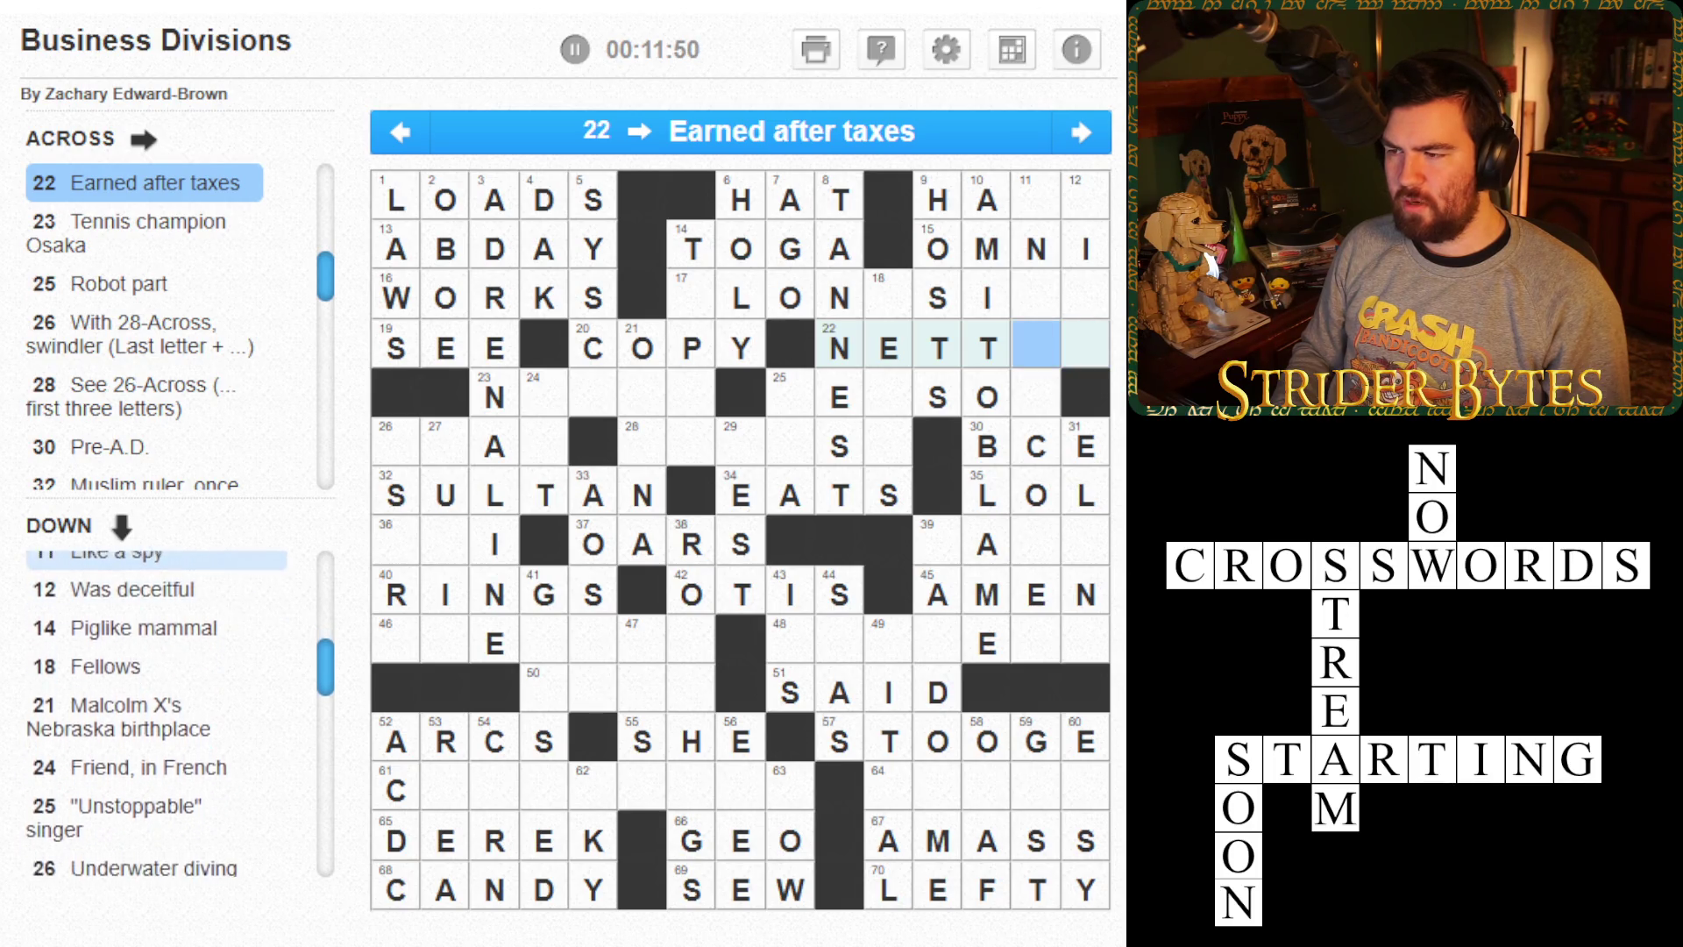
pyautogui.press('Up')
pyautogui.press('Up')
pyautogui.press('Up')
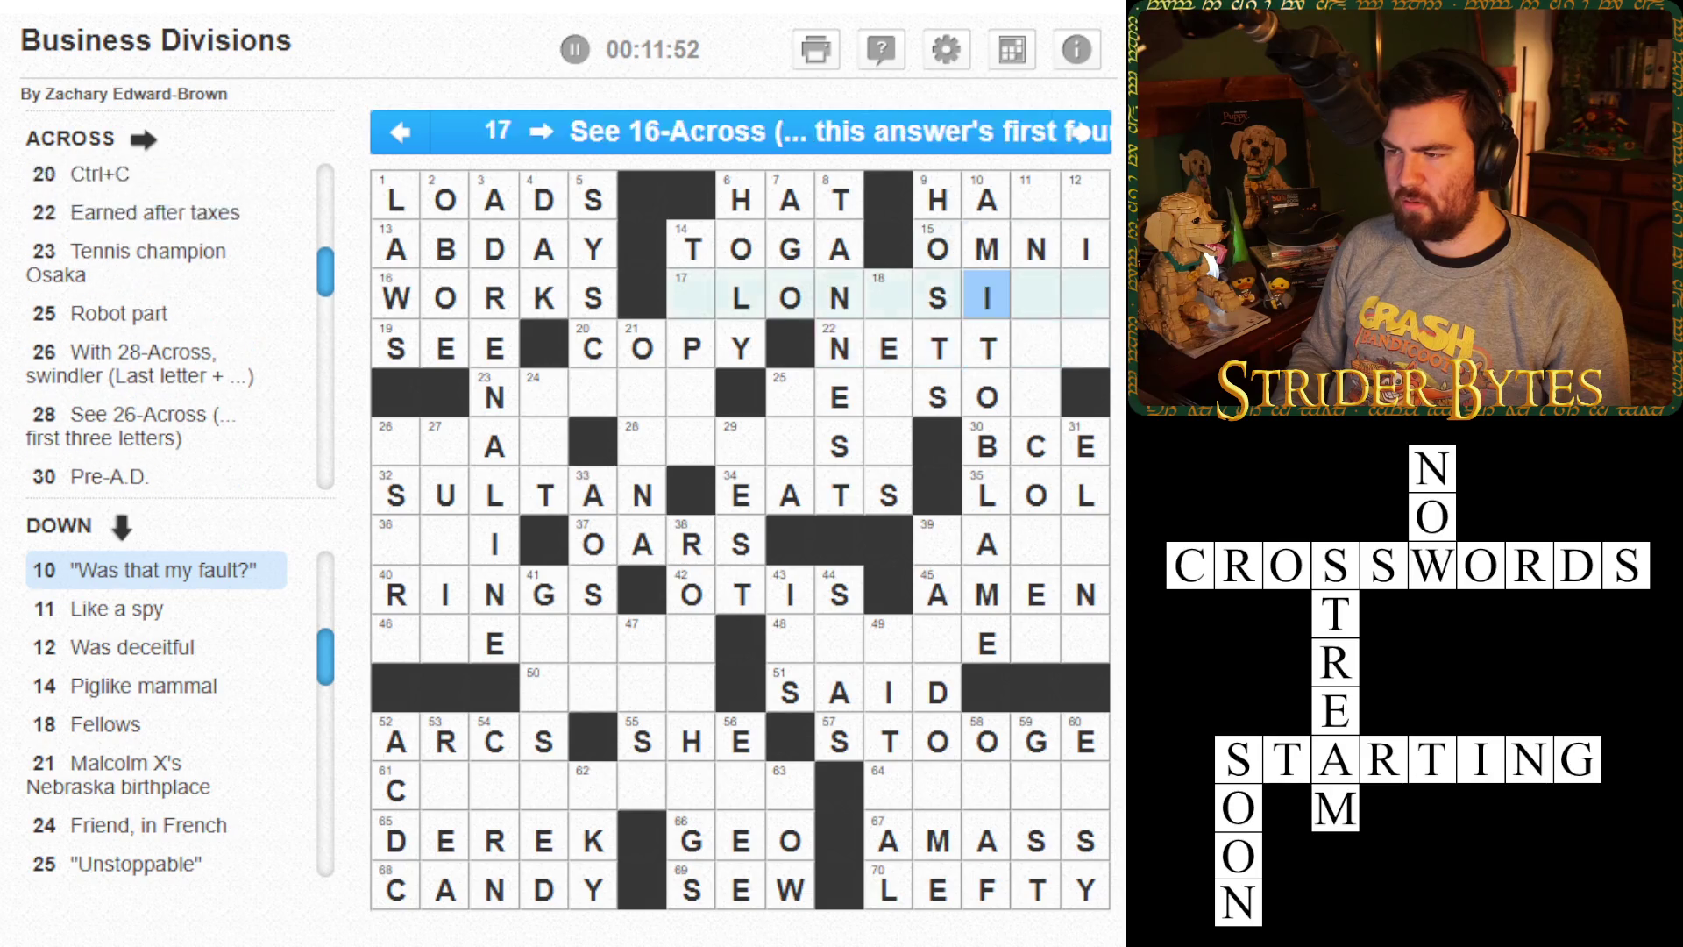
pyautogui.press('Right')
pyautogui.press('Right')
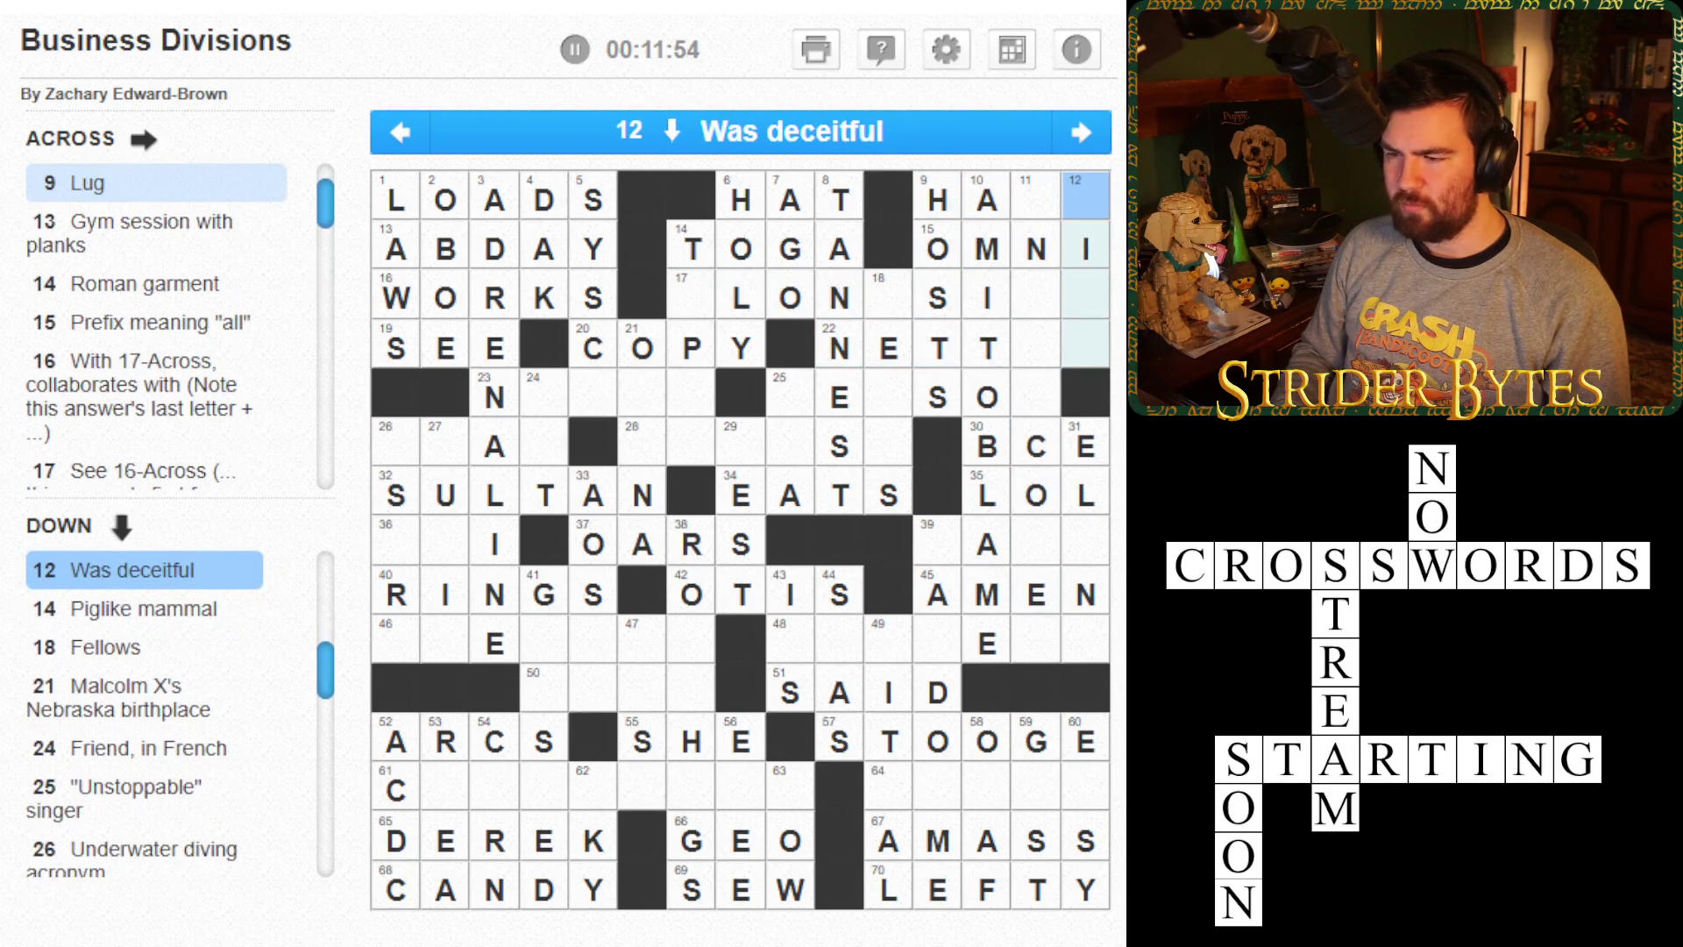
pyautogui.write('lied')
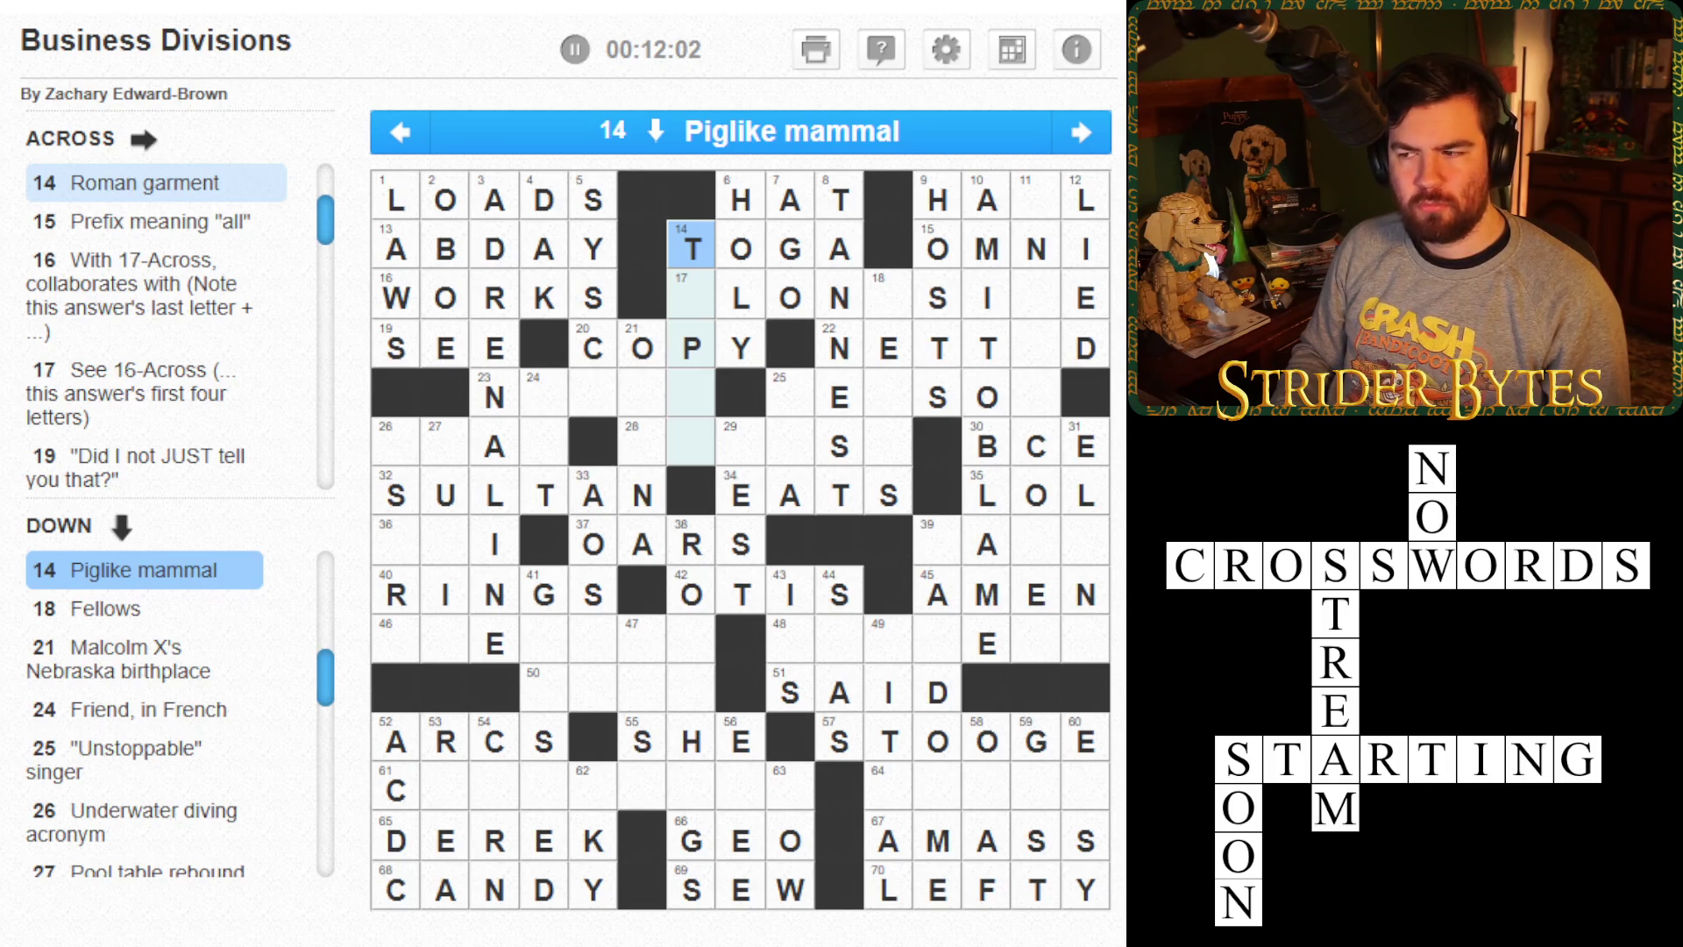
# - Enter ALONGSIDE across 17-Across
pyautogui.press('Down')
pyautogui.press('Right')
pyautogui.write('along')
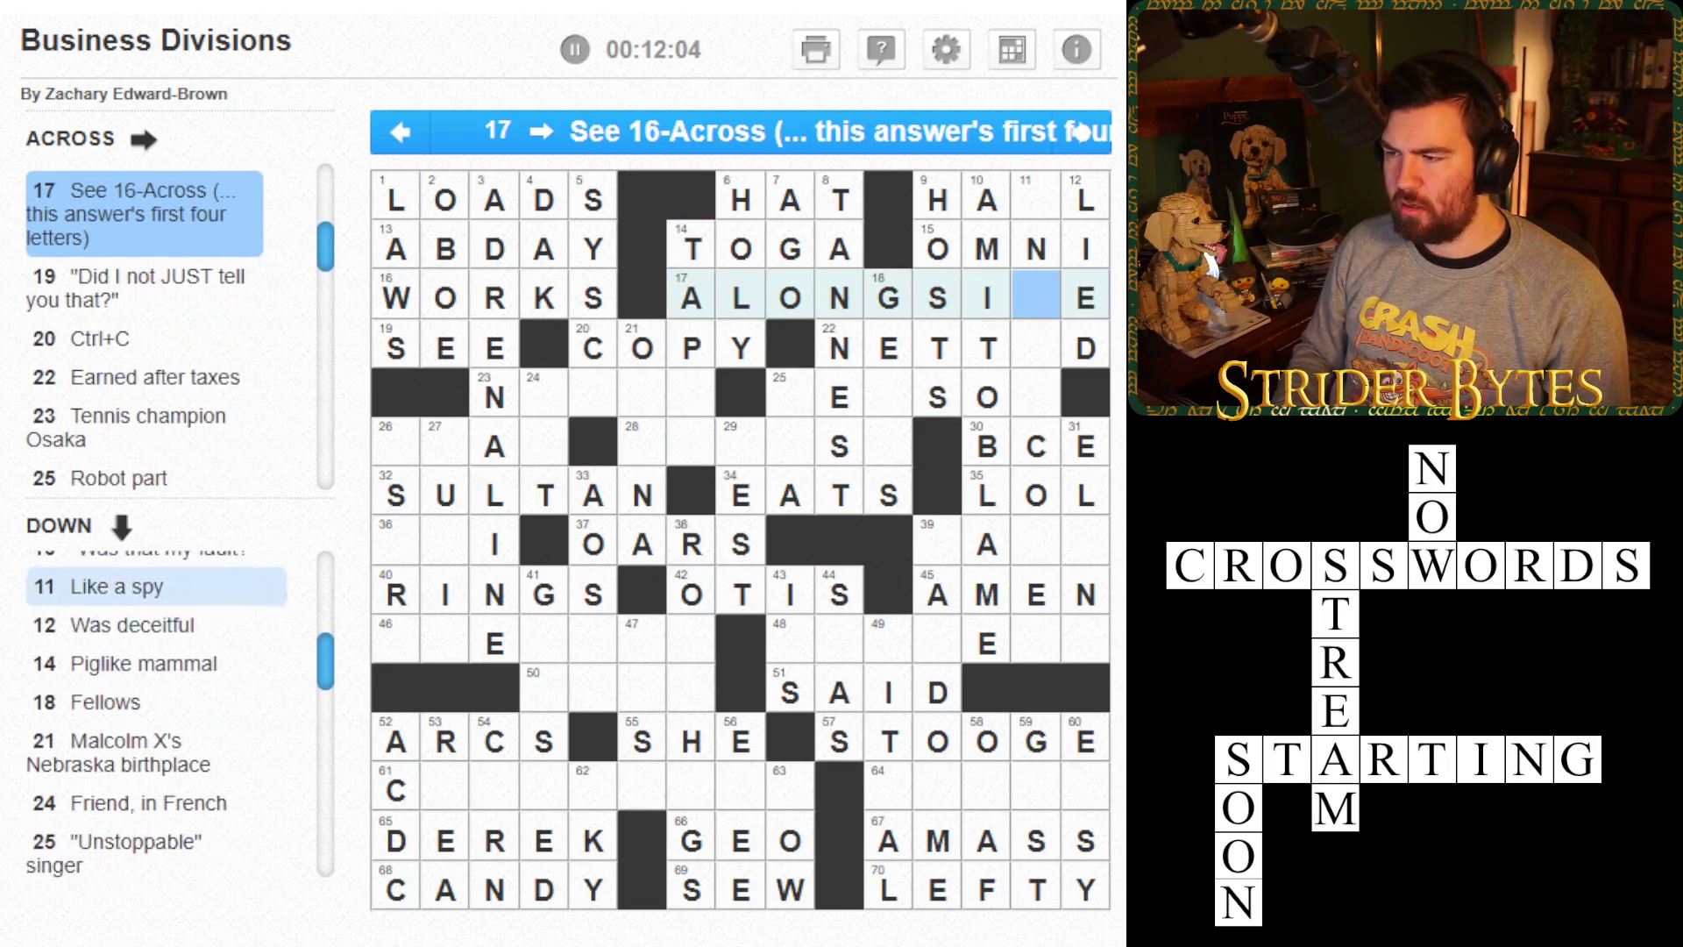
pyautogui.write('d')
pyautogui.press('Left')
pyautogui.press('Left')
pyautogui.press('Left')
pyautogui.press('Down')
pyautogui.press('Down')
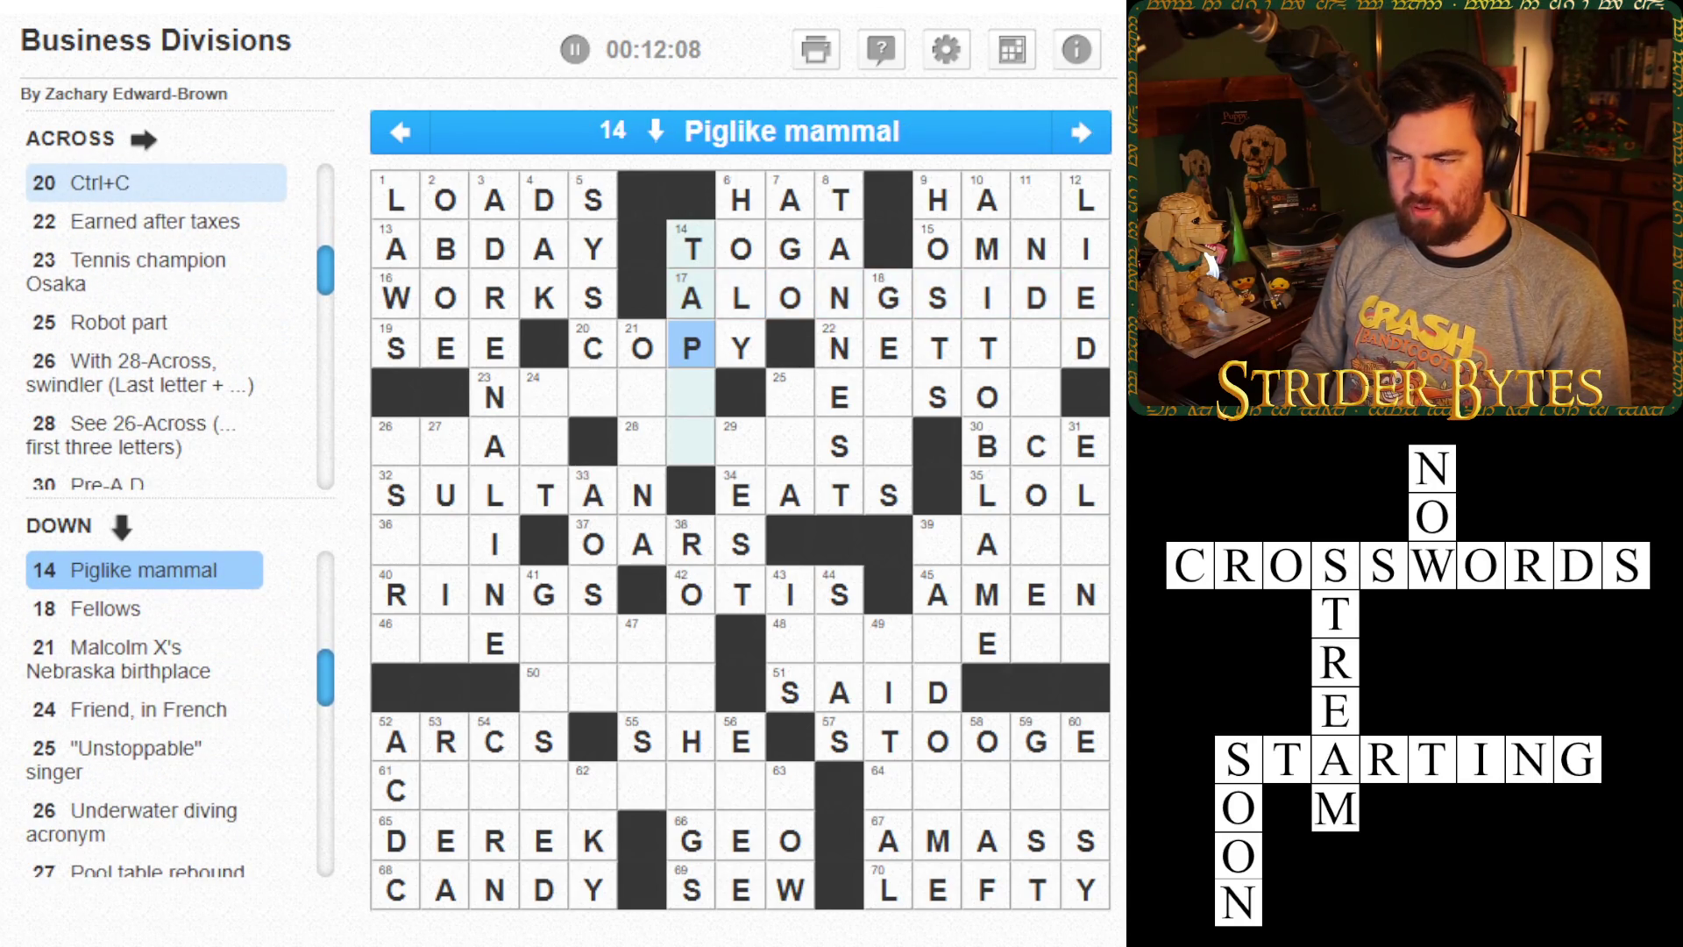
# - Complete TAPIR in 14-Down and GENTS in 18-Down
pyautogui.press('Tab')
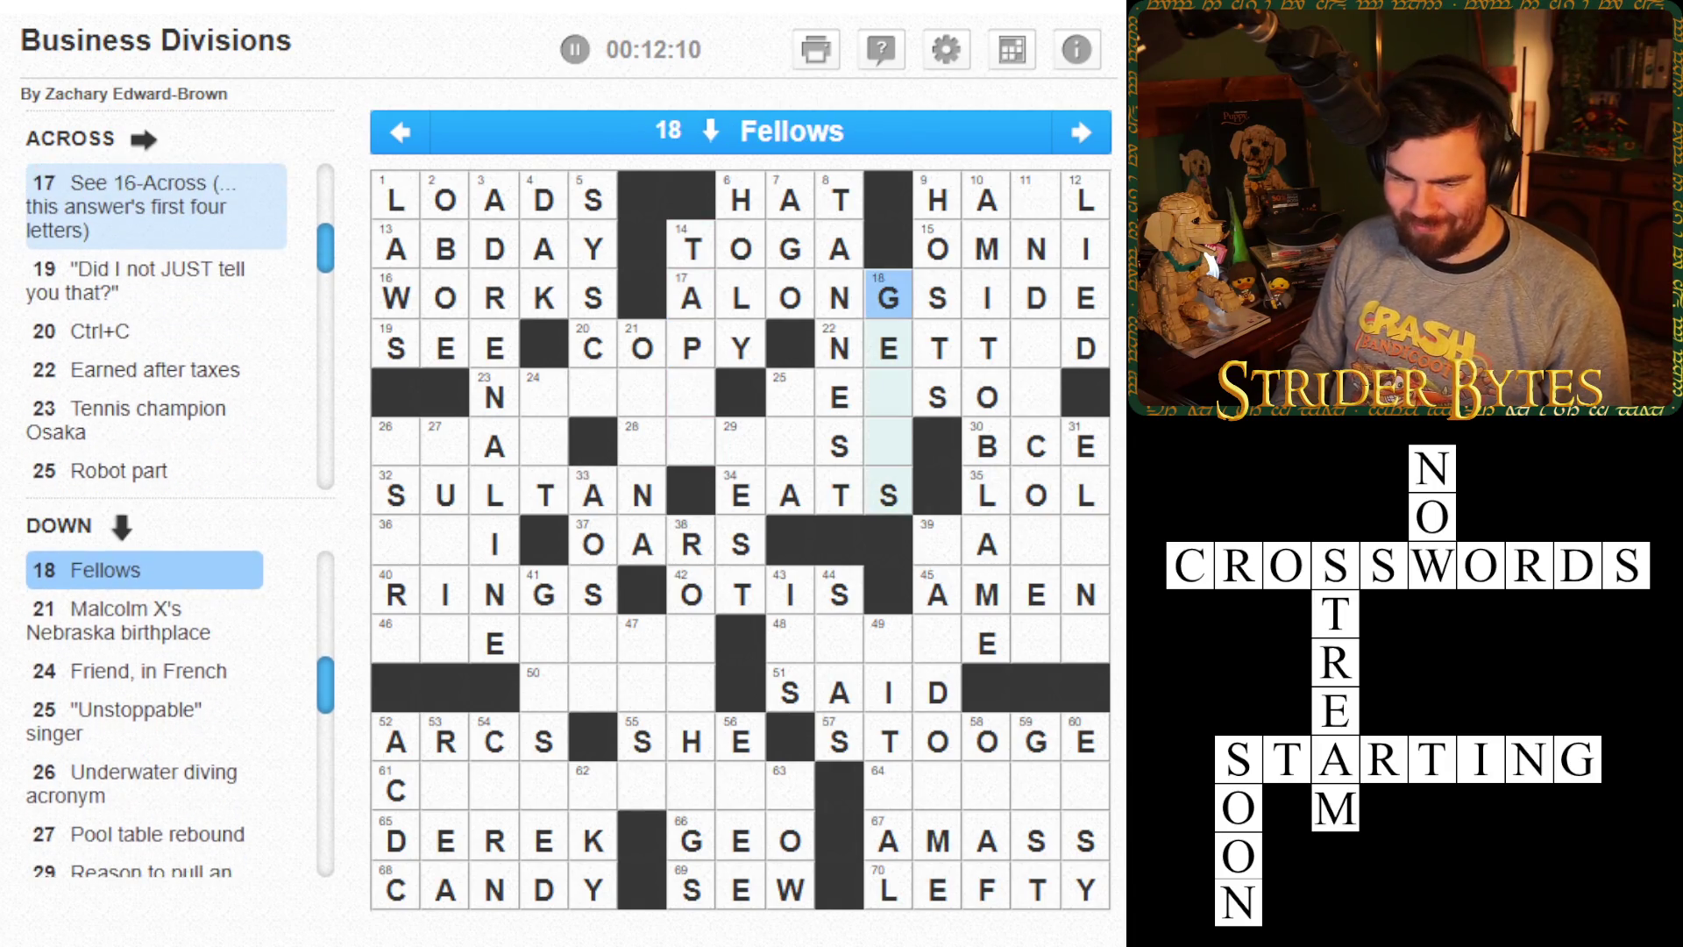
pyautogui.press('Left')
pyautogui.press('Left')
pyautogui.press('Left')
pyautogui.press('Left')
pyautogui.press('Down')
pyautogui.write('pir')
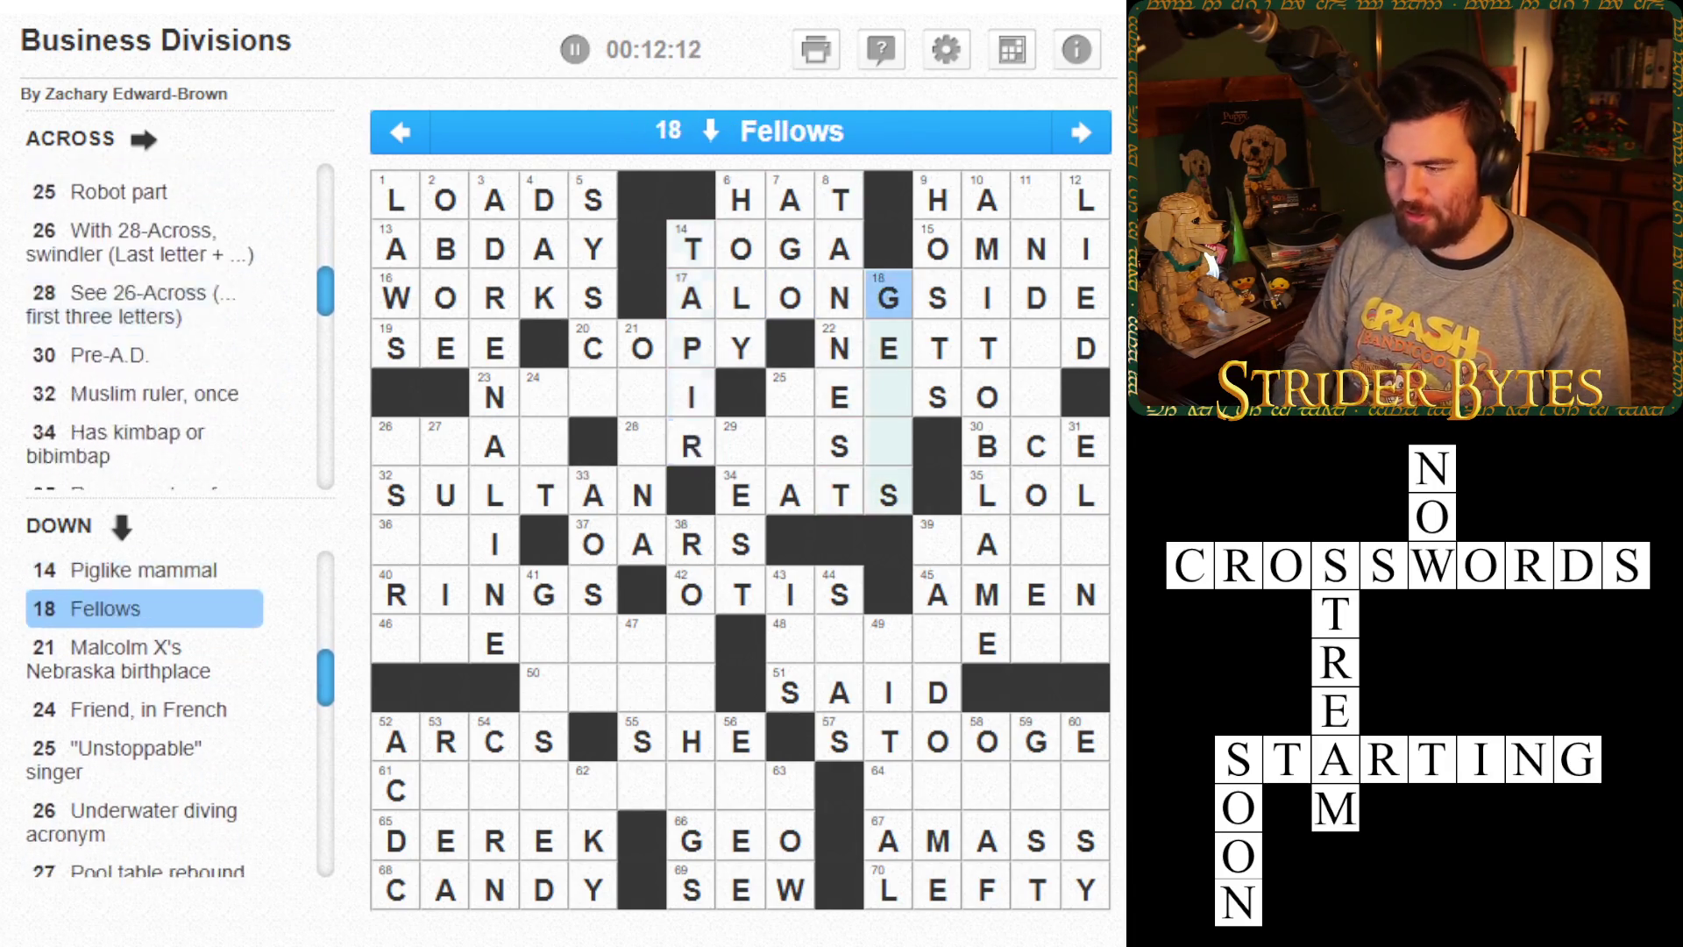
pyautogui.press('Down')
pyautogui.press('Down')
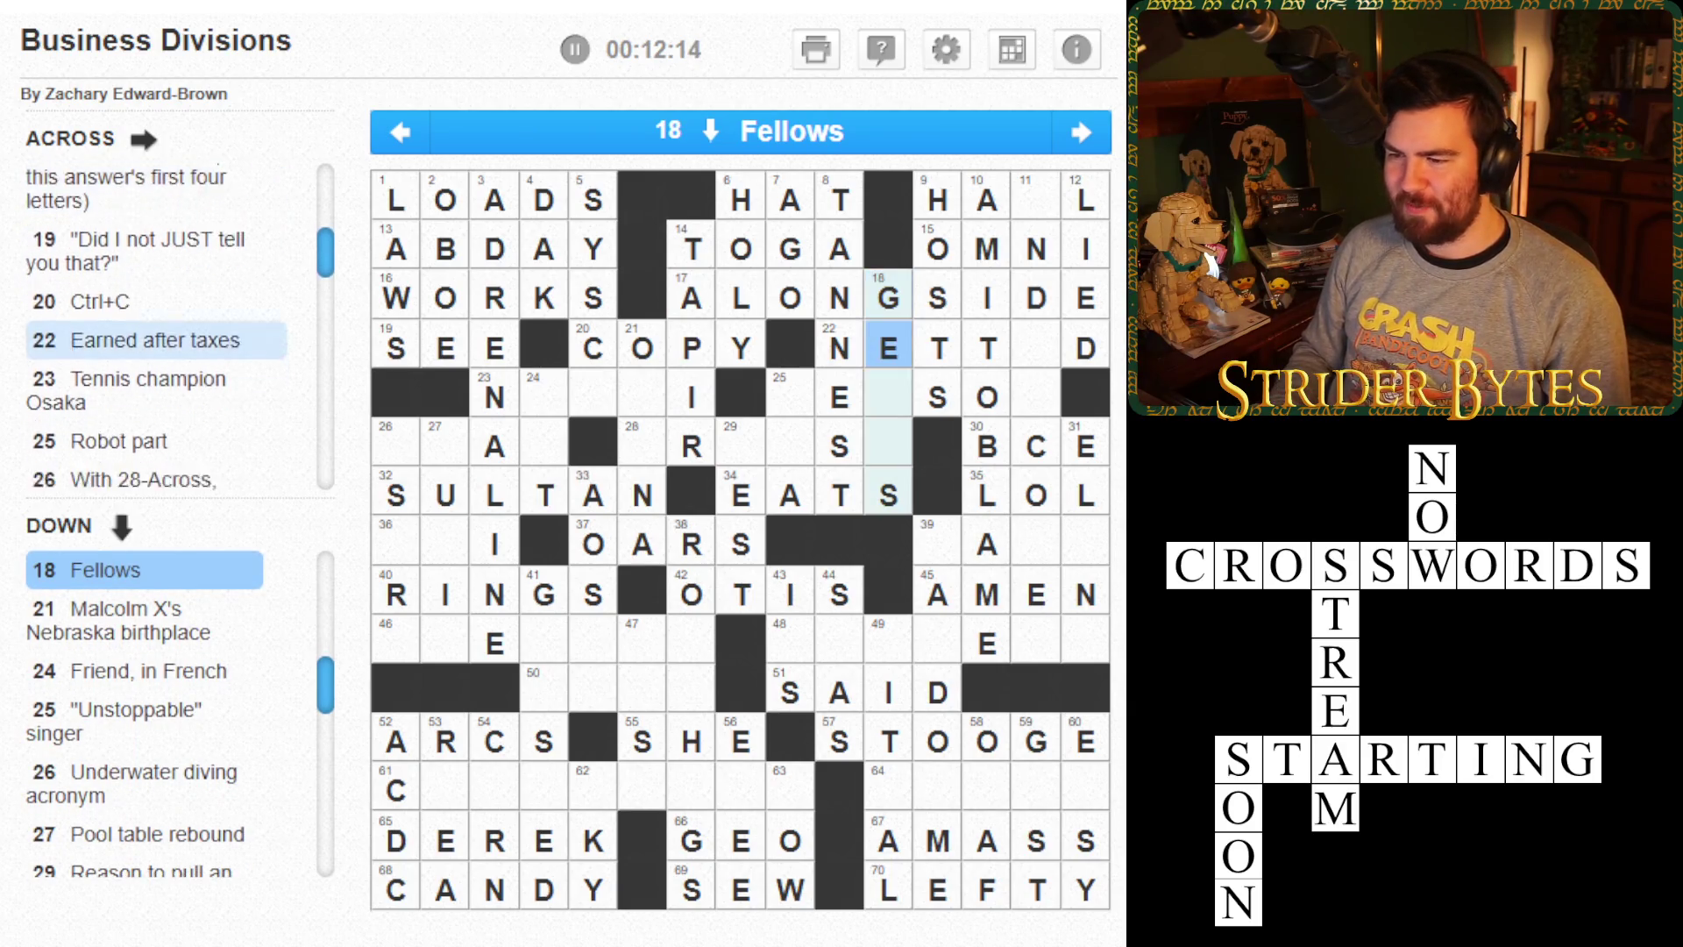
pyautogui.write('nt')
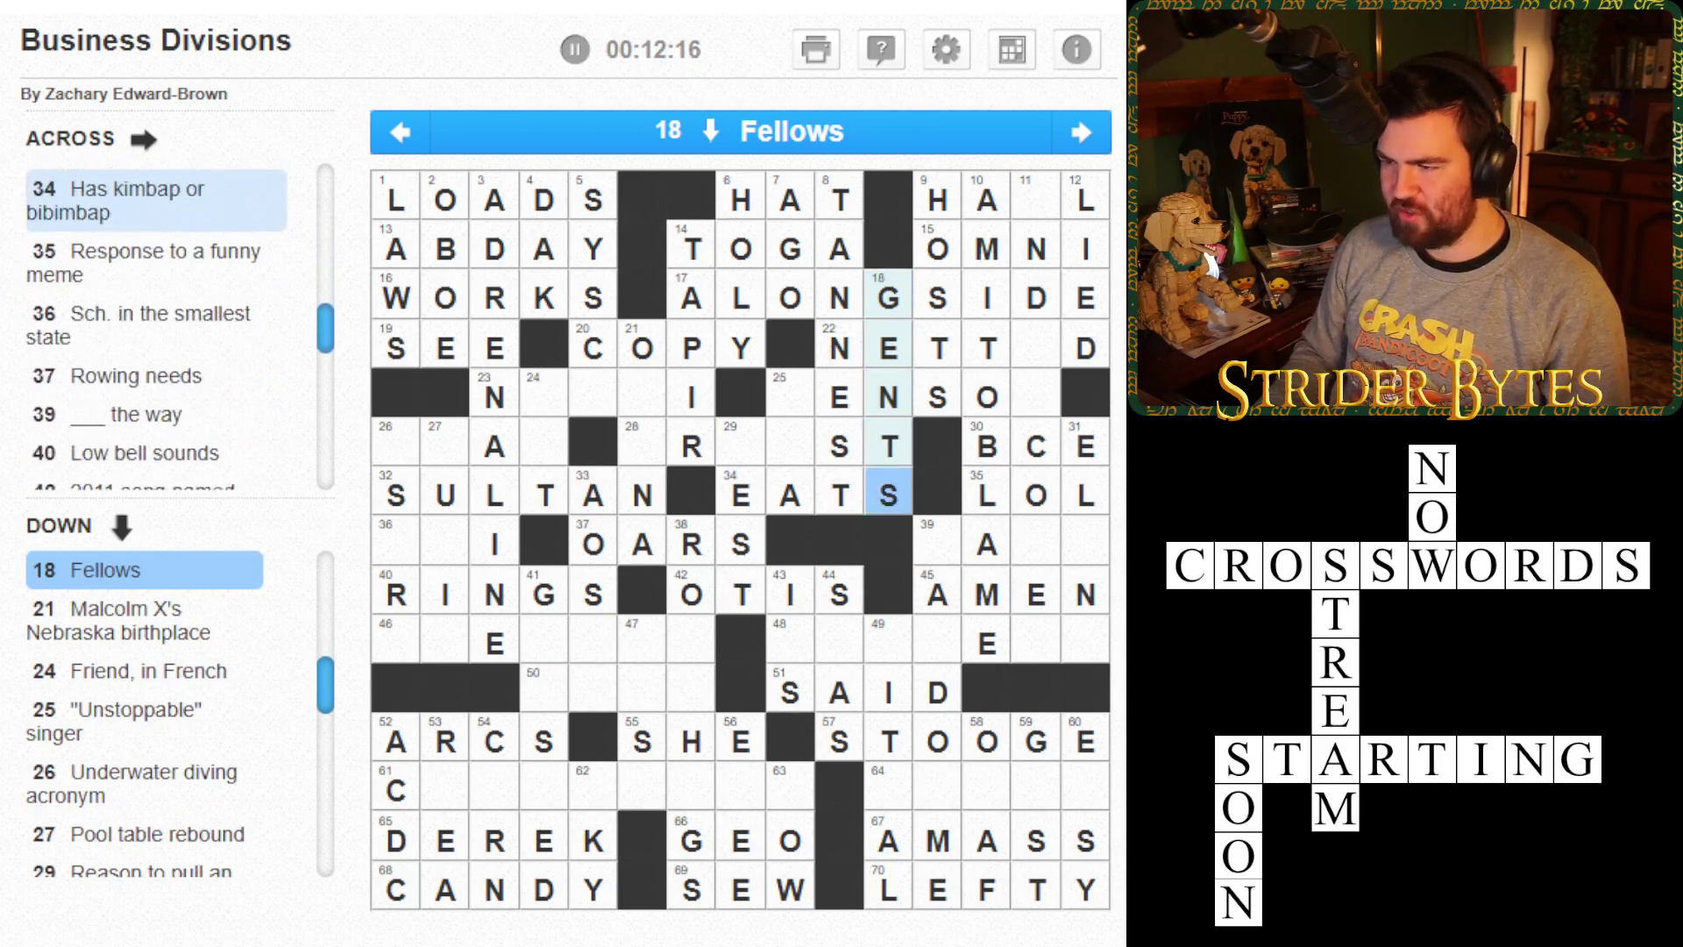
# - Fill 21-Down with OMAHA and erase a letter from the 32-Across answer
pyautogui.press('Tab')
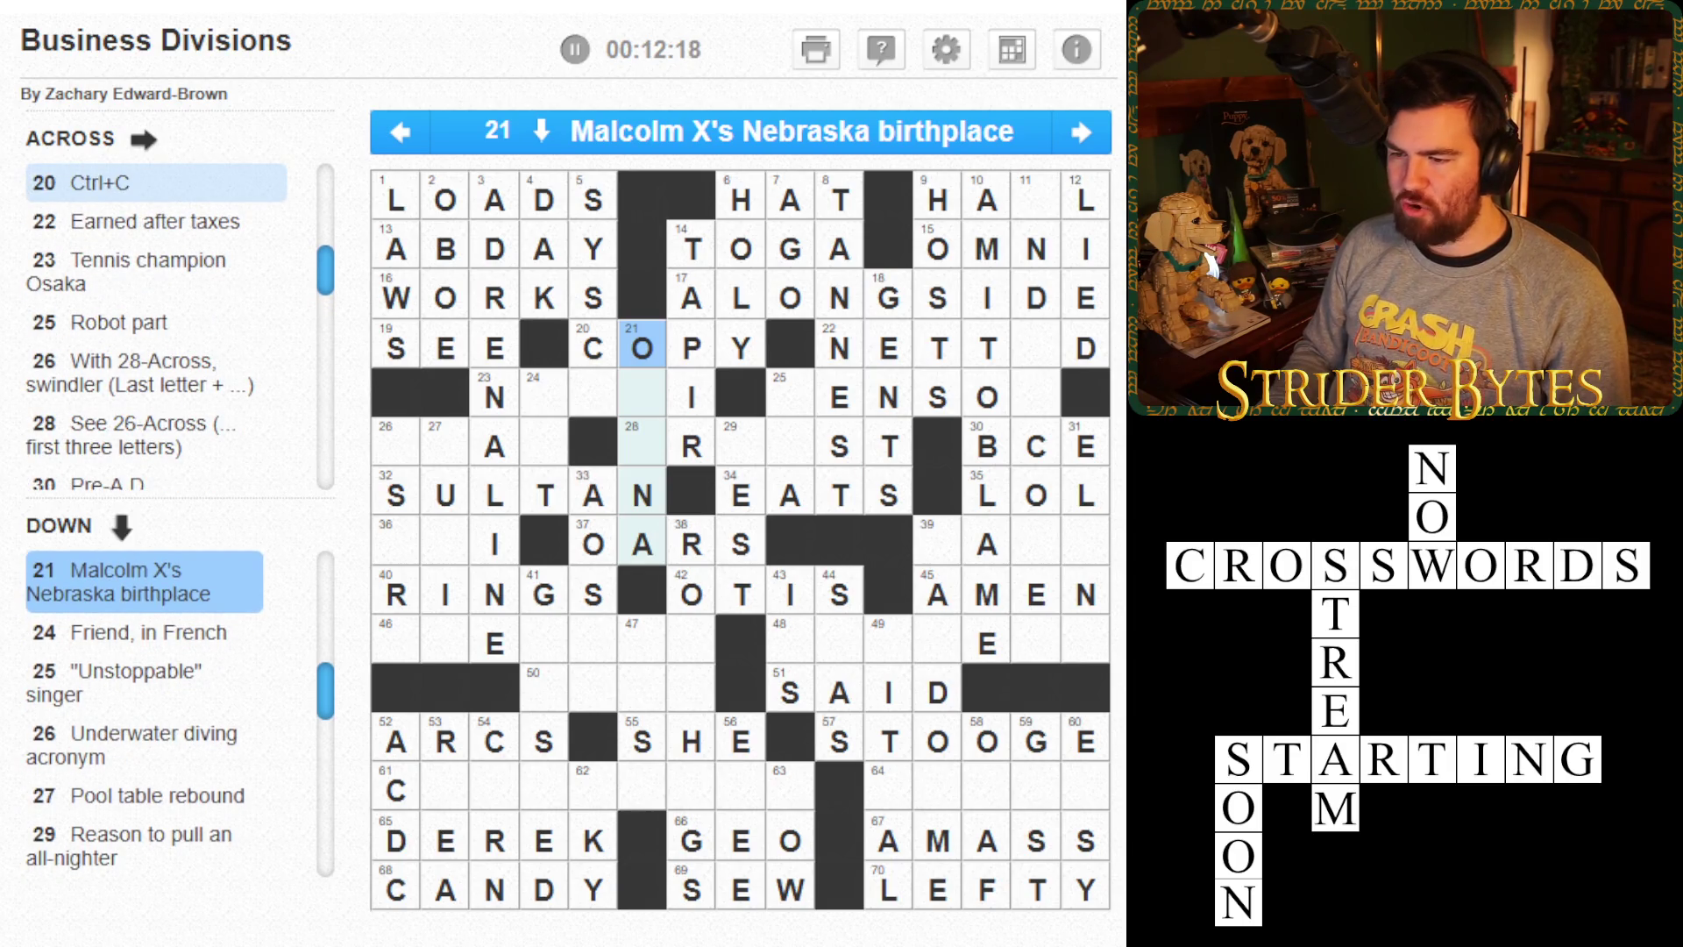
pyautogui.press('Down')
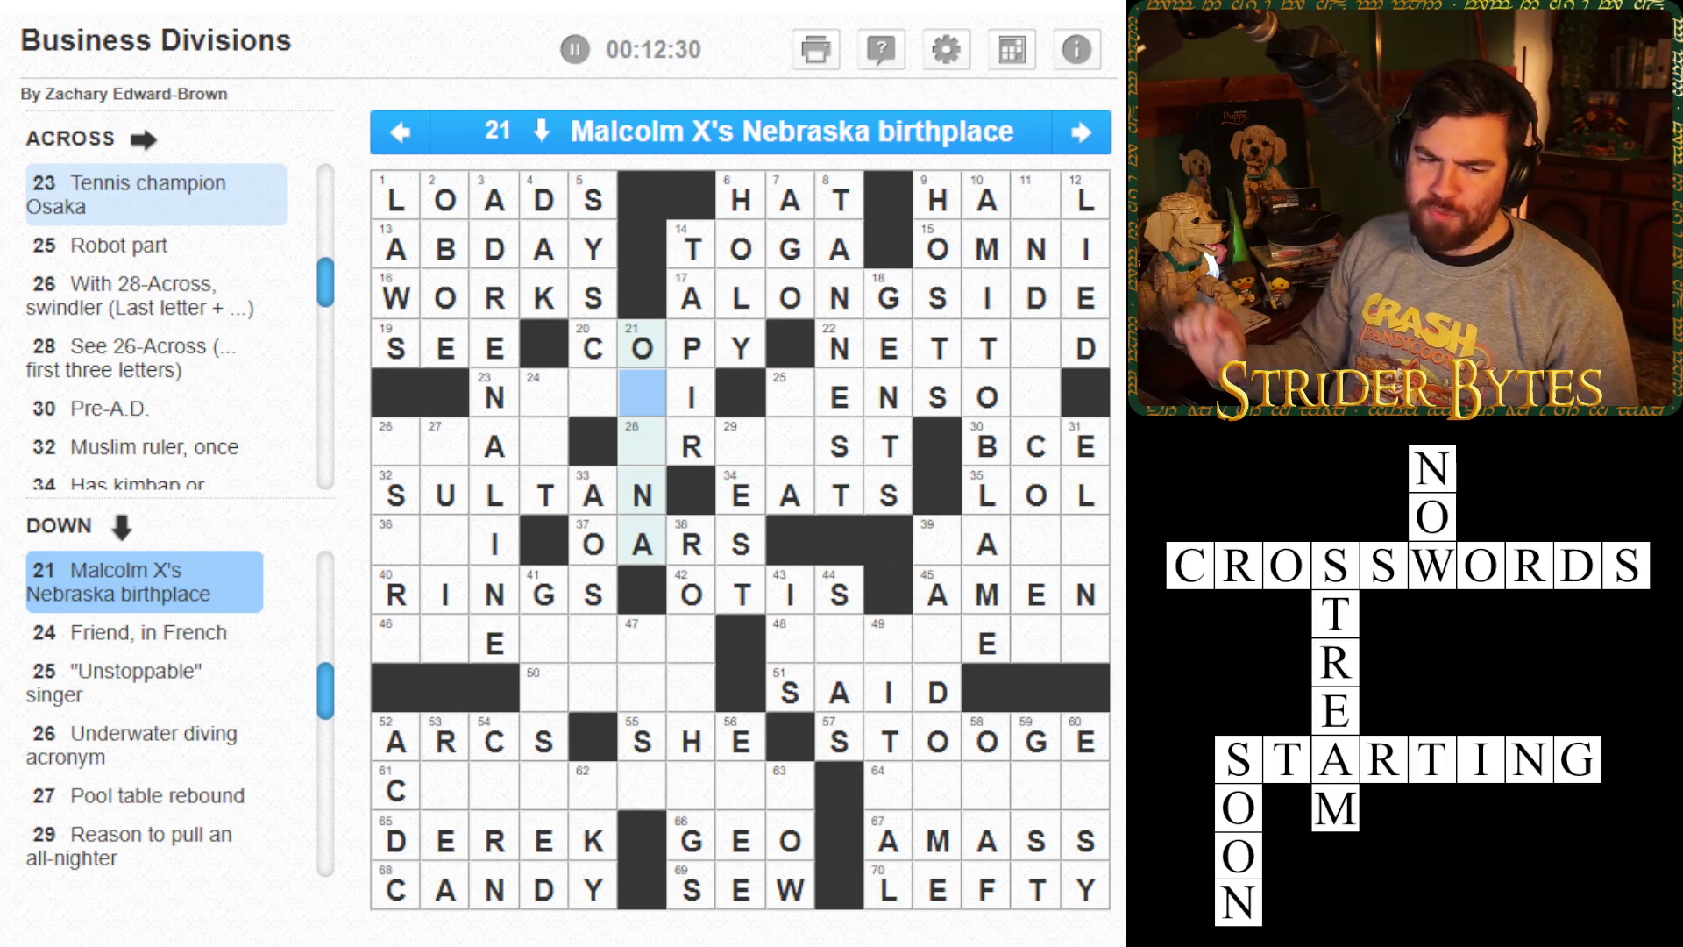
pyautogui.write('MAHA')
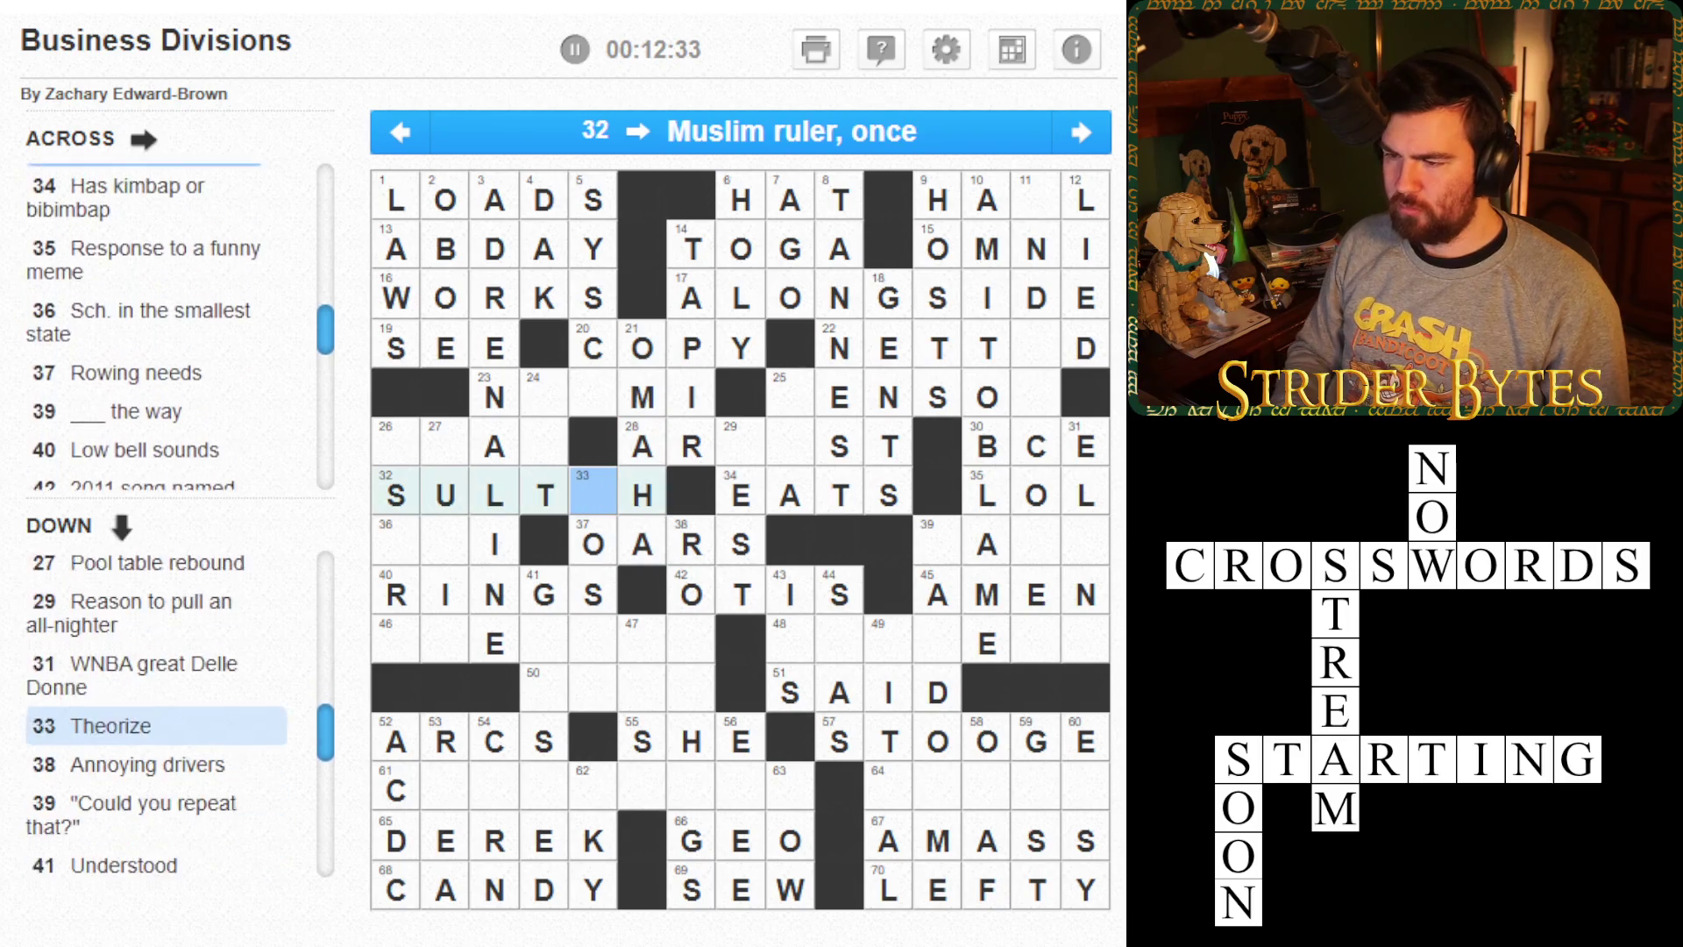
pyautogui.press('BackSpace')
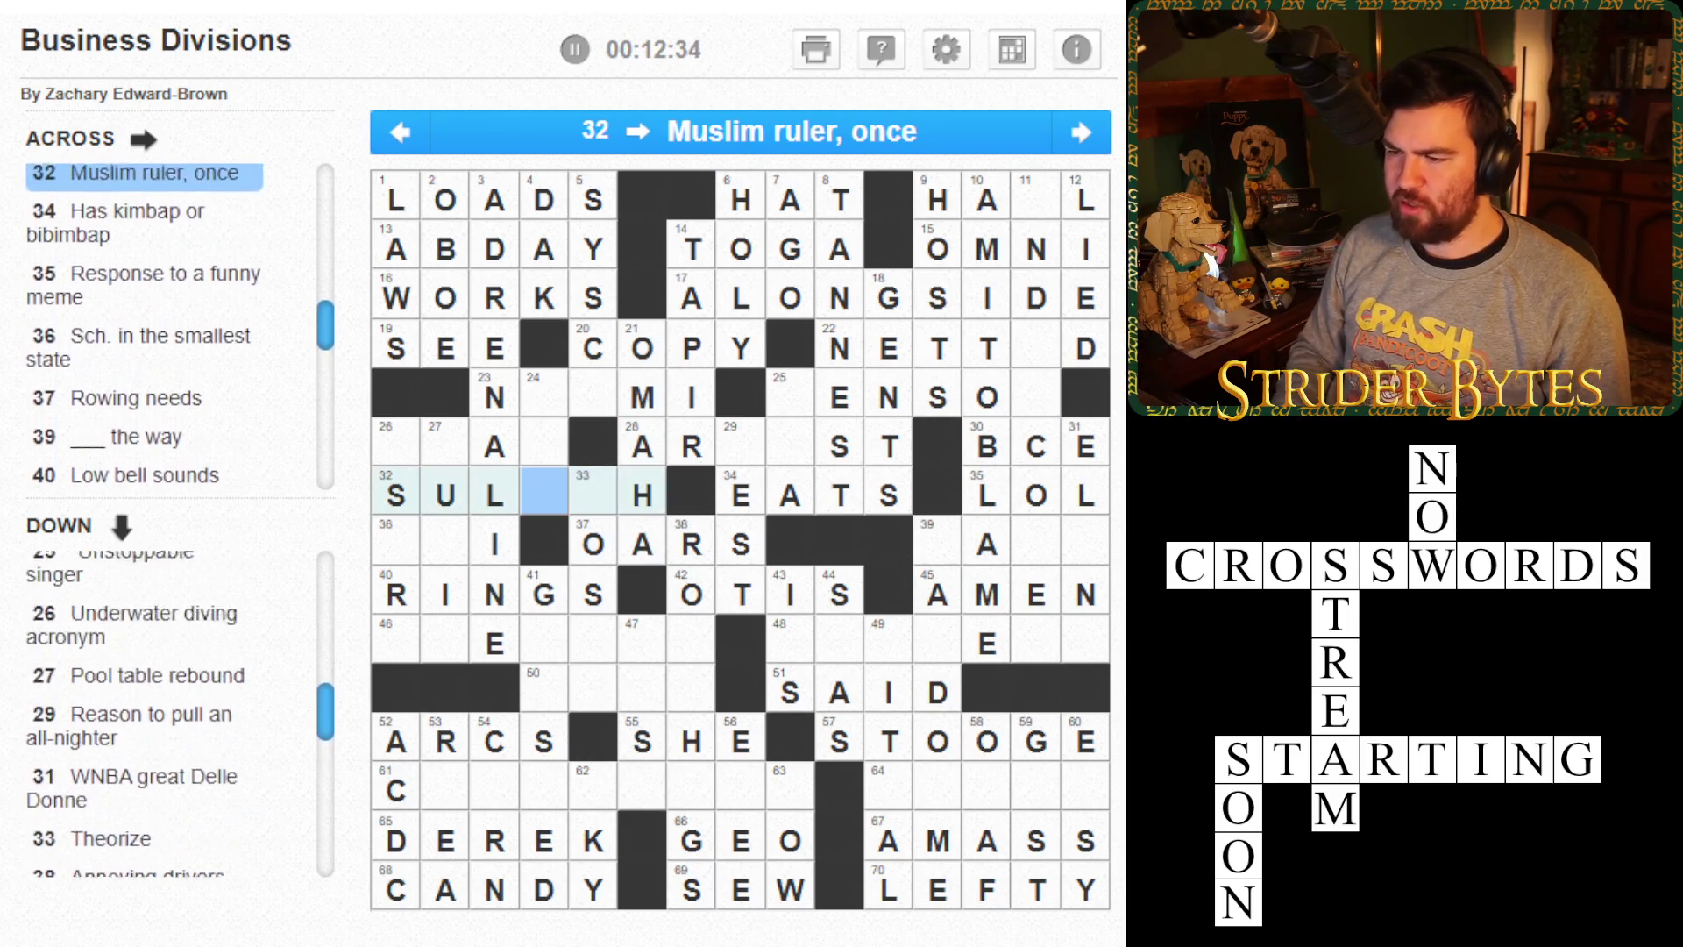
# - Enter AMI in 24-Down and start 25-Across, Robot part, with S
pyautogui.press('Up')
pyautogui.press('Up')
pyautogui.press('Up')
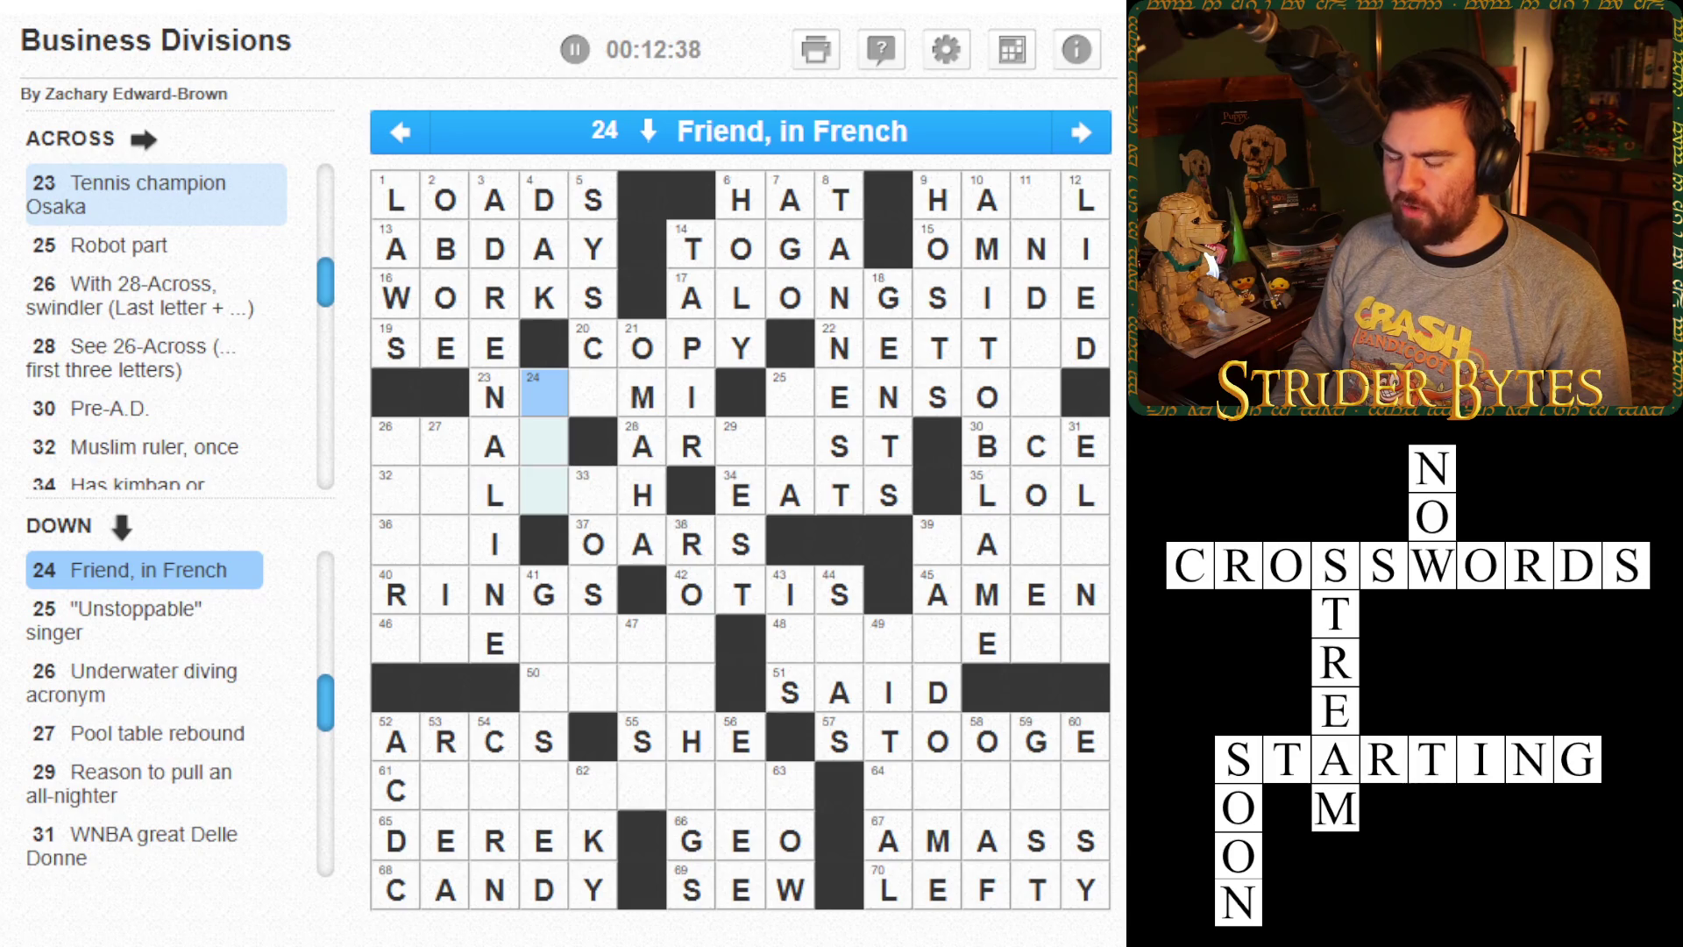
pyautogui.write('AMI')
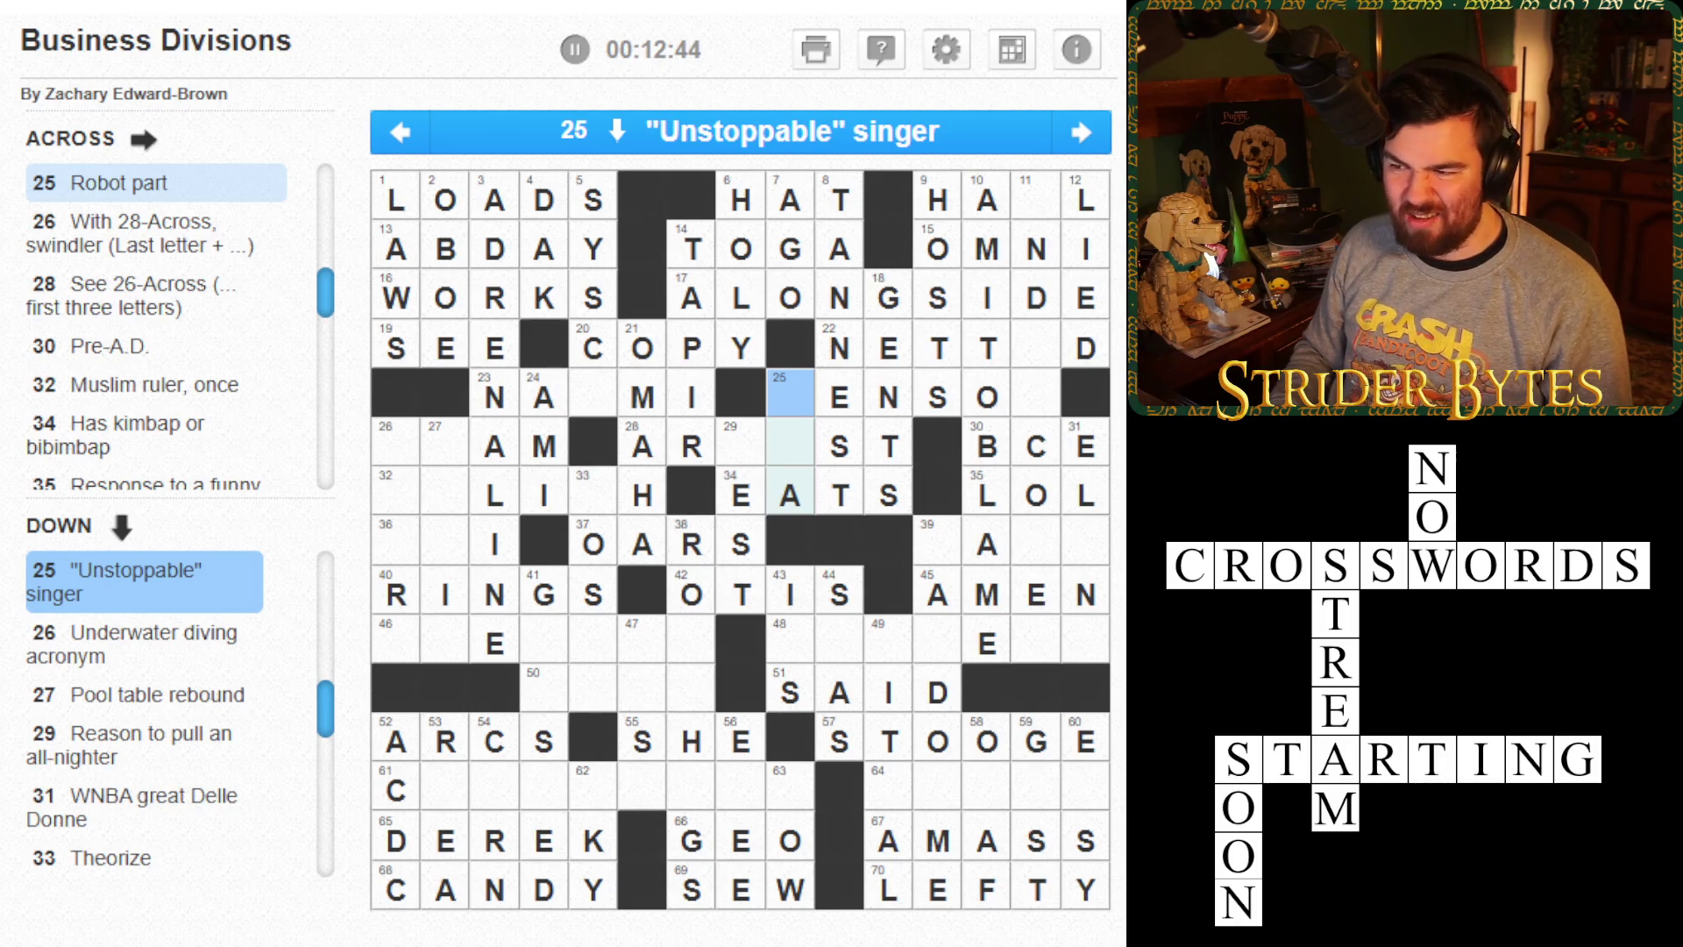
pyautogui.press('space')
pyautogui.write('SR')
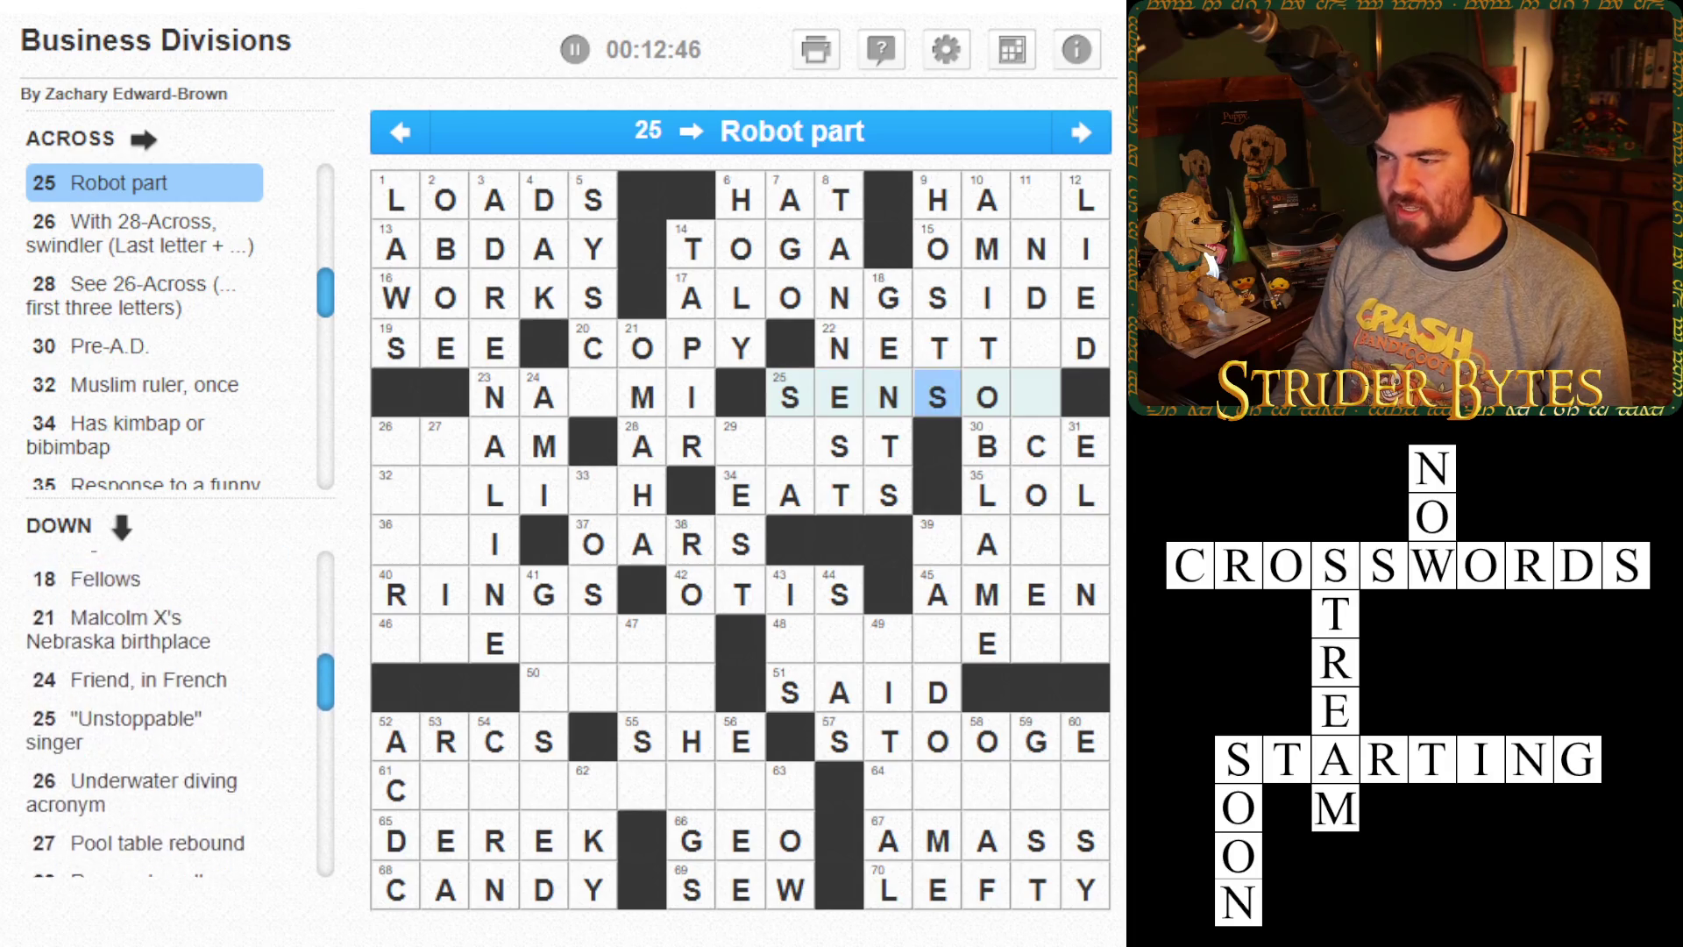
pyautogui.write('I')
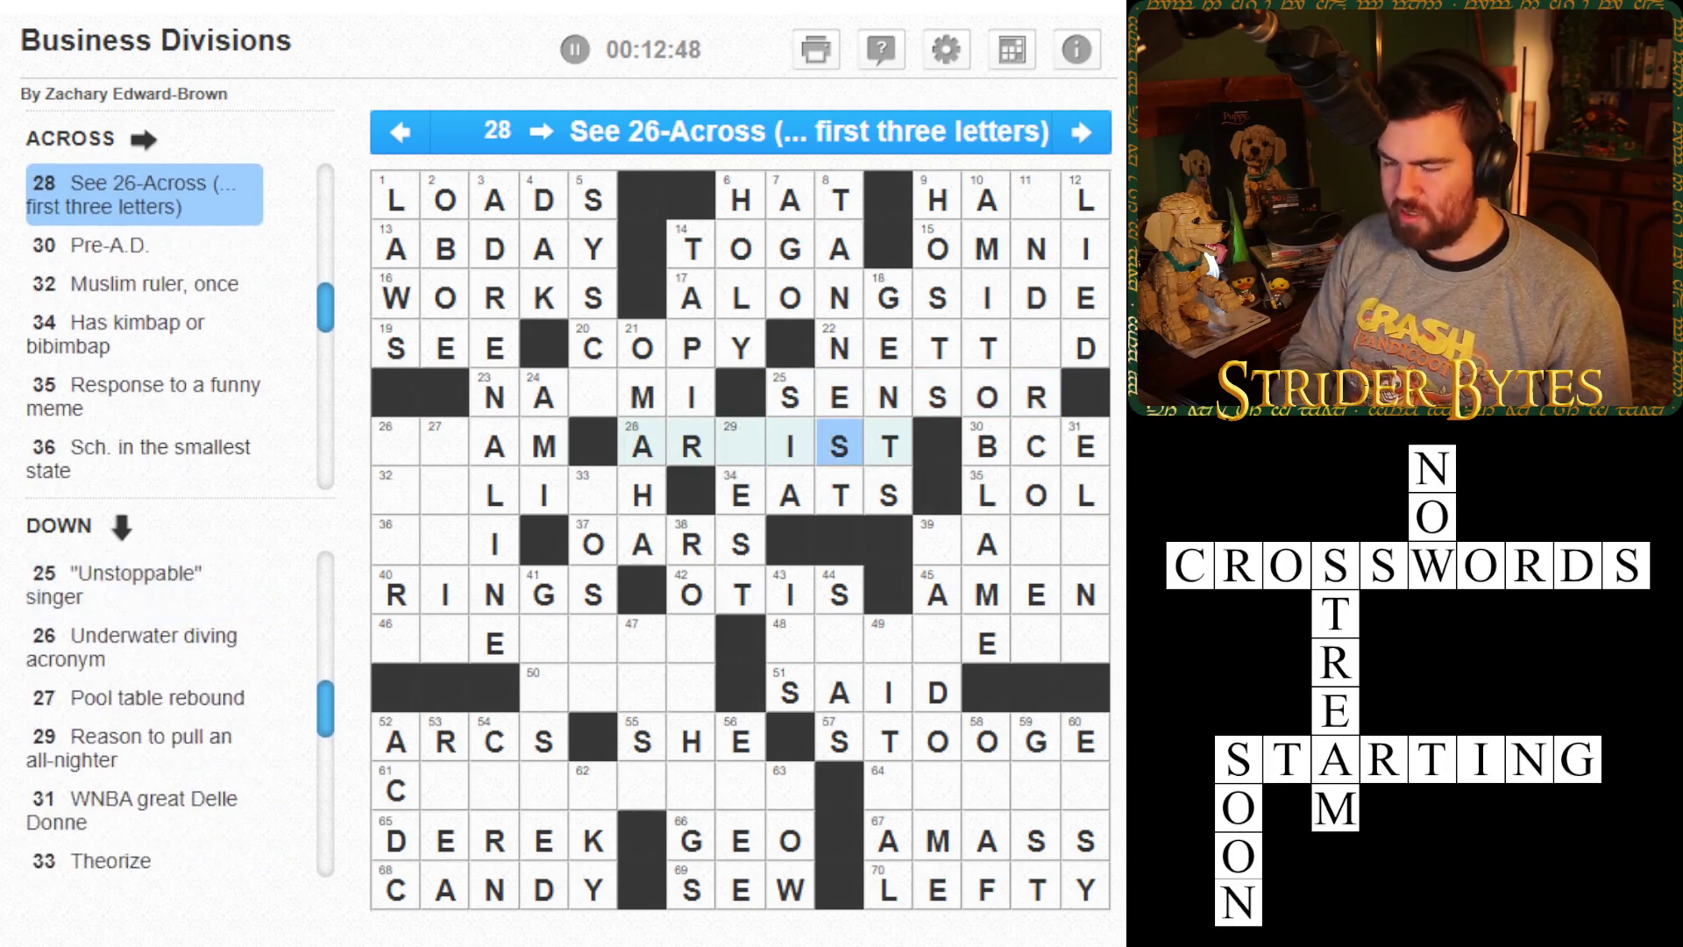
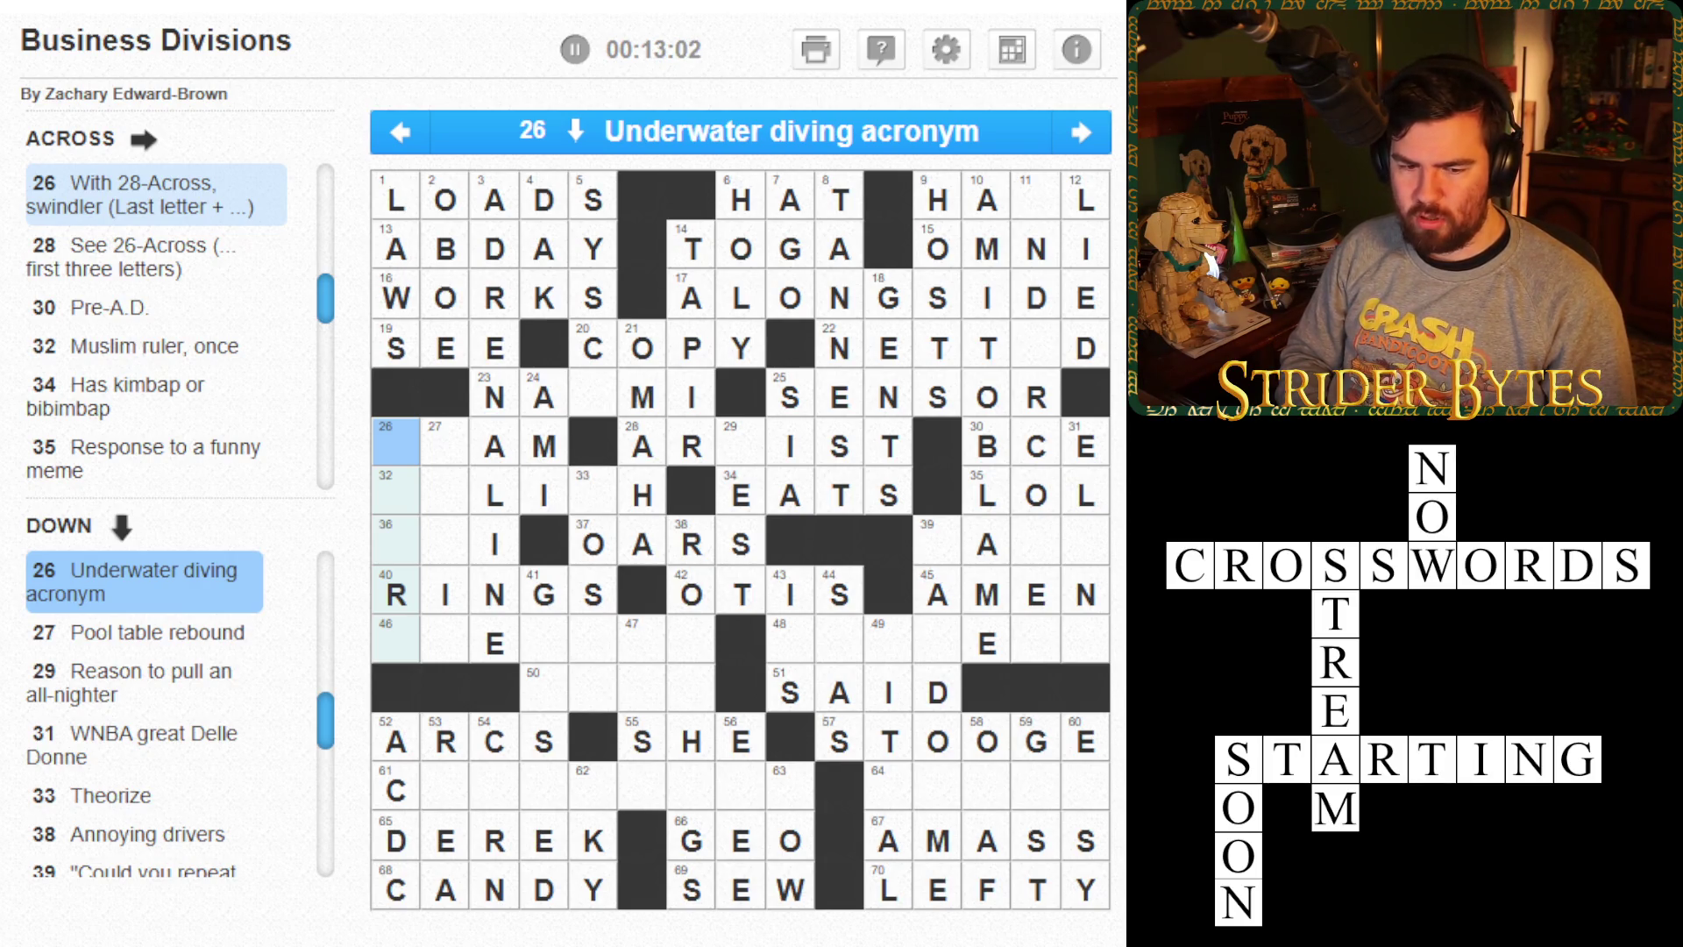
# - Review the 27 Down, 26 Down, 40 Across and 32 Across clues
pyautogui.click(444, 447)
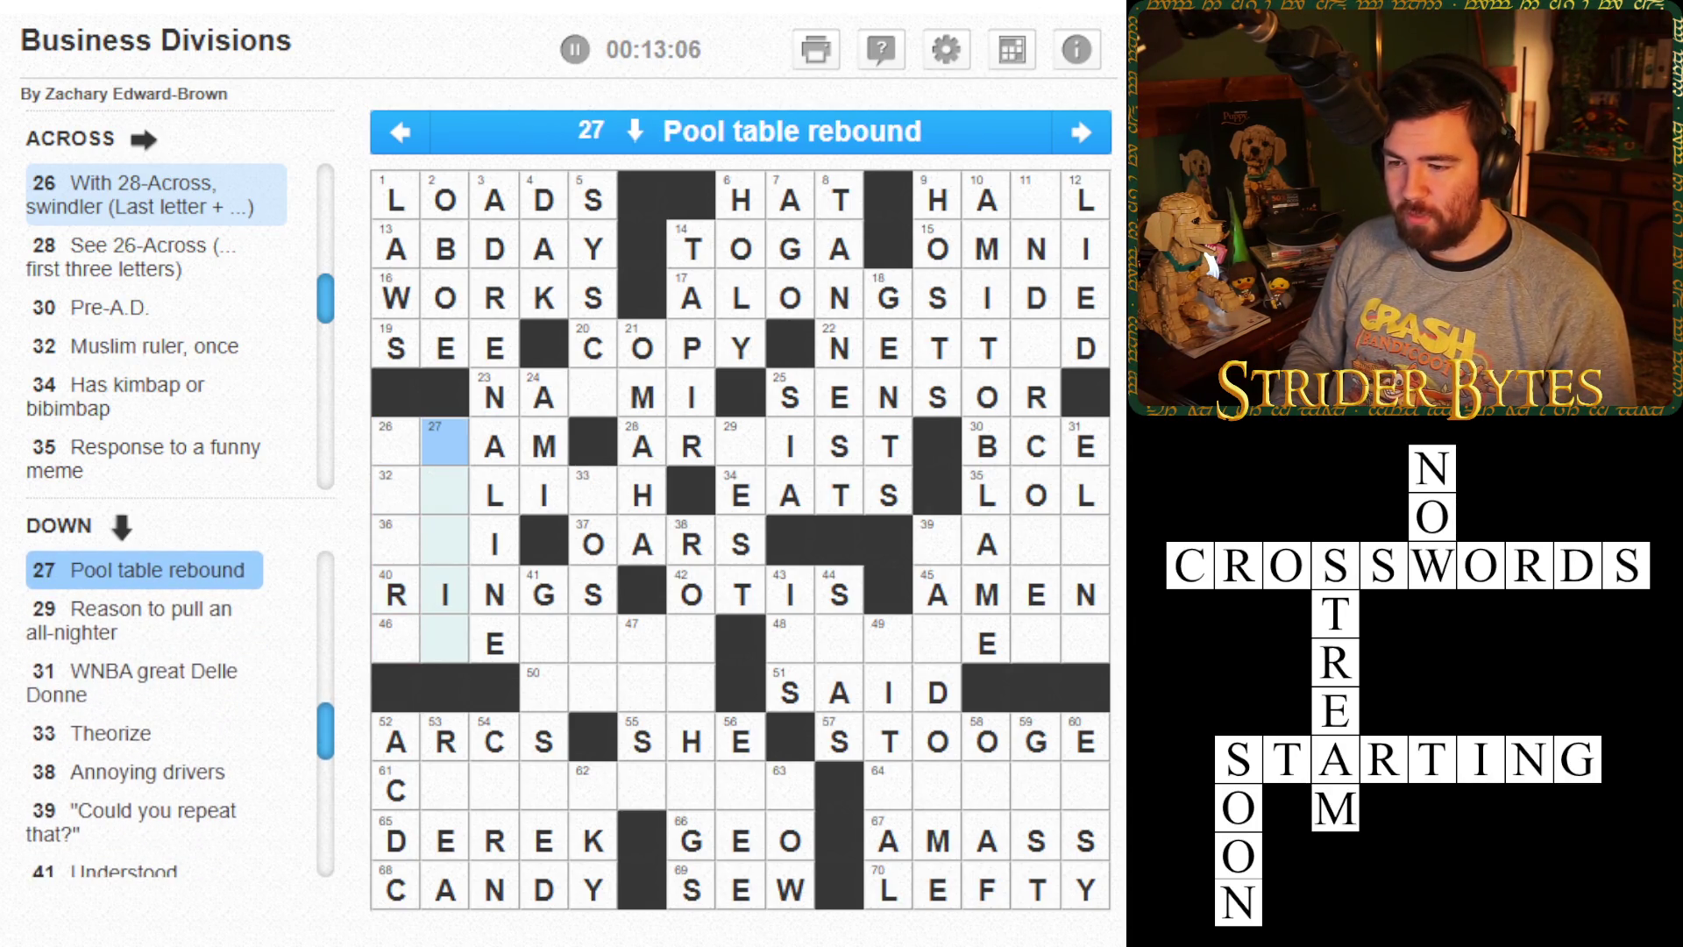
pyautogui.click(395, 447)
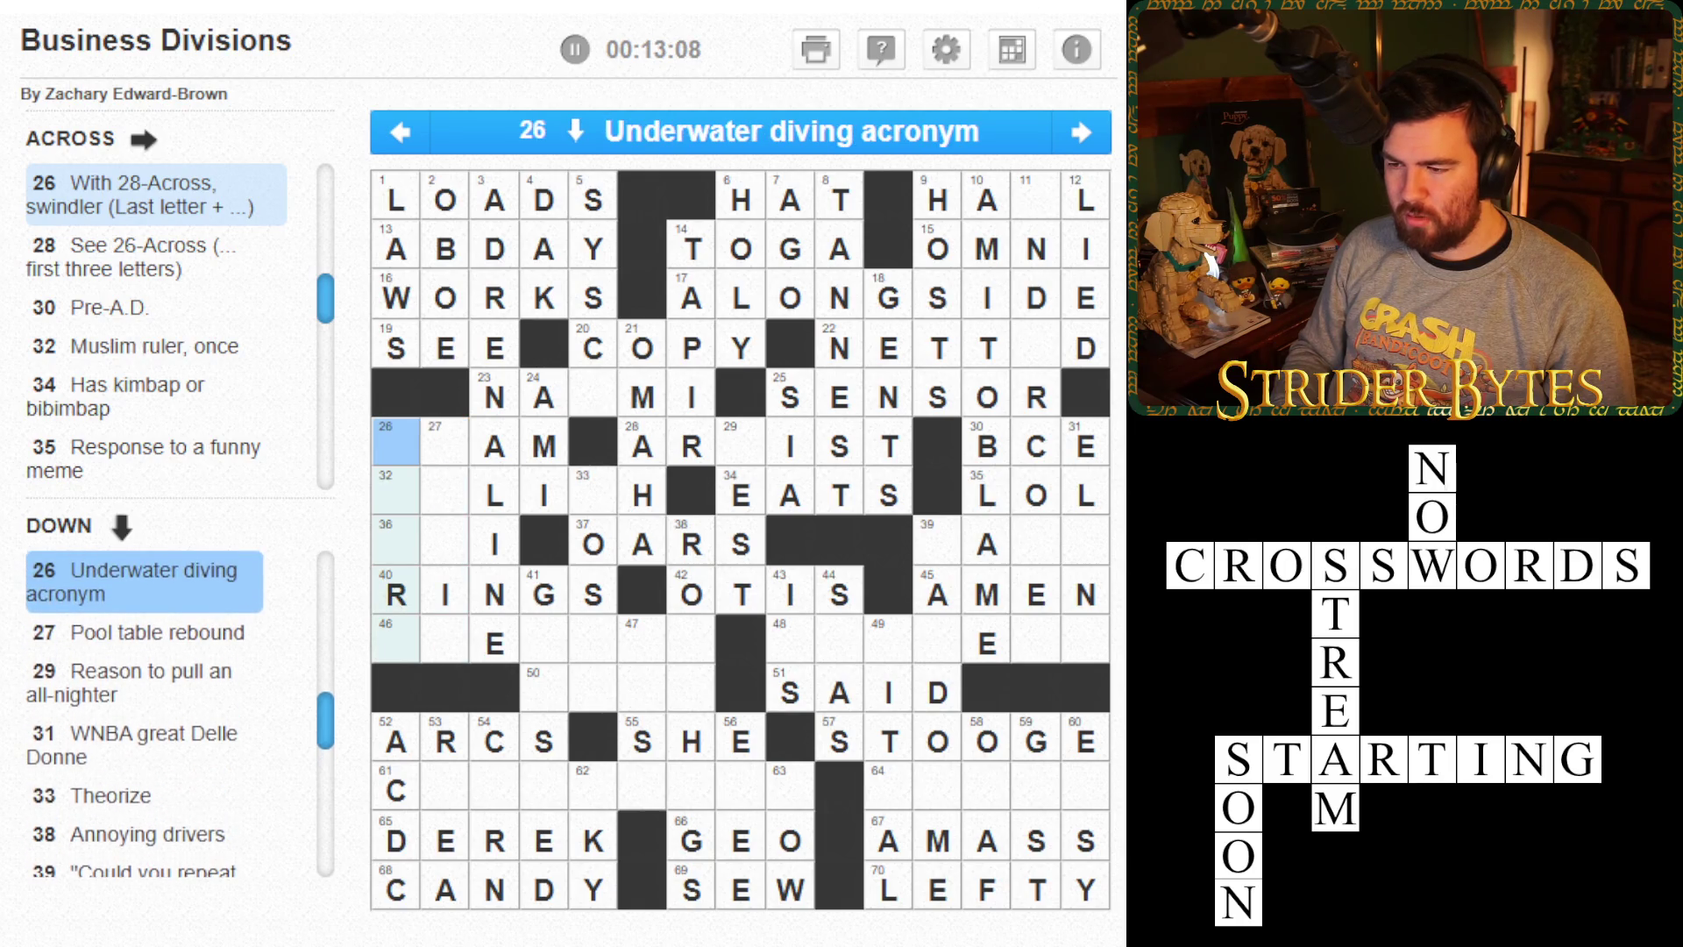
pyautogui.press('Down')
pyautogui.press('Down')
pyautogui.press('Down')
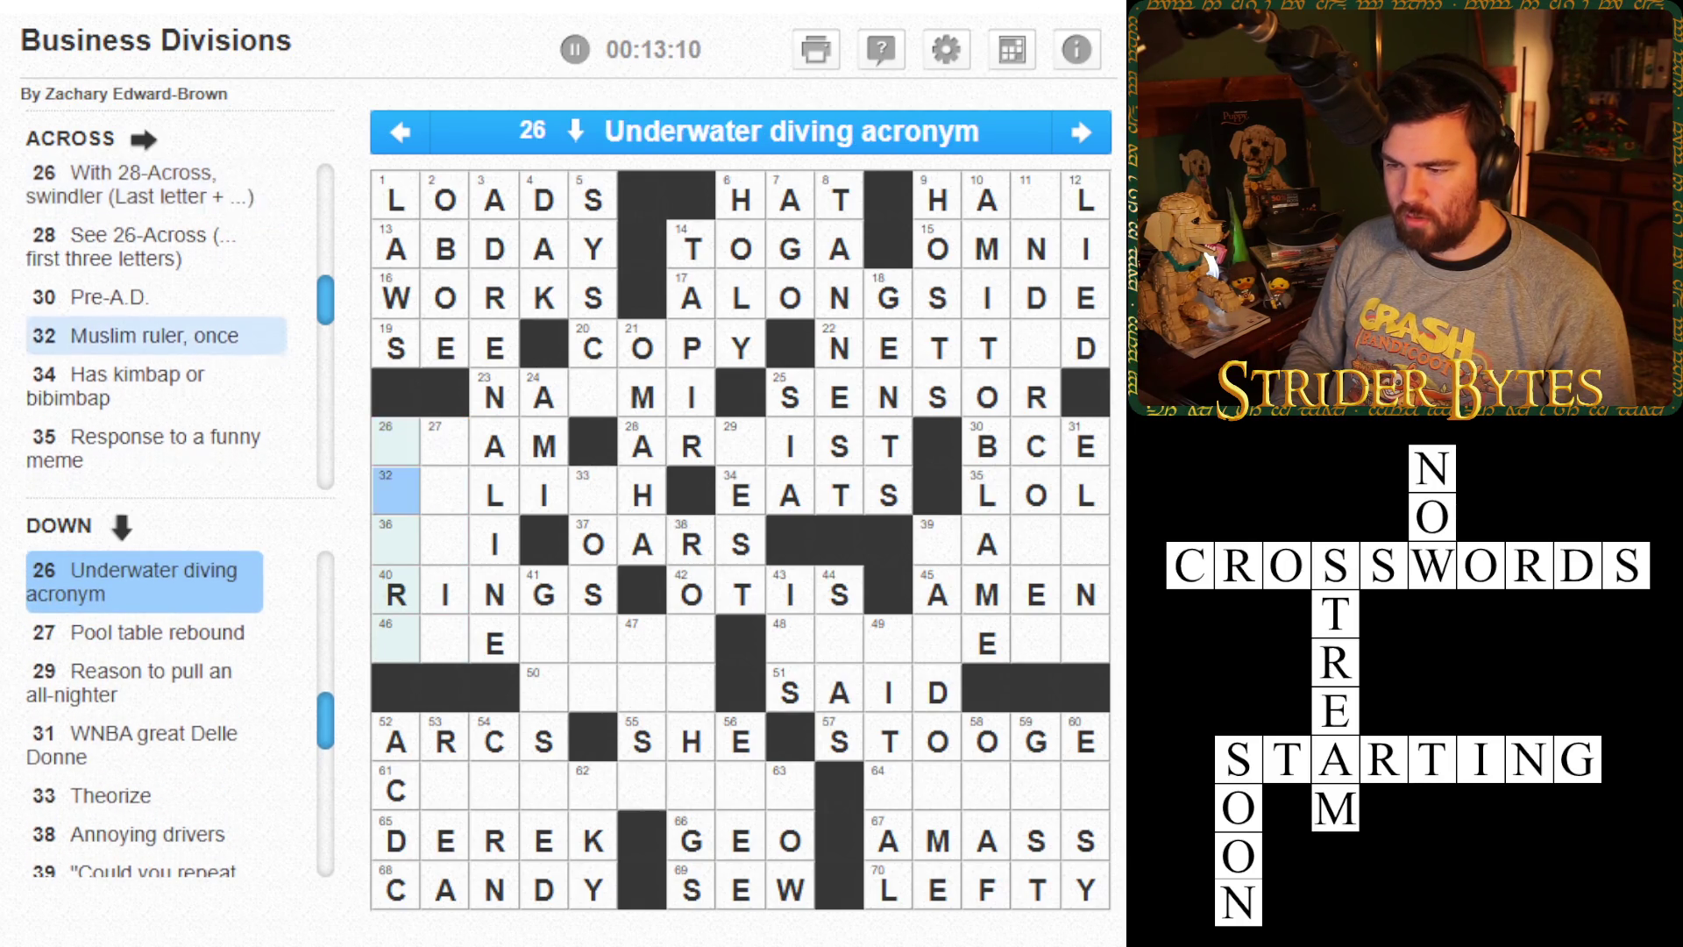
pyautogui.press('Right')
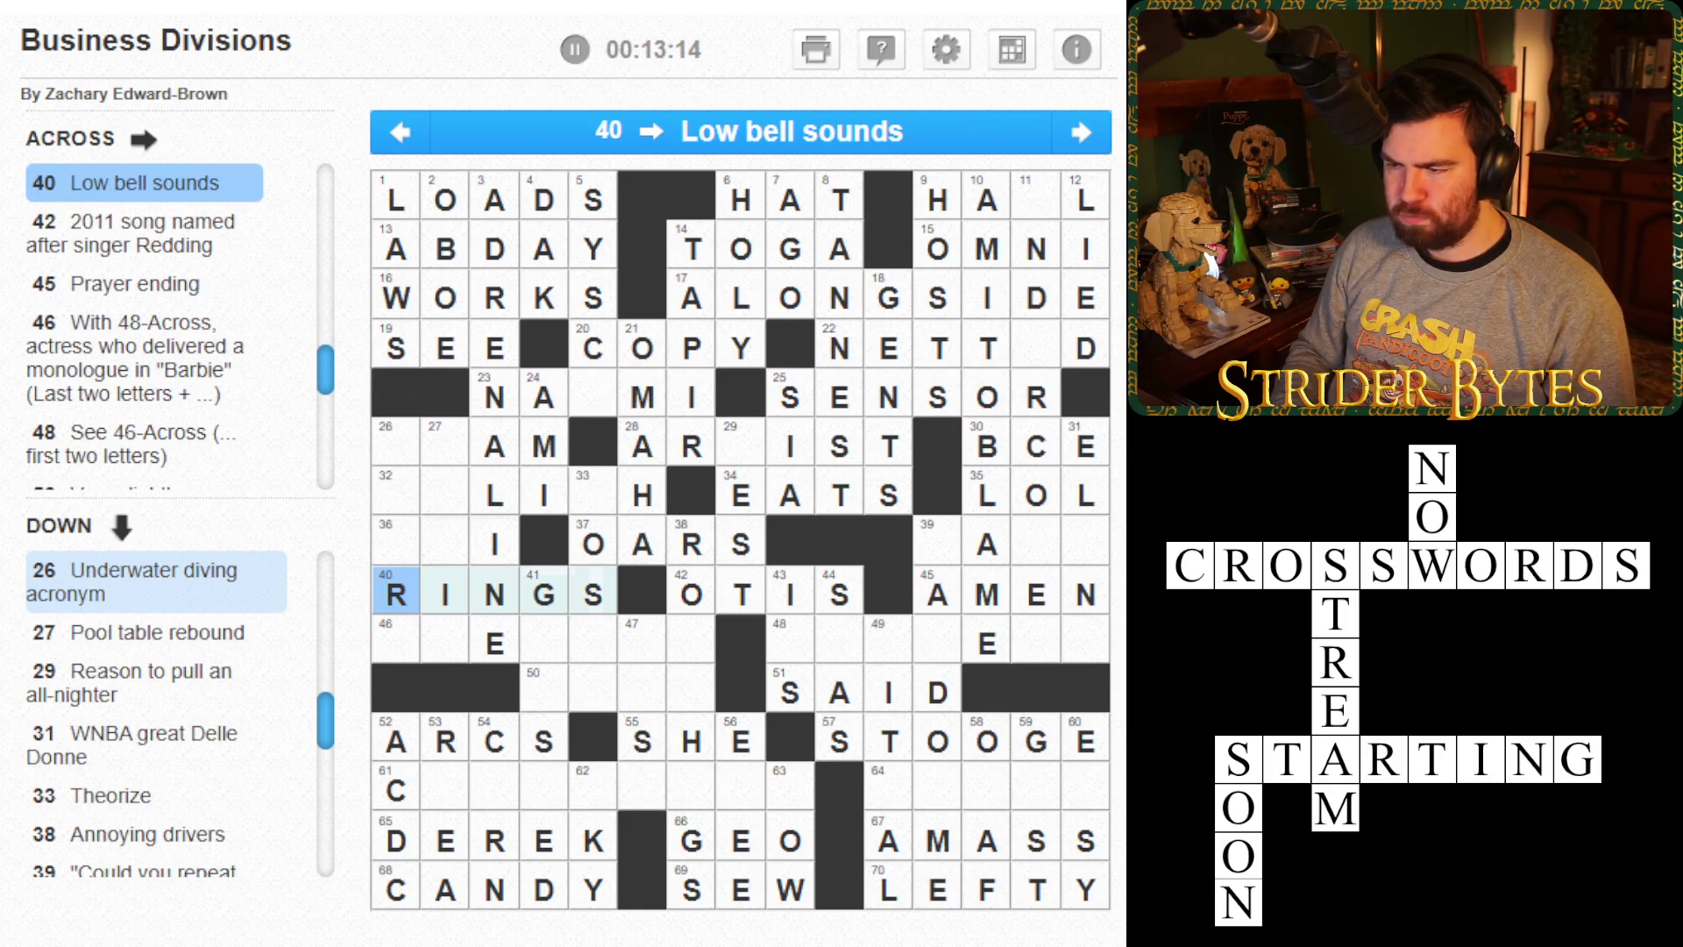
pyautogui.click(396, 495)
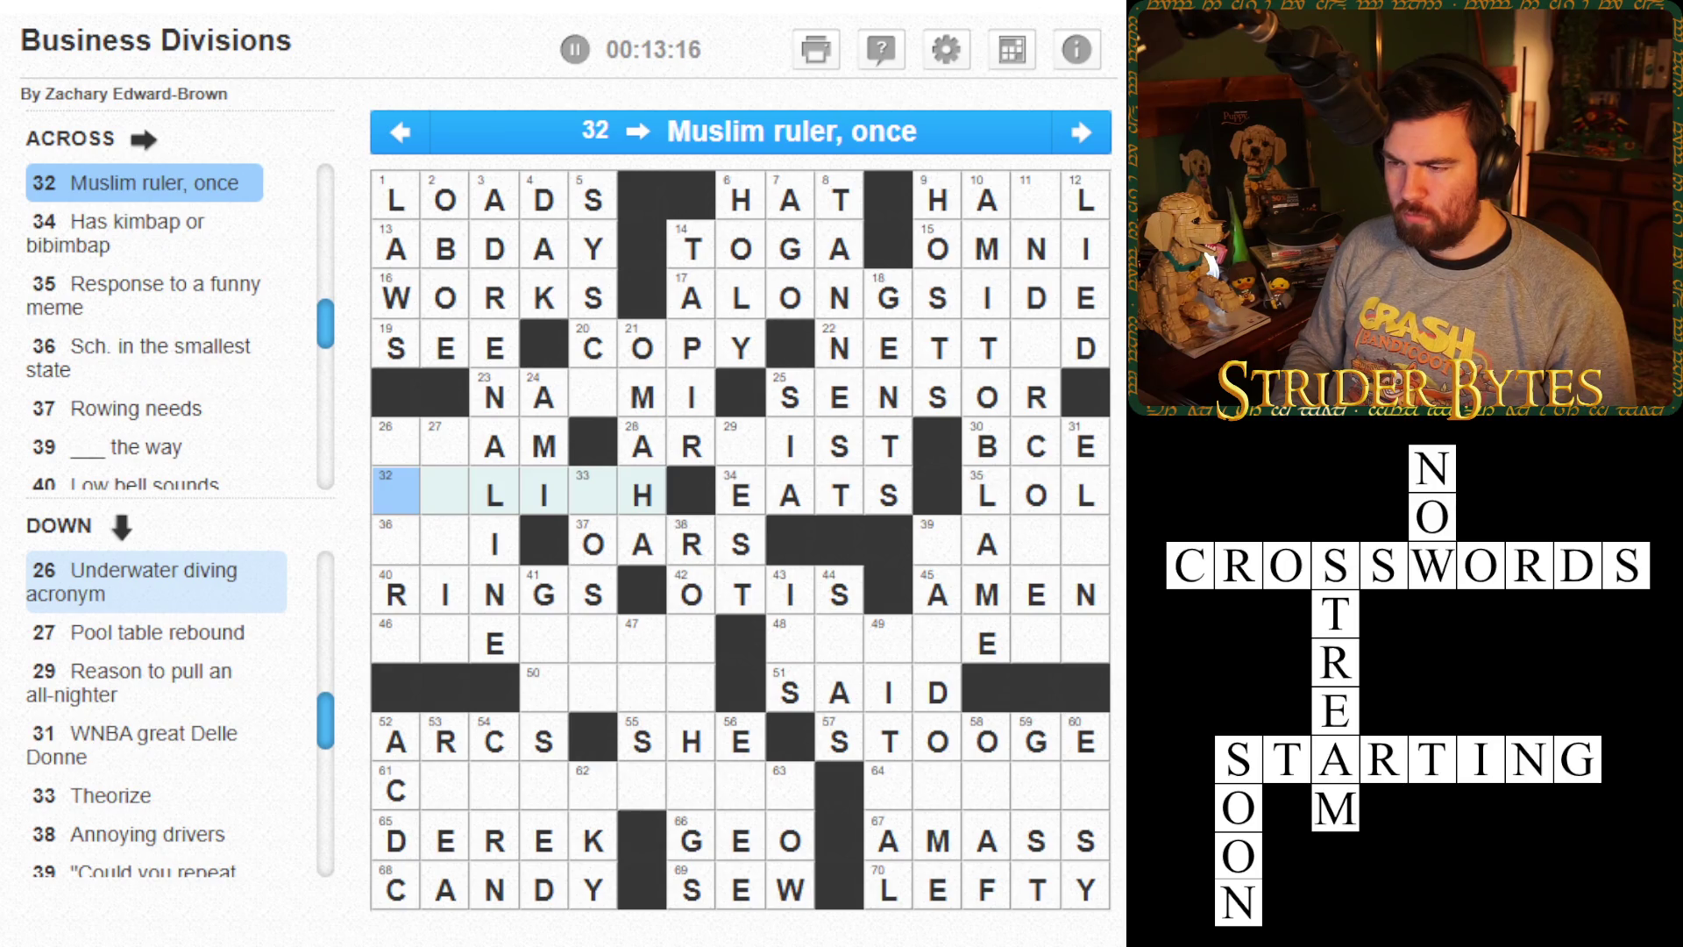
pyautogui.press('Right')
pyautogui.press('Down')
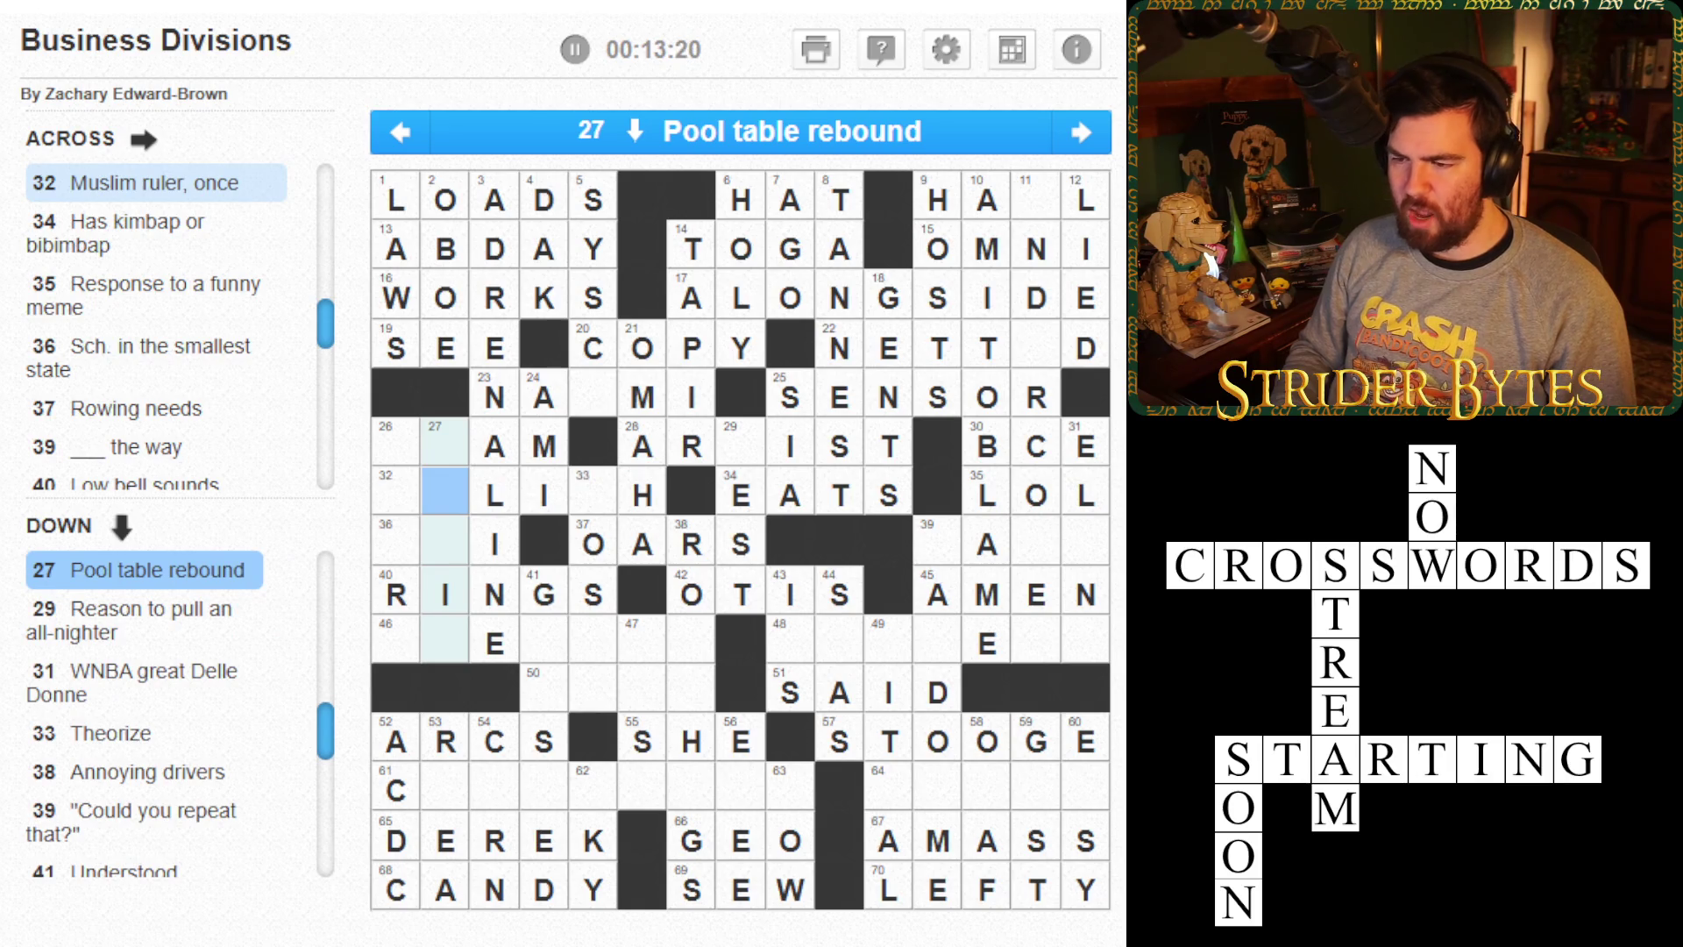
# - Complete ARTIST in 28 Across
pyautogui.click(741, 446)
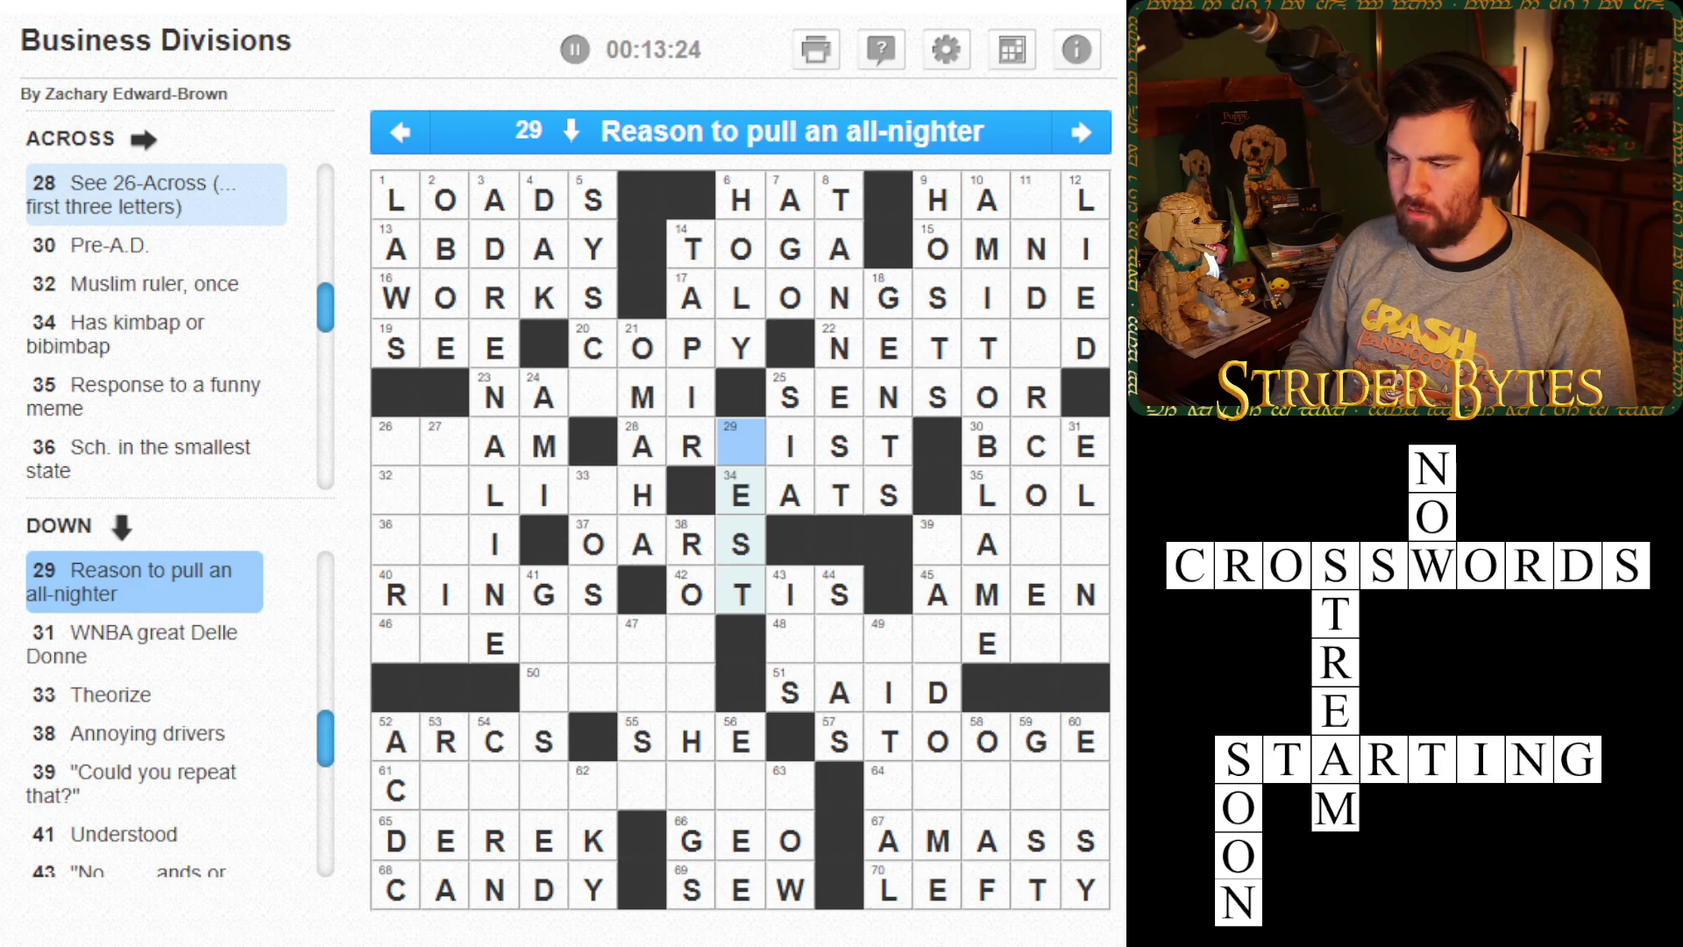
pyautogui.press('Right')
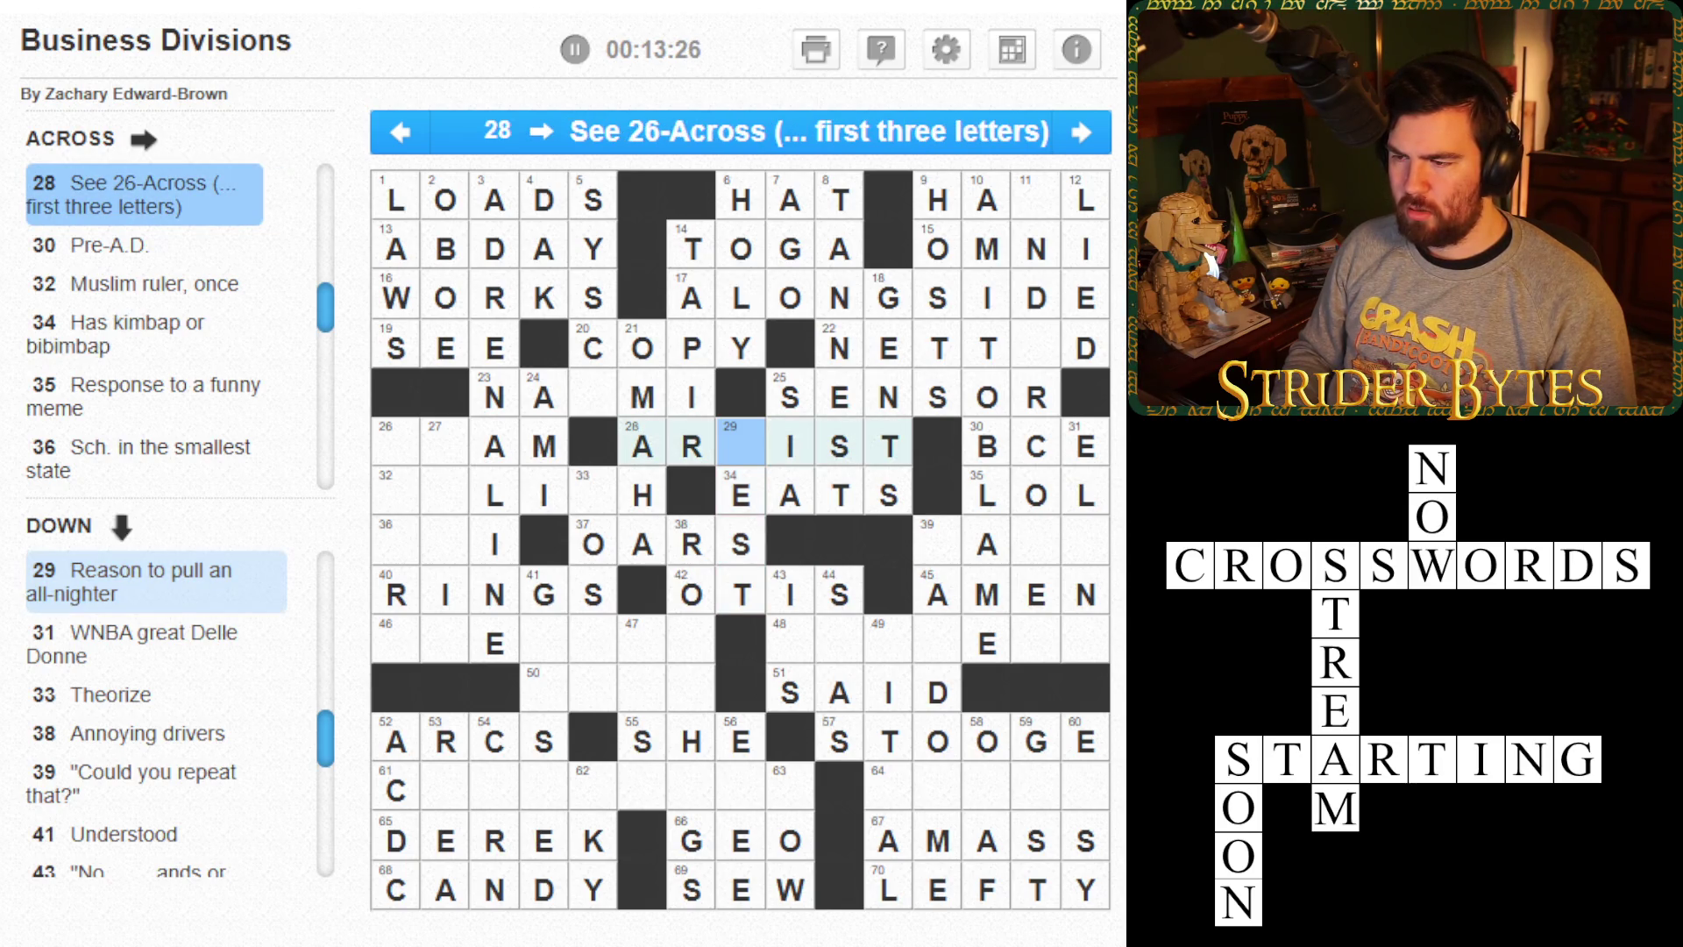
pyautogui.press('Left')
pyautogui.press('Left')
pyautogui.press('Left')
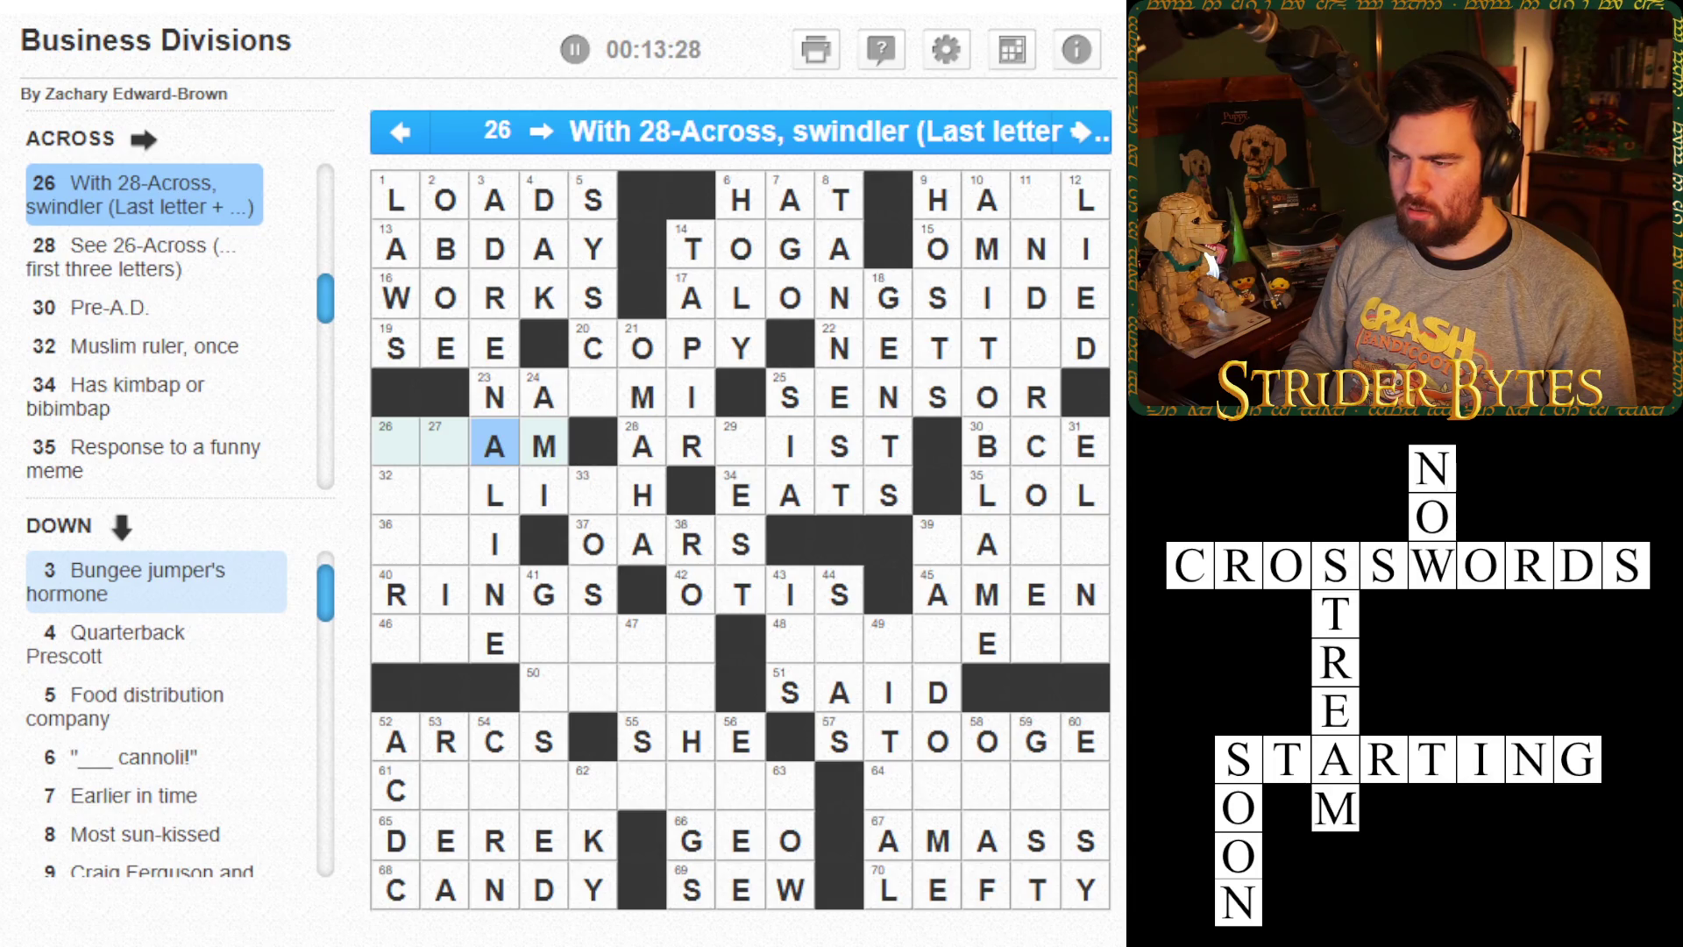
pyautogui.press('Right')
pyautogui.press('Right')
pyautogui.press('Right')
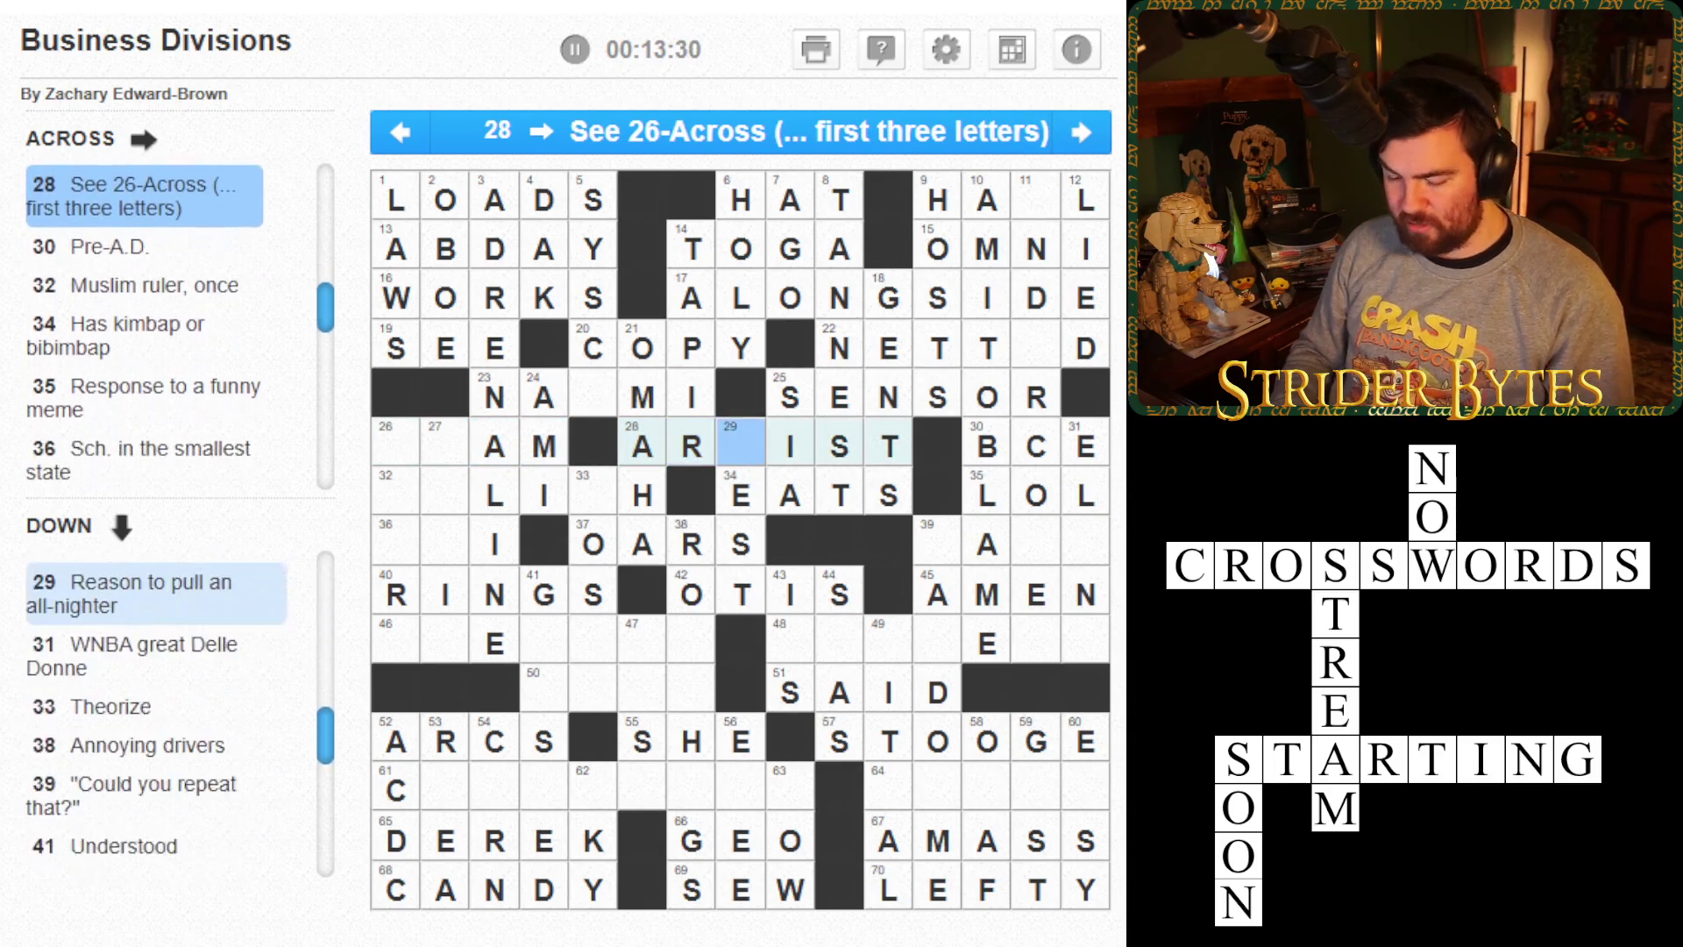
pyautogui.write('TIST B')
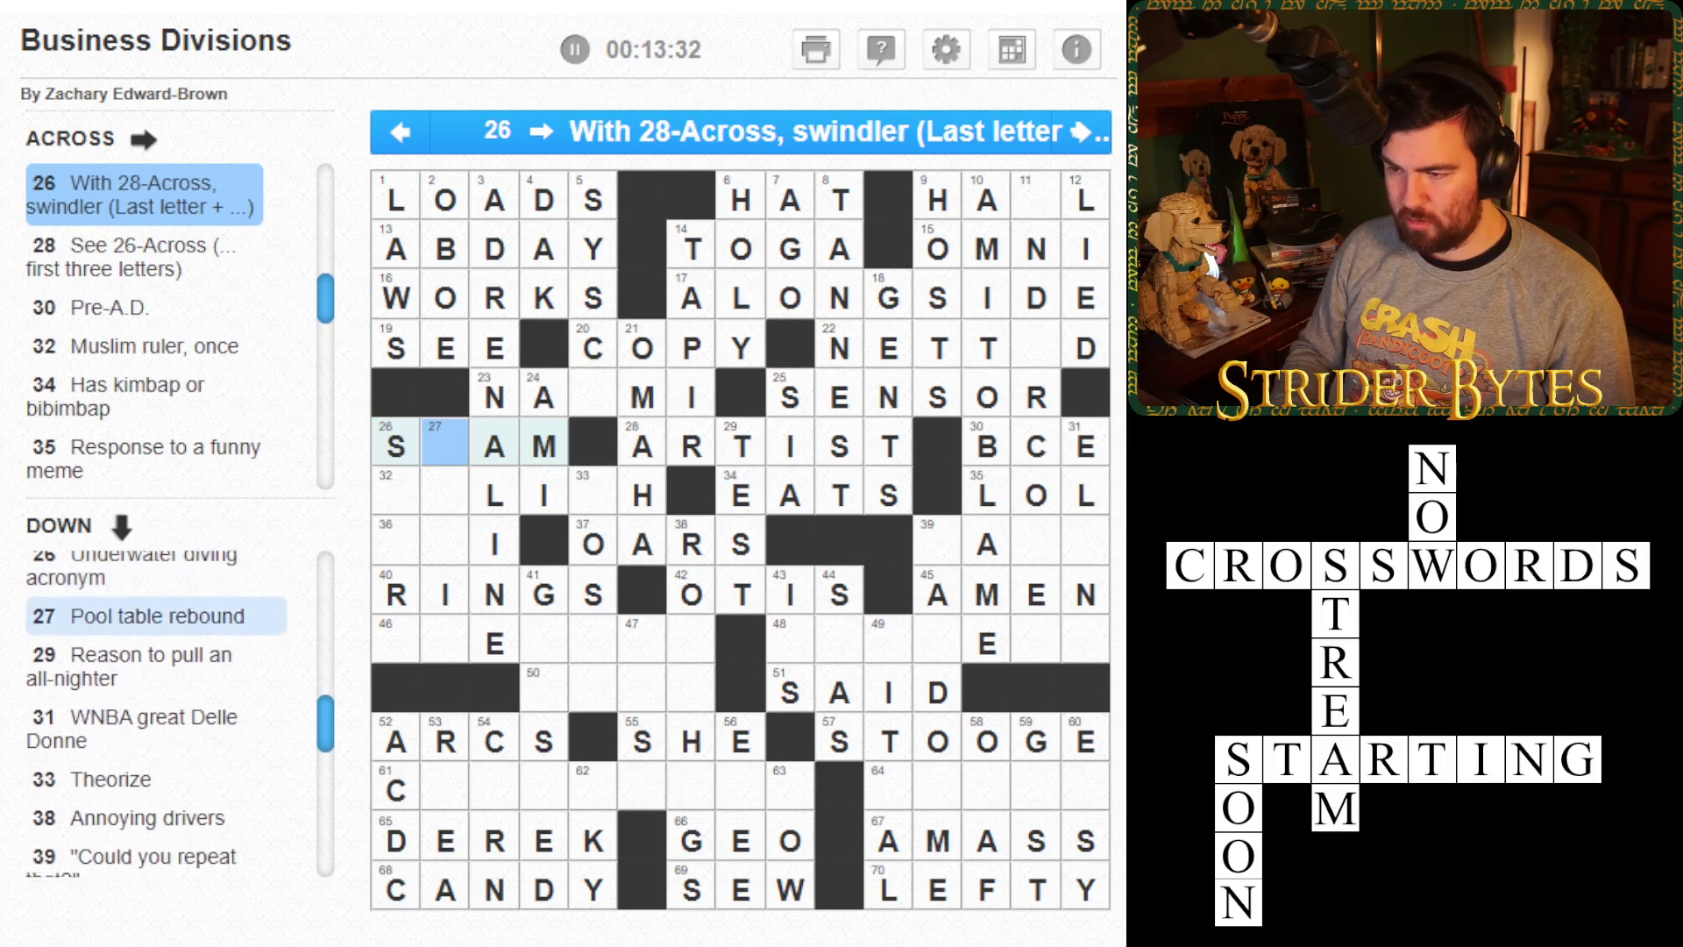
pyautogui.write('C')
# - Finish SCAM at 26 Across and fill SCUBA into 26 Down
pyautogui.press('Left')
pyautogui.press('Down')
pyautogui.press('Down')
pyautogui.write('CUBA')
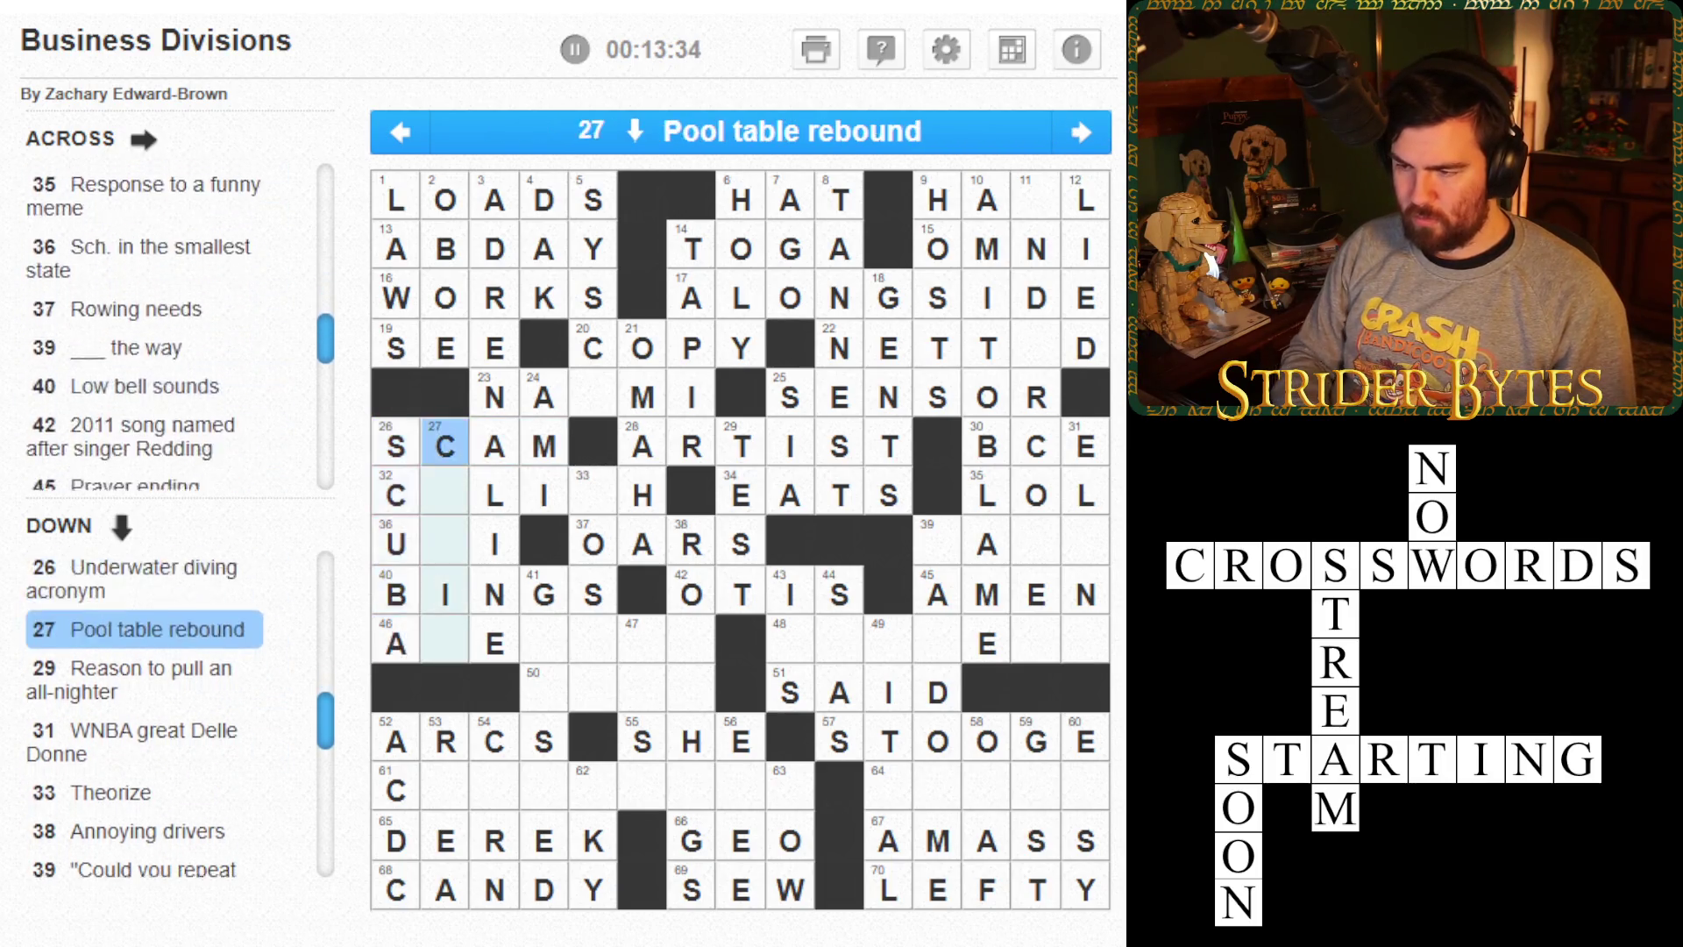
pyautogui.press('Down')
pyautogui.press('Down')
pyautogui.press('Down')
# - Clear the wrong I and G letters from 40 Across
pyautogui.press('Delete')
pyautogui.press('Right')
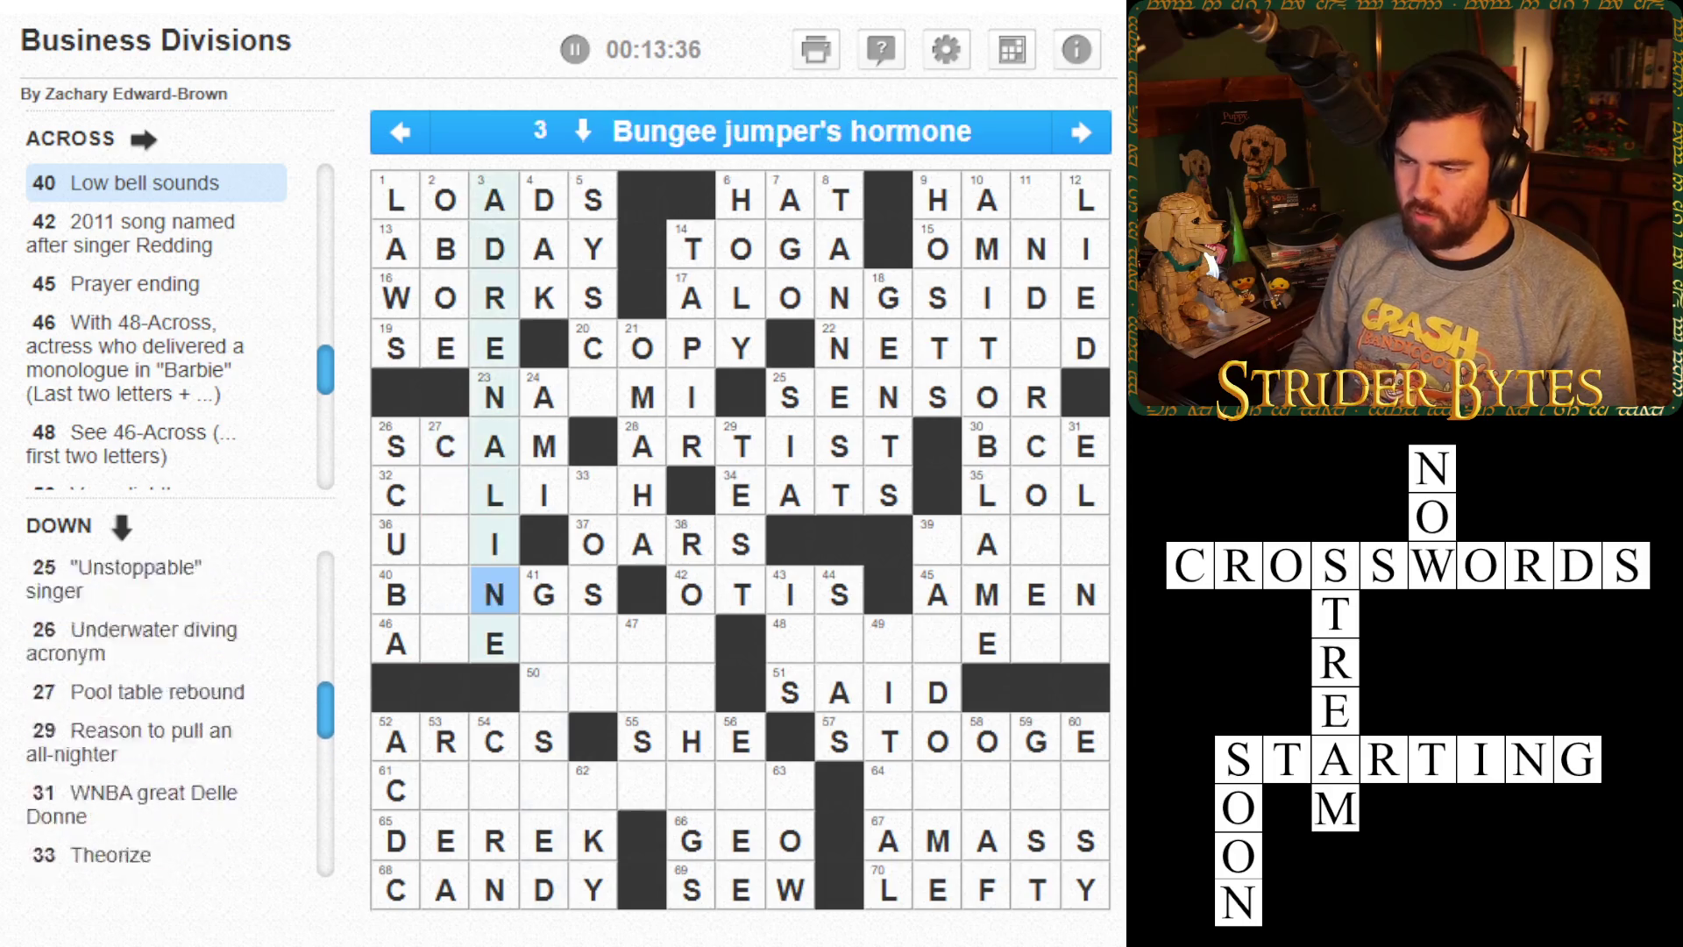
pyautogui.press('Right')
pyautogui.press('Delete')
pyautogui.click(396, 594)
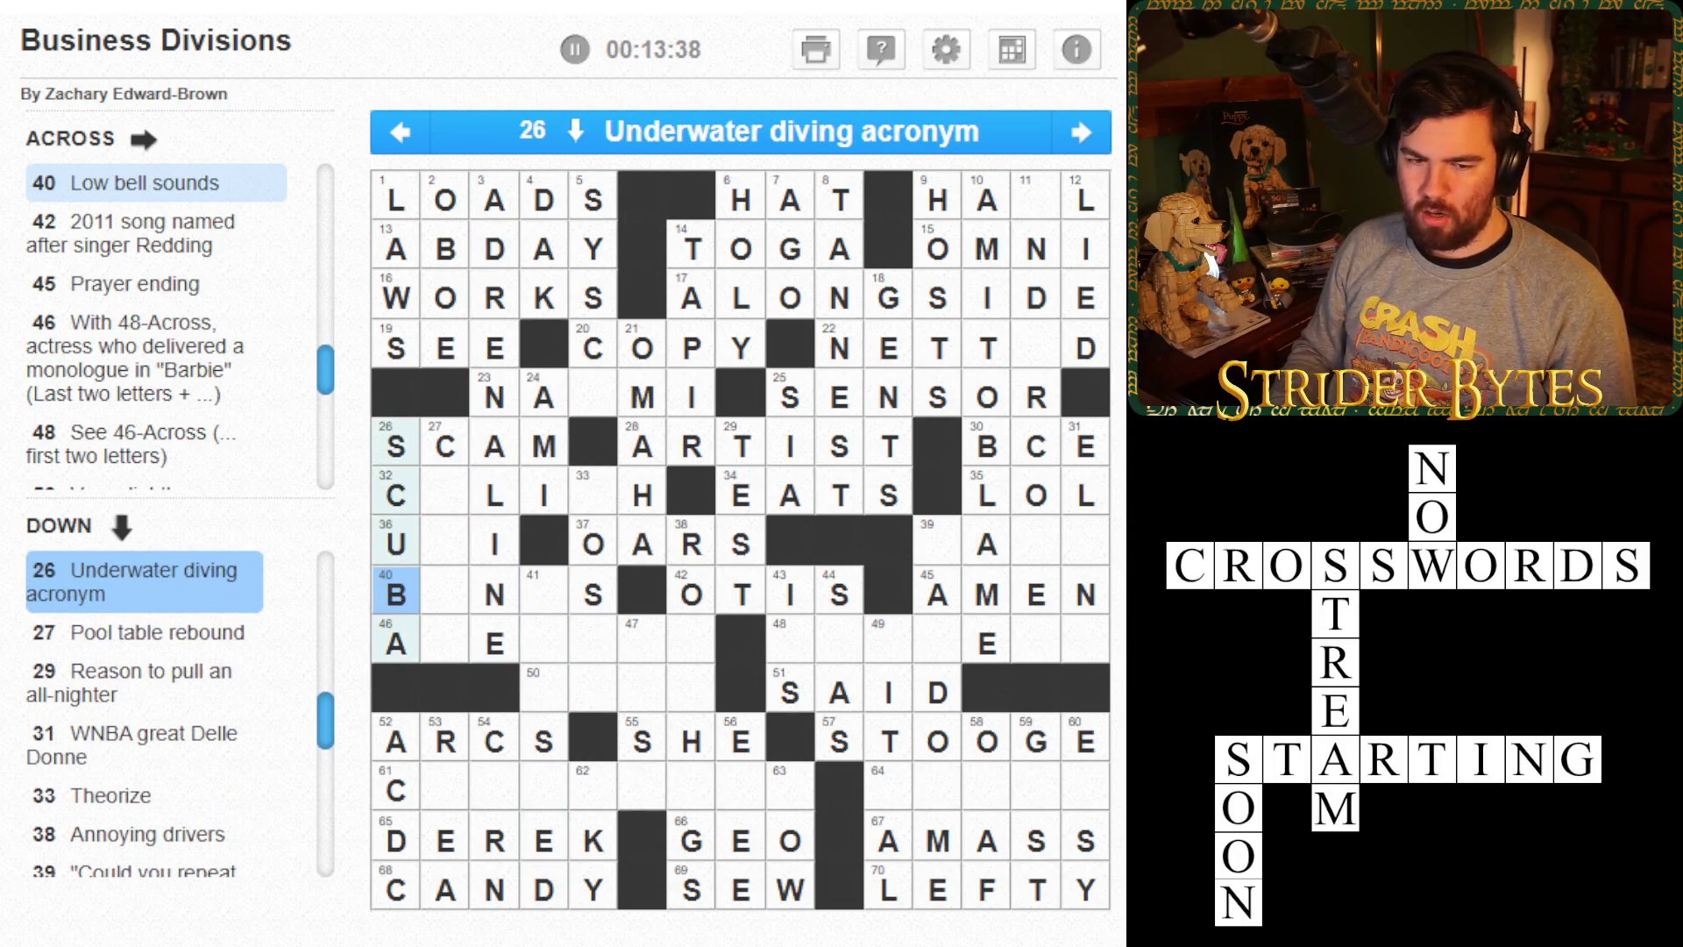
# - Fill in CALIPH at 32 Across
pyautogui.click(446, 495)
pyautogui.click(446, 495)
pyautogui.click(445, 543)
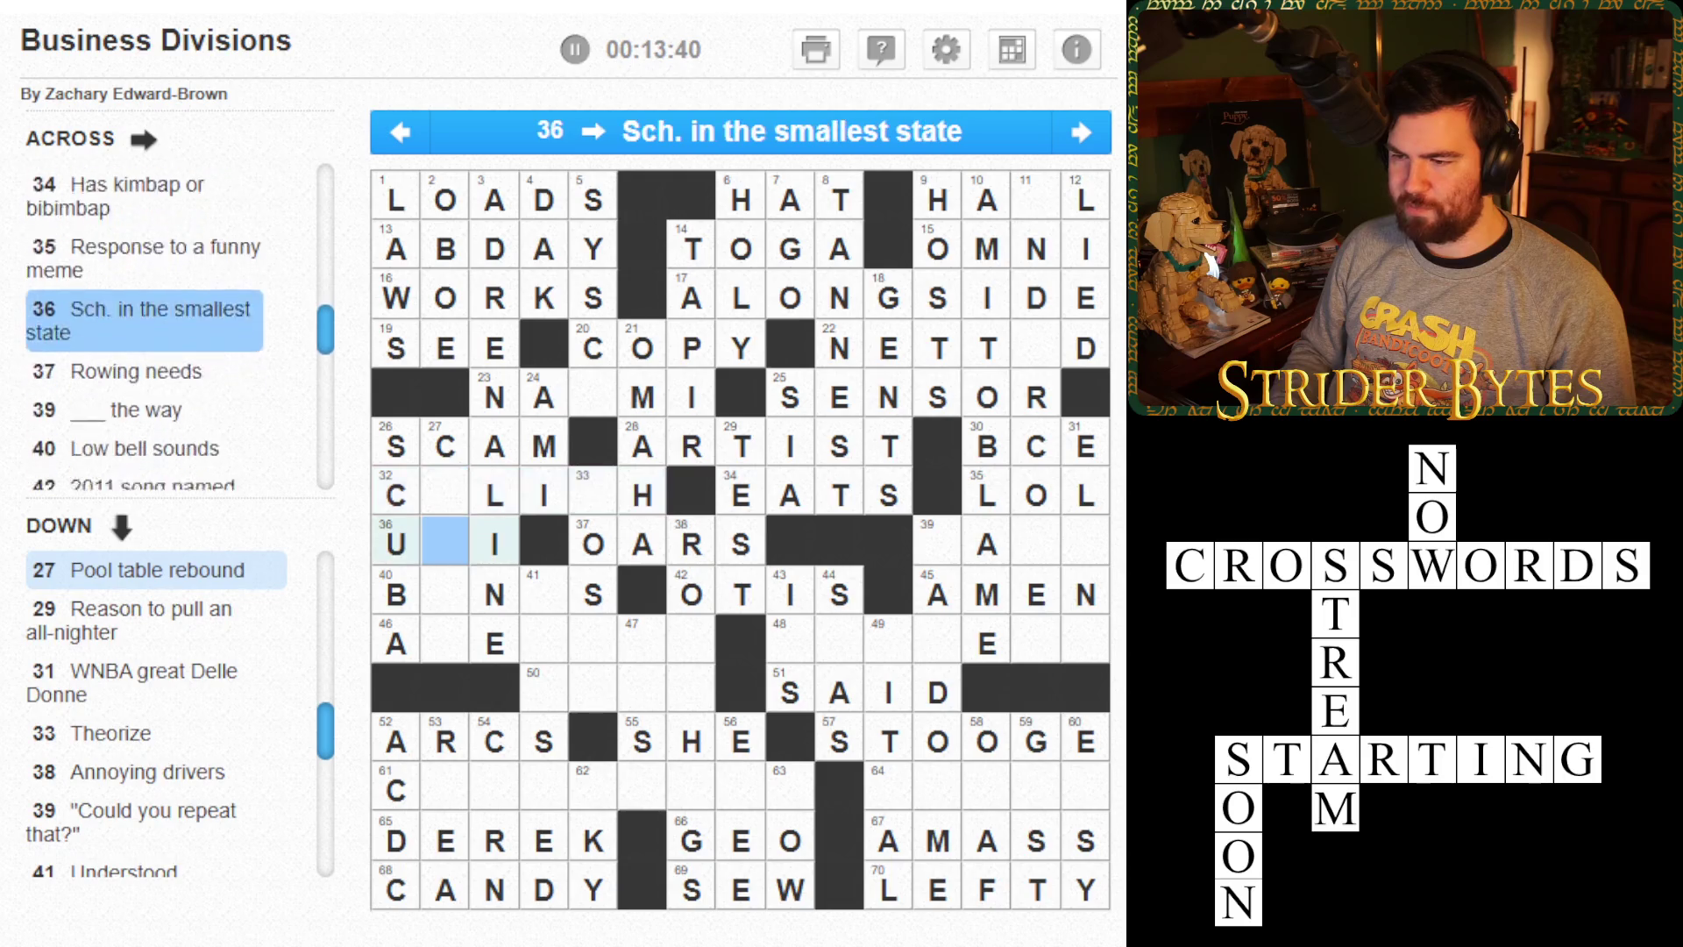
pyautogui.click(445, 495)
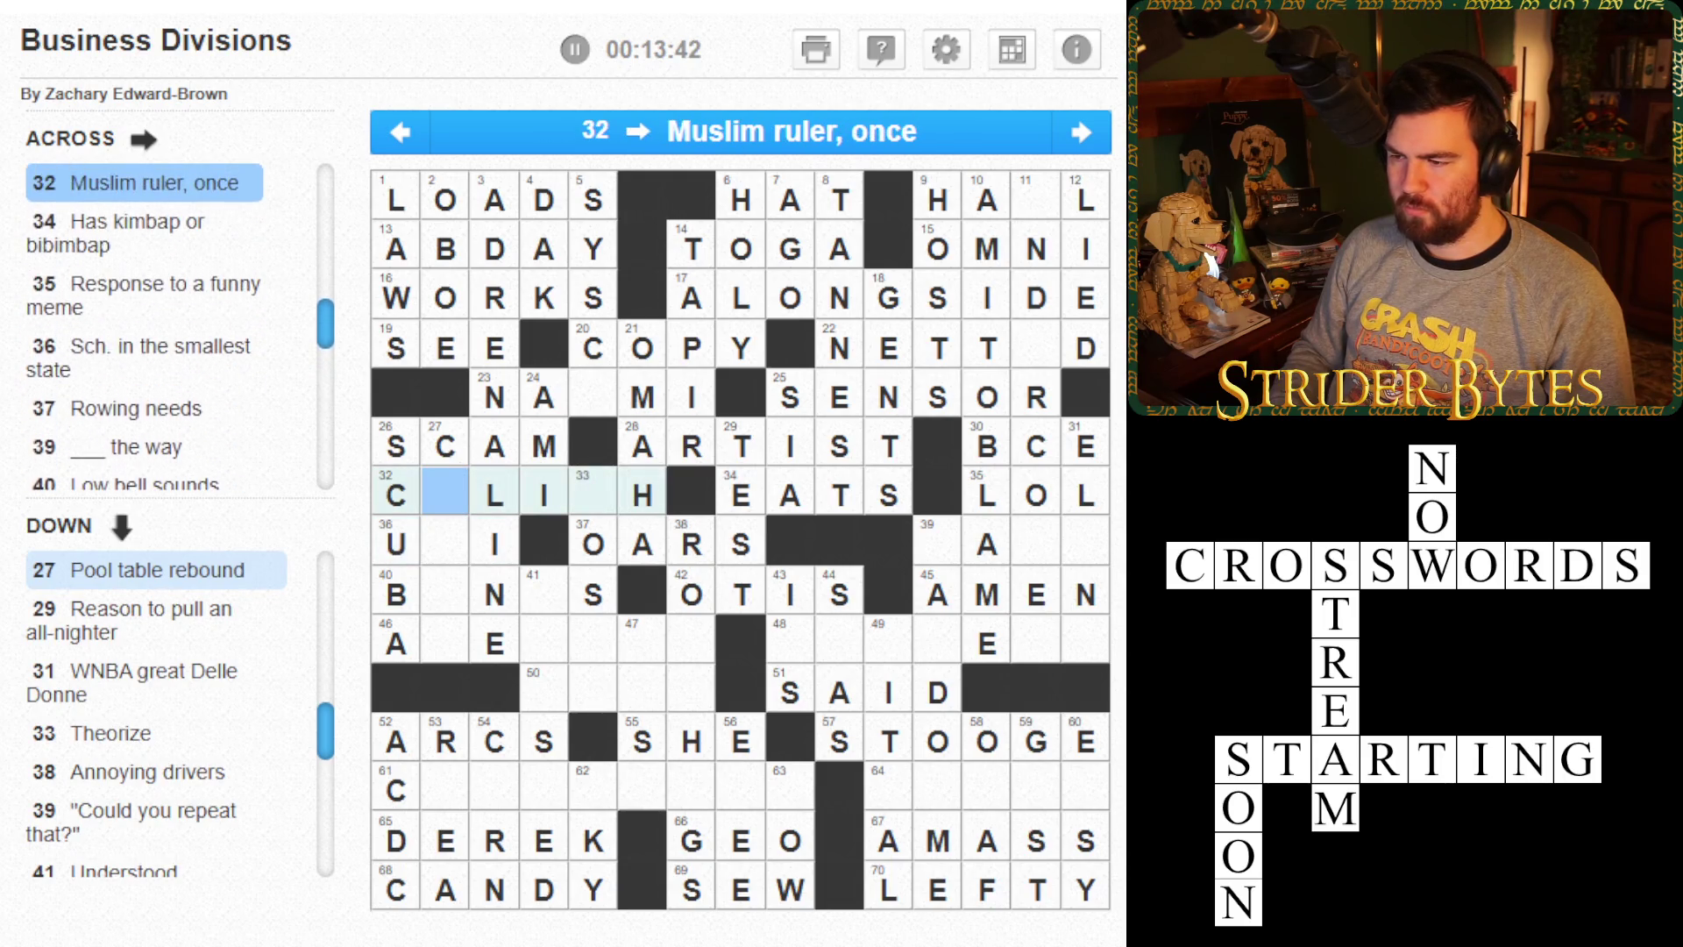
pyautogui.click(495, 495)
pyautogui.click(494, 495)
pyautogui.click(445, 495)
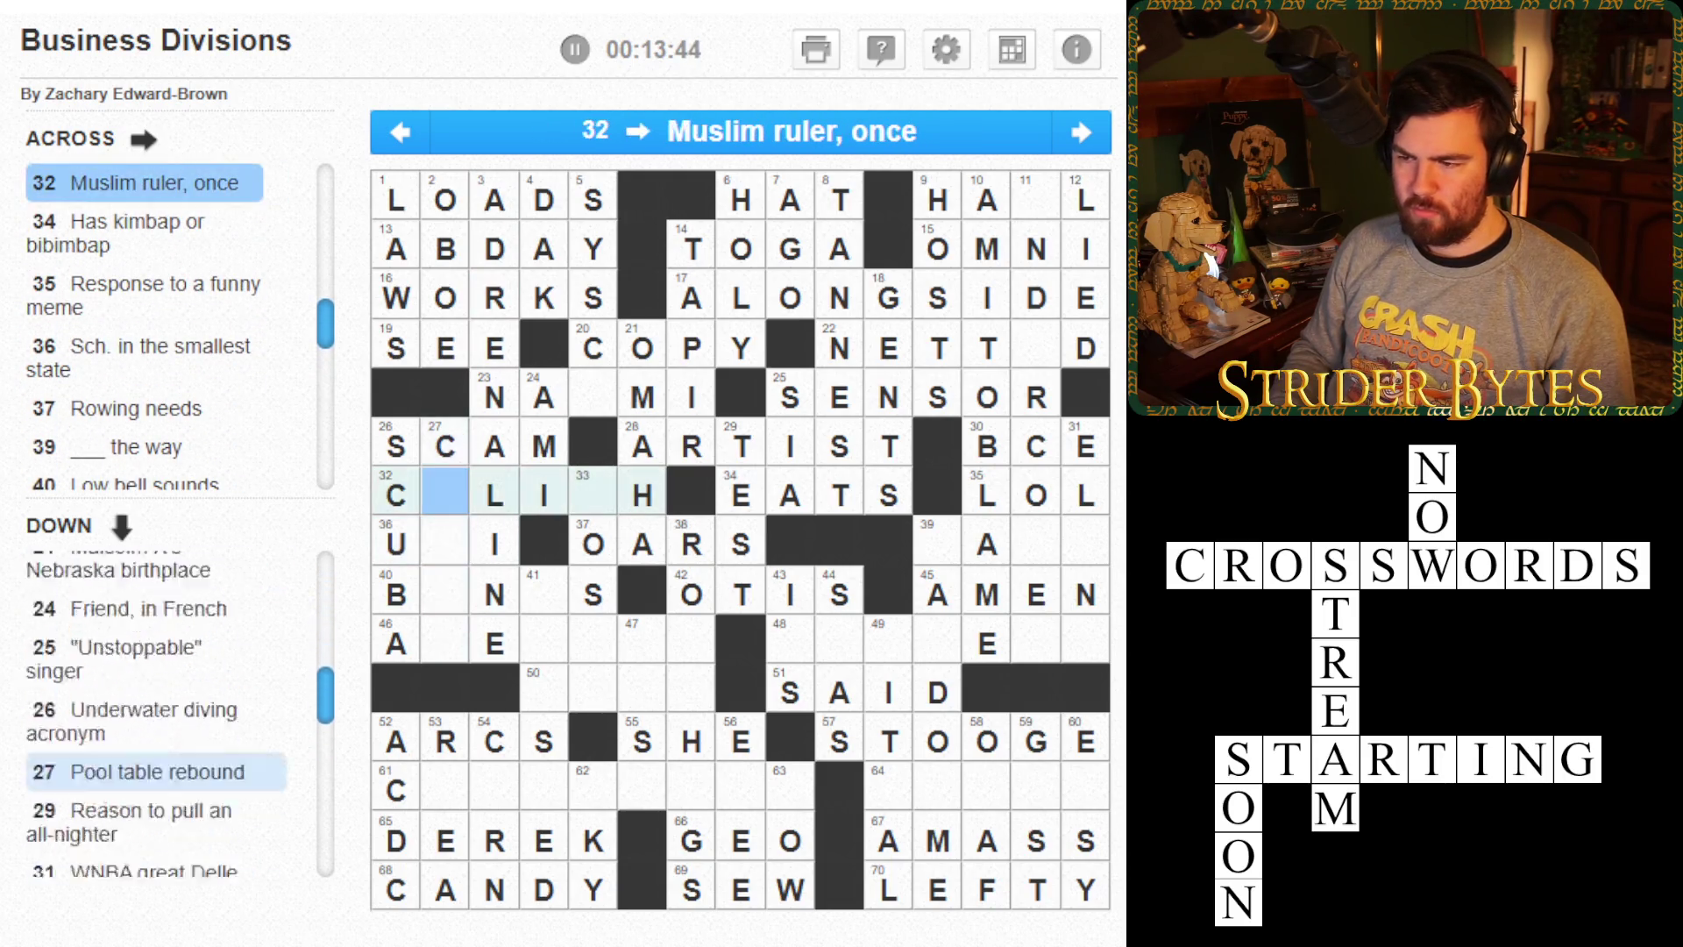
pyautogui.write('ALIP')
# - Complete POSIT at 33 Down and enter EL into 31 Down
pyautogui.click(592, 495)
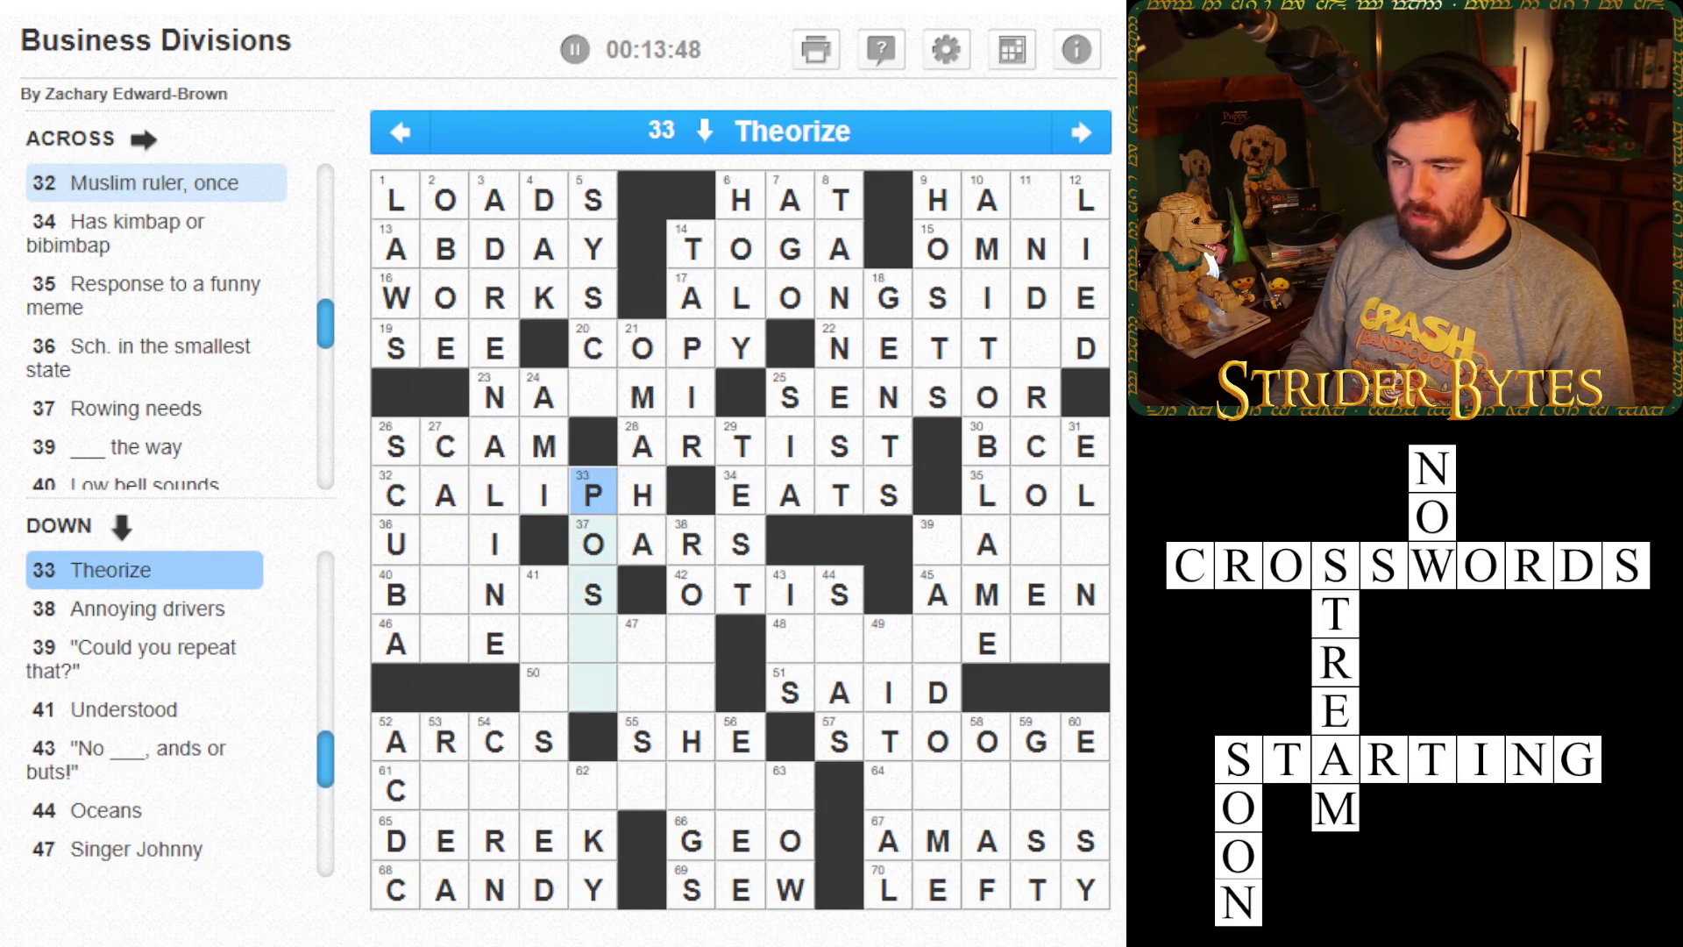
pyautogui.write('IT')
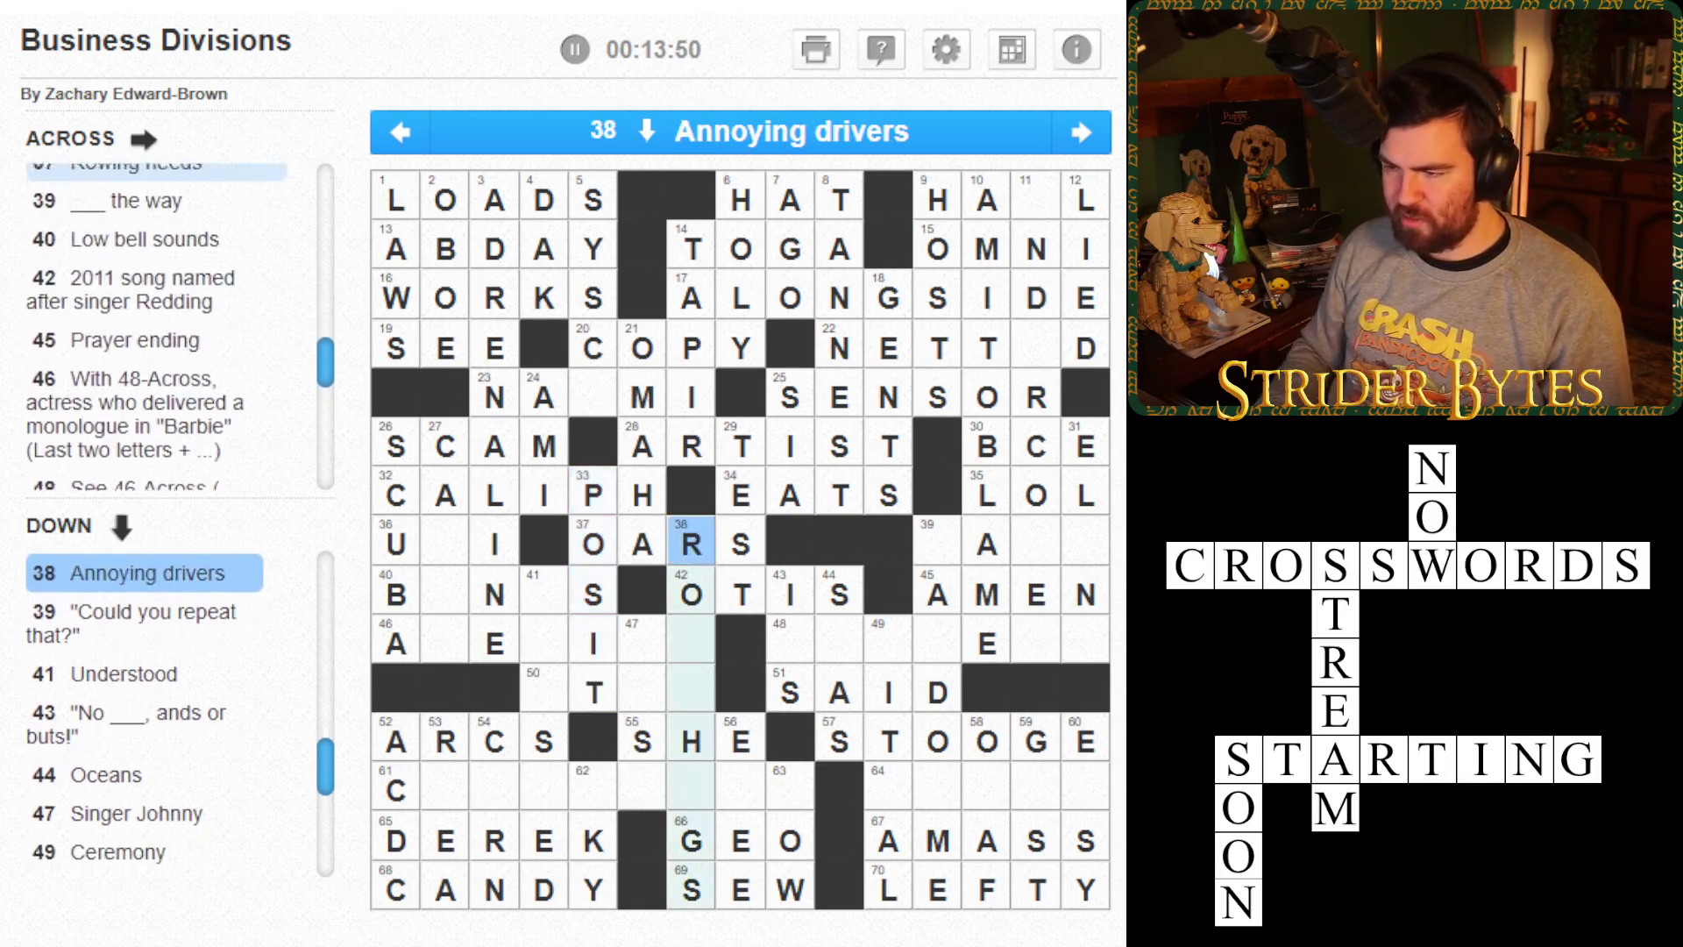
pyautogui.click(495, 544)
pyautogui.click(446, 446)
pyautogui.click(741, 446)
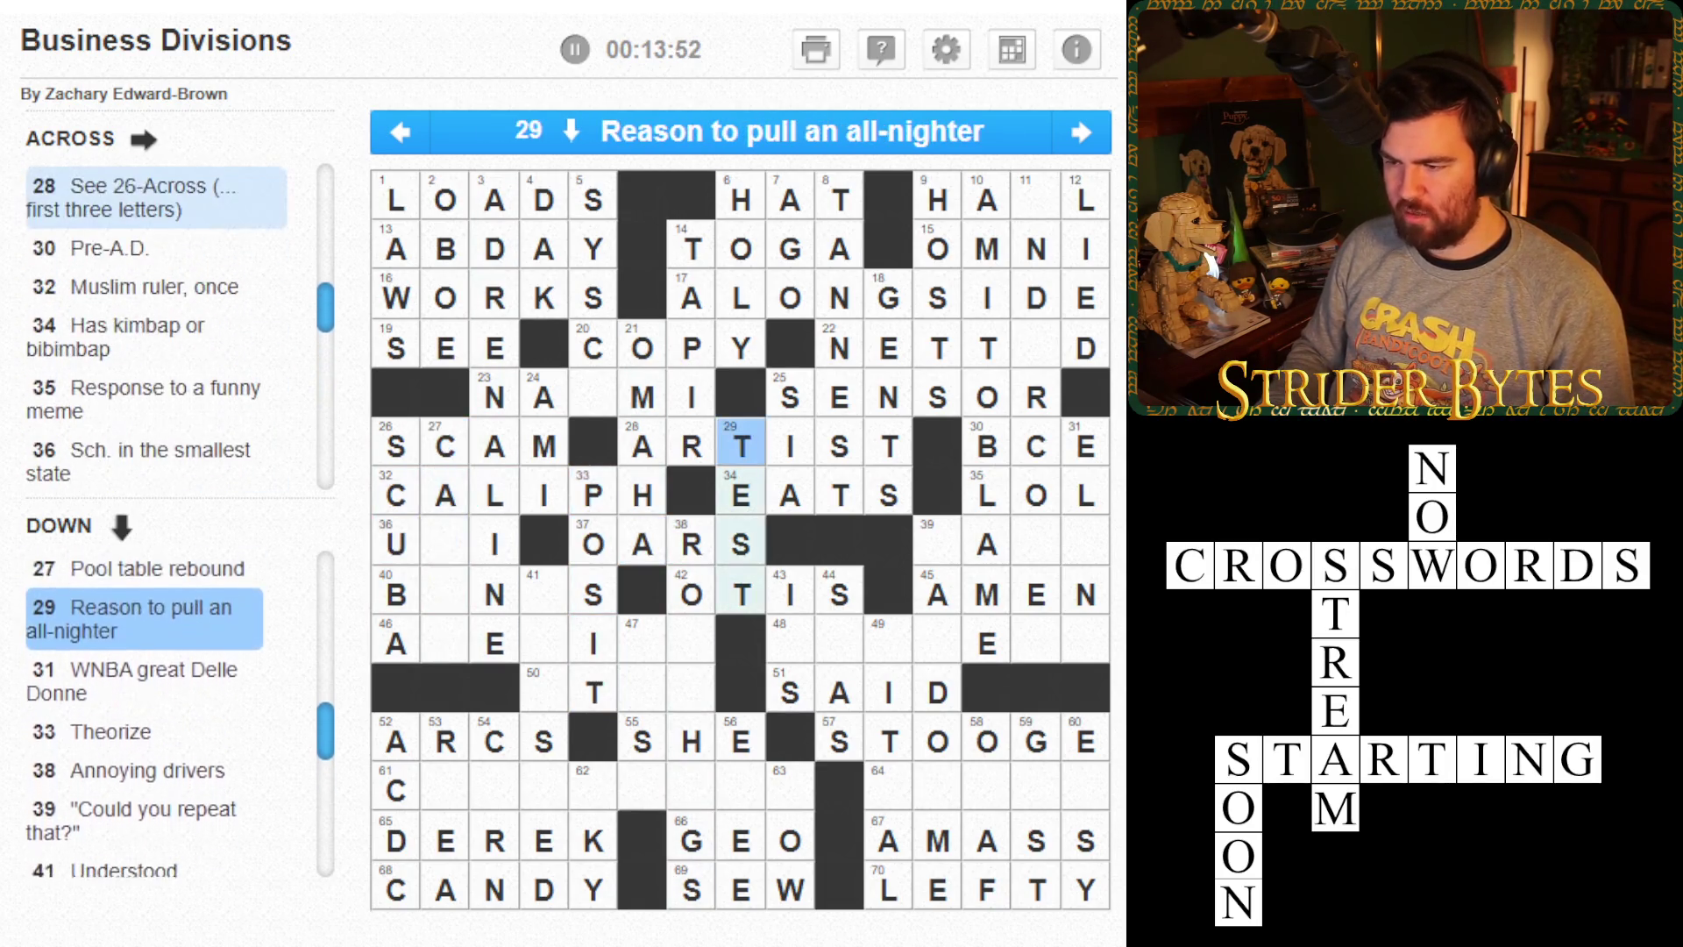
pyautogui.click(1085, 446)
pyautogui.write('EL')
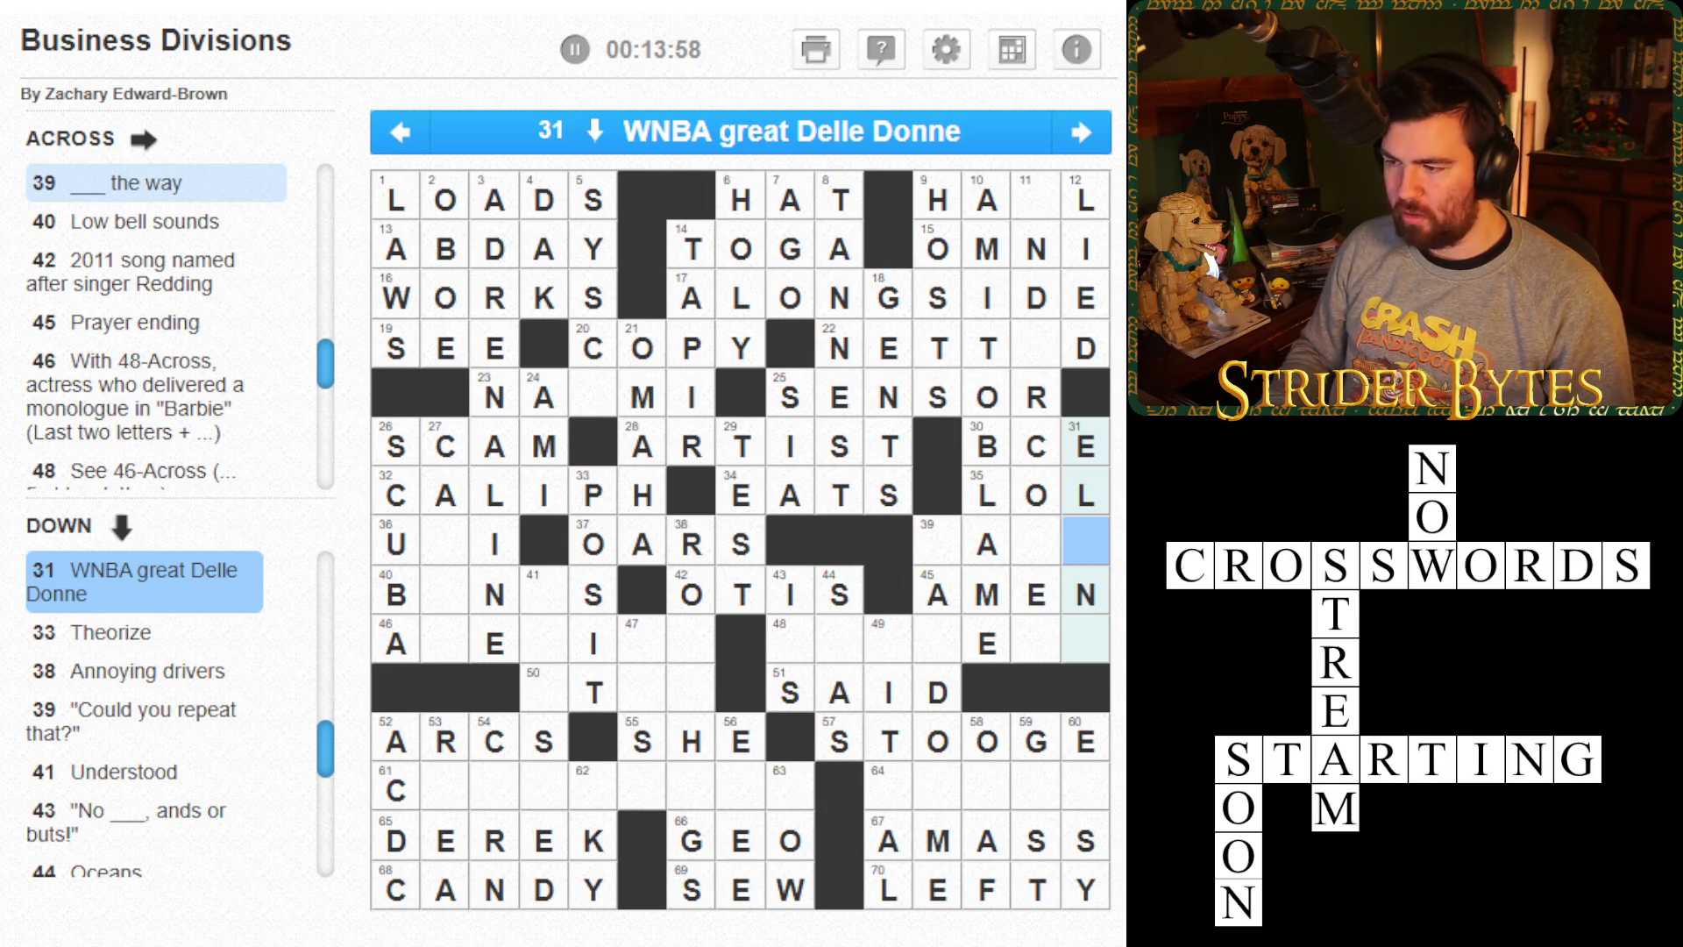
# - Add ADO to 38 Down to complete ROADHOGS
pyautogui.press('Tab')
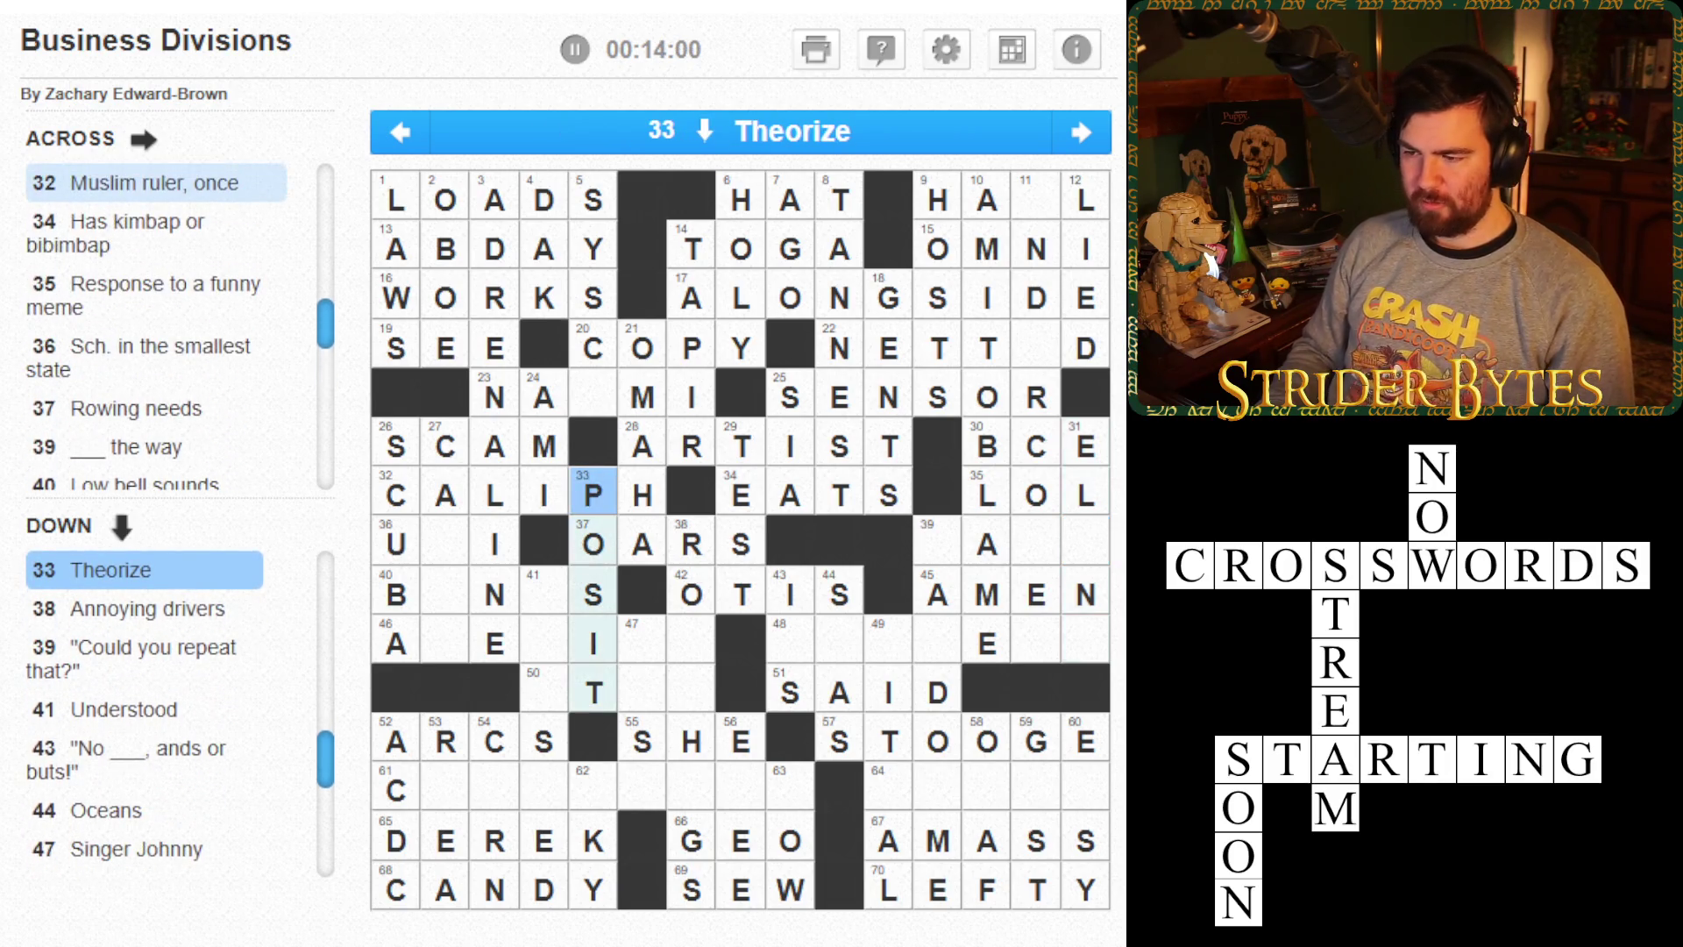
pyautogui.press('Tab')
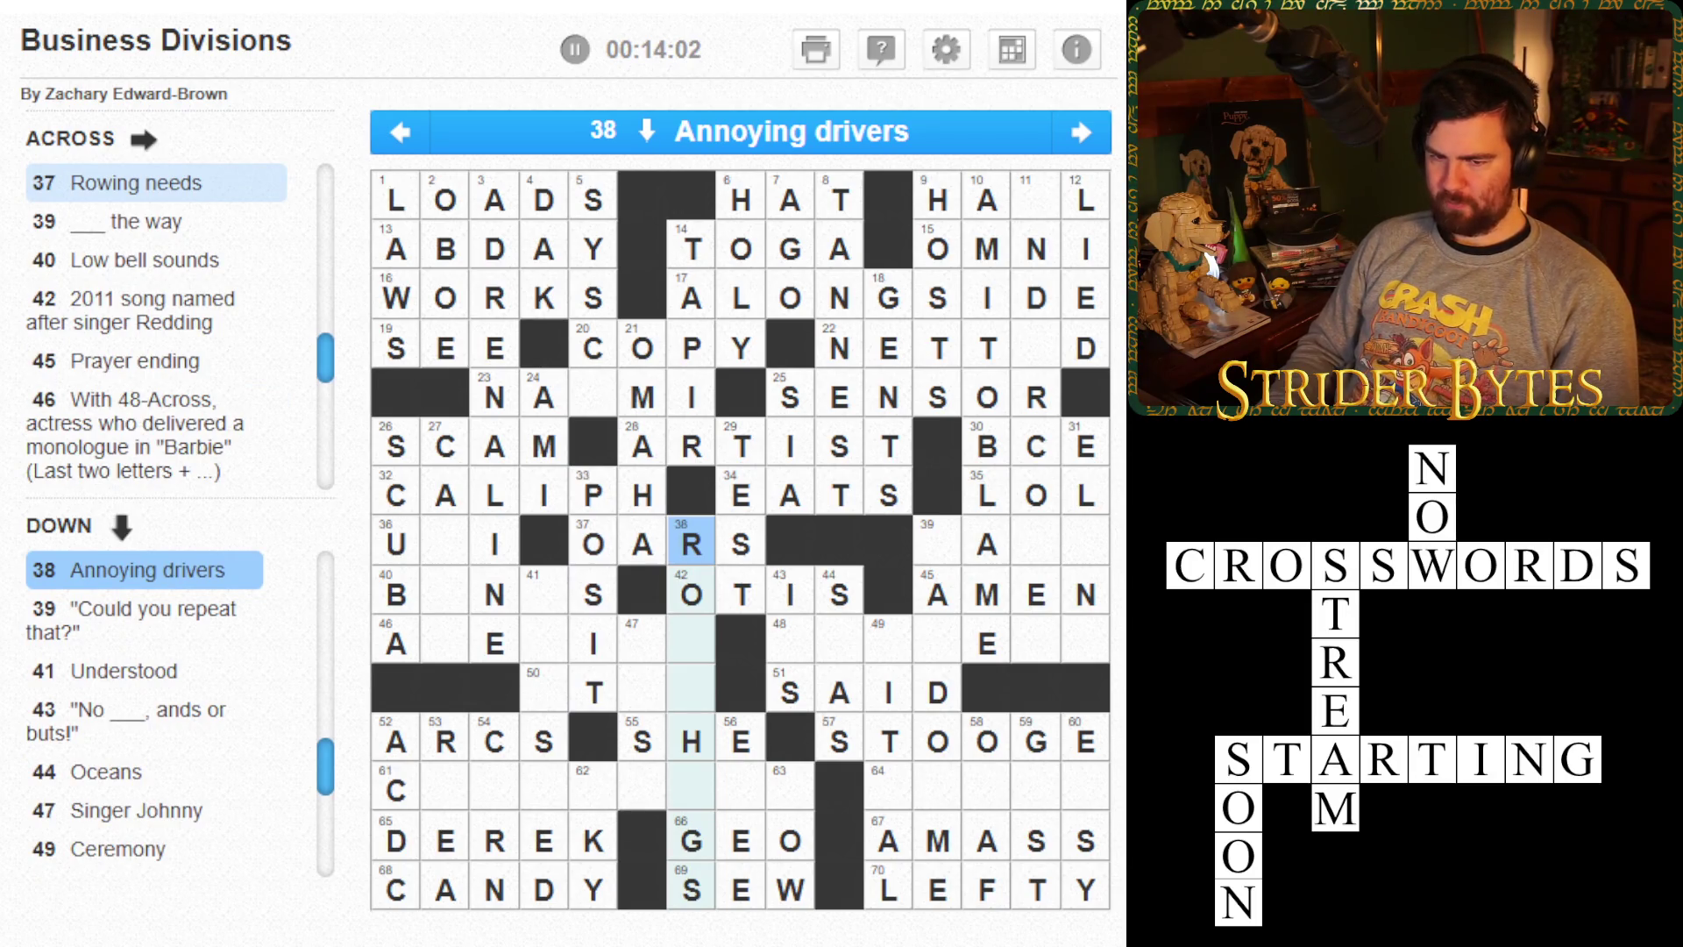
pyautogui.click(691, 594)
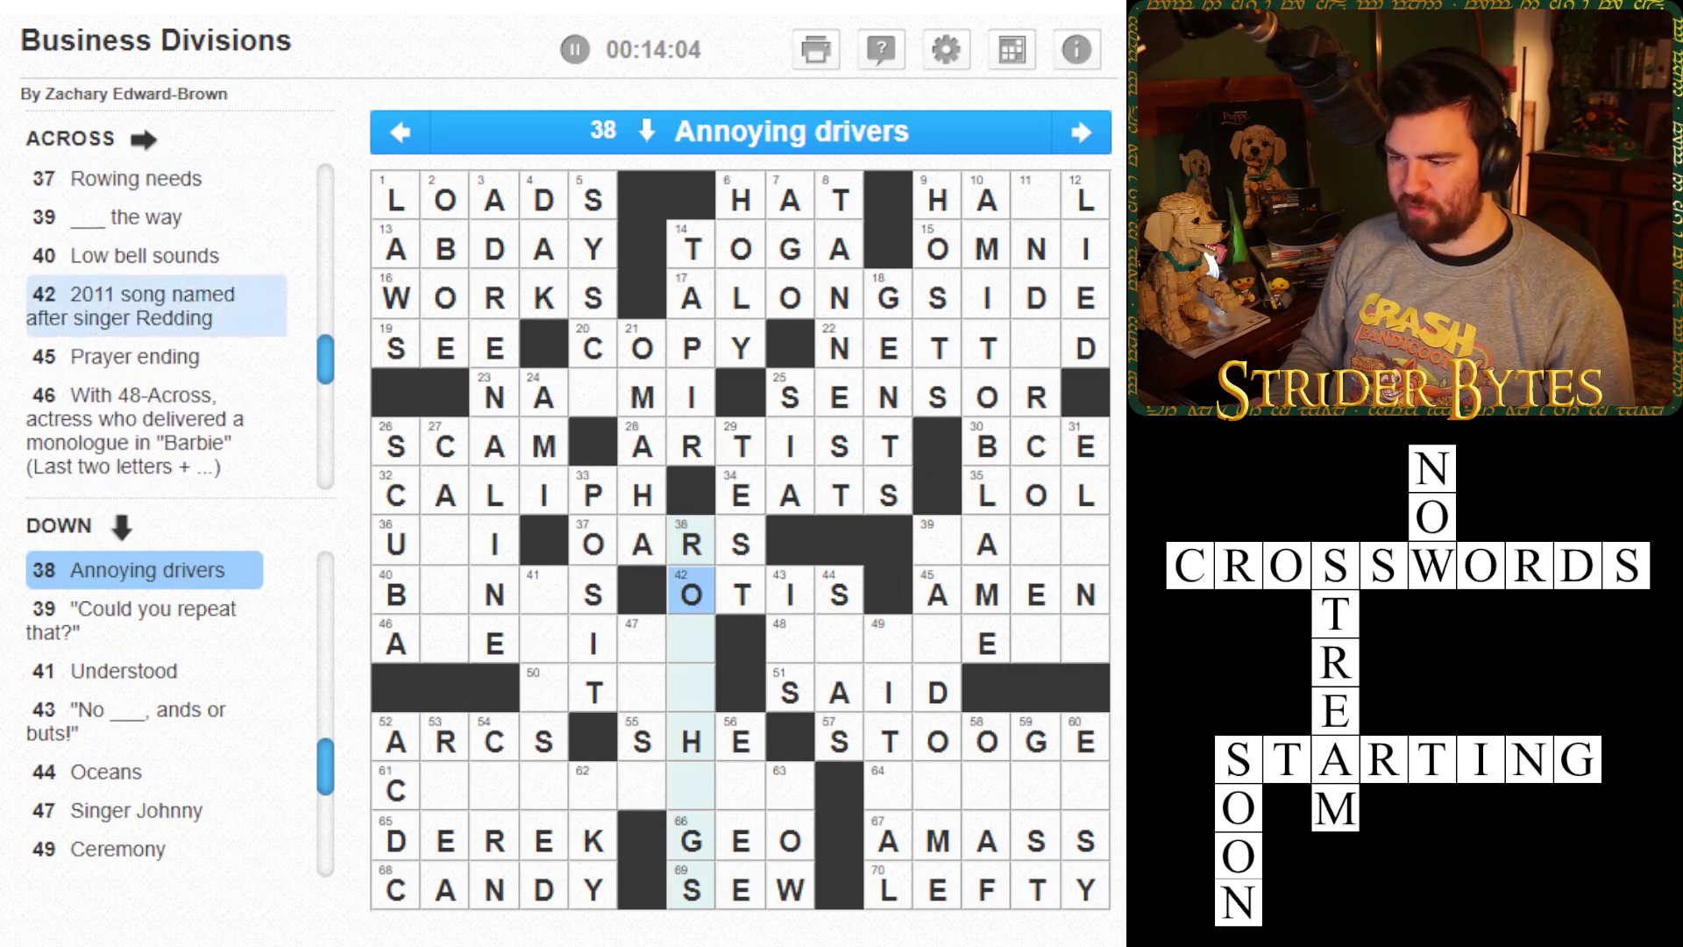
pyautogui.click(692, 644)
pyautogui.write('ADO')
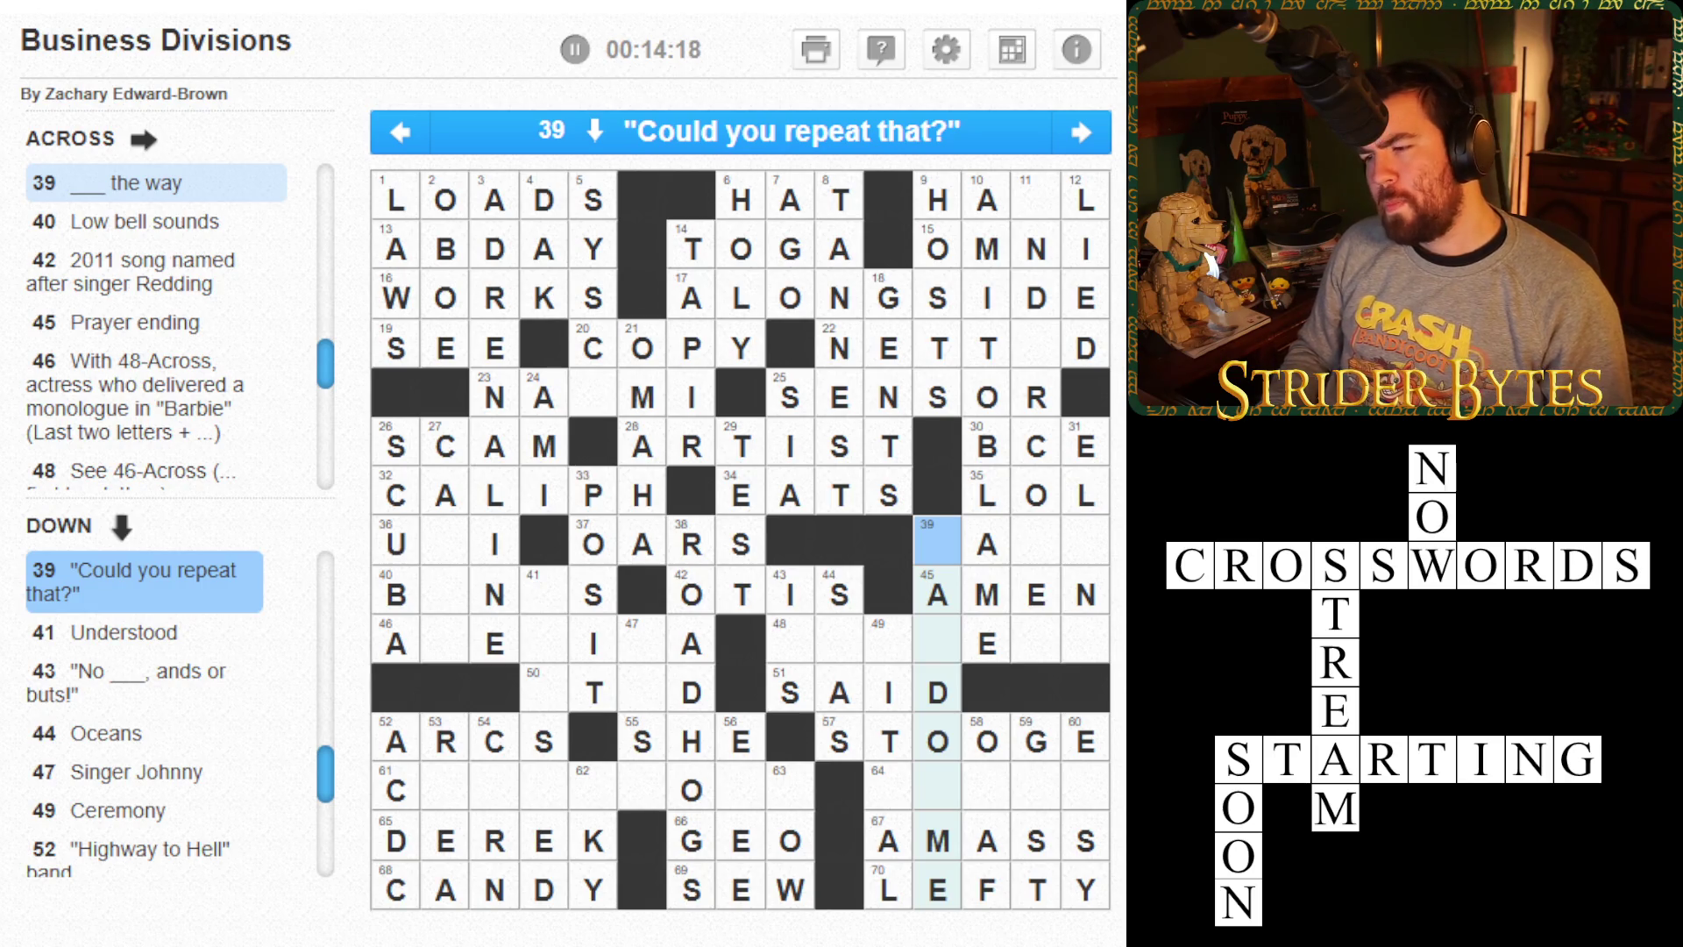
pyautogui.click(936, 840)
# - Enter PARDON into 39 Down
pyautogui.press('Up')
pyautogui.press('Up')
pyautogui.press('Up')
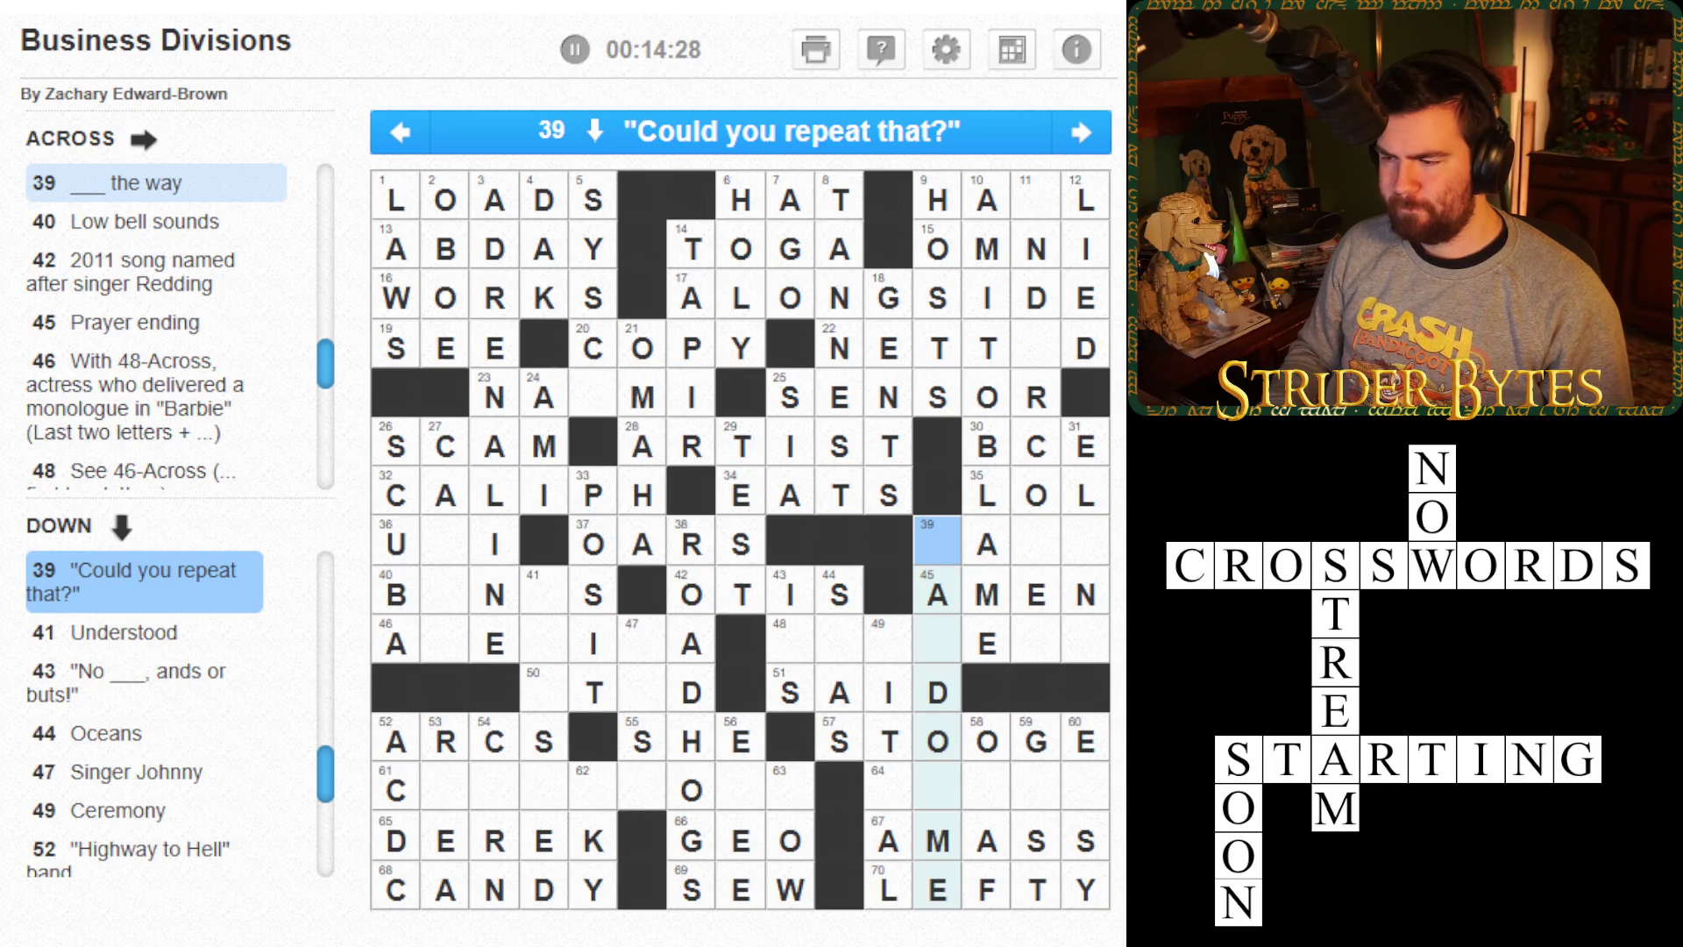
pyautogui.click(543, 594)
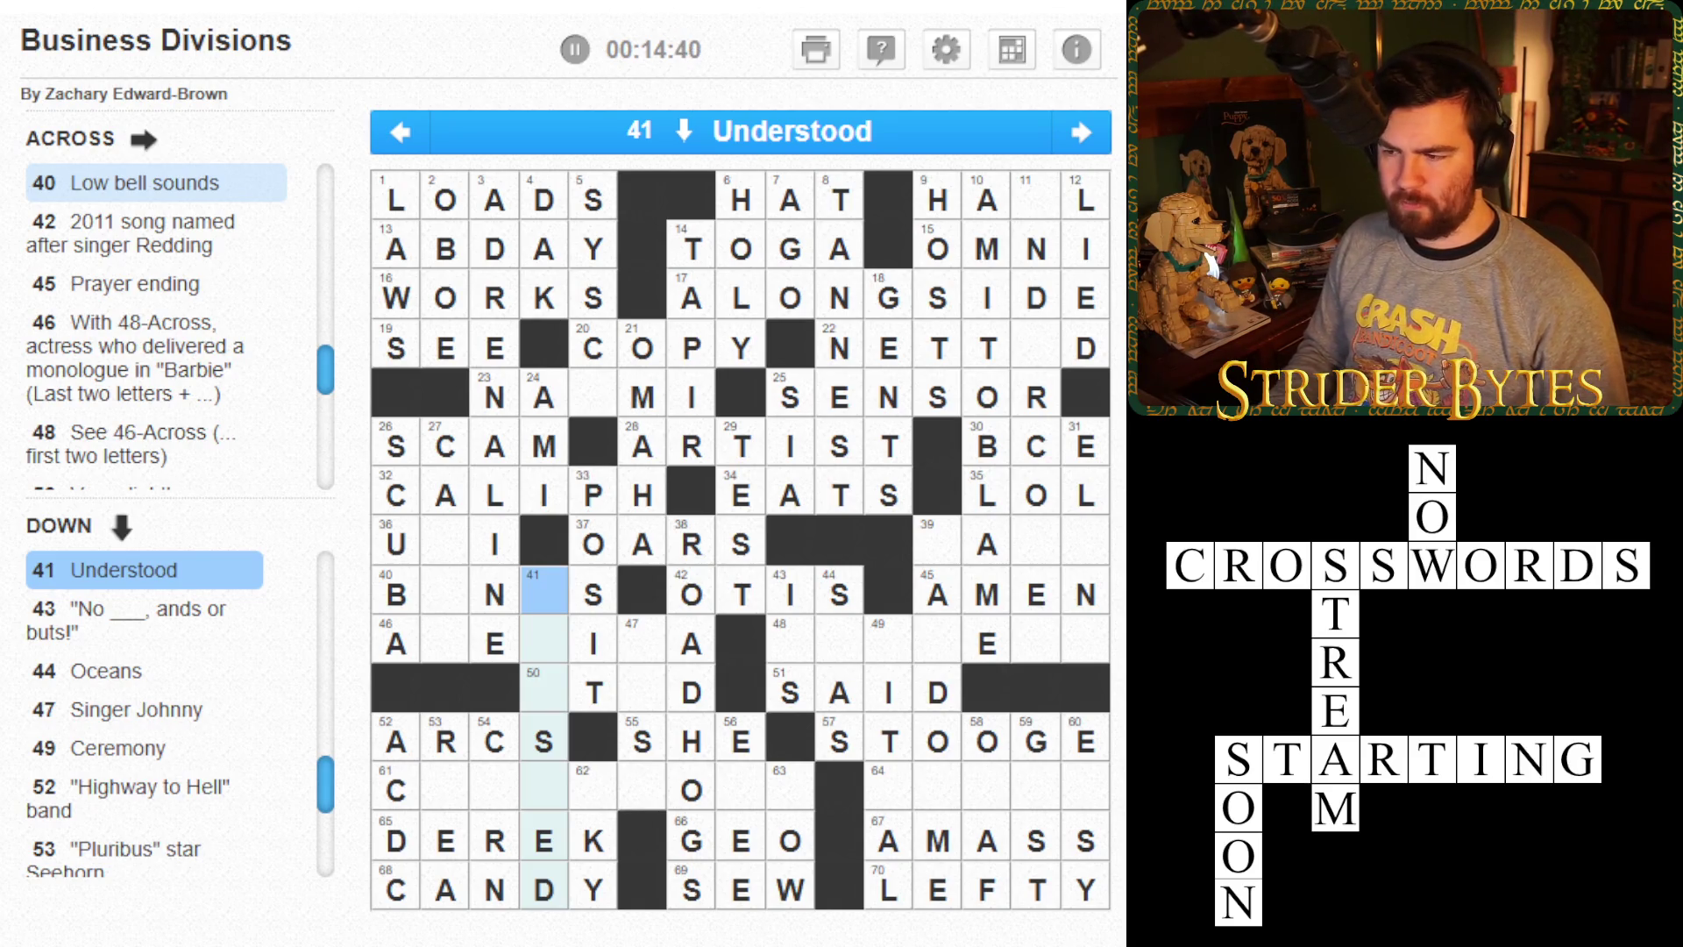
pyautogui.click(789, 594)
pyautogui.click(938, 594)
pyautogui.press('Up')
pyautogui.write('PARDO')
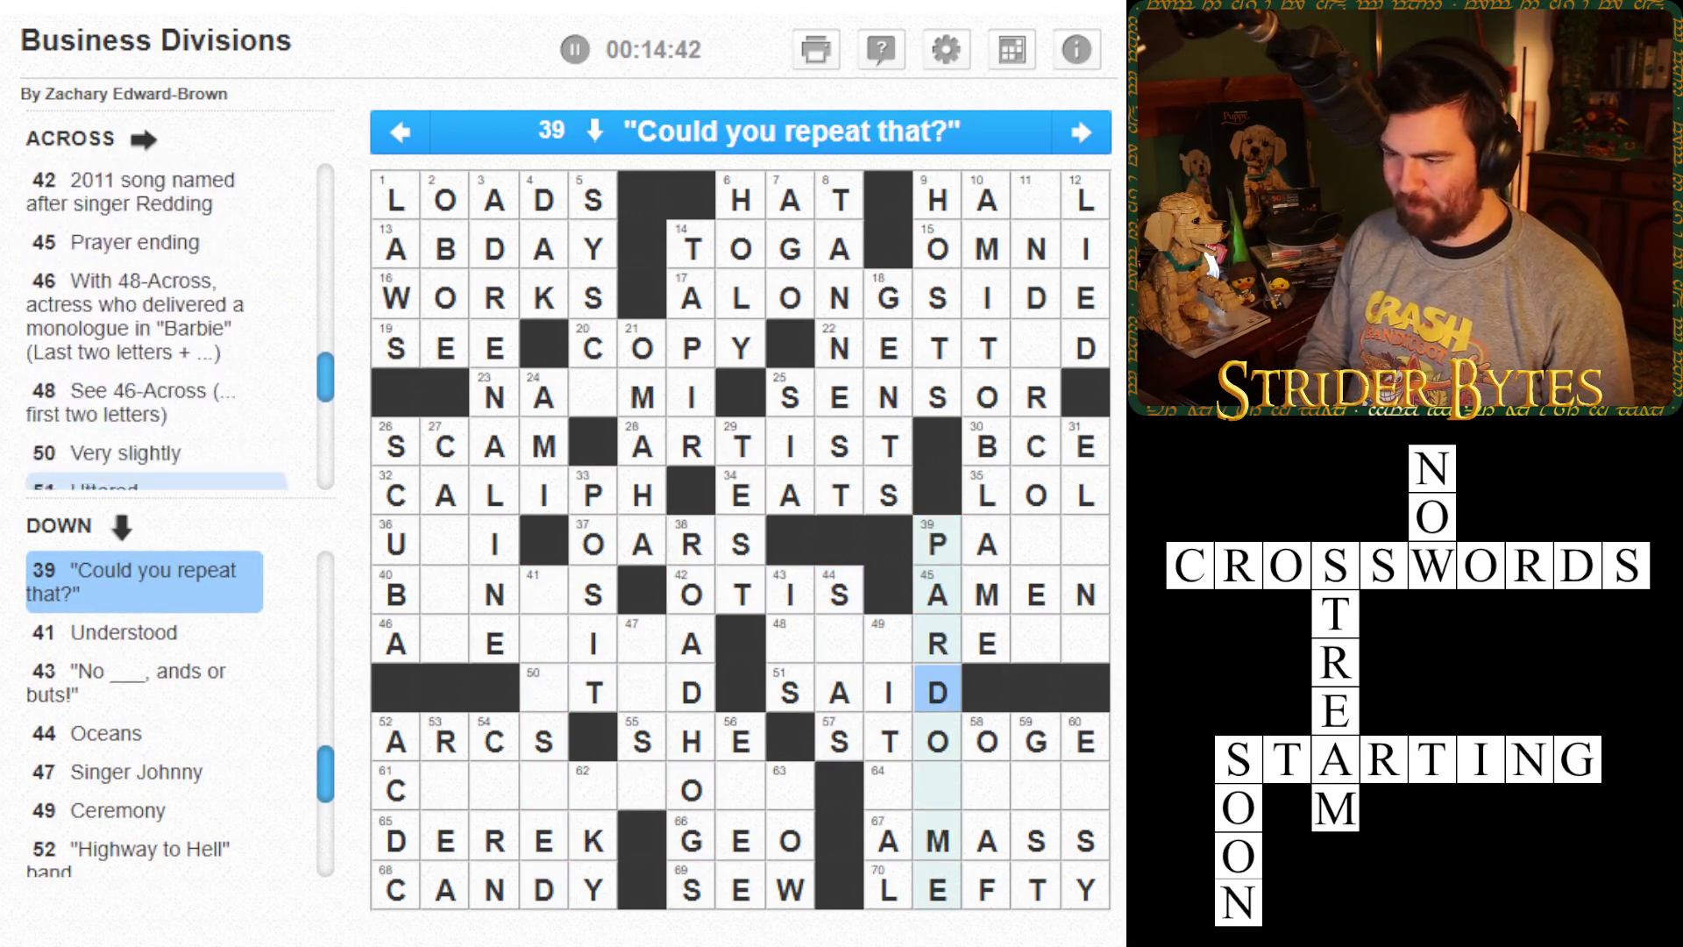
pyautogui.write('N')
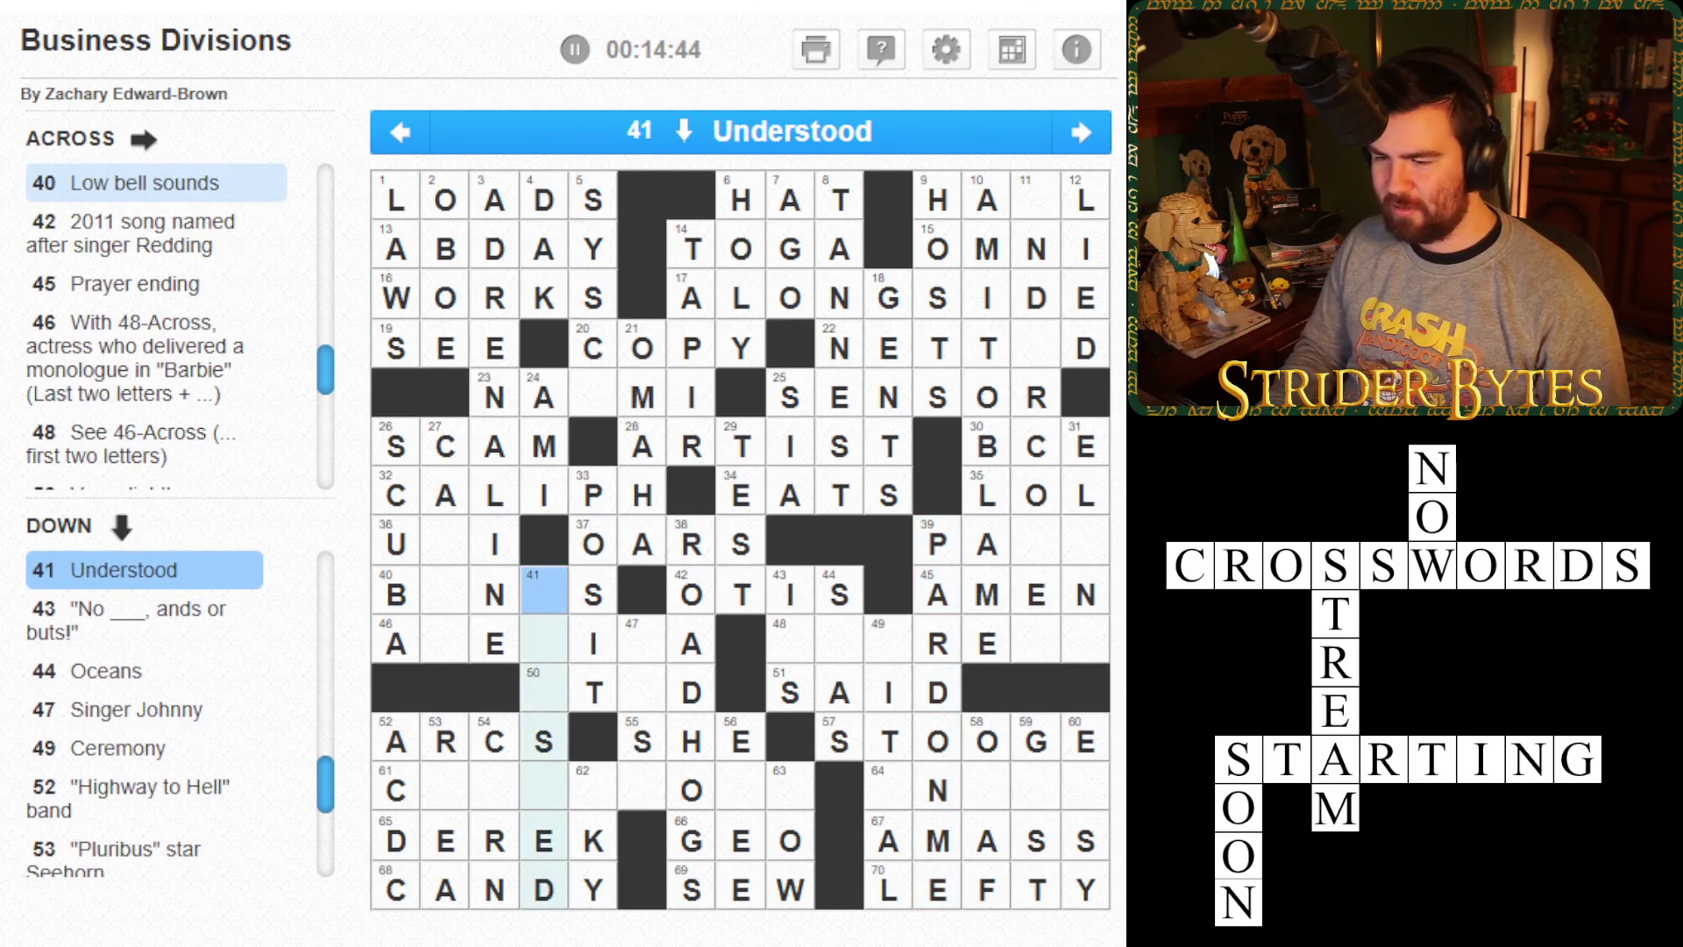
# - Add F to 43 Down, E to 44 Down and CASH to 47 Down
pyautogui.click(789, 643)
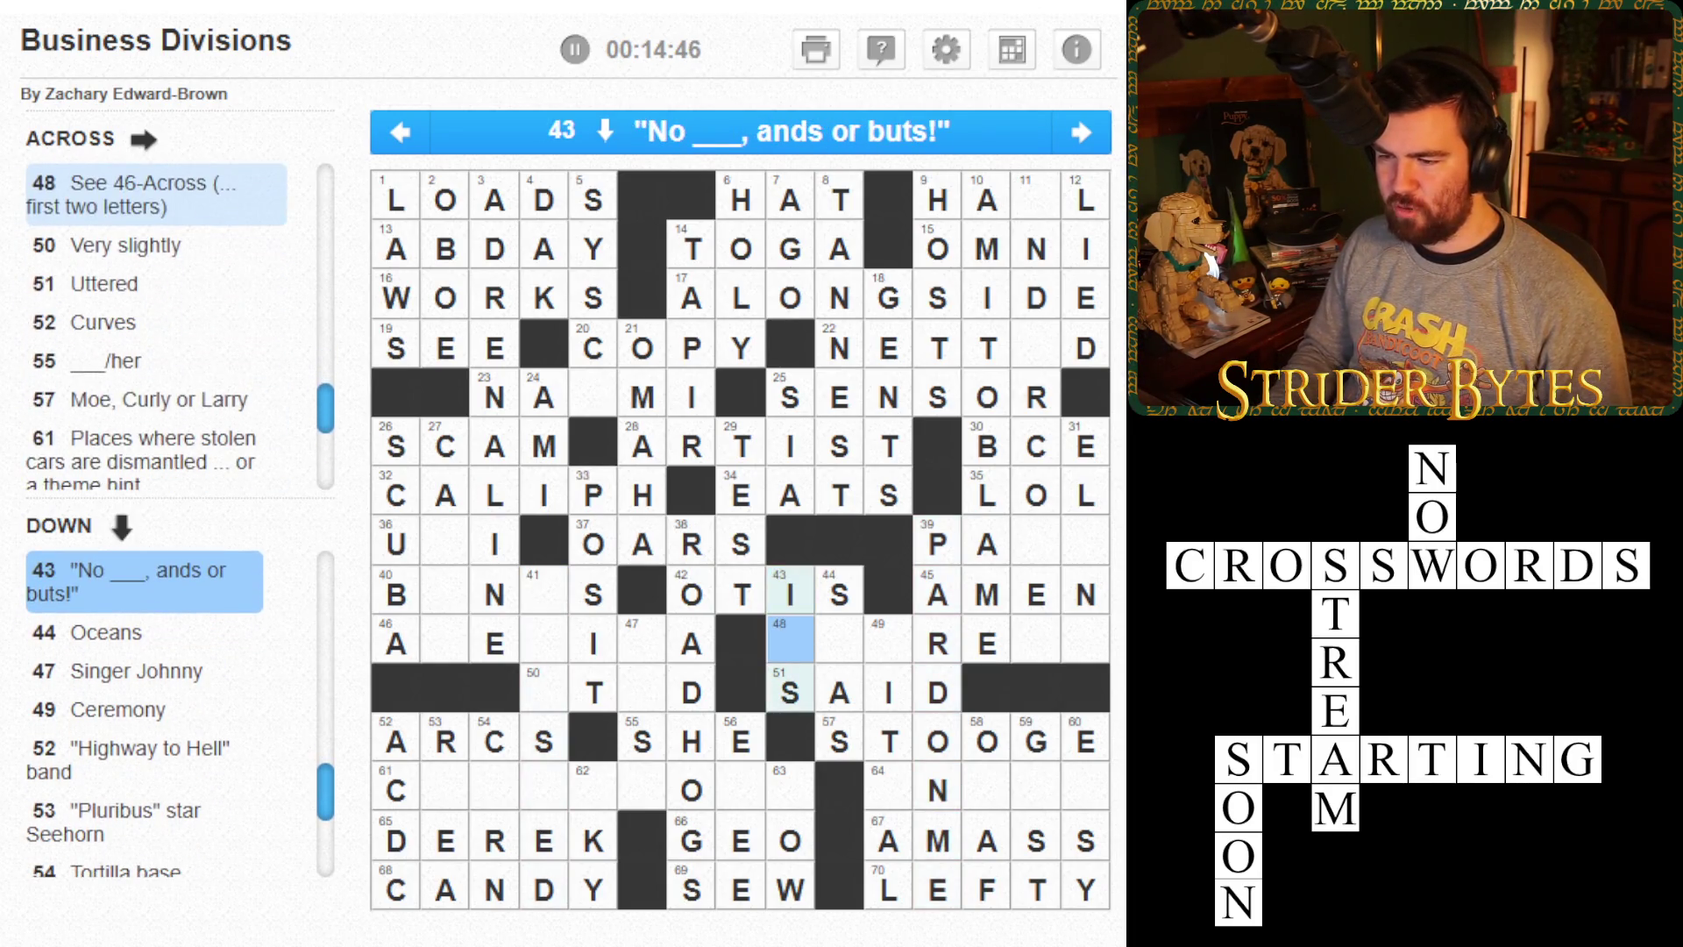
pyautogui.write('F')
pyautogui.press('Down')
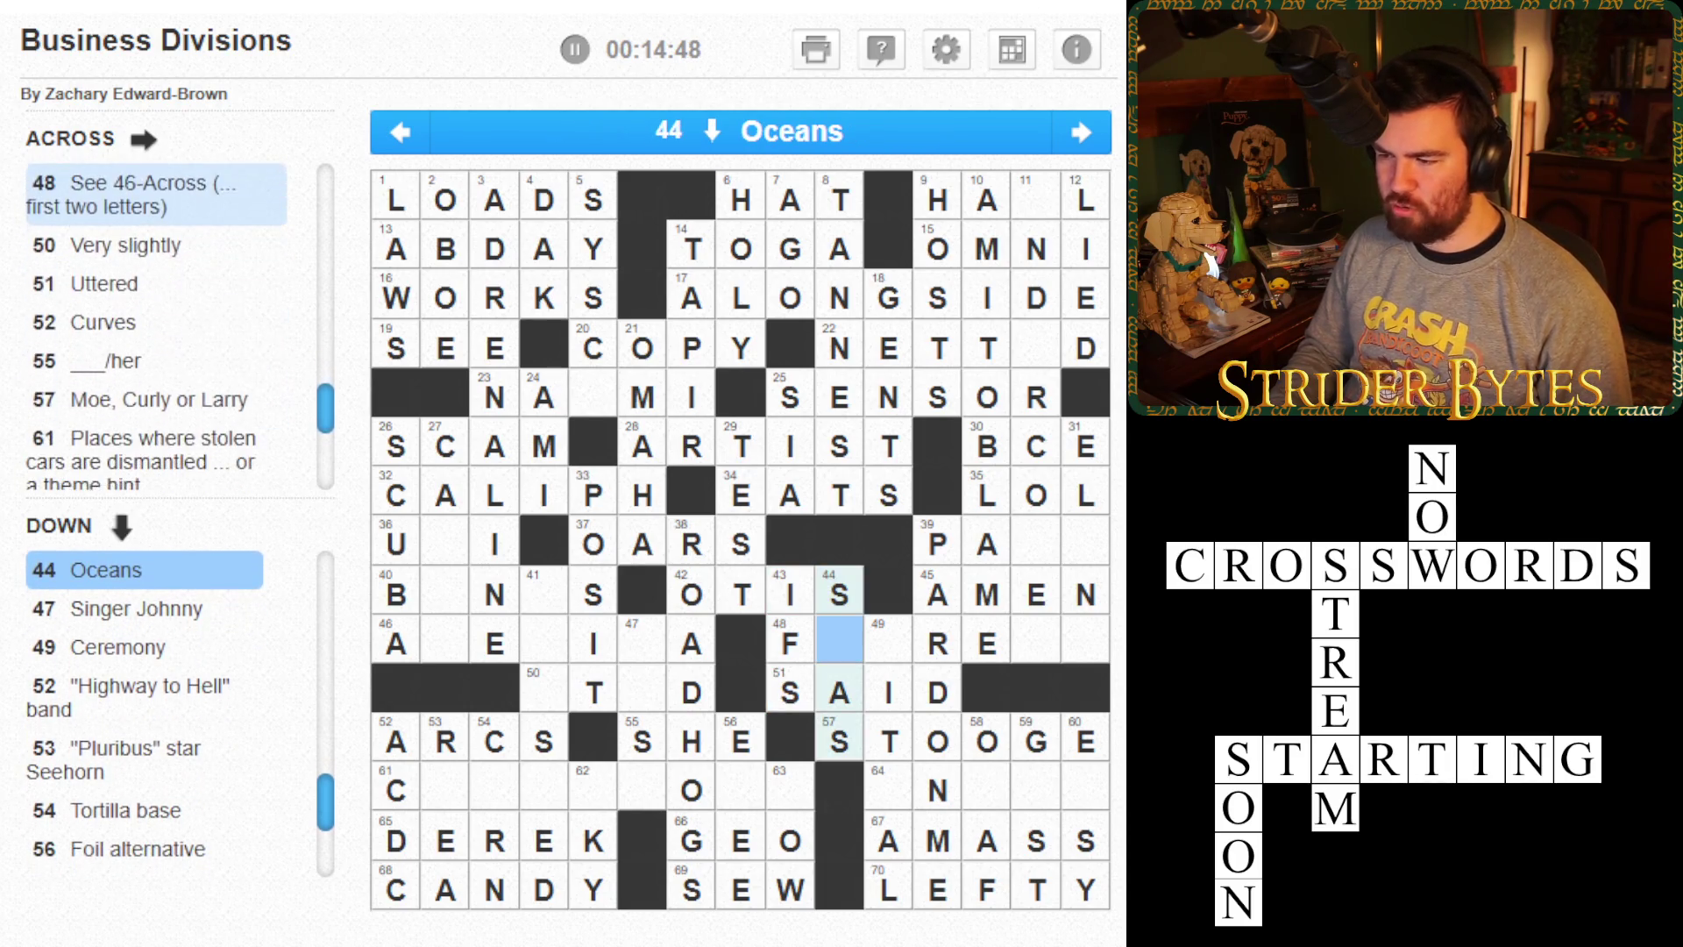
pyautogui.write('E')
pyautogui.click(642, 643)
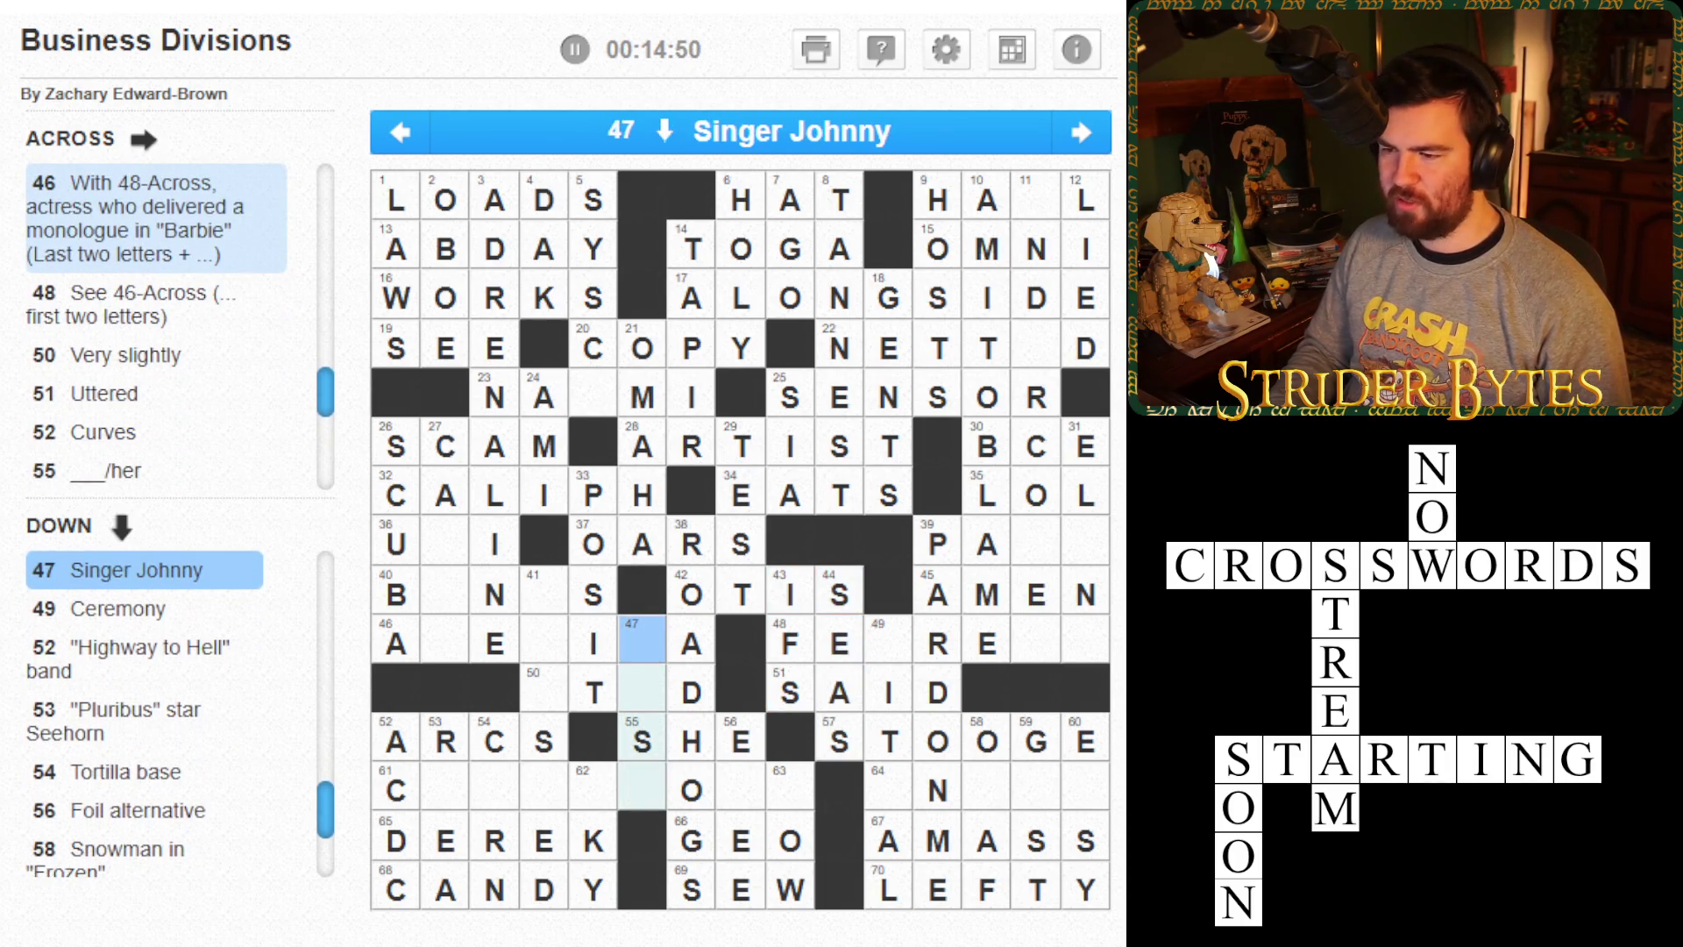
pyautogui.write('CASH')
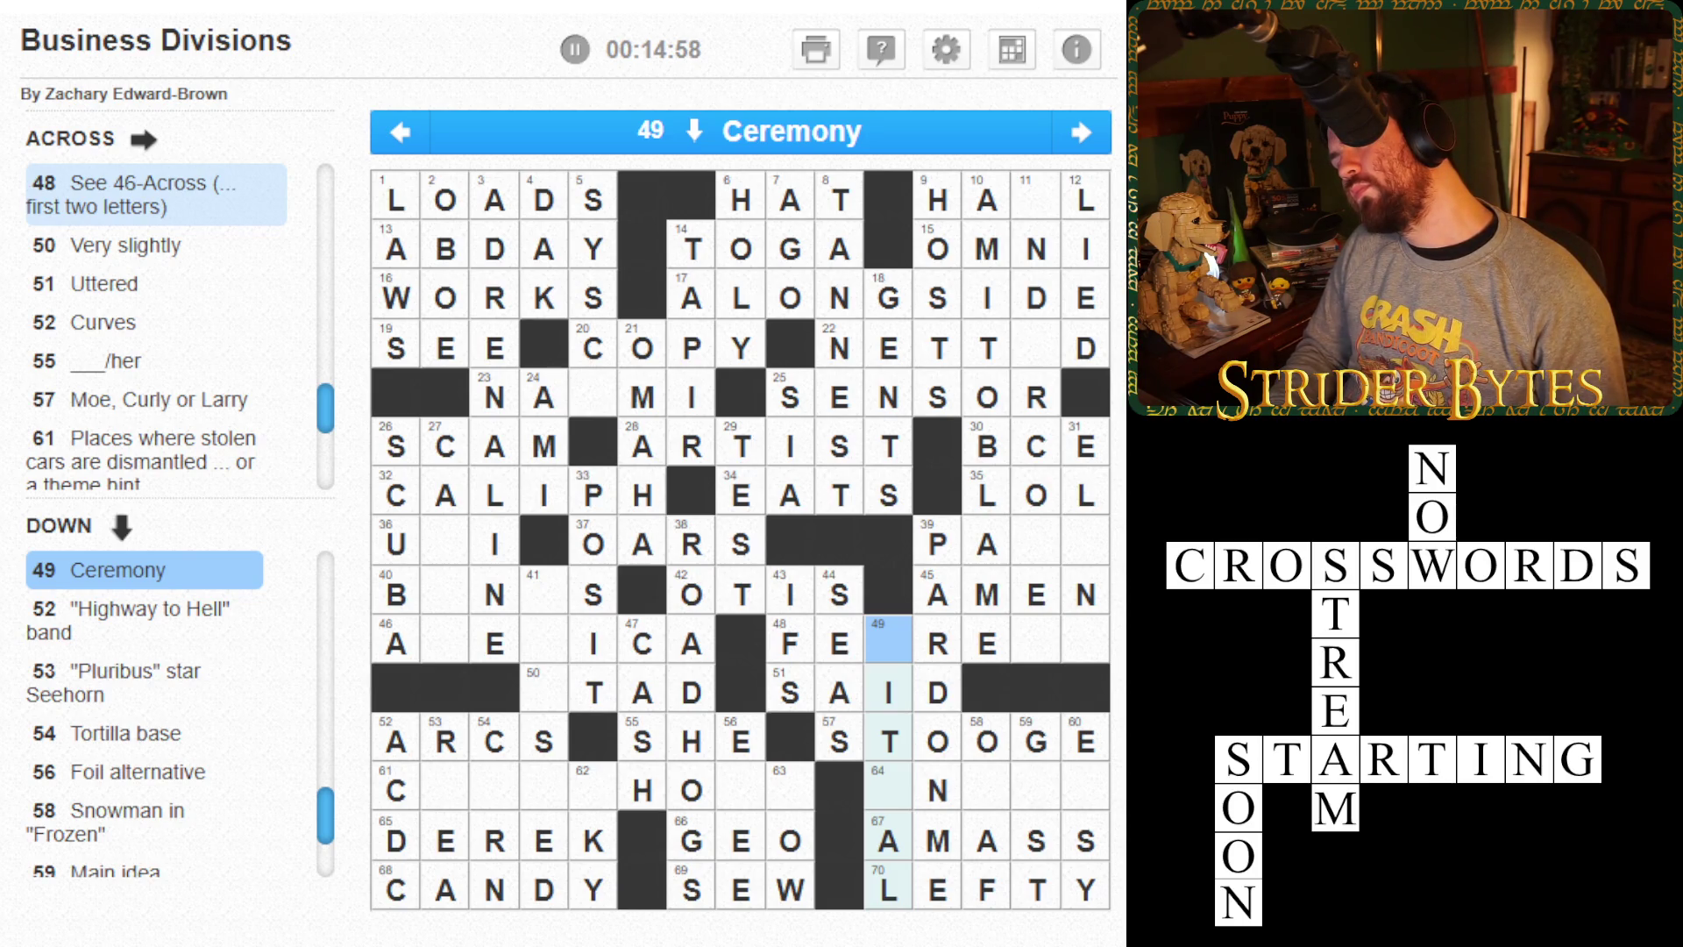
# - Type RITU toward RITUAL, OP at 54 Down and LIT at 58 Down
pyautogui.write('RITU')
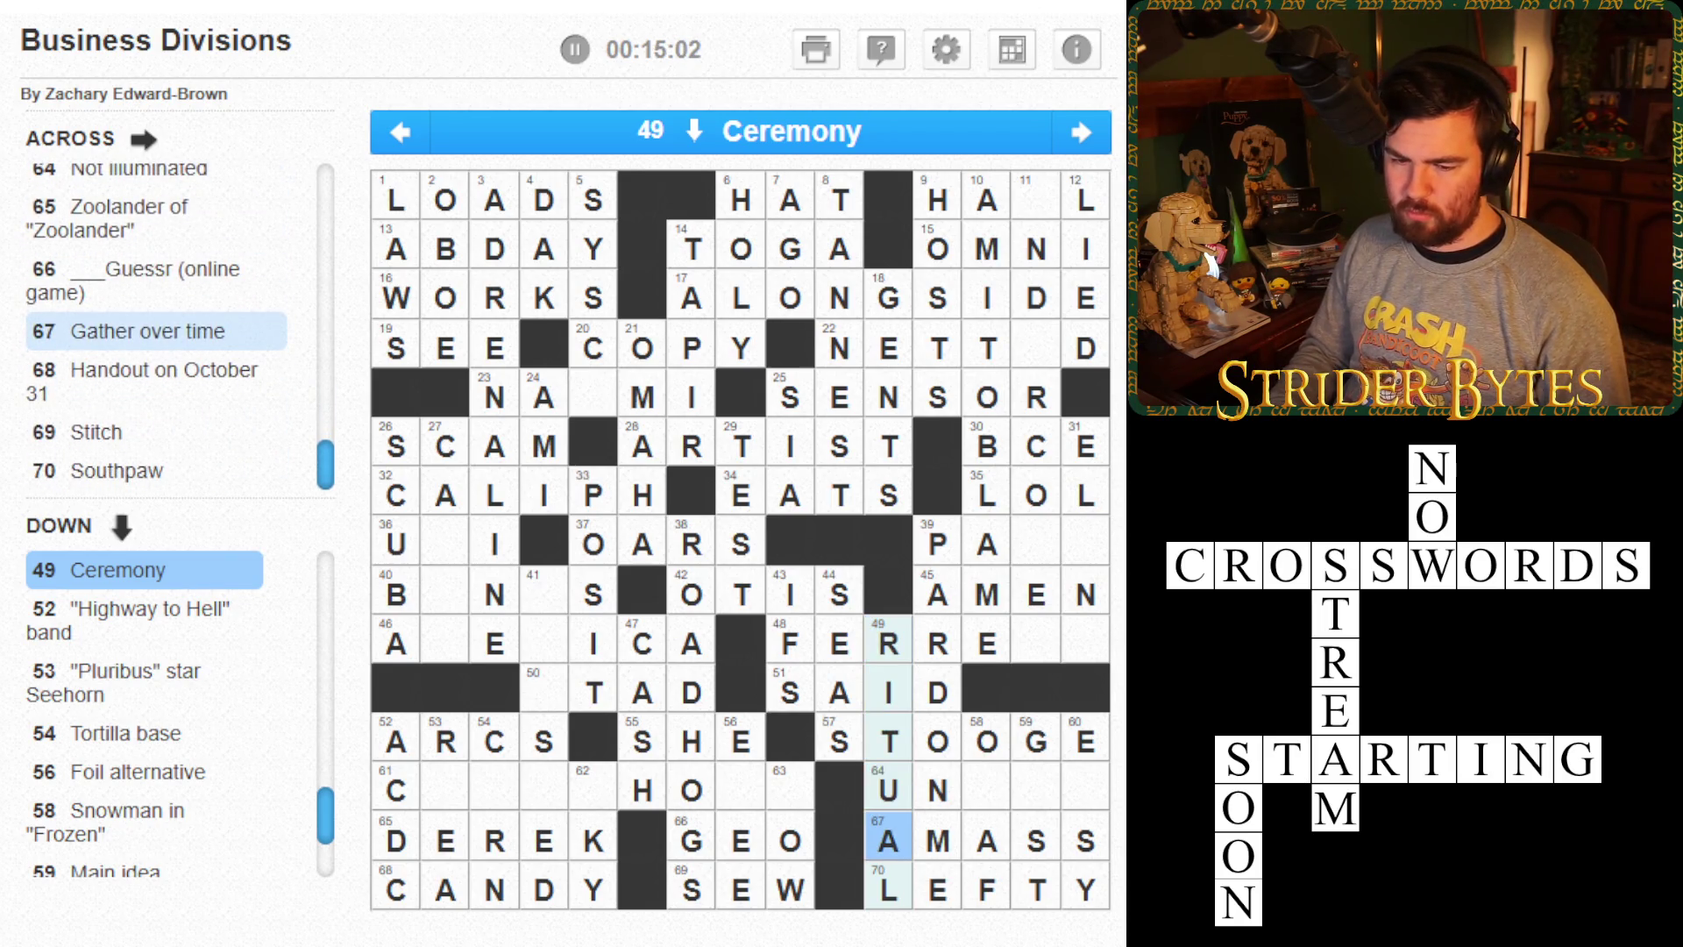
pyautogui.press('Tab')
pyautogui.press('Tab')
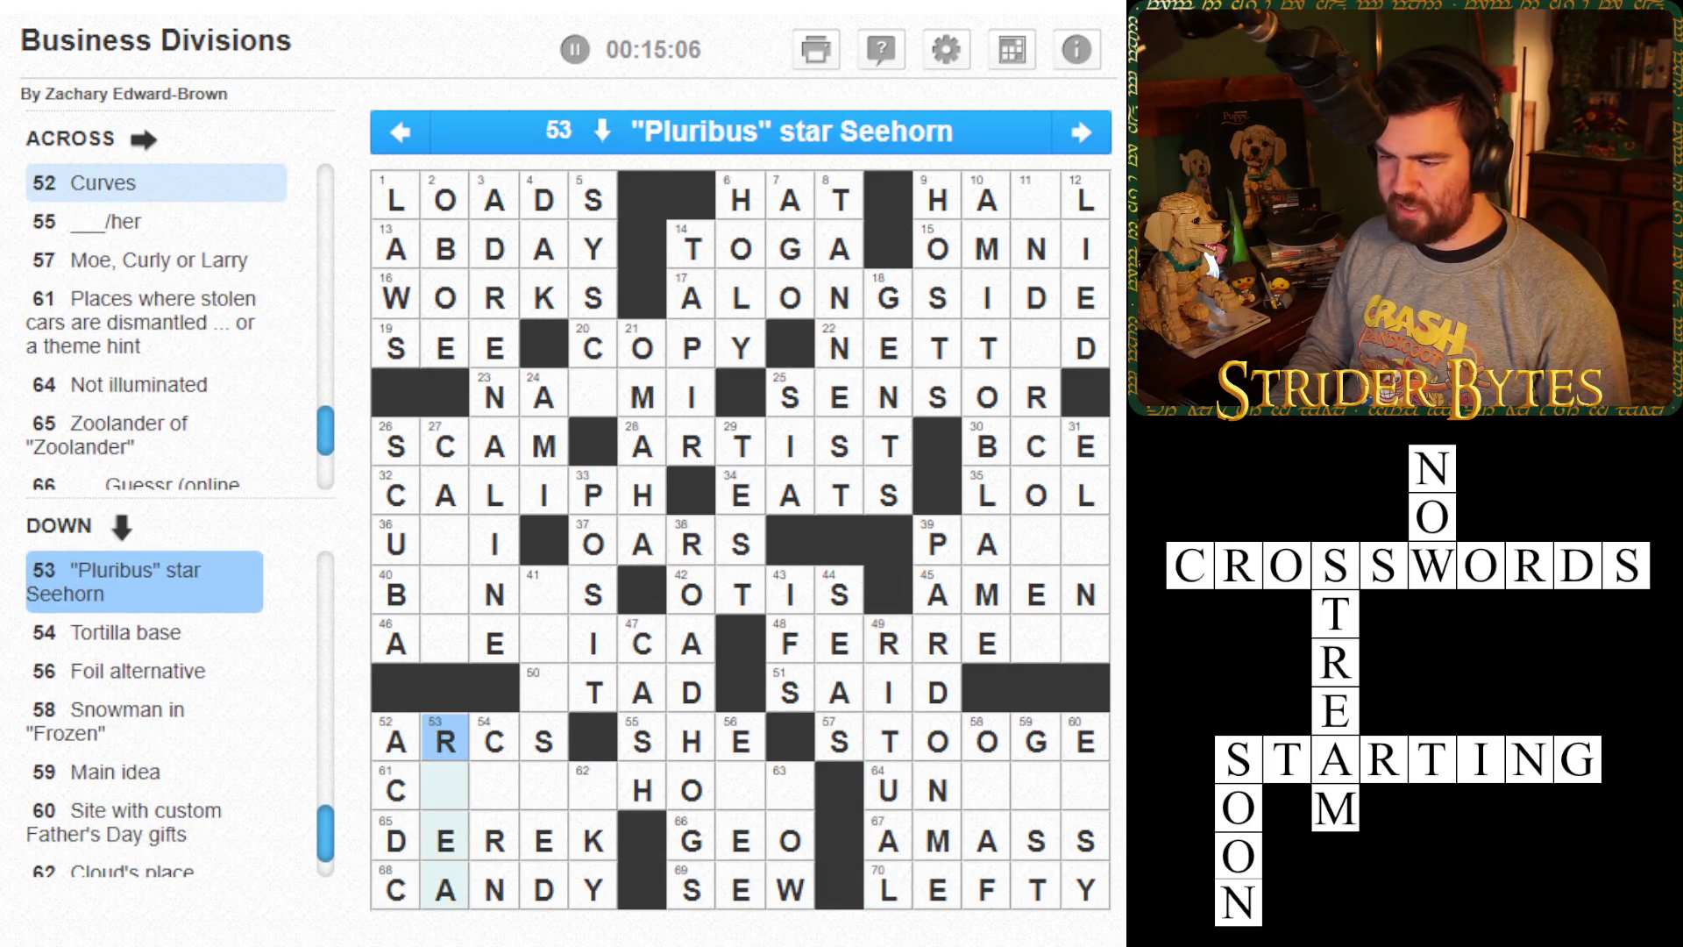
pyautogui.click(446, 786)
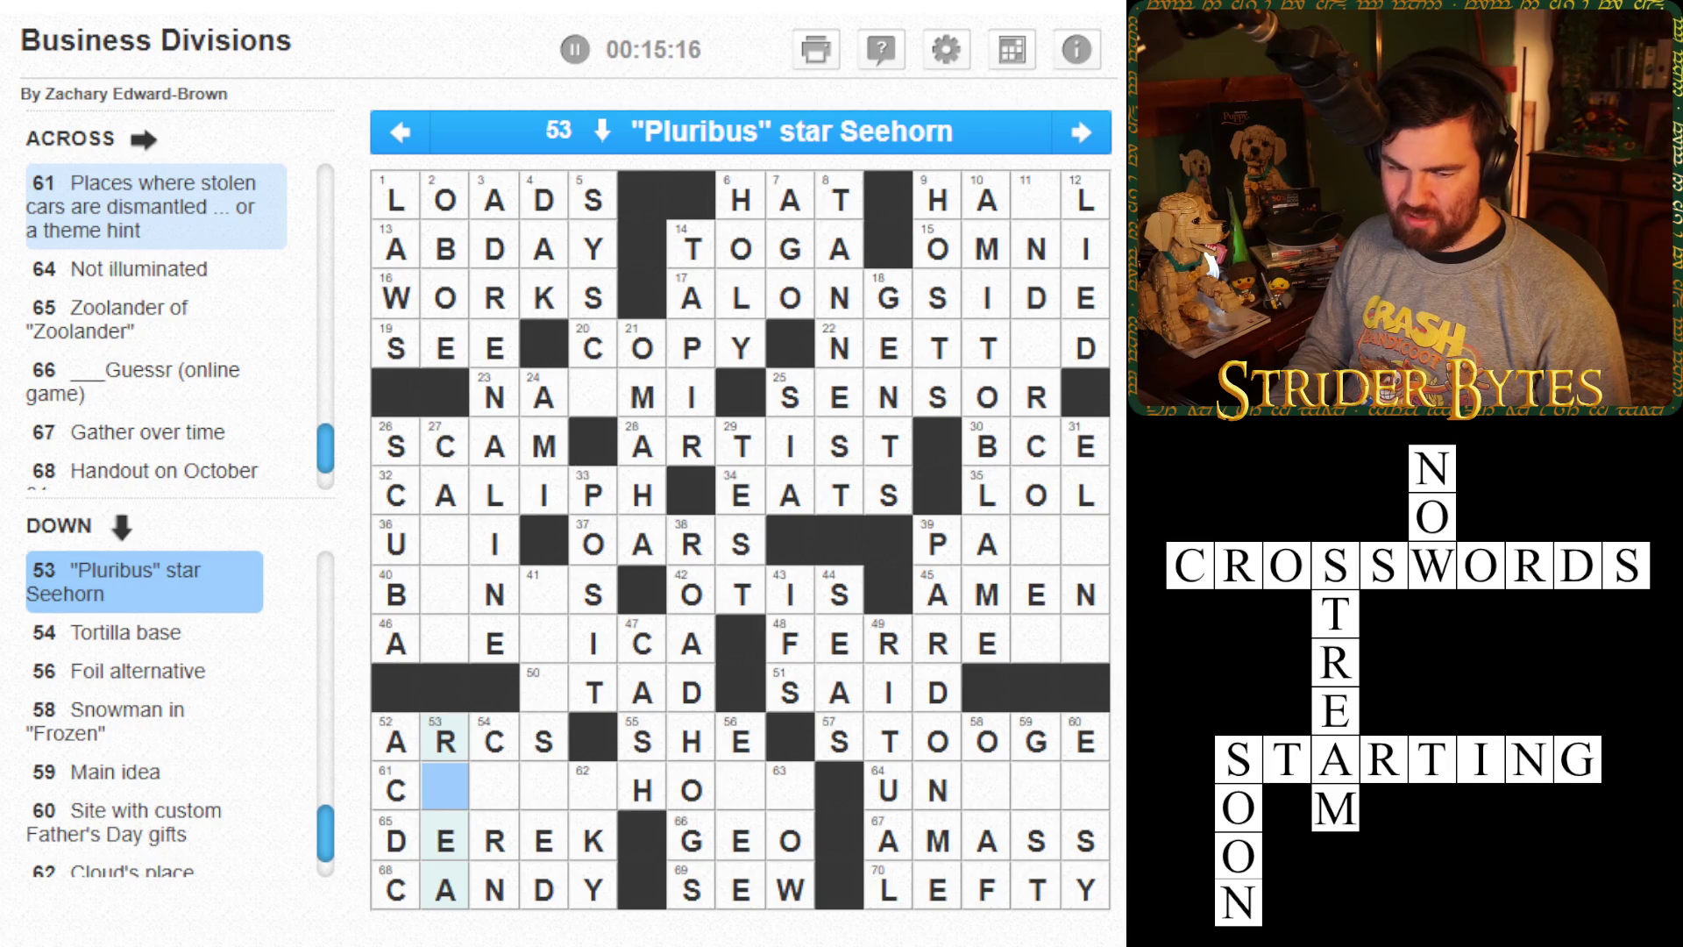
pyautogui.click(494, 787)
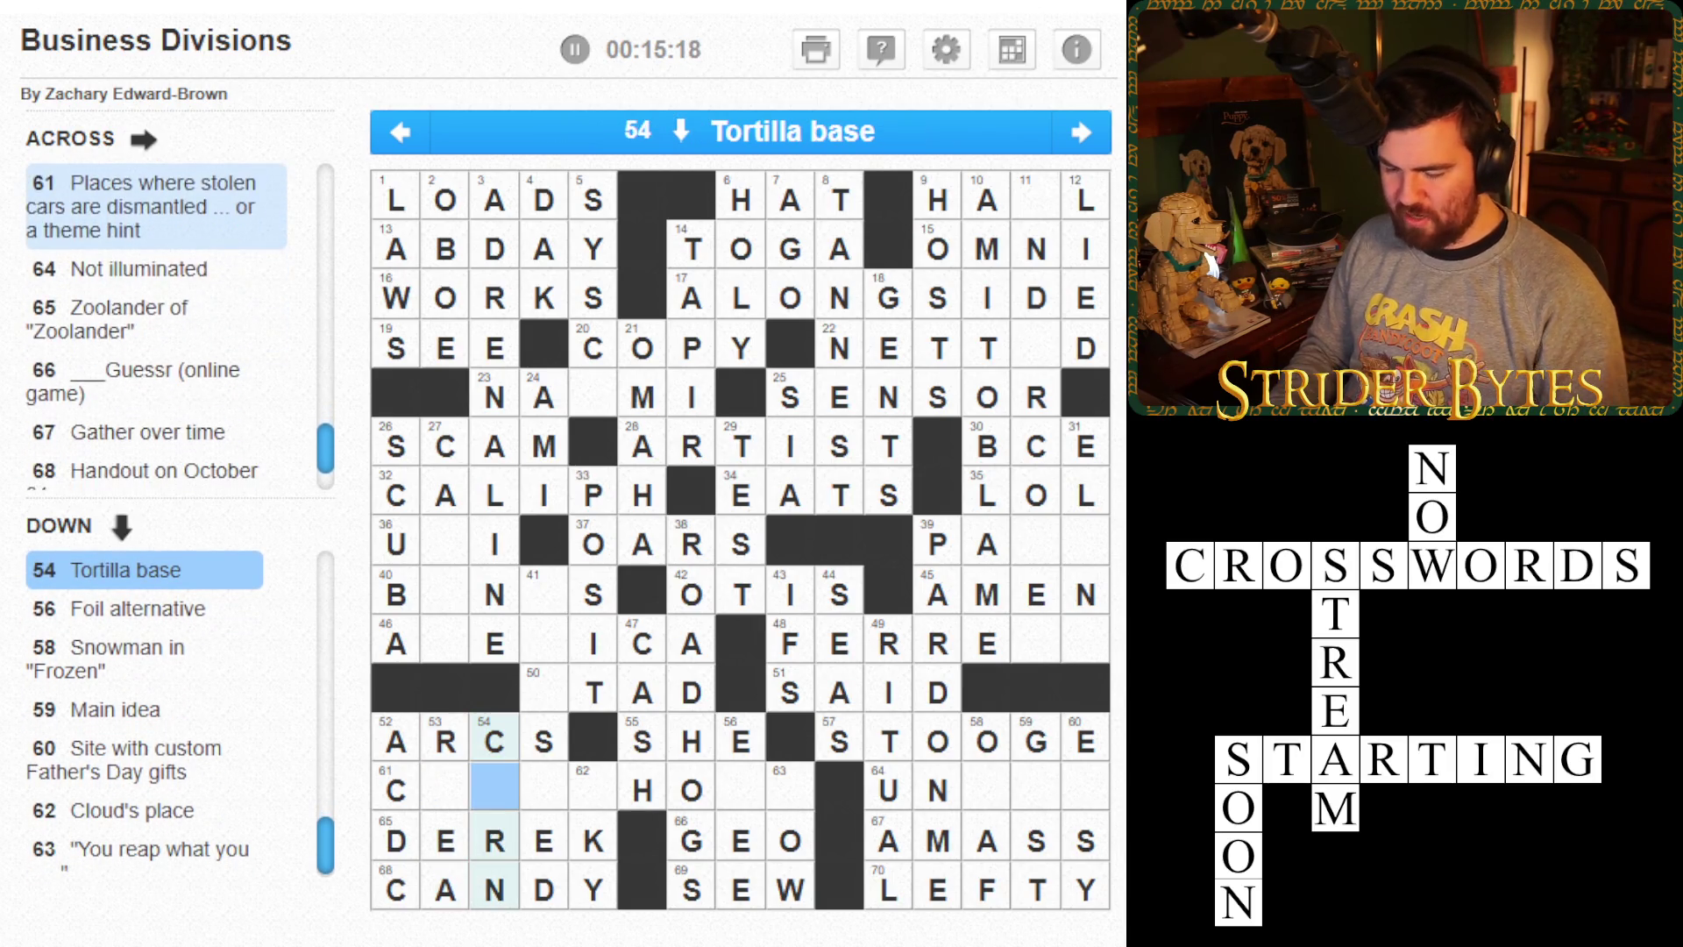
pyautogui.write('O')
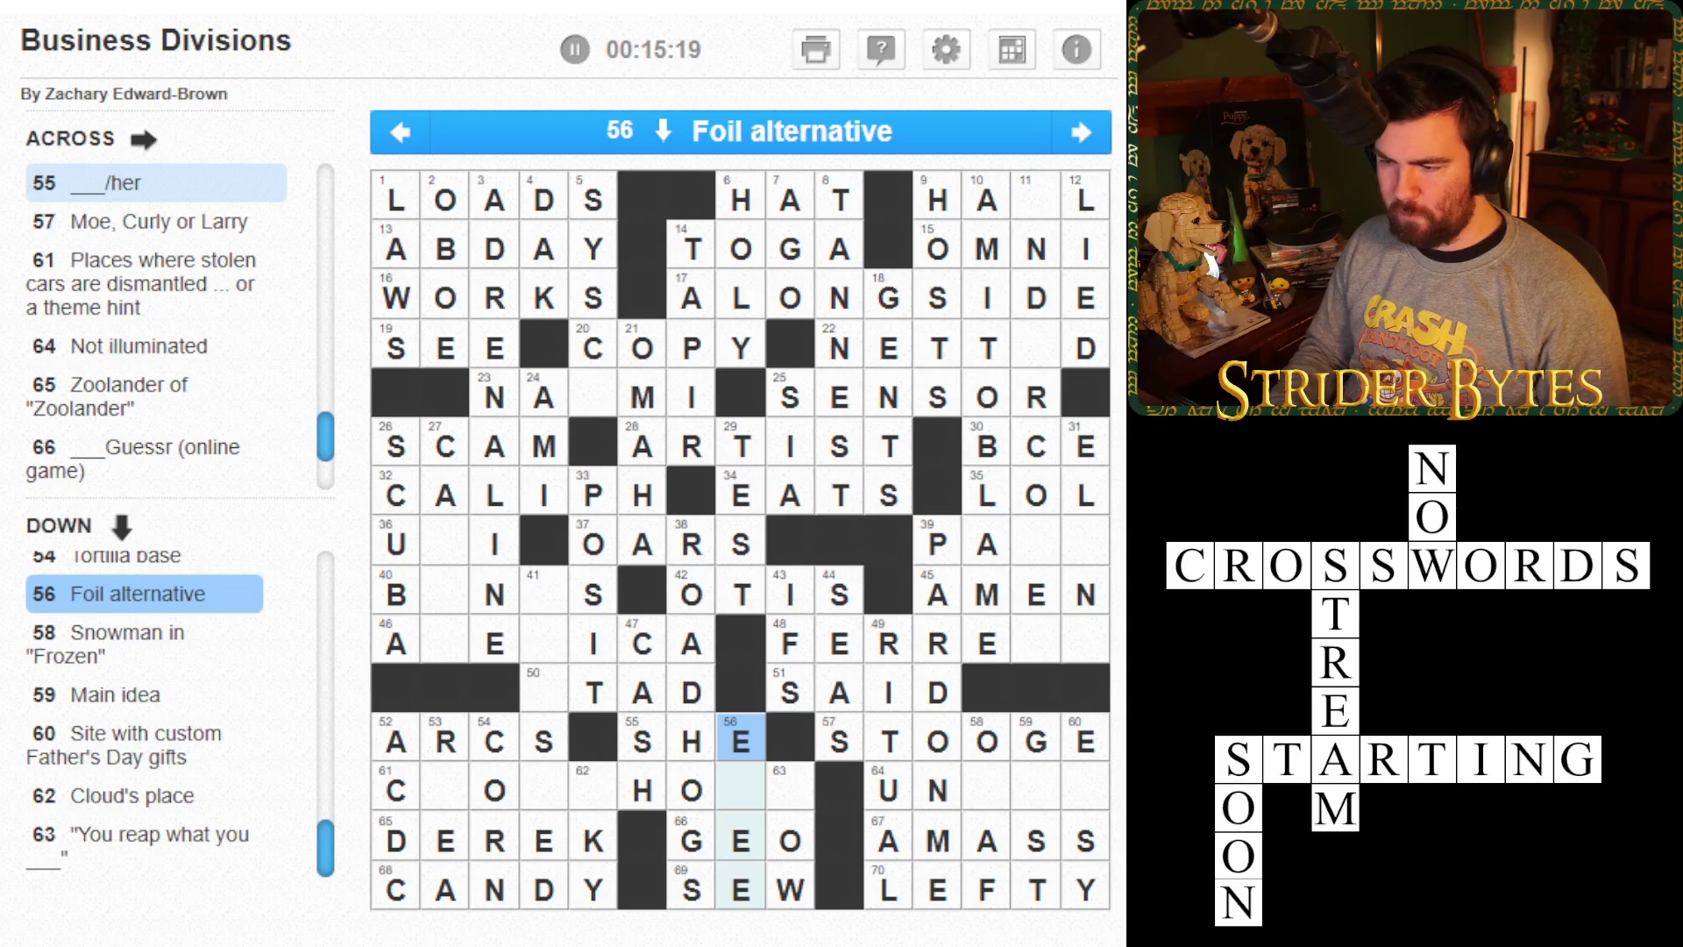
pyautogui.write('P')
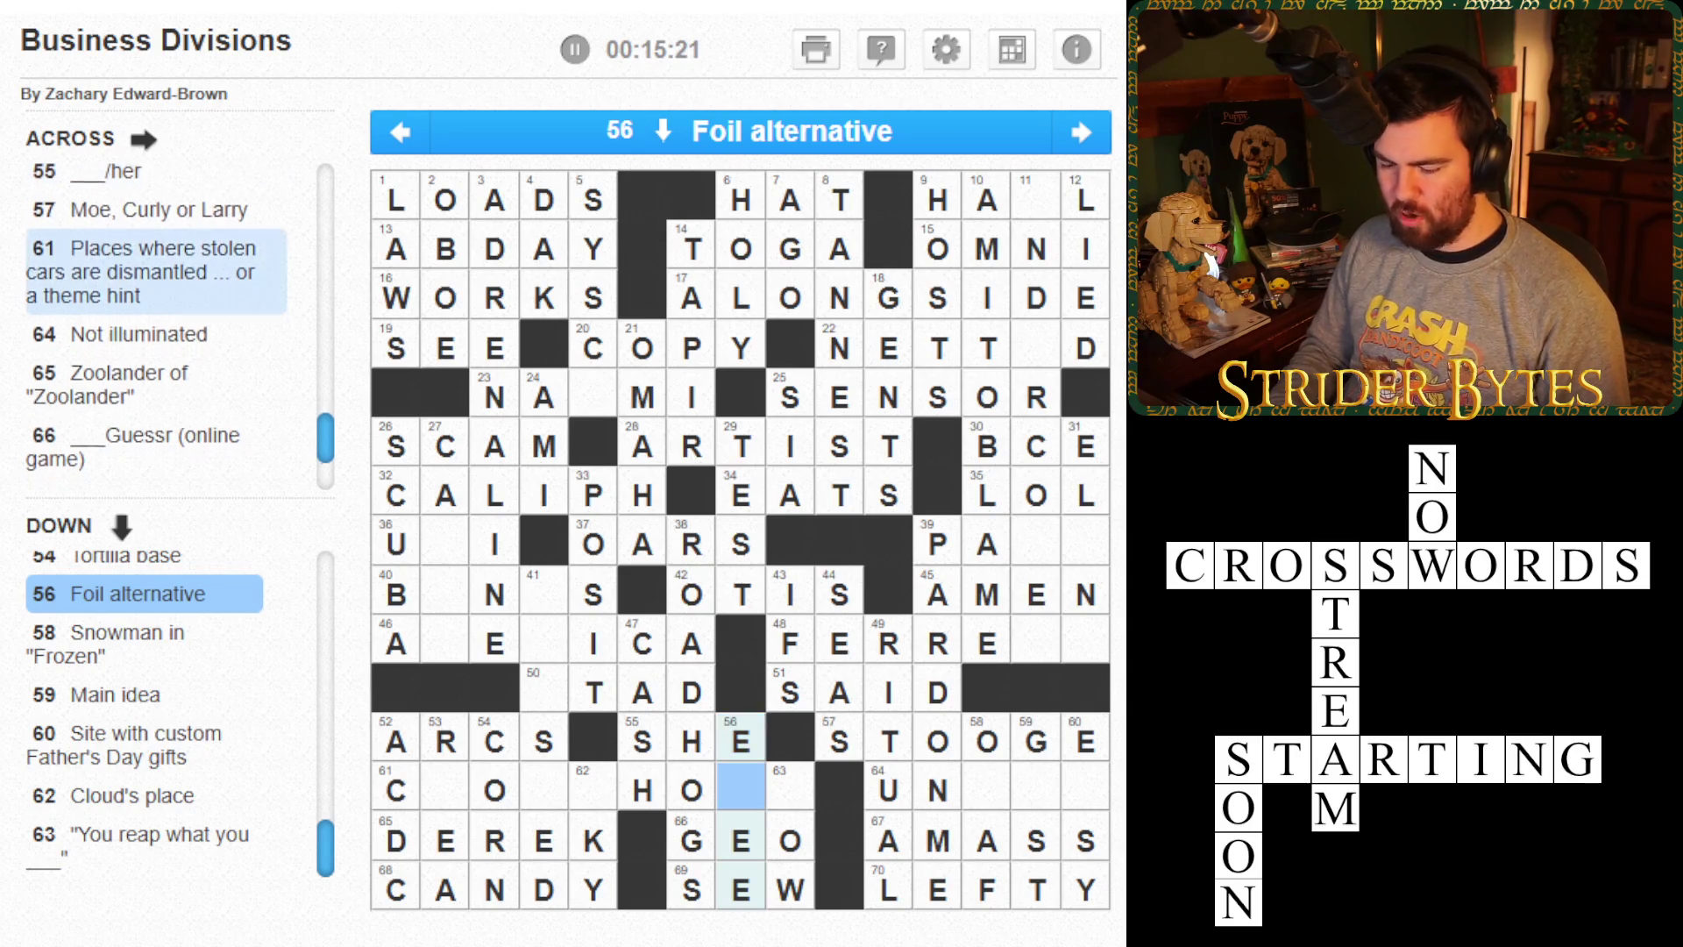
pyautogui.click(986, 786)
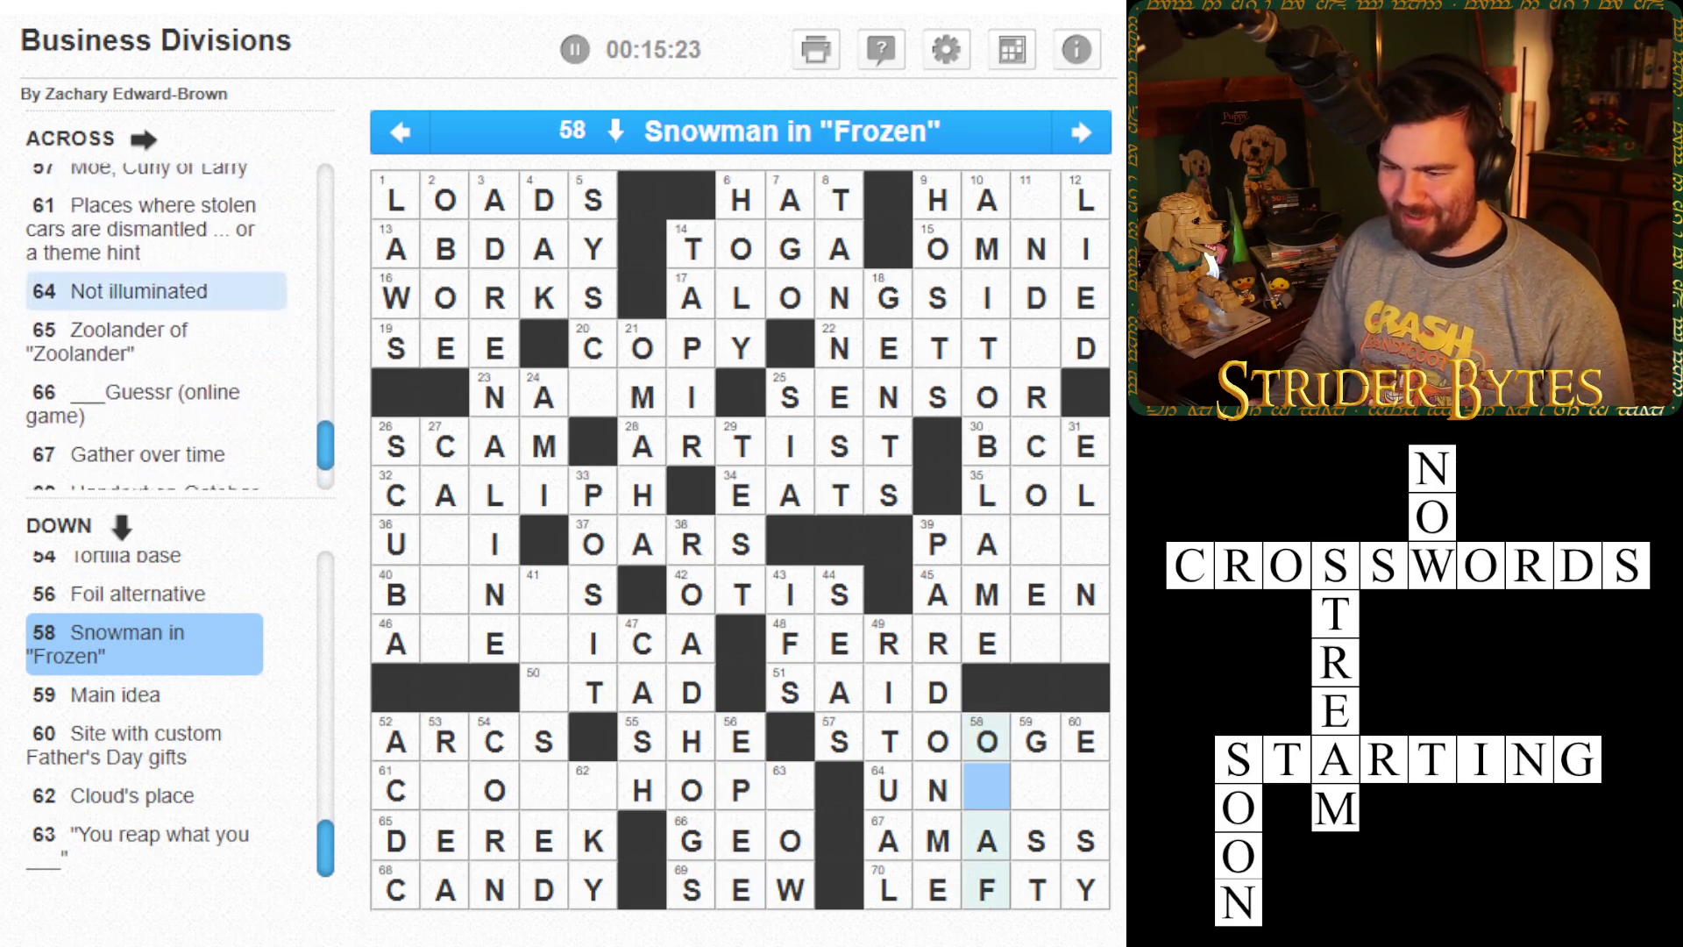
pyautogui.write('L')
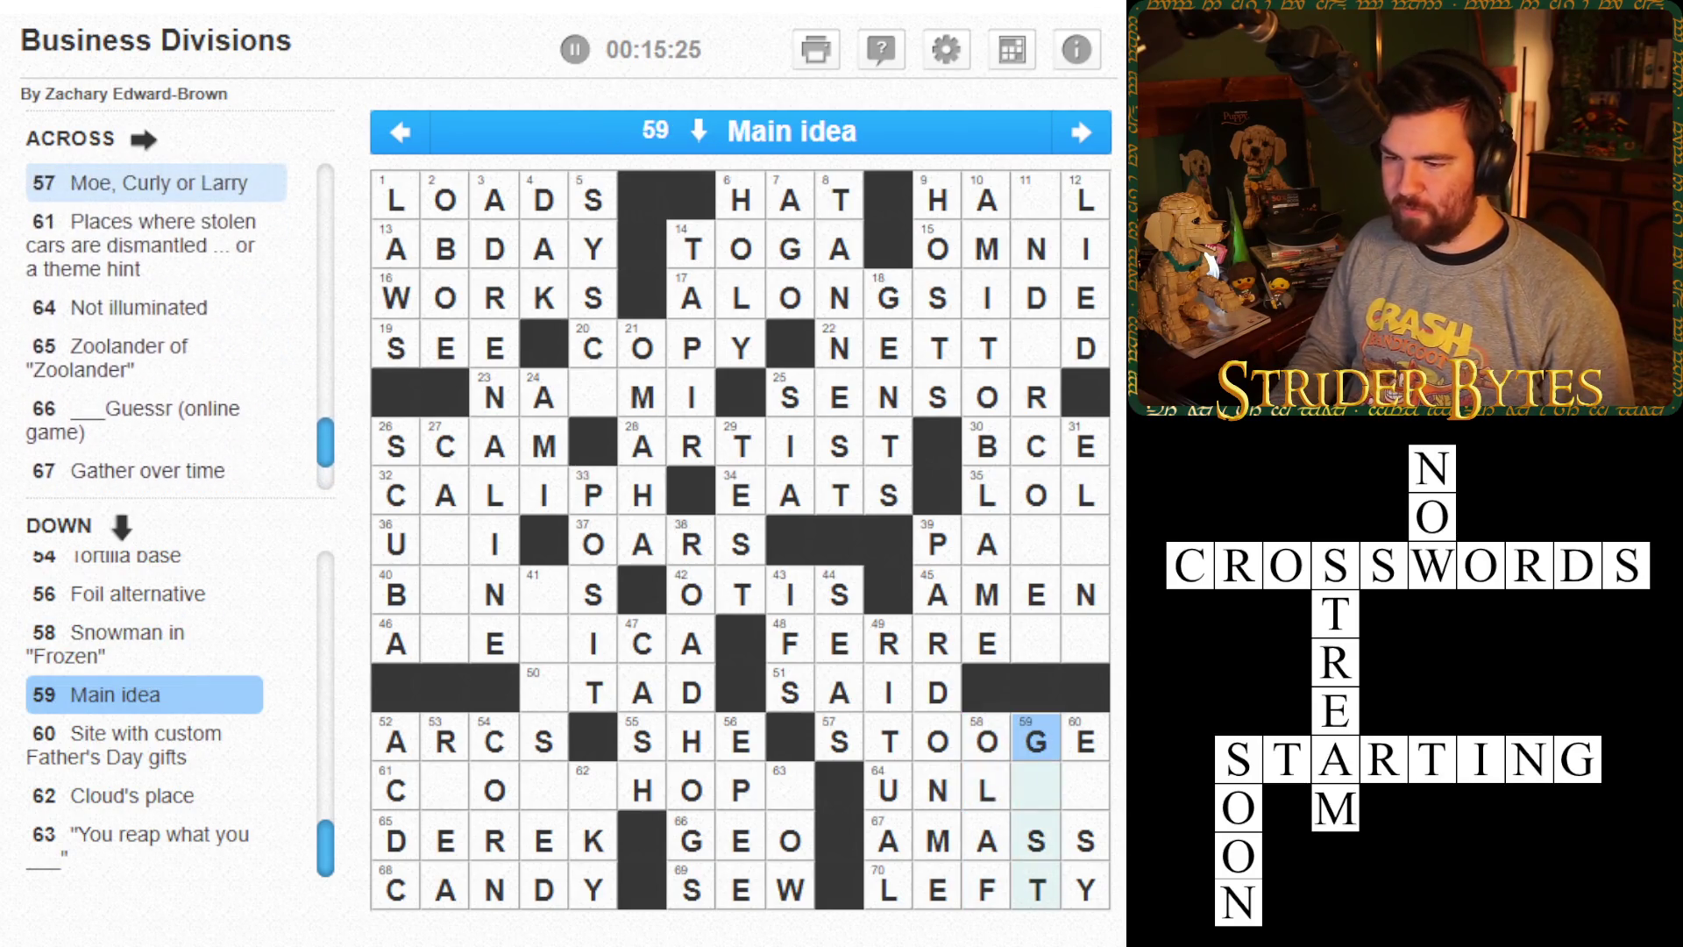
pyautogui.write('I')
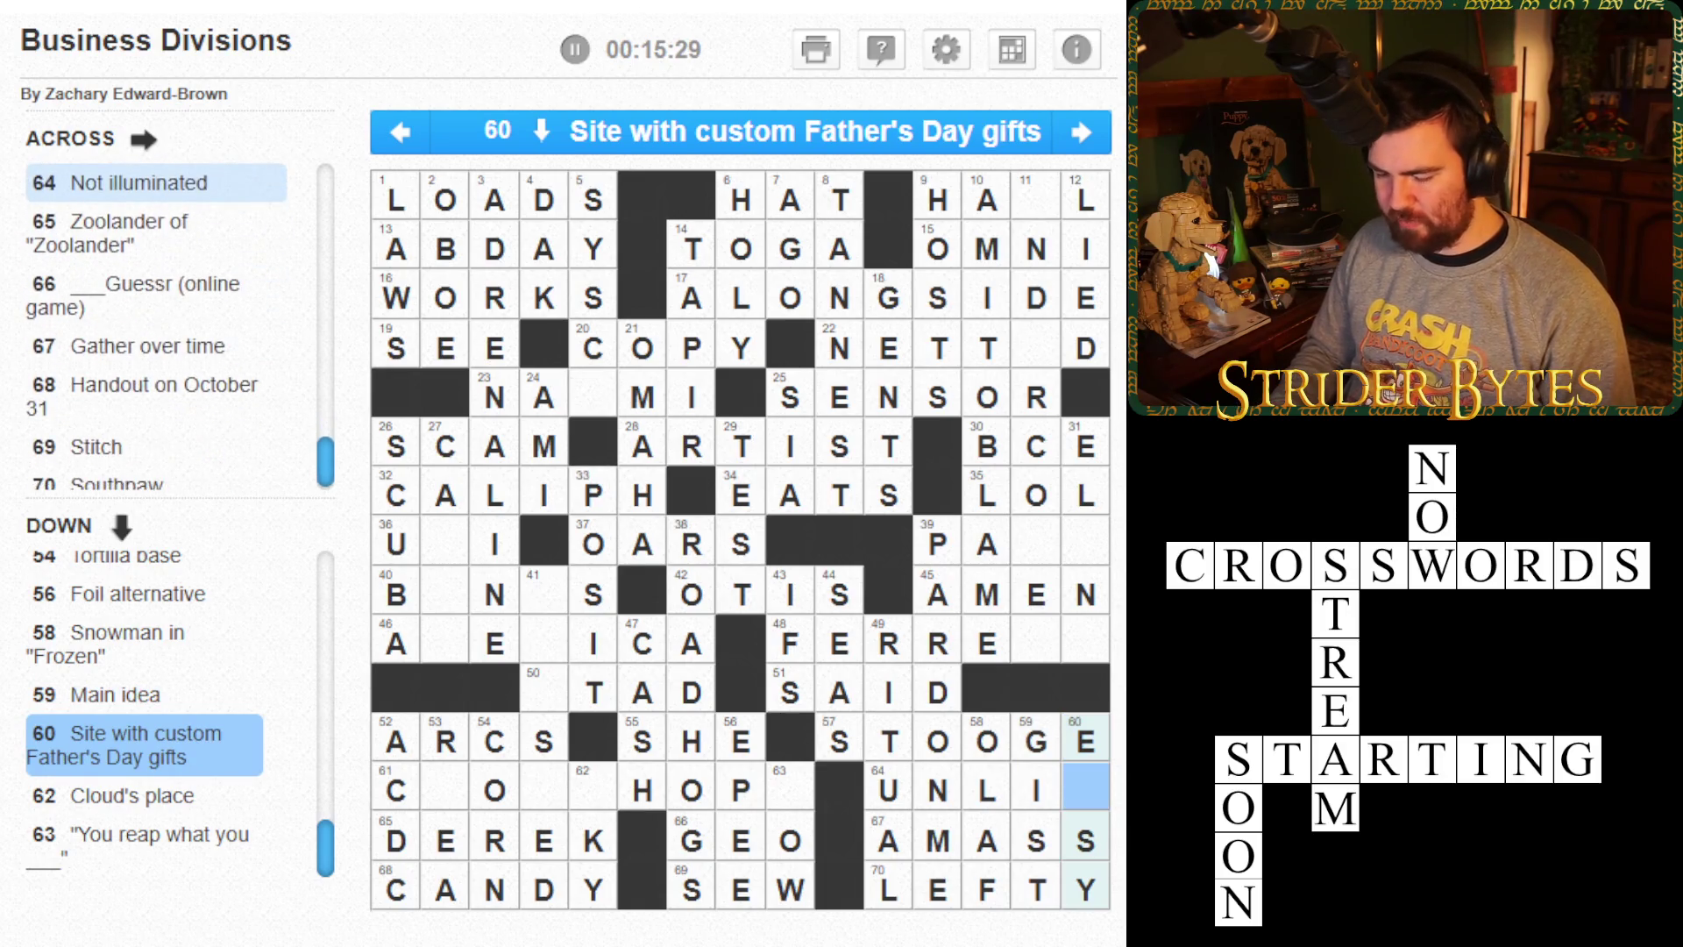
pyautogui.write('T')
# - Complete AMERICA FERRERA across 46 and 48 Across
pyautogui.press('Left')
pyautogui.press('Left')
pyautogui.press('Left')
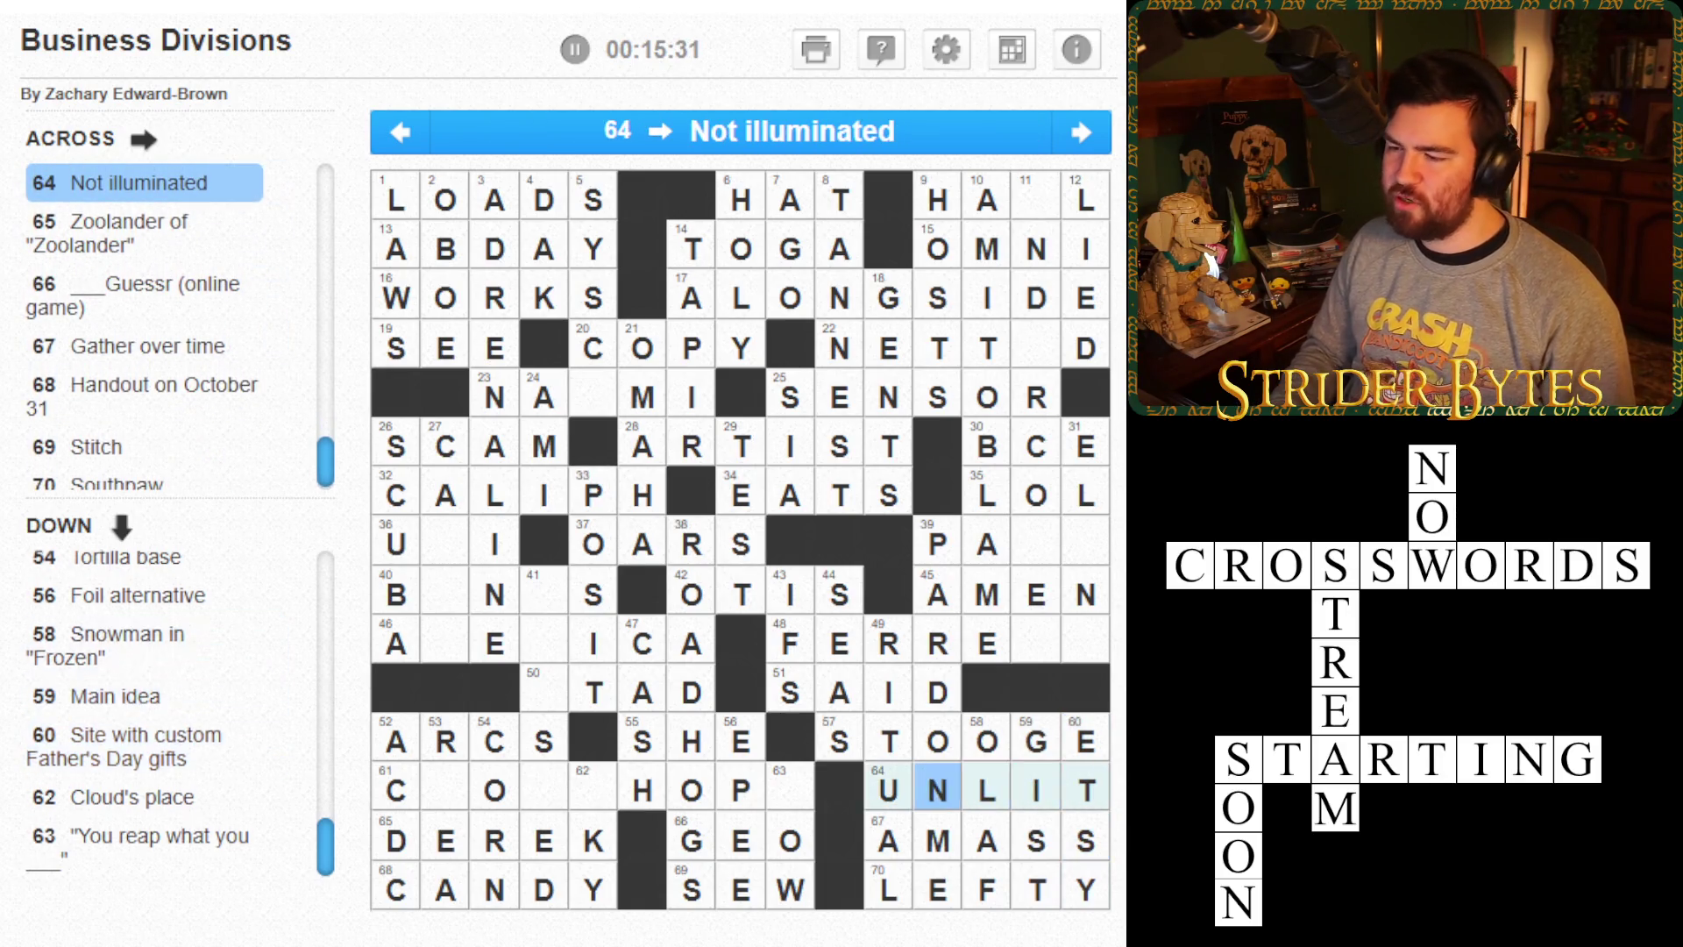
pyautogui.press('Up')
pyautogui.press('Up')
pyautogui.hotkey('shift', 'Tab')
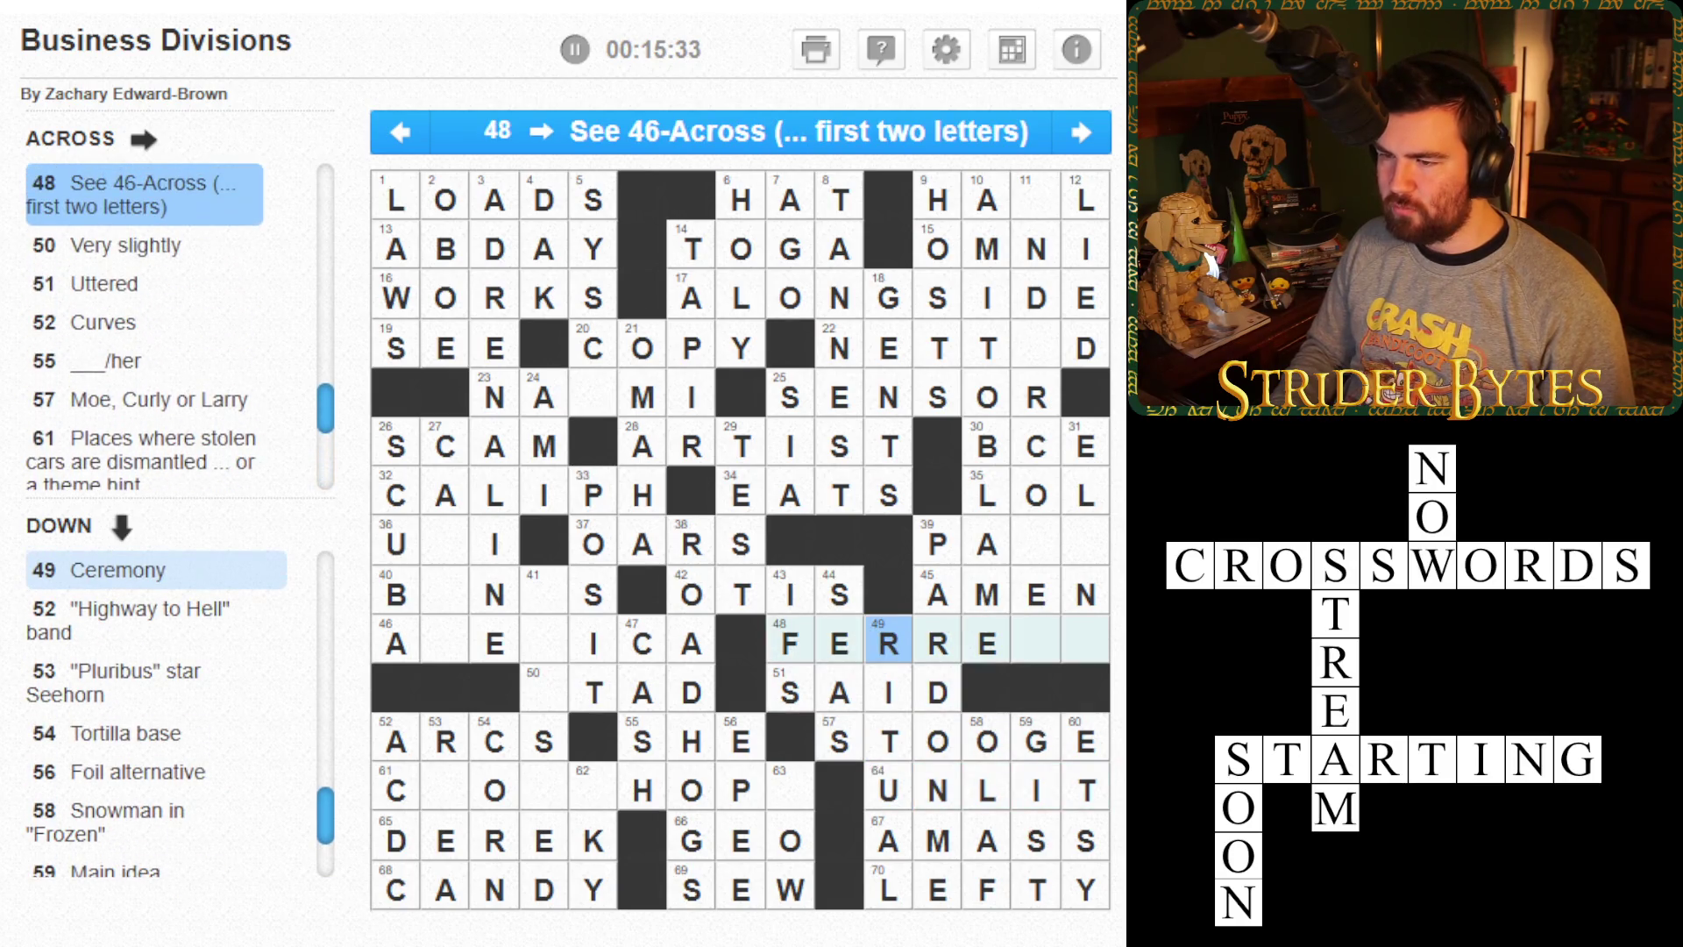
pyautogui.hotkey('shift', 'Tab')
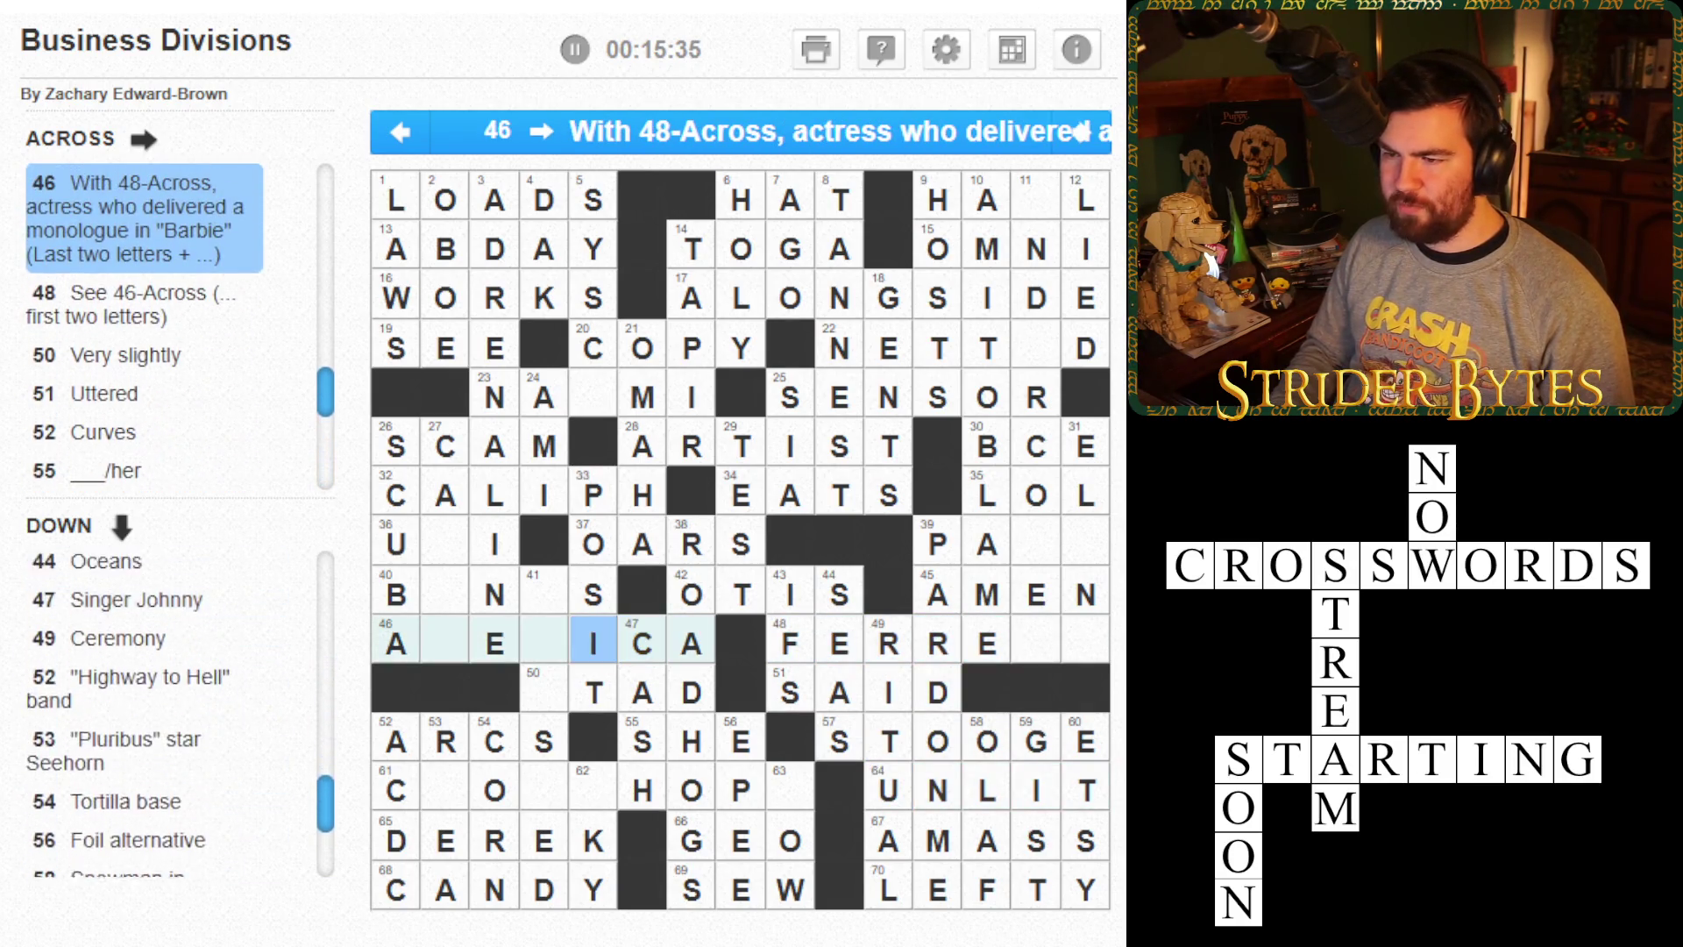
pyautogui.press('Left')
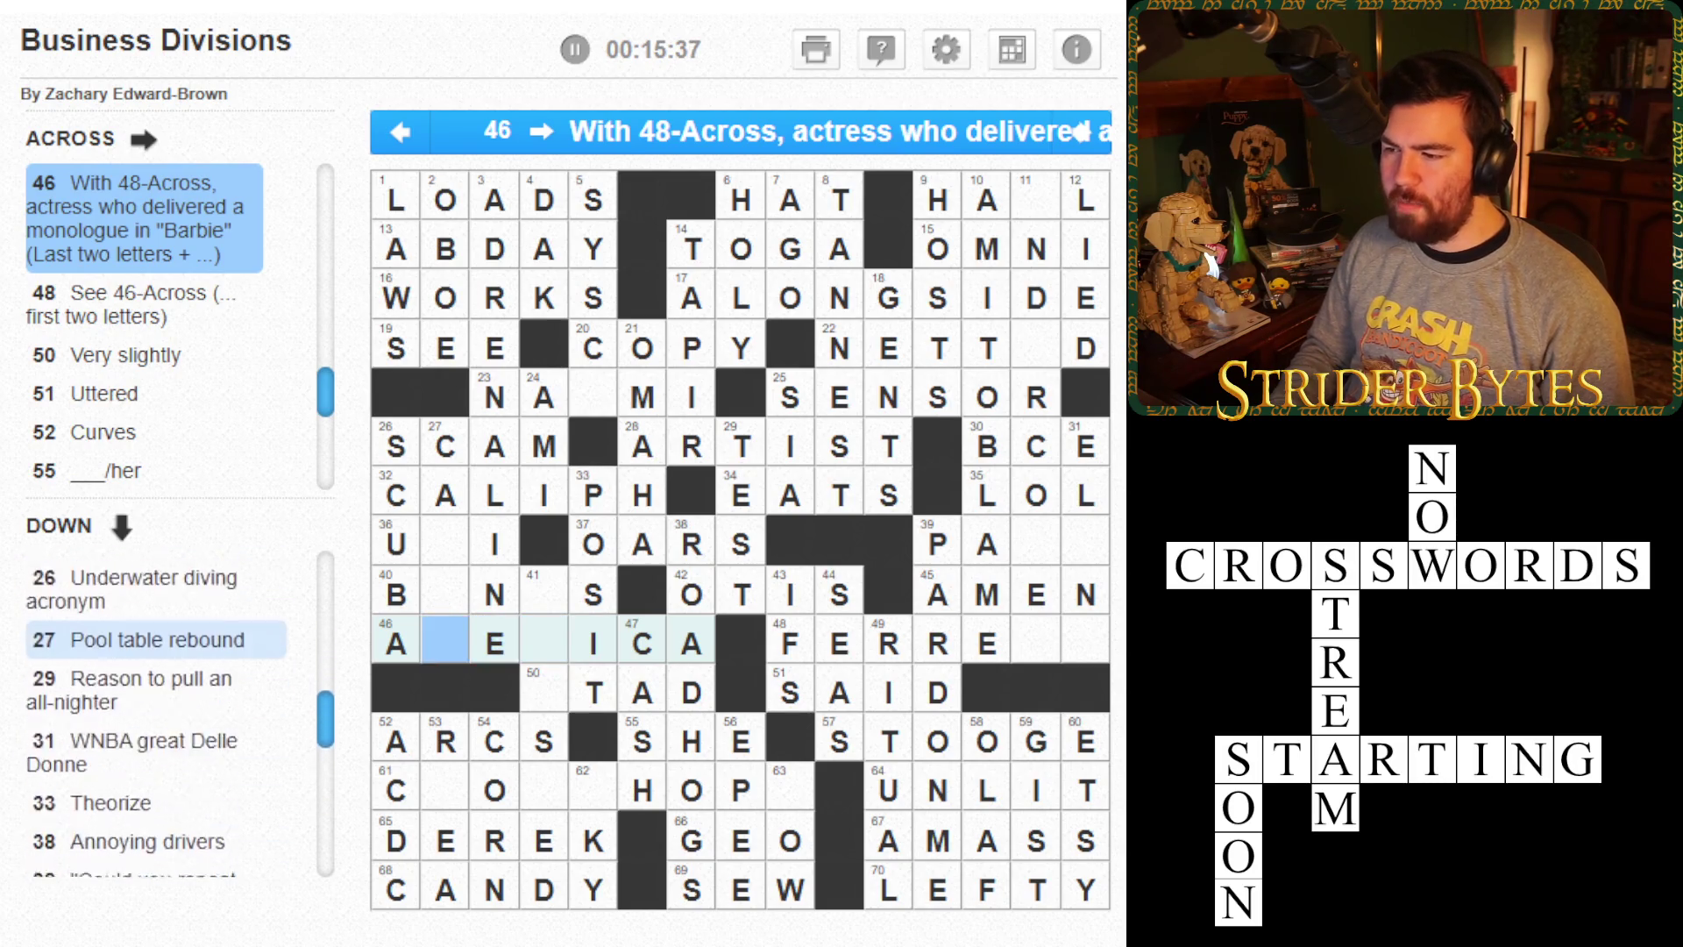
pyautogui.write('MERICAFERRERA')
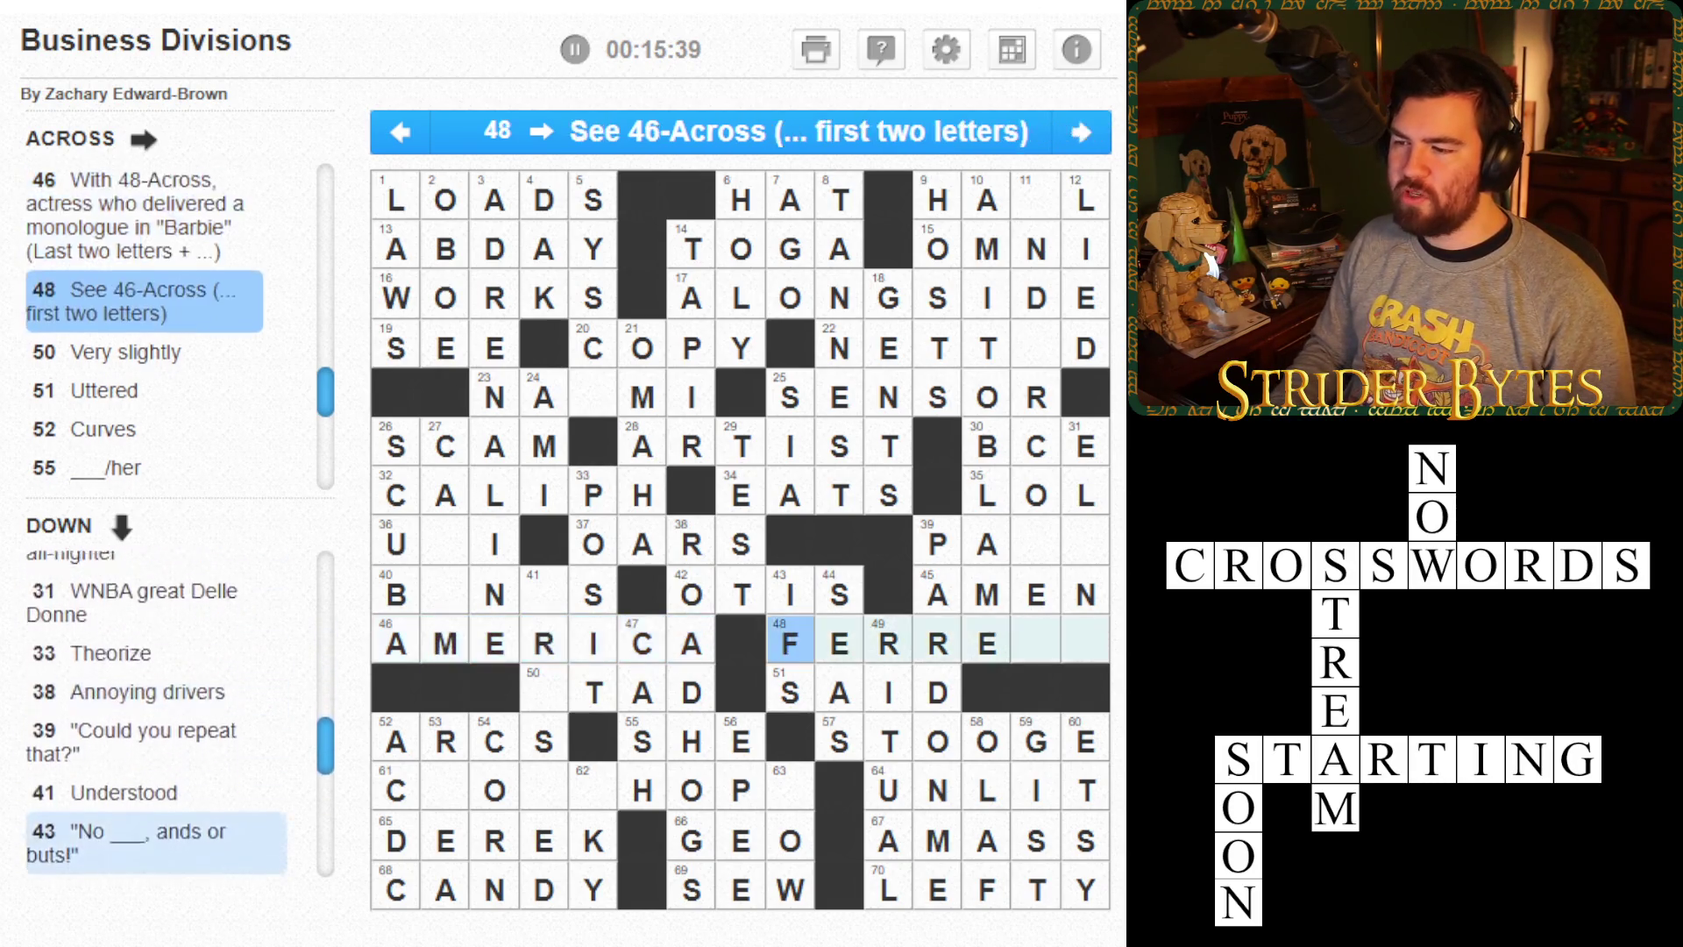
# - Add A at 50 Across and GRASP into 41 Down for GRASPED
pyautogui.press('Left')
pyautogui.press('Left')
pyautogui.press('Left')
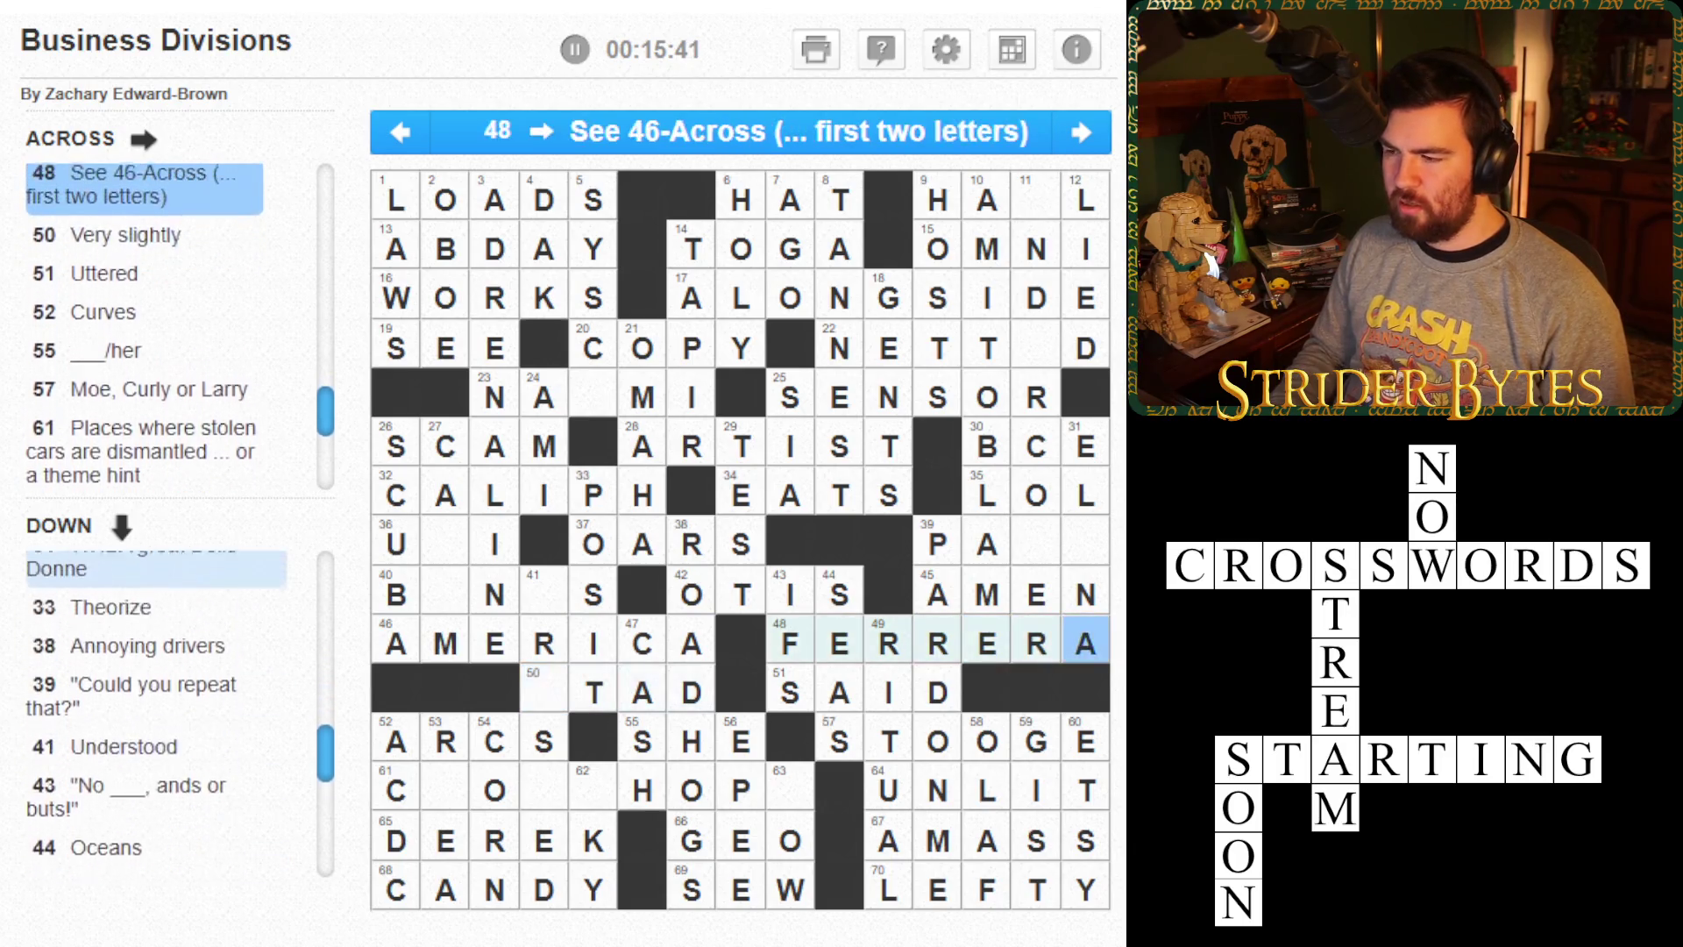
pyautogui.press('Left')
pyautogui.press('Left')
pyautogui.press('Left')
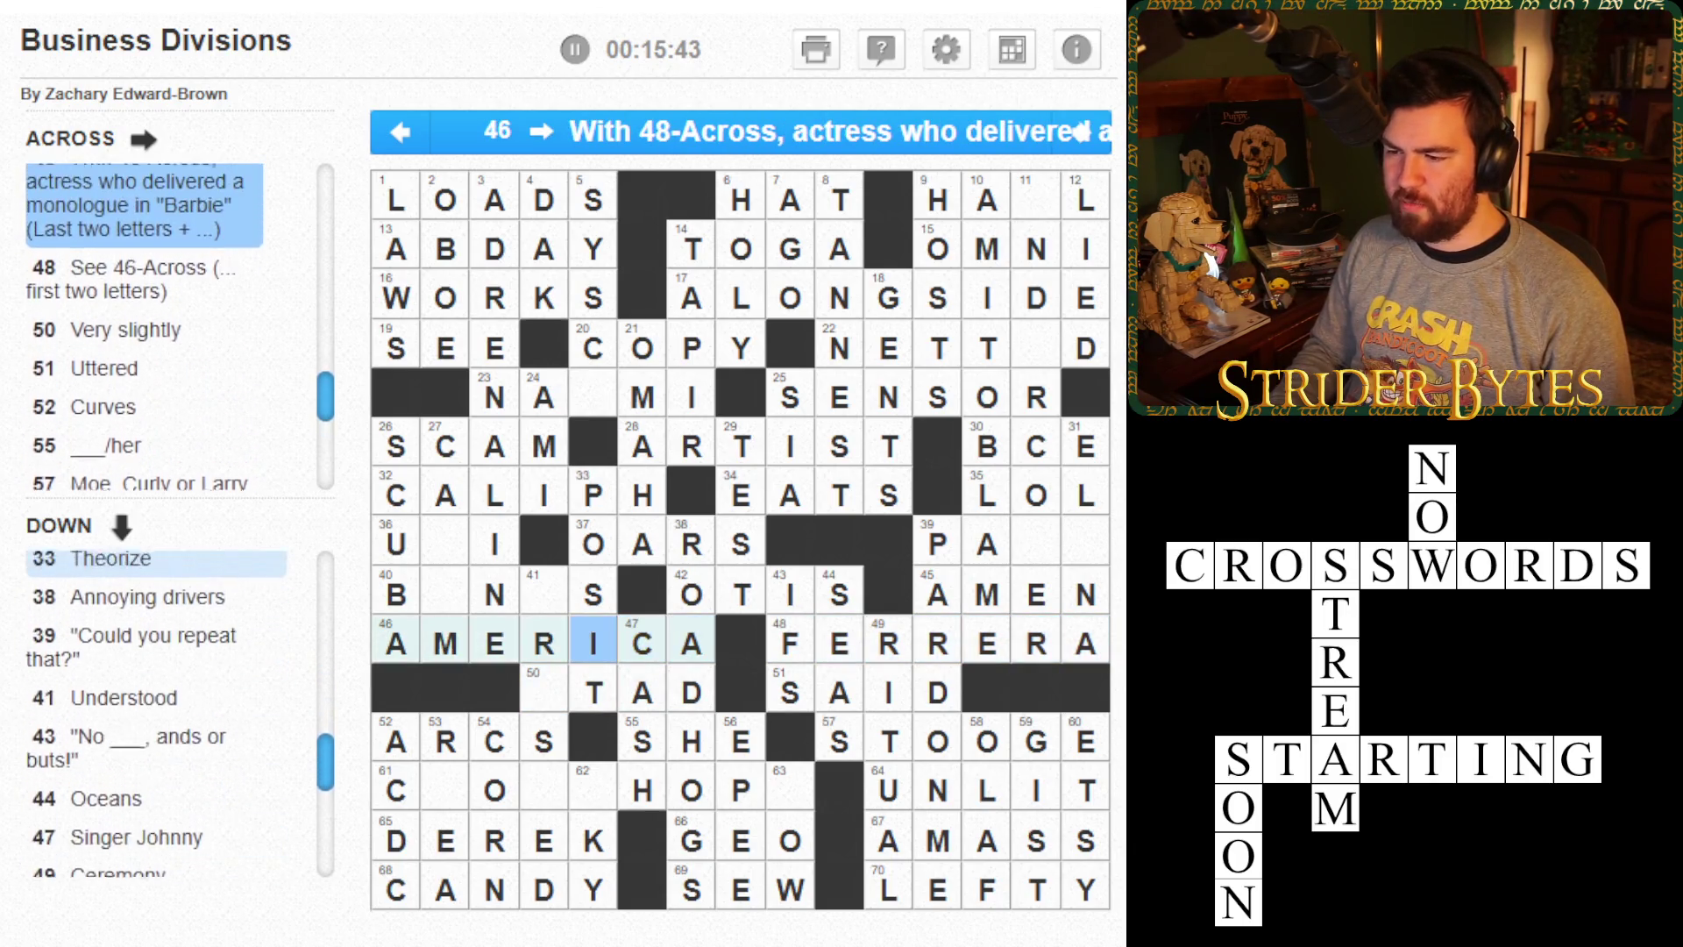
pyautogui.press('Down')
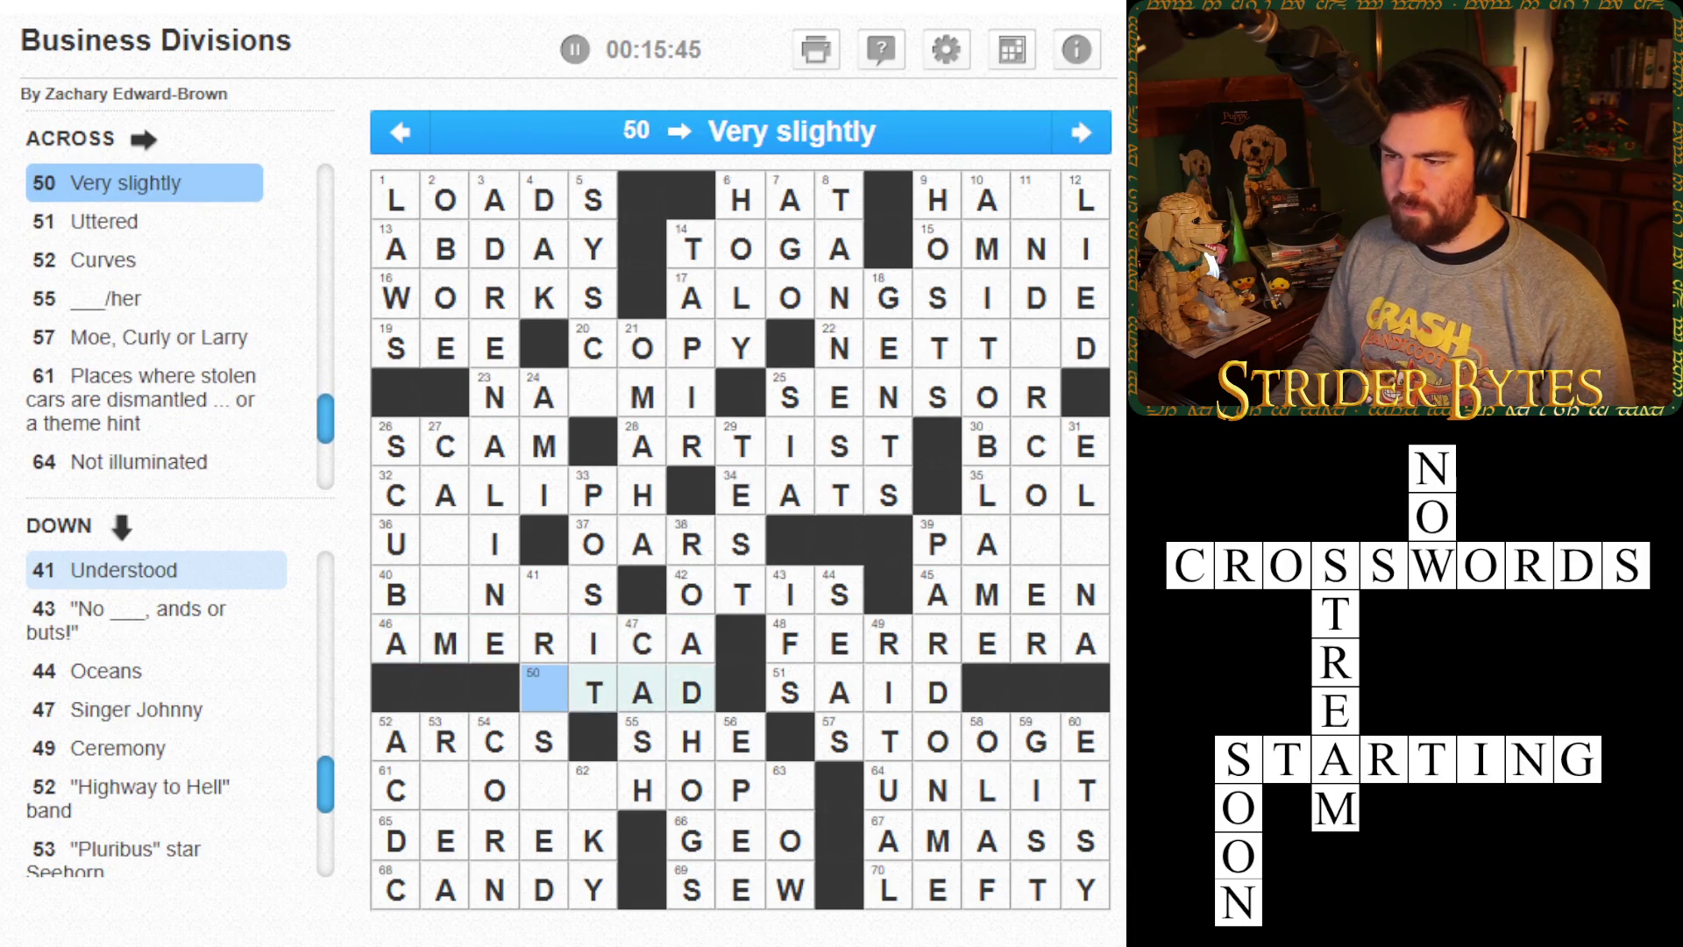
pyautogui.write('A')
pyautogui.press('Up')
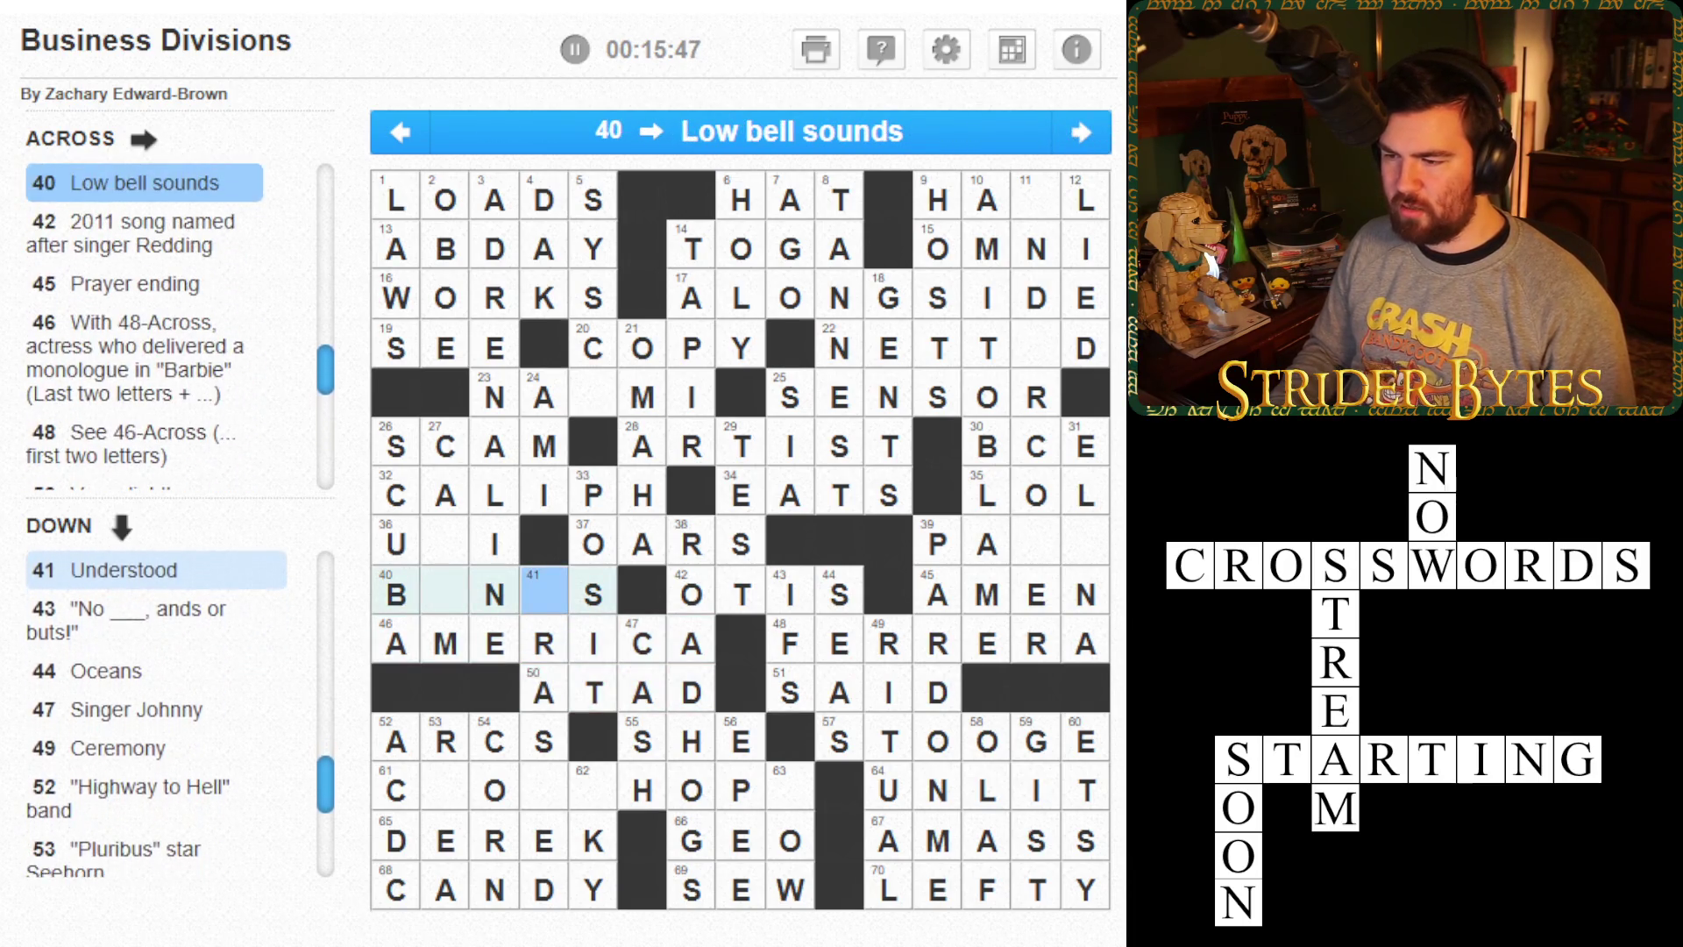
pyautogui.press('space')
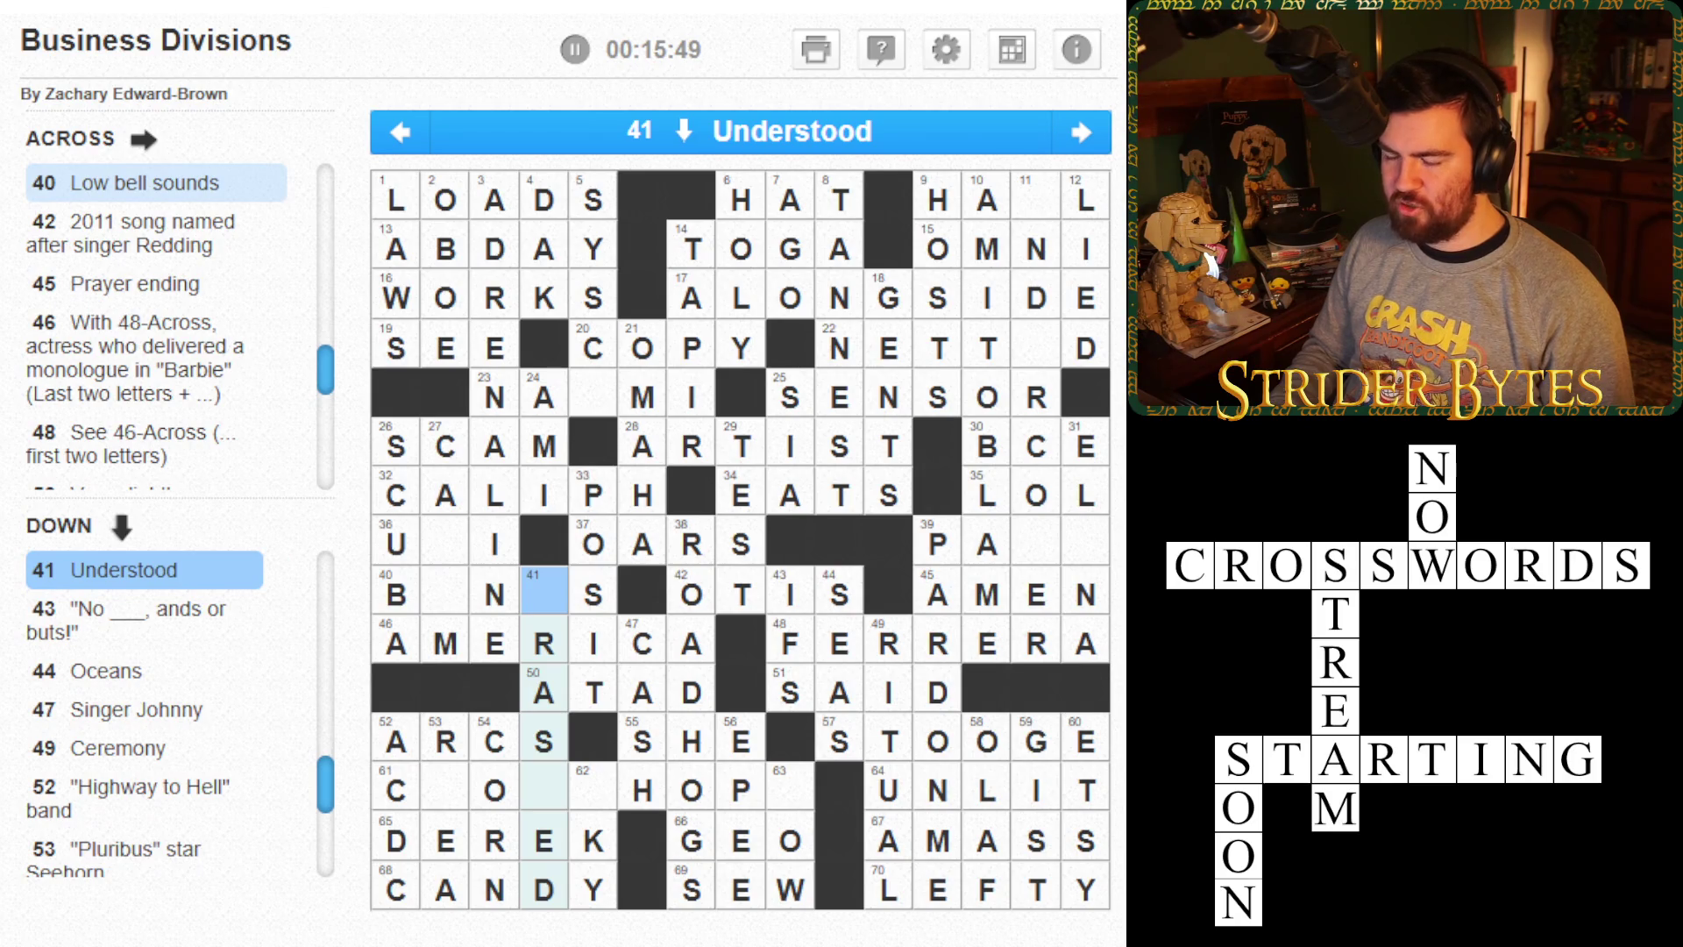
pyautogui.write('GRAS')
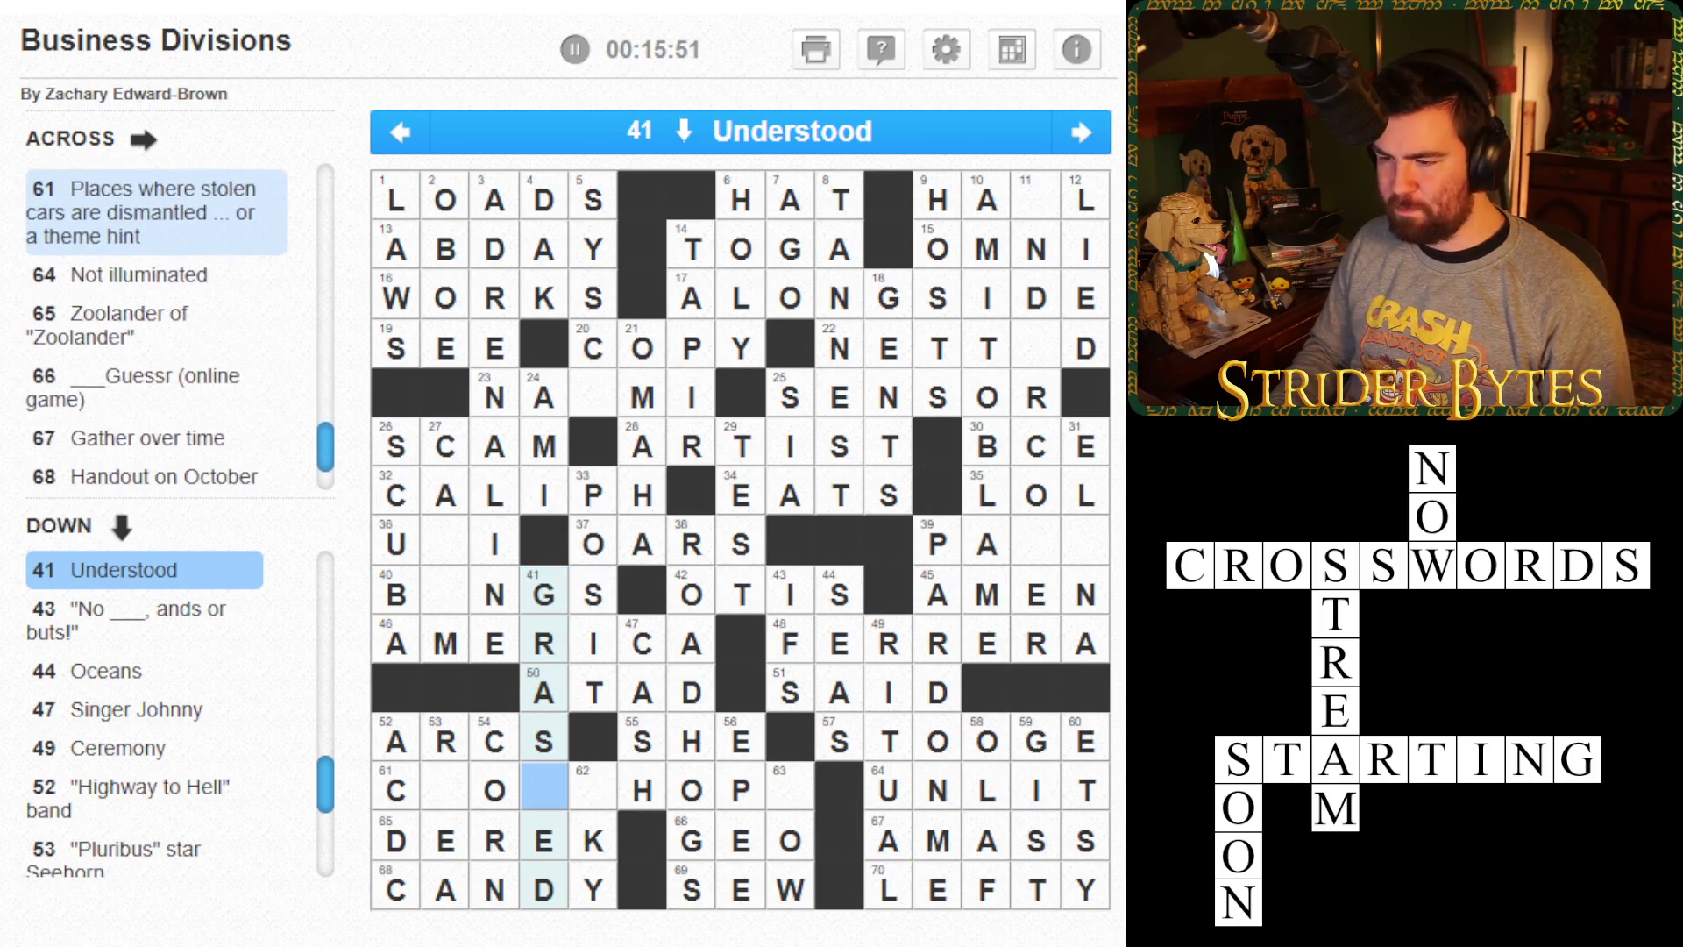
pyautogui.write('P')
# - Put U in the 27 Down square so 40 Across reads BUNGS
pyautogui.click(444, 594)
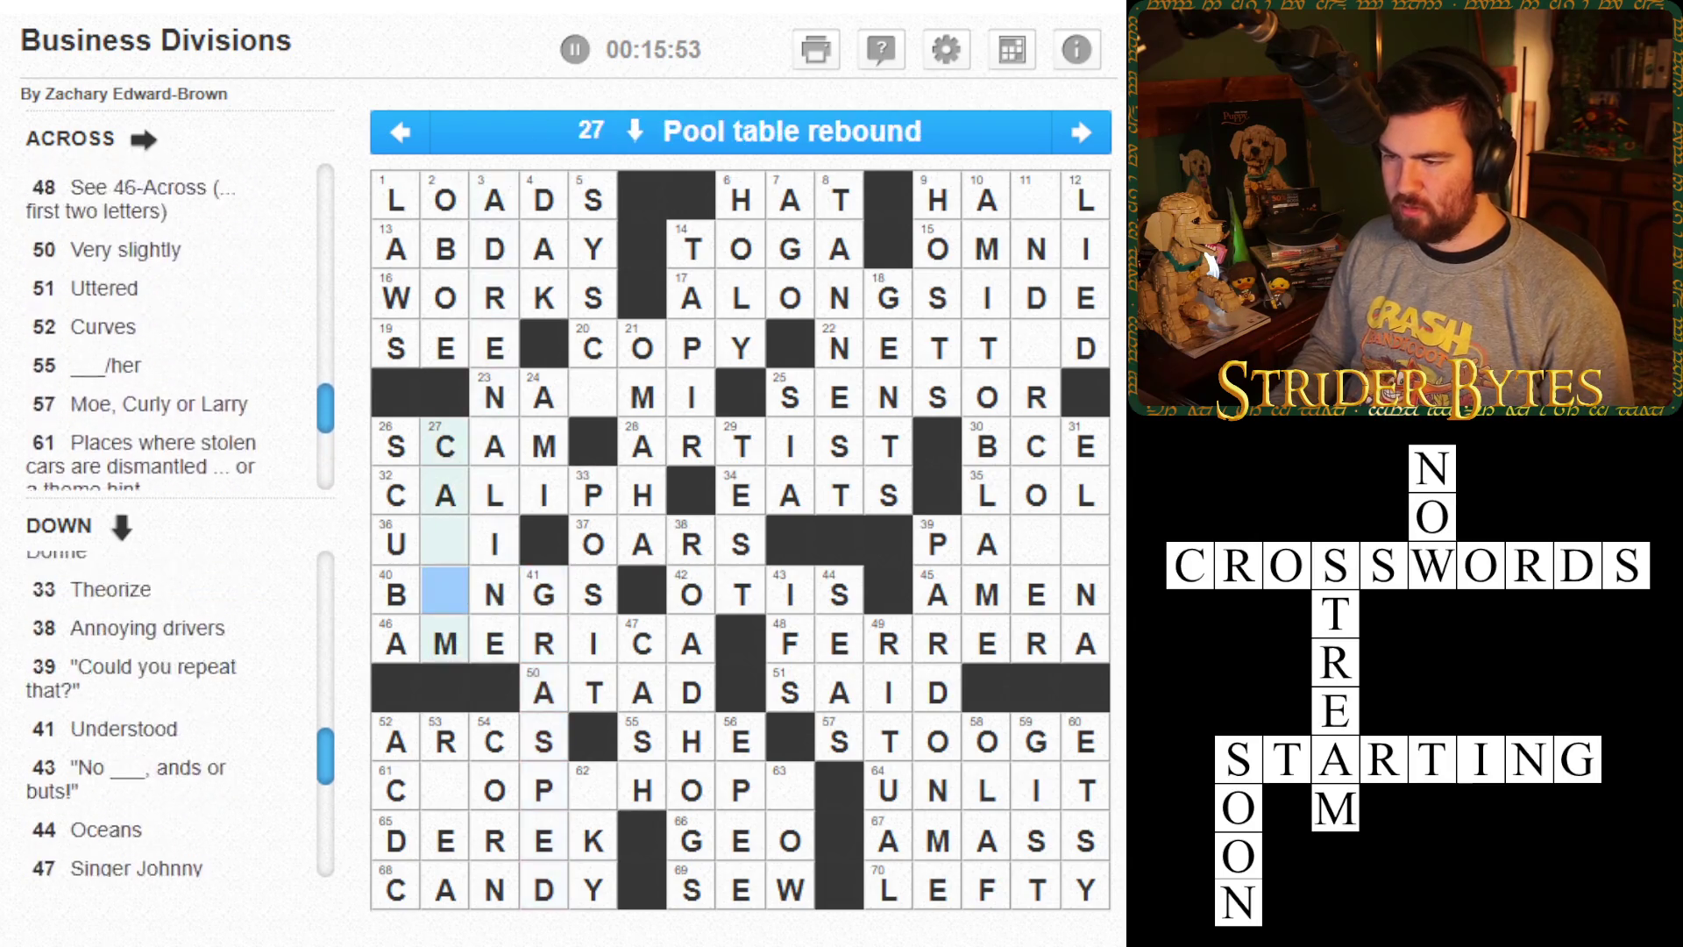
pyautogui.write('U')
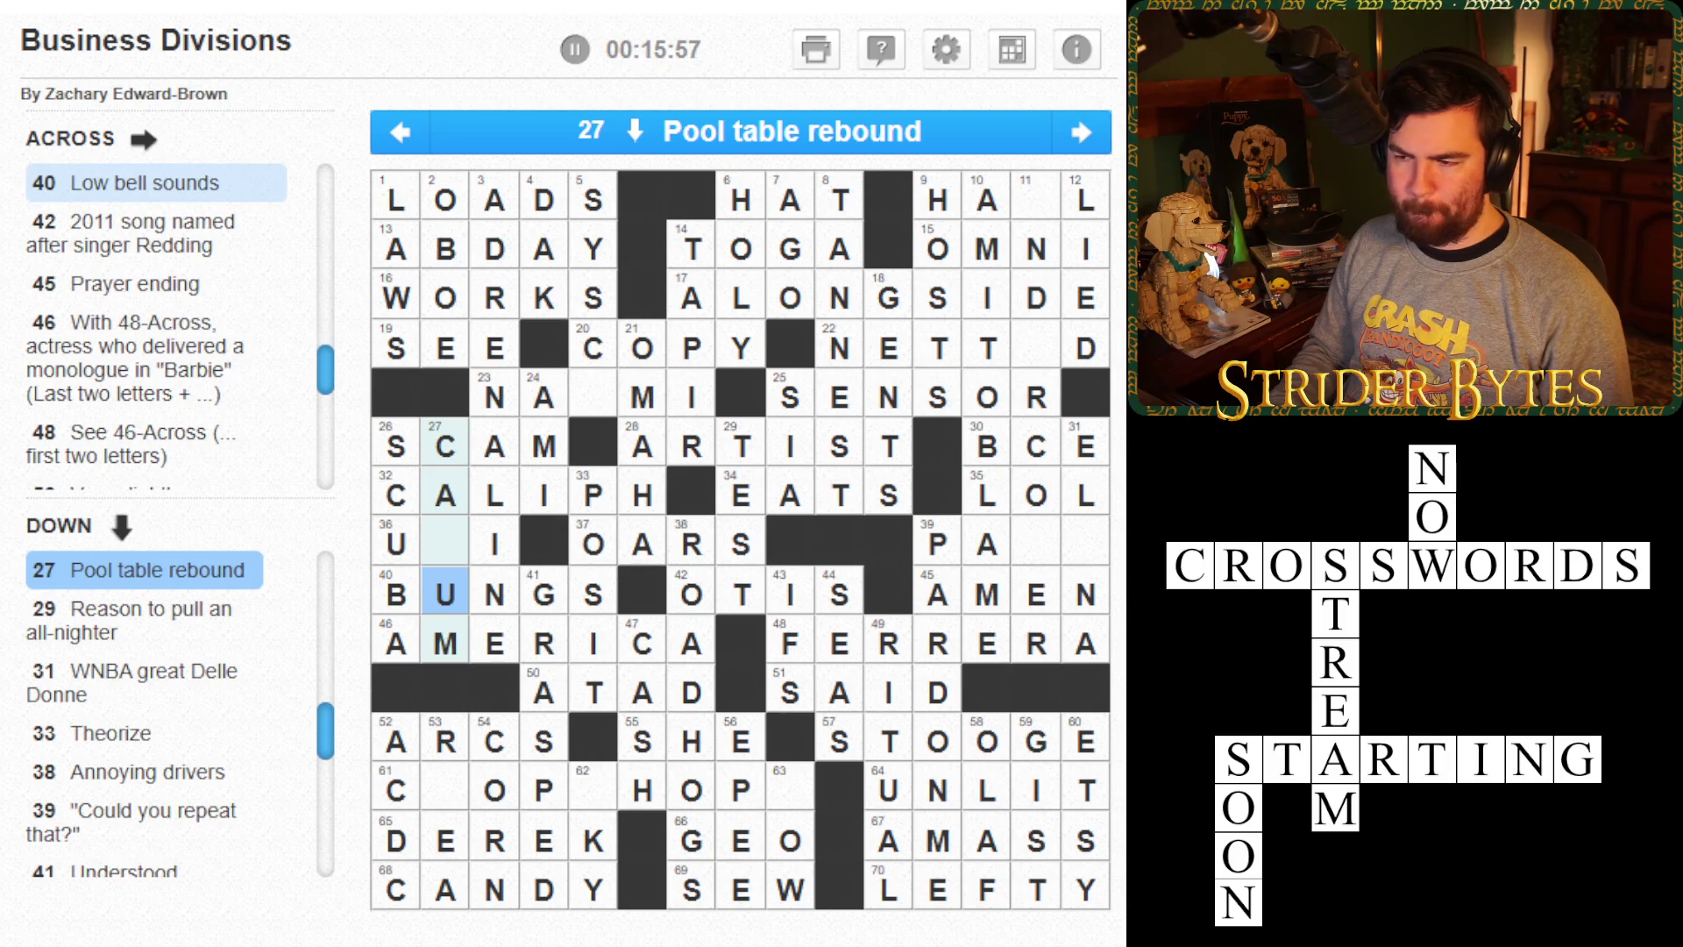
pyautogui.click(444, 544)
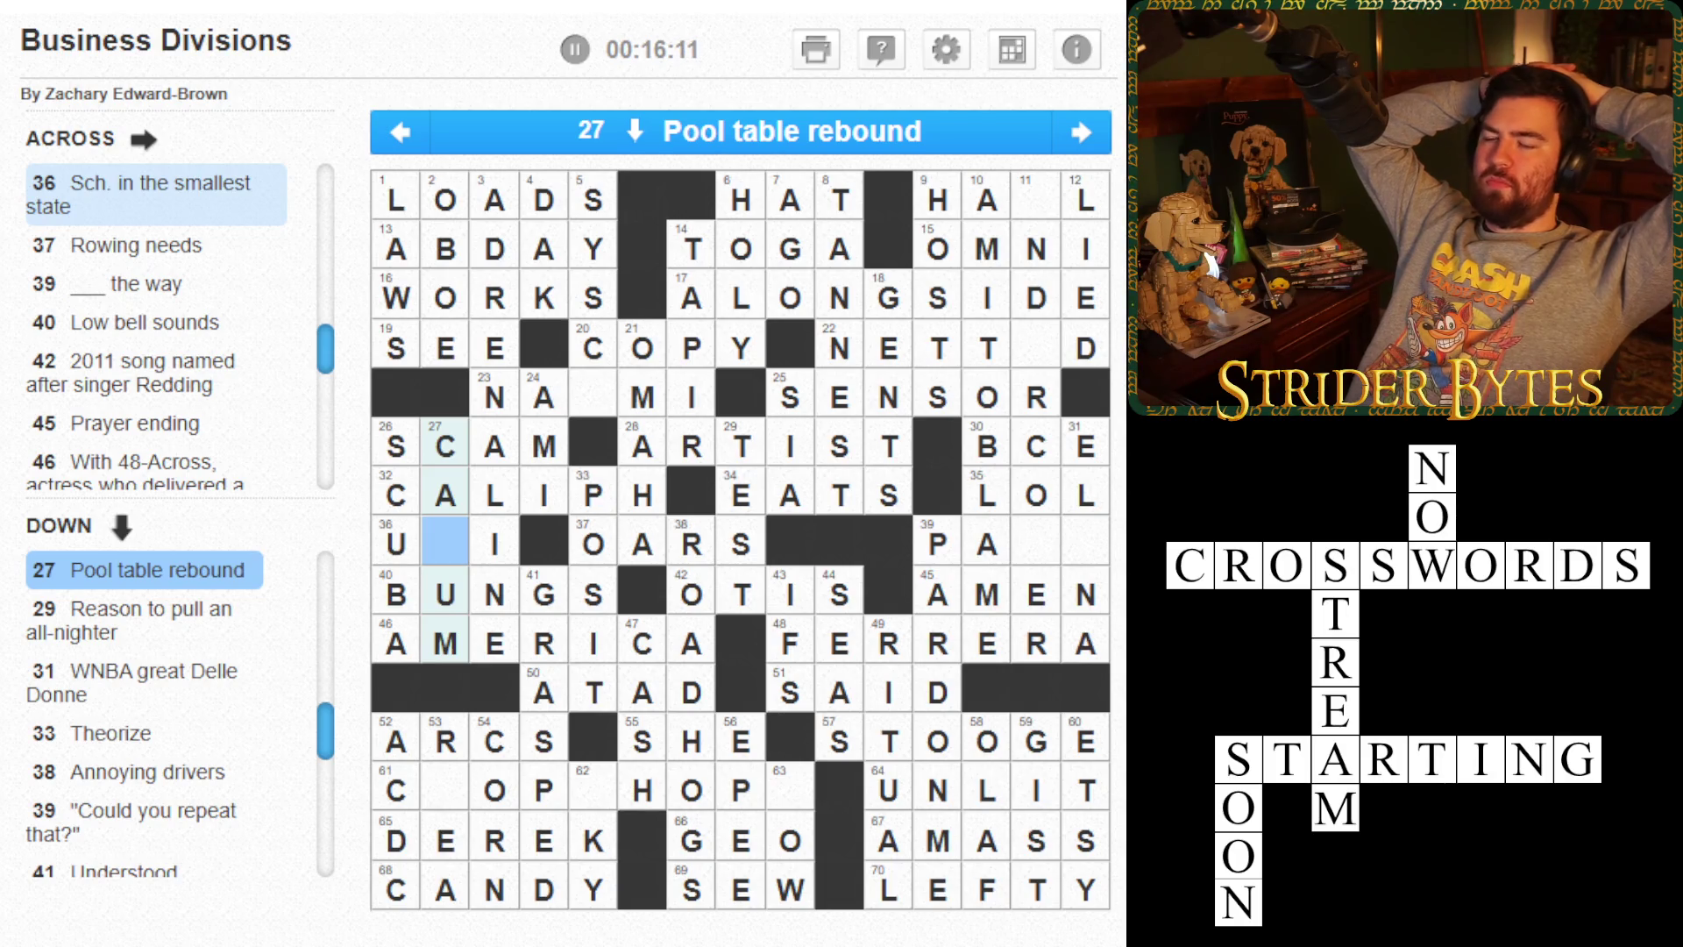
pyautogui.click(446, 595)
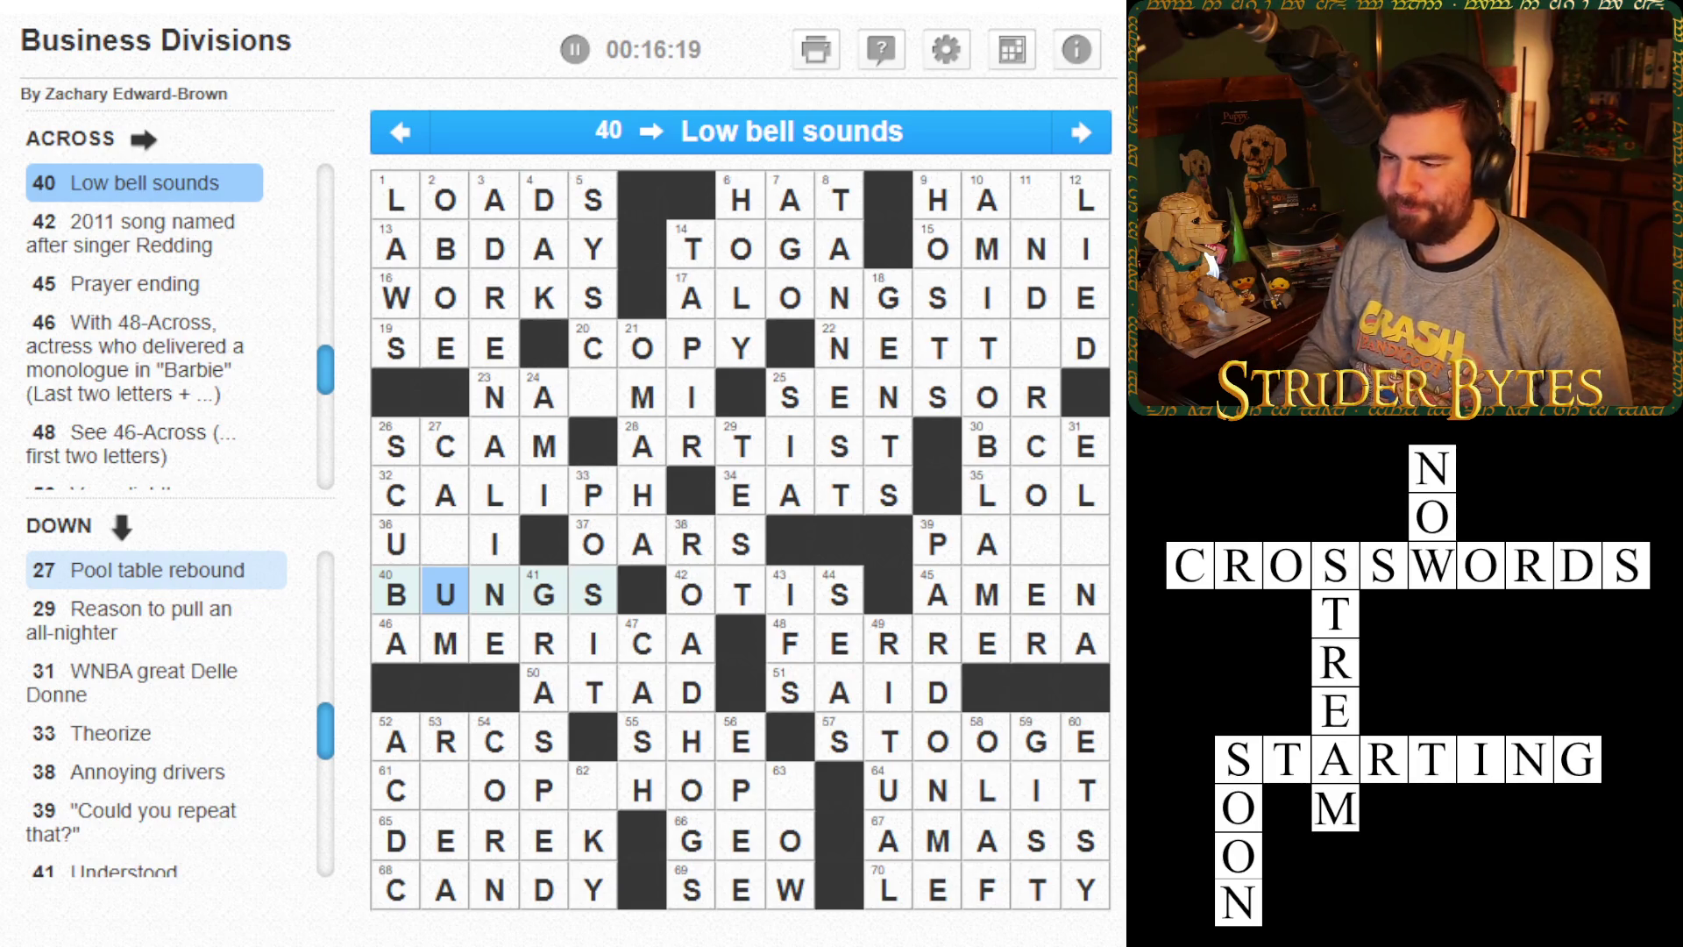
# - Fill E and V into 39 Across to make PAVE
pyautogui.click(1085, 544)
pyautogui.click(1036, 543)
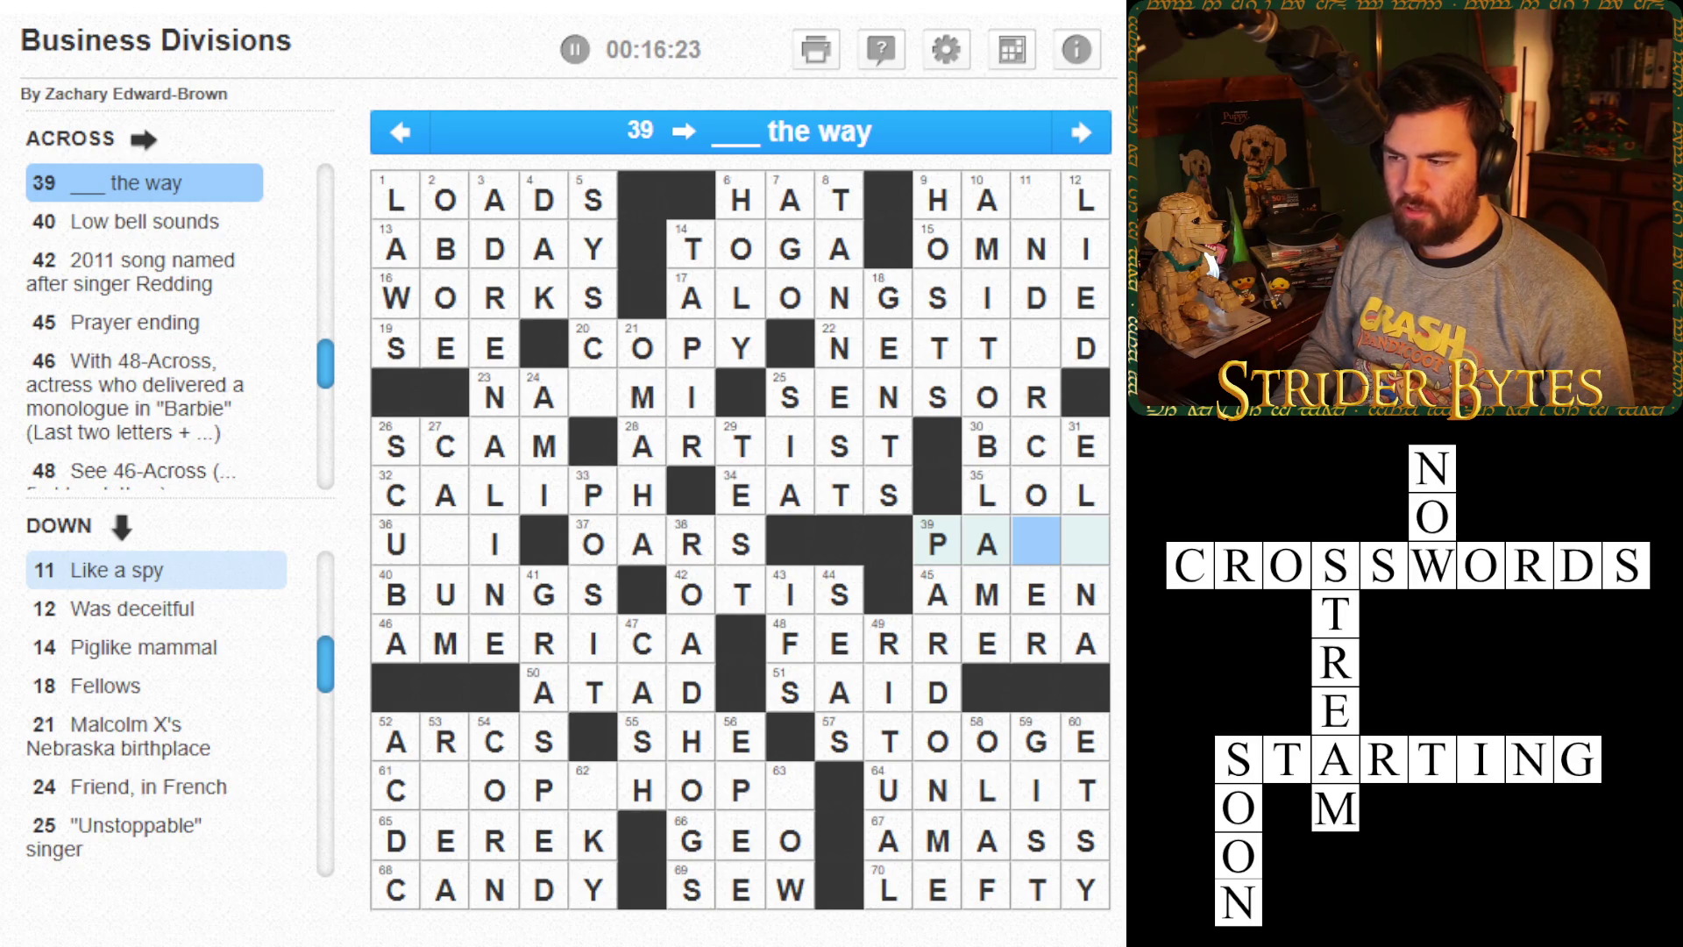
pyautogui.click(1085, 544)
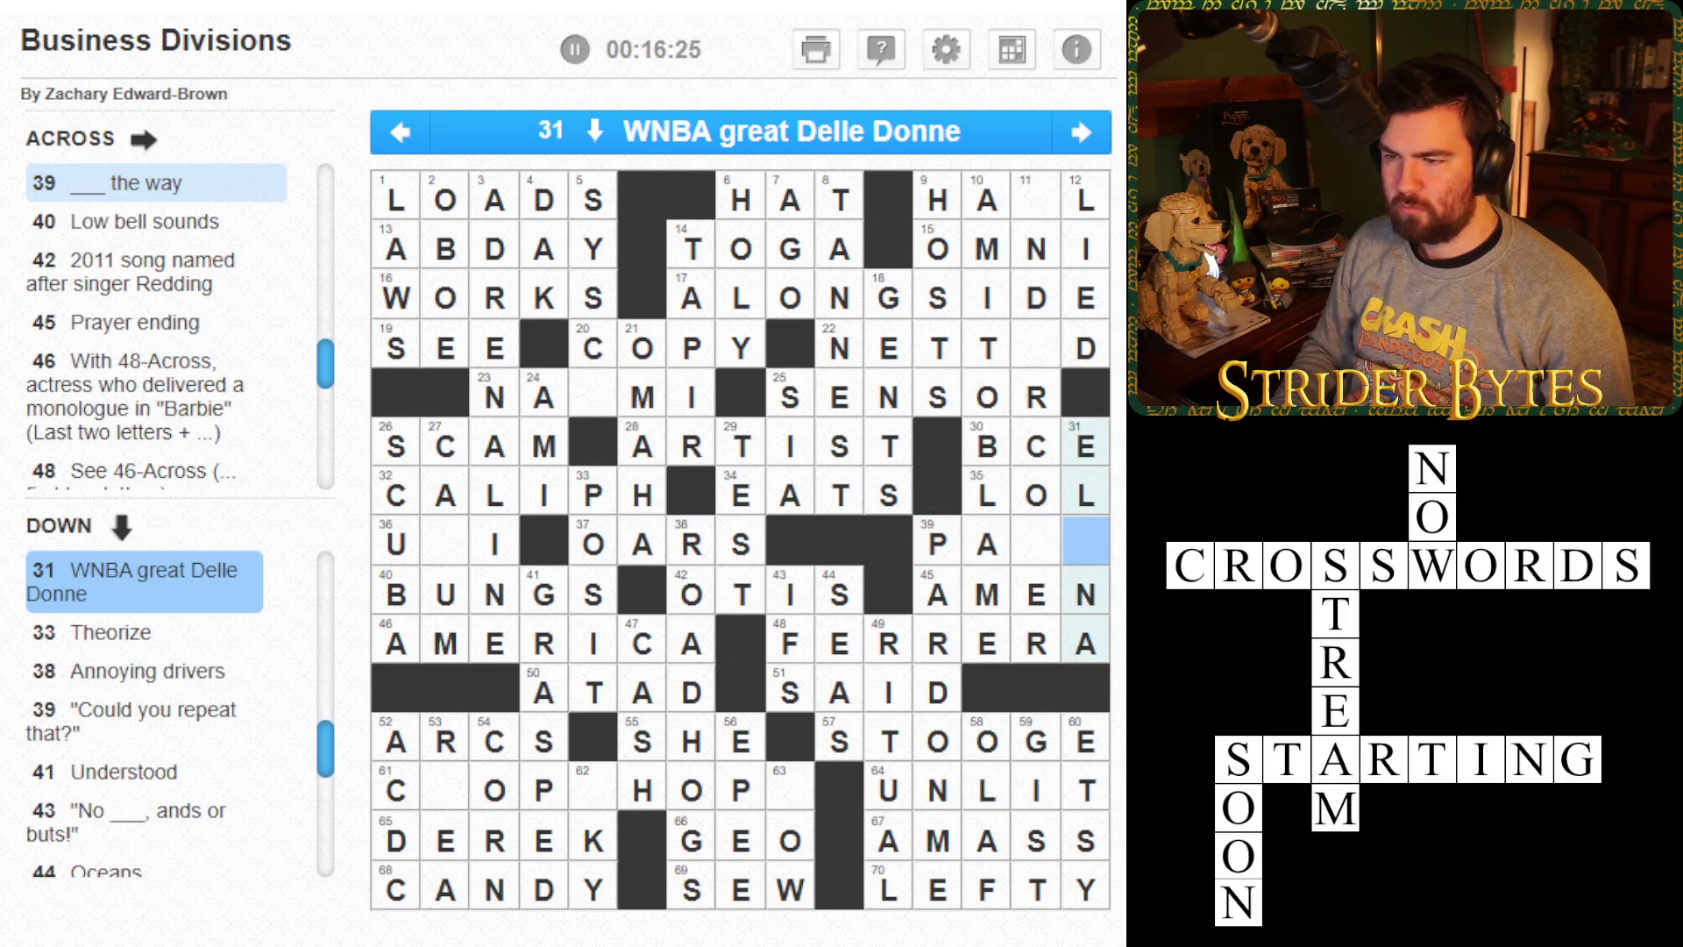
pyautogui.write('E')
pyautogui.click(1036, 544)
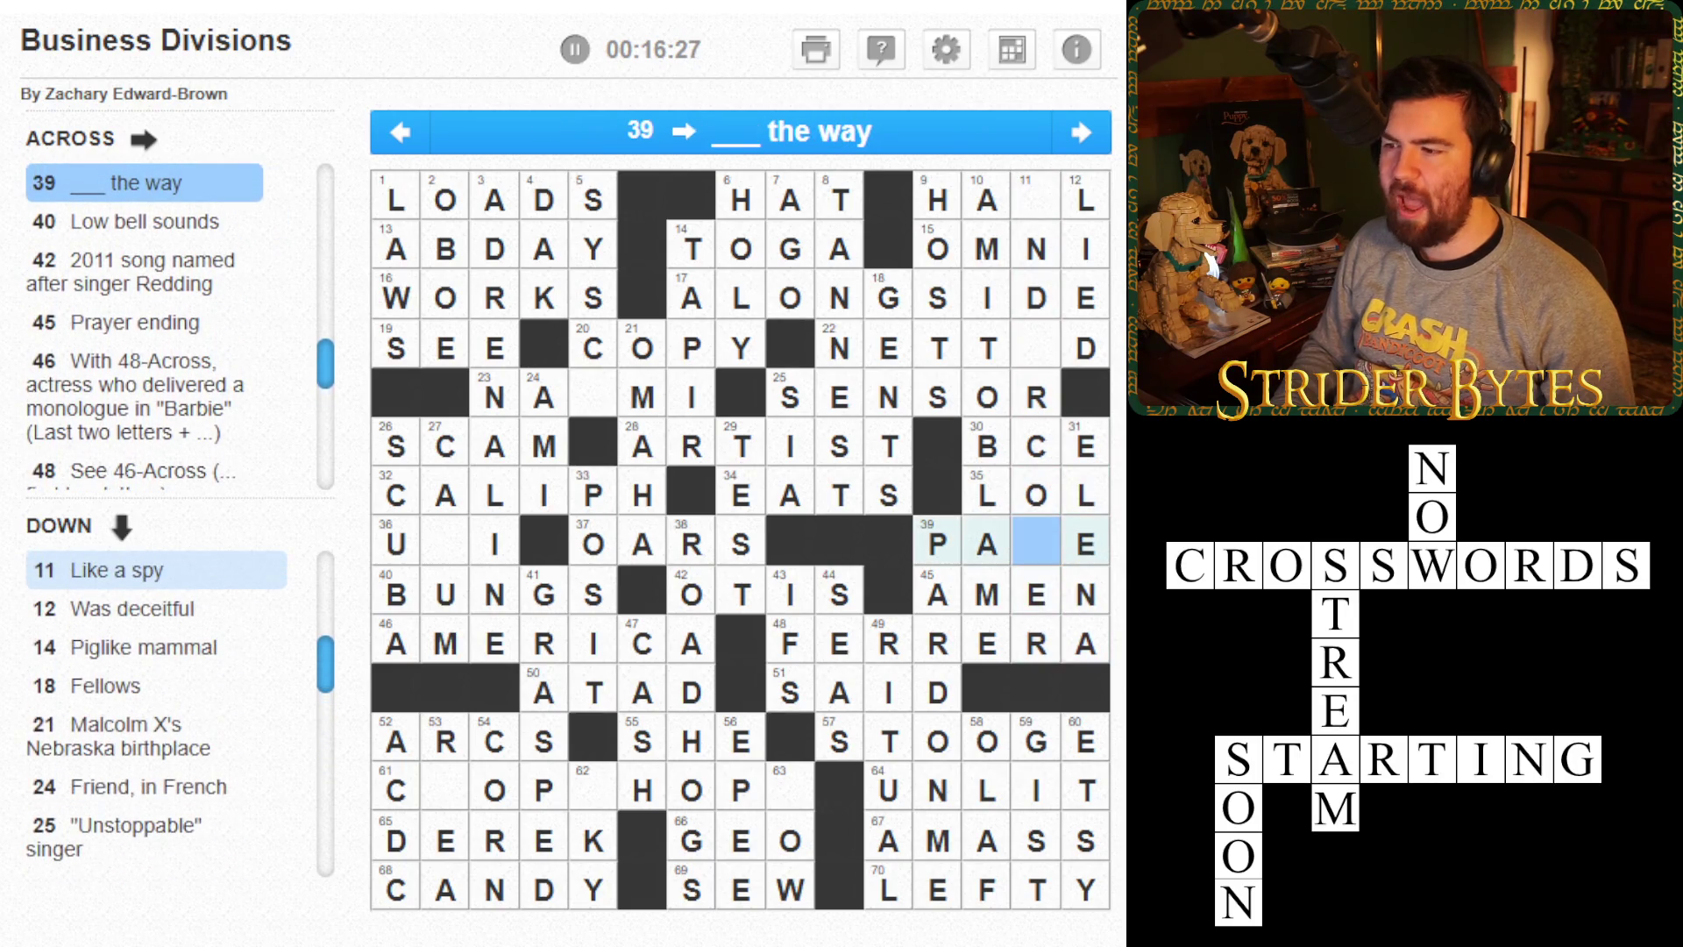
pyautogui.write('V')
# - Enter E in the row-4 square to complete NETTED at 22 Across
pyautogui.click(1036, 495)
pyautogui.click(1036, 496)
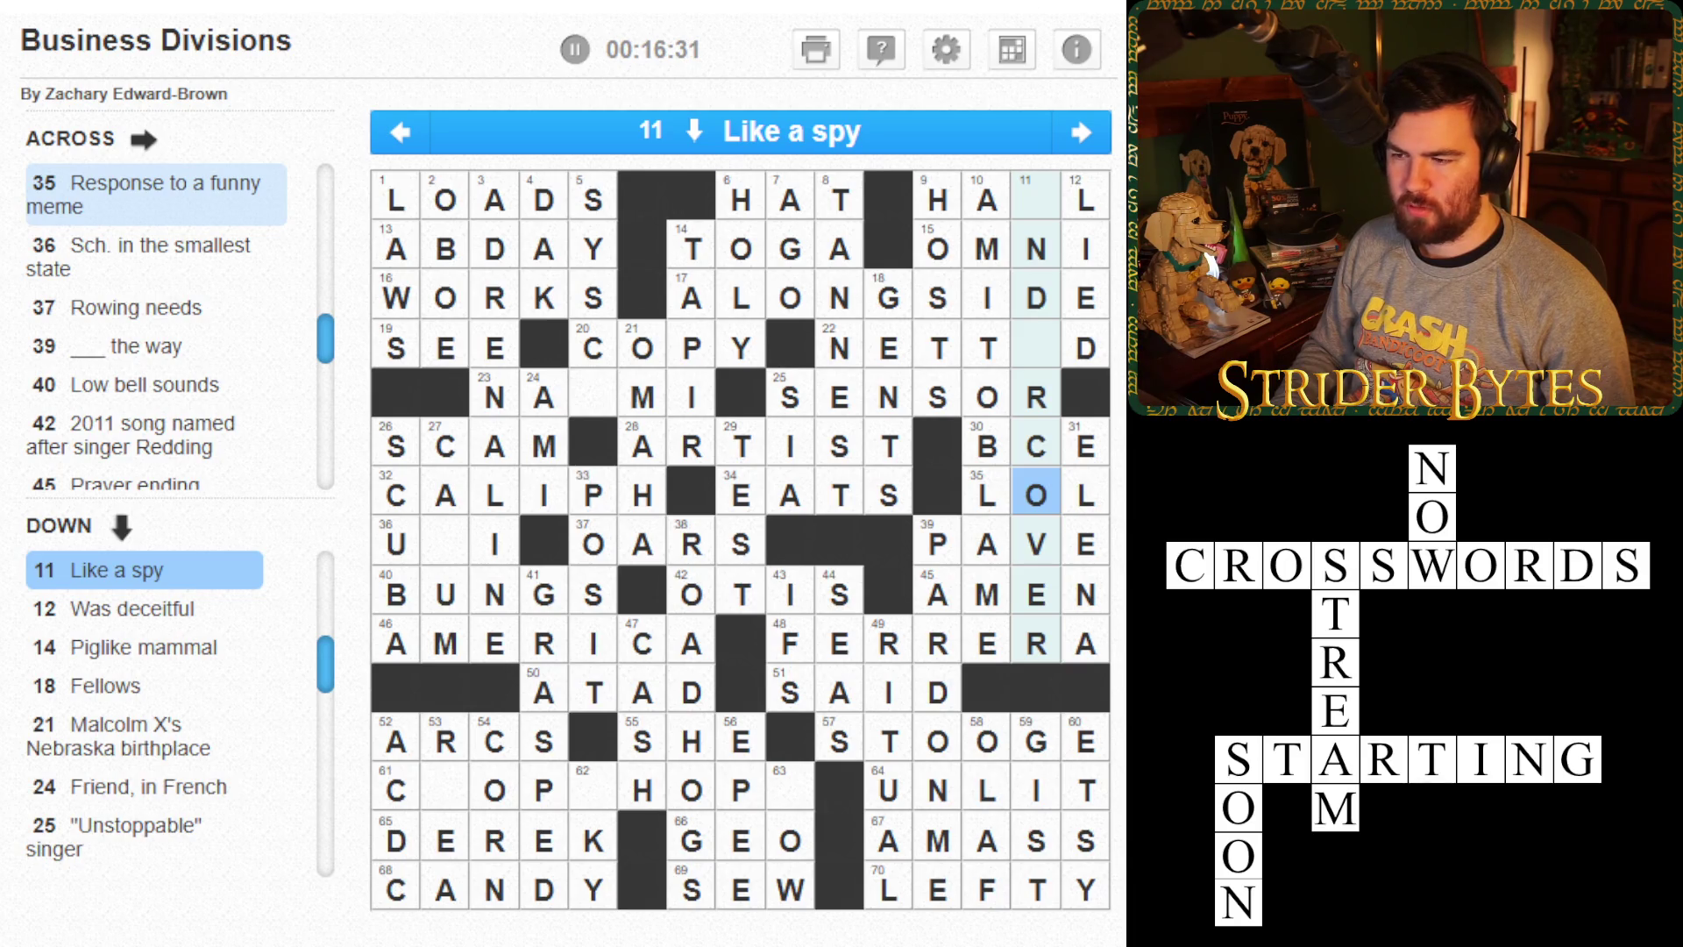
pyautogui.click(1036, 543)
pyautogui.press('Up')
pyautogui.press('Up')
pyautogui.press('Up')
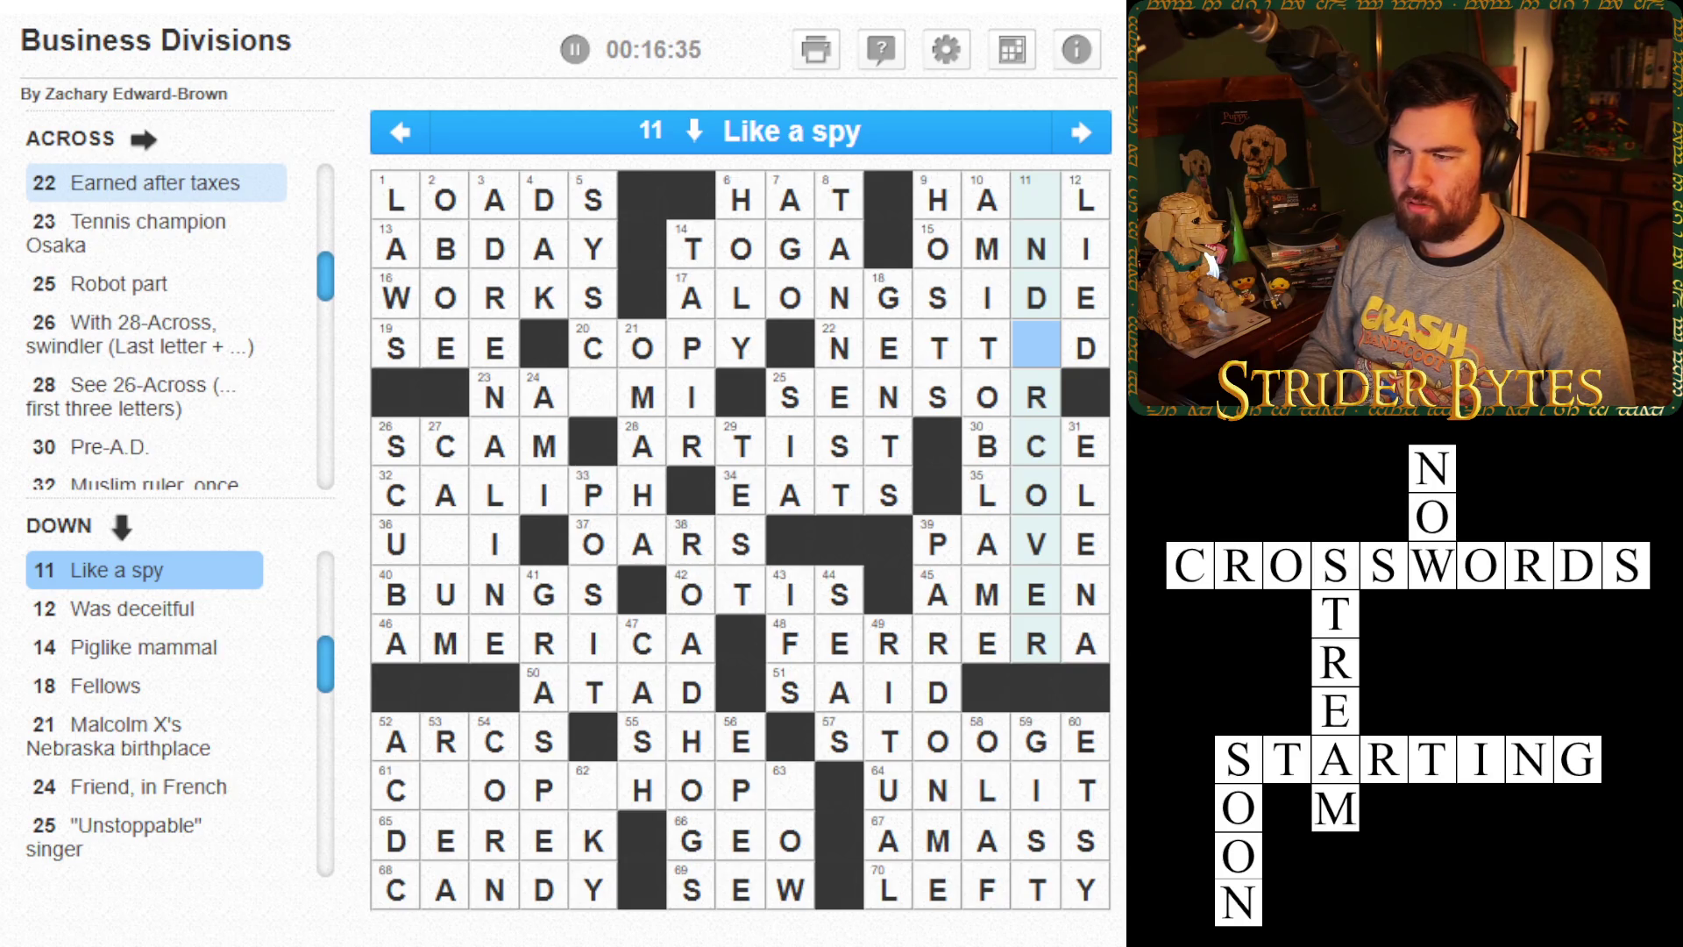
pyautogui.press('Right')
pyautogui.write('e')
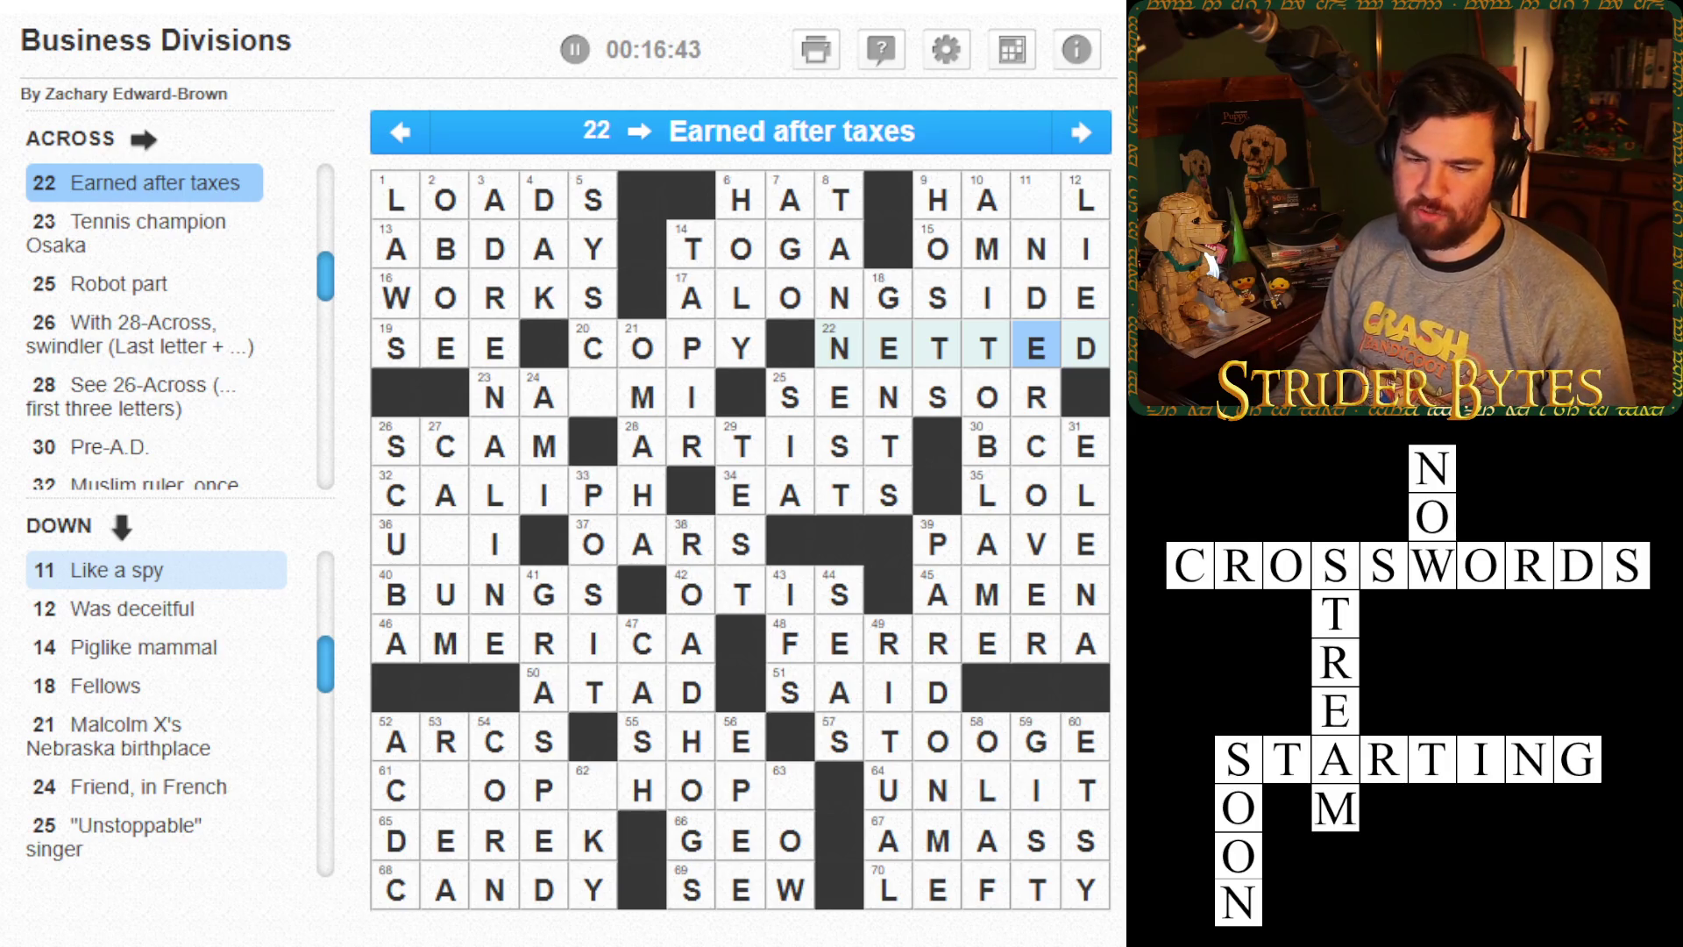
# - Fill U into the top square of 11 Down for HAUL
pyautogui.click(1036, 200)
pyautogui.write('U')
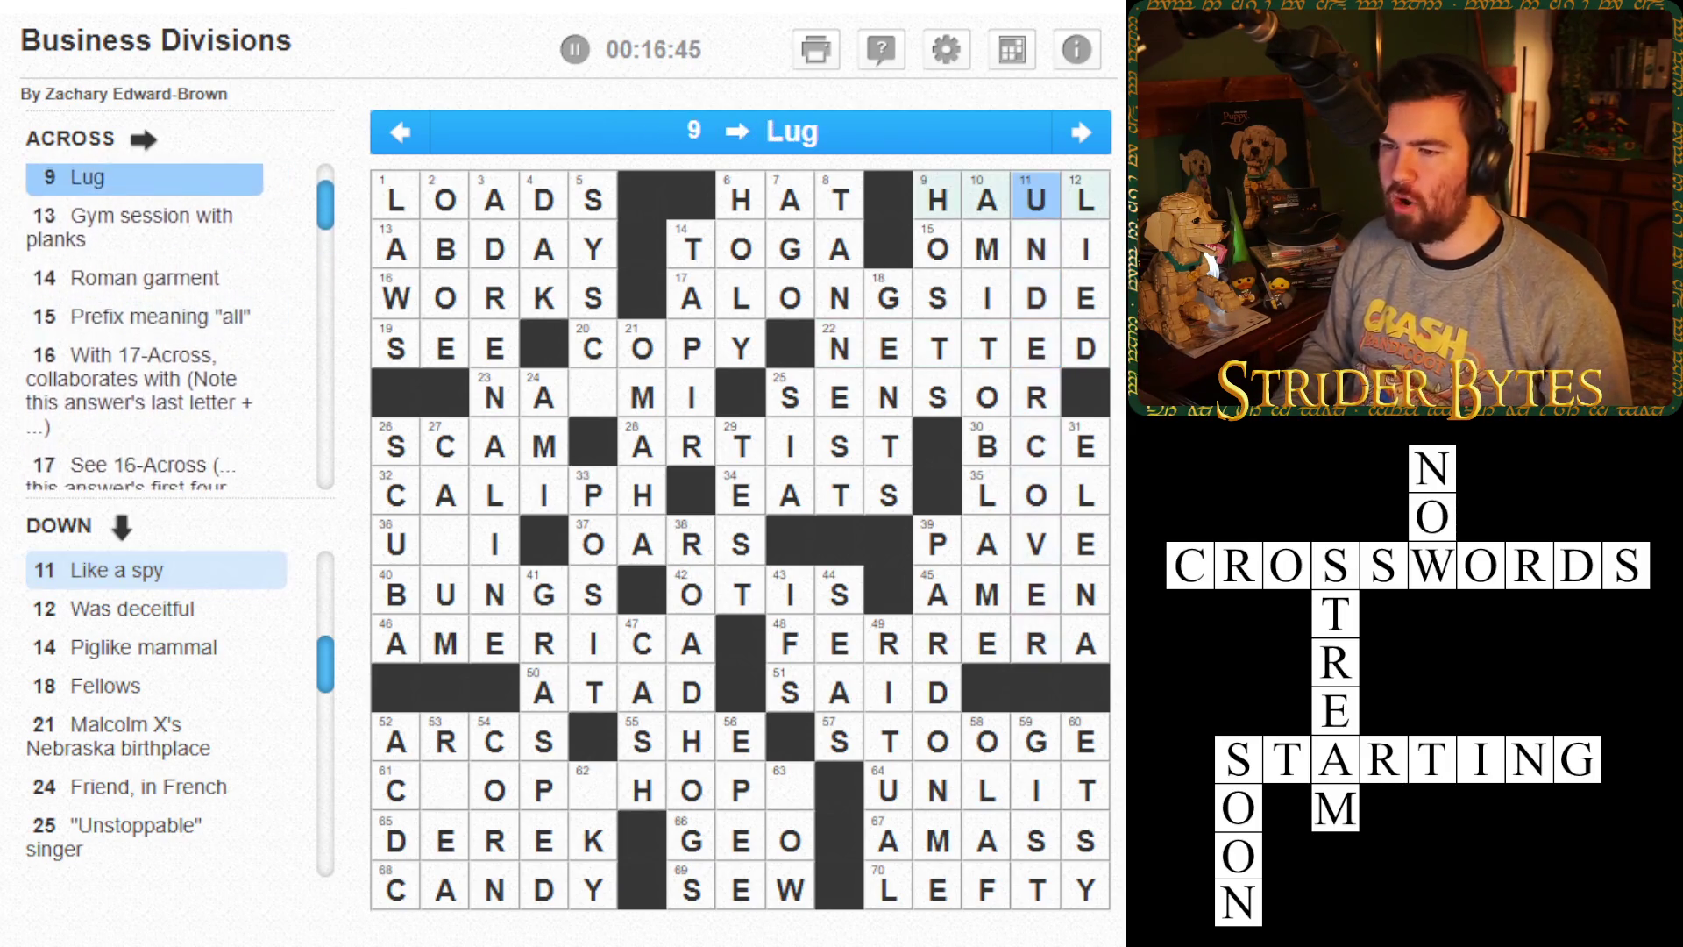
pyautogui.click(1036, 200)
pyautogui.click(1085, 199)
# - Enter O to complete NAOMI at 23 Across
pyautogui.click(495, 249)
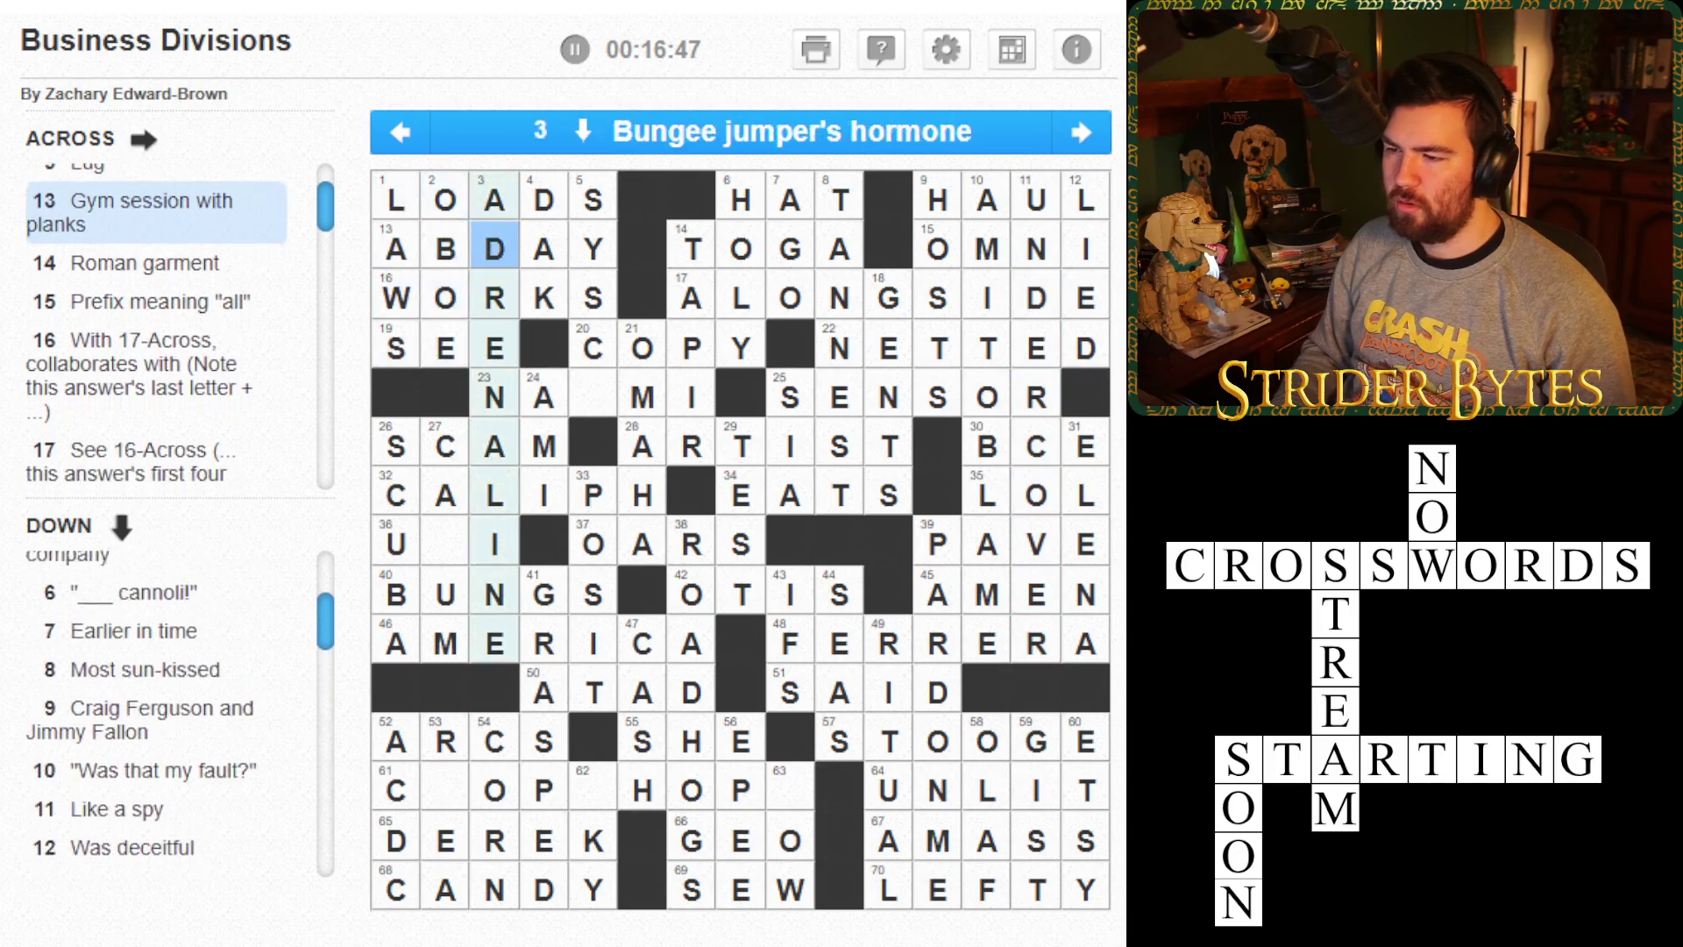
pyautogui.click(594, 397)
pyautogui.click(593, 397)
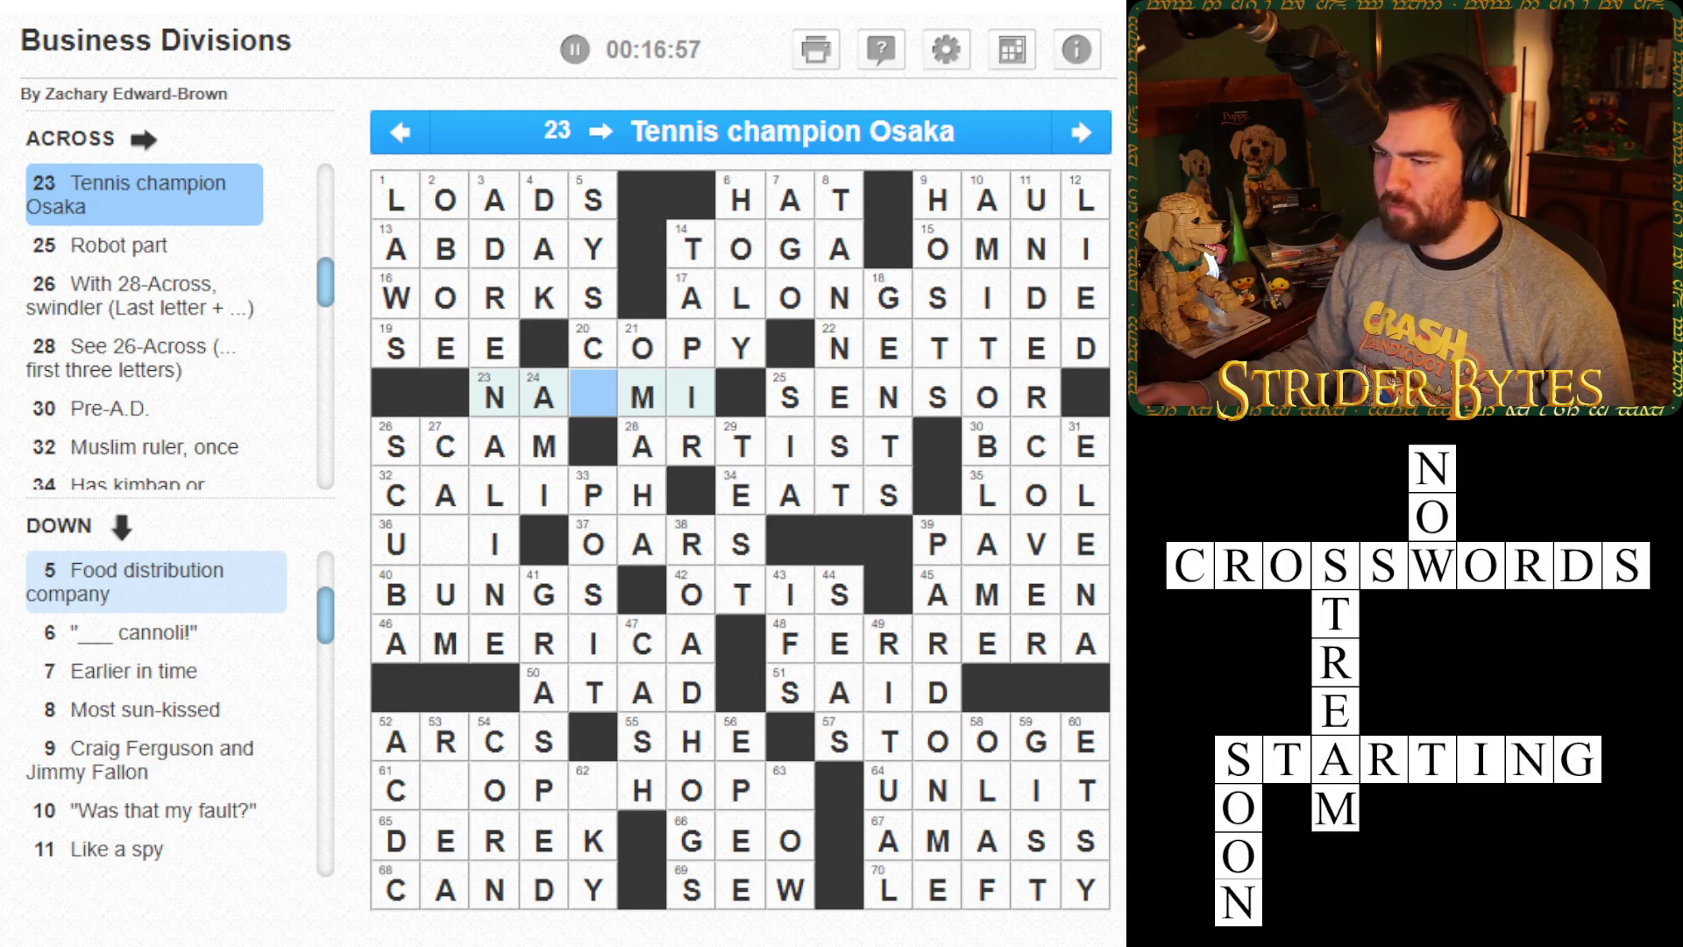
pyautogui.press('space')
pyautogui.press('space')
pyautogui.write('O')
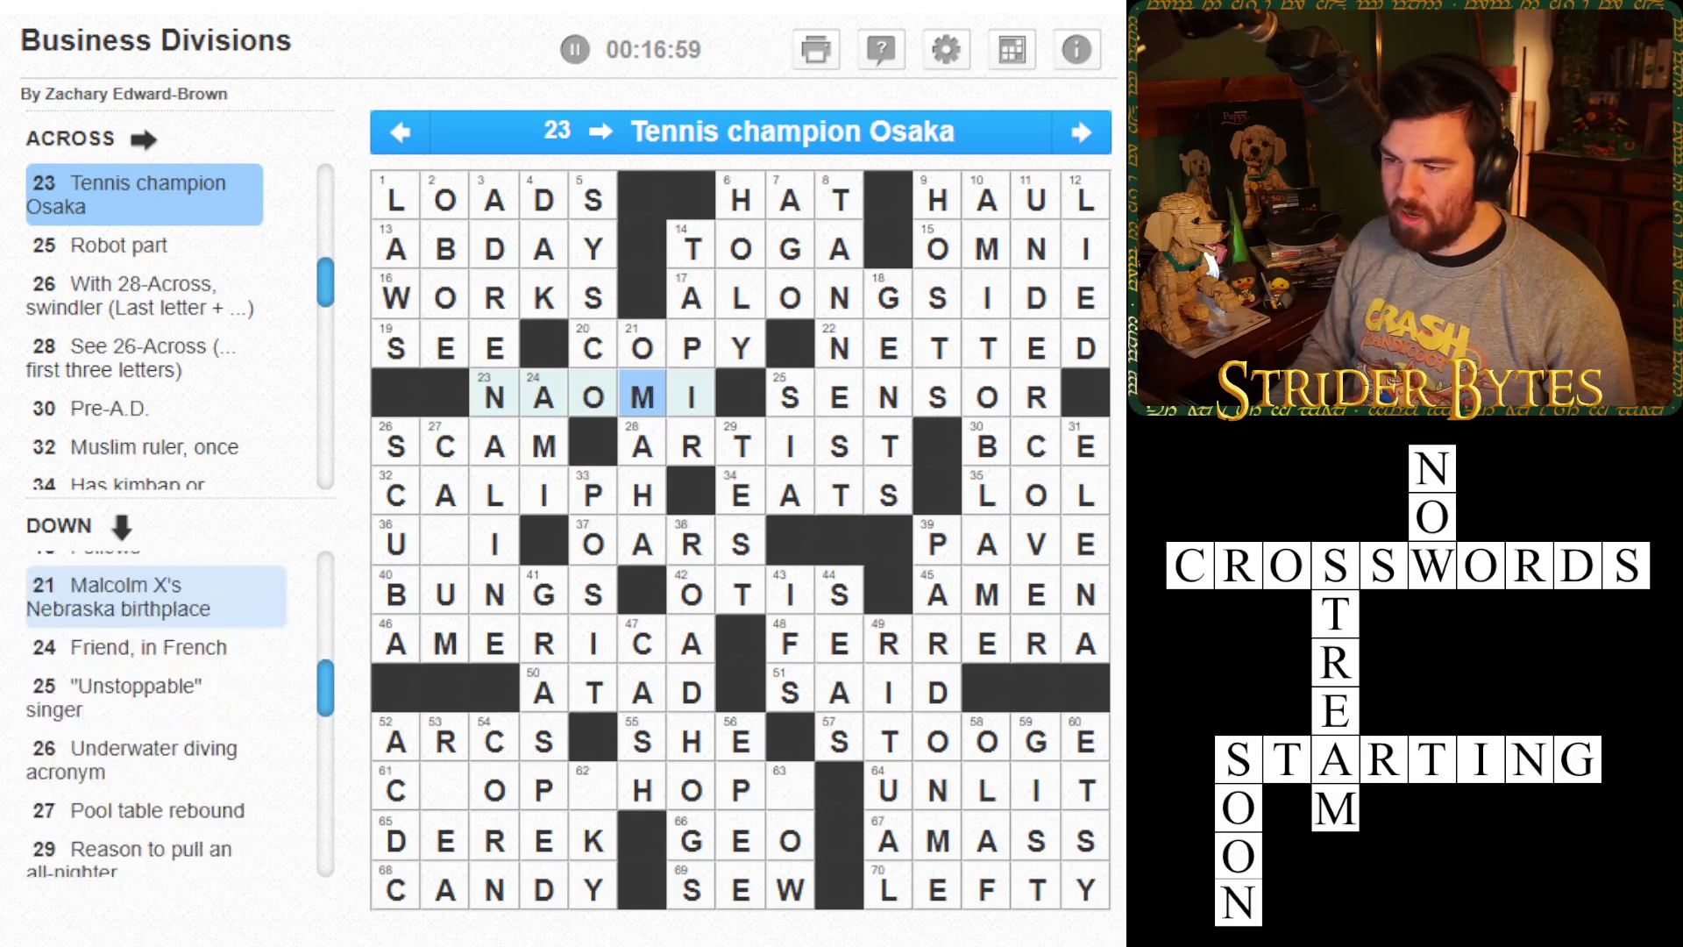
pyautogui.press('Left')
pyautogui.press('space')
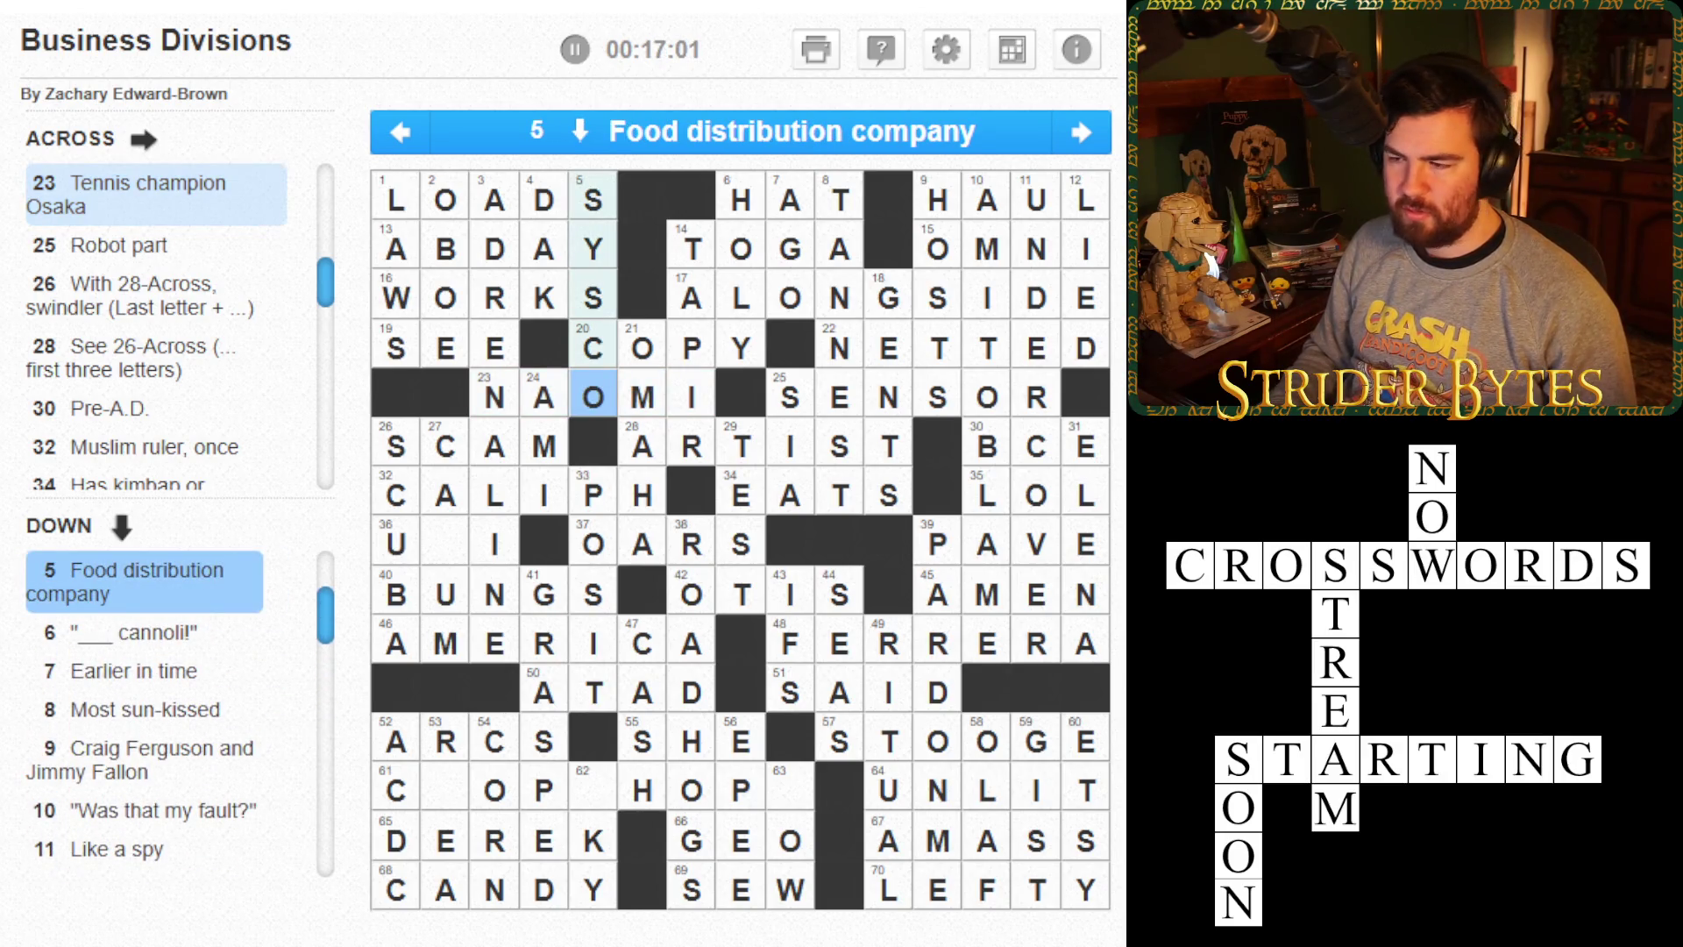
# - Type HSS into 61 Across to finish CHOPSHOPS
pyautogui.press('Left')
pyautogui.press('Left')
pyautogui.press('Down')
pyautogui.press('Down')
pyautogui.press('Left')
pyautogui.press('Down')
pyautogui.press('Down')
pyautogui.press('Down')
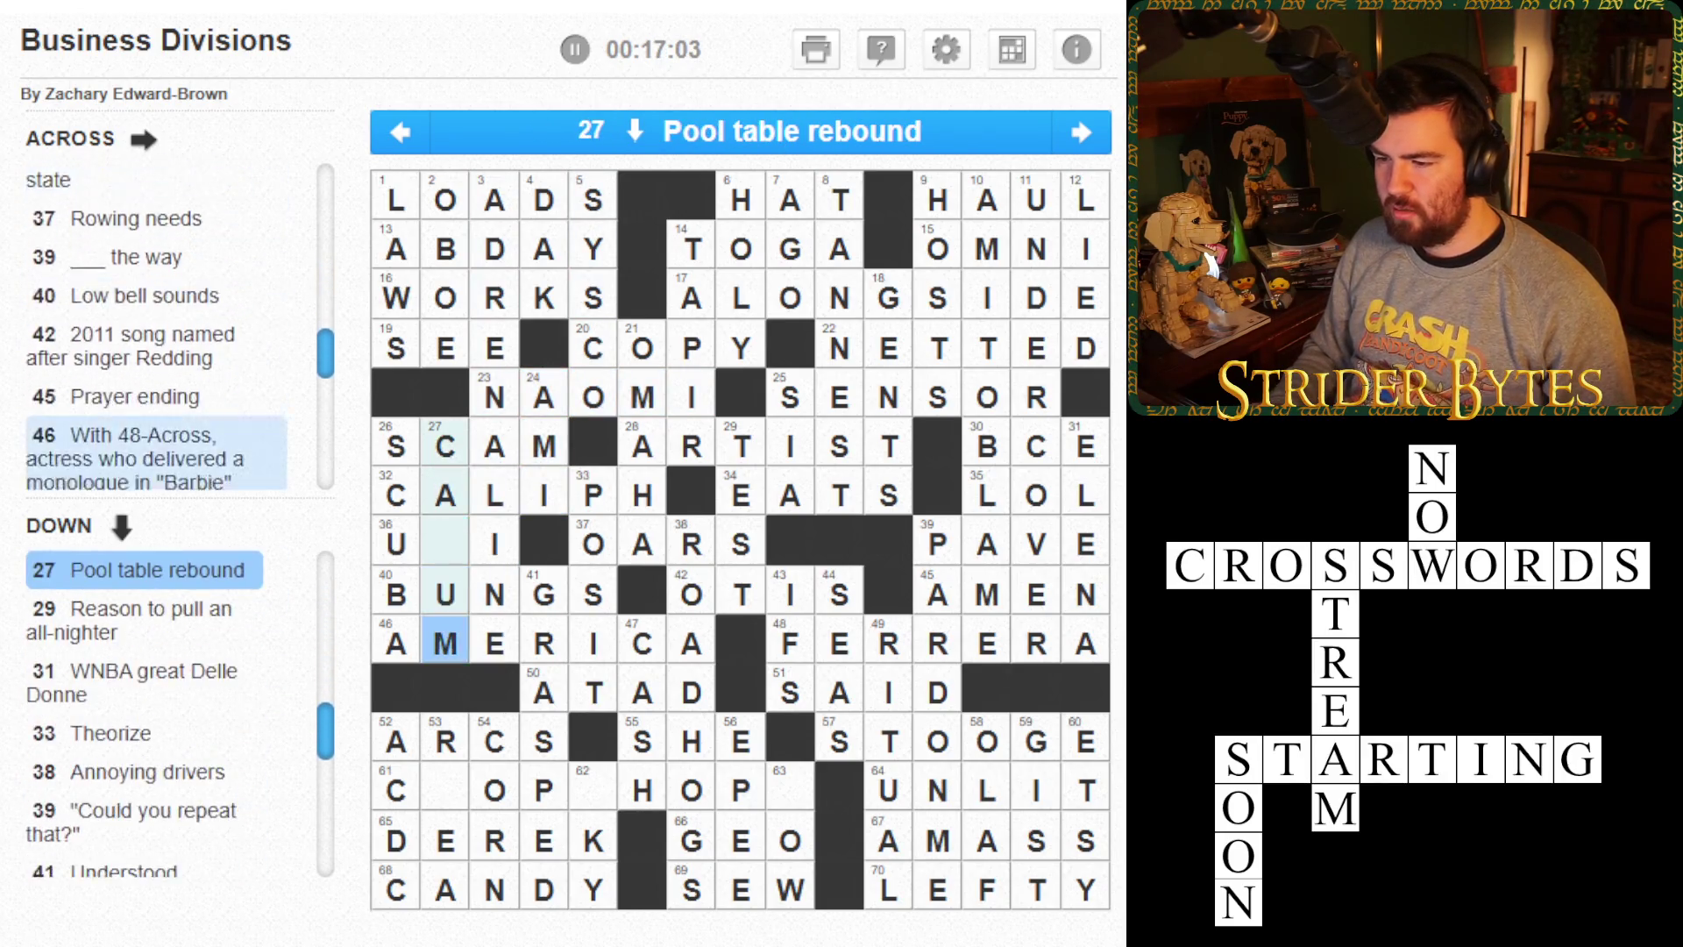
pyautogui.press('Down')
pyautogui.press('Down')
pyautogui.press('space')
pyautogui.write('H')
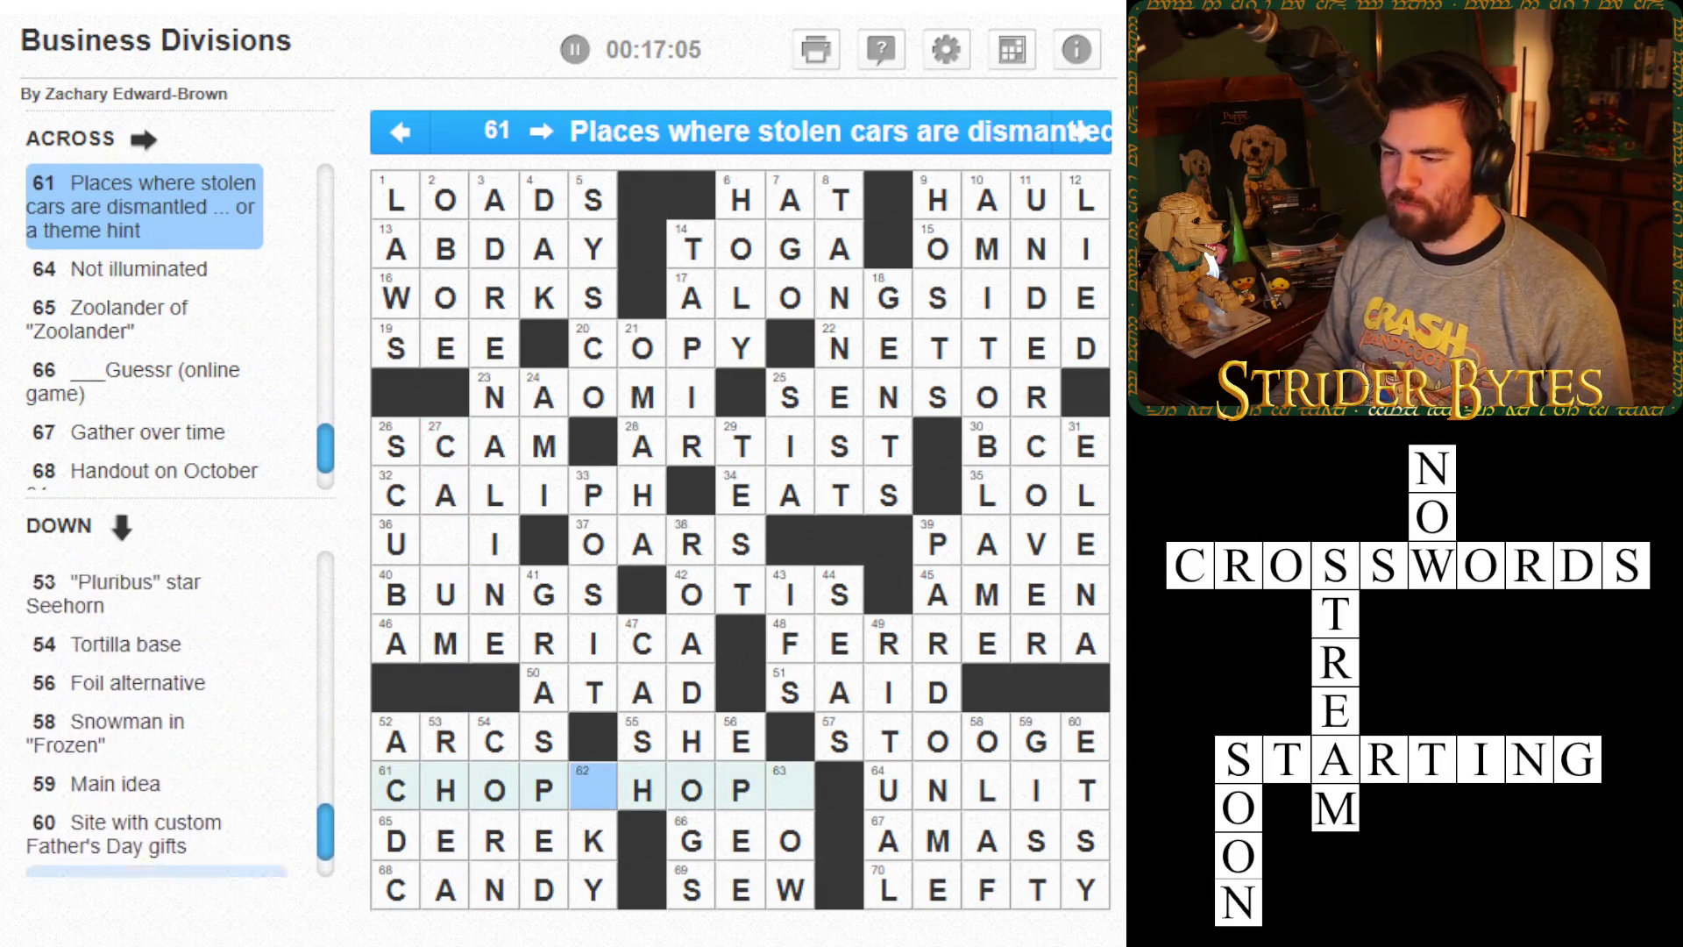
pyautogui.write('SS')
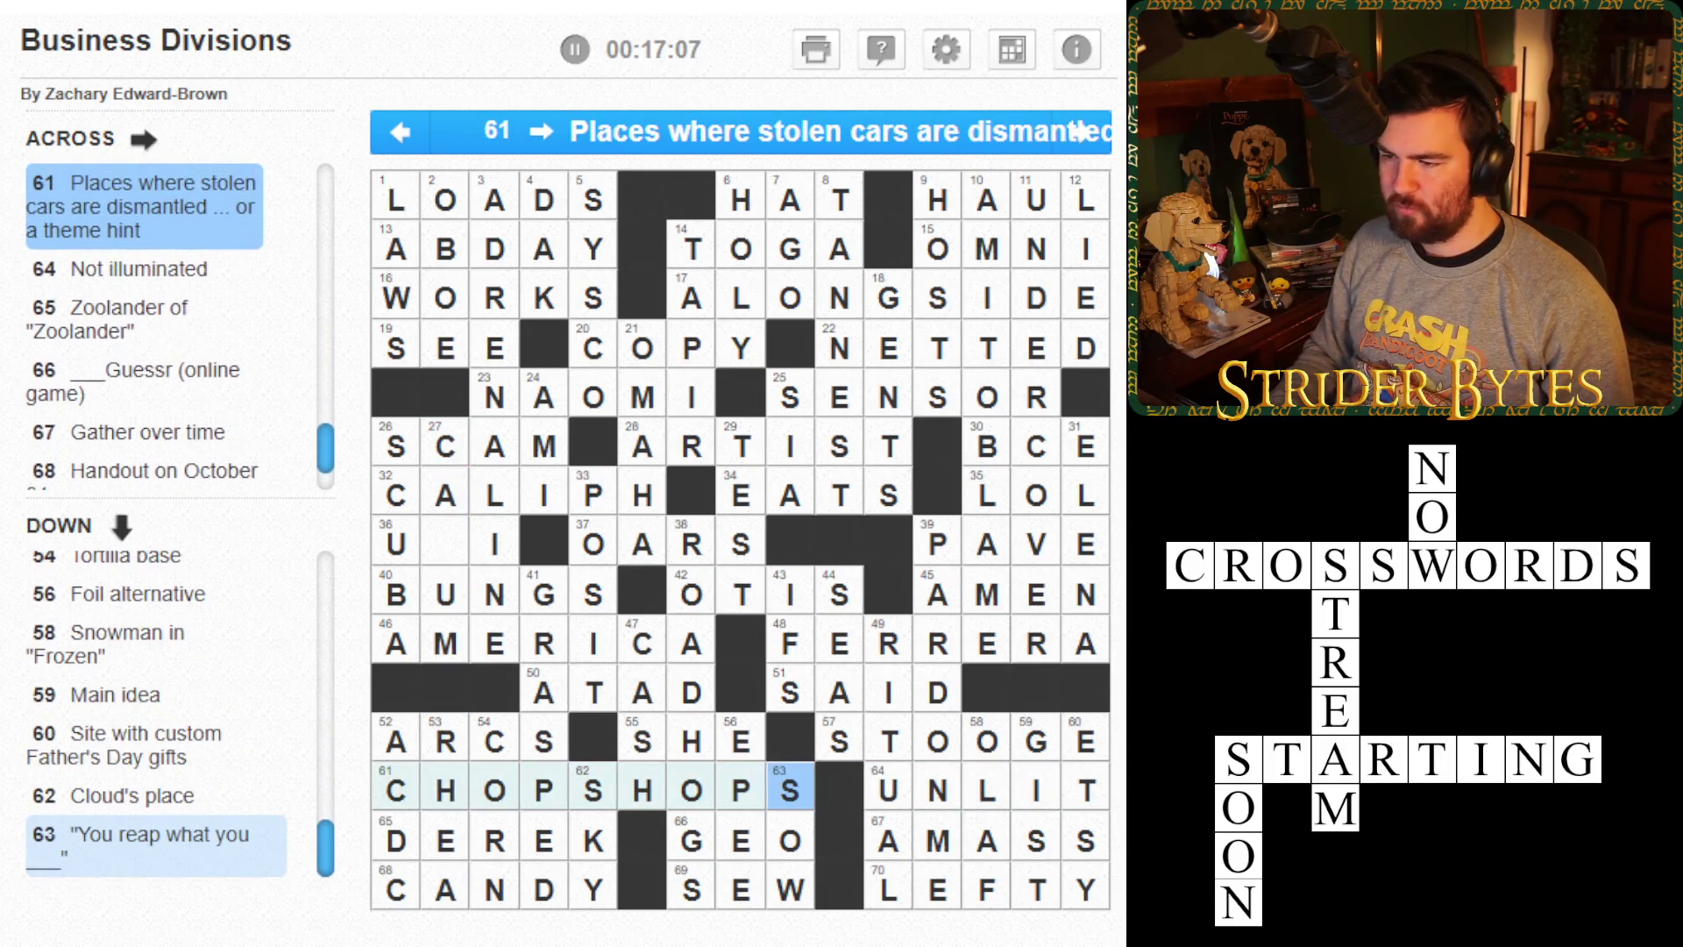
pyautogui.press('Left')
pyautogui.press('Left')
pyautogui.press('Left')
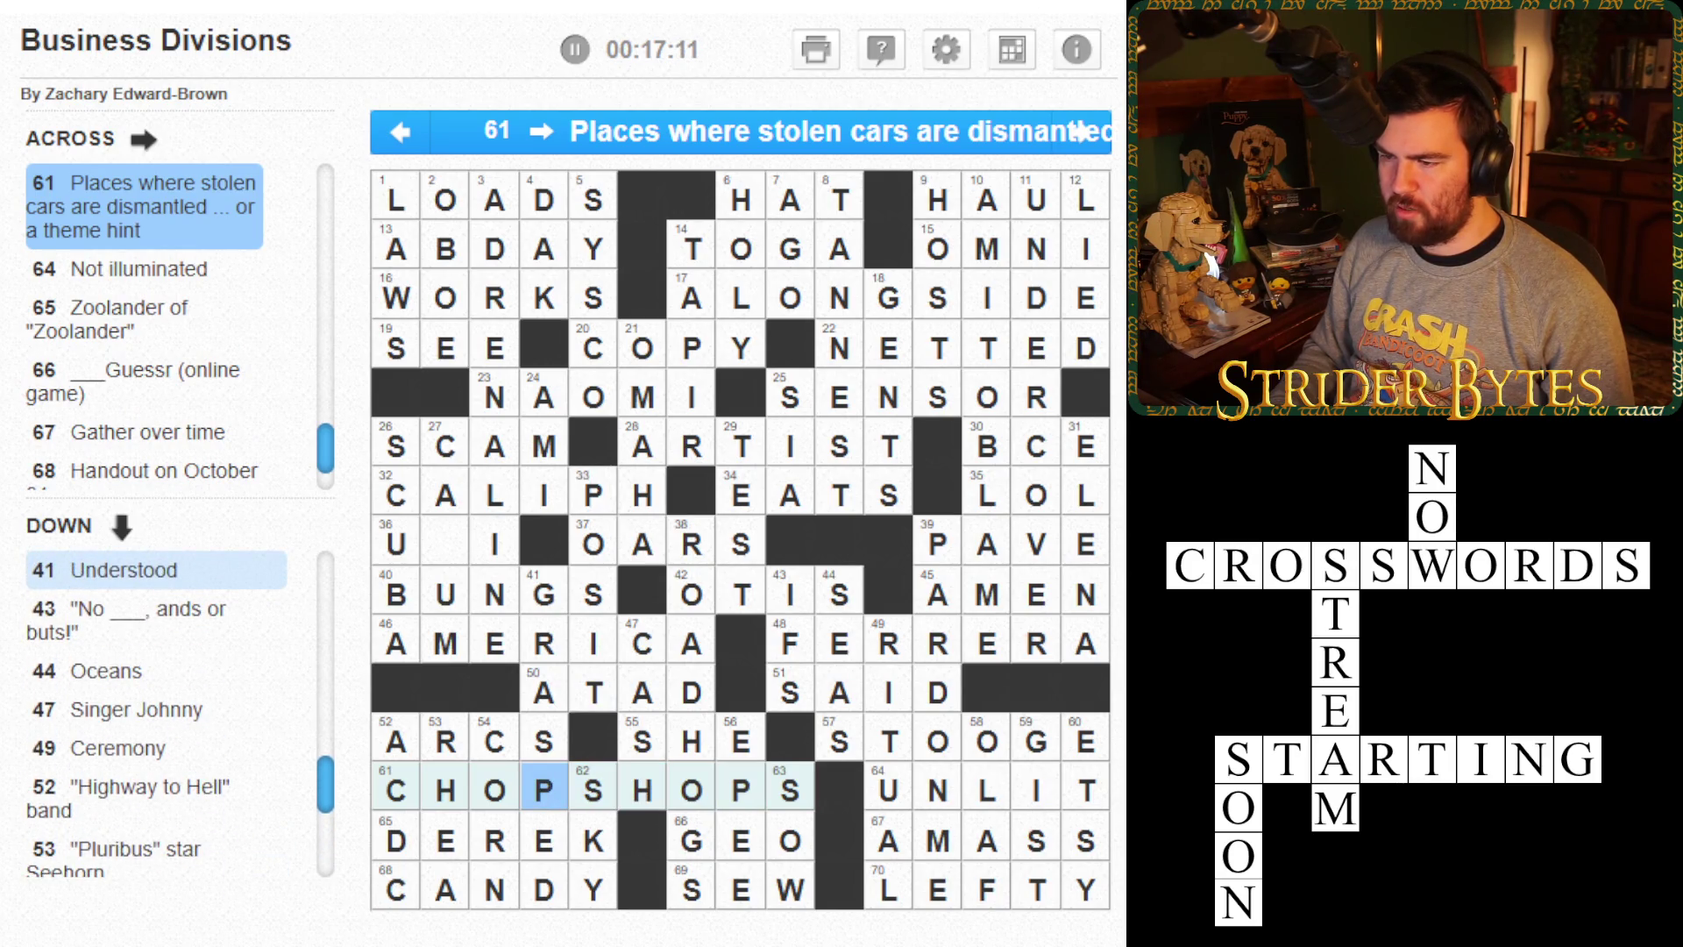
pyautogui.press('Right')
pyautogui.press('Right')
# - Look over the letters of AMERICA FERRERA
pyautogui.click(642, 643)
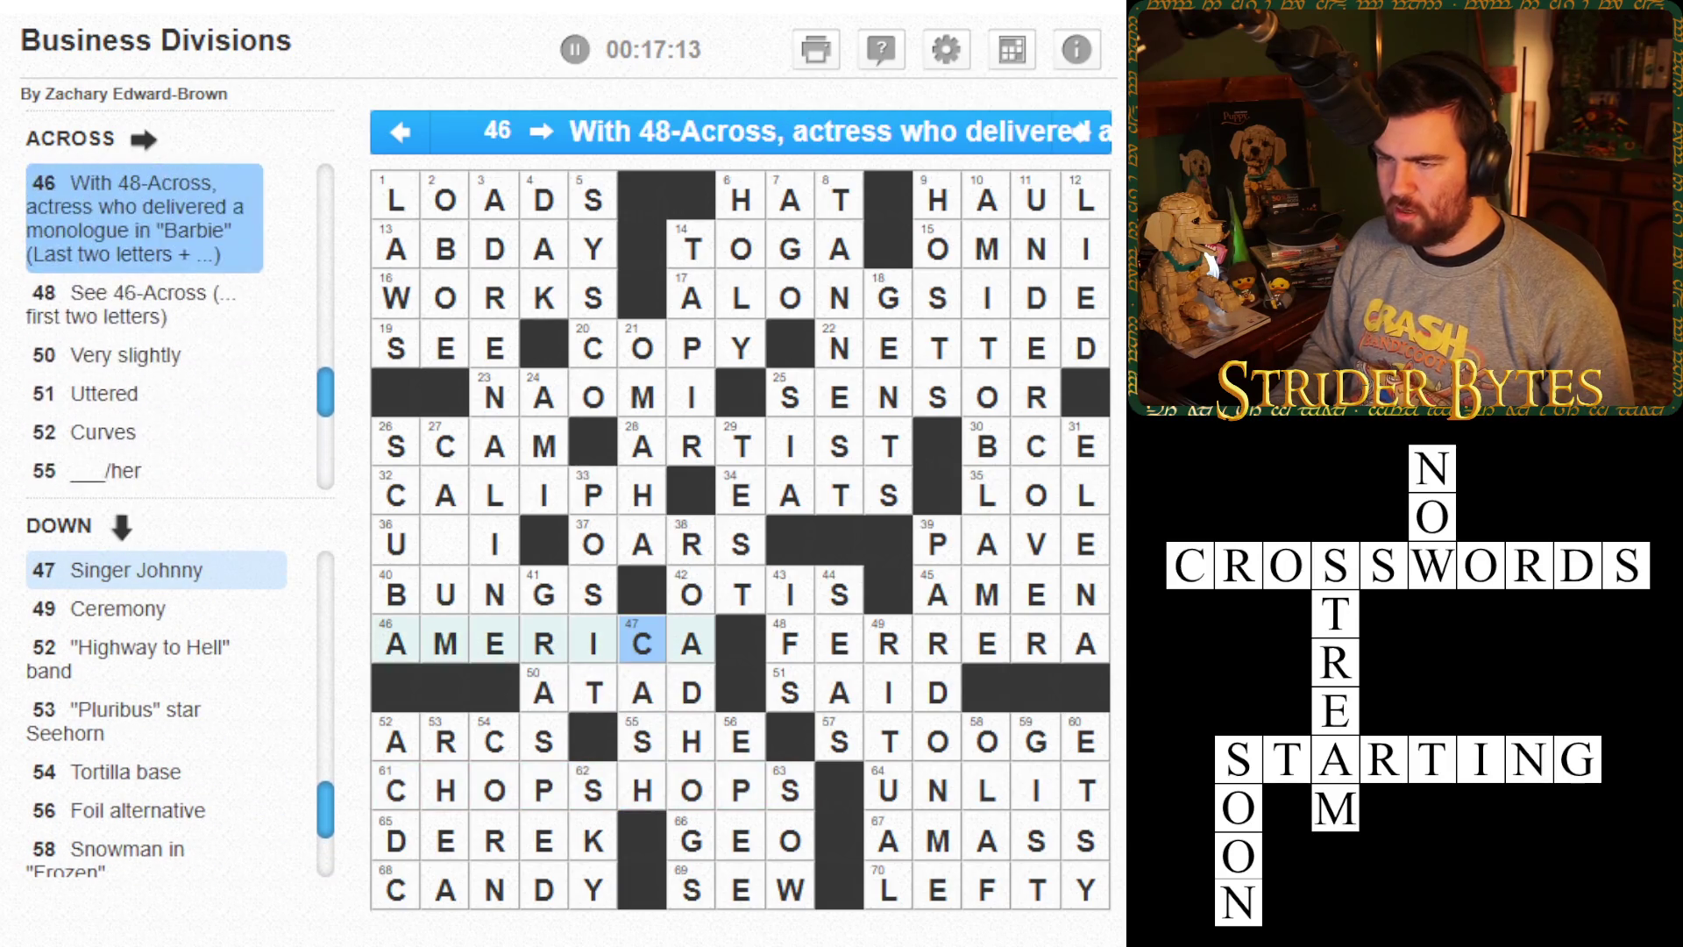
pyautogui.press('Right')
pyautogui.press('Left')
pyautogui.press('Right')
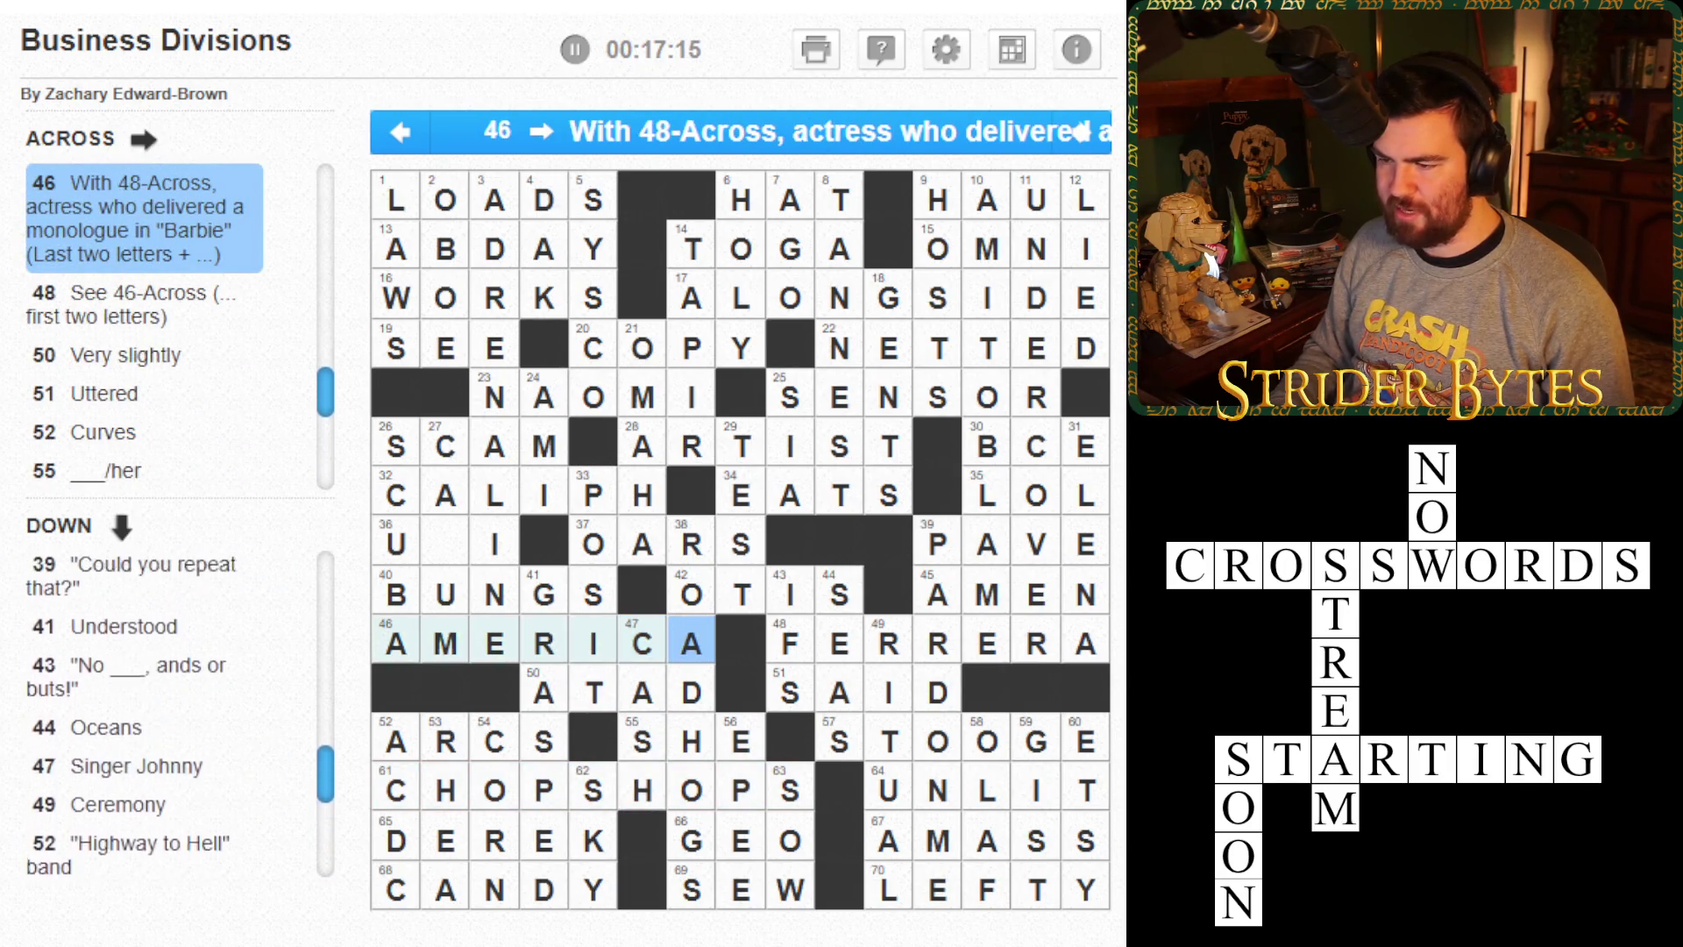
pyautogui.press('Right')
pyautogui.press('Left')
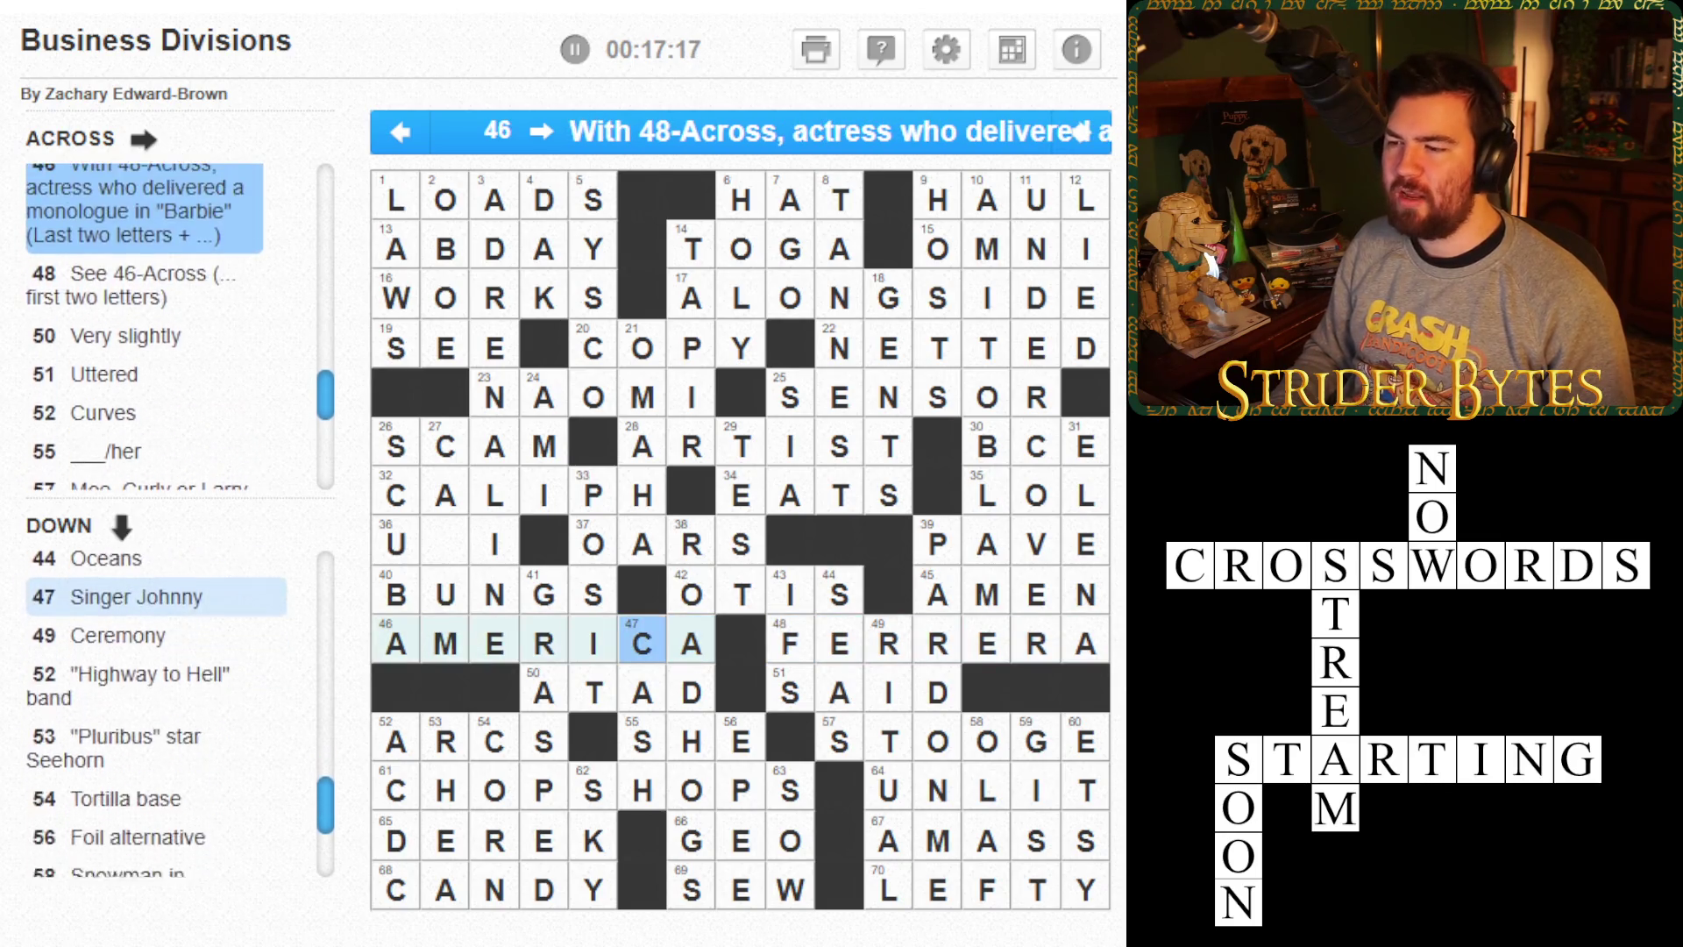
pyautogui.press('Left')
pyautogui.press('Right')
pyautogui.press('Right')
pyautogui.press('Left')
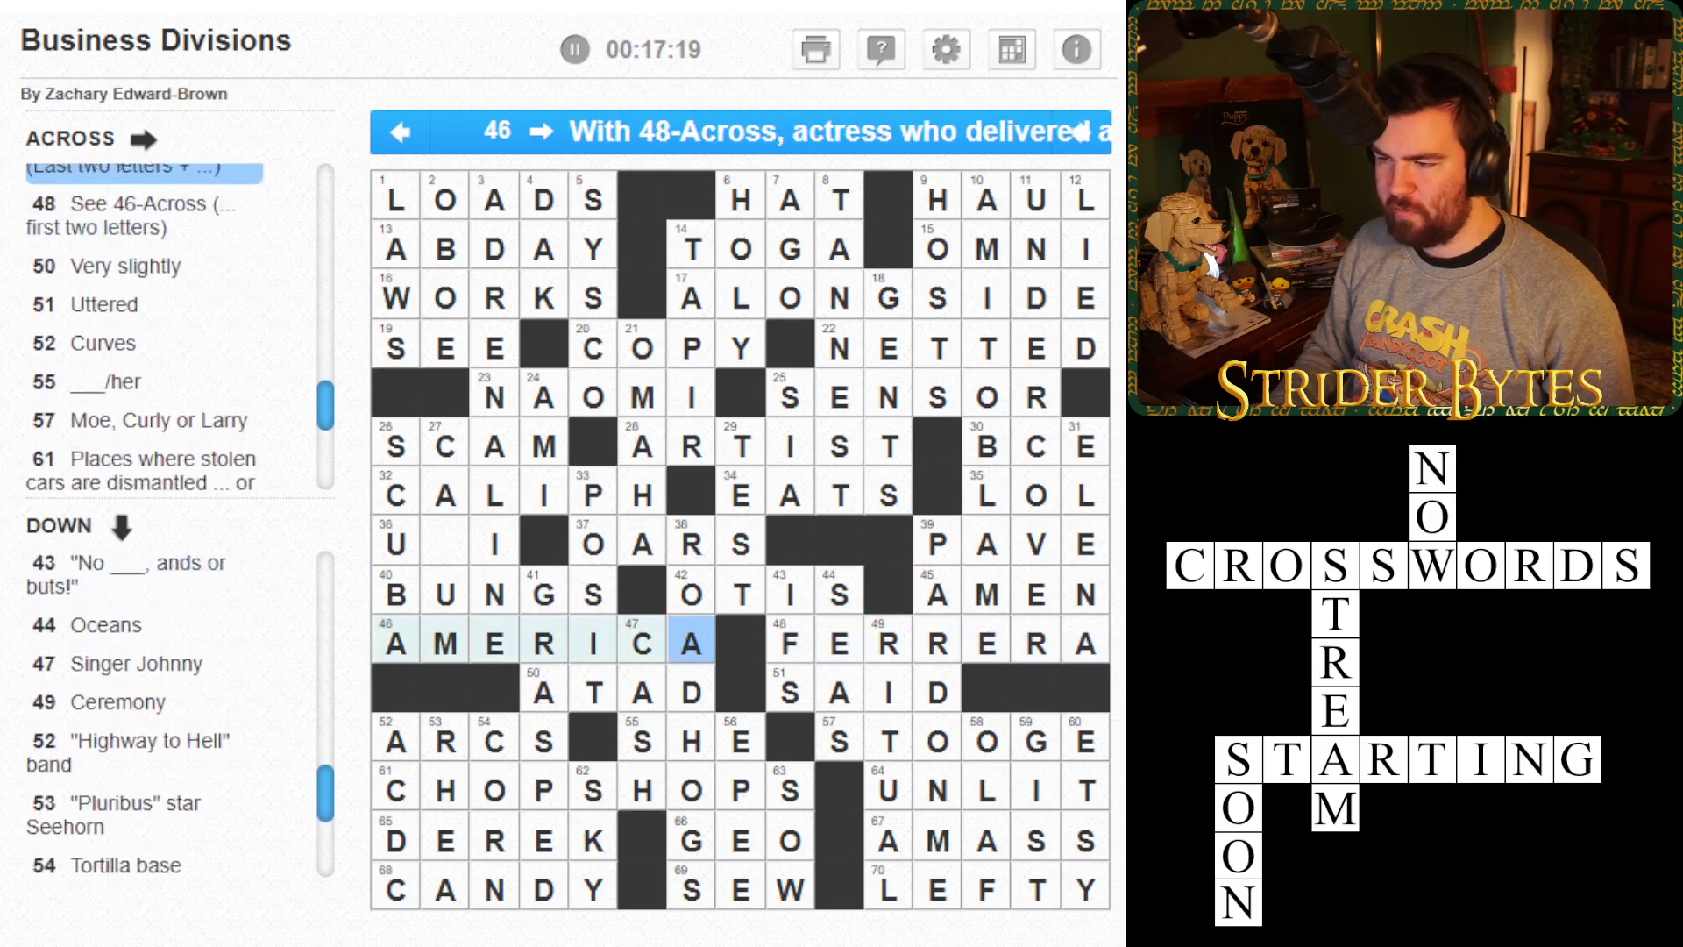
# - Step through ARTIST, ALONGSIDE, NAOMI, SCAM, CALIPH and AMERICA to check them
pyautogui.click(643, 446)
pyautogui.click(691, 298)
pyautogui.press('Left')
pyautogui.press('Left')
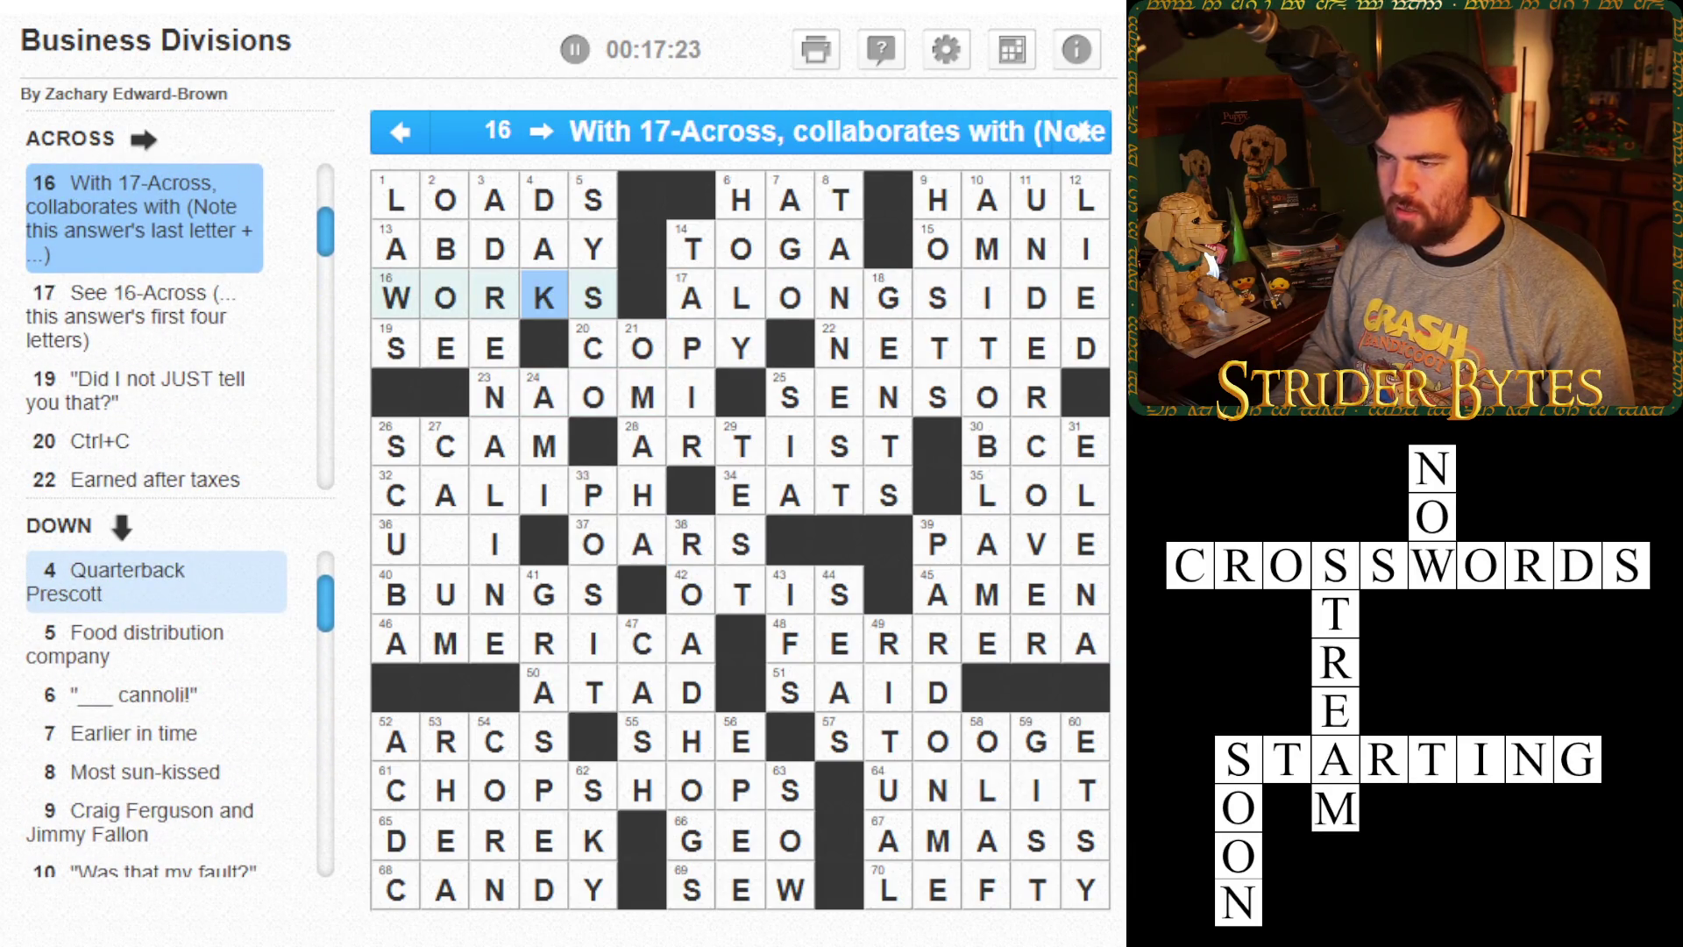
pyautogui.press('Right')
pyautogui.press('Right')
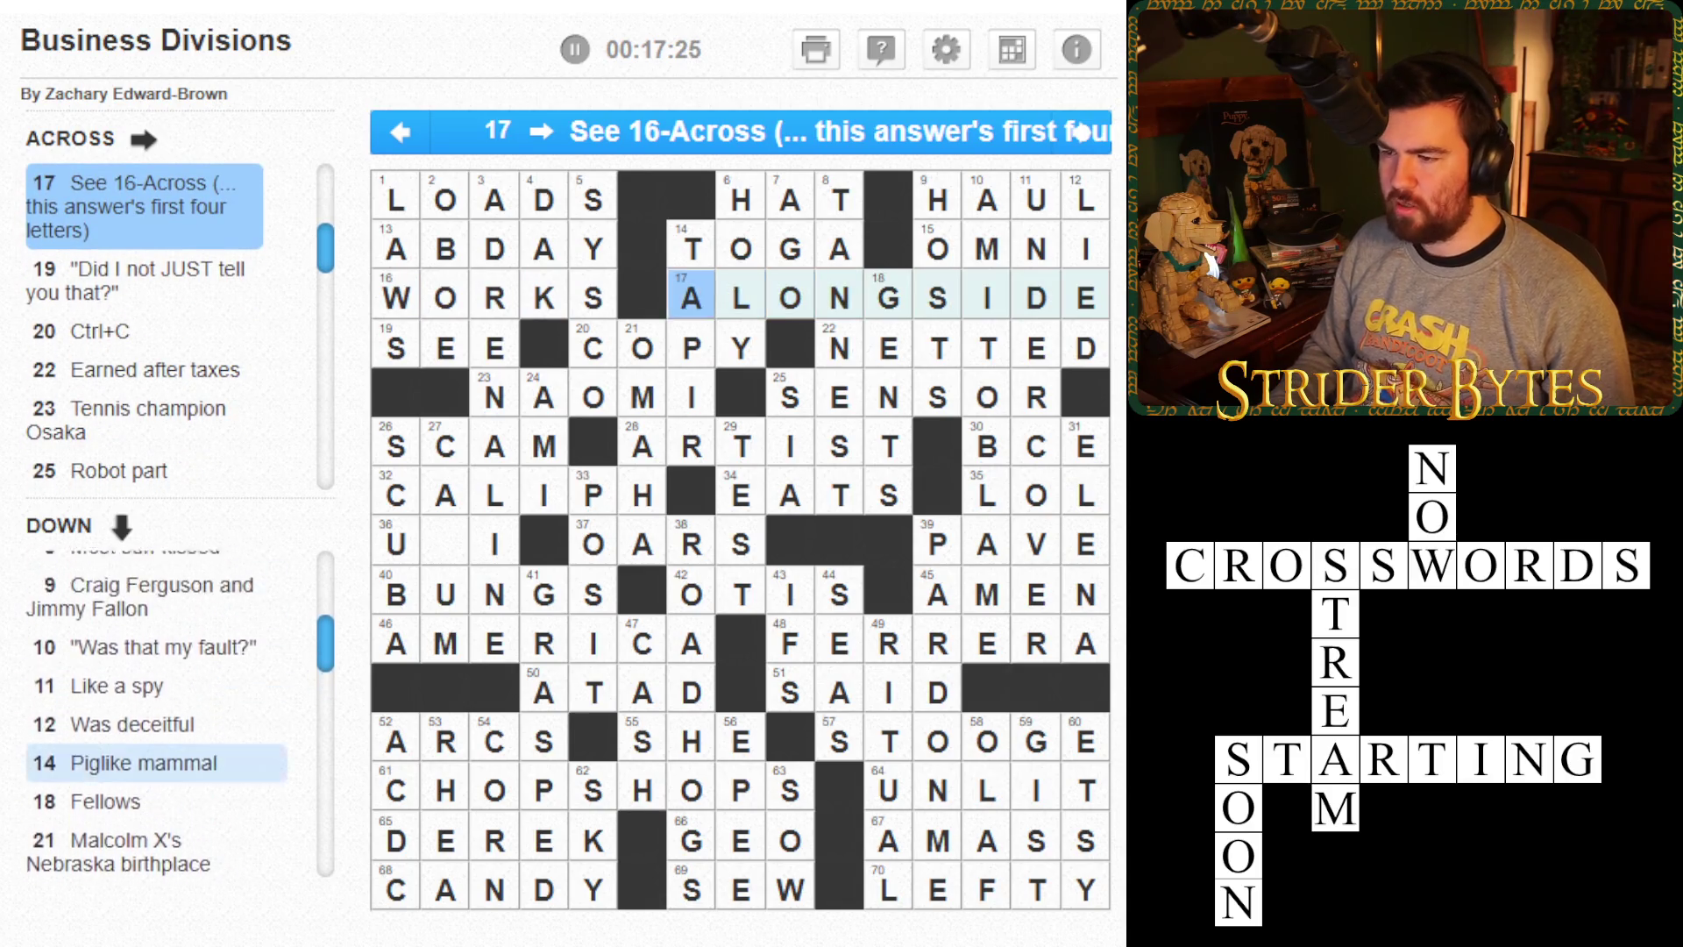
pyautogui.click(1080, 132)
pyautogui.click(1080, 132)
pyautogui.click(1081, 131)
pyautogui.click(1080, 132)
pyautogui.click(1081, 132)
pyautogui.click(1081, 131)
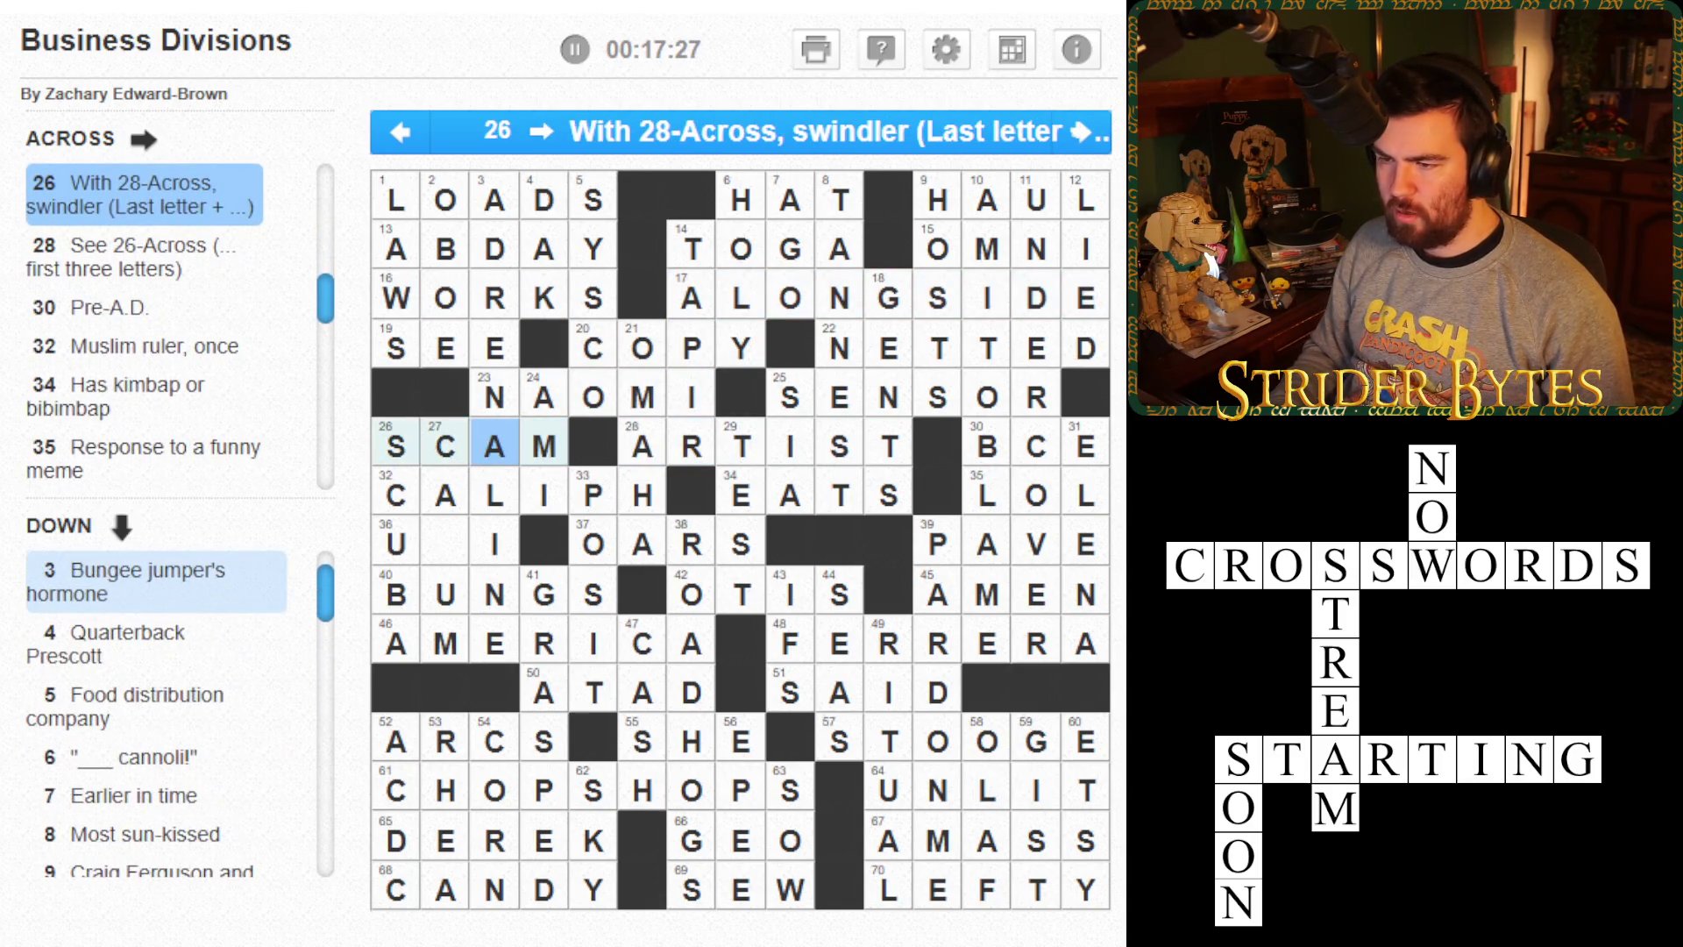
pyautogui.click(1080, 131)
pyautogui.click(1080, 131)
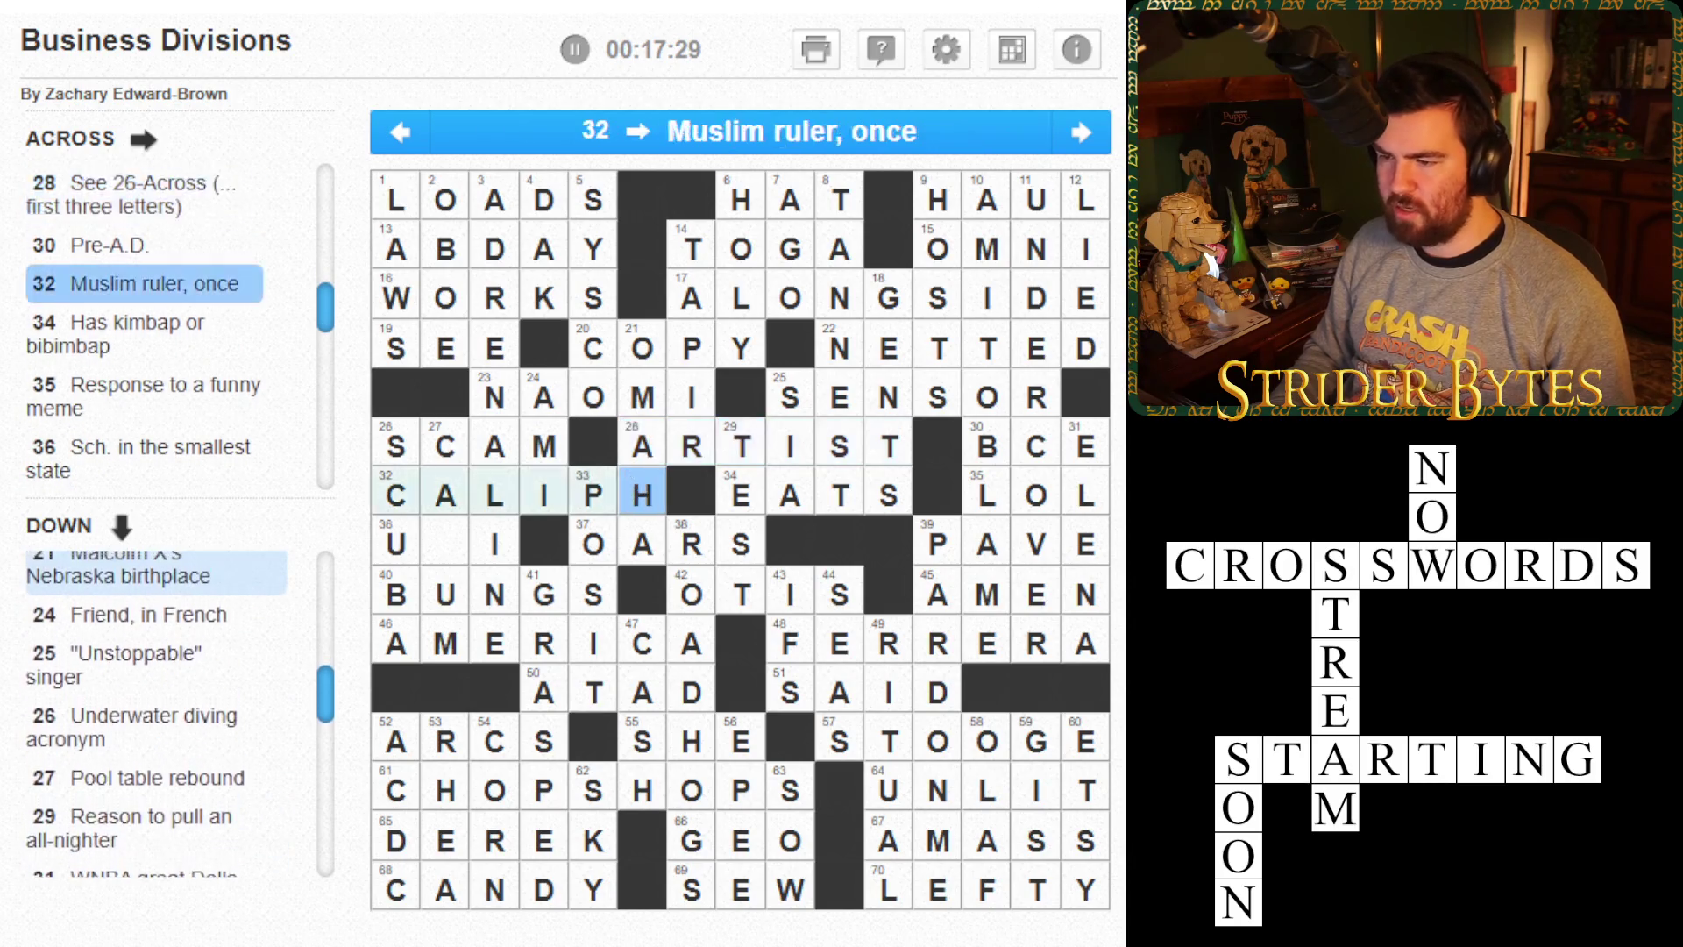
pyautogui.click(1080, 132)
pyautogui.click(1080, 132)
pyautogui.click(1081, 131)
pyautogui.click(1081, 131)
pyautogui.click(1081, 132)
pyautogui.click(1081, 131)
pyautogui.click(1081, 131)
pyautogui.click(1081, 132)
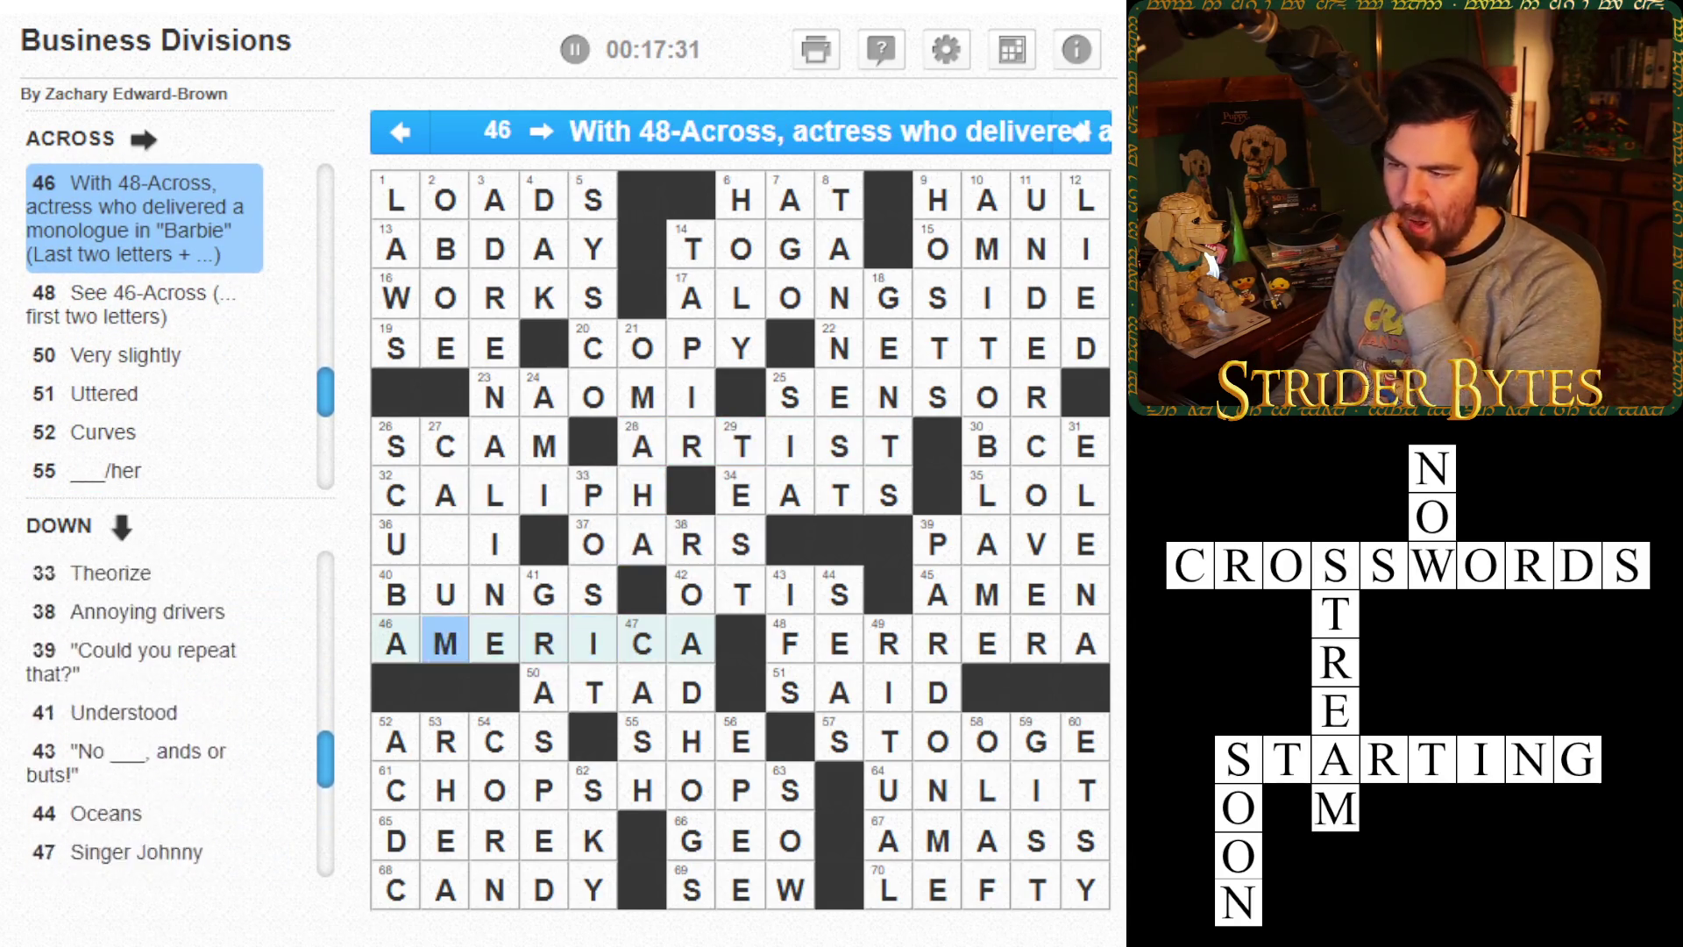
pyautogui.click(1080, 131)
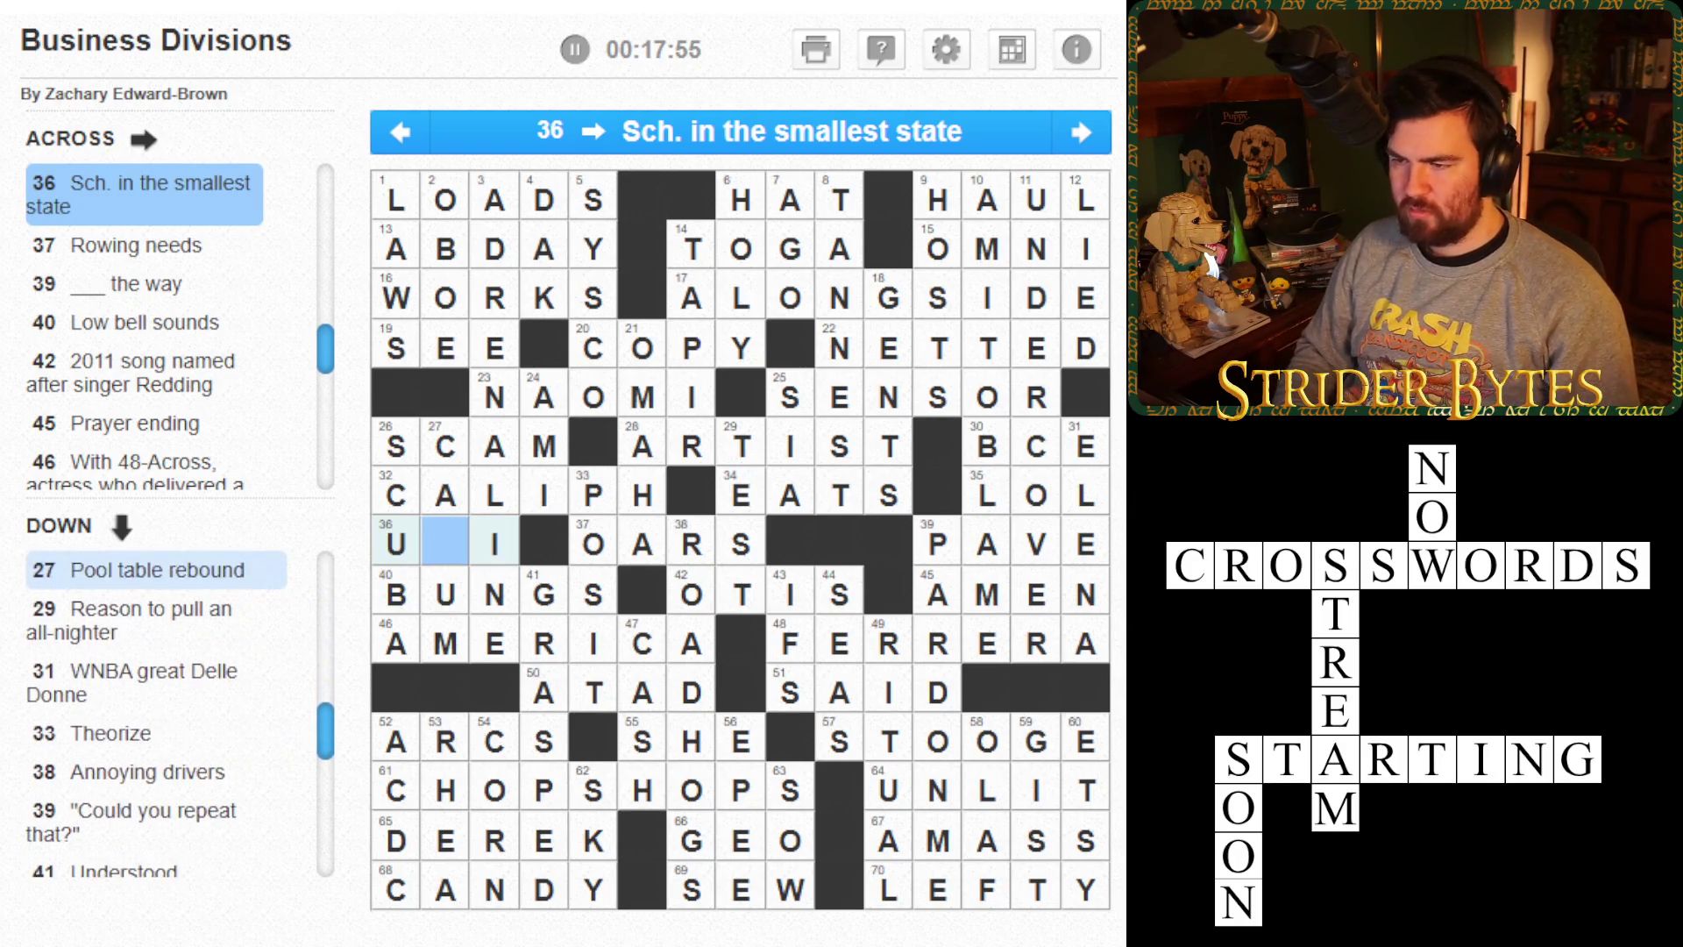
pyautogui.press('space')
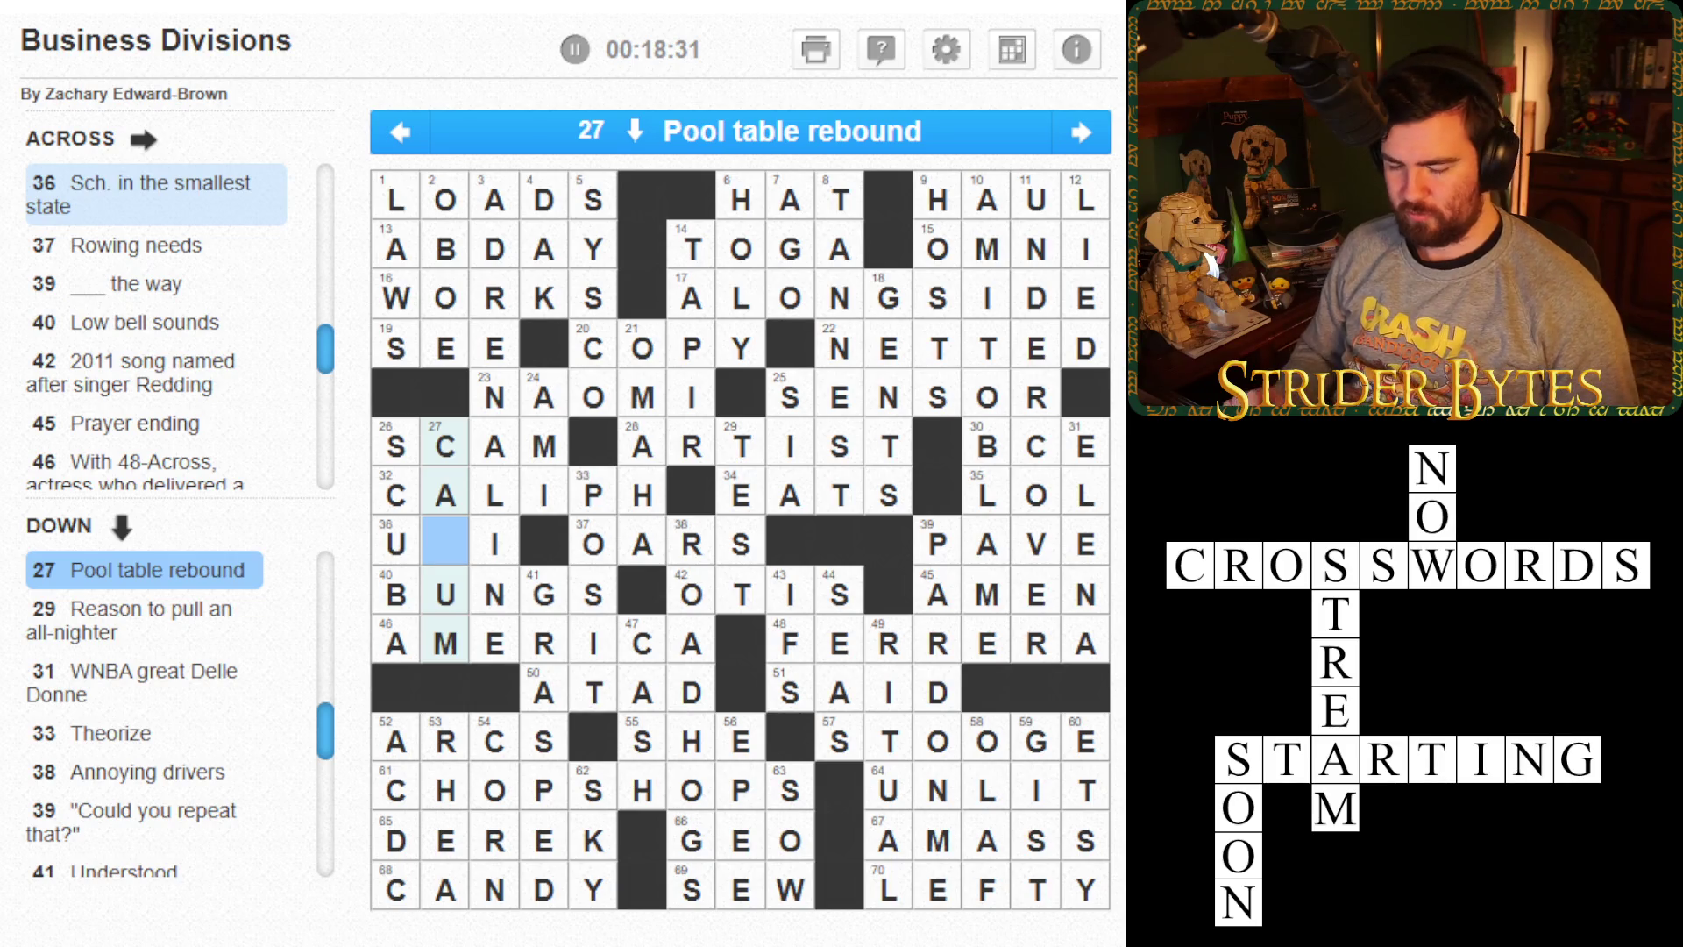
pyautogui.write('r')
pyautogui.press('BackSpace')
pyautogui.press('BackSpace')
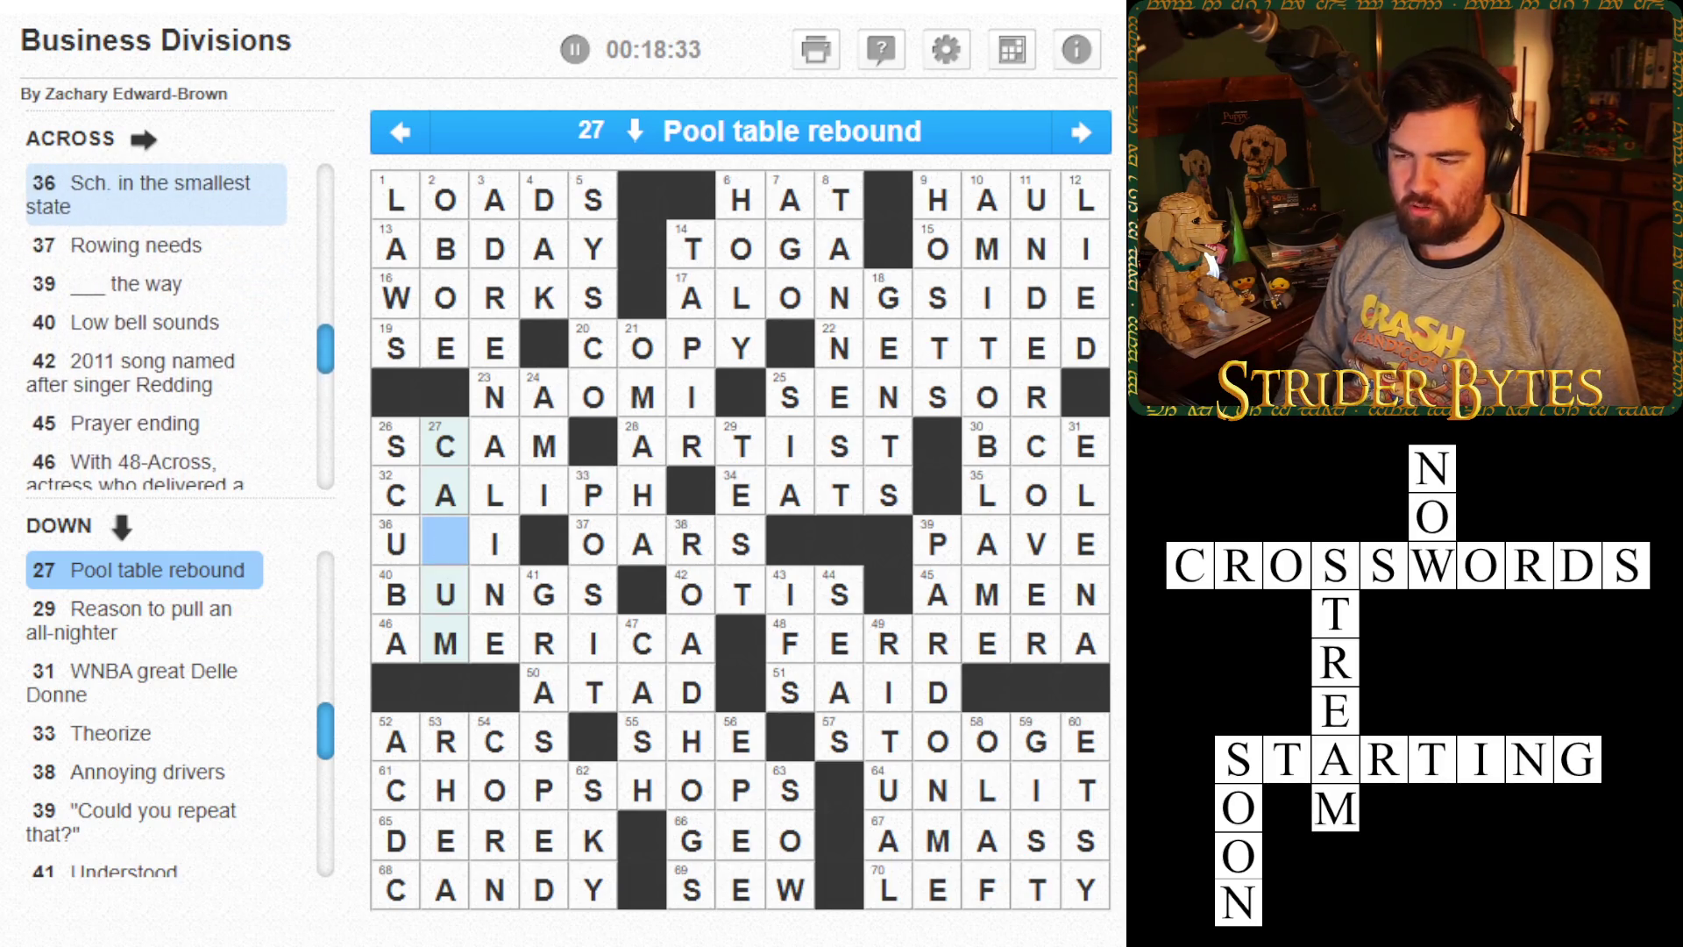
# - Enter R so 36 Across reads URI, and turn on Regular help mode
pyautogui.press('Right')
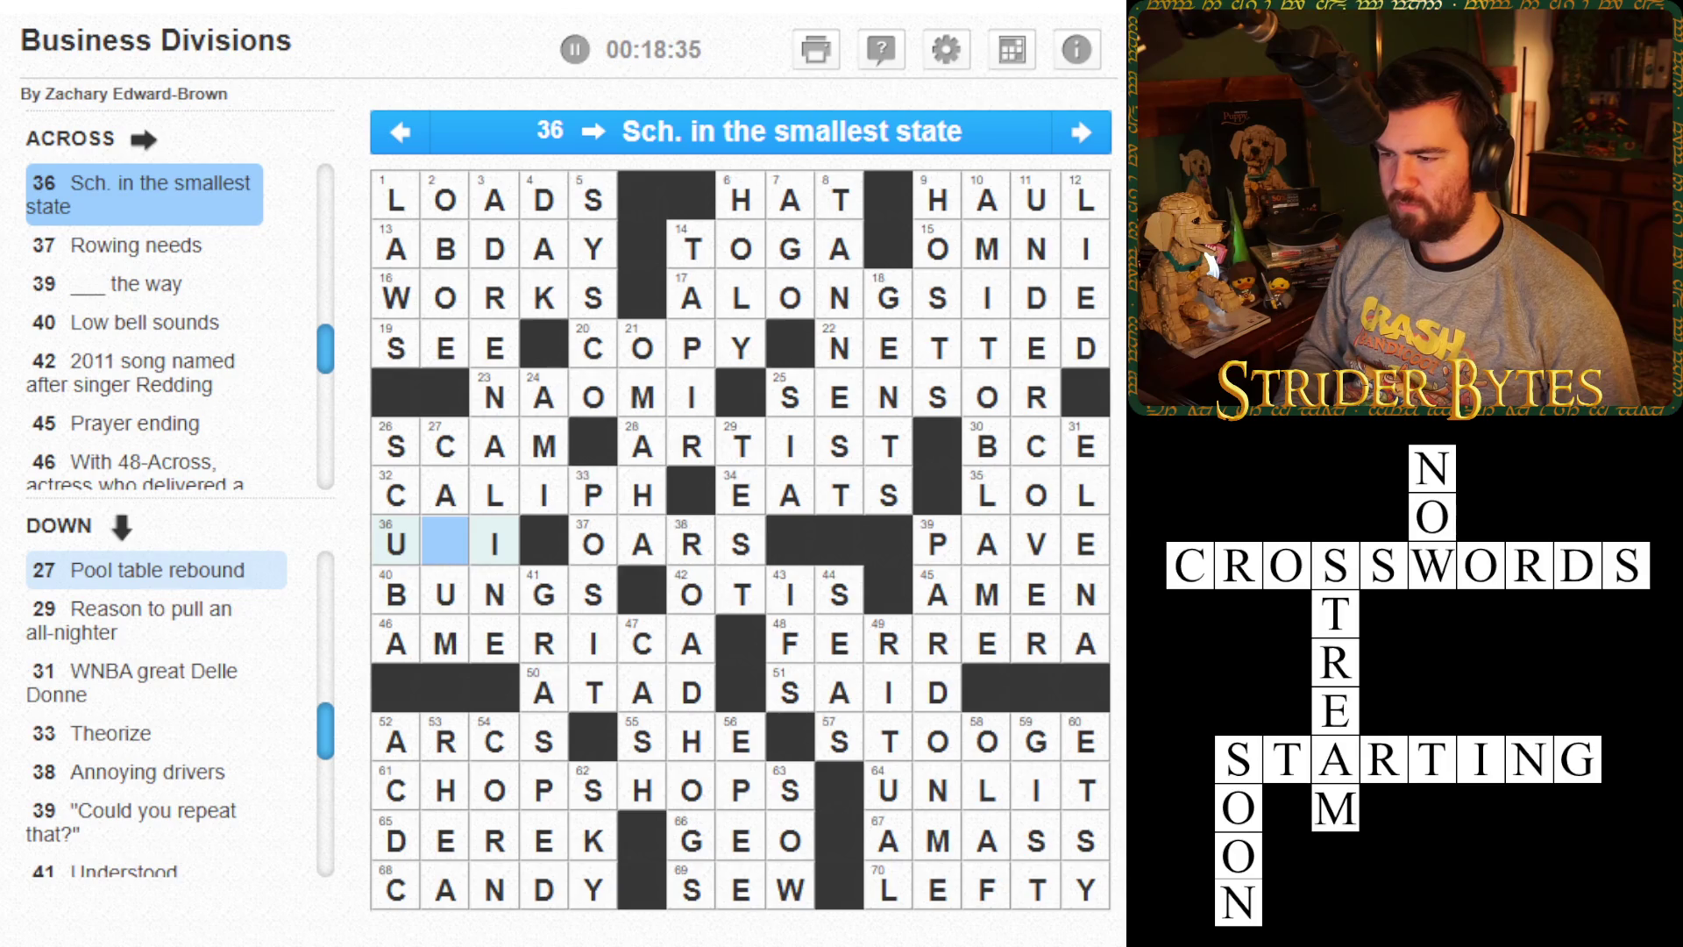
pyautogui.write('r')
pyautogui.click(880, 49)
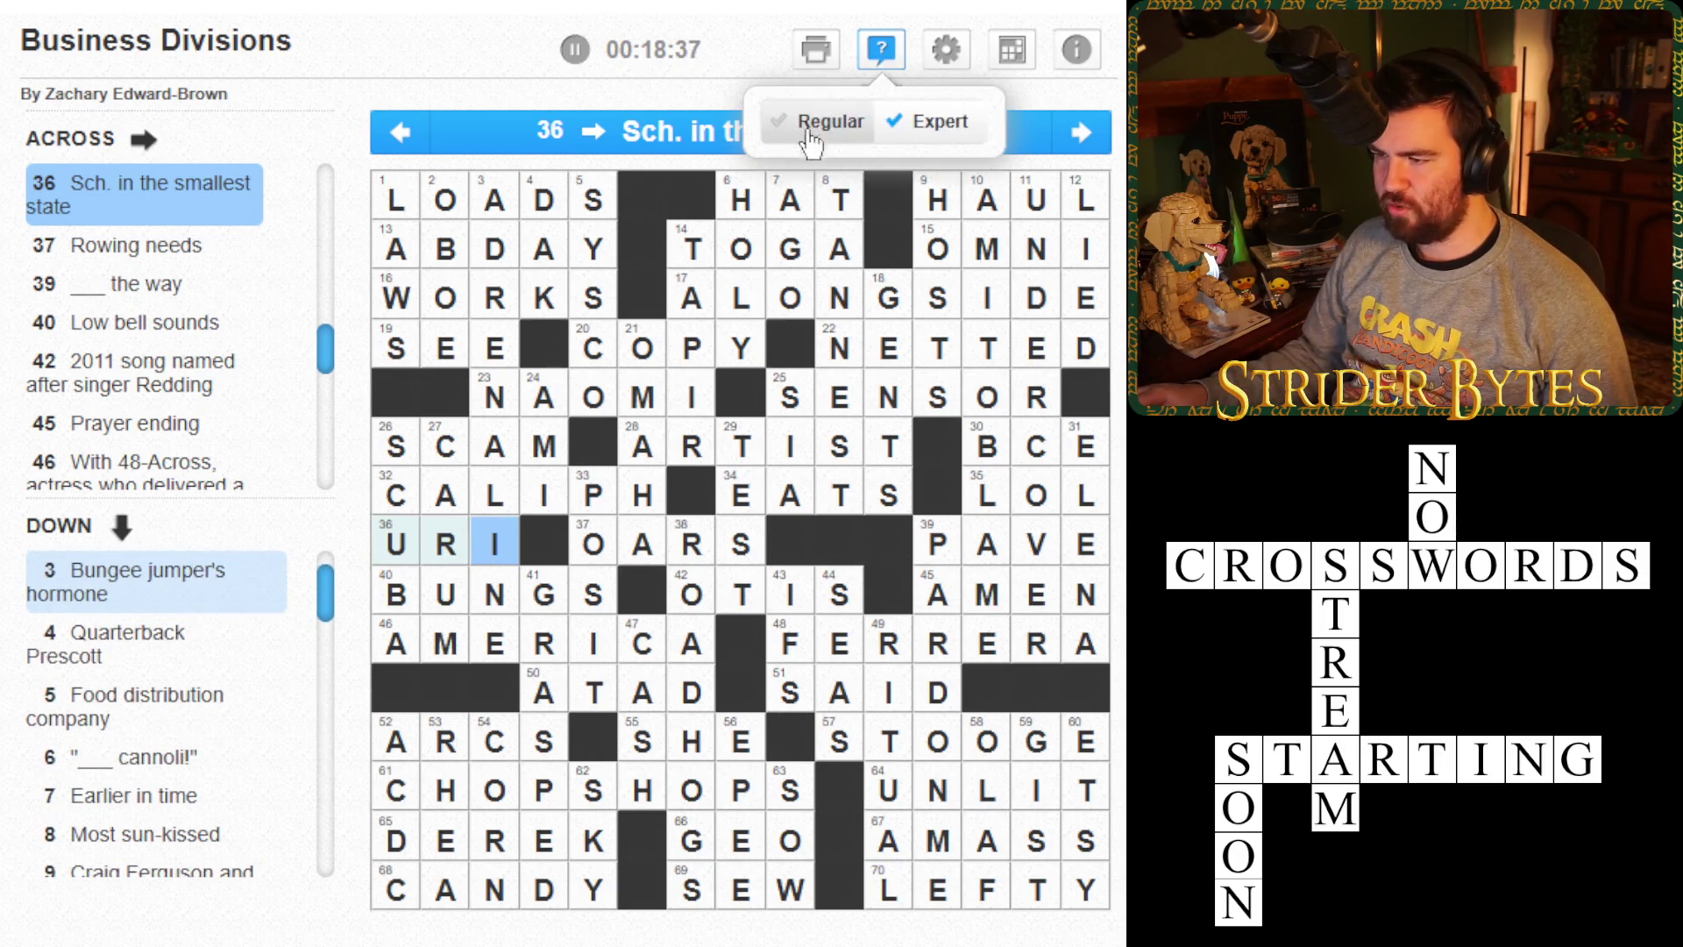
pyautogui.click(807, 131)
# - Try A, I and E in 40 Across's second cell, settling on O for BONGS
pyautogui.click(445, 594)
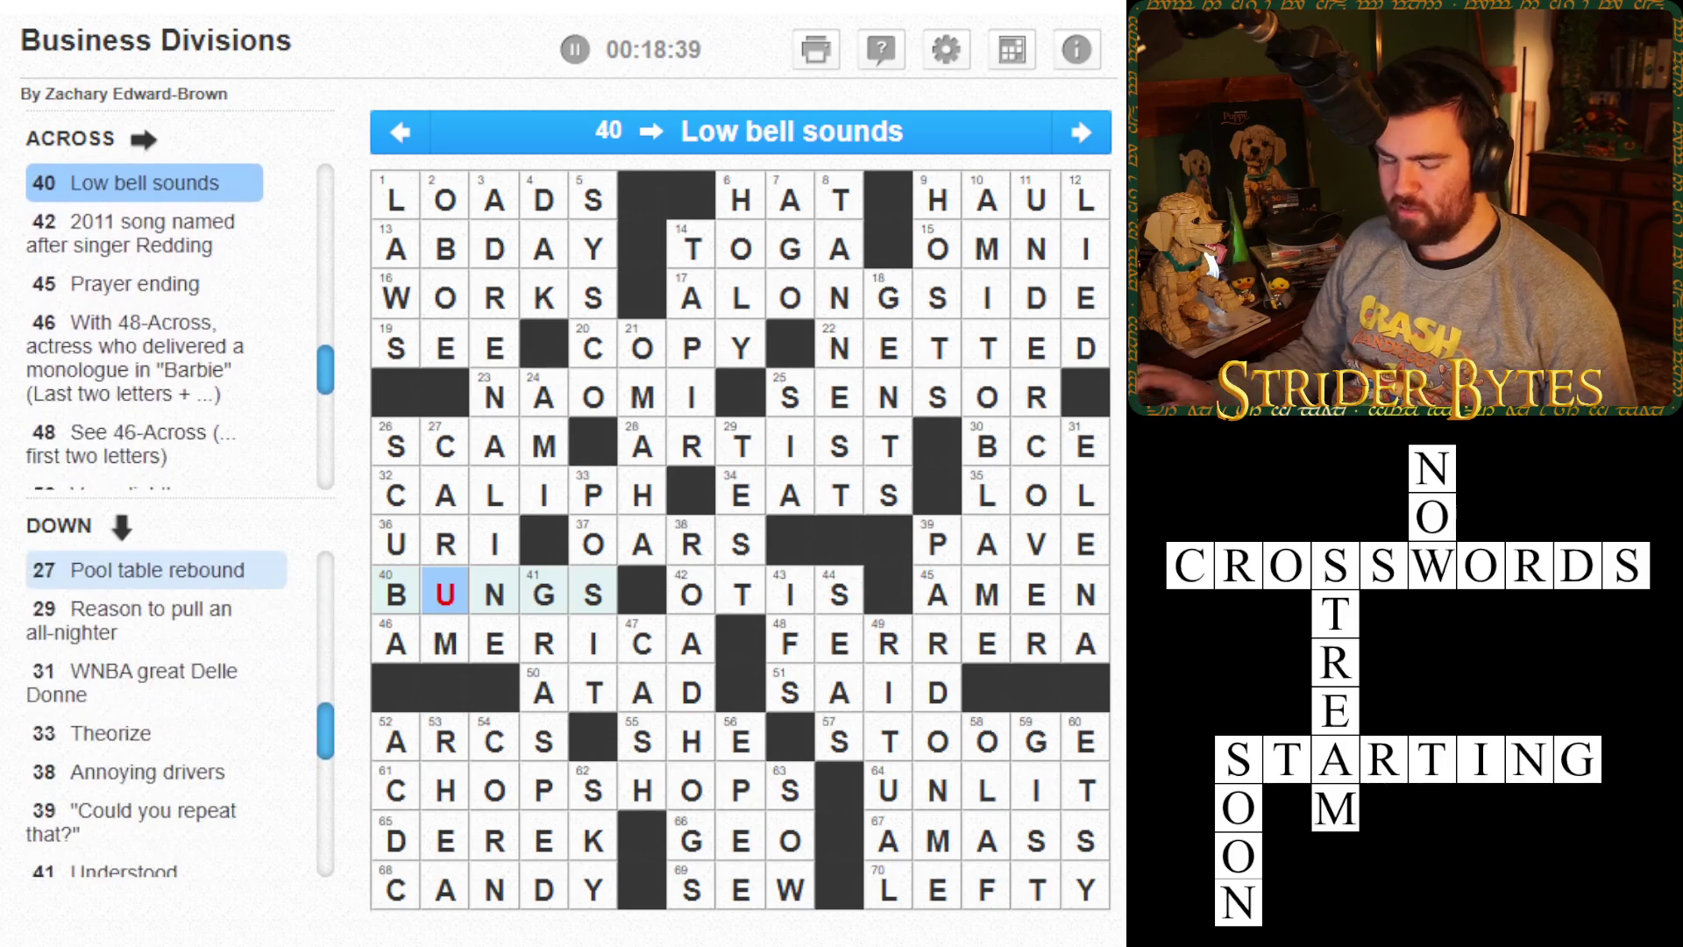
pyautogui.write('a')
pyautogui.press('BackSpace')
pyautogui.write('i')
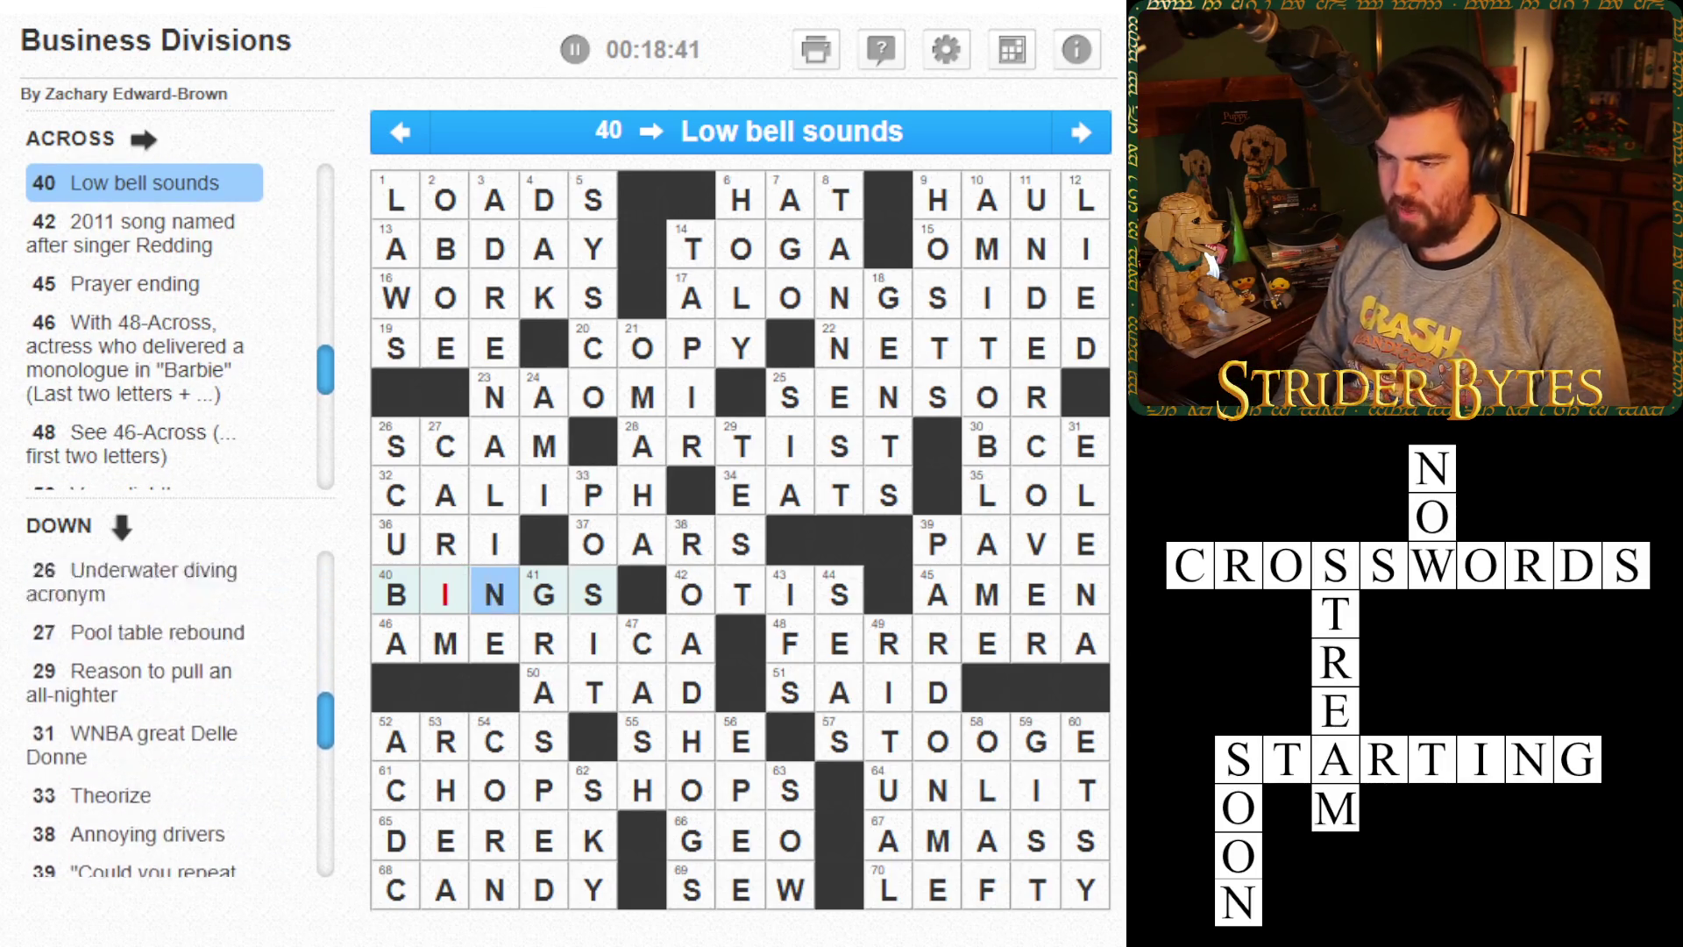
pyautogui.press('BackSpace')
pyautogui.write('e')
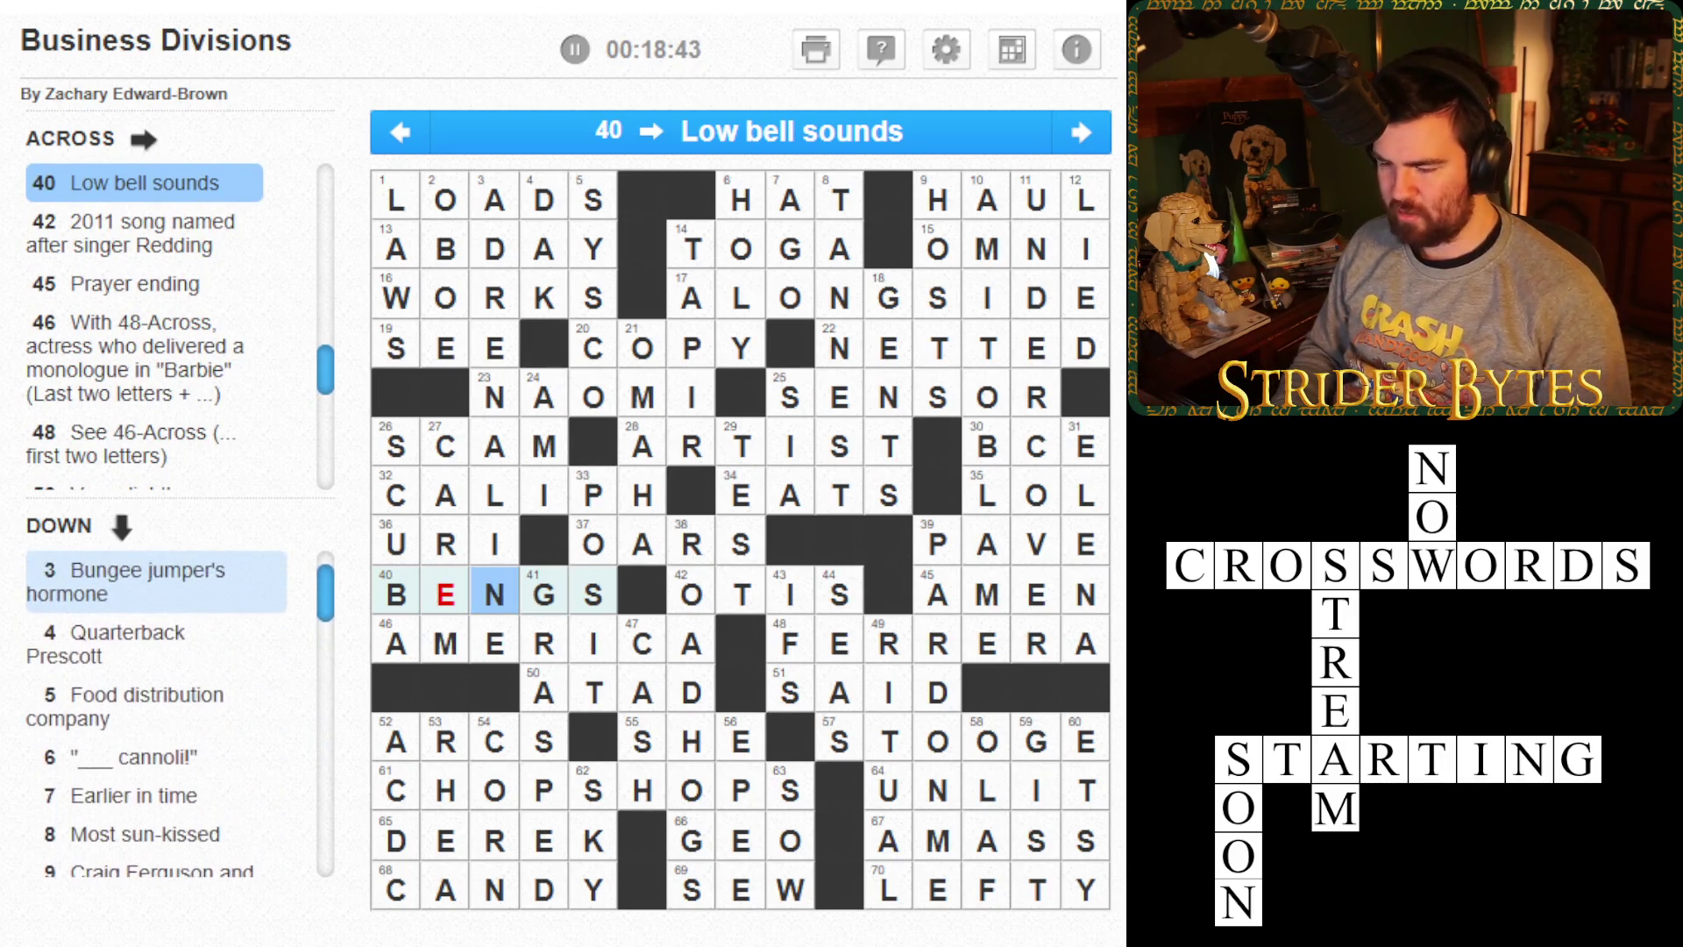
pyautogui.press('BackSpace')
pyautogui.write('o')
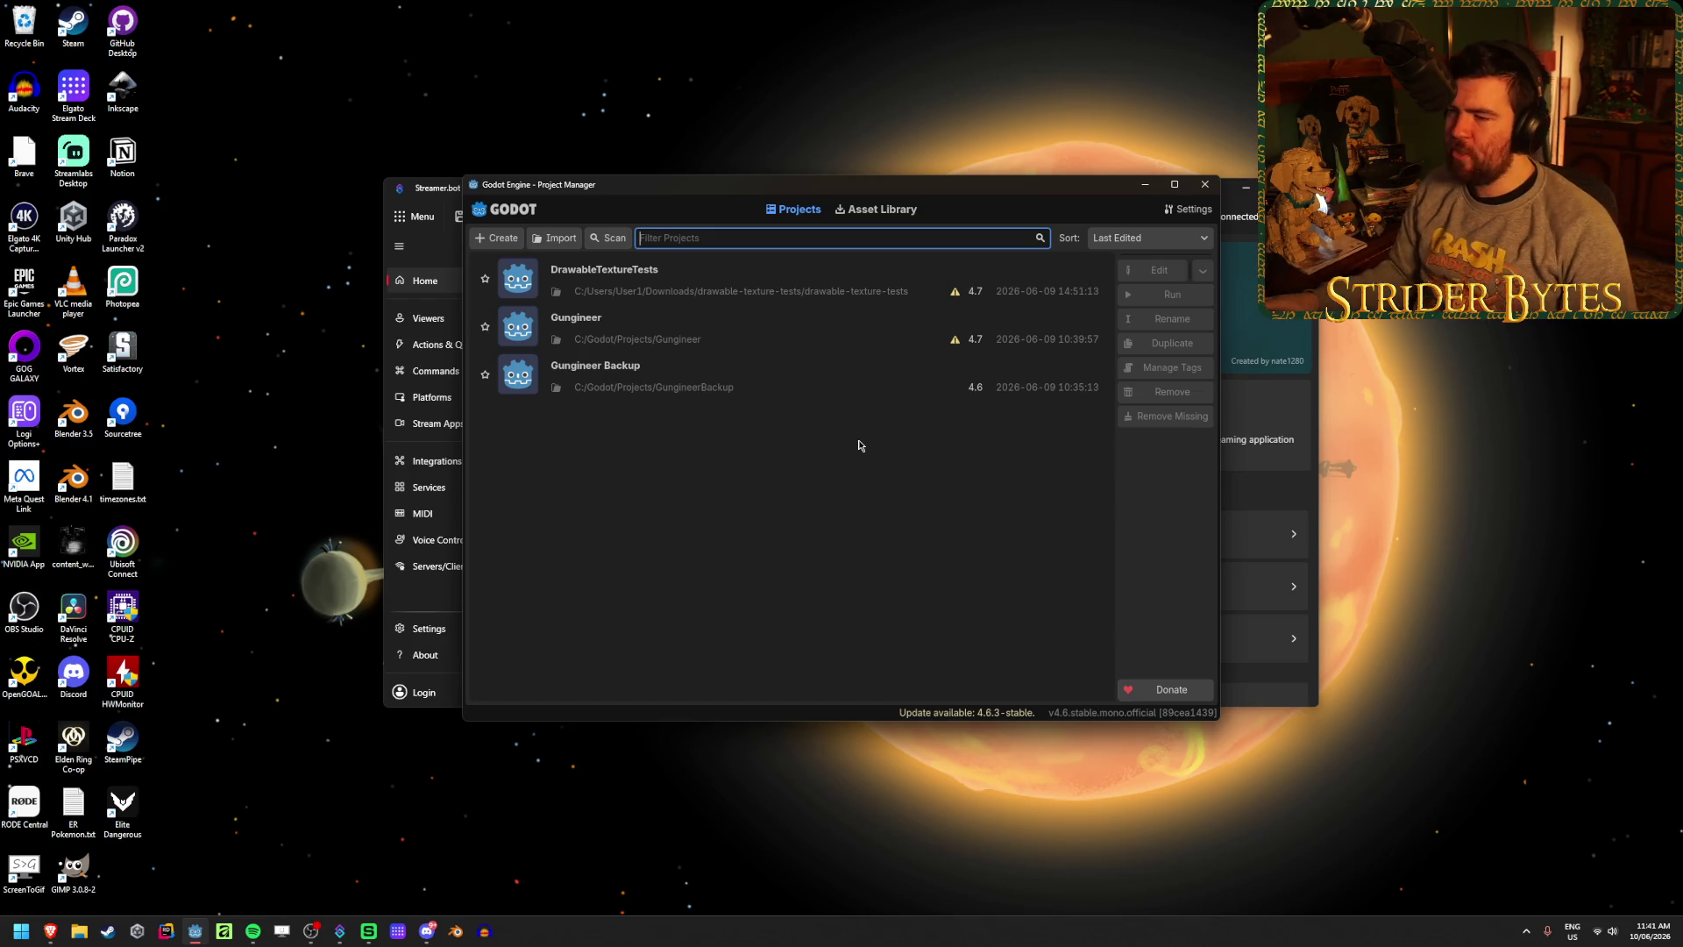
# - Close the Godot 4.6 Project Manager and drag File Explorer off-screen
pyautogui.click(1206, 184)
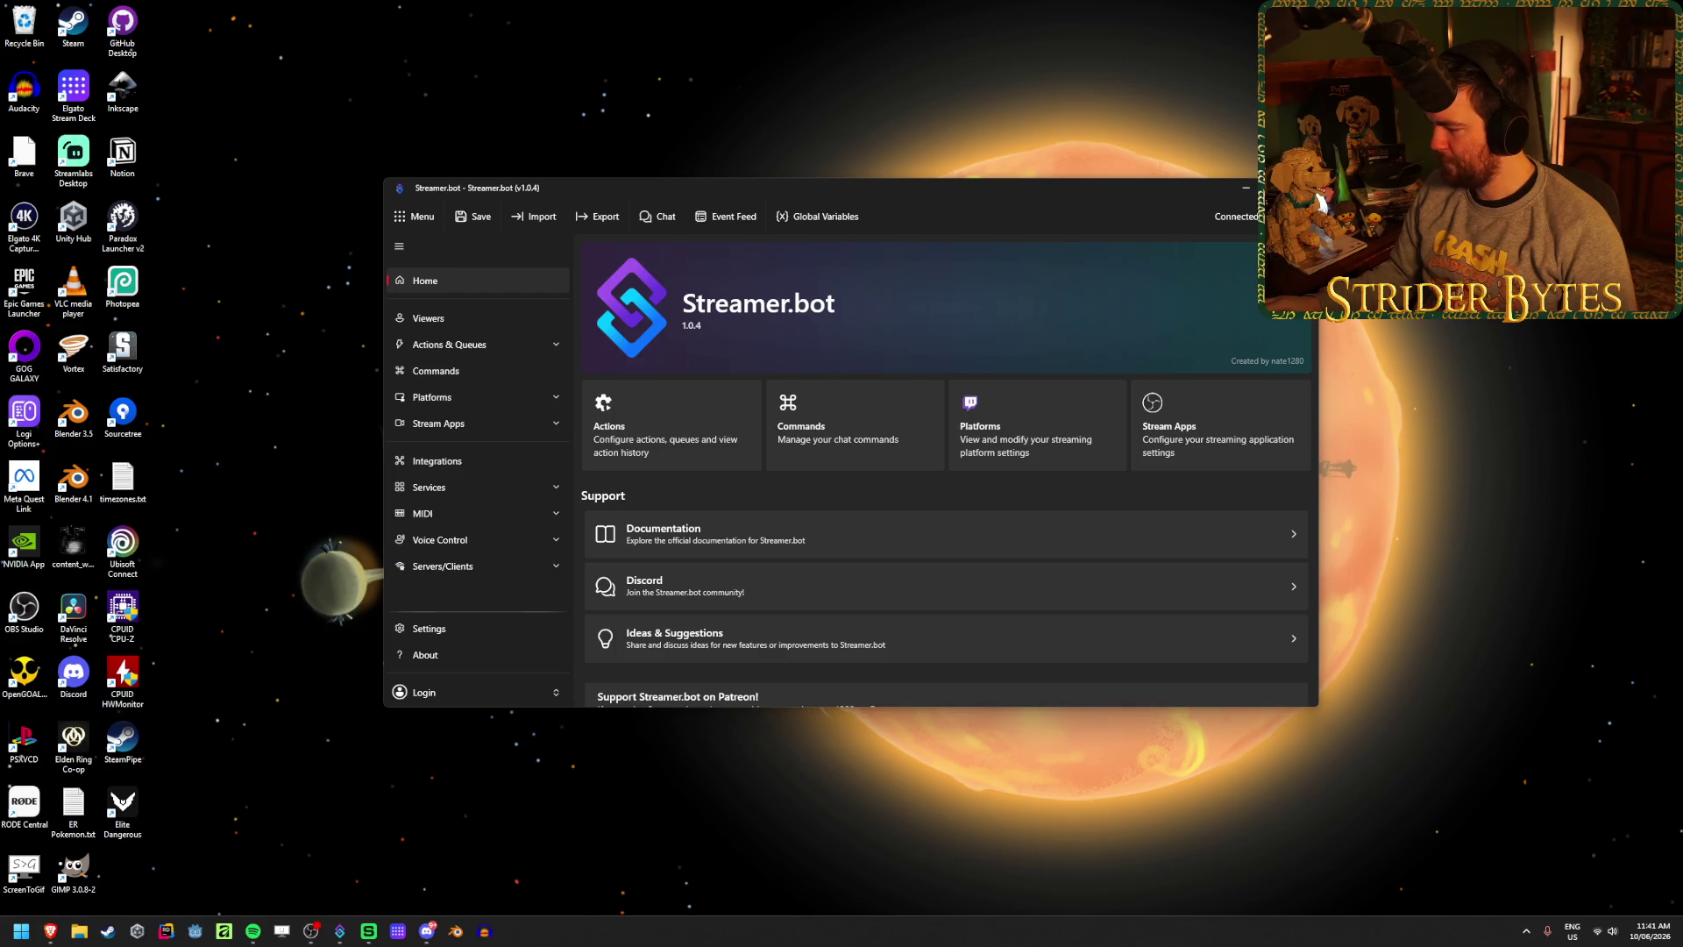
pyautogui.click(79, 931)
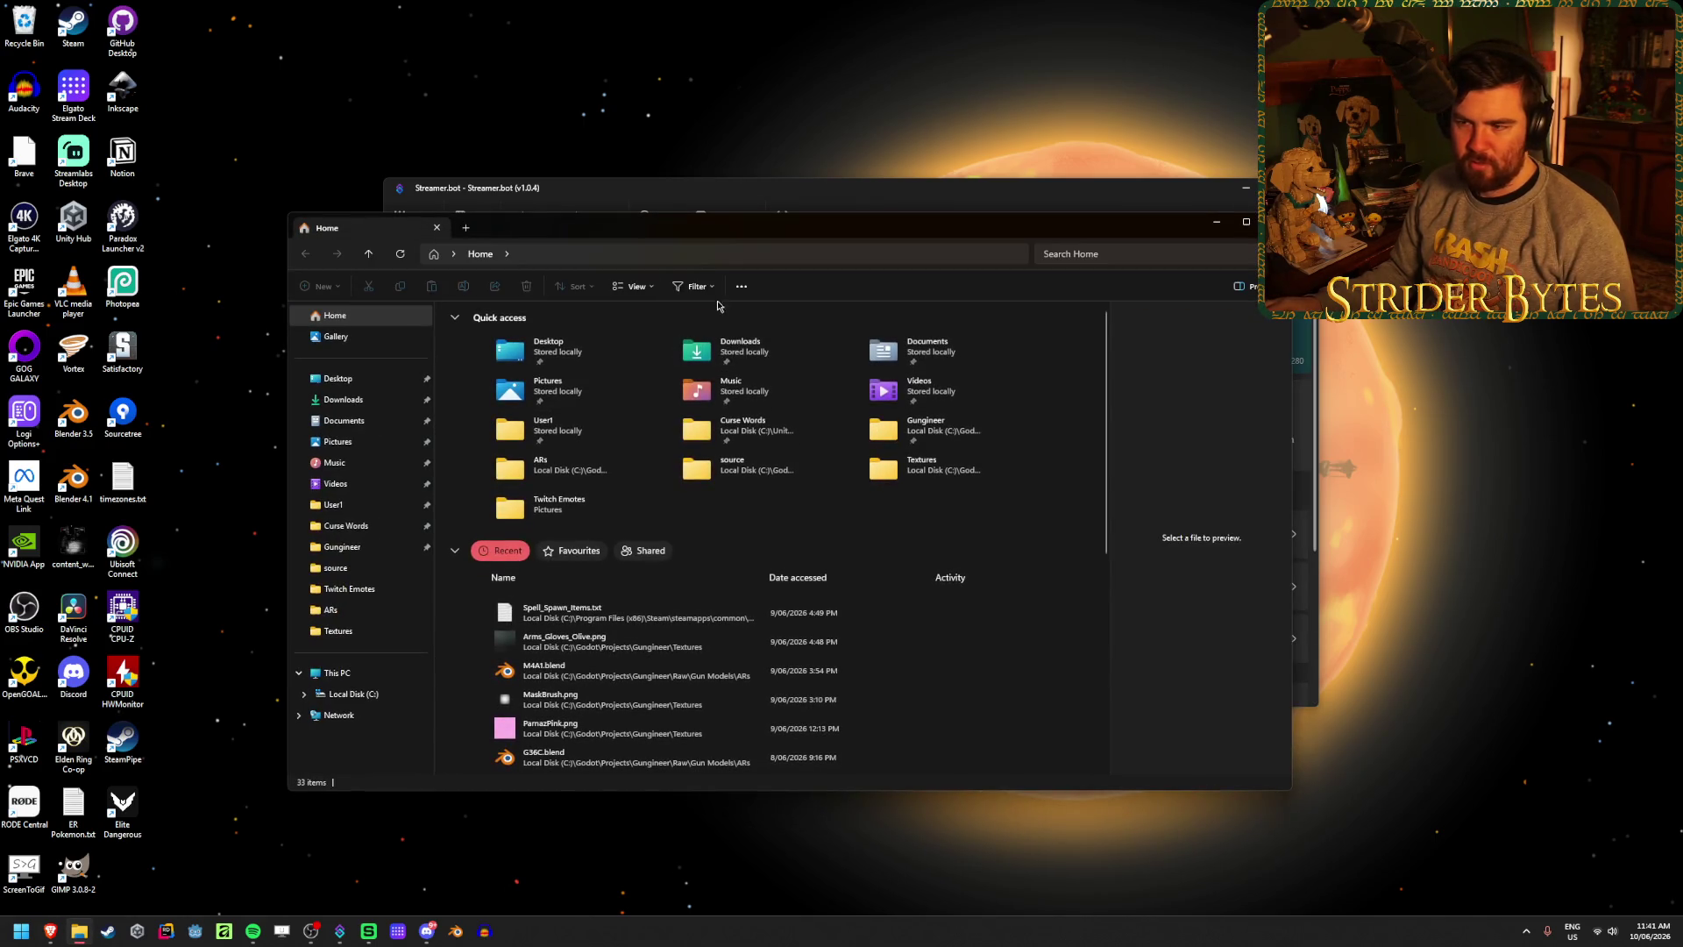
pyautogui.moveTo(701, 228); pyautogui.dragTo(1682, 230)
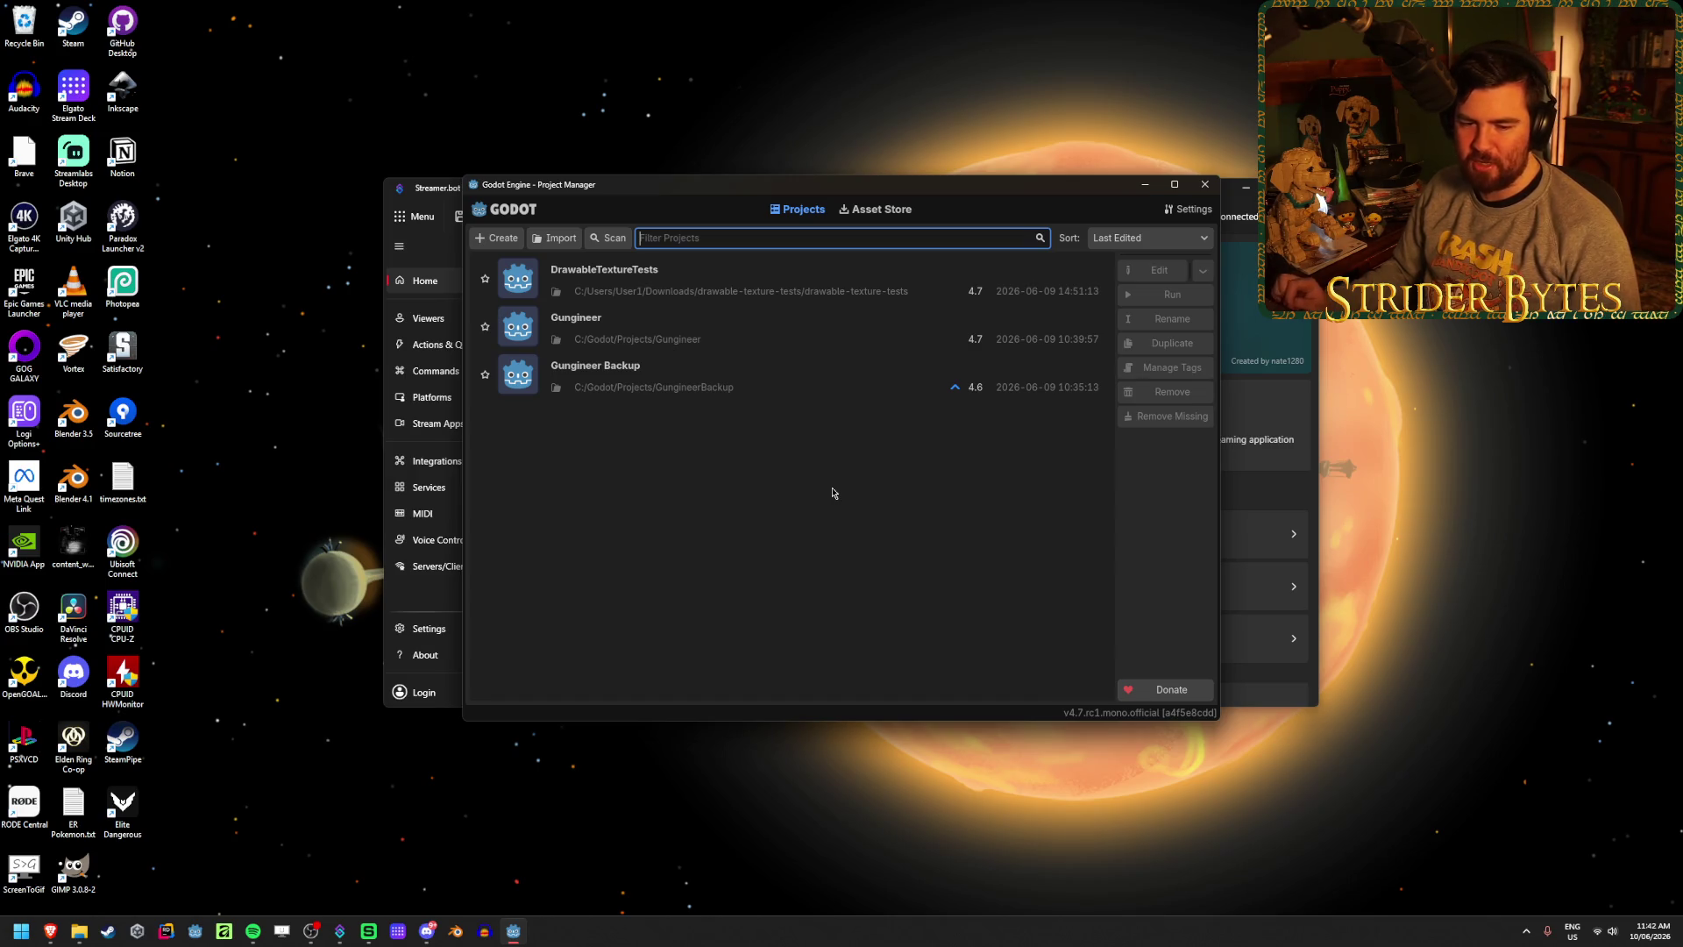
# - Open Gungineer, paint black strokes over the pink silhouette, then stop the running game
pyautogui.doubleClick(798, 333)
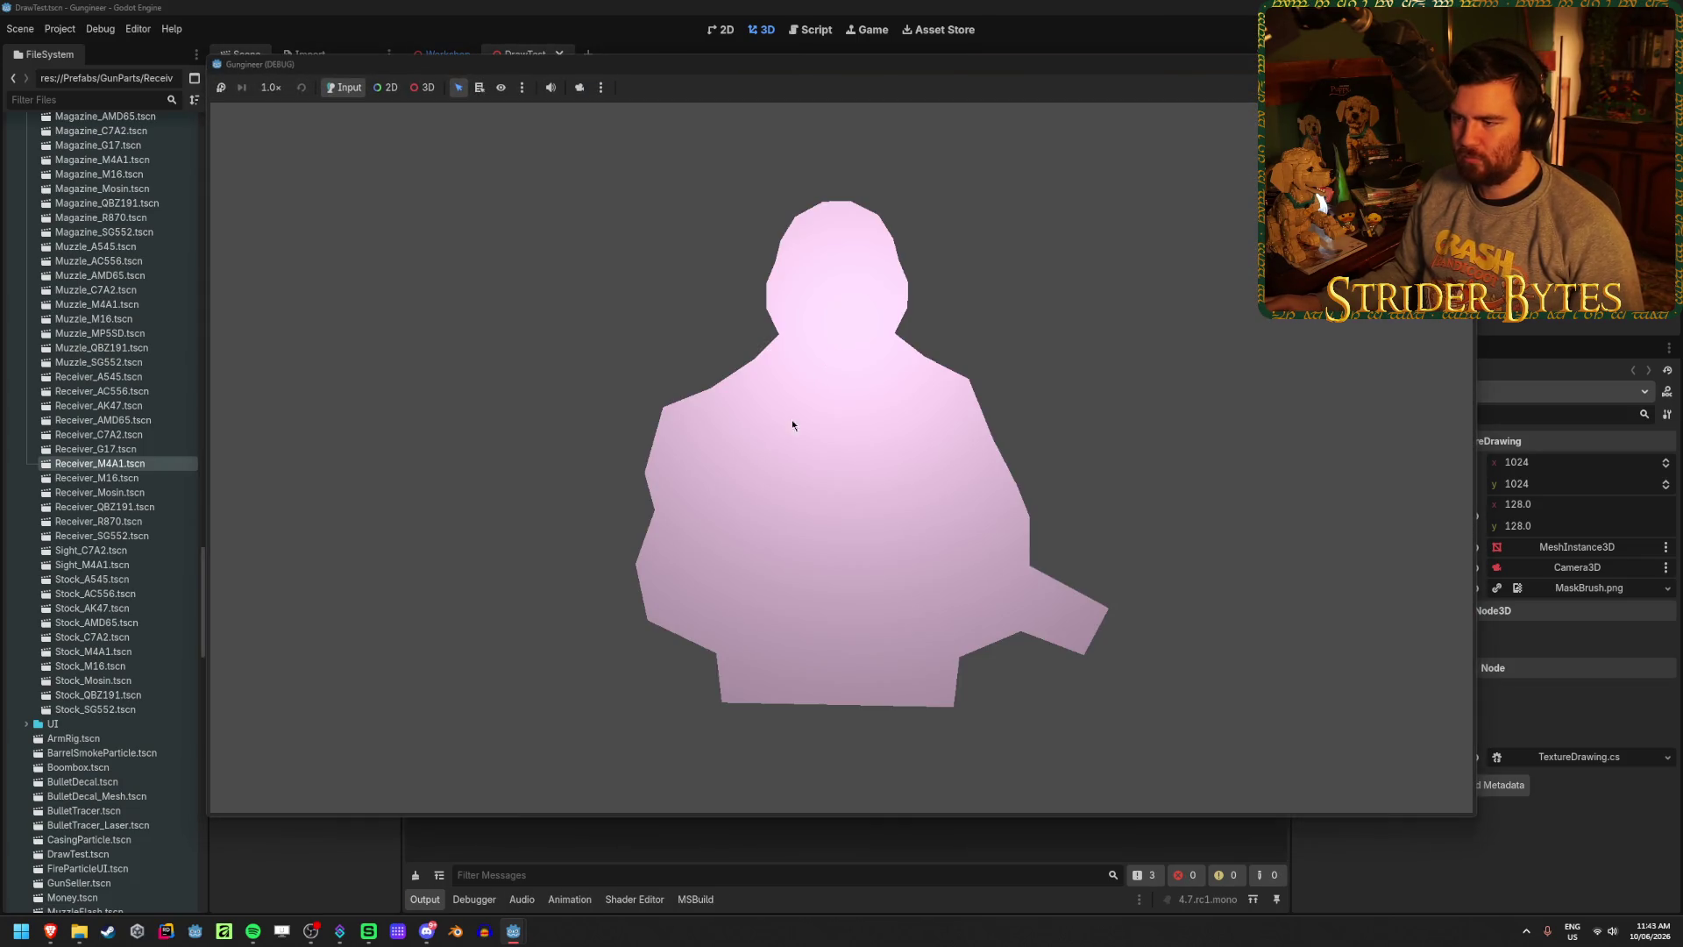
pyautogui.moveTo(885, 368)
pyautogui.mouseDown()
pyautogui.moveTo(666, 596)
pyautogui.moveTo(752, 715)
pyautogui.moveTo(964, 535)
pyautogui.moveTo(860, 570)
pyautogui.moveTo(880, 529)
pyautogui.moveTo(727, 552)
pyautogui.moveTo(667, 429)
pyautogui.moveTo(1043, 392)
pyautogui.mouseUp()
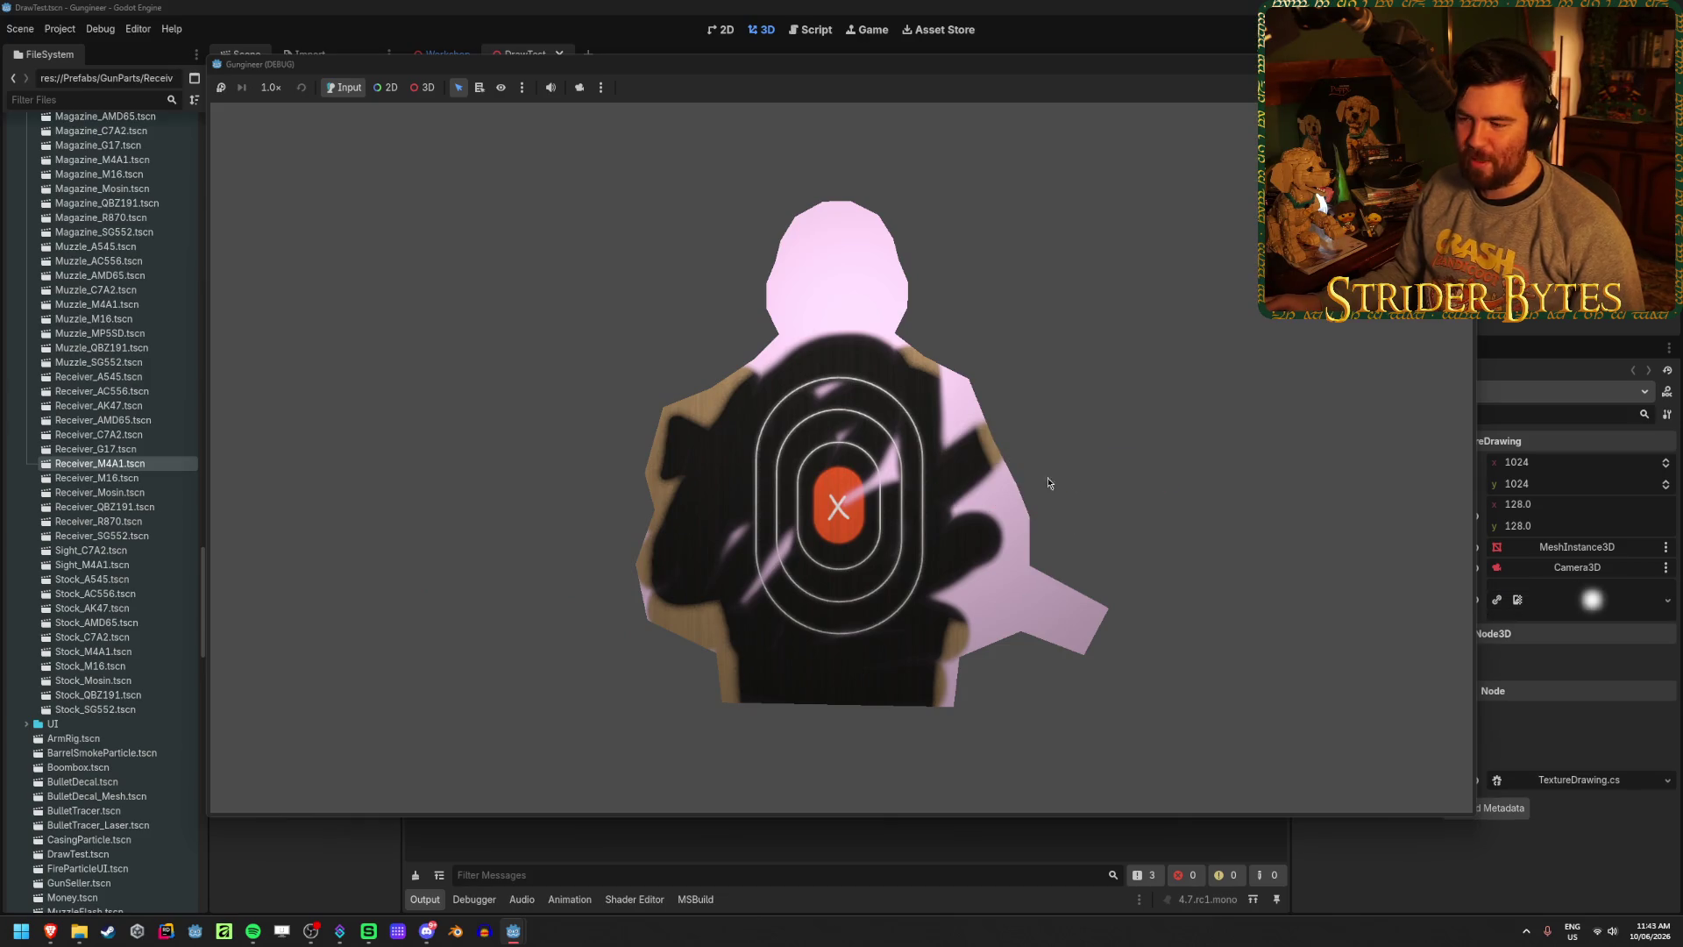
pyautogui.moveTo(1026, 566)
pyautogui.mouseDown()
pyautogui.moveTo(1073, 676)
pyautogui.moveTo(1022, 544)
pyautogui.moveTo(983, 601)
pyautogui.moveTo(941, 443)
pyautogui.moveTo(833, 495)
pyautogui.moveTo(740, 596)
pyautogui.moveTo(648, 622)
pyautogui.mouseUp()
pyautogui.moveTo(672, 483)
pyautogui.mouseDown()
pyautogui.moveTo(784, 338)
pyautogui.moveTo(805, 245)
pyautogui.moveTo(854, 215)
pyautogui.moveTo(880, 232)
pyautogui.moveTo(885, 305)
pyautogui.mouseUp()
pyautogui.moveTo(870, 384)
pyautogui.mouseDown()
pyautogui.moveTo(846, 456)
pyautogui.moveTo(886, 547)
pyautogui.moveTo(938, 465)
pyautogui.moveTo(862, 360)
pyautogui.moveTo(842, 260)
pyautogui.moveTo(820, 294)
pyautogui.moveTo(864, 201)
pyautogui.moveTo(802, 302)
pyautogui.moveTo(883, 464)
pyautogui.mouseUp()
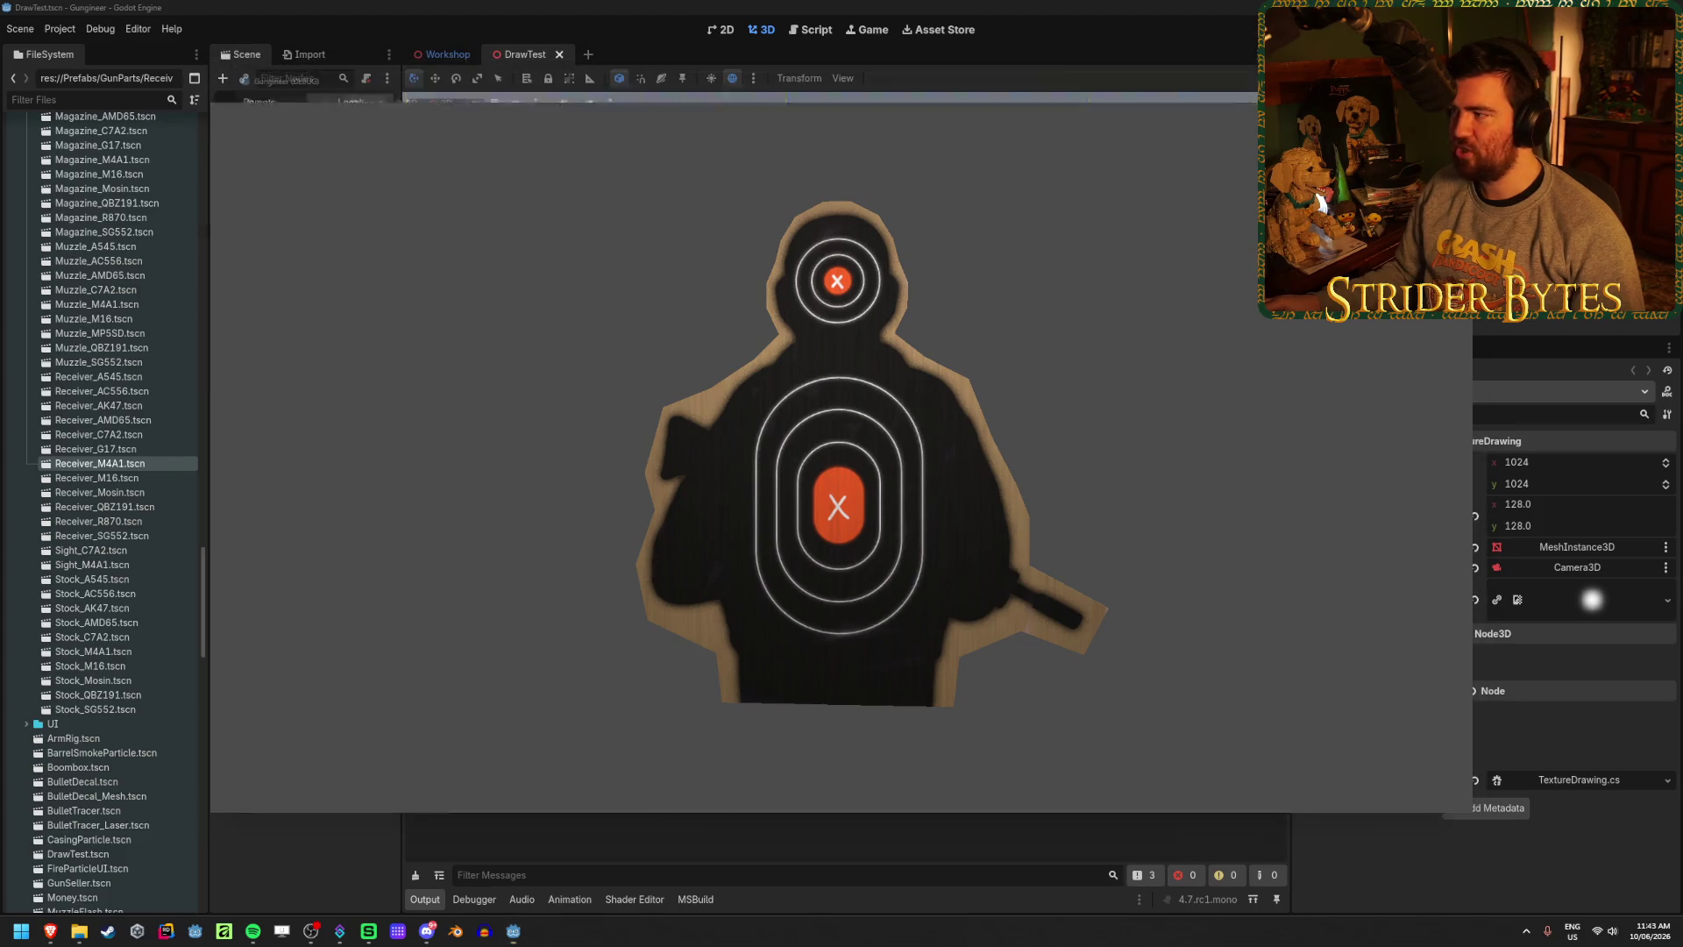
pyautogui.press('F8')
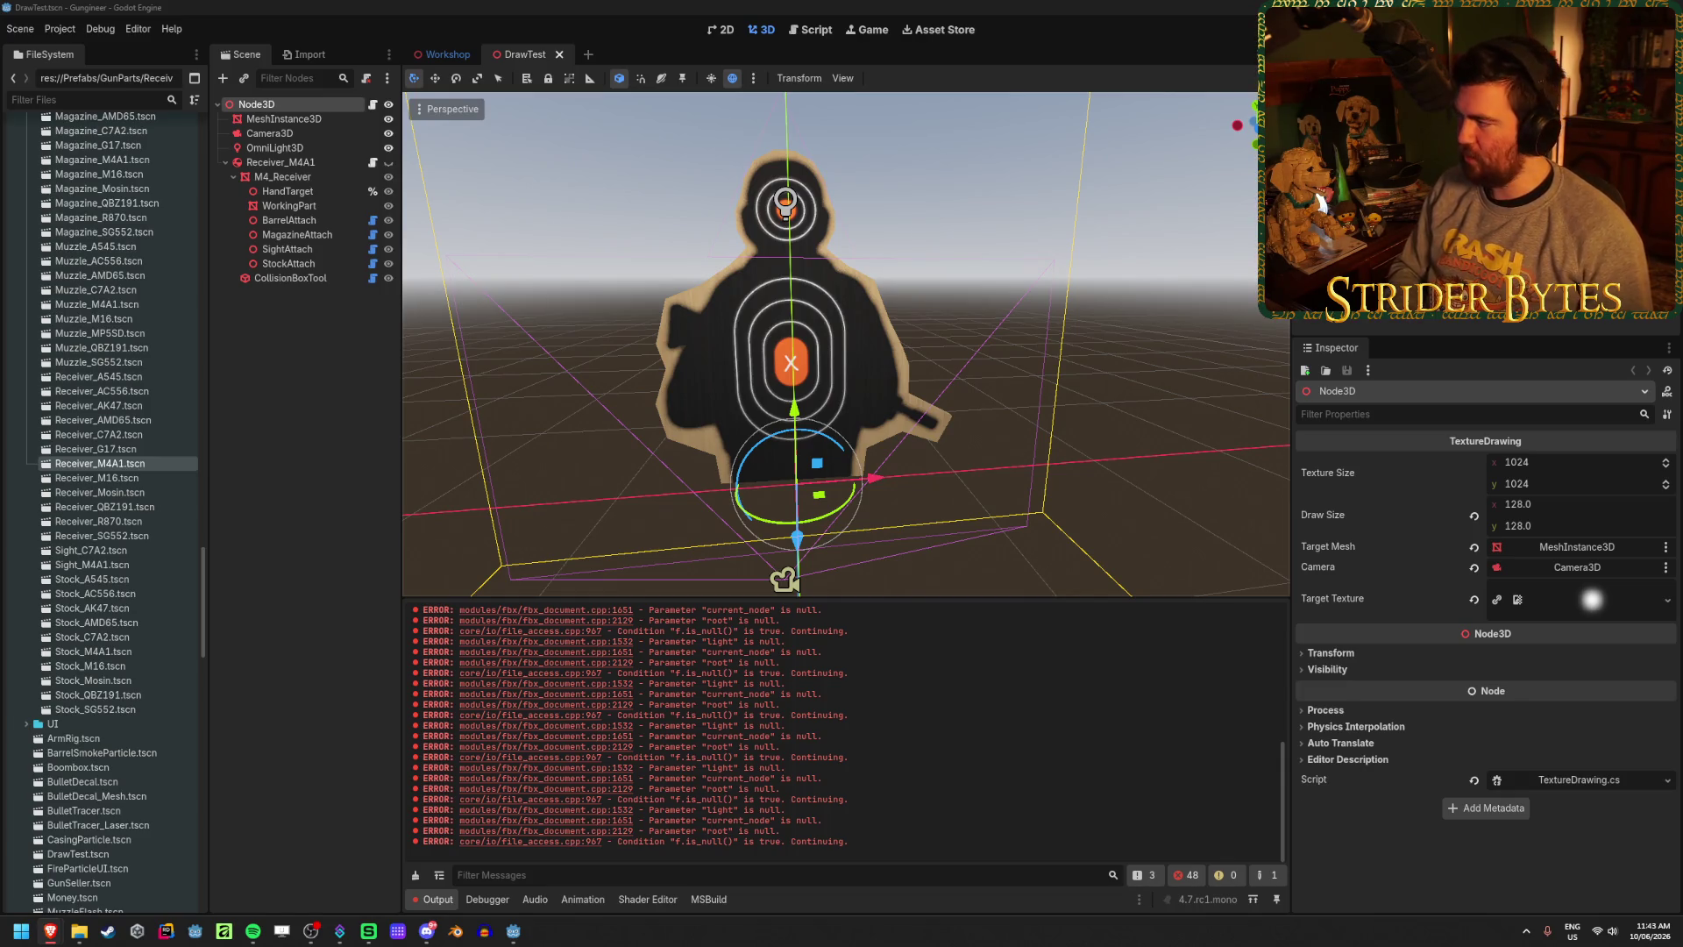
pyautogui.hotkey('alt', 'Tab')
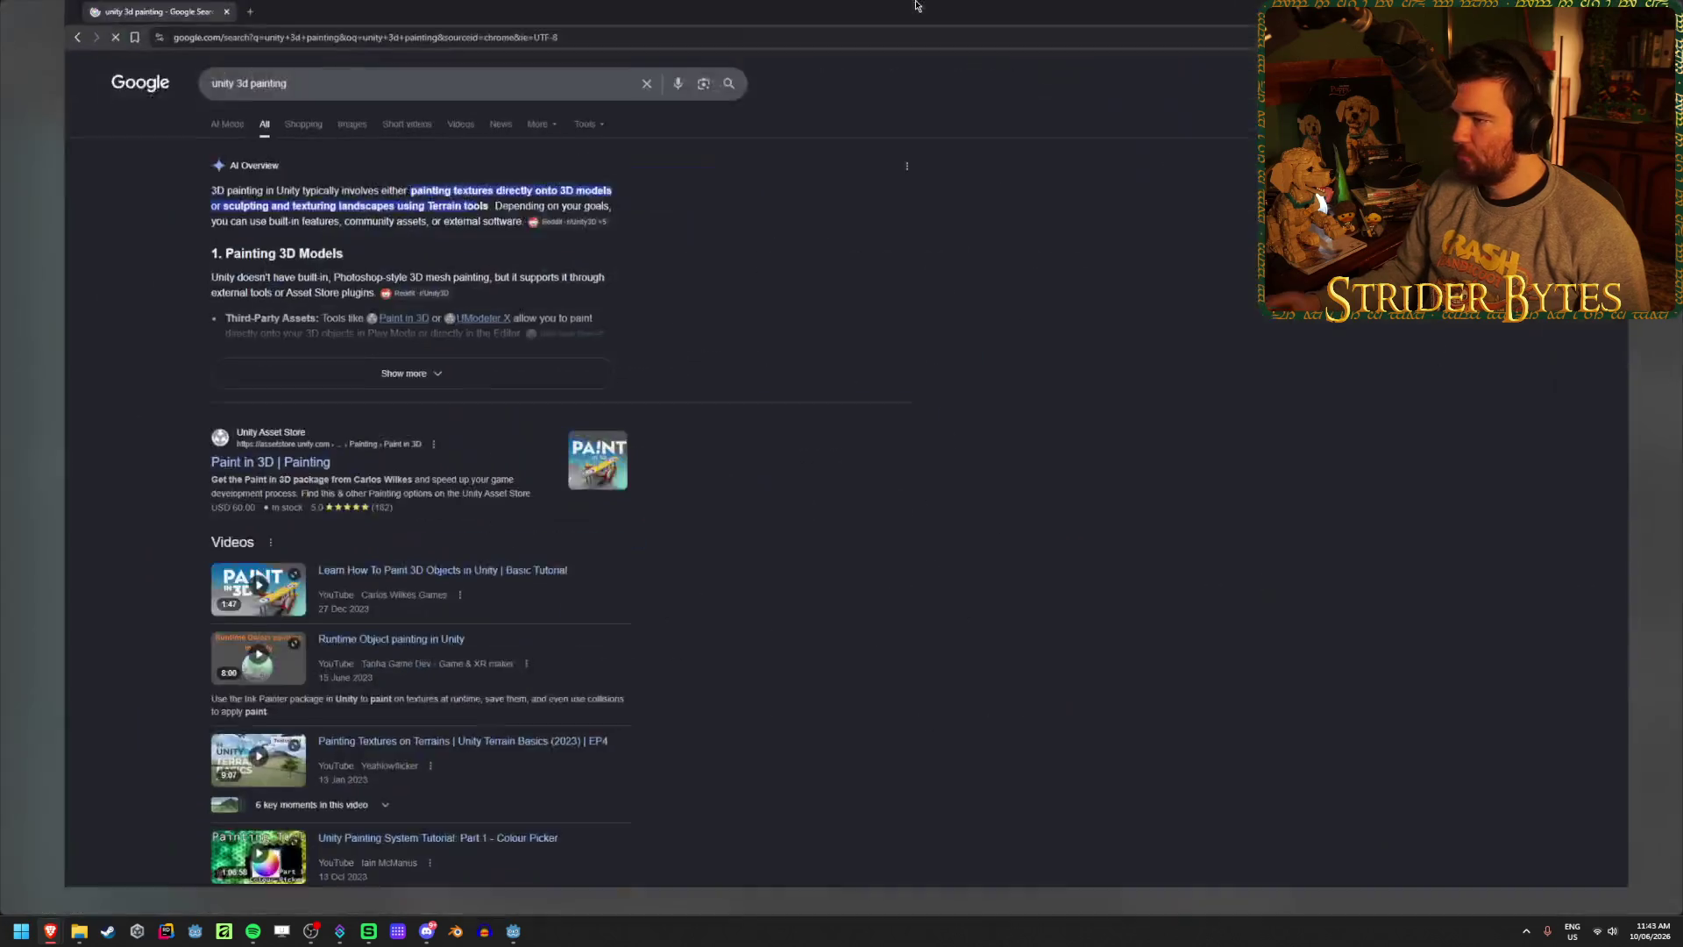
# - Open both Unity painting videos in new tabs and switch to 'Runtime Object painting in Unity'
pyautogui.scroll(-4, 847, 447)
pyautogui.scroll(2, 843, 447)
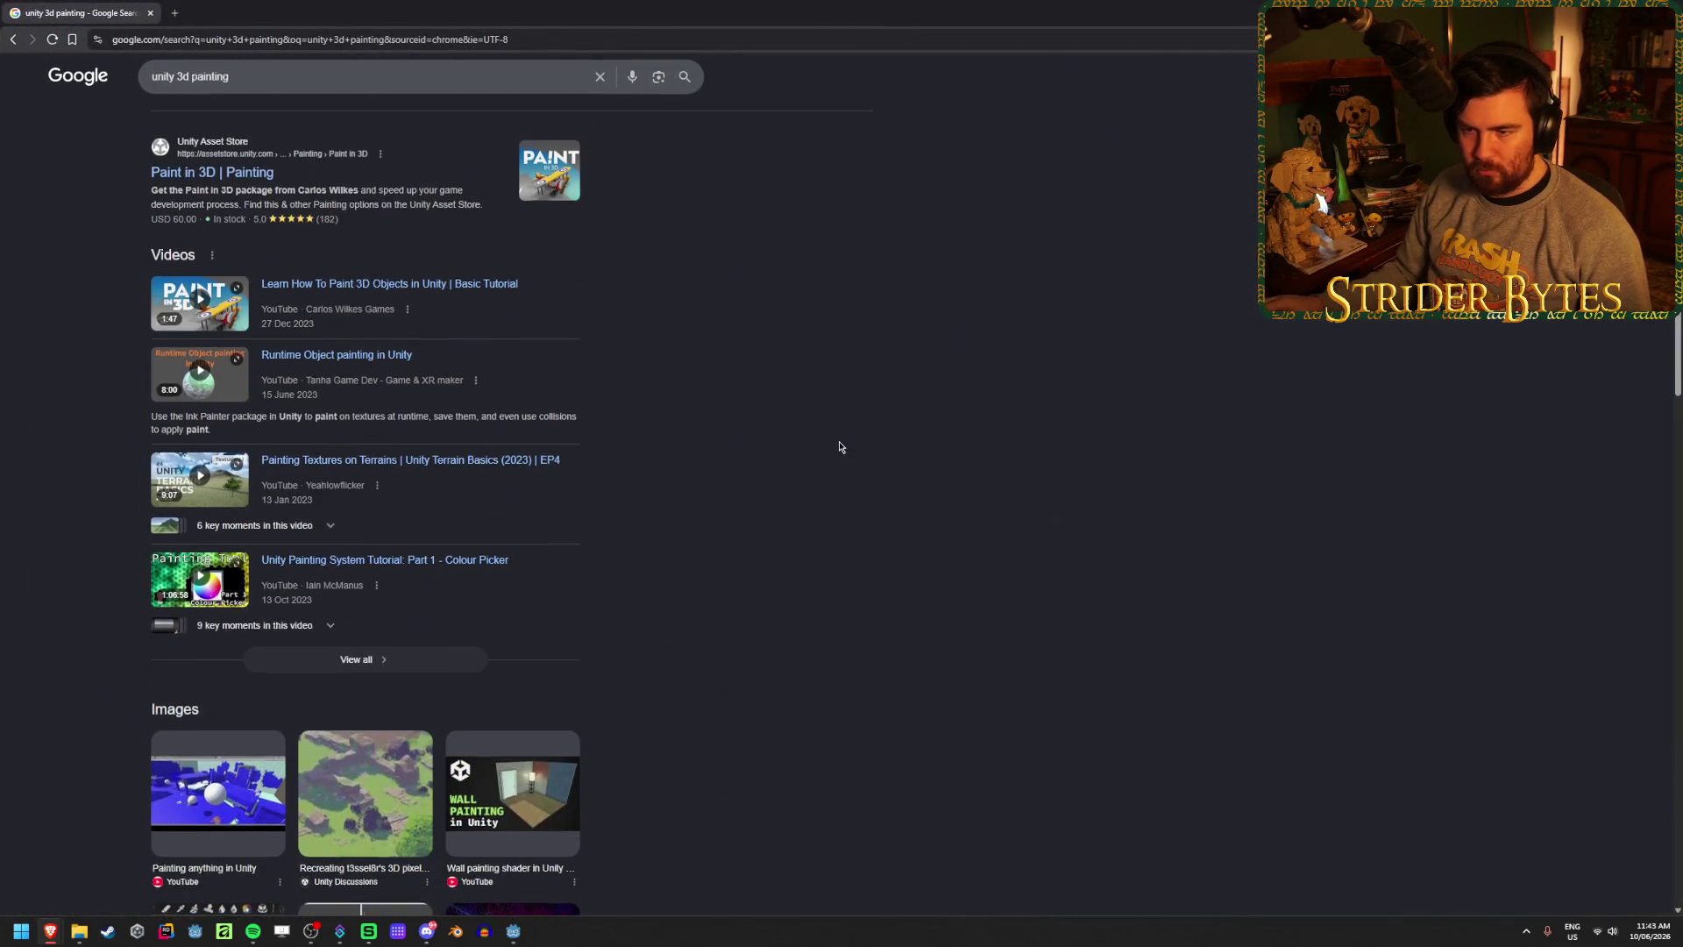
pyautogui.middleClick(389, 470)
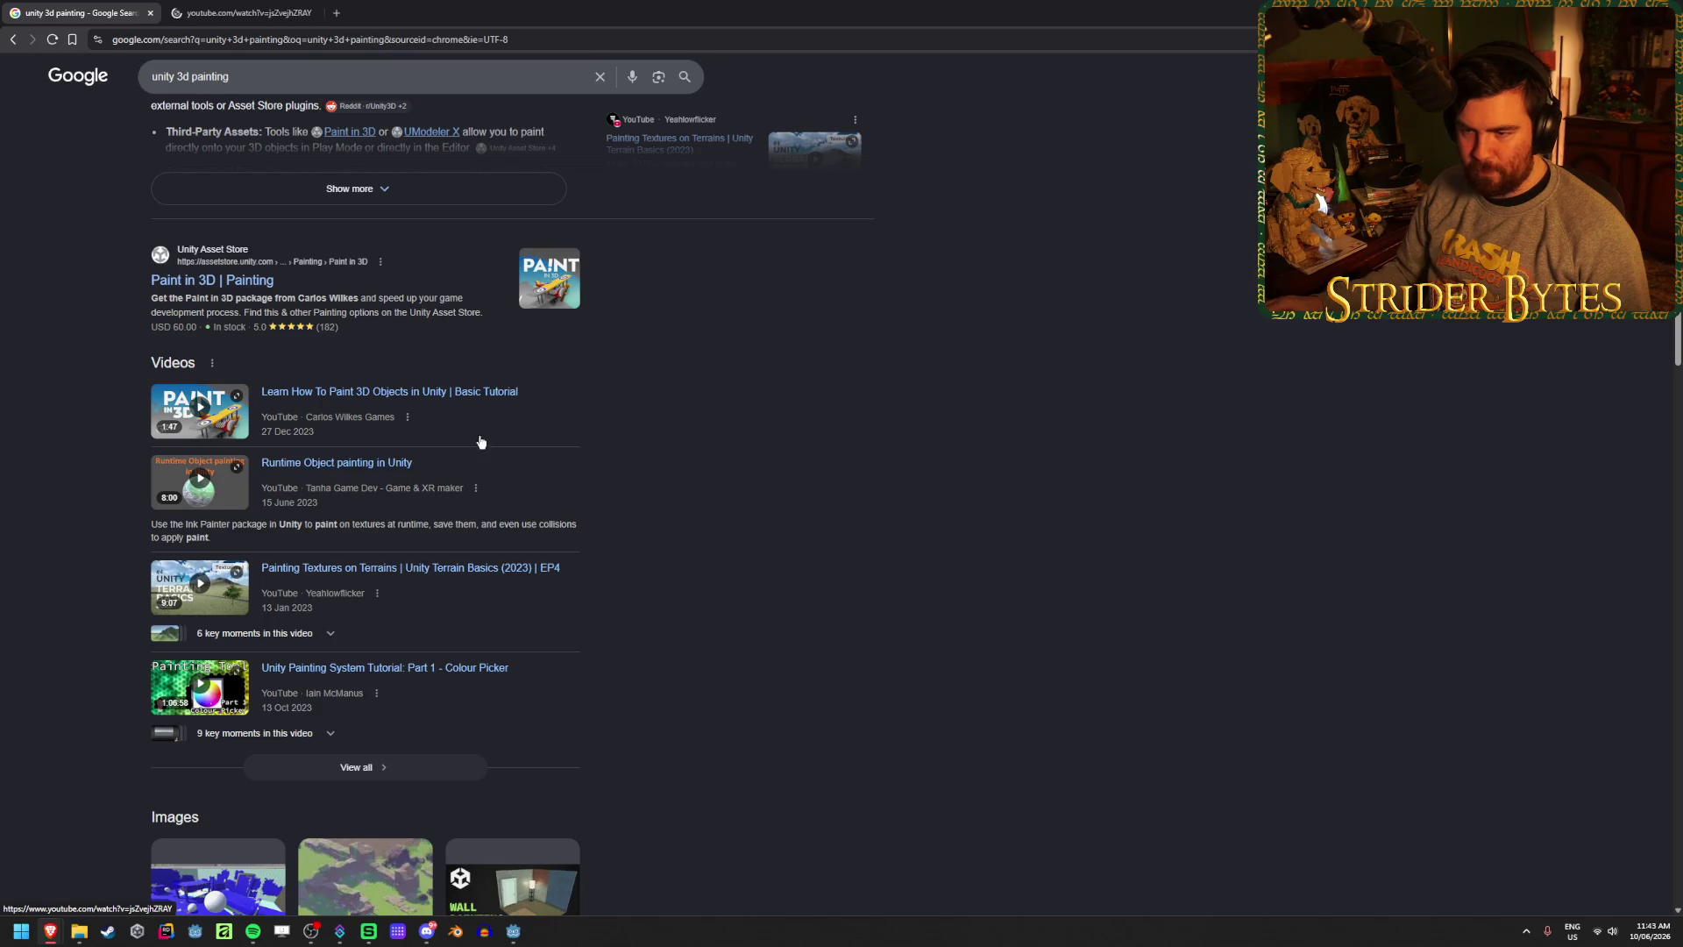
pyautogui.middleClick(451, 395)
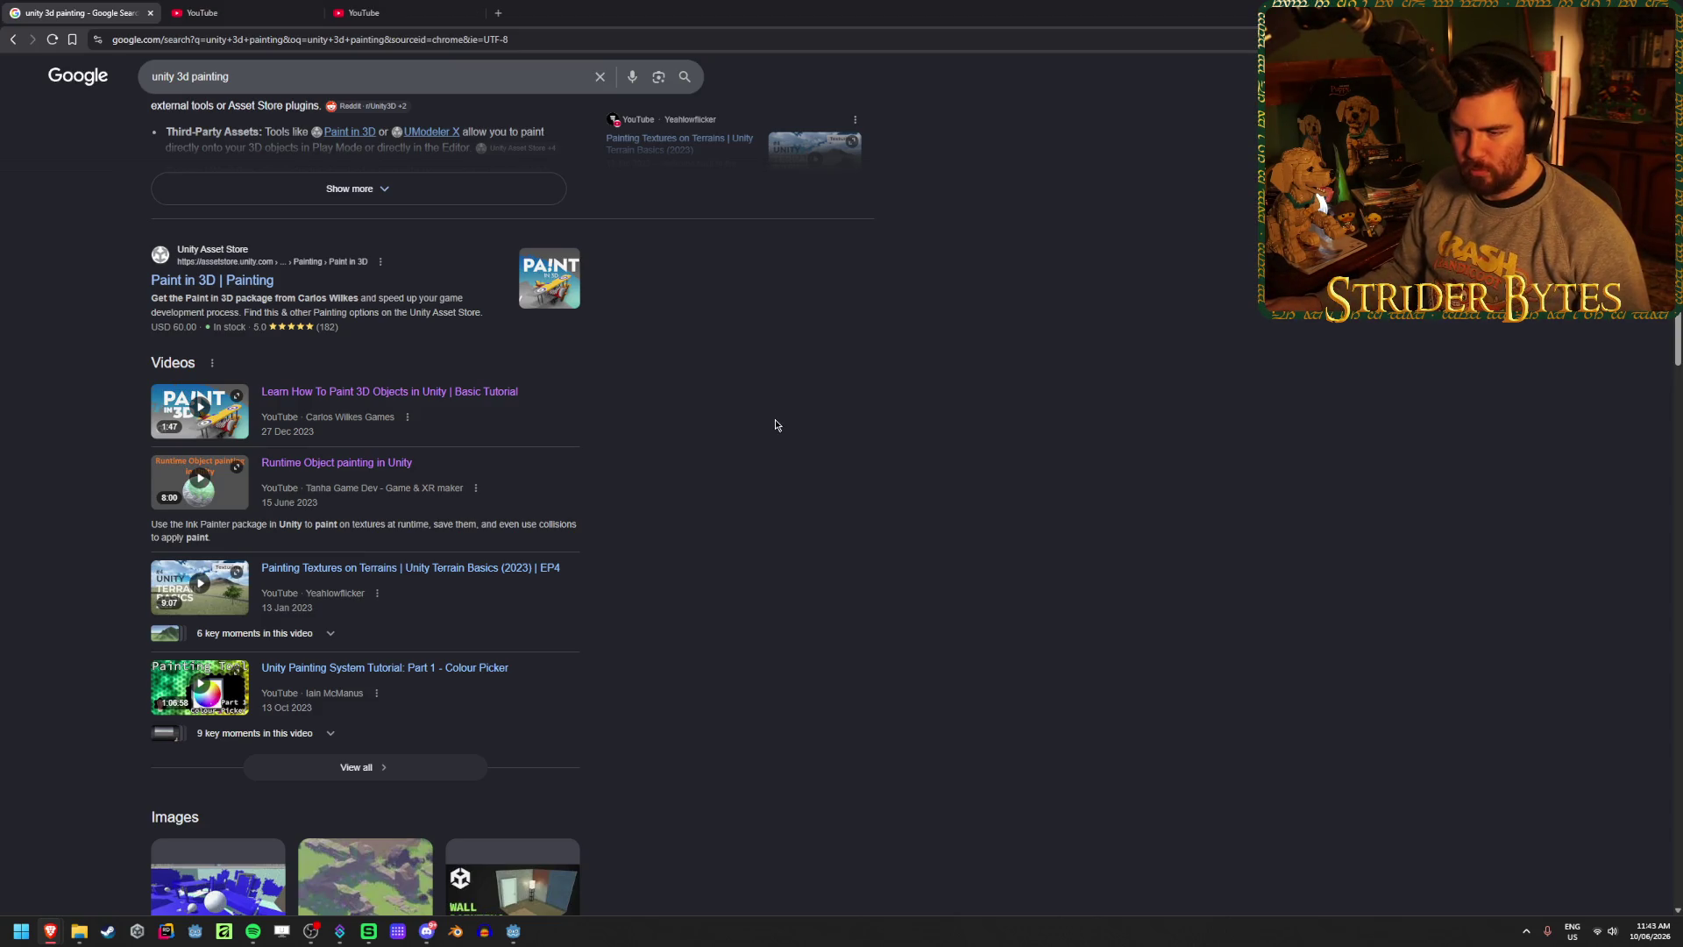
pyautogui.scroll(1, 774, 426)
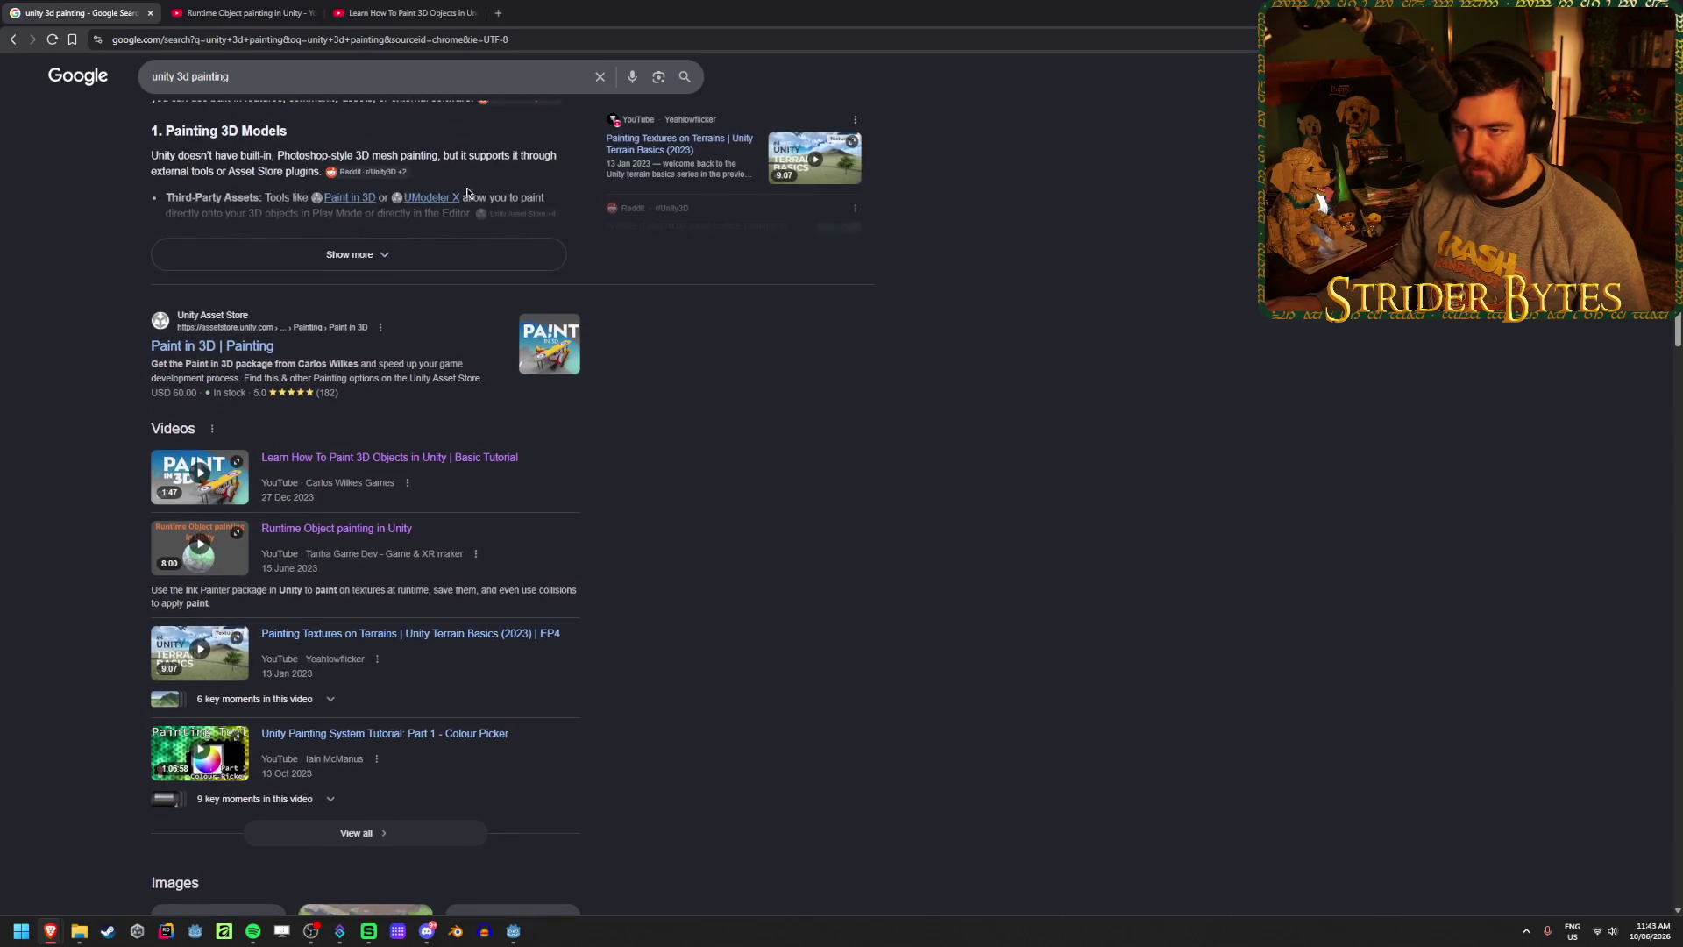
pyautogui.hotkey('ctrl', 'Tab')
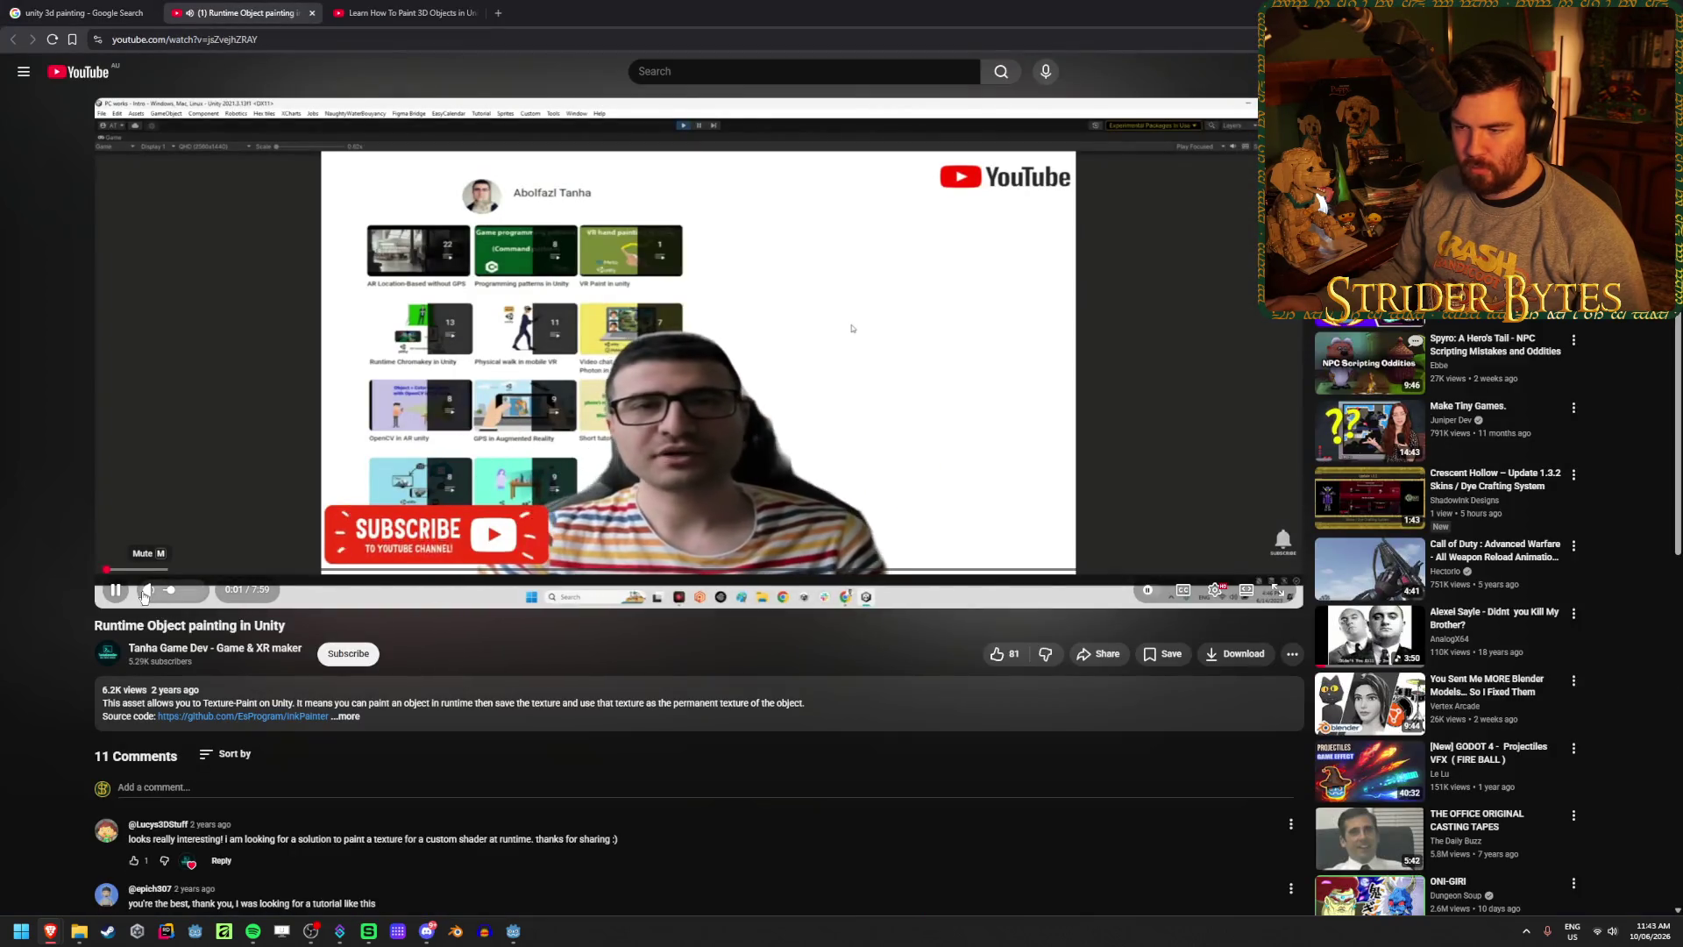
# - Skim the Runtime Object painting video from 0:22 through 1:52, pausing and resuming
pyautogui.moveTo(144, 568); pyautogui.dragTo(307, 571)
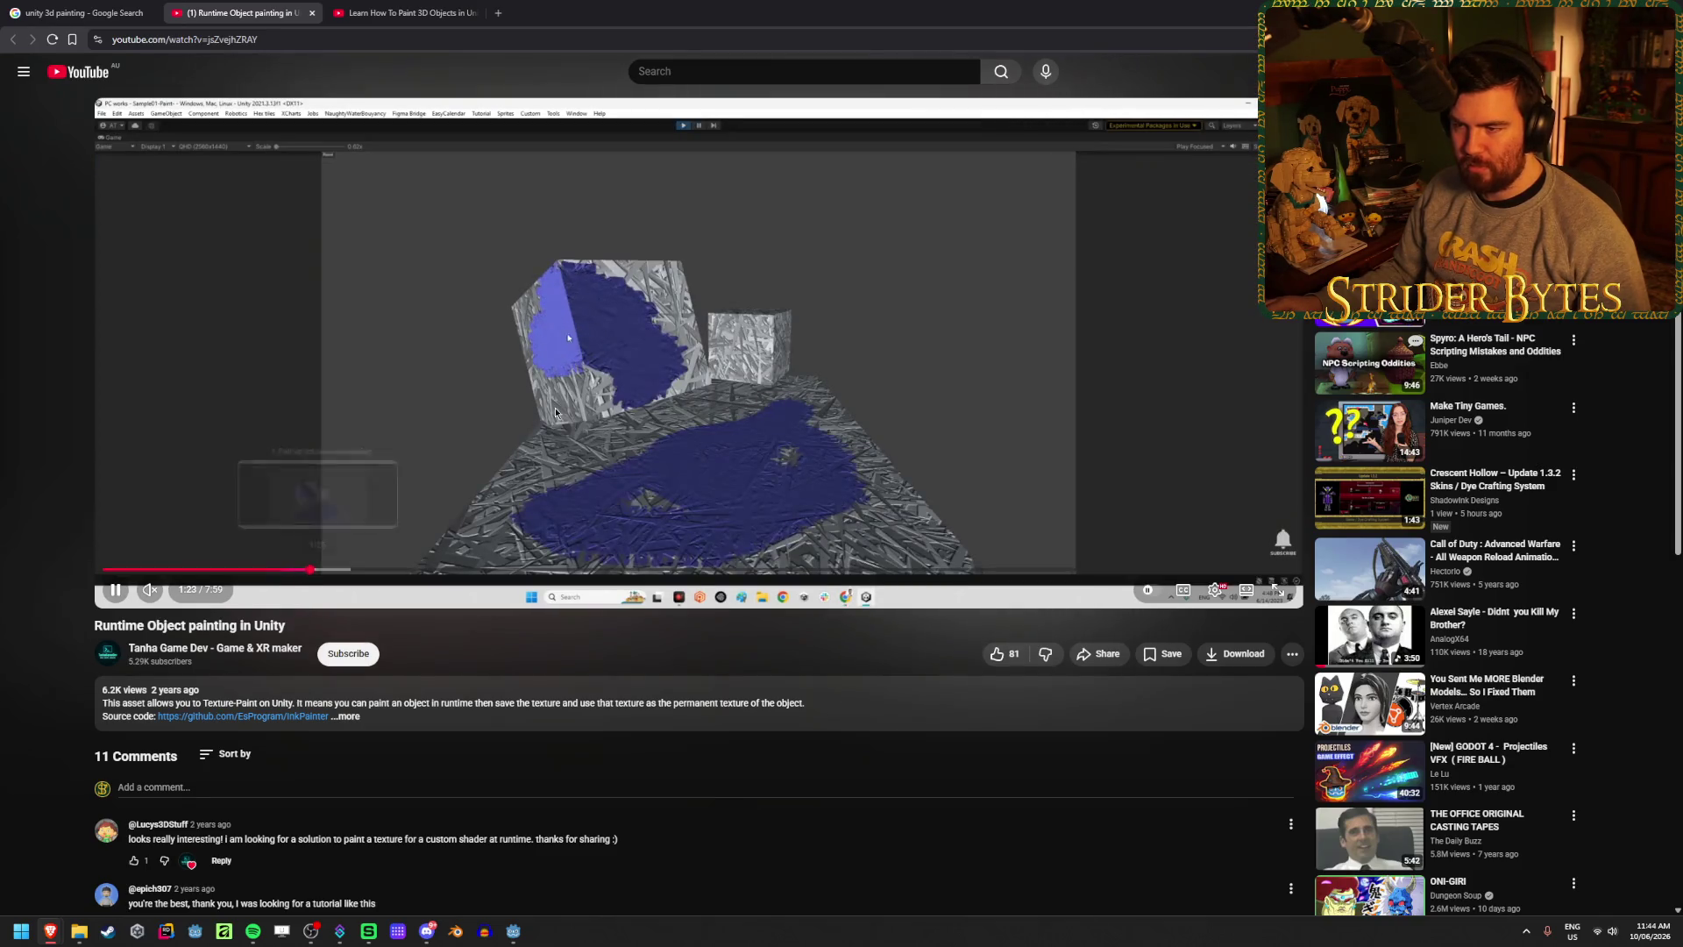
pyautogui.press('space')
pyautogui.click(268, 570)
pyautogui.press('space')
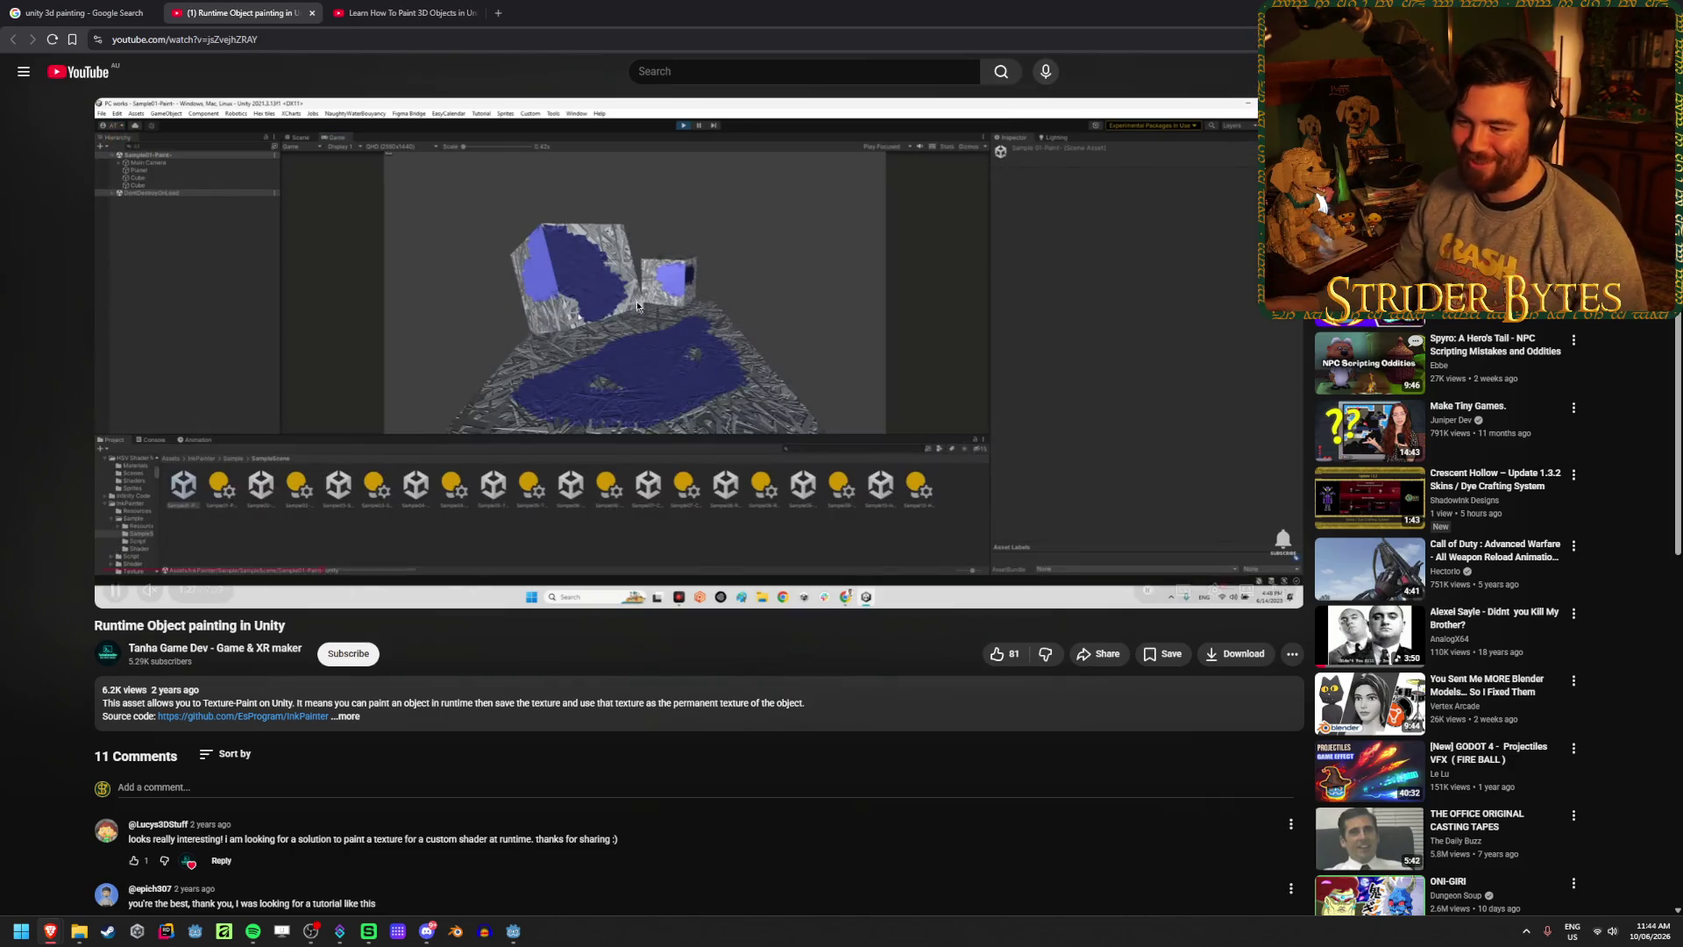
pyautogui.click(382, 570)
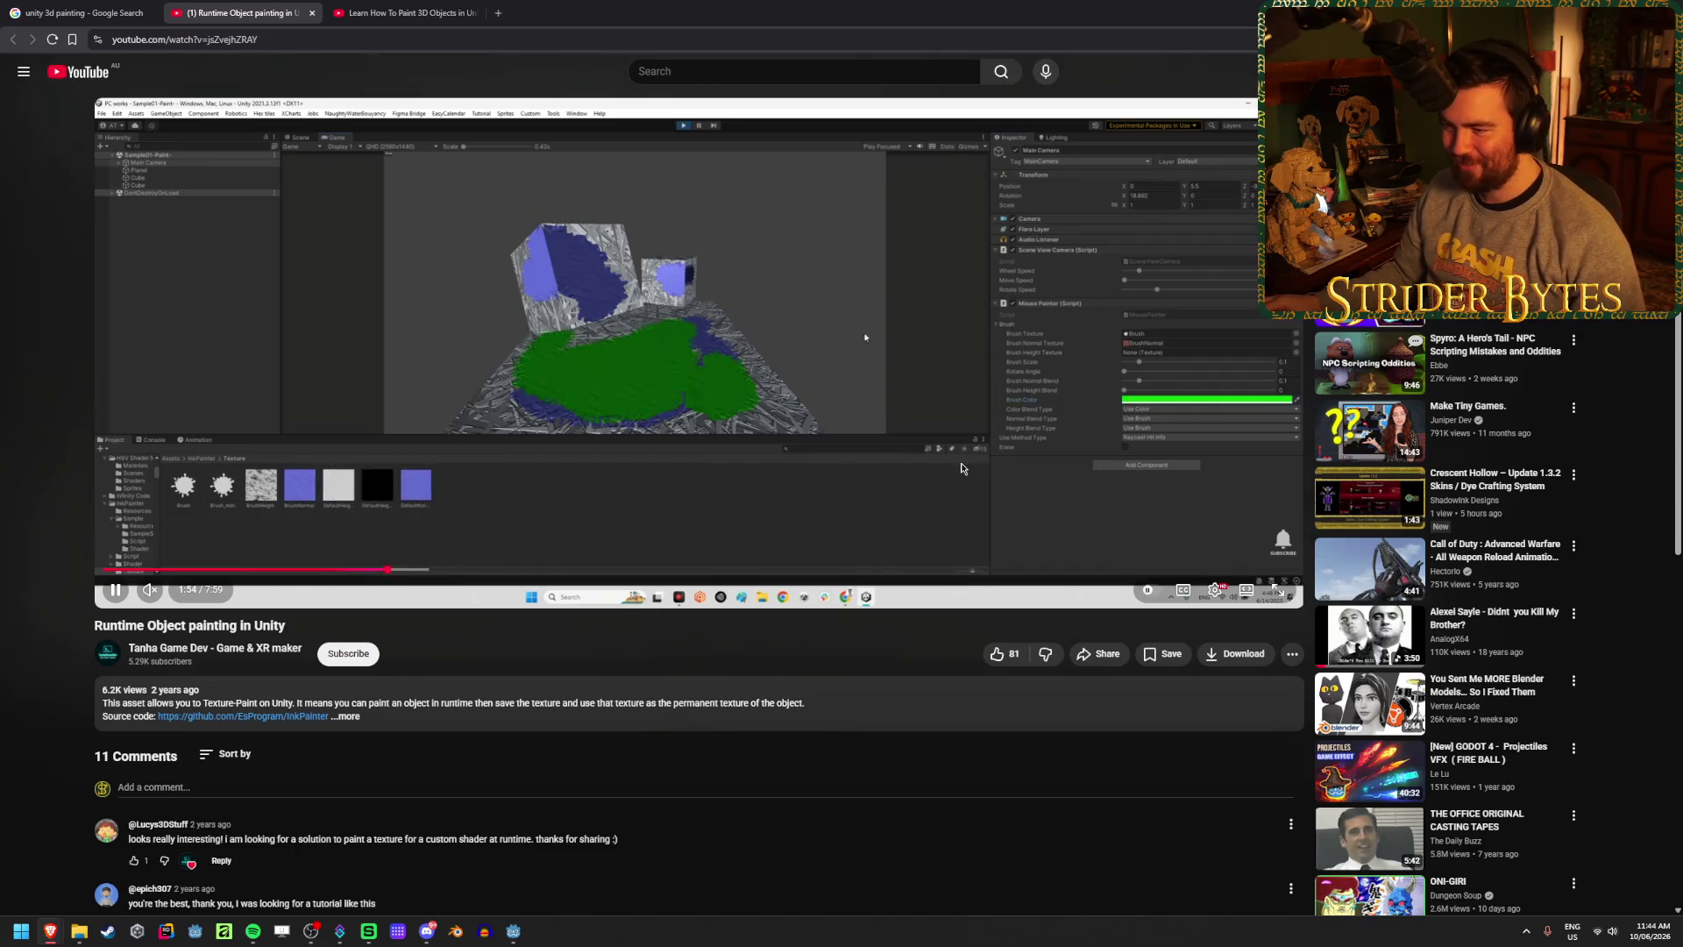
pyautogui.click(622, 335)
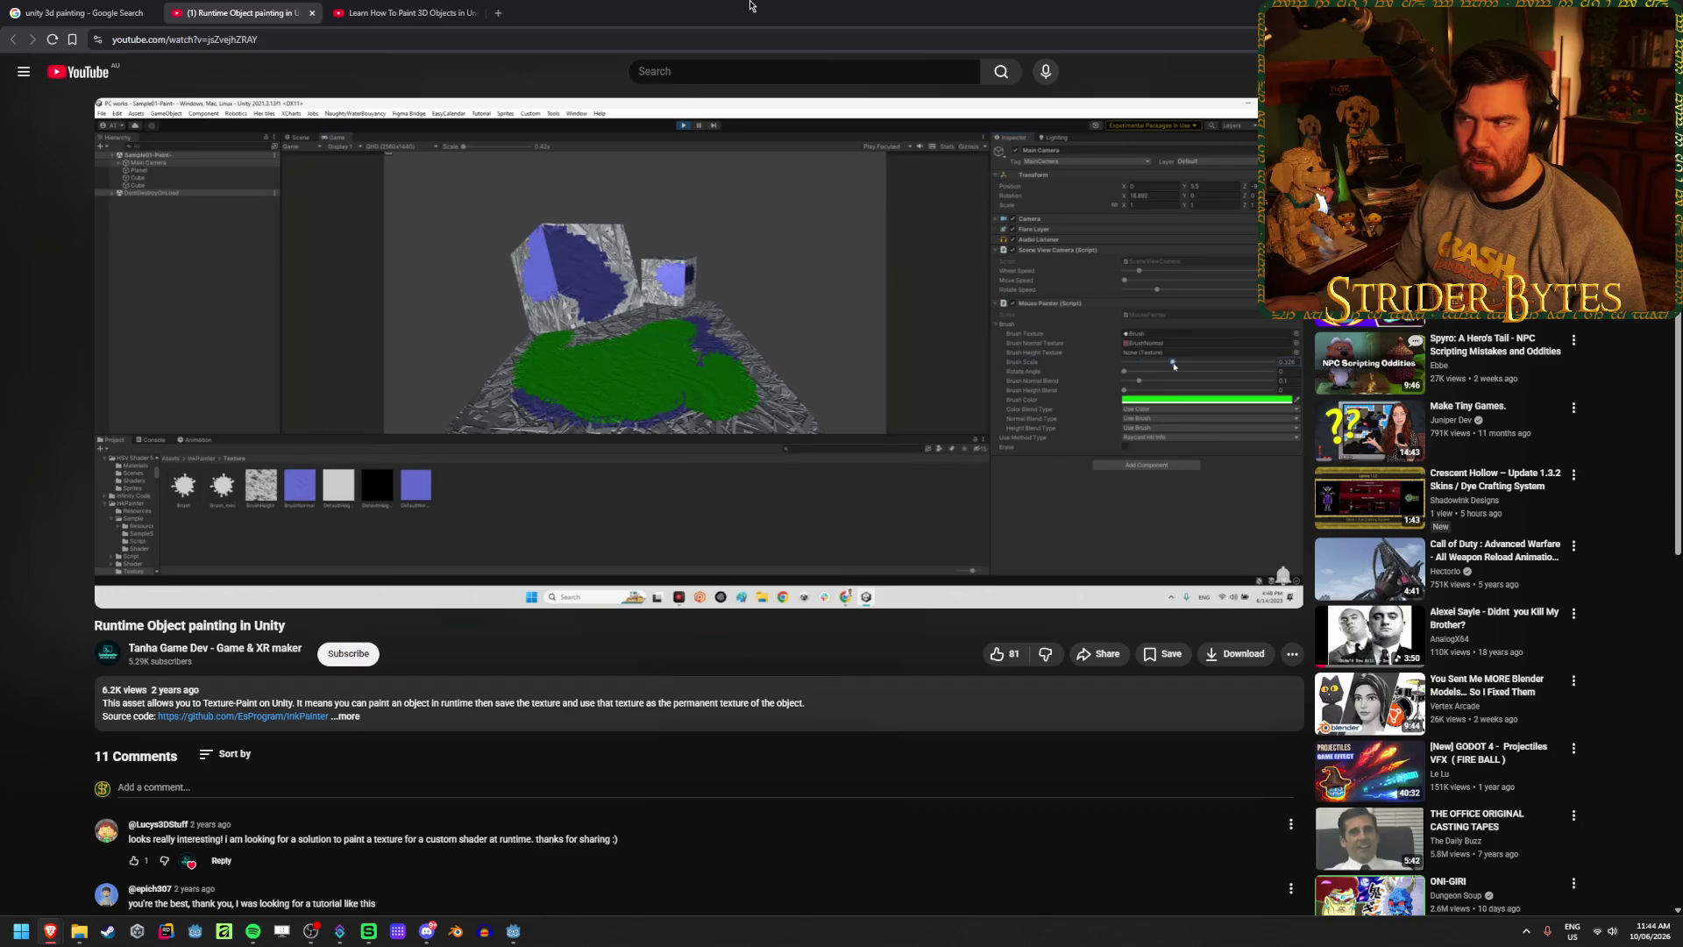
pyautogui.click(743, 113)
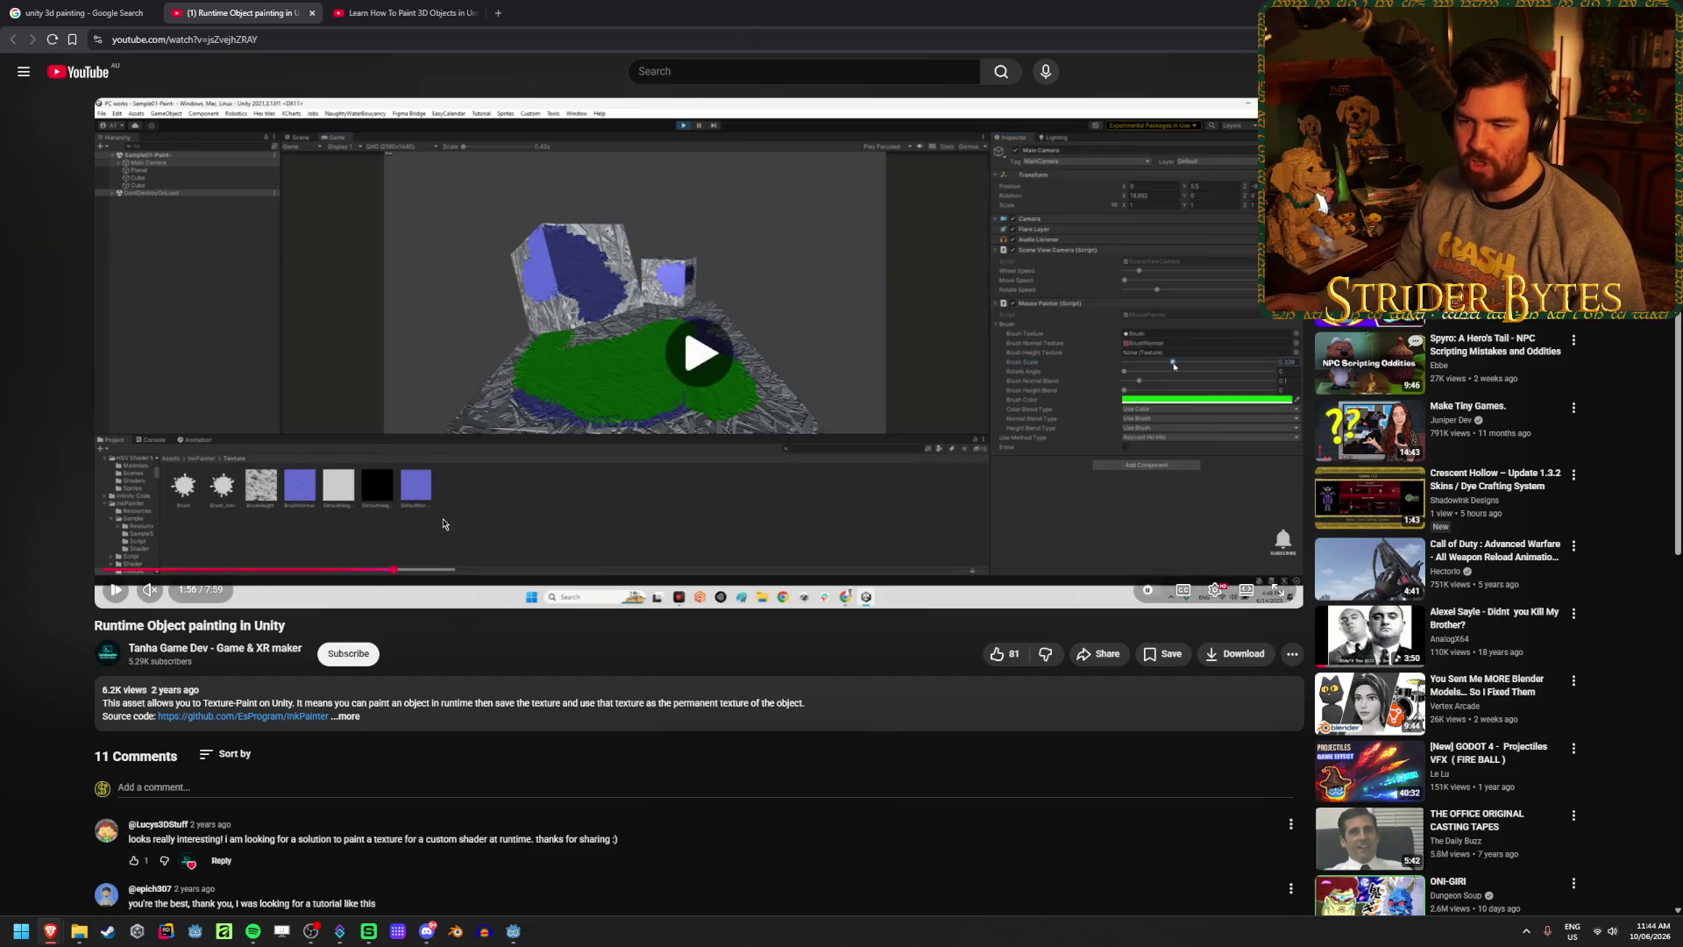
# - Skip through the video's demos from 2:42 to 5:33
pyautogui.click(507, 569)
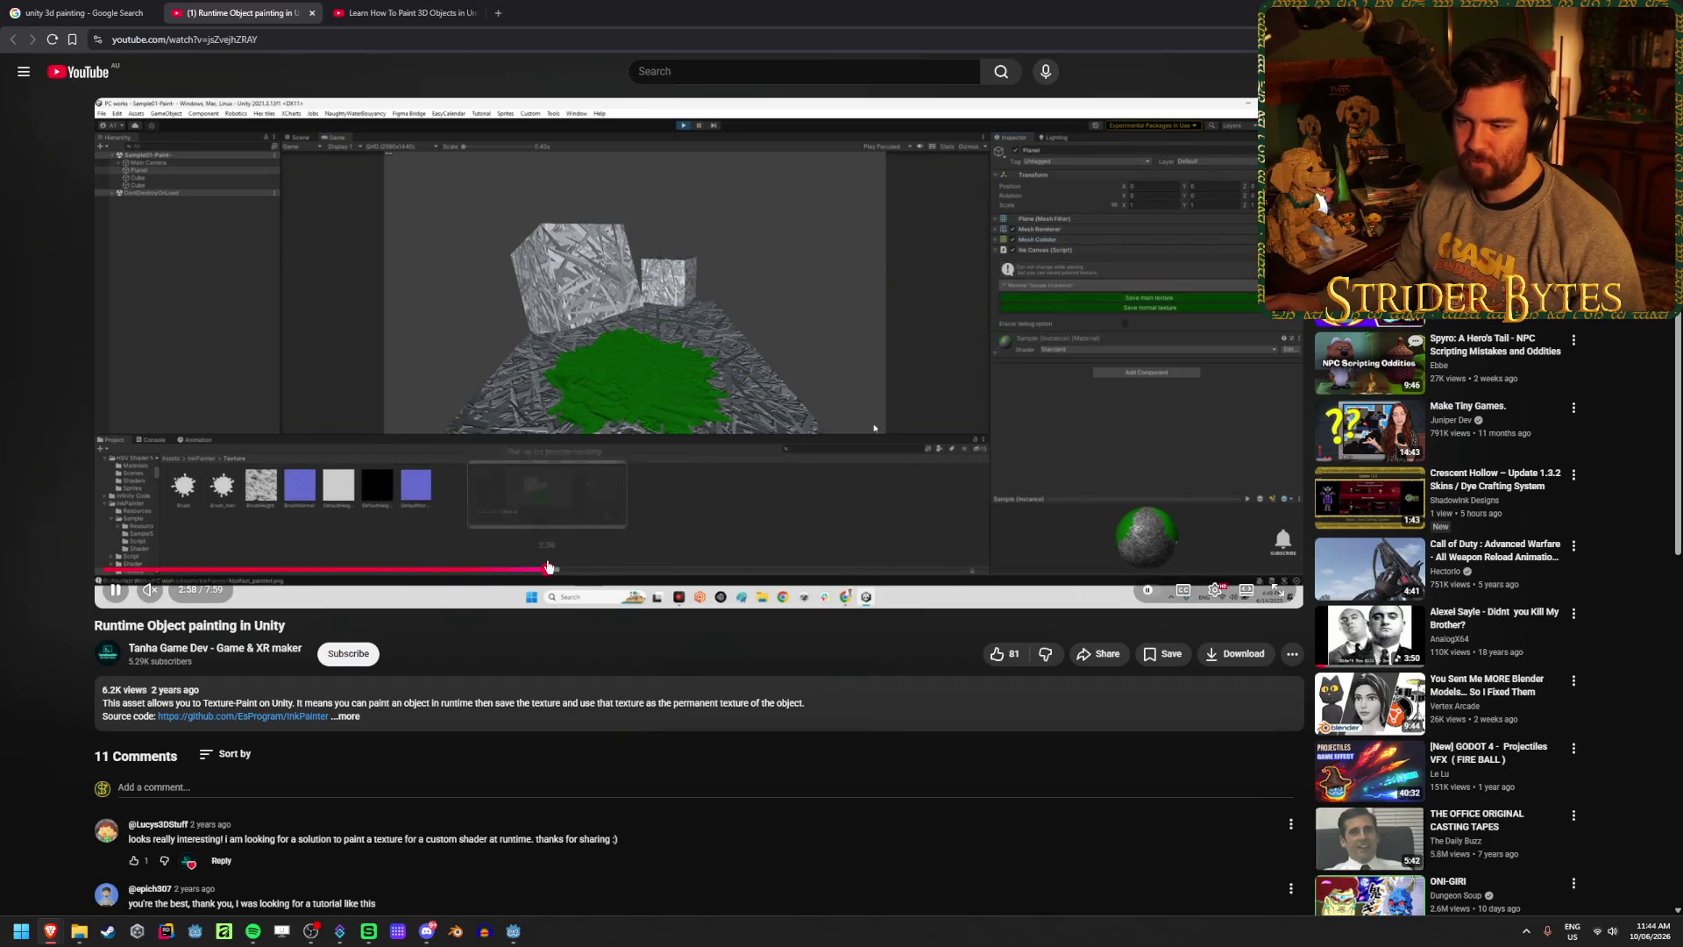
pyautogui.click(630, 569)
pyautogui.click(696, 570)
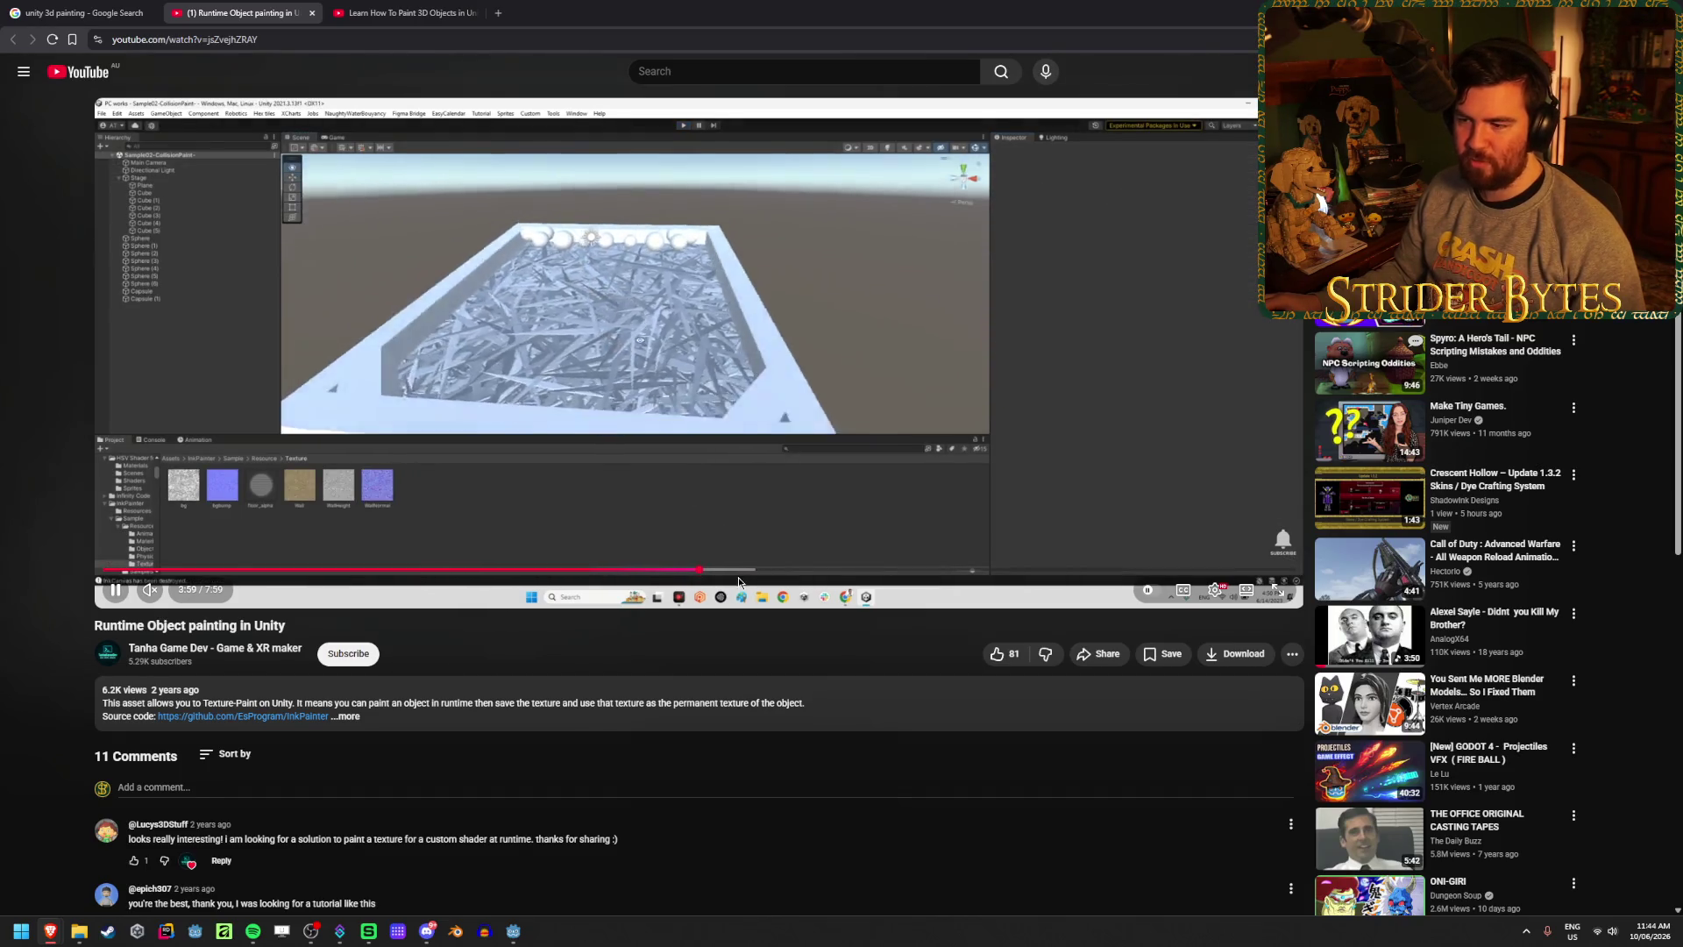
pyautogui.moveTo(745, 570); pyautogui.dragTo(783, 570)
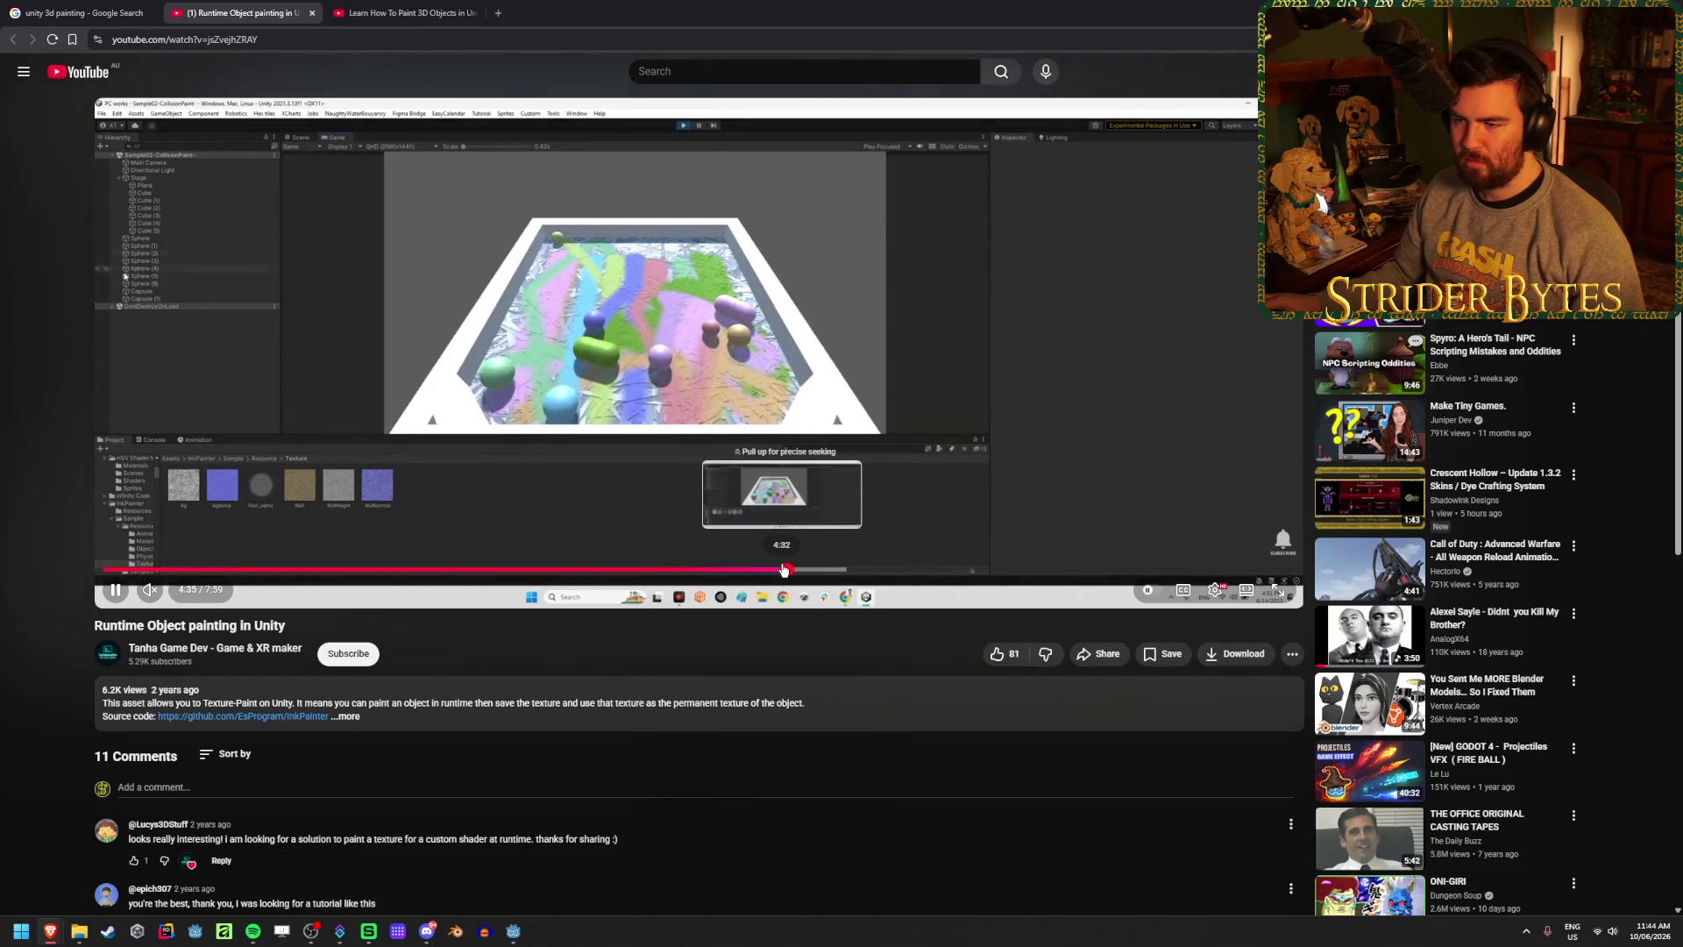
pyautogui.click(849, 569)
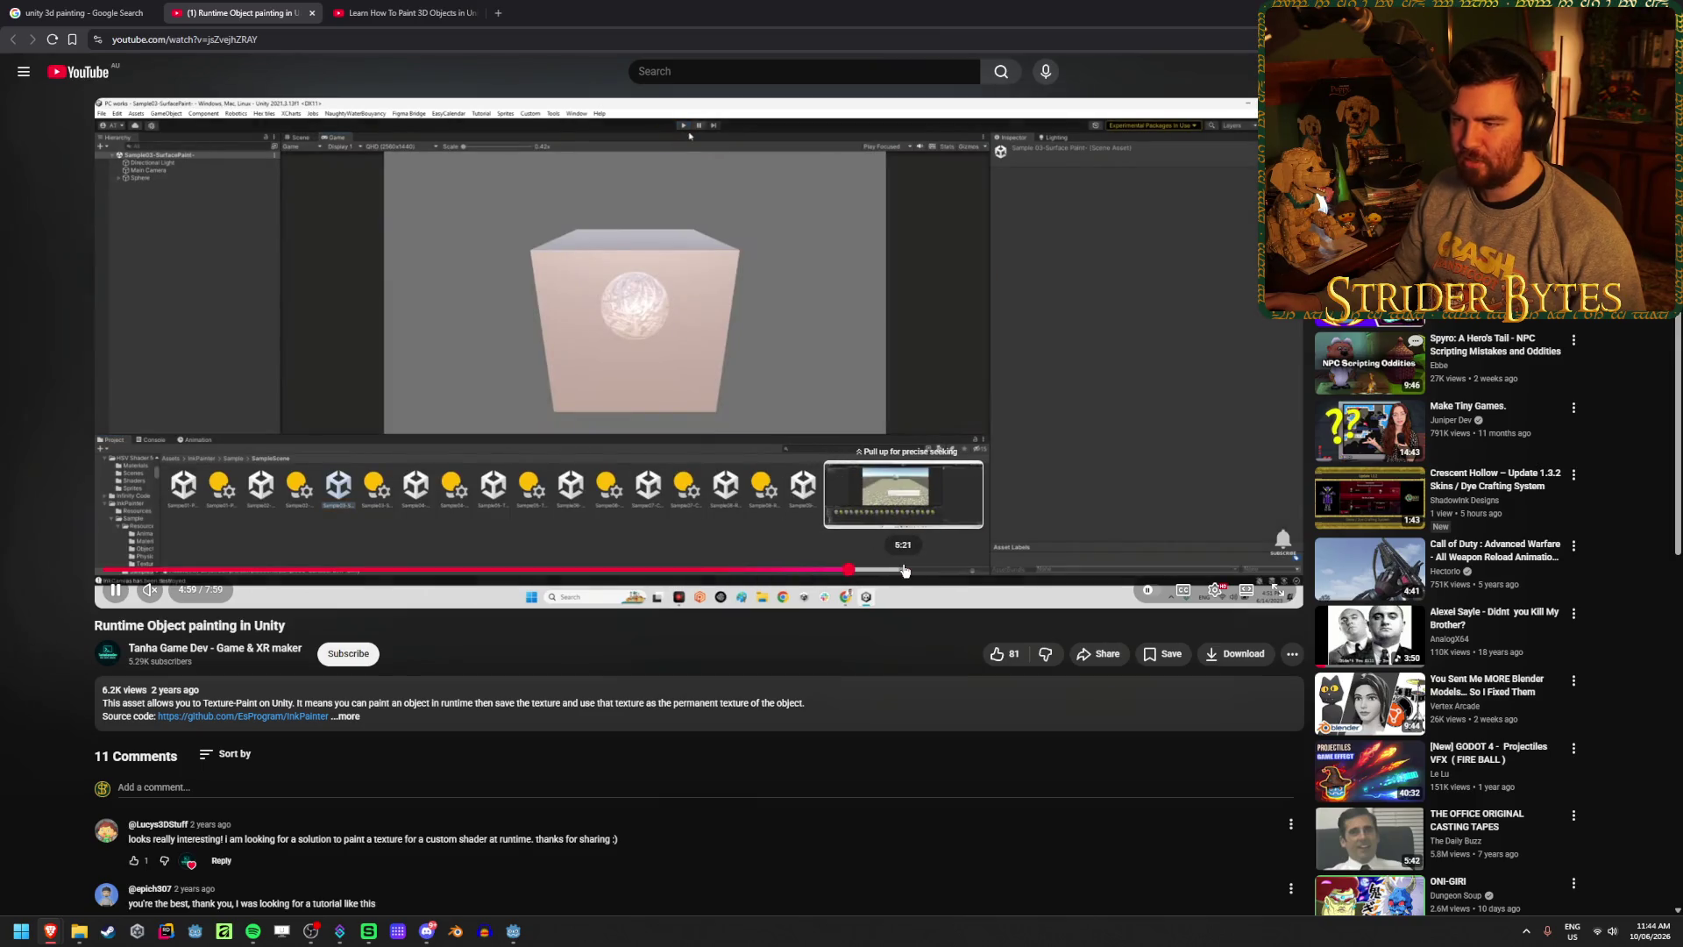
pyautogui.click(905, 569)
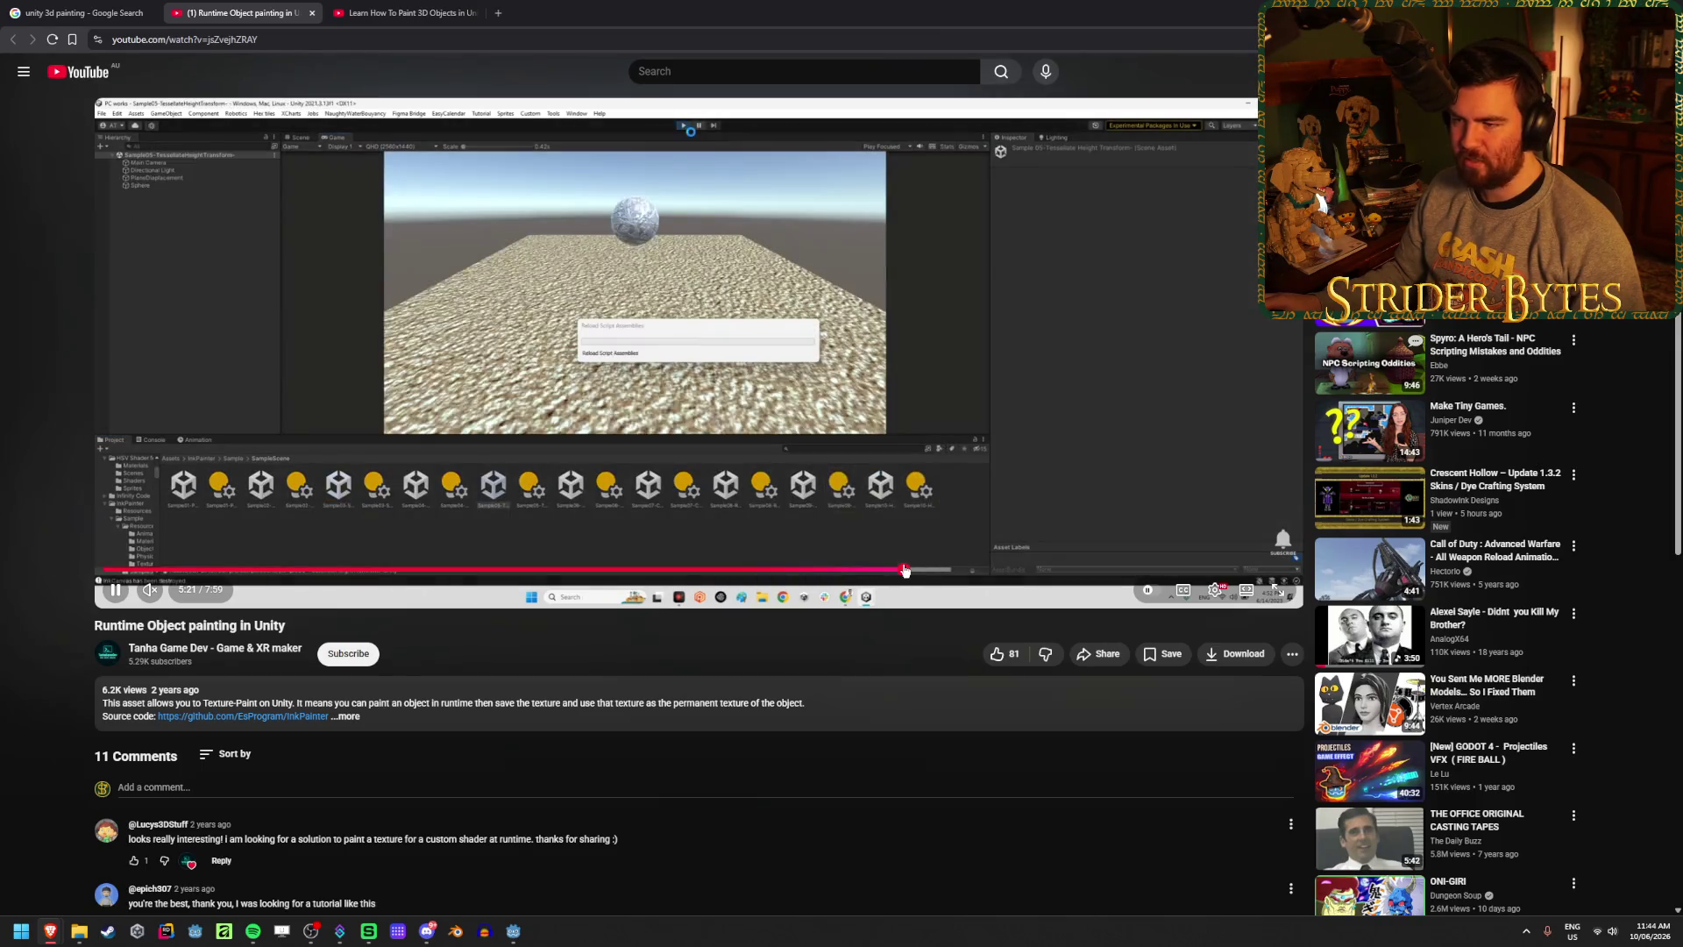
pyautogui.click(930, 570)
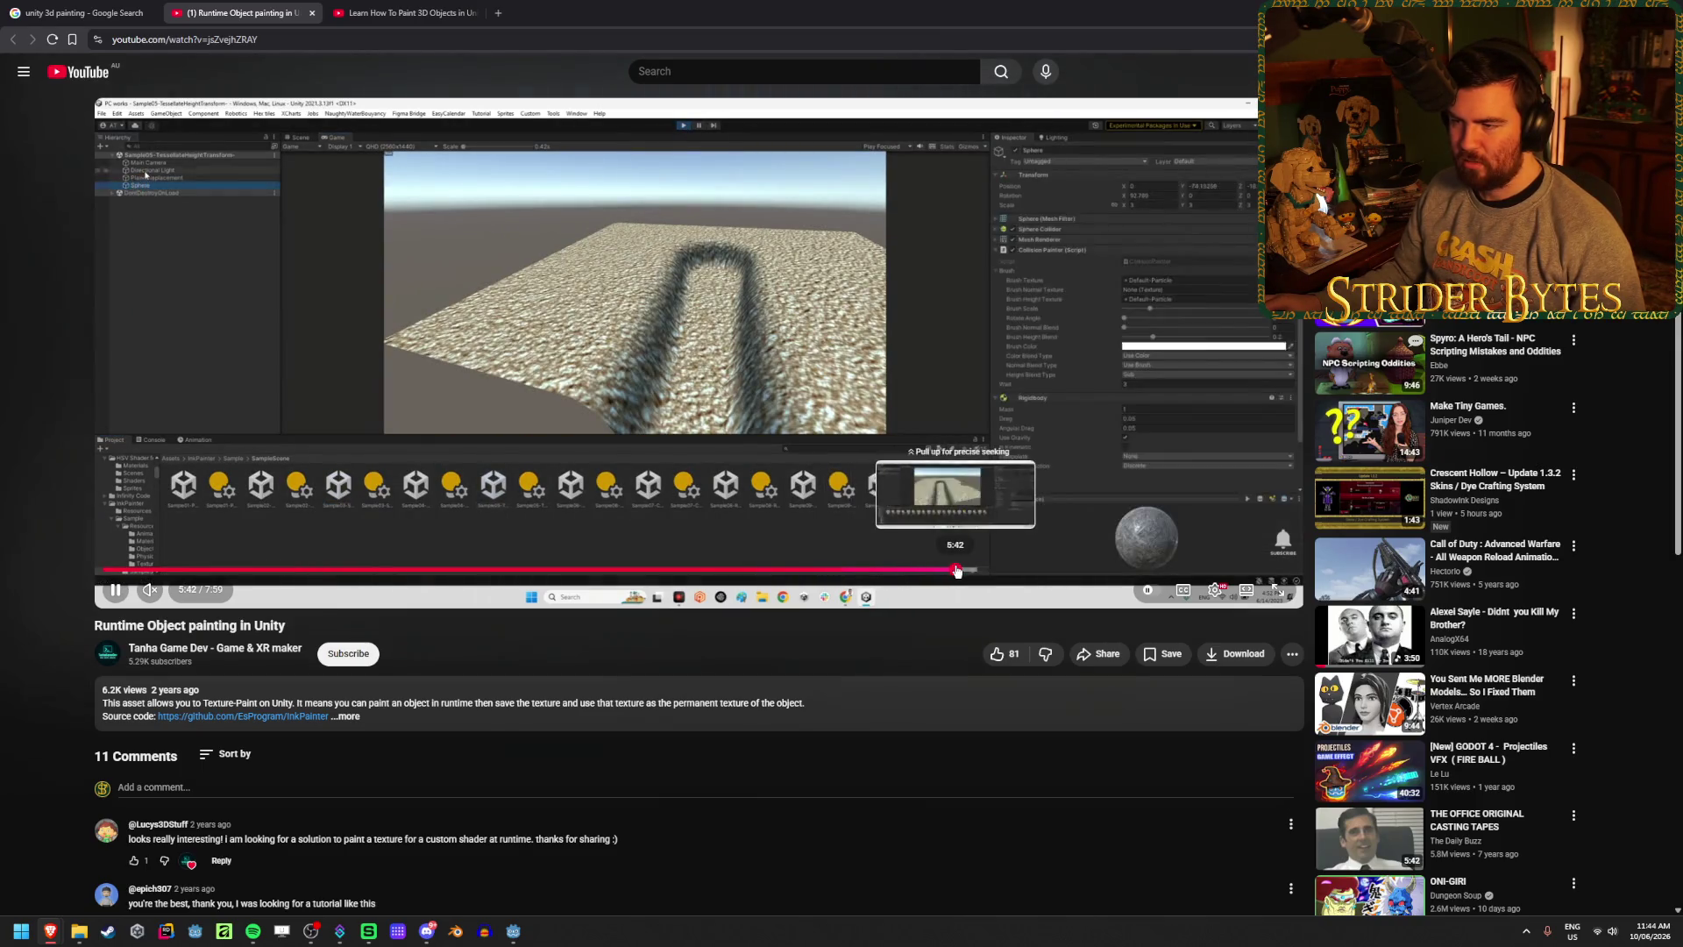
# - Jump from 5:43 to the closing green sphere demo and expand the description
pyautogui.click(959, 569)
pyautogui.click(1008, 571)
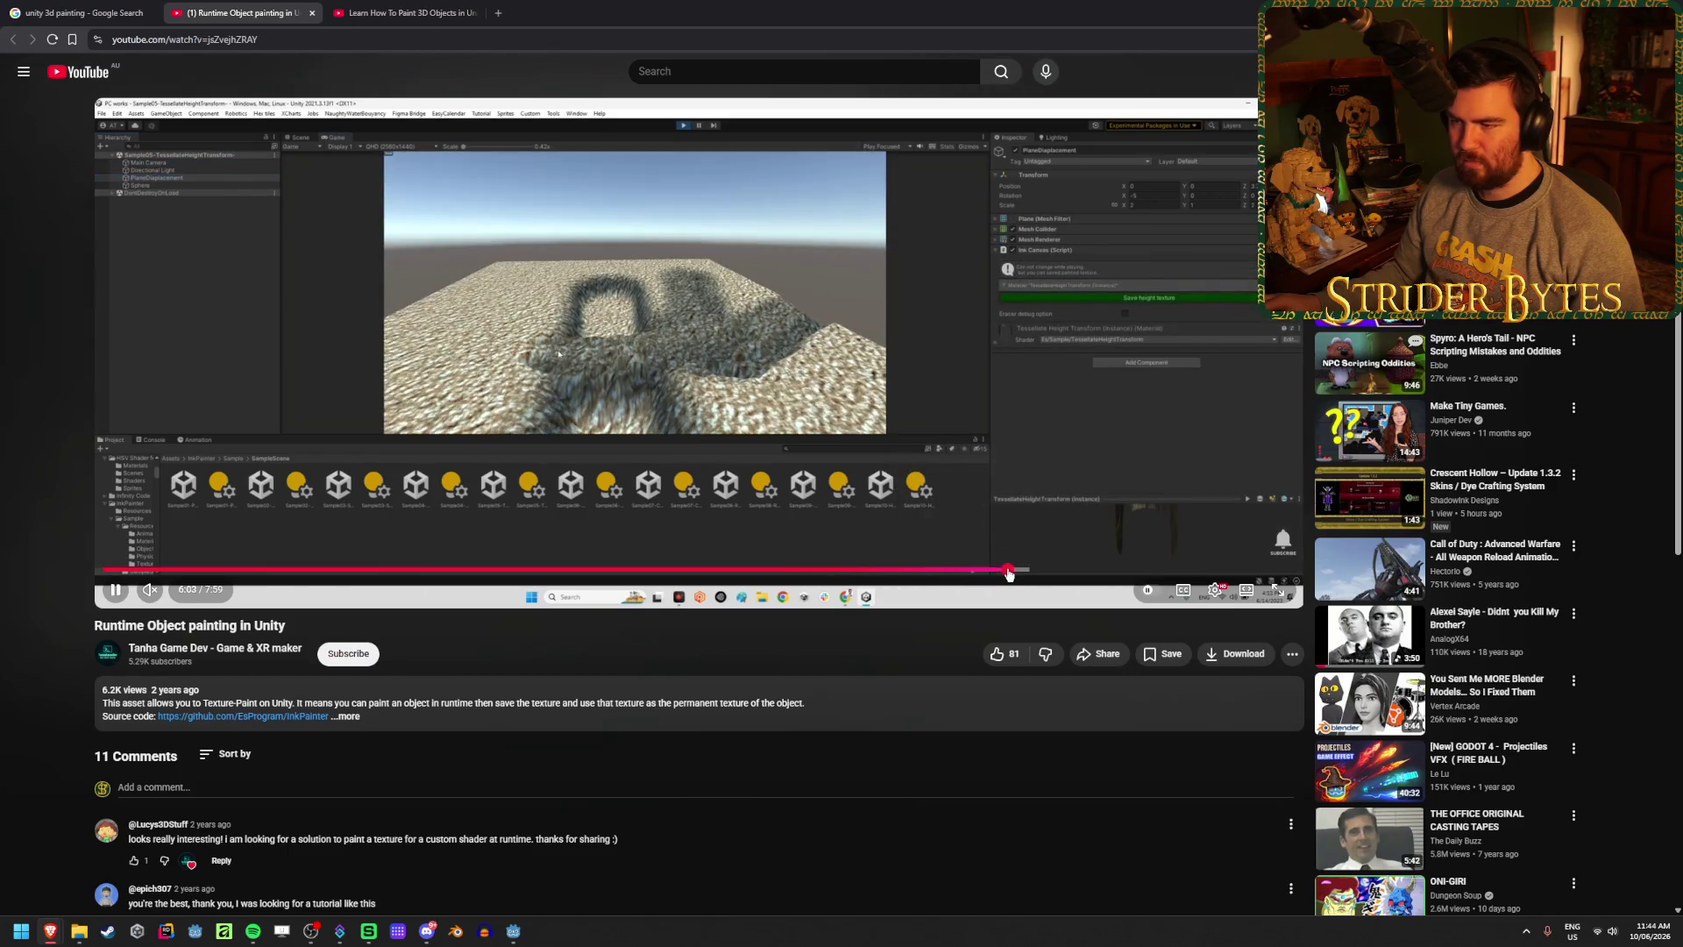
pyautogui.moveTo(1043, 576); pyautogui.dragTo(1075, 574)
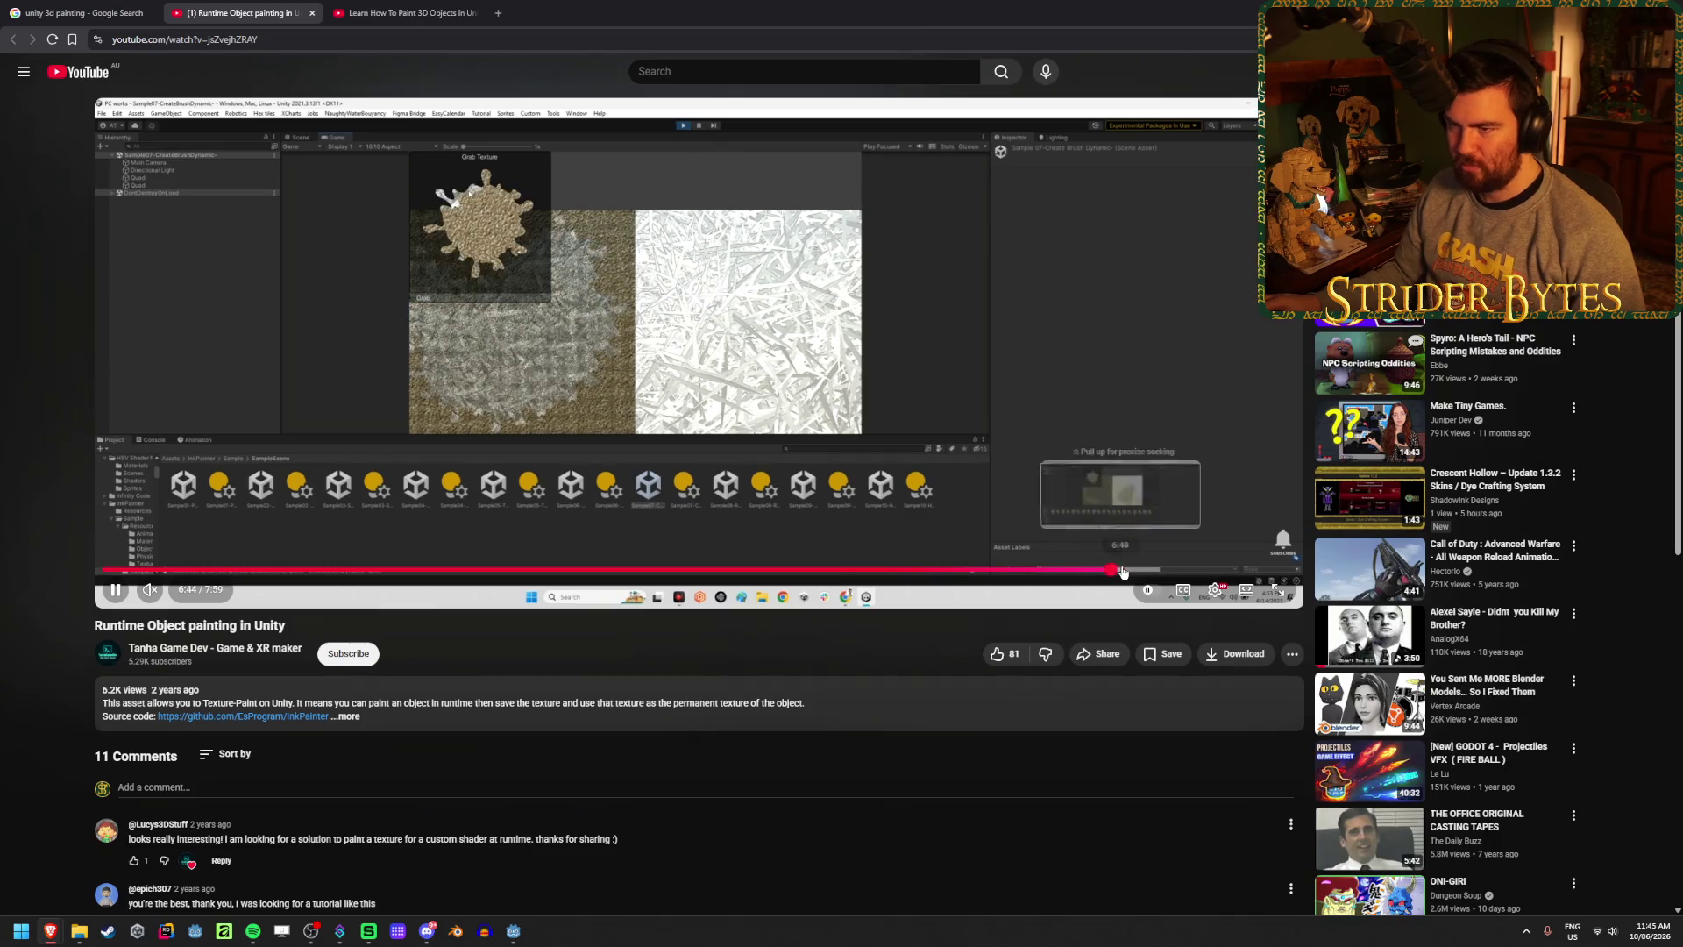
pyautogui.click(1133, 572)
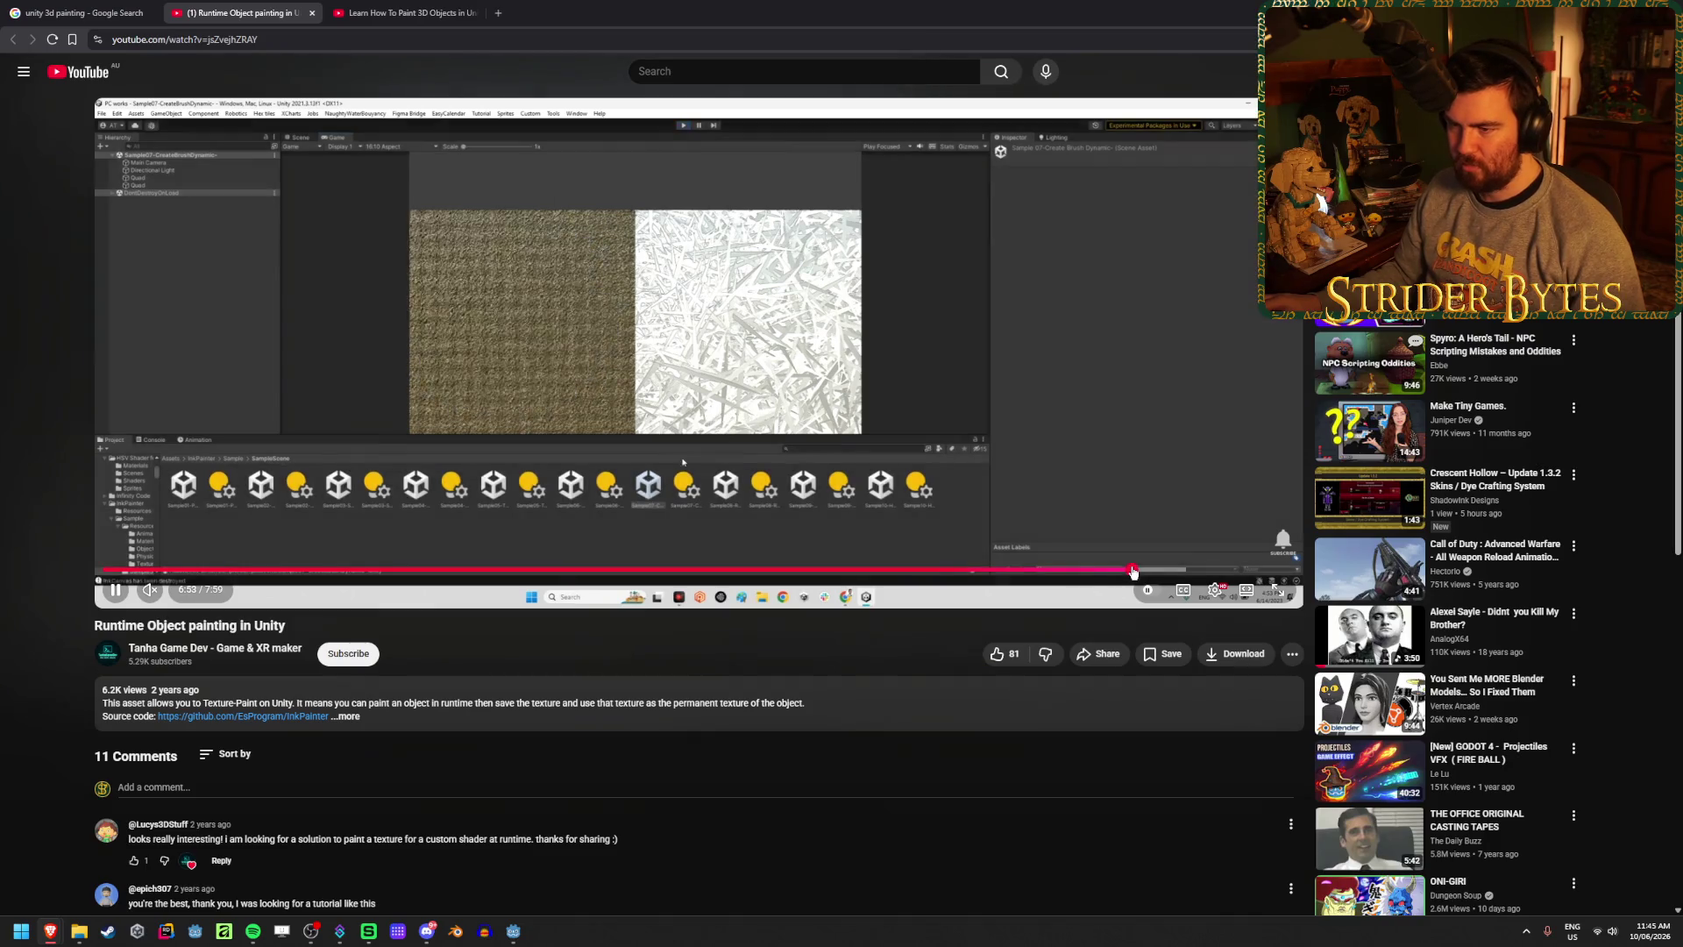
pyautogui.moveTo(1141, 572); pyautogui.dragTo(1180, 572)
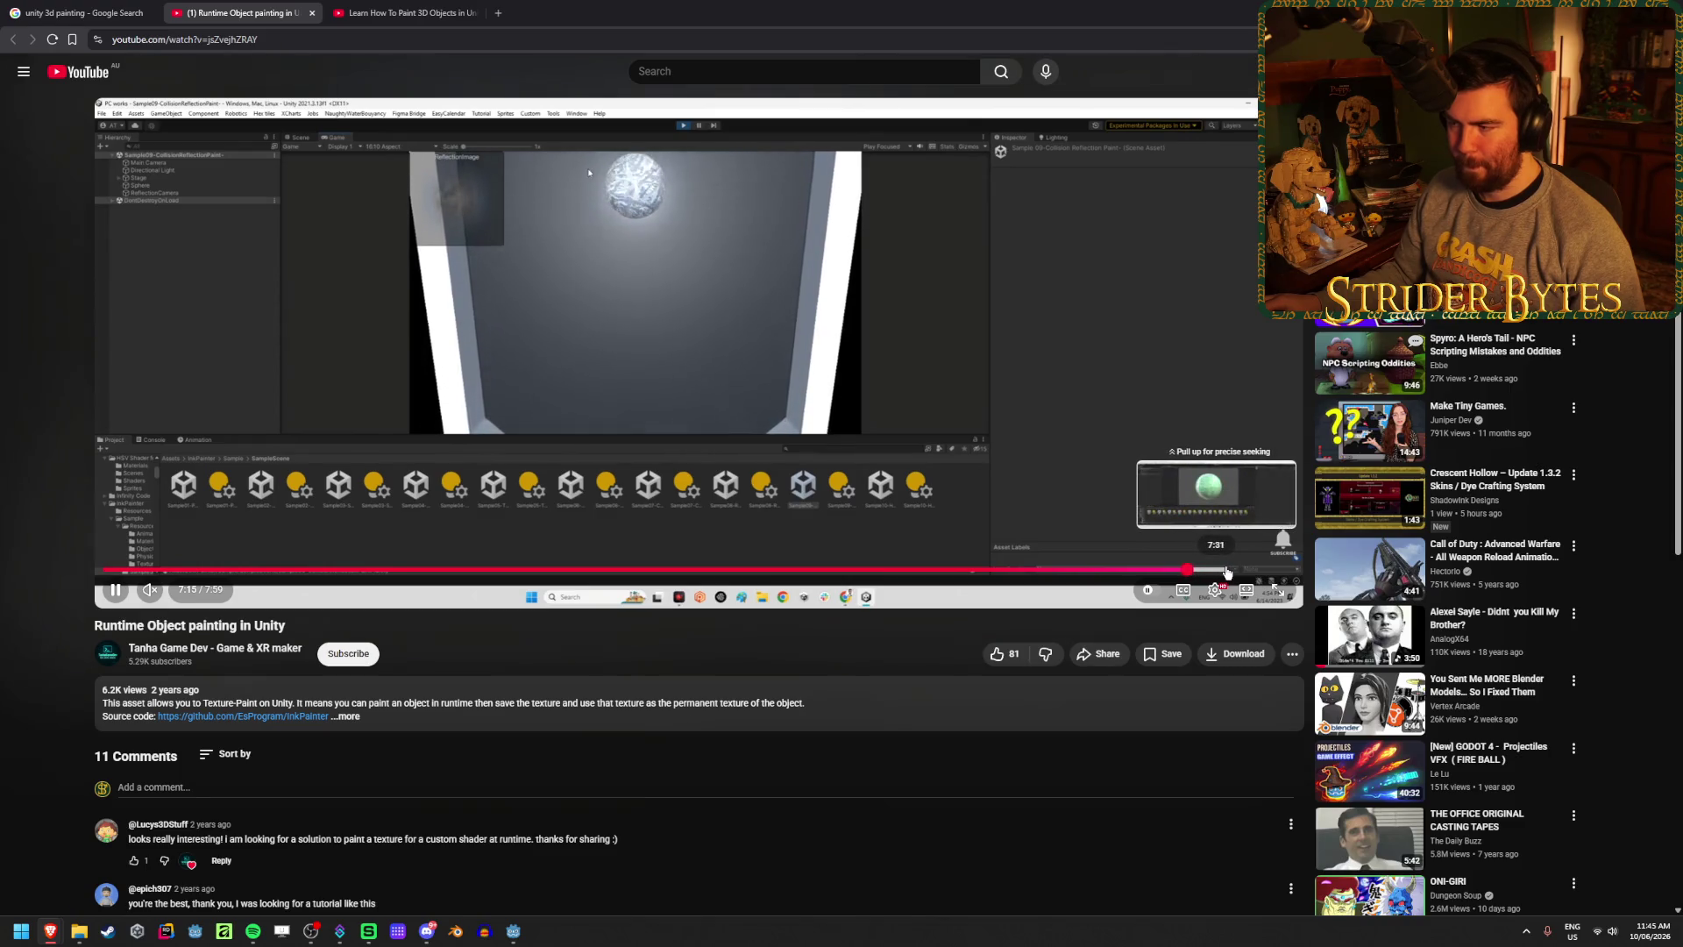
pyautogui.click(1227, 572)
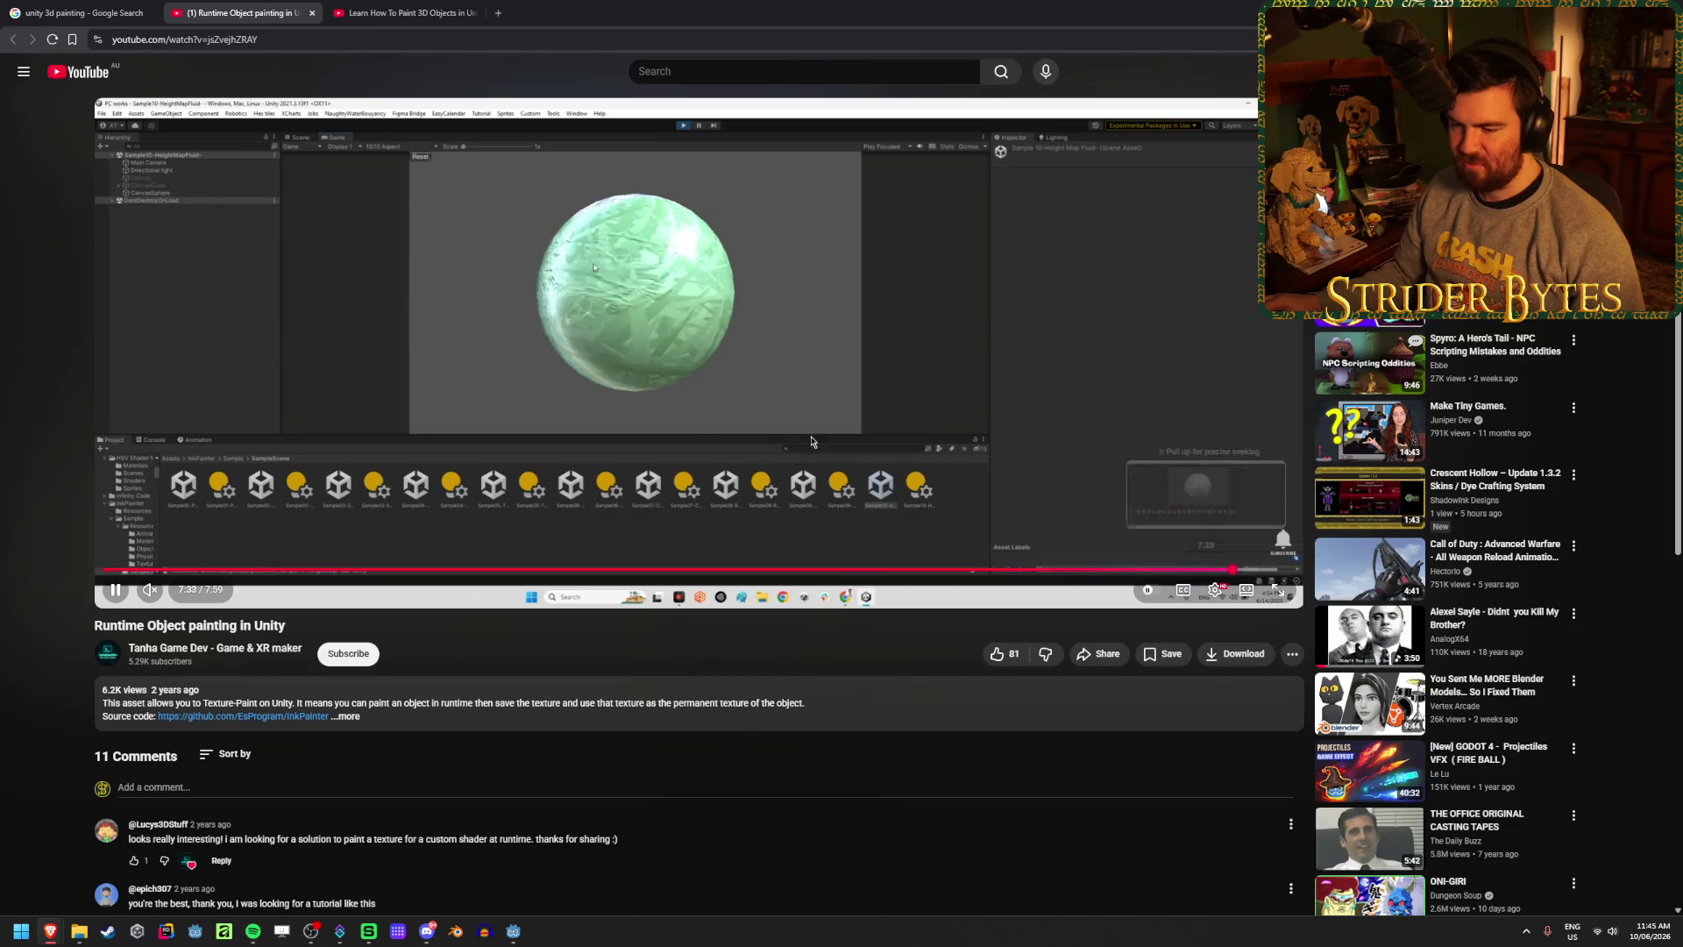
pyautogui.click(347, 716)
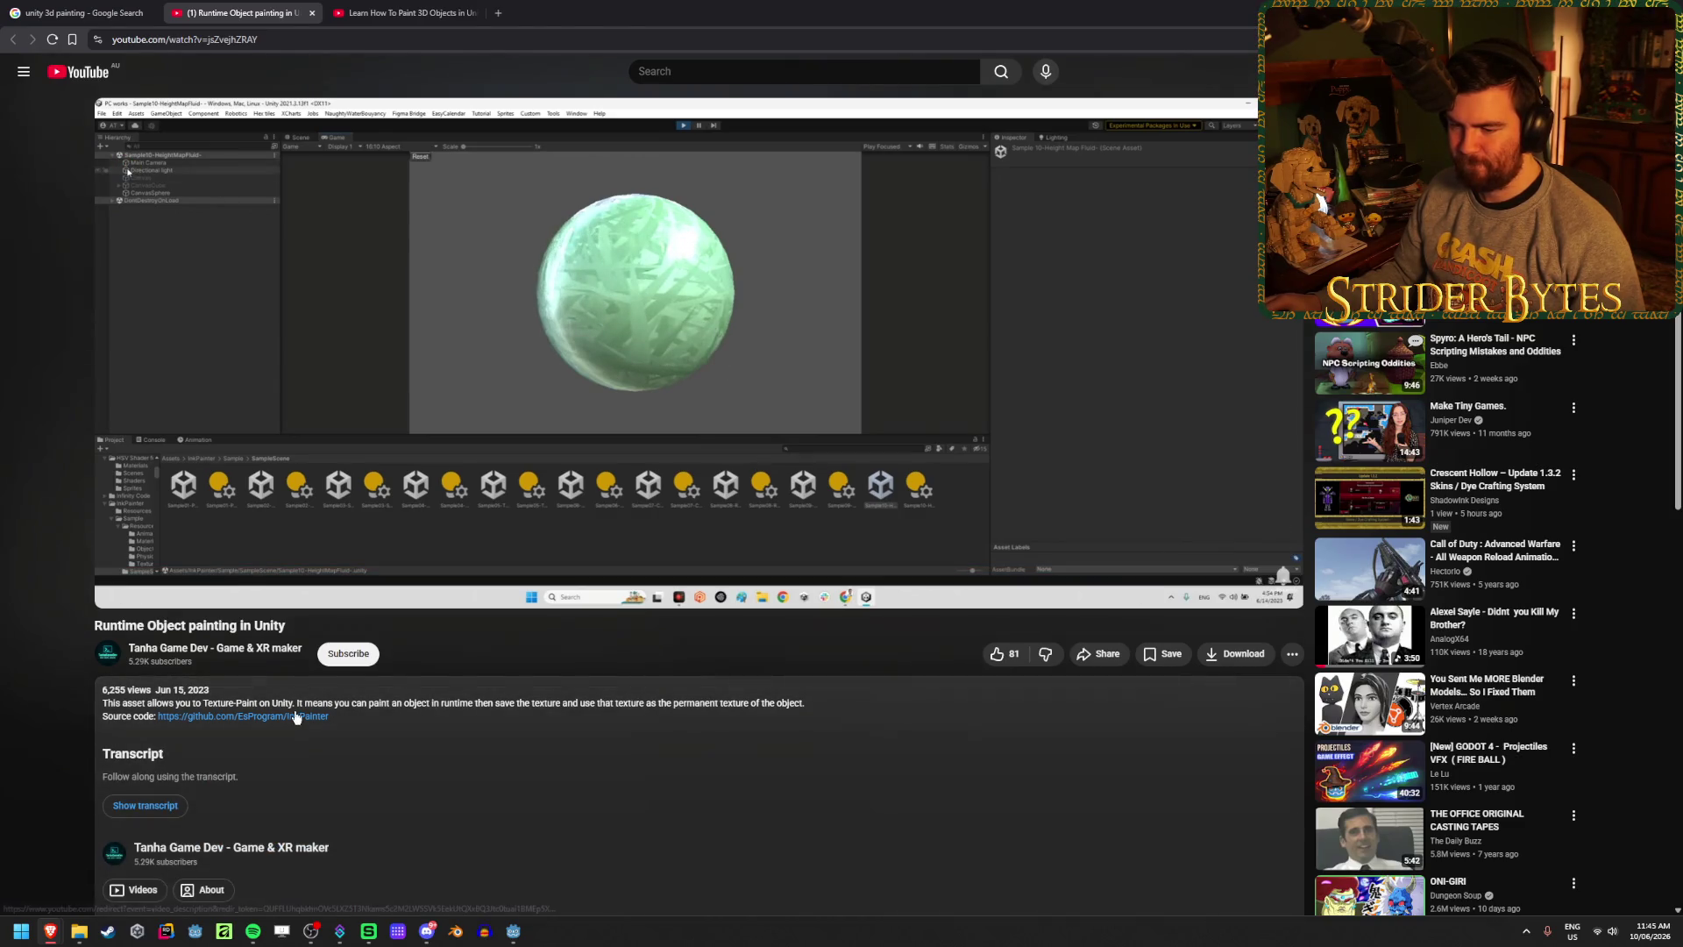
pyautogui.click(507, 9)
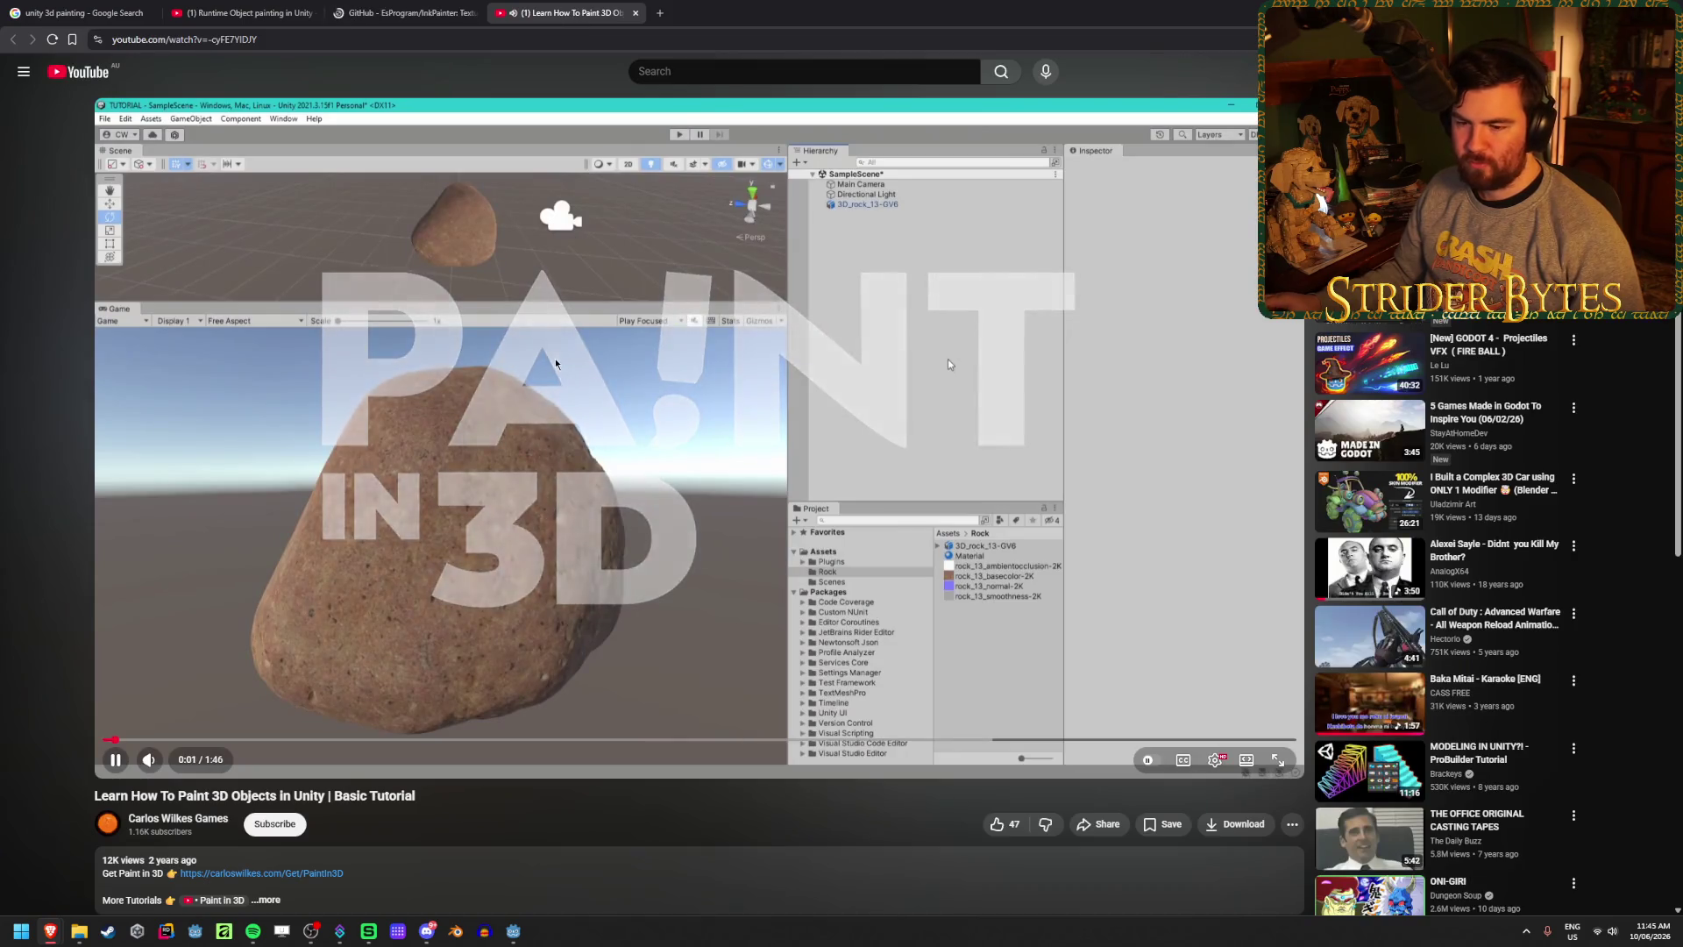
# - Mute the Paint 3D tutorial and skim its opening up to 0:21
pyautogui.click(153, 761)
pyautogui.moveTo(158, 740); pyautogui.dragTo(313, 742)
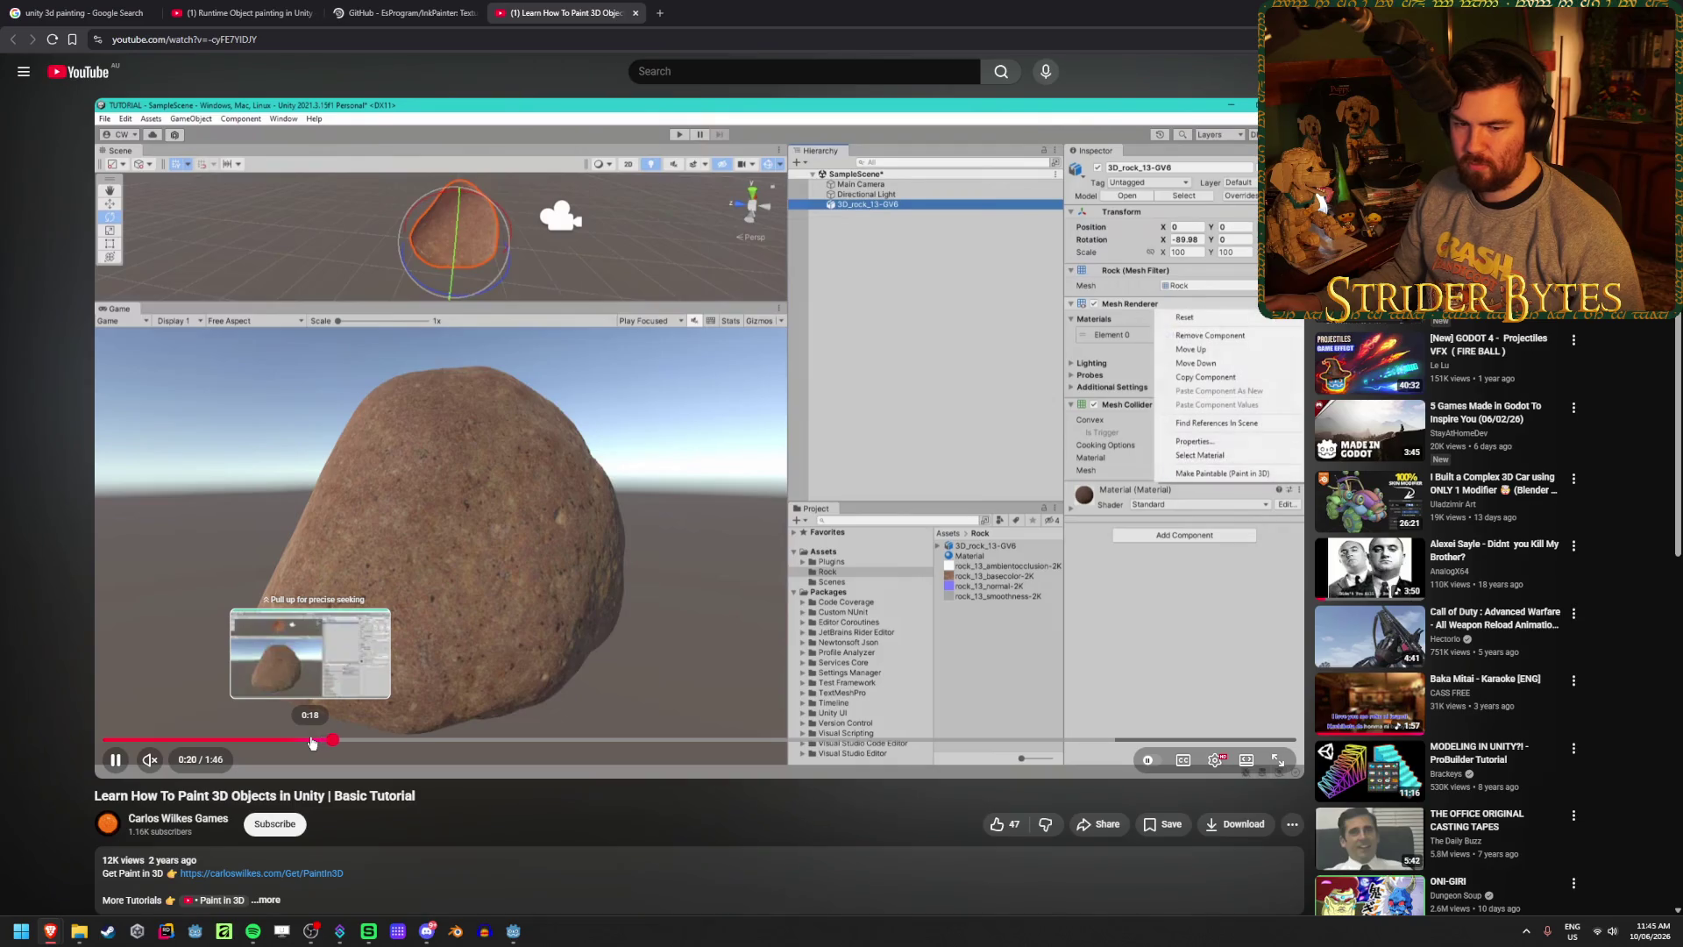
pyautogui.click(614, 393)
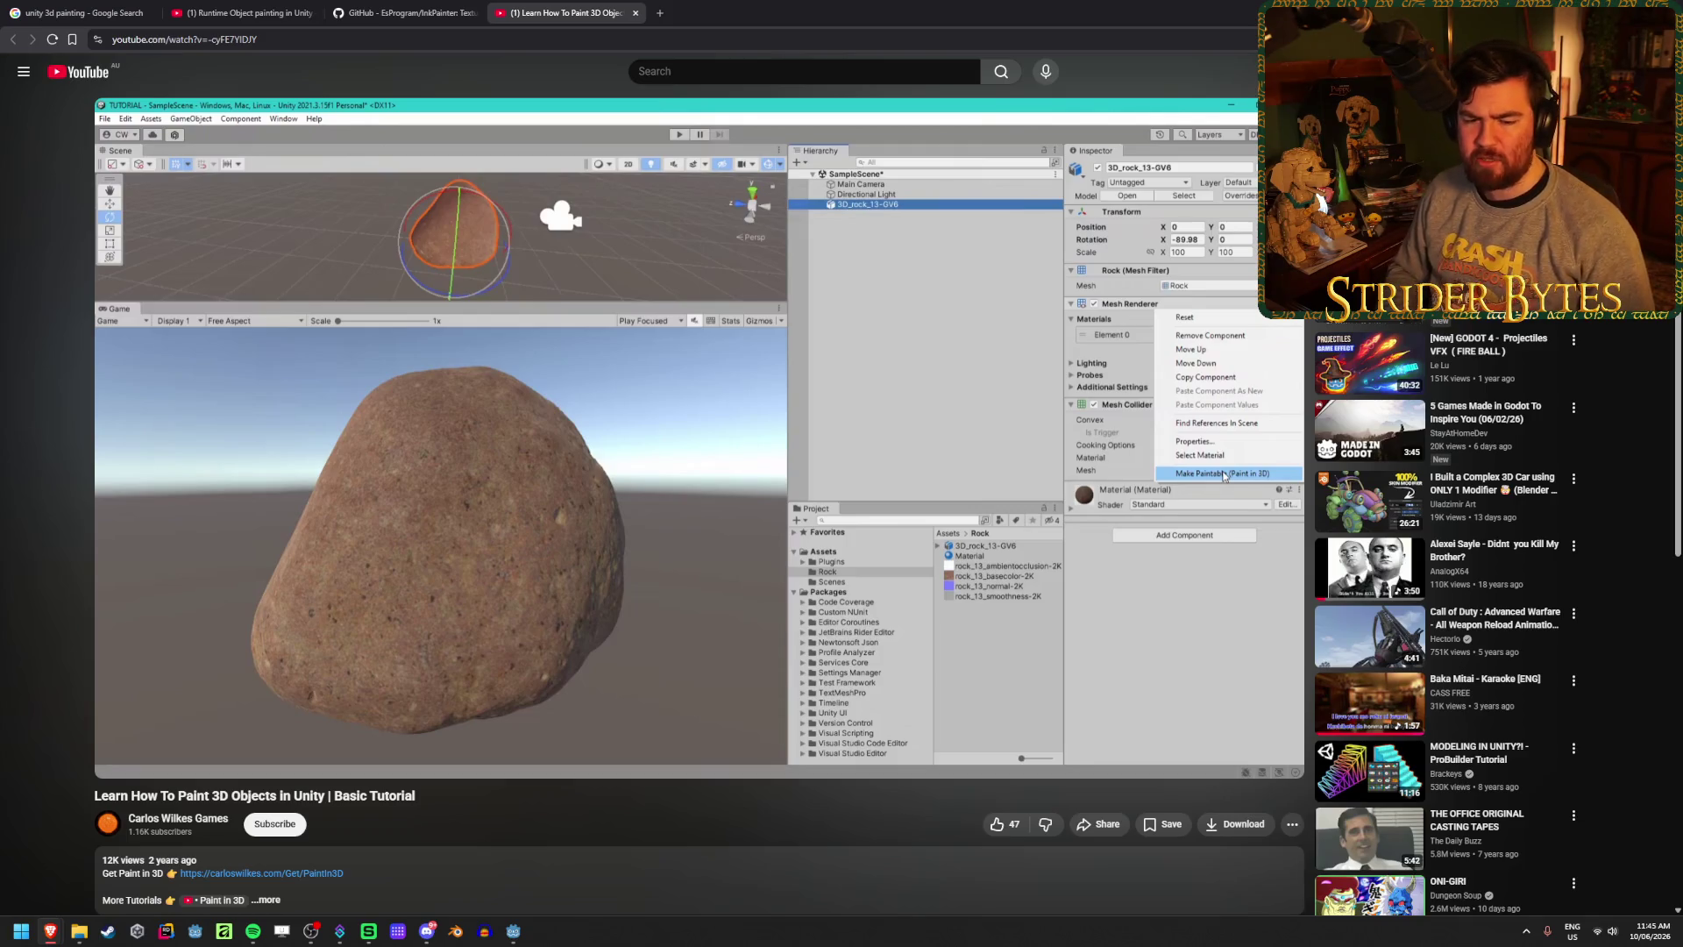
pyautogui.click(434, 435)
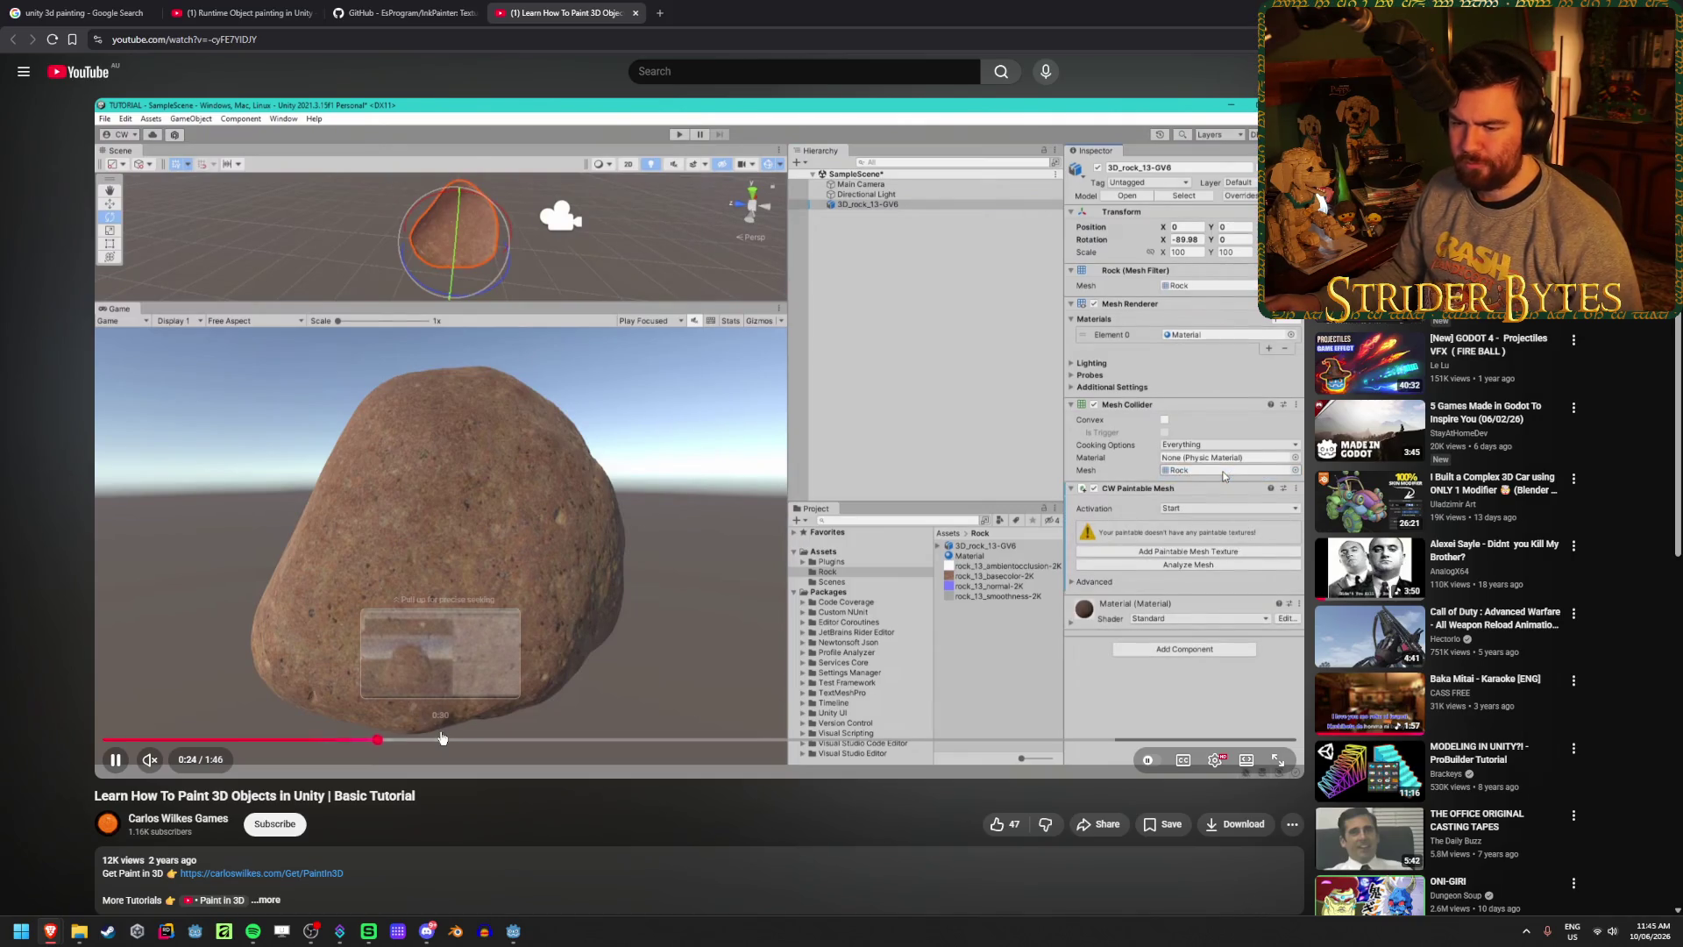
# - Skip through the paintable texture and hit screen setup, pausing on the duck-covered rock at 1:37
pyautogui.moveTo(526, 740); pyautogui.dragTo(628, 742)
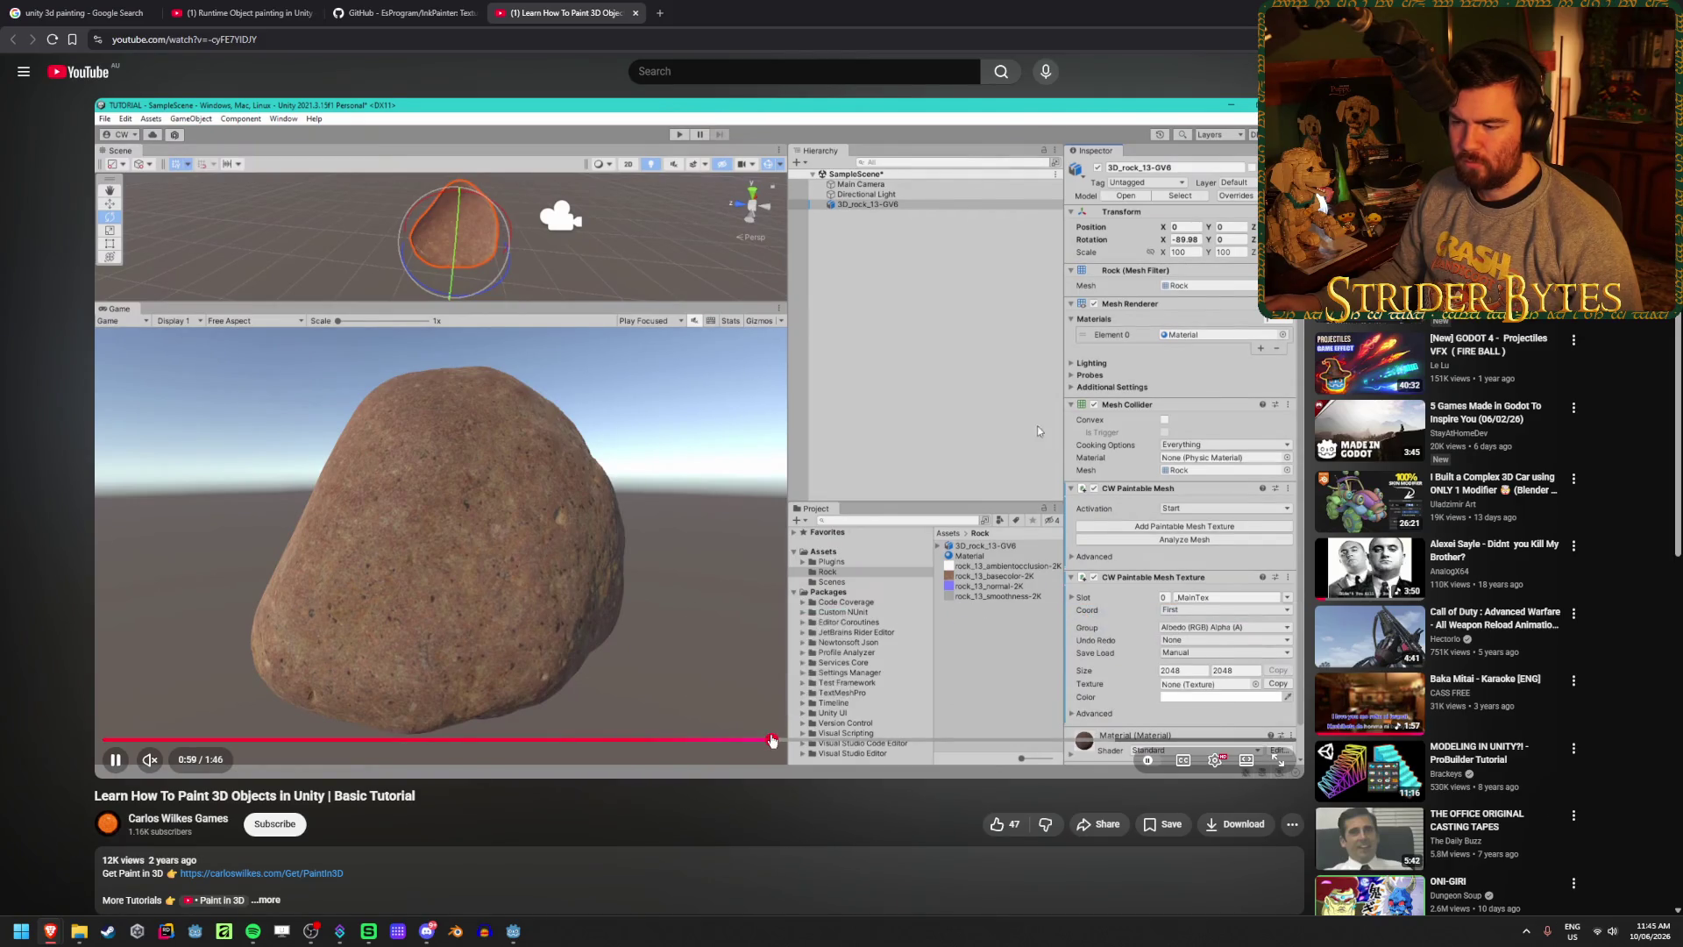
pyautogui.click(886, 741)
pyautogui.moveTo(886, 741); pyautogui.dragTo(1020, 740)
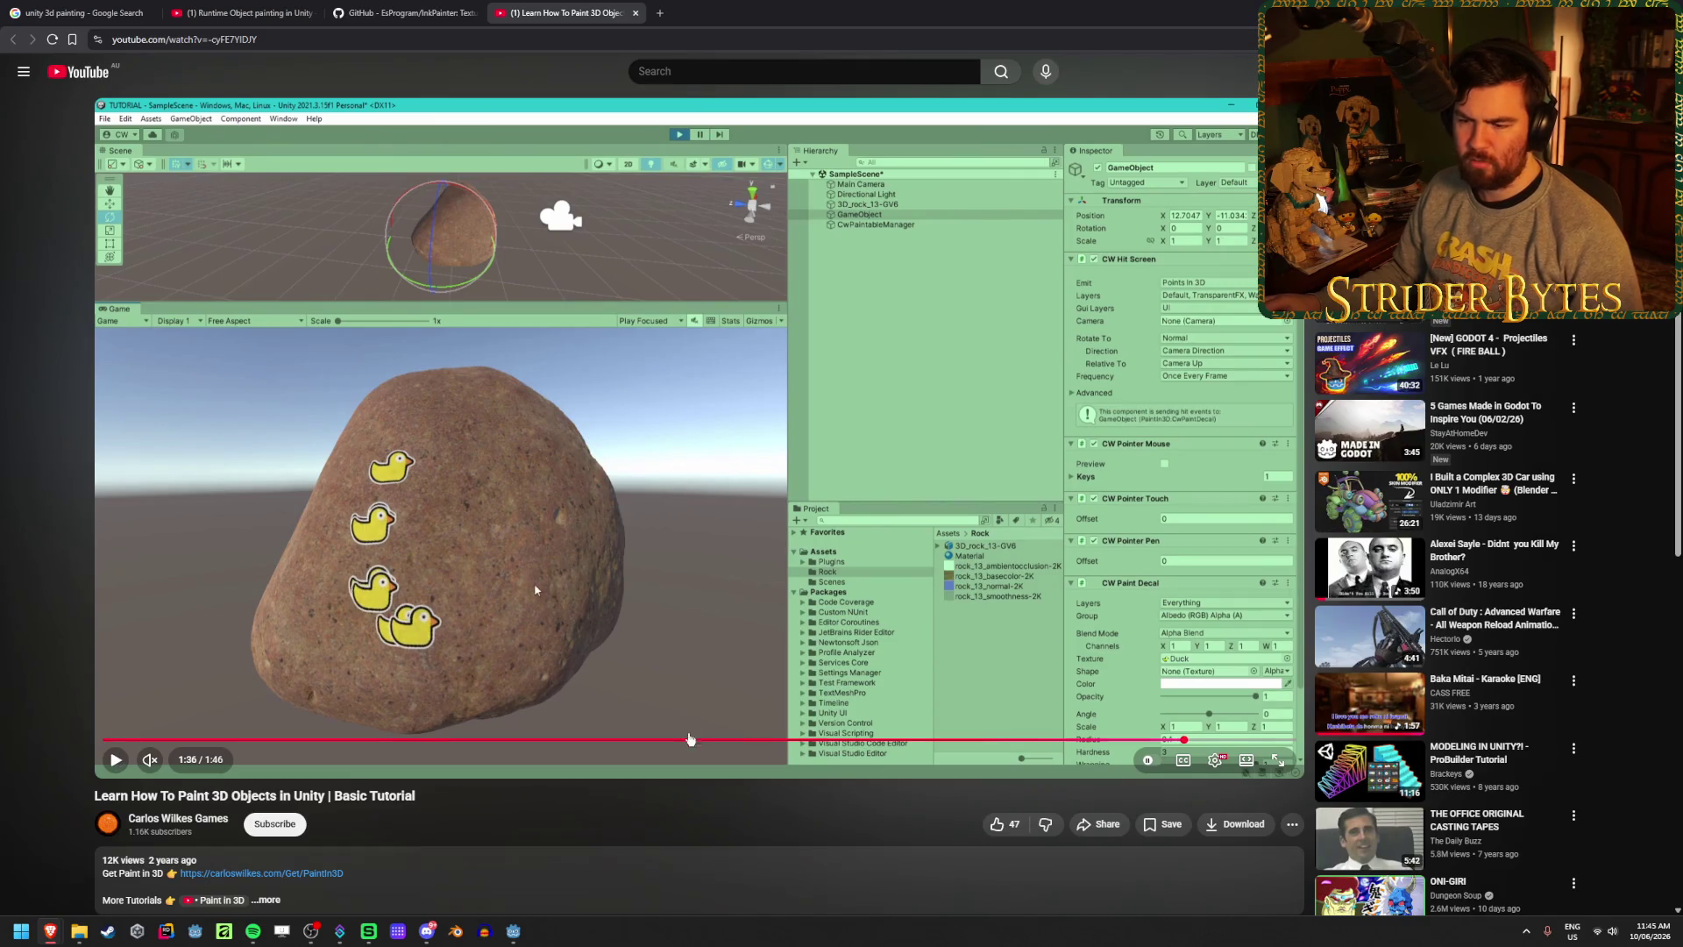
pyautogui.click(783, 578)
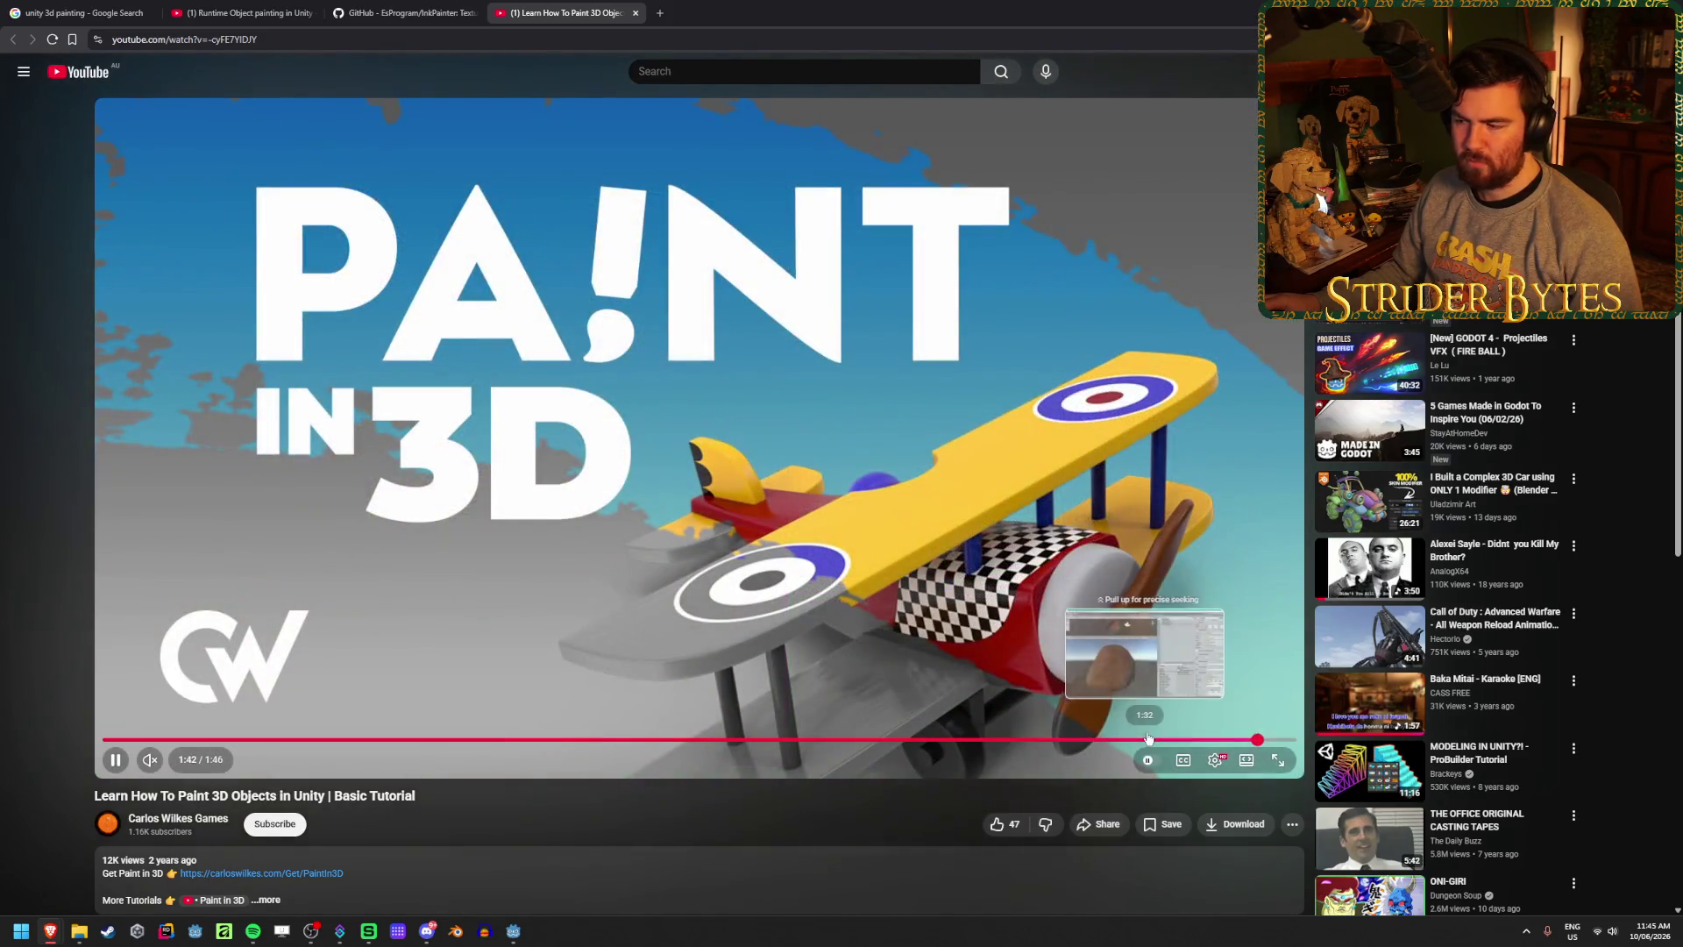
pyautogui.click(1148, 739)
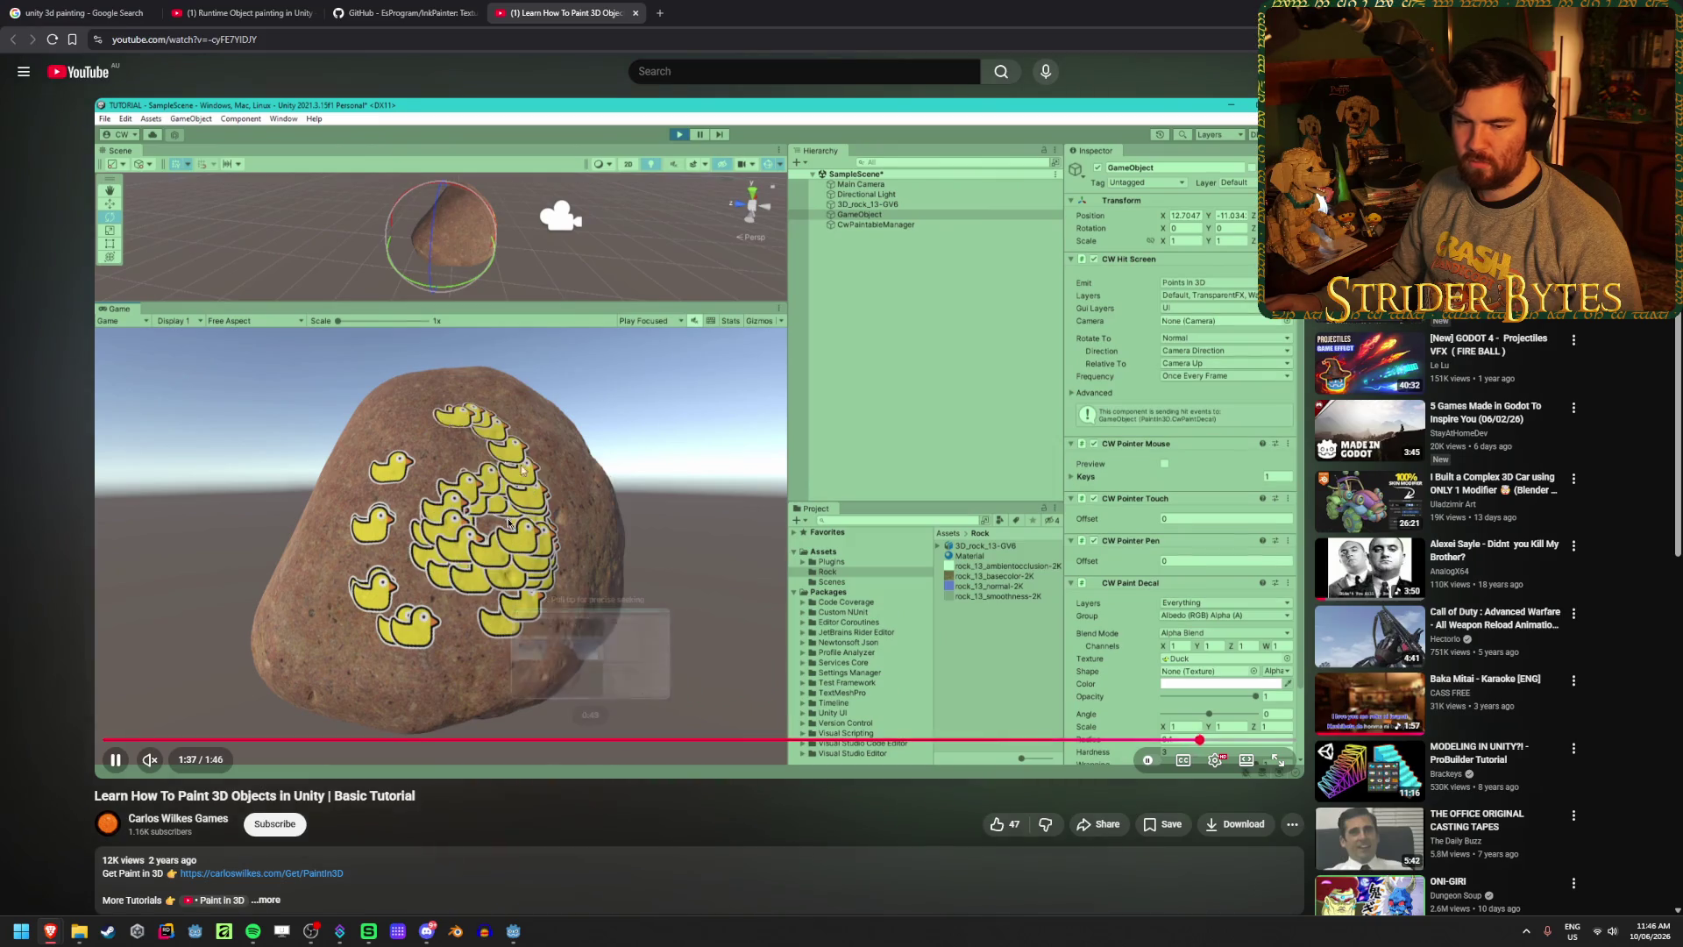
pyautogui.click(496, 567)
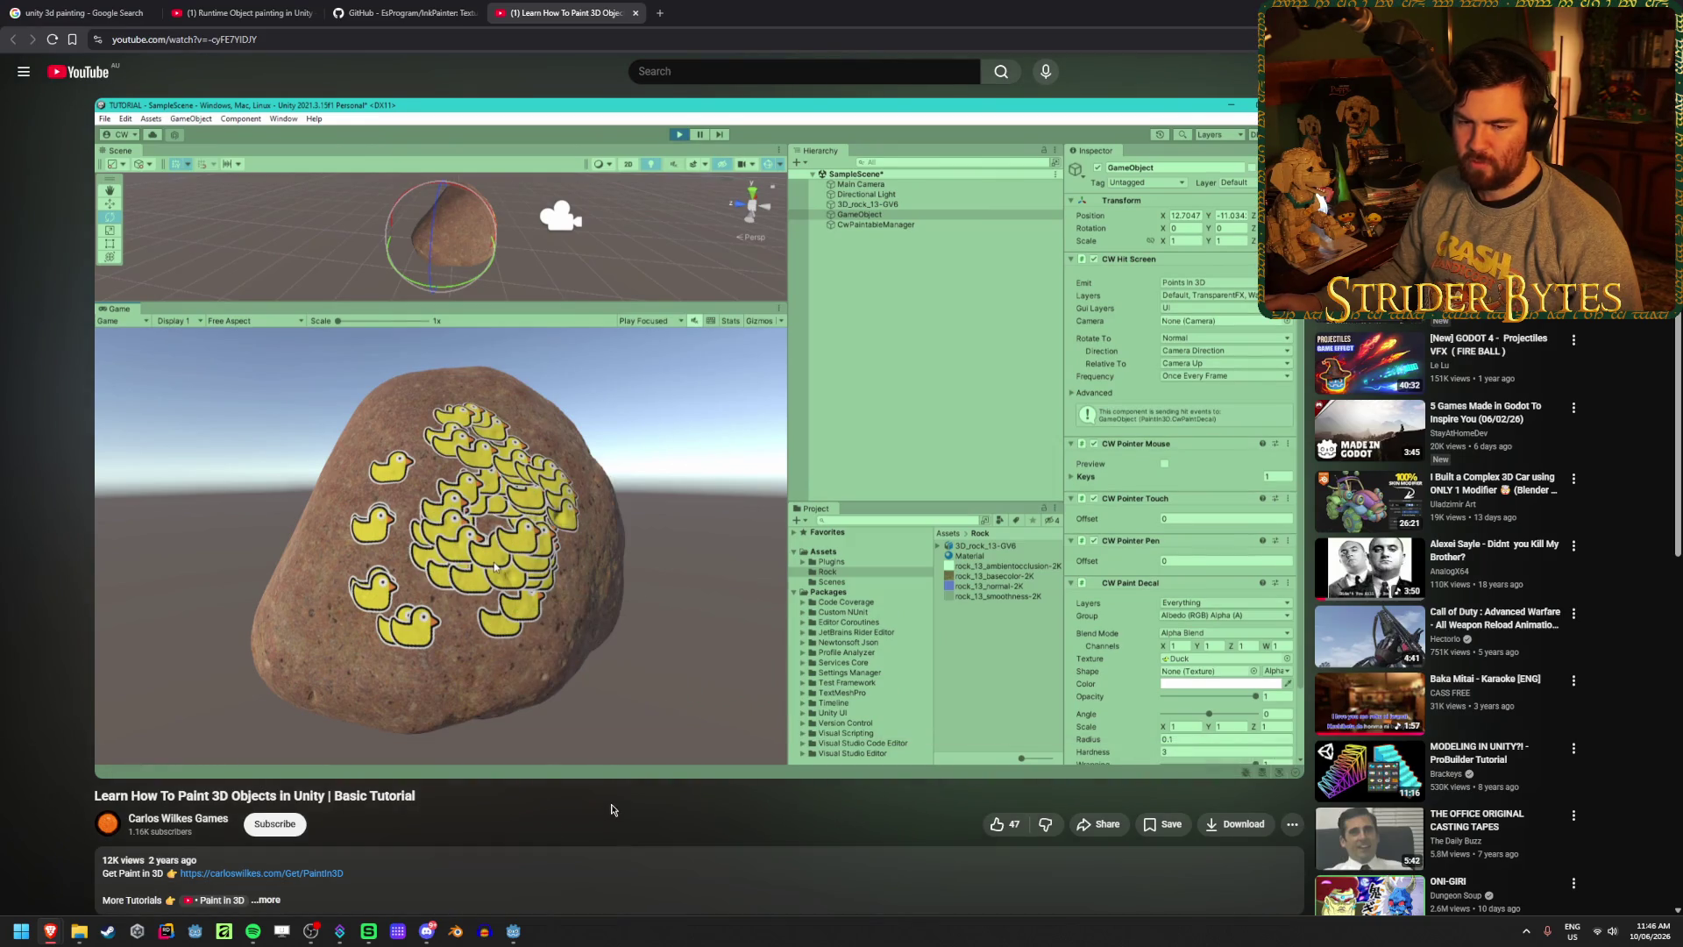
pyautogui.scroll(-3, 612, 806)
pyautogui.scroll(3, 612, 801)
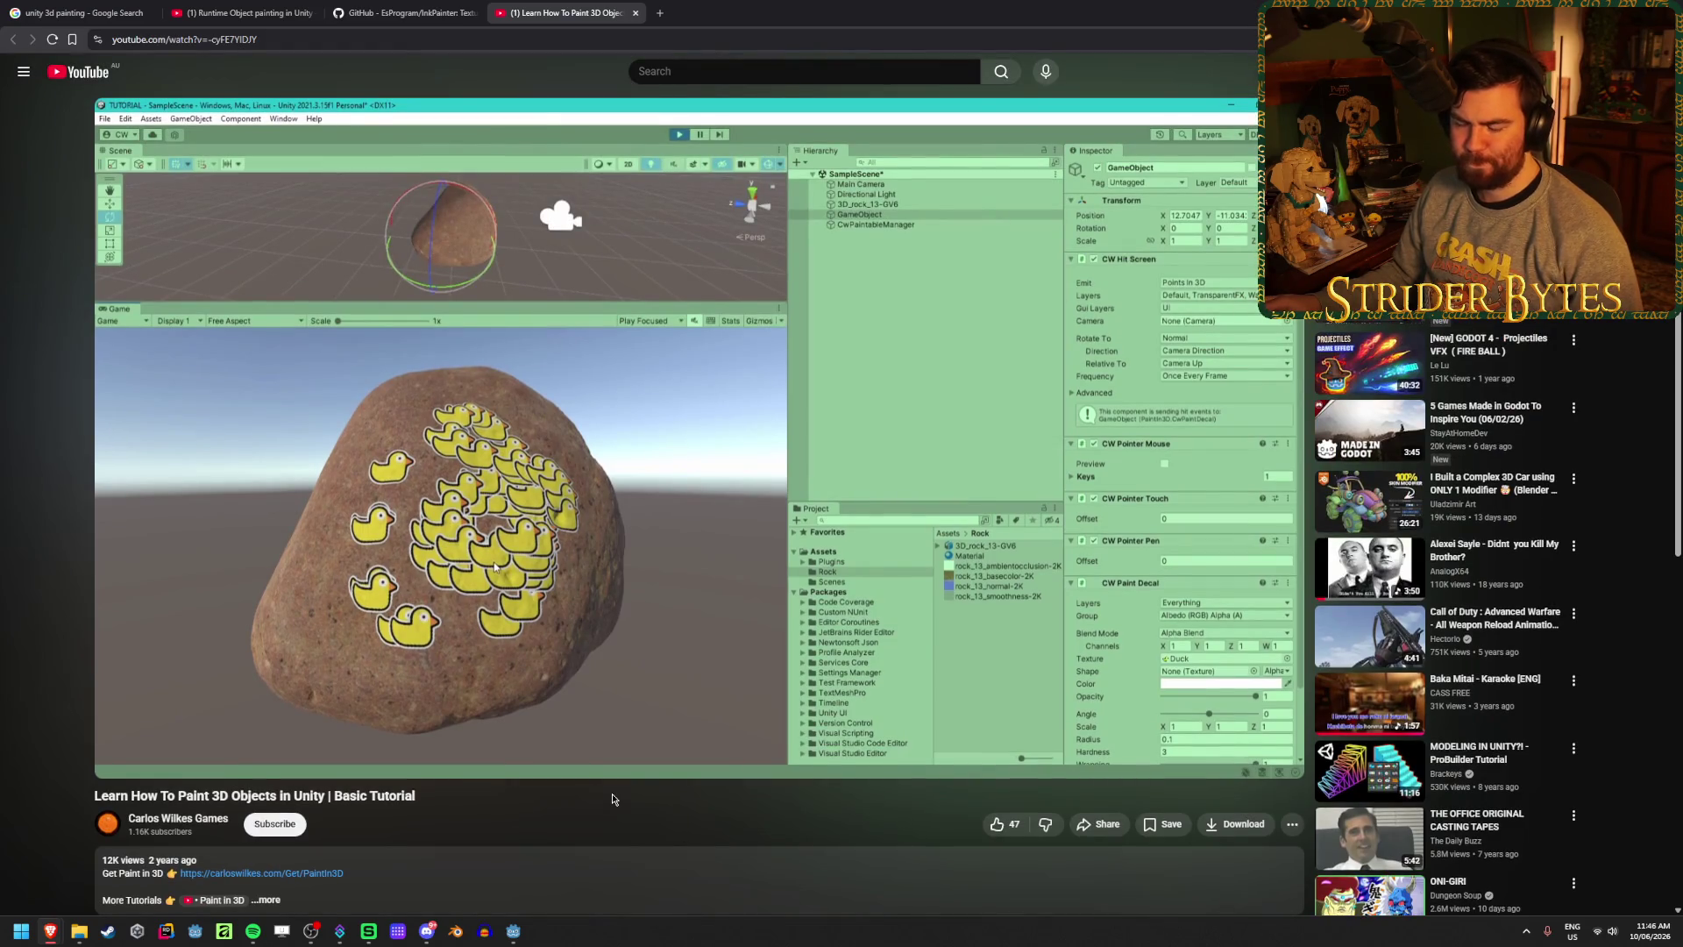
# - Switch to the InkPainter GitHub tab and scroll the README past its usage code to the Movies
pyautogui.click(419, 12)
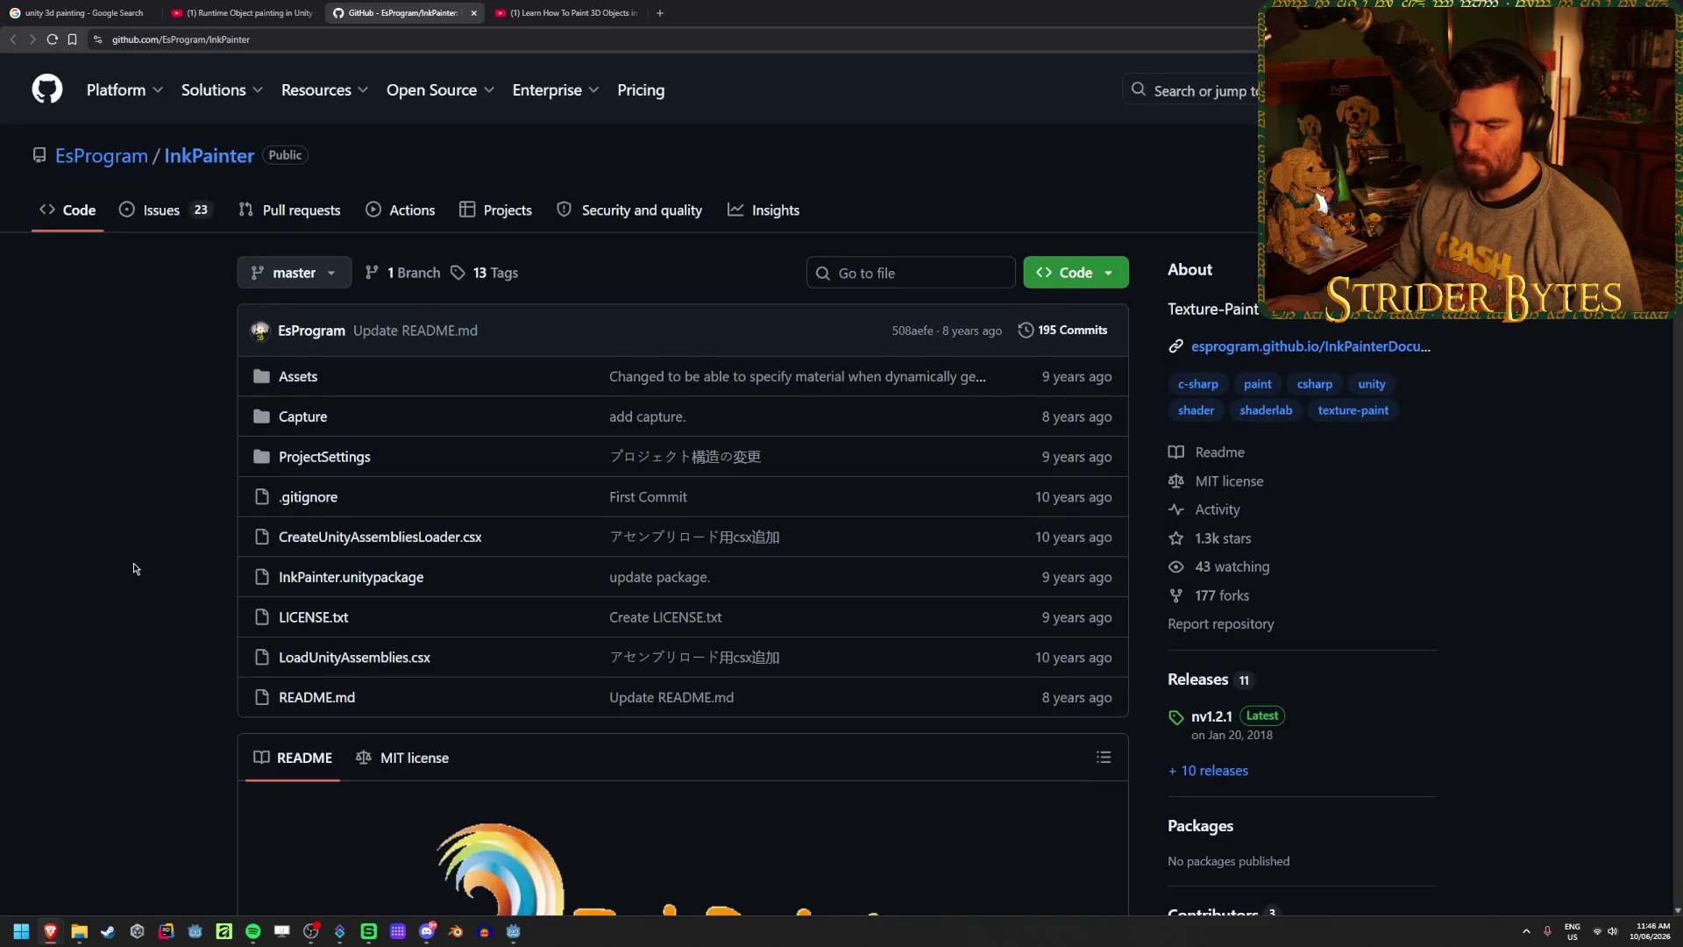
pyautogui.scroll(-12, 134, 569)
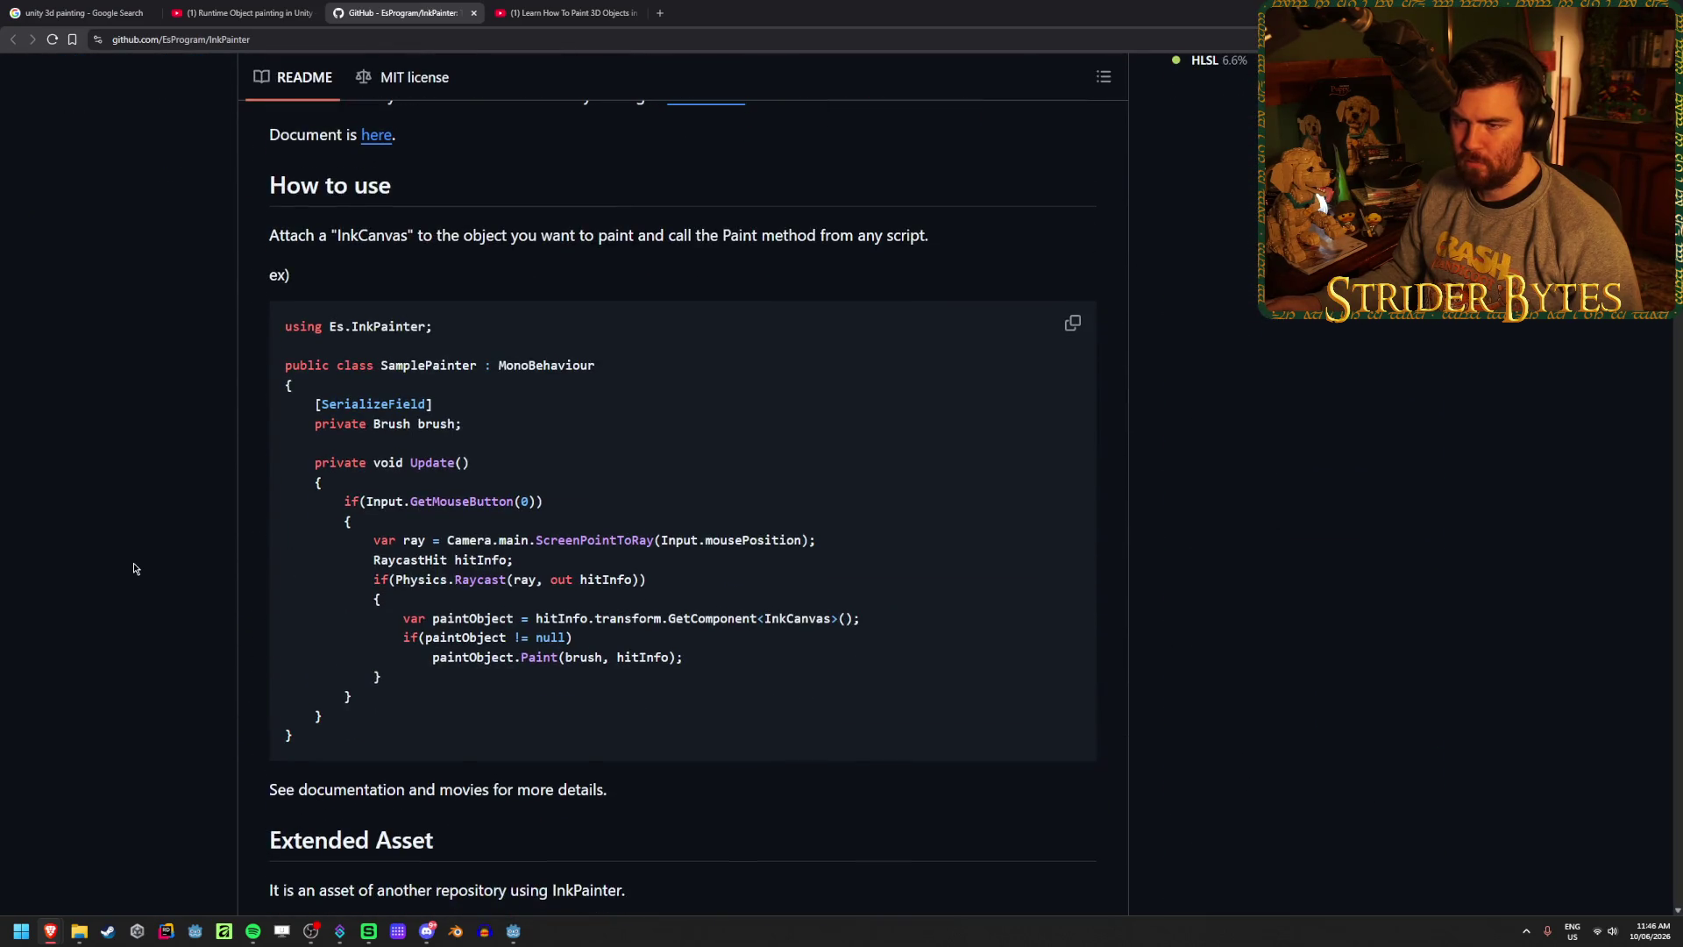
pyautogui.scroll(-7, 134, 569)
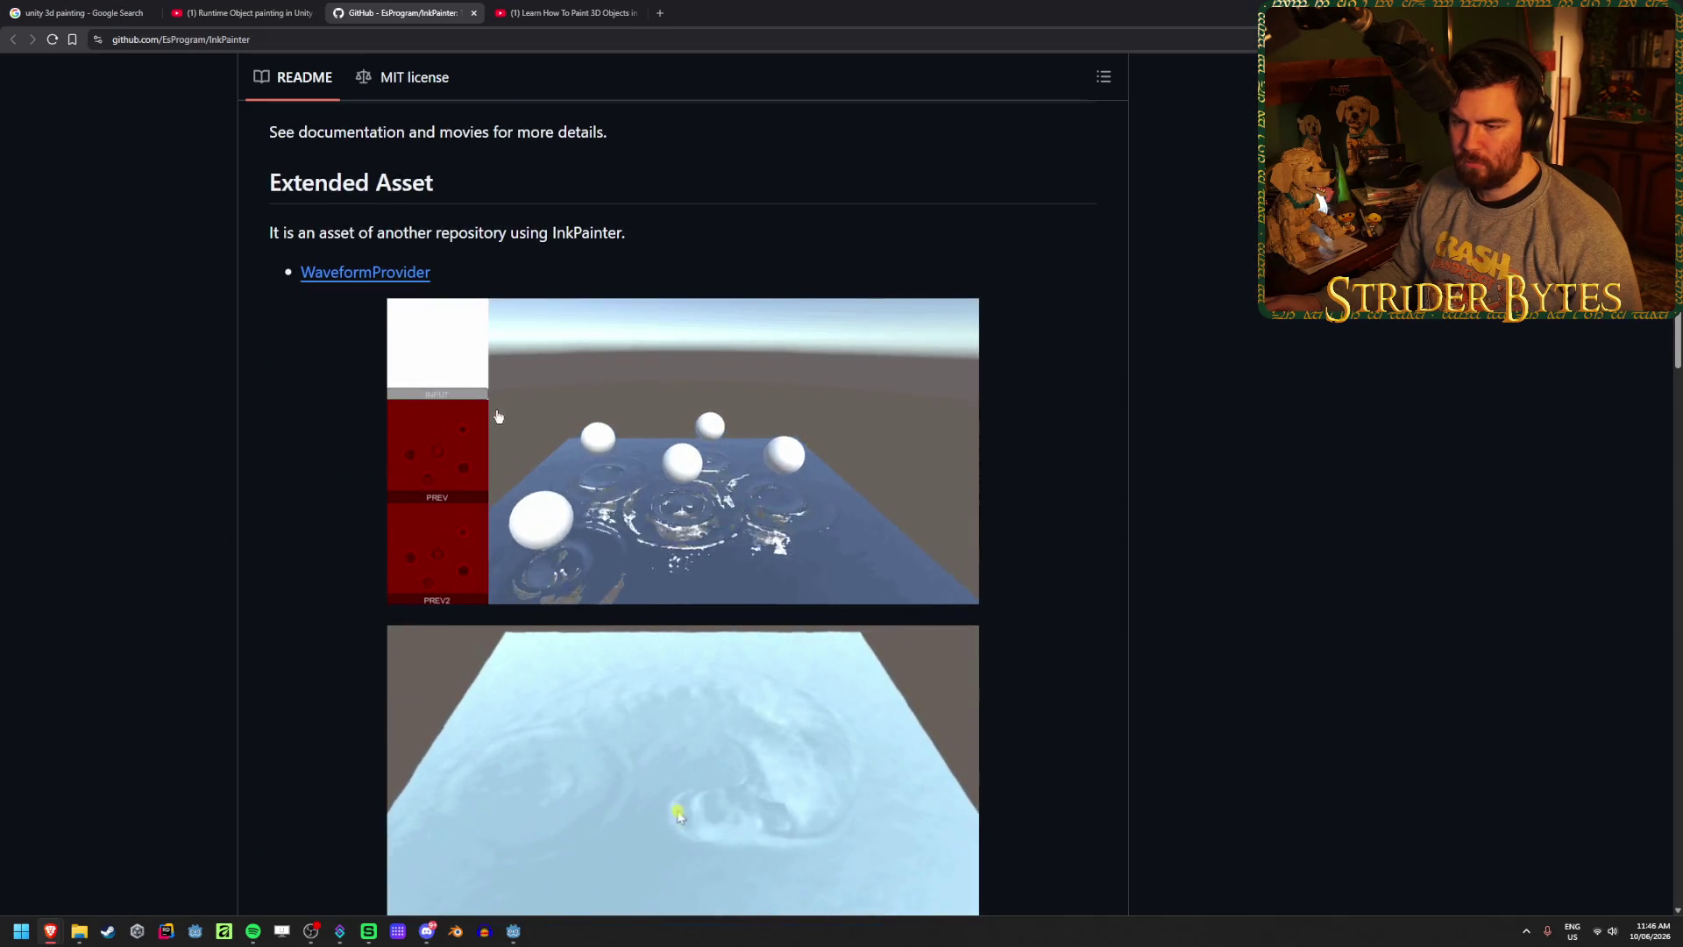
pyautogui.scroll(-7, 319, 559)
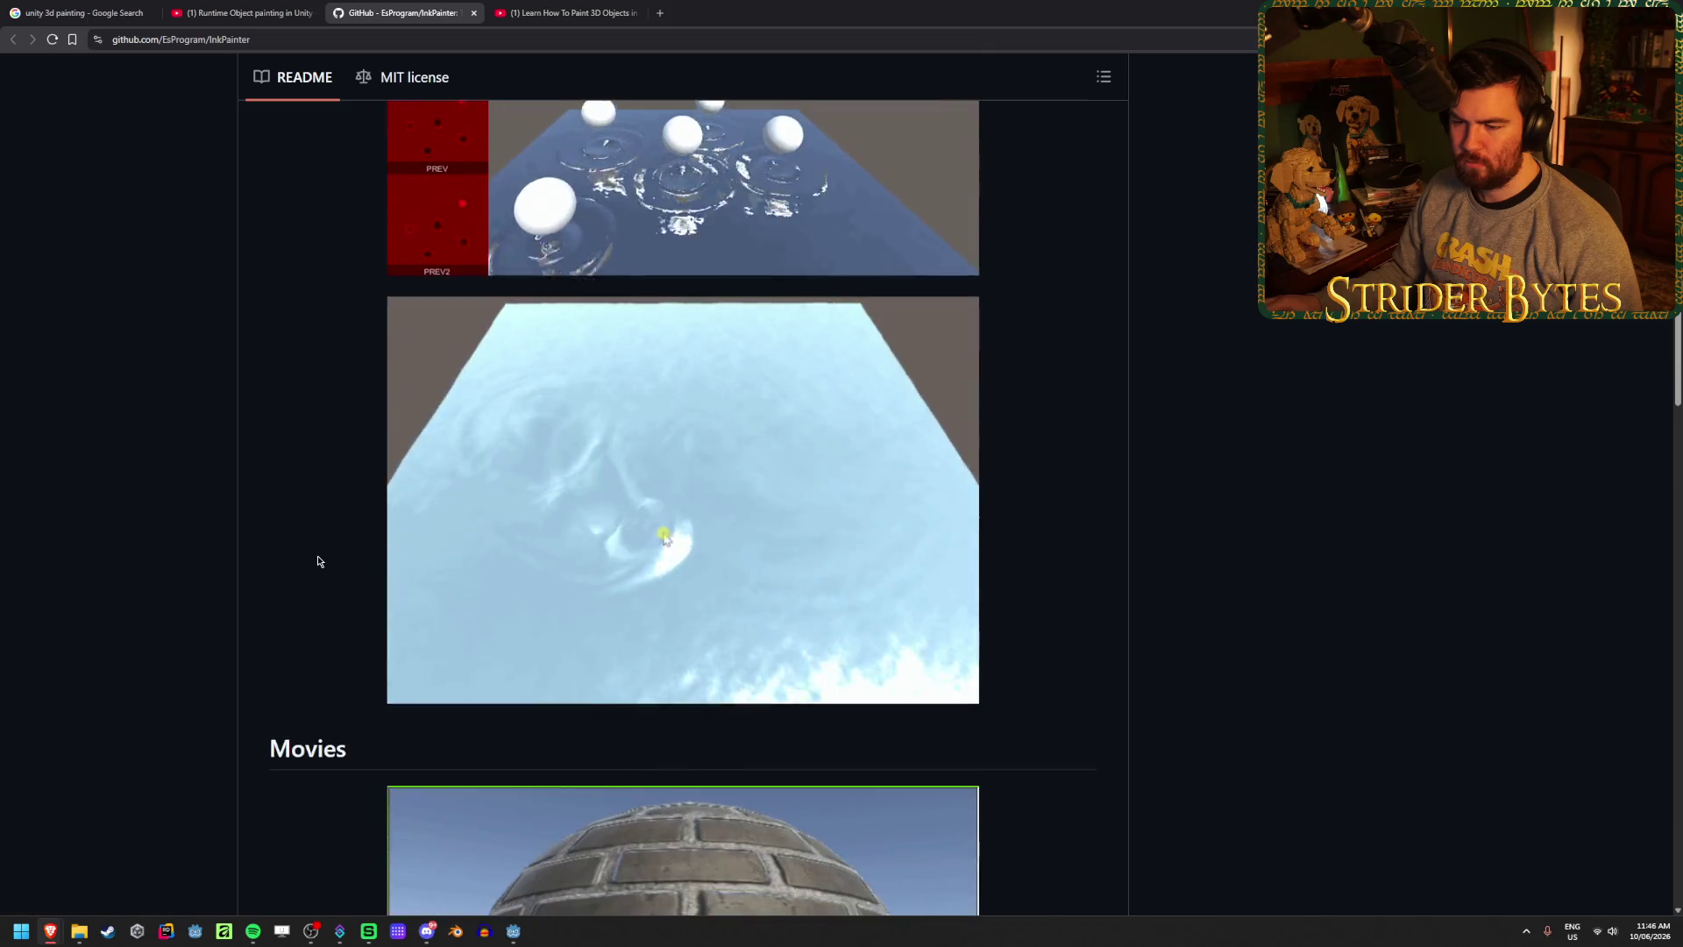
pyautogui.scroll(-2, 319, 561)
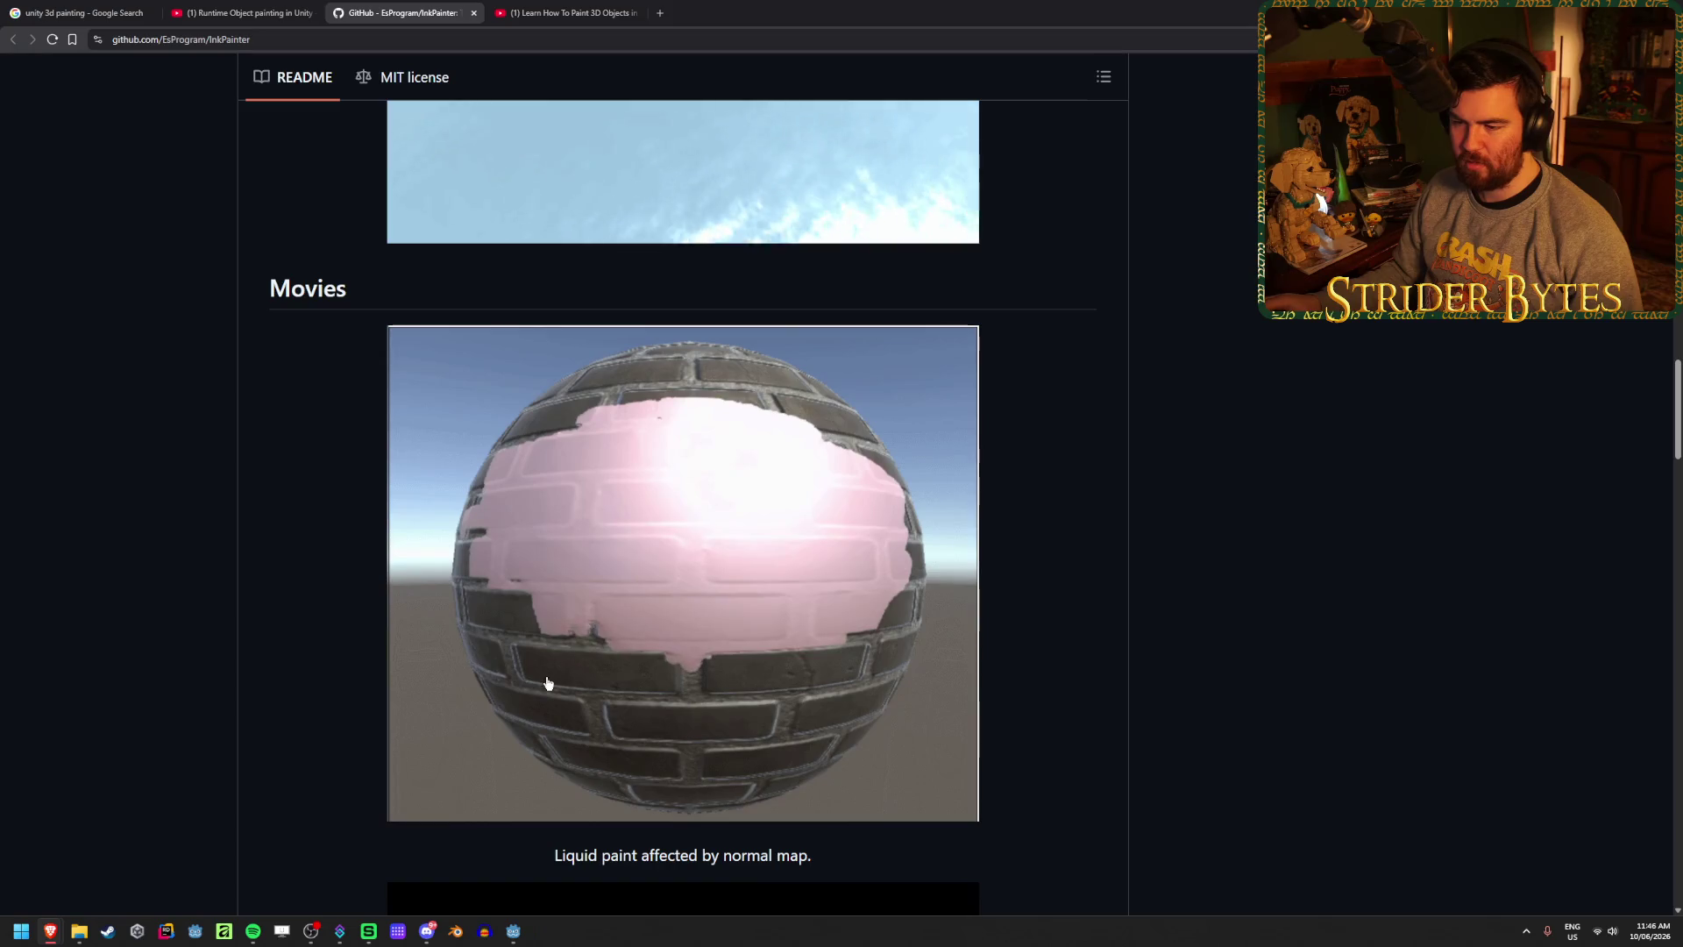
pyautogui.scroll(-4, 319, 561)
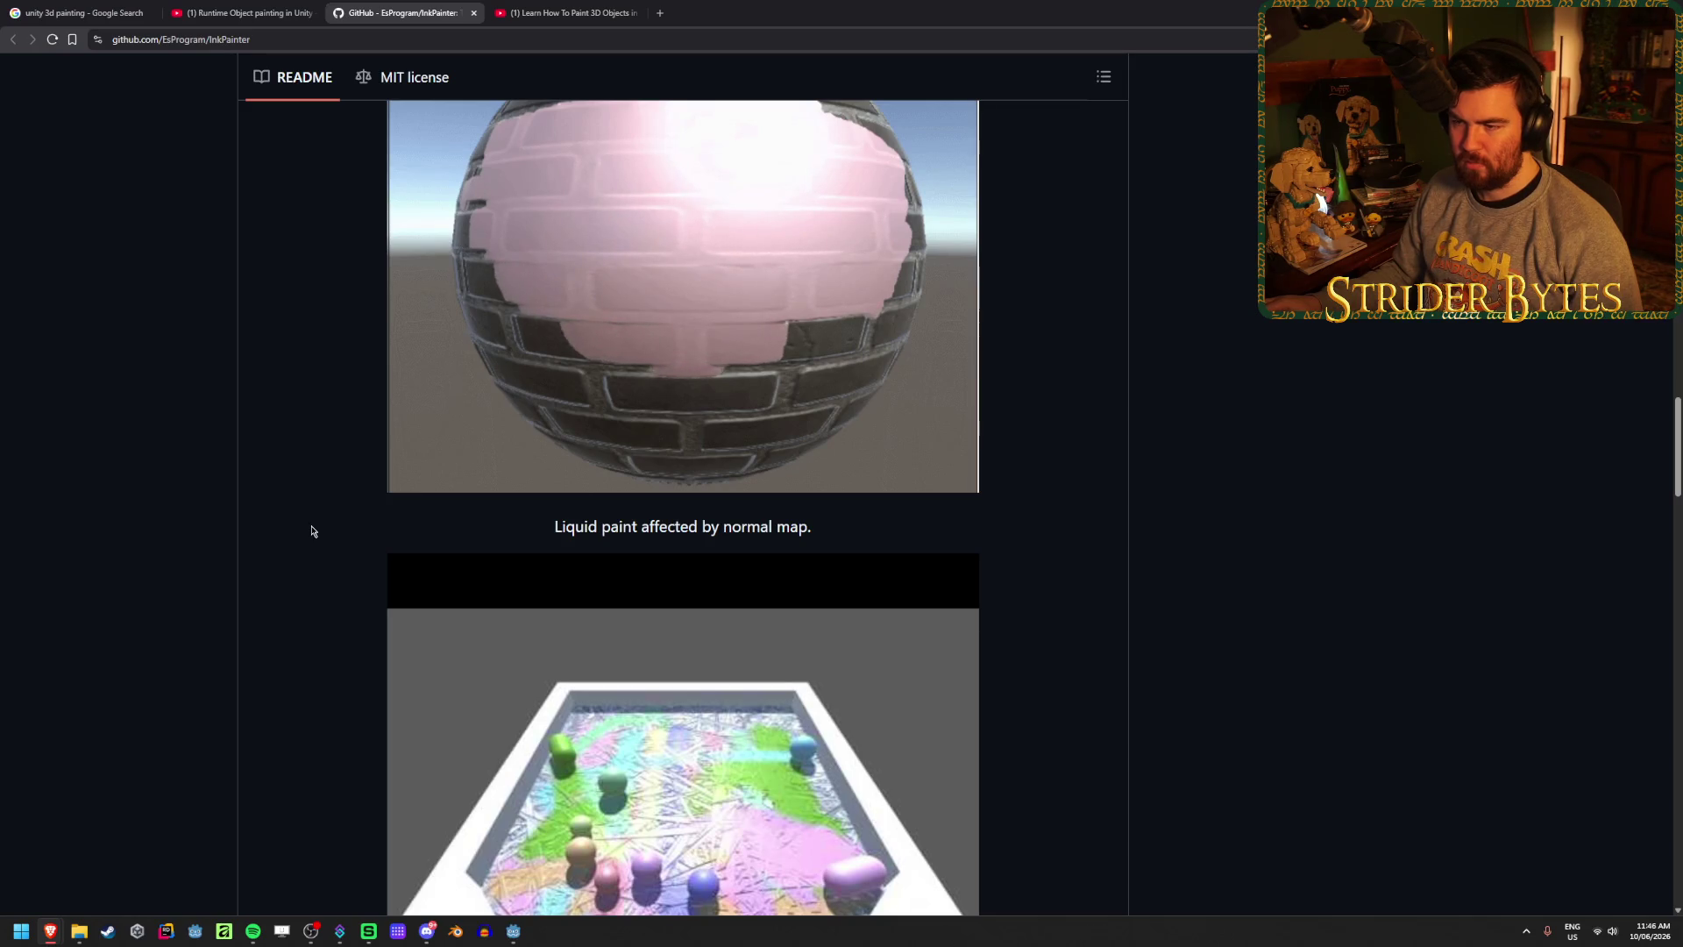
pyautogui.scroll(-8, 312, 531)
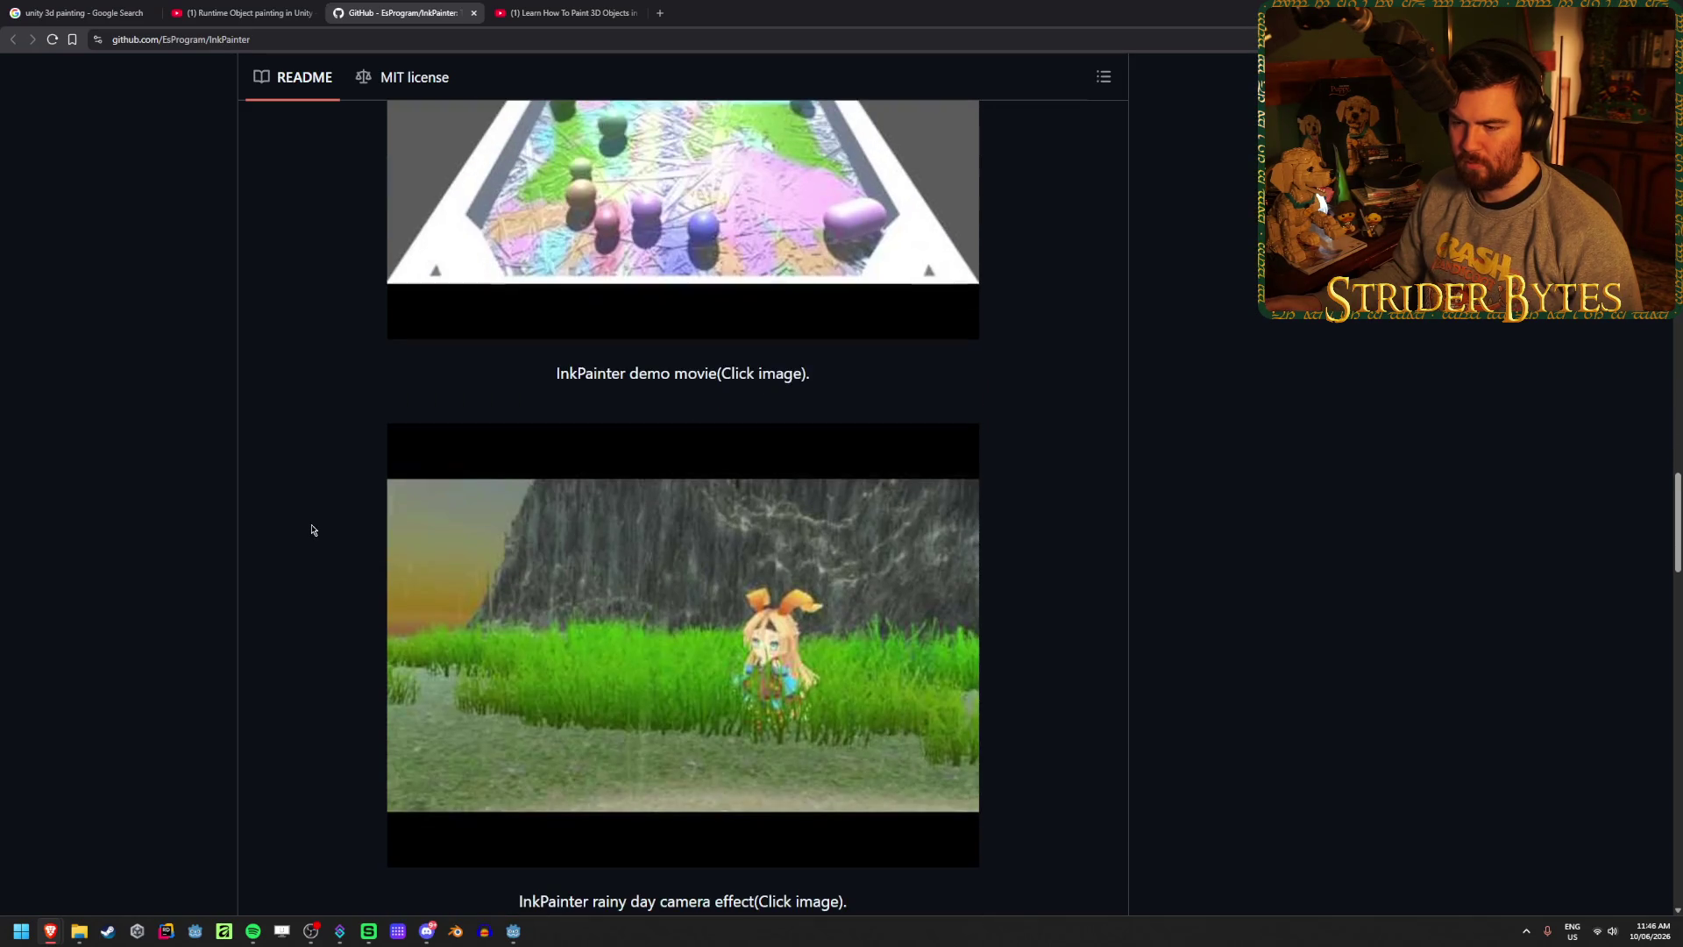
pyautogui.scroll(-2, 312, 530)
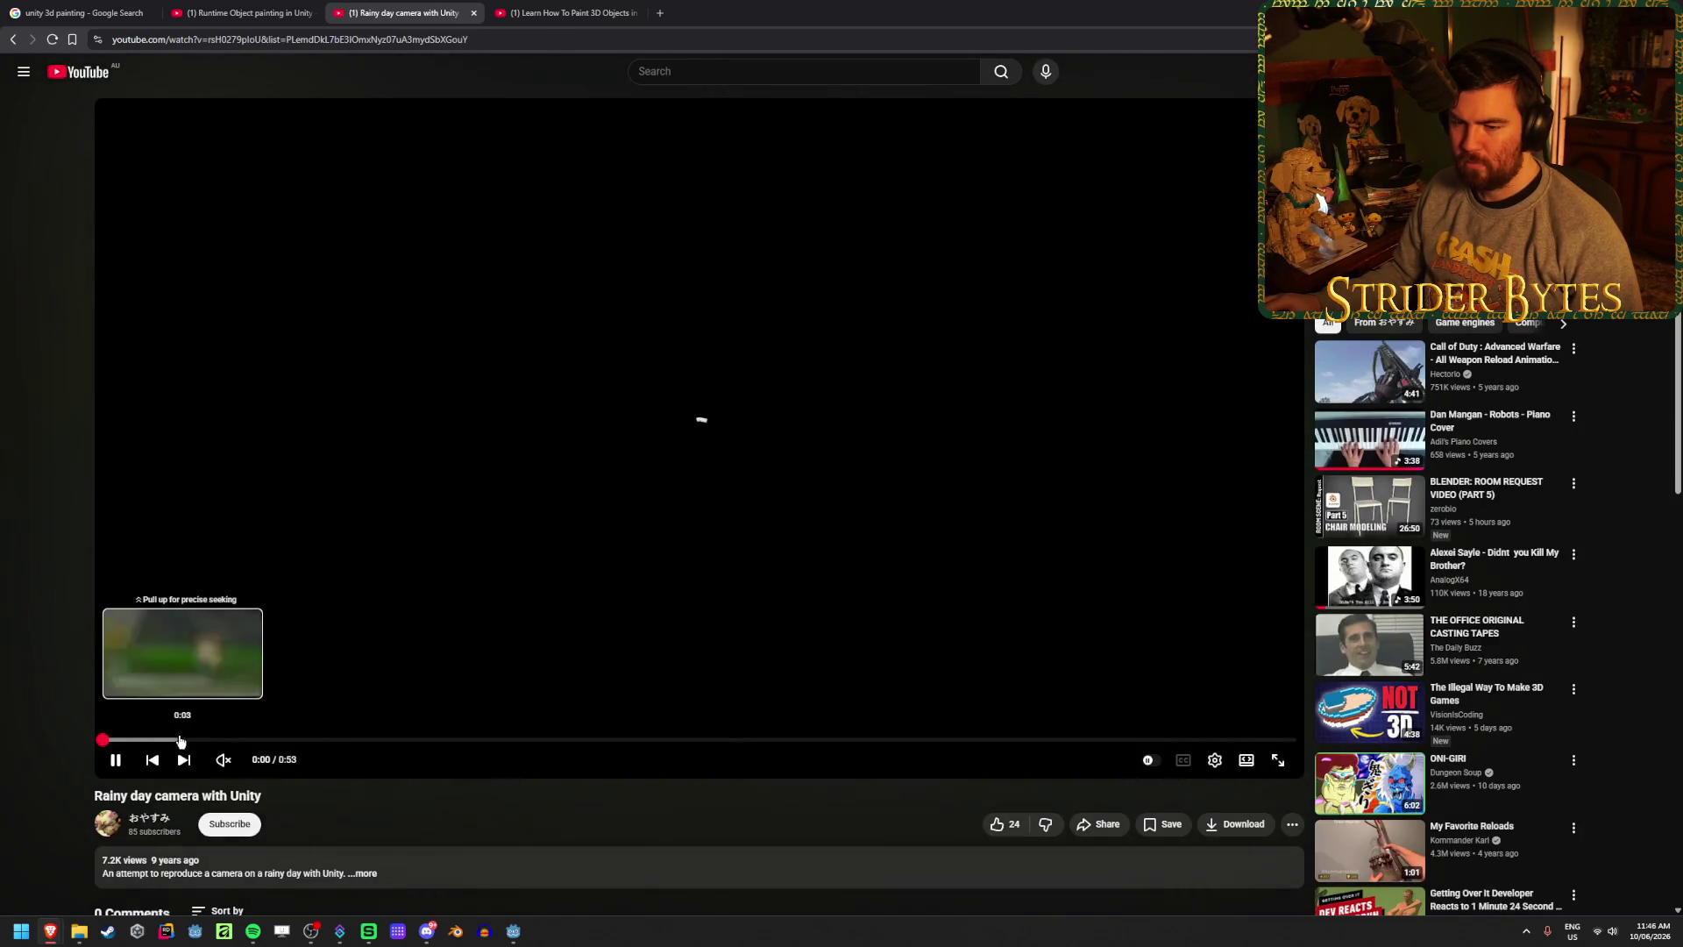
# - Preview the rainy day video, reopen its closed tab, pause the paint tutorial, and return to InkPainter
pyautogui.click(192, 740)
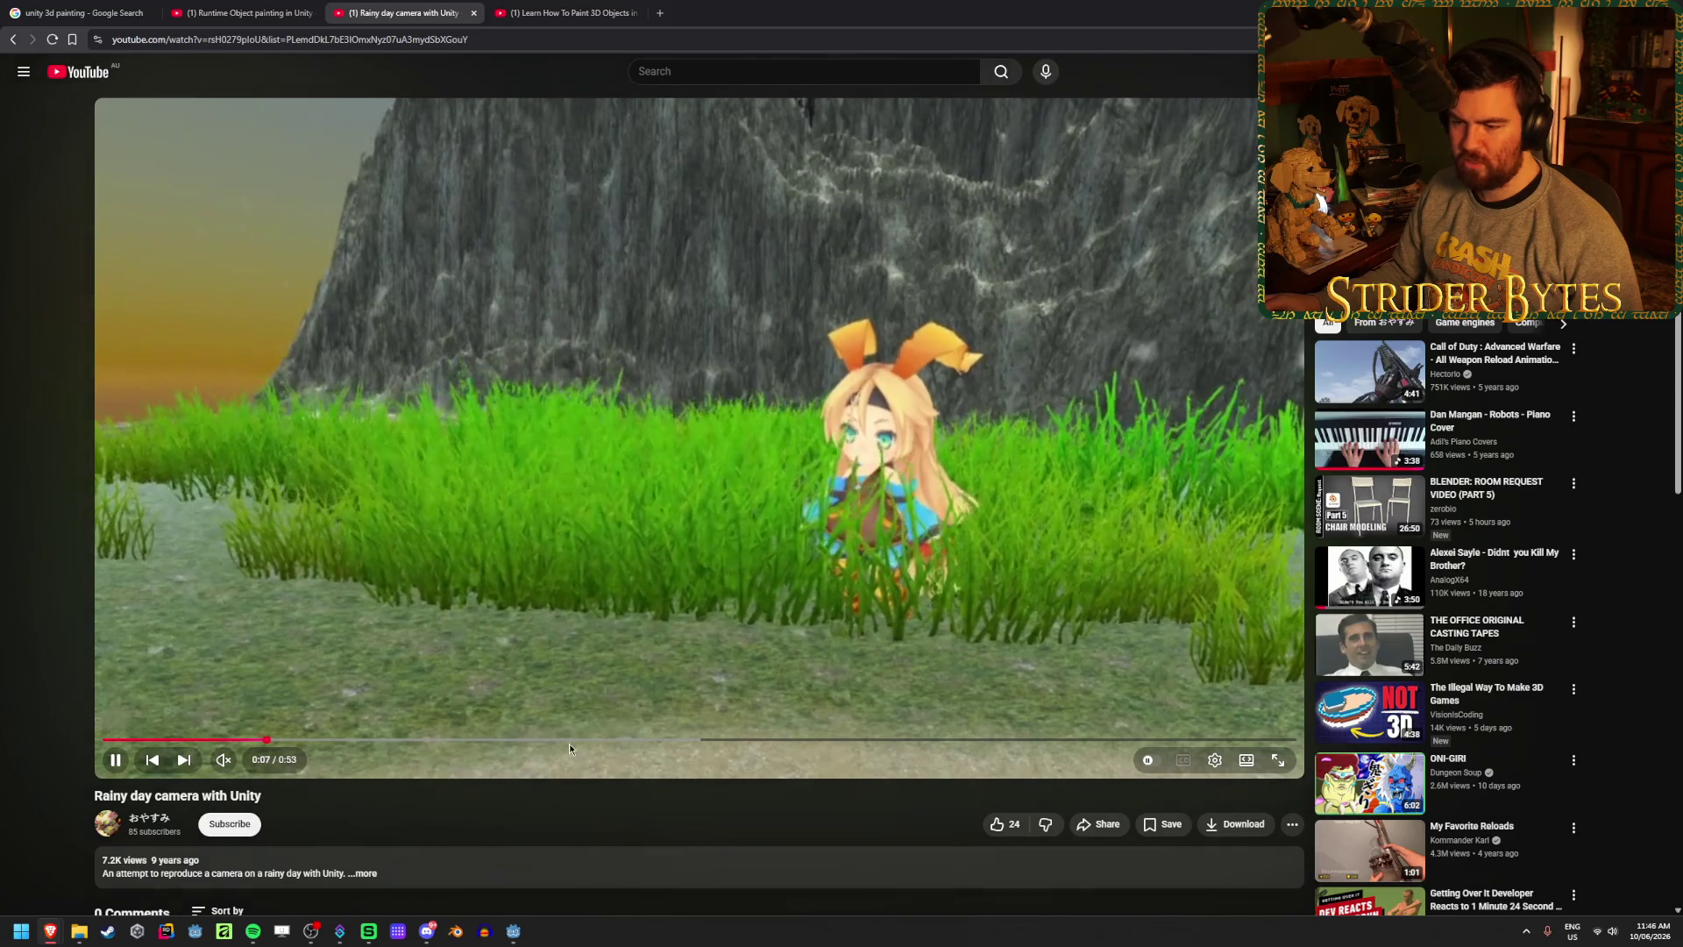
pyautogui.middleClick(406, 7)
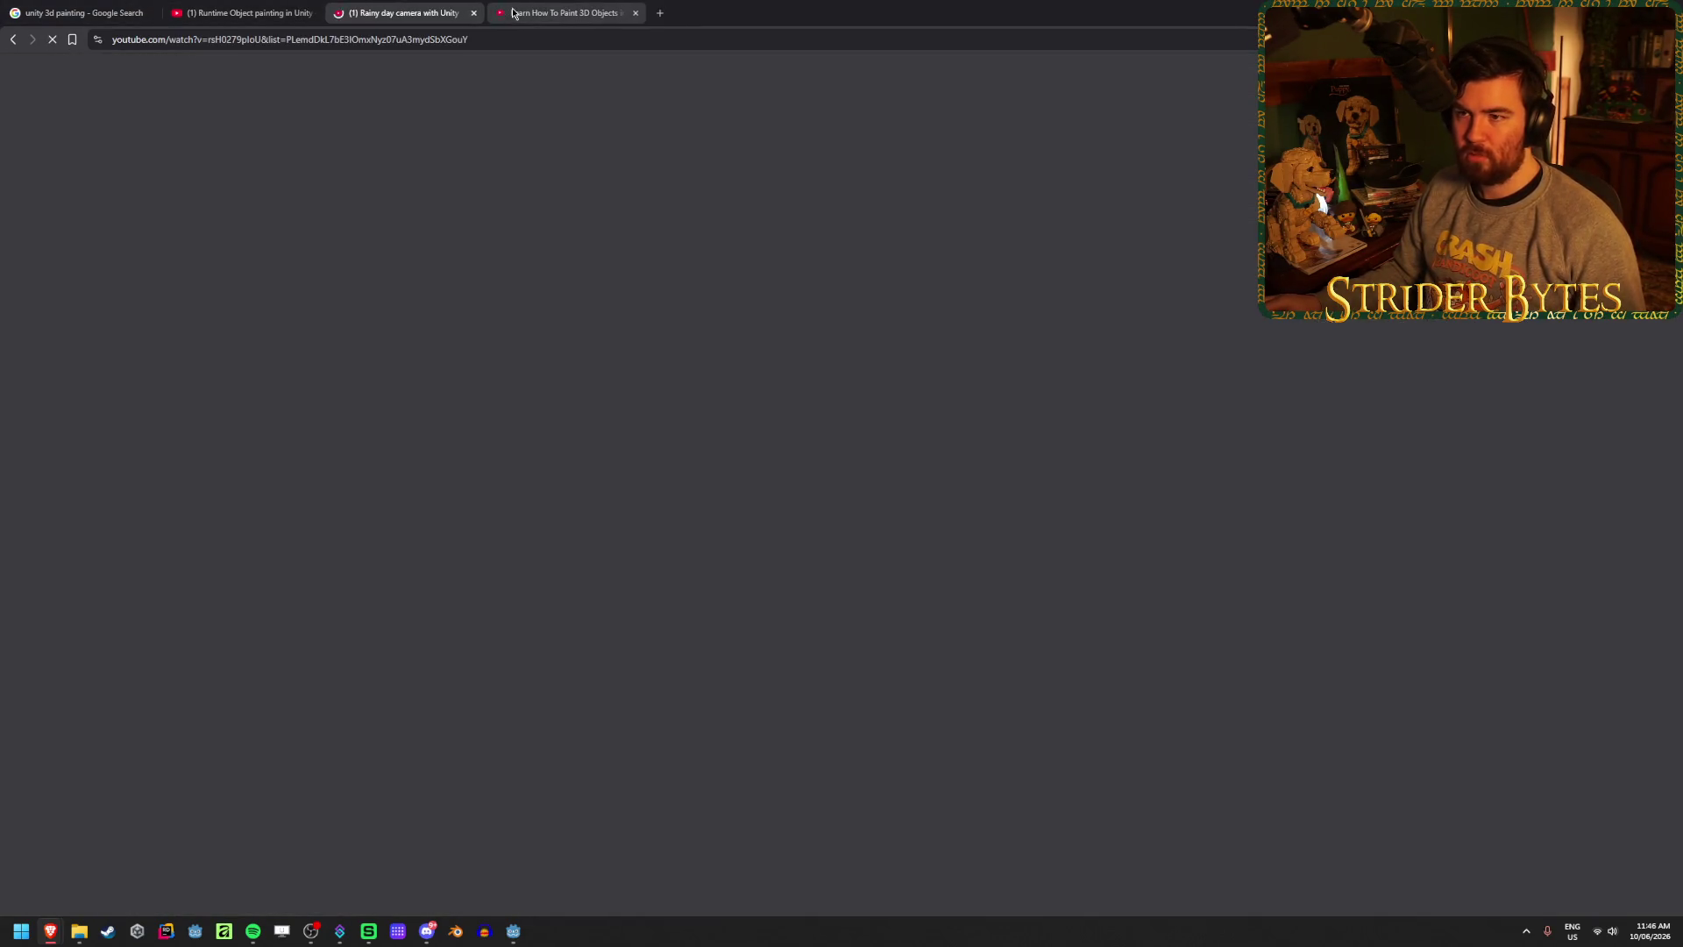
pyautogui.click(576, 5)
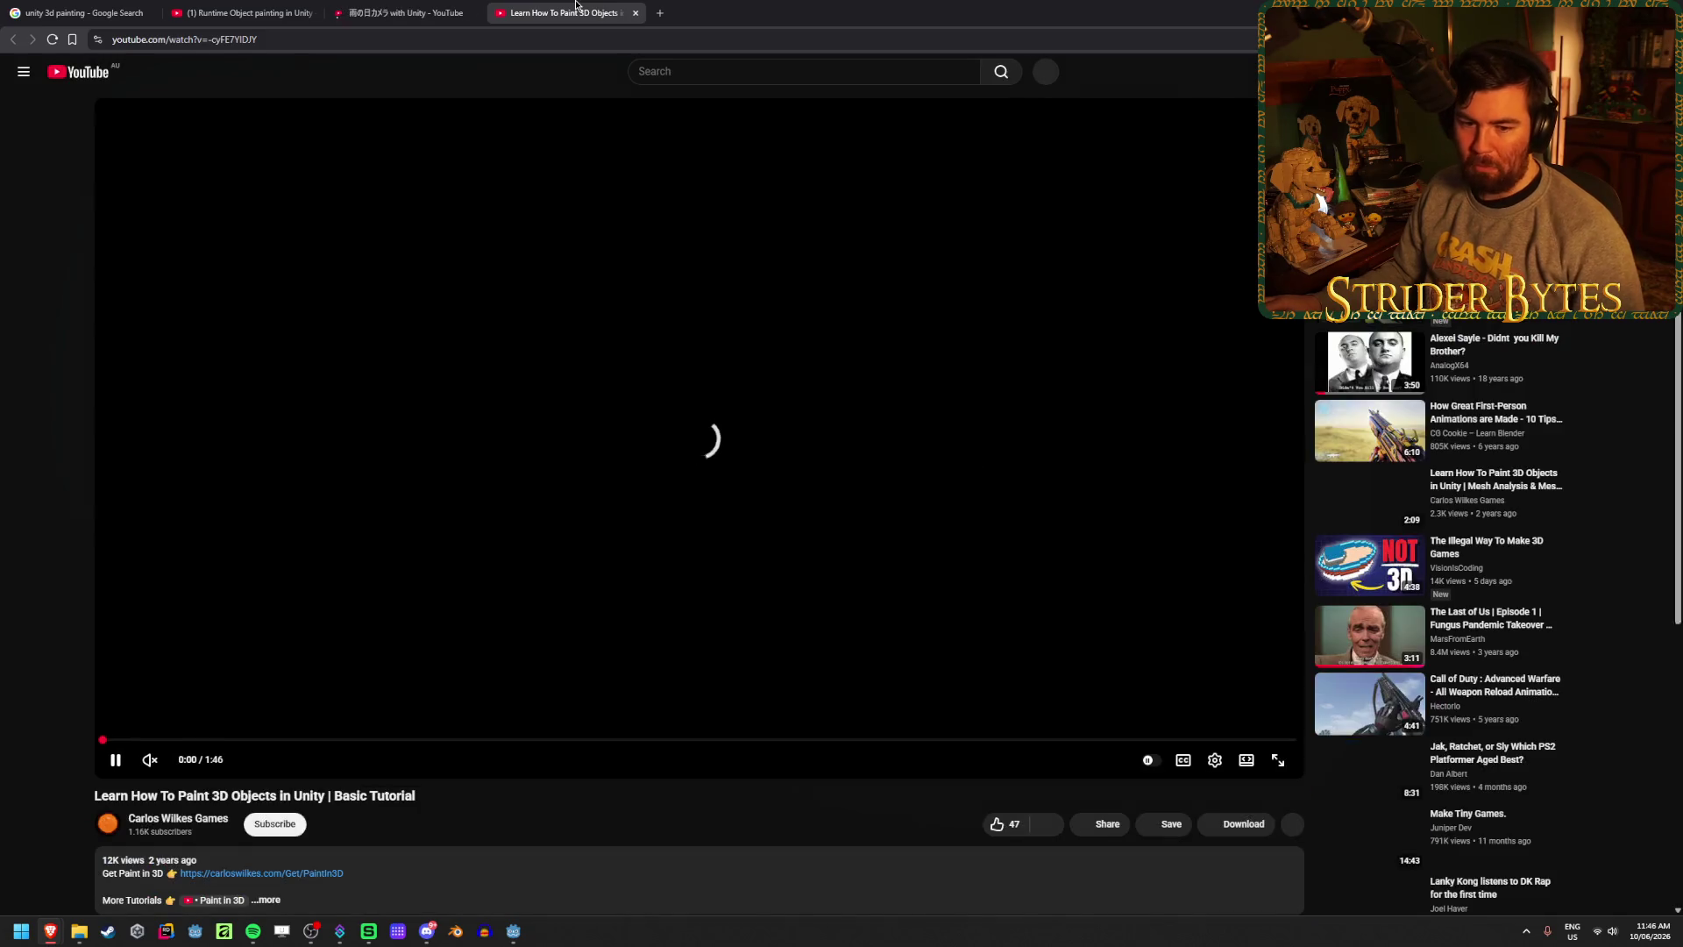
pyautogui.click(376, 492)
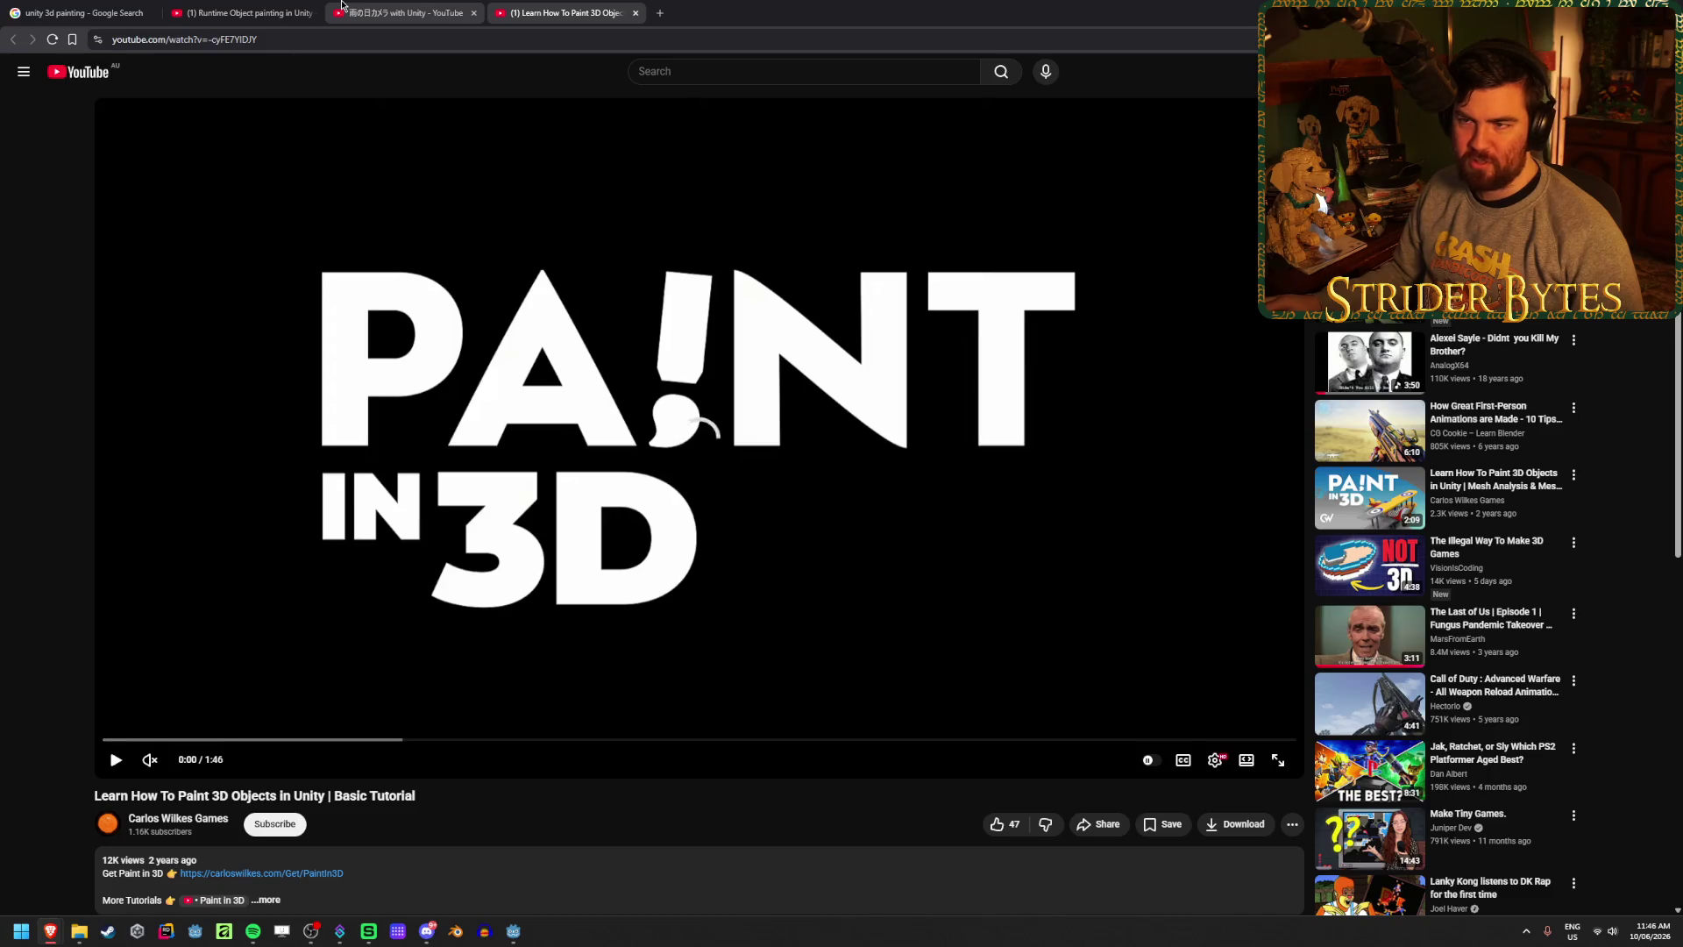
pyautogui.click(377, 5)
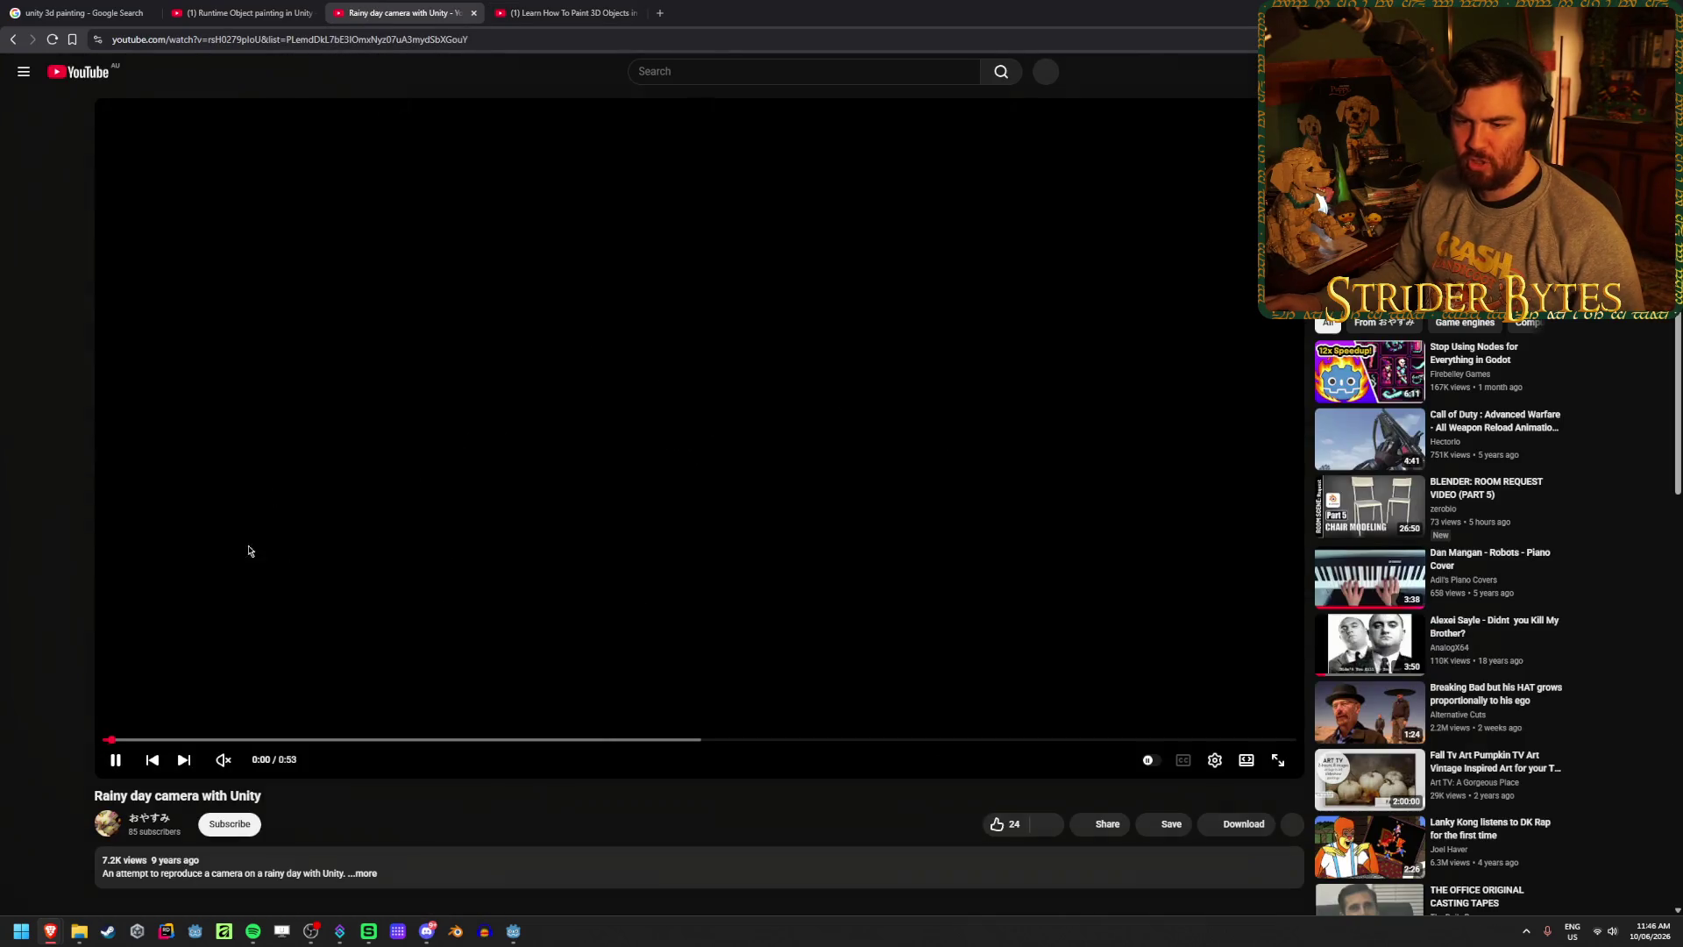
pyautogui.click(12, 41)
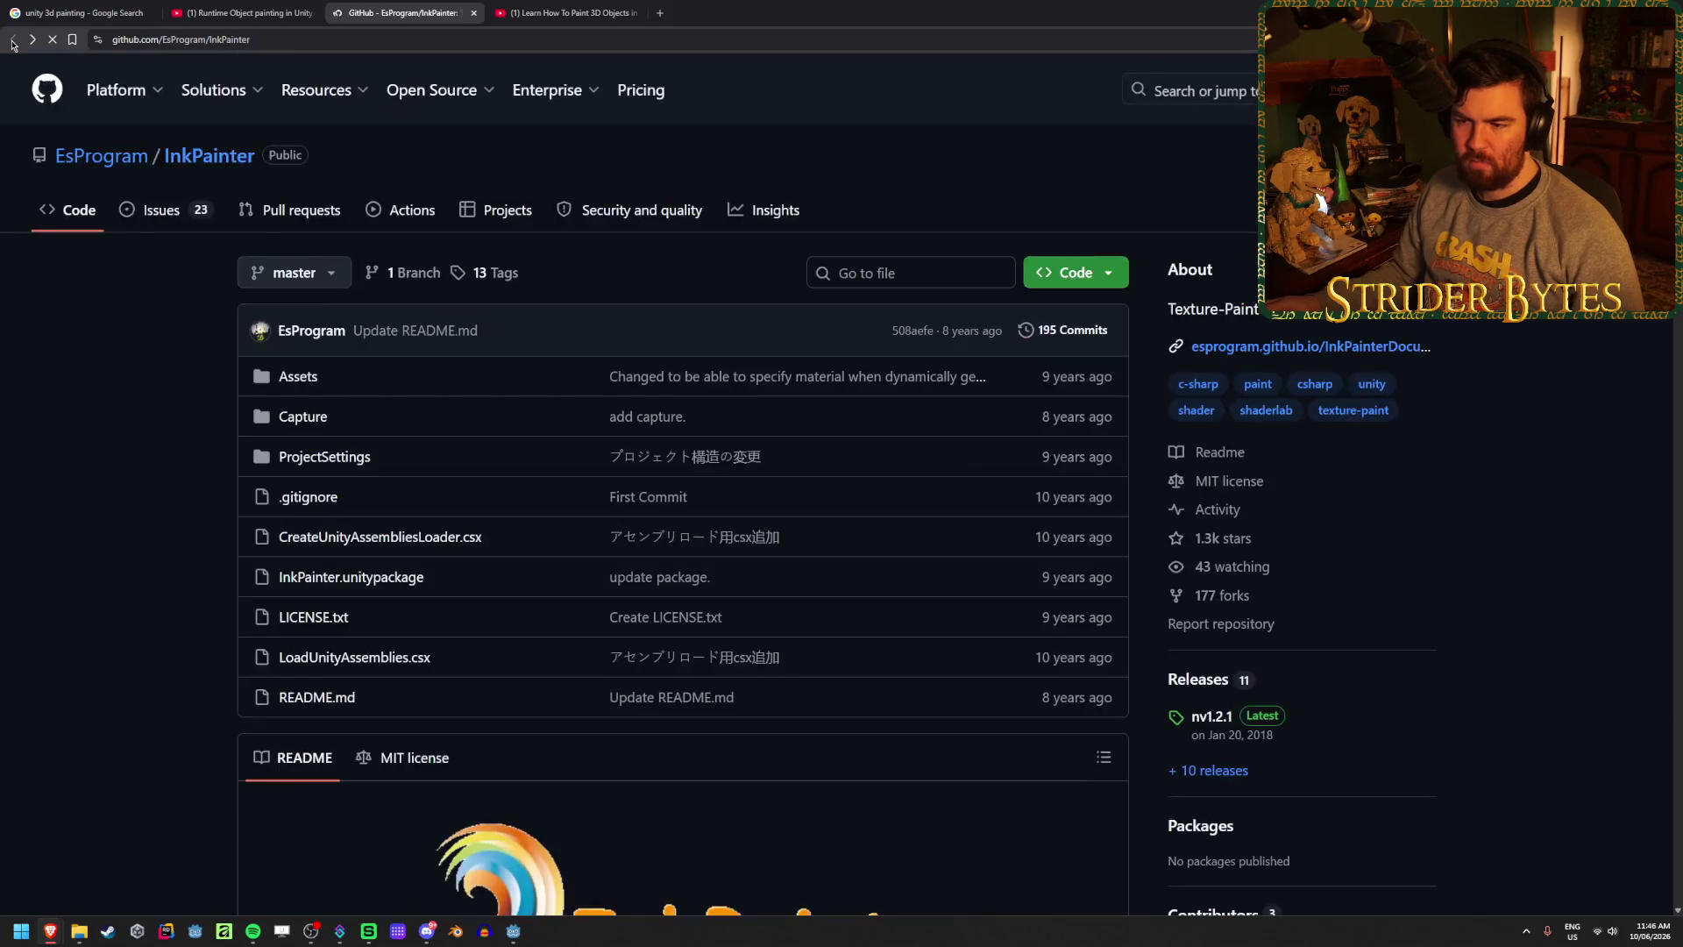
# - Scroll through the InkPainter README demos and back, then open the Assets folder
pyautogui.scroll(-15, 105, 638)
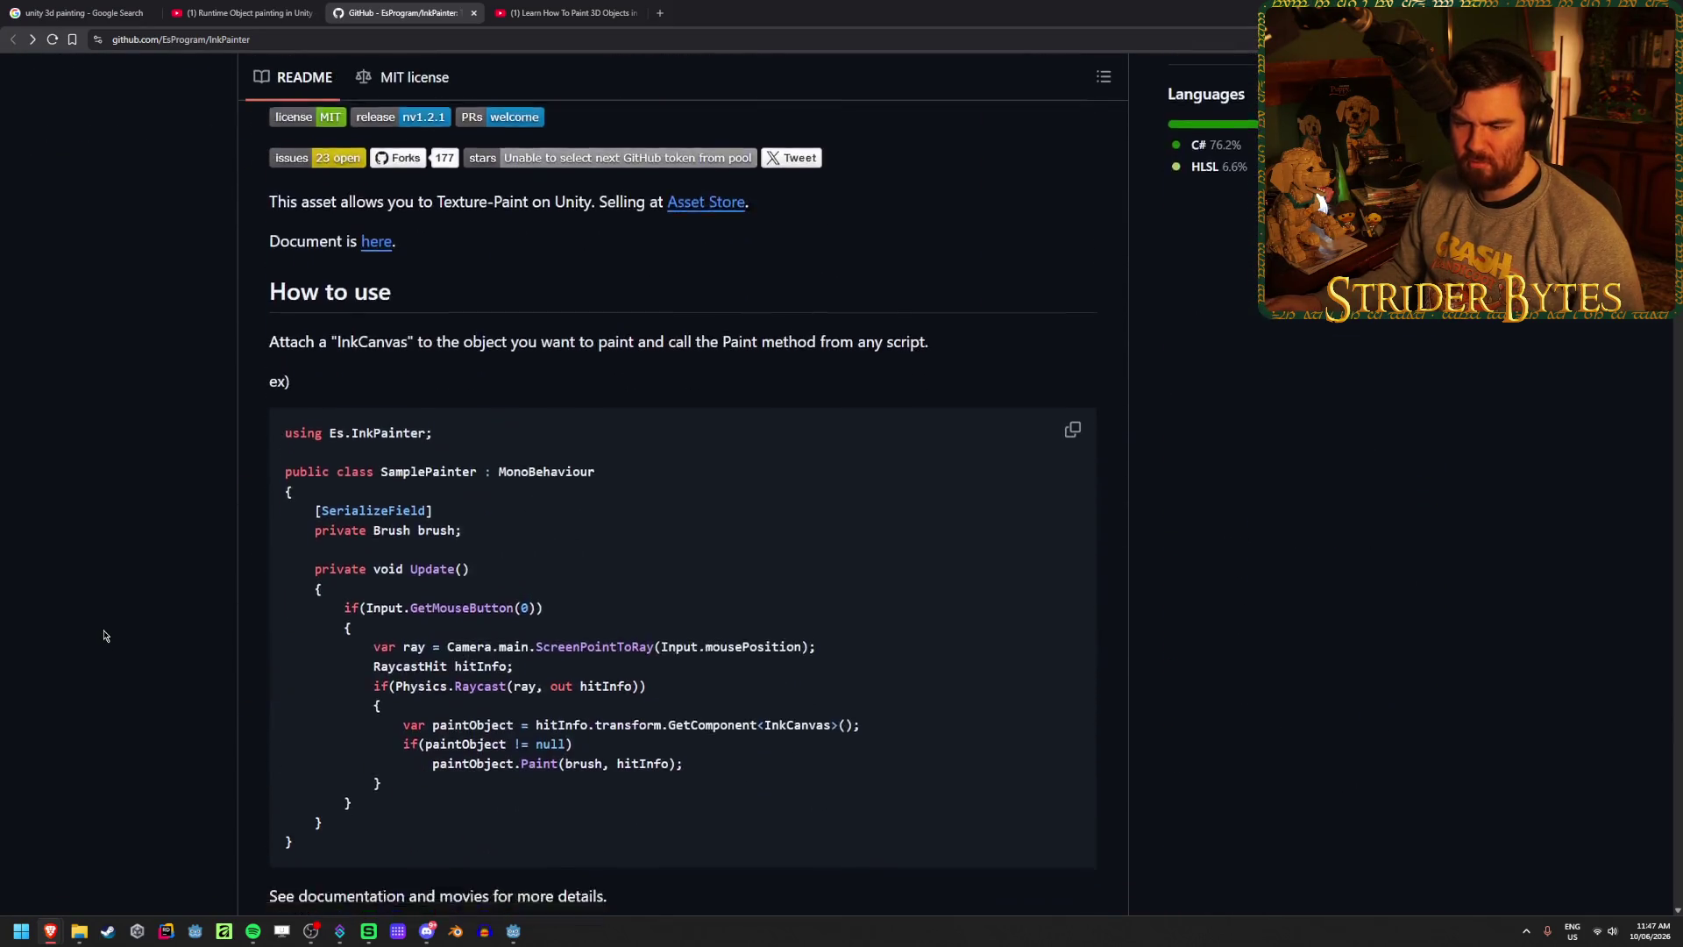
pyautogui.scroll(-5, 104, 635)
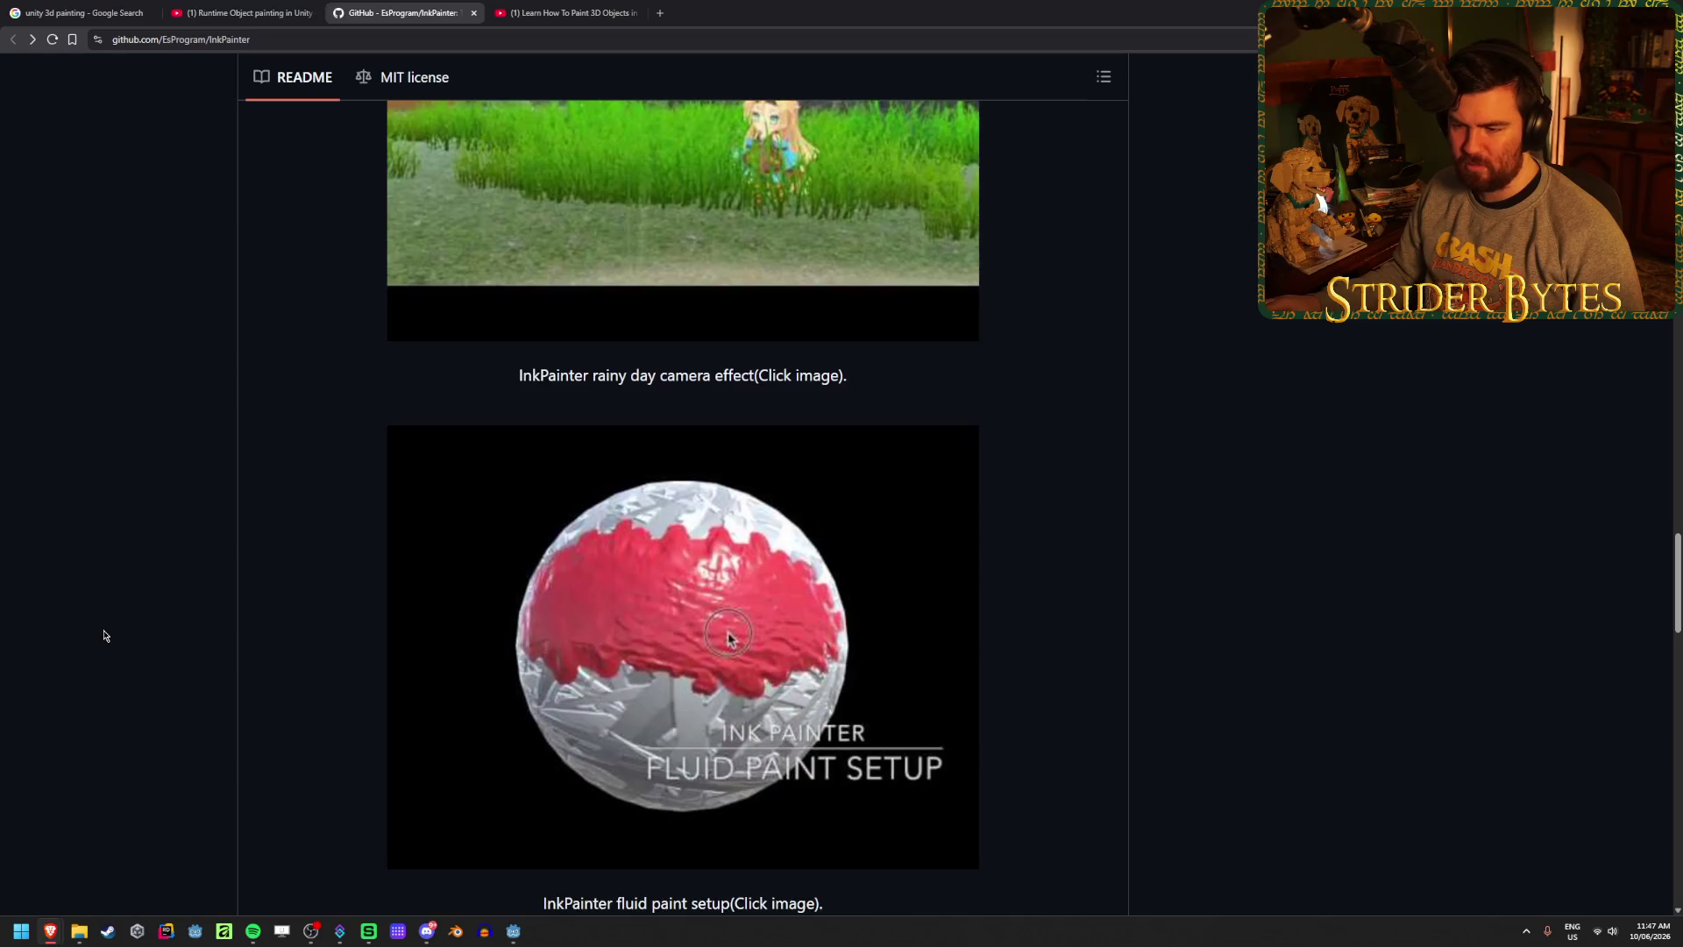
pyautogui.scroll(-4, 104, 635)
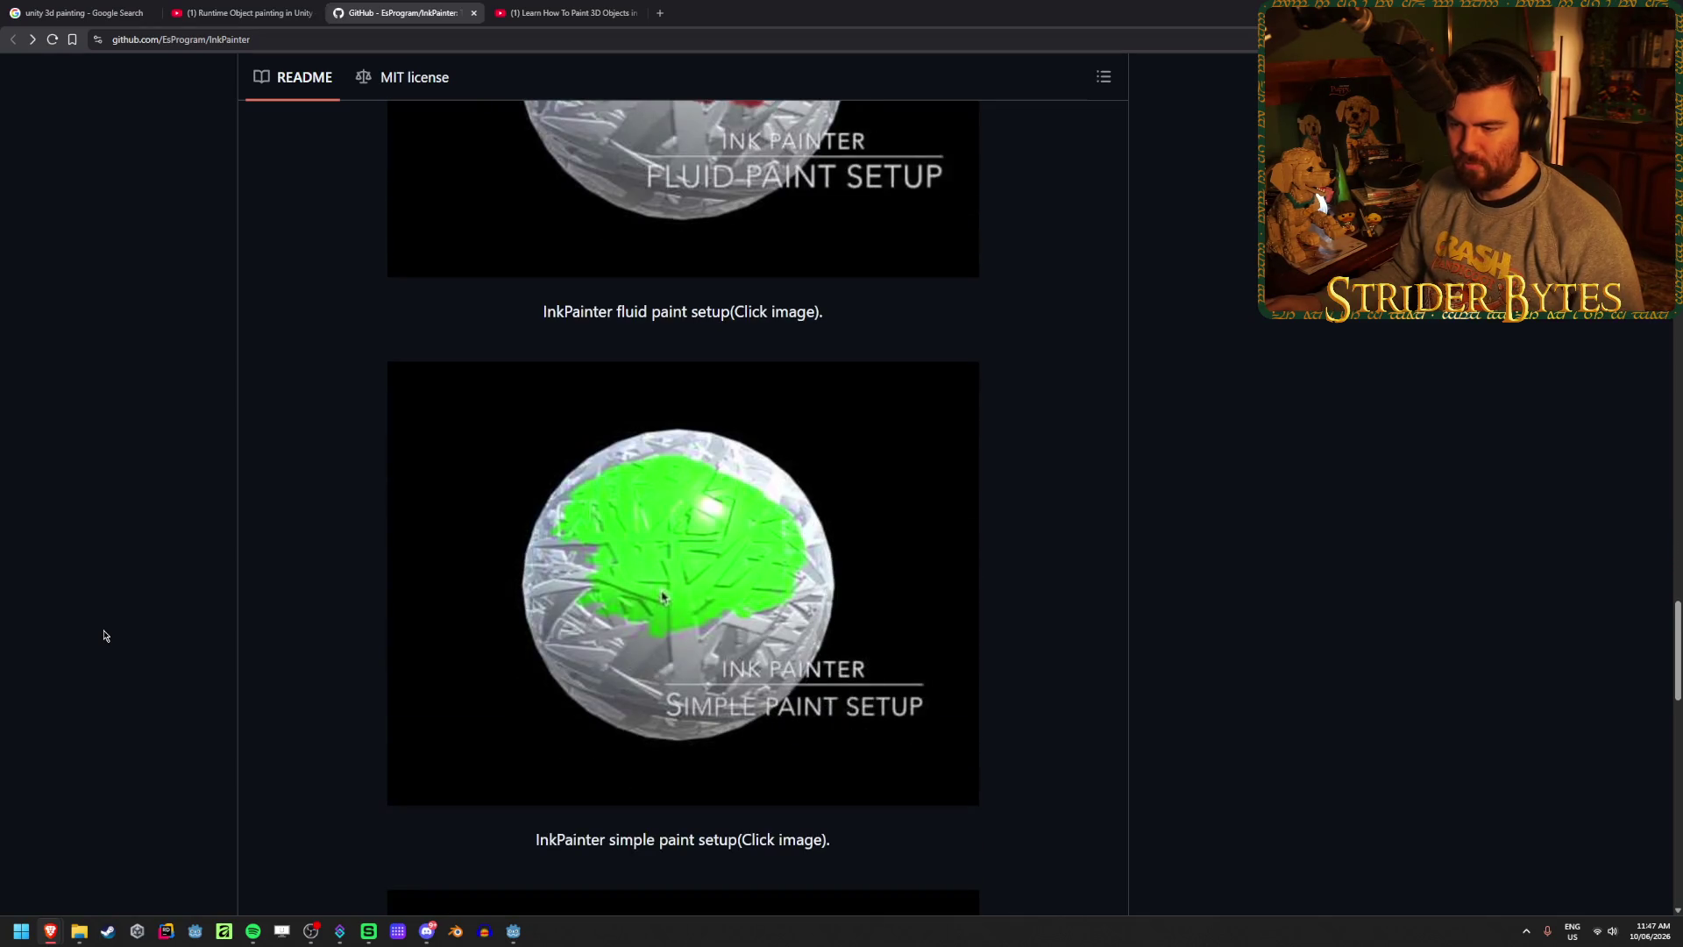
pyautogui.scroll(-14, 104, 635)
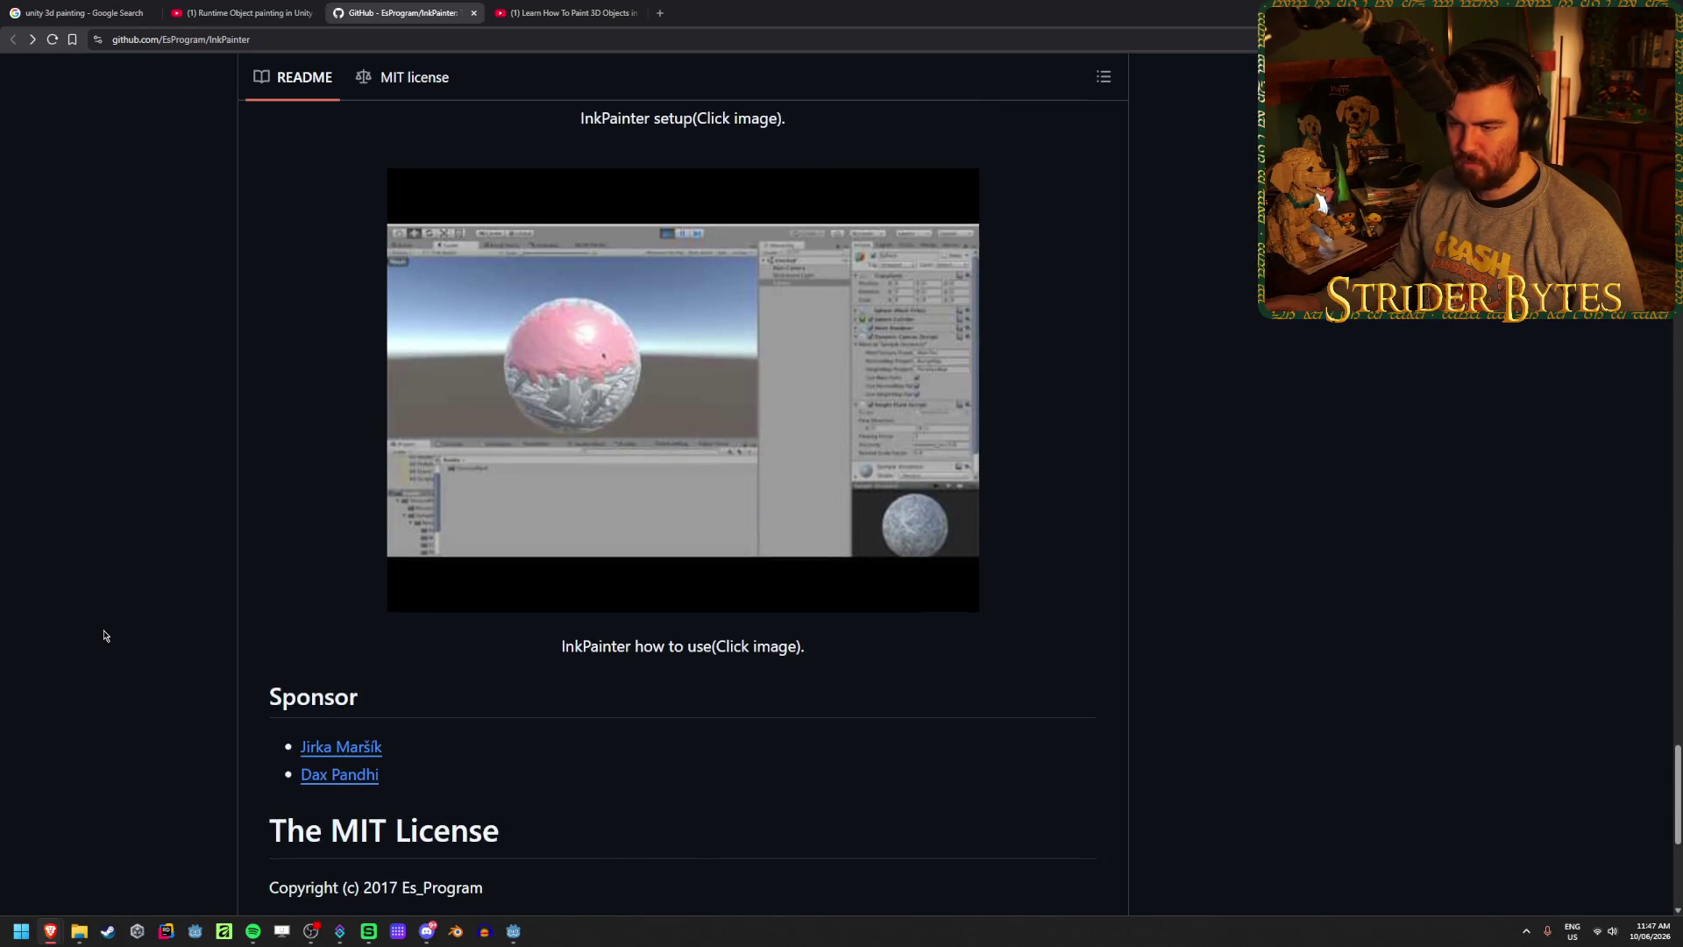
pyautogui.scroll(20, 104, 635)
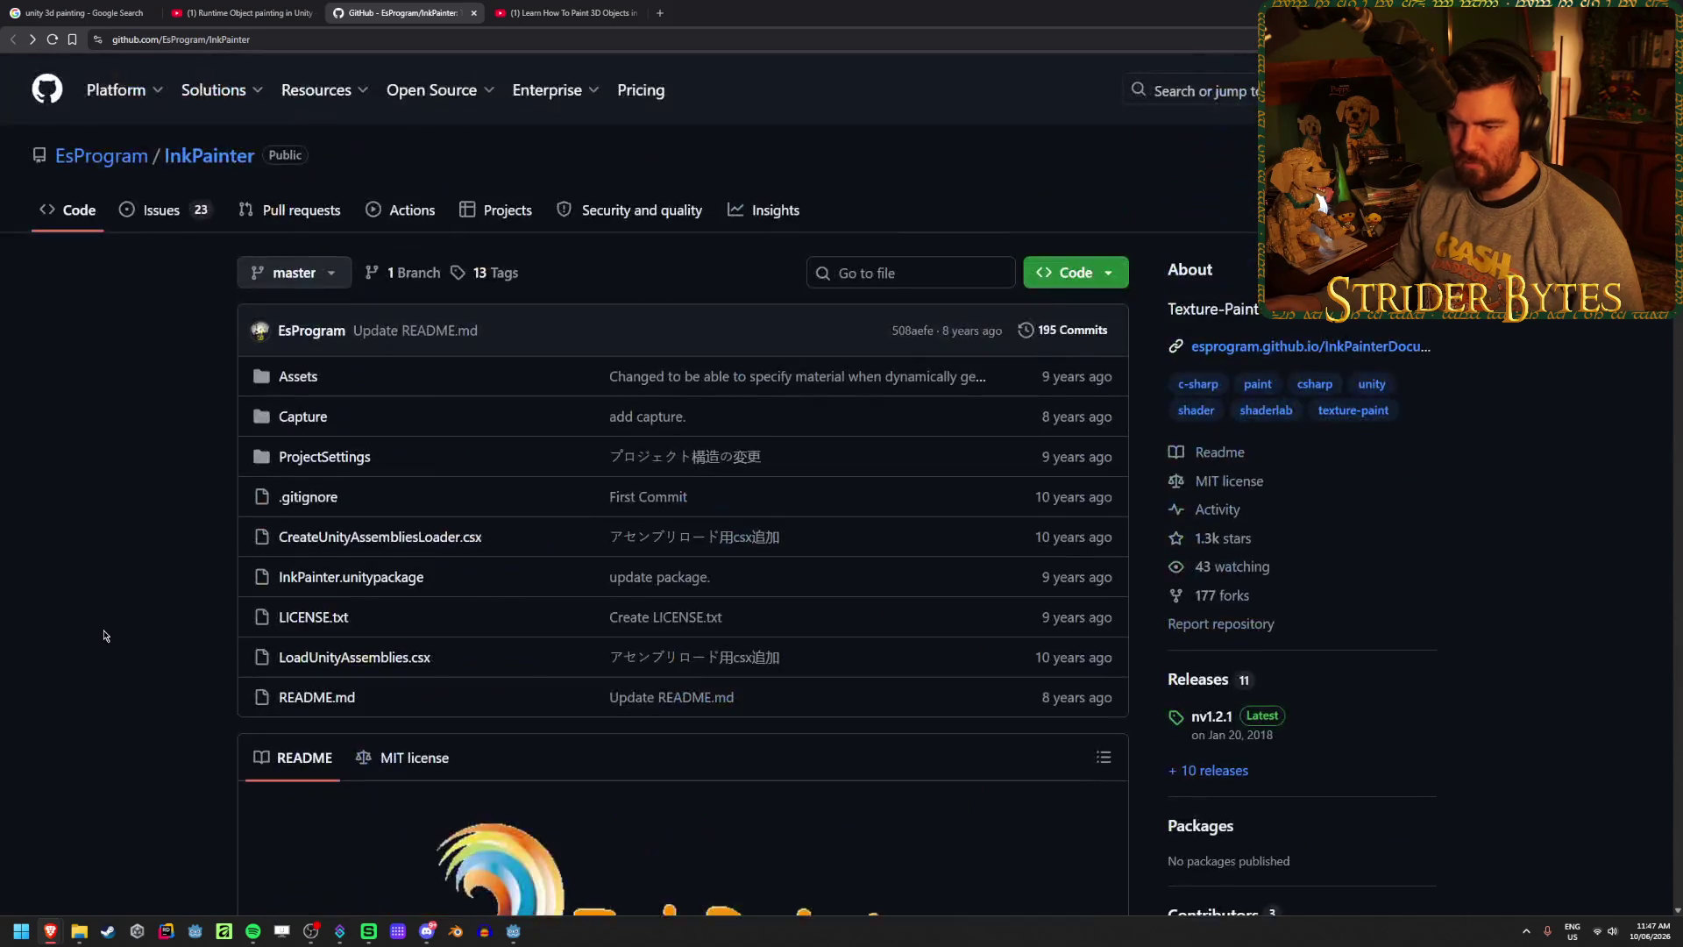
pyautogui.click(296, 376)
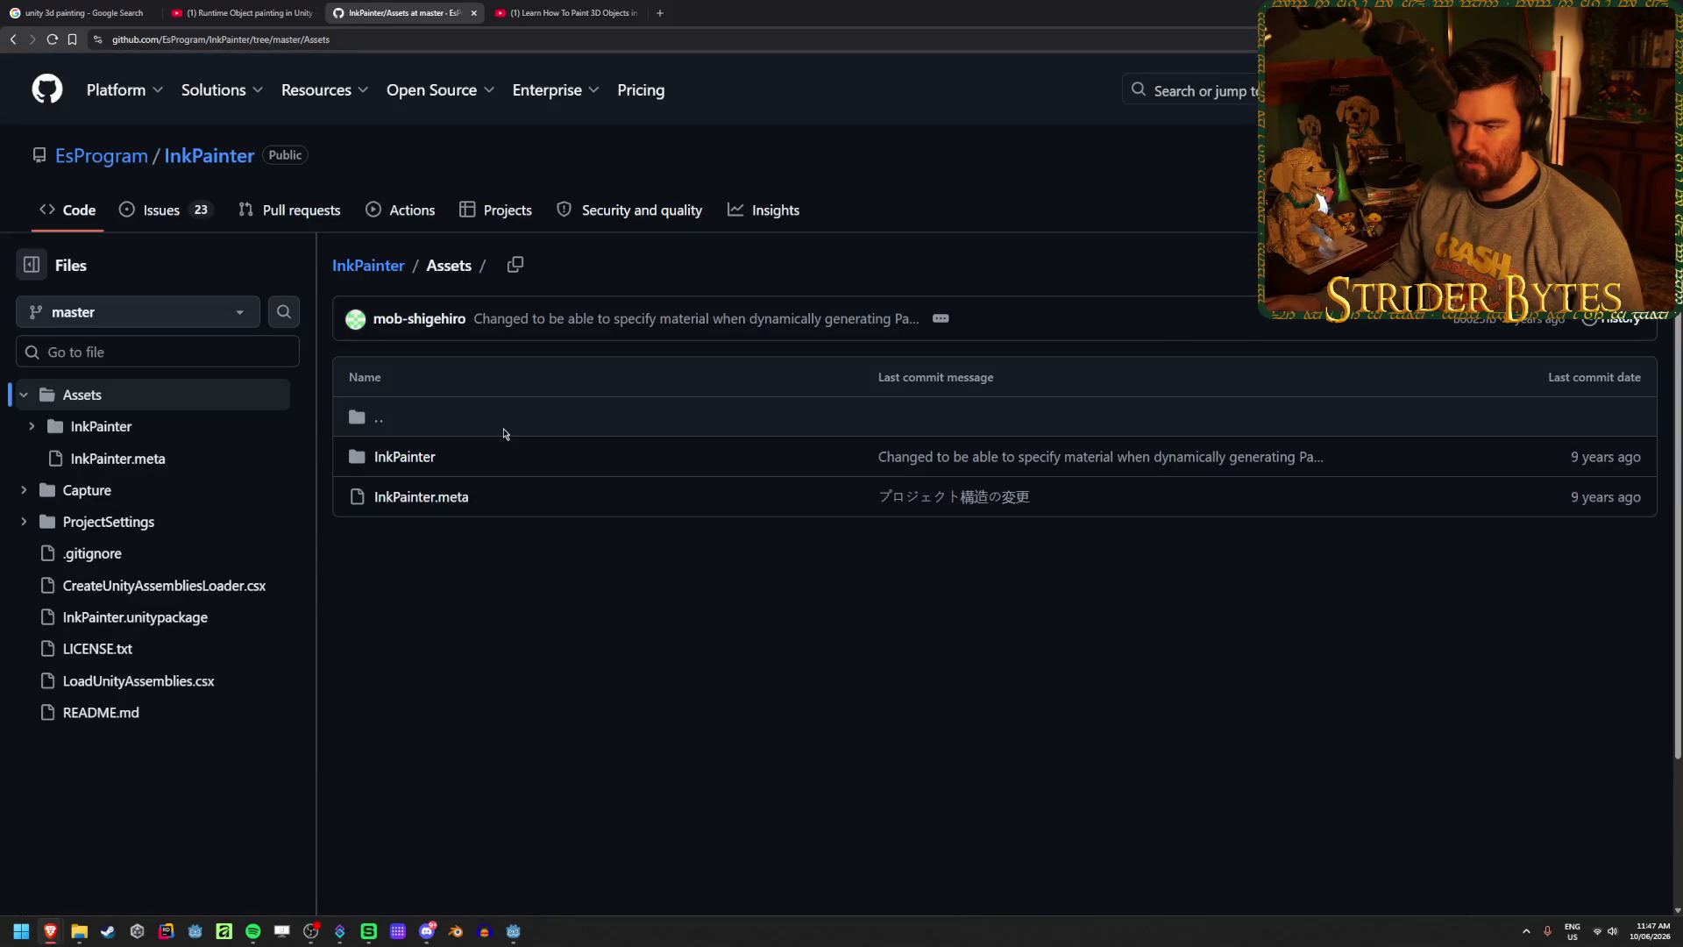
# - Browse into Assets/InkPainter/Script/Core and open Brush.cs
pyautogui.click(392, 458)
pyautogui.scroll(-2, 526, 456)
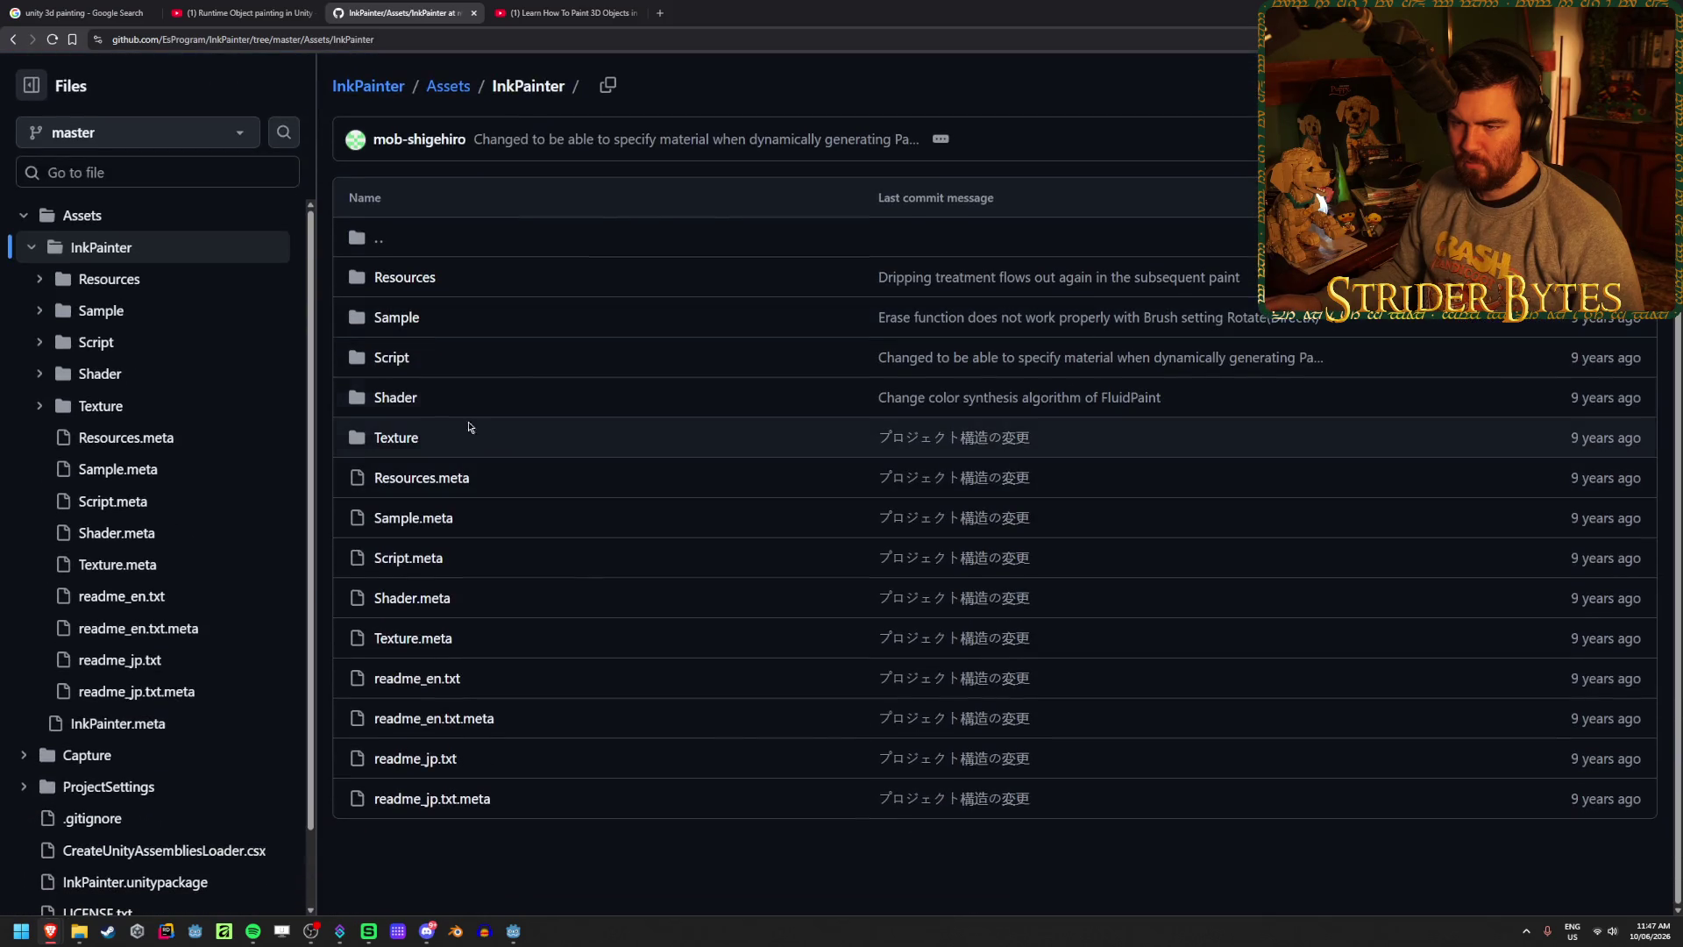
pyautogui.click(392, 359)
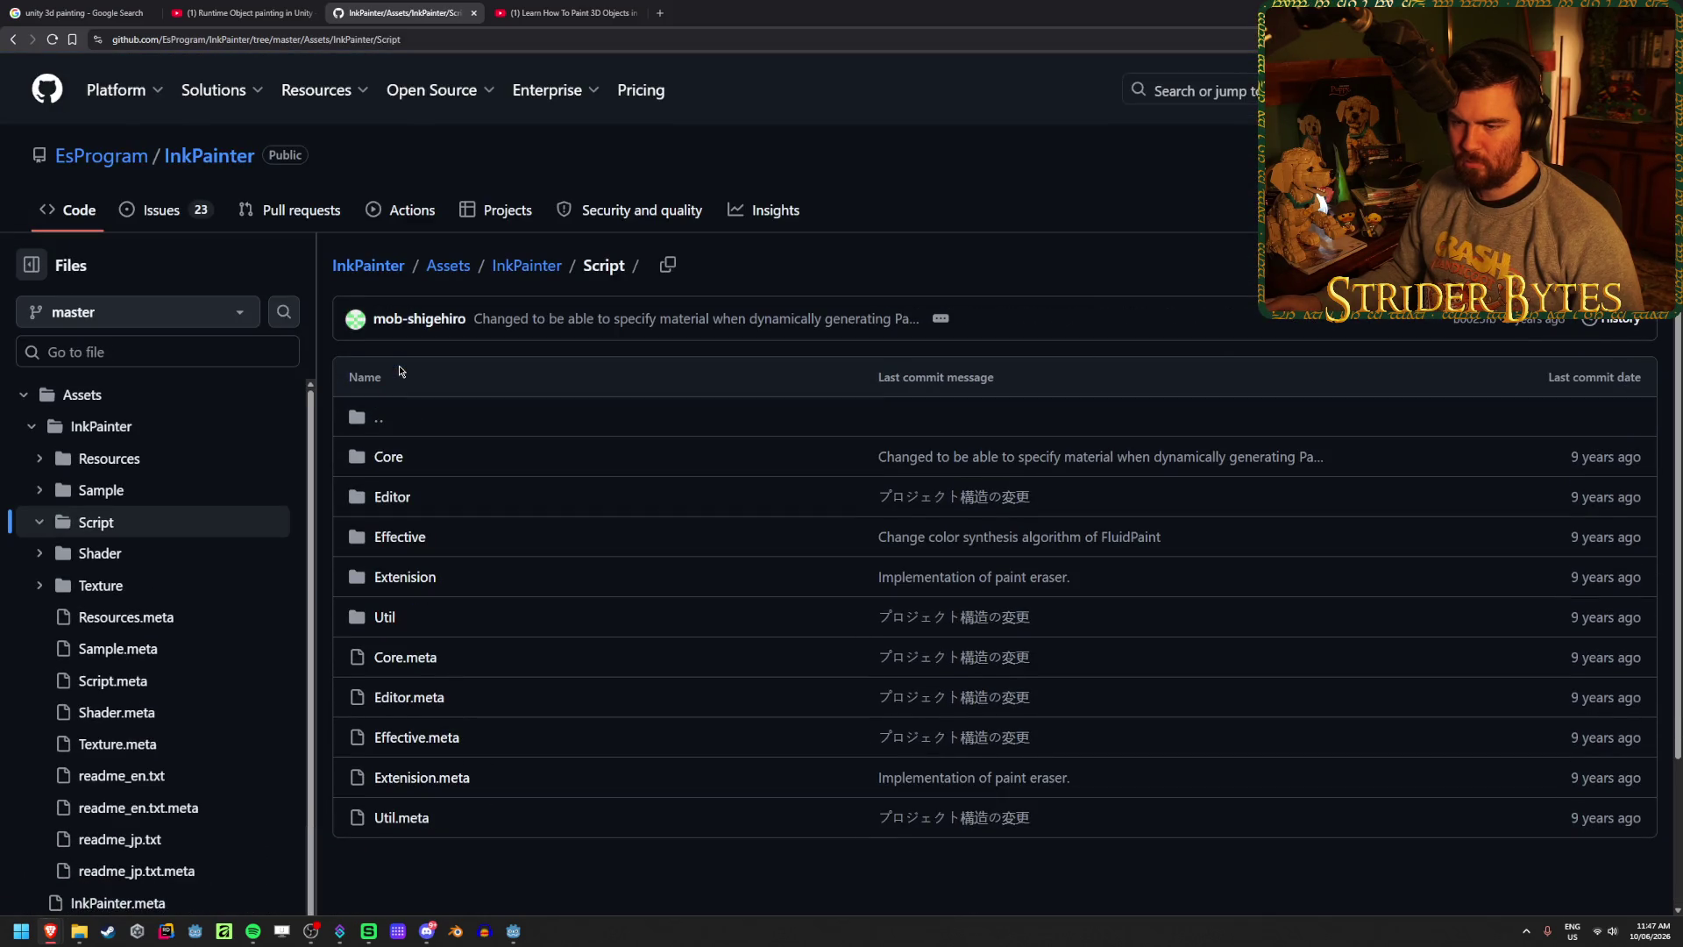
pyautogui.scroll(-1, 526, 421)
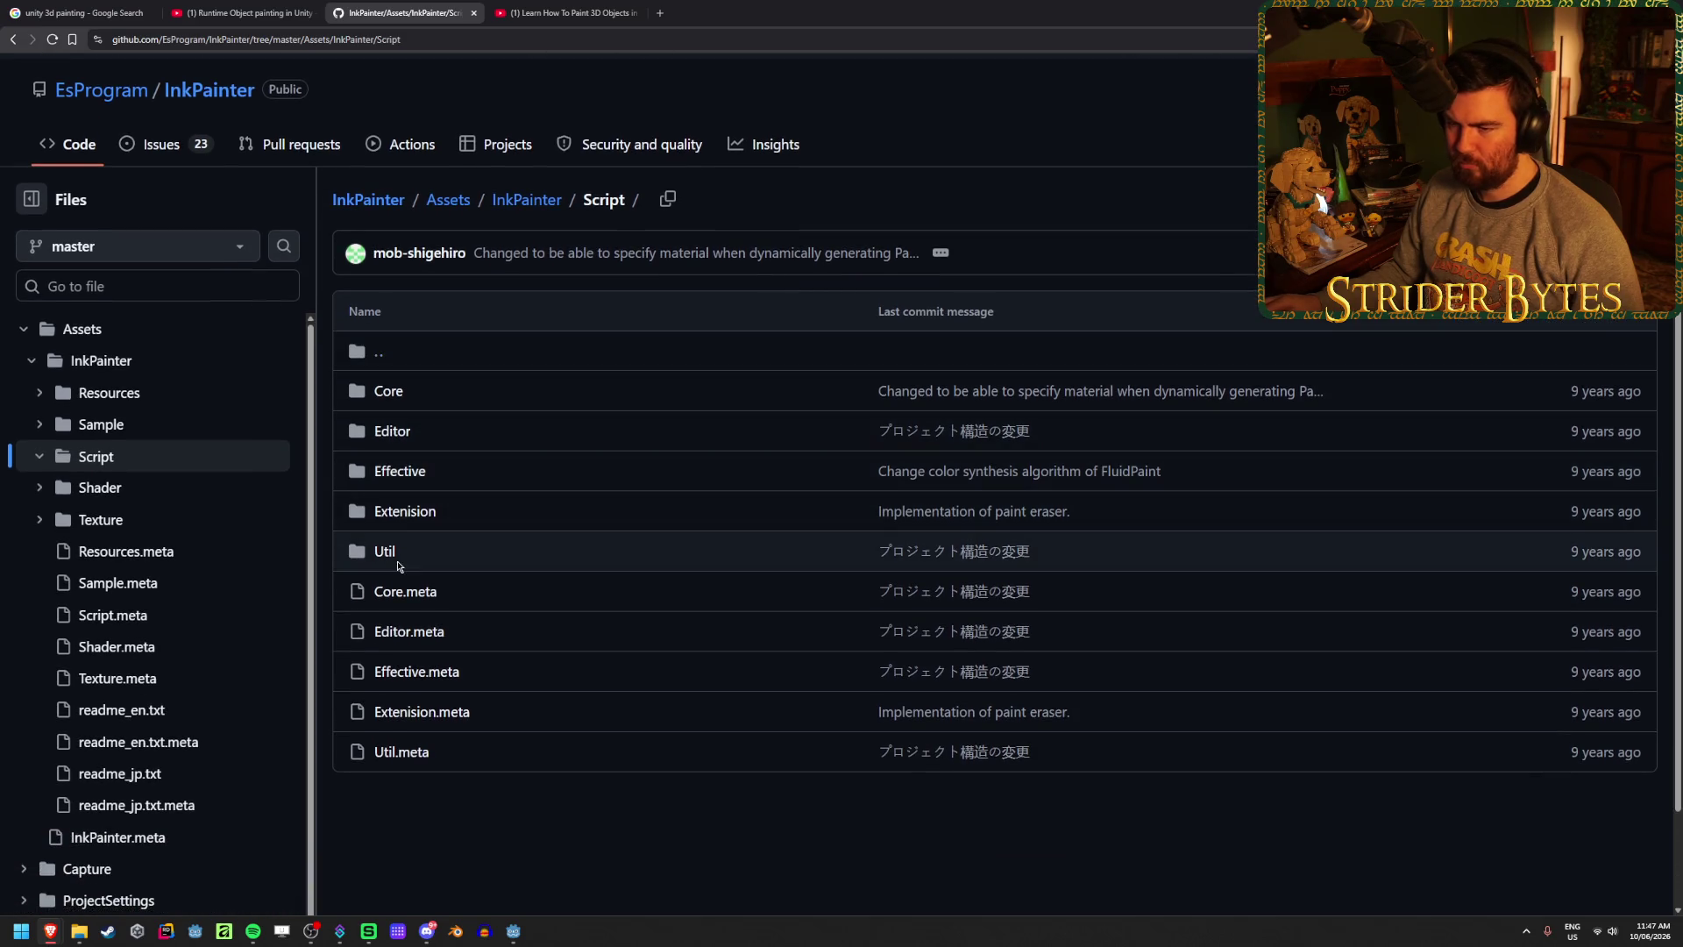
pyautogui.click(395, 391)
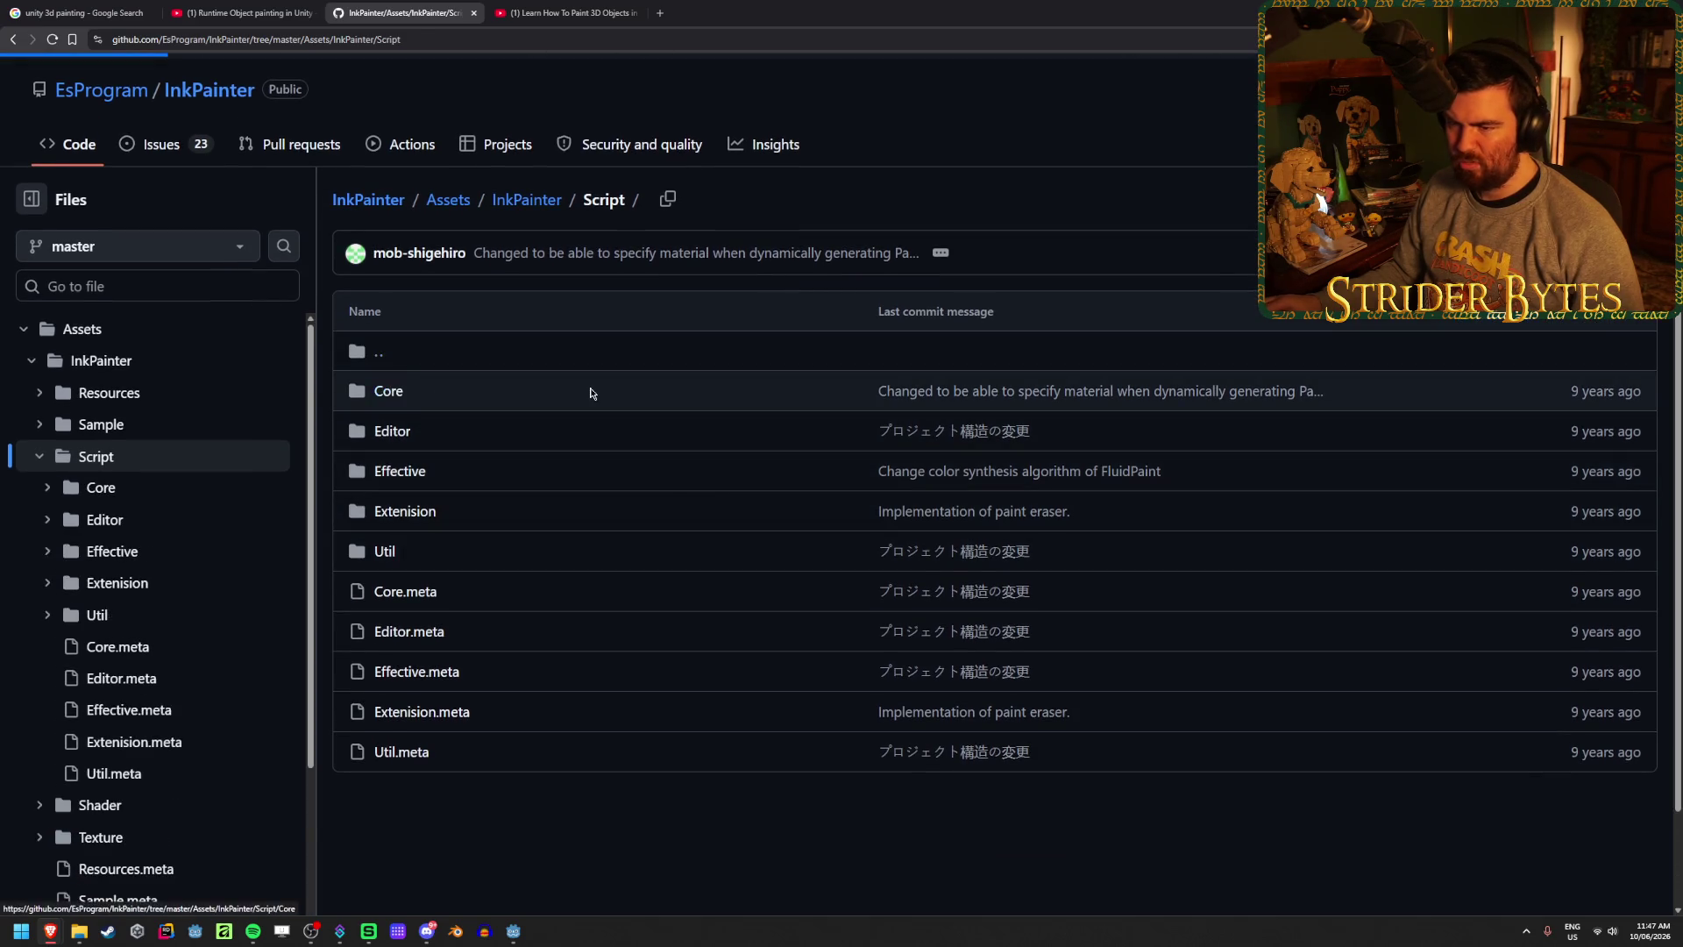
pyautogui.click(412, 459)
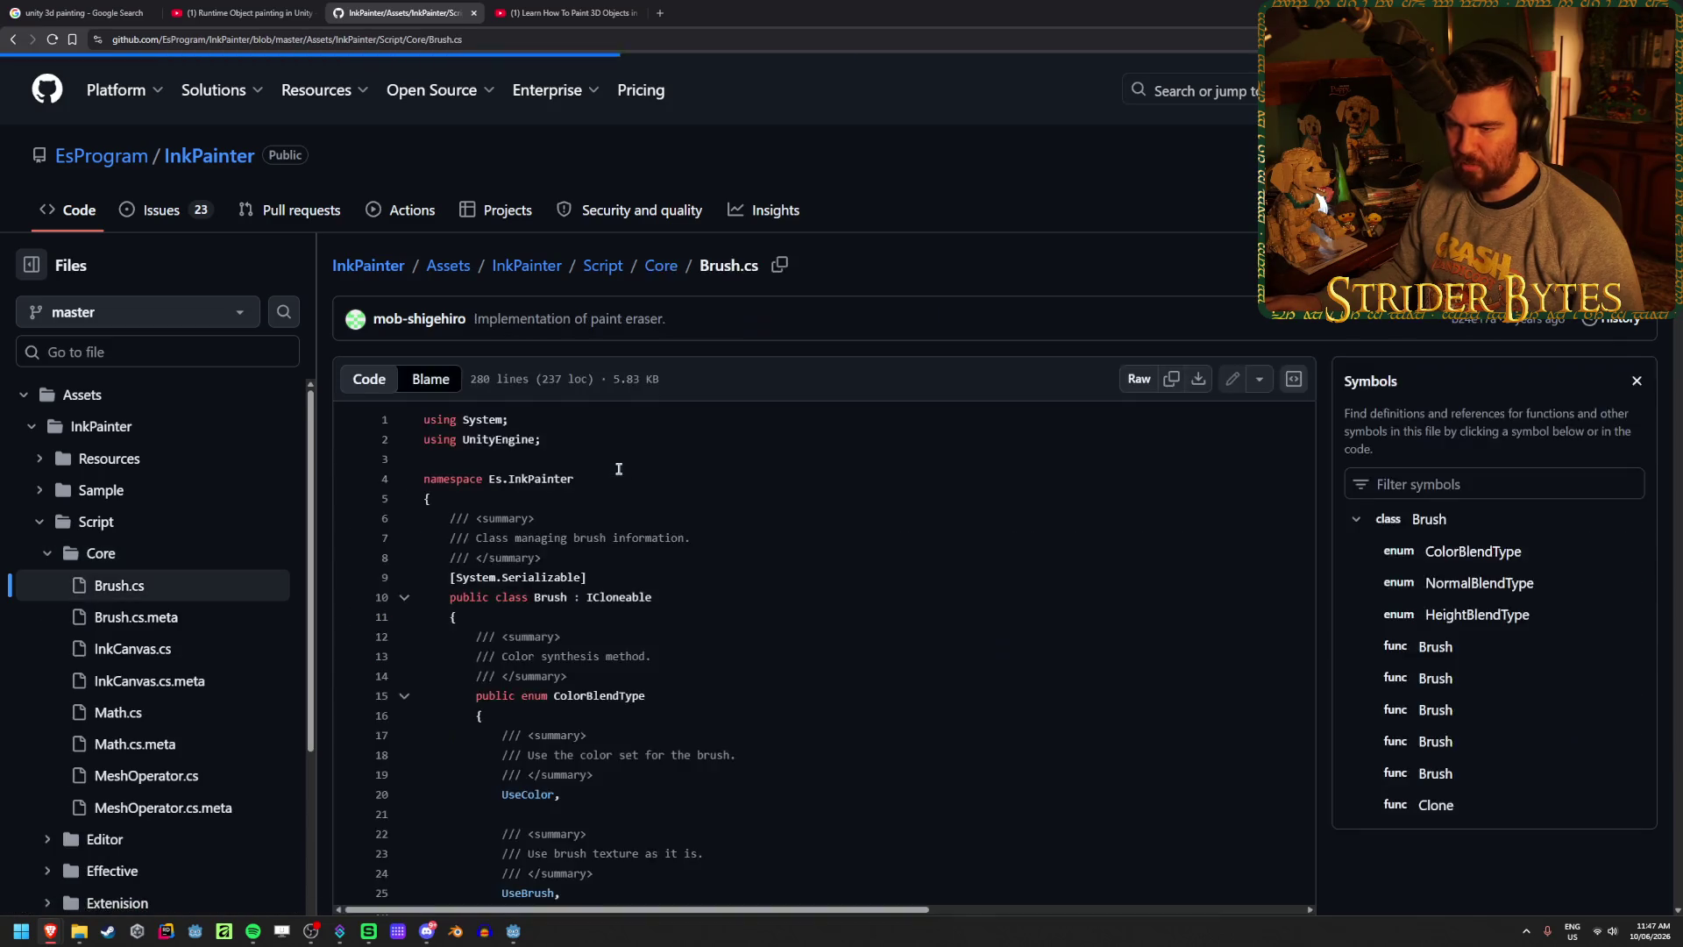
# - Scroll through the Brush.cs source code
pyautogui.scroll(-4, 866, 340)
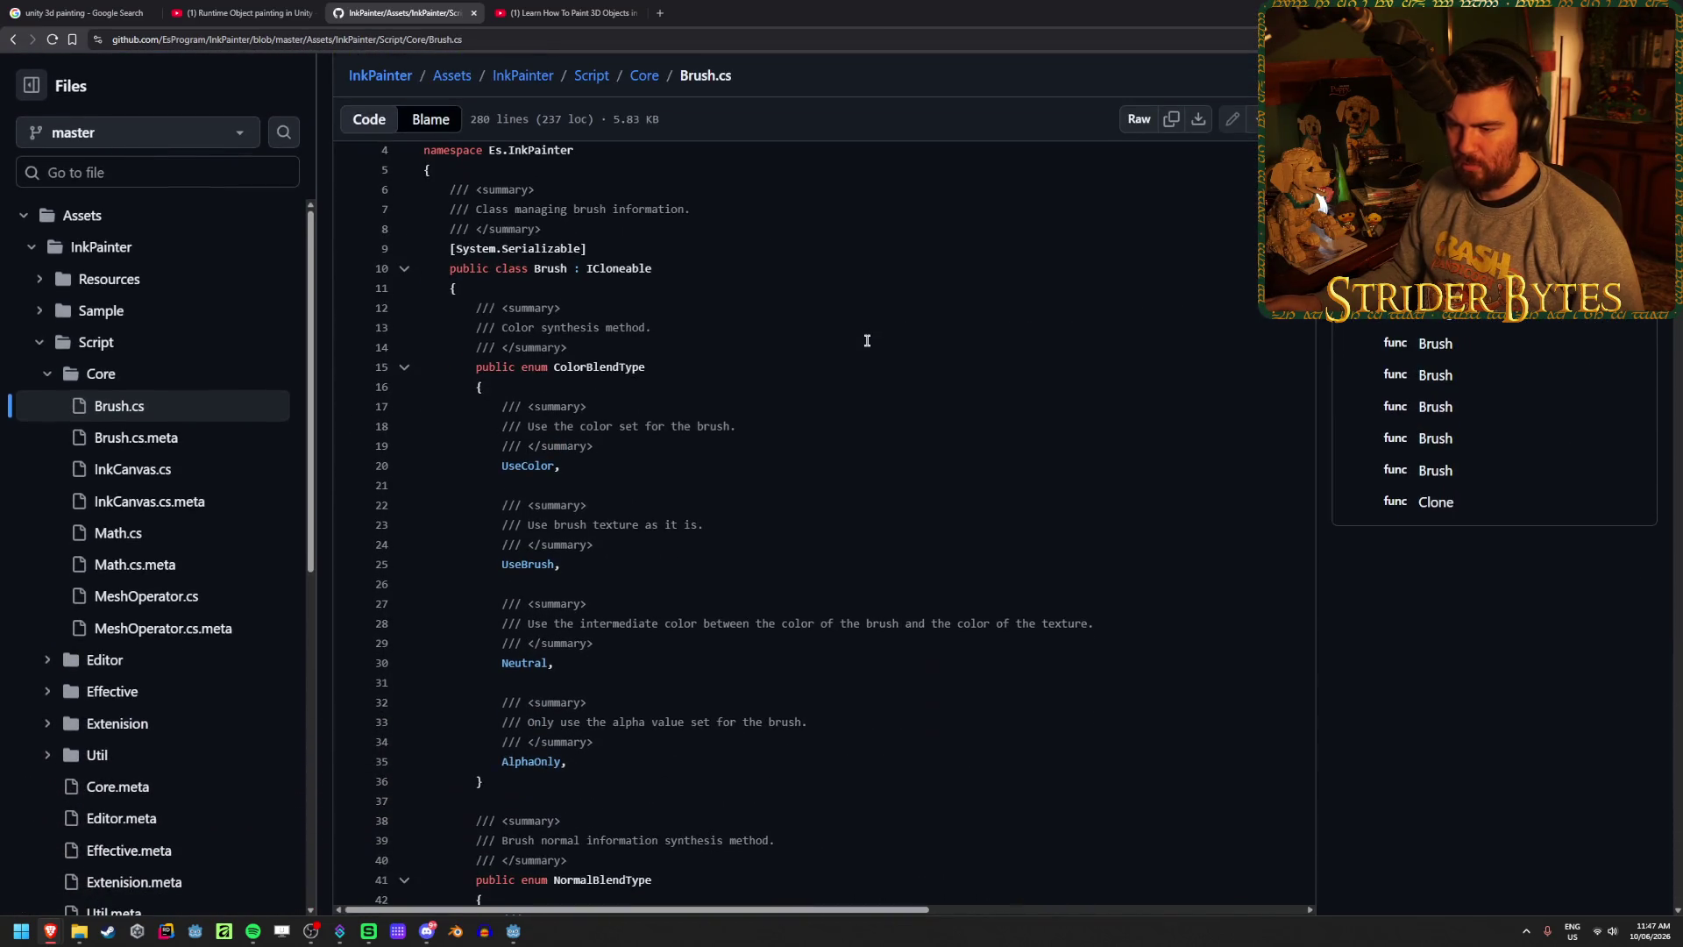
pyautogui.scroll(-12, 867, 340)
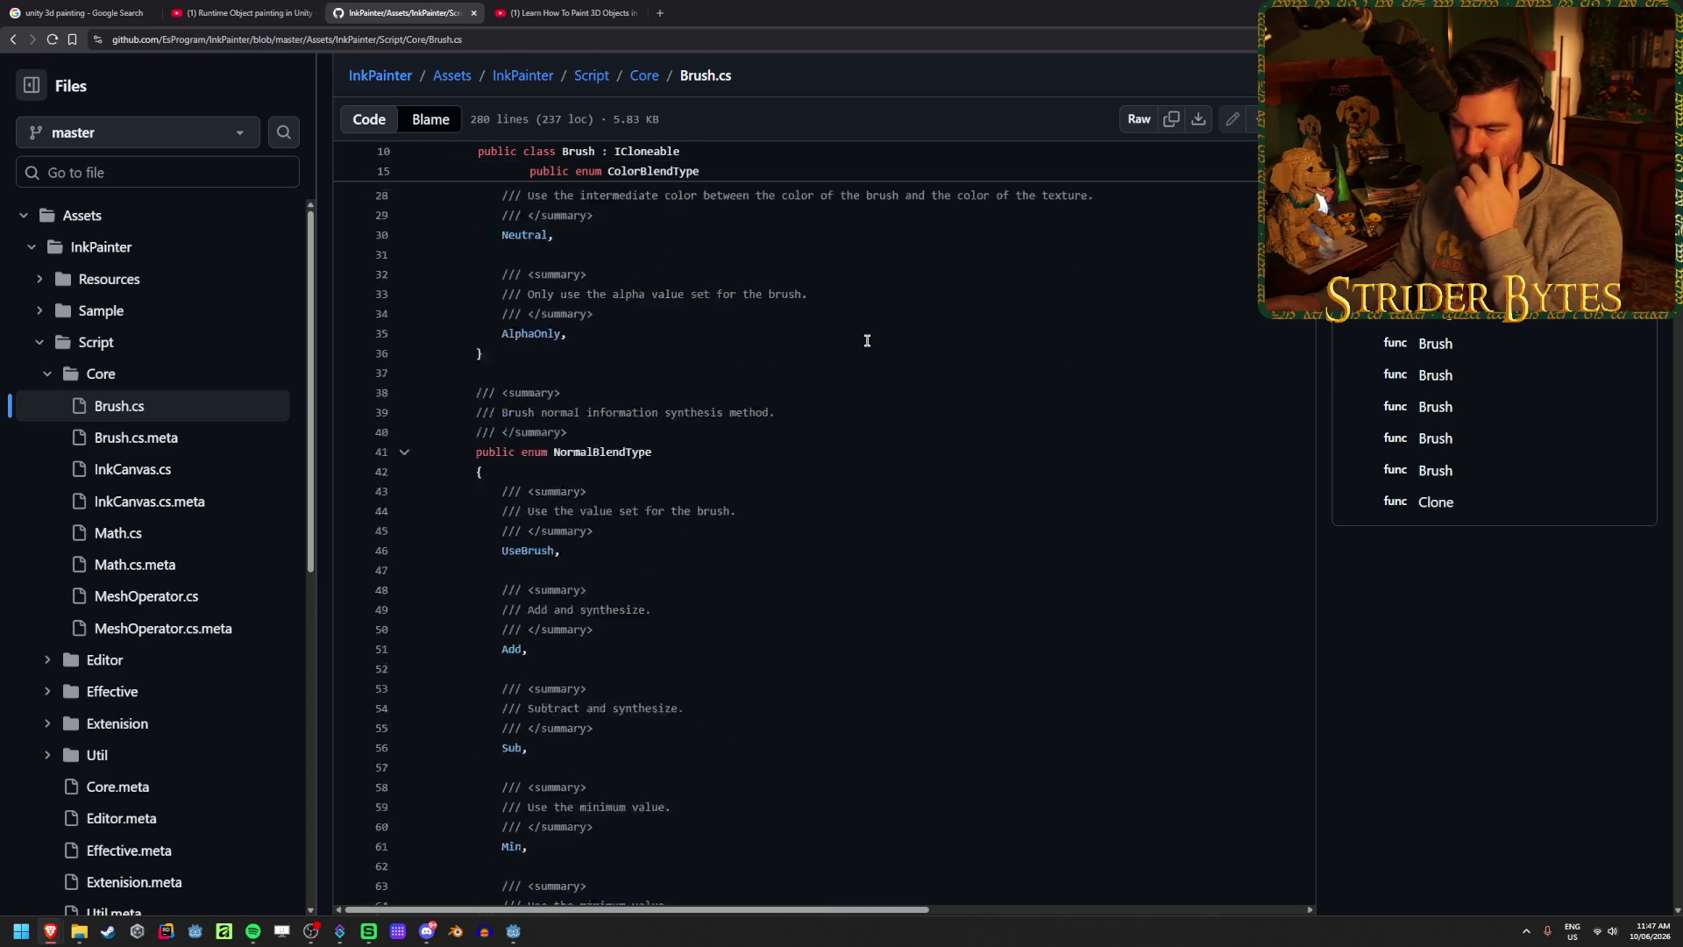
pyautogui.scroll(-20, 867, 340)
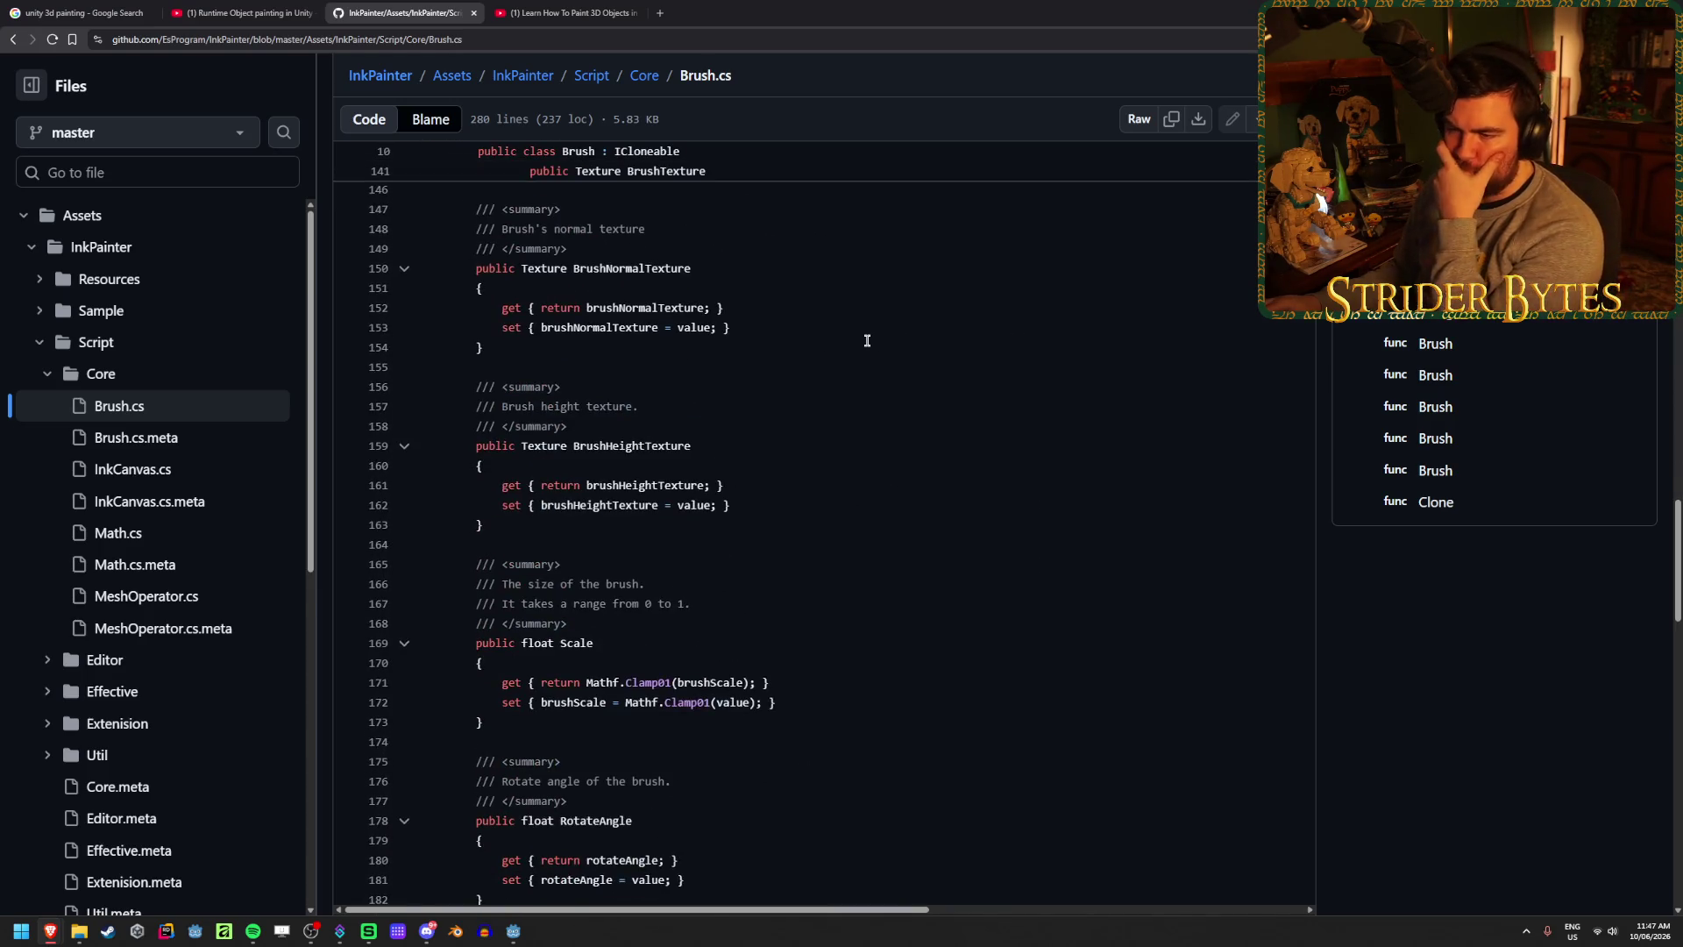
pyautogui.scroll(-5, 867, 340)
pyautogui.scroll(-18, 867, 340)
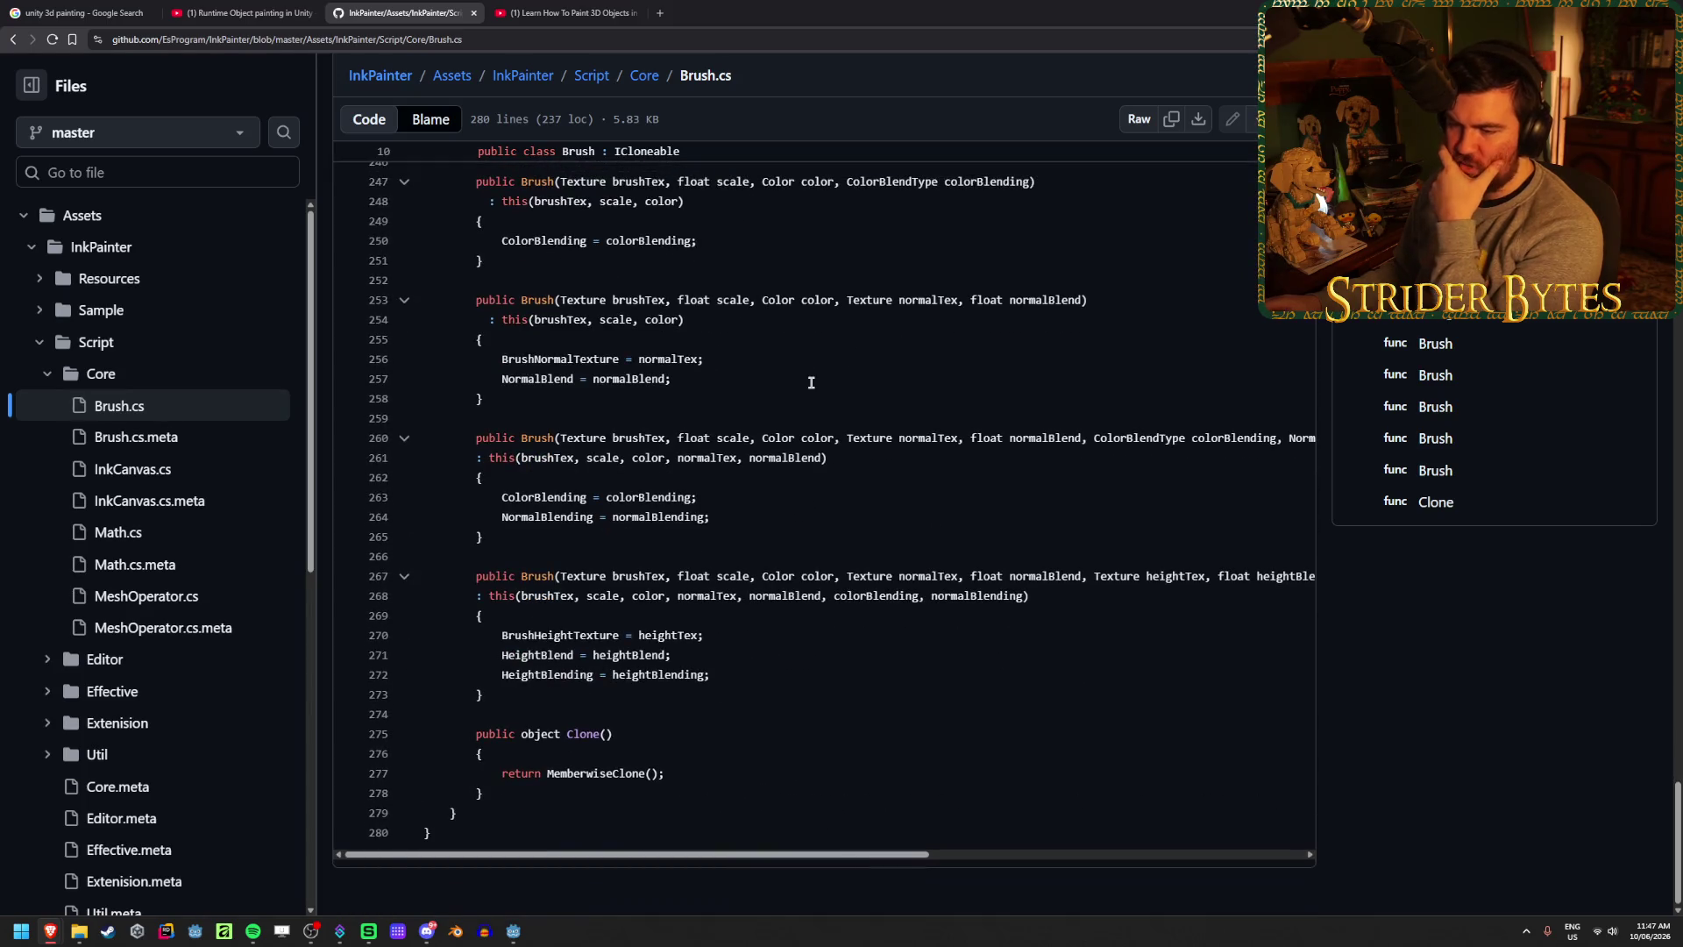
# - Go back to InkCanvas.cs and read through its code
pyautogui.hotkey('alt', 'Left')
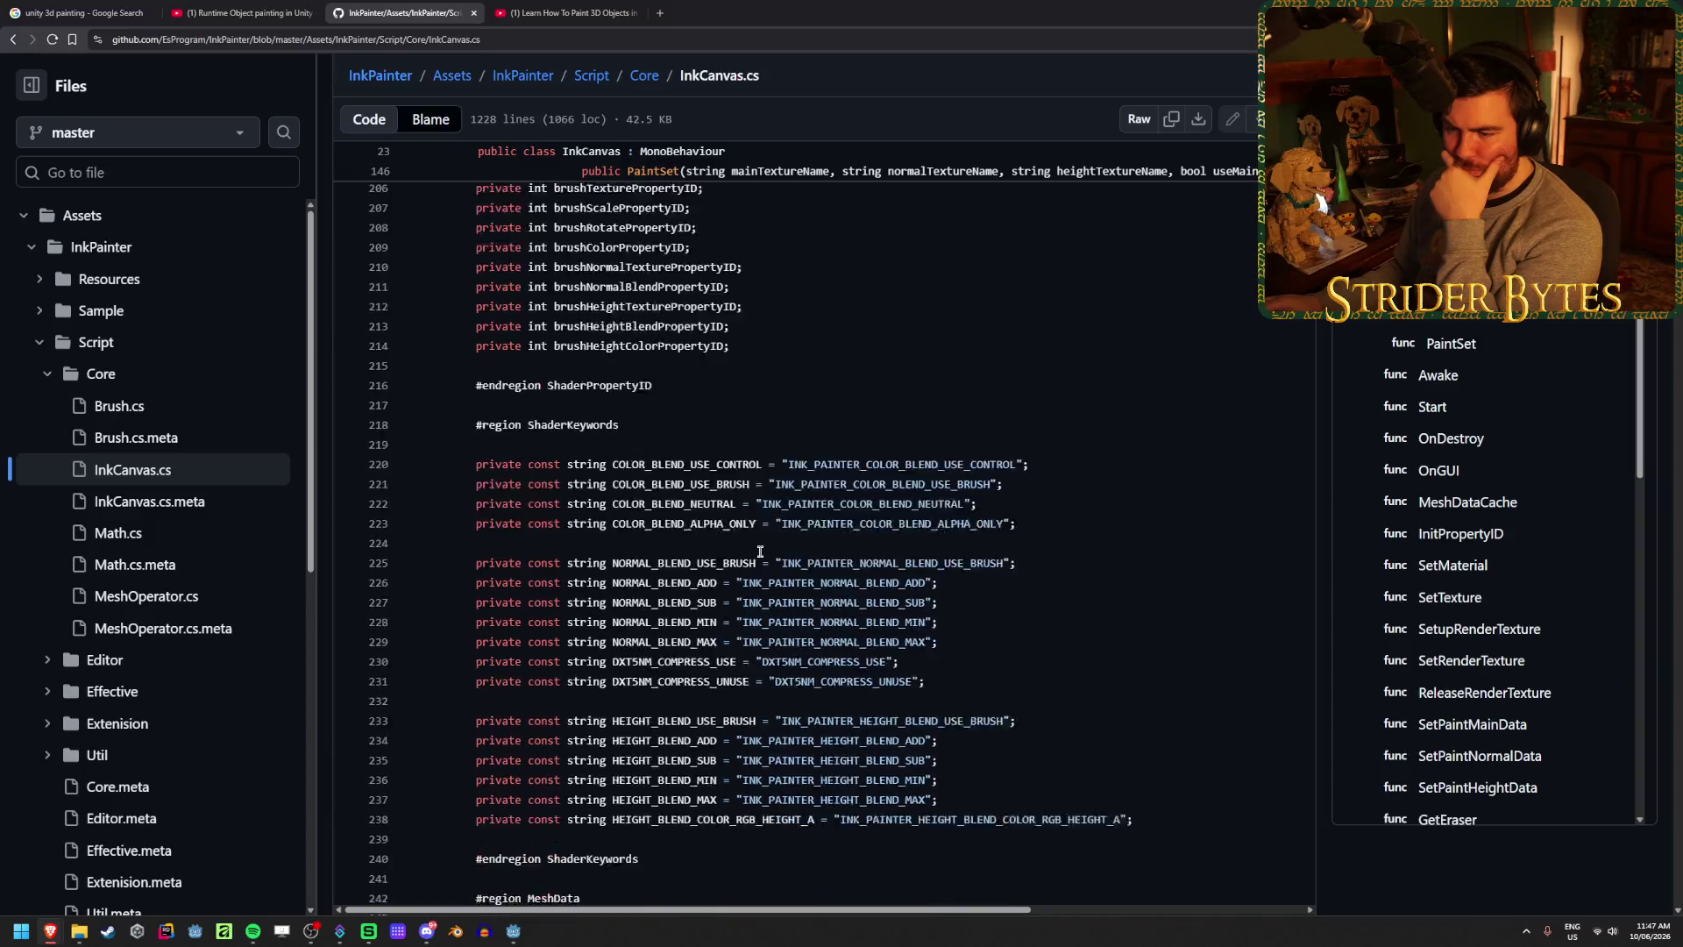
pyautogui.scroll(-10, 760, 551)
pyautogui.scroll(-7, 760, 552)
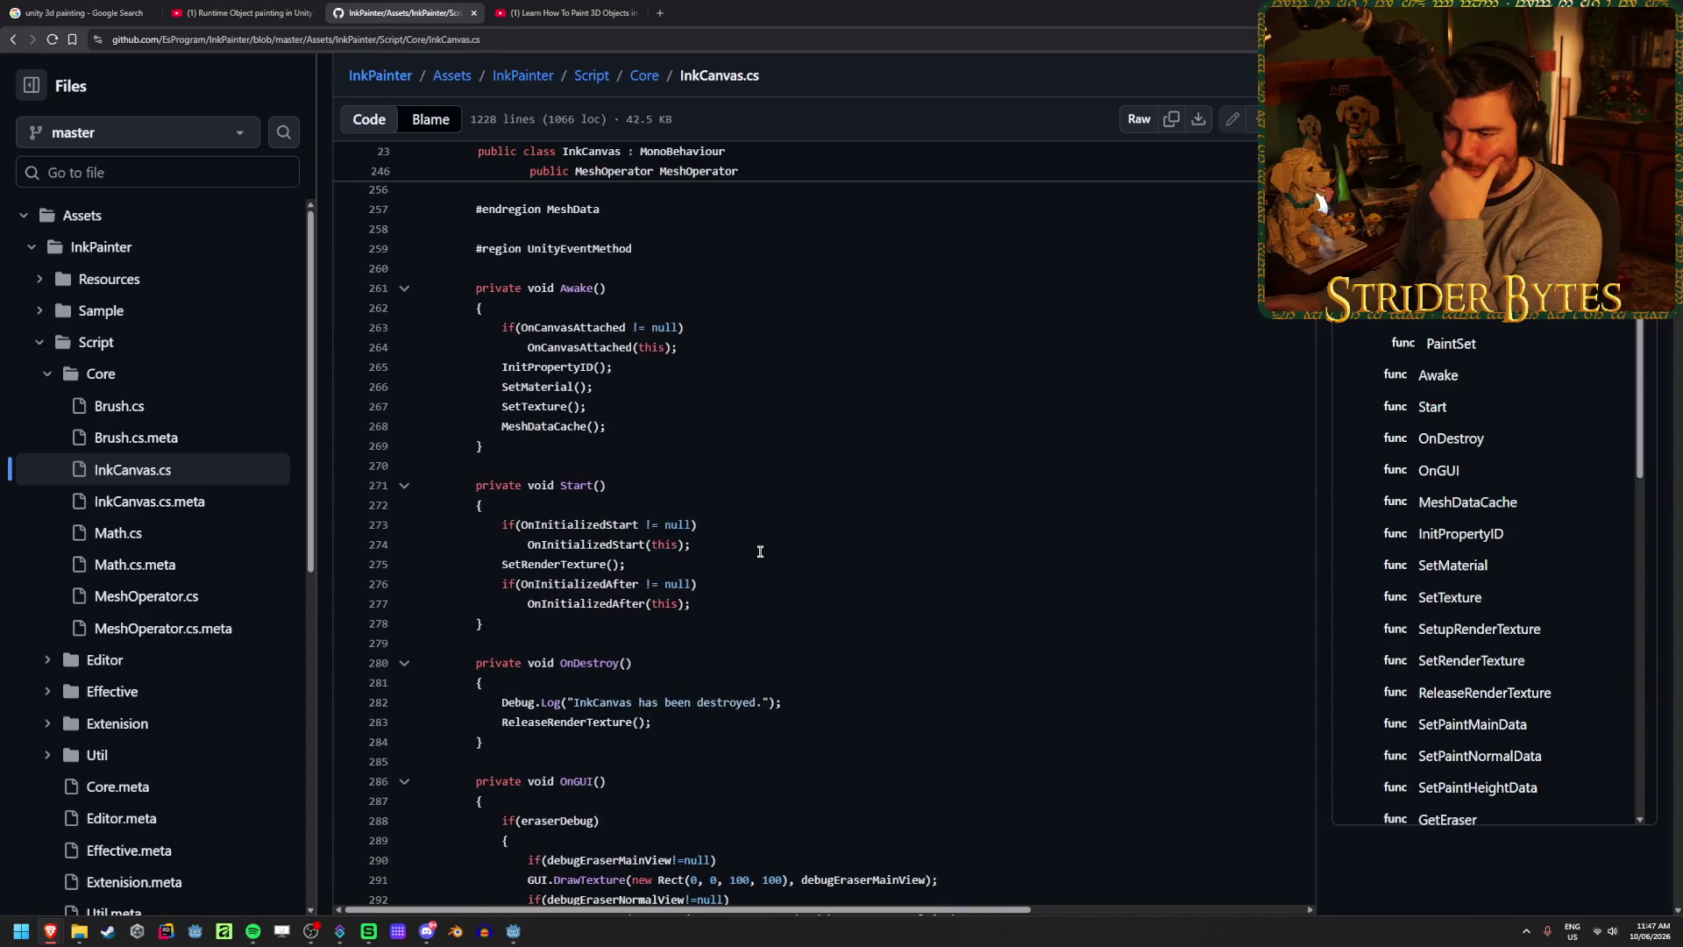
pyautogui.scroll(-8, 951, 552)
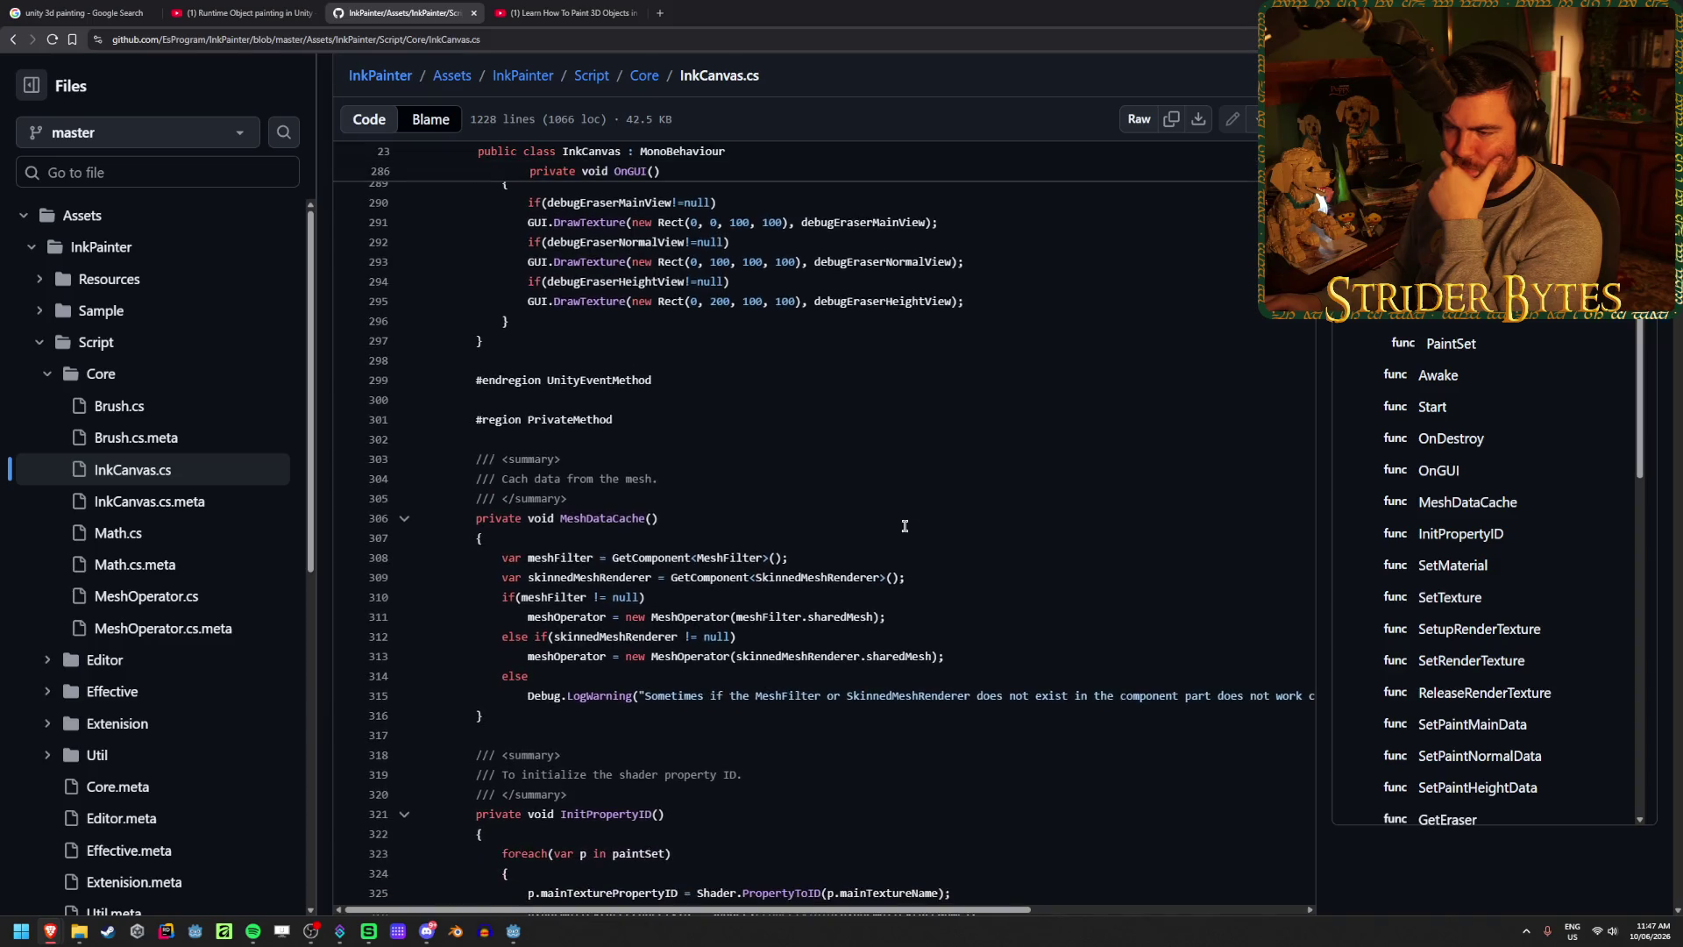
pyautogui.scroll(5, 988, 589)
pyautogui.scroll(7, 988, 589)
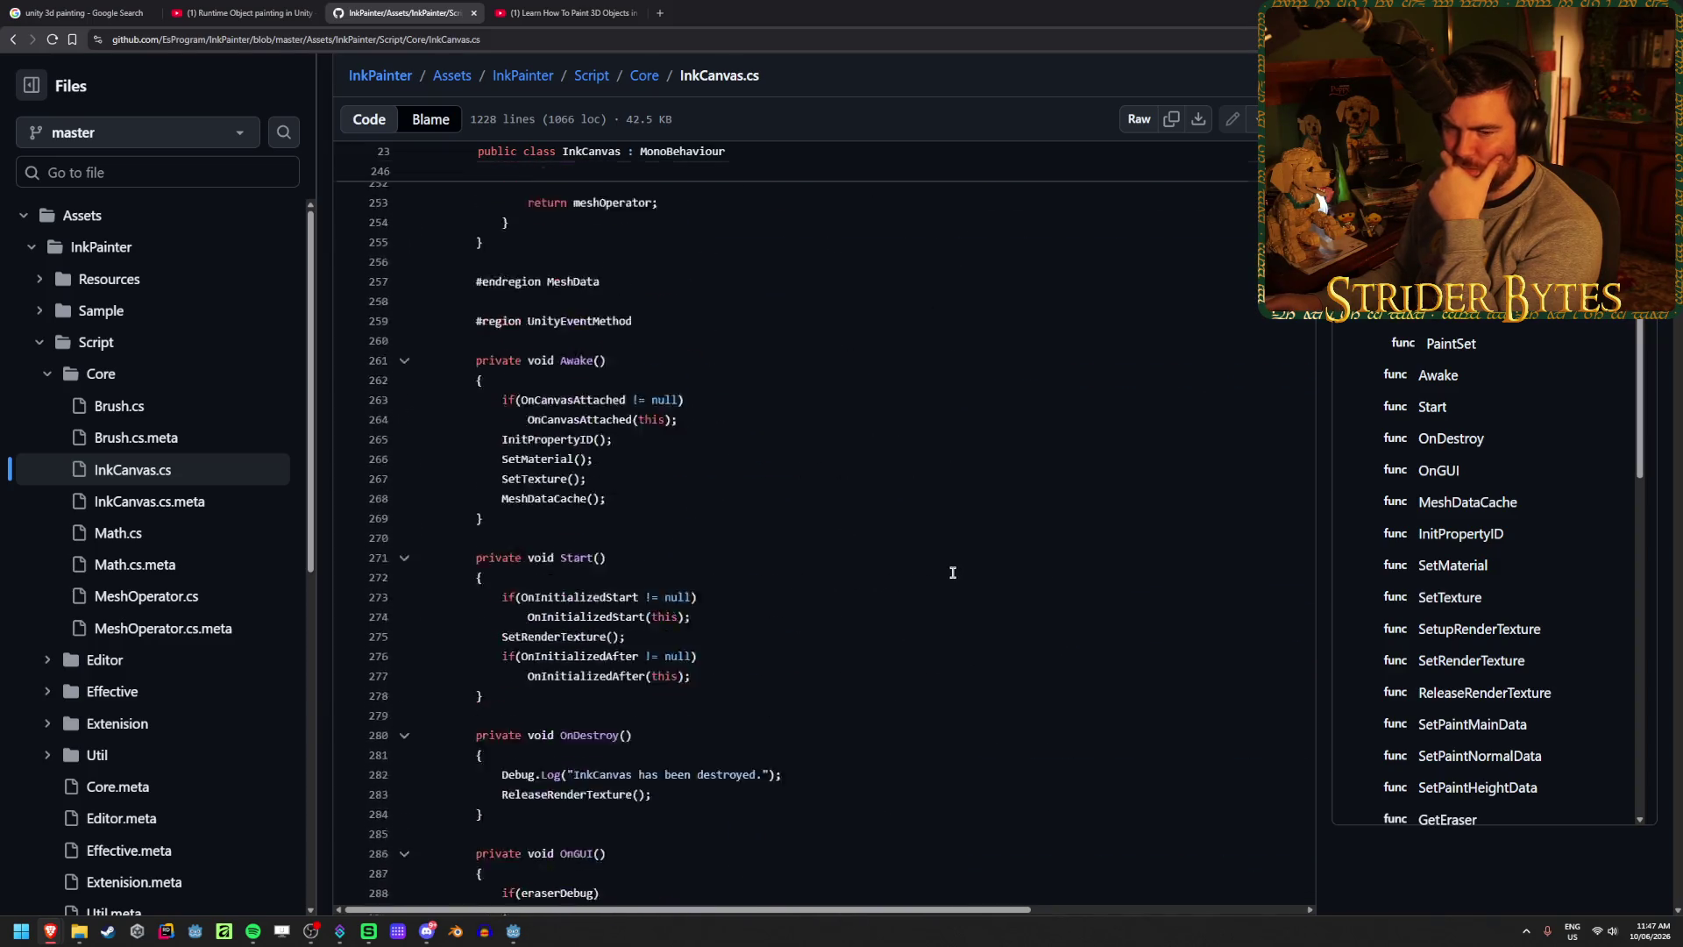
pyautogui.scroll(-8, 952, 571)
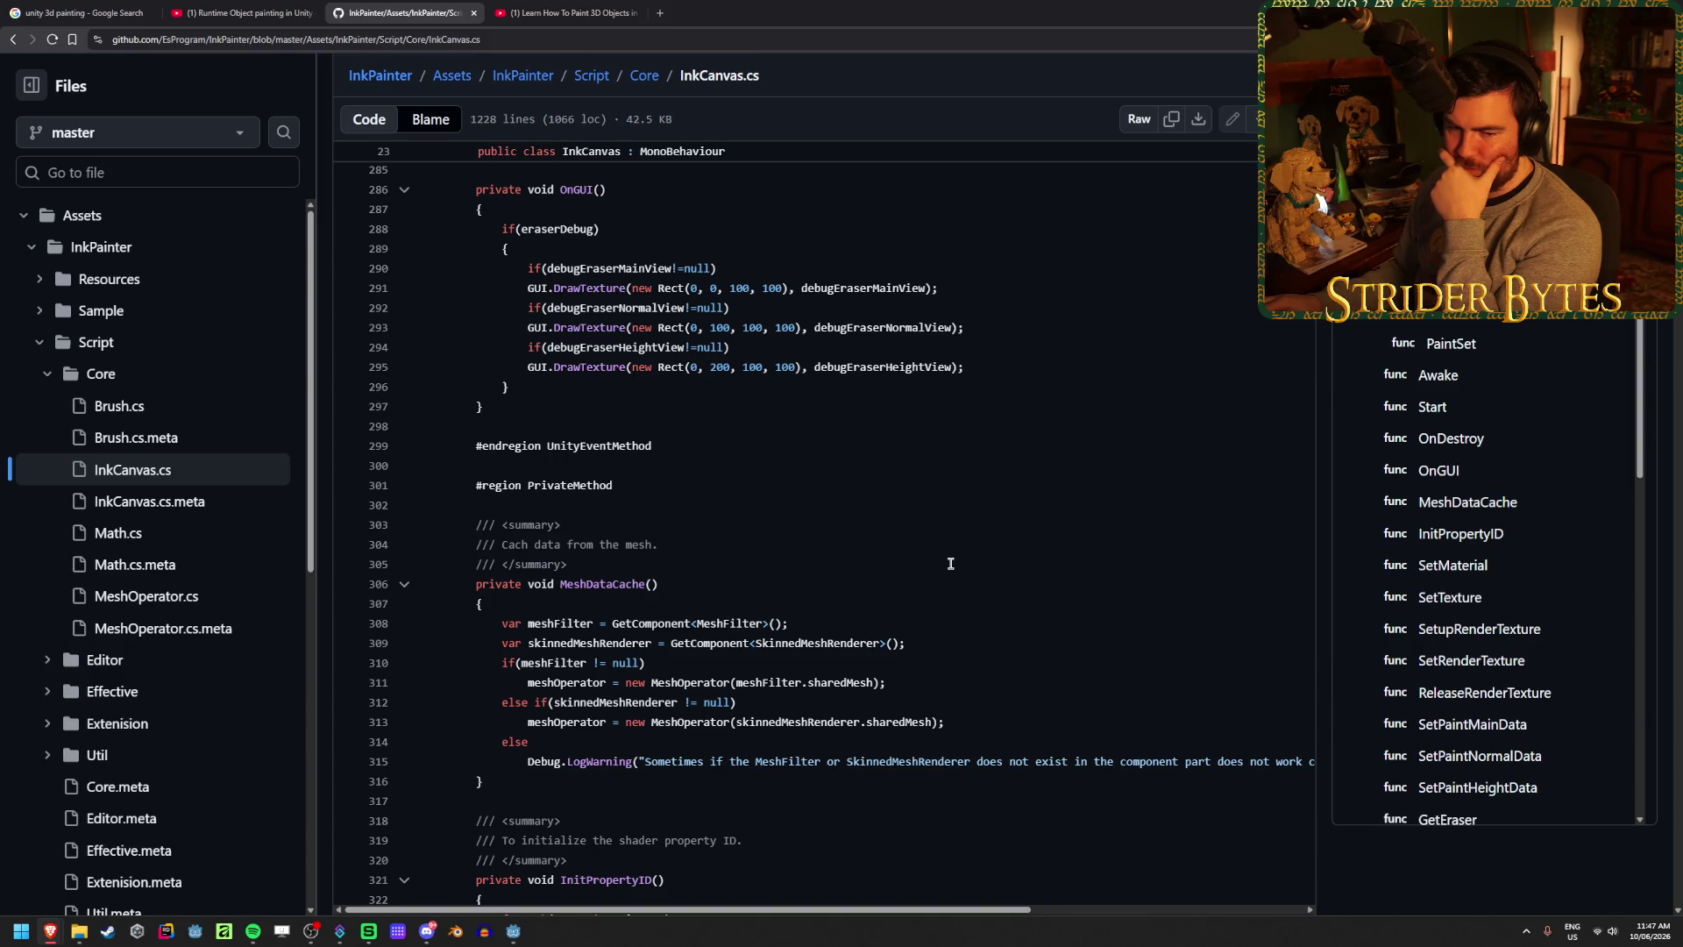
pyautogui.scroll(-11, 950, 562)
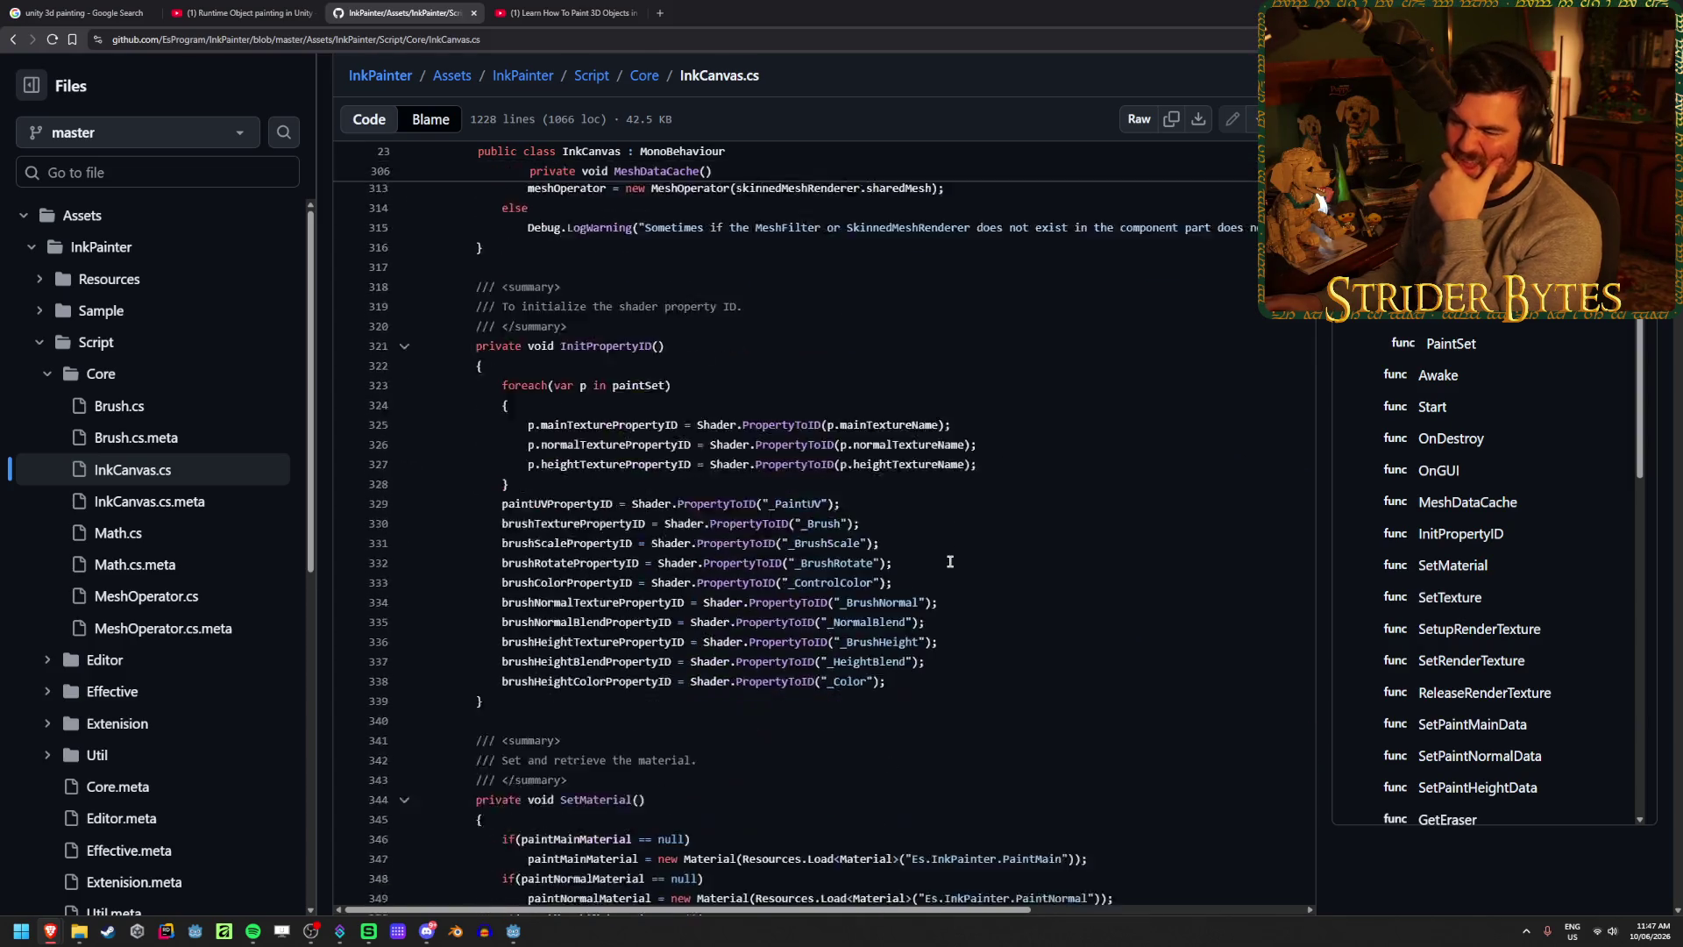
pyautogui.scroll(-4, 951, 561)
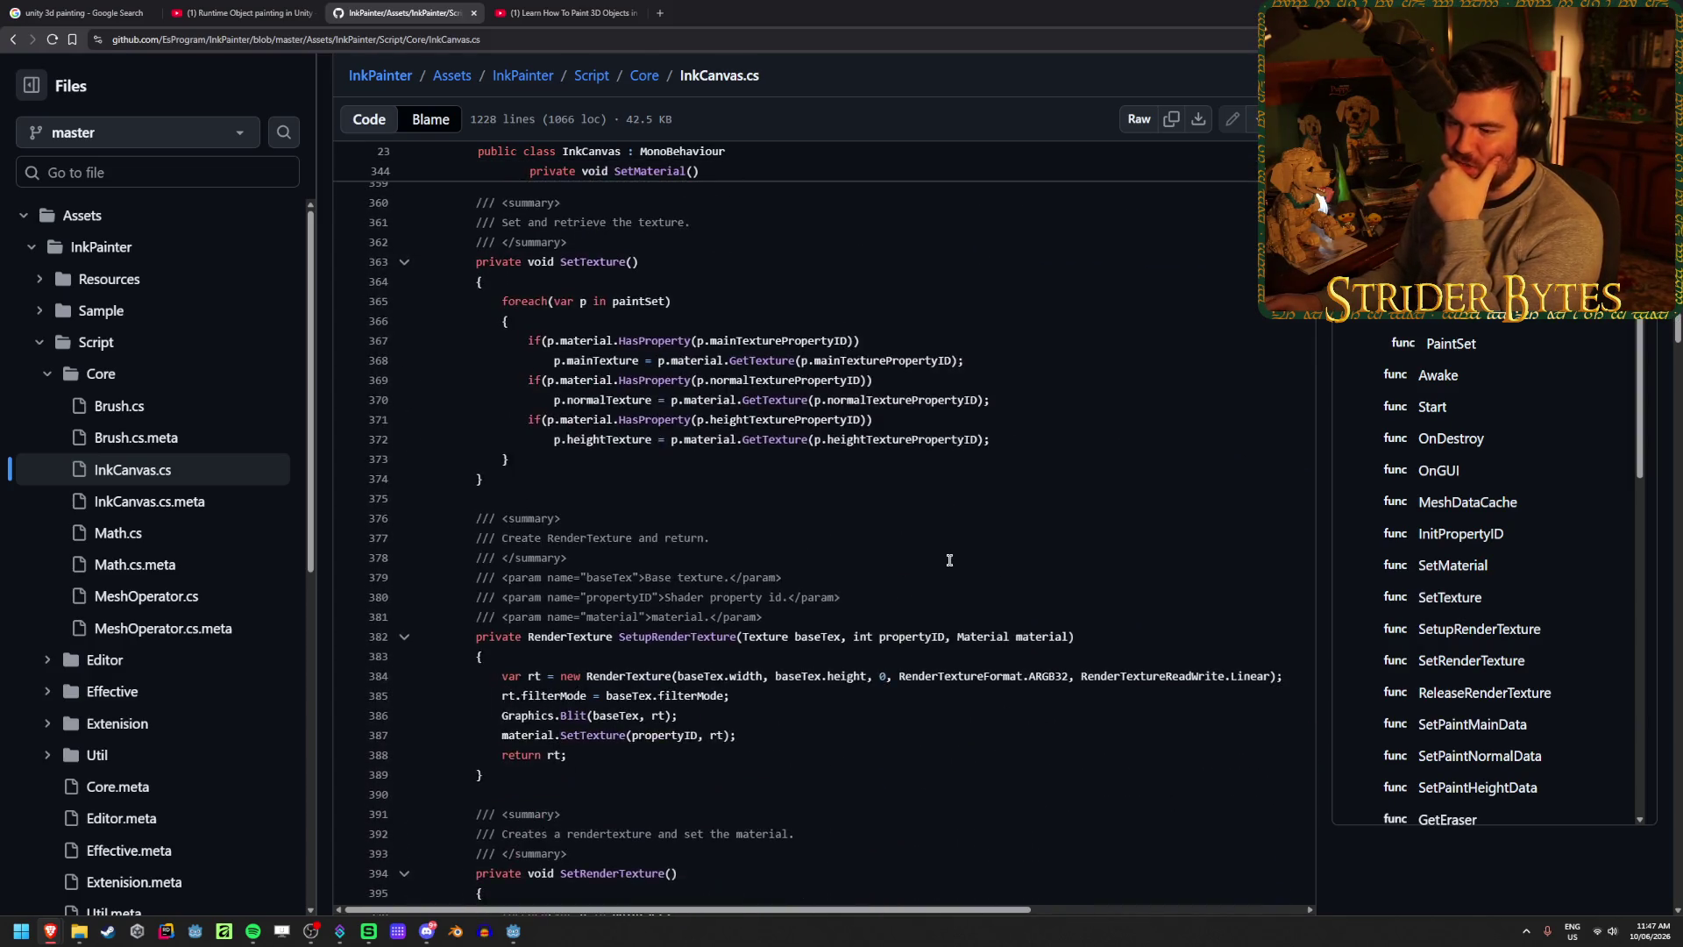
pyautogui.scroll(12, 946, 552)
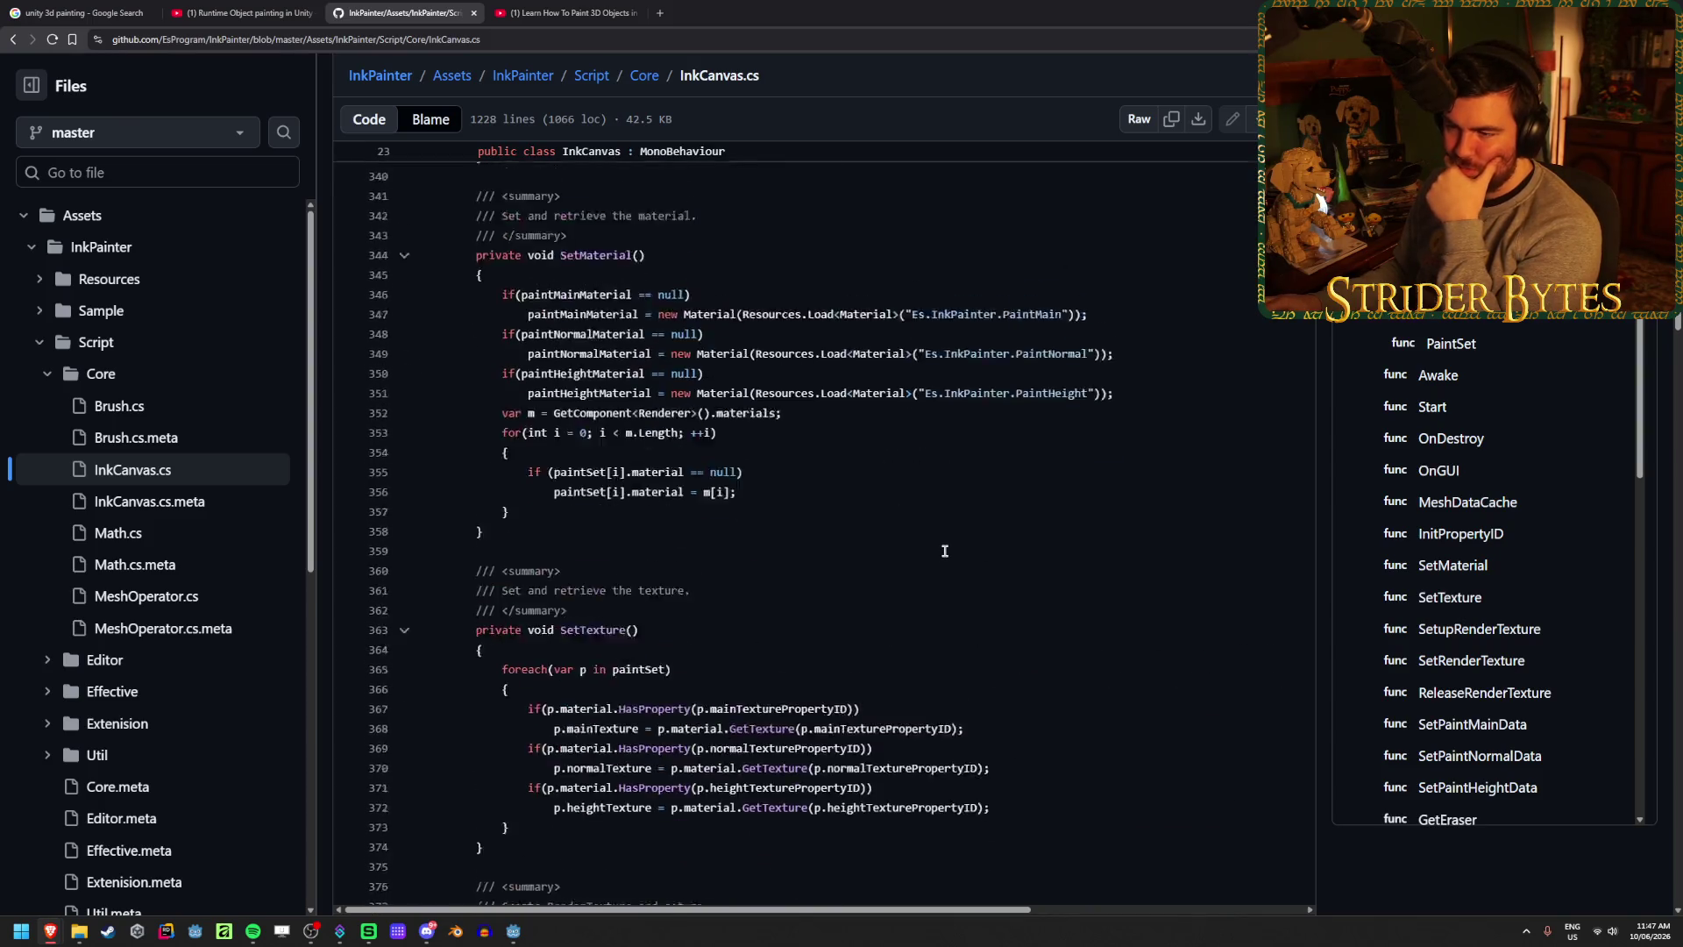
pyautogui.scroll(-18, 945, 550)
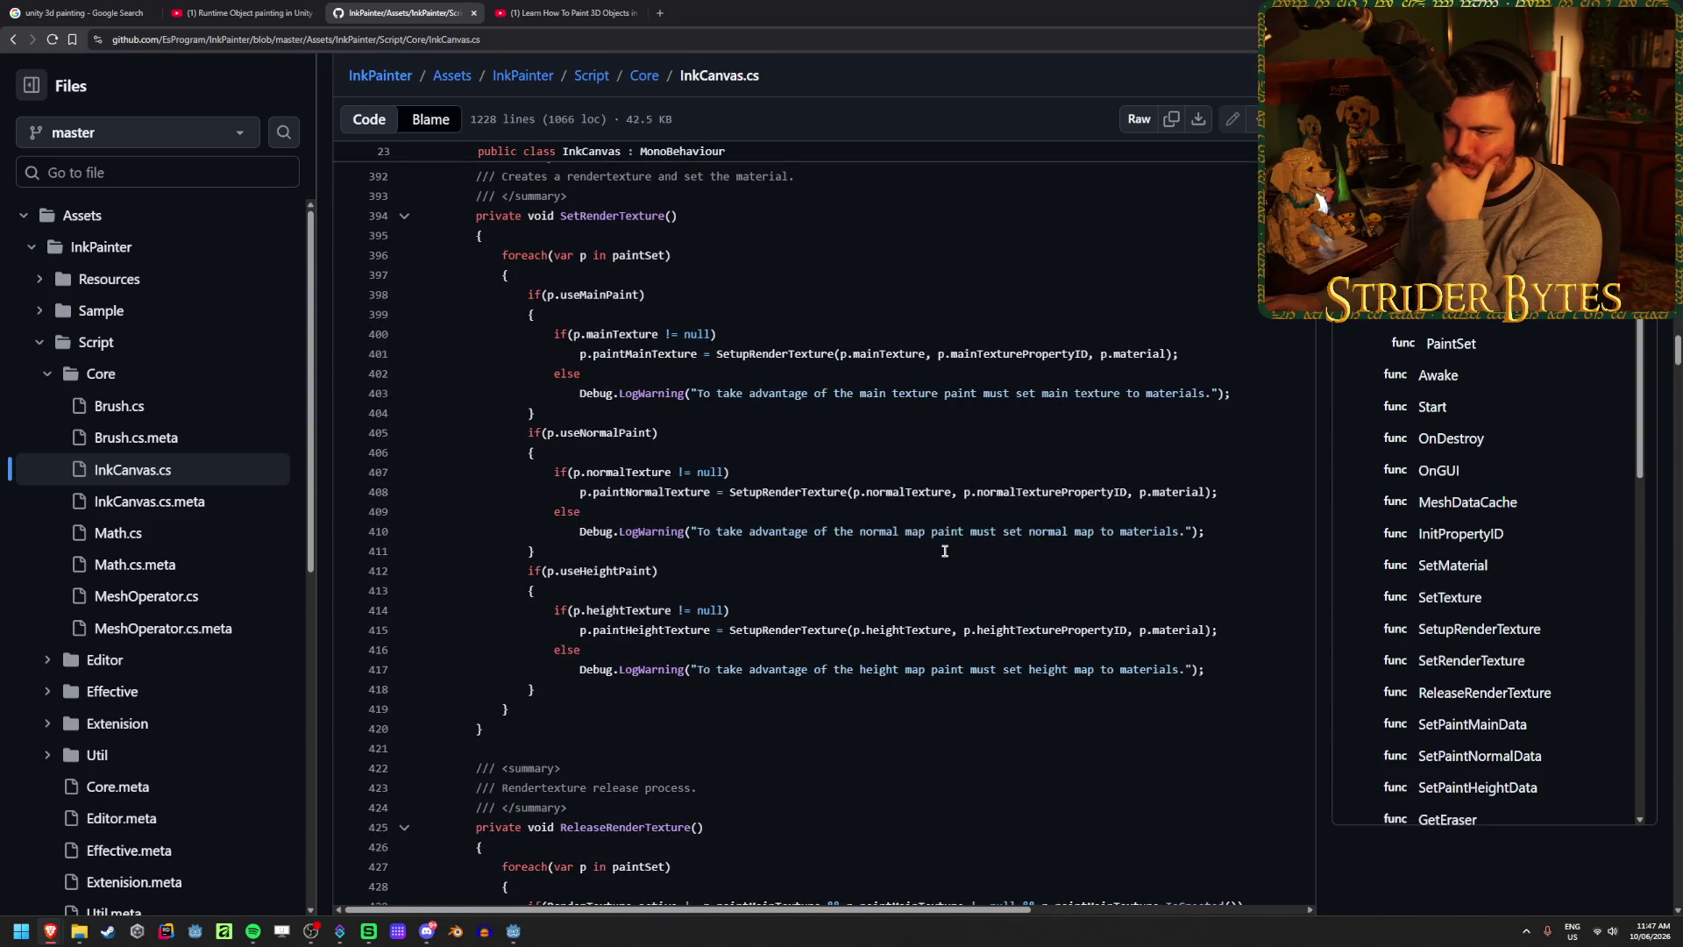
pyautogui.scroll(-10, 944, 551)
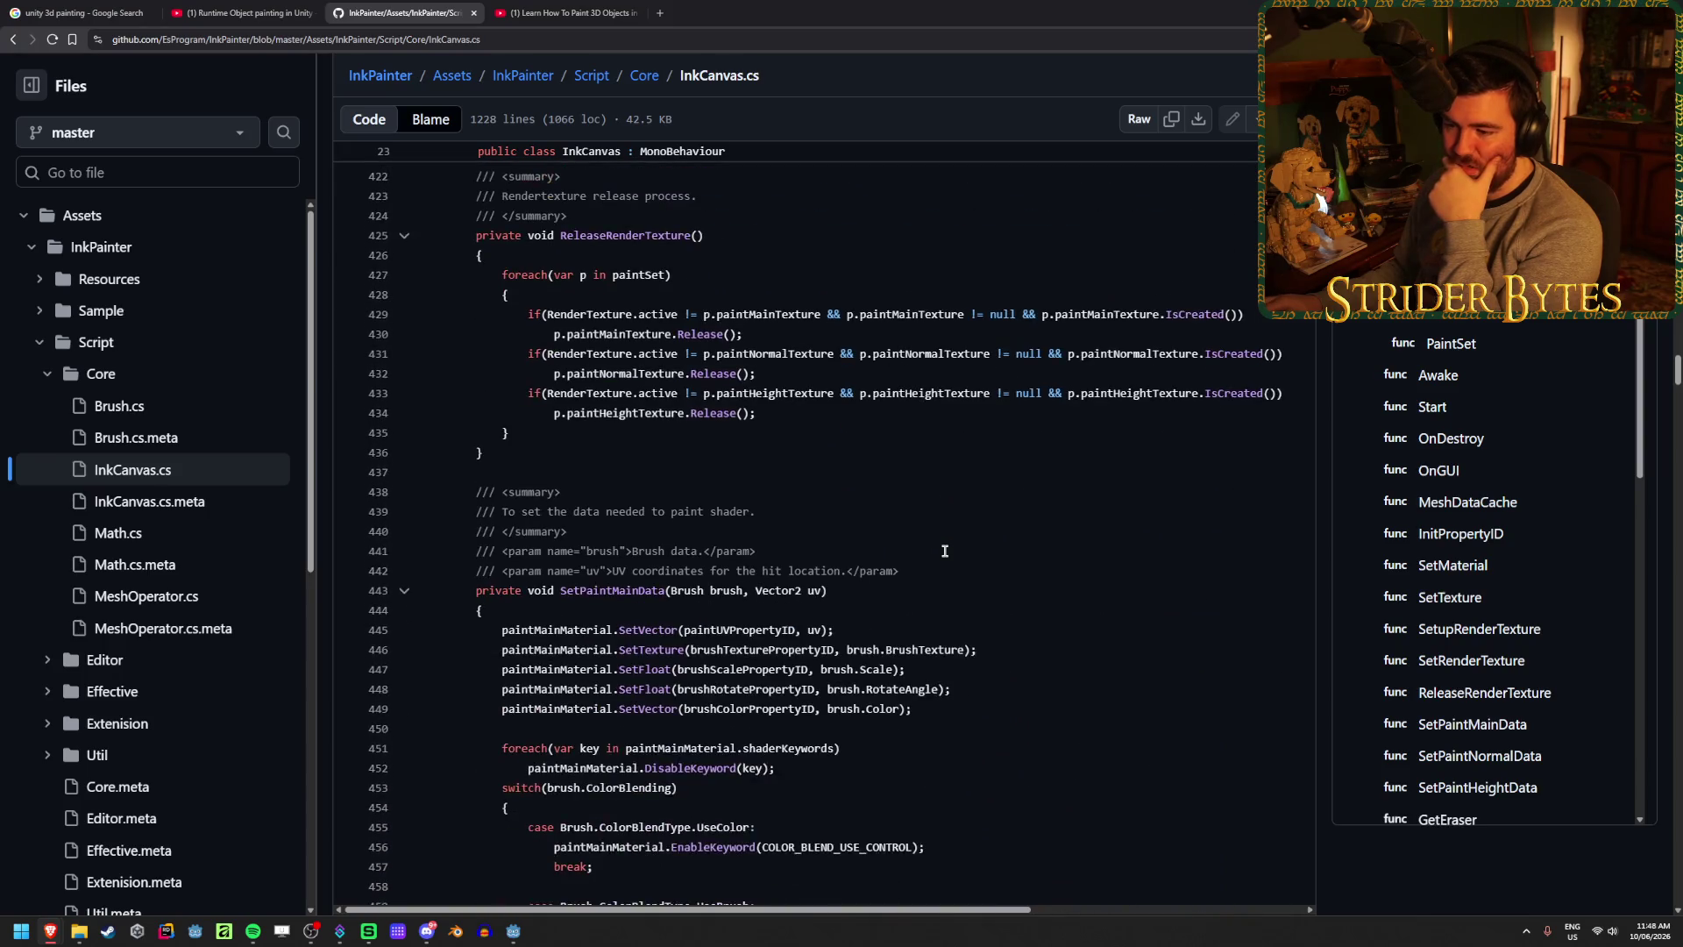
pyautogui.scroll(-20, 945, 550)
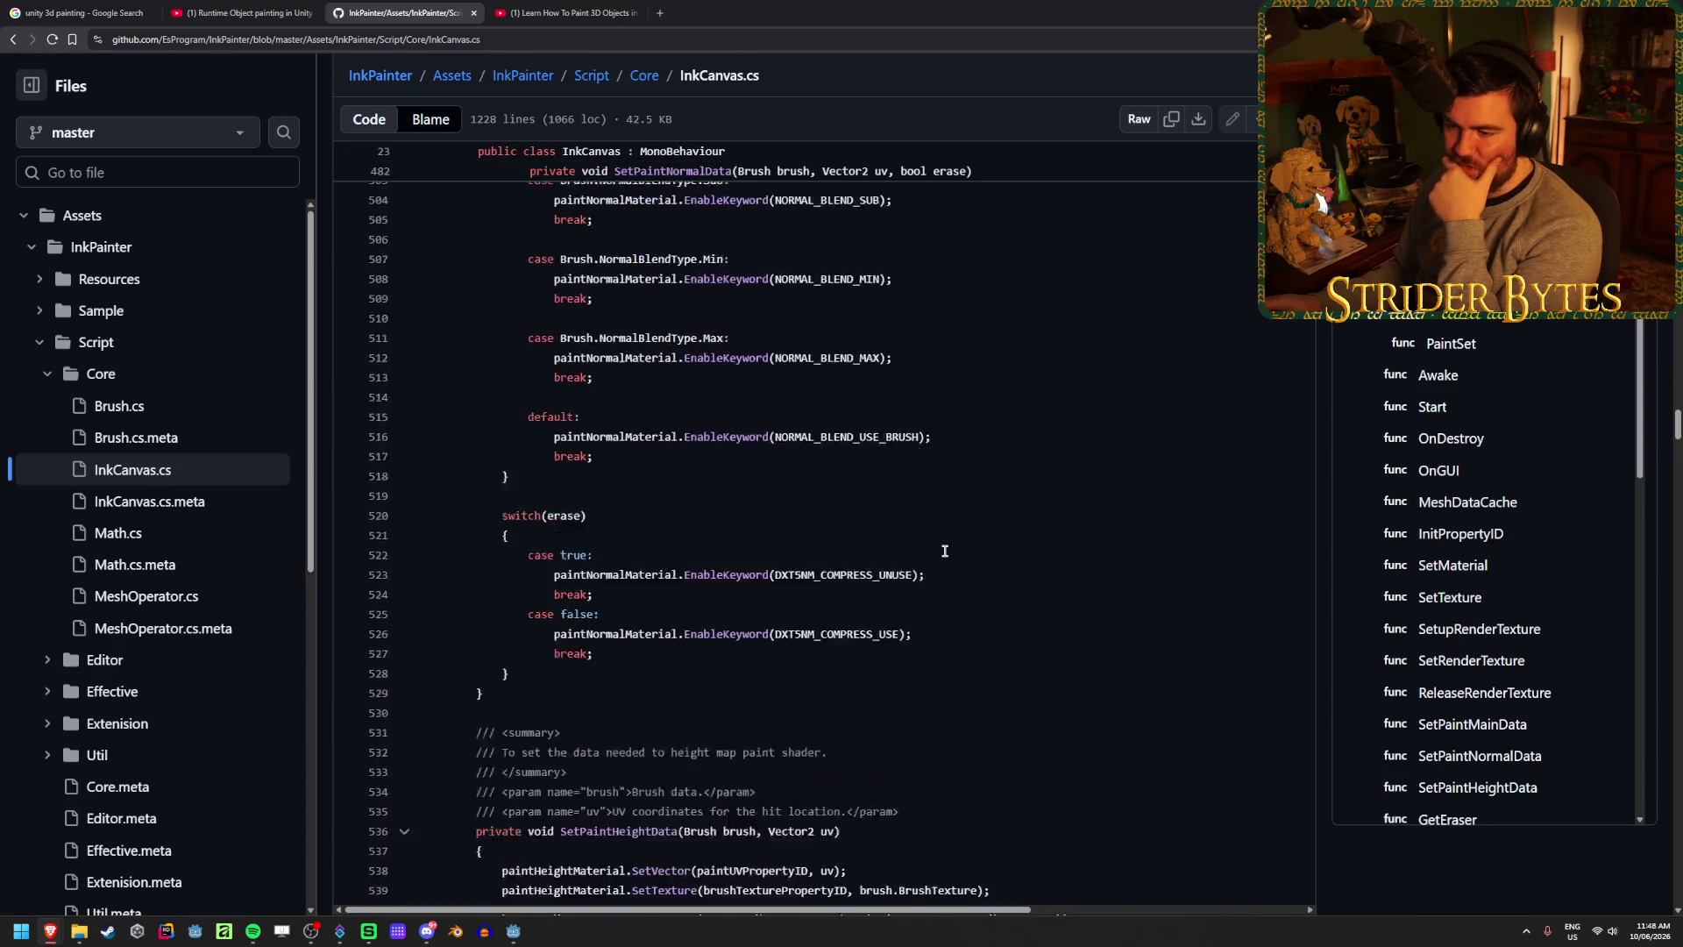
pyautogui.scroll(-13, 945, 551)
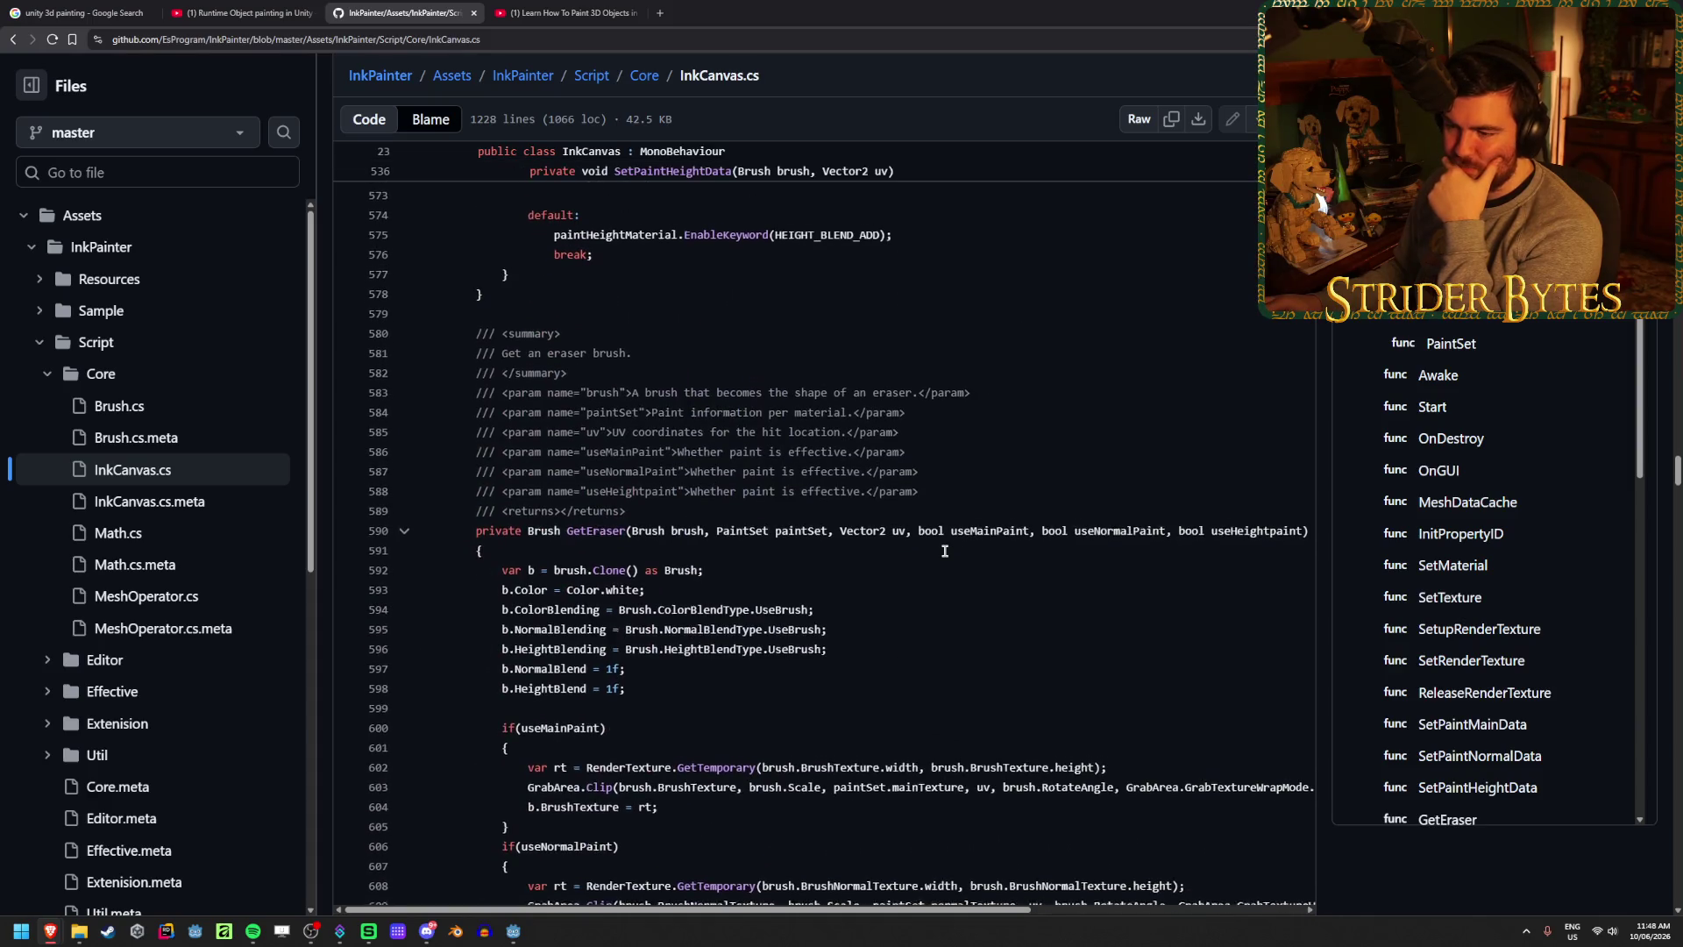
pyautogui.scroll(-8, 945, 551)
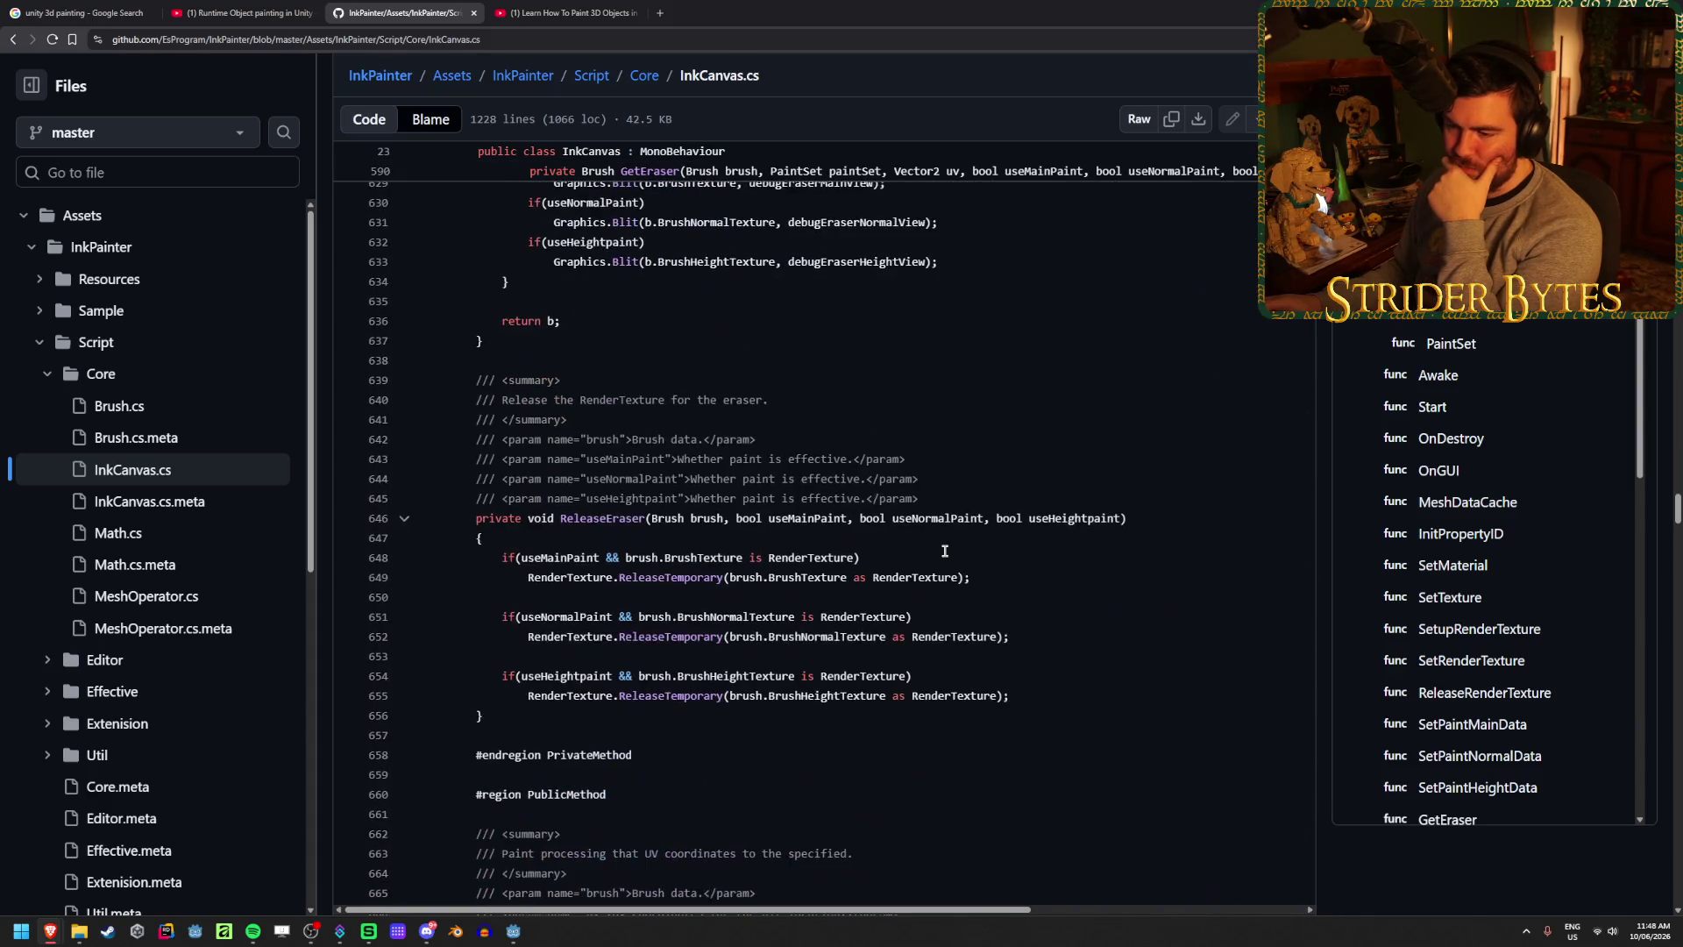
pyautogui.scroll(-16, 945, 550)
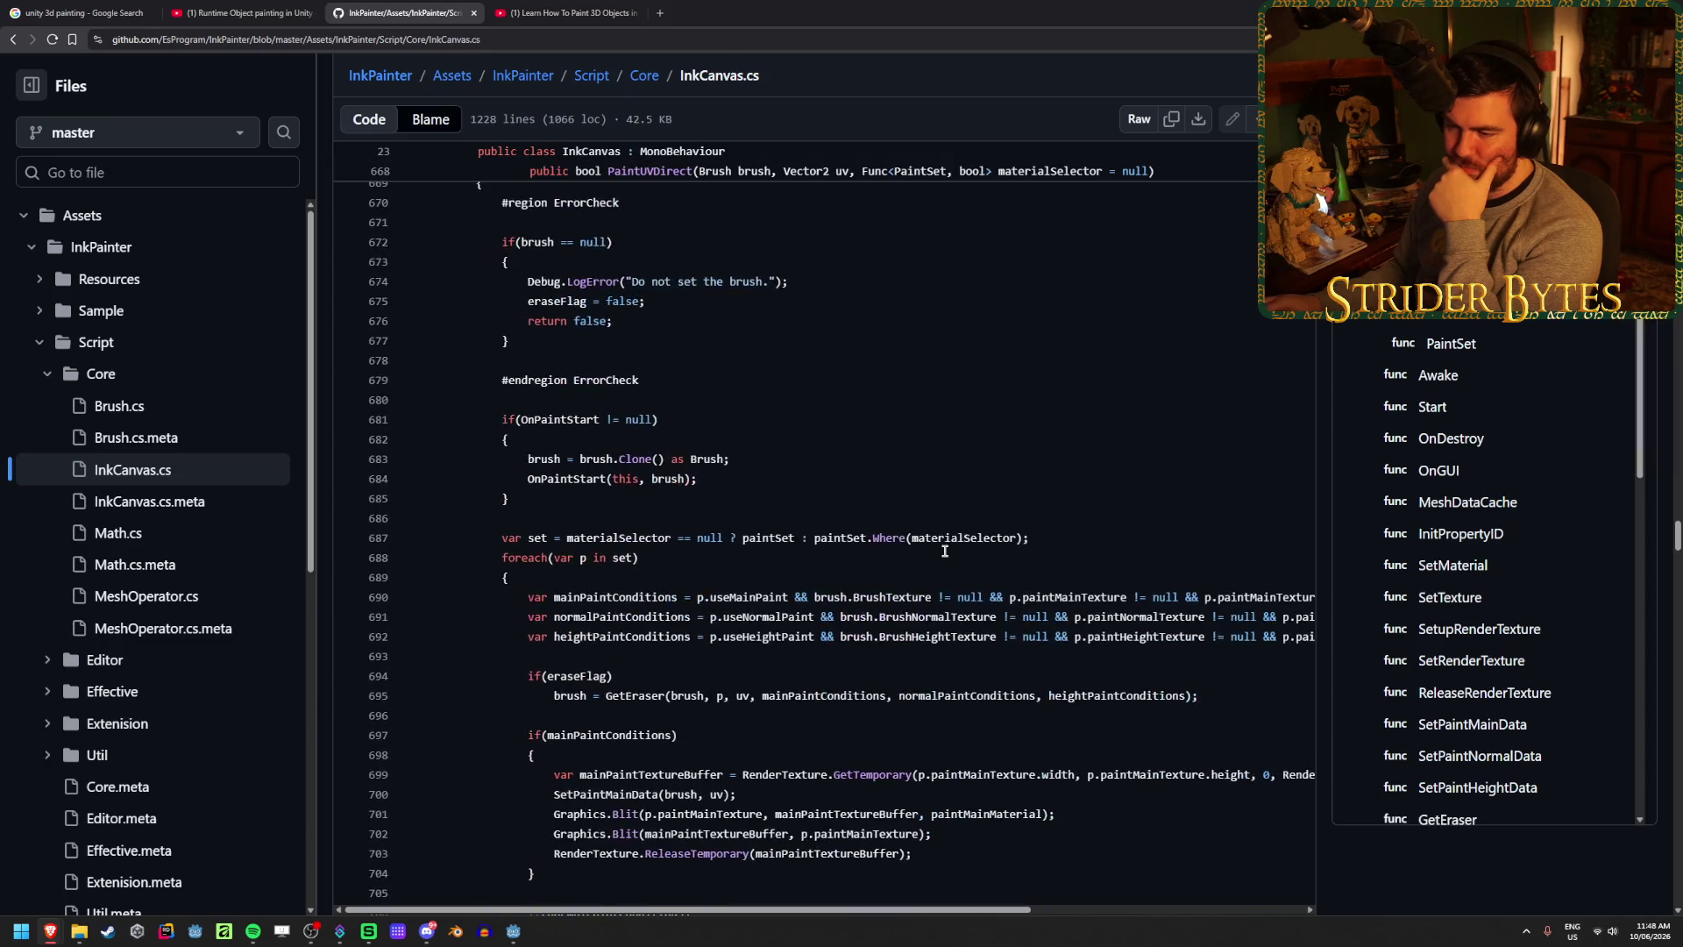
pyautogui.scroll(-20, 945, 551)
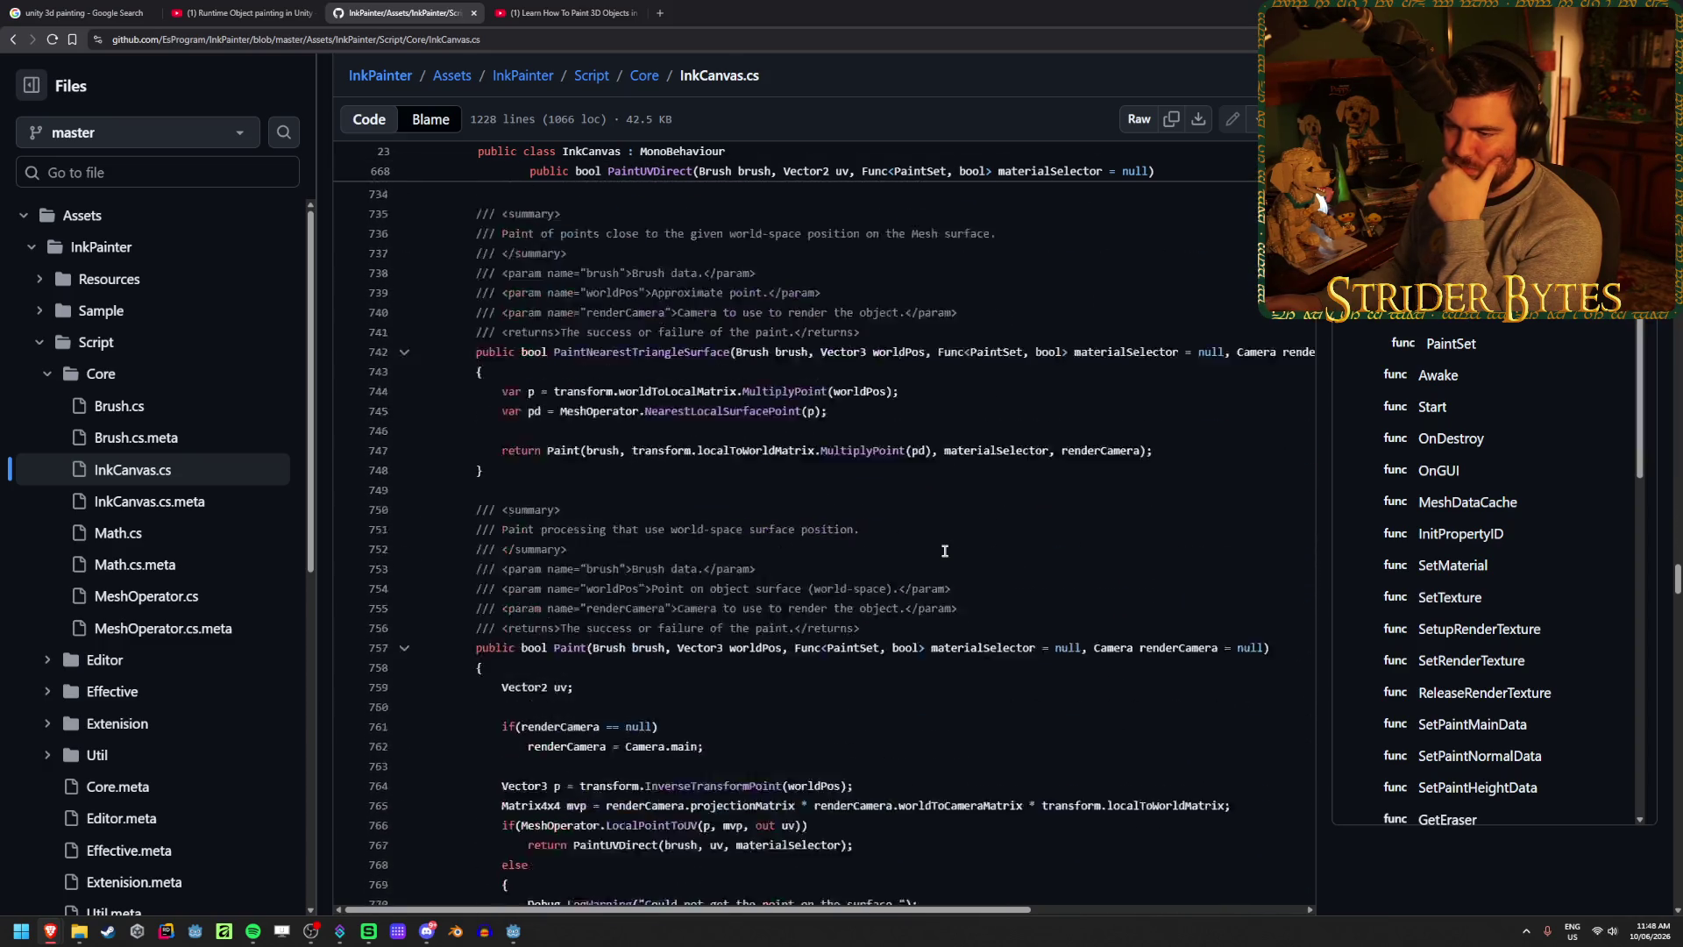
pyautogui.scroll(-20, 945, 550)
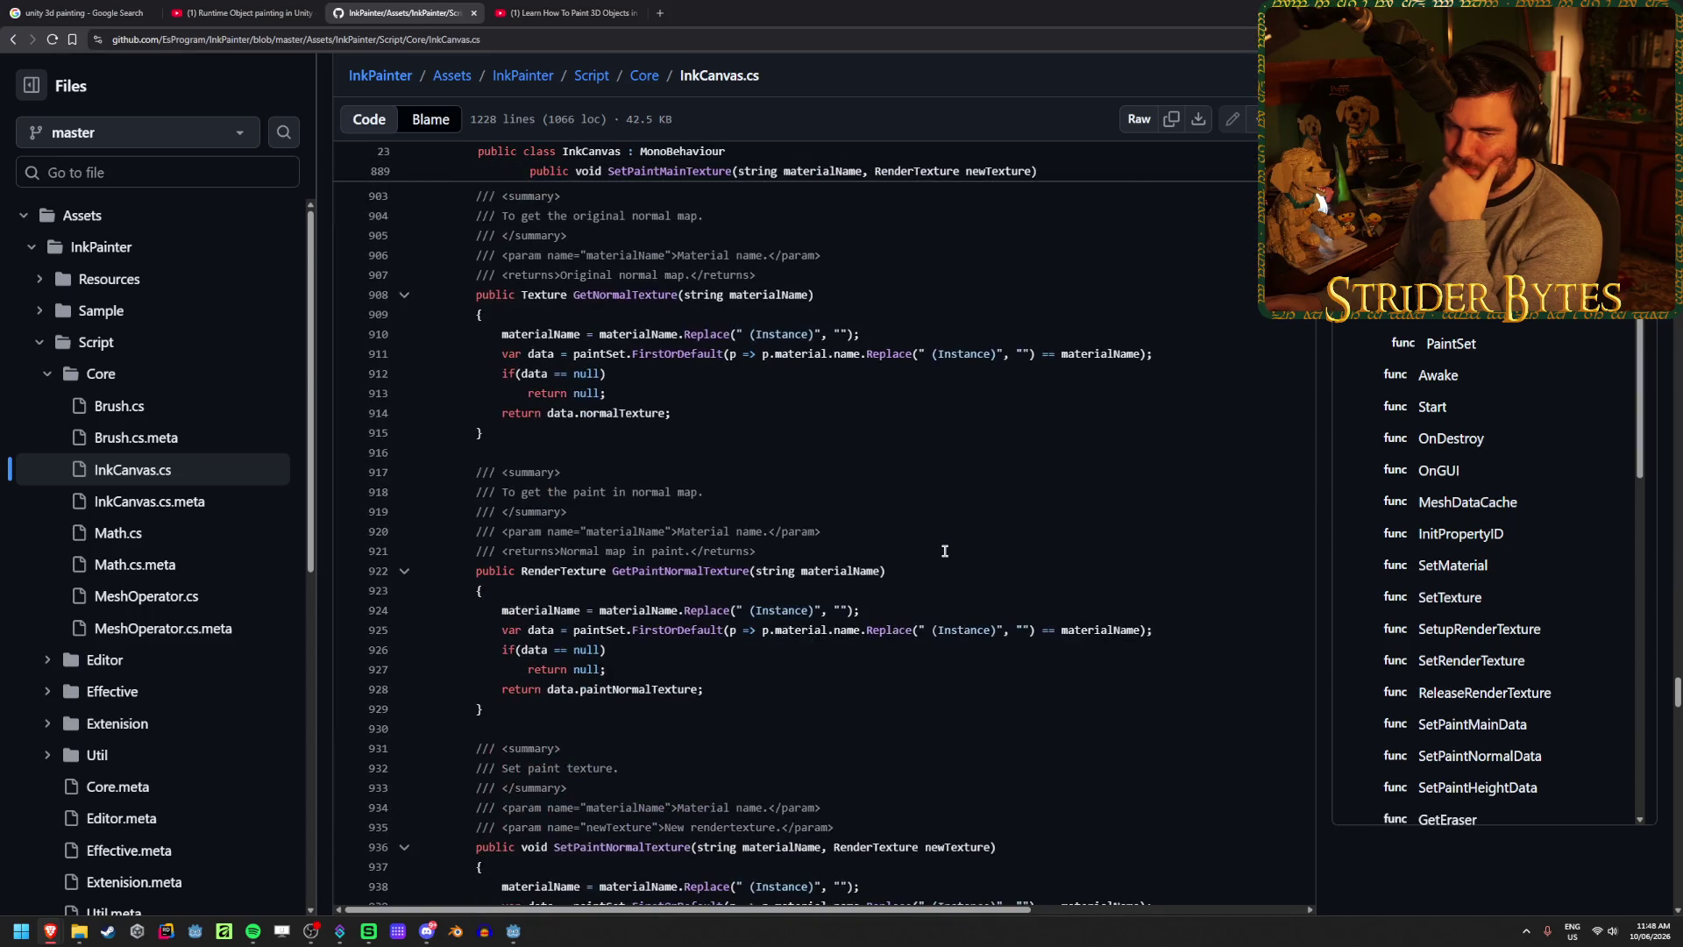
pyautogui.scroll(-20, 945, 551)
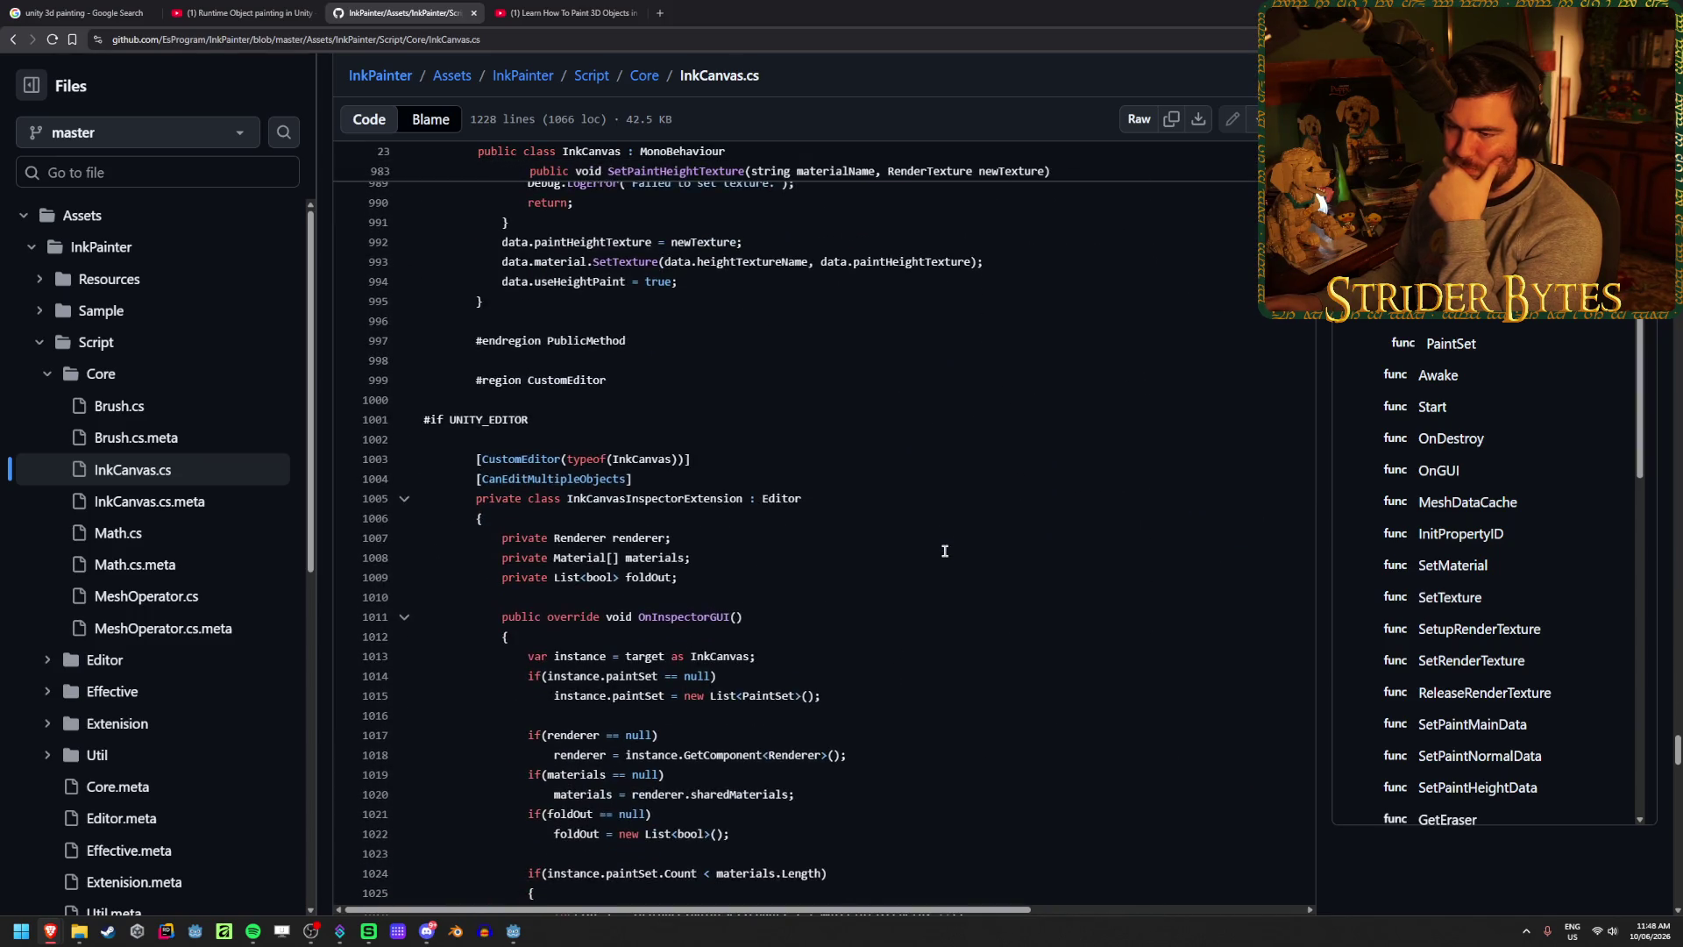
pyautogui.scroll(-2, 945, 550)
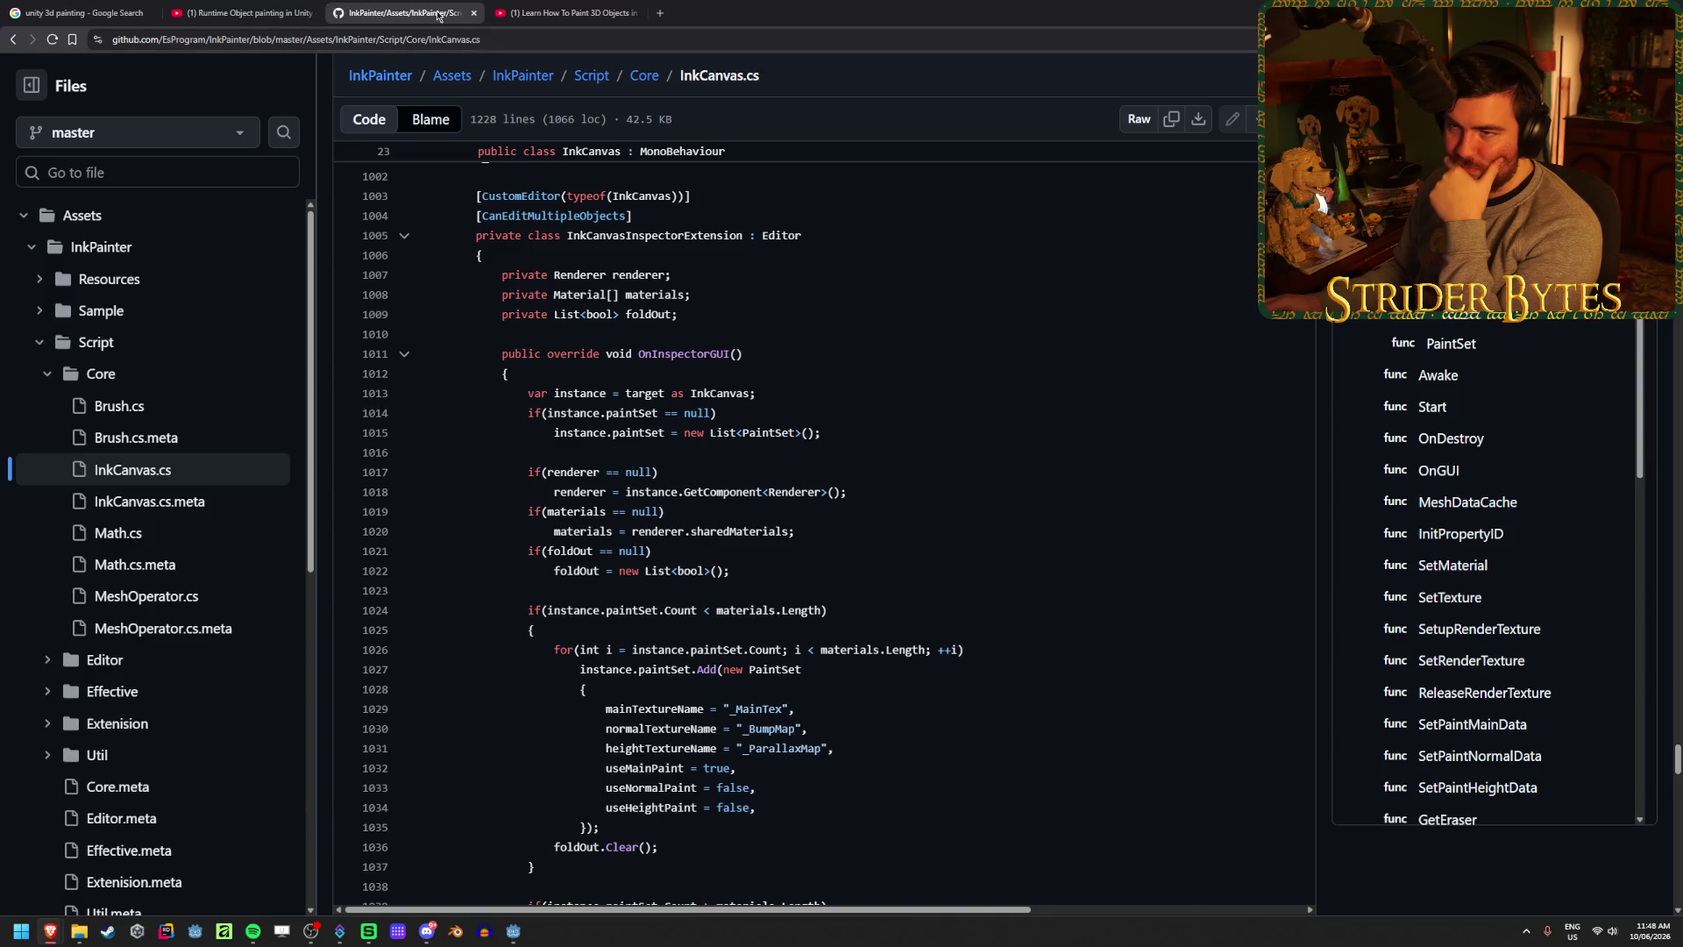
# - Close and reopen the code tab, return to the Core folder, and open Math.cs
pyautogui.middleClick(438, 15)
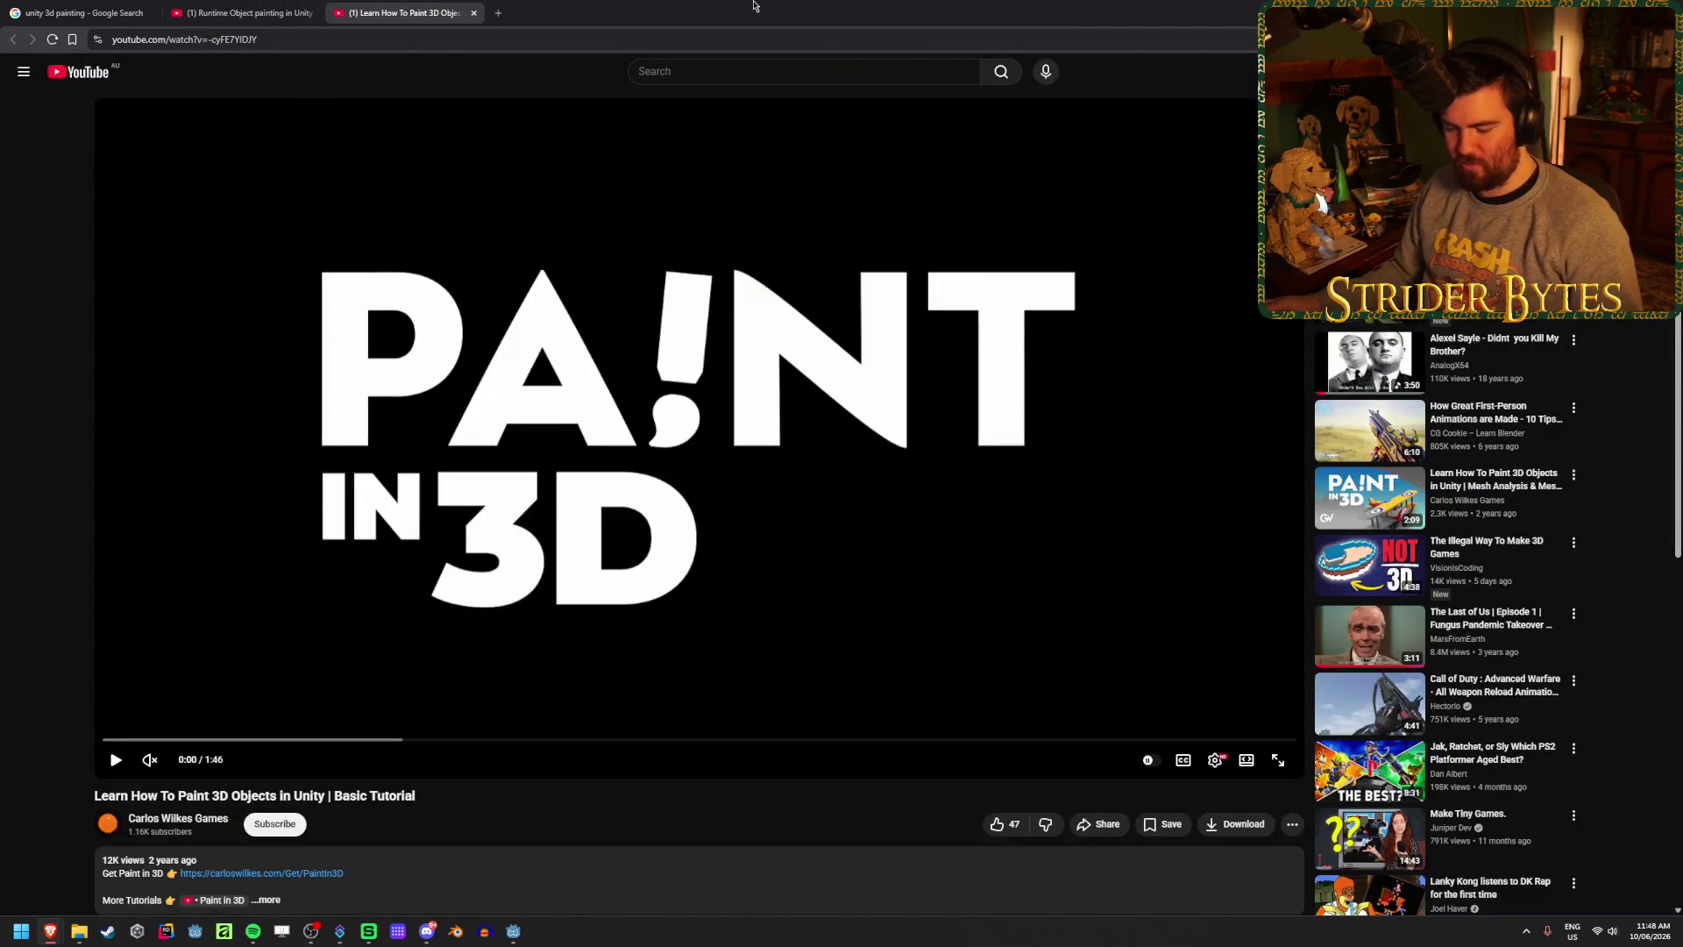
pyautogui.hotkey('ctrl', 'shift', 't')
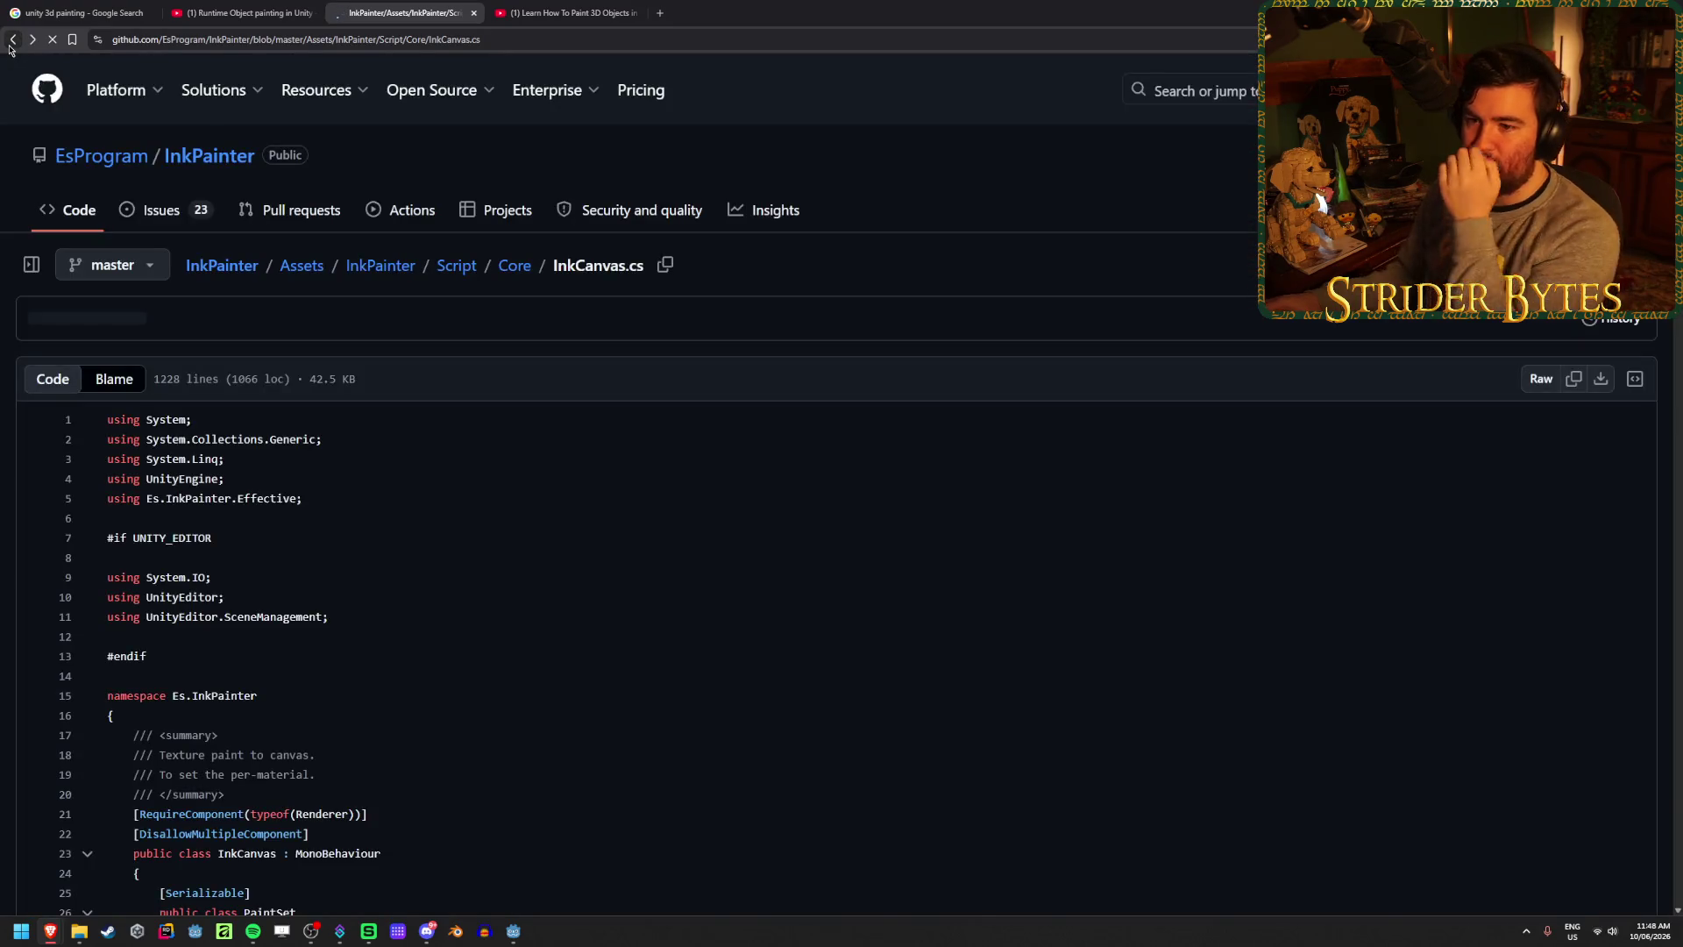
pyautogui.click(11, 44)
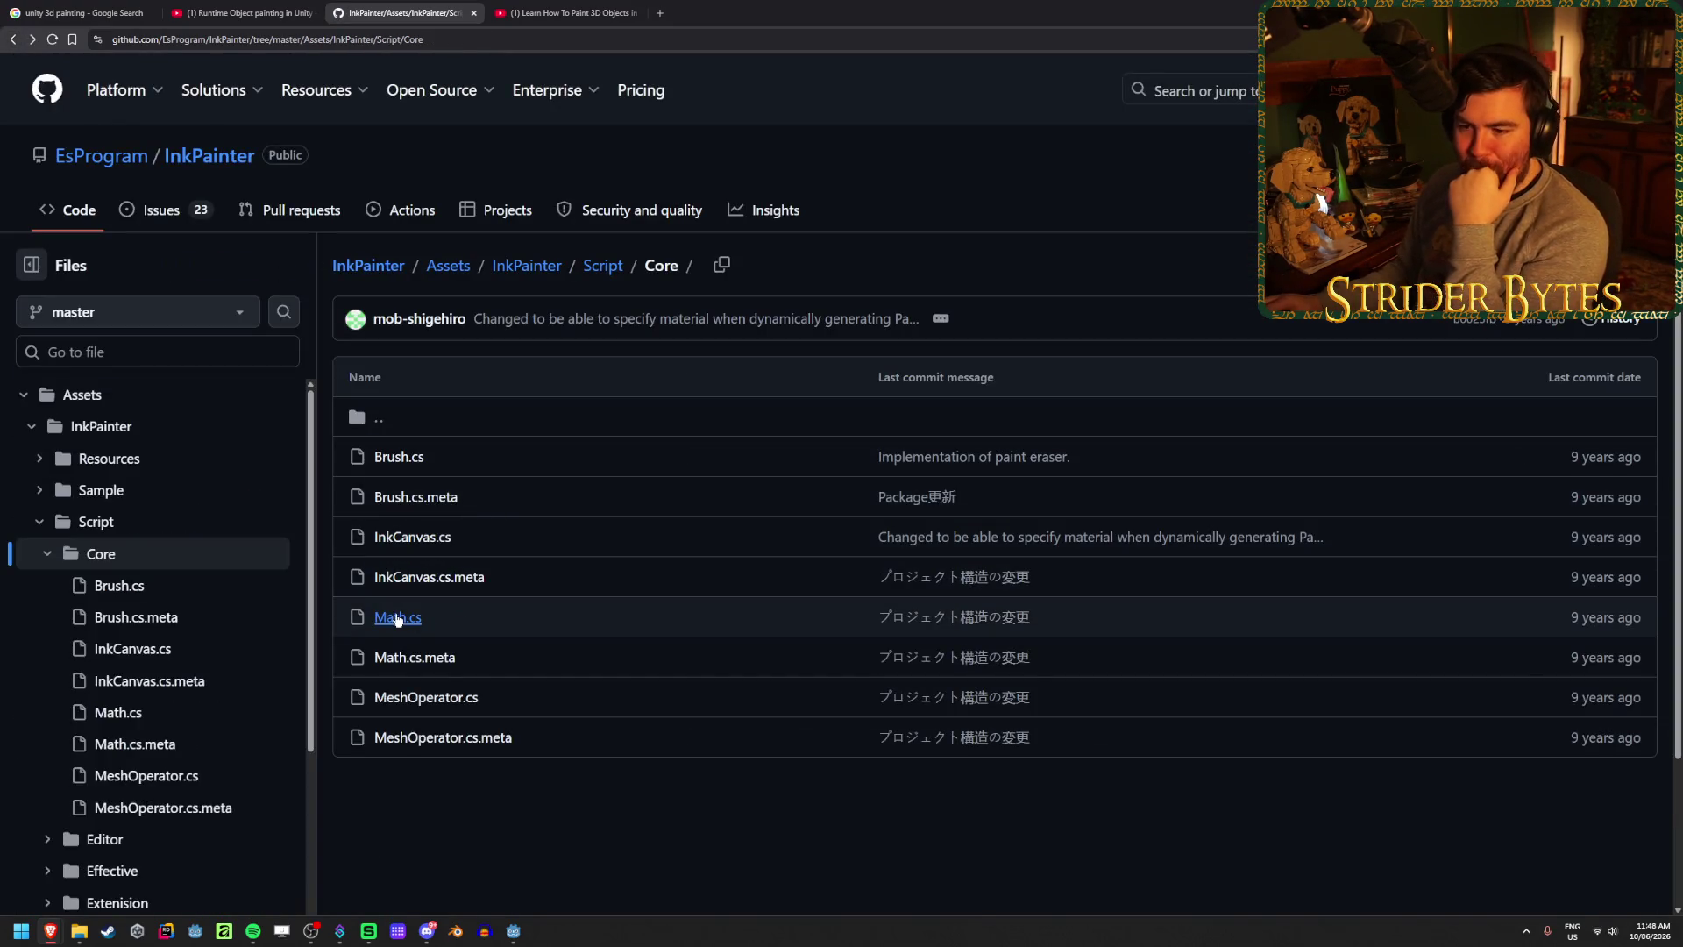
pyautogui.click(398, 616)
# - Read Math.cs lines 84–102, highlighting Vector3 references and the UV coordinates summary comment
pyautogui.scroll(-15, 803, 567)
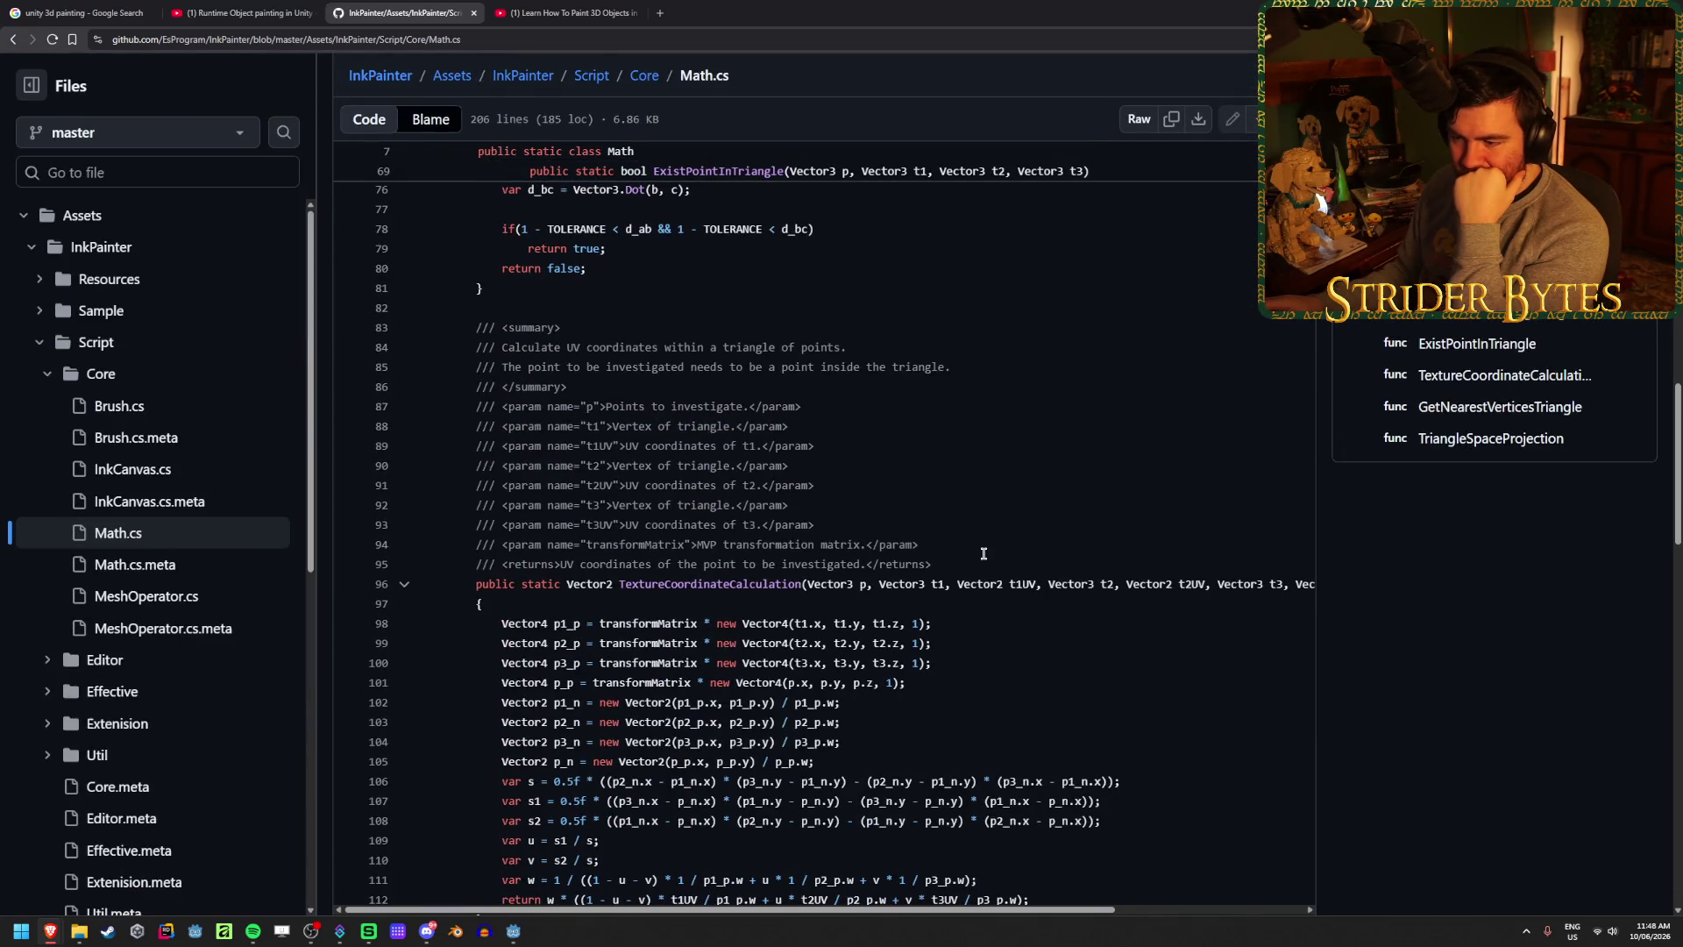
pyautogui.scroll(-2, 712, 392)
pyautogui.click(832, 386)
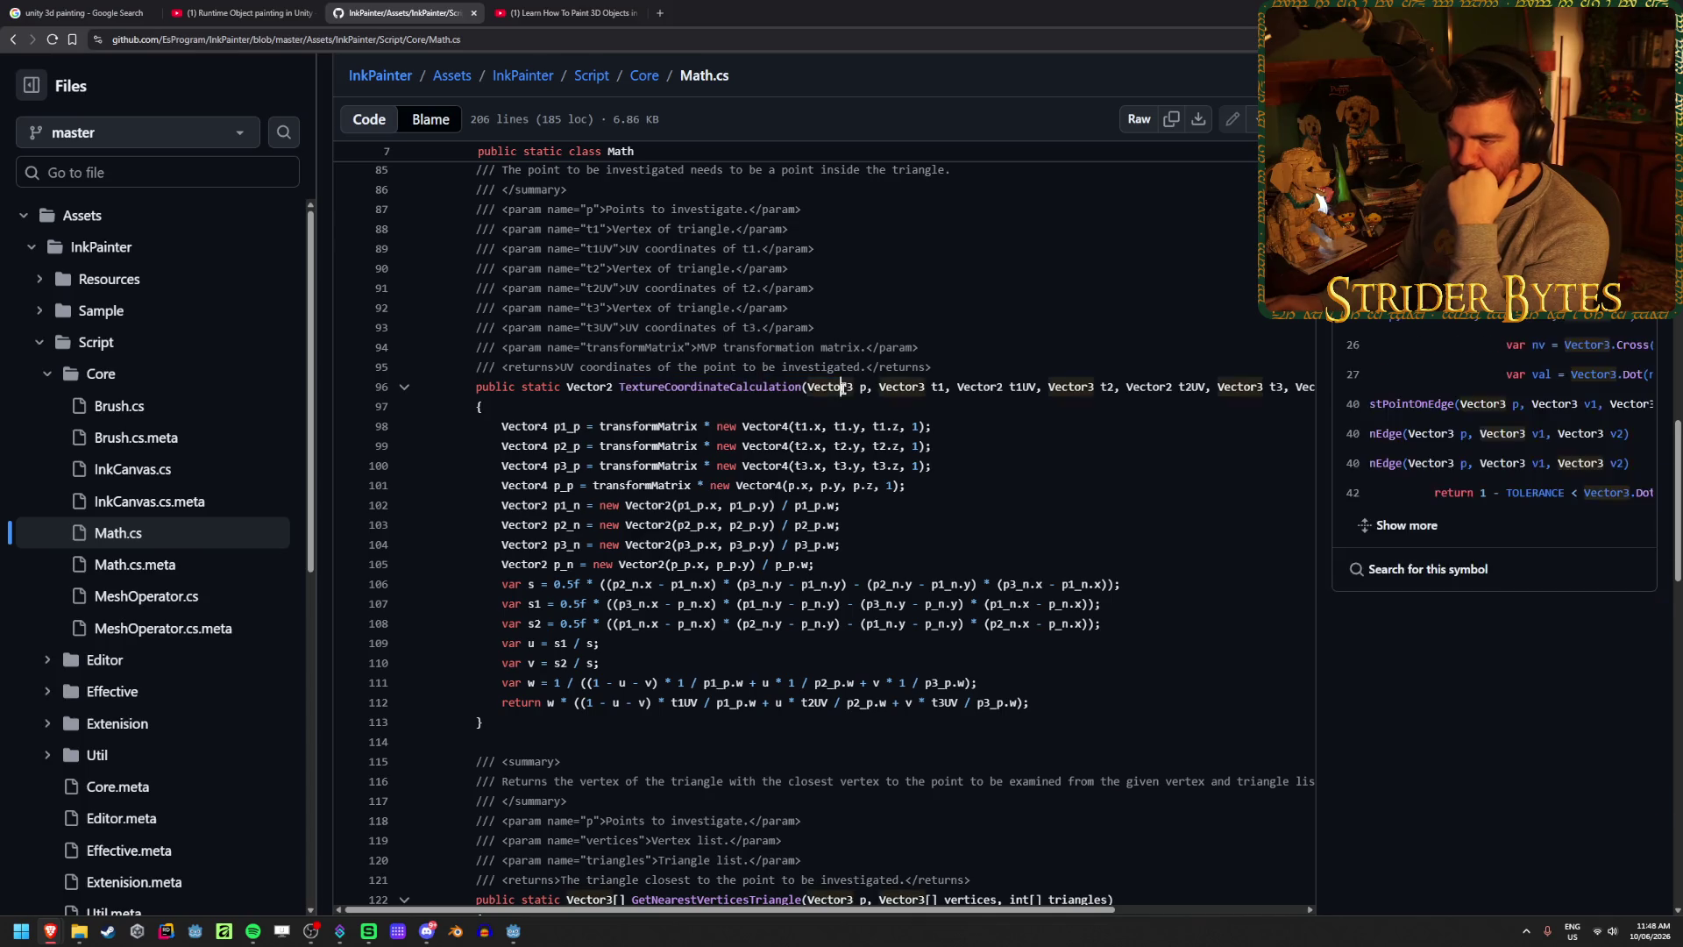
pyautogui.click(1065, 478)
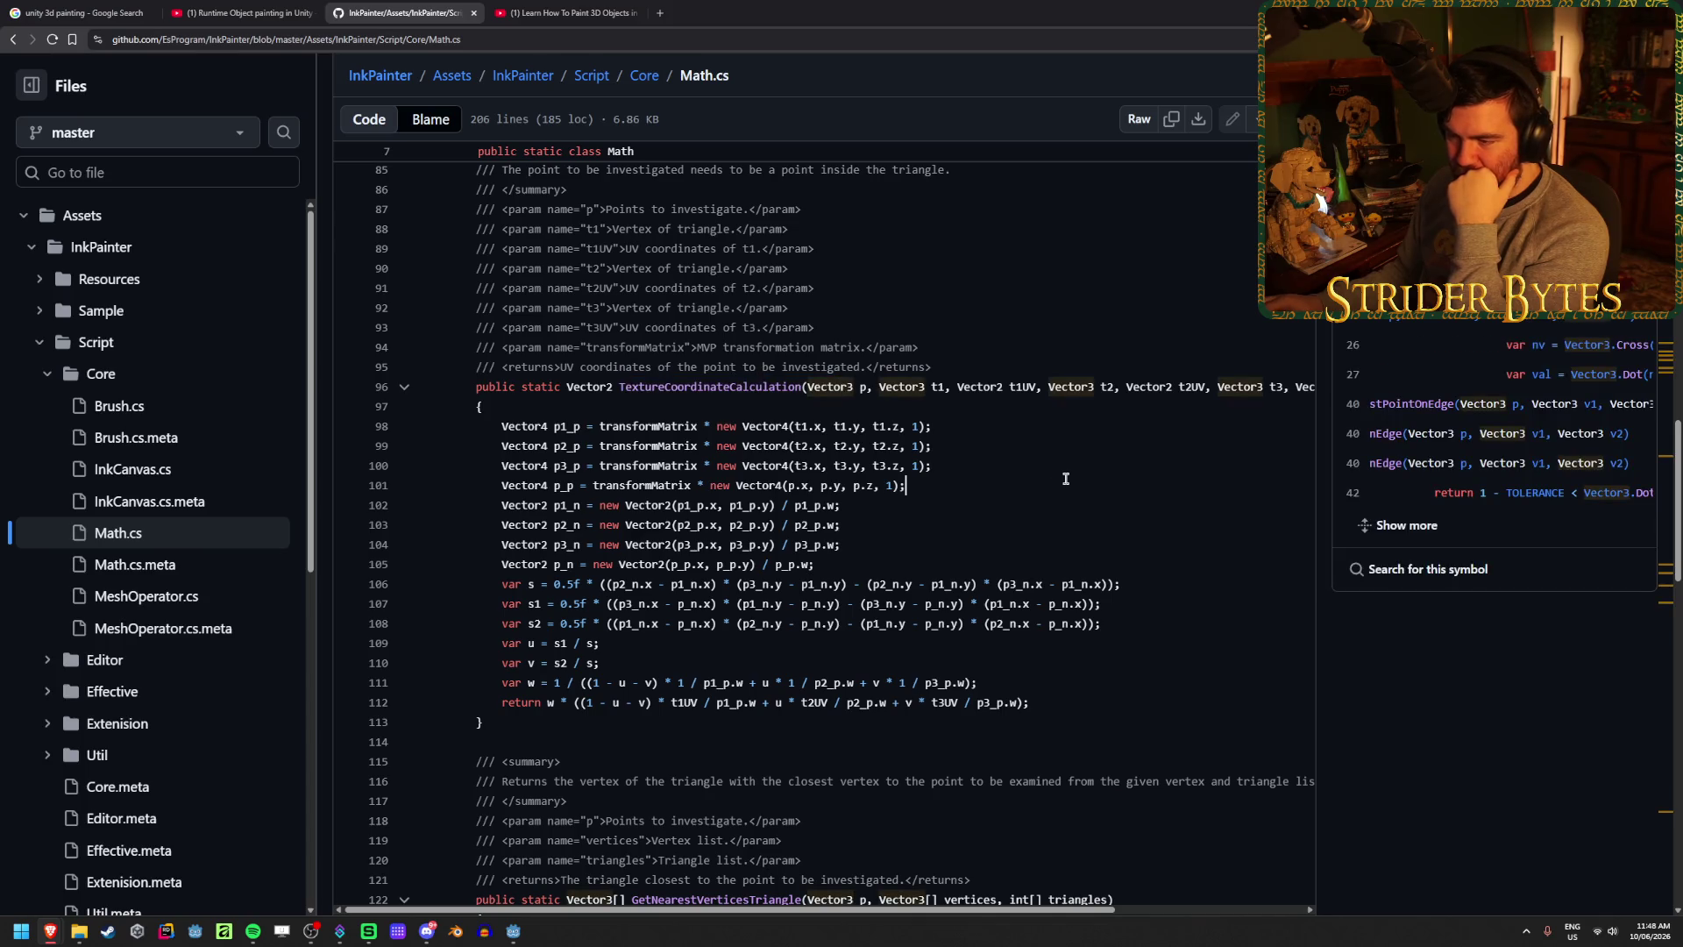
pyautogui.click(392, 504)
pyautogui.scroll(1, 401, 501)
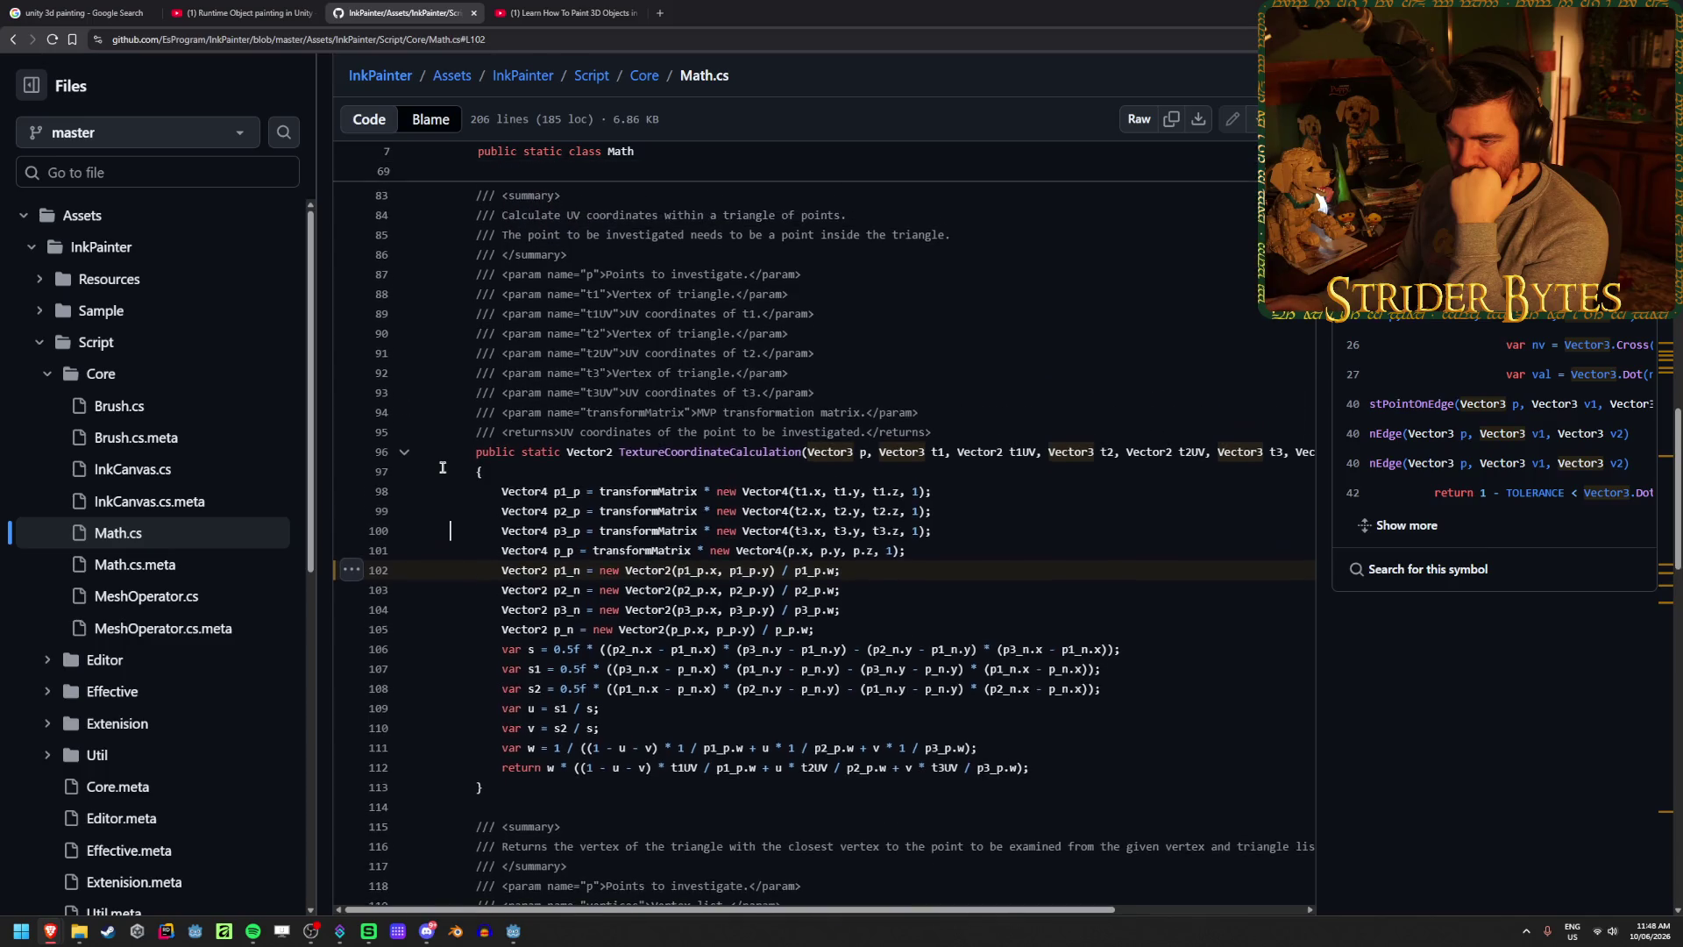
pyautogui.click(932, 361)
pyautogui.scroll(1, 932, 361)
pyautogui.scroll(1, 931, 361)
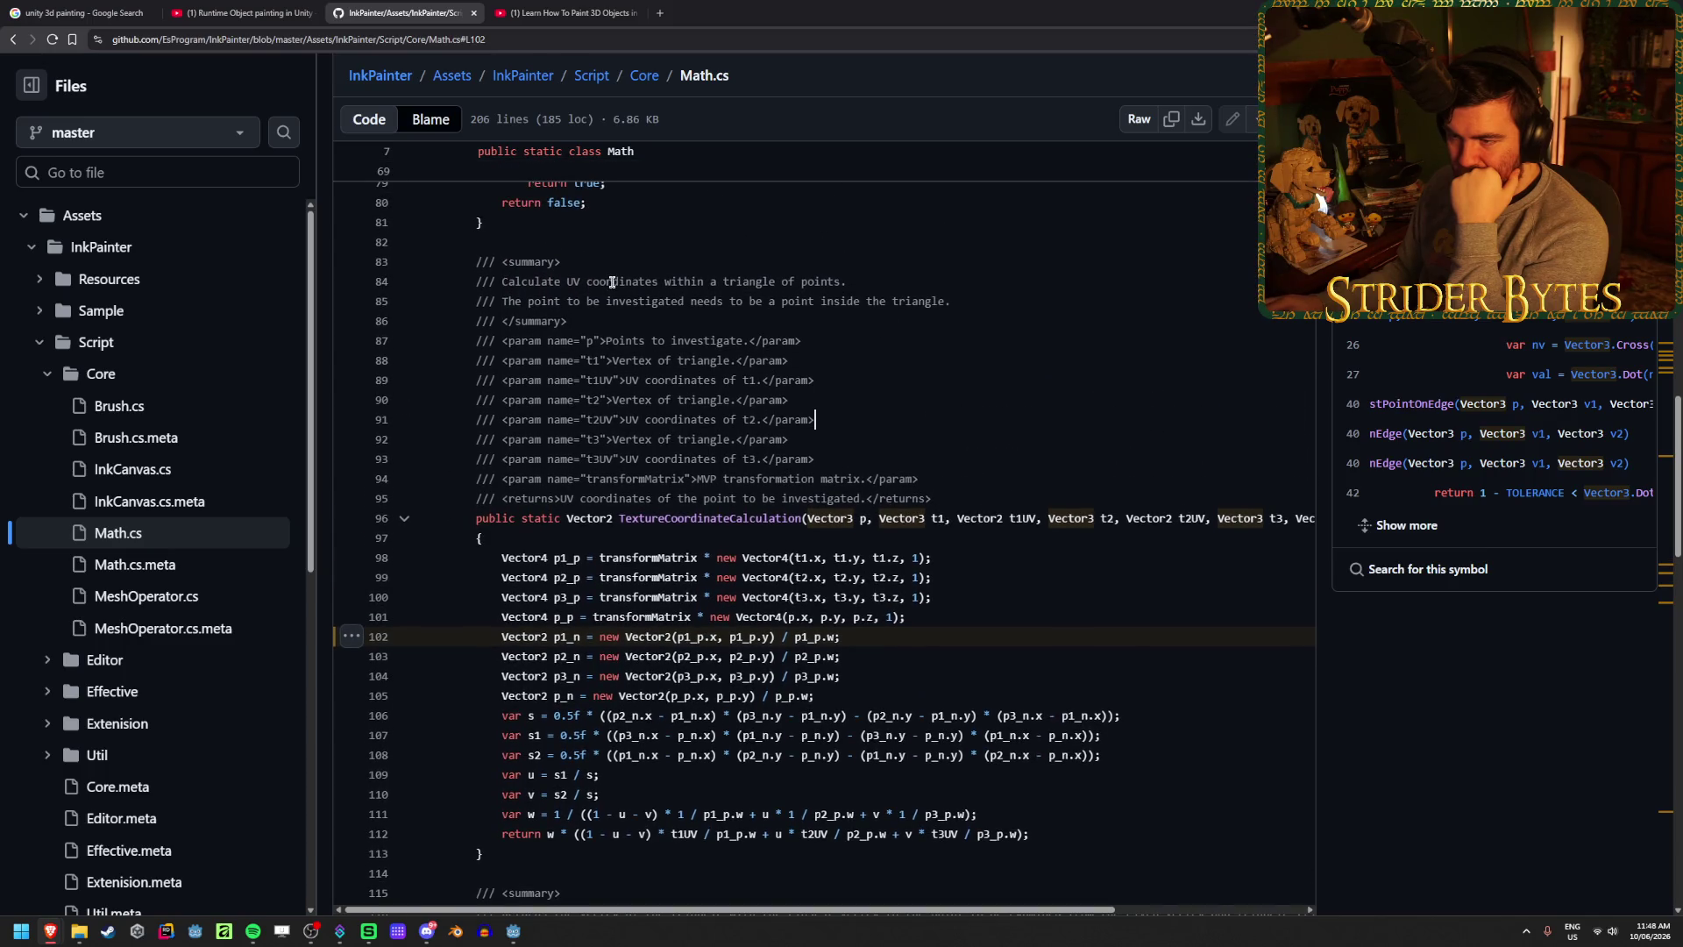
pyautogui.tripleClick(887, 275)
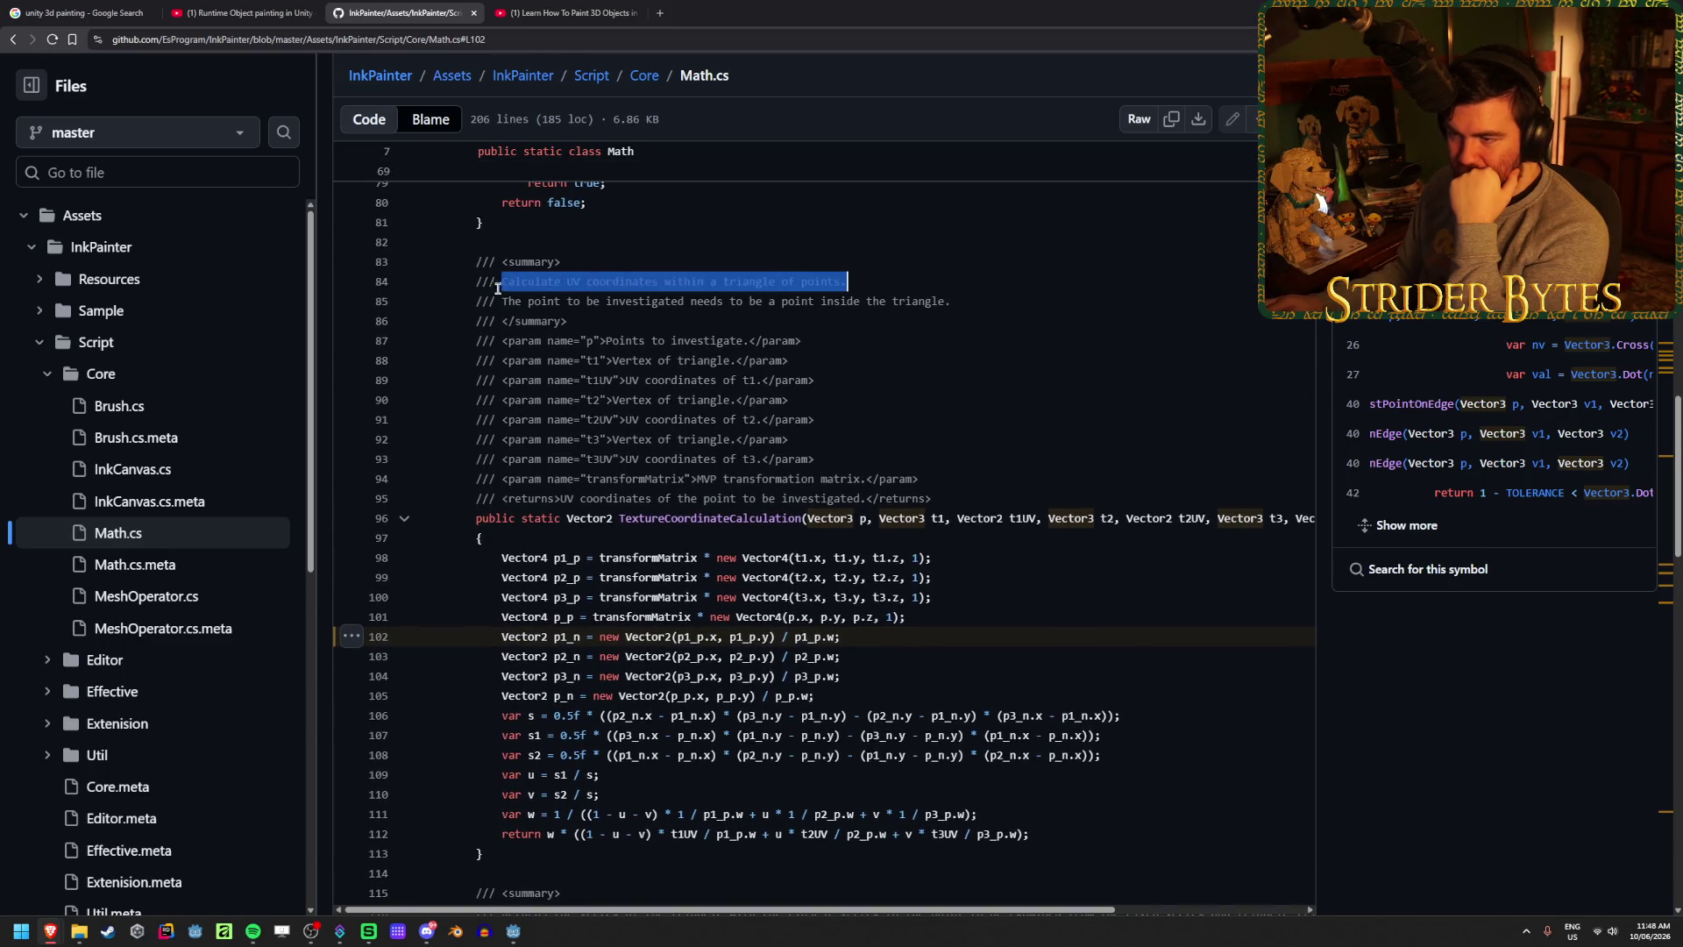
pyautogui.click(902, 283)
pyautogui.moveTo(902, 283)
pyautogui.mouseDown()
pyautogui.moveTo(517, 300)
pyautogui.moveTo(486, 277)
pyautogui.mouseUp()
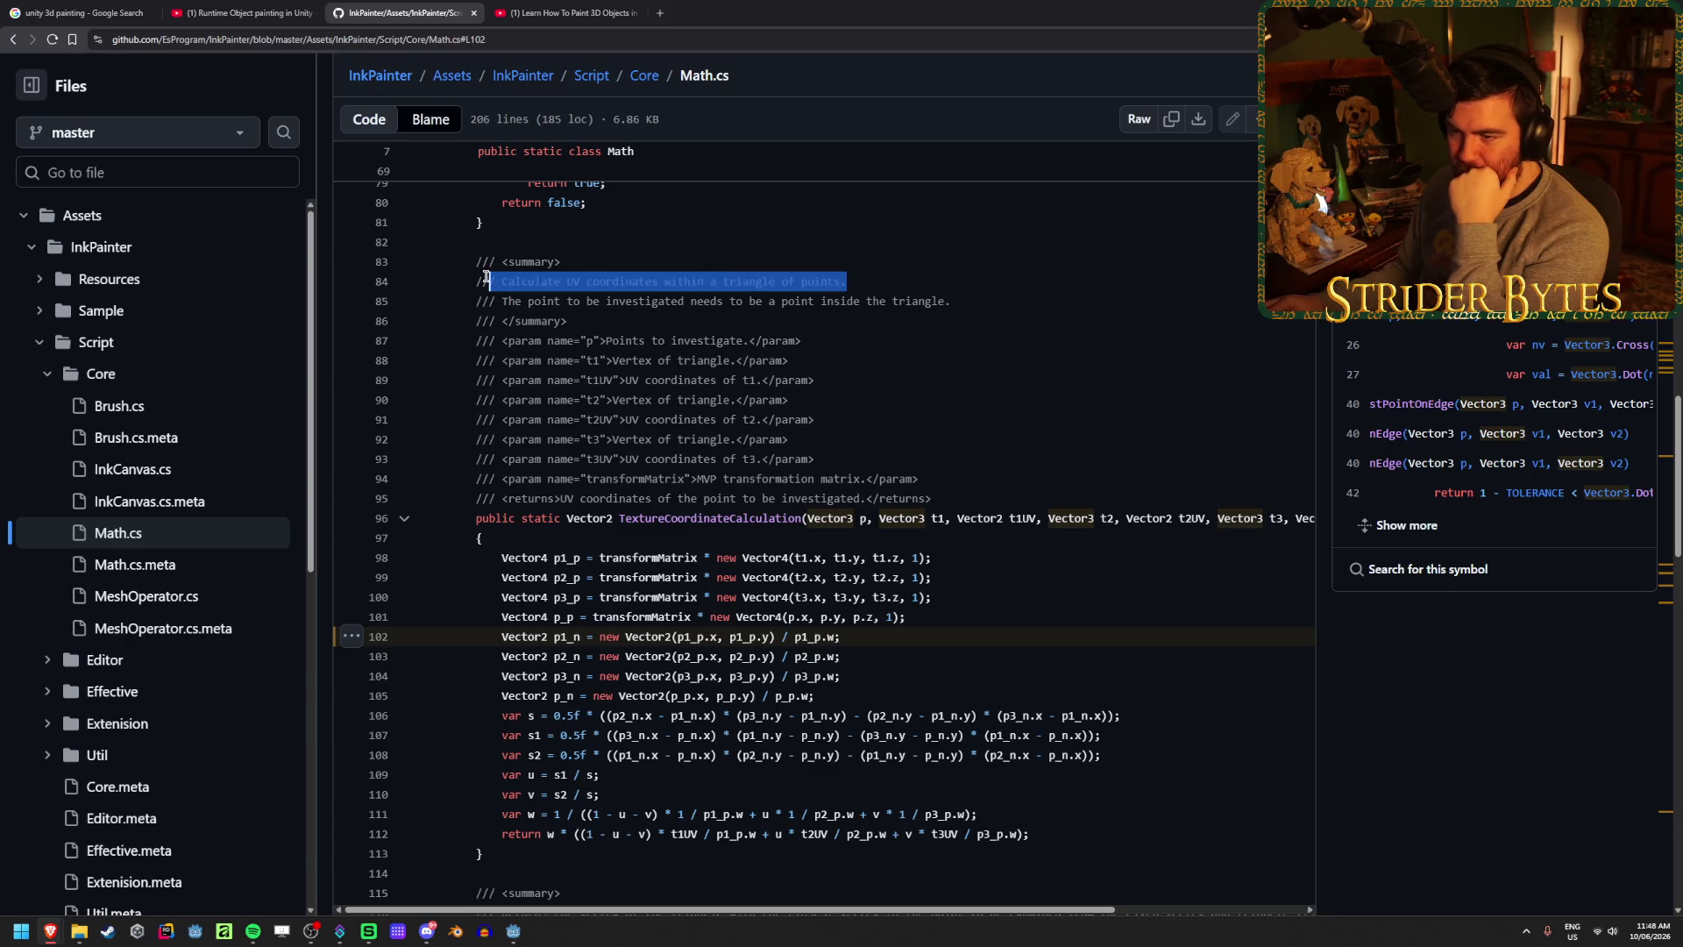
pyautogui.click(920, 283)
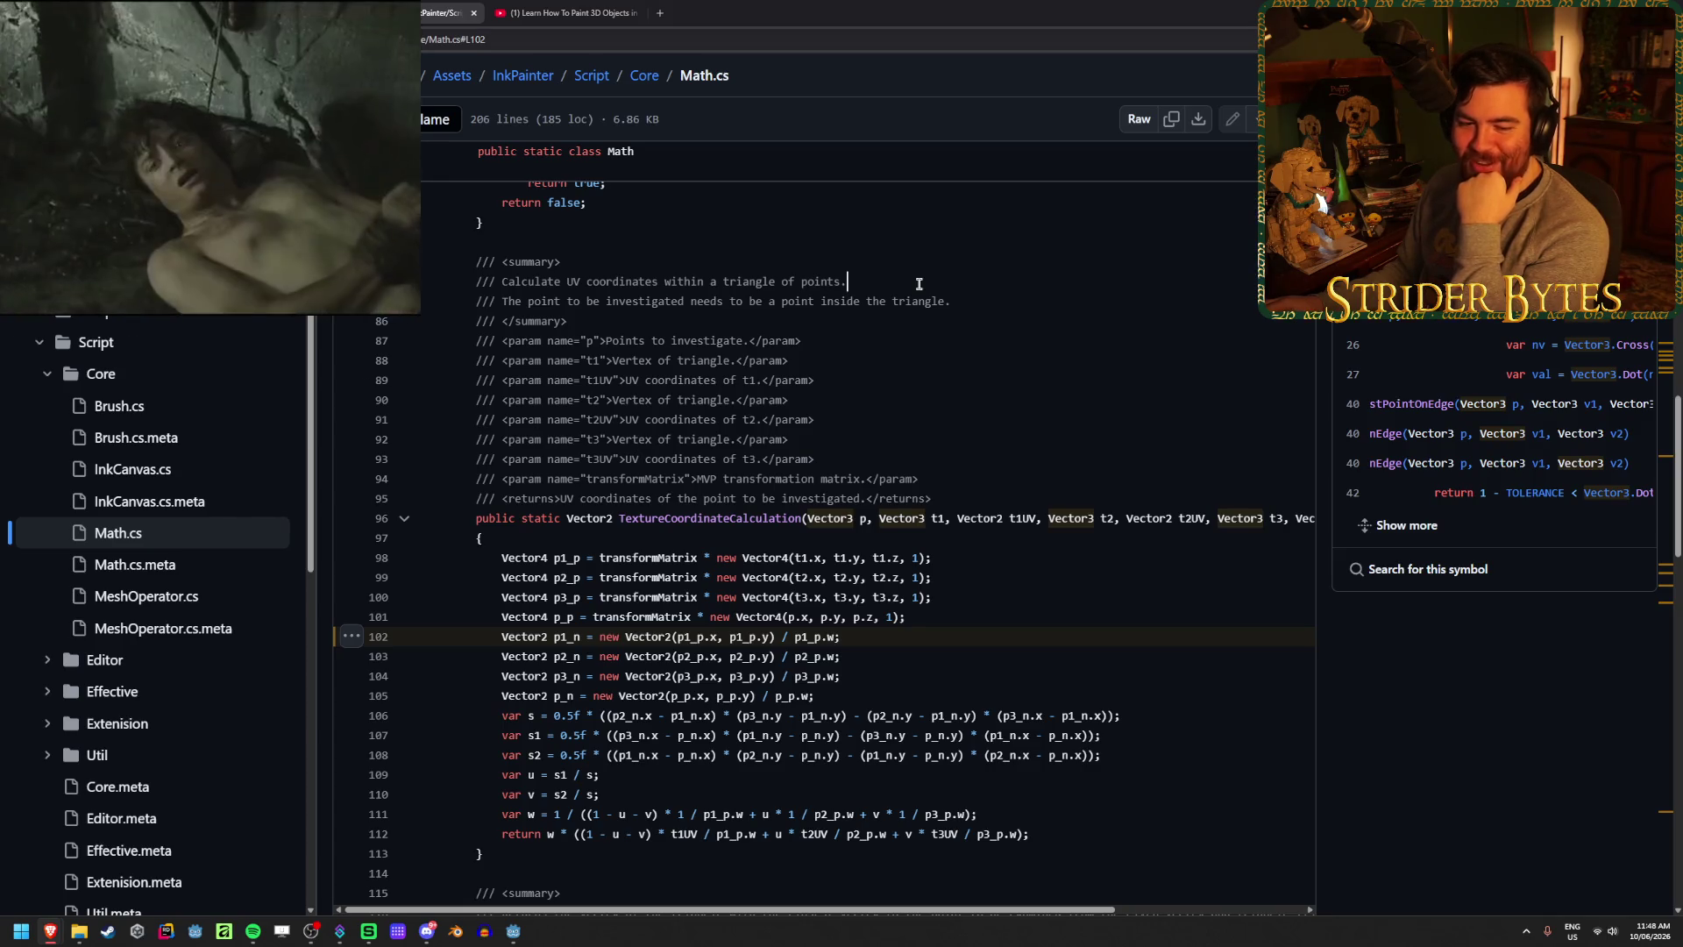
pyautogui.click(968, 298)
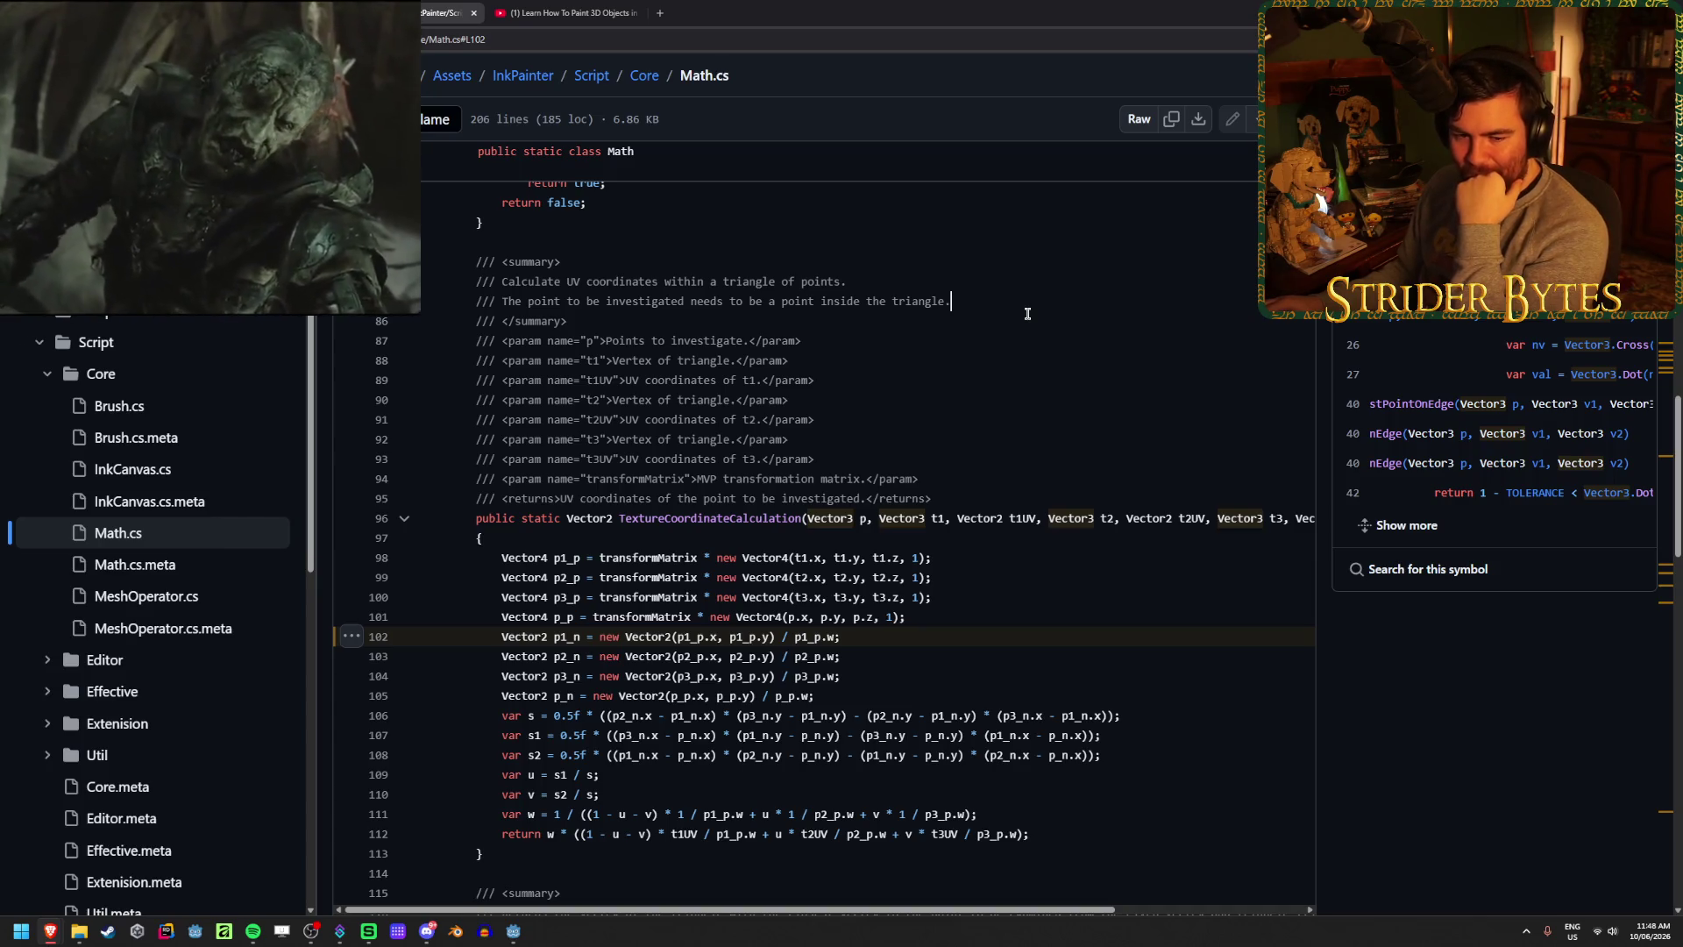
# - Scroll through the rest of Math.cs's UV-calculation functions, then start Blender
pyautogui.scroll(-1, 1027, 312)
pyautogui.scroll(-1, 1027, 313)
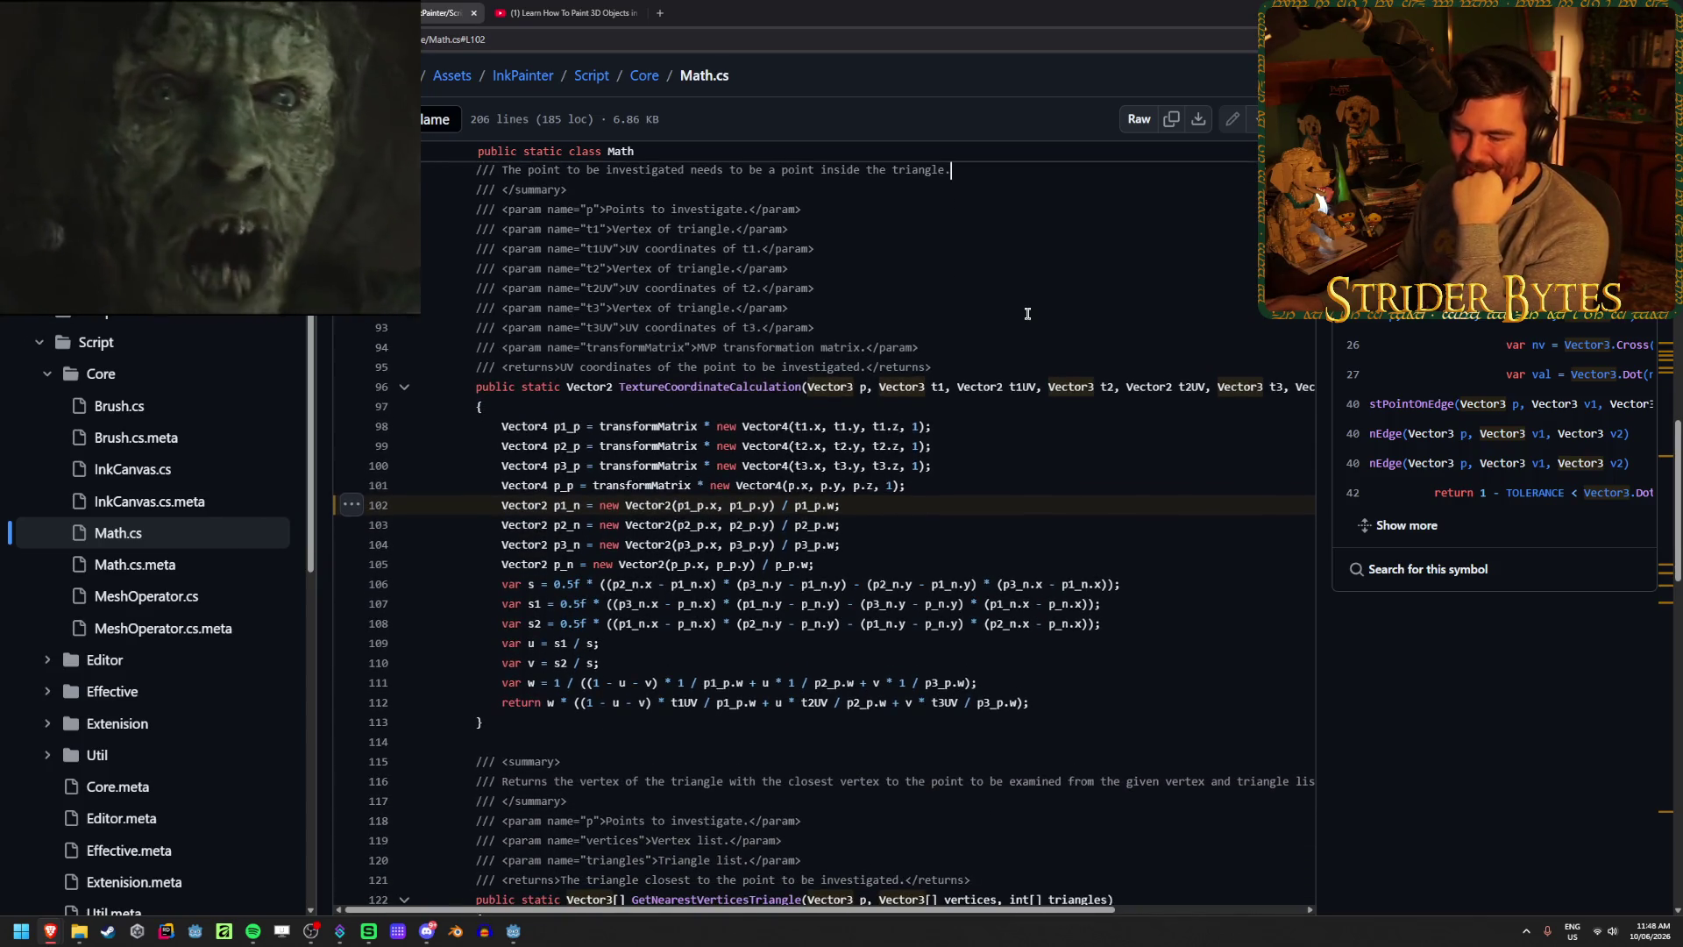
pyautogui.scroll(-4, 1027, 313)
pyautogui.scroll(-3, 1027, 313)
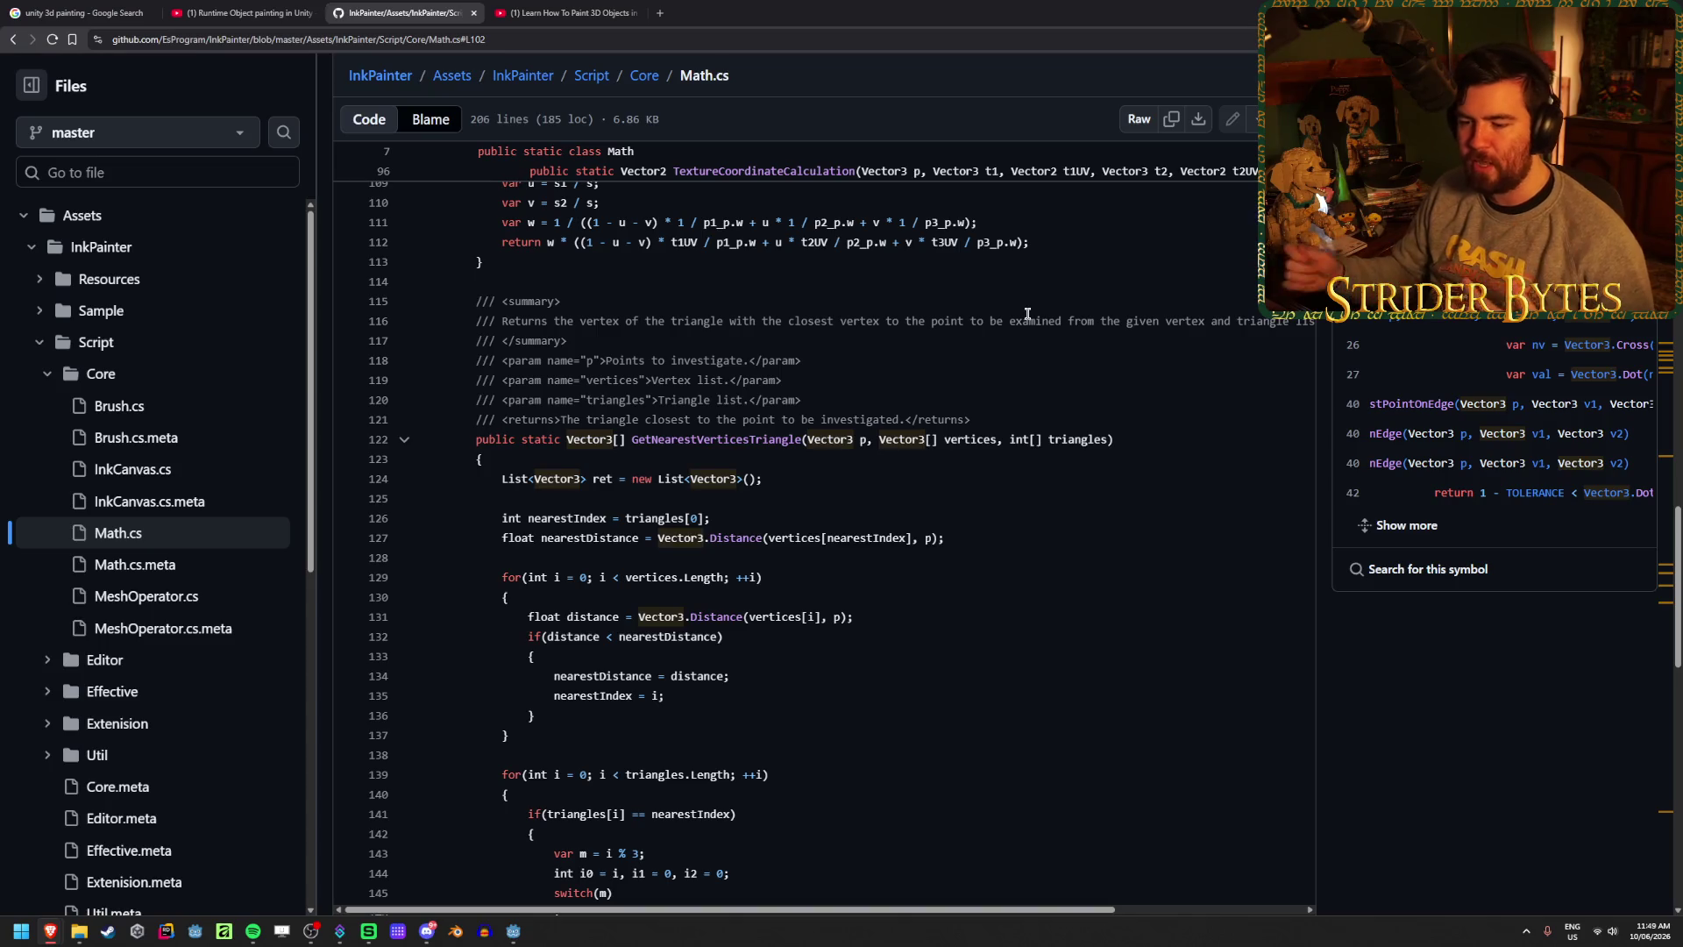
pyautogui.scroll(-10, 1052, 390)
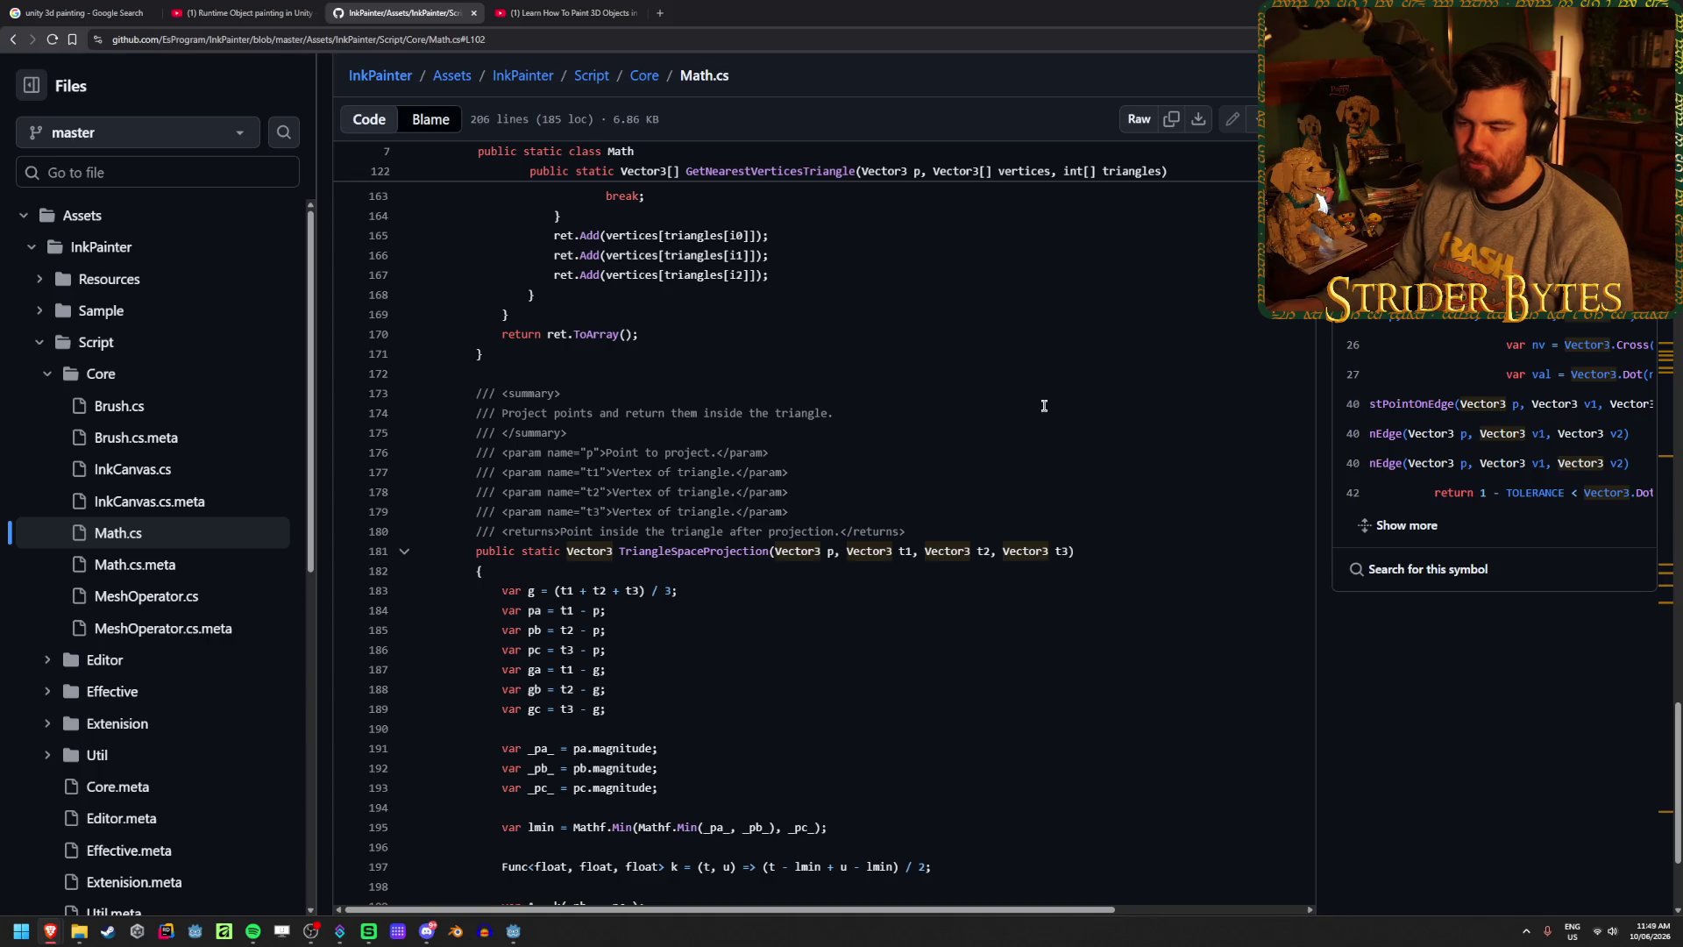
pyautogui.scroll(-3, 1044, 406)
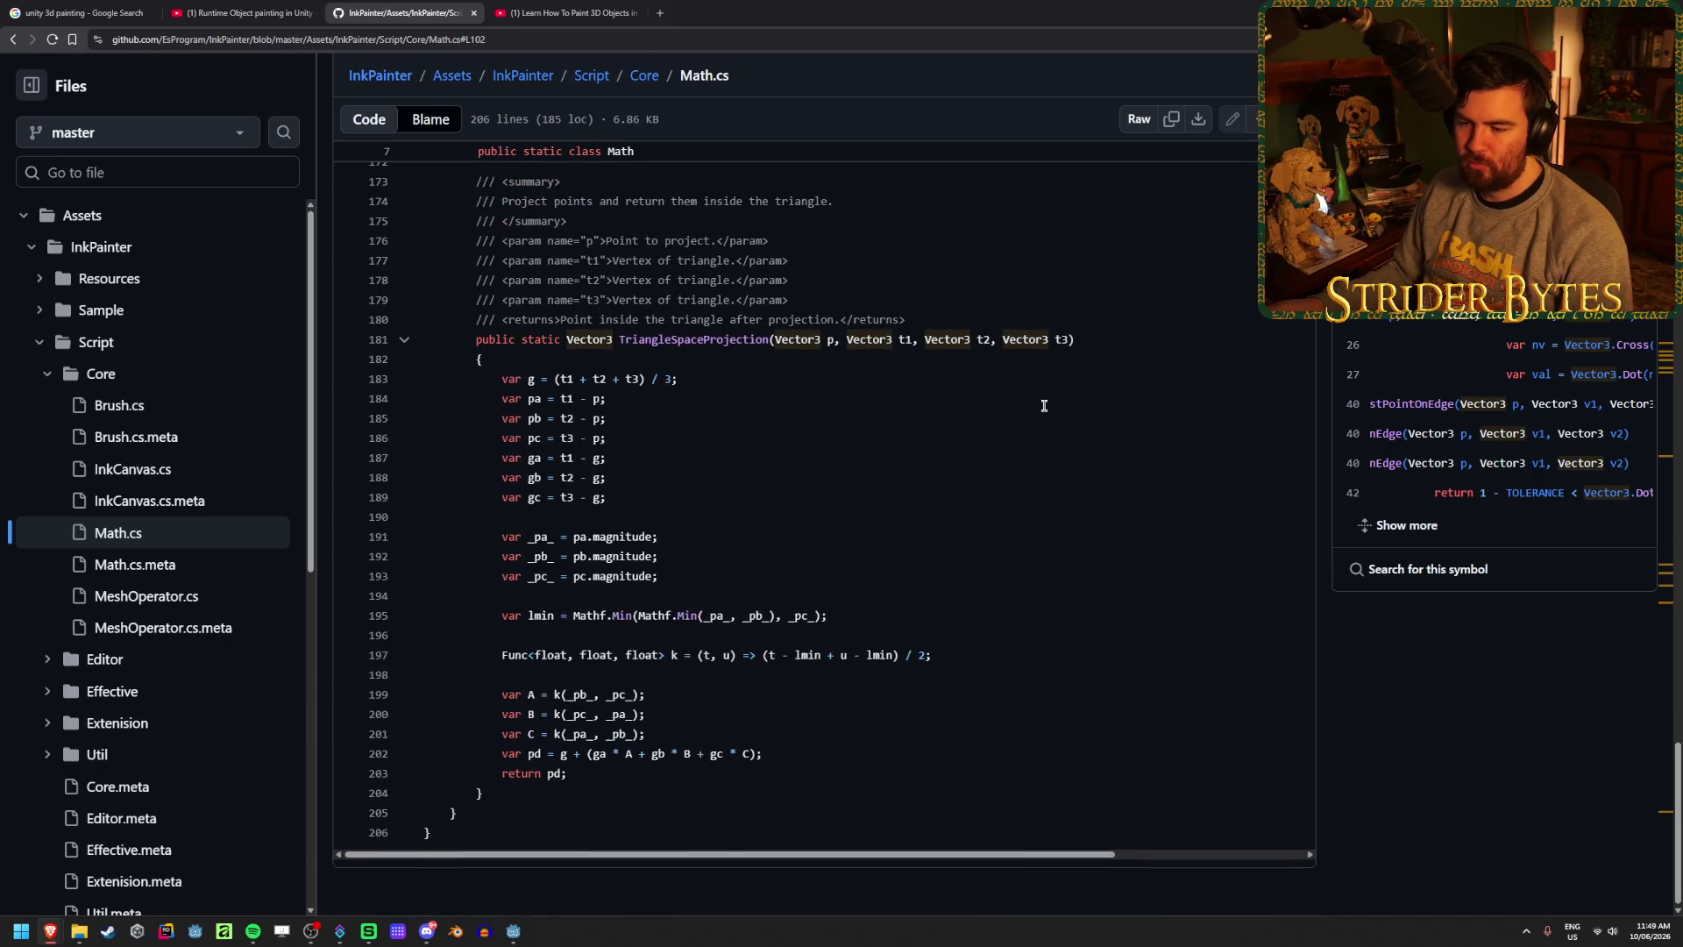
pyautogui.scroll(10, 1044, 405)
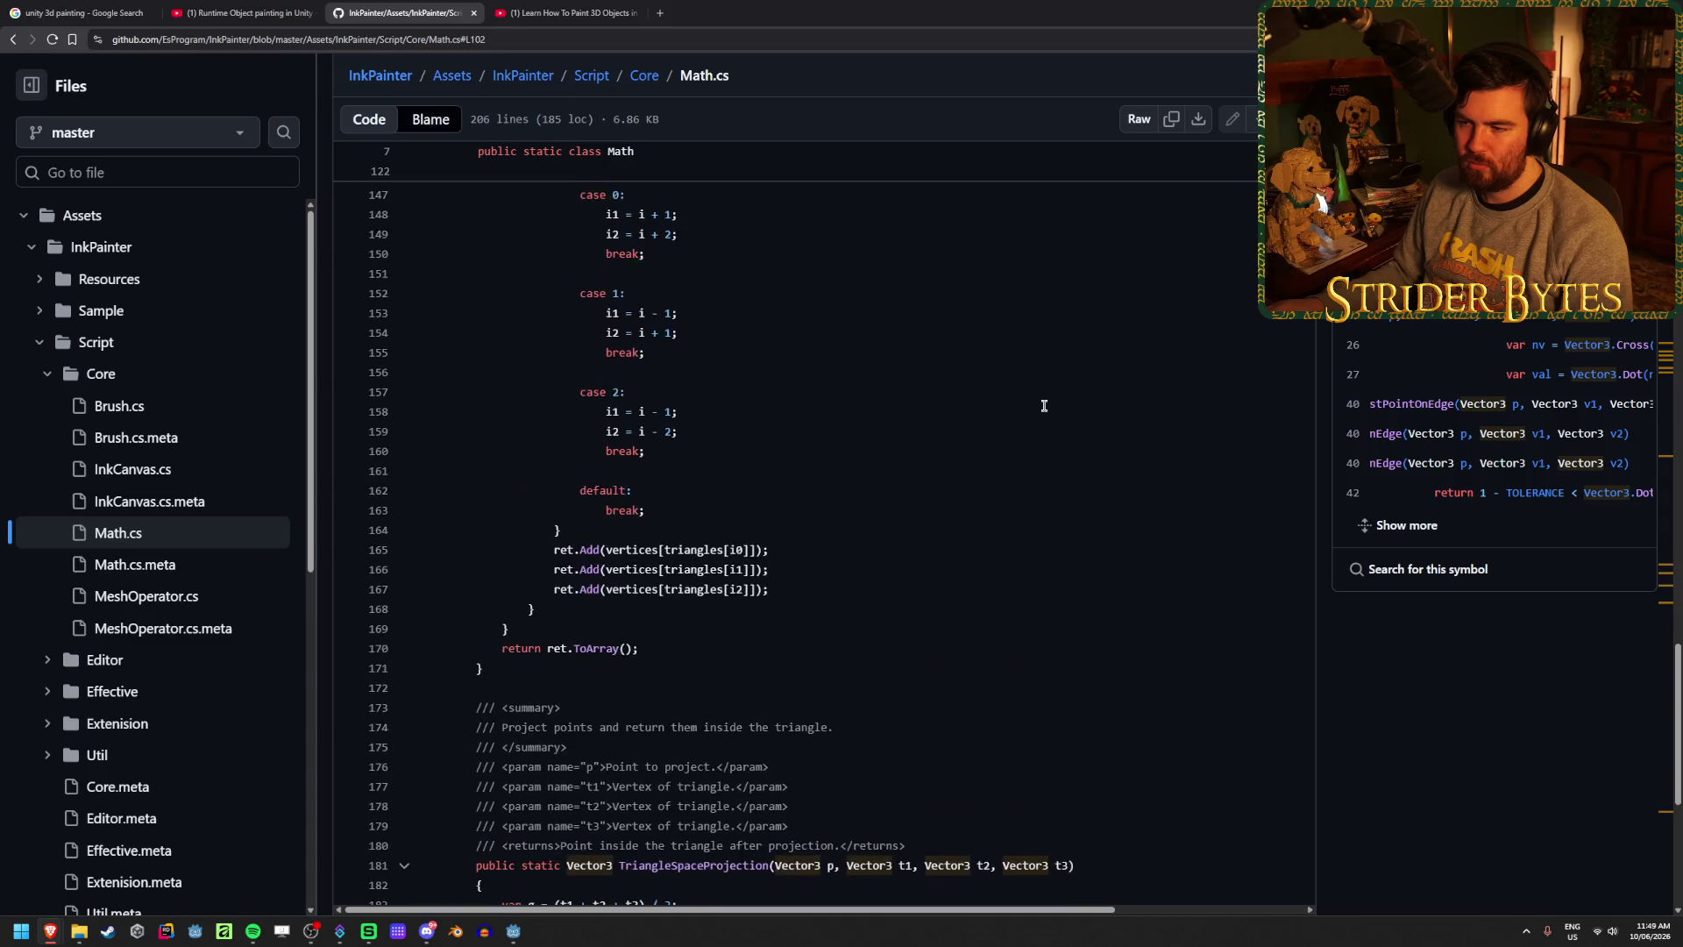
pyautogui.scroll(5, 1044, 406)
pyautogui.scroll(-8, 1044, 406)
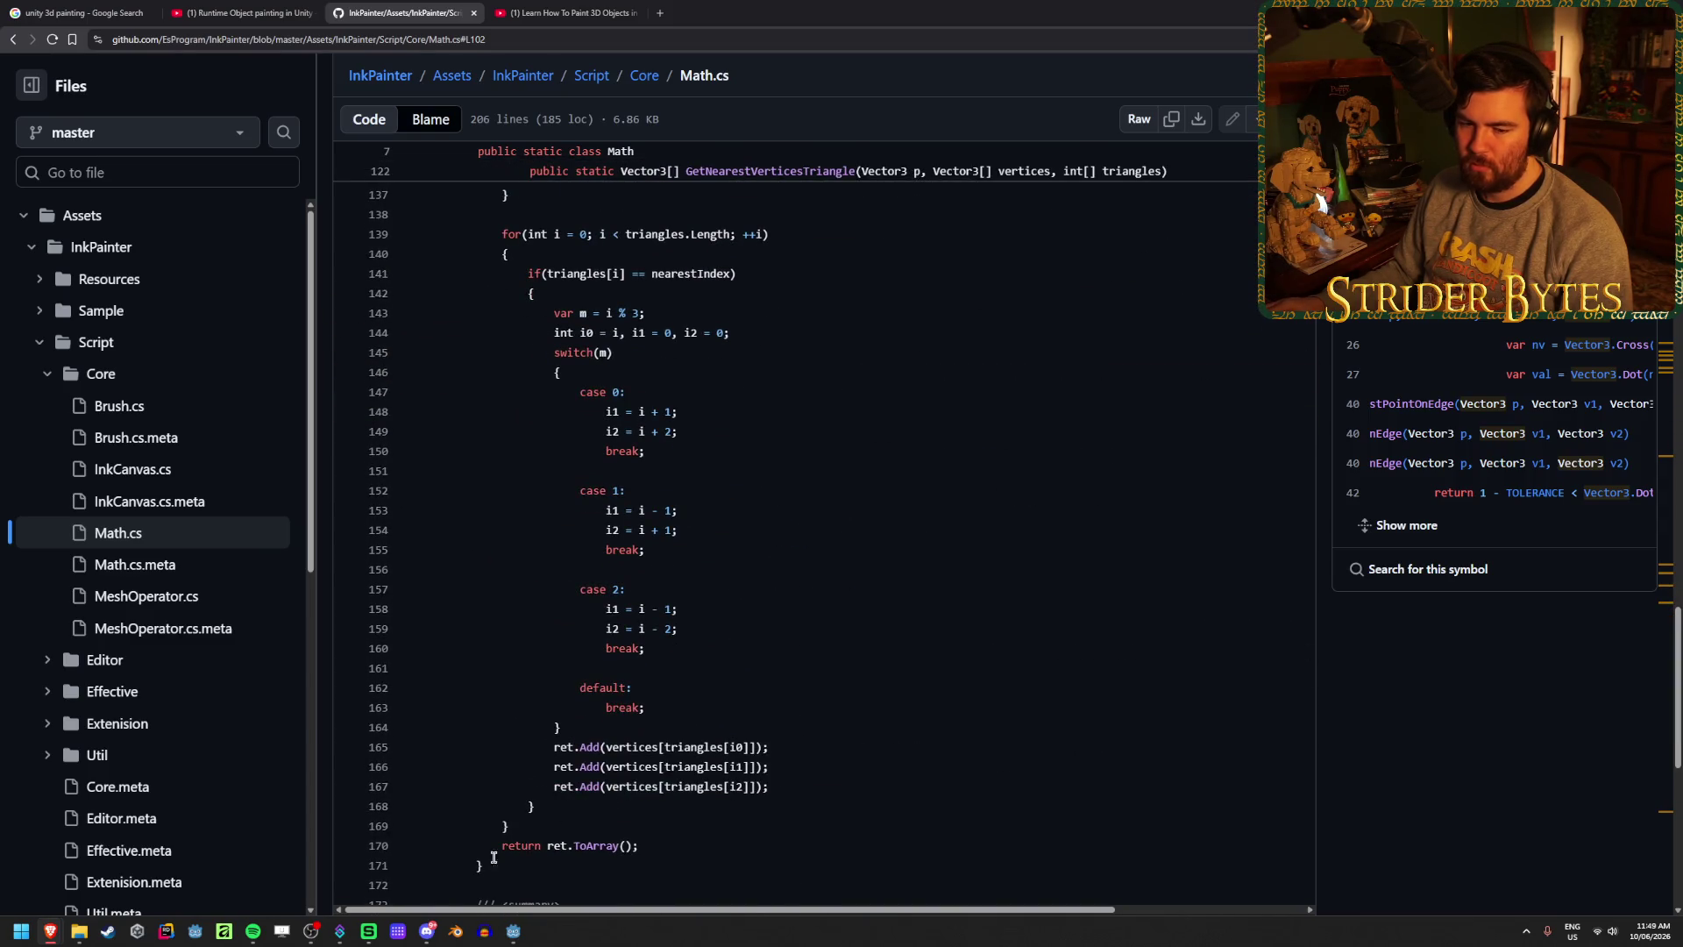
pyautogui.click(455, 931)
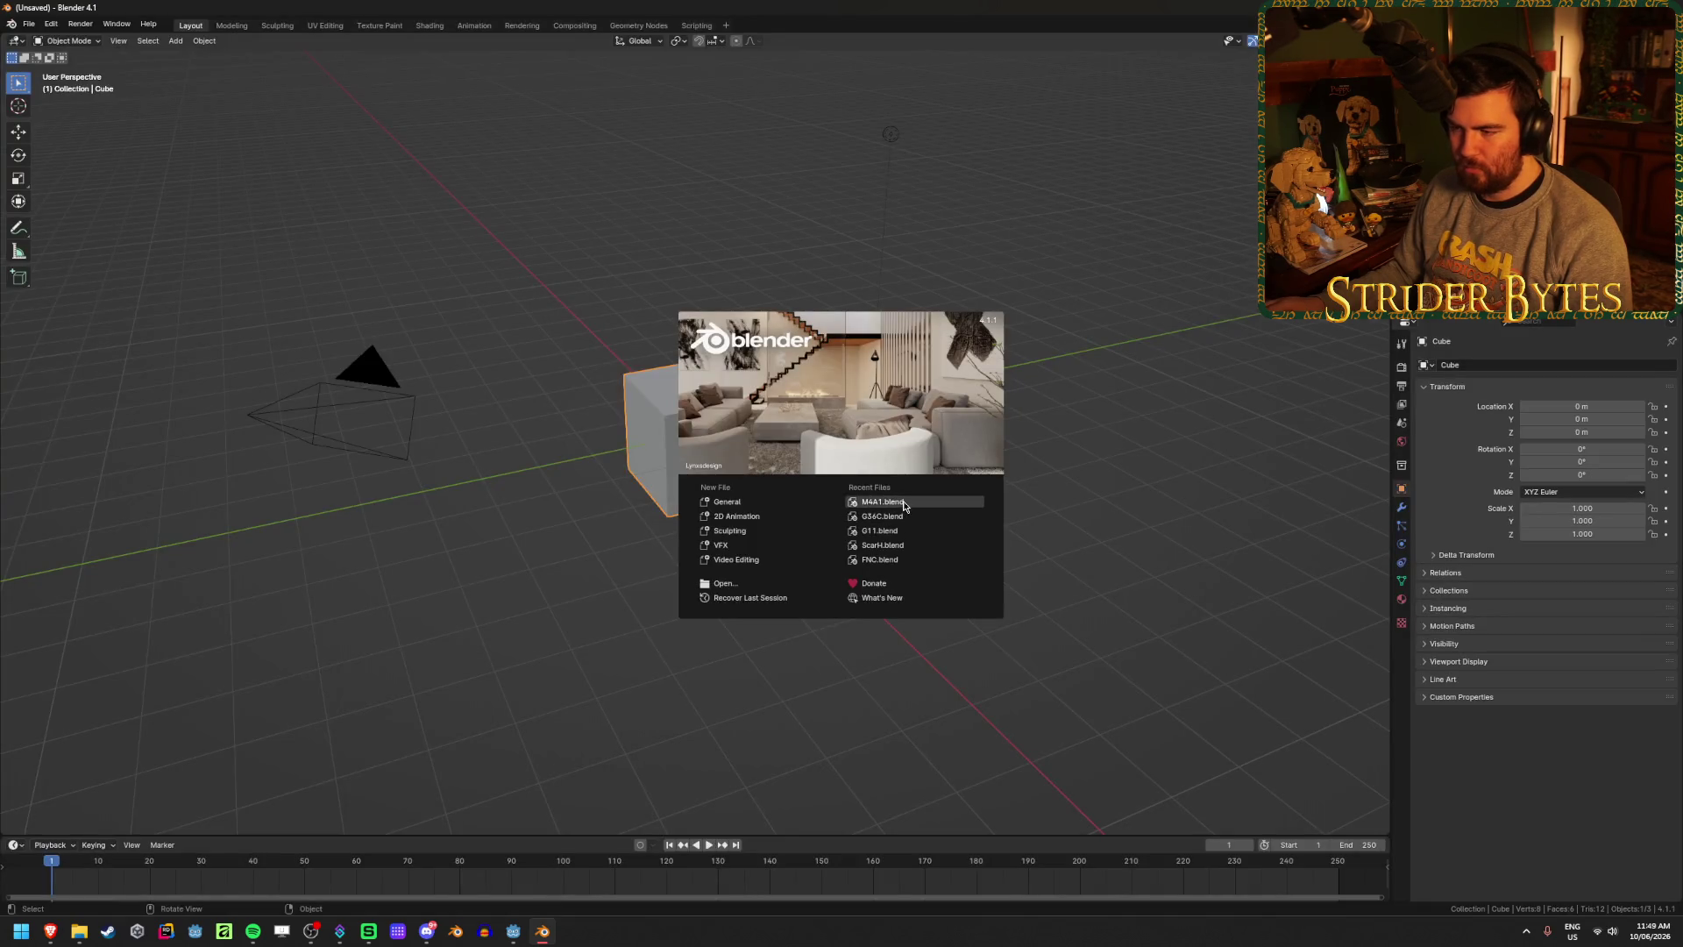
# - Open M4A1.blend and isolate and frame the M4_Receiver in the Layout workspace
pyautogui.click(903, 501)
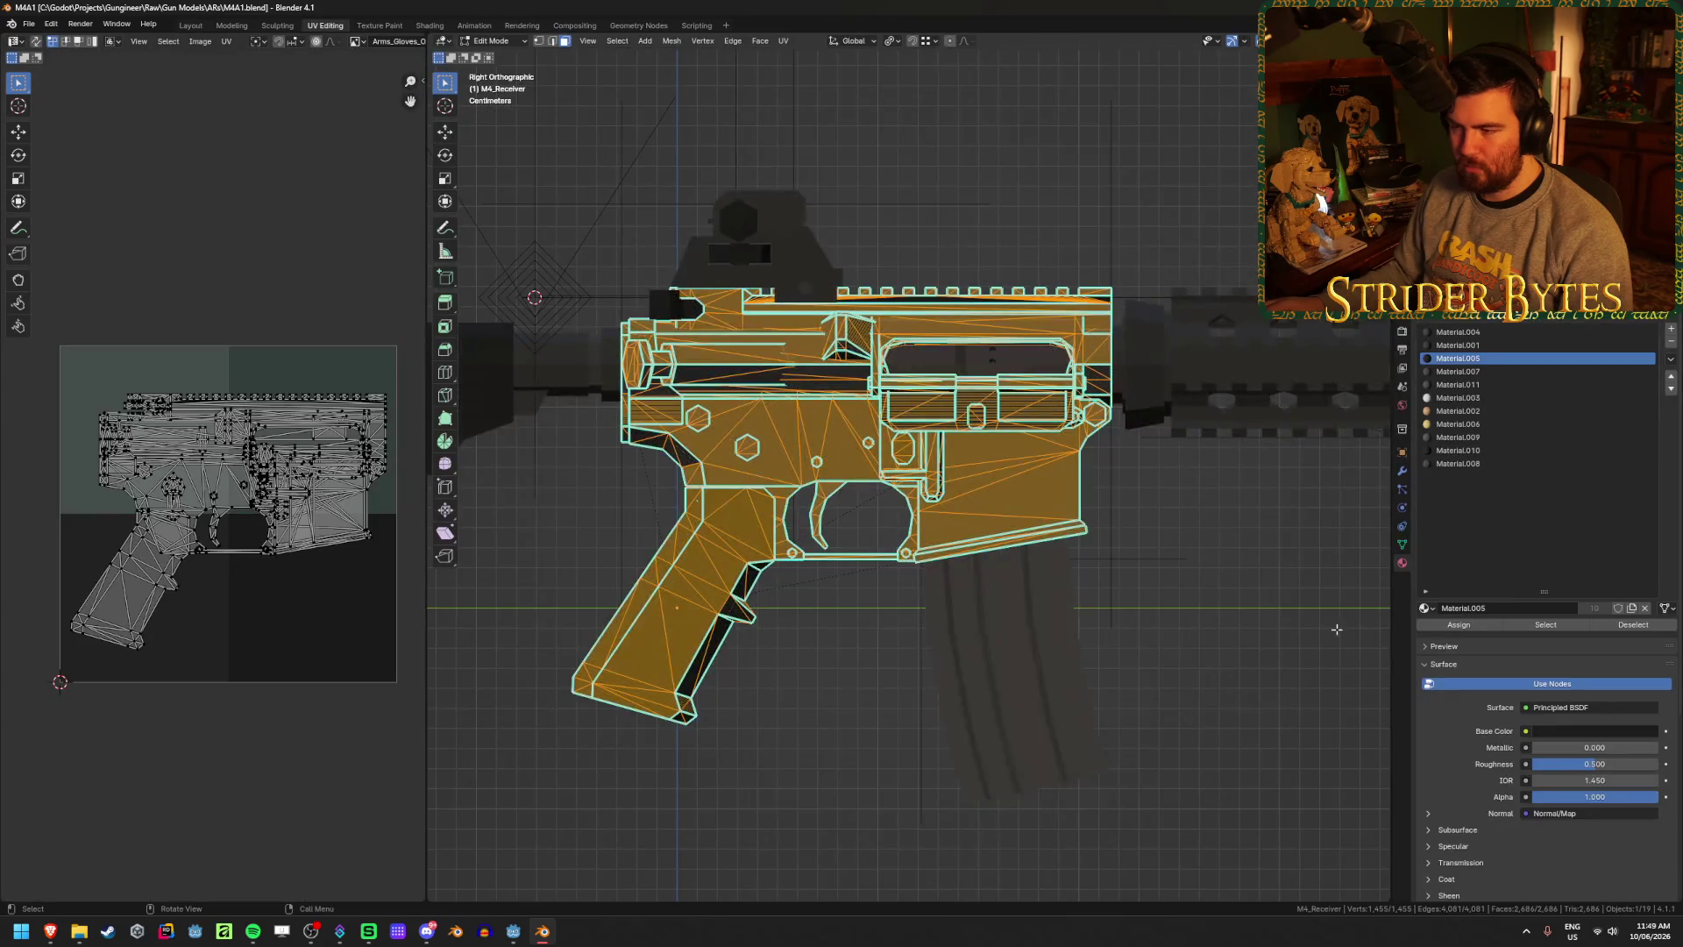
pyautogui.press('Tab')
pyautogui.hotkey('shift', 'h')
pyautogui.press('KP_Decimal')
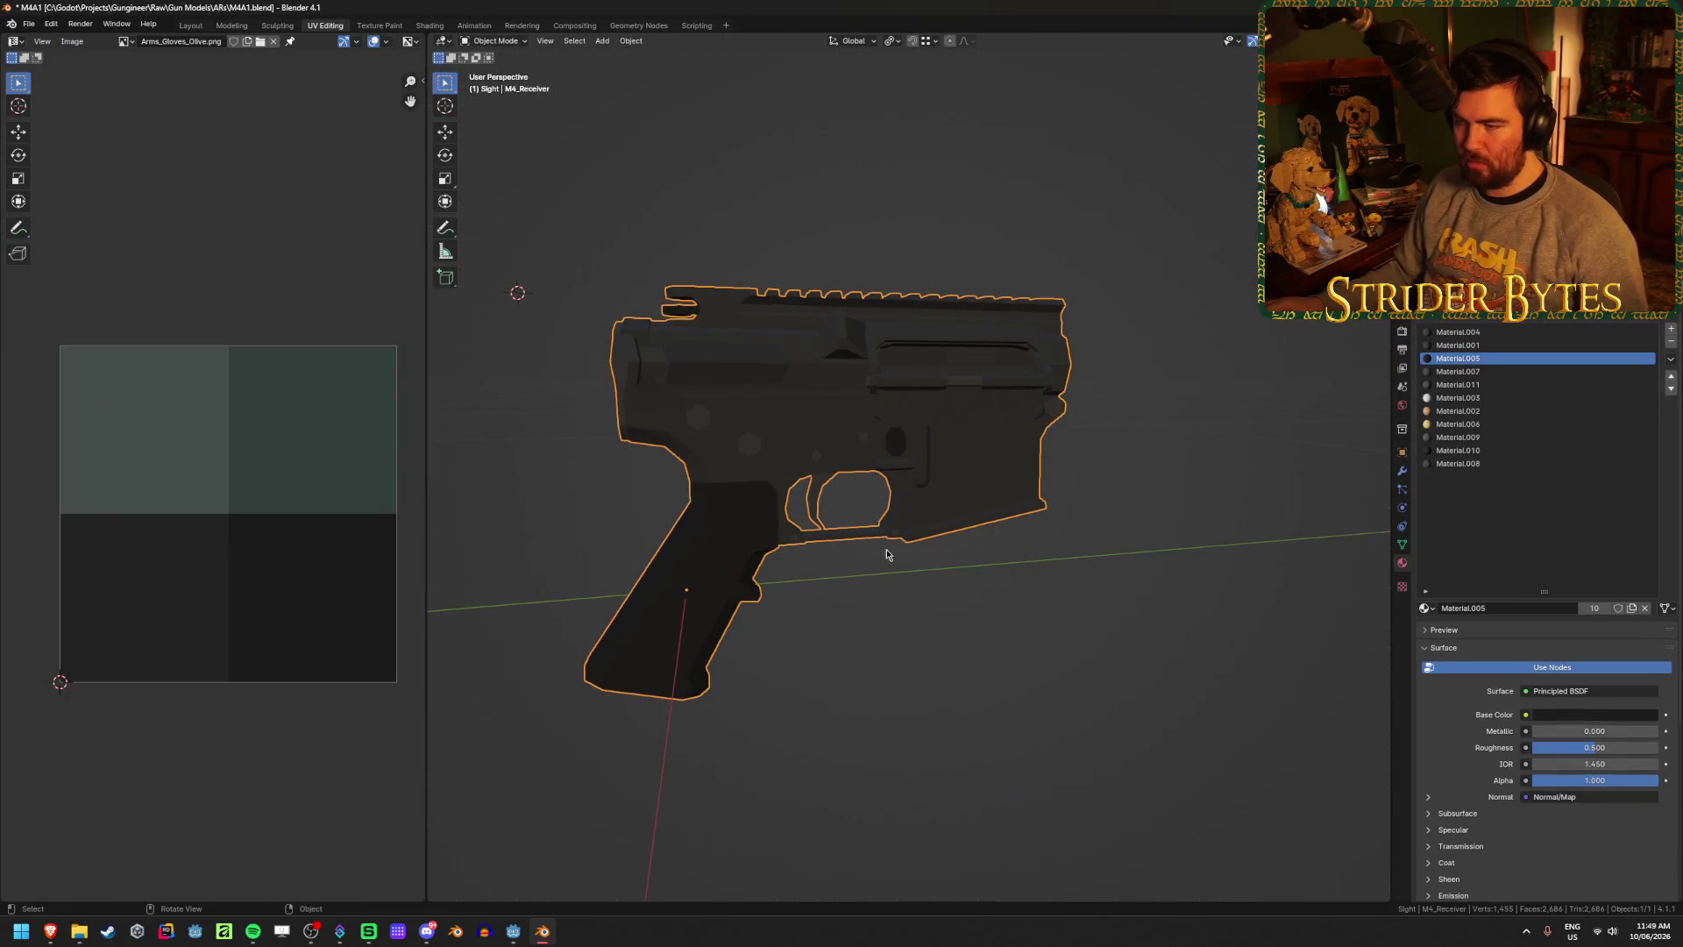
pyautogui.click(189, 26)
pyautogui.moveTo(587, 523)
pyautogui.mouseDown()
pyautogui.moveTo(665, 464)
pyautogui.moveTo(1061, 526)
pyautogui.moveTo(826, 455)
pyautogui.mouseUp()
pyautogui.scroll(5, 701, 465)
pyautogui.scroll(4, 621, 476)
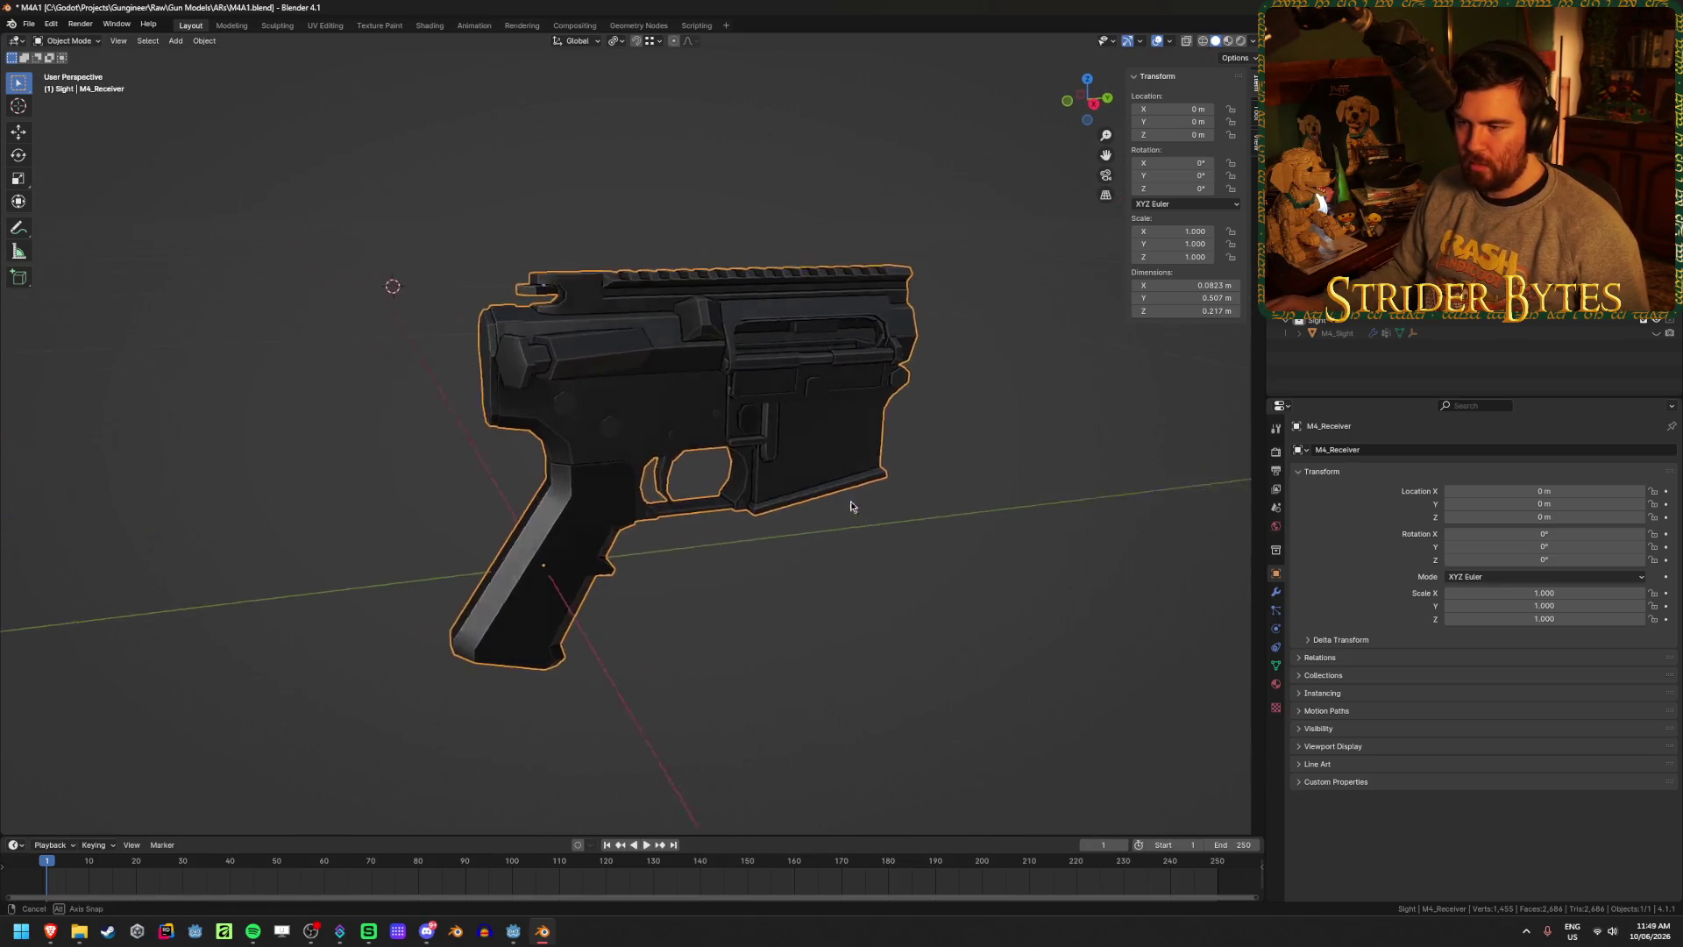
# - Check the receiver's edges in Edit Mode, then apply Shade Flat in Object Mode
pyautogui.press('Tab')
pyautogui.hotkey('alt', 'a')
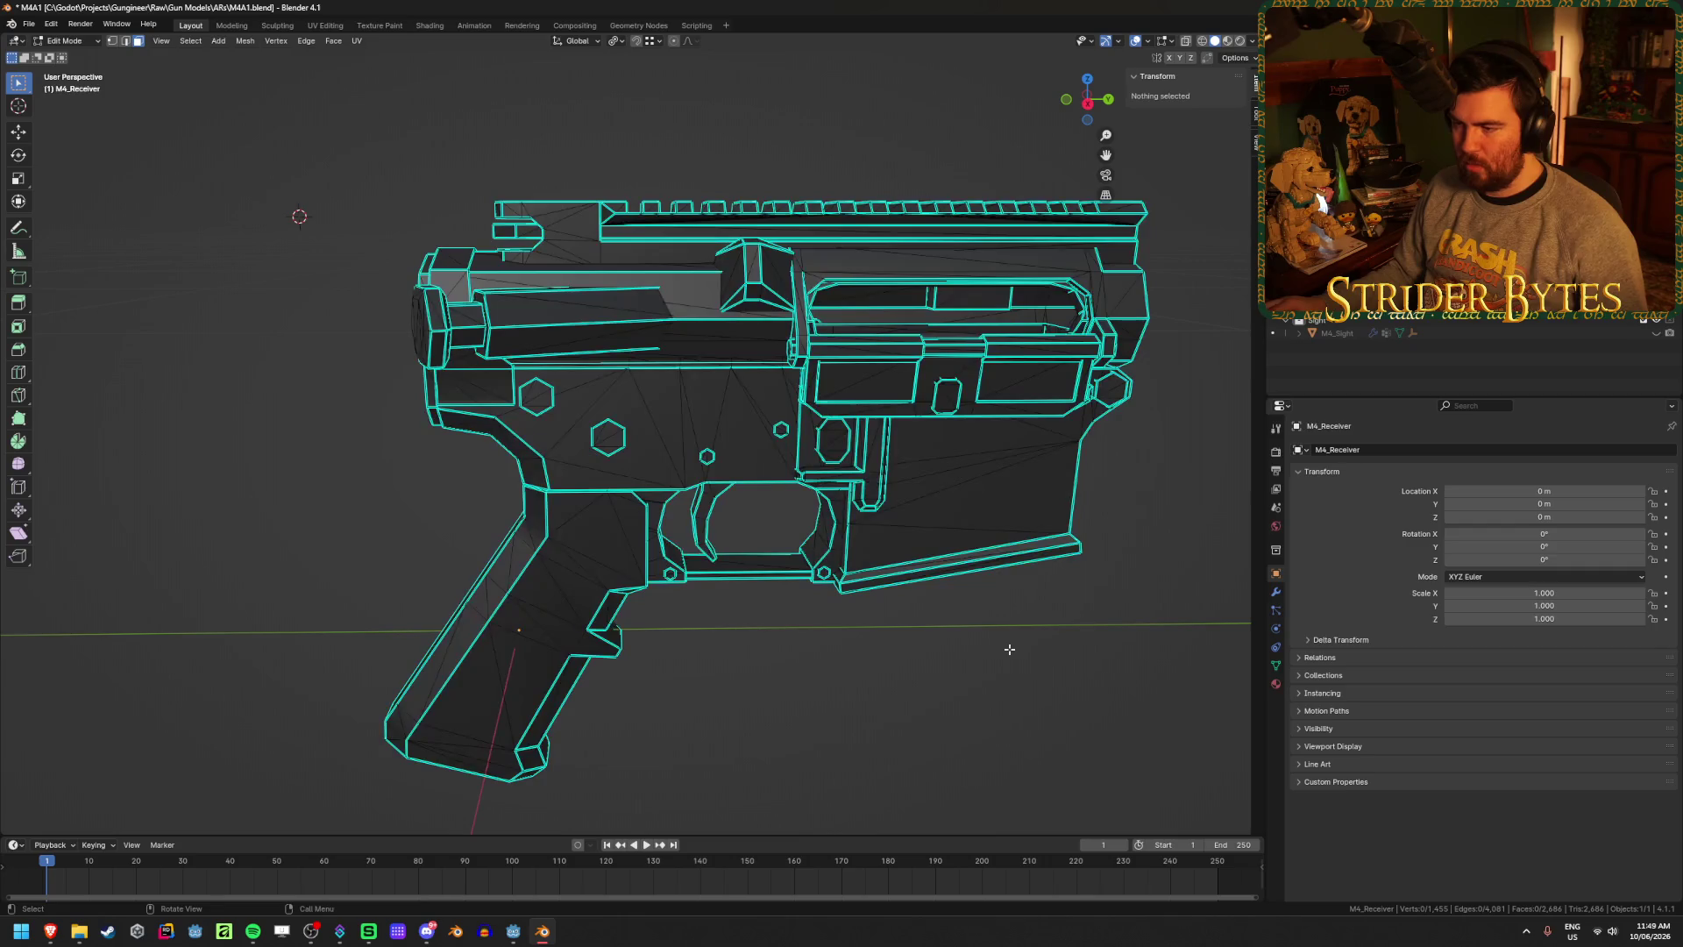
pyautogui.press('2')
pyautogui.press('a')
pyautogui.rightClick(863, 427)
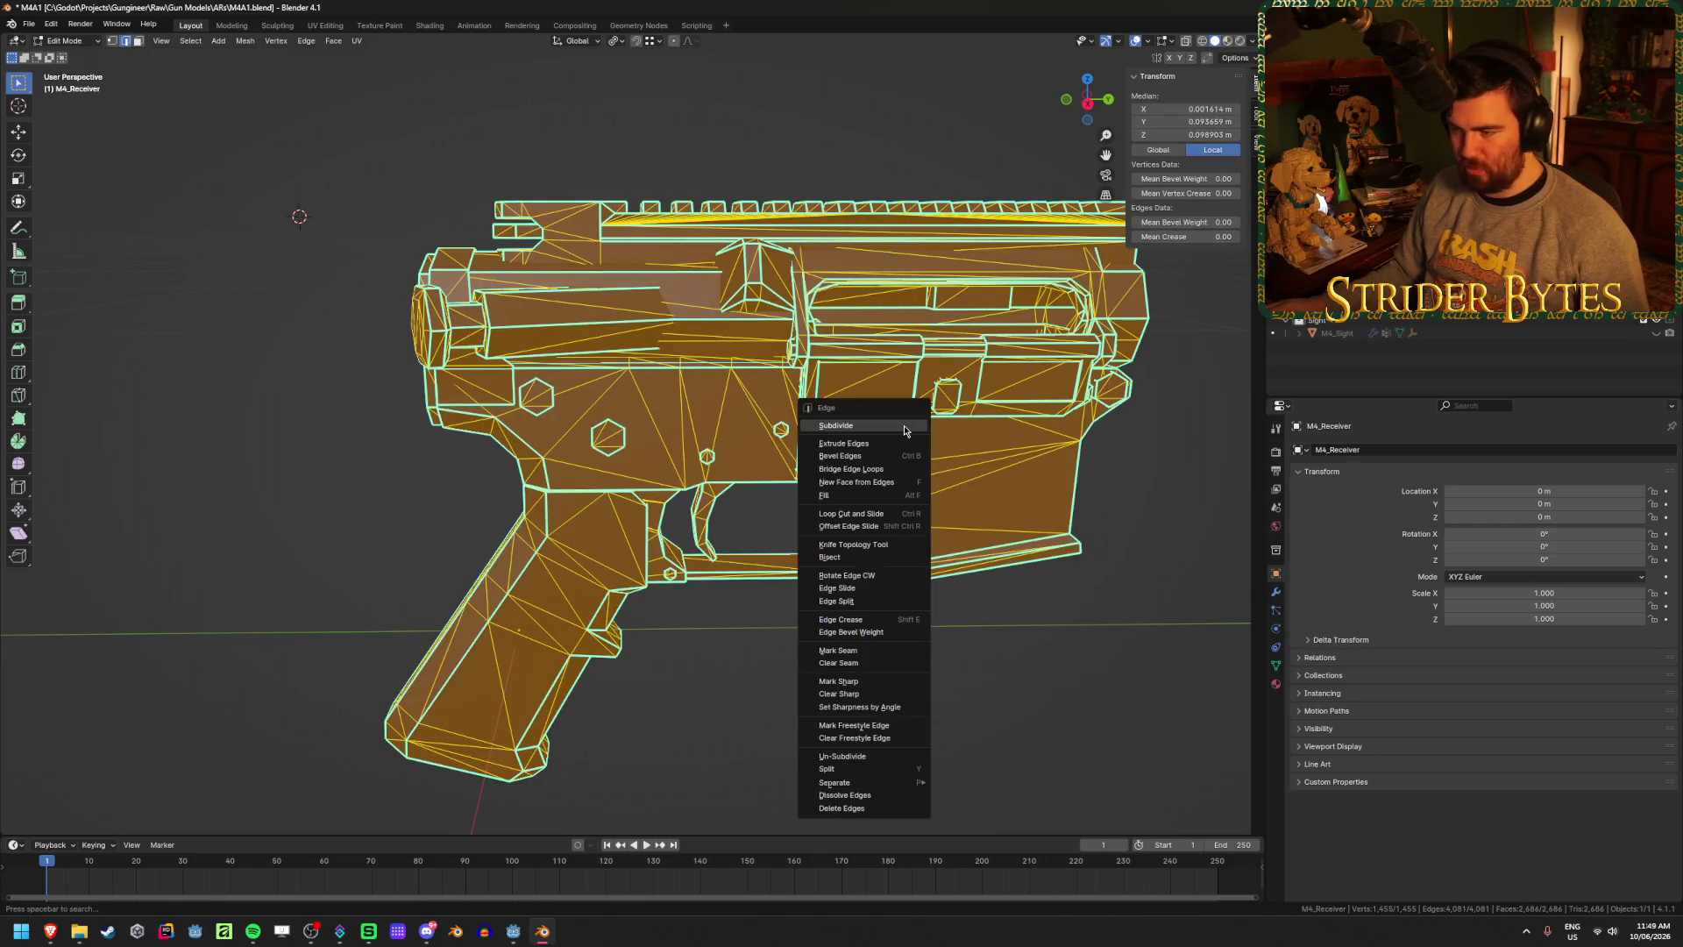
pyautogui.click(839, 694)
pyautogui.hotkey('alt', 'a')
pyautogui.press('Tab')
pyautogui.rightClick(920, 618)
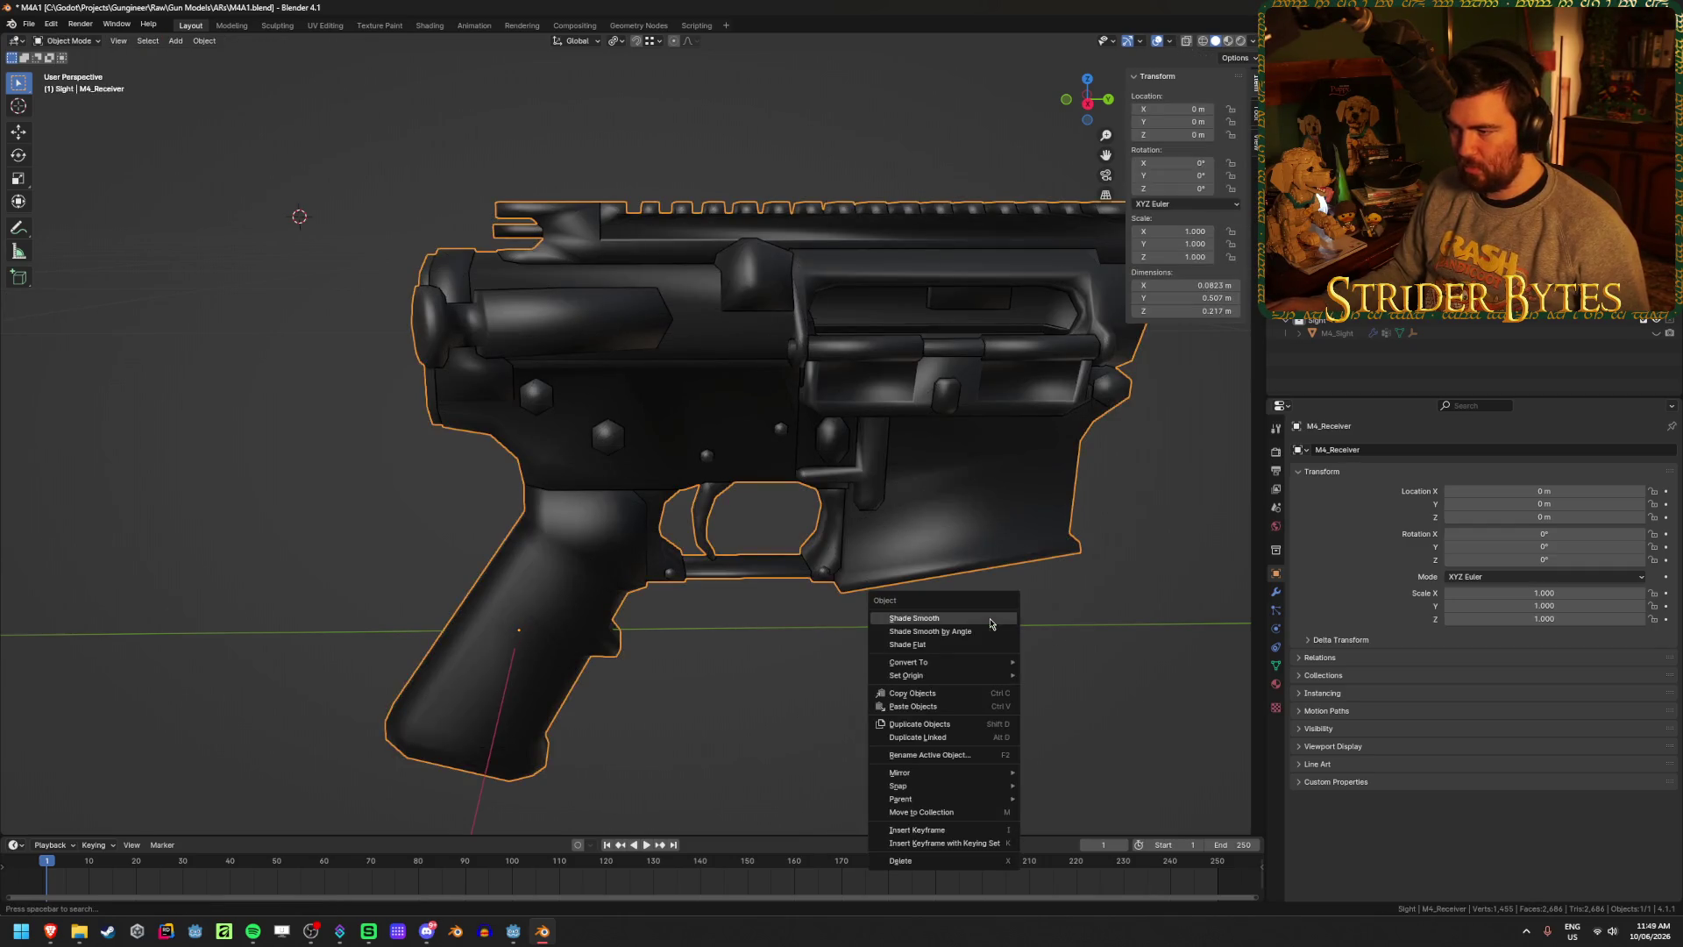
pyautogui.click(986, 653)
pyautogui.moveTo(1057, 624)
pyautogui.mouseDown()
pyautogui.moveTo(838, 582)
pyautogui.moveTo(868, 586)
pyautogui.mouseUp()
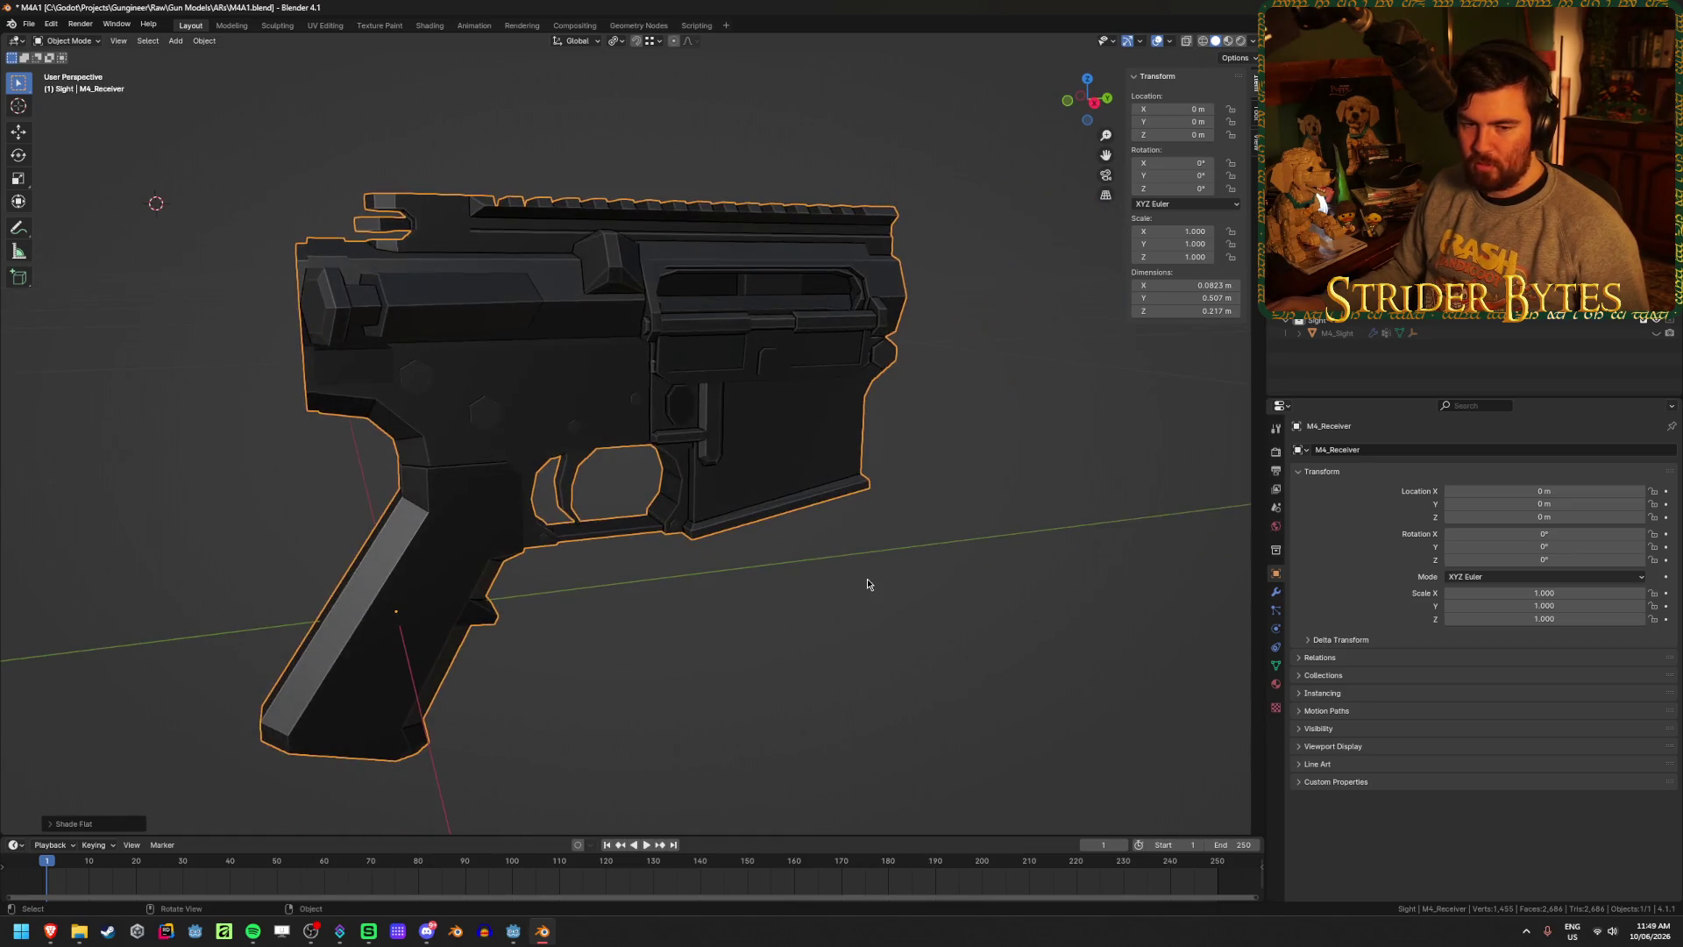
pyautogui.press('Tab')
# - Select the linked lever piece and move it to a new position
pyautogui.scroll(2, 978, 596)
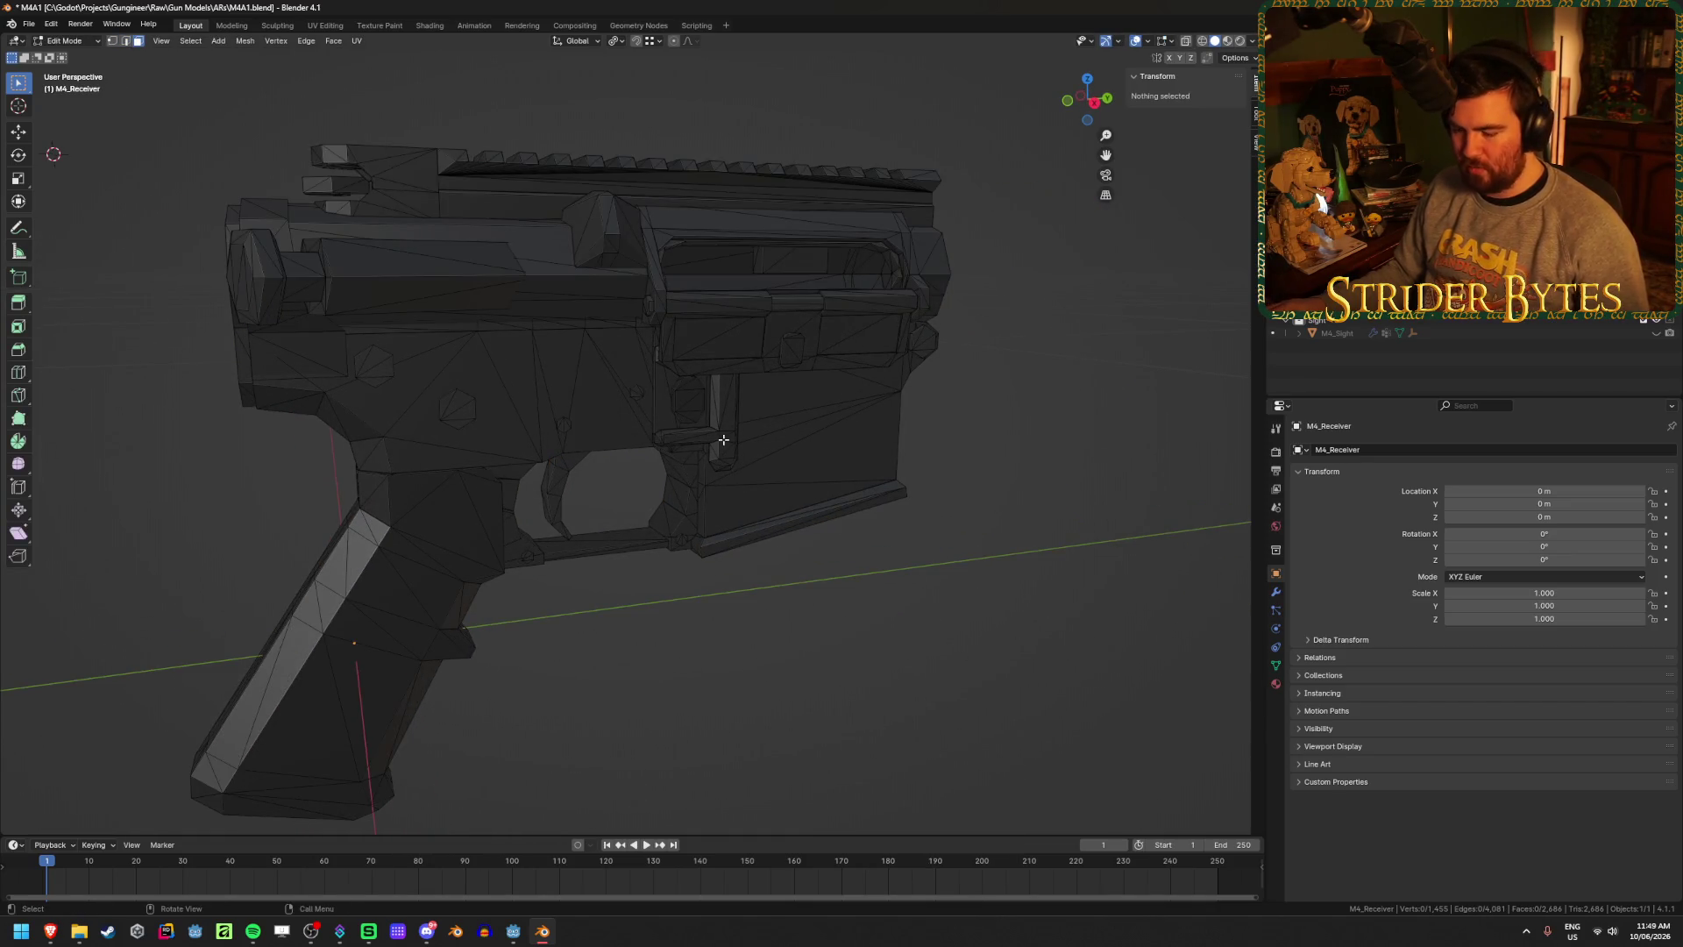
pyautogui.press('l')
pyautogui.moveTo(724, 439); pyautogui.dragTo(904, 496)
pyautogui.press('g')
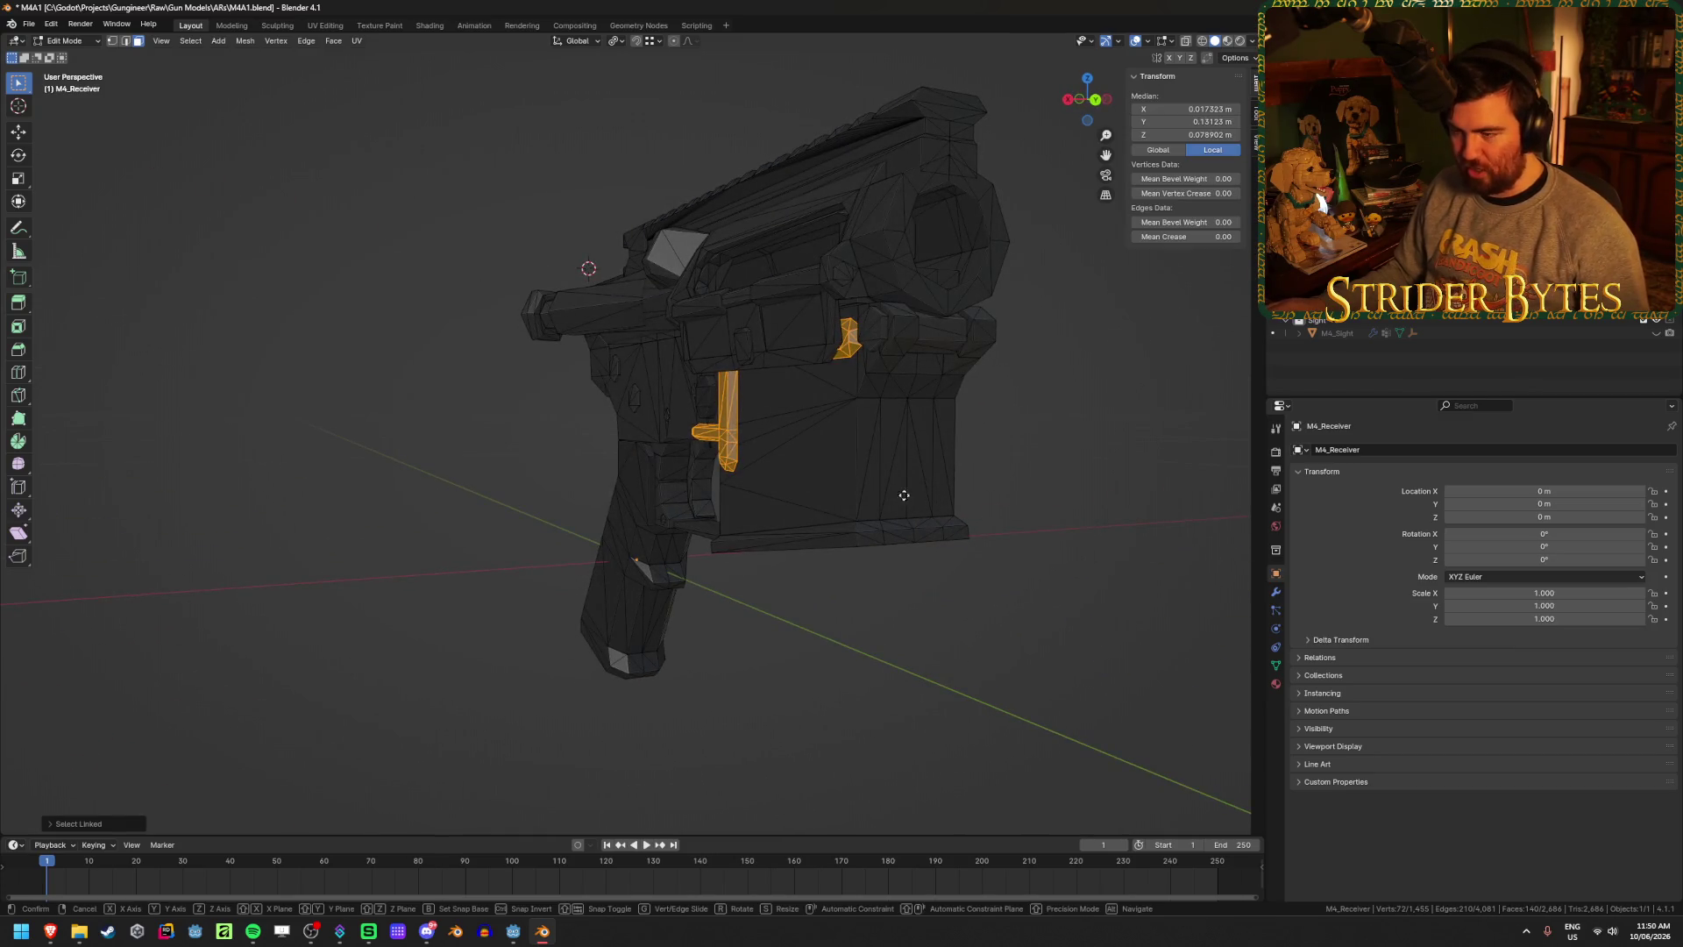
pyautogui.click(811, 526)
# - Select the connected hexagonal part of the receiver and hide it
pyautogui.hotkey('alt', 'a')
pyautogui.moveTo(800, 427)
pyautogui.mouseDown()
pyautogui.moveTo(914, 445)
pyautogui.moveTo(841, 473)
pyautogui.moveTo(659, 419)
pyautogui.mouseUp()
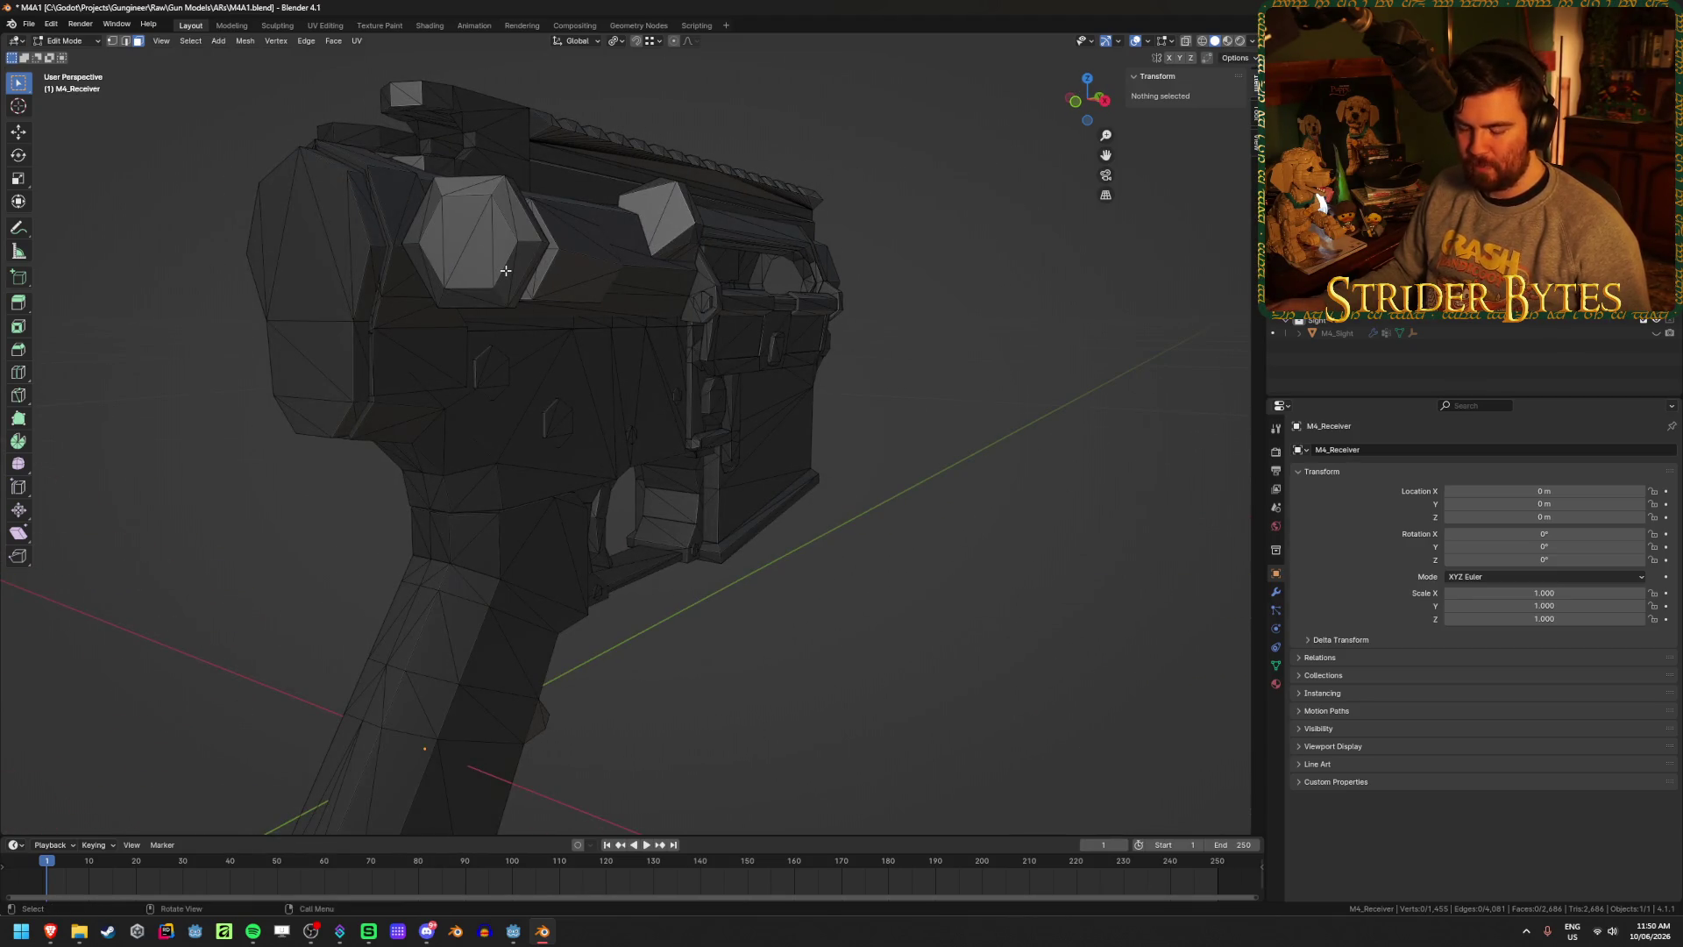
pyautogui.press('l')
pyautogui.moveTo(582, 320); pyautogui.dragTo(620, 405)
pyautogui.press('h')
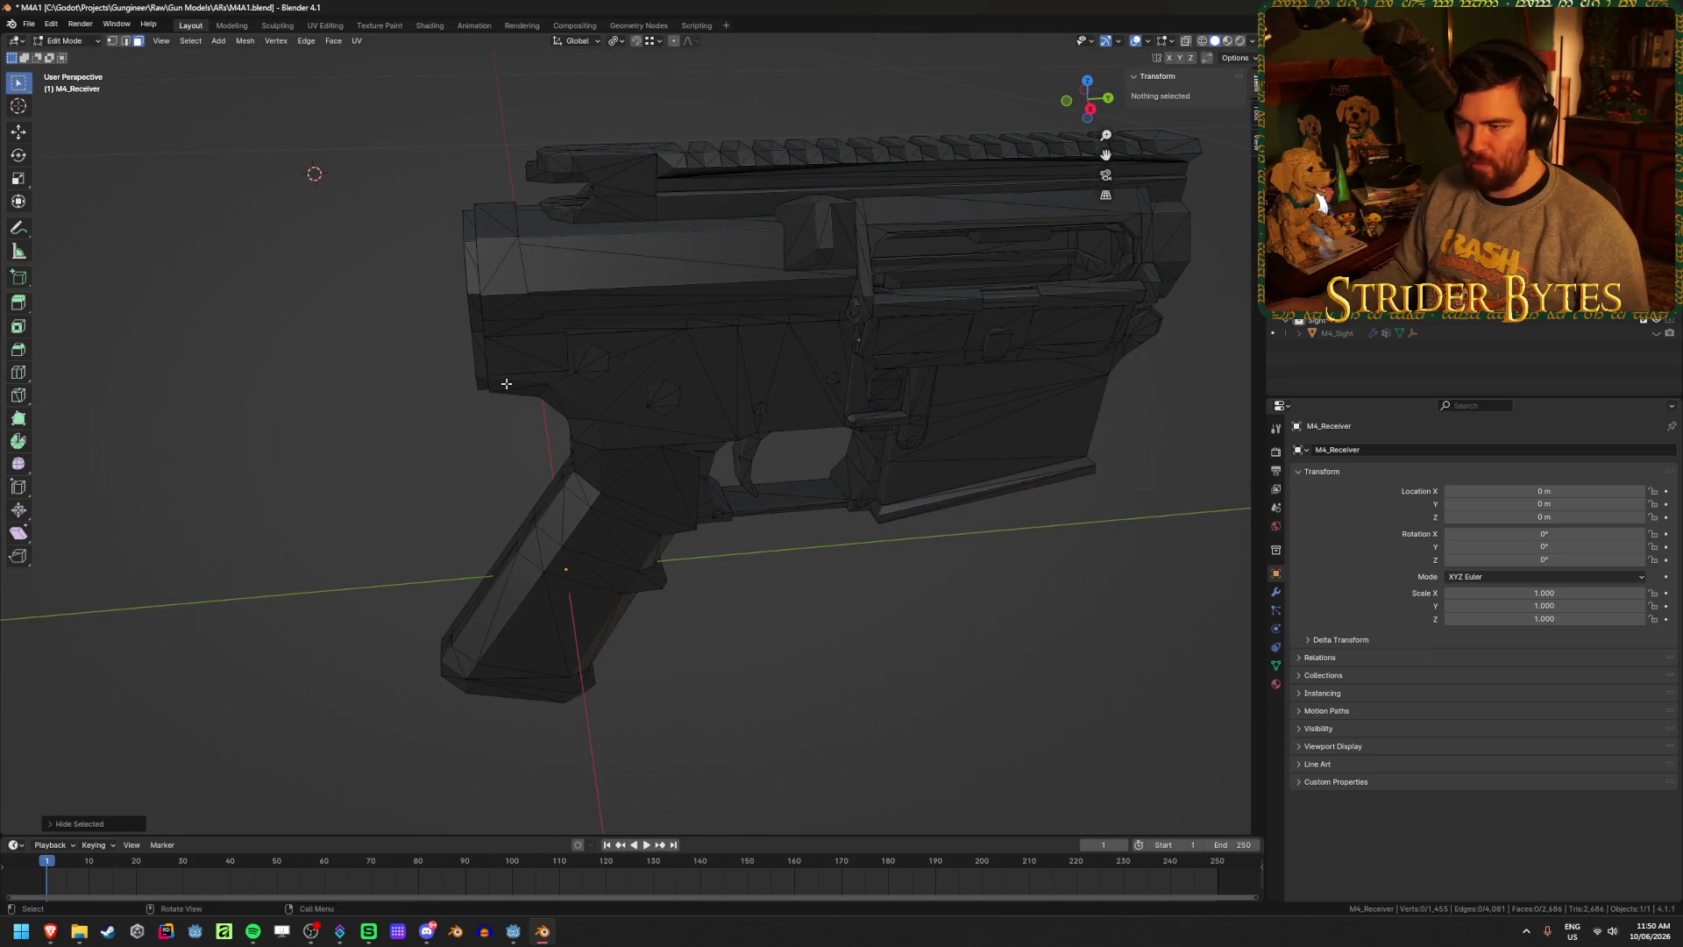
# - Select the buffer tube piece and move it to its new spot
pyautogui.press('l')
pyautogui.press('g')
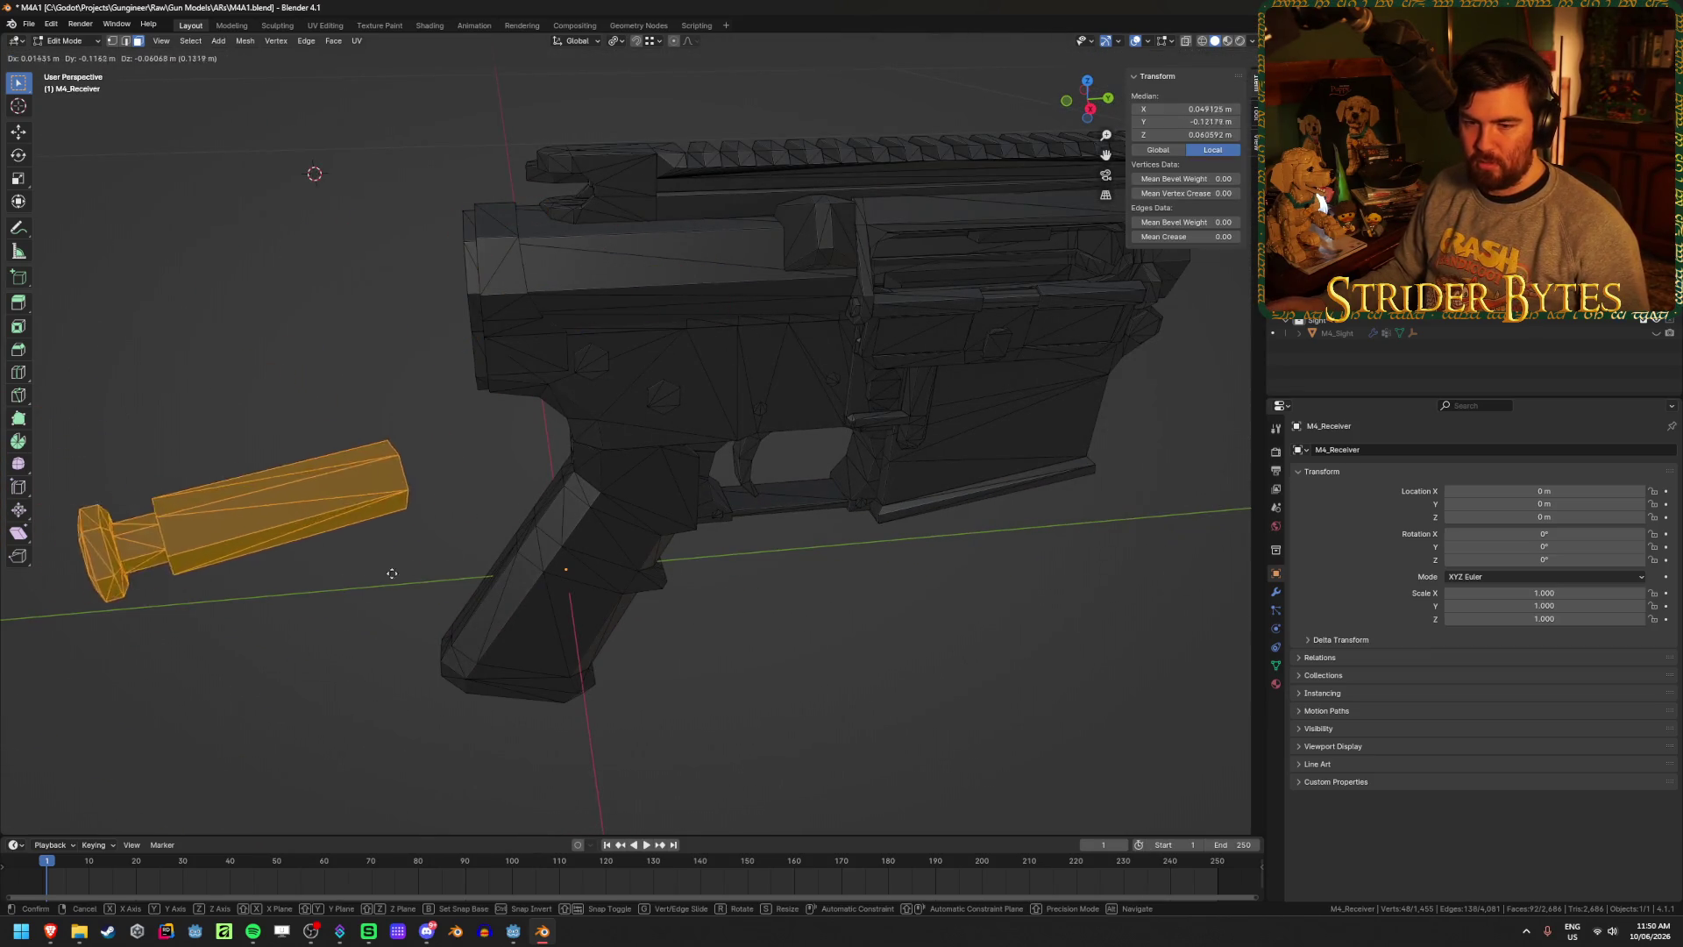
pyautogui.click(653, 346)
pyautogui.click(848, 687)
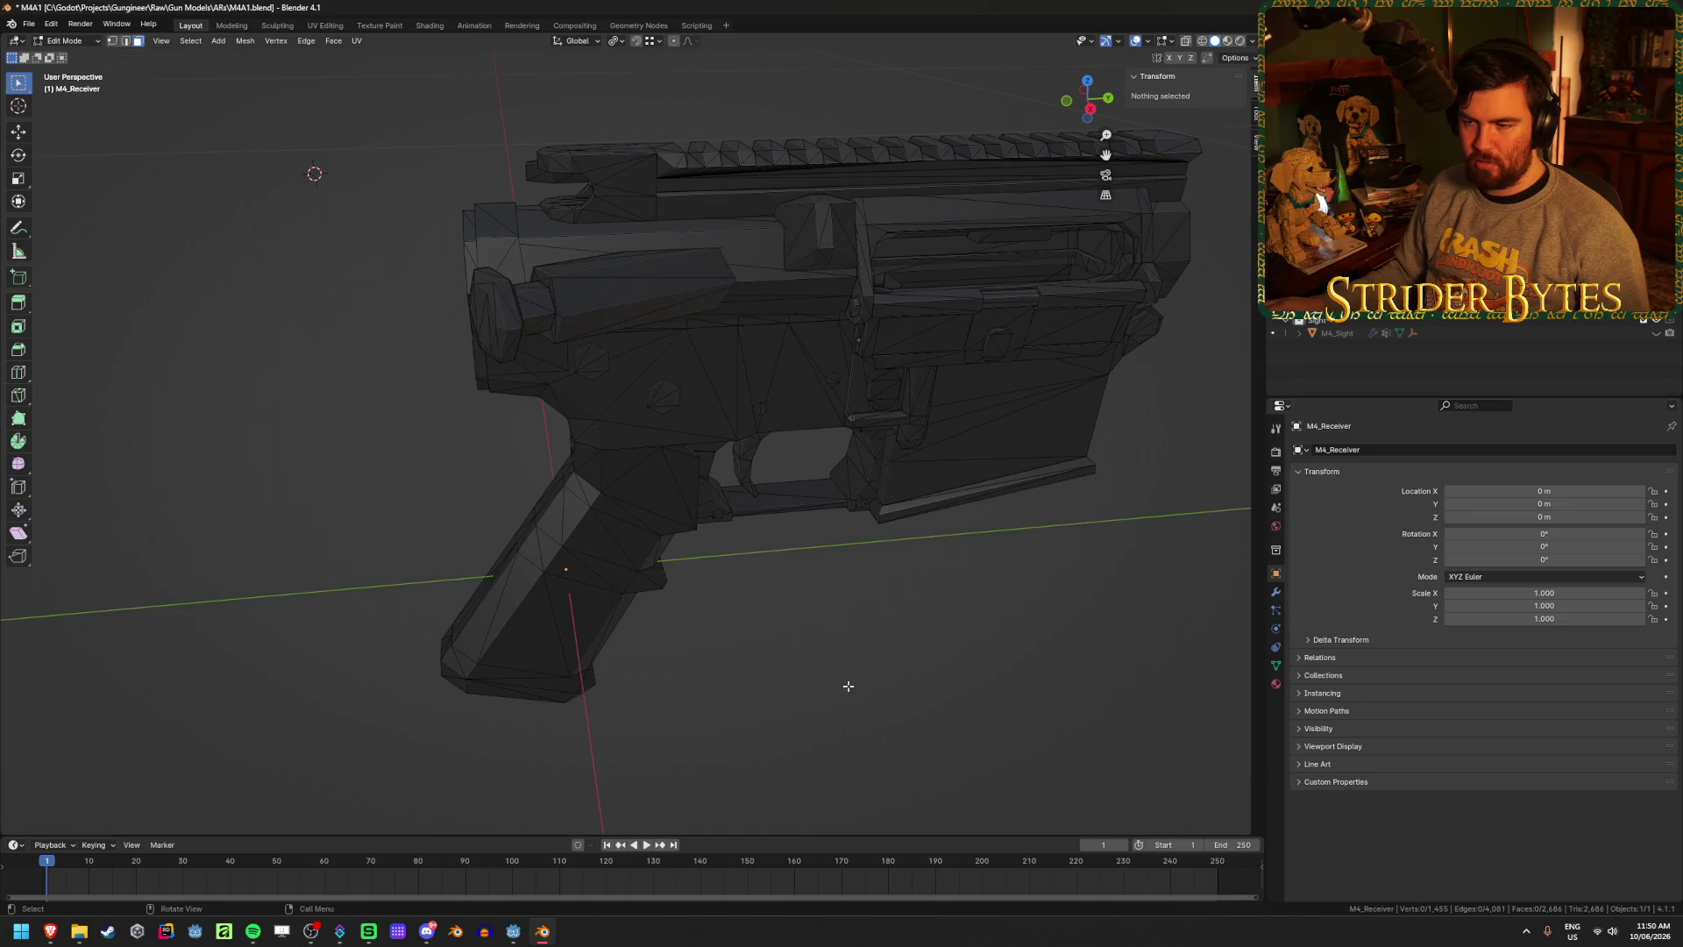
pyautogui.moveTo(848, 686)
pyautogui.mouseDown()
pyautogui.moveTo(875, 612)
pyautogui.moveTo(736, 563)
pyautogui.moveTo(751, 545)
pyautogui.mouseUp()
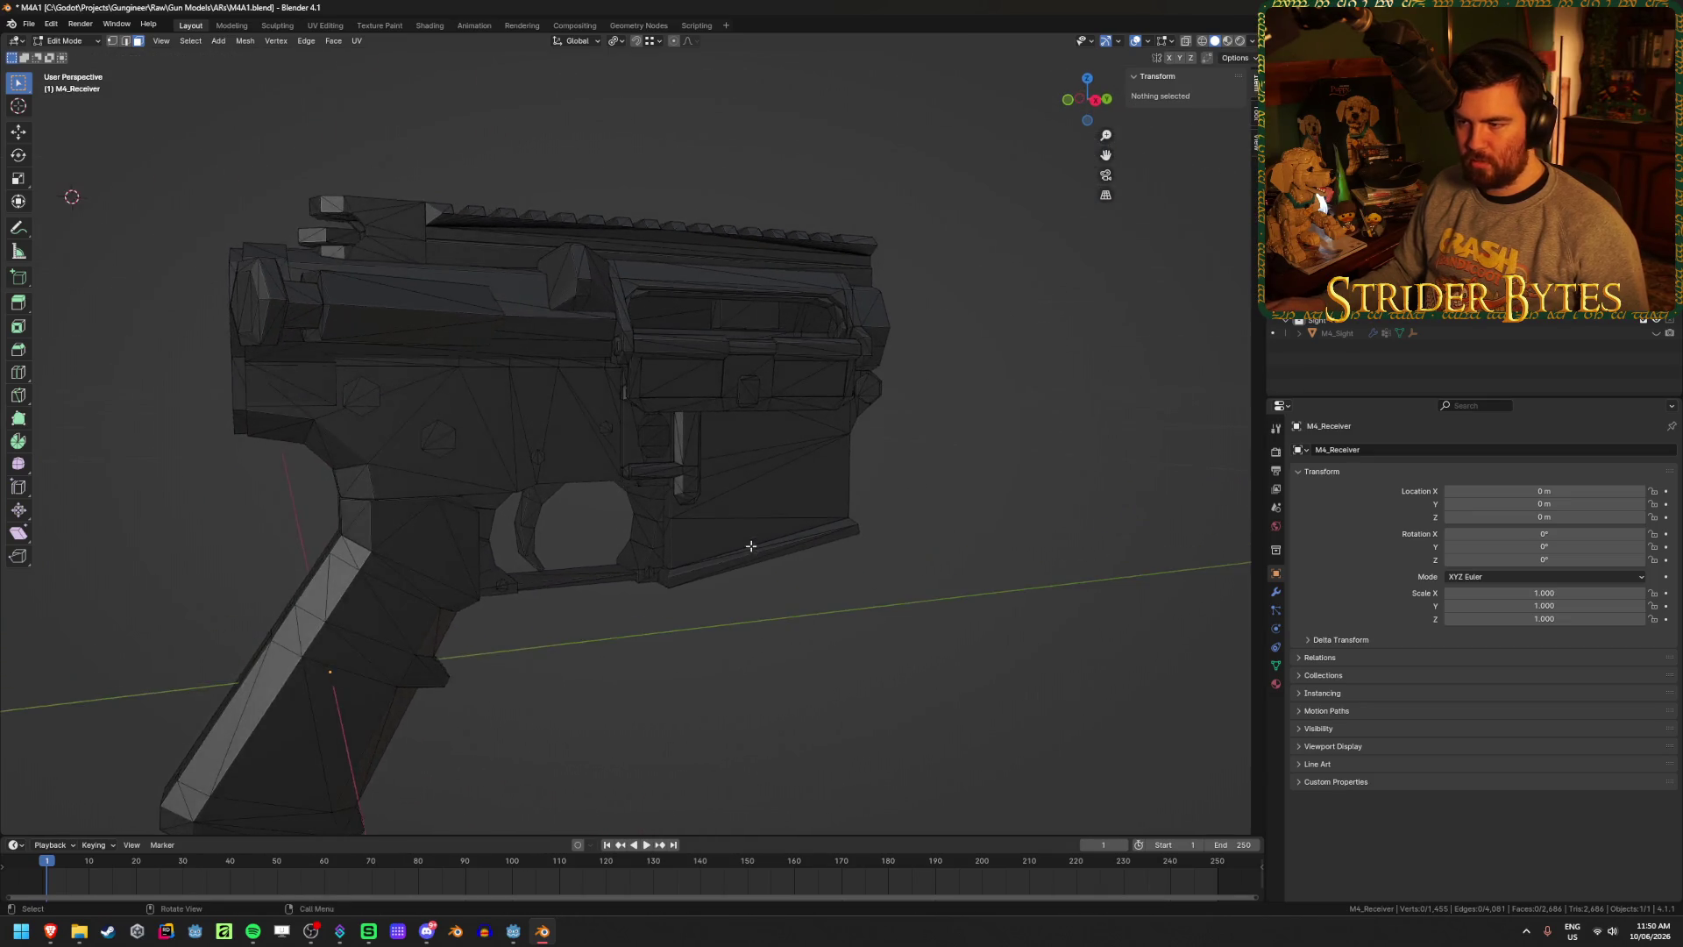
pyautogui.scroll(3, 780, 622)
pyautogui.scroll(-1, 793, 605)
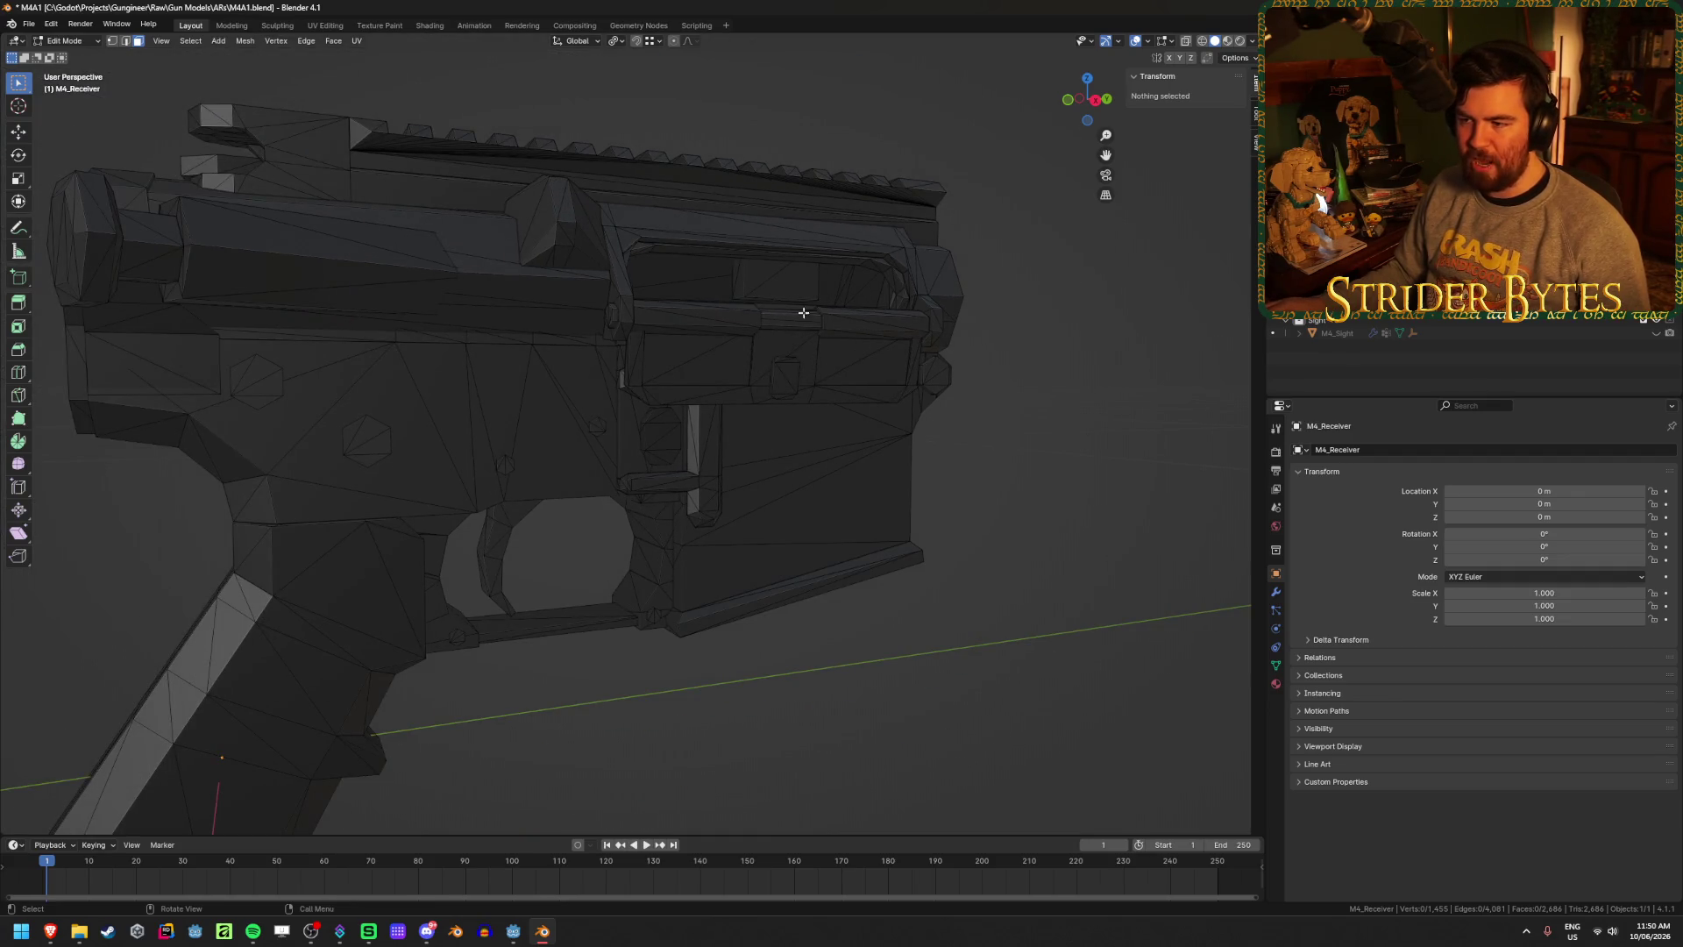
# - Inspect a small triangular face and the receiver's rear, then return to Object Mode
pyautogui.click(783, 377)
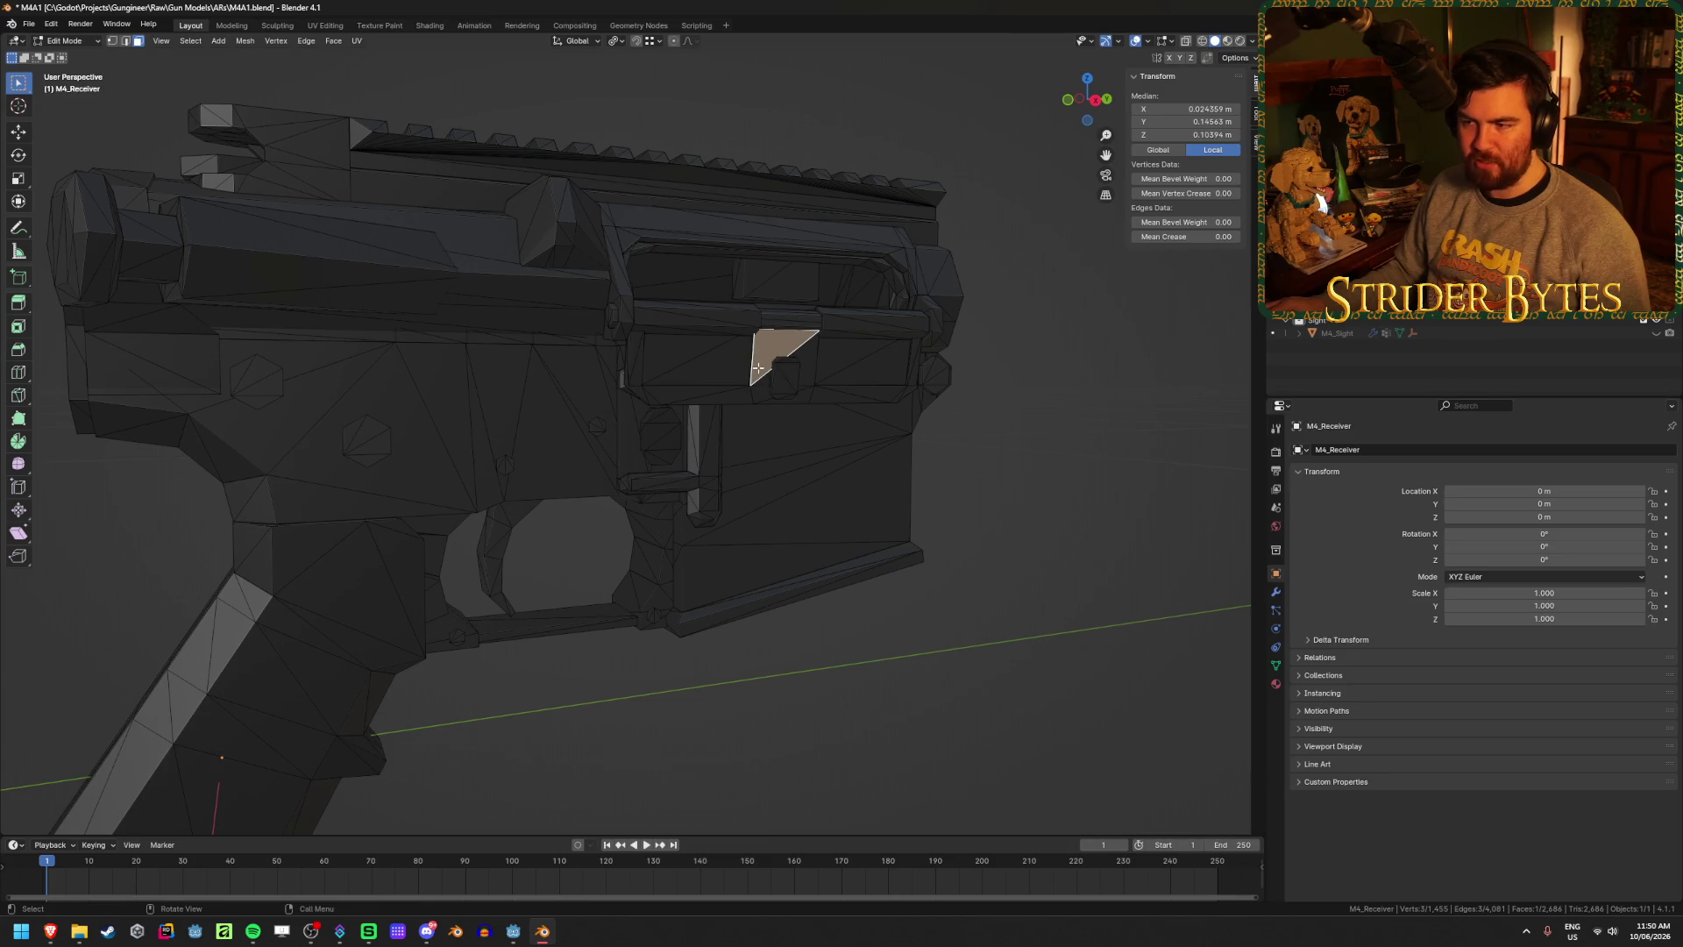
pyautogui.hotkey('alt', 'a')
pyautogui.scroll(-10, 1037, 488)
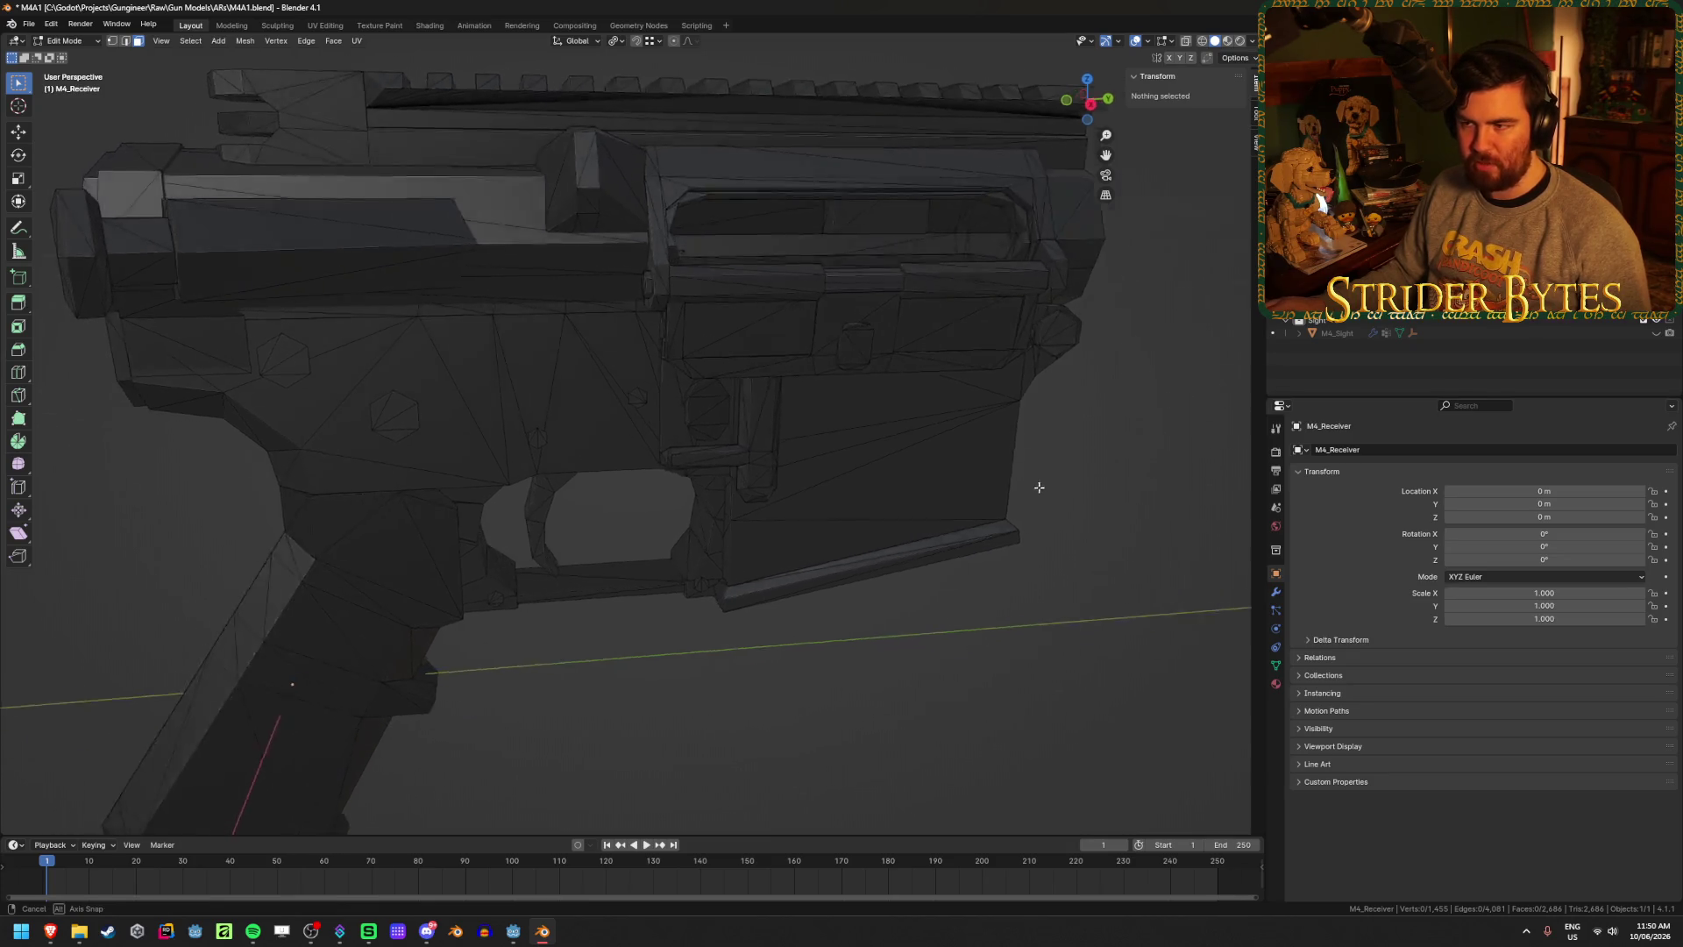
pyautogui.moveTo(995, 492)
pyautogui.mouseDown()
pyautogui.moveTo(913, 424)
pyautogui.moveTo(1041, 428)
pyautogui.mouseUp()
pyautogui.scroll(6, 998, 466)
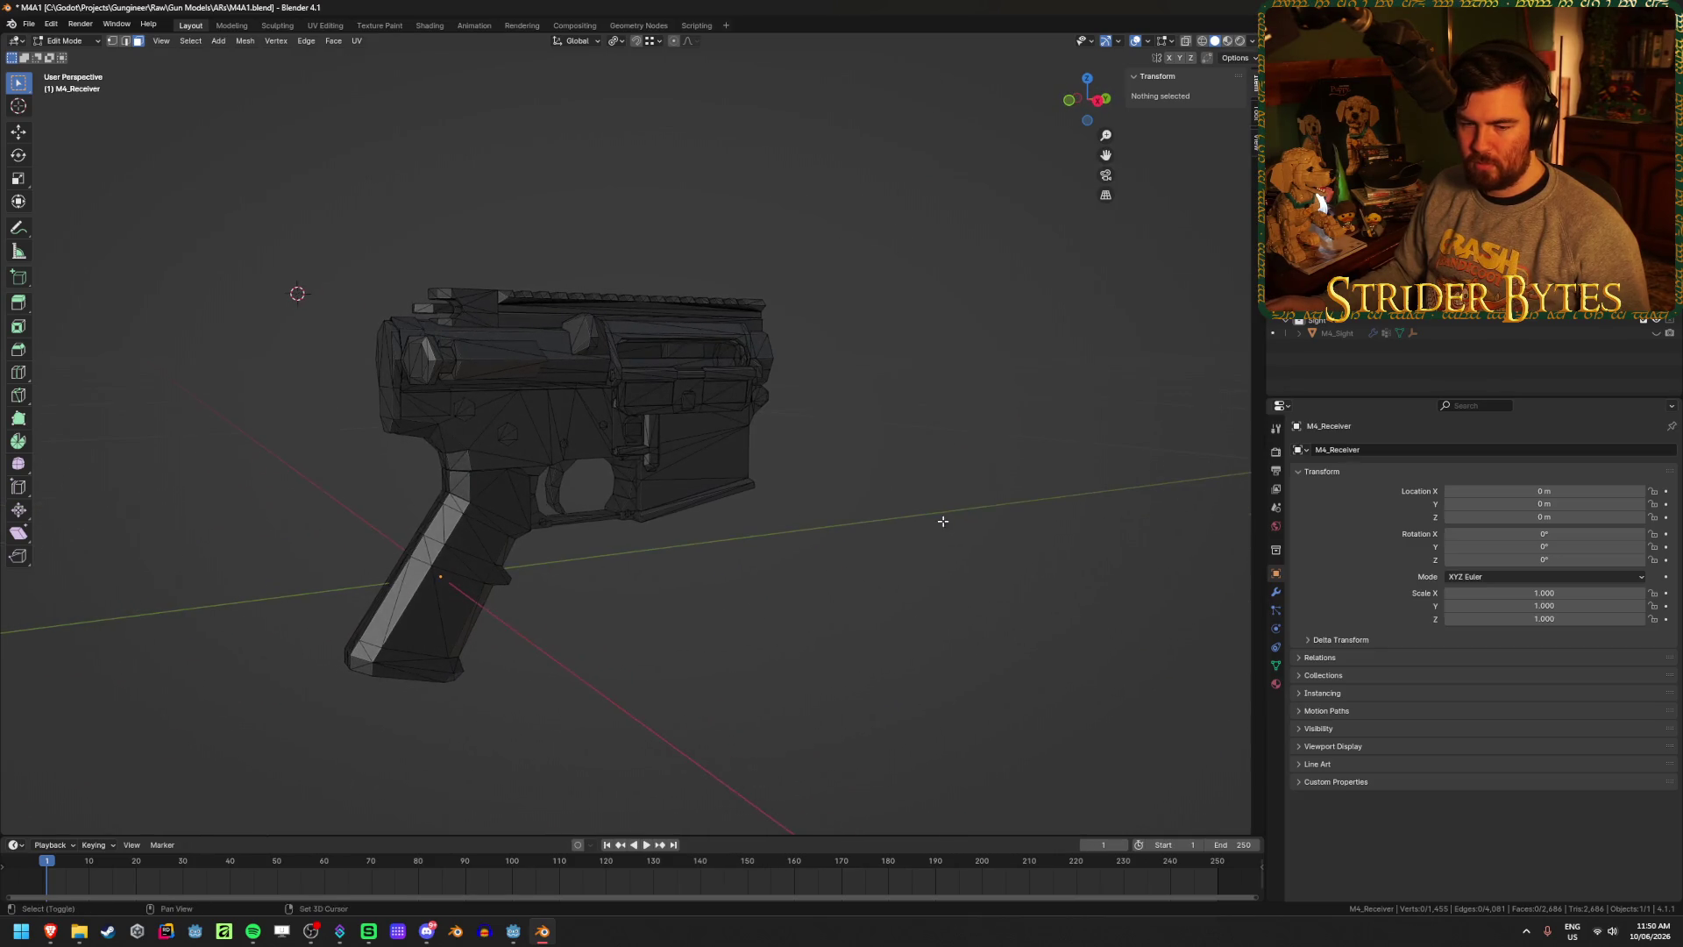
pyautogui.moveTo(939, 481)
pyautogui.mouseDown()
pyautogui.moveTo(846, 479)
pyautogui.moveTo(947, 492)
pyautogui.mouseUp()
pyautogui.scroll(4, 948, 493)
pyautogui.scroll(-4, 949, 493)
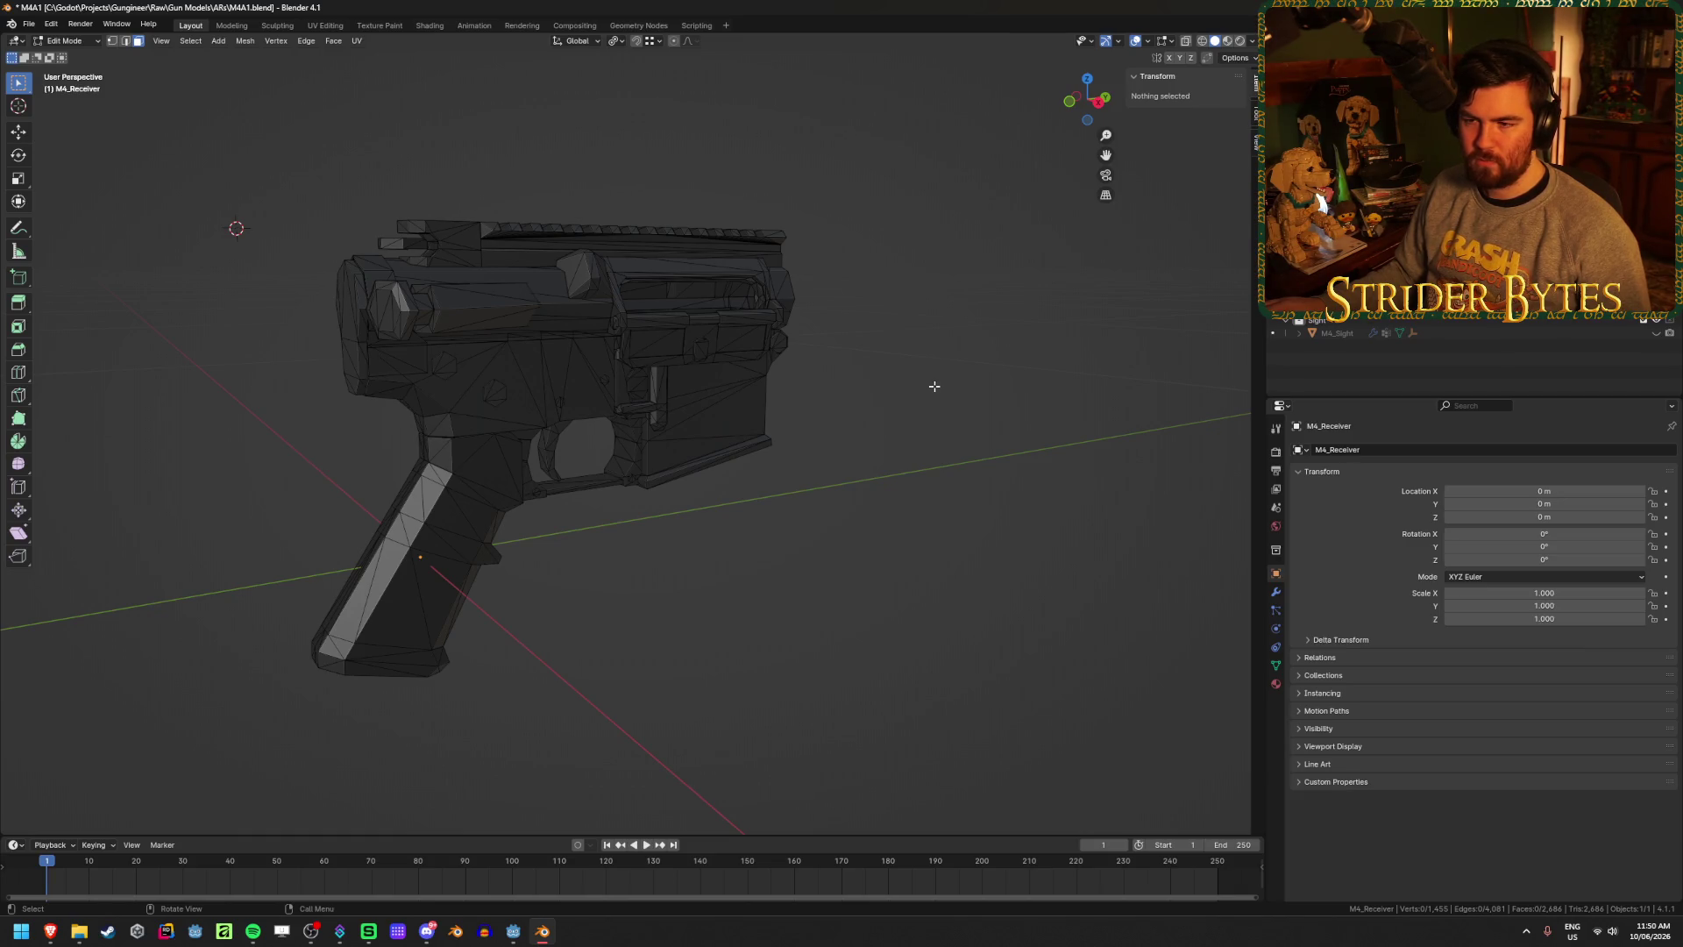
pyautogui.moveTo(934, 386)
pyautogui.mouseDown()
pyautogui.moveTo(435, 169)
pyautogui.moveTo(744, 397)
pyautogui.moveTo(748, 371)
pyautogui.moveTo(943, 368)
pyautogui.moveTo(832, 377)
pyautogui.mouseUp()
pyautogui.press('Tab')
# - Deselect the receiver and save M4A1.blend
pyautogui.click(943, 372)
pyautogui.hotkey('ctrl', 's')
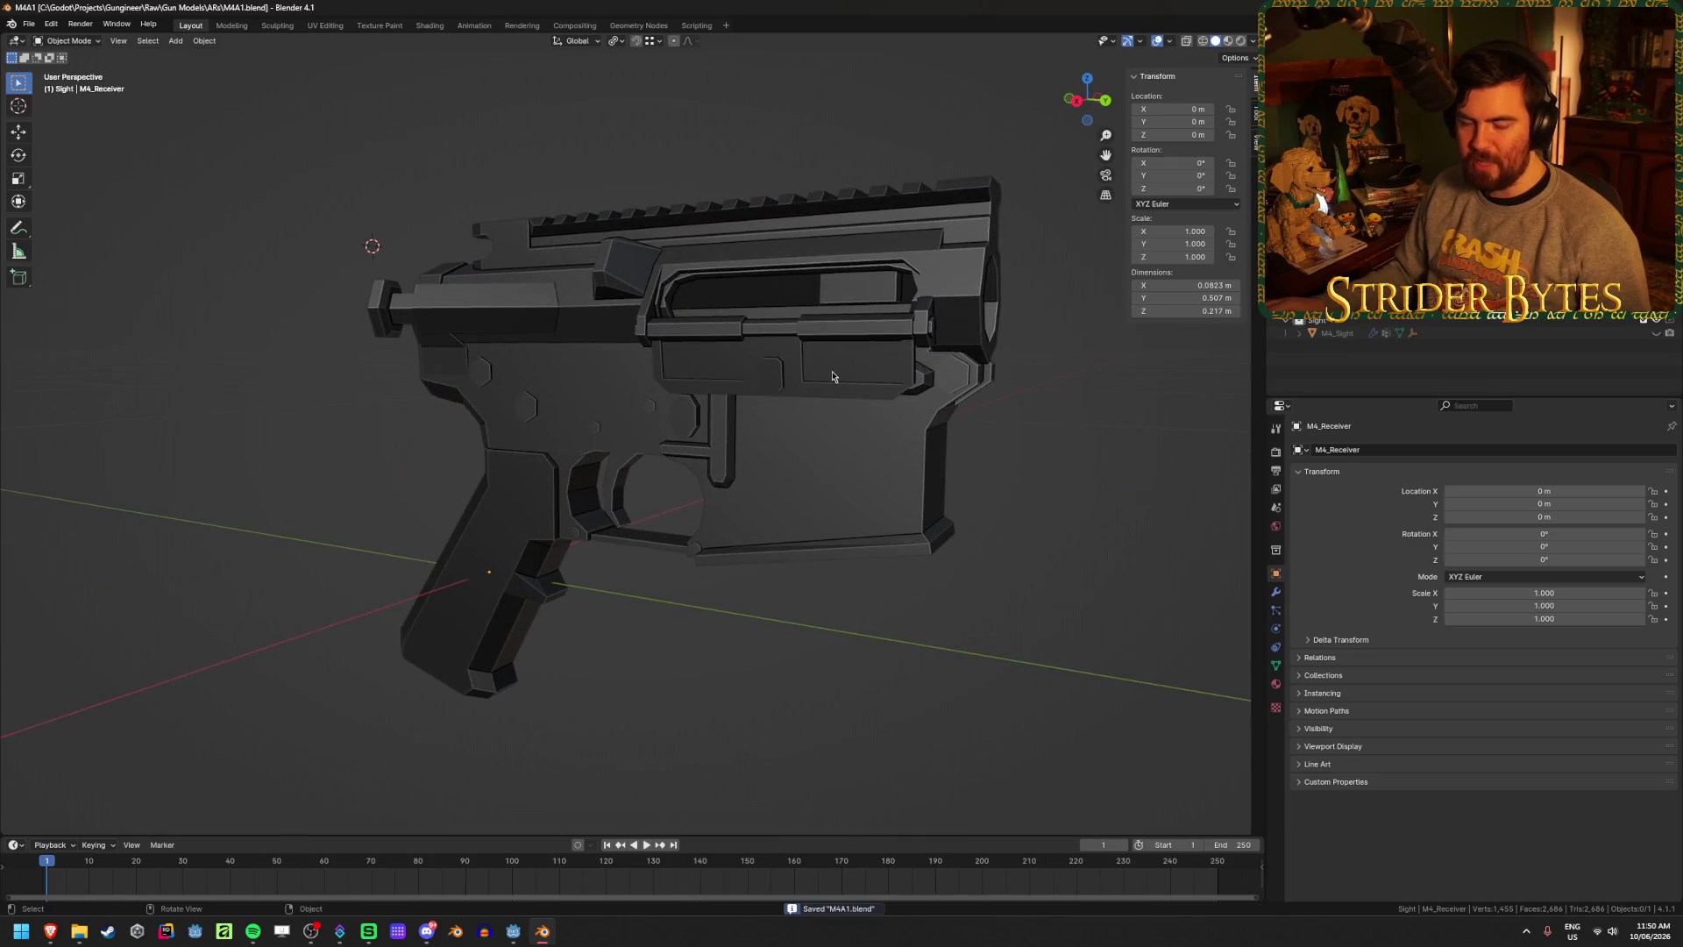
pyautogui.moveTo(593, 343); pyautogui.dragTo(680, 338)
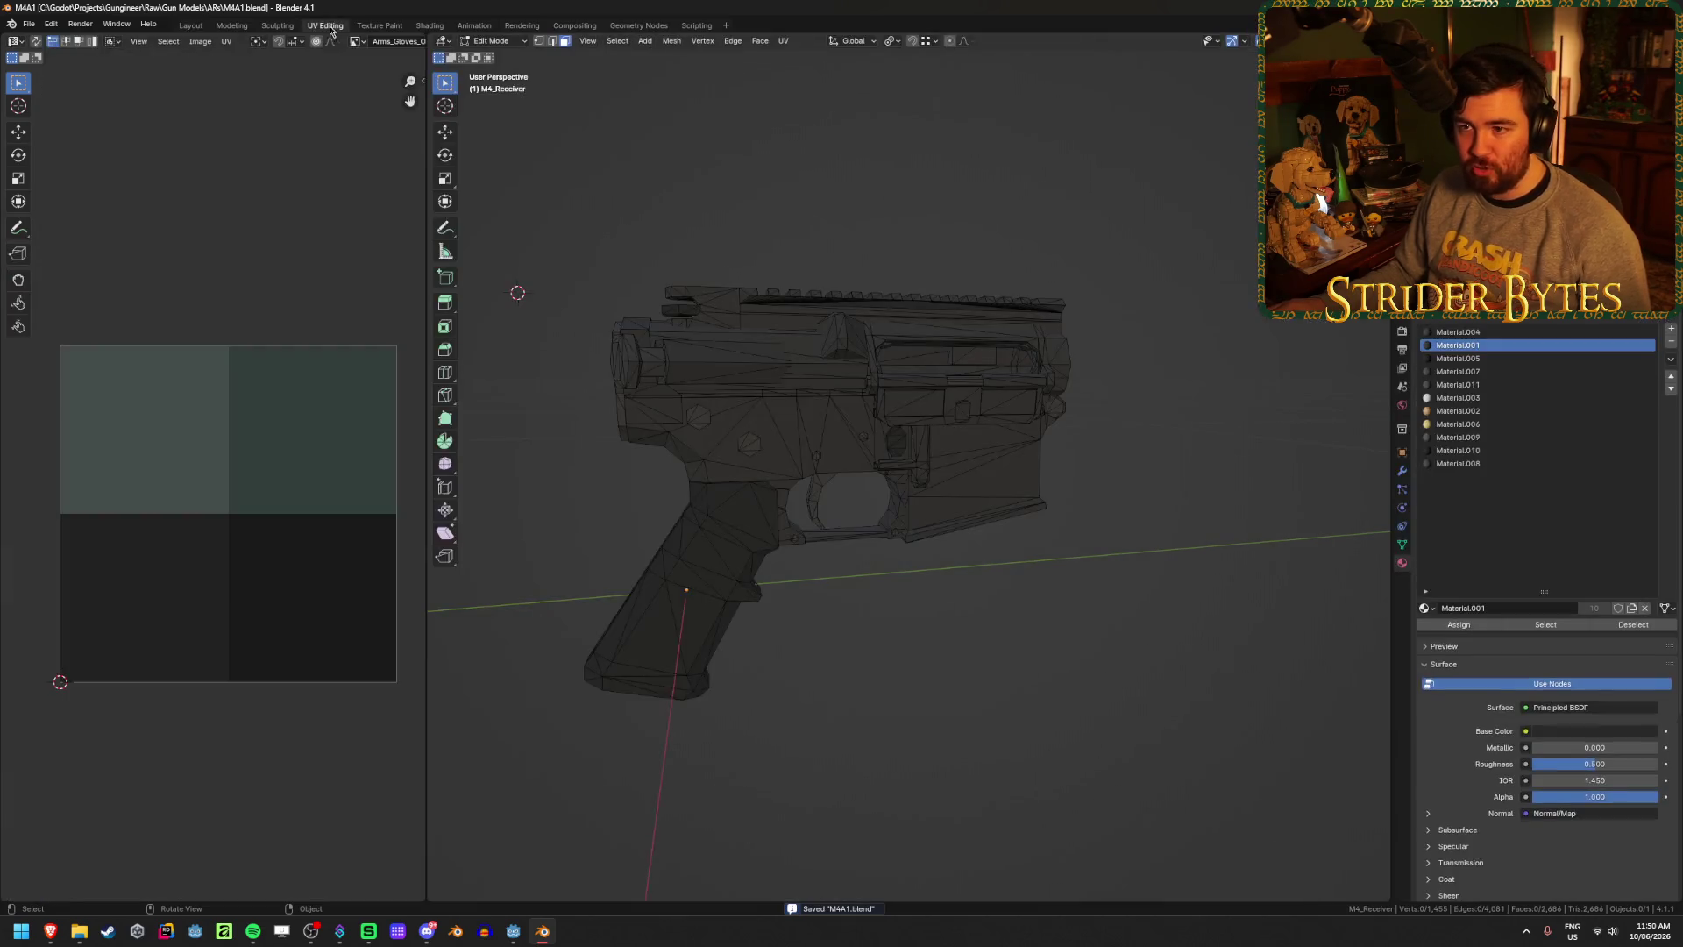
# - Inspect the pistol grip's UV layout in the UV Editing workspace, then switch to Godot
pyautogui.click(326, 25)
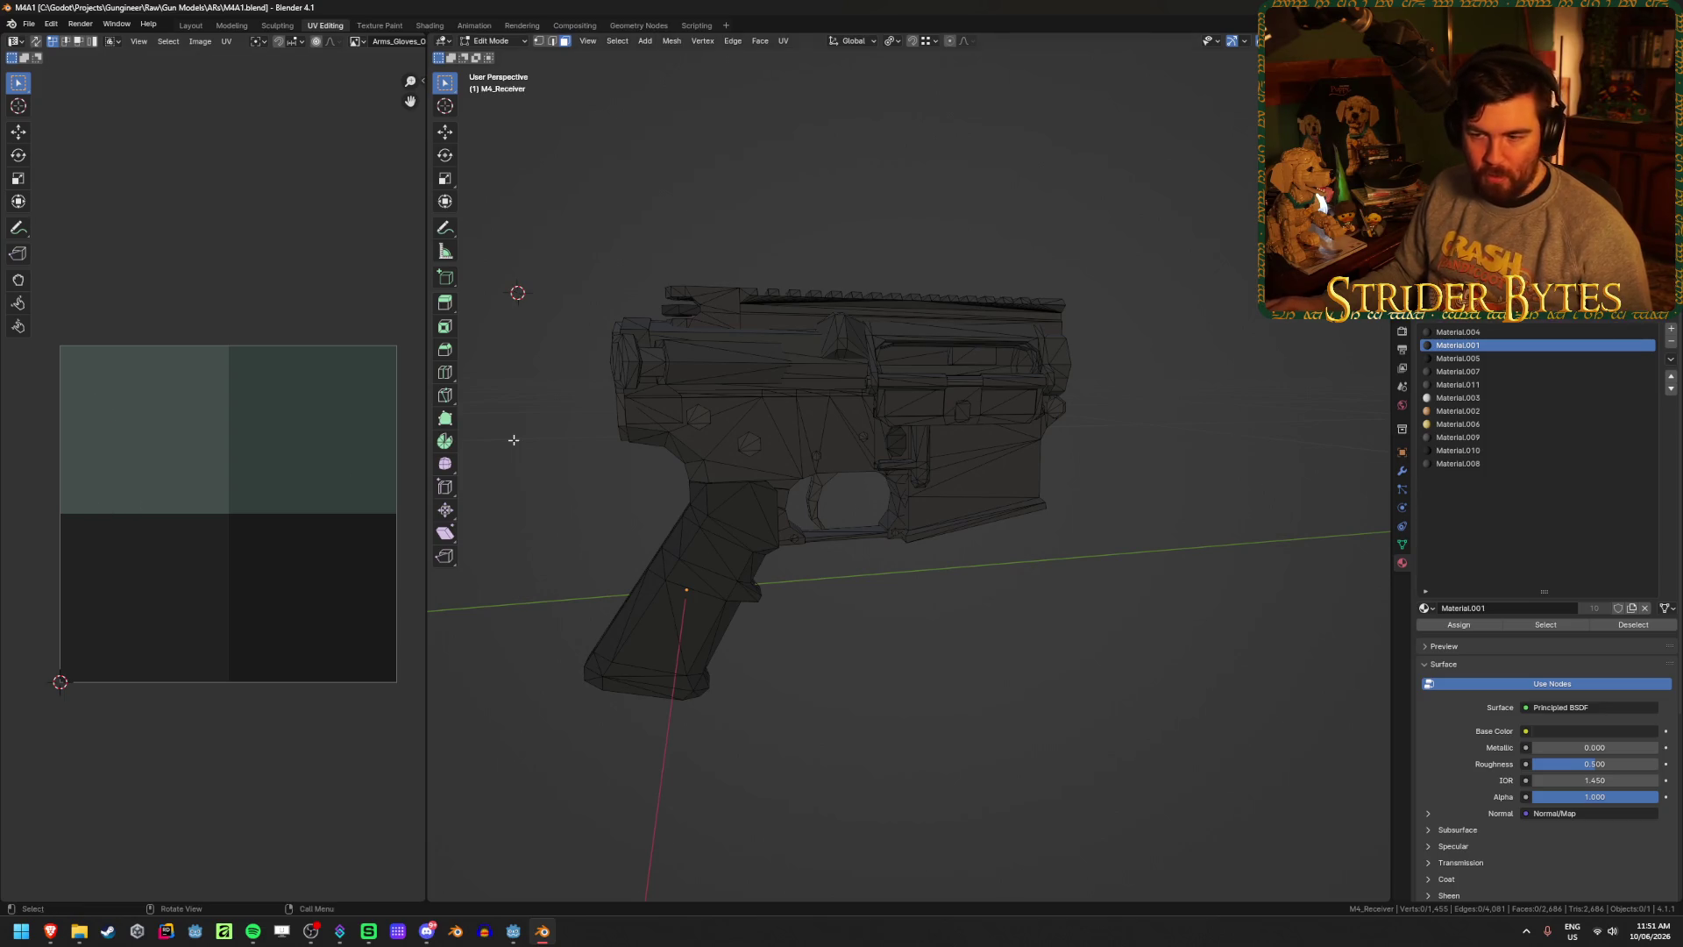
pyautogui.moveTo(884, 610); pyautogui.dragTo(837, 590)
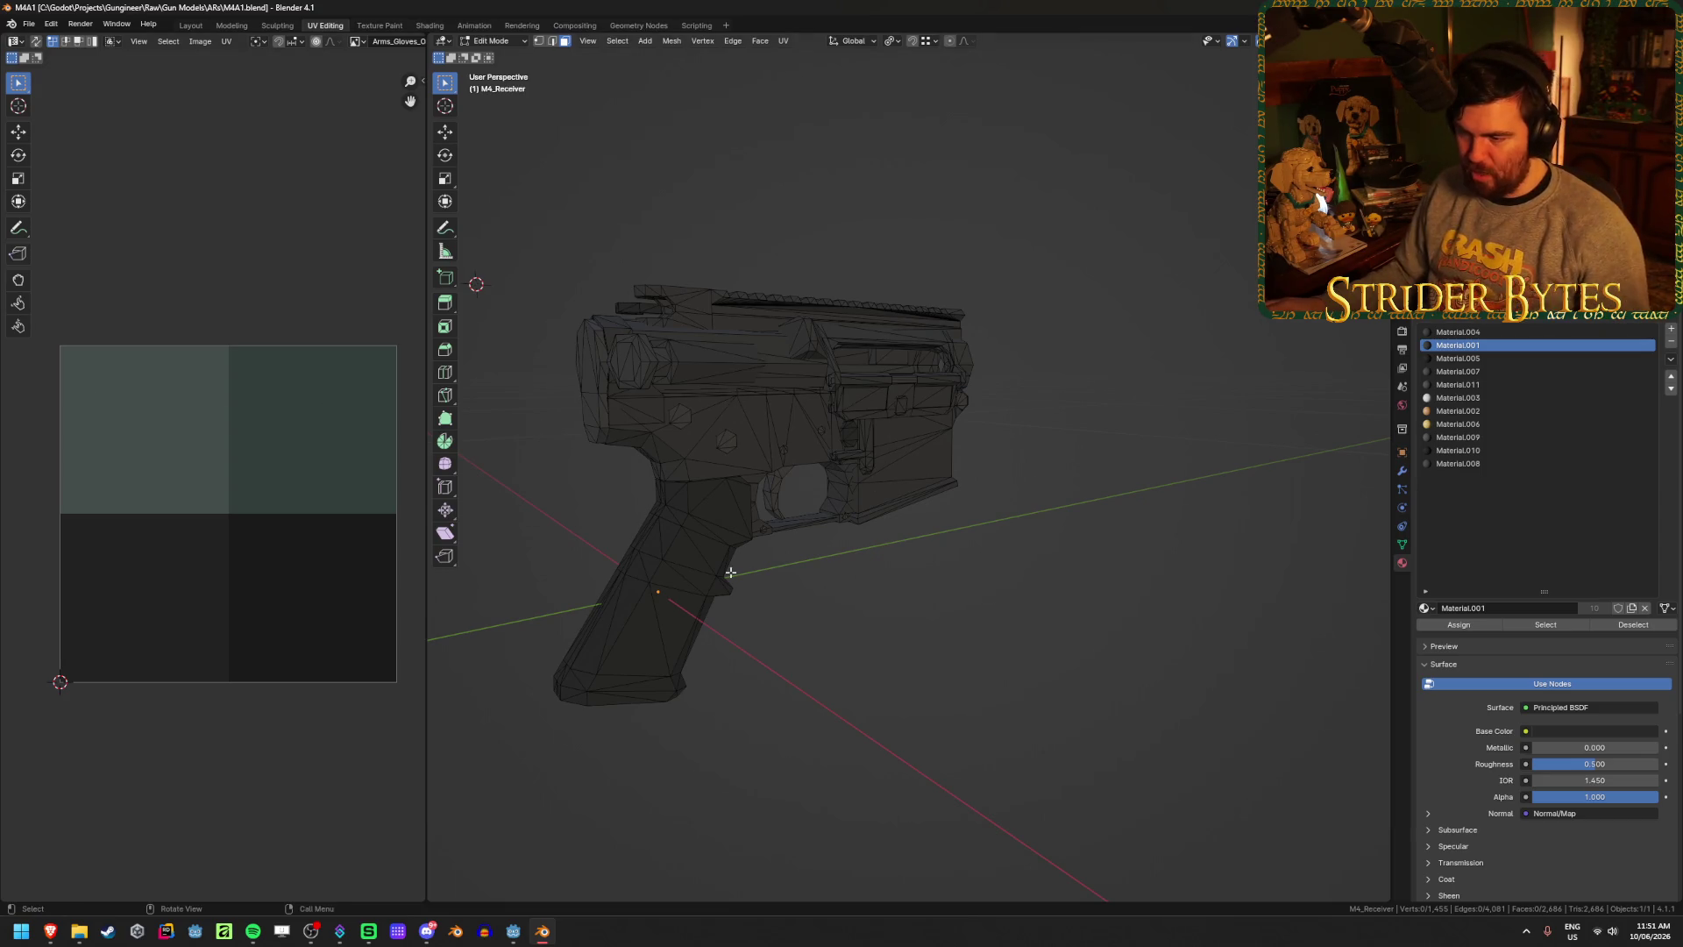
pyautogui.hotkey('ctrl', 'l')
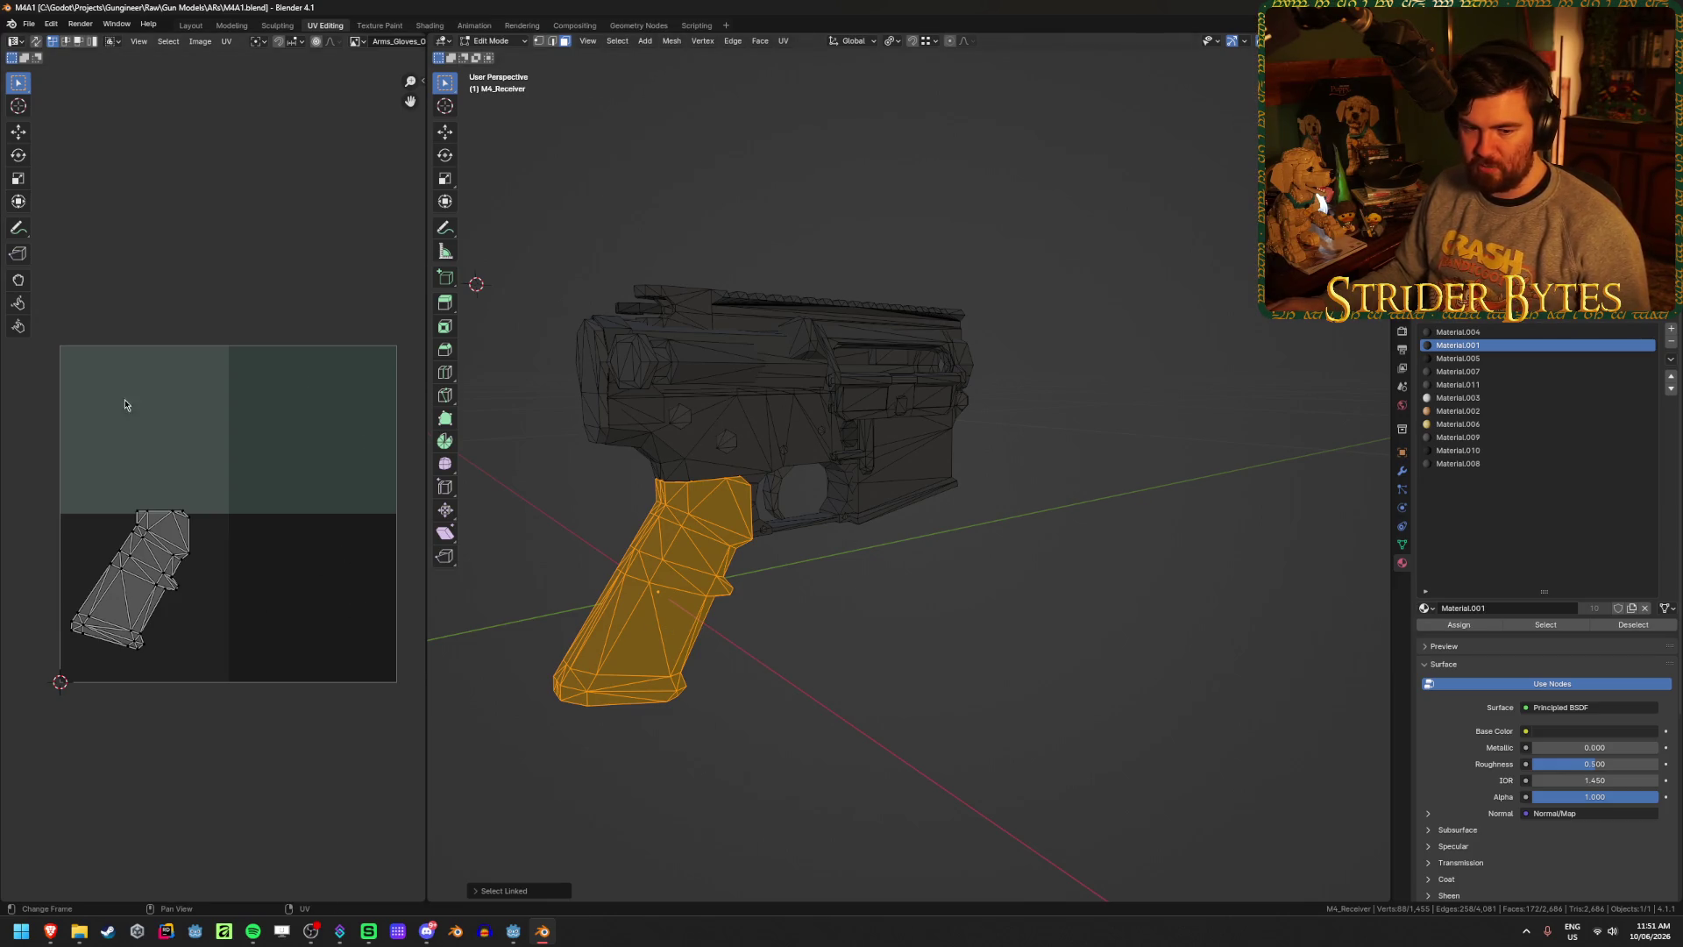
pyautogui.click(882, 590)
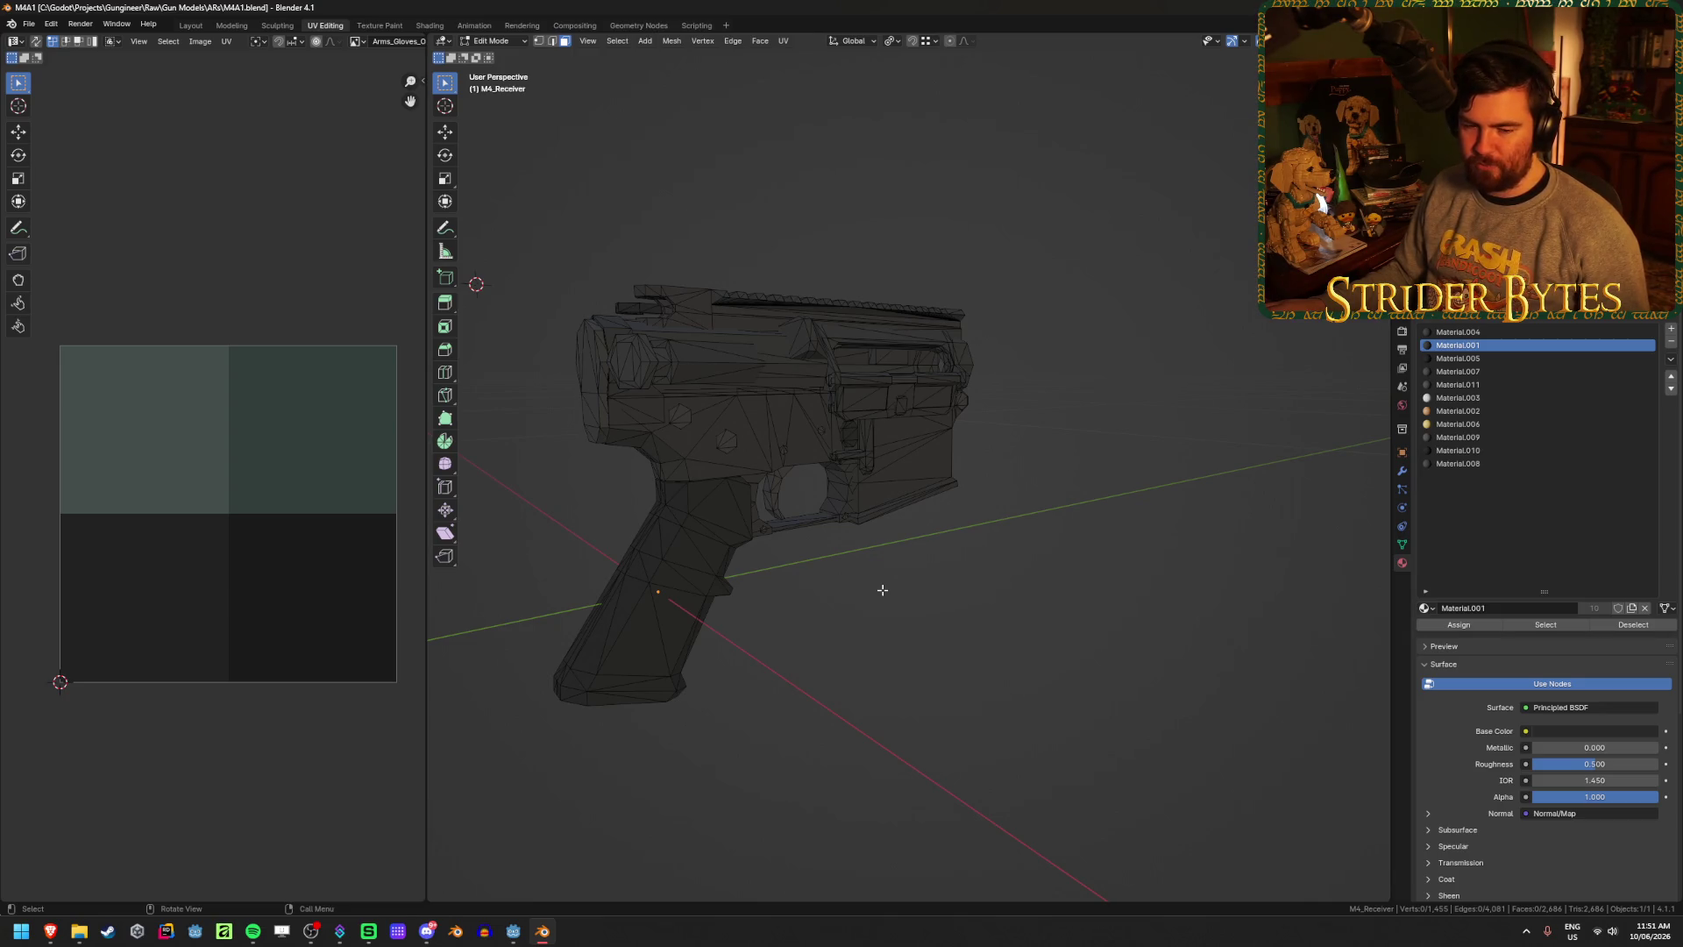
pyautogui.press('Tab')
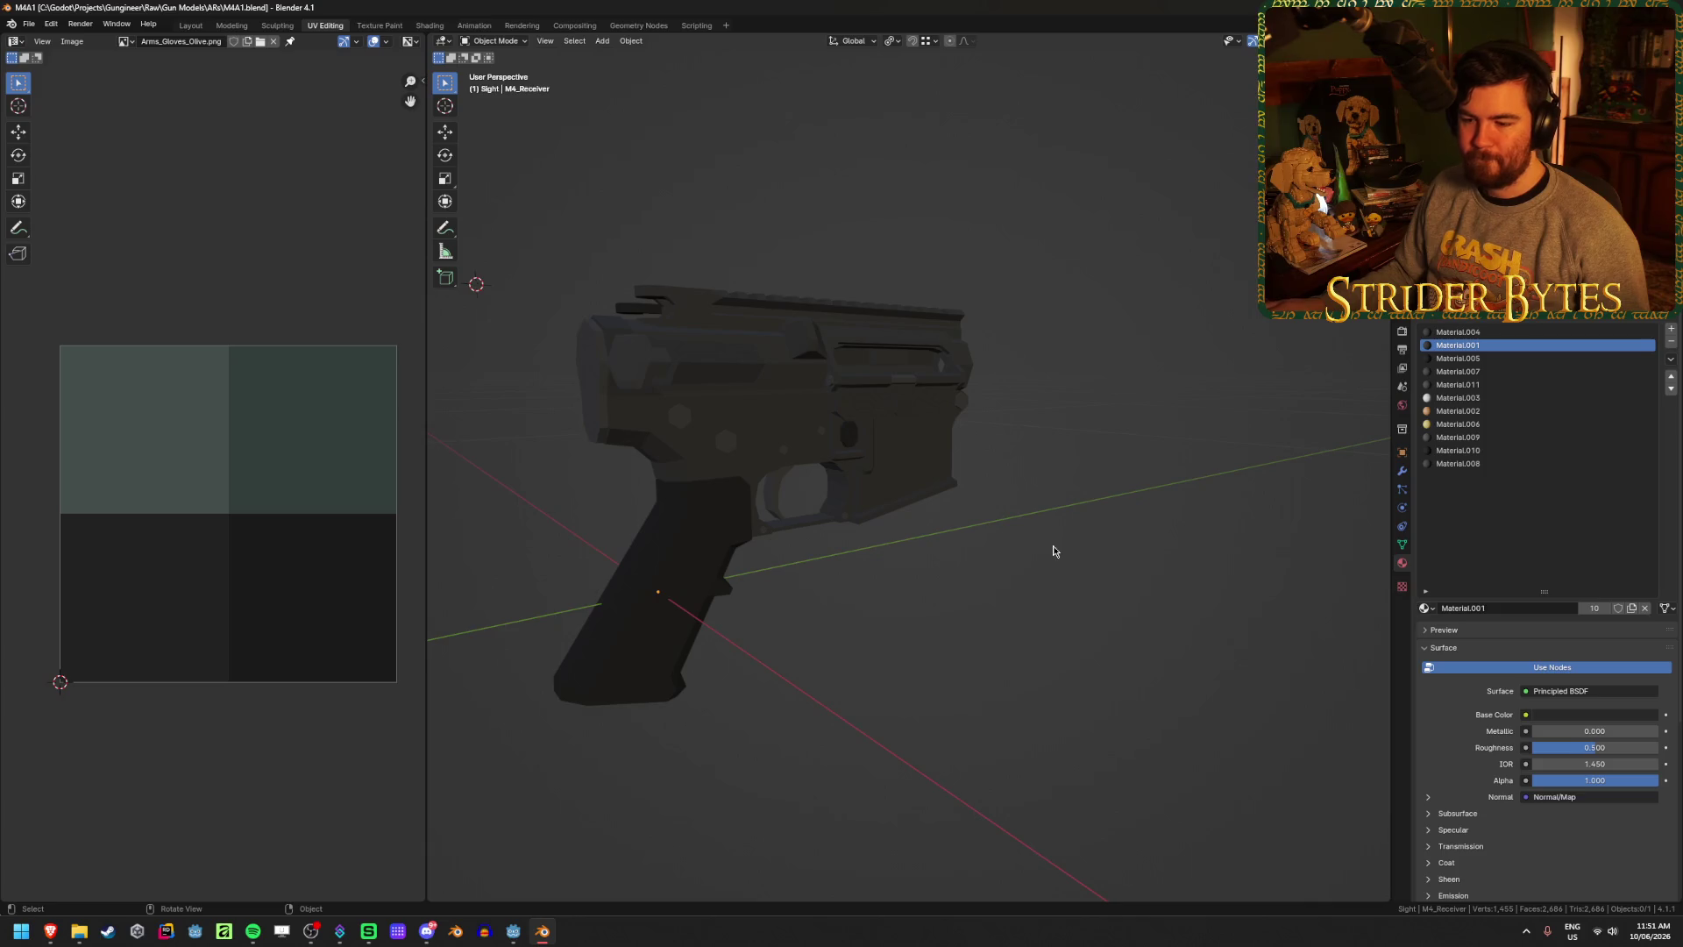
pyautogui.press('KP_6')
pyautogui.press('KP_2')
pyautogui.press('KP_4')
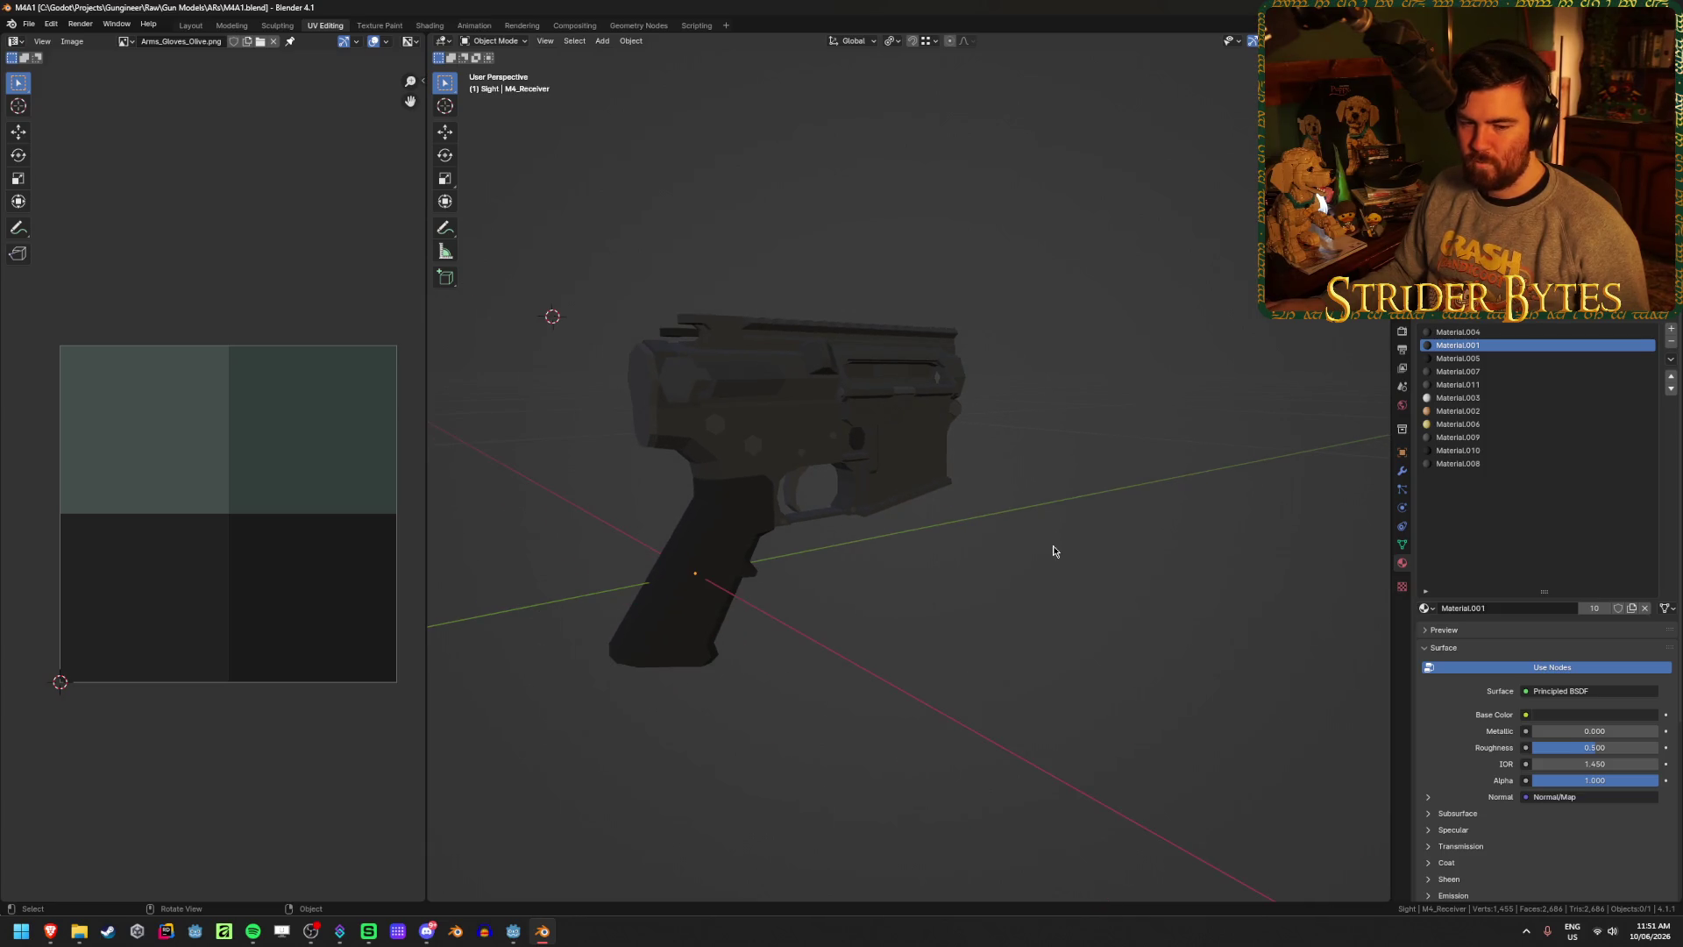
pyautogui.hotkey('alt', 'Tab')
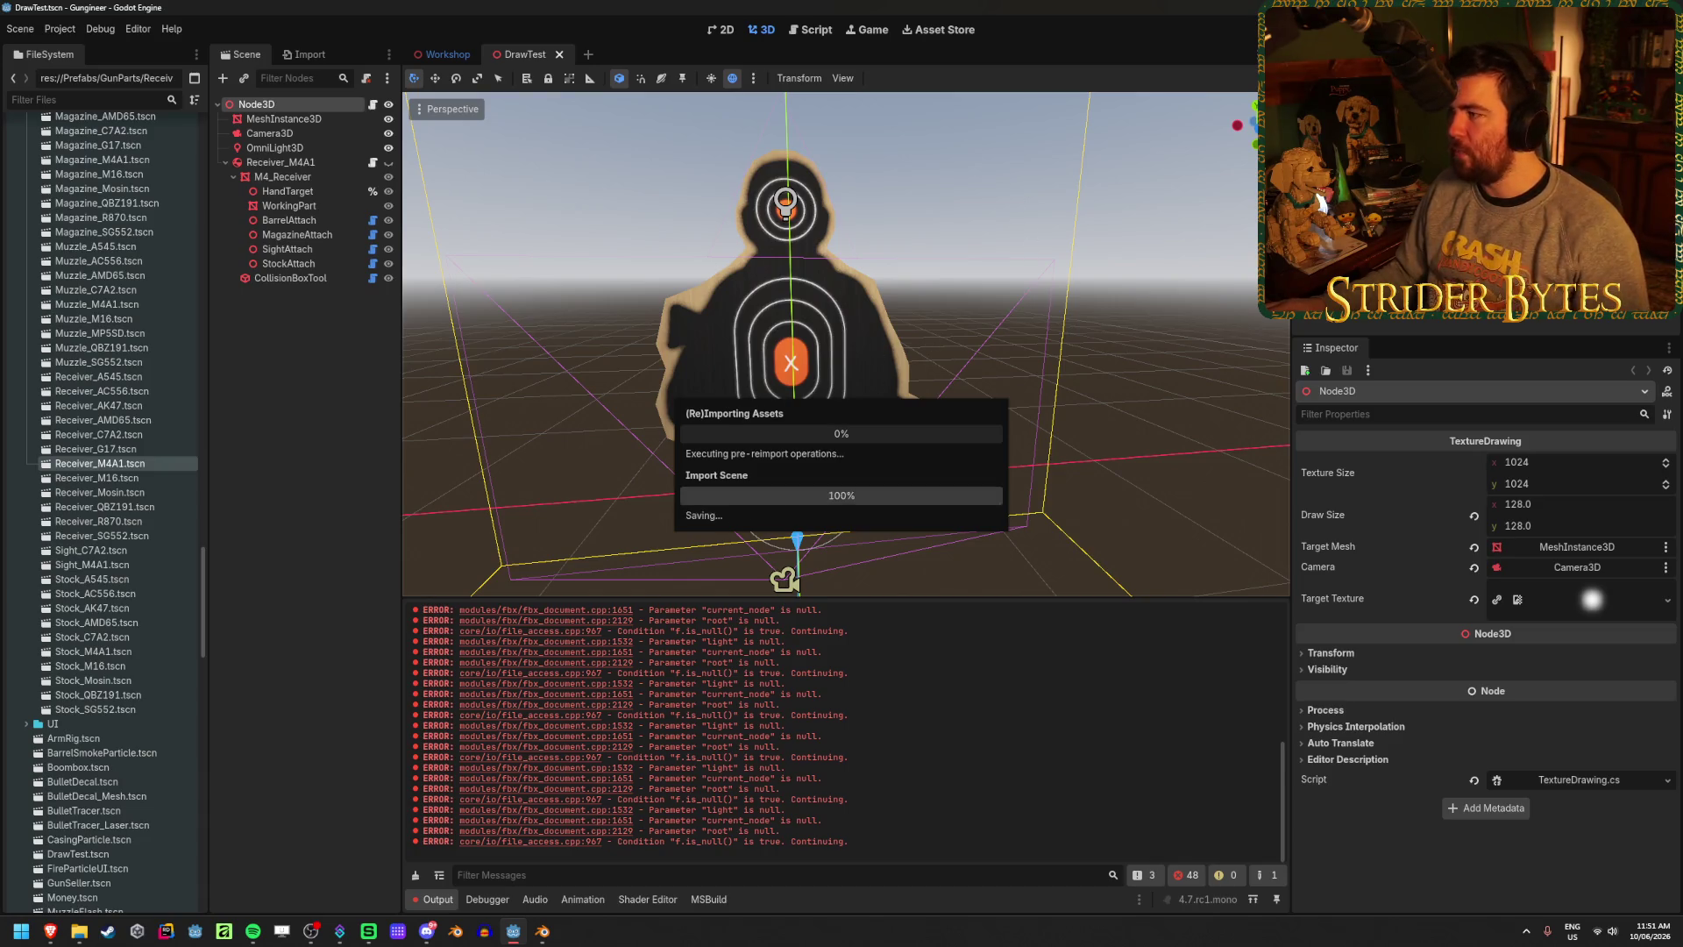
# - Back in Blender, start a new General file, discarding unsaved changes
pyautogui.hotkey('alt', 'Tab')
pyautogui.click(33, 26)
pyautogui.moveTo(53, 39)
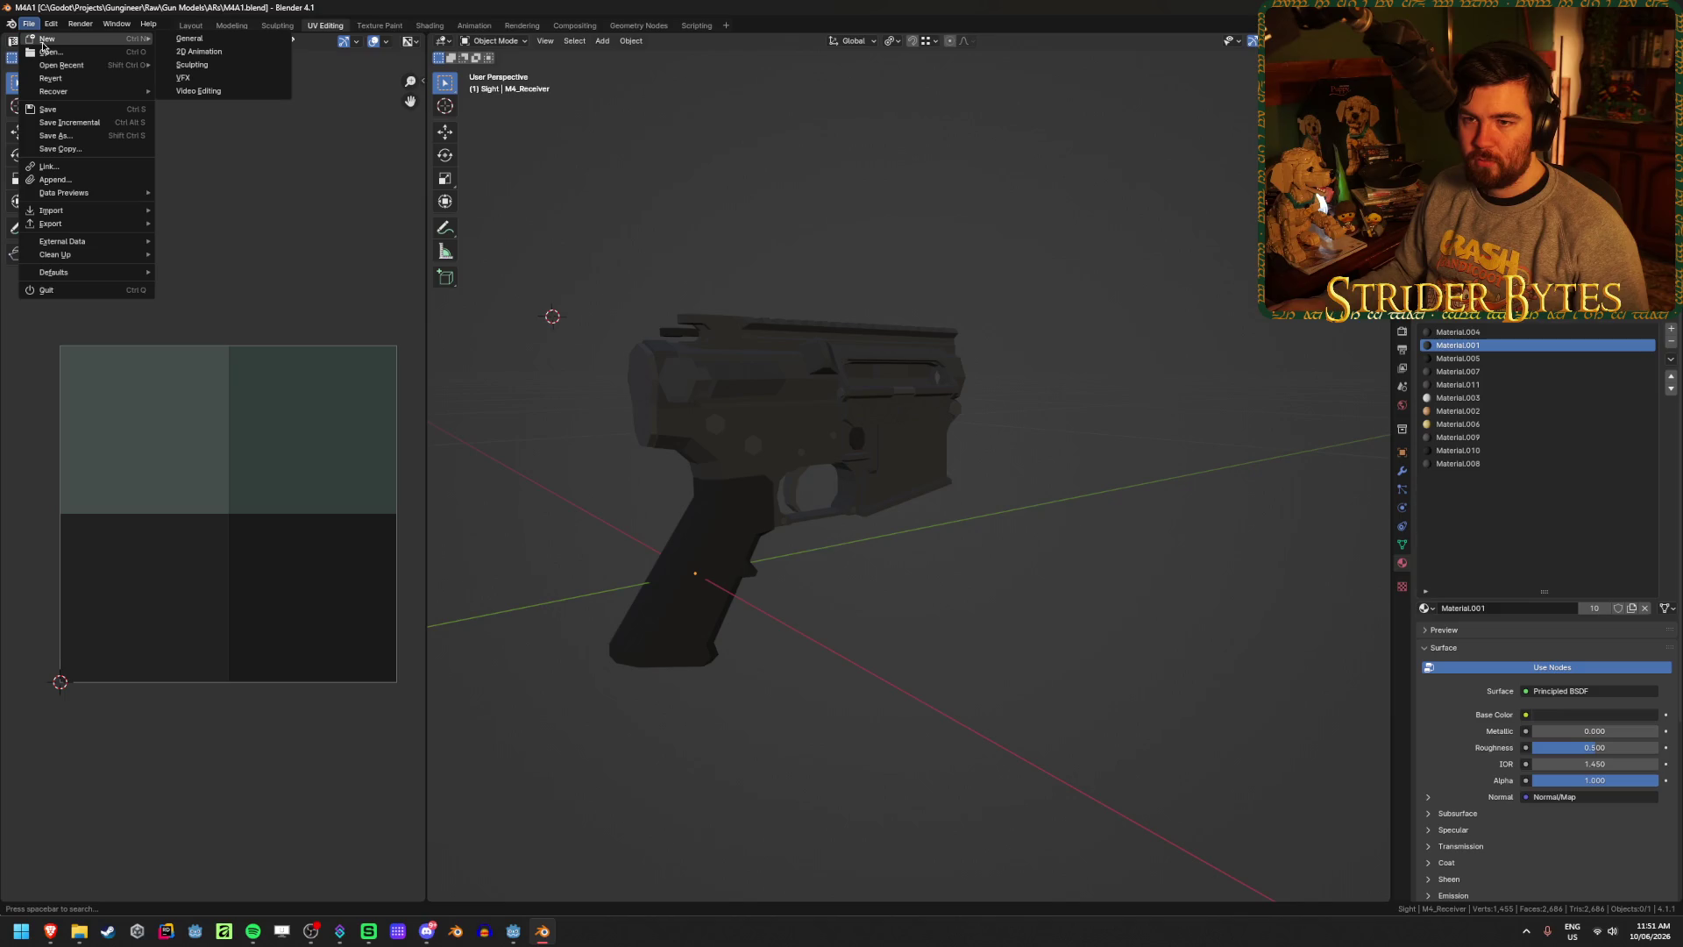
pyautogui.click(210, 38)
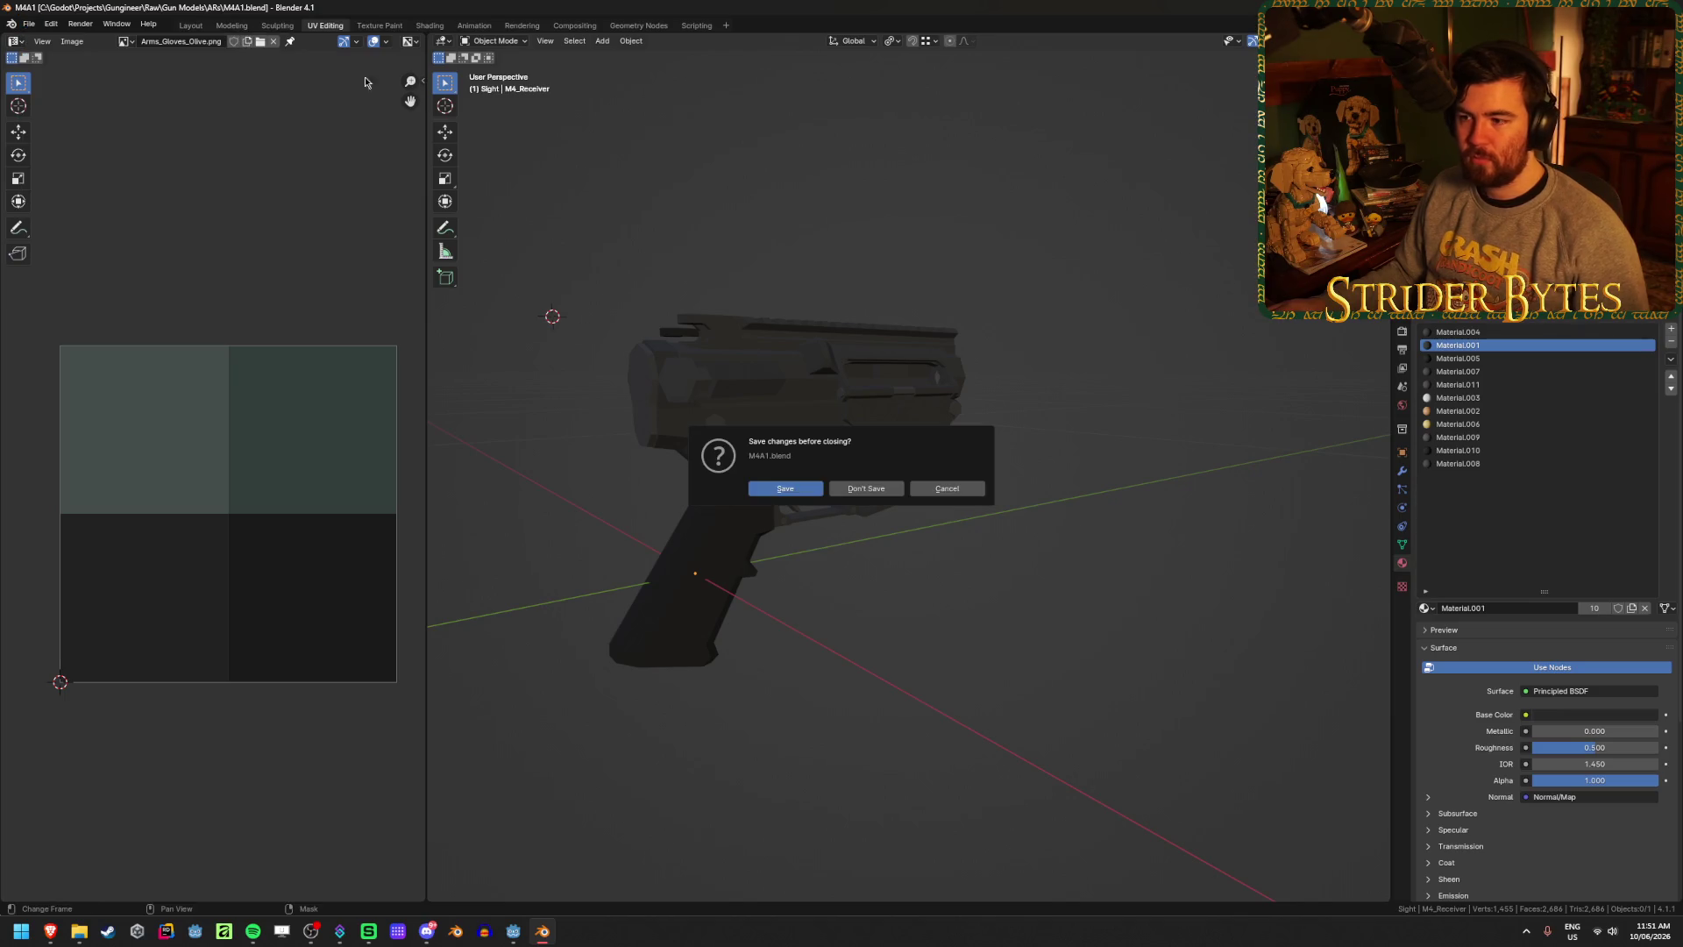
pyautogui.click(866, 488)
# - Delete the default objects and add a Suzanne monkey mesh
pyautogui.press('a')
pyautogui.press('x')
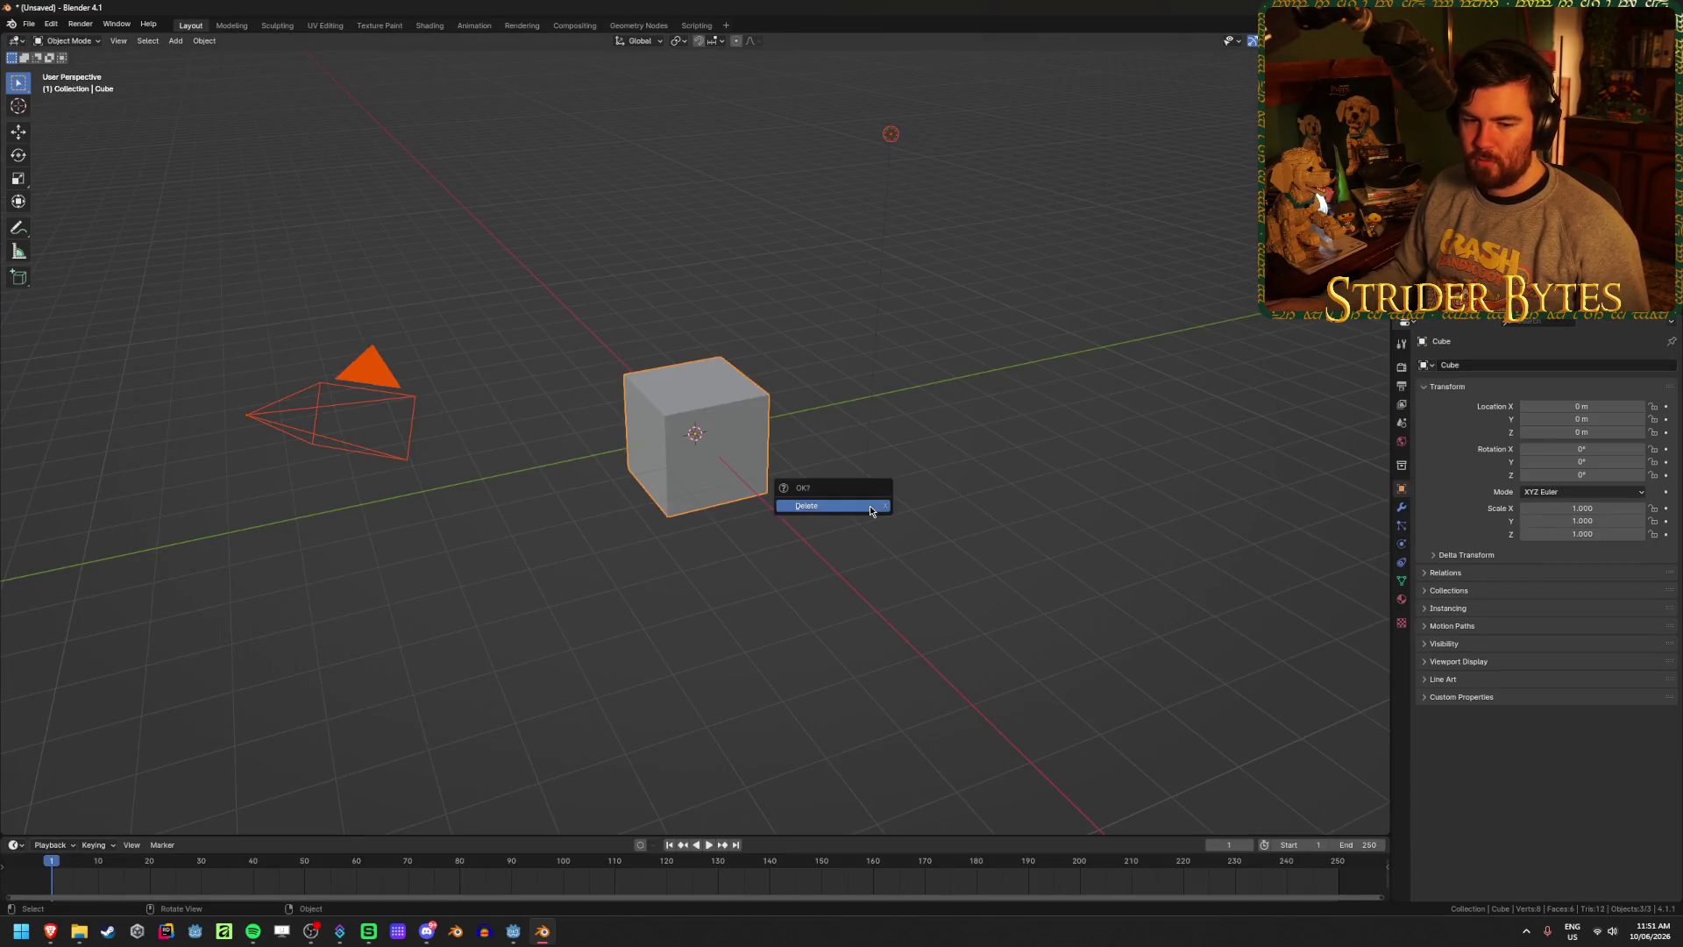
pyautogui.click(869, 507)
pyautogui.hotkey('shift', 'a')
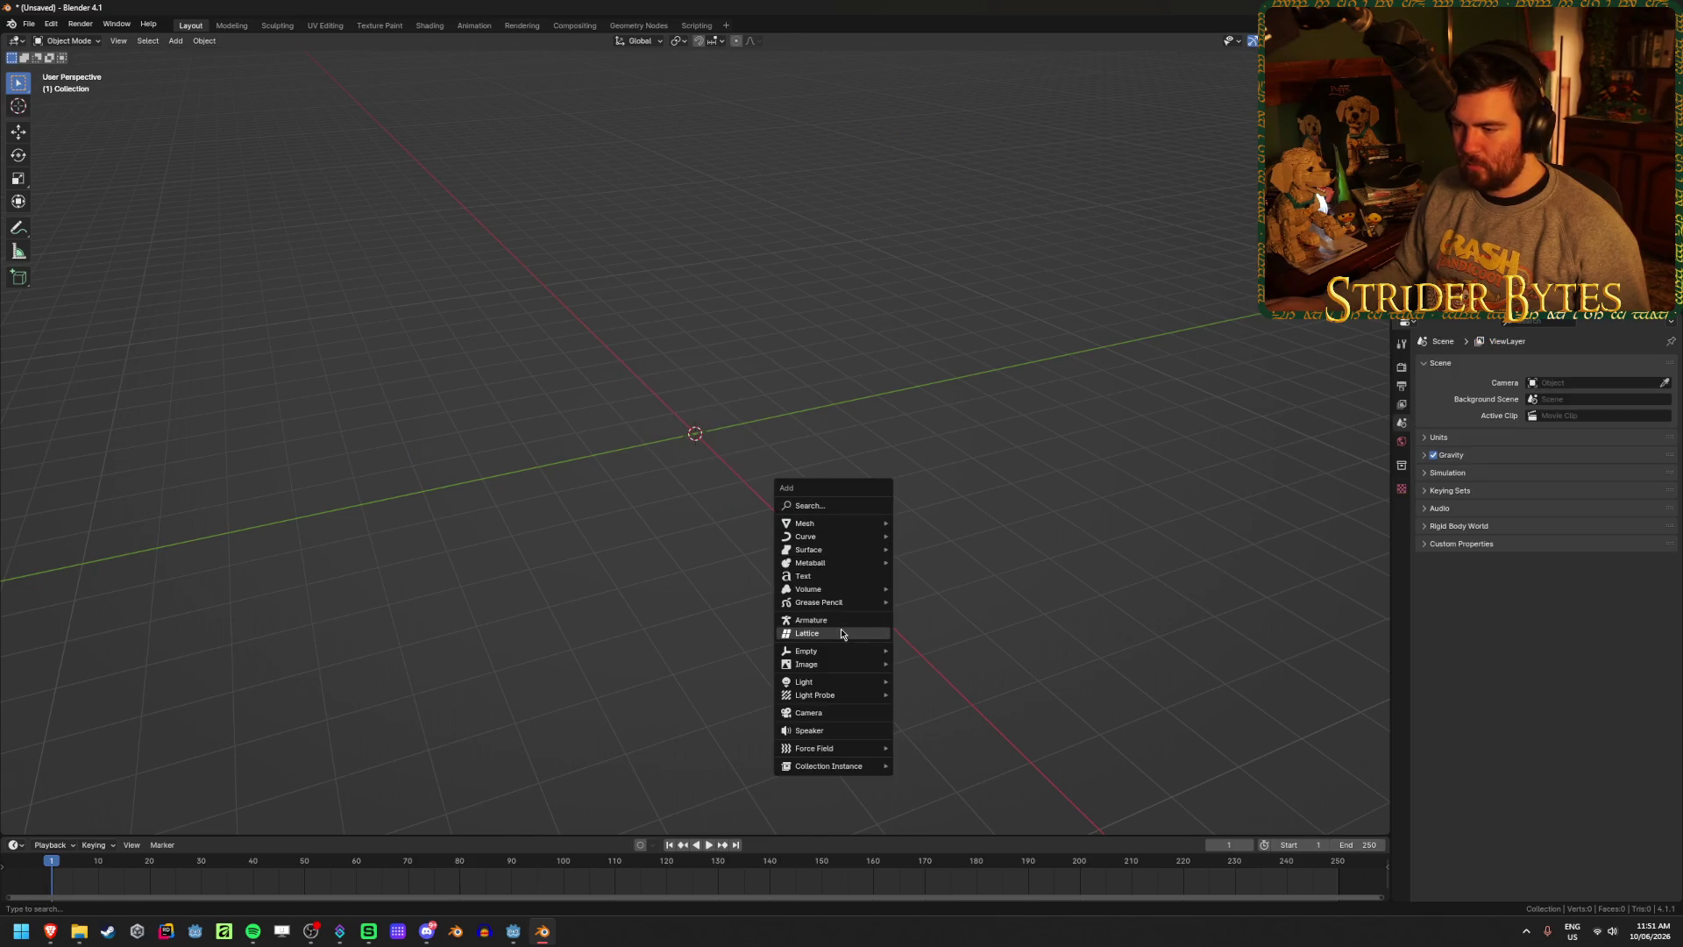
pyautogui.moveTo(825, 526)
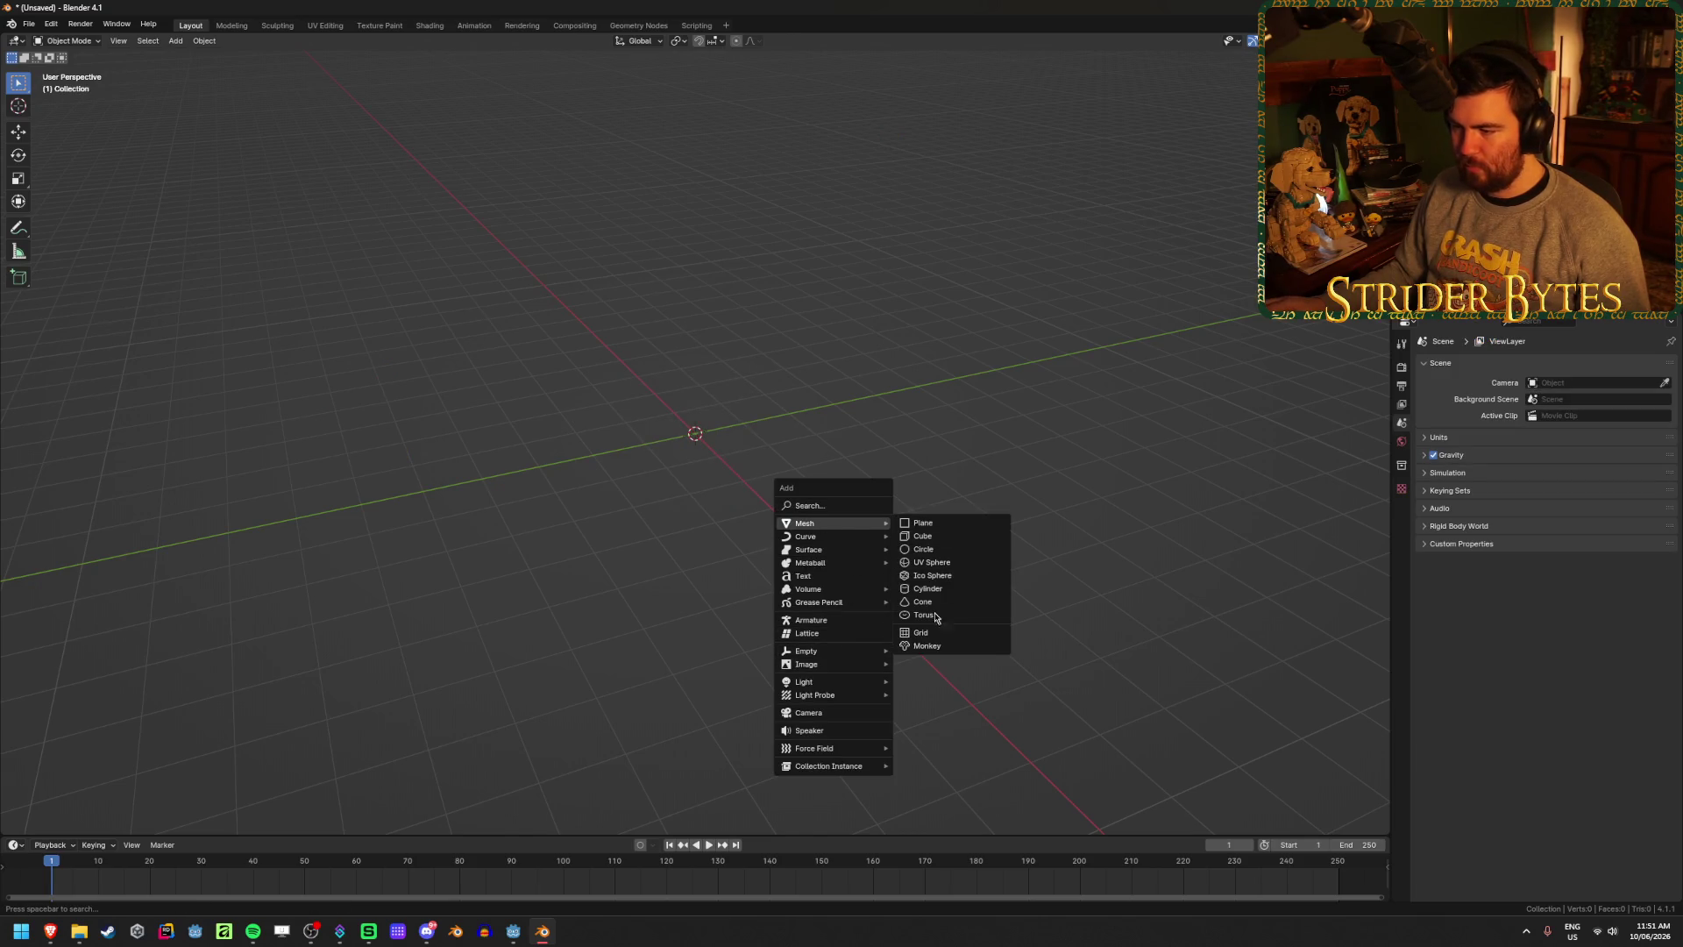
pyautogui.click(927, 646)
pyautogui.scroll(5, 638, 501)
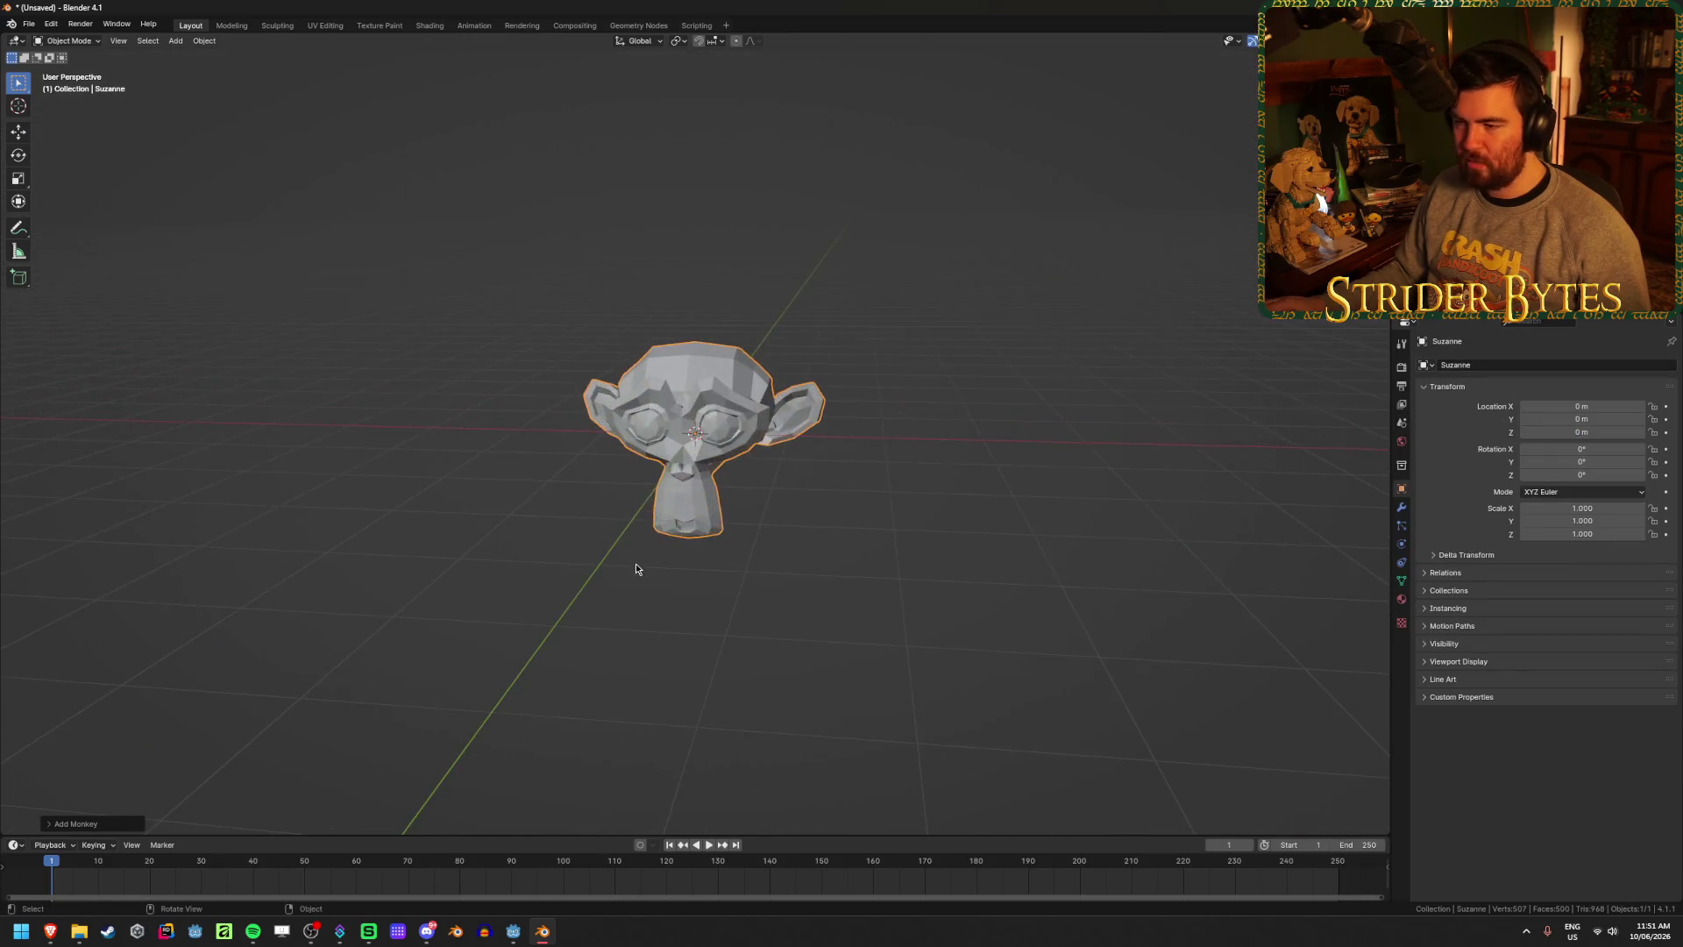
# - Save the file as Monkey.blend in the project's Meshes folder
pyautogui.hotkey('ctrl', 's')
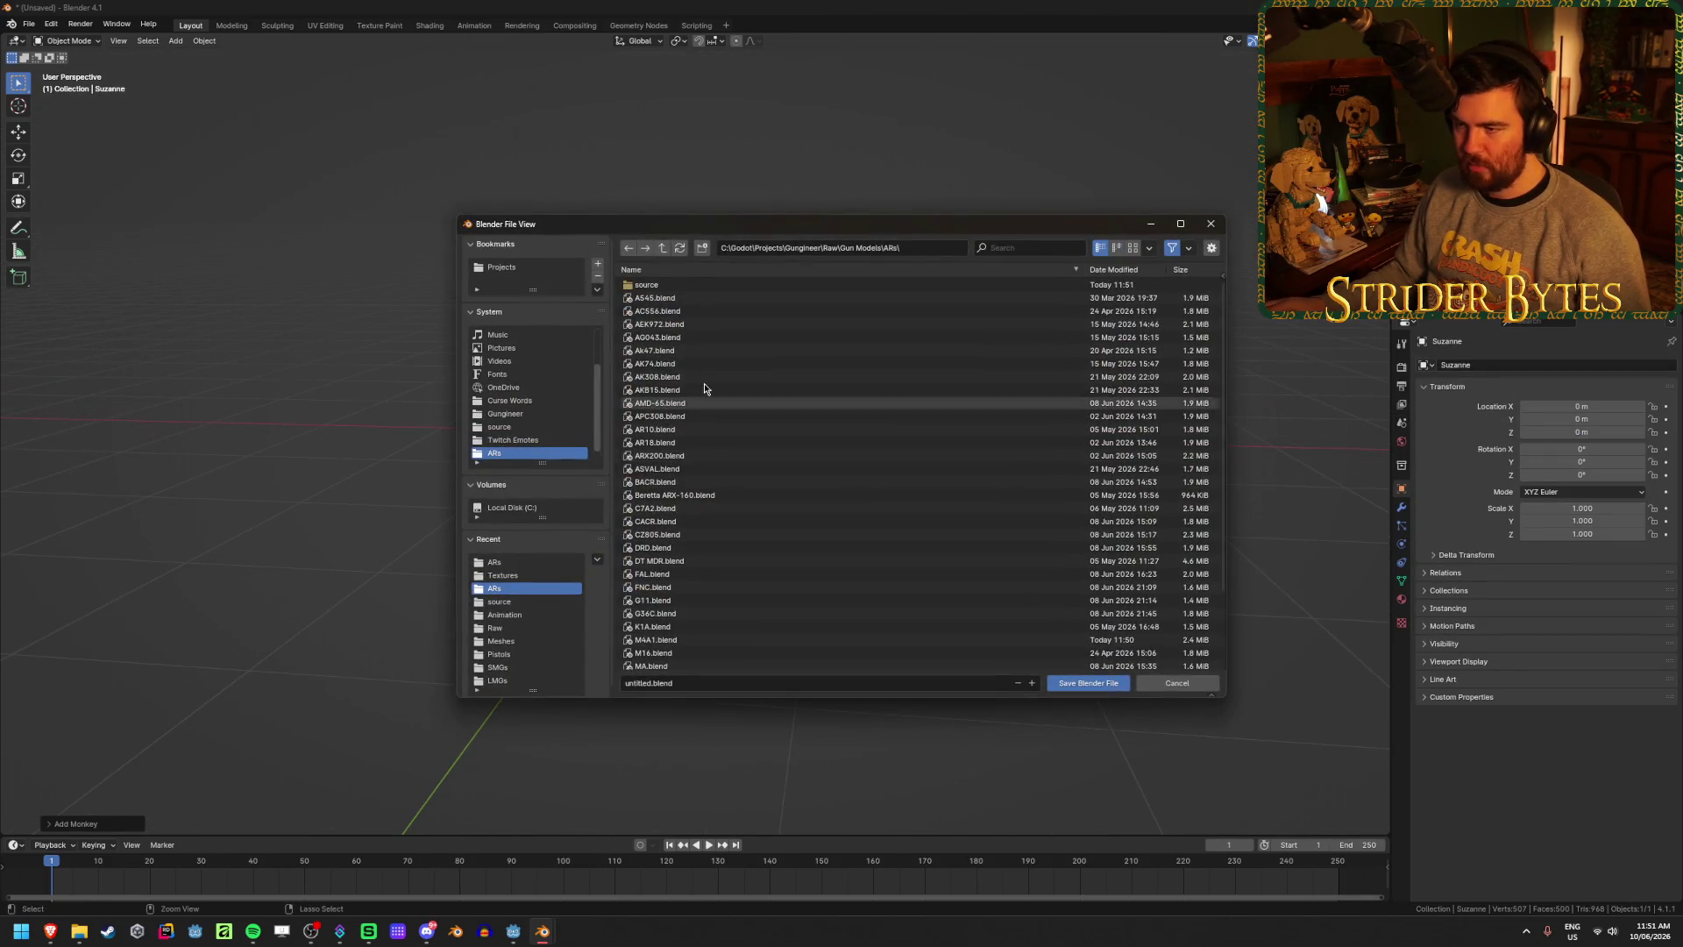
pyautogui.click(663, 248)
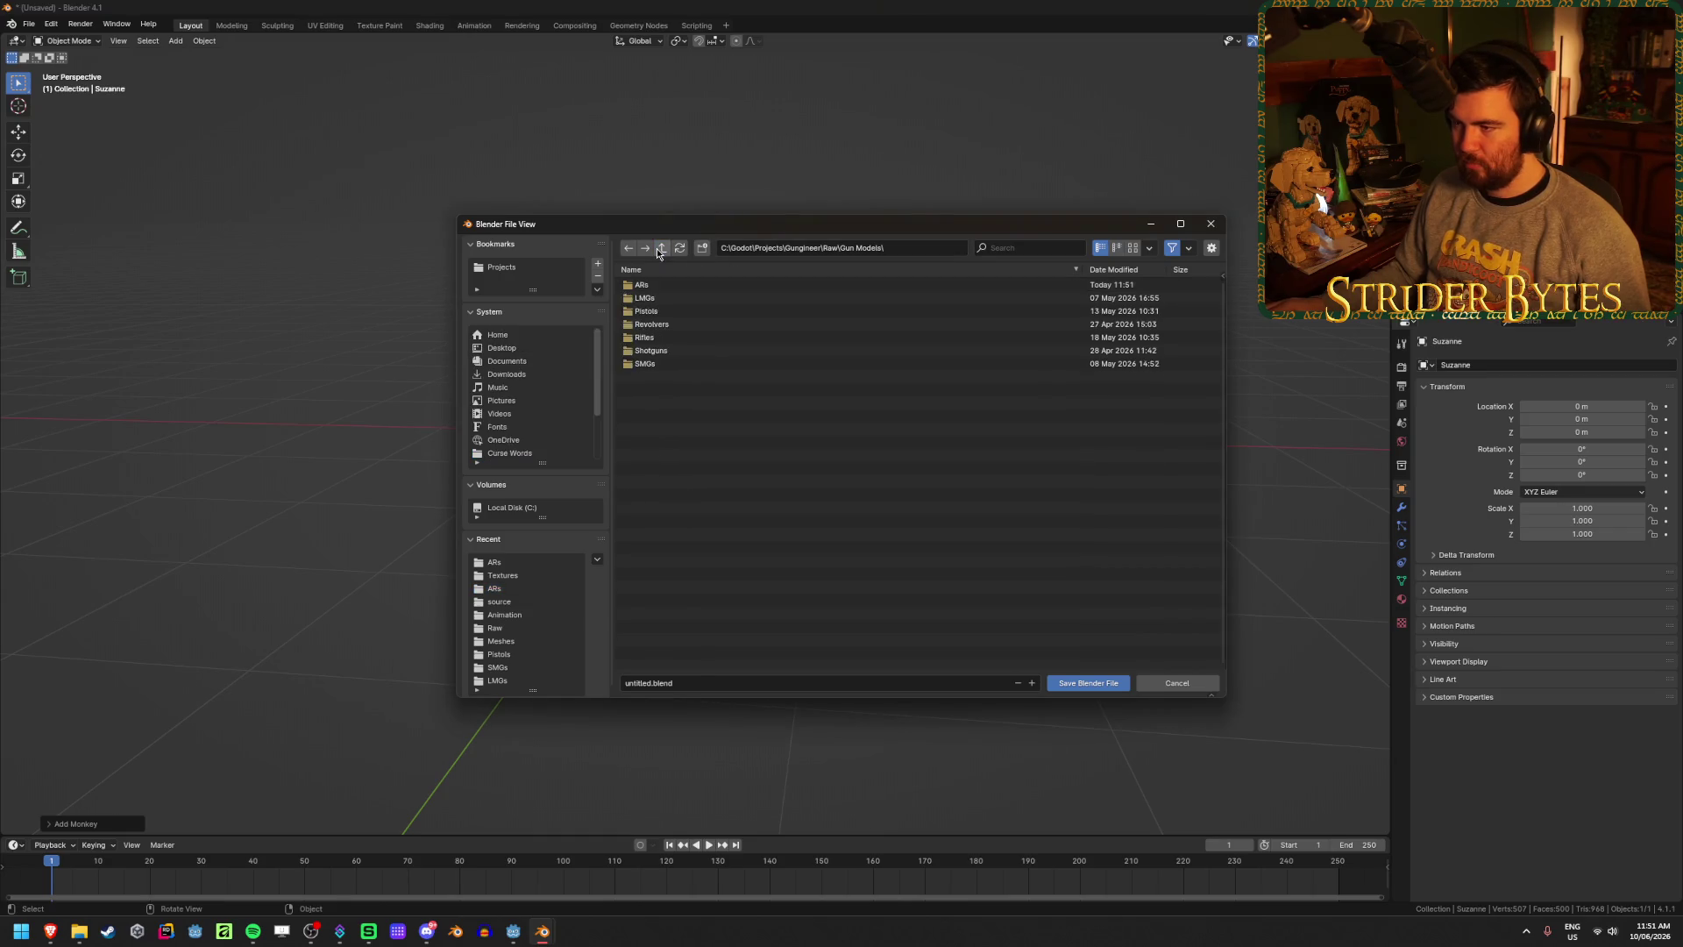
pyautogui.click(664, 248)
pyautogui.click(663, 248)
pyautogui.doubleClick(664, 391)
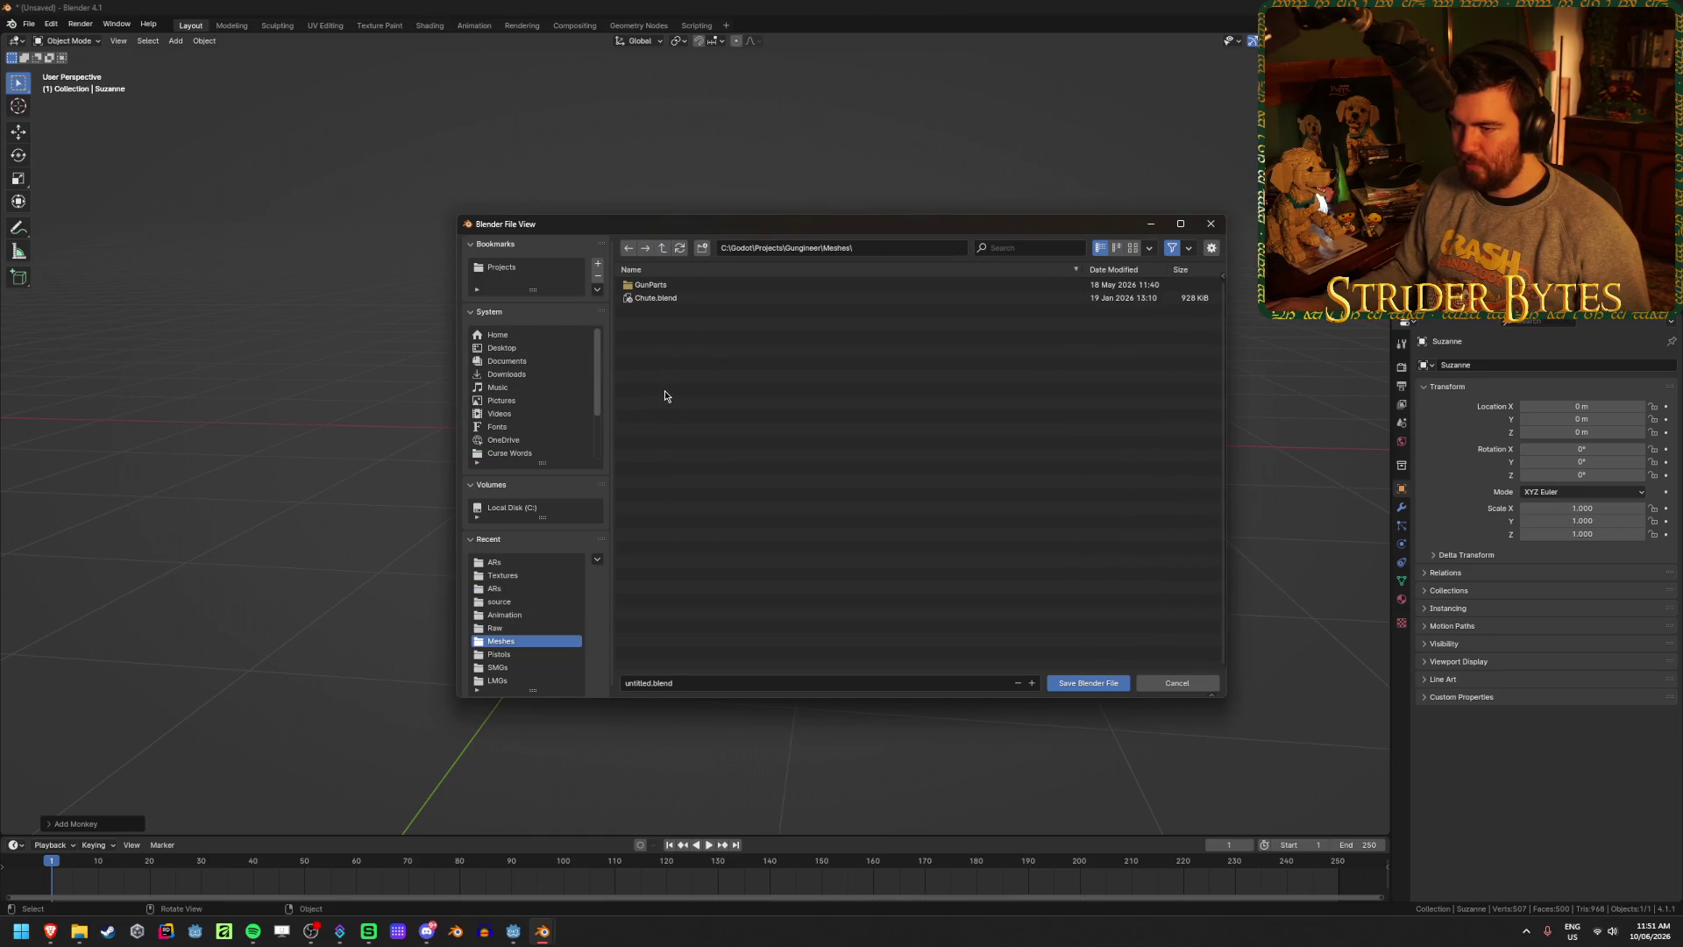
pyautogui.click(648, 683)
pyautogui.write('Monkey')
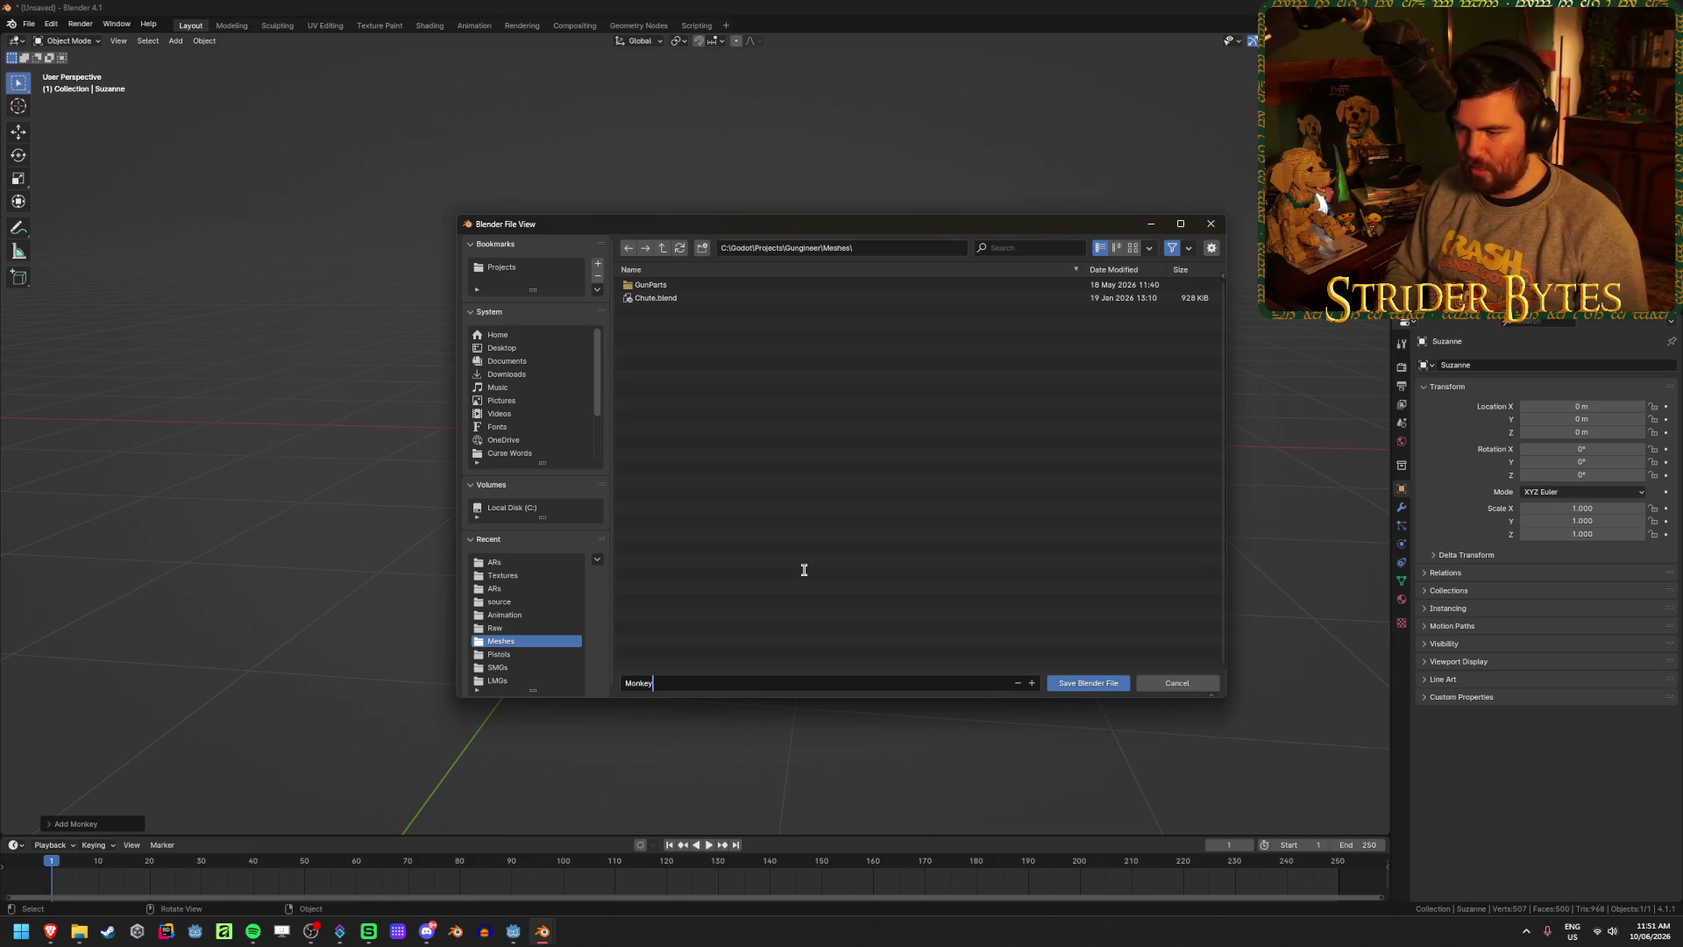
pyautogui.press('Return')
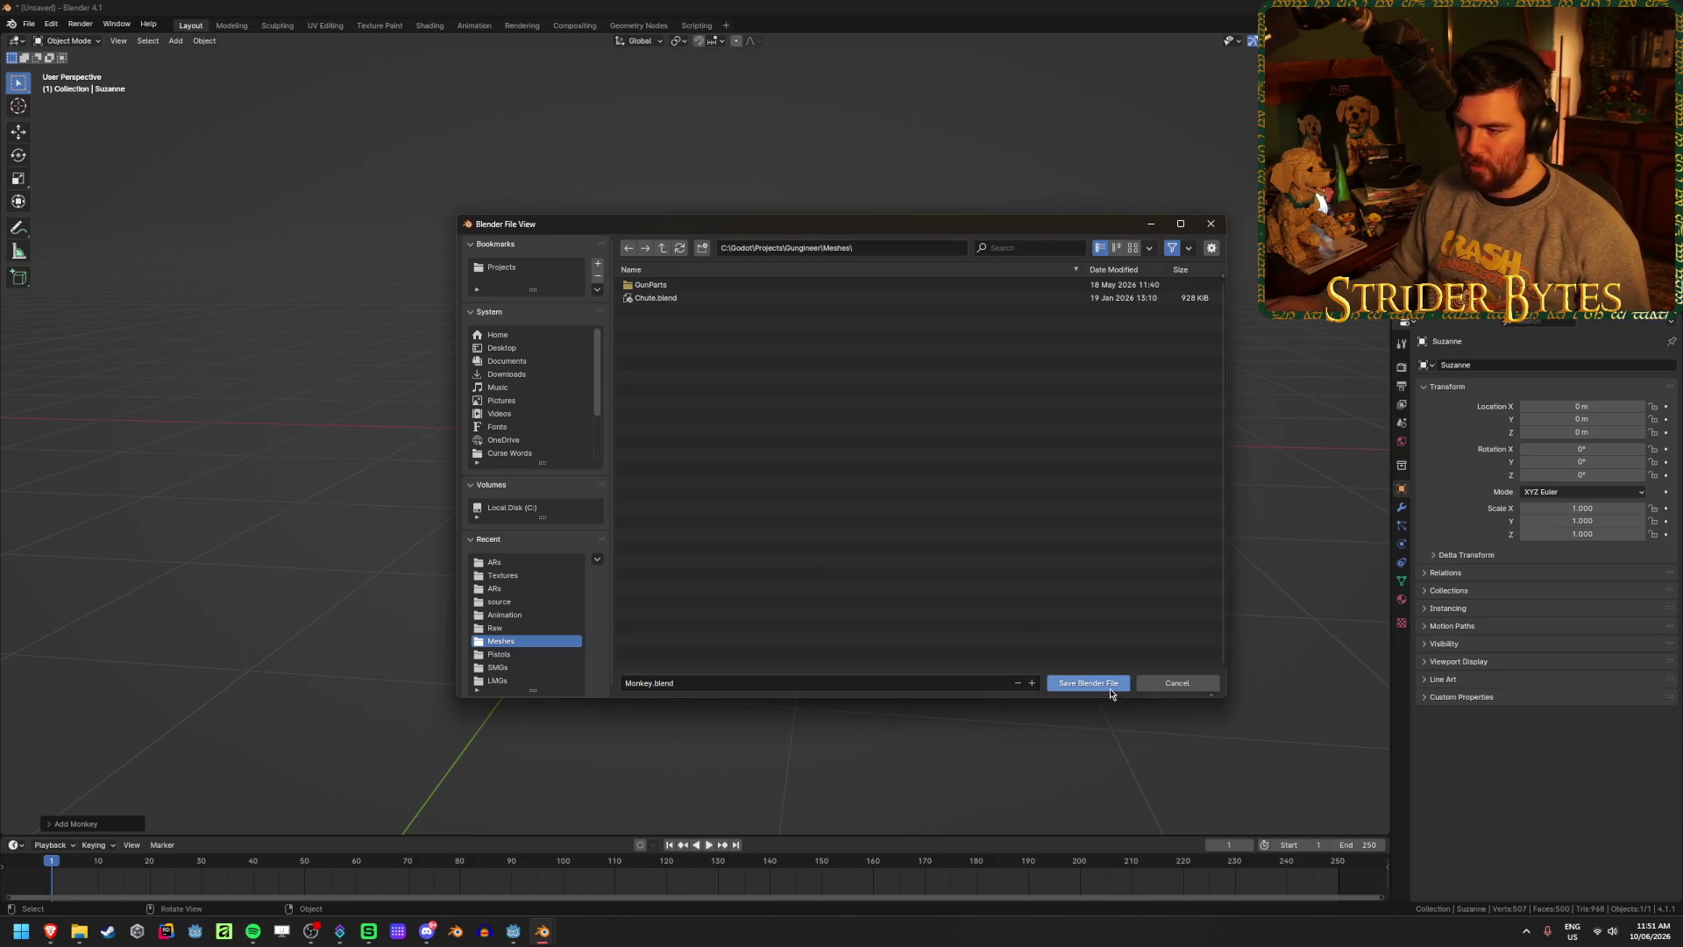
pyautogui.click(1109, 687)
pyautogui.click(1402, 597)
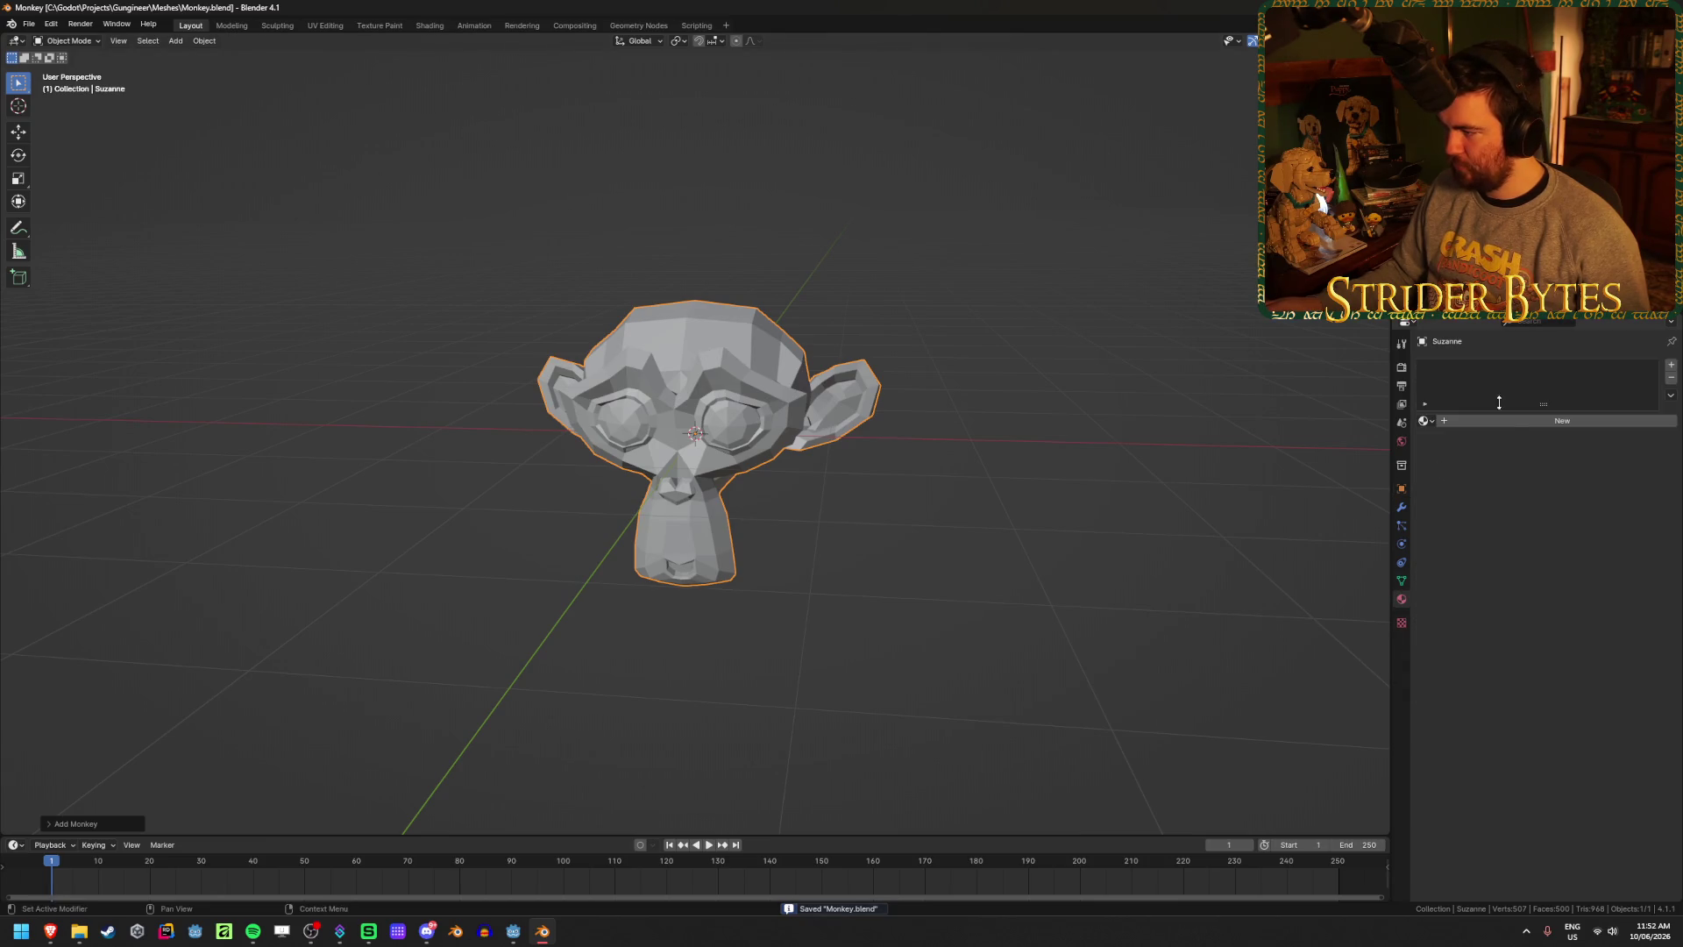
# - Add a Subdivision Surface modifier to Suzanne with viewport level 2
pyautogui.click(1401, 507)
pyautogui.click(1538, 358)
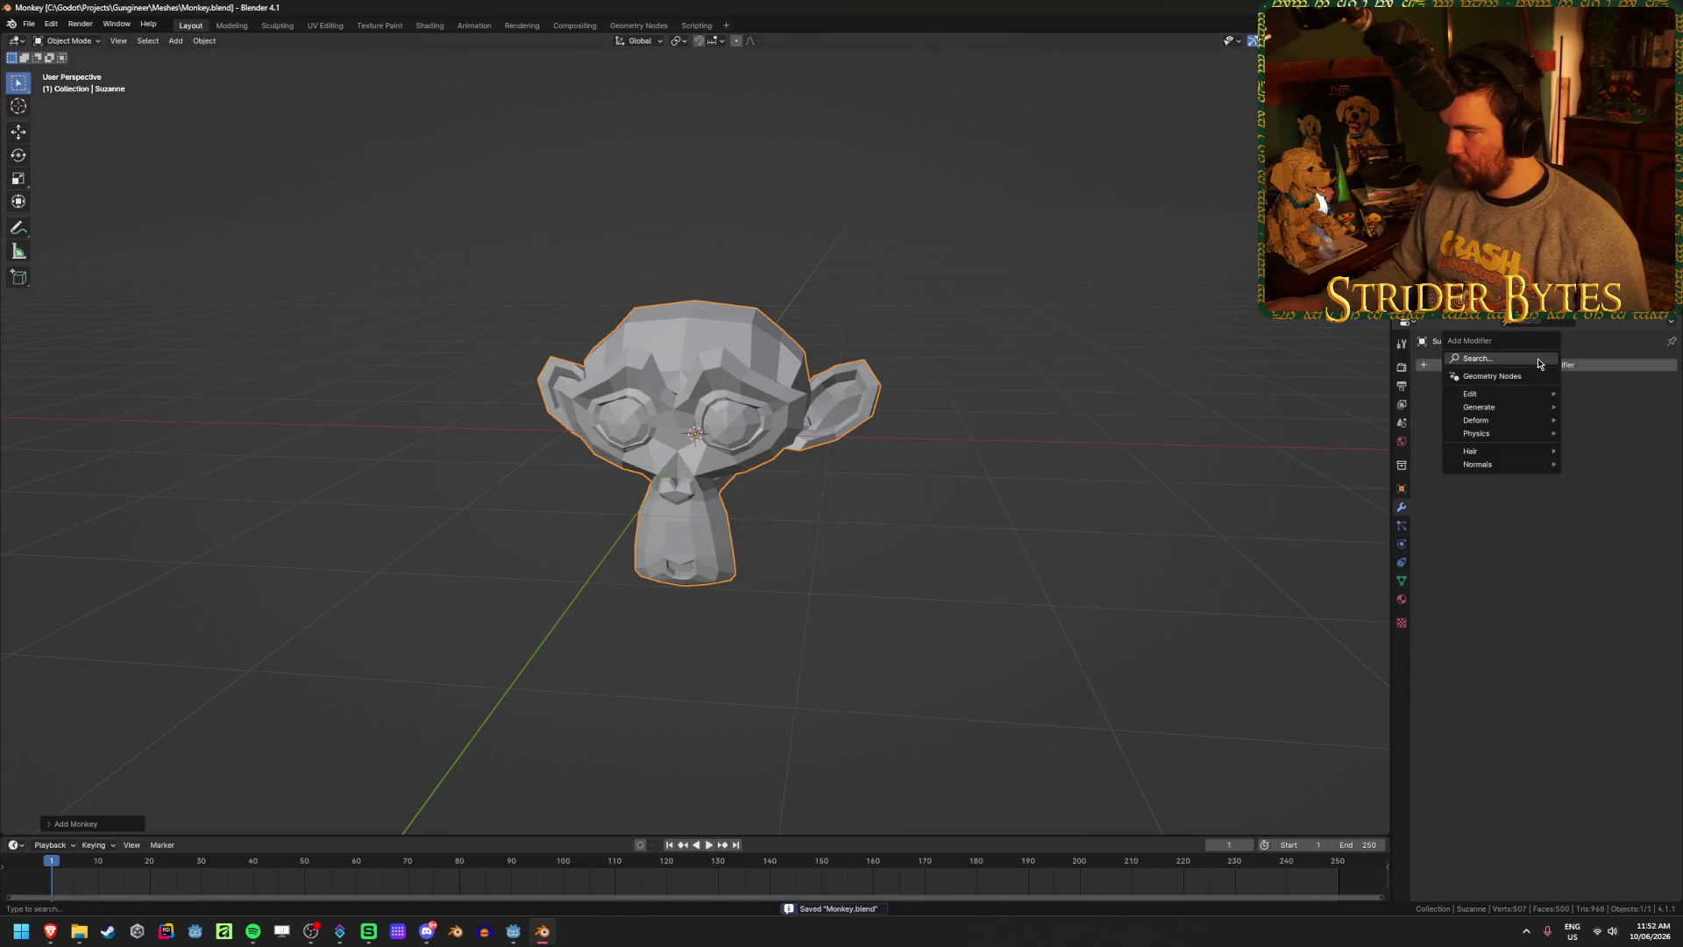
pyautogui.press('space')
pyautogui.press('Down')
pyautogui.press('Down')
pyautogui.press('Down')
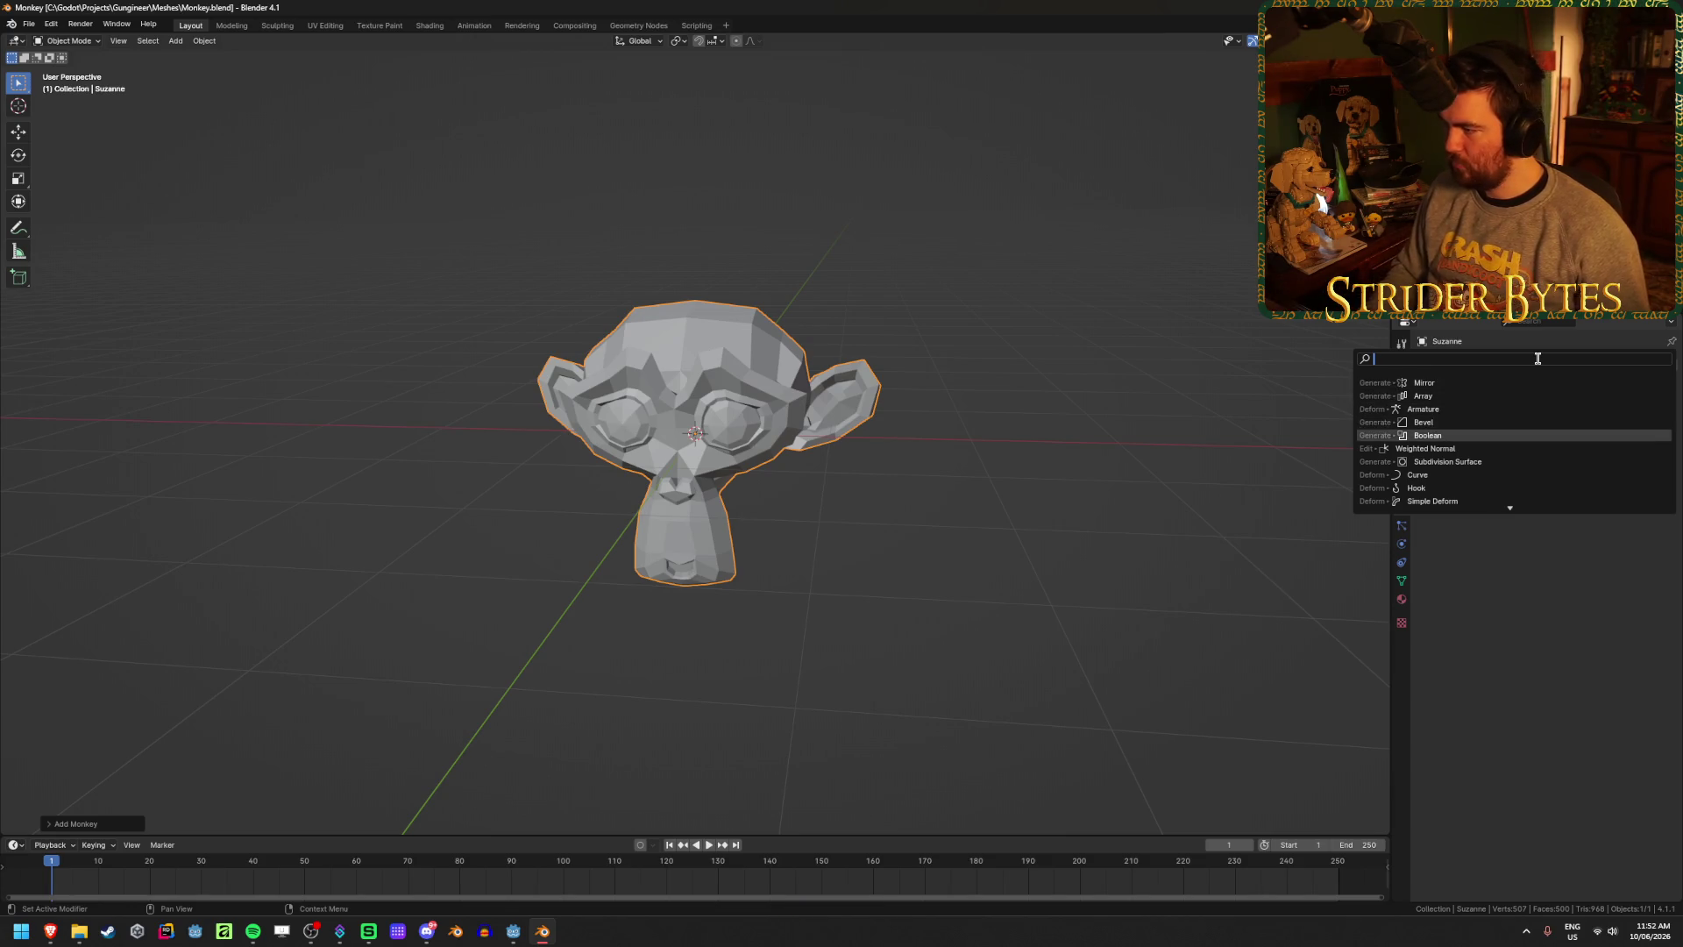
pyautogui.click(1477, 462)
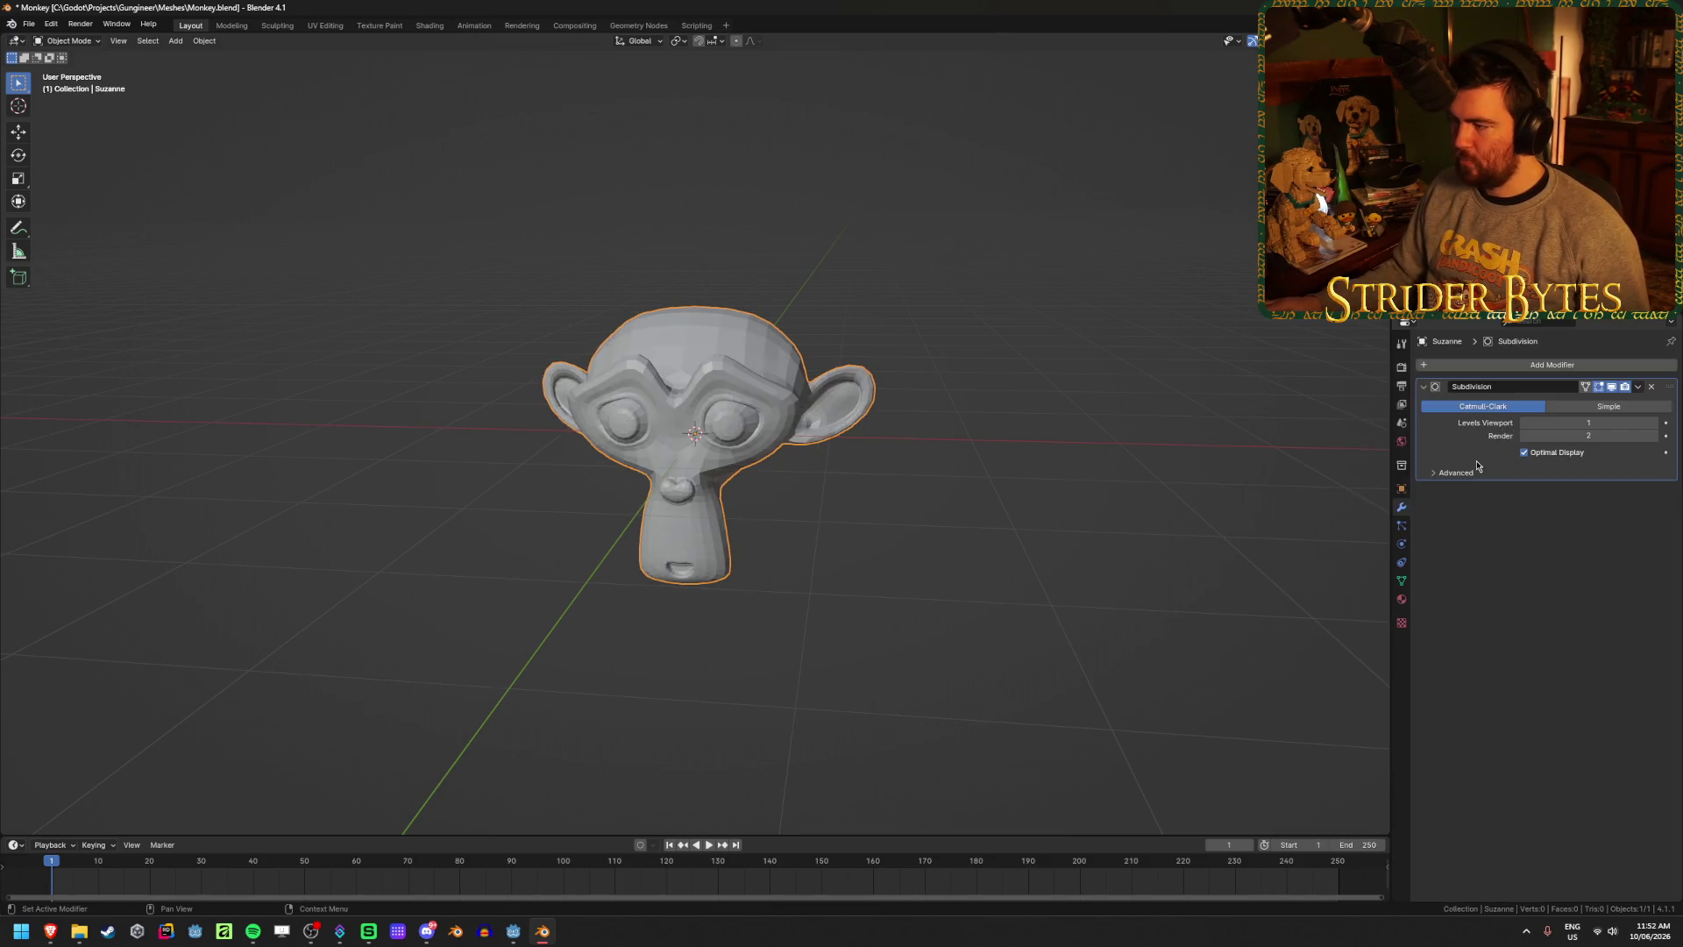
pyautogui.click(868, 543)
pyautogui.scroll(3, 845, 552)
pyautogui.click(1652, 423)
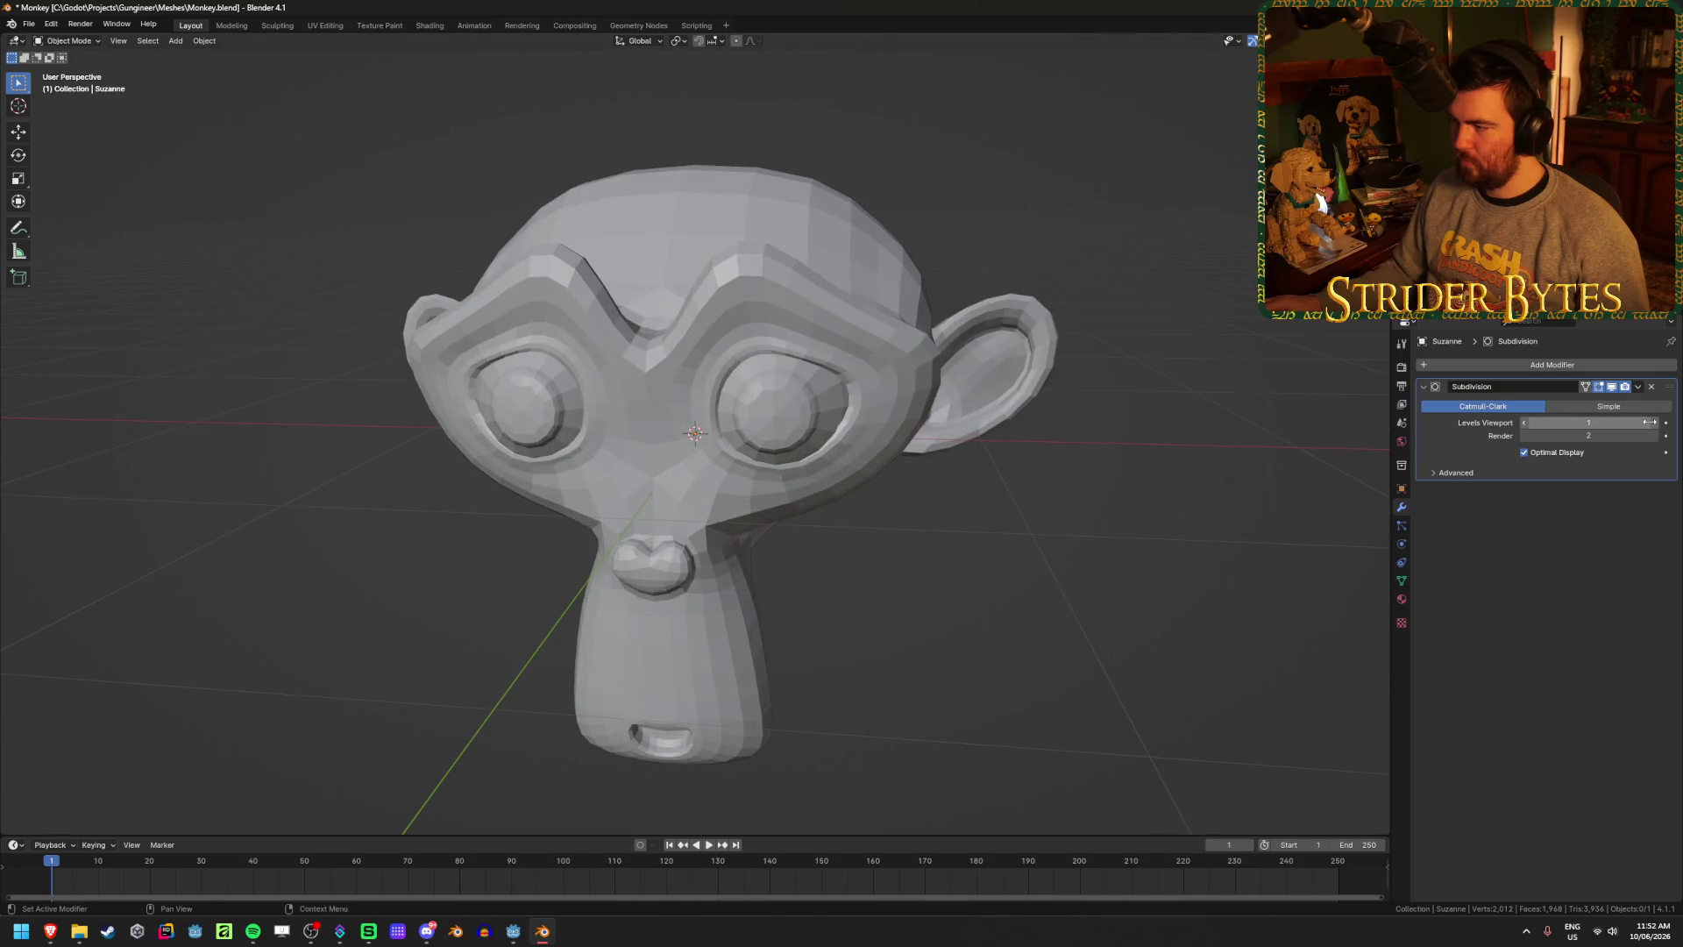
pyautogui.scroll(-2, 818, 488)
# - Apply Shade Smooth to the monkey from its object context menu
pyautogui.moveTo(1129, 468); pyautogui.dragTo(990, 449)
pyautogui.rightClick(938, 444)
pyautogui.click(723, 379)
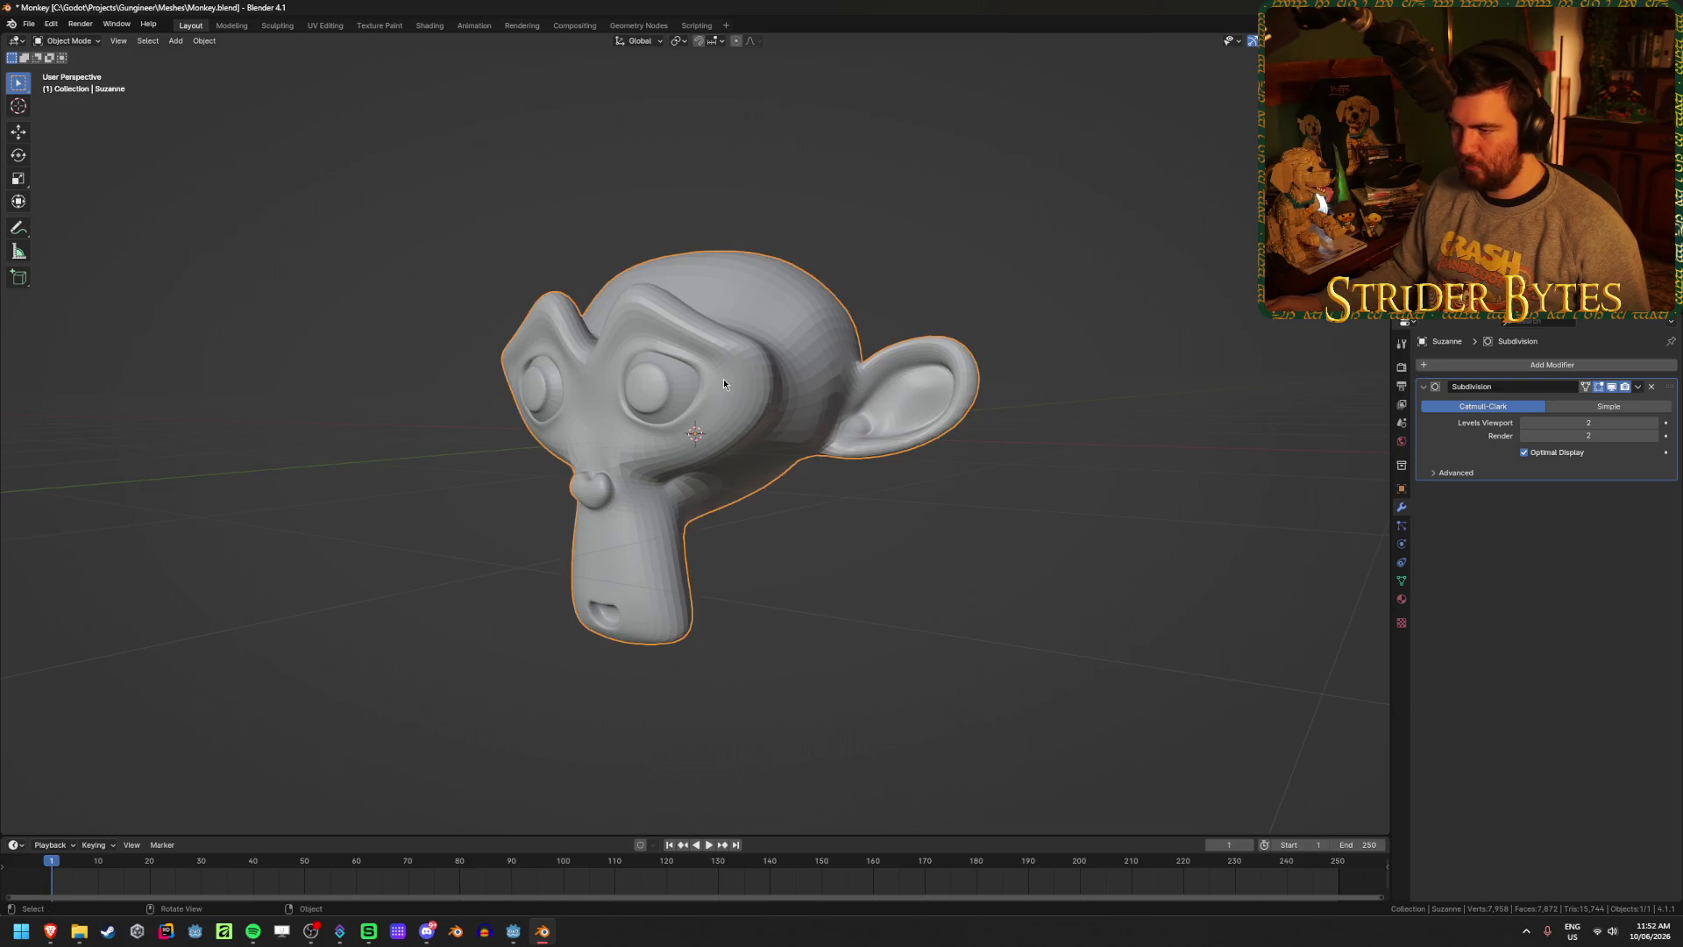
pyautogui.rightClick(724, 381)
pyautogui.click(739, 358)
pyautogui.hotkey('alt', 'a')
pyautogui.moveTo(740, 357)
pyautogui.mouseDown()
pyautogui.moveTo(800, 593)
pyautogui.moveTo(872, 508)
pyautogui.moveTo(844, 519)
pyautogui.moveTo(740, 485)
pyautogui.mouseUp()
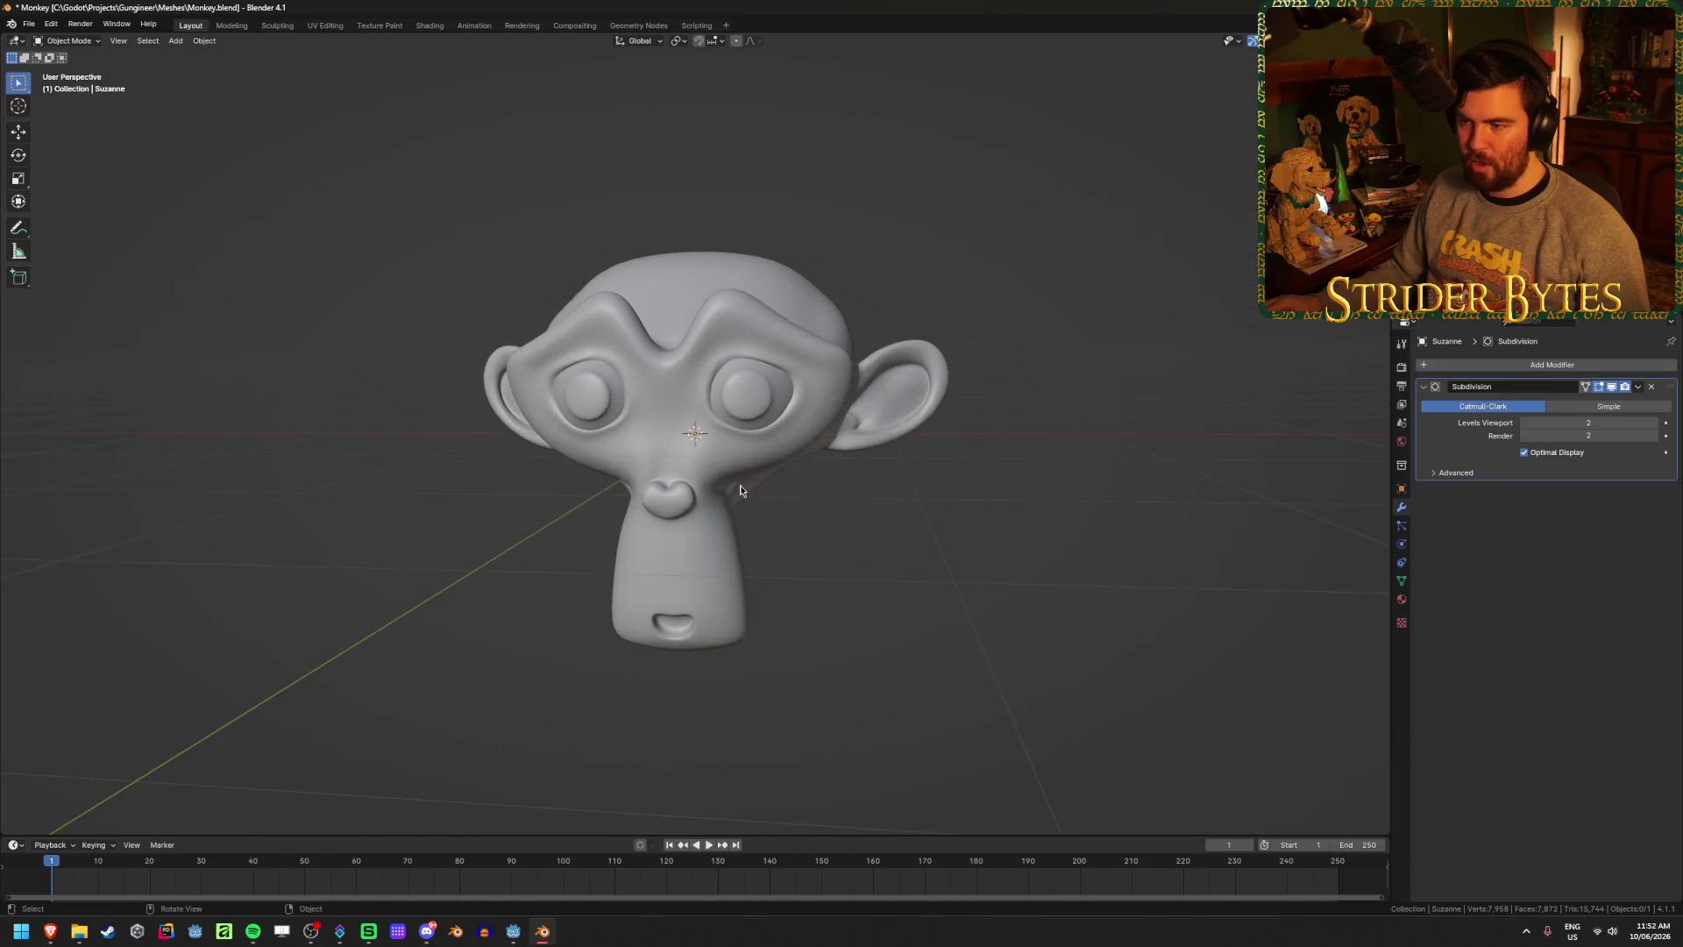
pyautogui.click(740, 486)
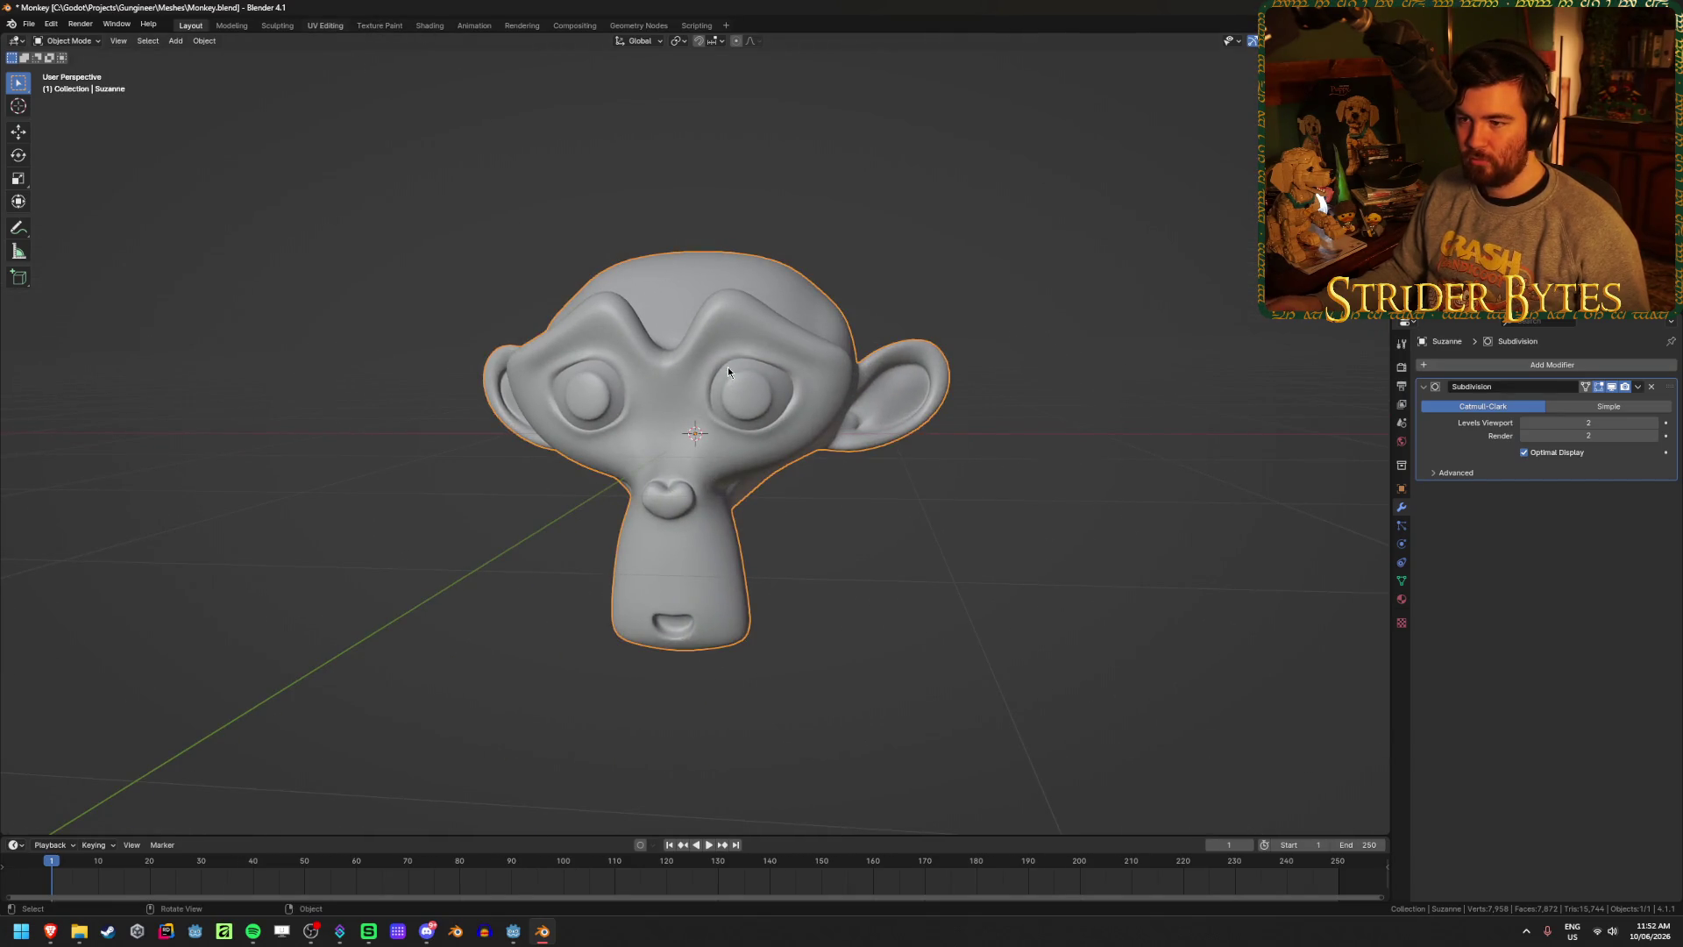
# - Apply Suzanne's Subdivision modifier permanently in the UV Editing workspace
pyautogui.click(325, 24)
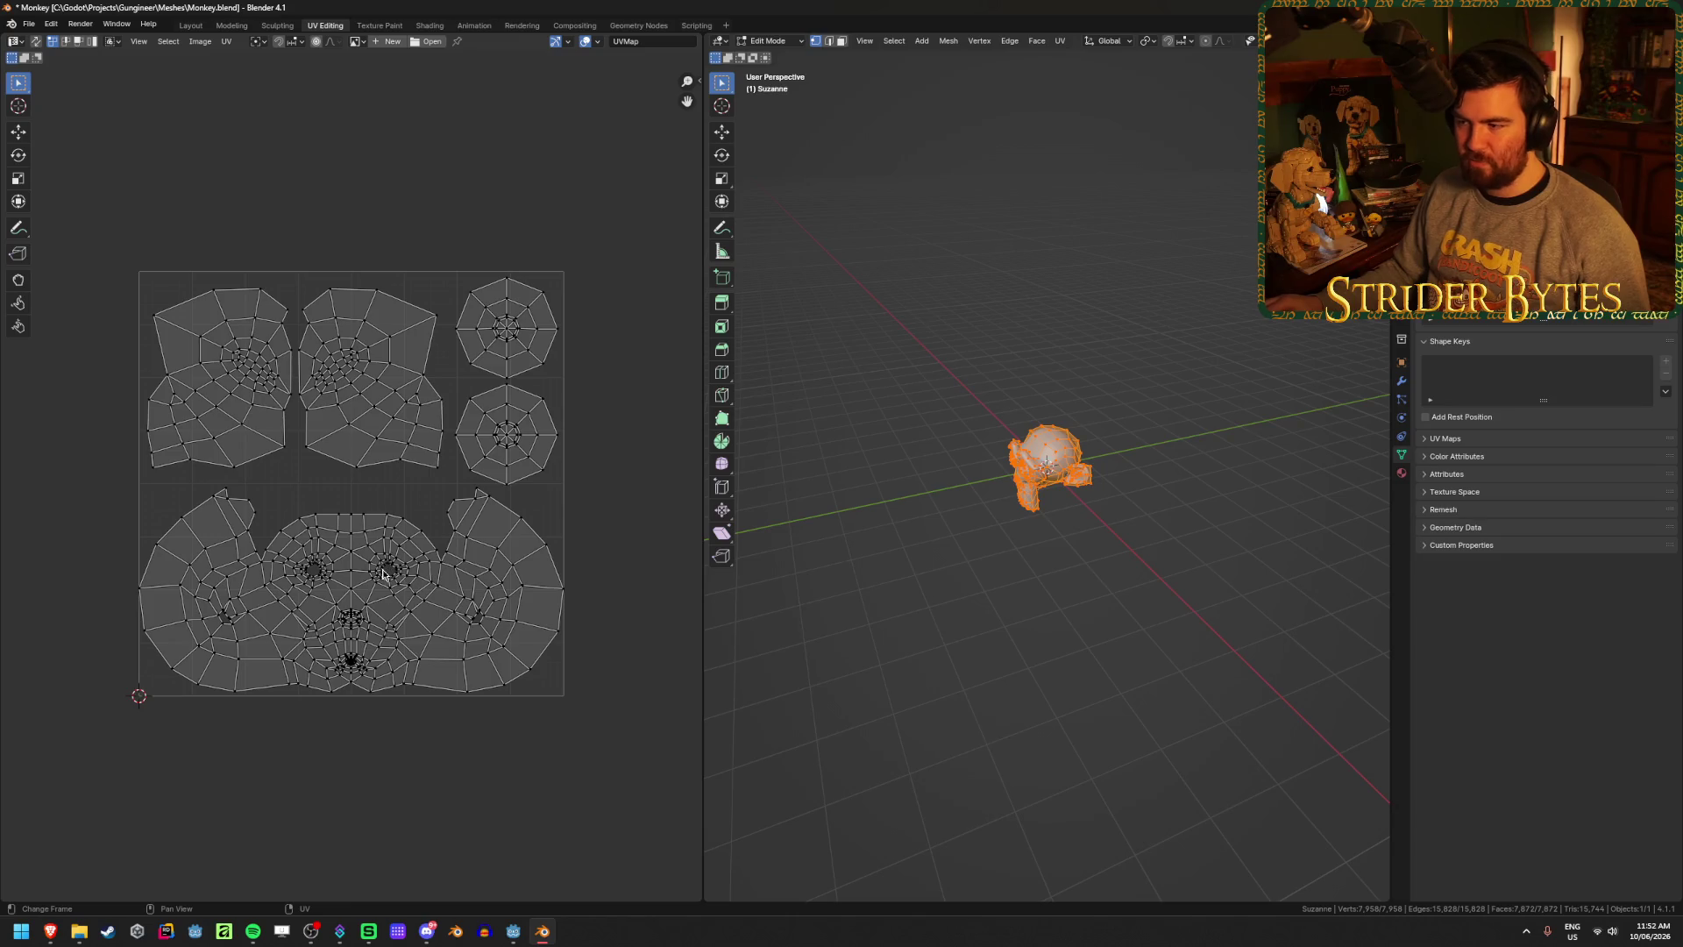
pyautogui.scroll(1, 382, 569)
pyautogui.scroll(8, 902, 550)
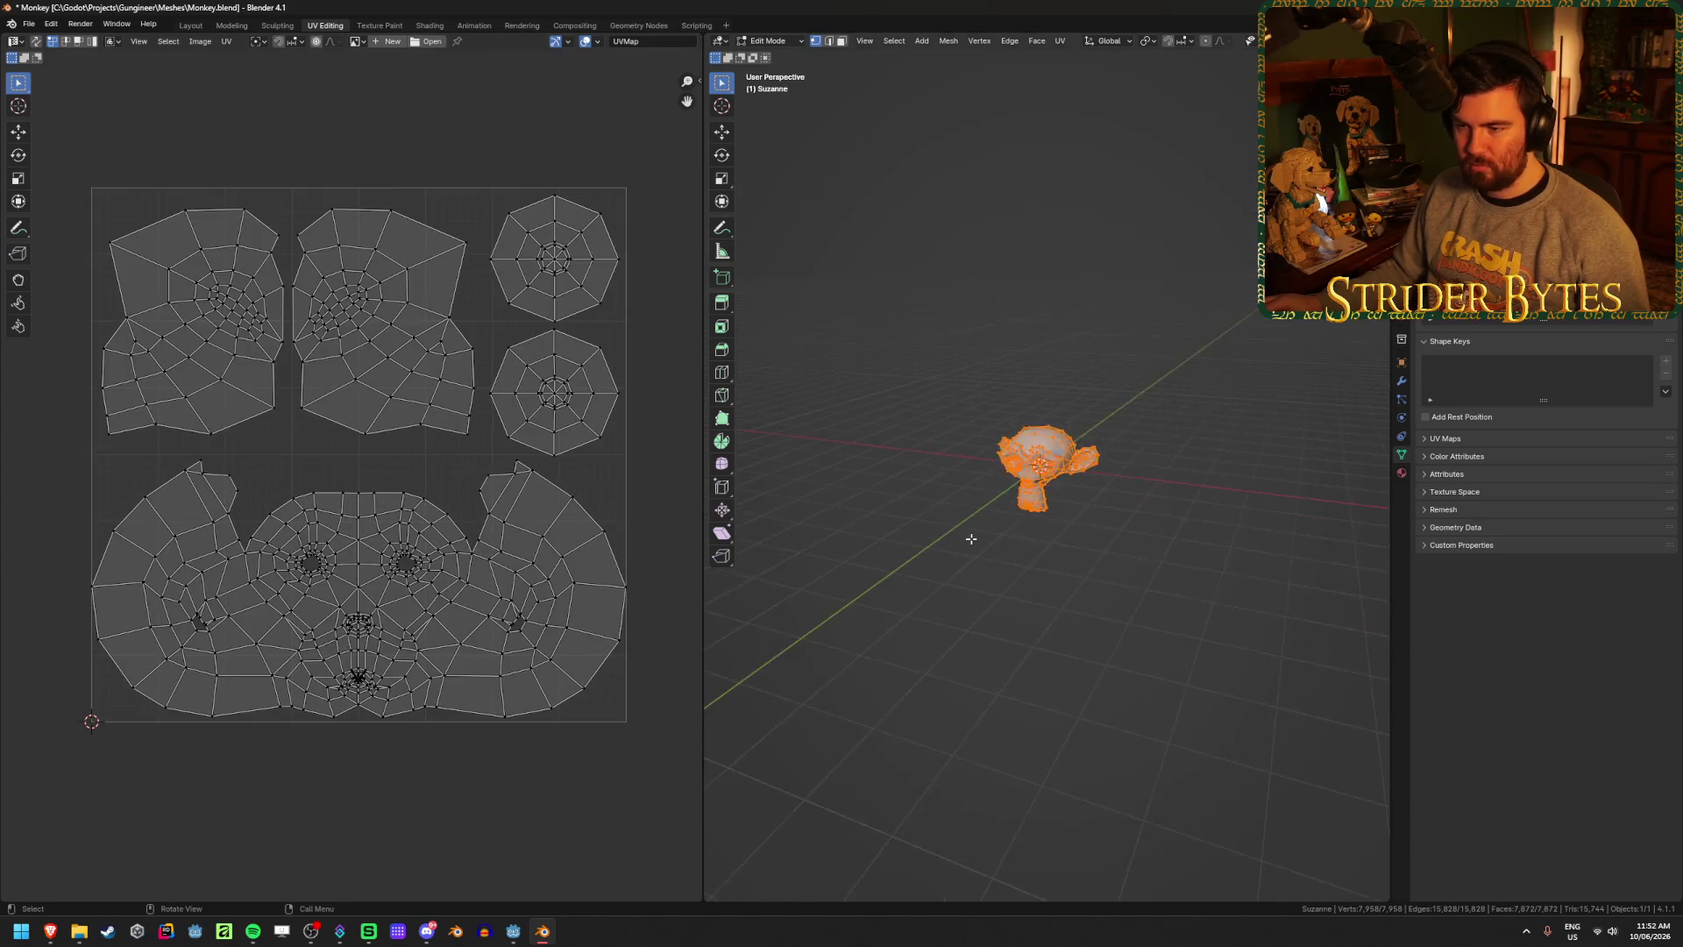
pyautogui.press('Tab')
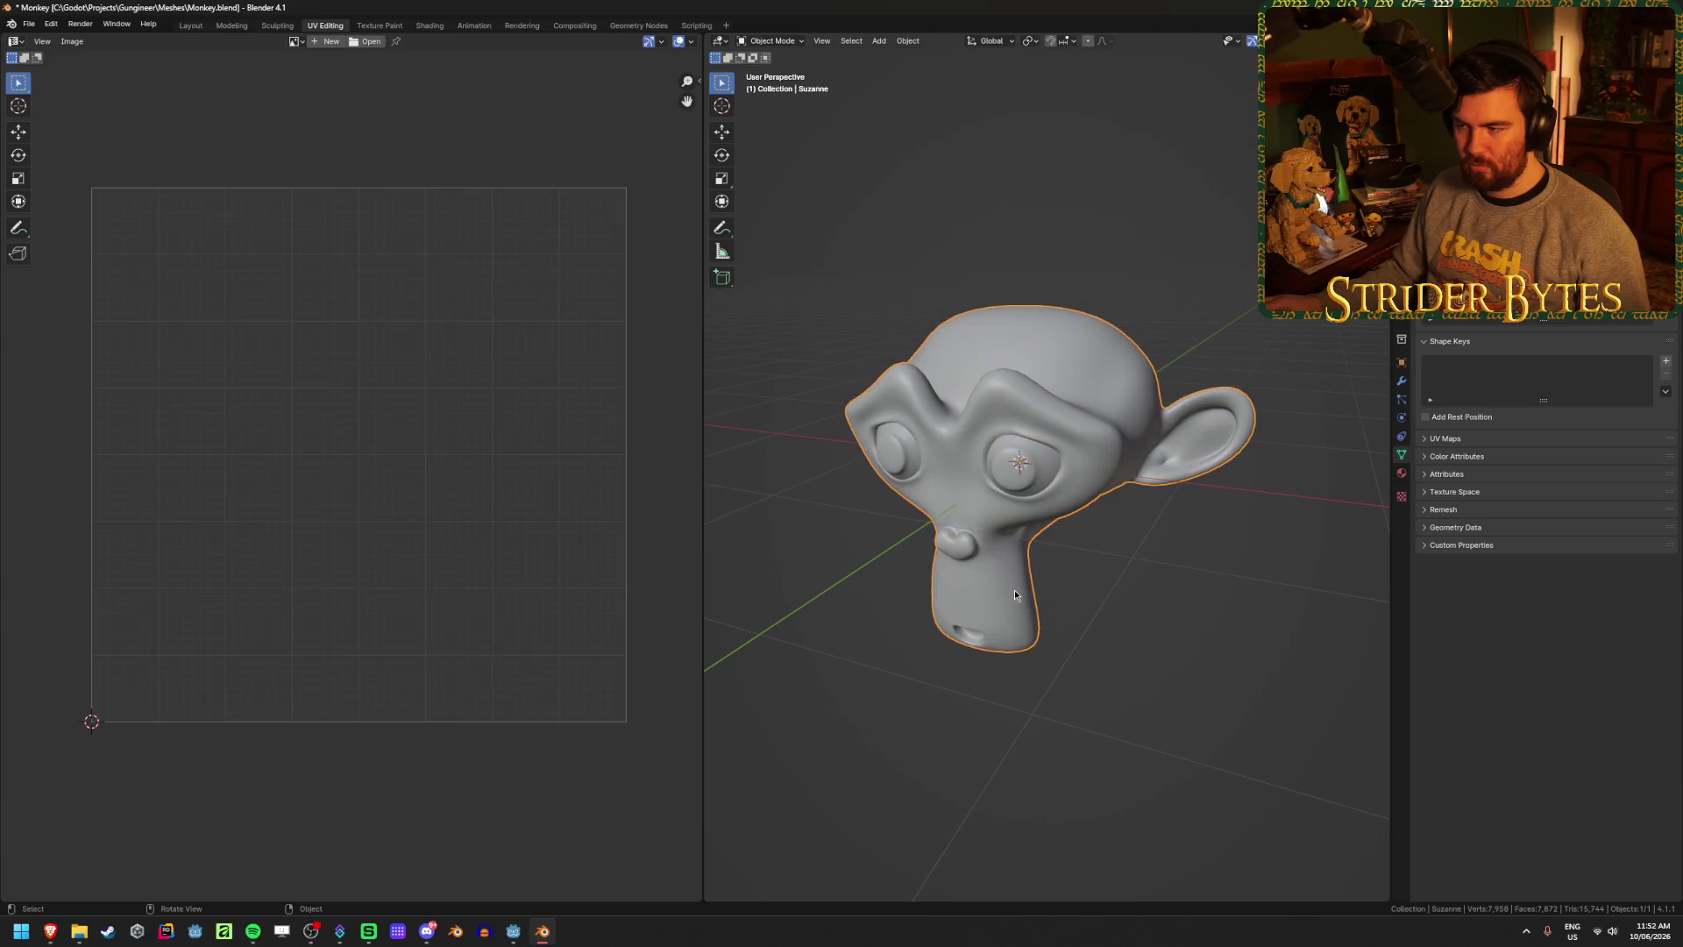
pyautogui.press('Tab')
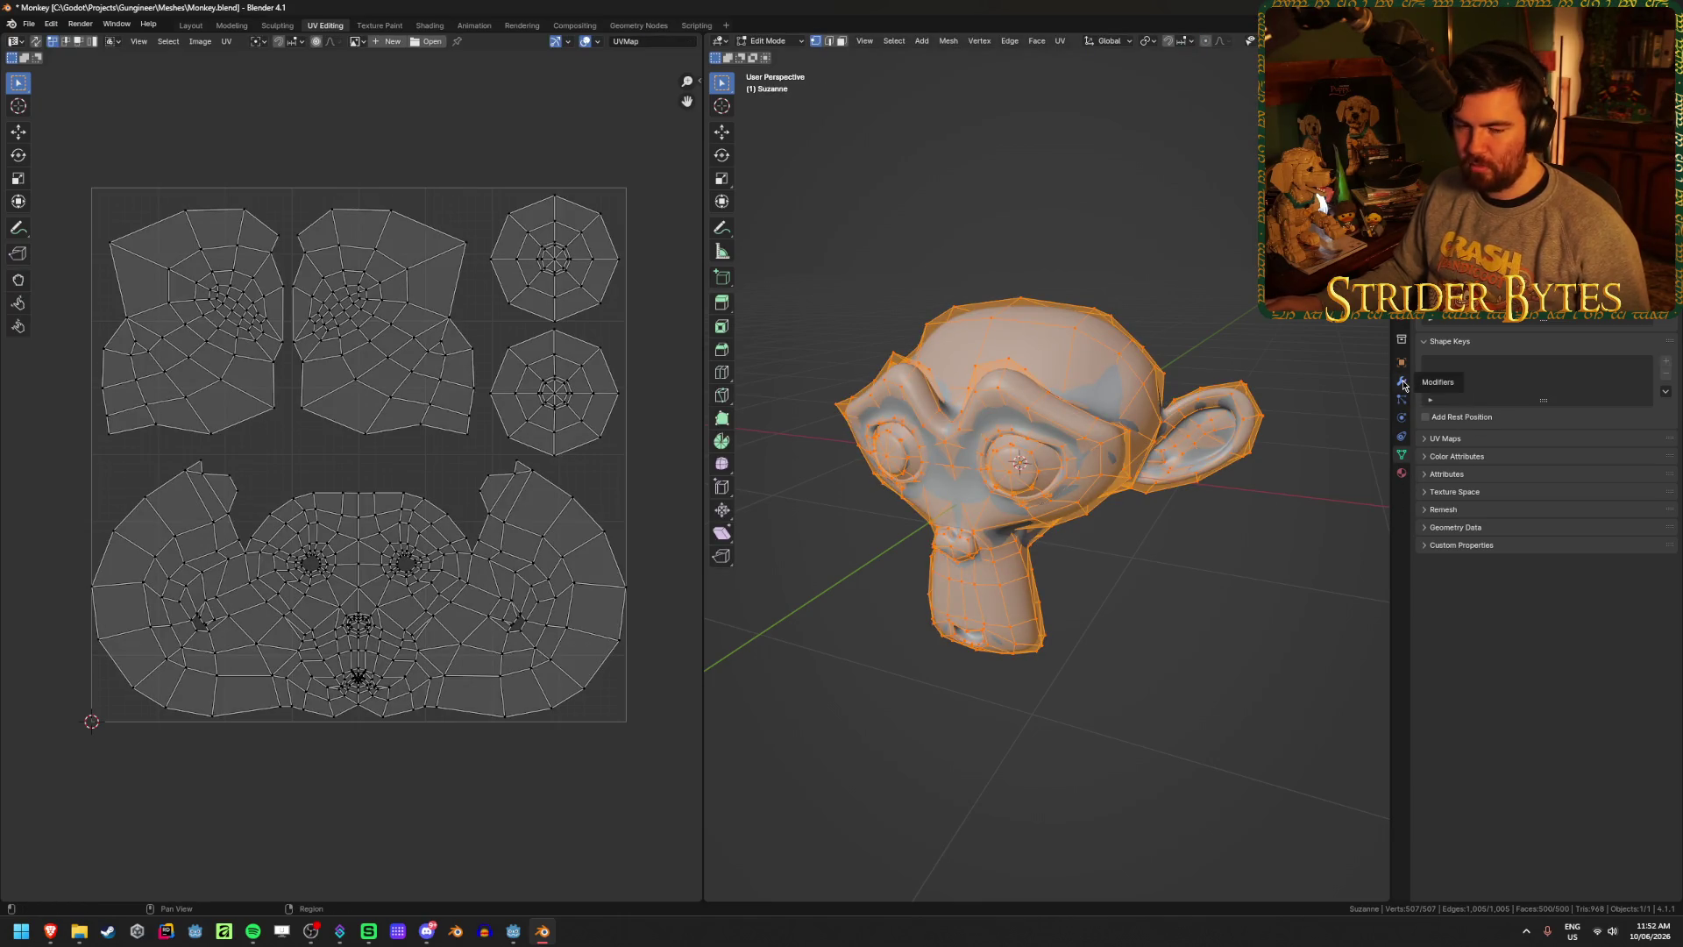
pyautogui.click(1402, 382)
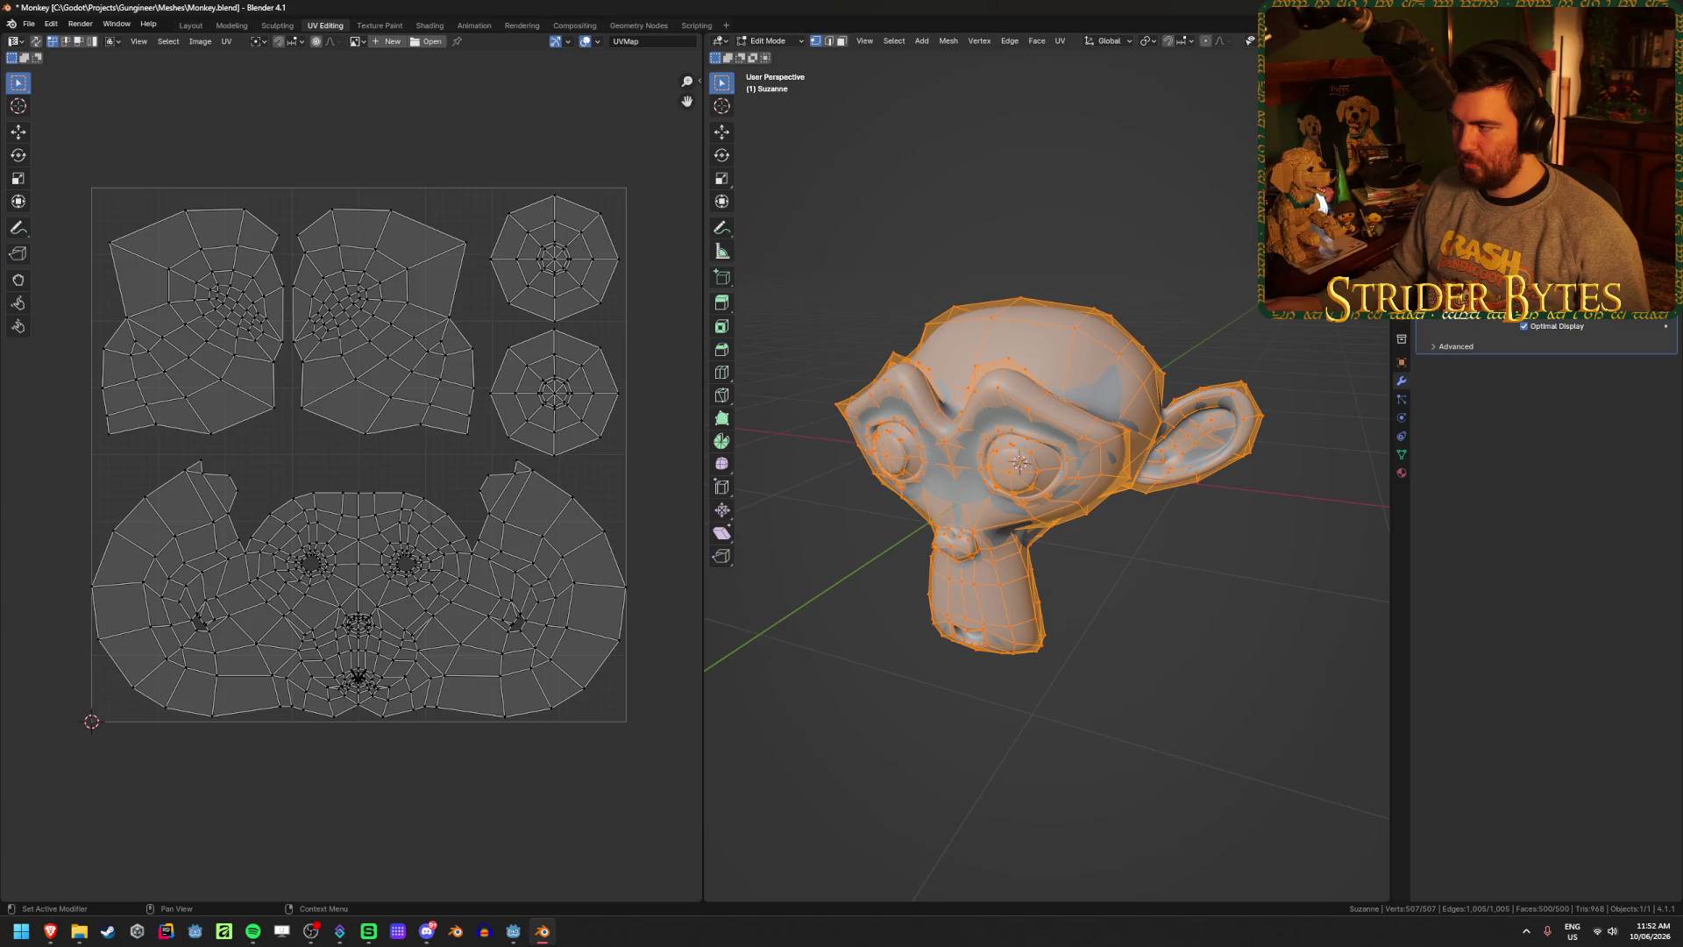
pyautogui.rightClick(1578, 263)
pyautogui.press('Tab')
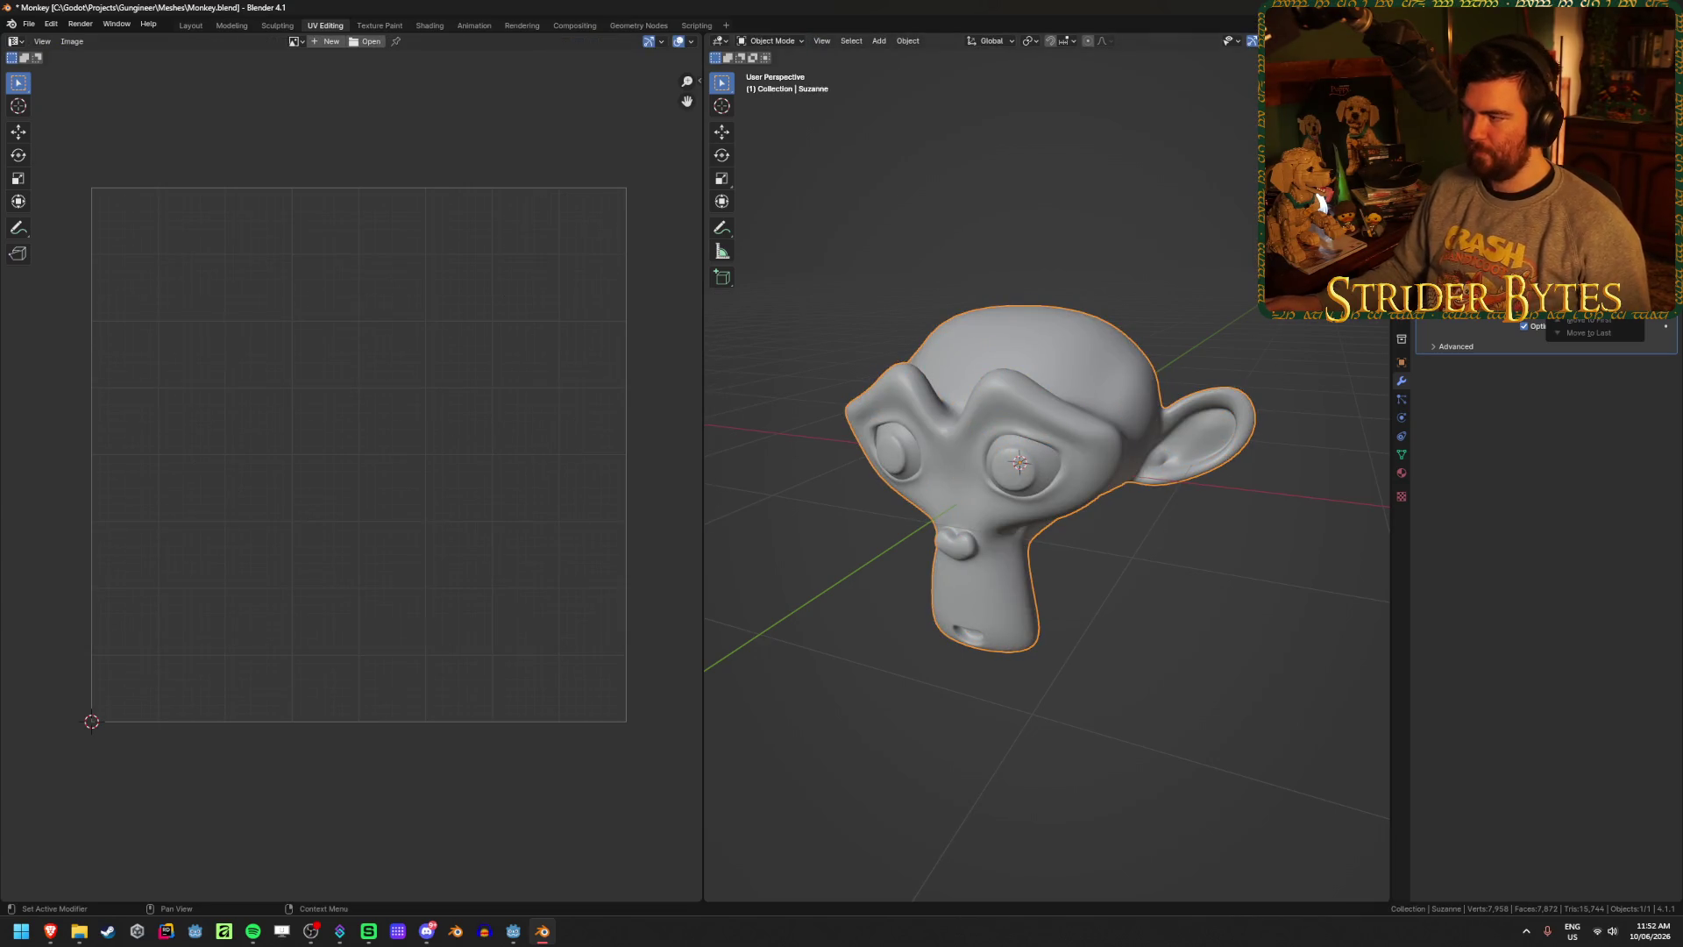
pyautogui.hotkey('ctrl', 'a')
# - Save Monkey.blend with the dense subdivided mesh, then return to Blender from Godot
pyautogui.press('Tab')
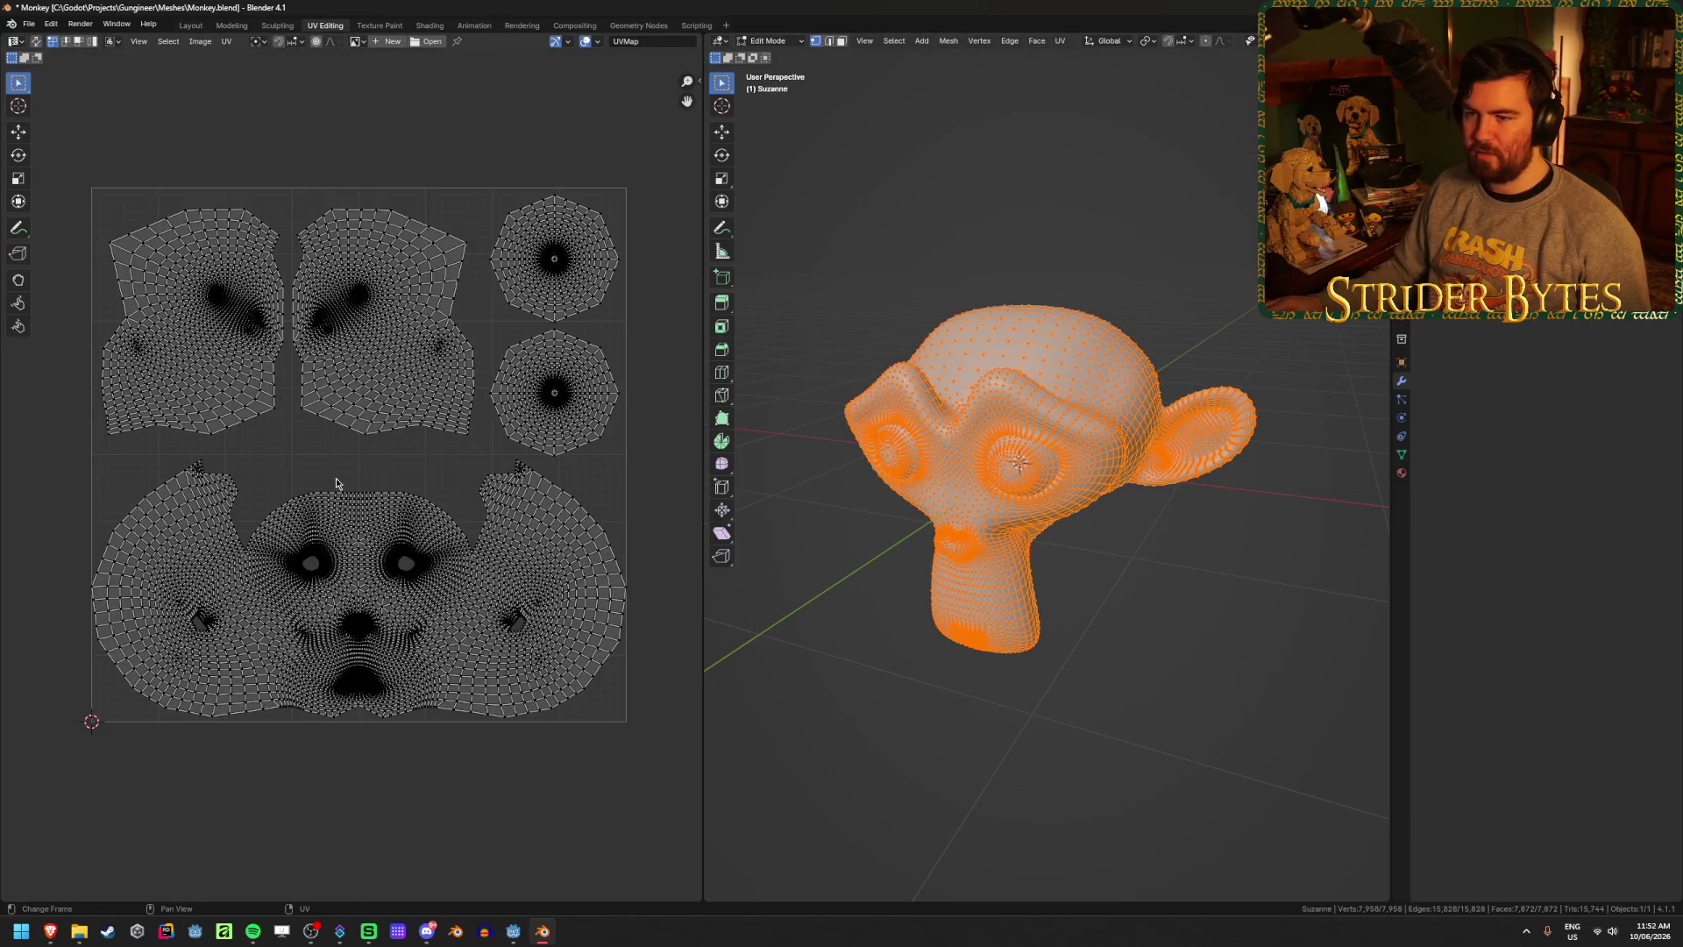
pyautogui.press('Tab')
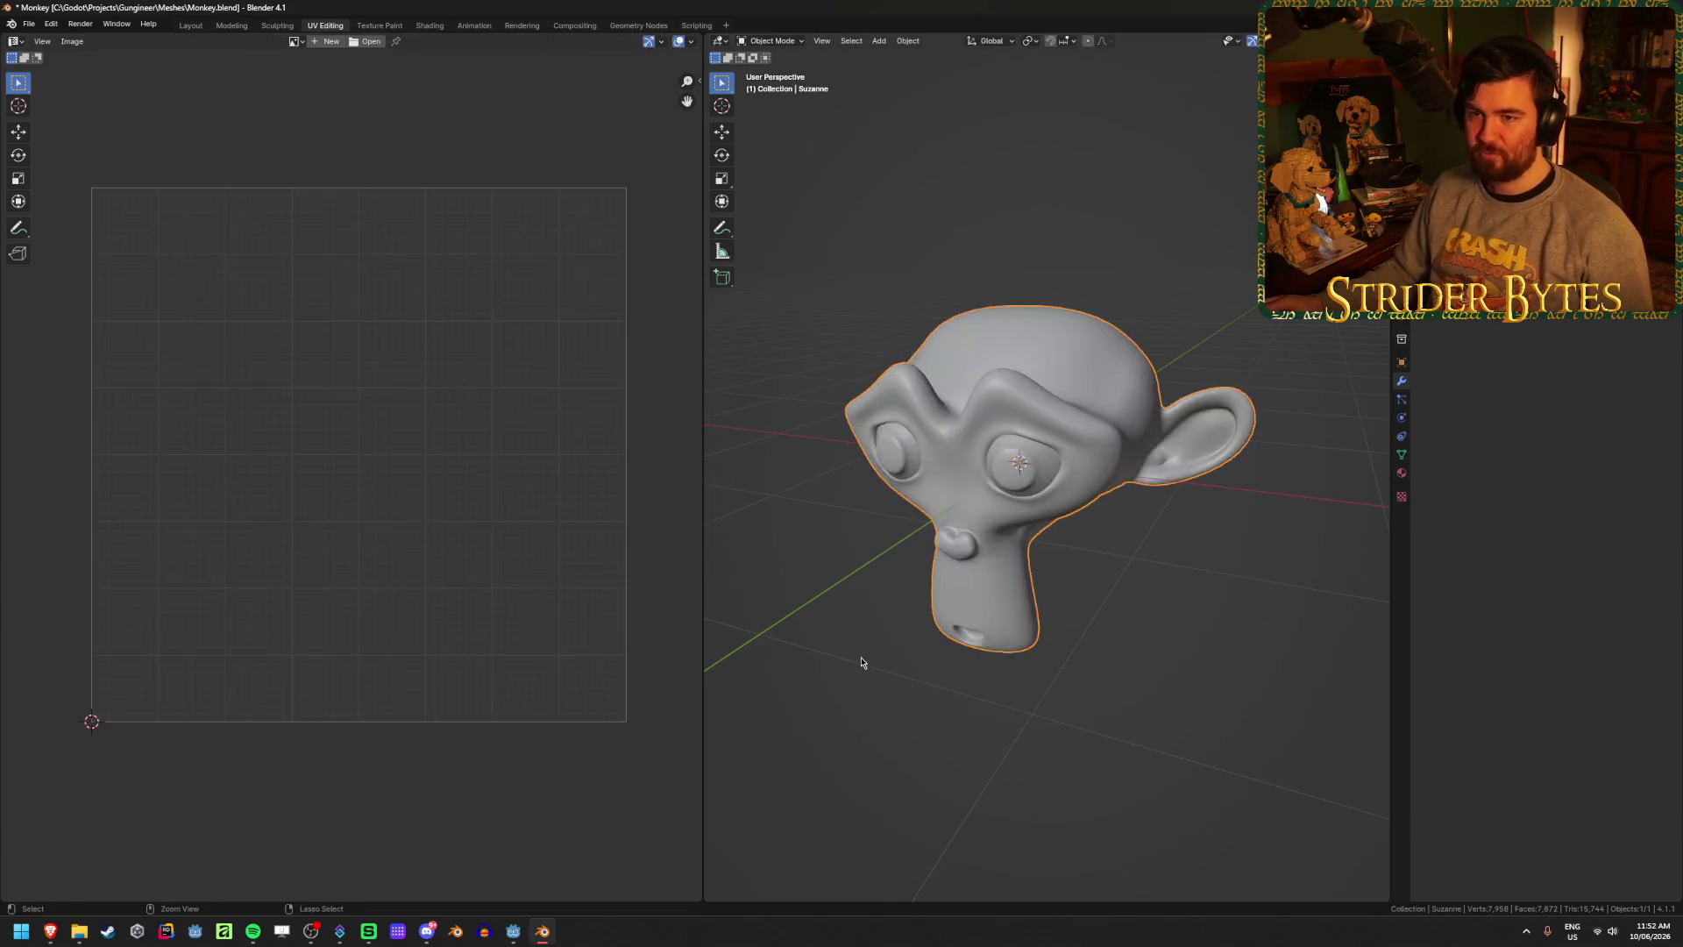
pyautogui.hotkey('ctrl', 's')
pyautogui.click(513, 931)
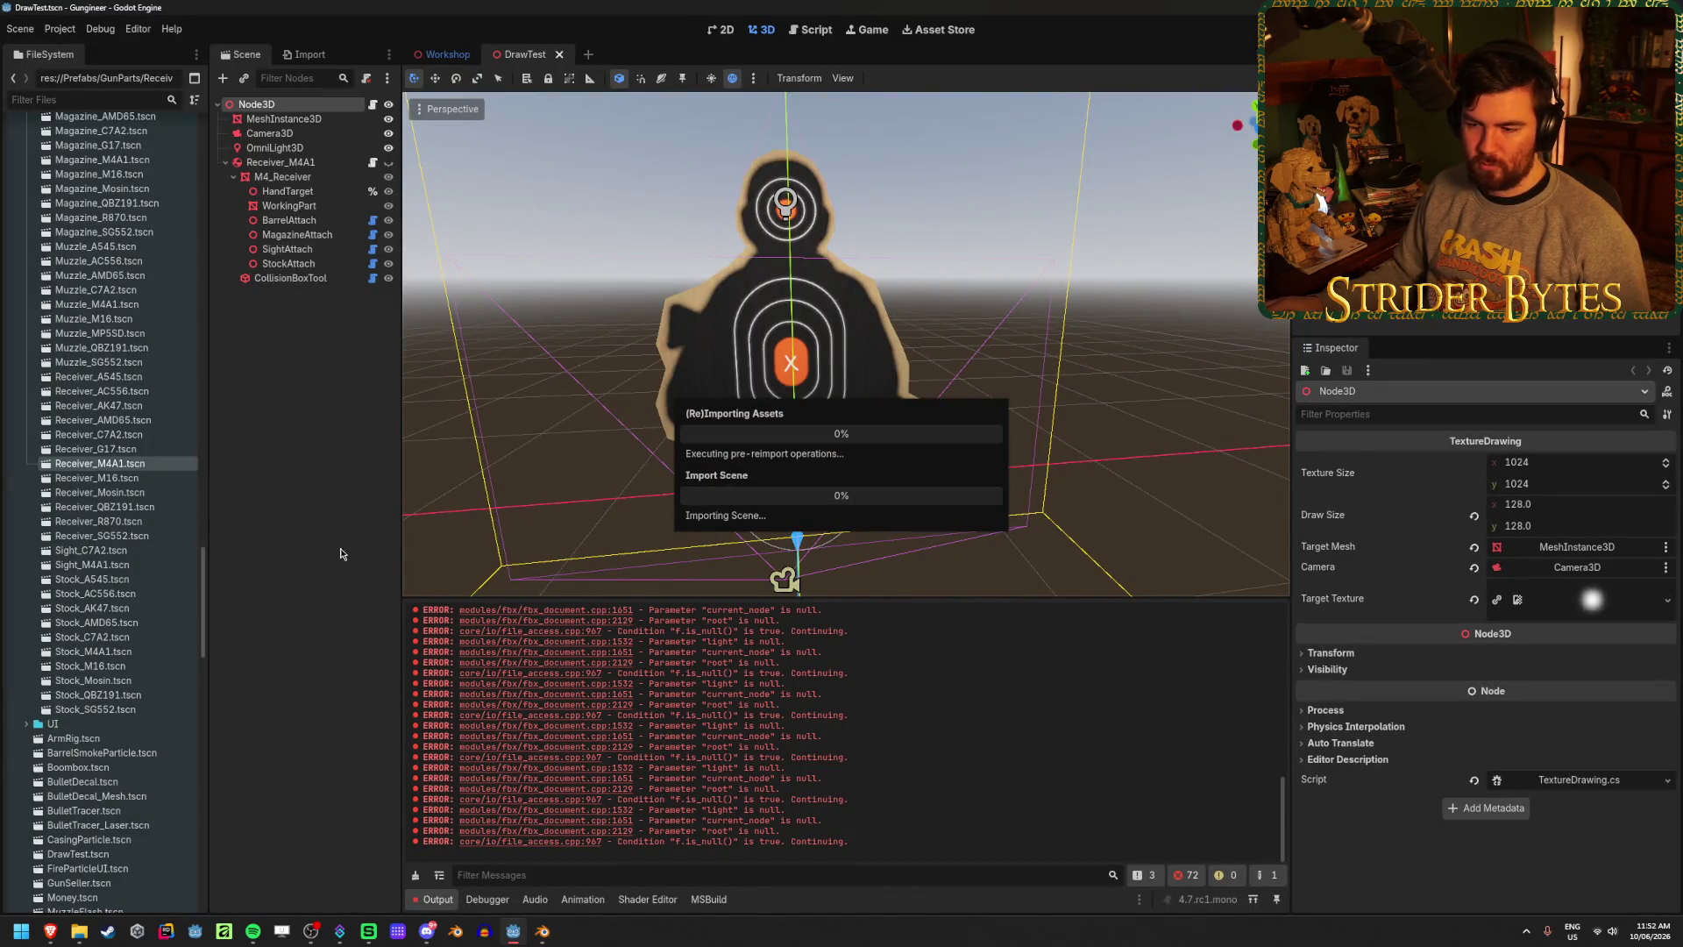
pyautogui.hotkey('alt', 'Tab')
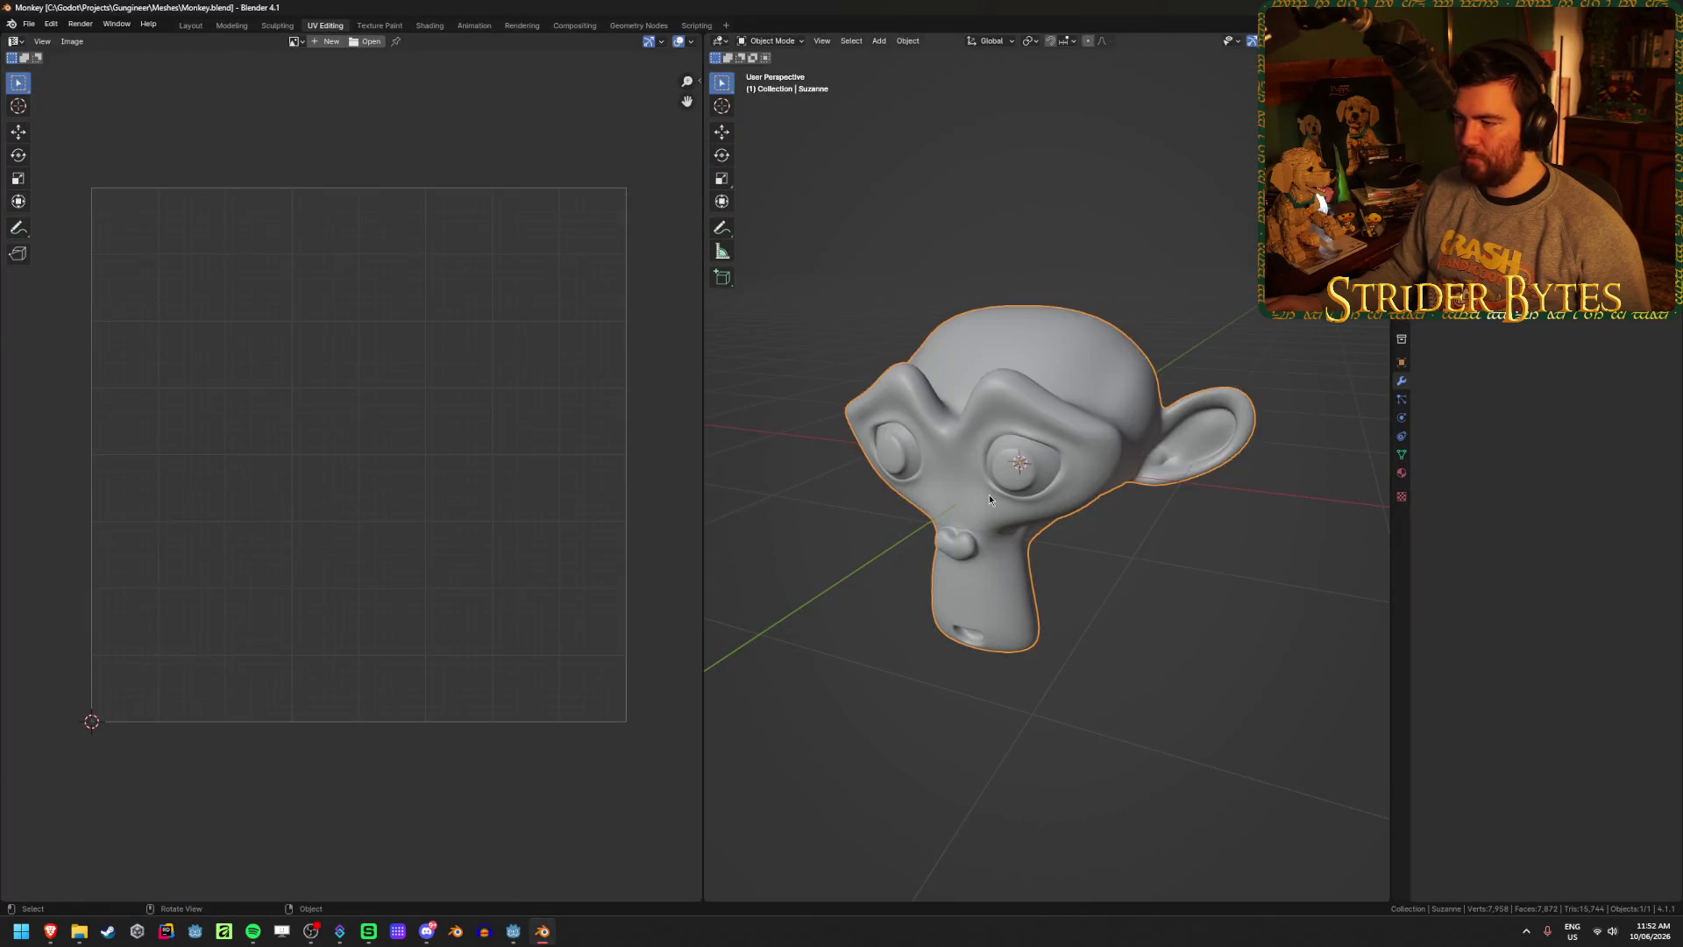
# - Unwrap Suzanne's UVs in Edit Mode, then bring Godot back and select the MeshInstance3D
pyautogui.press('Tab')
pyautogui.press('u')
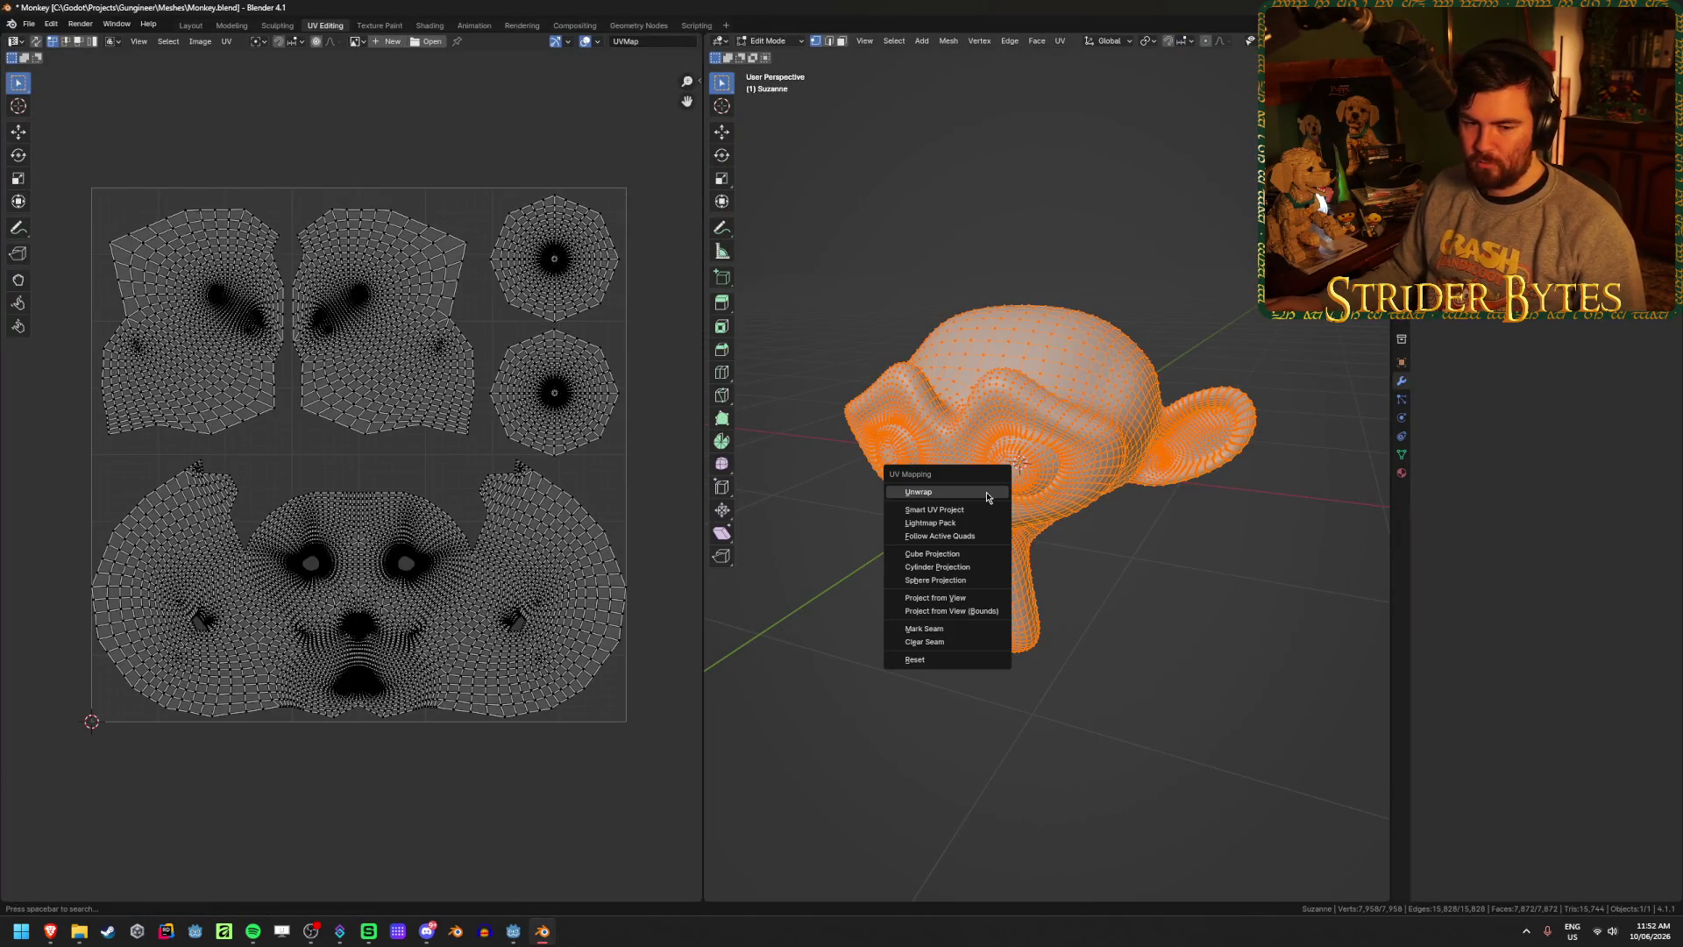
pyautogui.click(987, 493)
pyautogui.hotkey('alt', 'Tab')
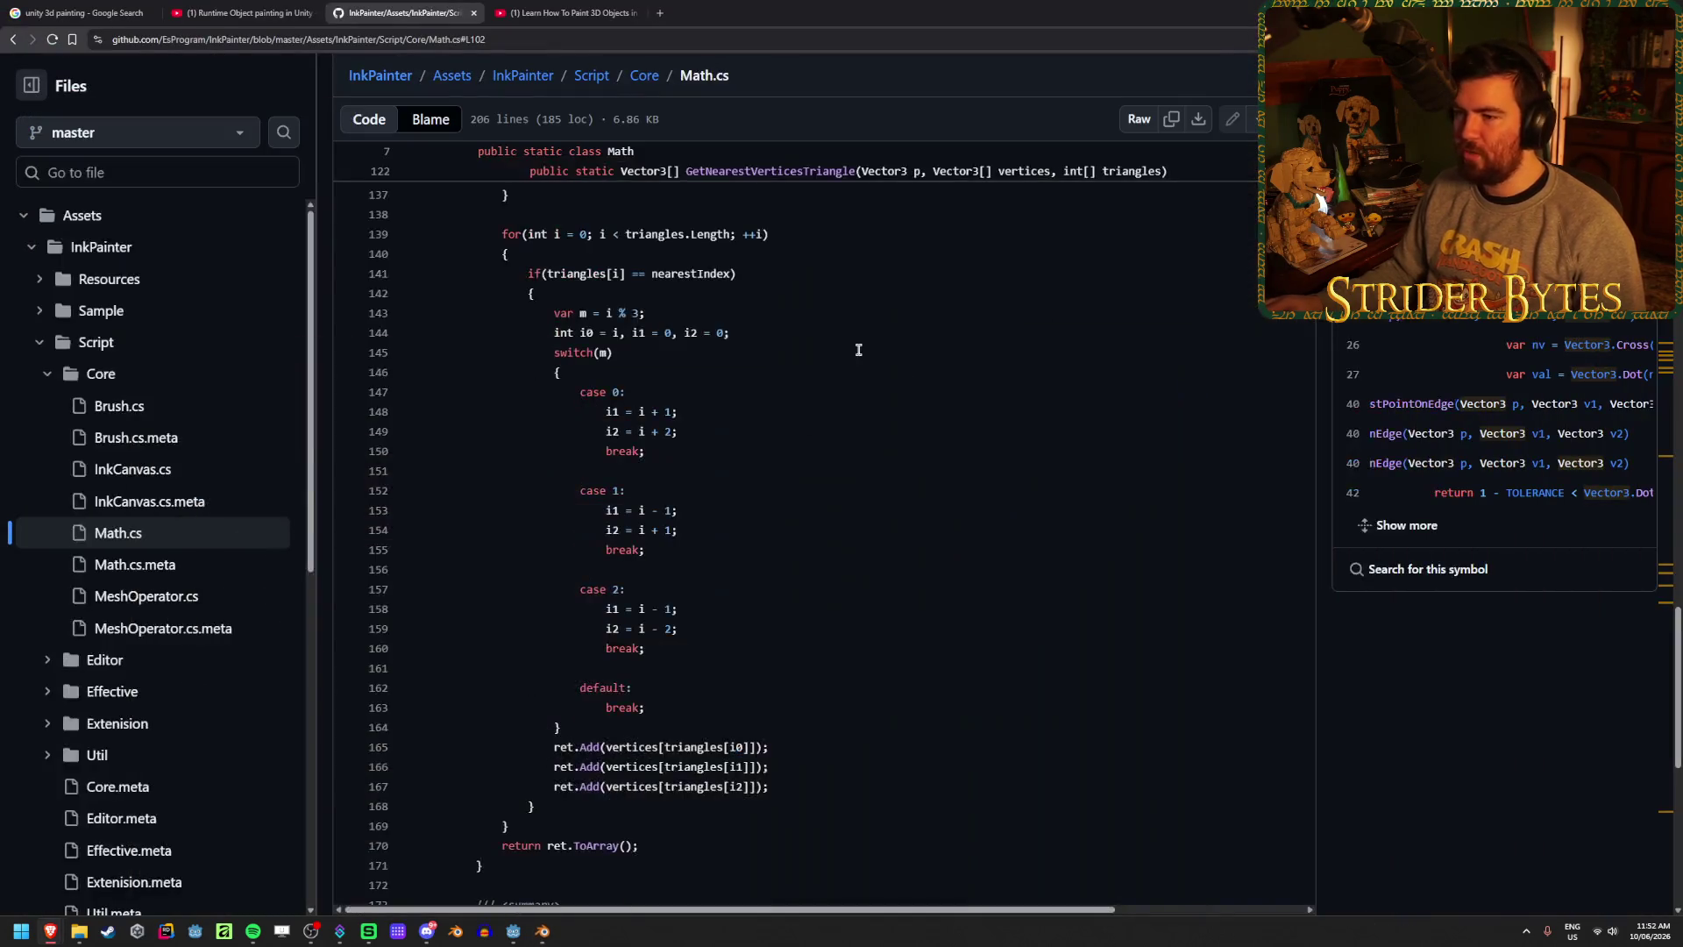
pyautogui.hotkey('alt', 'Tab')
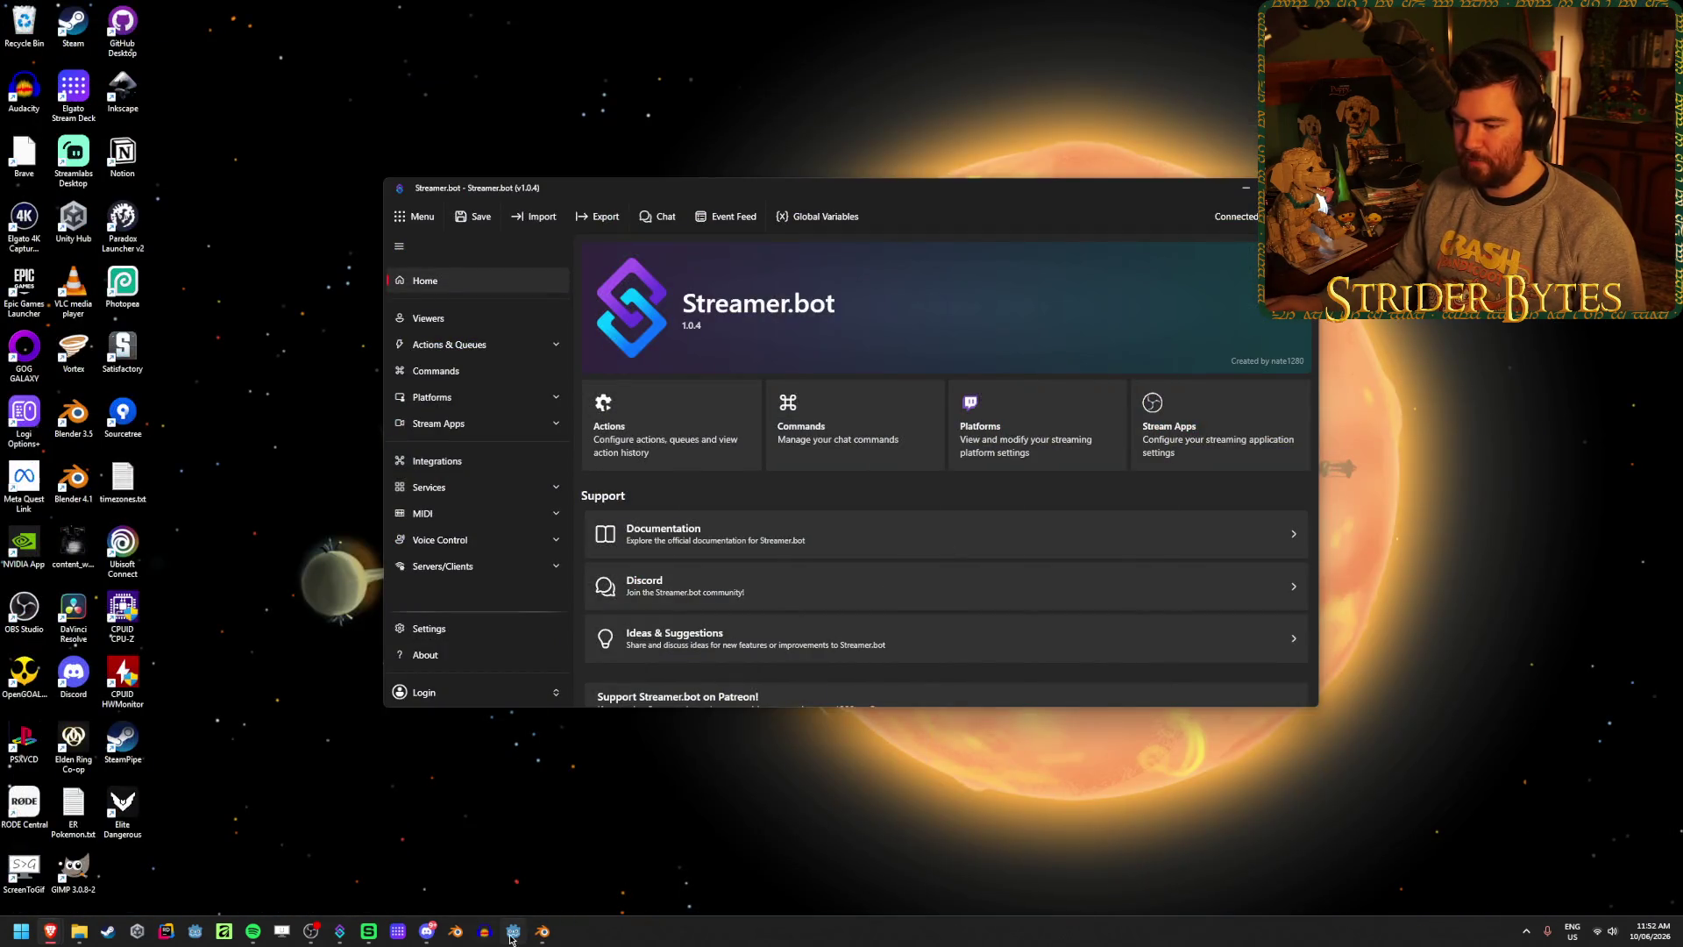
pyautogui.hotkey('alt', 'Tab')
pyautogui.click(368, 121)
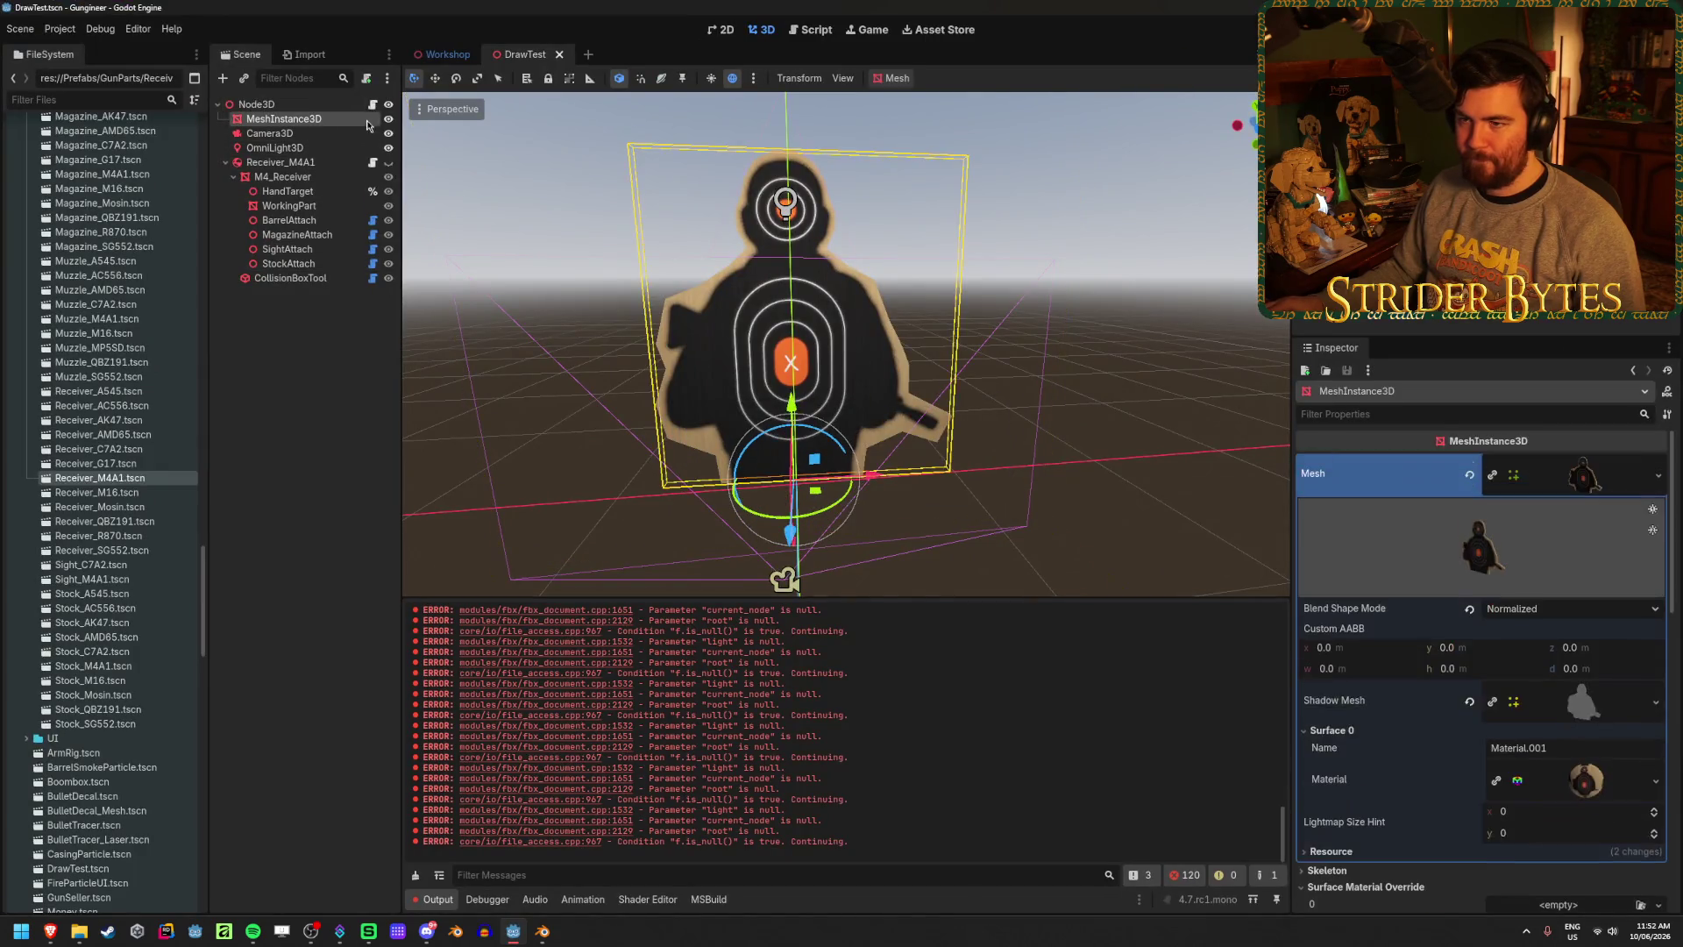
# - Hide the MeshInstance3D target board in the DrawTest scene
pyautogui.click(389, 119)
pyautogui.click(290, 424)
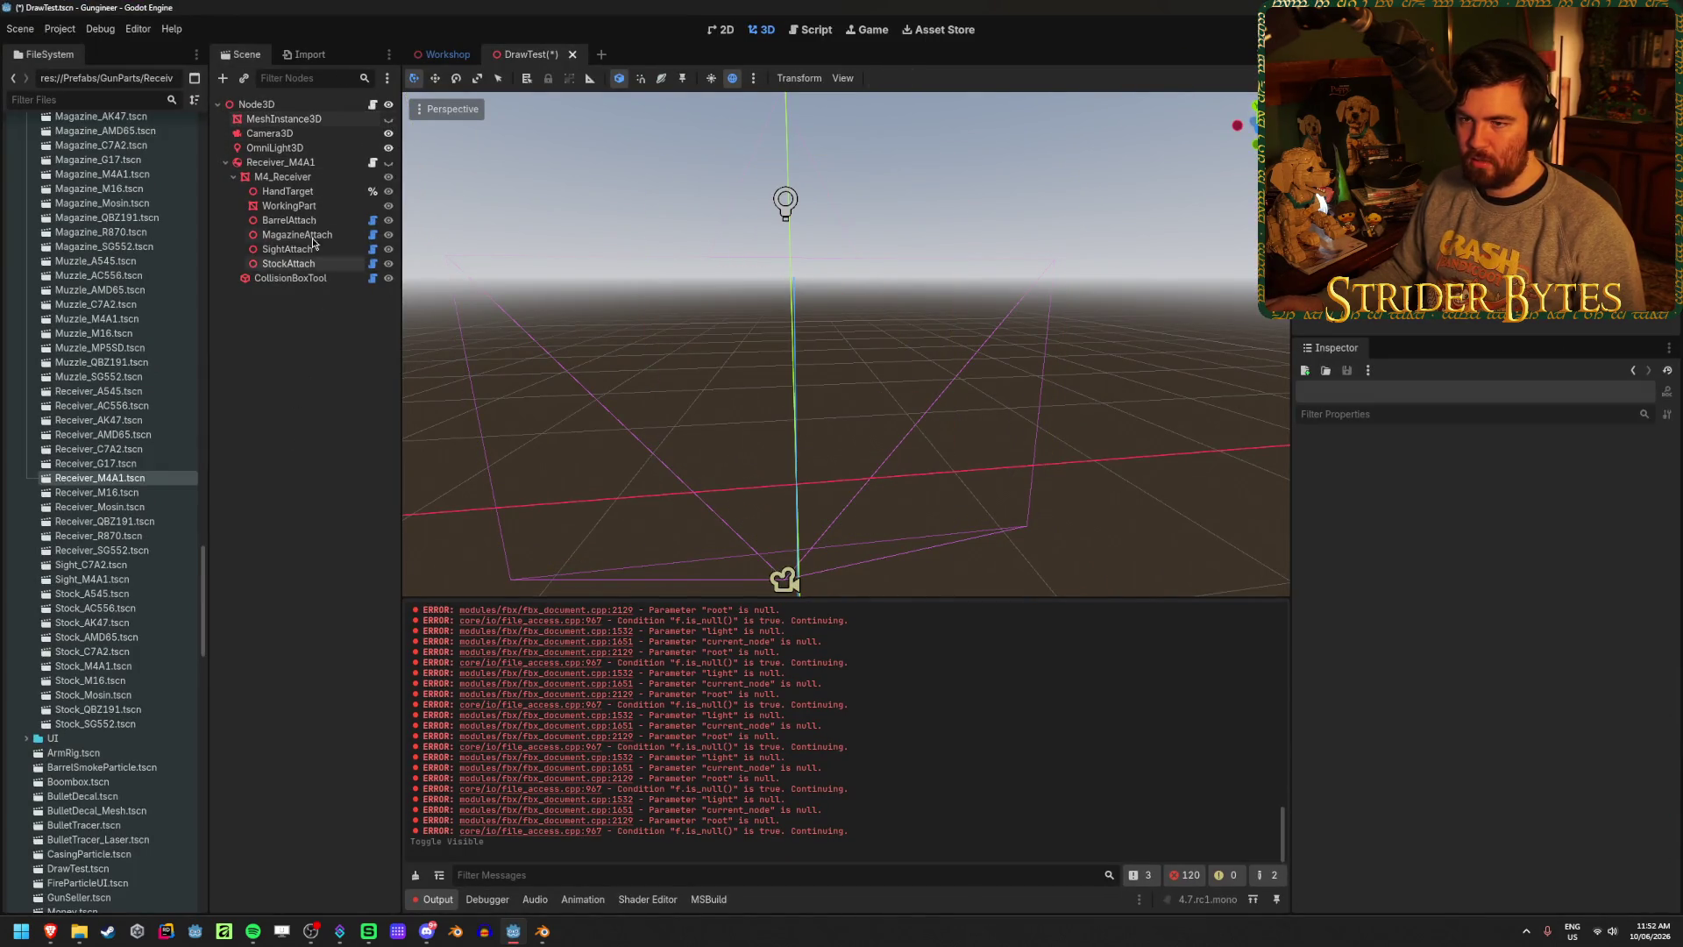
pyautogui.click(366, 119)
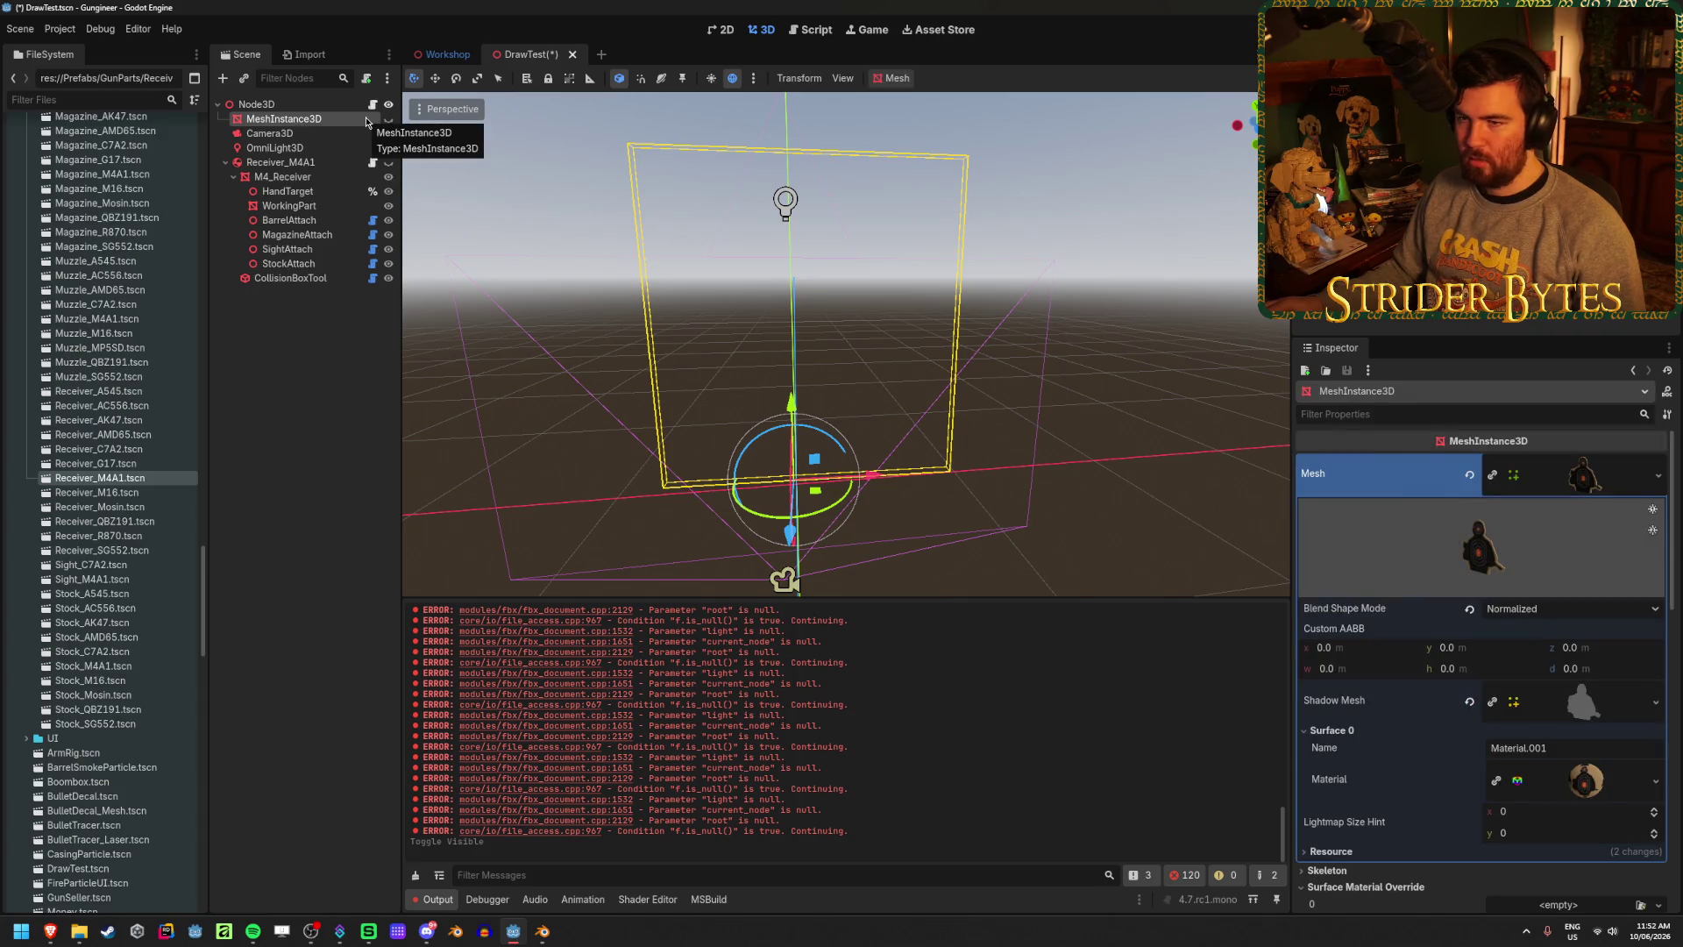
# - Drag Monkey.blend from the FileSystem dock into the 3D viewport and save the scene
pyautogui.scroll(-15, 113, 614)
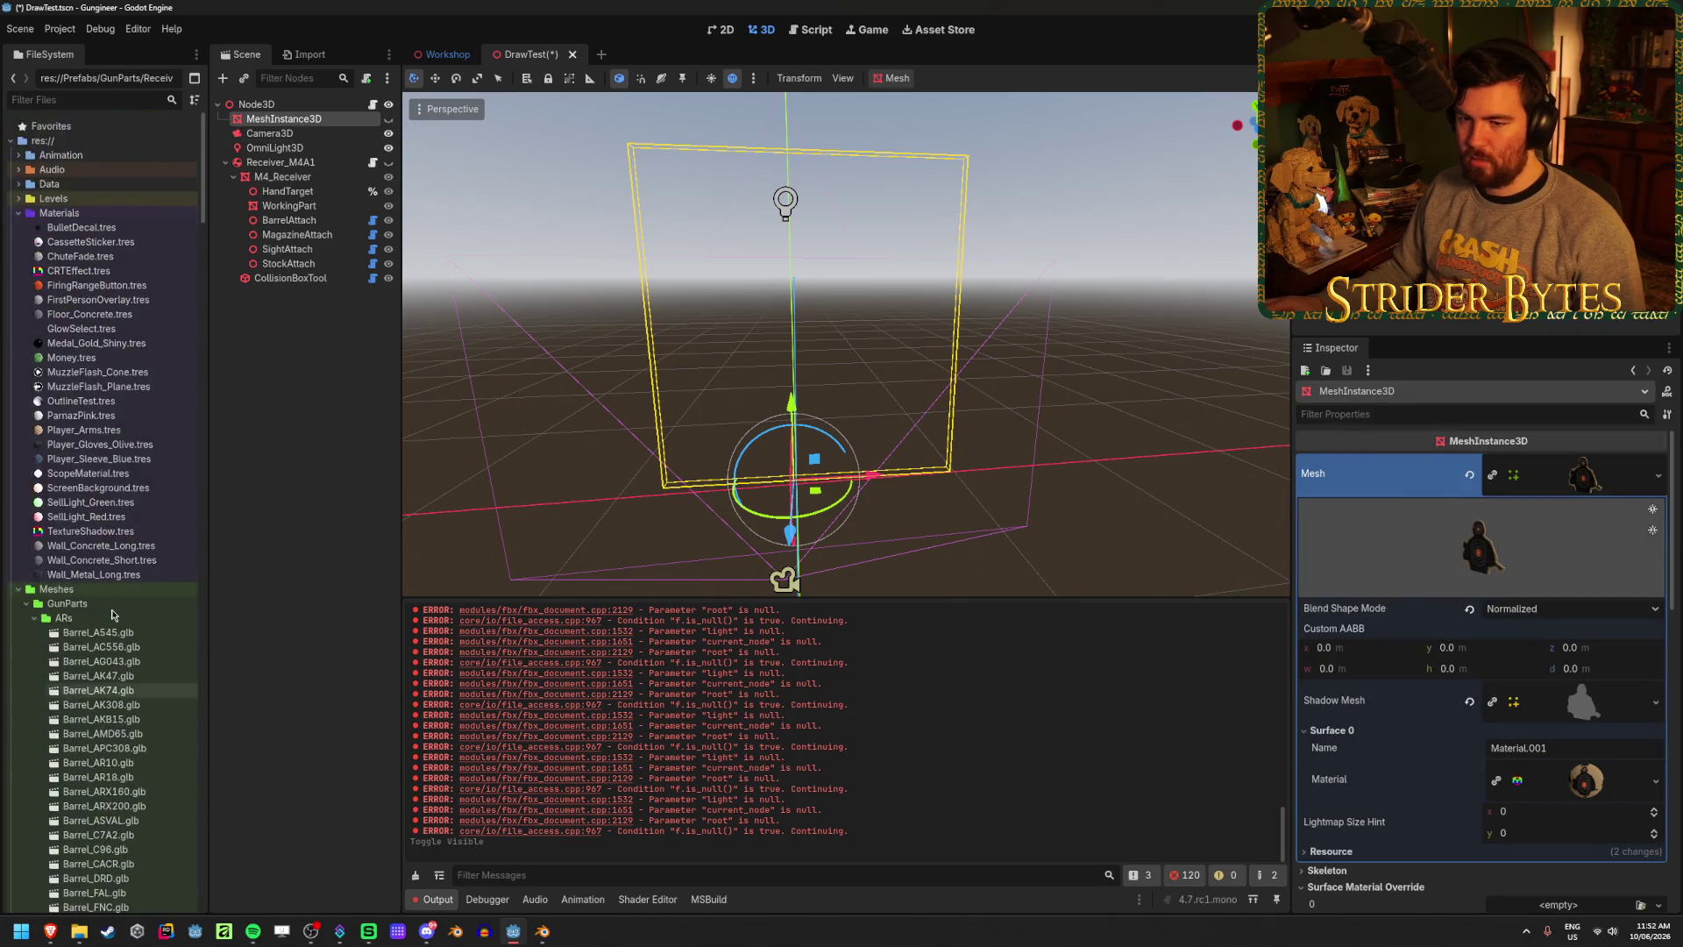
pyautogui.scroll(-15, 113, 613)
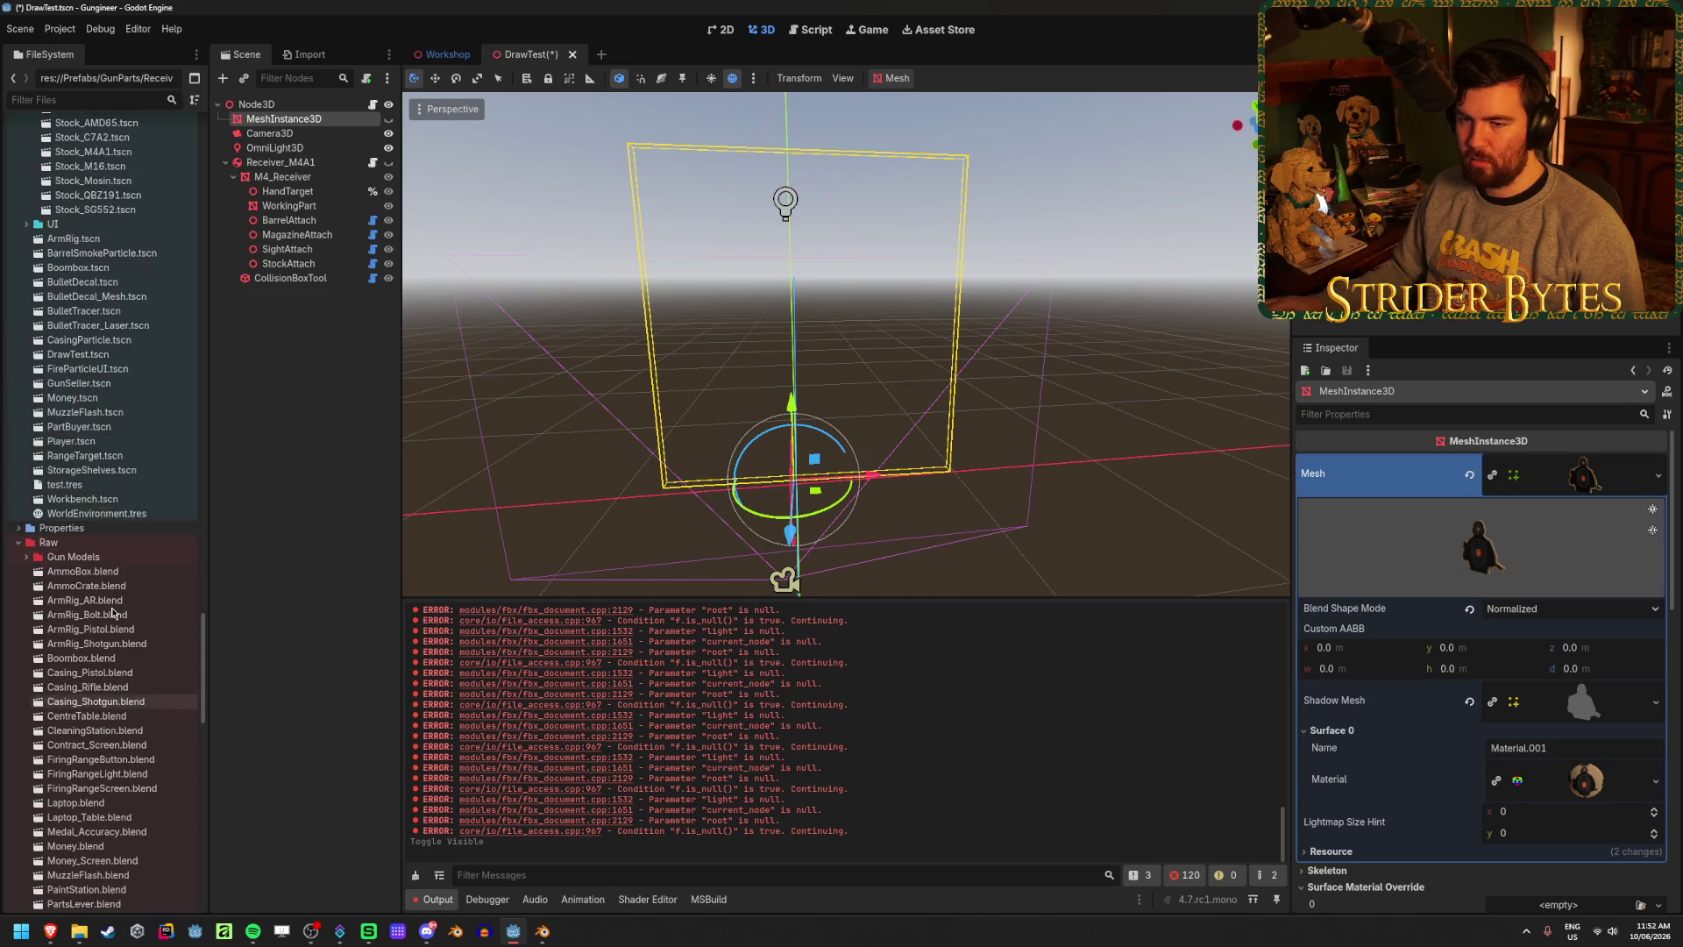
pyautogui.scroll(-20, 114, 604)
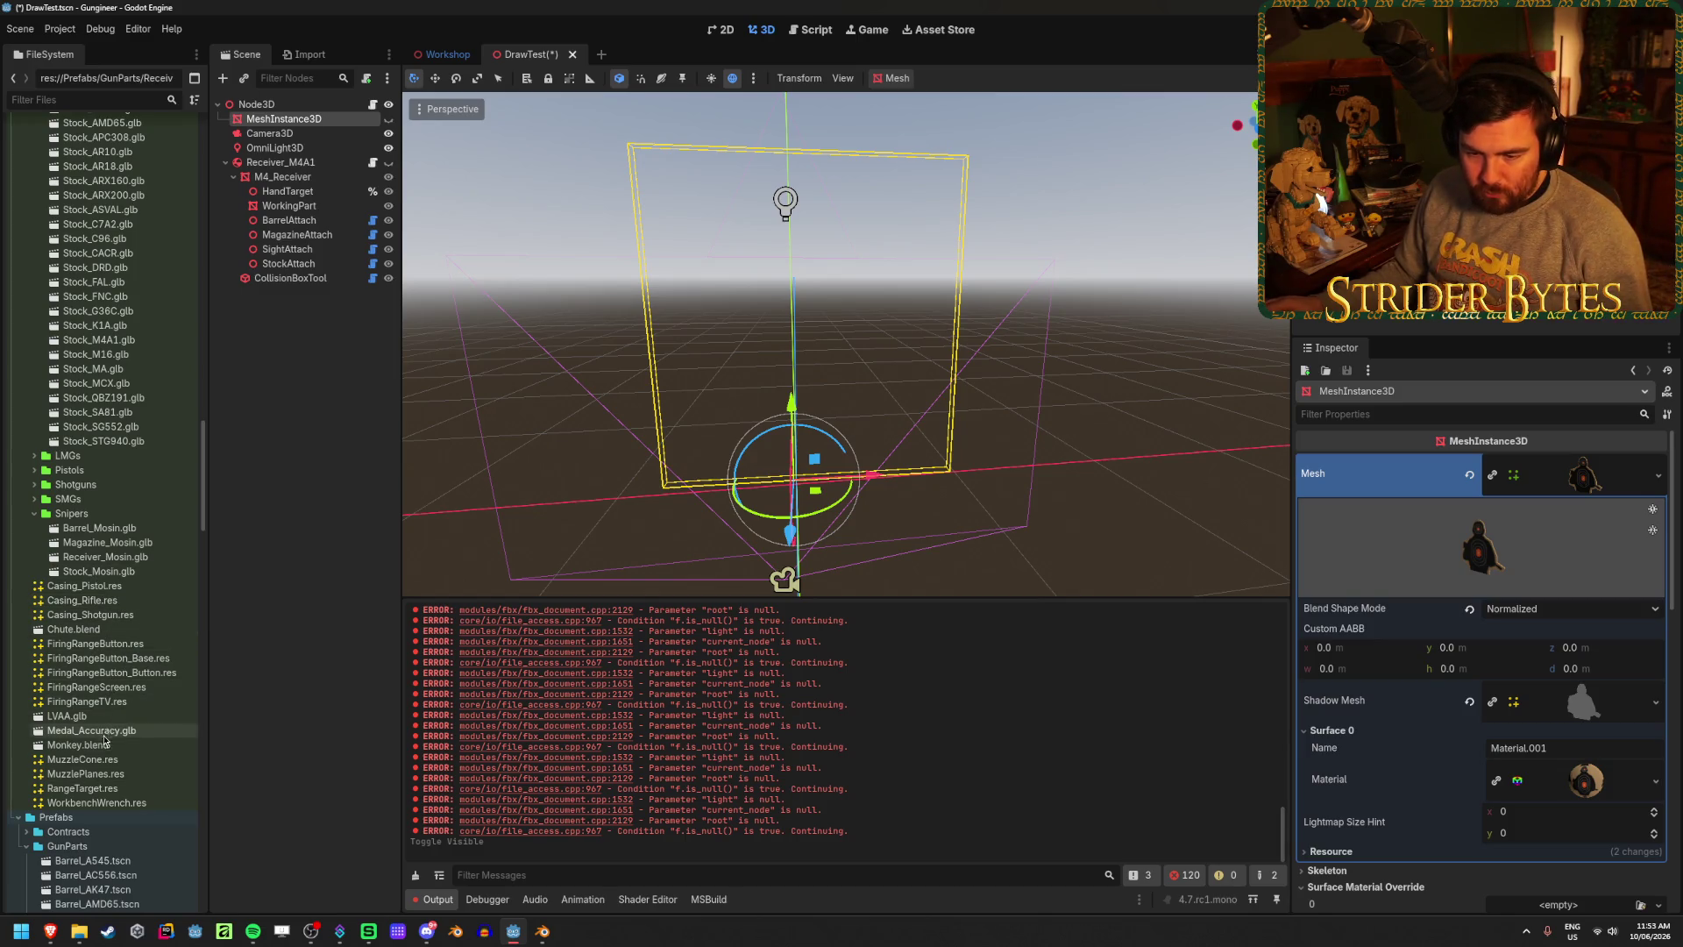
pyautogui.moveTo(87, 745)
pyautogui.mouseDown()
pyautogui.moveTo(793, 442)
pyautogui.moveTo(802, 361)
pyautogui.moveTo(780, 175)
pyautogui.moveTo(776, 222)
pyautogui.mouseUp()
pyautogui.hotkey('ctrl', 's')
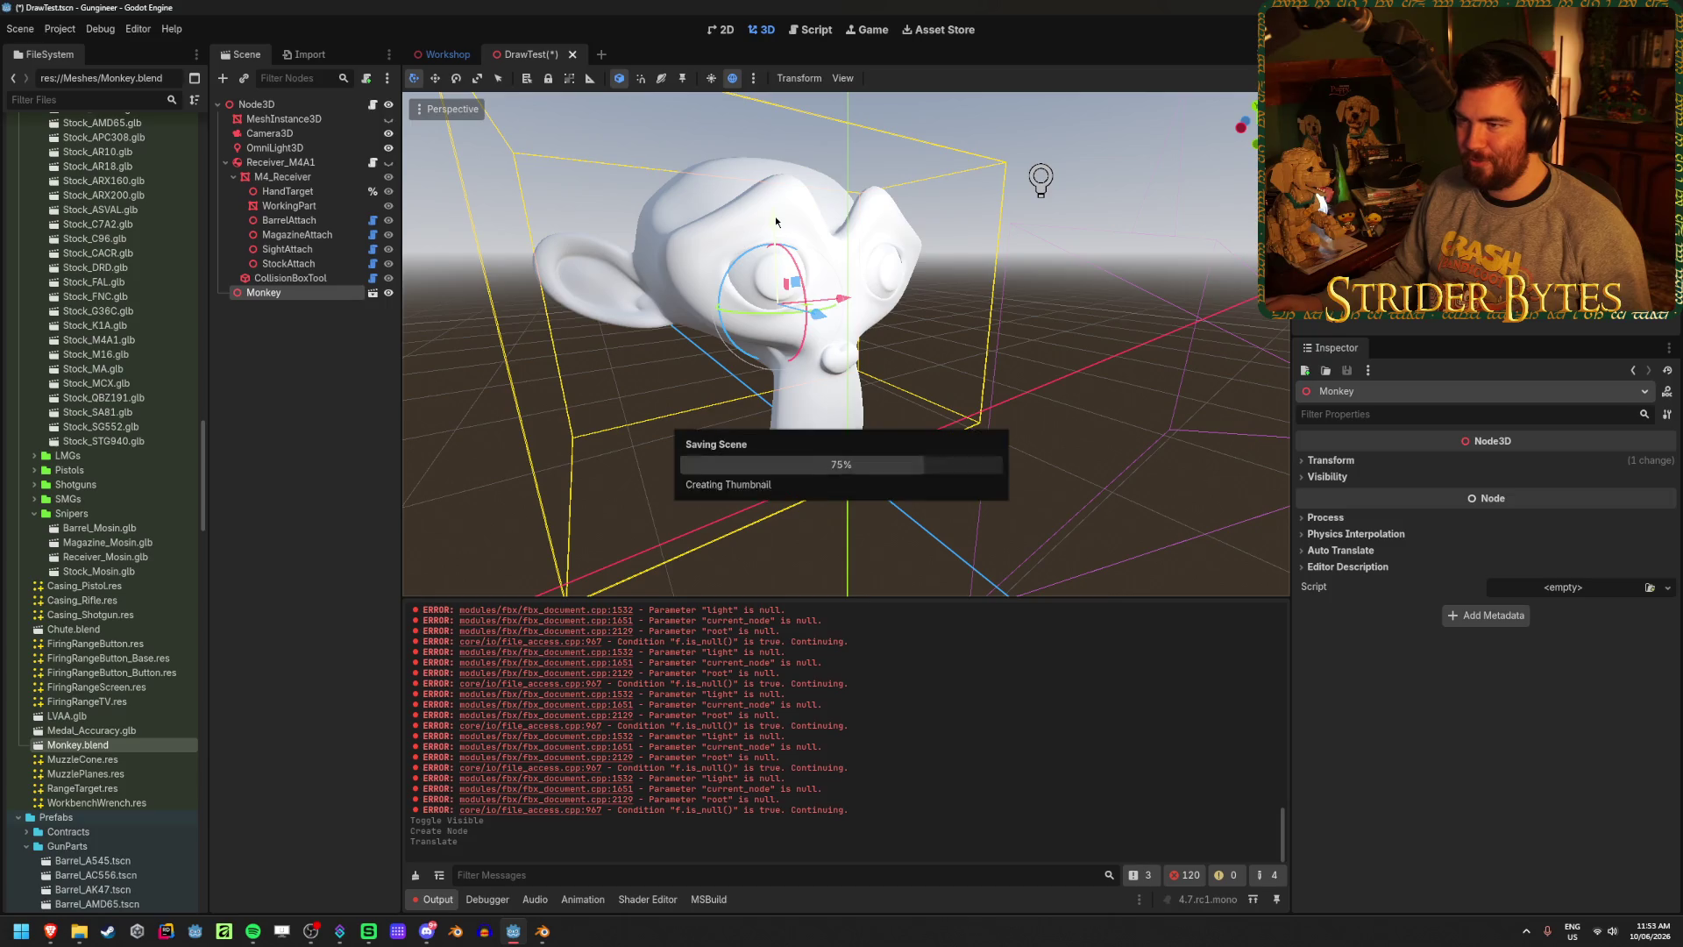
# - Make the imported Monkey node local to expose its Suzanne mesh
pyautogui.click(292, 135)
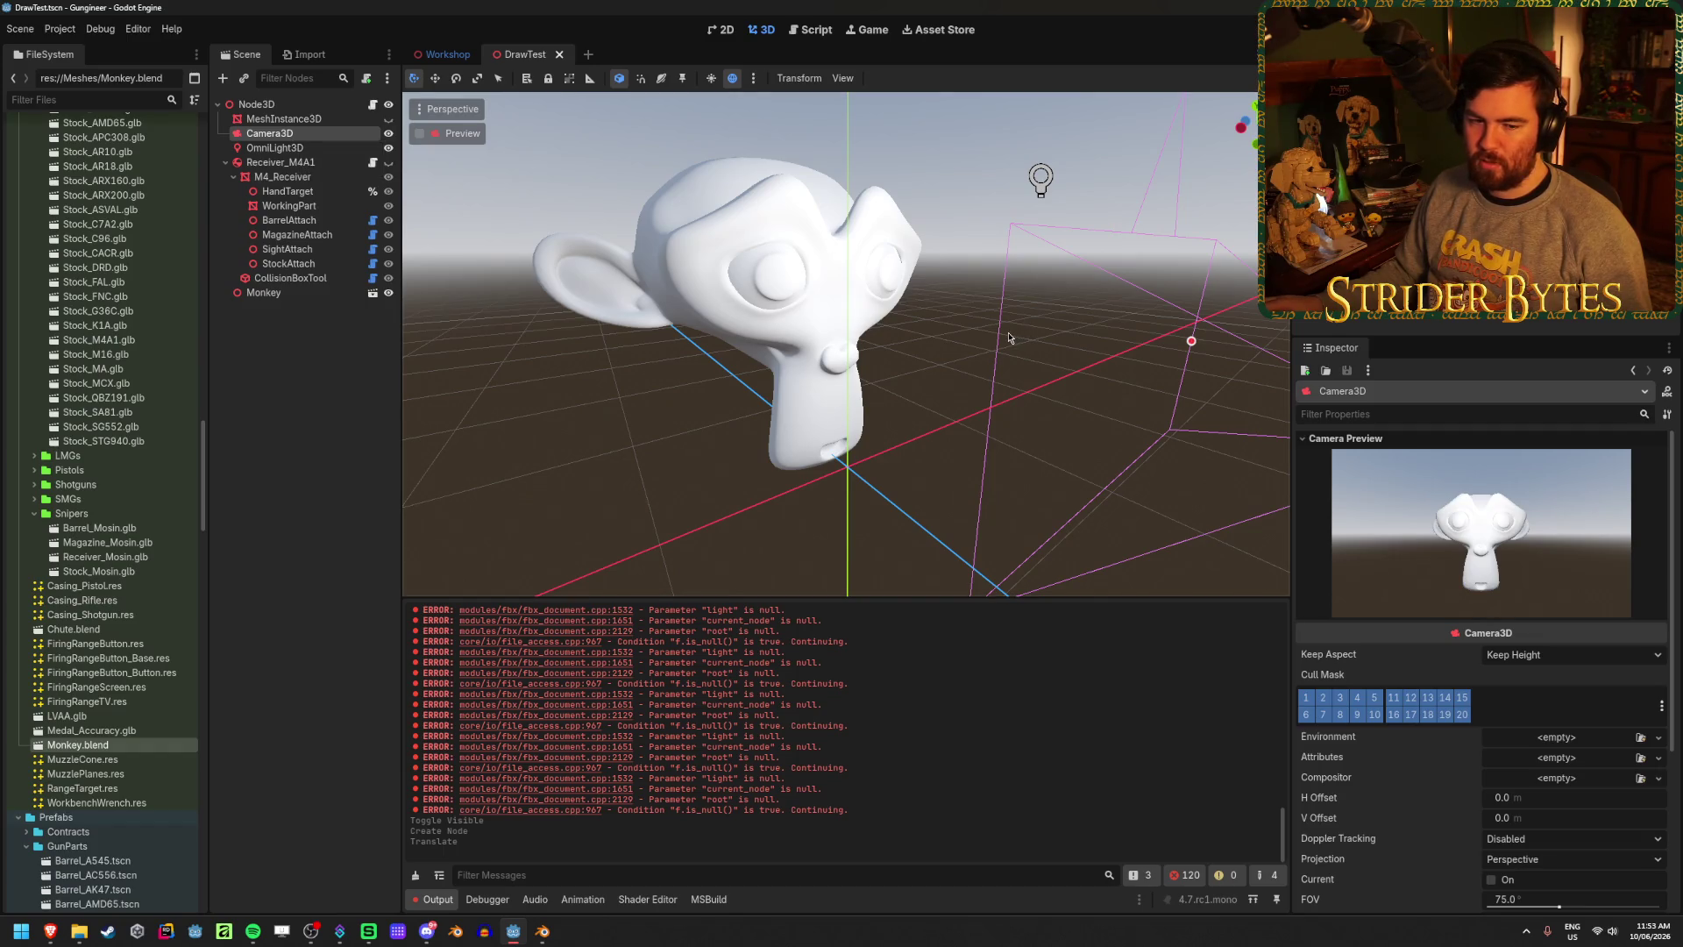
pyautogui.click(778, 369)
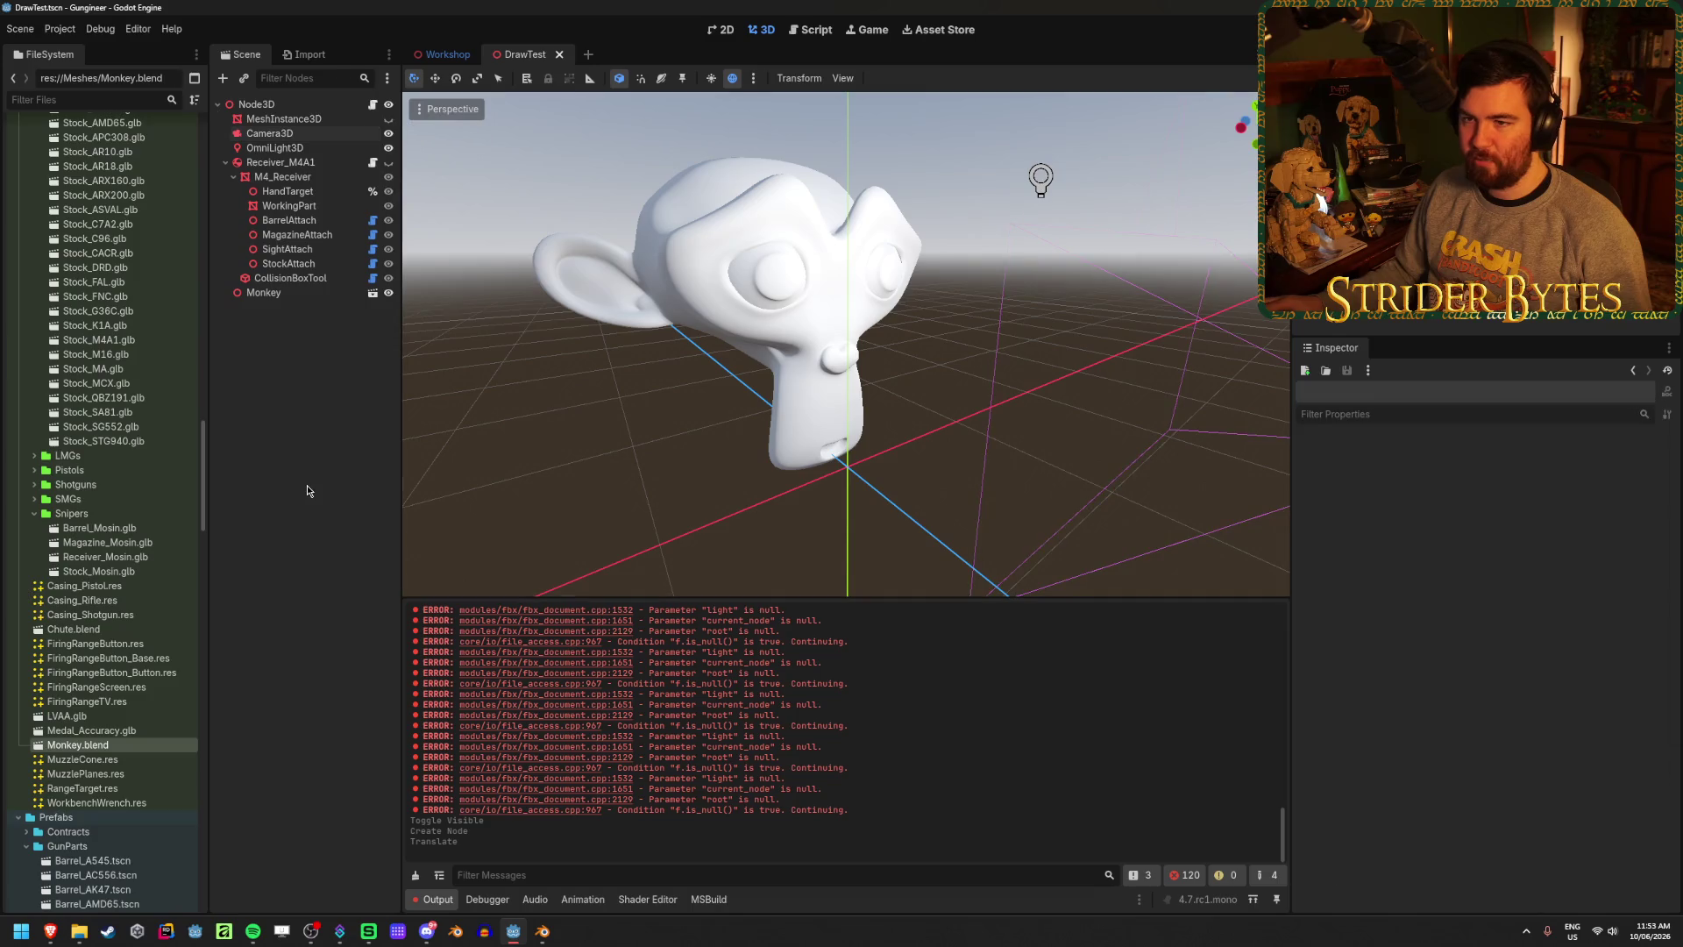
pyautogui.click(292, 108)
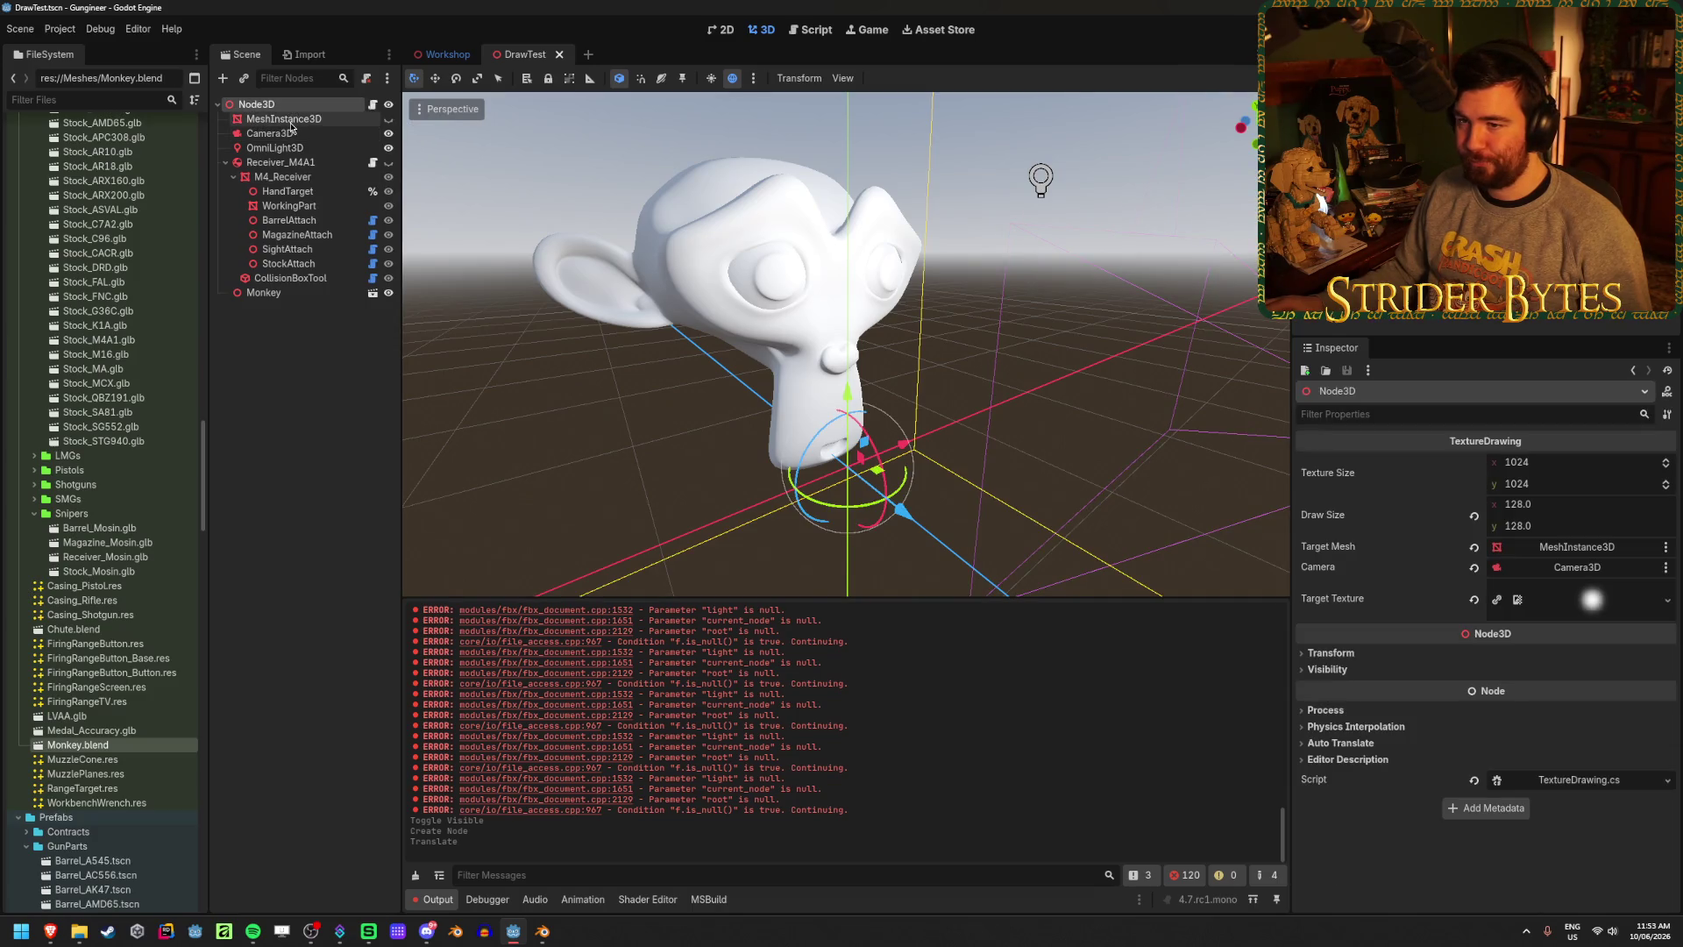
pyautogui.click(282, 294)
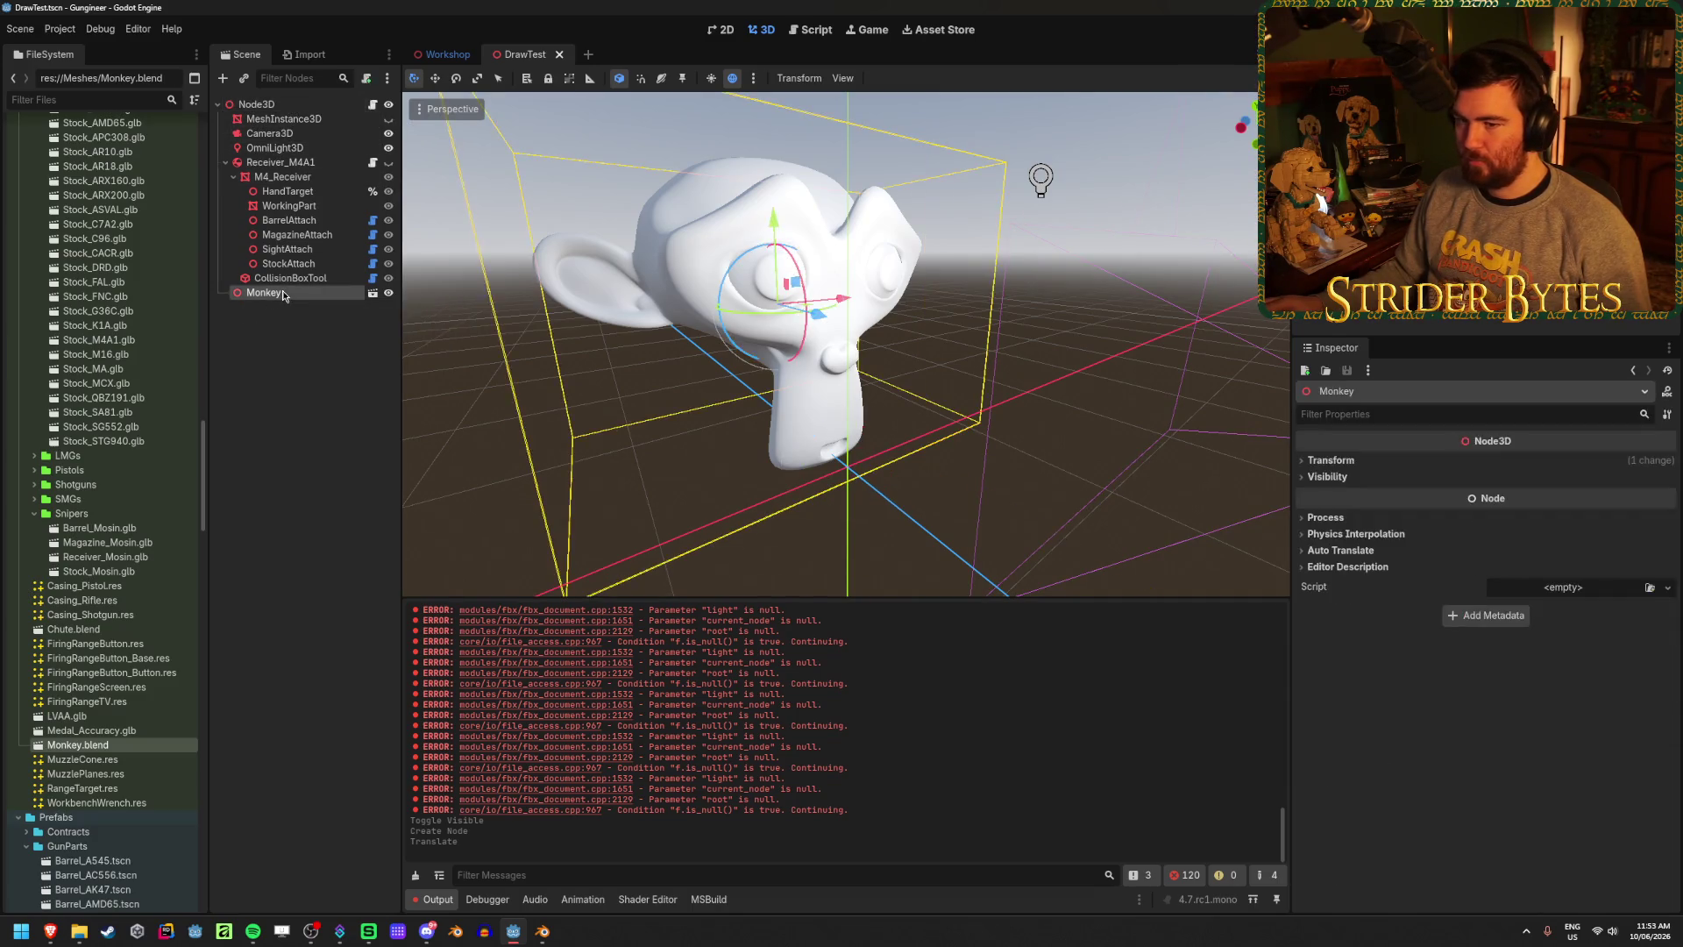
pyautogui.rightClick(282, 294)
pyautogui.click(333, 545)
# - Set Suzanne as the Node3D drawing script's Target Mesh and run the scene
pyautogui.click(284, 381)
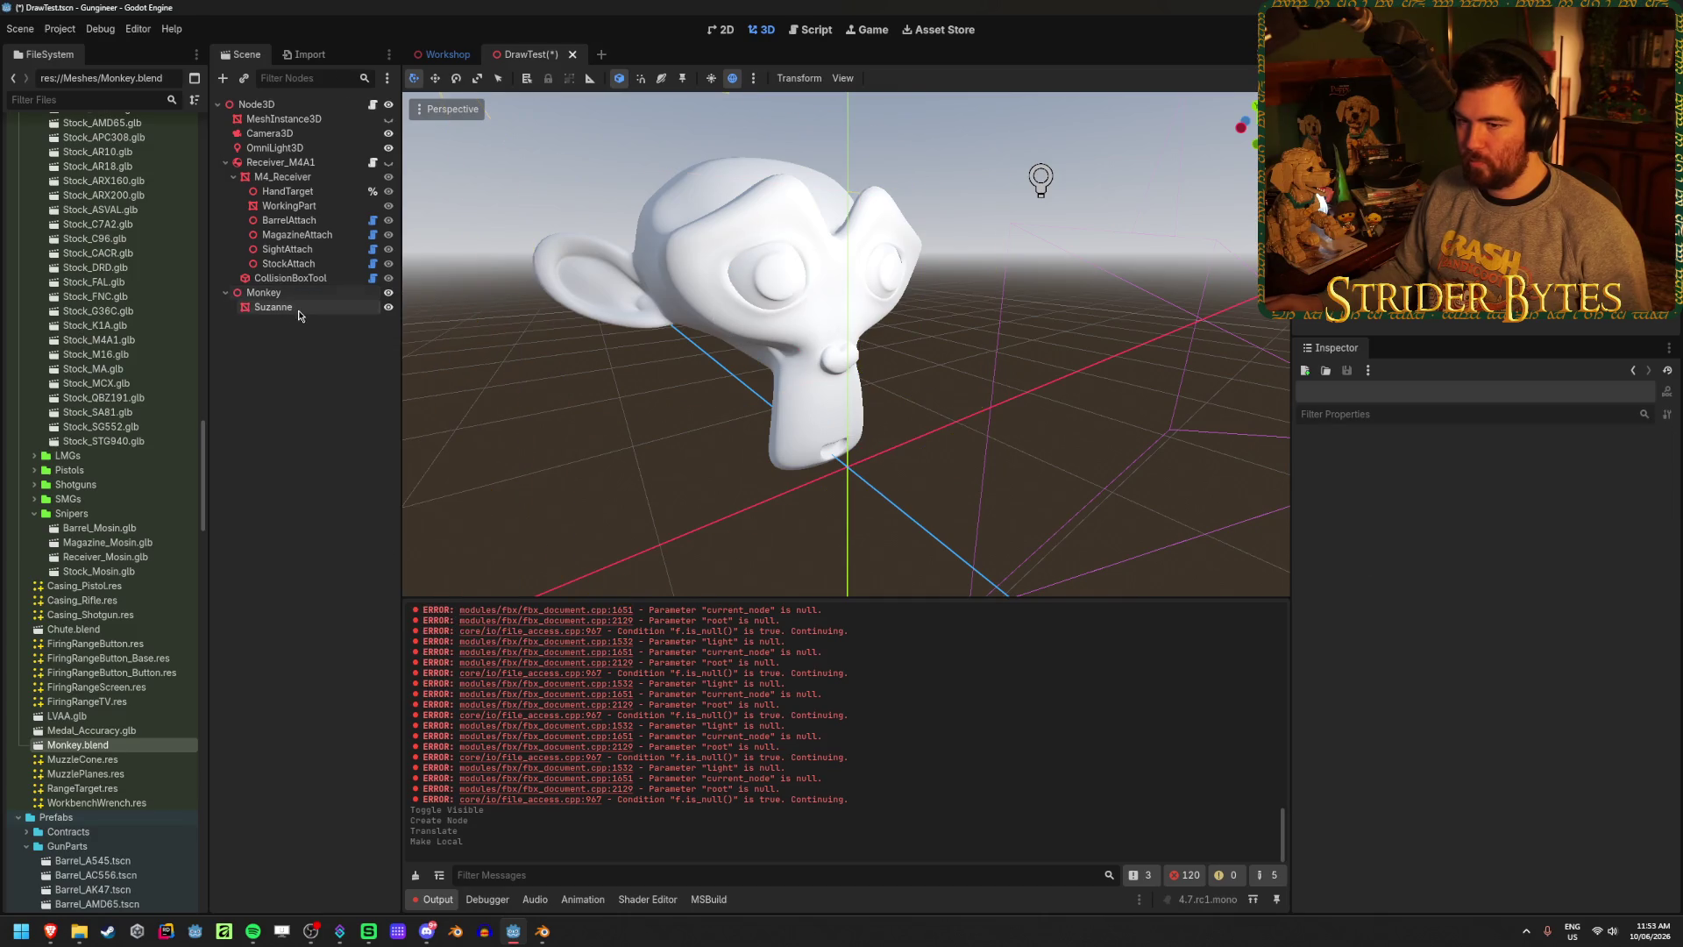
pyautogui.click(296, 109)
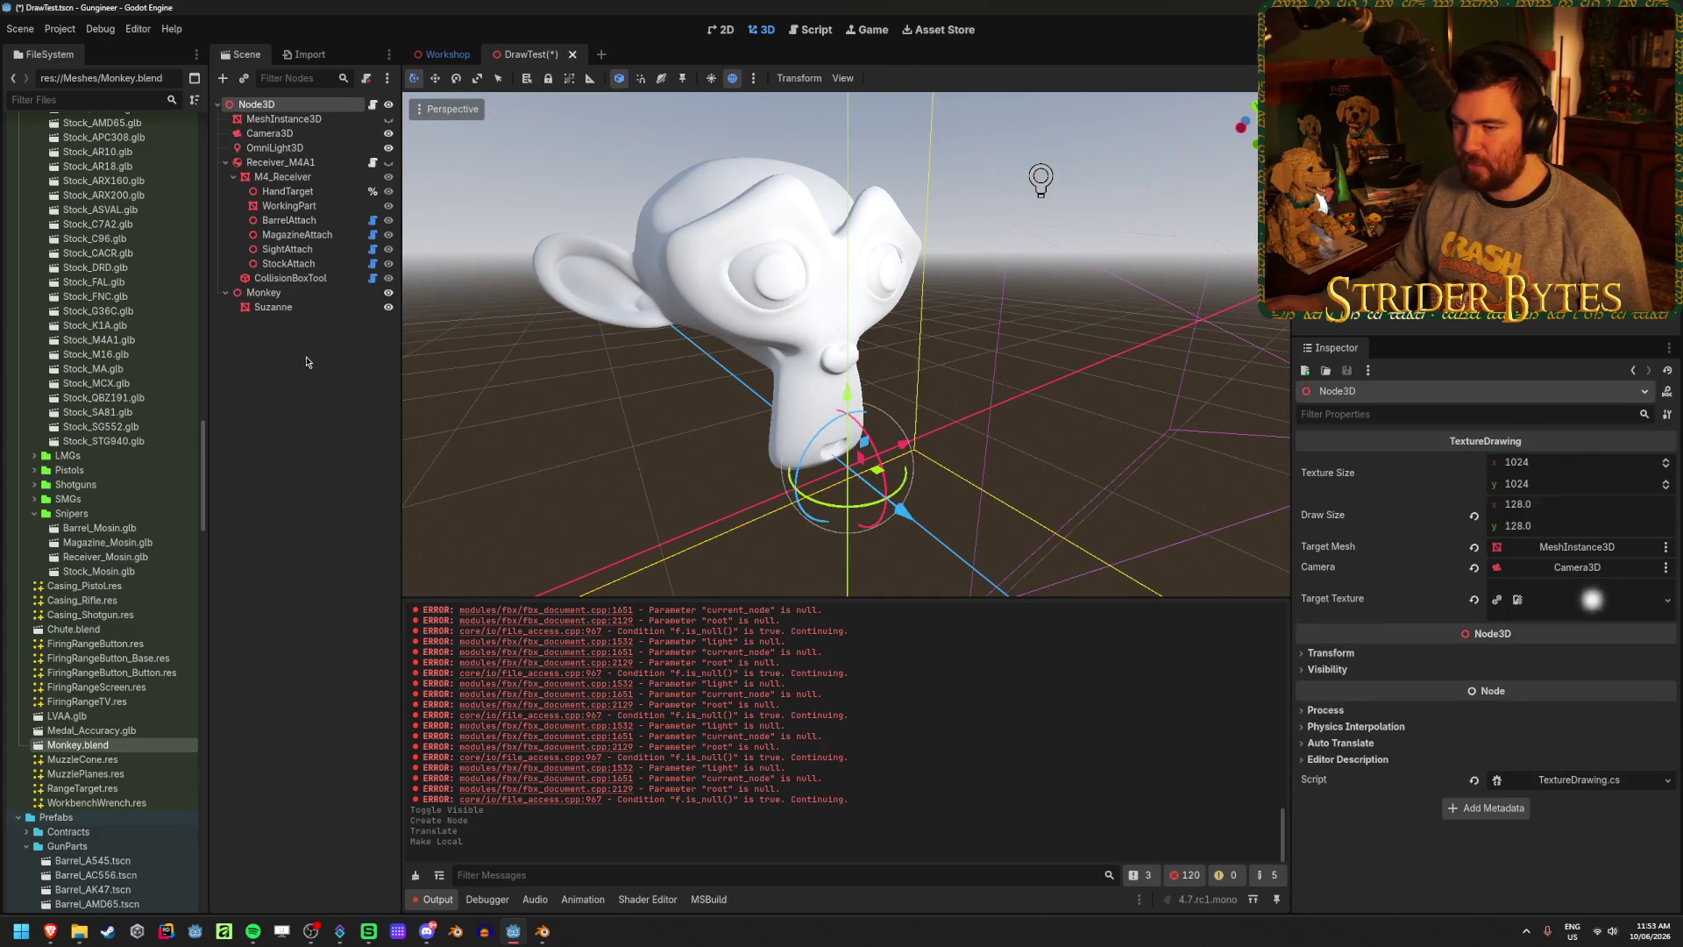
pyautogui.moveTo(272, 306); pyautogui.dragTo(1576, 546)
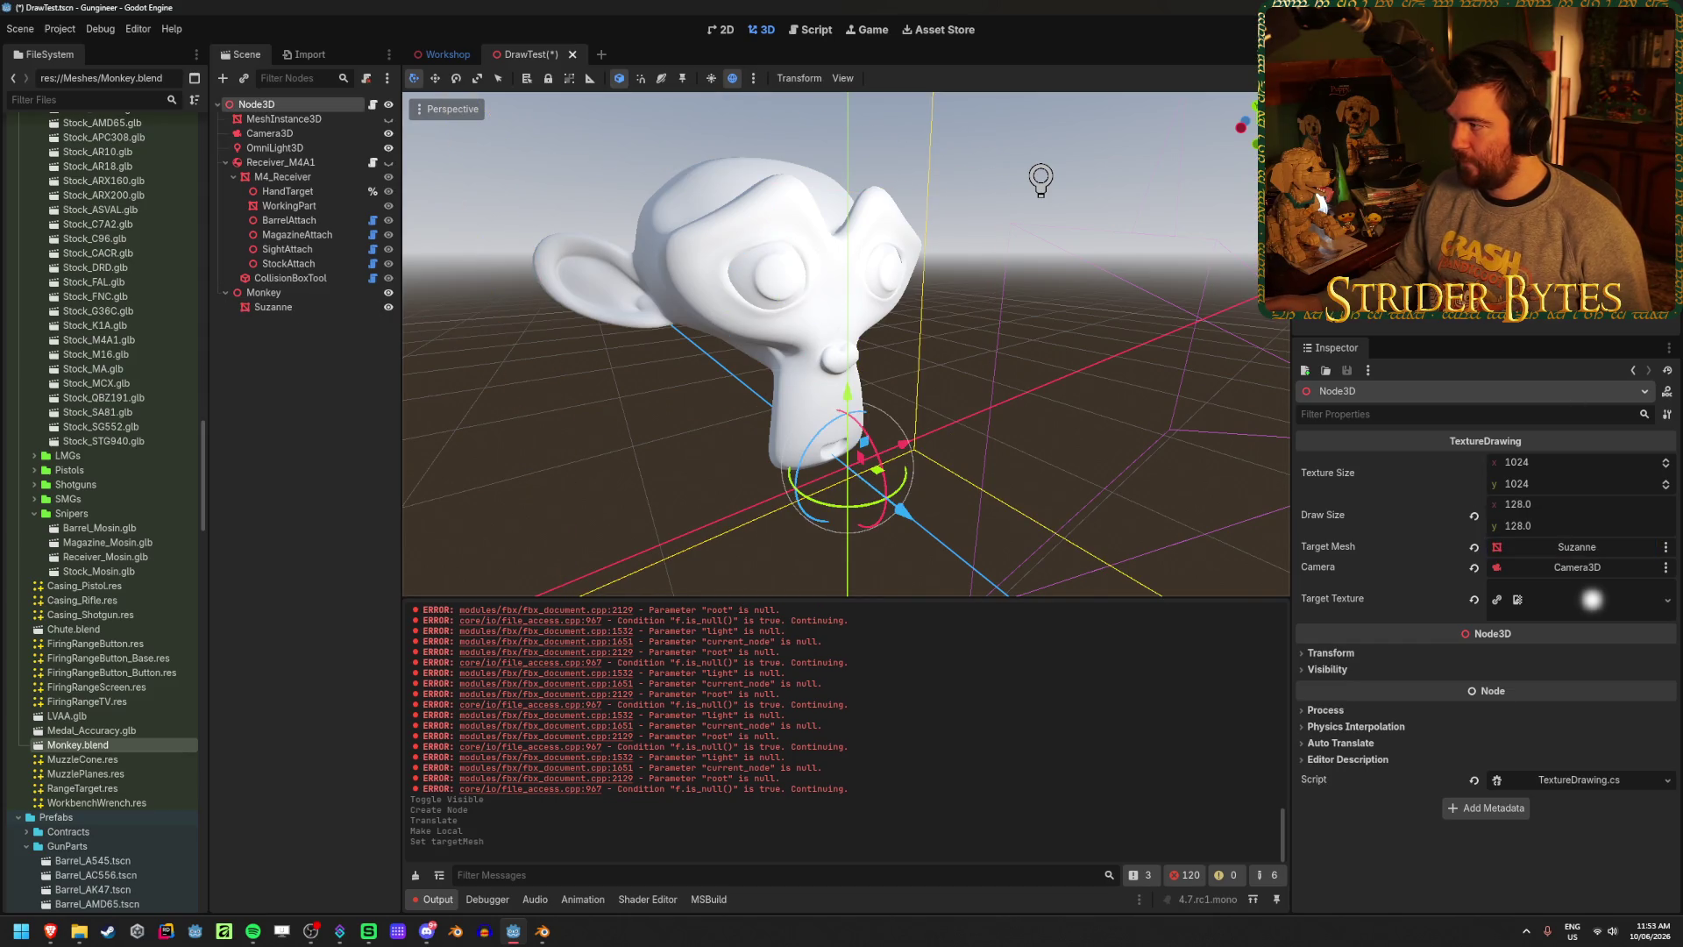
pyautogui.press('F6')
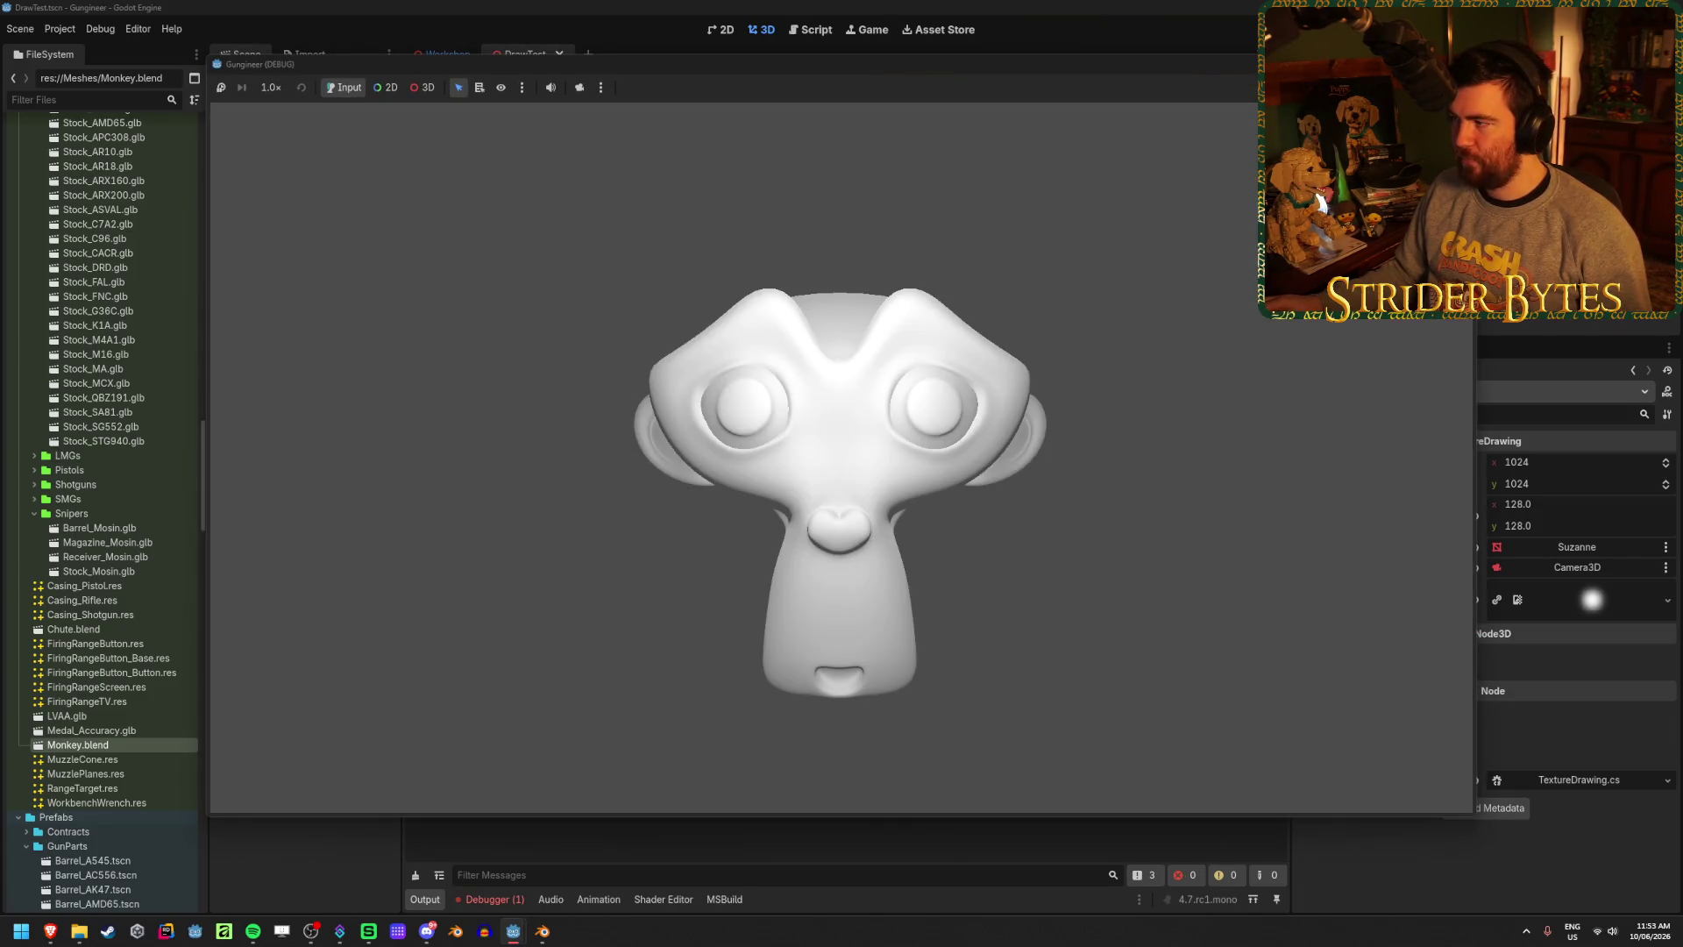
# - Close the game and copy the pink Material Overlay from the old MeshInstance3D
pyautogui.click(1611, 523)
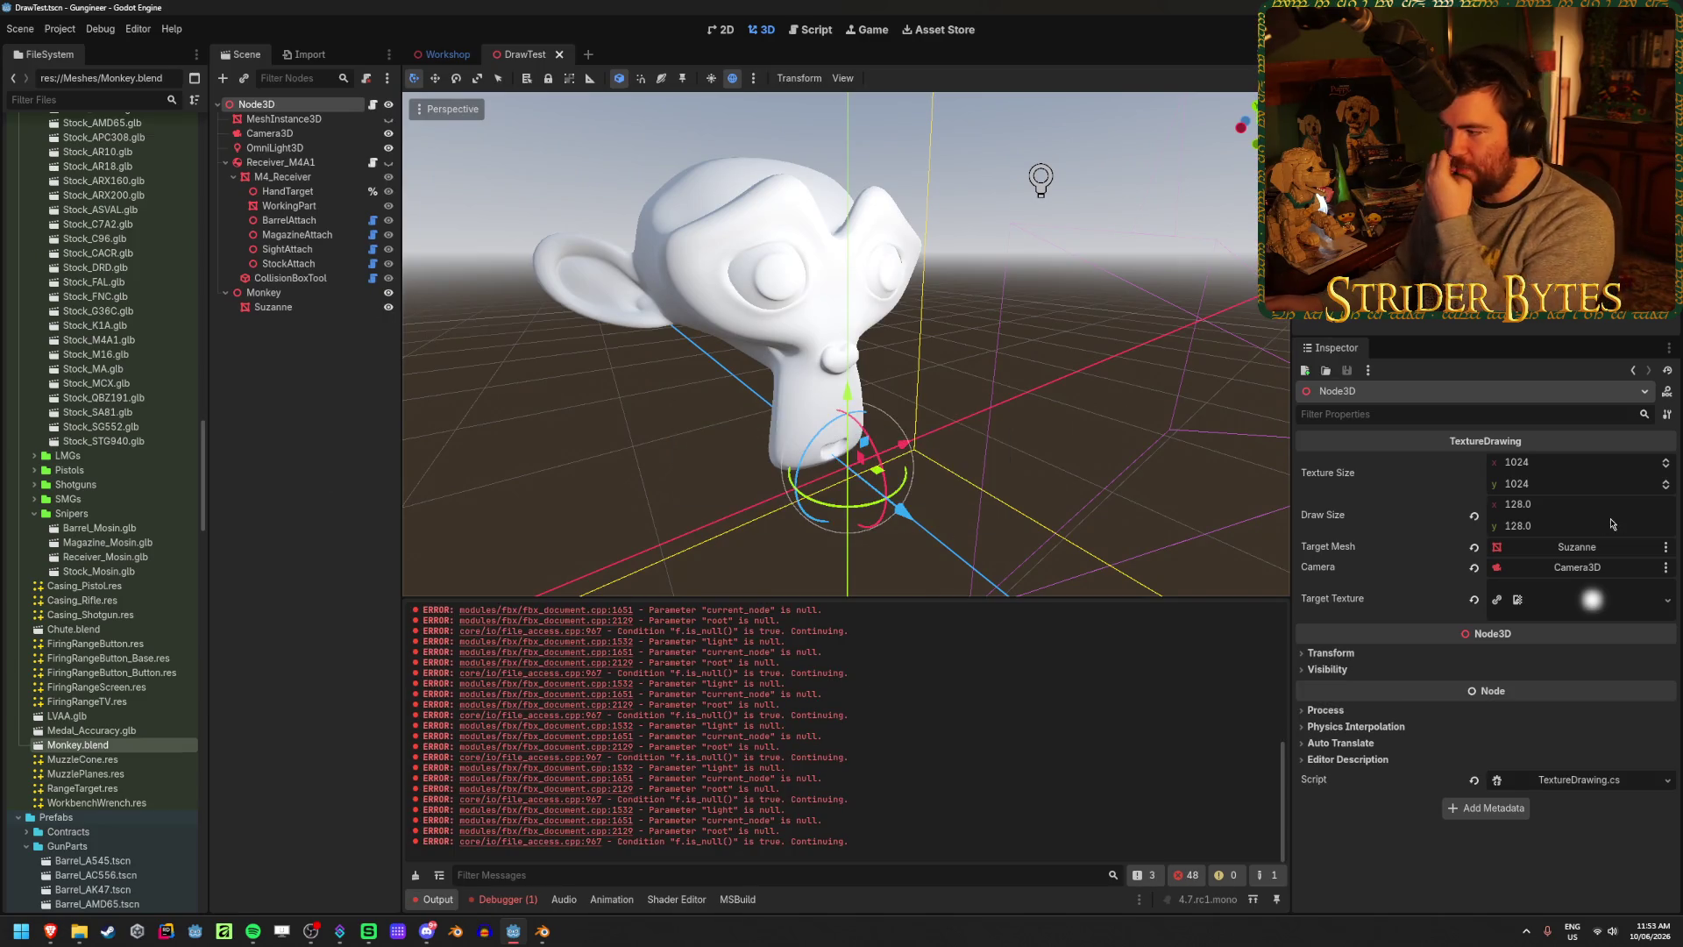
pyautogui.click(272, 306)
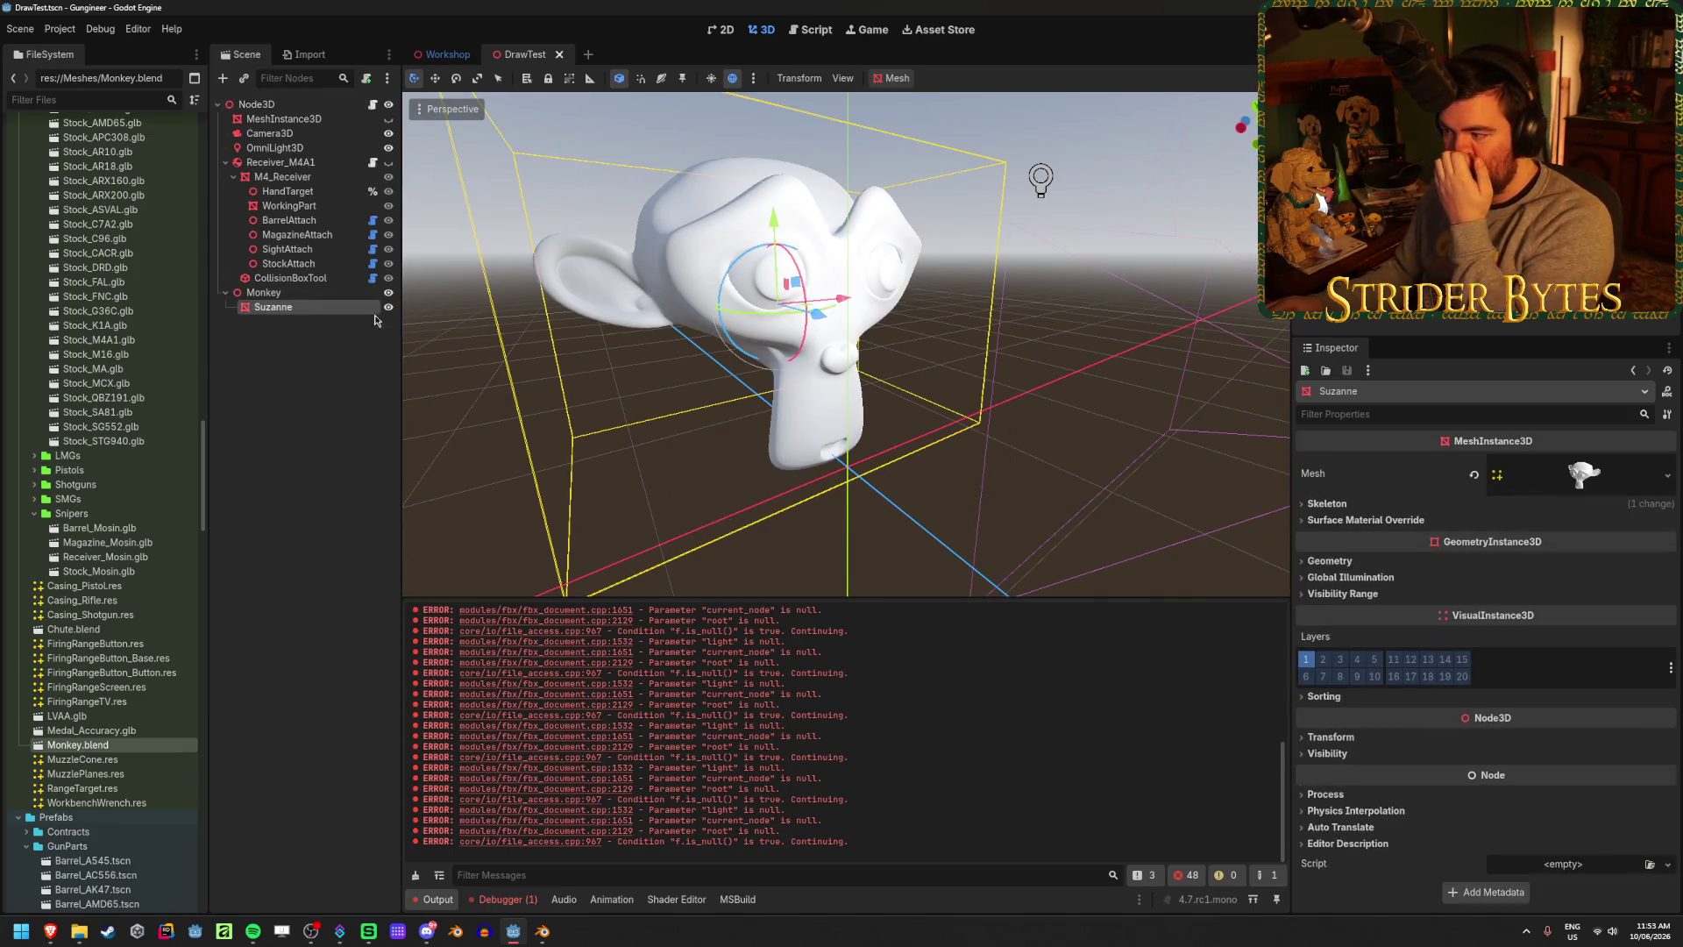
pyautogui.click(1334, 562)
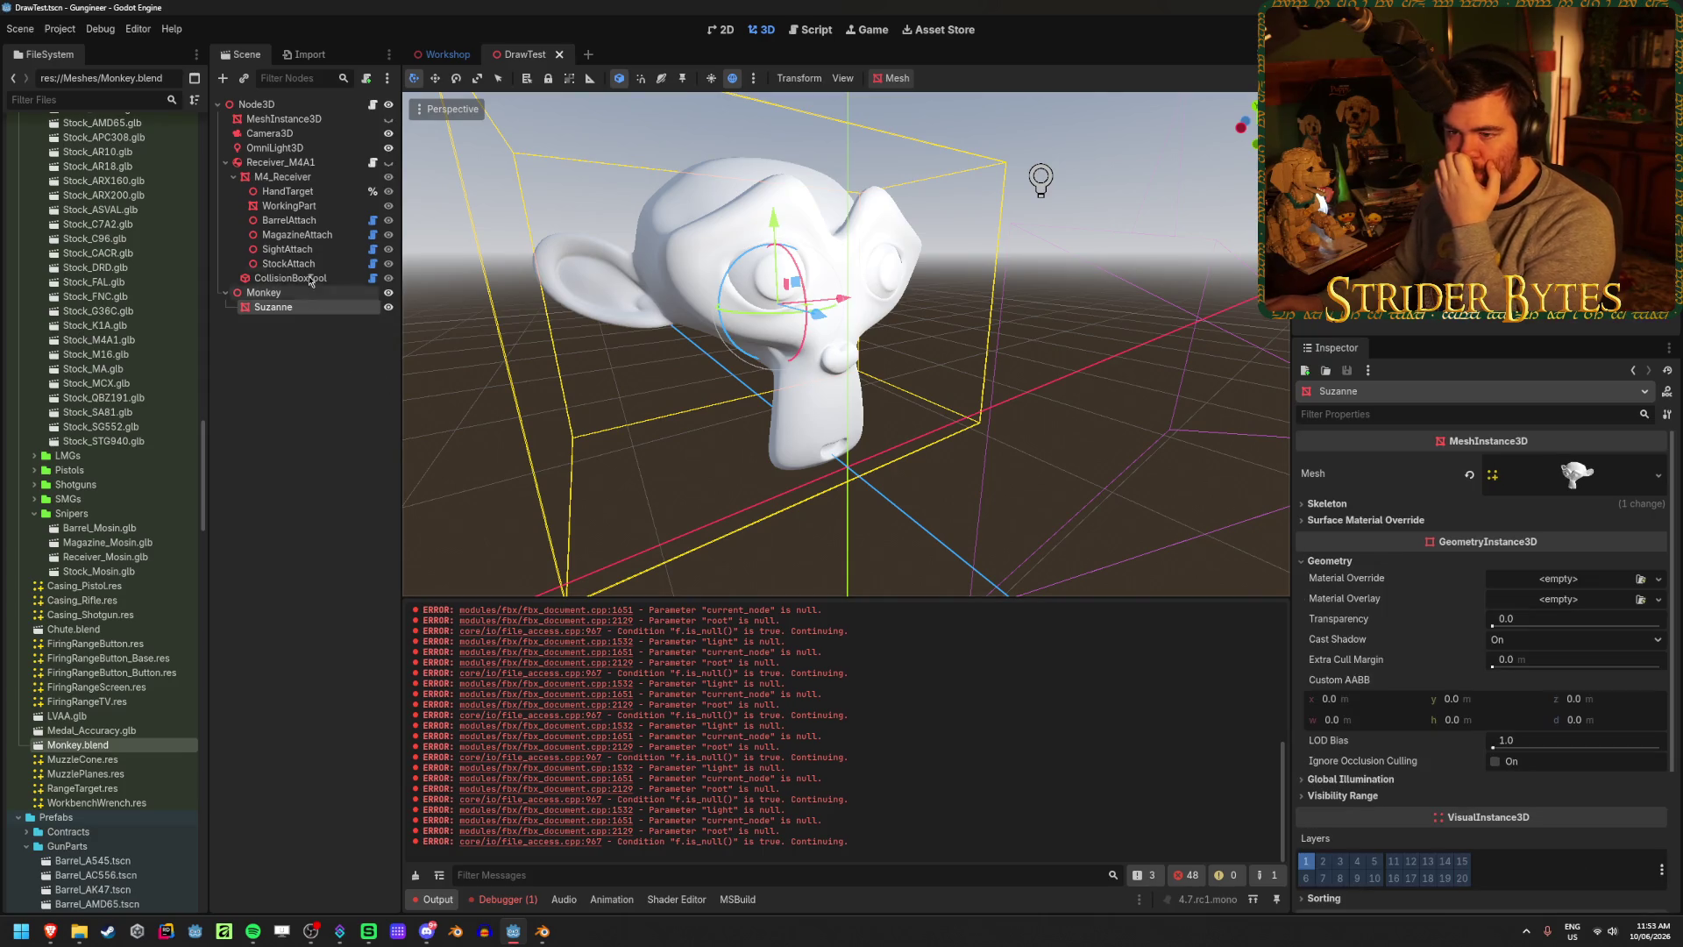
pyautogui.click(284, 119)
pyautogui.scroll(-3, 1475, 624)
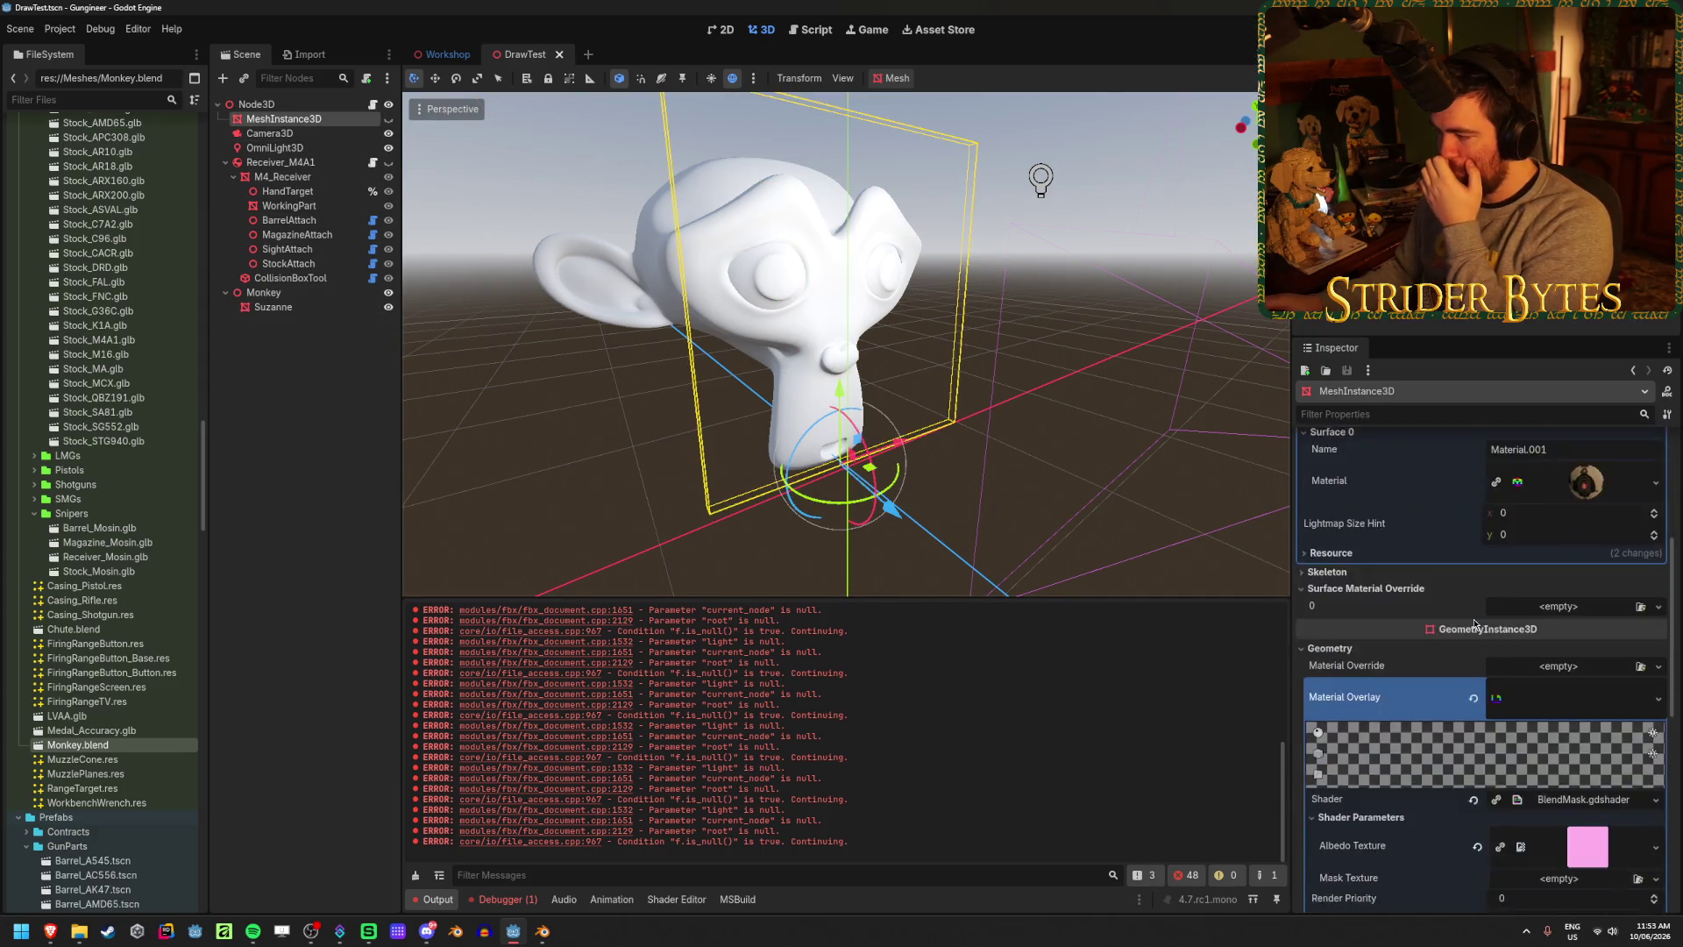
pyautogui.scroll(-3, 1476, 624)
pyautogui.click(1657, 519)
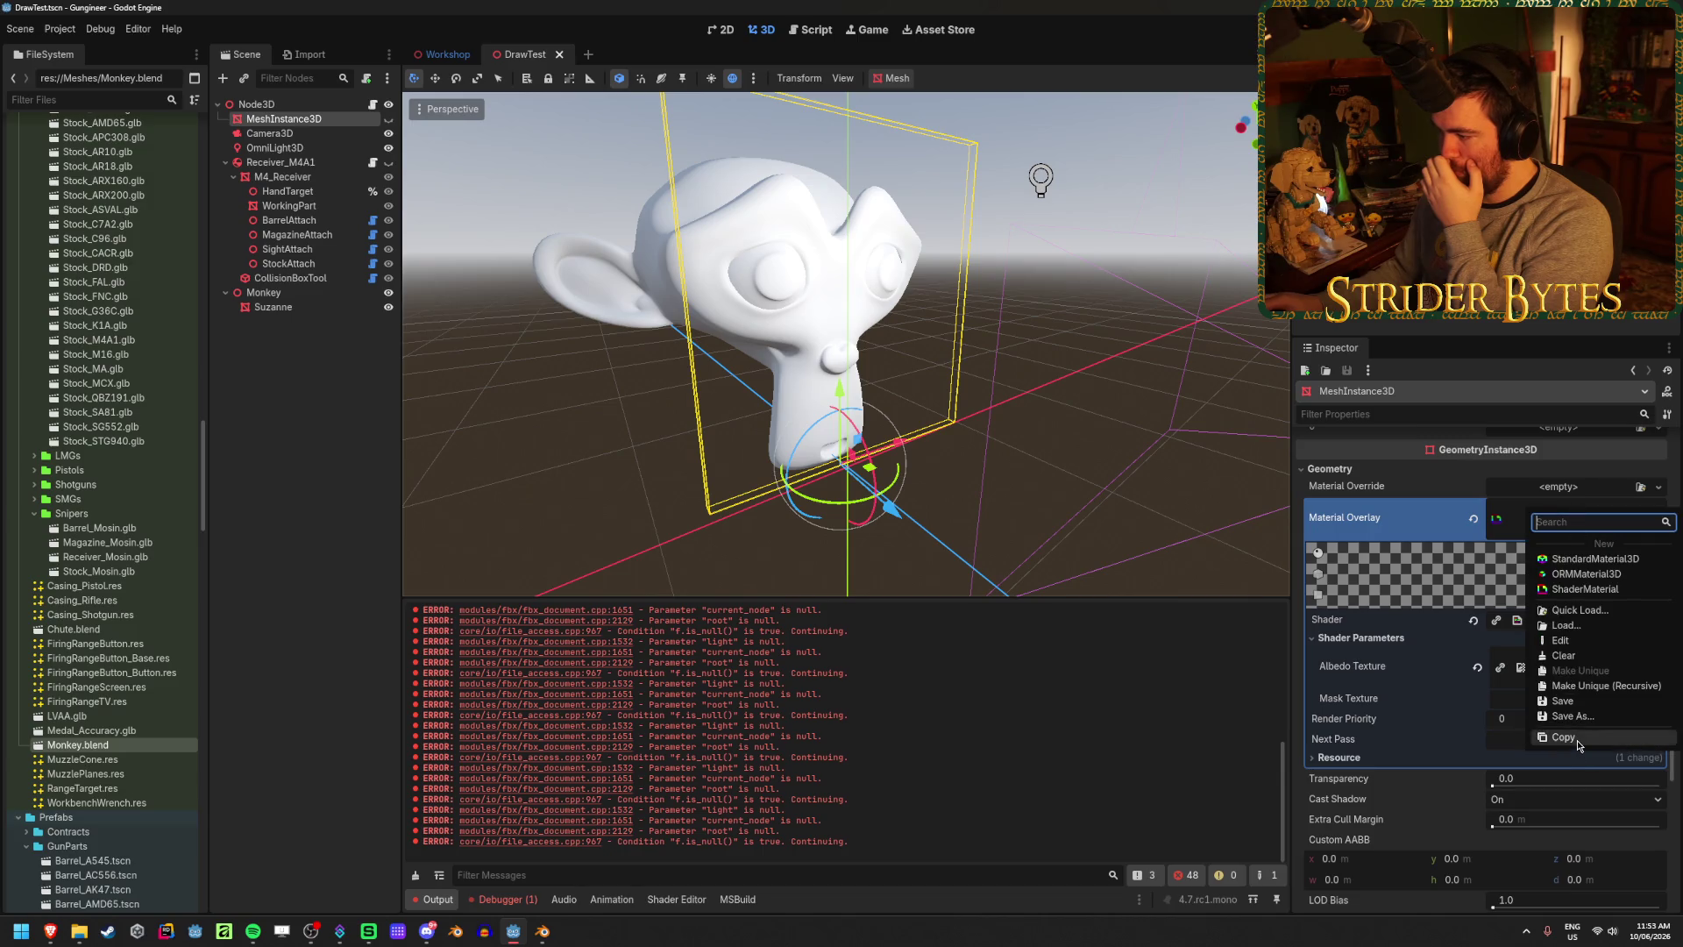
pyautogui.click(1562, 738)
# - Paste the overlay onto Suzanne's Material Overlay, make it unique, and run the scene
pyautogui.click(272, 307)
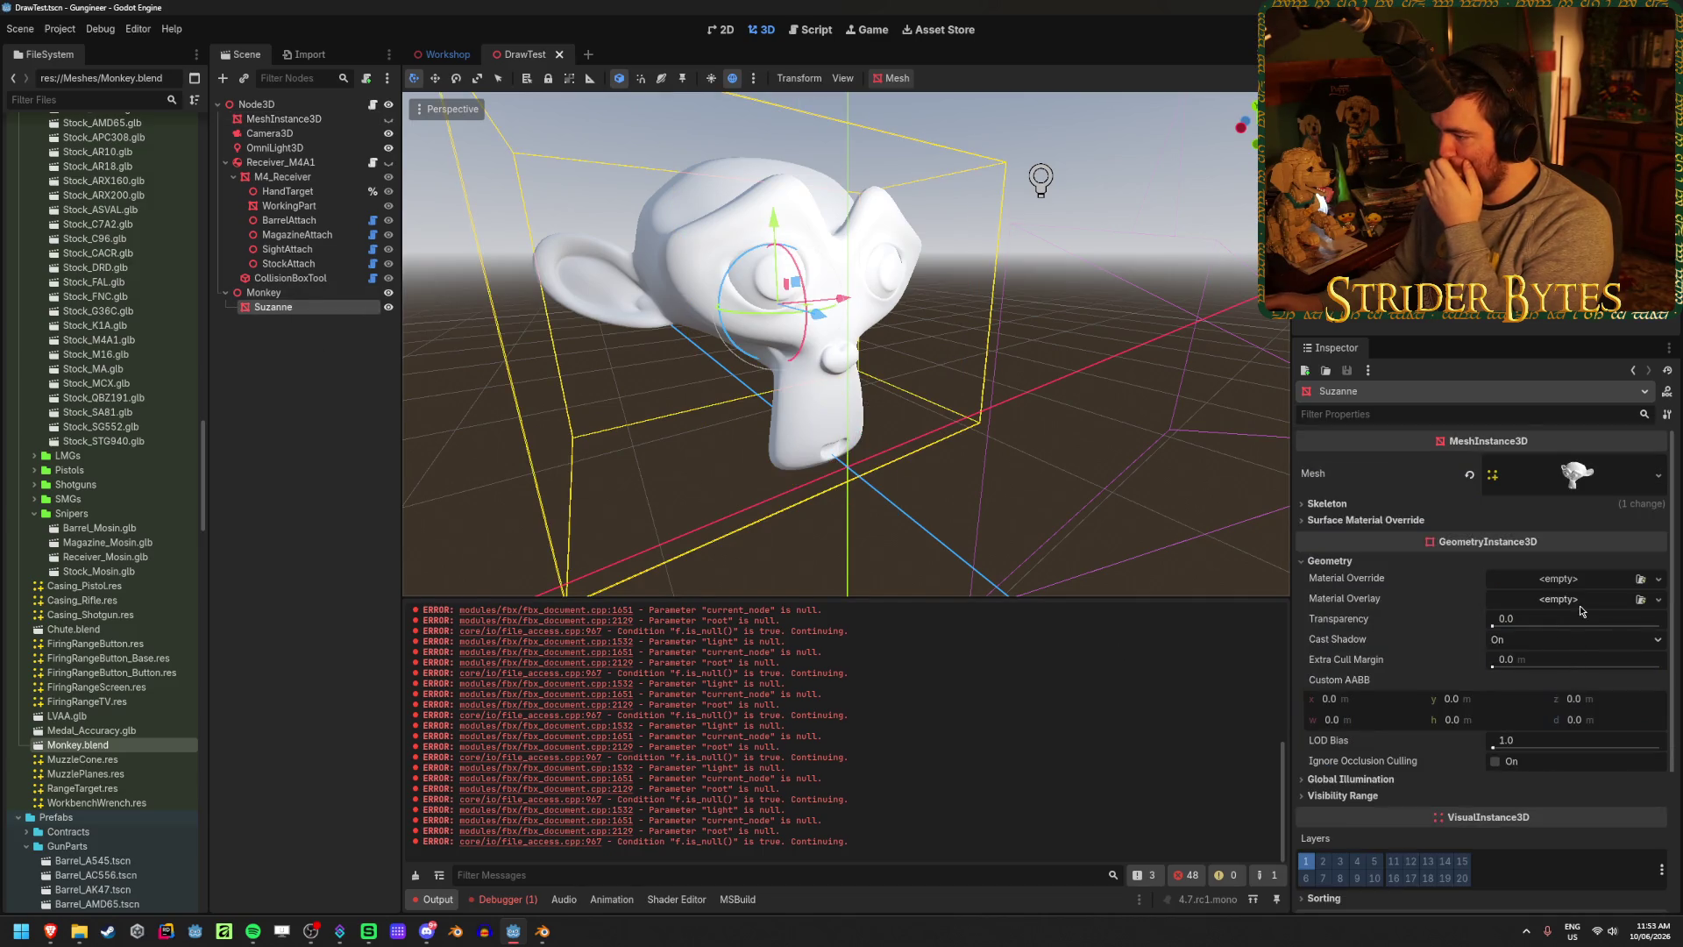
pyautogui.click(1580, 602)
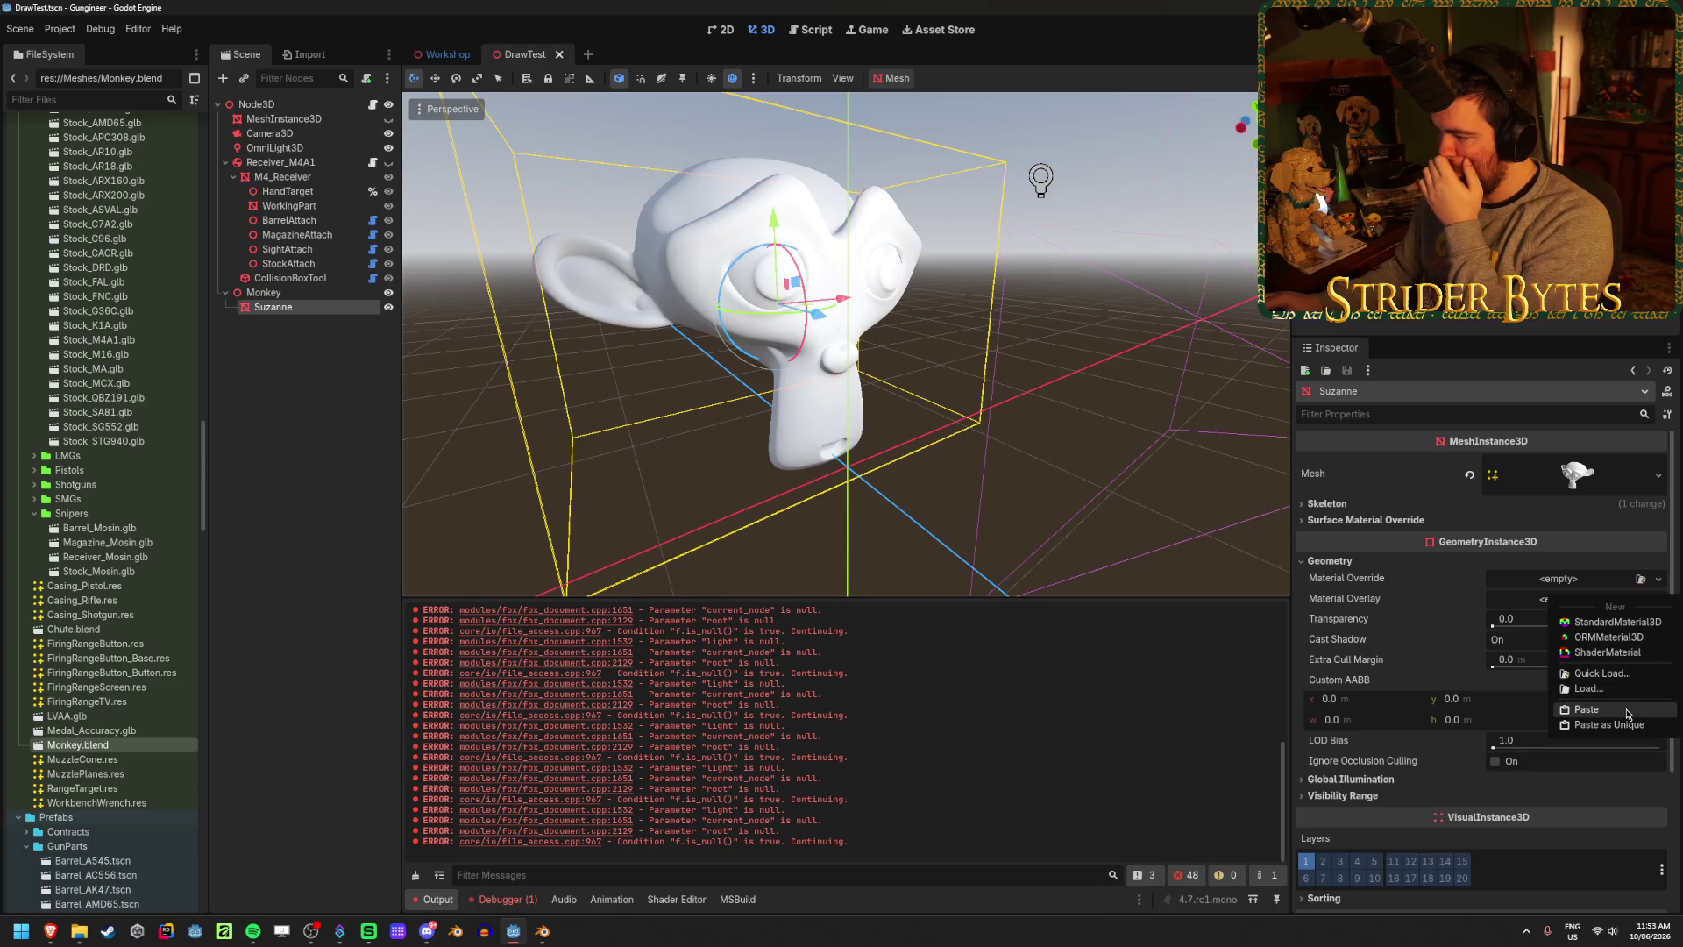
pyautogui.click(1626, 713)
pyautogui.click(1658, 609)
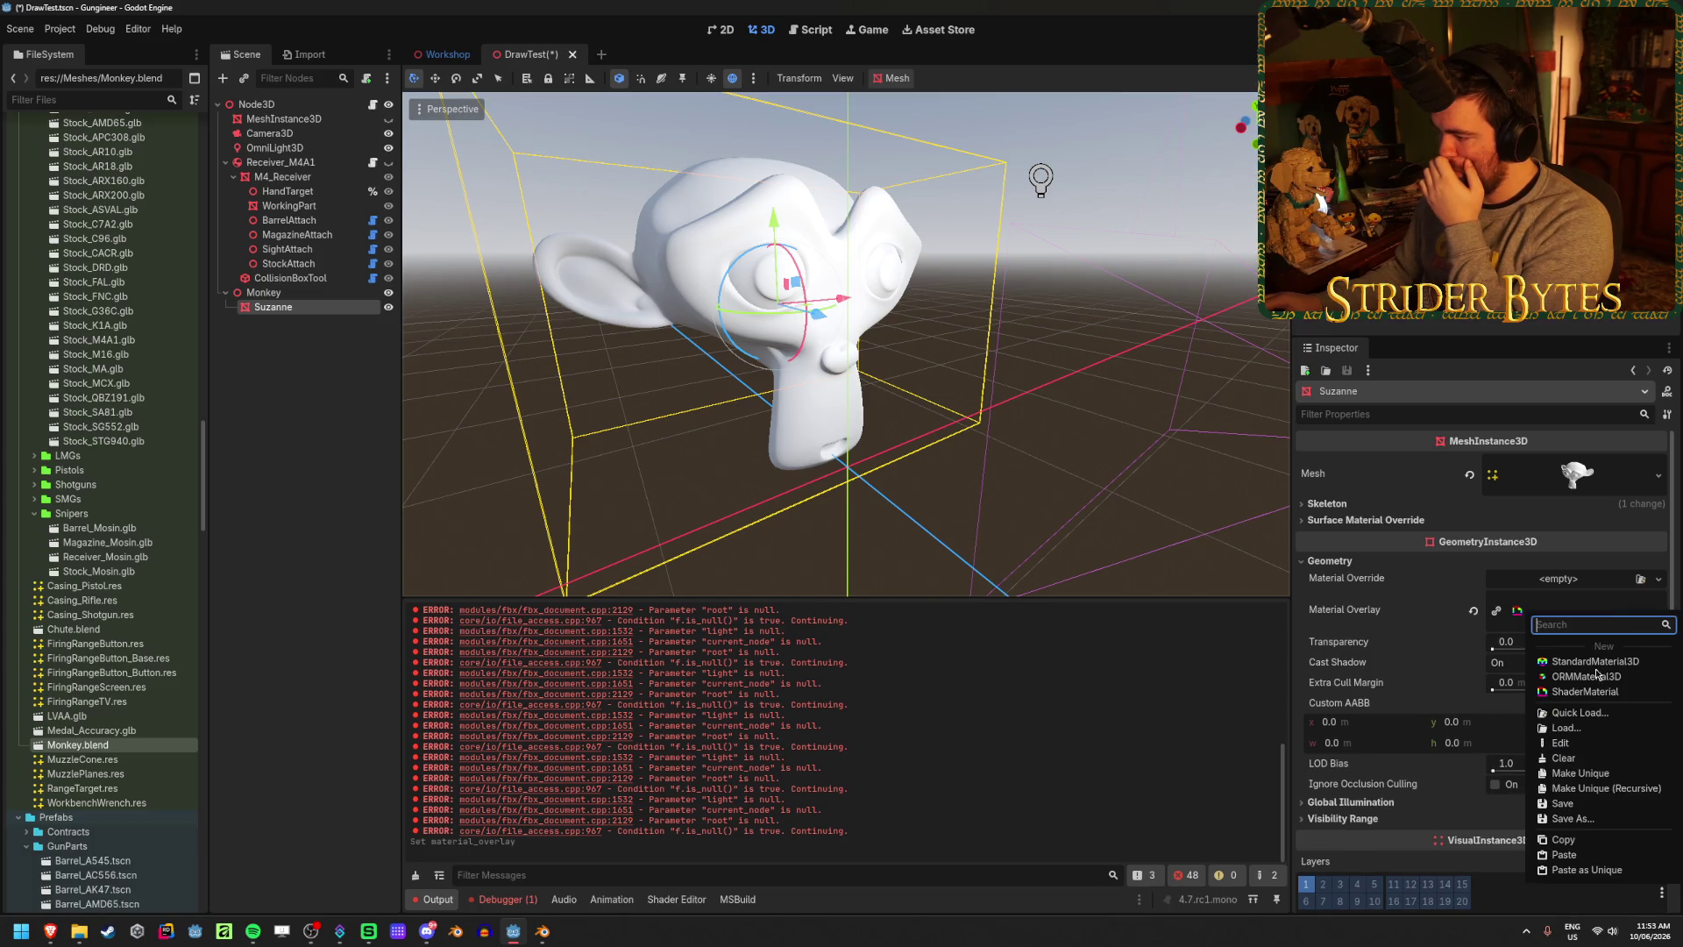
pyautogui.click(1608, 777)
pyautogui.press('F6')
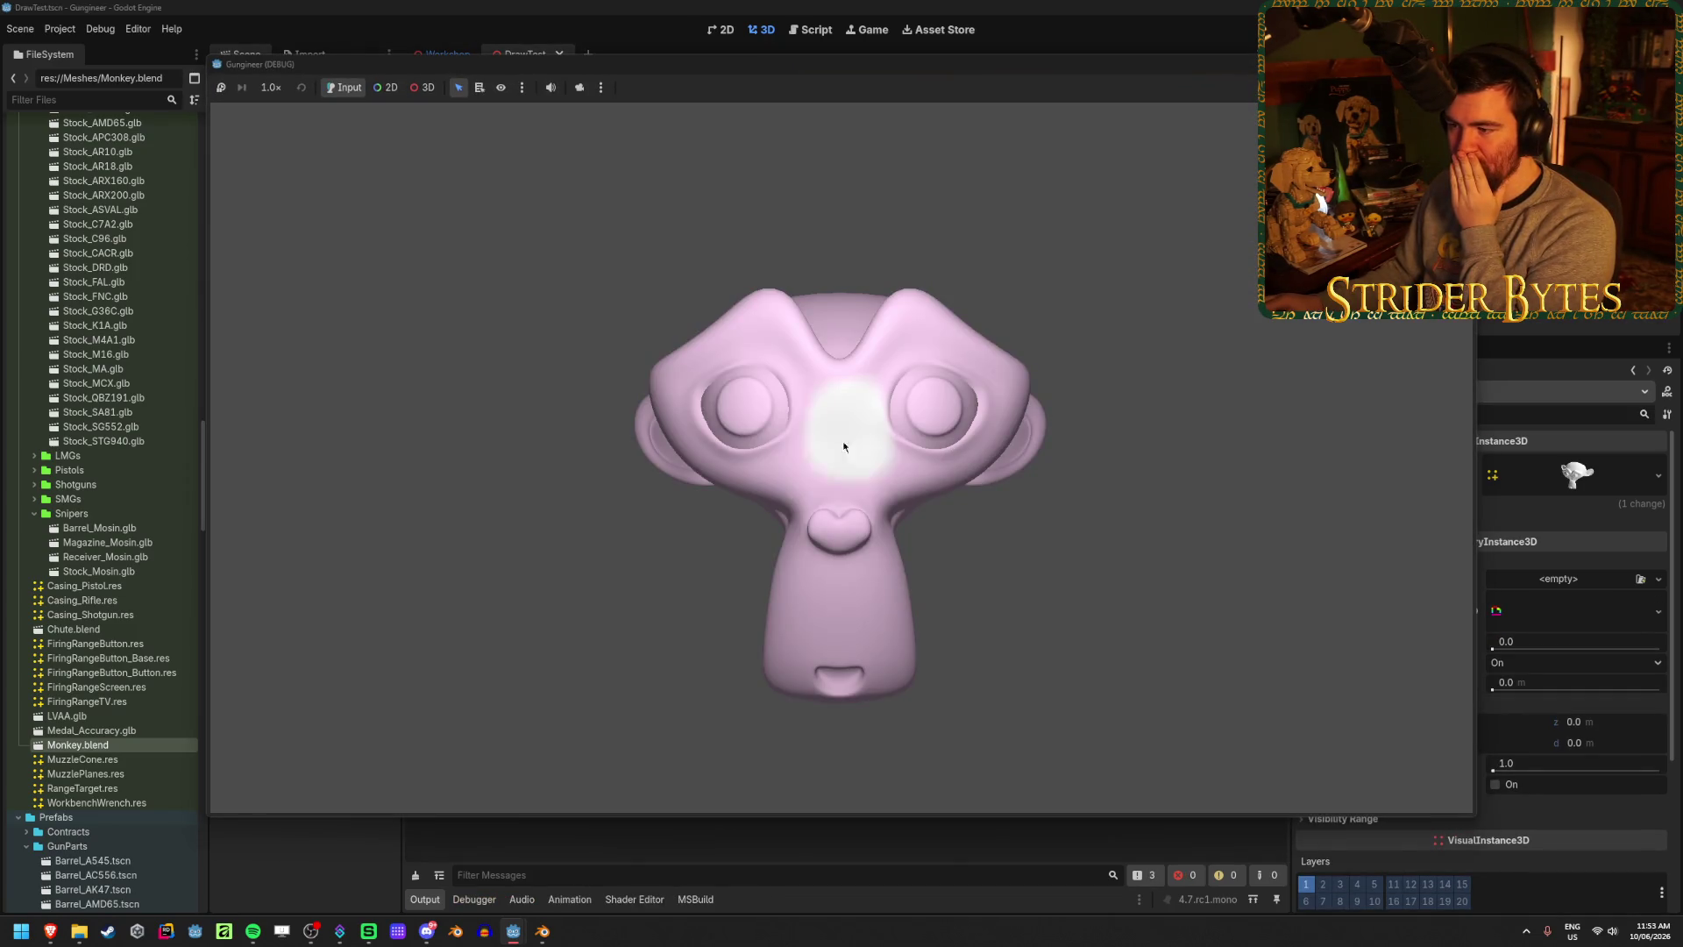
# - Paint white over the monkey's face, eyes, chin and forehead, then stop the game
pyautogui.moveTo(844, 447); pyautogui.dragTo(659, 434)
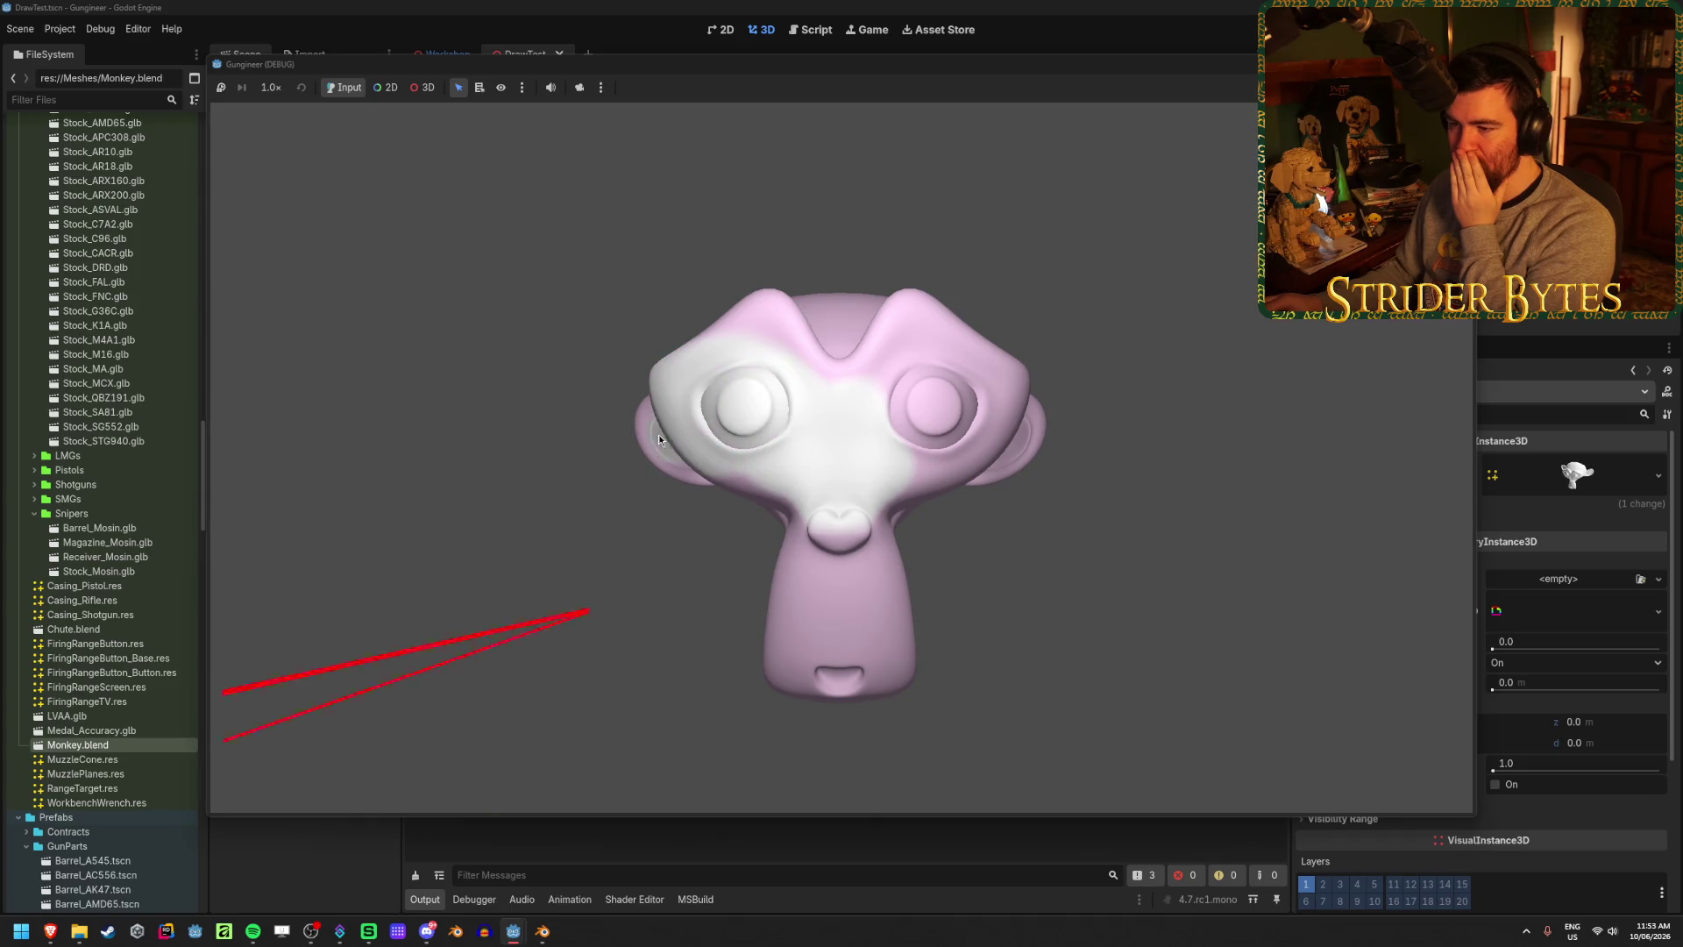
pyautogui.moveTo(750, 616)
pyautogui.mouseDown()
pyautogui.moveTo(780, 661)
pyautogui.moveTo(881, 596)
pyautogui.moveTo(771, 500)
pyautogui.moveTo(1020, 415)
pyautogui.moveTo(931, 502)
pyautogui.mouseUp()
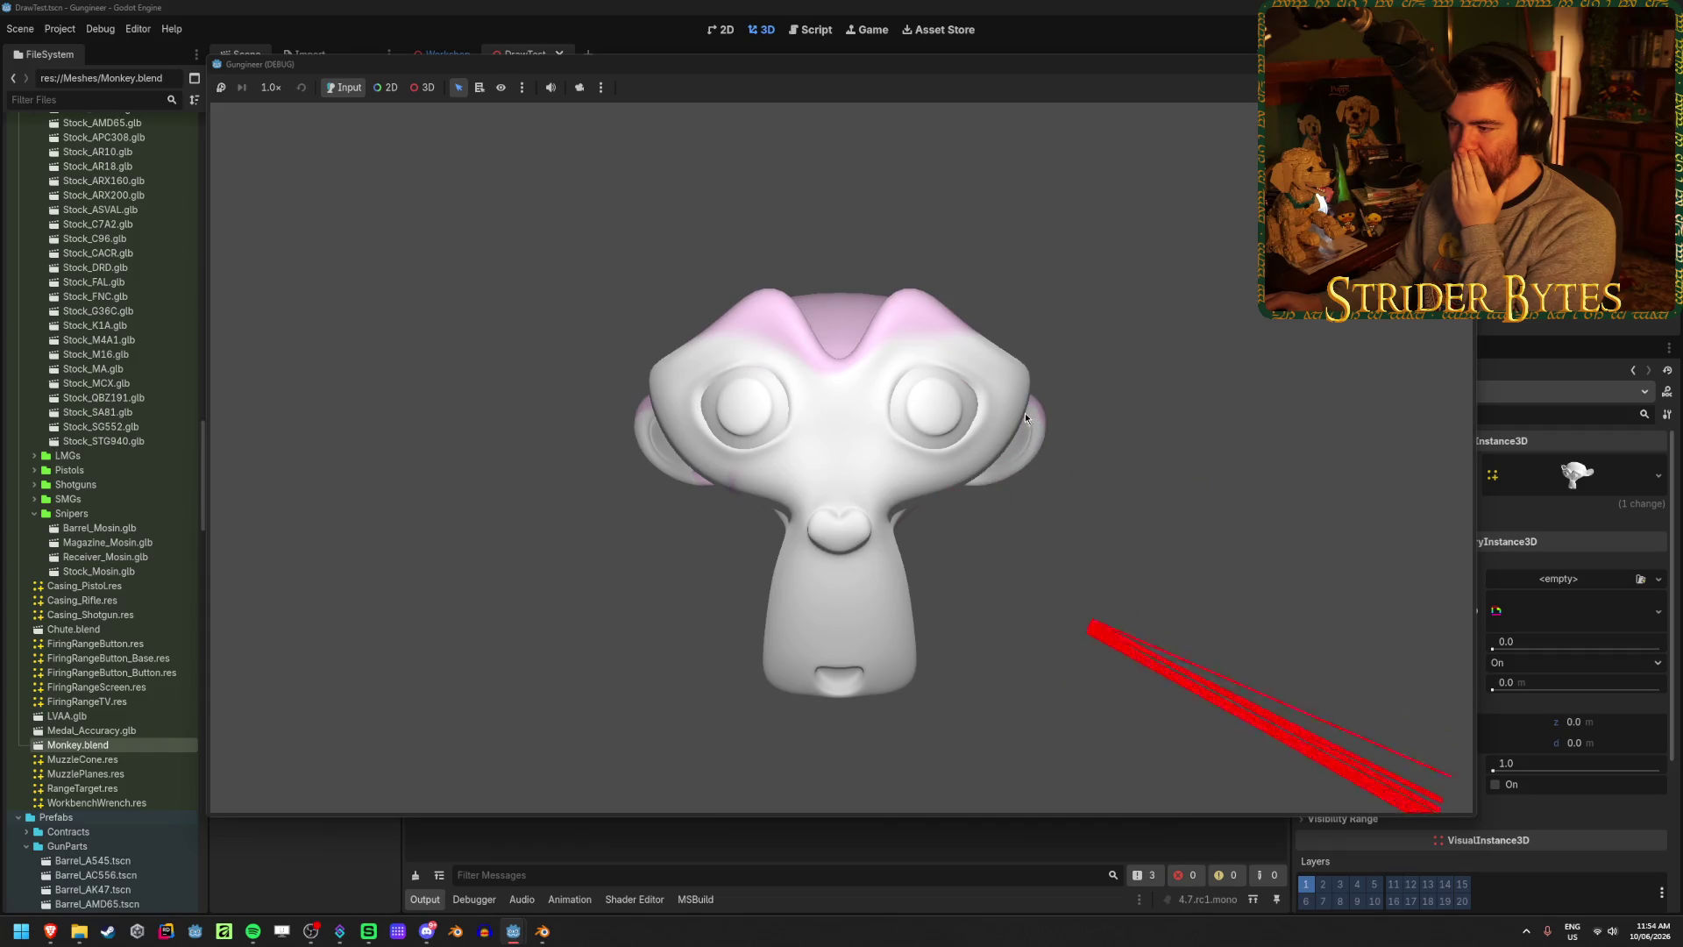
pyautogui.moveTo(1026, 418)
pyautogui.mouseDown()
pyautogui.moveTo(728, 337)
pyautogui.moveTo(925, 310)
pyautogui.mouseUp()
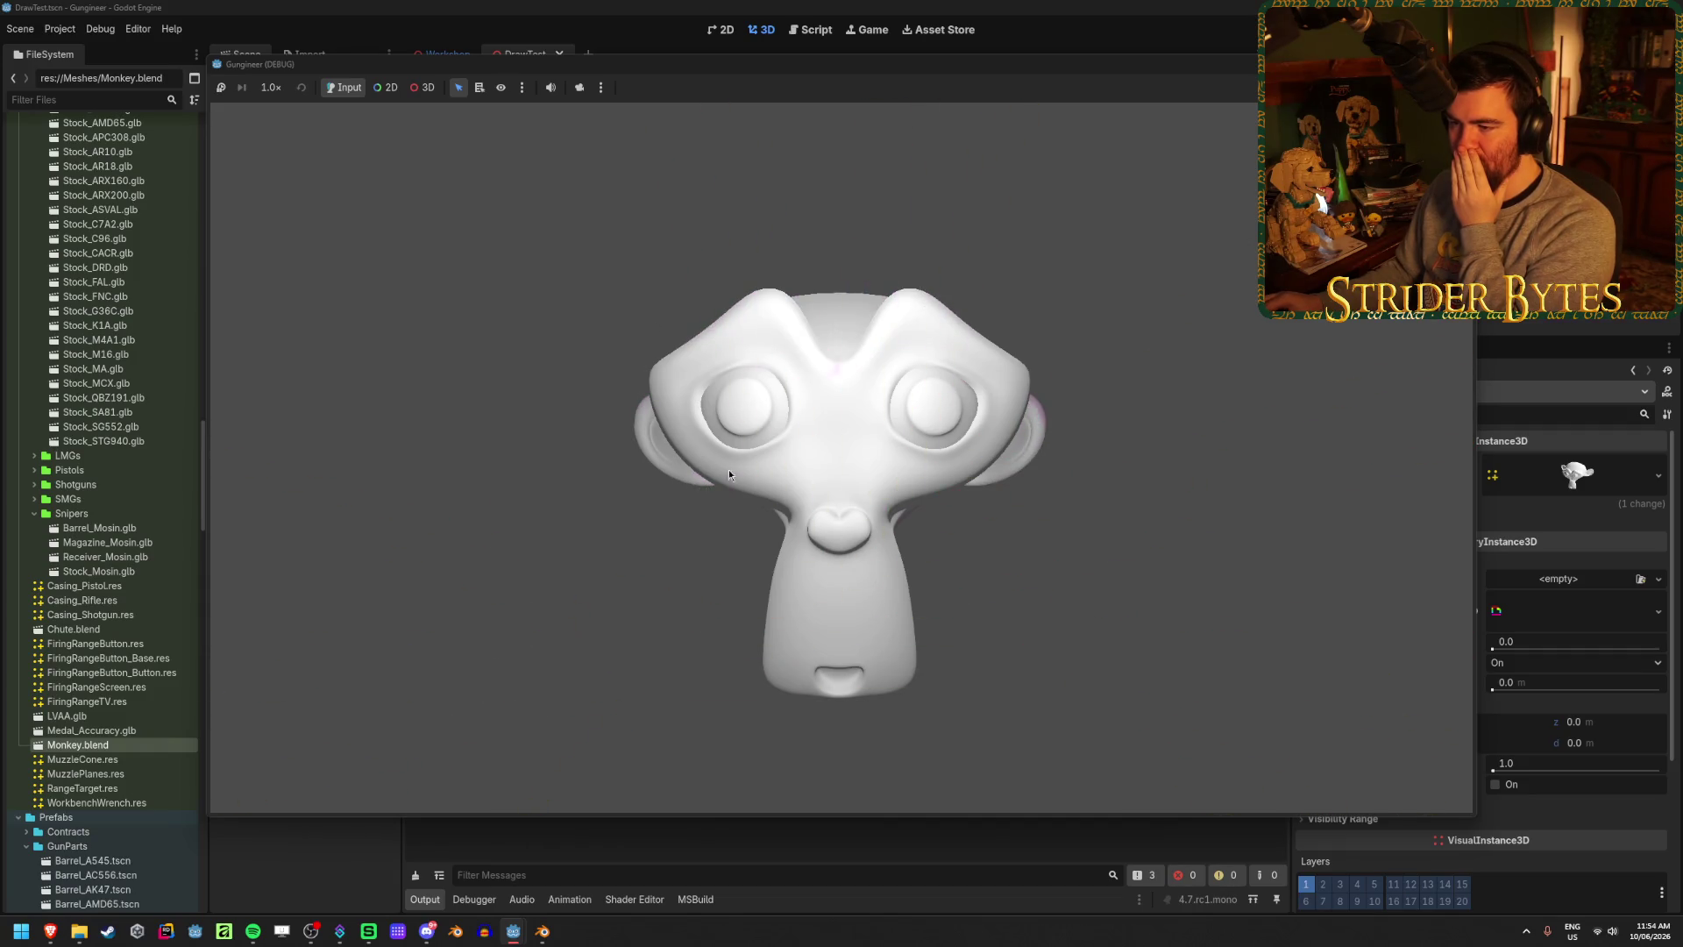
pyautogui.press('F8')
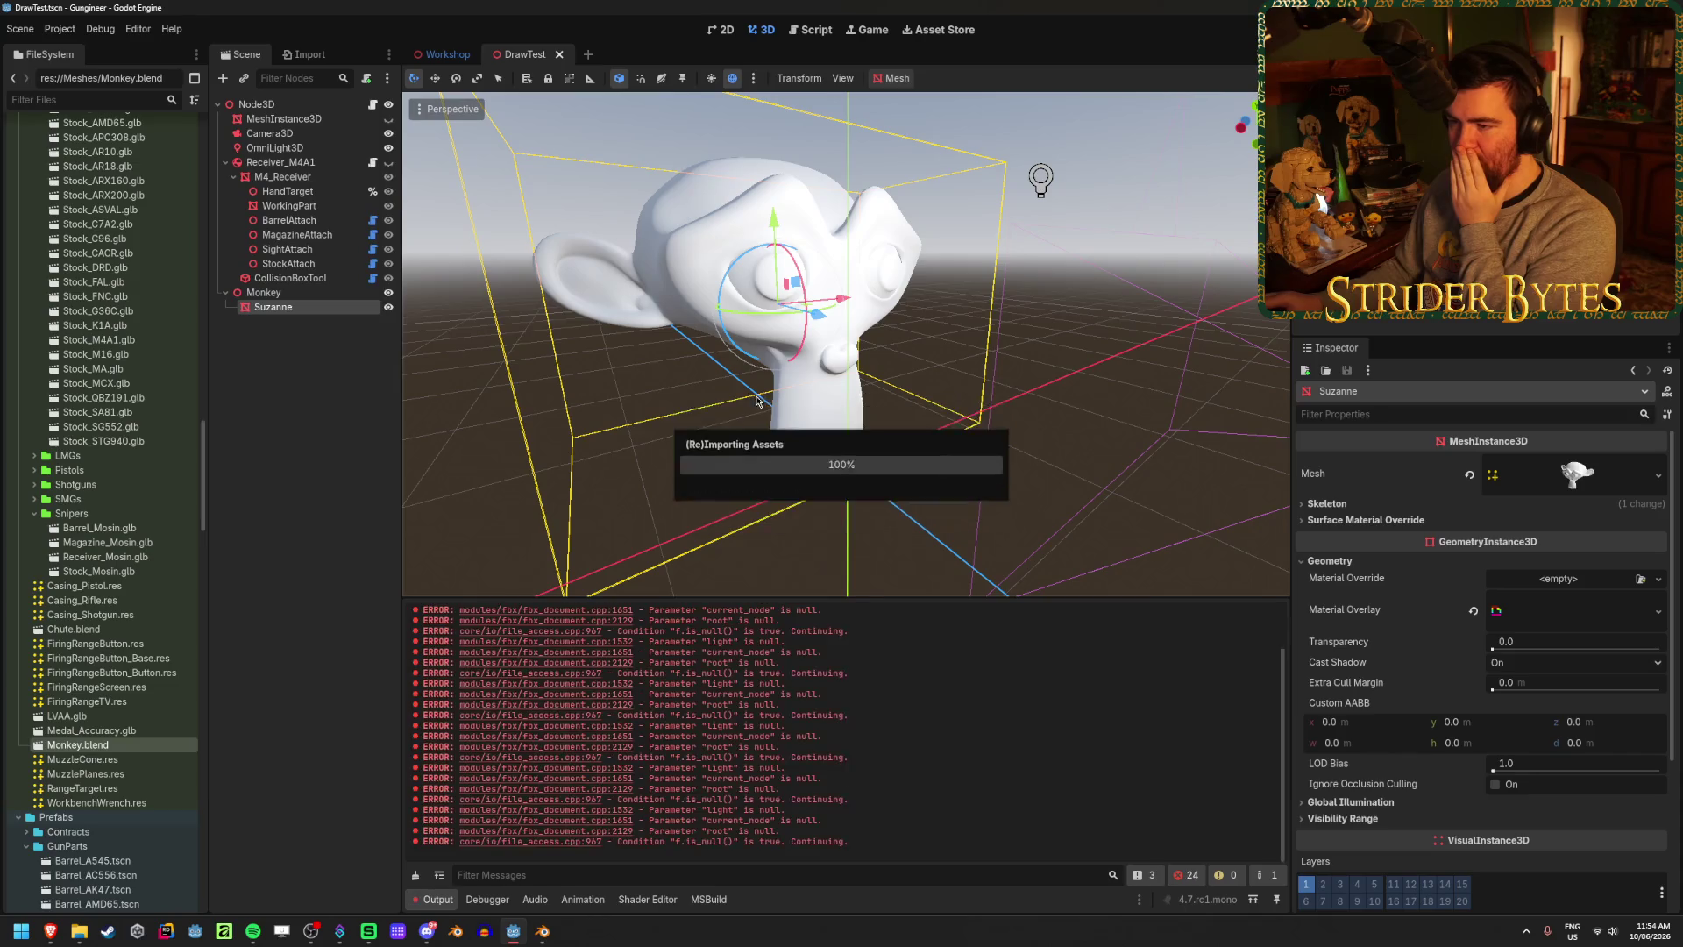
# - Rotate Suzanne to a new orientation with the rotate gizmo
pyautogui.scroll(-5, 854, 353)
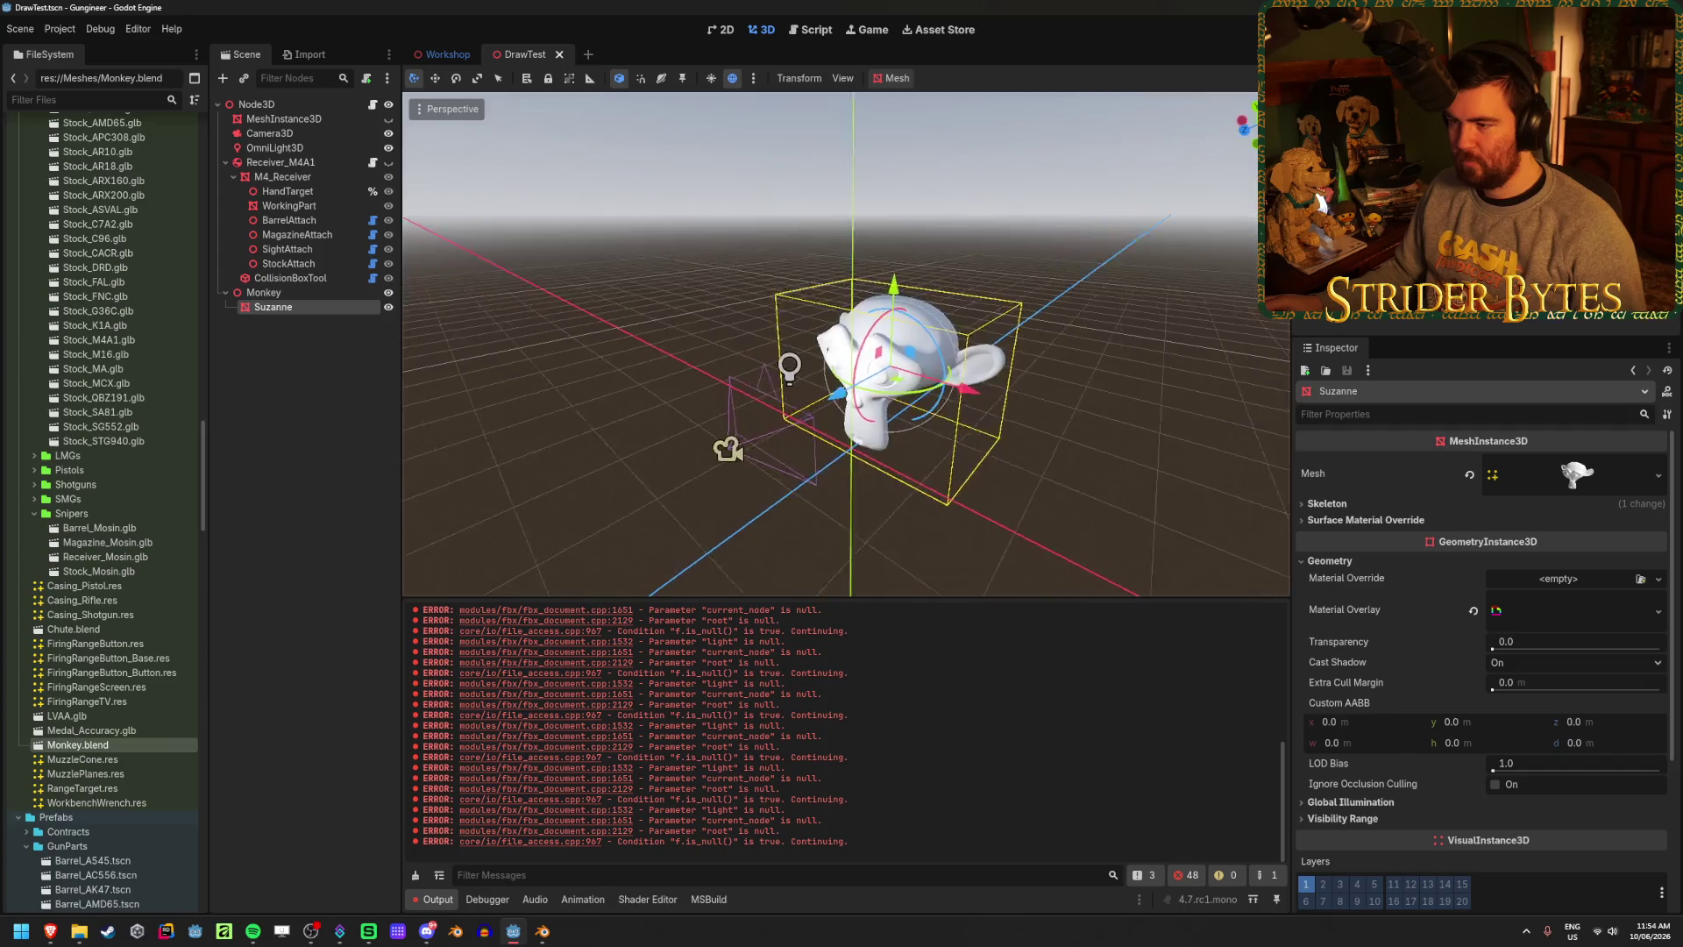
pyautogui.press('e')
pyautogui.moveTo(896, 397)
pyautogui.mouseDown()
pyautogui.moveTo(852, 416)
pyautogui.moveTo(815, 400)
pyautogui.mouseUp()
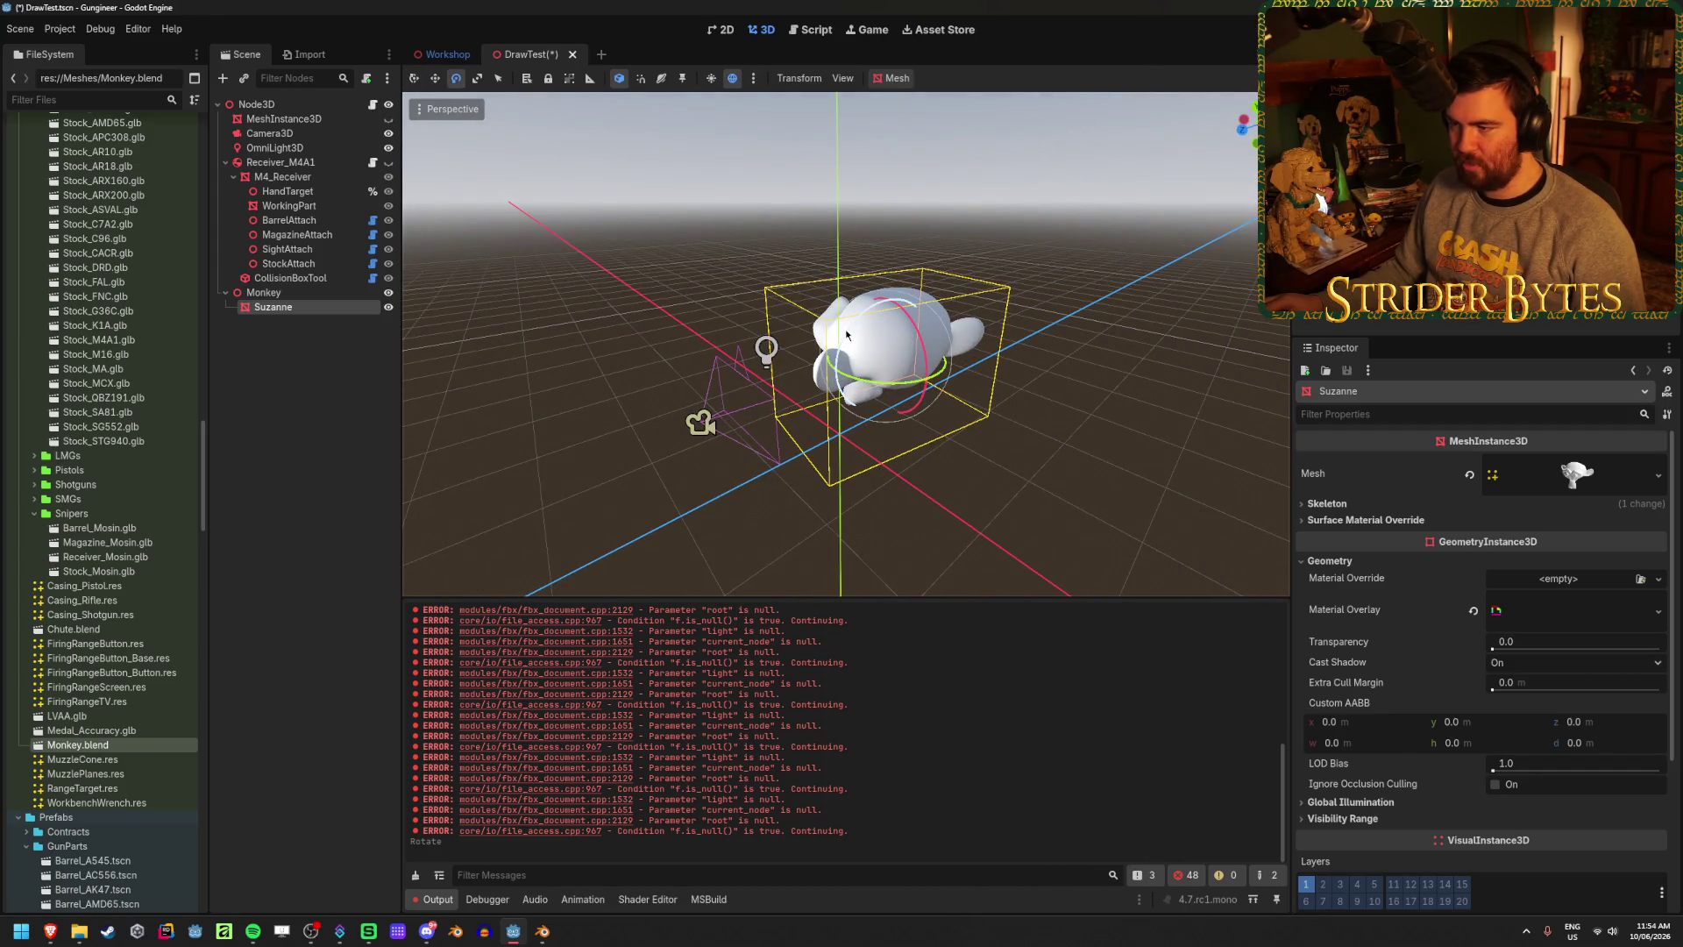
pyautogui.moveTo(846, 334); pyautogui.dragTo(885, 350)
# - Set the drawing script's Draw Size to 64 on the Node3D and run the scene
pyautogui.click(256, 103)
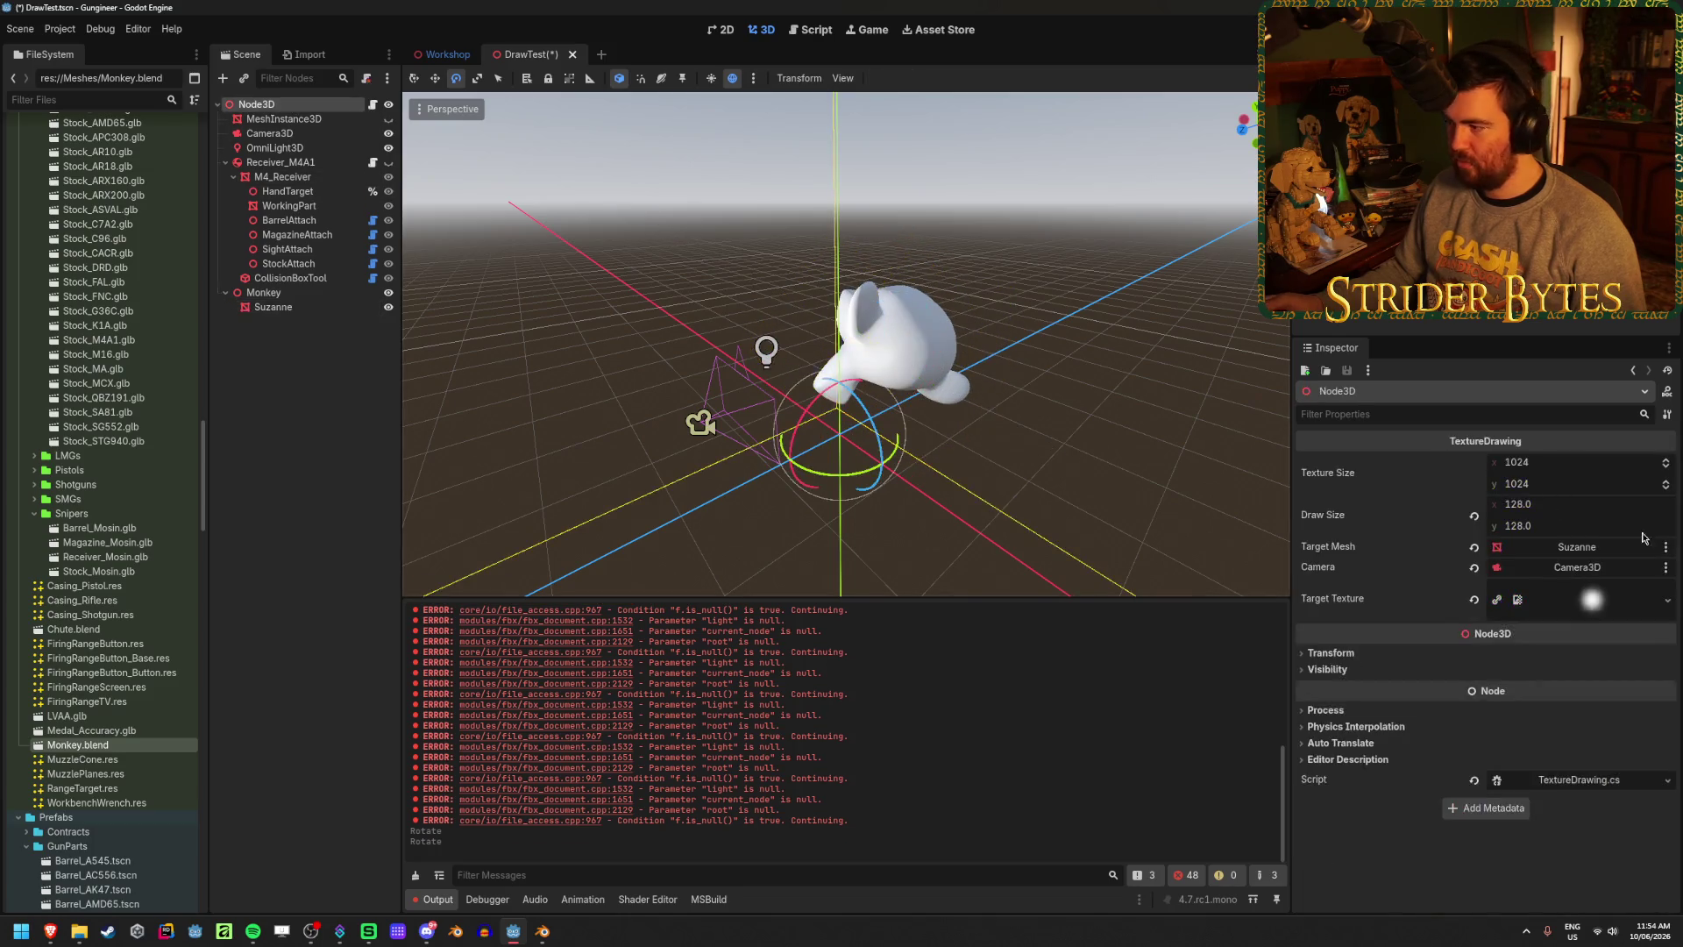
pyautogui.click(1520, 504)
pyautogui.write('64')
pyautogui.press('Tab')
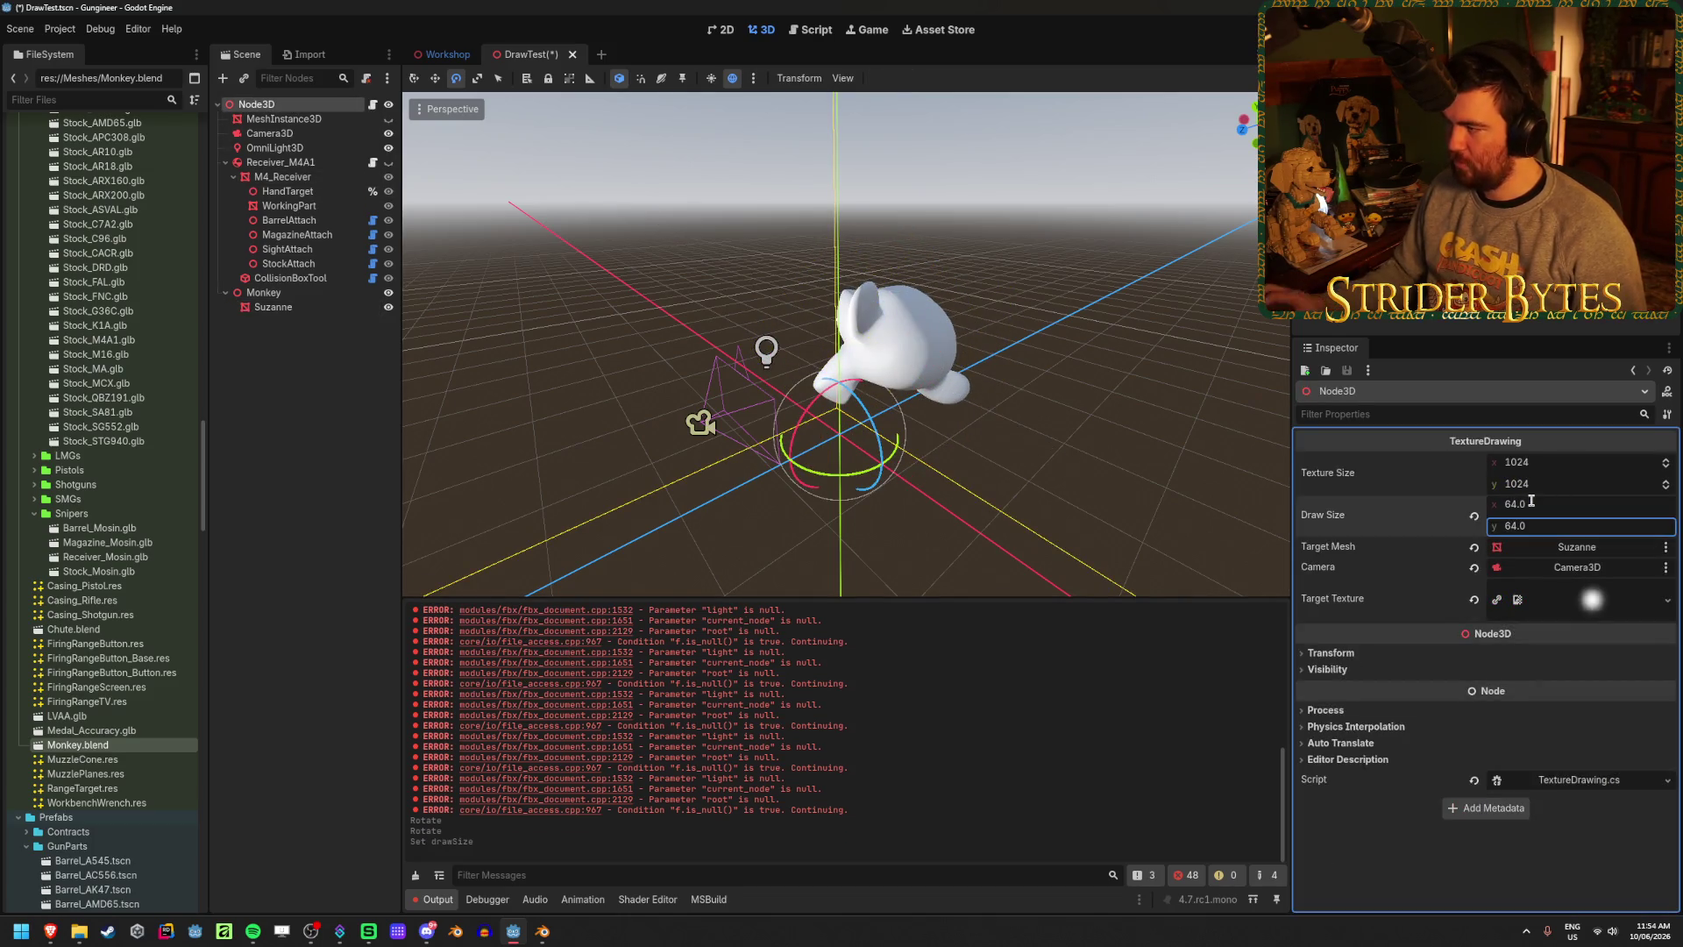
pyautogui.press('F6')
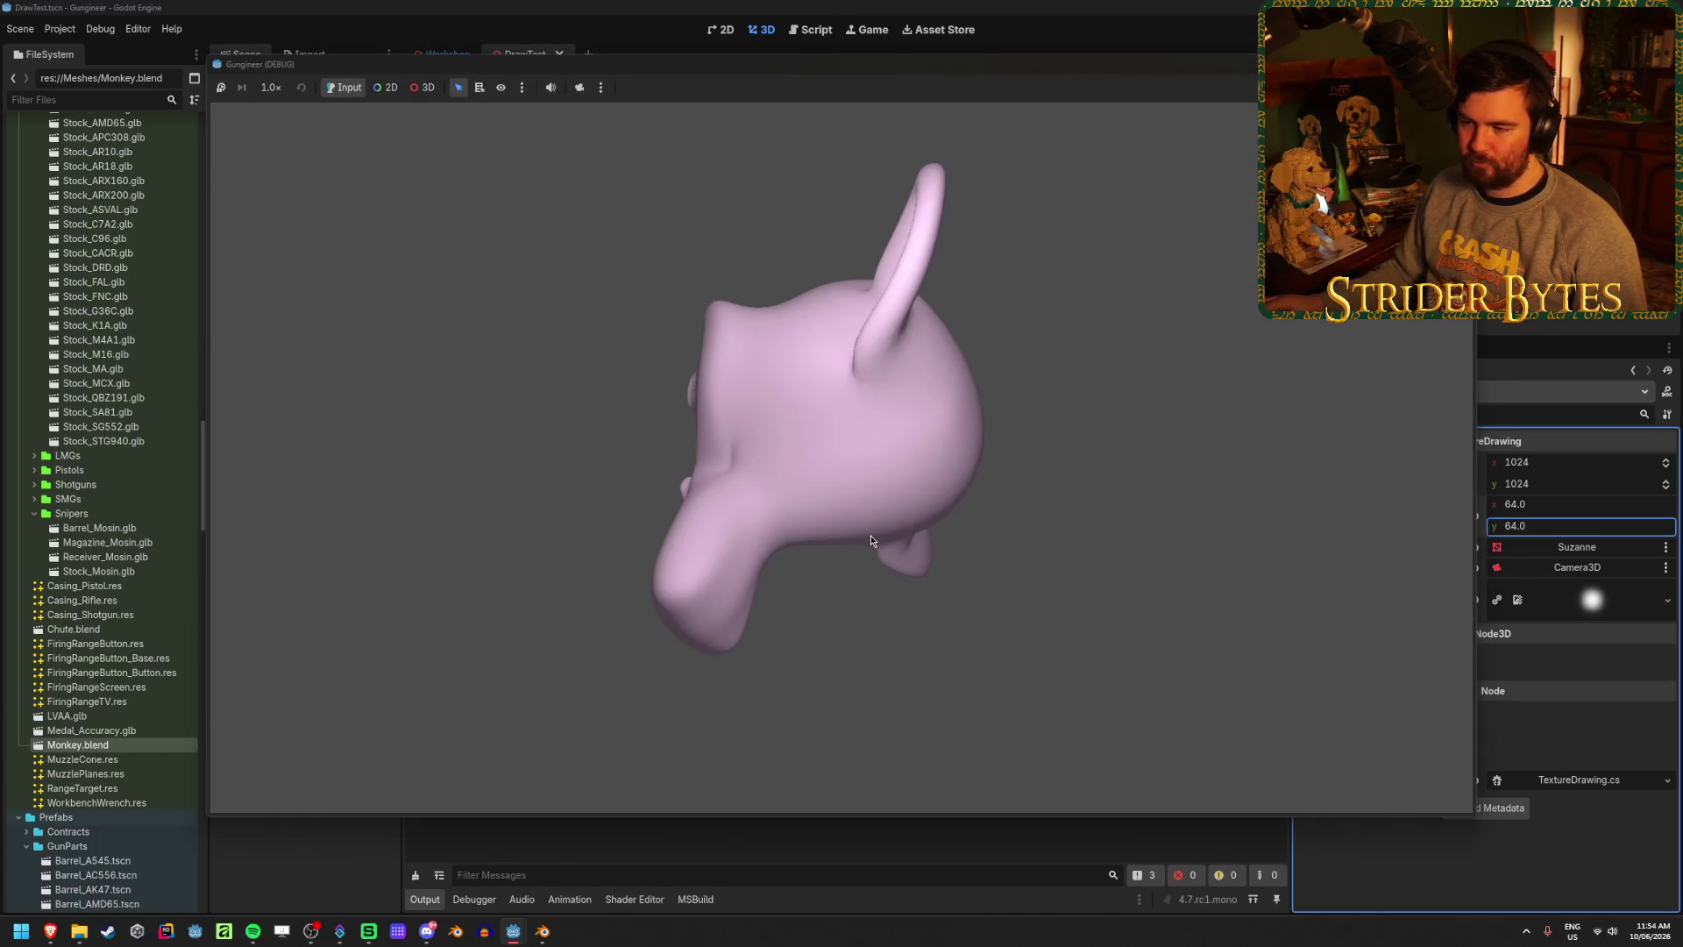
# - Dab and drag narrow white strokes across the rotated monkey's head toward her ear
pyautogui.click(759, 541)
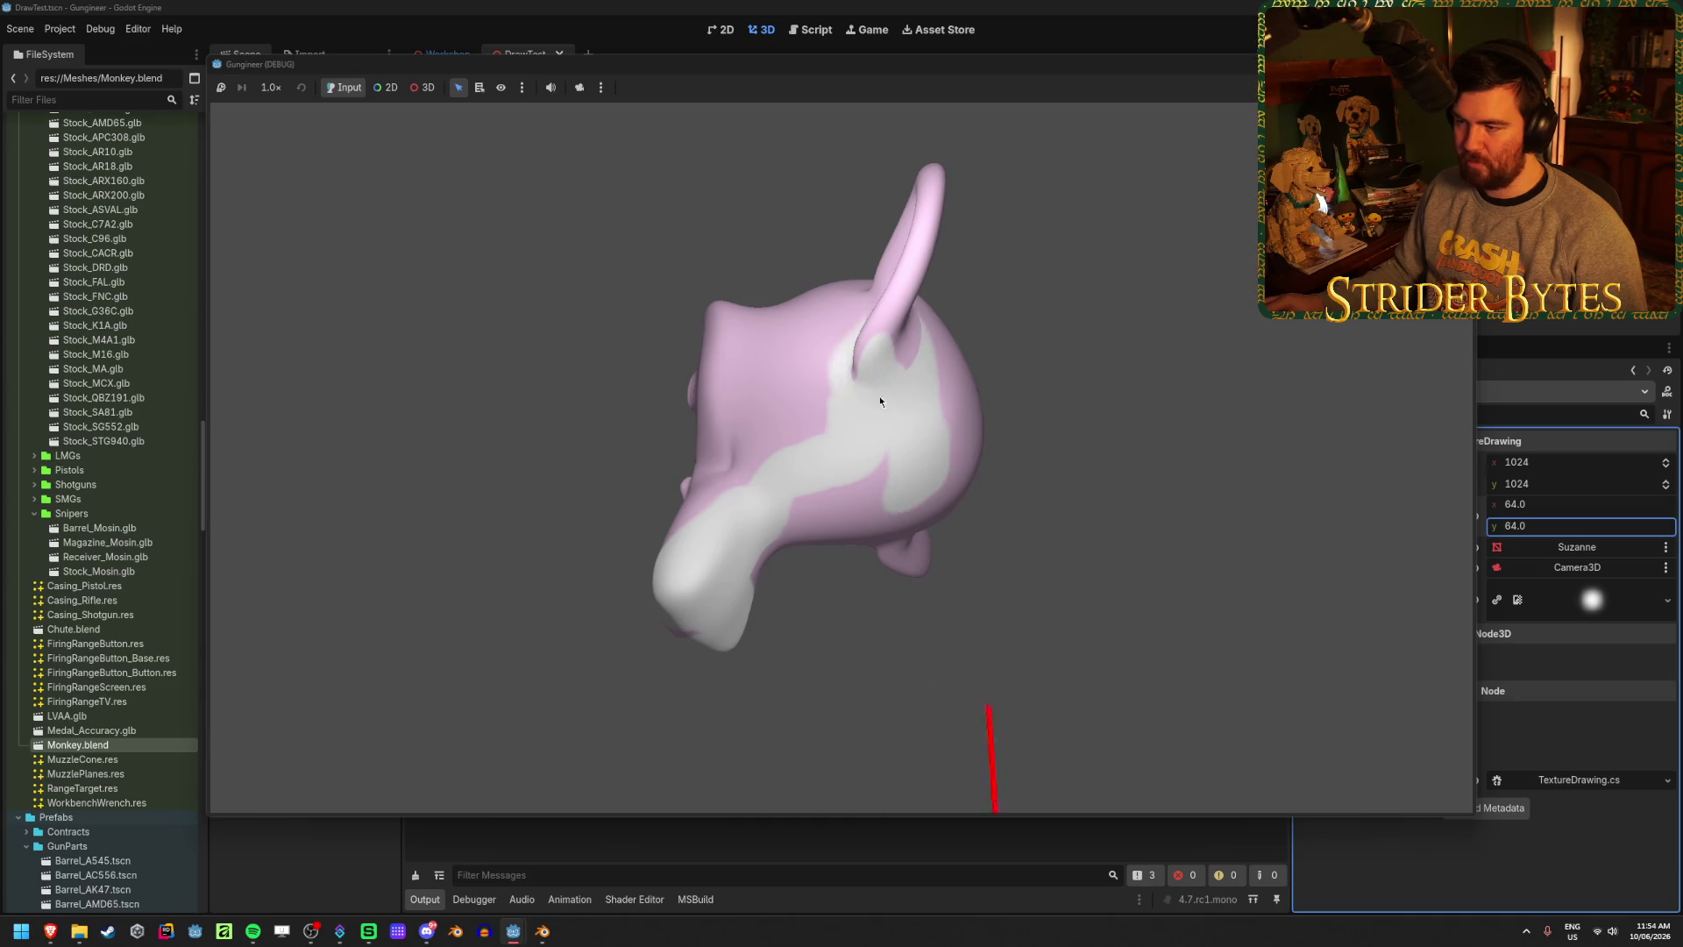
pyautogui.moveTo(880, 402)
pyautogui.mouseDown()
pyautogui.moveTo(937, 397)
pyautogui.moveTo(912, 352)
pyautogui.mouseUp()
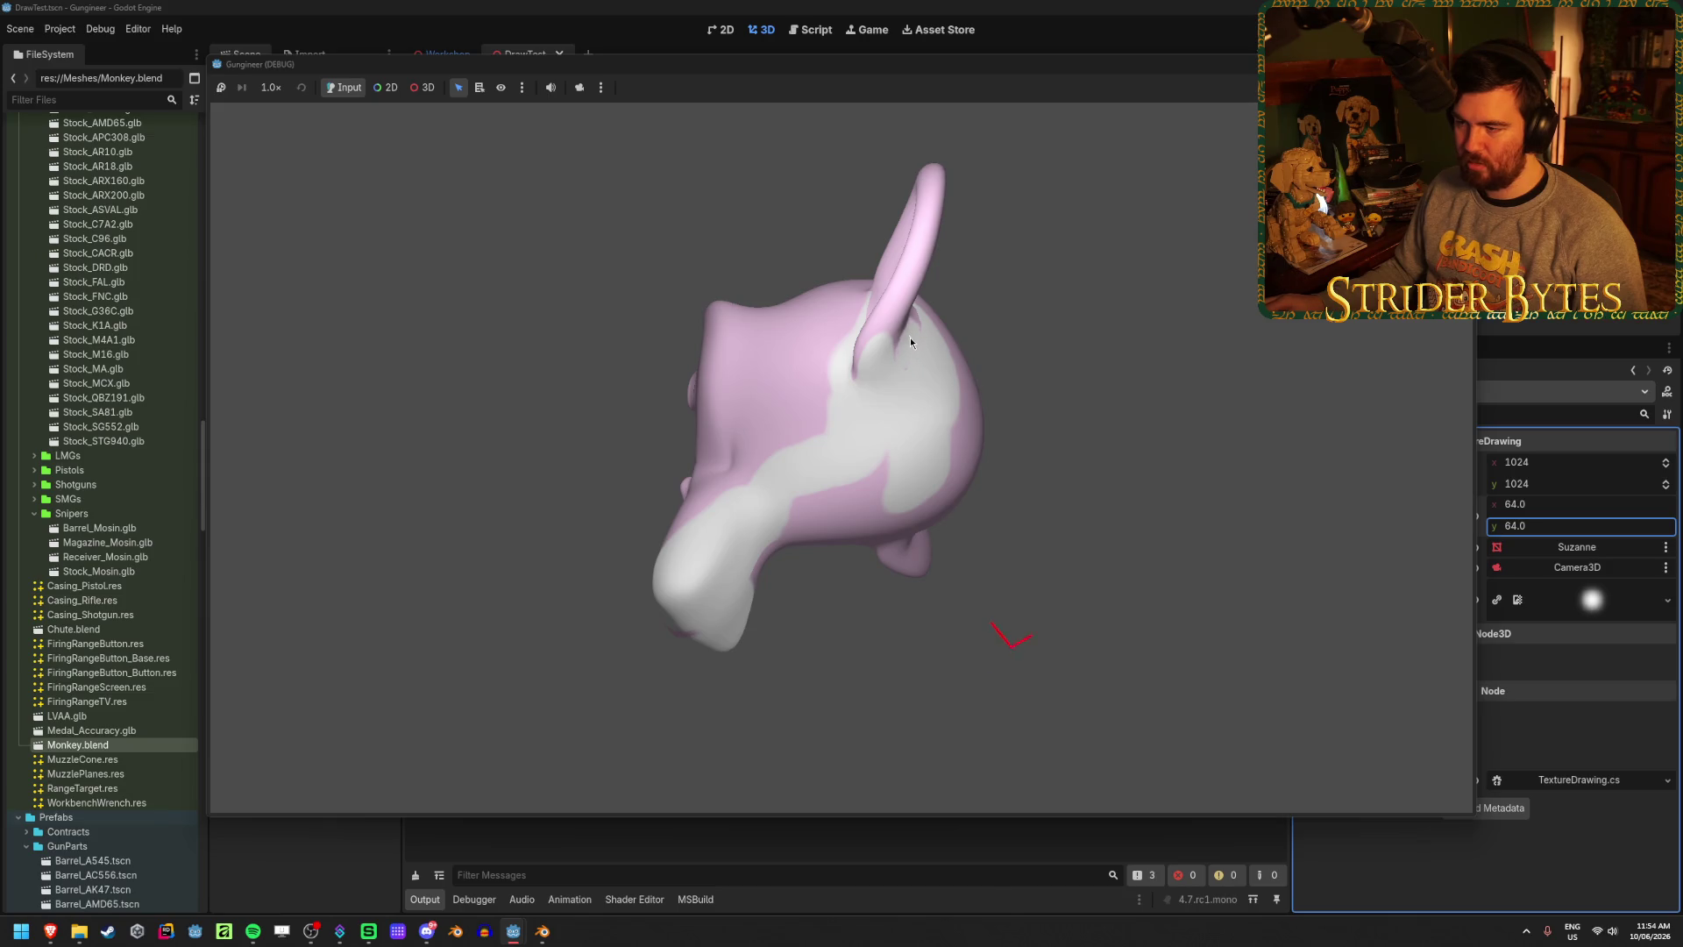
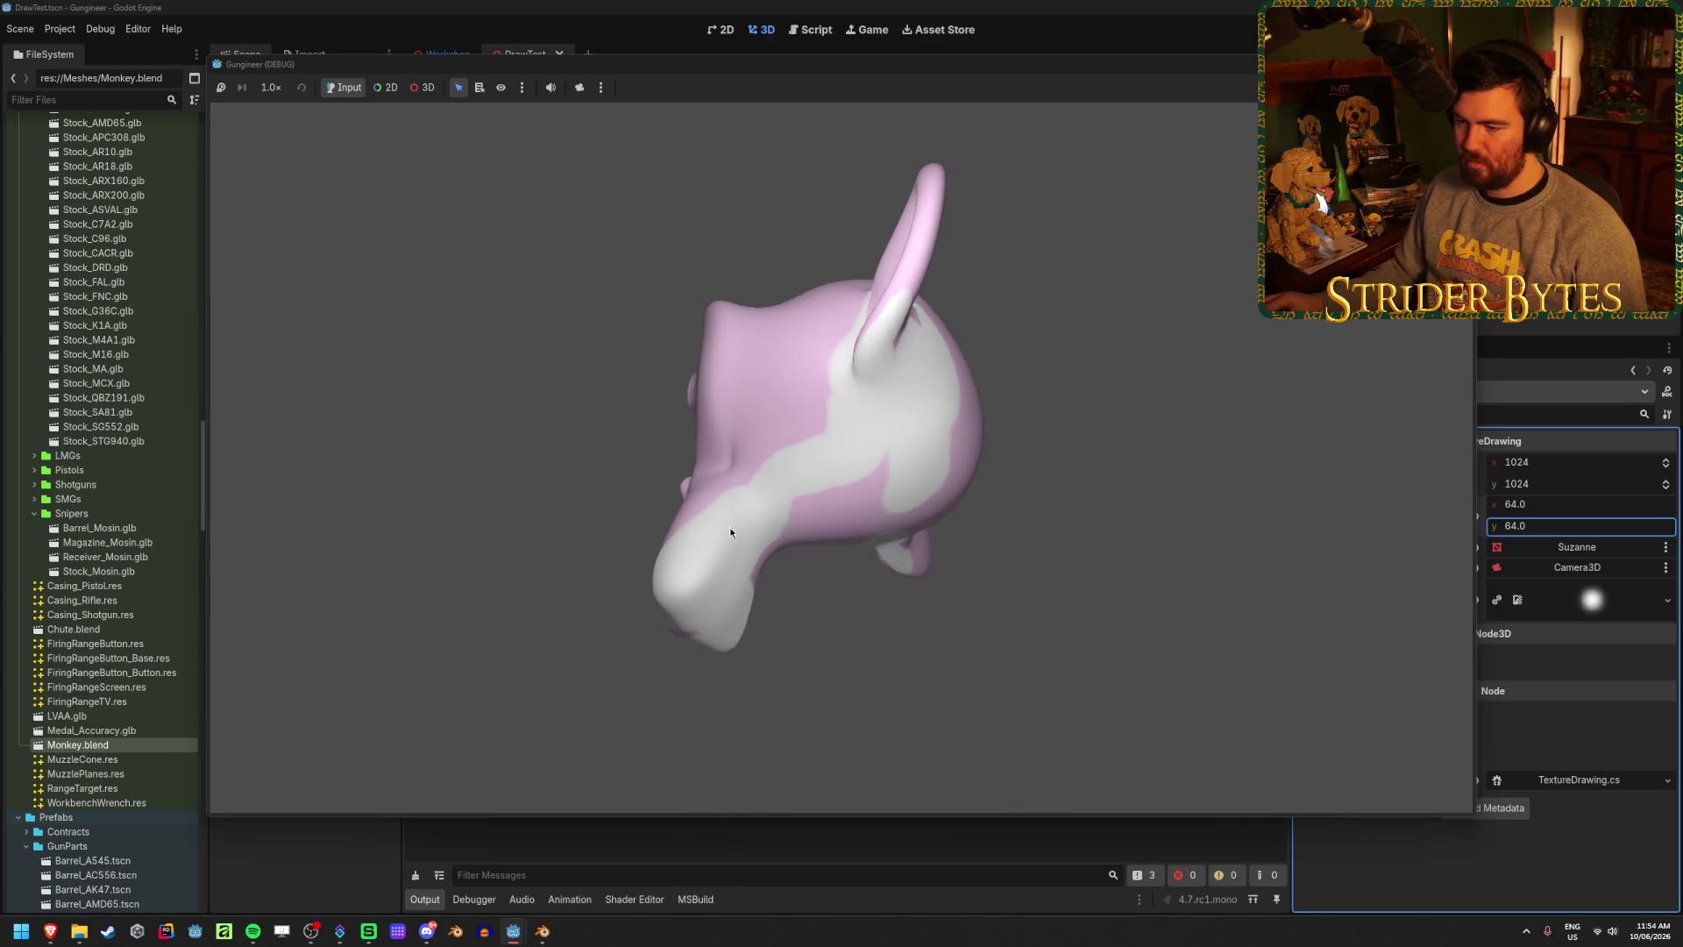
# - In Blender's Monkey file, select all of Suzanne's mesh and switch to face select mode
pyautogui.click(542, 931)
pyautogui.click(1189, 603)
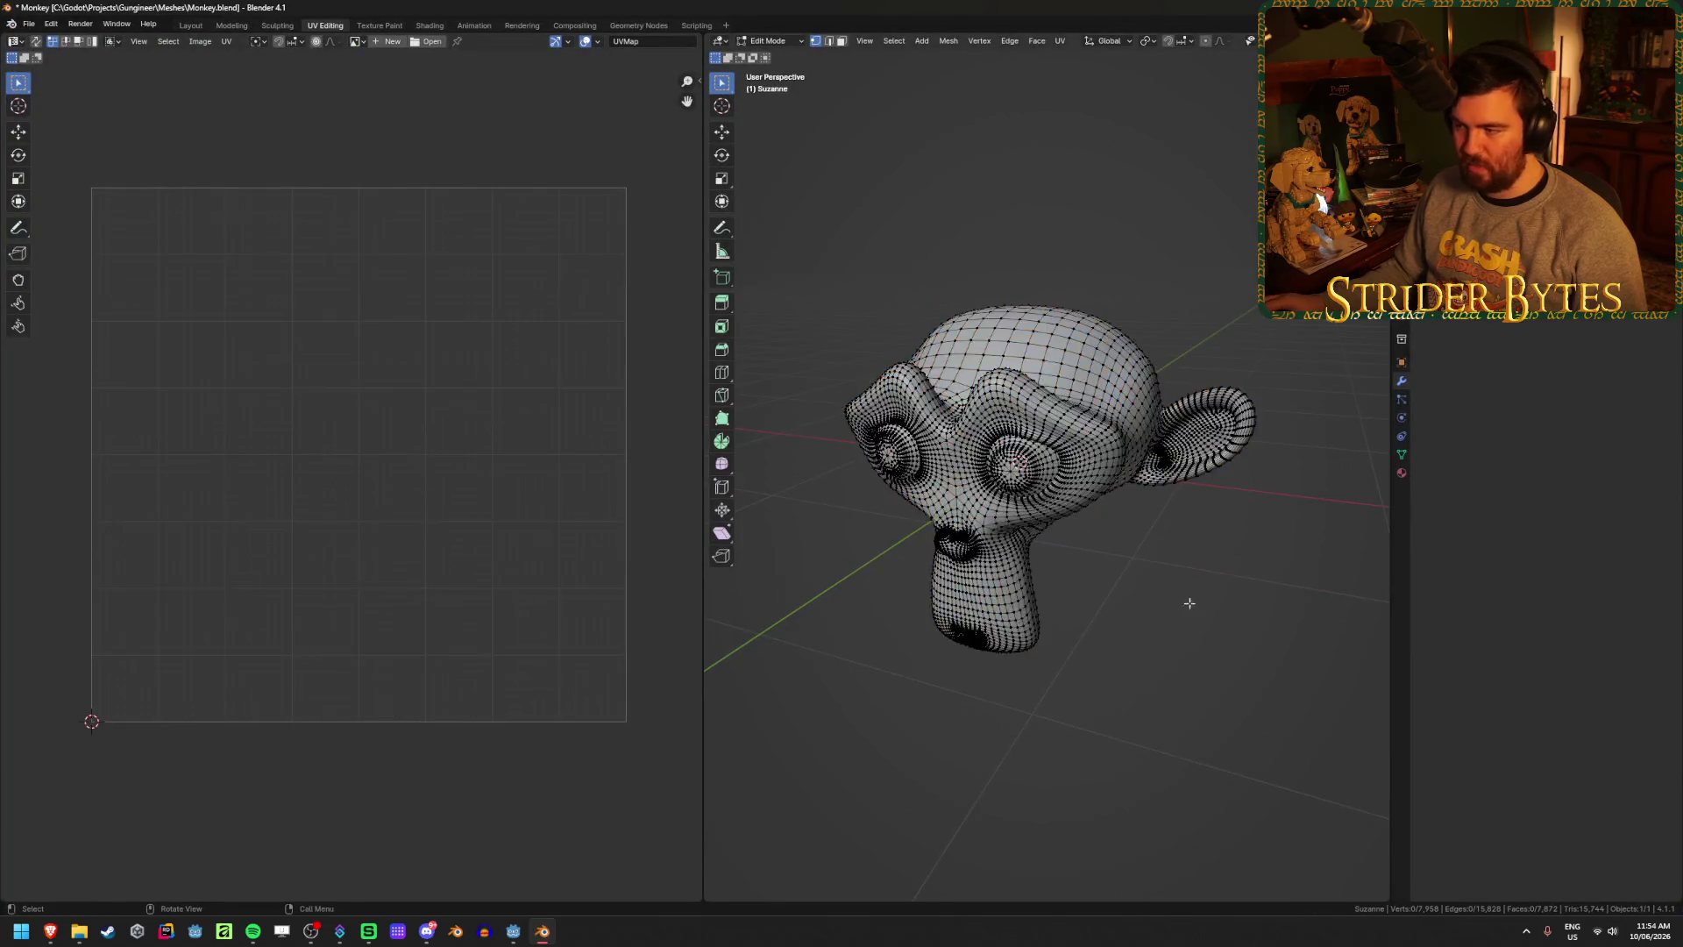
pyautogui.moveTo(1189, 603); pyautogui.dragTo(1213, 422)
pyautogui.scroll(5, 1213, 422)
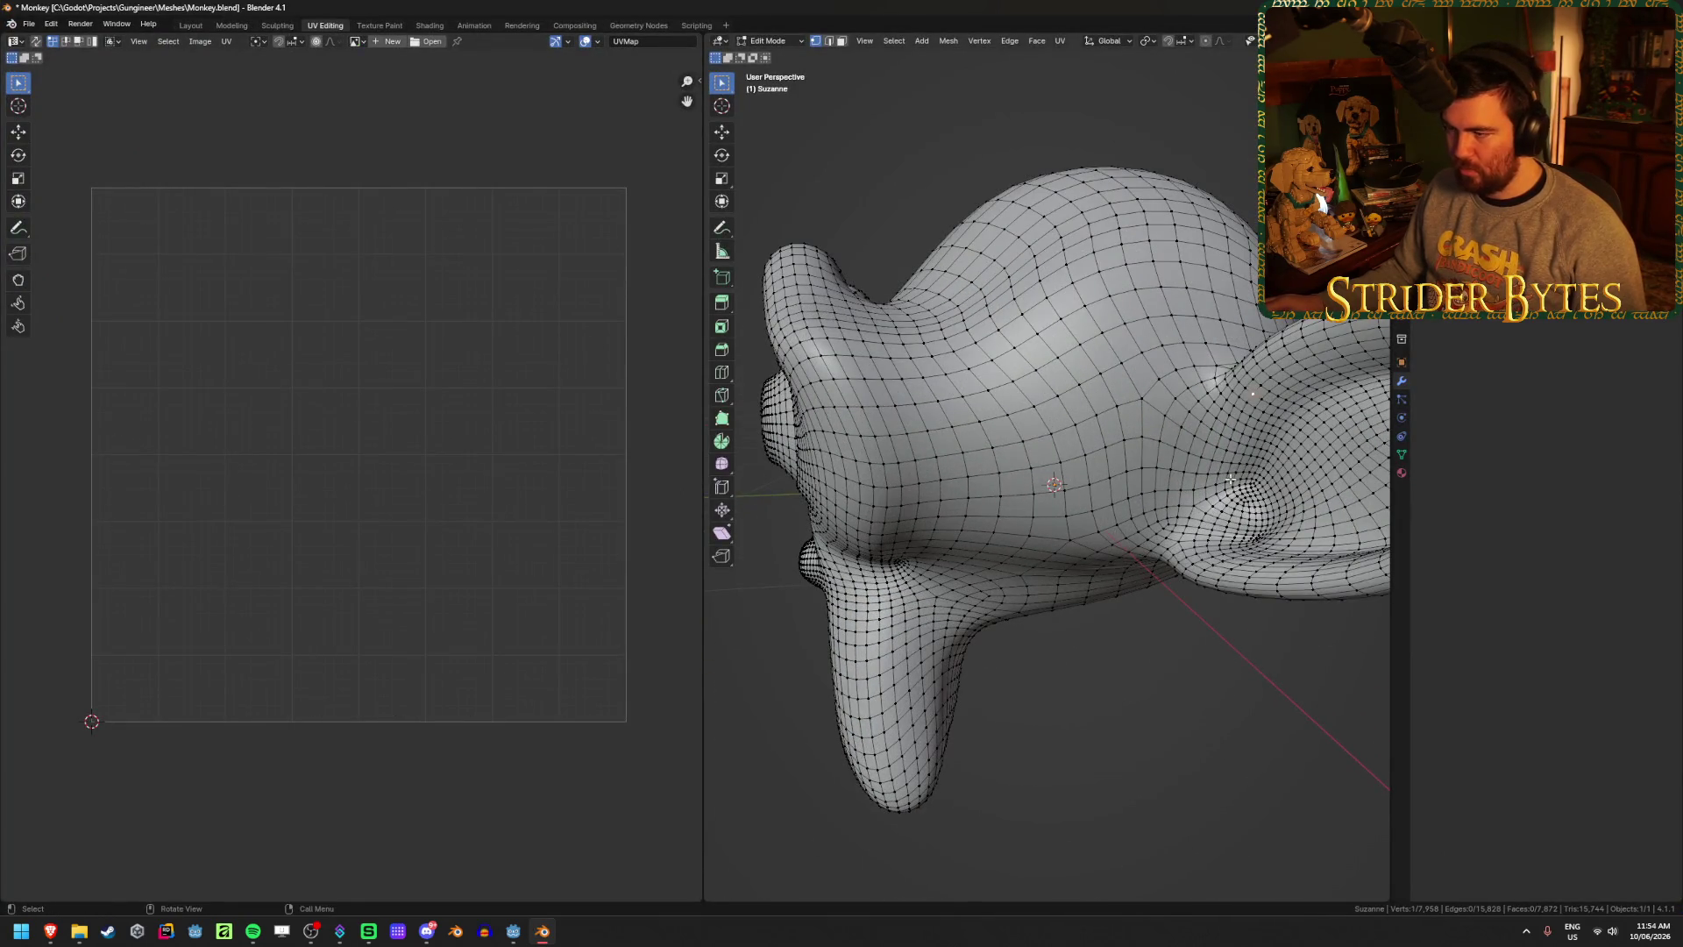
pyautogui.press('a')
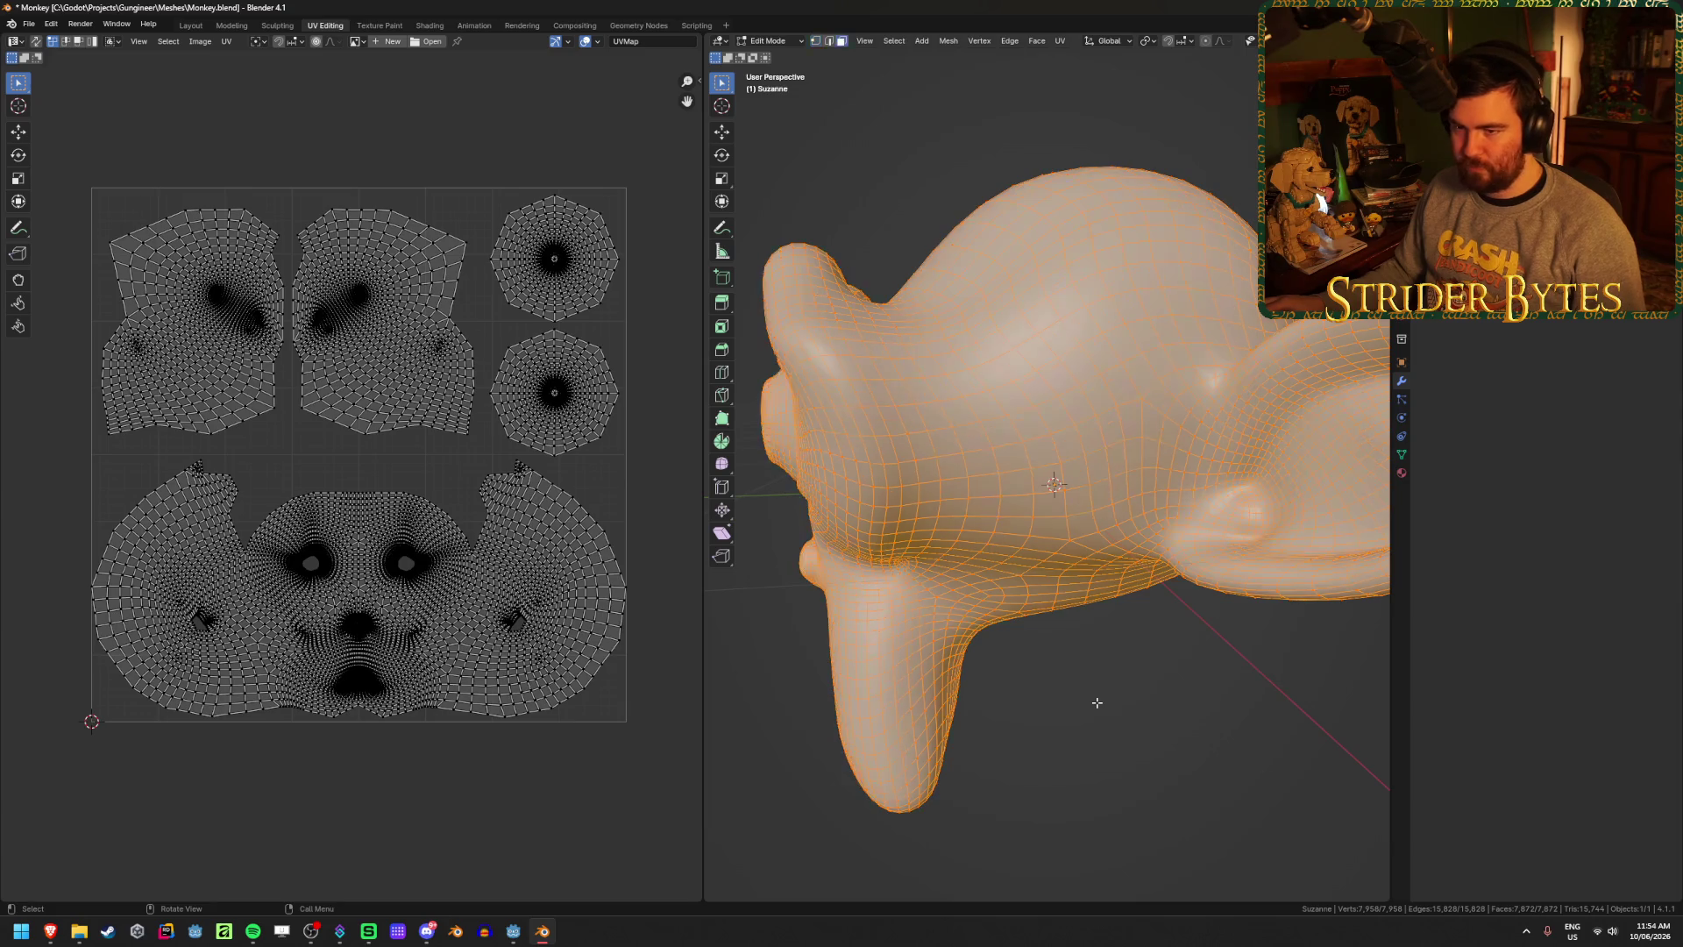
pyautogui.press('3')
pyautogui.scroll(-5, 1096, 700)
pyautogui.moveTo(1093, 699)
pyautogui.mouseDown()
pyautogui.moveTo(1067, 650)
pyautogui.moveTo(803, 548)
pyautogui.mouseUp()
# - Enable UV Sync Selection and L-select a connected UV island on Suzanne's head
pyautogui.click(805, 512)
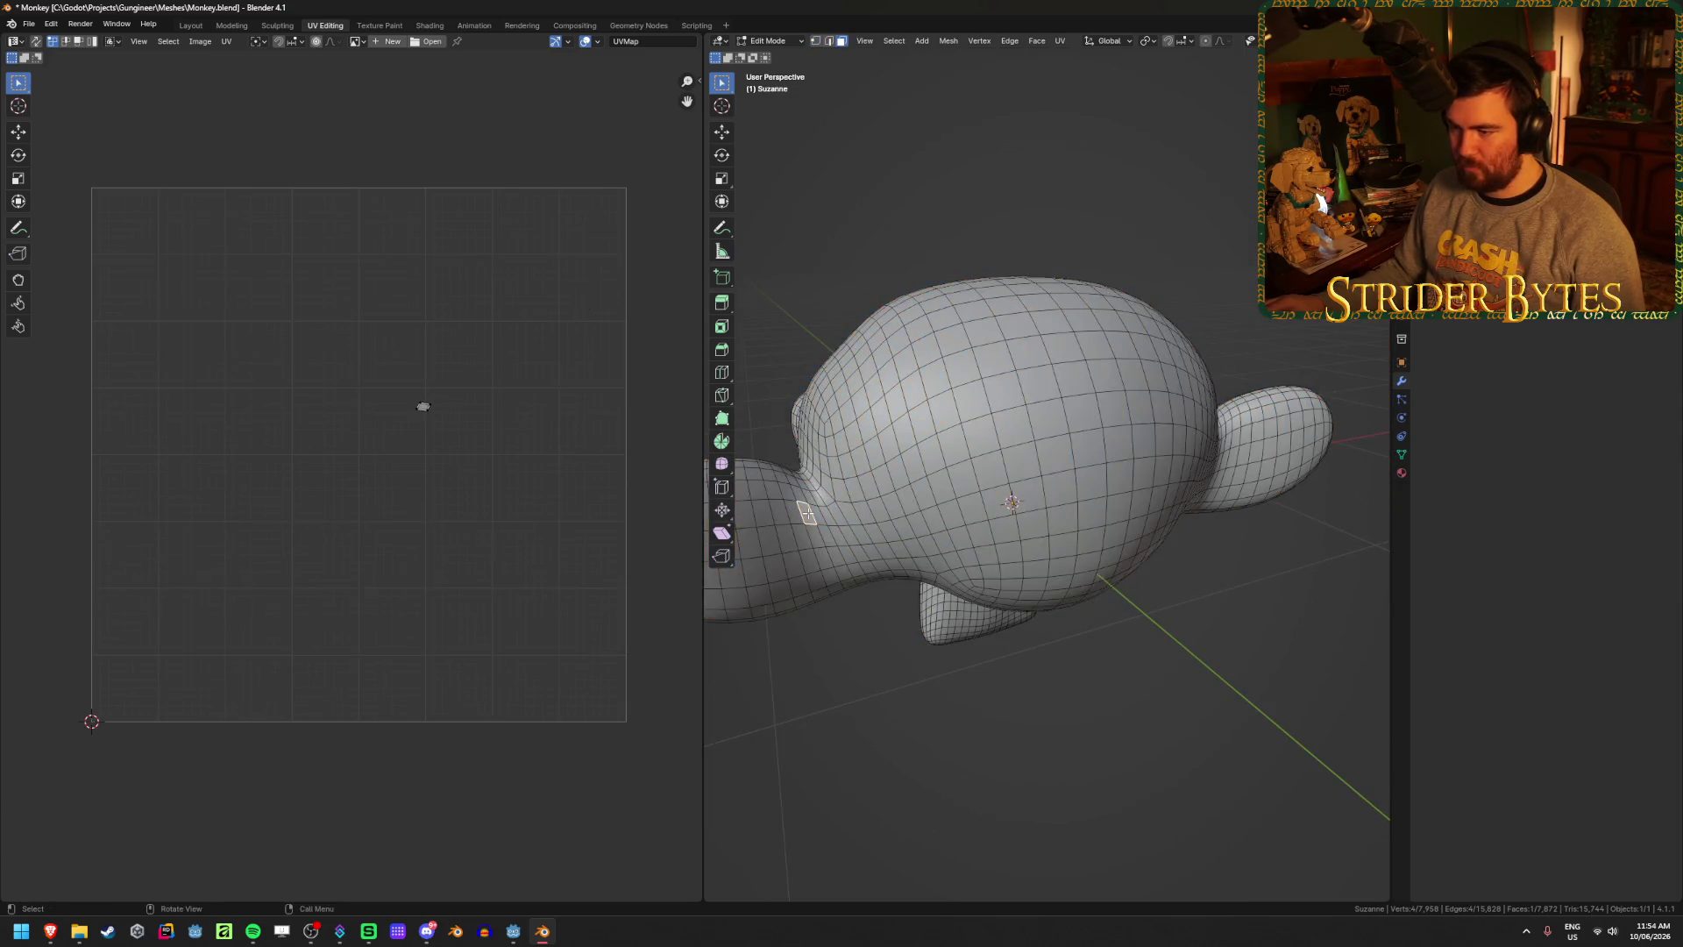
pyautogui.click(829, 512)
pyautogui.click(910, 461)
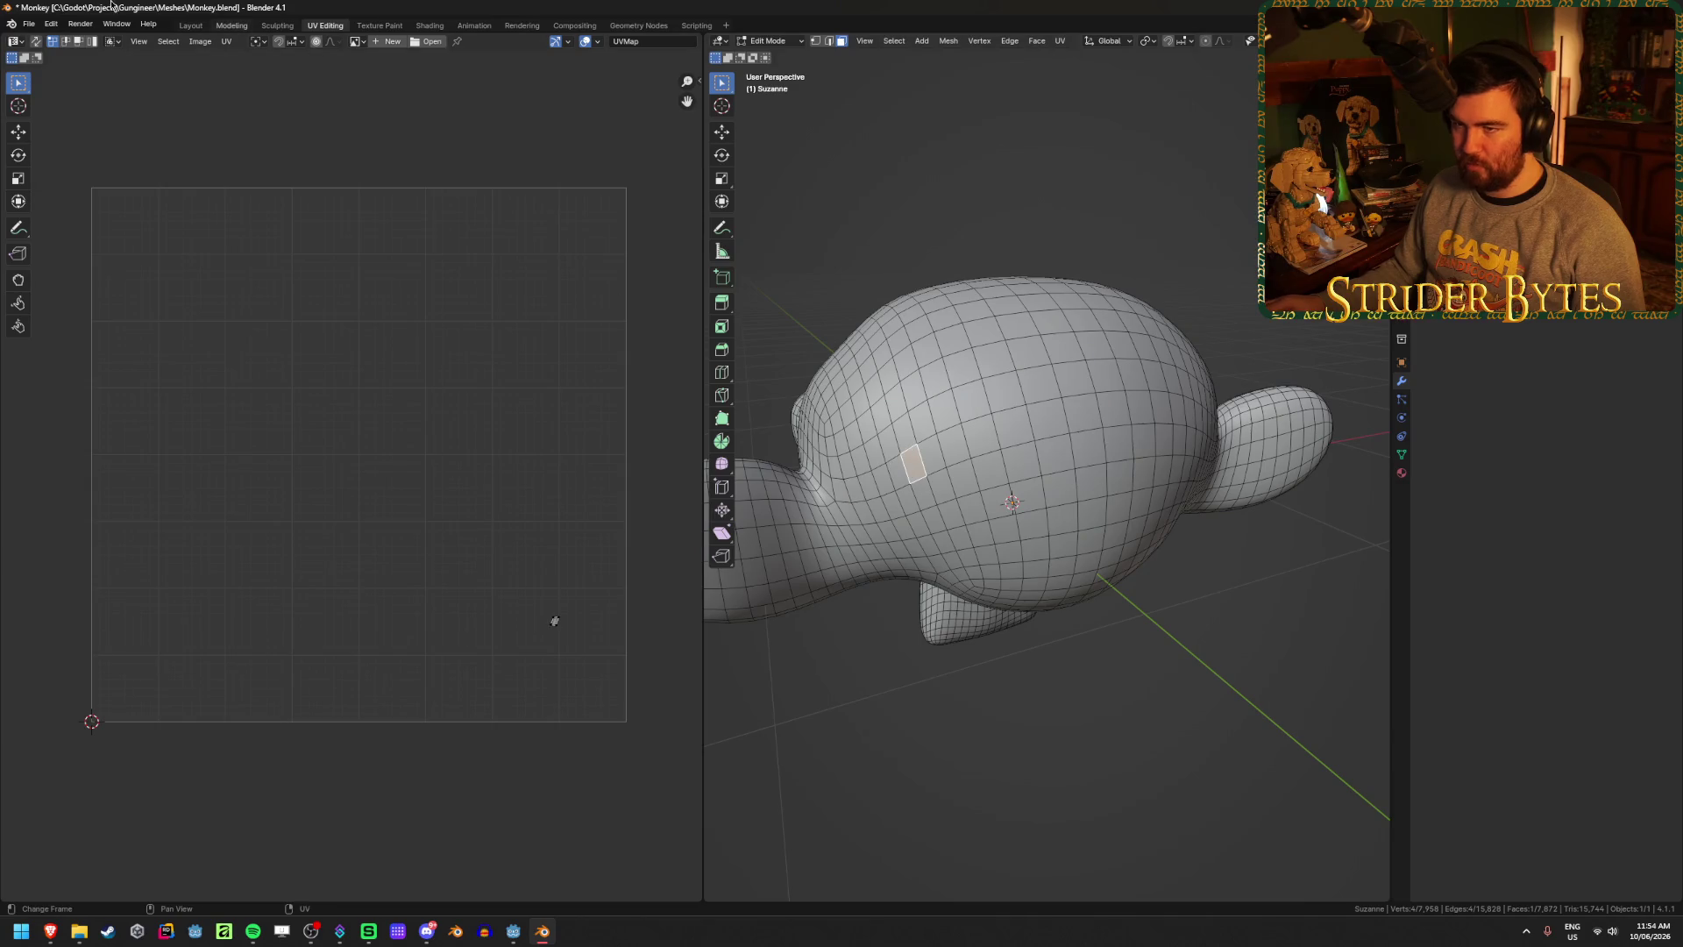
pyautogui.click(36, 42)
pyautogui.click(836, 513)
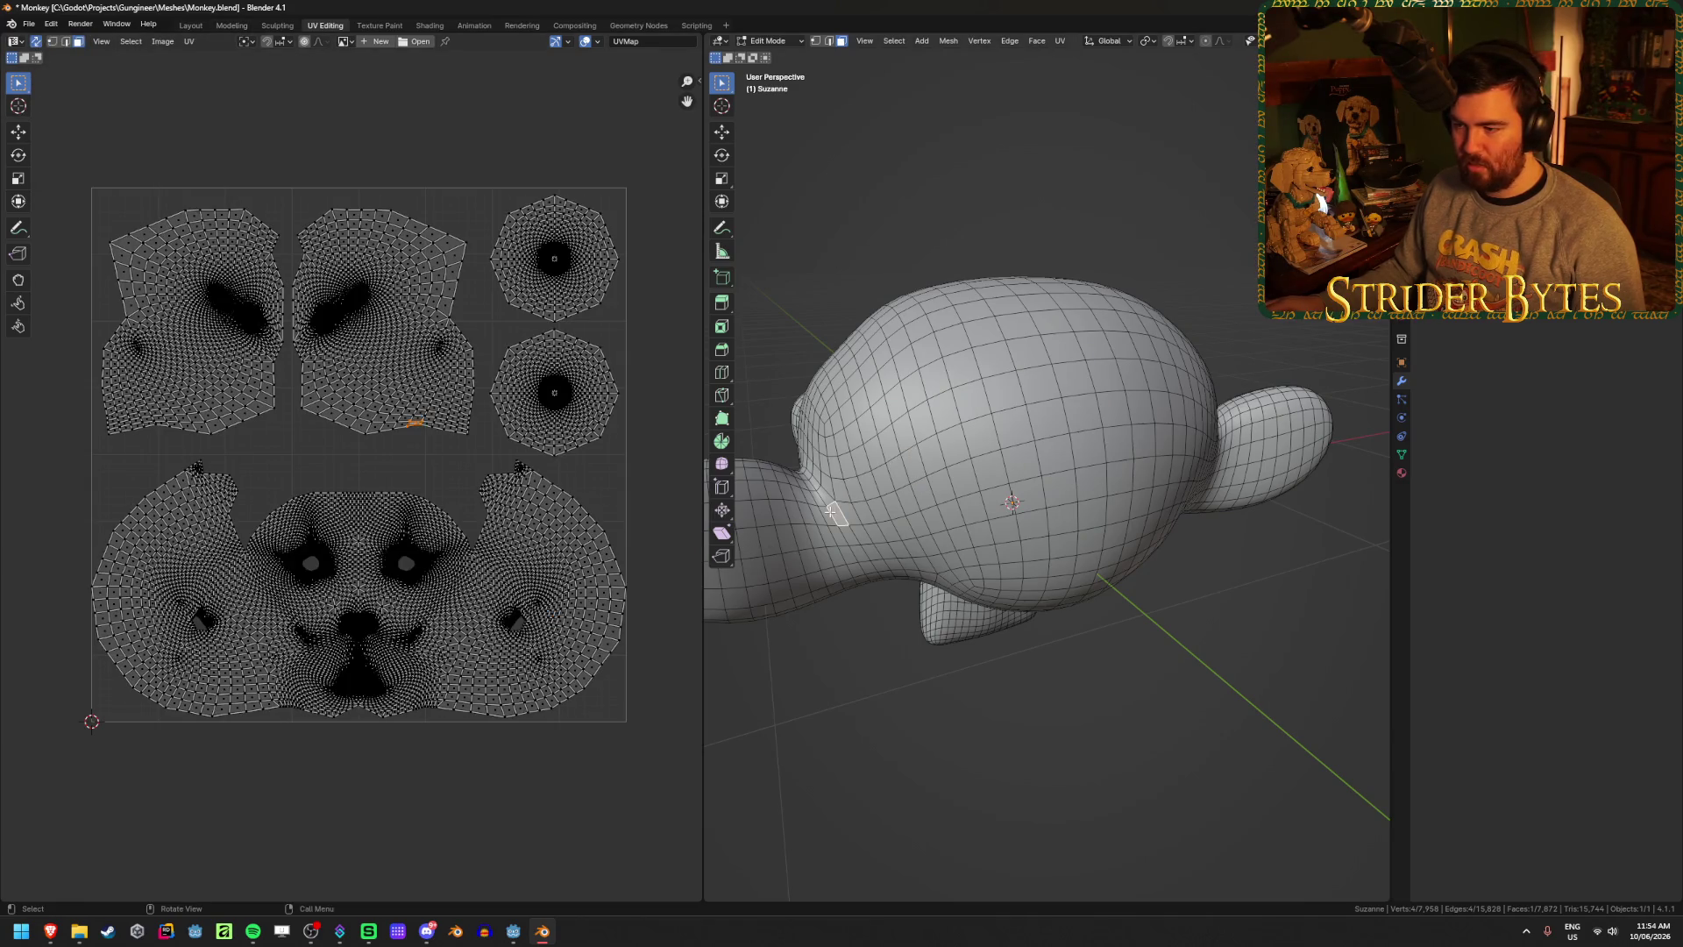
pyautogui.click(779, 513)
pyautogui.press('l')
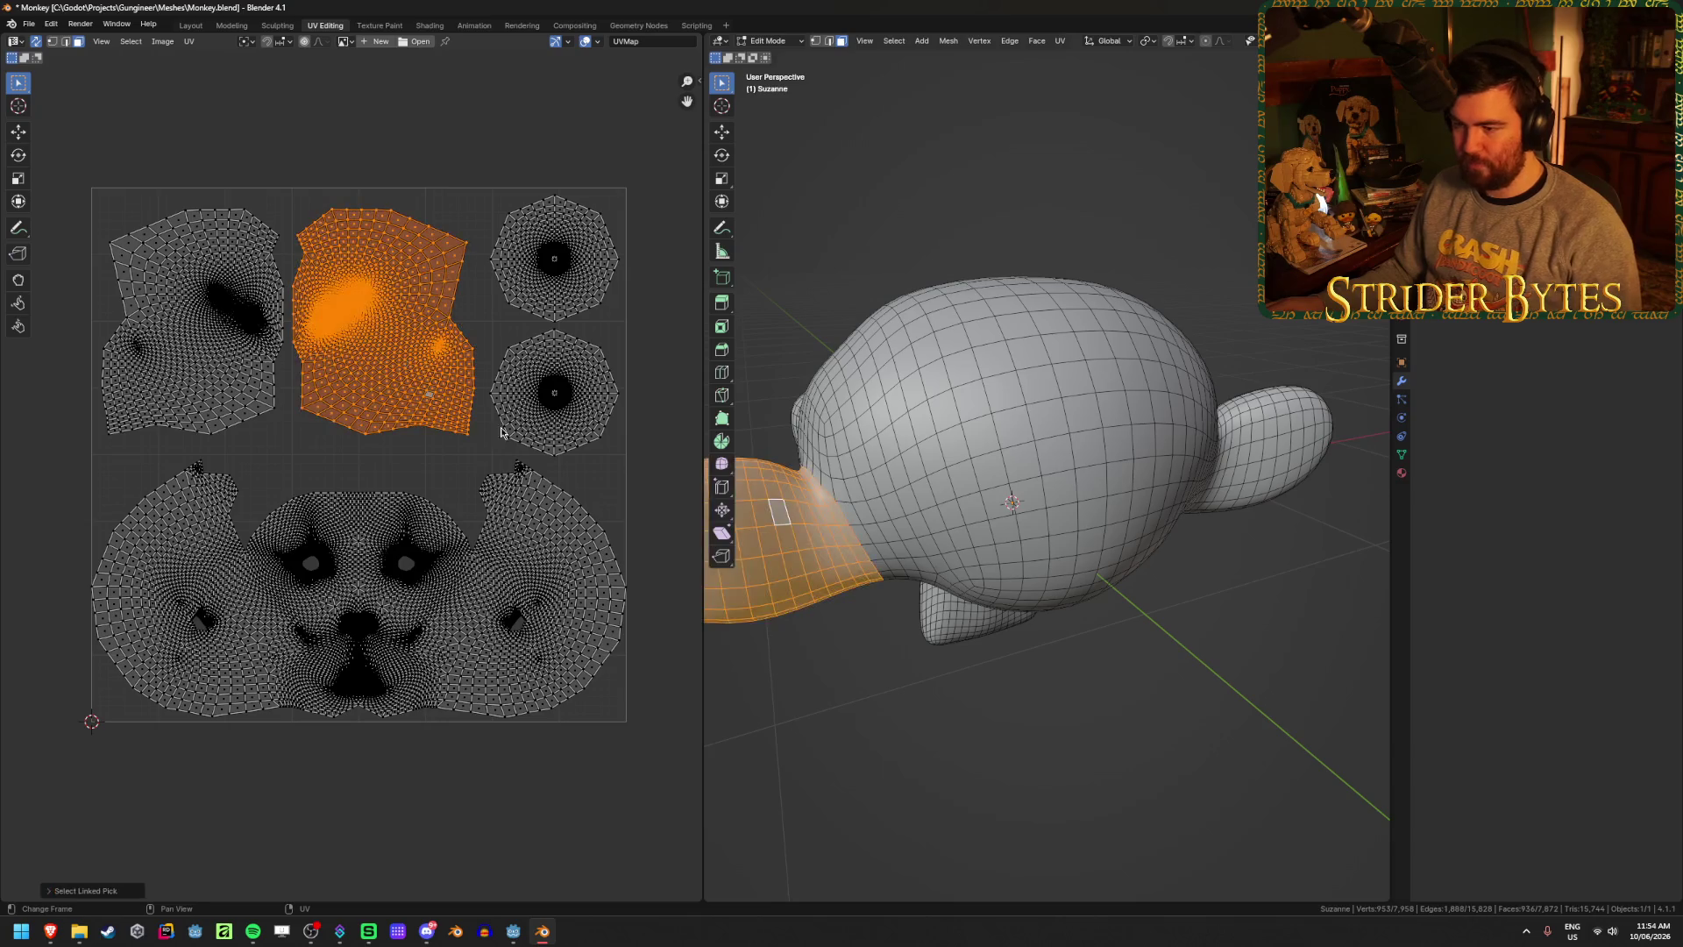
# - Clear the selection and L-pick Suzanne's eye UV island, viewing it from the side
pyautogui.moveTo(989, 640)
pyautogui.mouseDown()
pyautogui.moveTo(1075, 635)
pyautogui.moveTo(1067, 658)
pyautogui.moveTo(1007, 675)
pyautogui.moveTo(944, 633)
pyautogui.mouseUp()
pyautogui.hotkey('alt', 'a')
pyautogui.press('a')
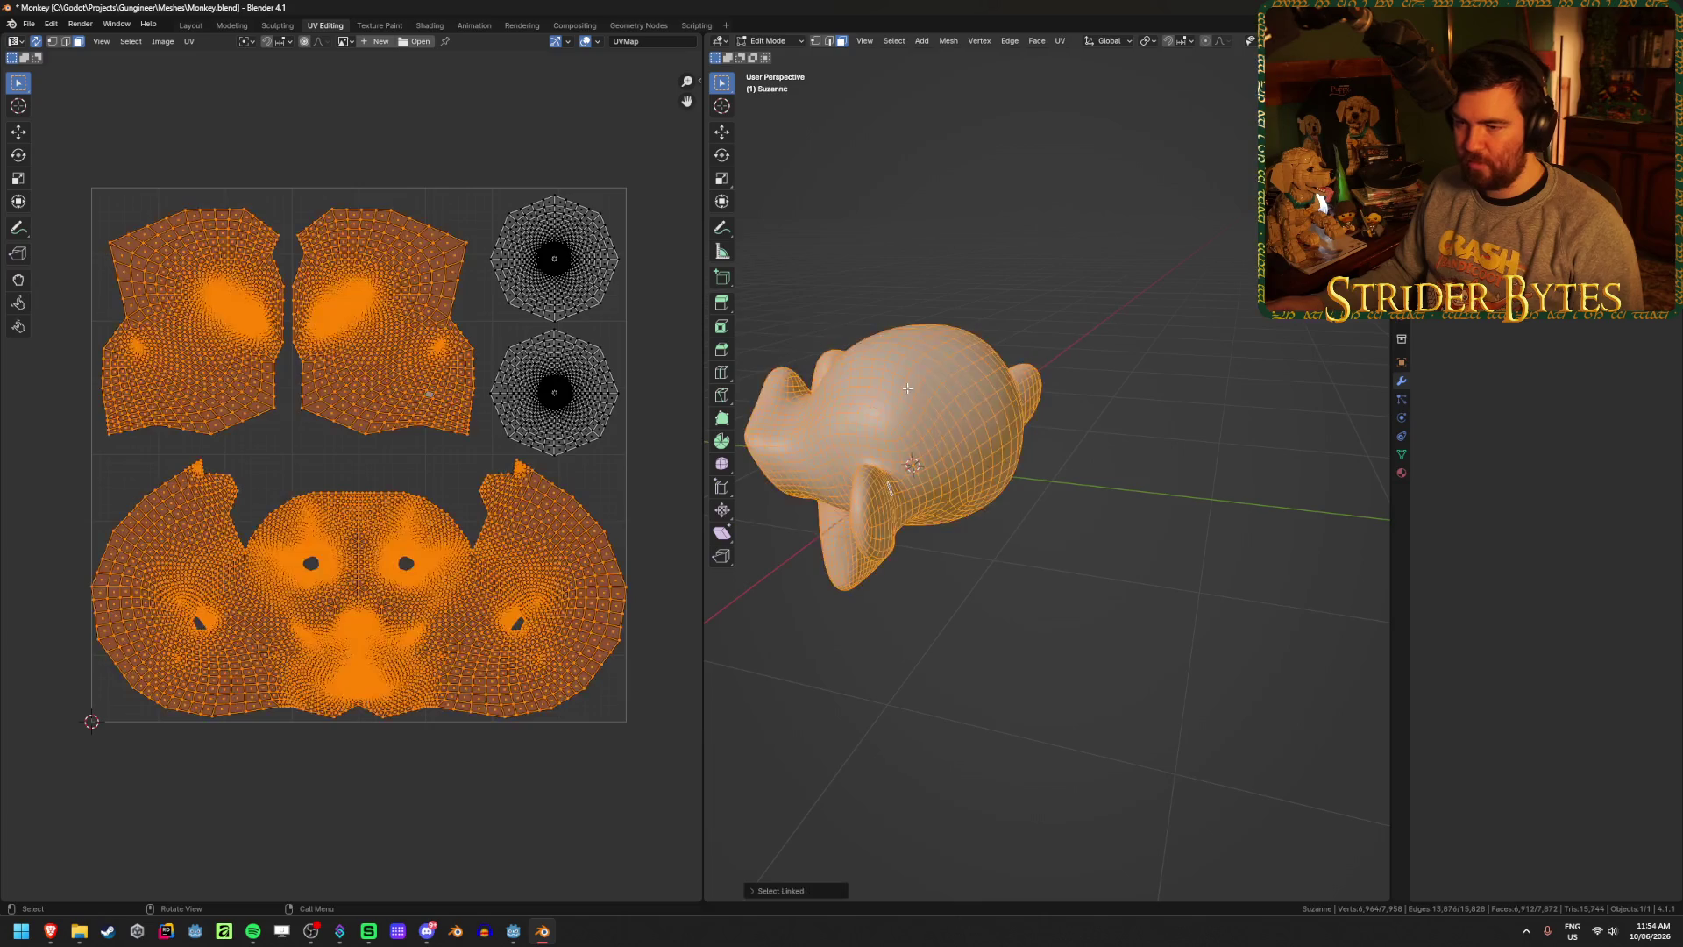
pyautogui.hotkey('alt', 'a')
pyautogui.press('l')
pyautogui.moveTo(923, 676)
pyautogui.mouseDown()
pyautogui.moveTo(1112, 669)
pyautogui.moveTo(1052, 666)
pyautogui.mouseUp()
pyautogui.hotkey('alt', 'Tab')
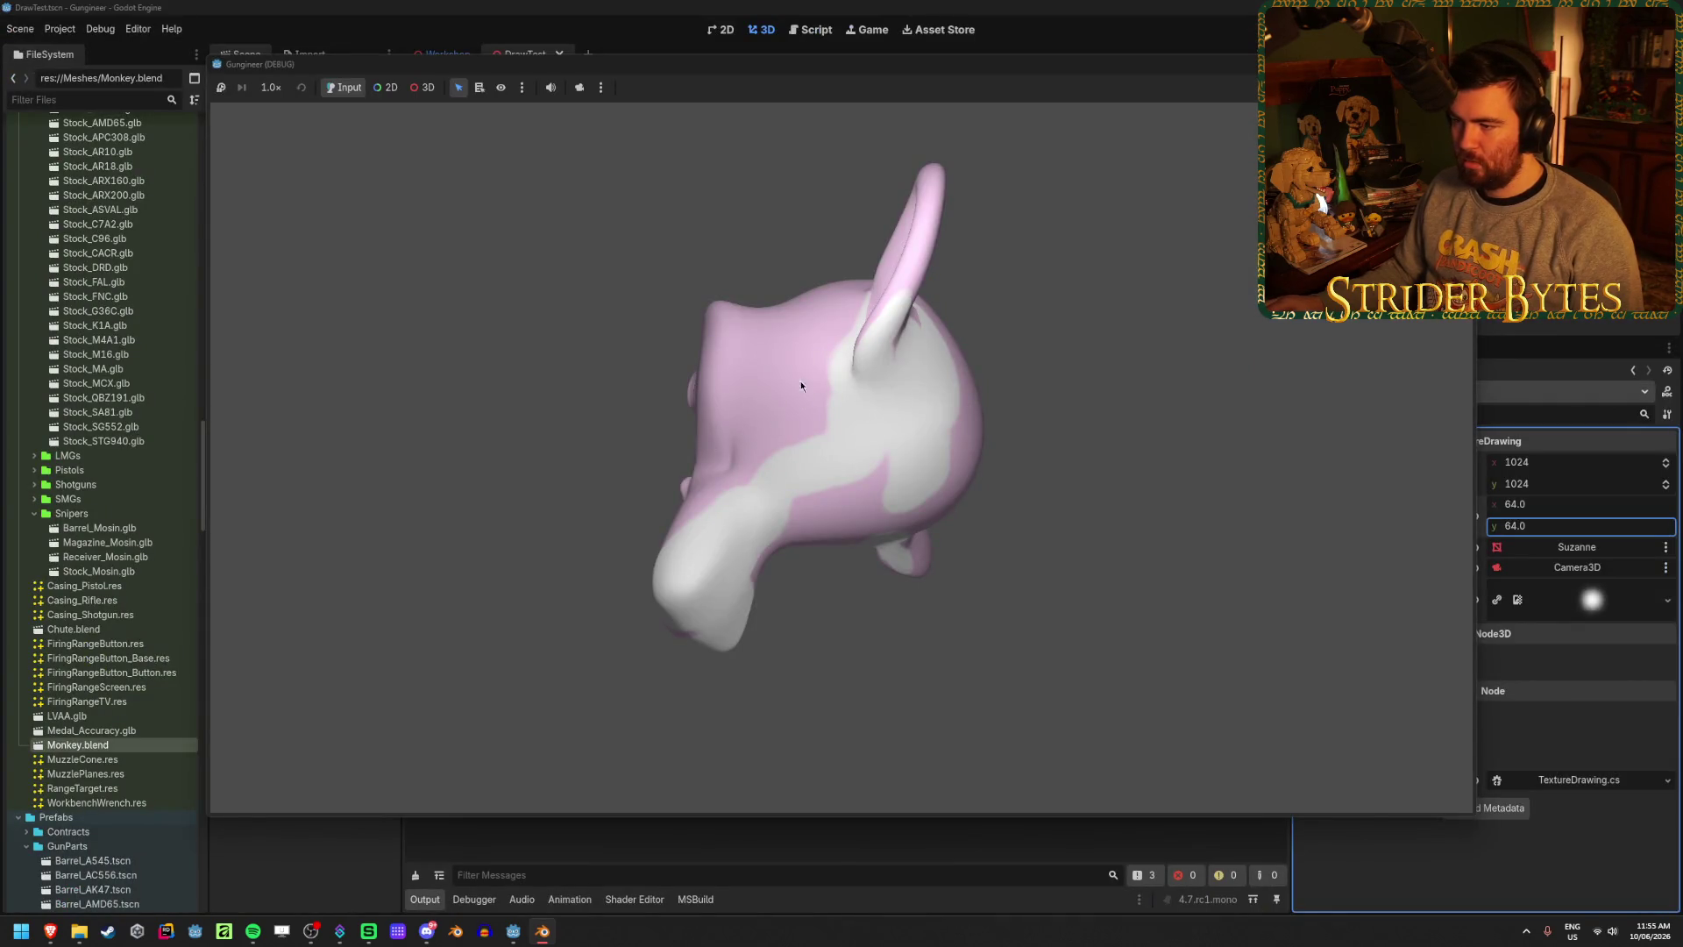
# - Paint white strokes over the monkey's brow, lower cheek and inner ear, then stop the game
pyautogui.moveTo(800, 385); pyautogui.dragTo(832, 342)
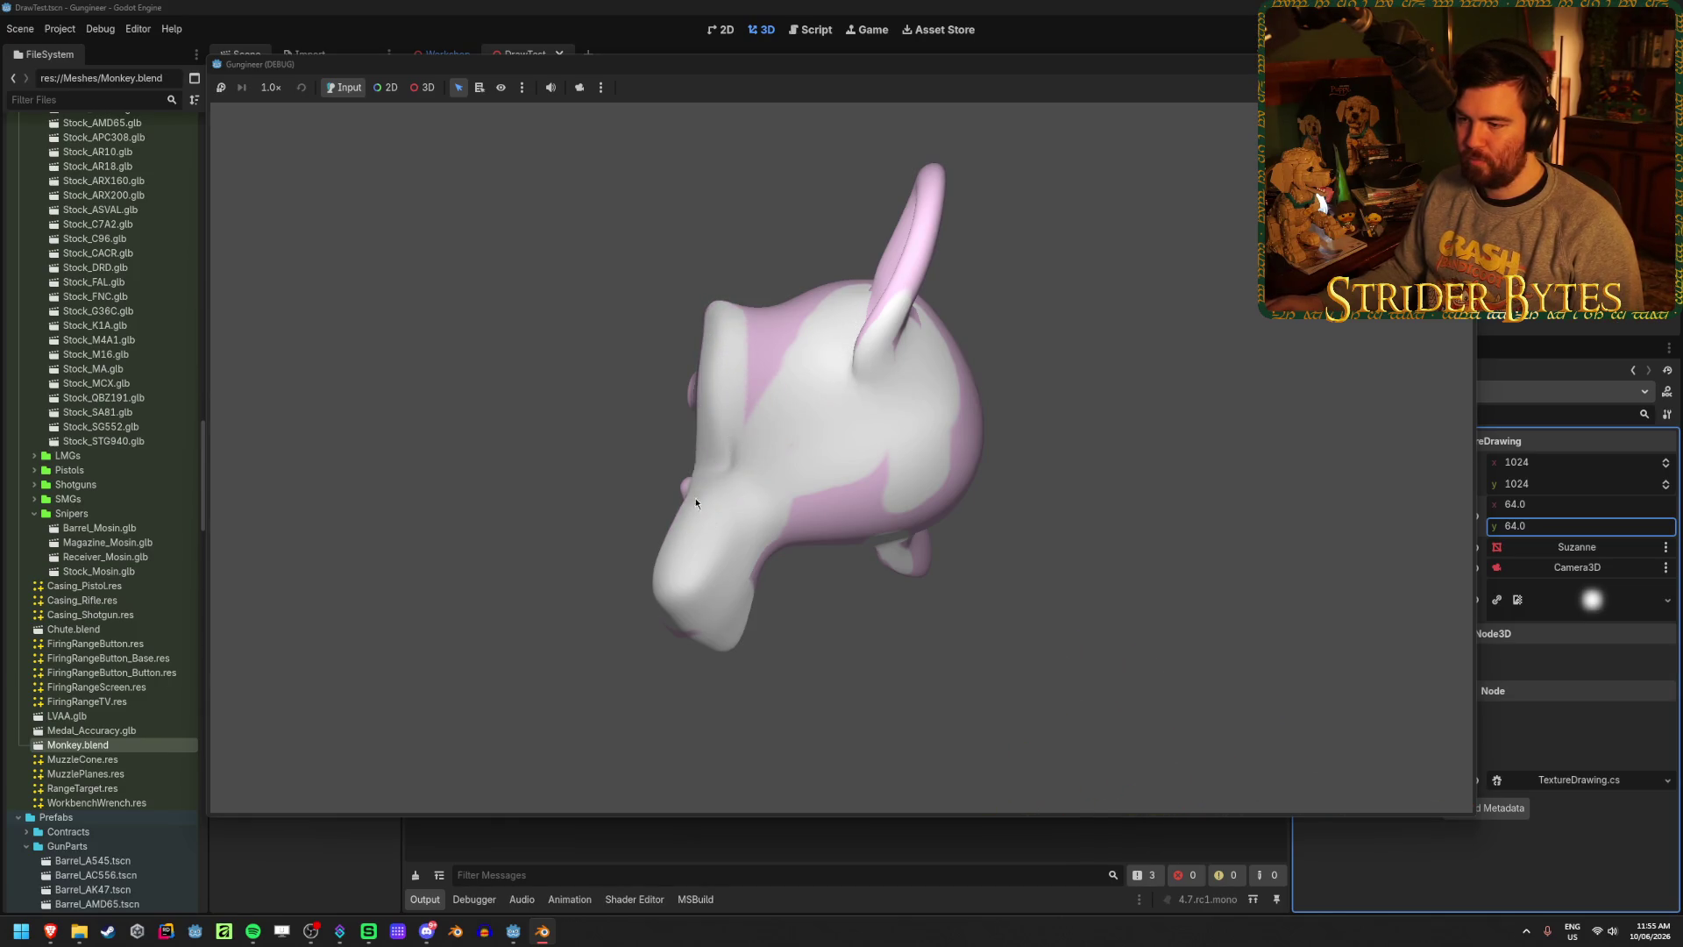
pyautogui.moveTo(772, 554)
pyautogui.mouseDown()
pyautogui.moveTo(863, 512)
pyautogui.moveTo(907, 522)
pyautogui.moveTo(920, 592)
pyautogui.moveTo(813, 509)
pyautogui.moveTo(924, 555)
pyautogui.mouseUp()
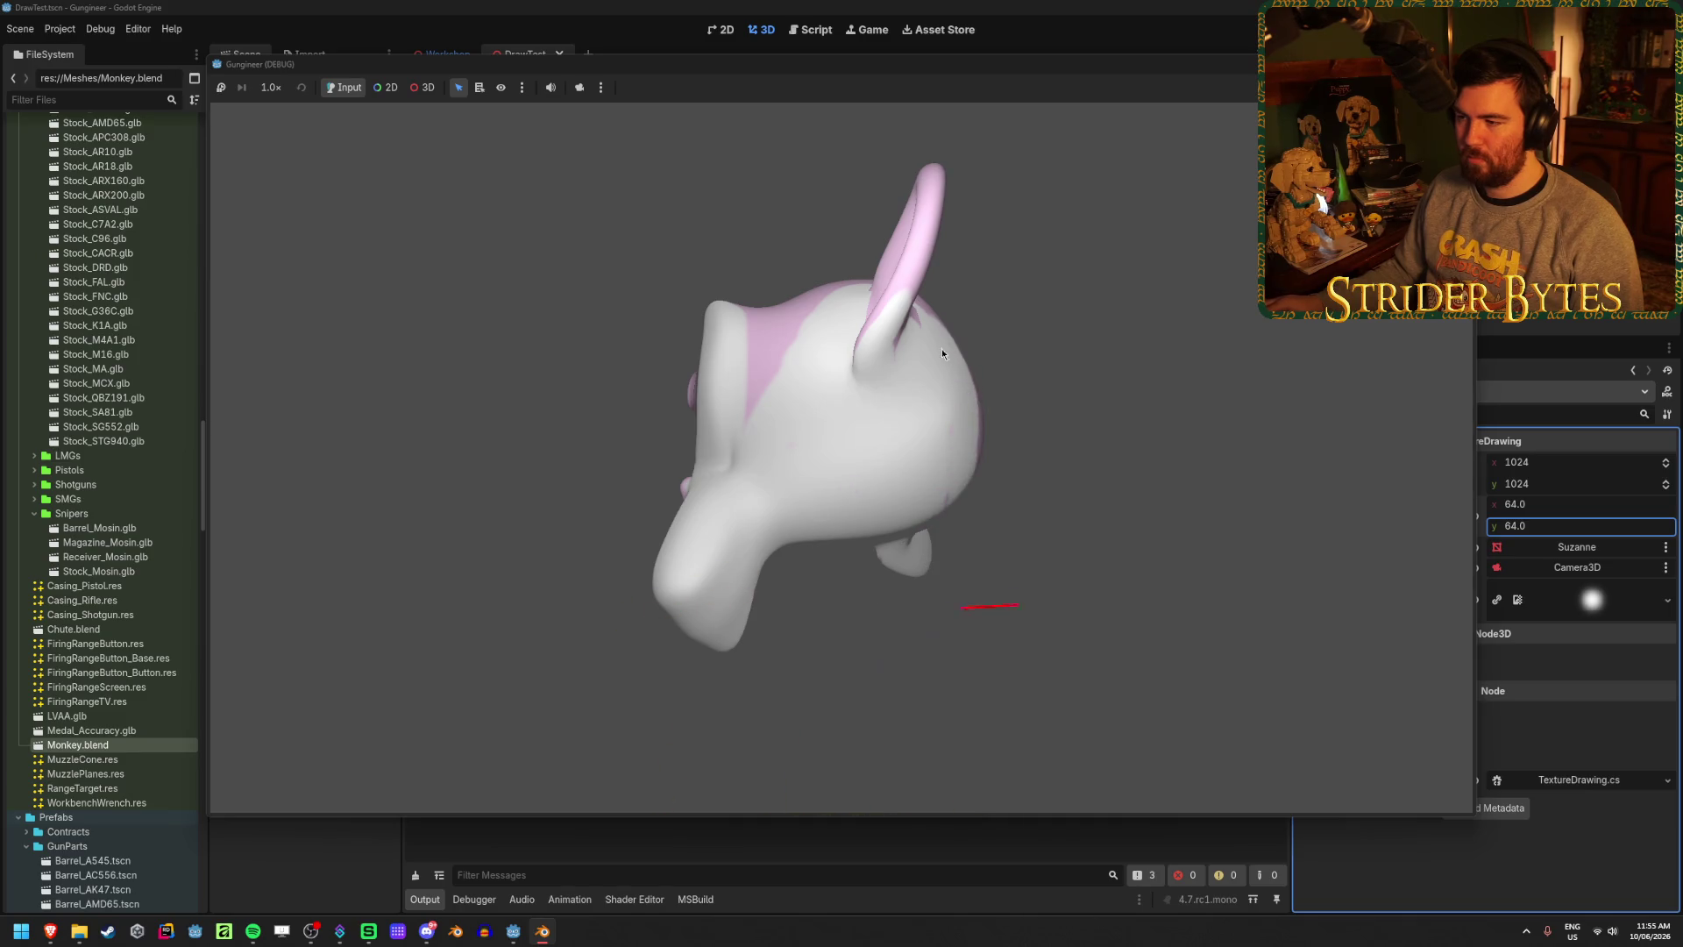
pyautogui.moveTo(942, 353)
pyautogui.mouseDown()
pyautogui.moveTo(908, 299)
pyautogui.moveTo(935, 172)
pyautogui.moveTo(895, 261)
pyautogui.moveTo(906, 296)
pyautogui.moveTo(878, 370)
pyautogui.moveTo(878, 281)
pyautogui.moveTo(739, 324)
pyautogui.moveTo(782, 305)
pyautogui.mouseUp()
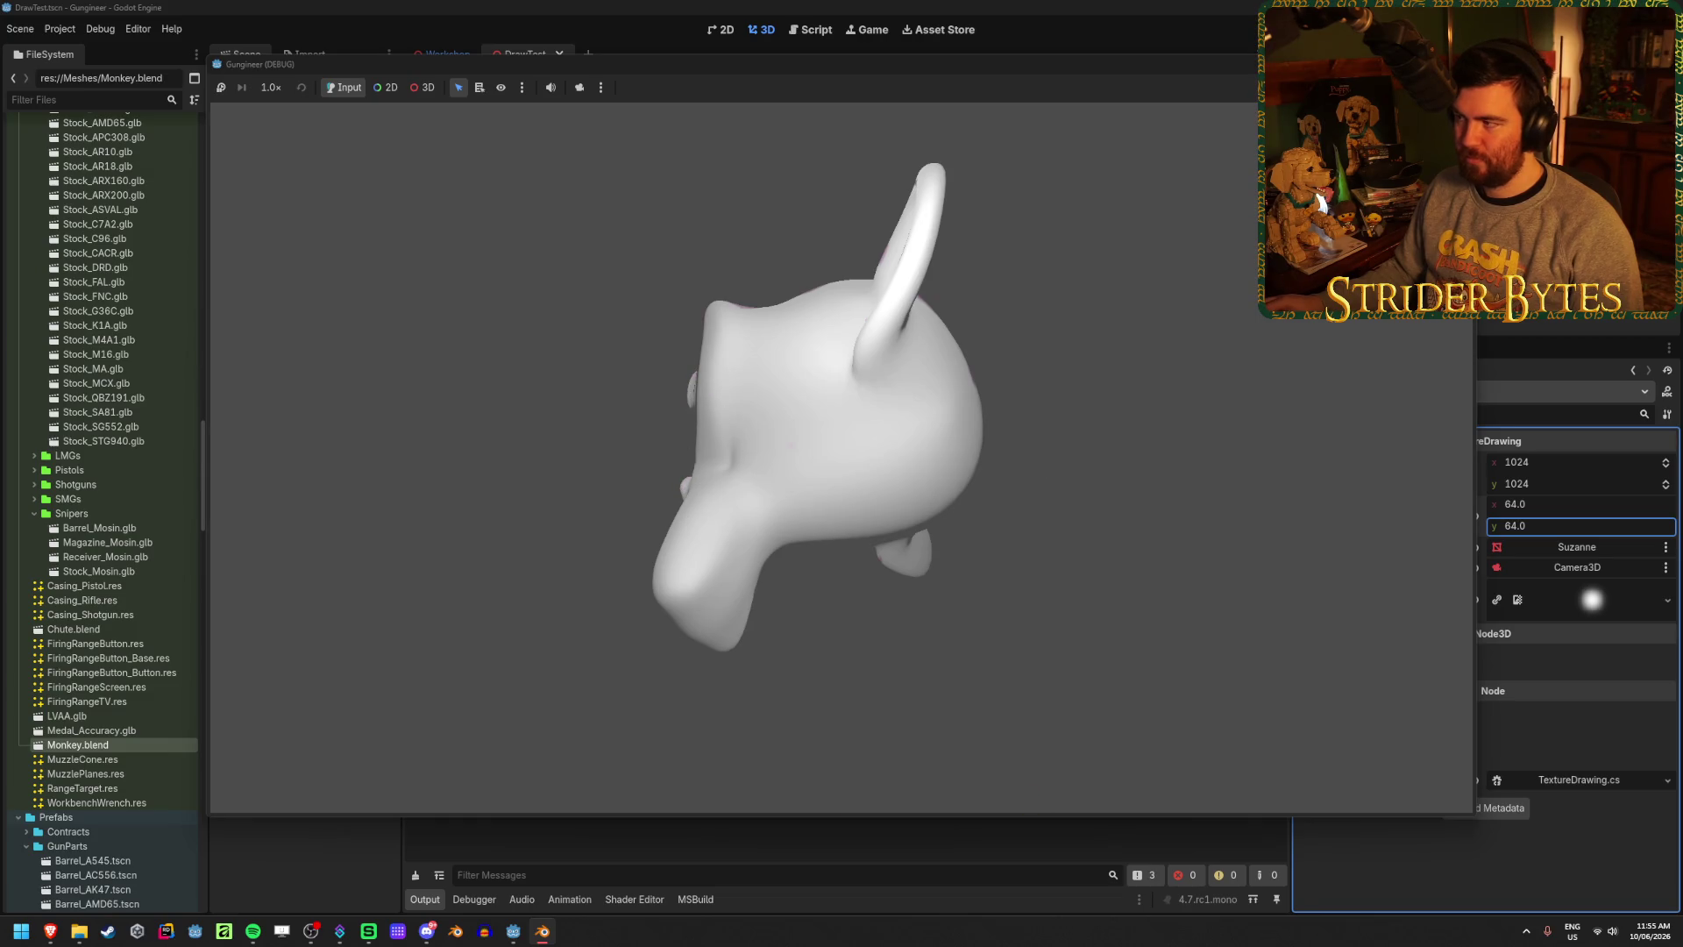
pyautogui.press('F8')
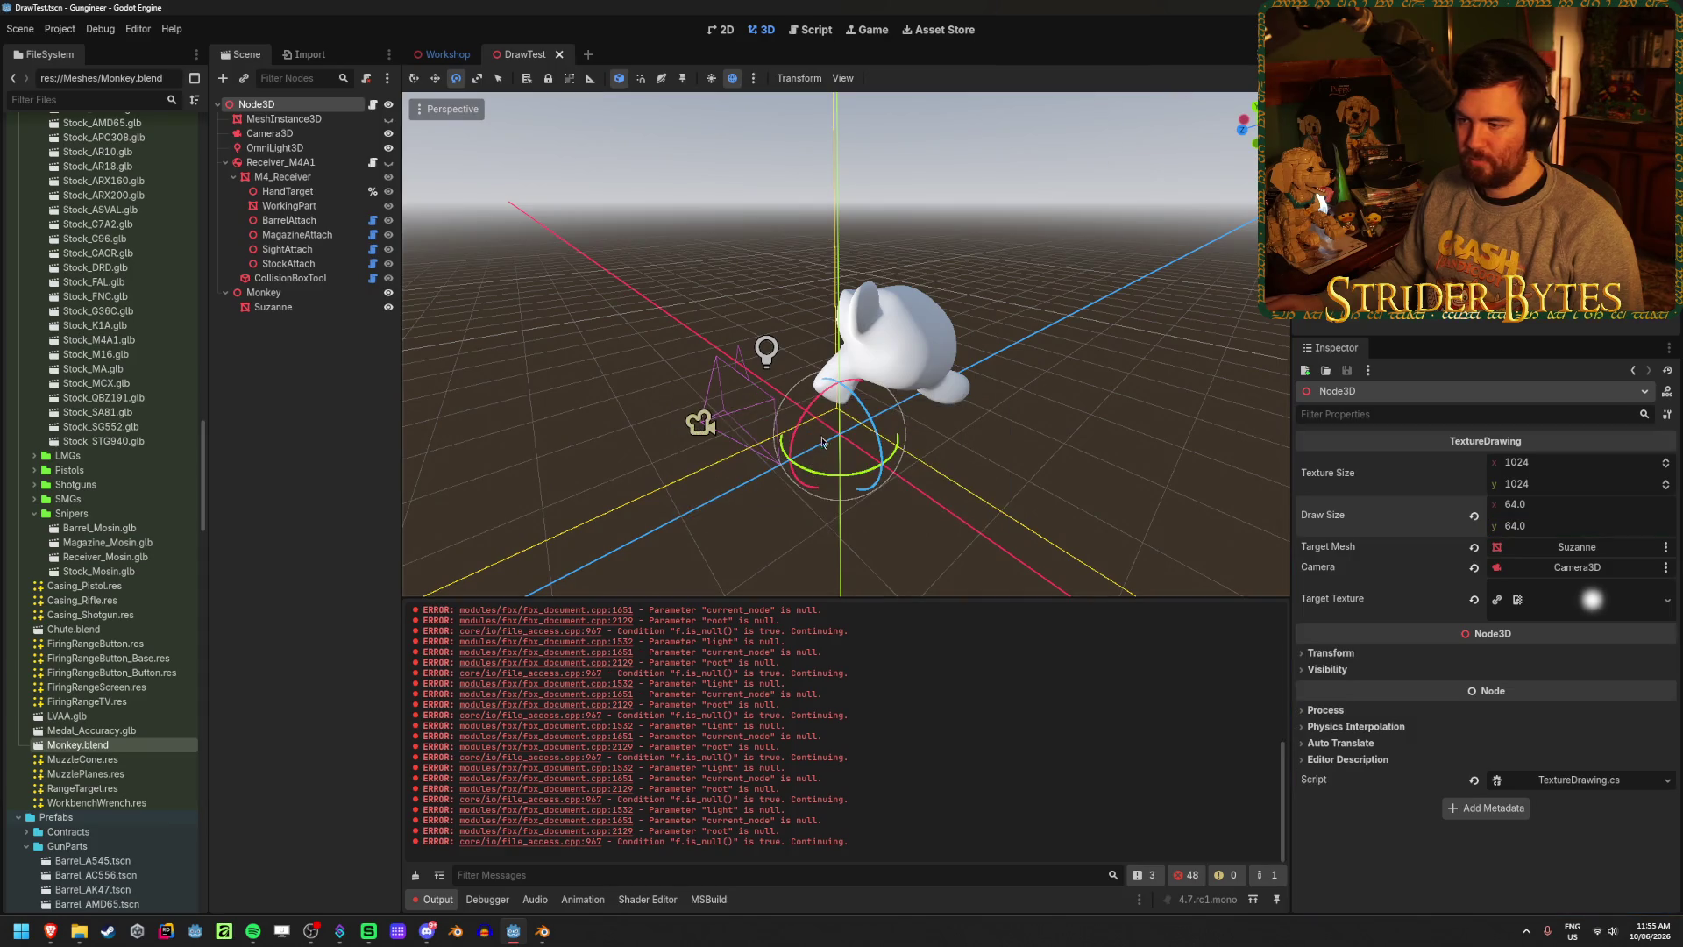
# - Undo the rotation and draw-size edits on the Monkey and Suzanne nodes
pyautogui.moveTo(822, 442); pyautogui.dragTo(868, 412)
pyautogui.hotkey('ctrl', 'z')
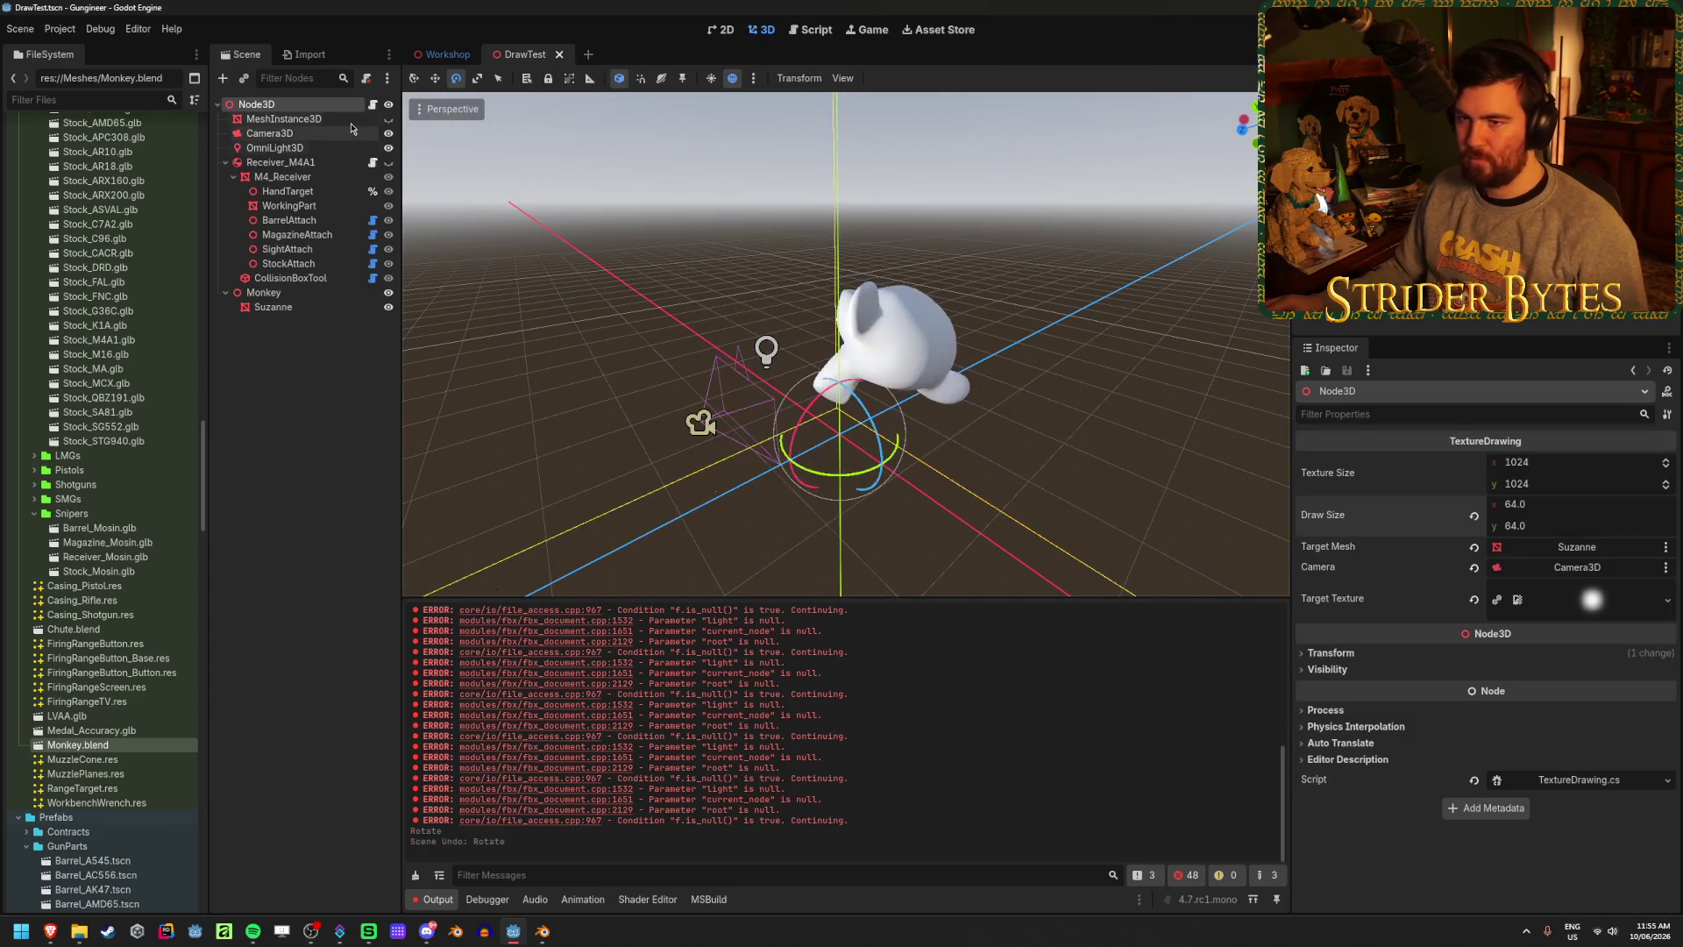
pyautogui.click(298, 307)
pyautogui.click(310, 294)
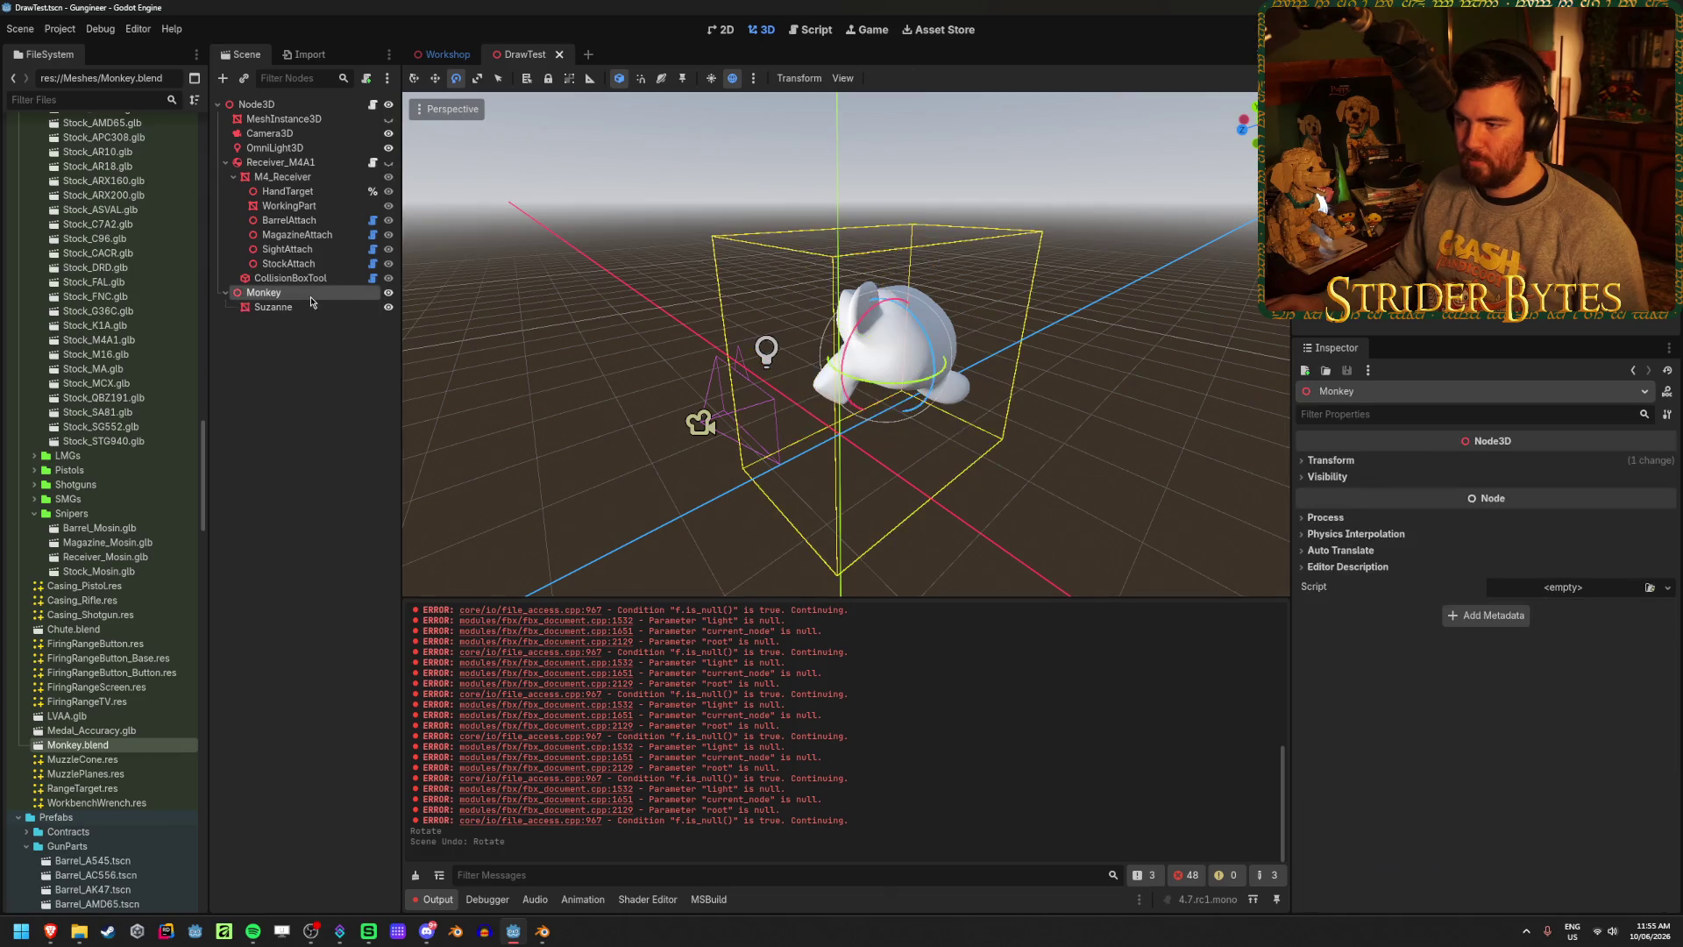
pyautogui.click(316, 308)
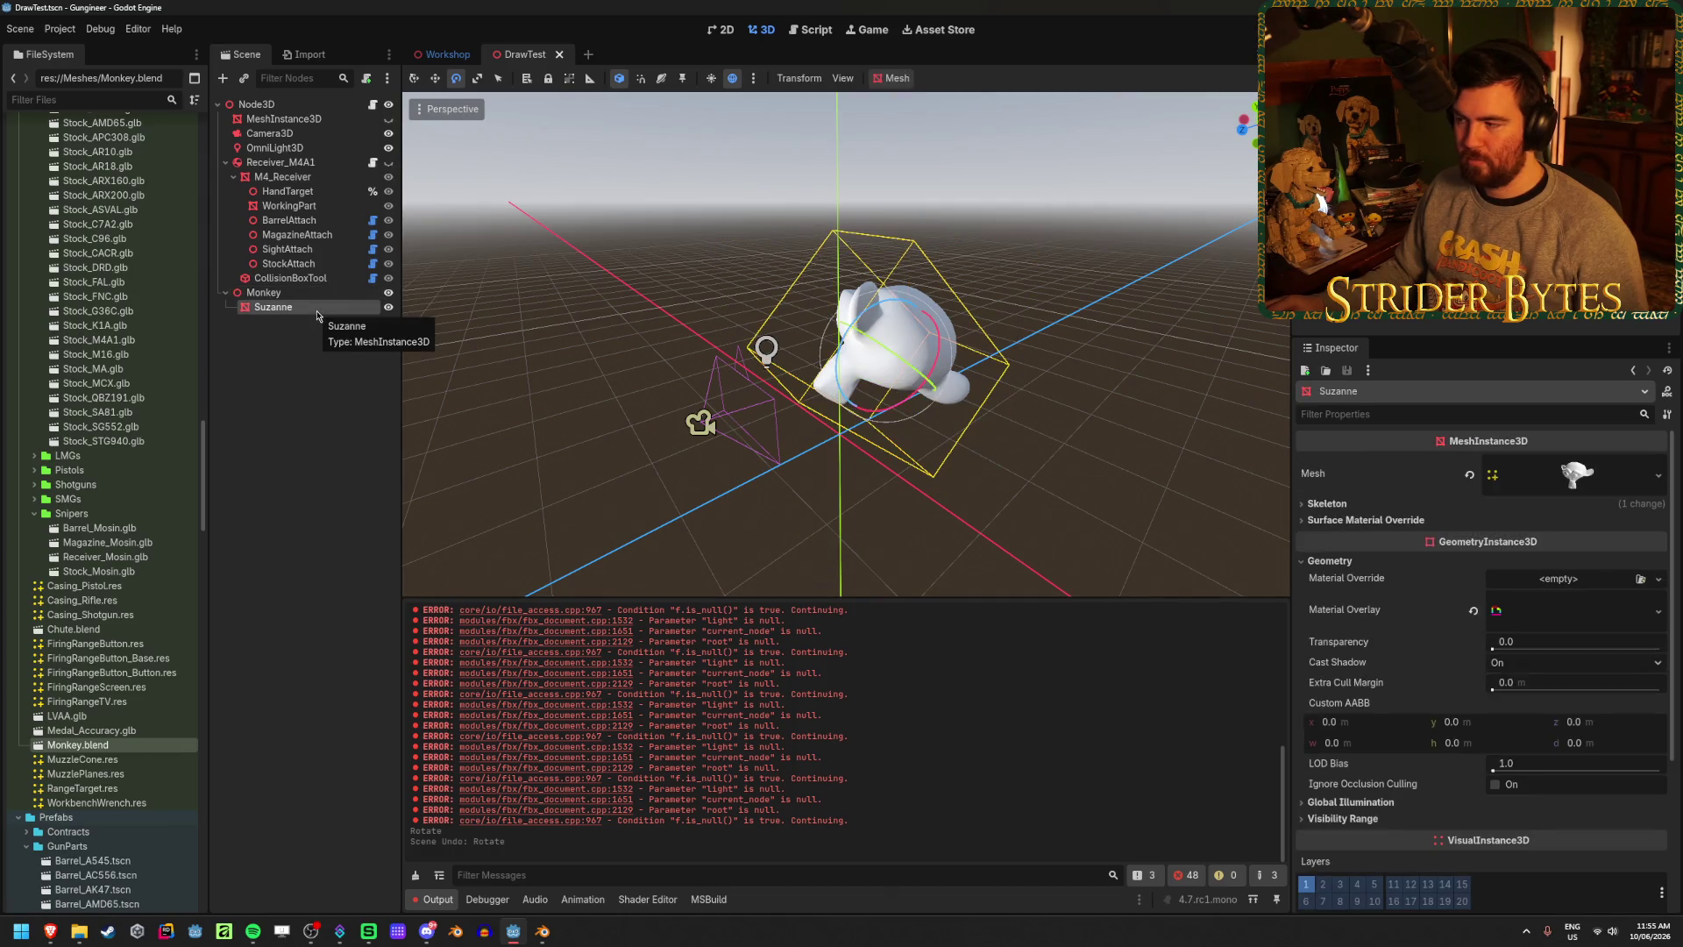
pyautogui.hotkey('ctrl', 'z')
pyautogui.hotkey('ctrl', 'z')
pyautogui.hotkey('ctrl', 'z')
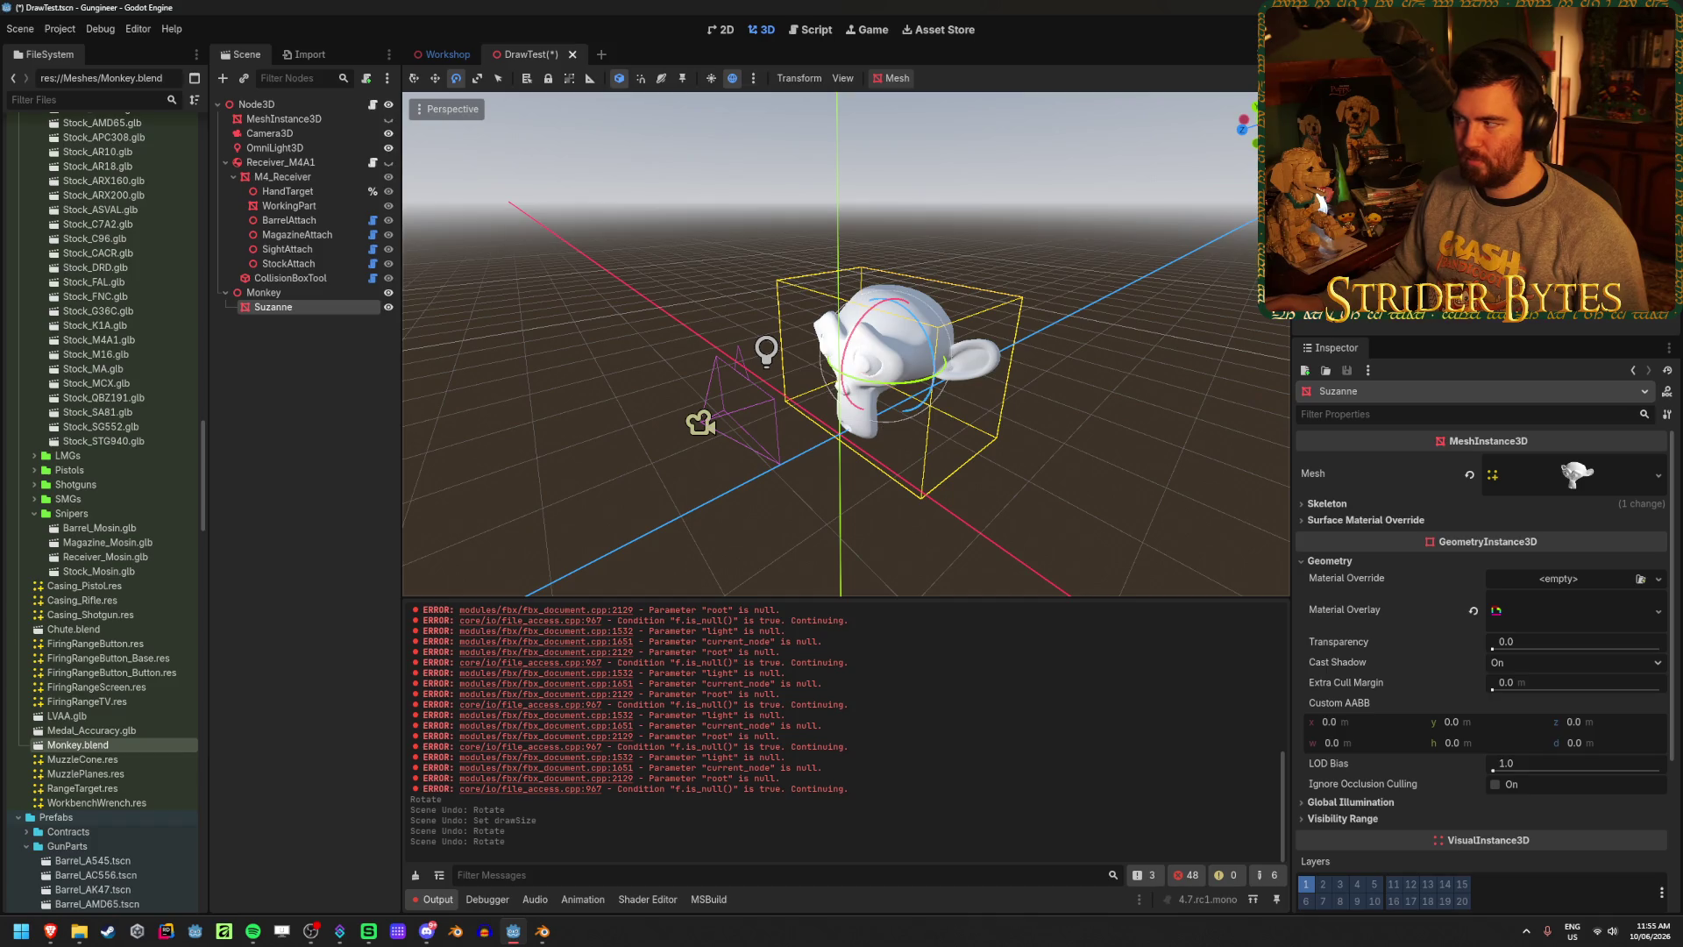
# - Relaunch the game, paint white over the right brow, lower head and between the eyes, then stop it
pyautogui.press('F5')
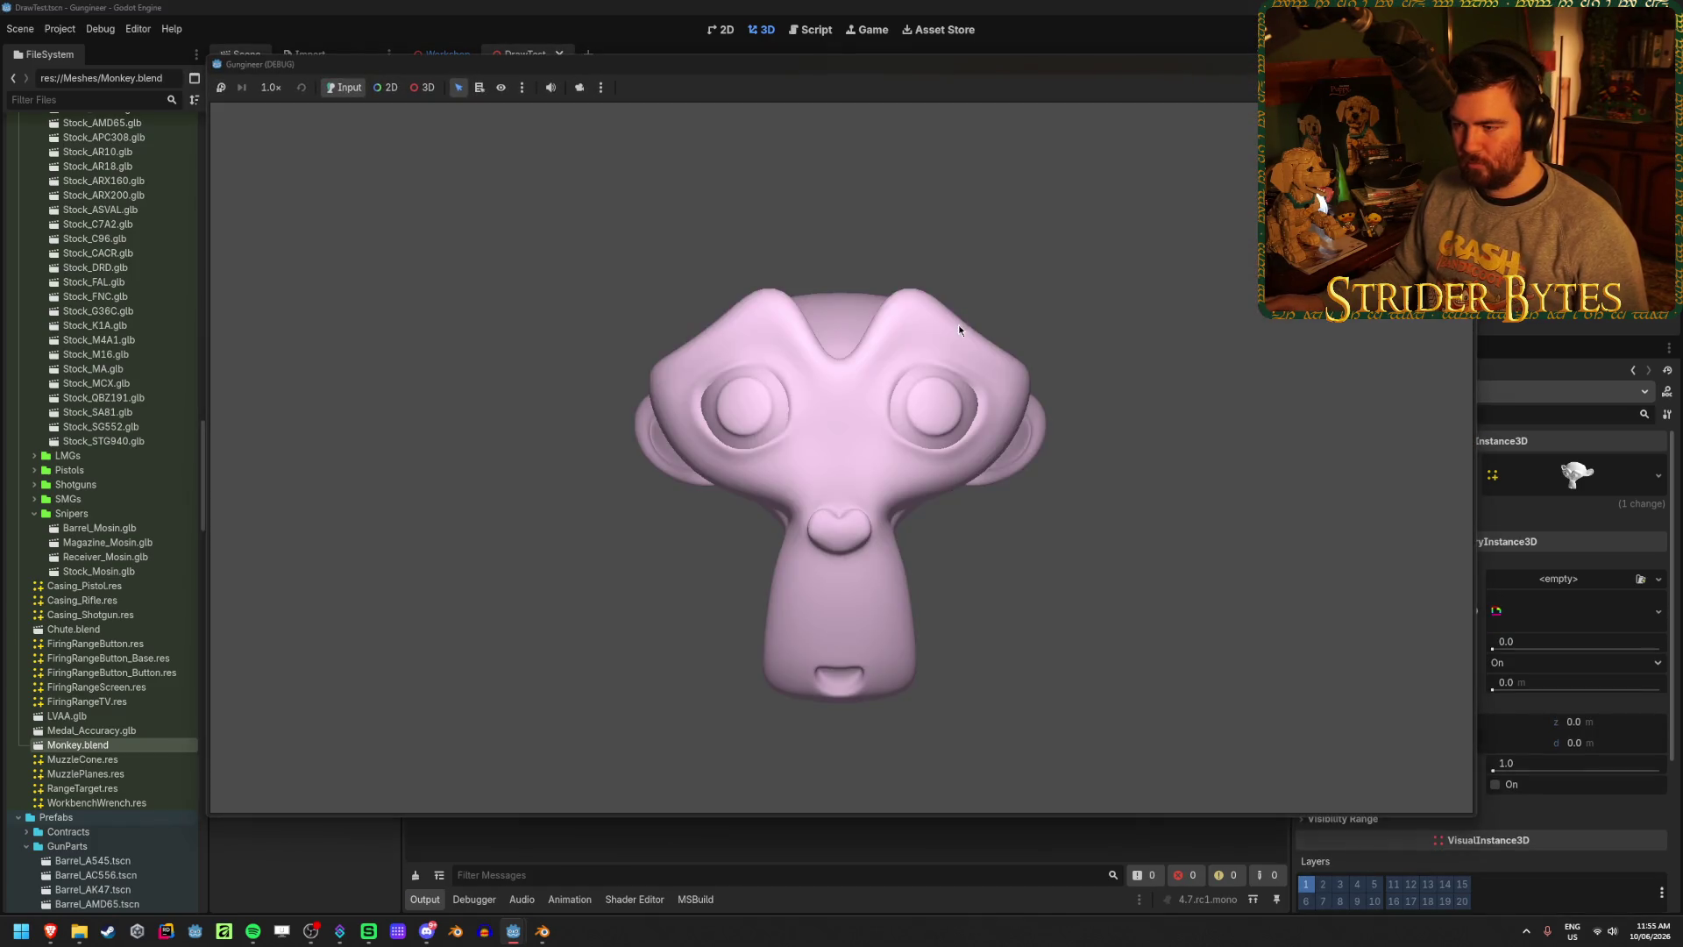
pyautogui.moveTo(959, 329)
pyautogui.mouseDown()
pyautogui.moveTo(878, 383)
pyautogui.moveTo(838, 457)
pyautogui.moveTo(933, 474)
pyautogui.moveTo(986, 435)
pyautogui.moveTo(973, 360)
pyautogui.moveTo(912, 311)
pyautogui.moveTo(922, 419)
pyautogui.mouseUp()
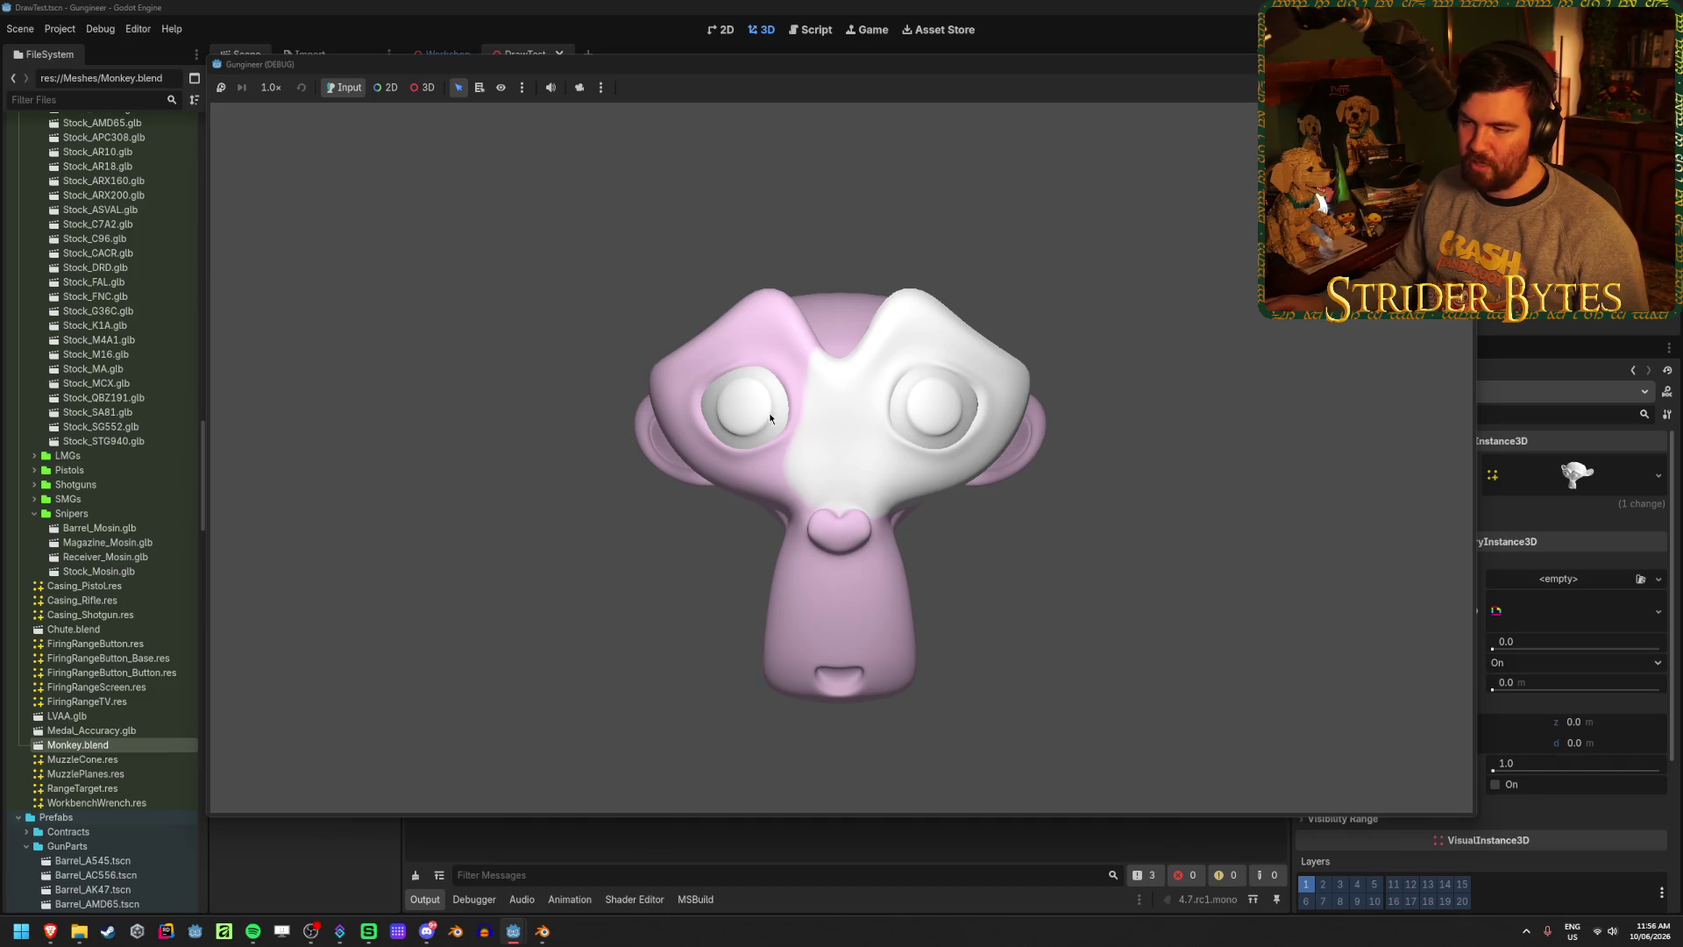
pyautogui.moveTo(818, 528)
pyautogui.mouseDown()
pyautogui.moveTo(808, 680)
pyautogui.moveTo(796, 433)
pyautogui.moveTo(697, 355)
pyautogui.moveTo(873, 314)
pyautogui.moveTo(710, 422)
pyautogui.mouseUp()
pyautogui.press('F8')
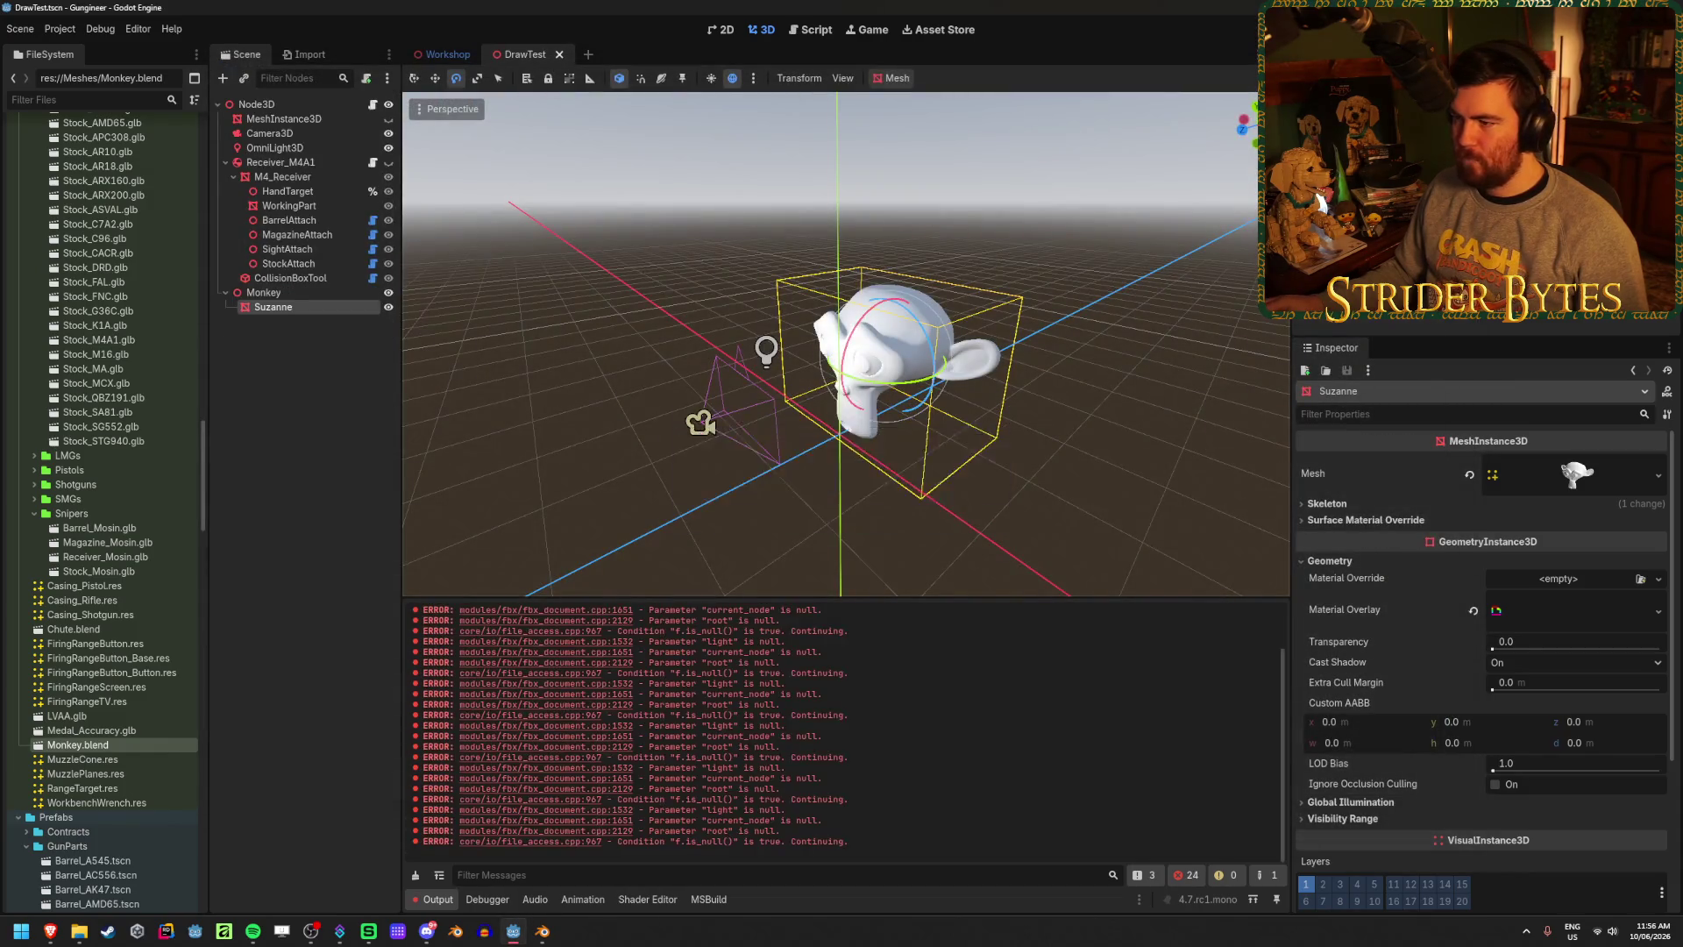
# - Deselect the eye island in Blender and open M4A1.blend from the recent files list
pyautogui.click(541, 931)
pyautogui.click(975, 561)
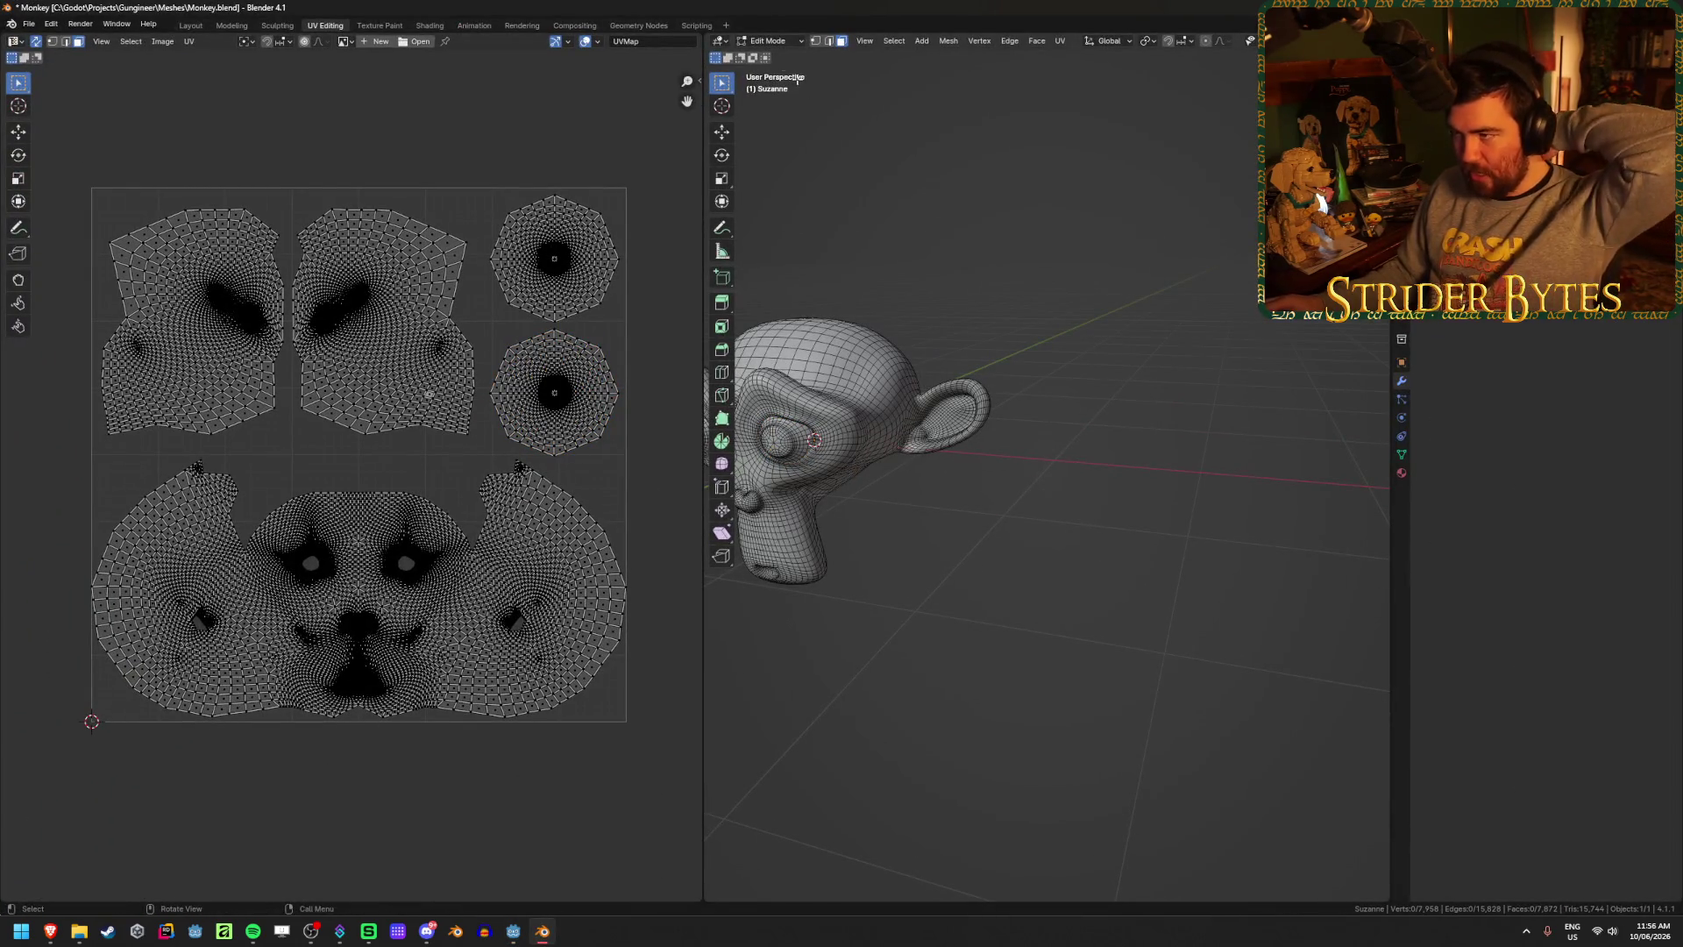
pyautogui.rightClick(551, 934)
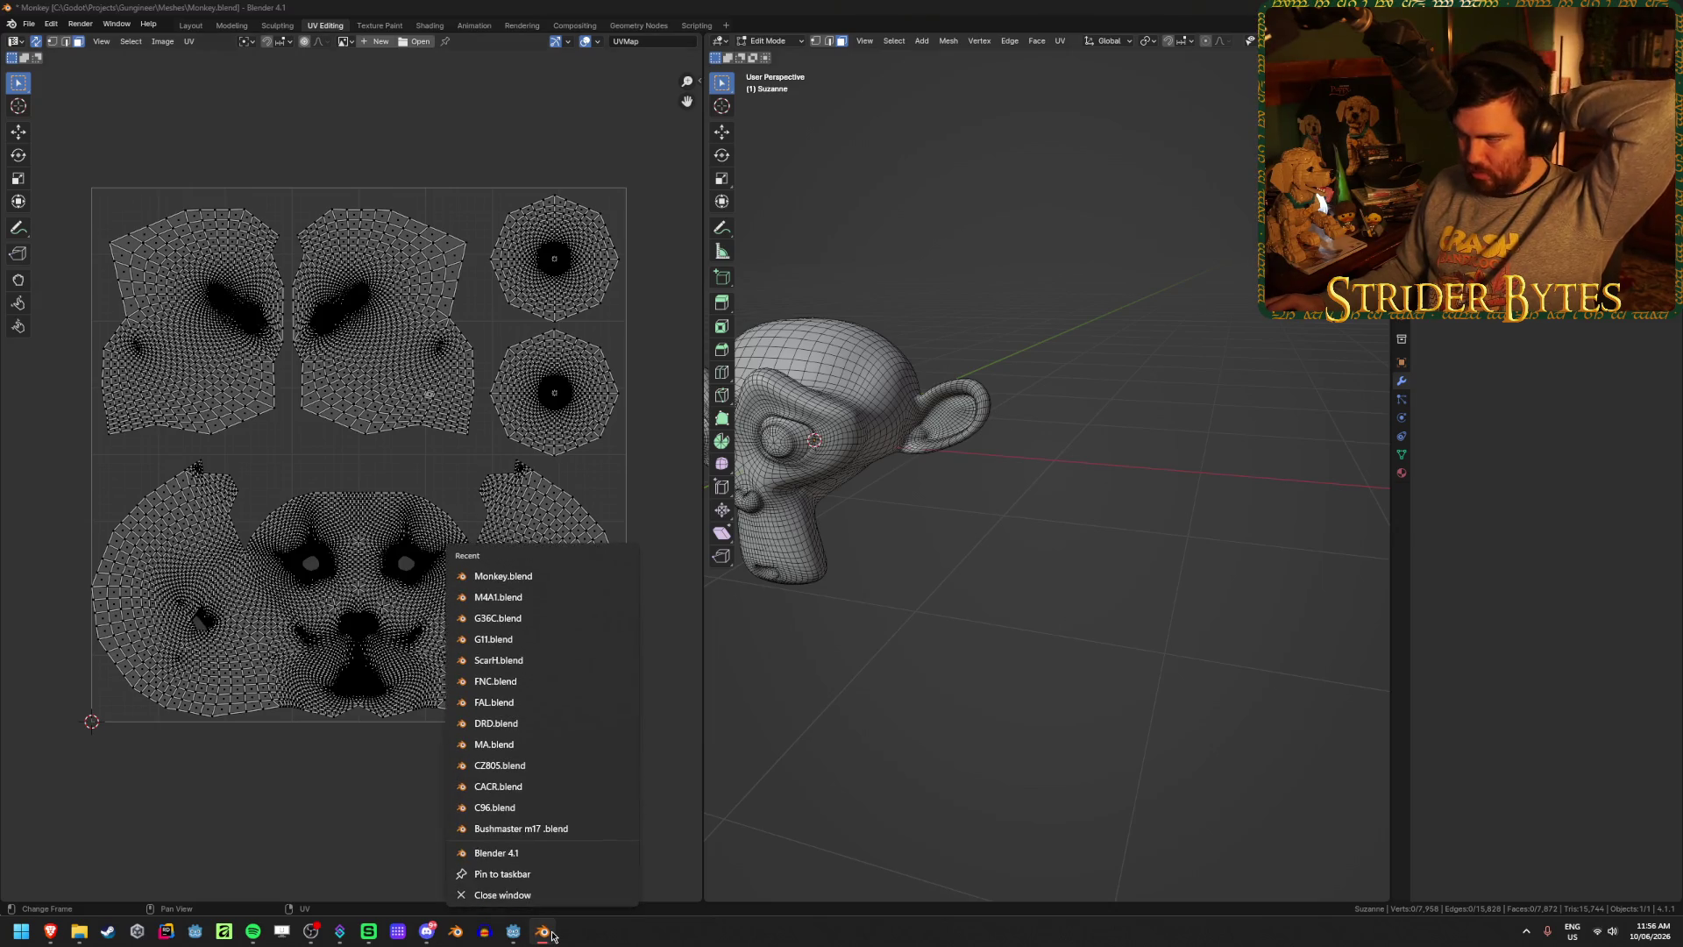
pyautogui.click(503, 597)
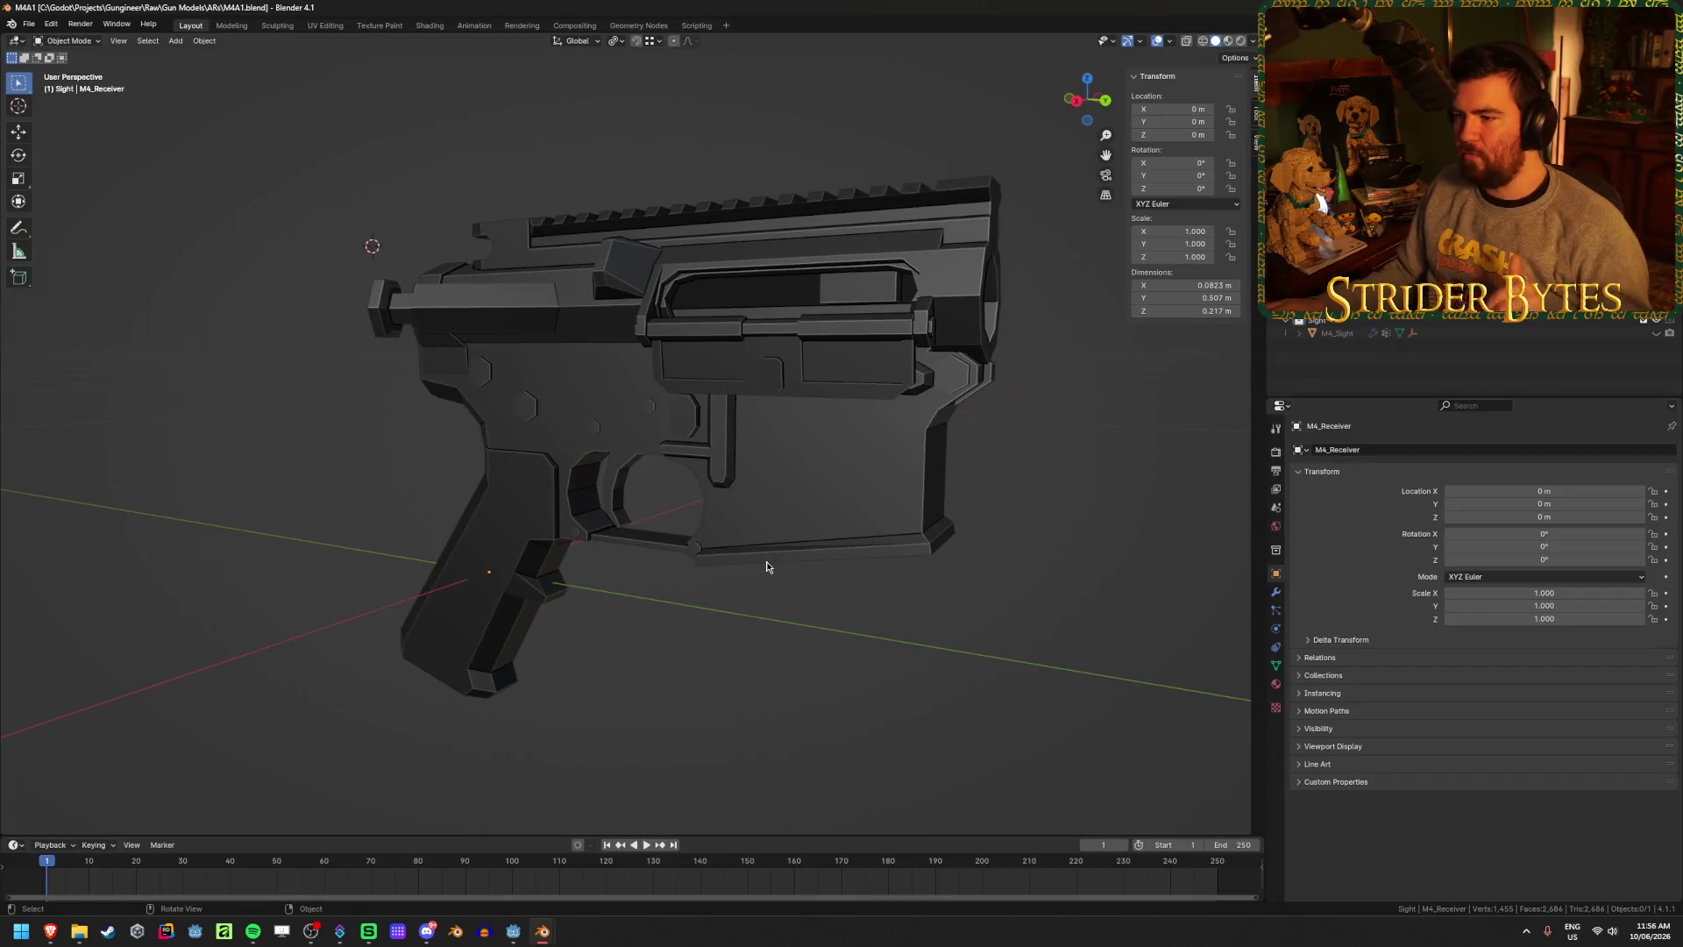
pyautogui.moveTo(766, 561)
pyautogui.mouseDown()
pyautogui.moveTo(751, 524)
pyautogui.moveTo(711, 538)
pyautogui.moveTo(751, 590)
pyautogui.moveTo(702, 582)
pyautogui.moveTo(675, 535)
pyautogui.mouseUp()
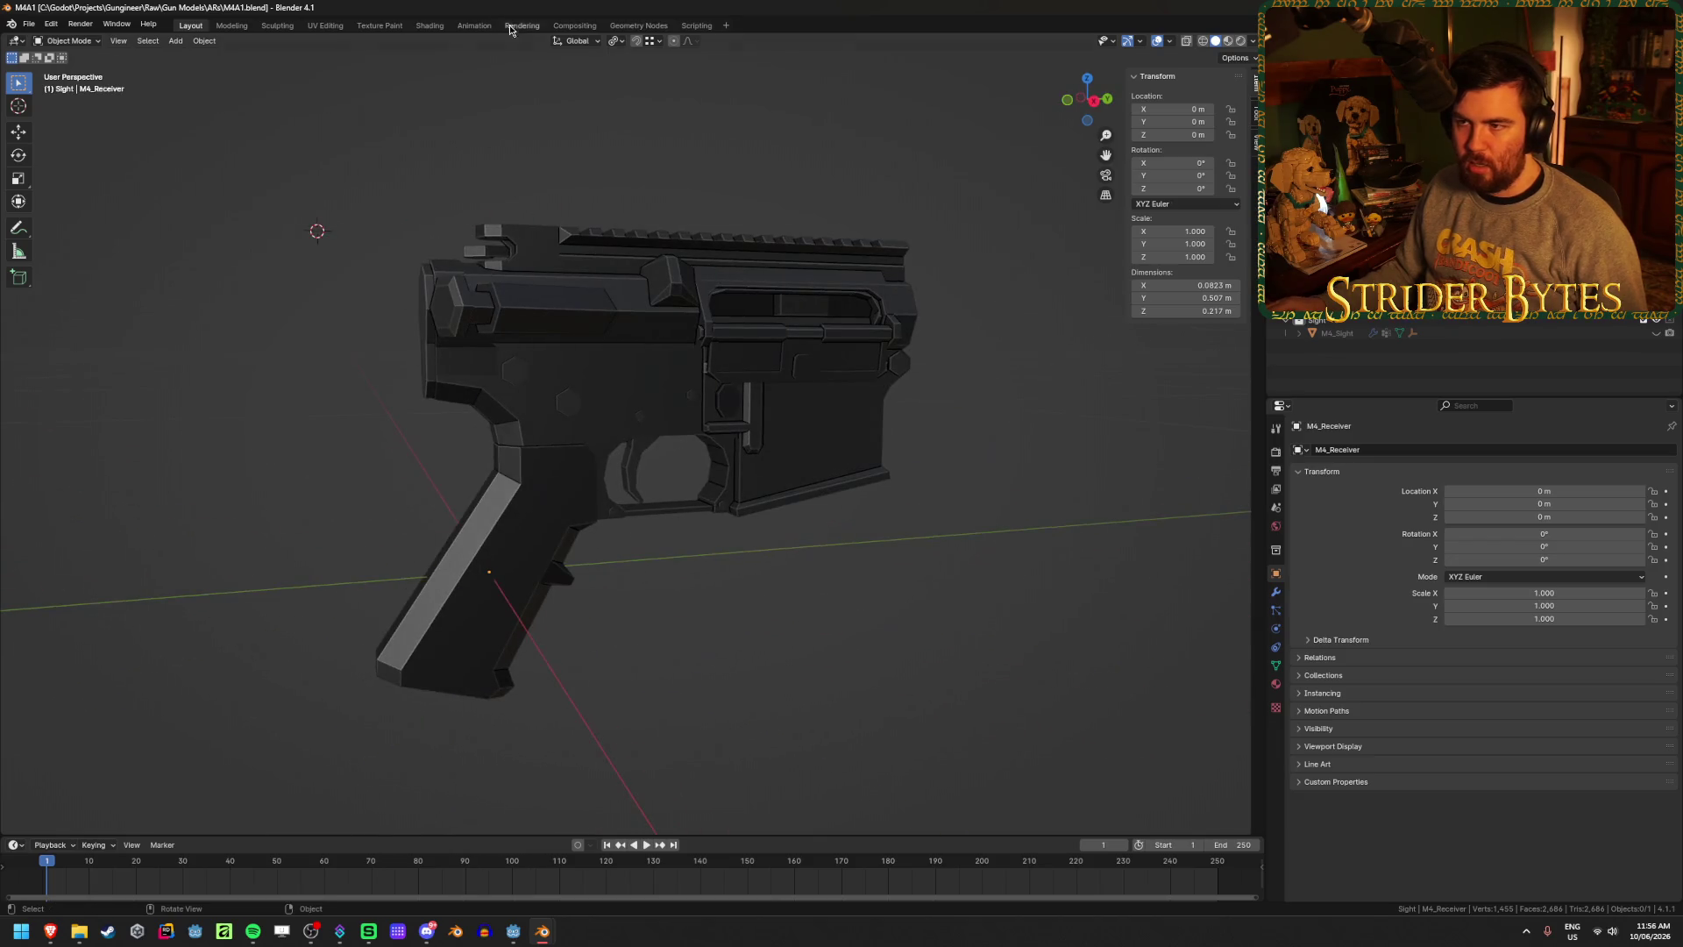
# - Switch to the UV Editing workspace and orbit and zoom to view the M4 receiver end-on
pyautogui.click(328, 26)
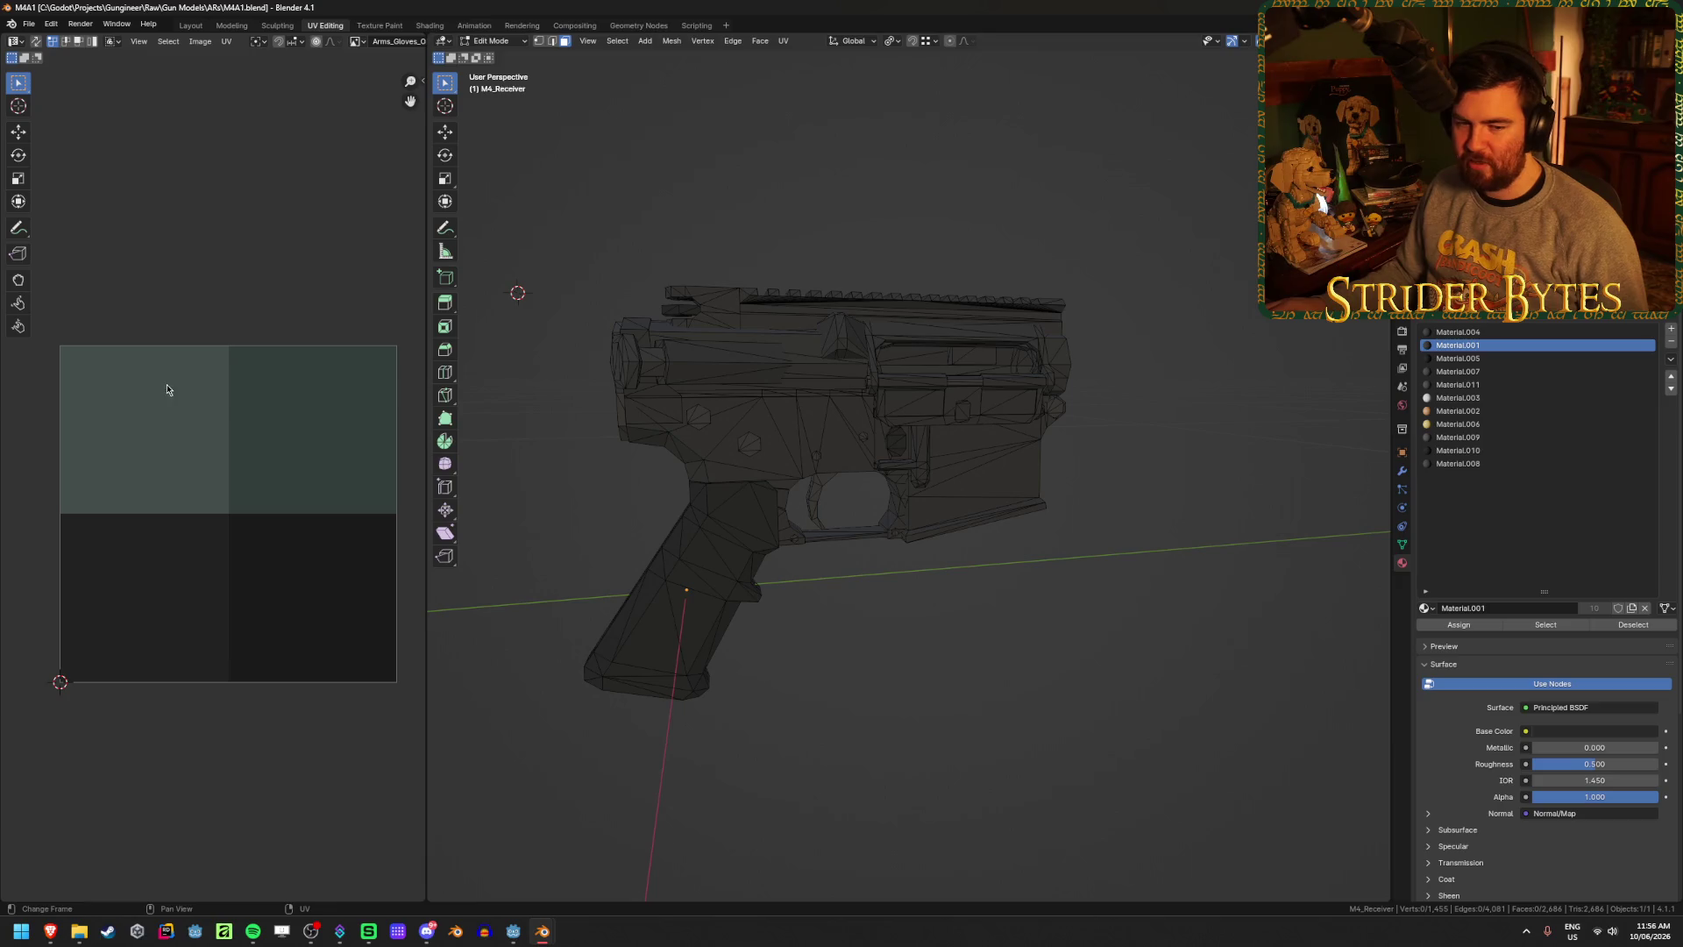
pyautogui.moveTo(890, 616)
pyautogui.mouseDown()
pyautogui.moveTo(845, 631)
pyautogui.moveTo(762, 613)
pyautogui.moveTo(757, 629)
pyautogui.moveTo(897, 627)
pyautogui.moveTo(818, 646)
pyautogui.moveTo(902, 631)
pyautogui.moveTo(843, 637)
pyautogui.moveTo(702, 601)
pyautogui.mouseUp()
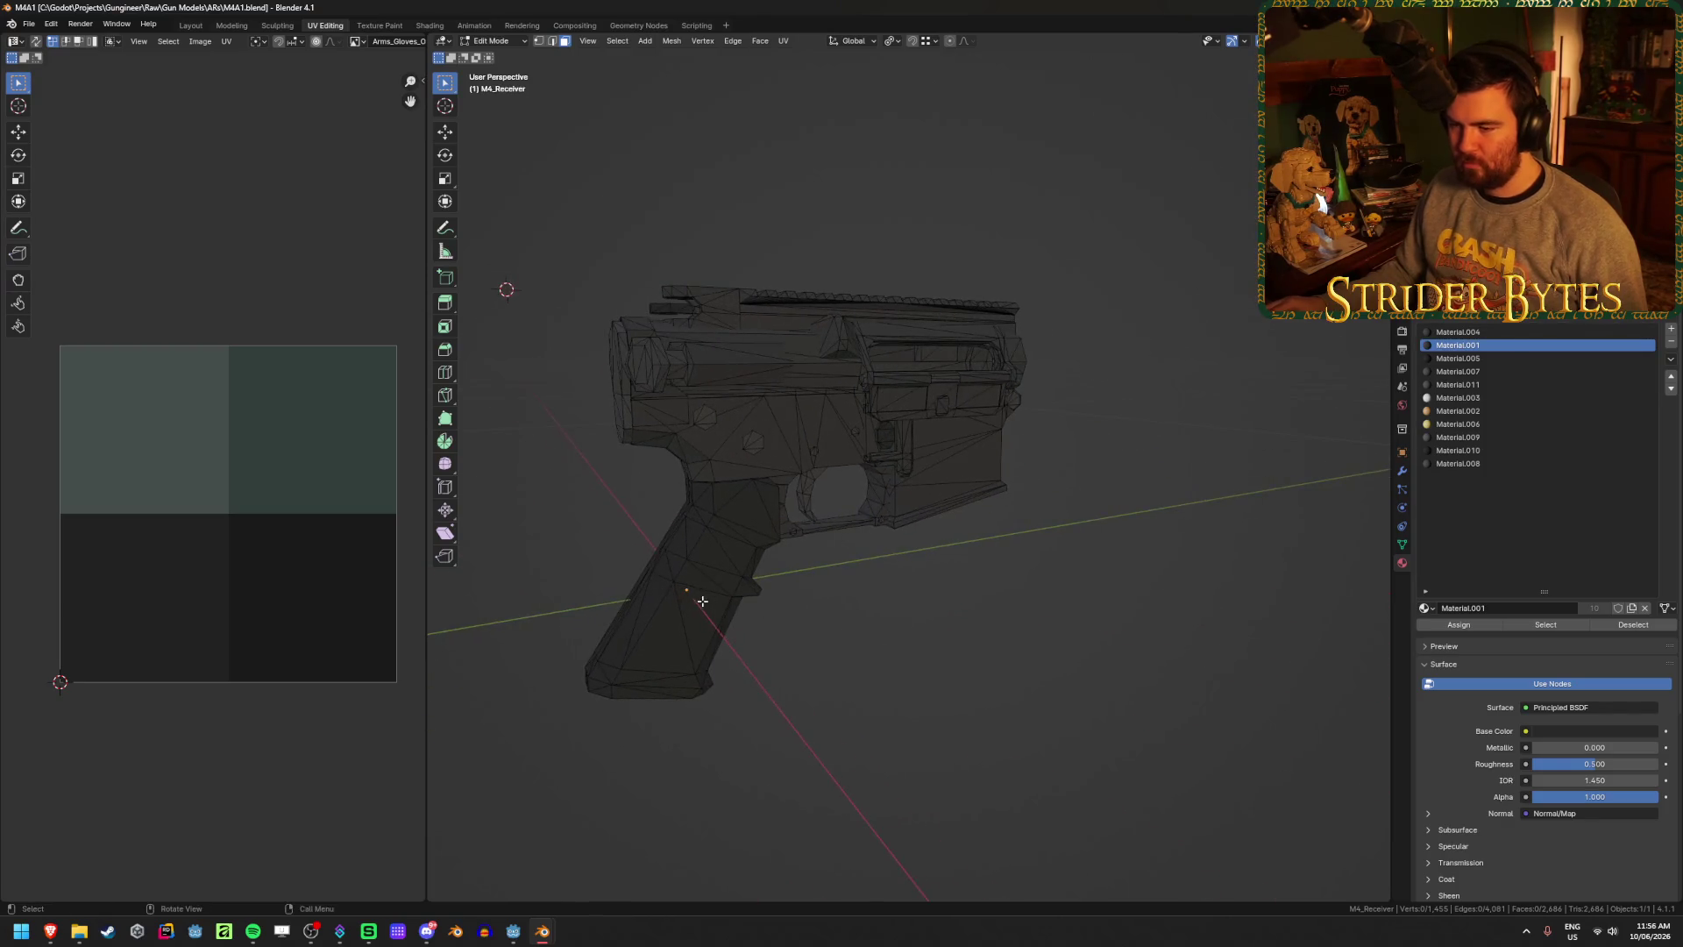
pyautogui.scroll(4, 850, 616)
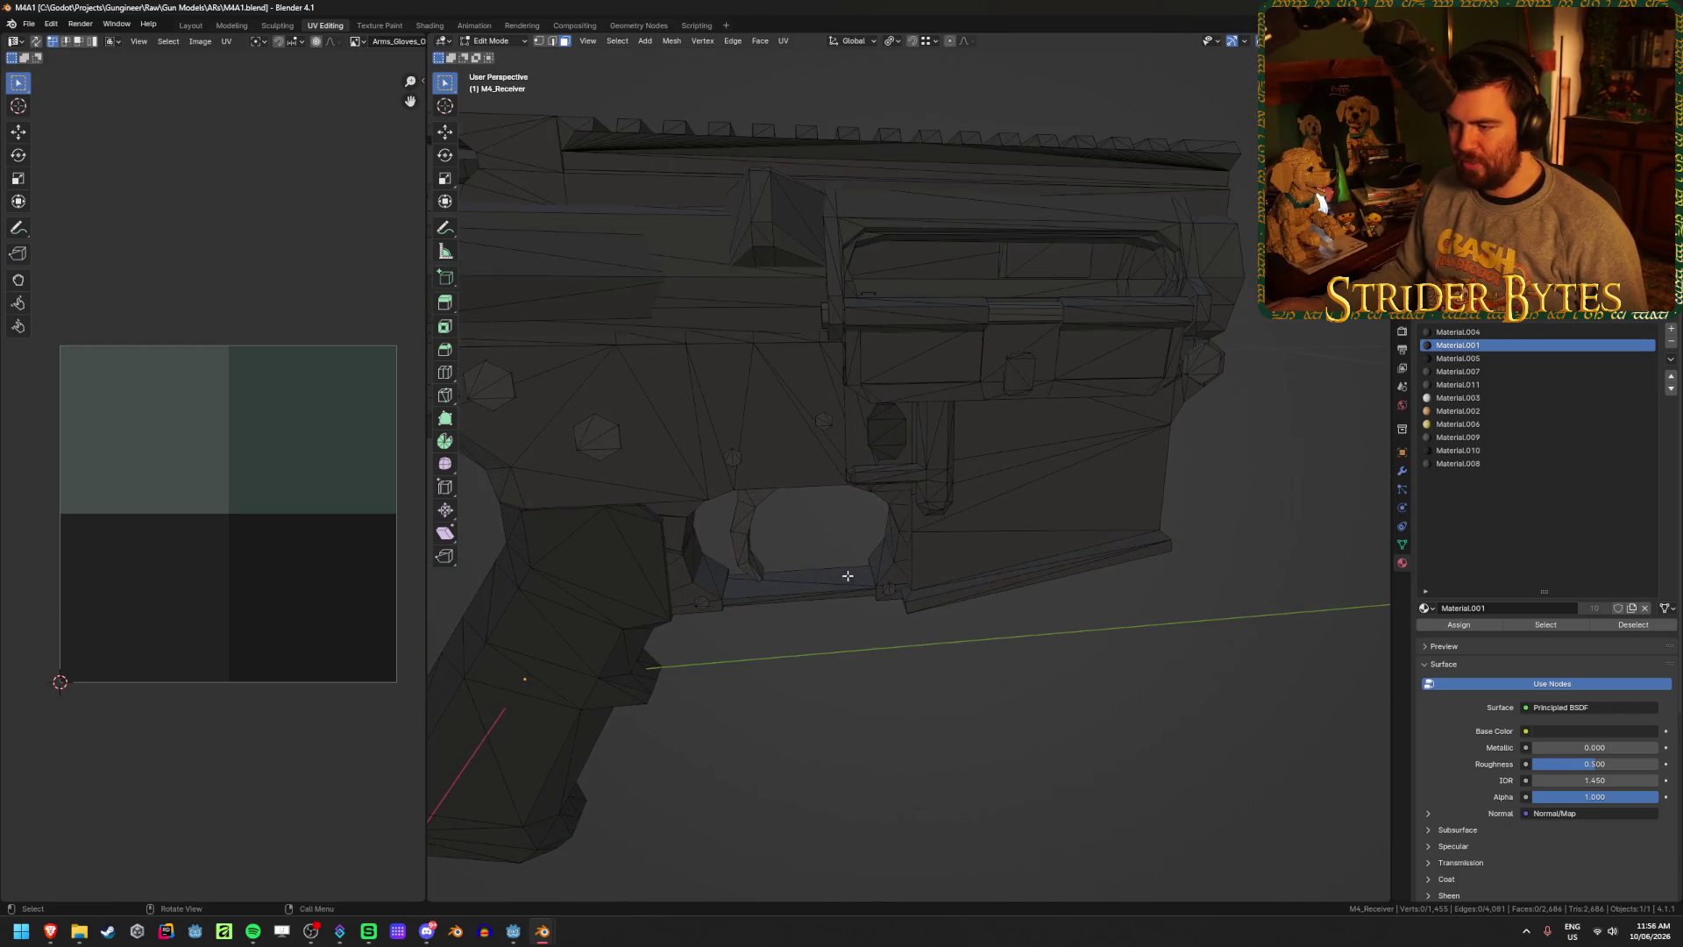
# - Select the whole receiver mesh and Smart UV Project it, framing the UV image
pyautogui.press('a')
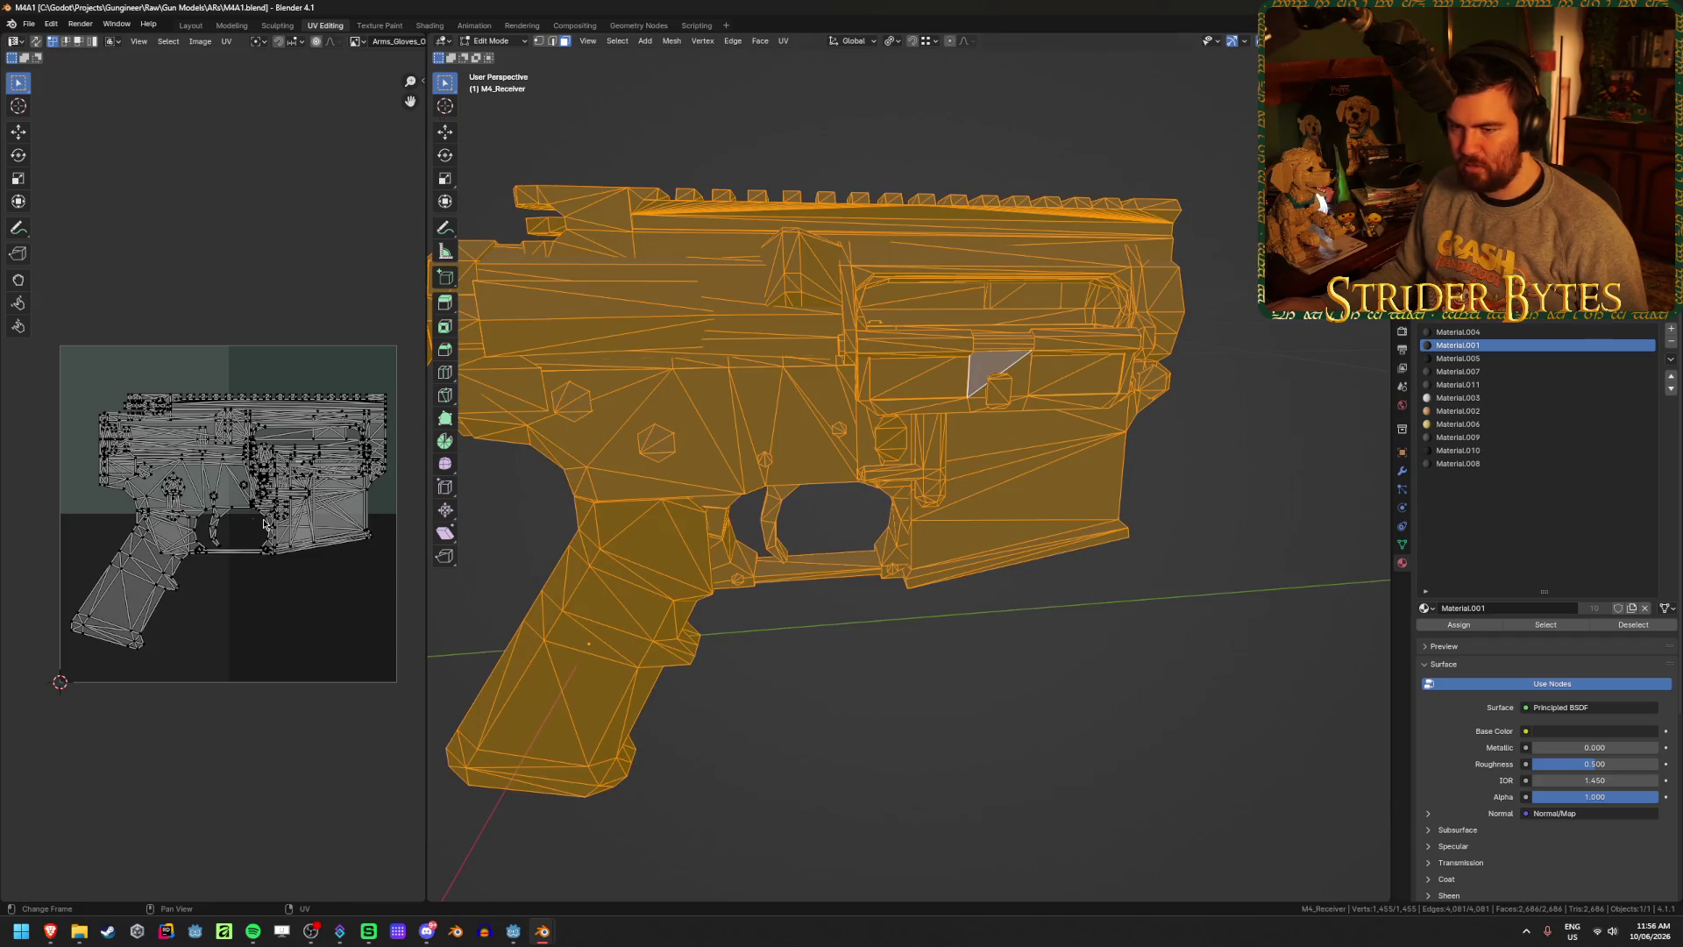
pyautogui.press('u')
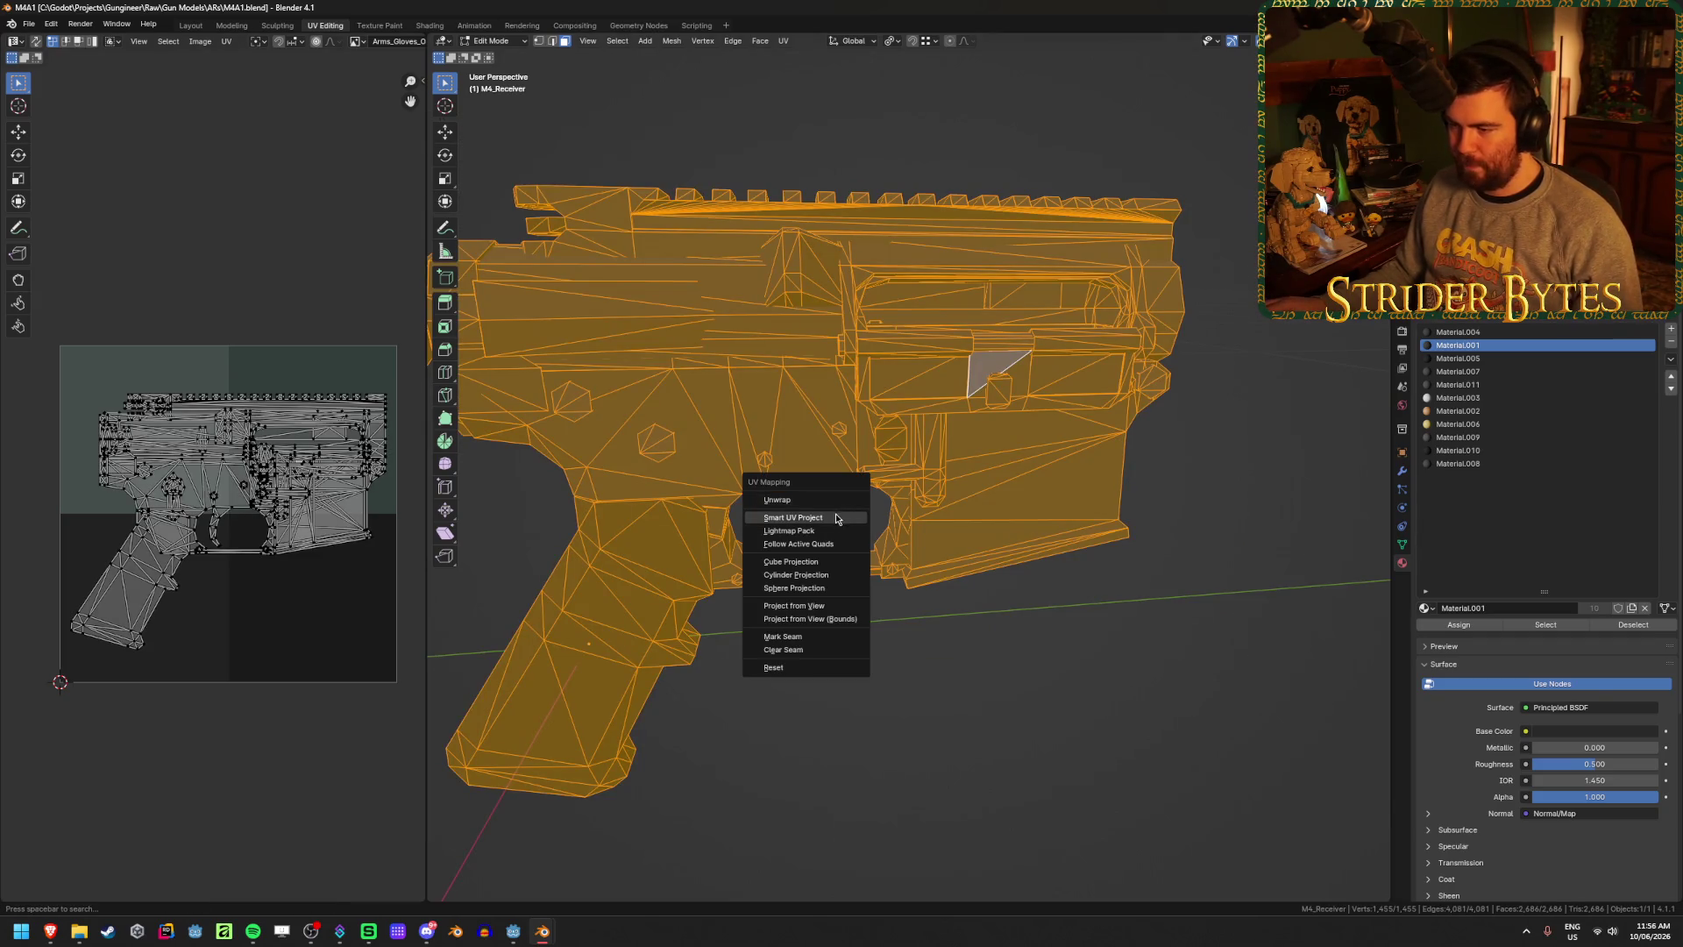
pyautogui.click(824, 518)
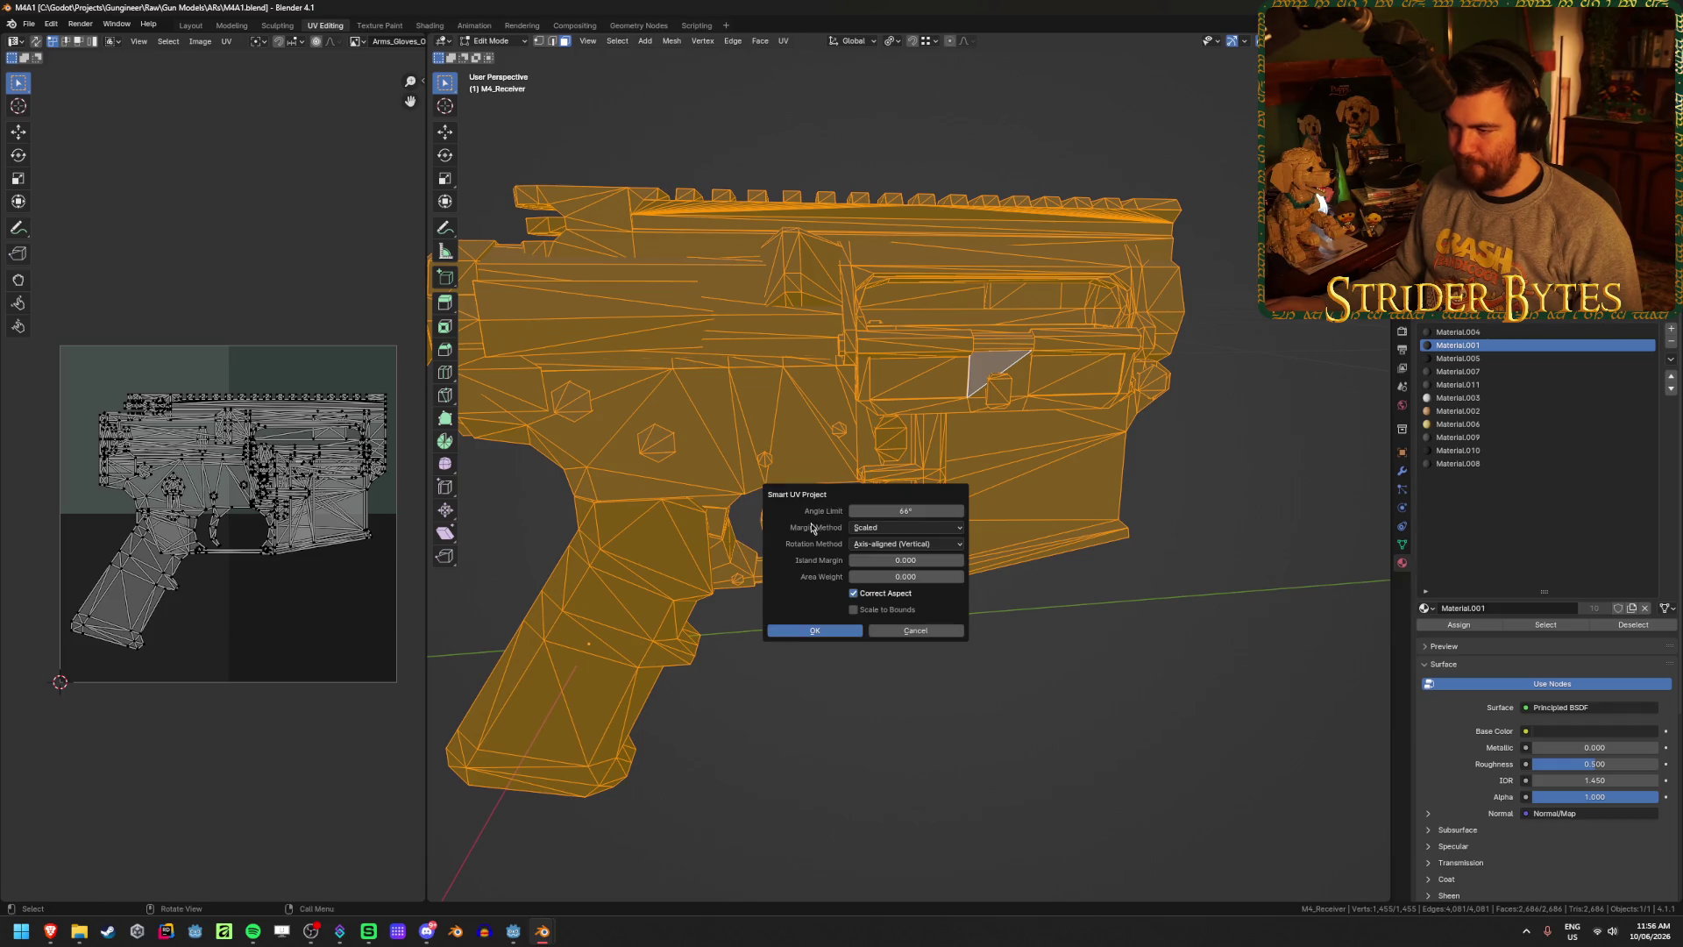
pyautogui.click(831, 626)
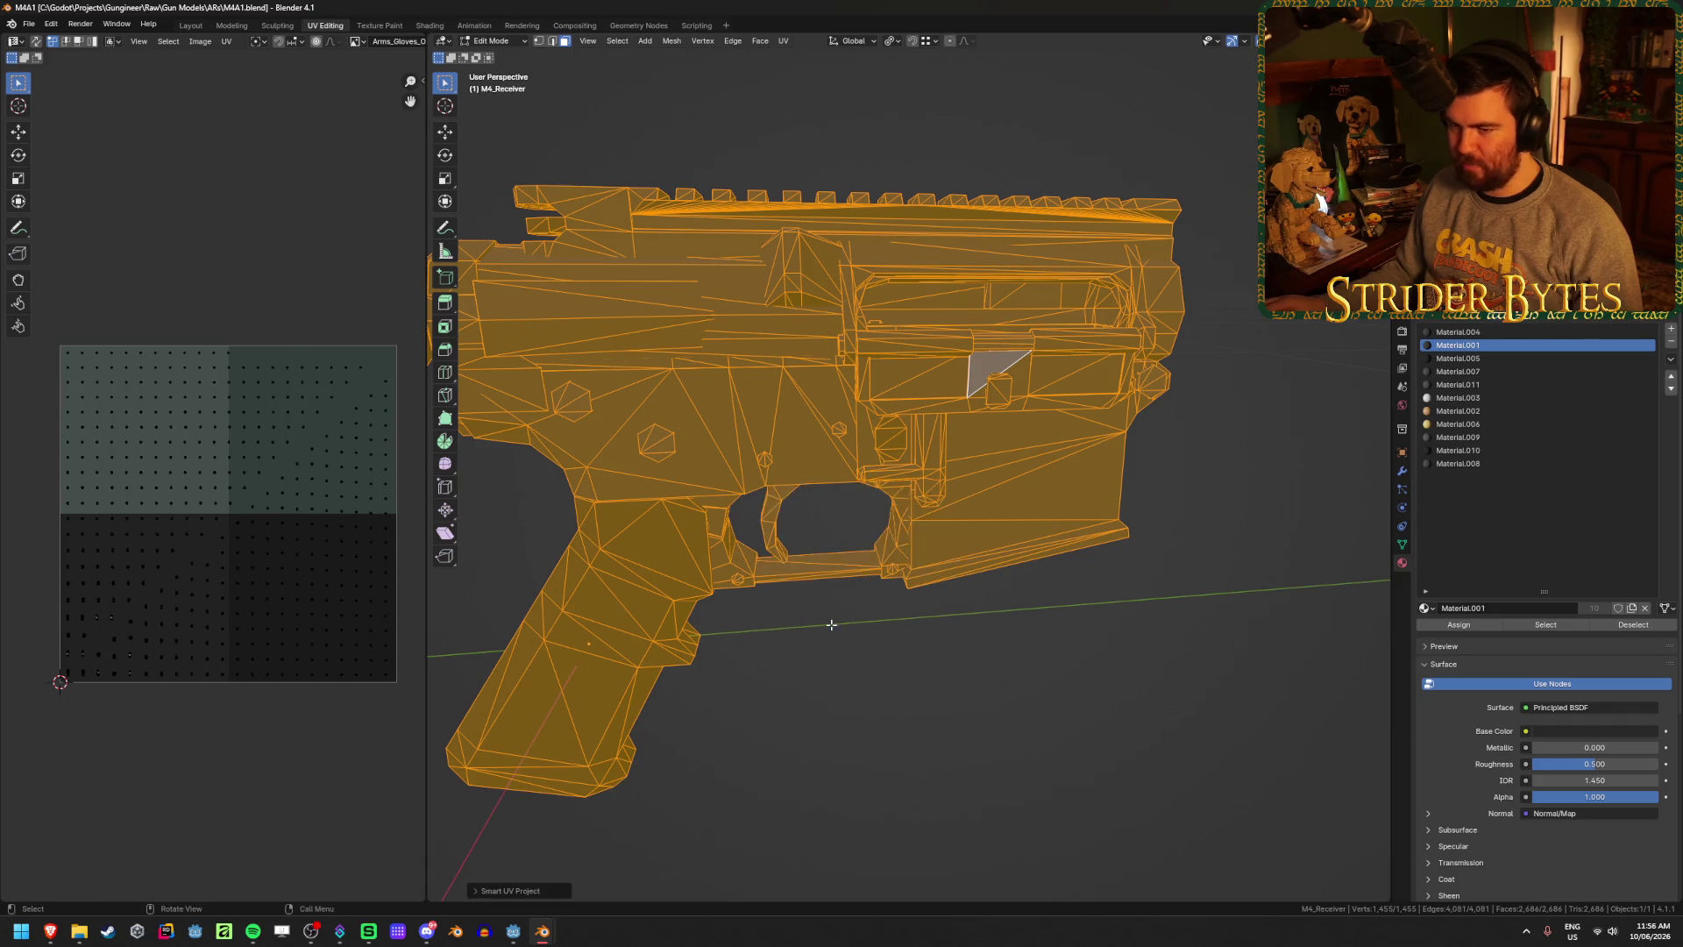
pyautogui.scroll(4, 216, 502)
pyautogui.press('Home')
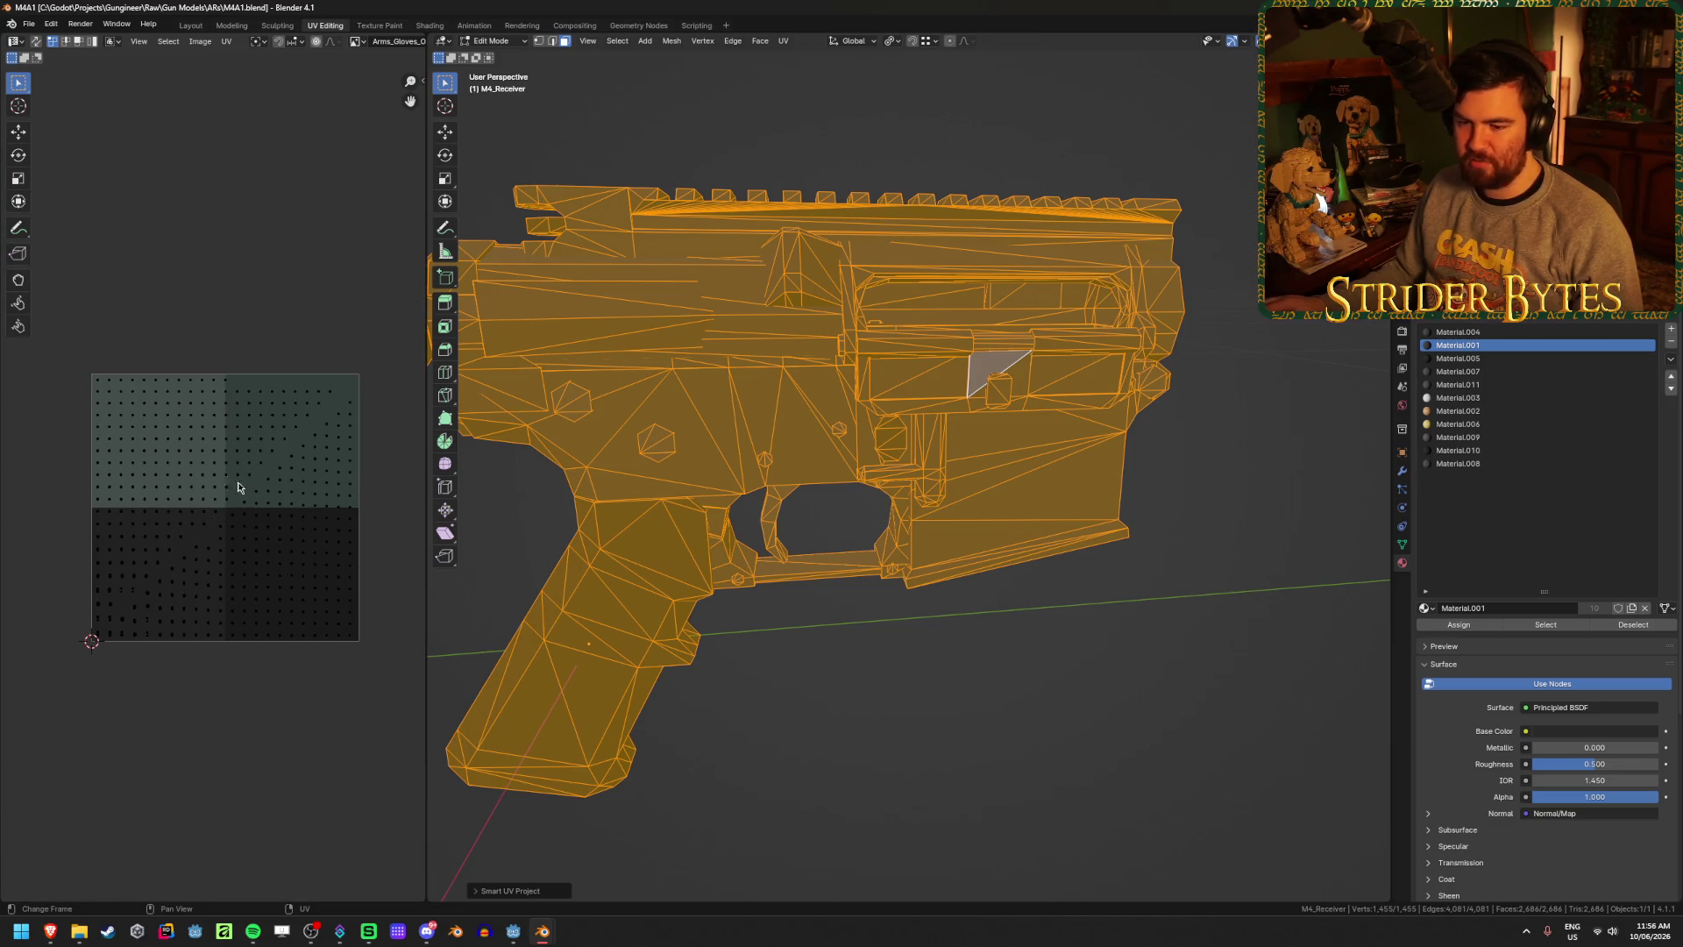
# - Re-run Smart UV Project on the receiver with Island Margin set to 0
pyautogui.press('u')
pyautogui.click(828, 538)
pyautogui.click(948, 585)
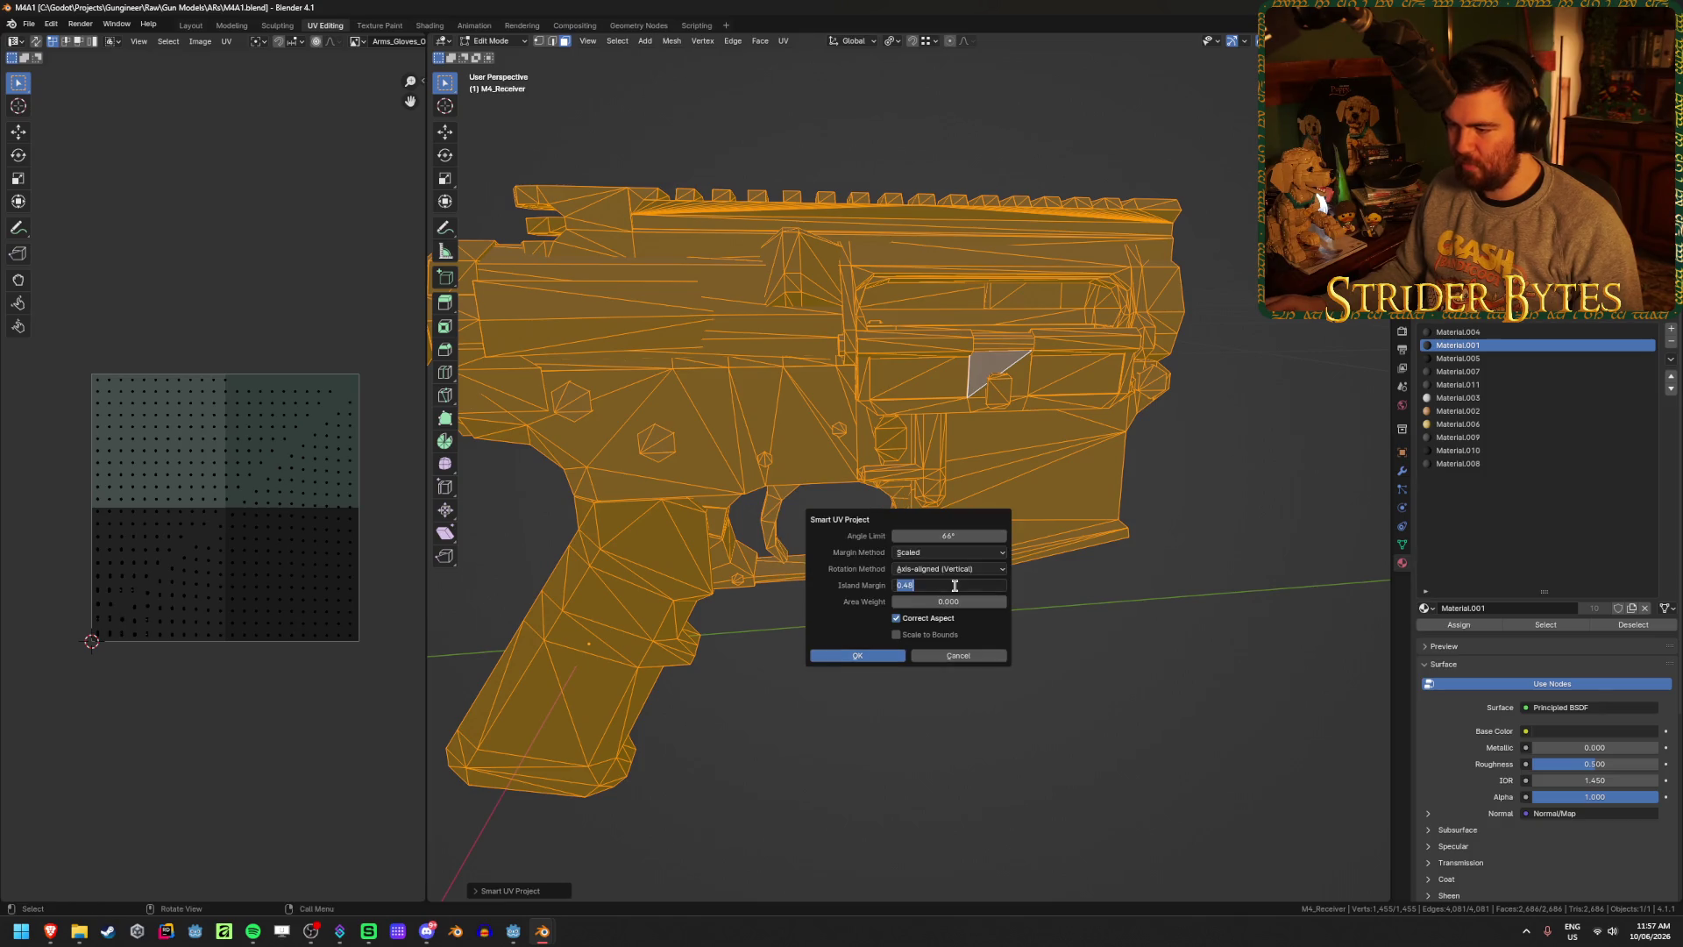
pyautogui.write('0')
pyautogui.press('Return')
pyautogui.click(850, 659)
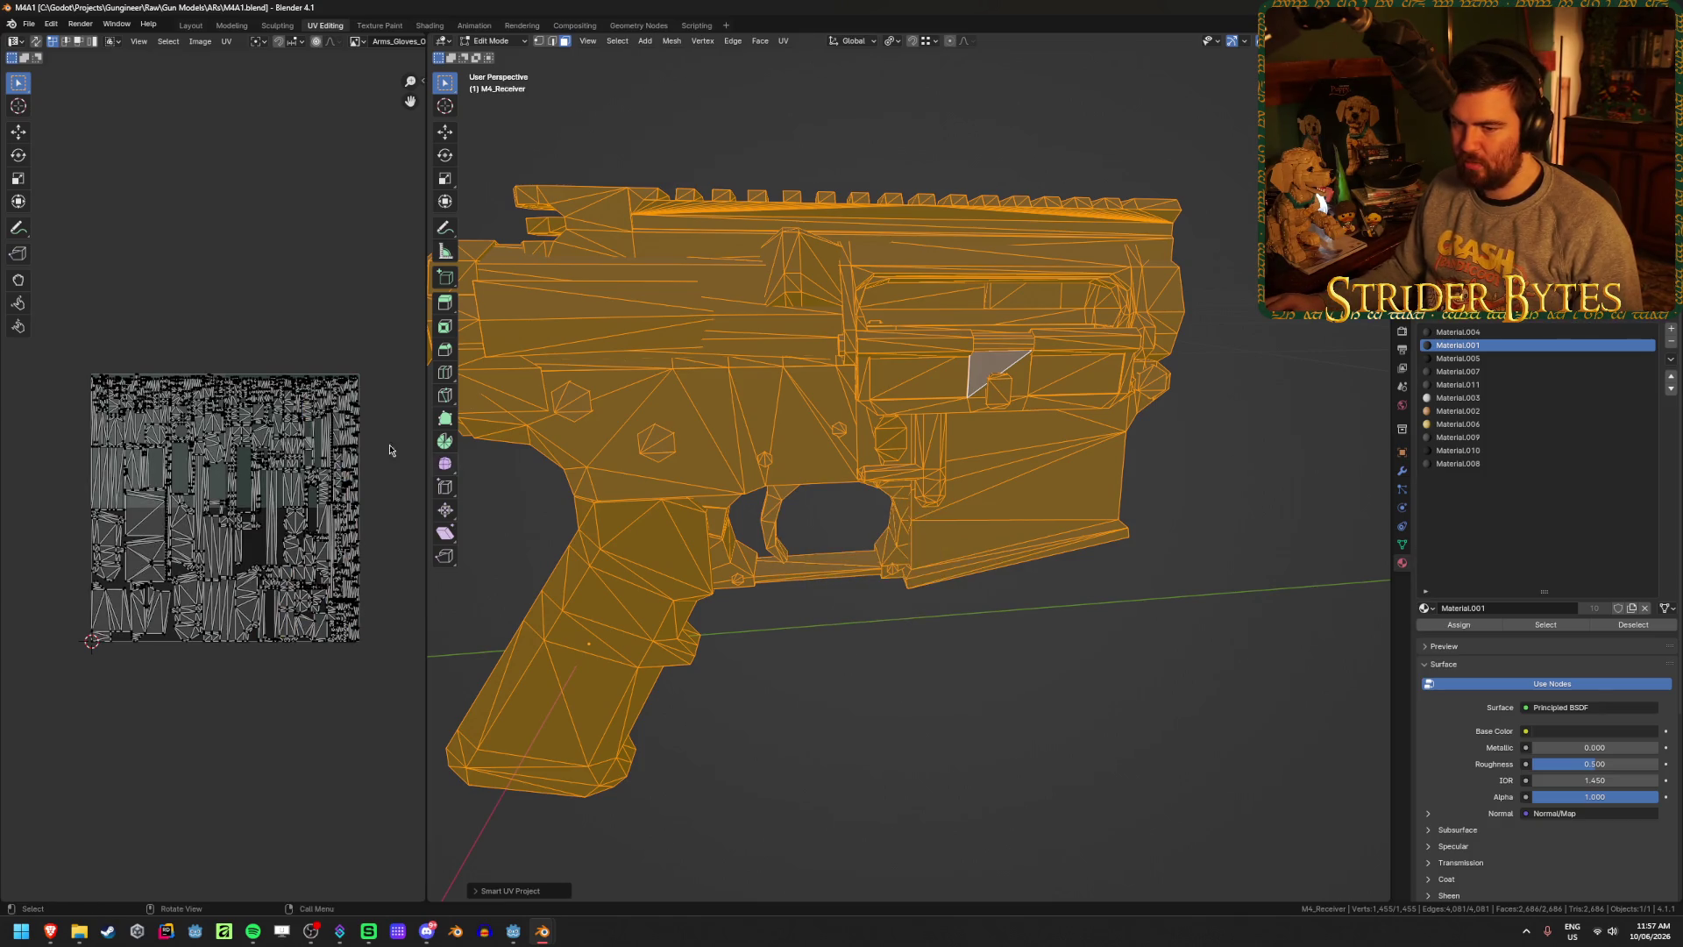
# - Deselect the receiver mesh and bring the Monkey.blend window forward
pyautogui.scroll(3, 317, 464)
pyautogui.scroll(-2, 318, 465)
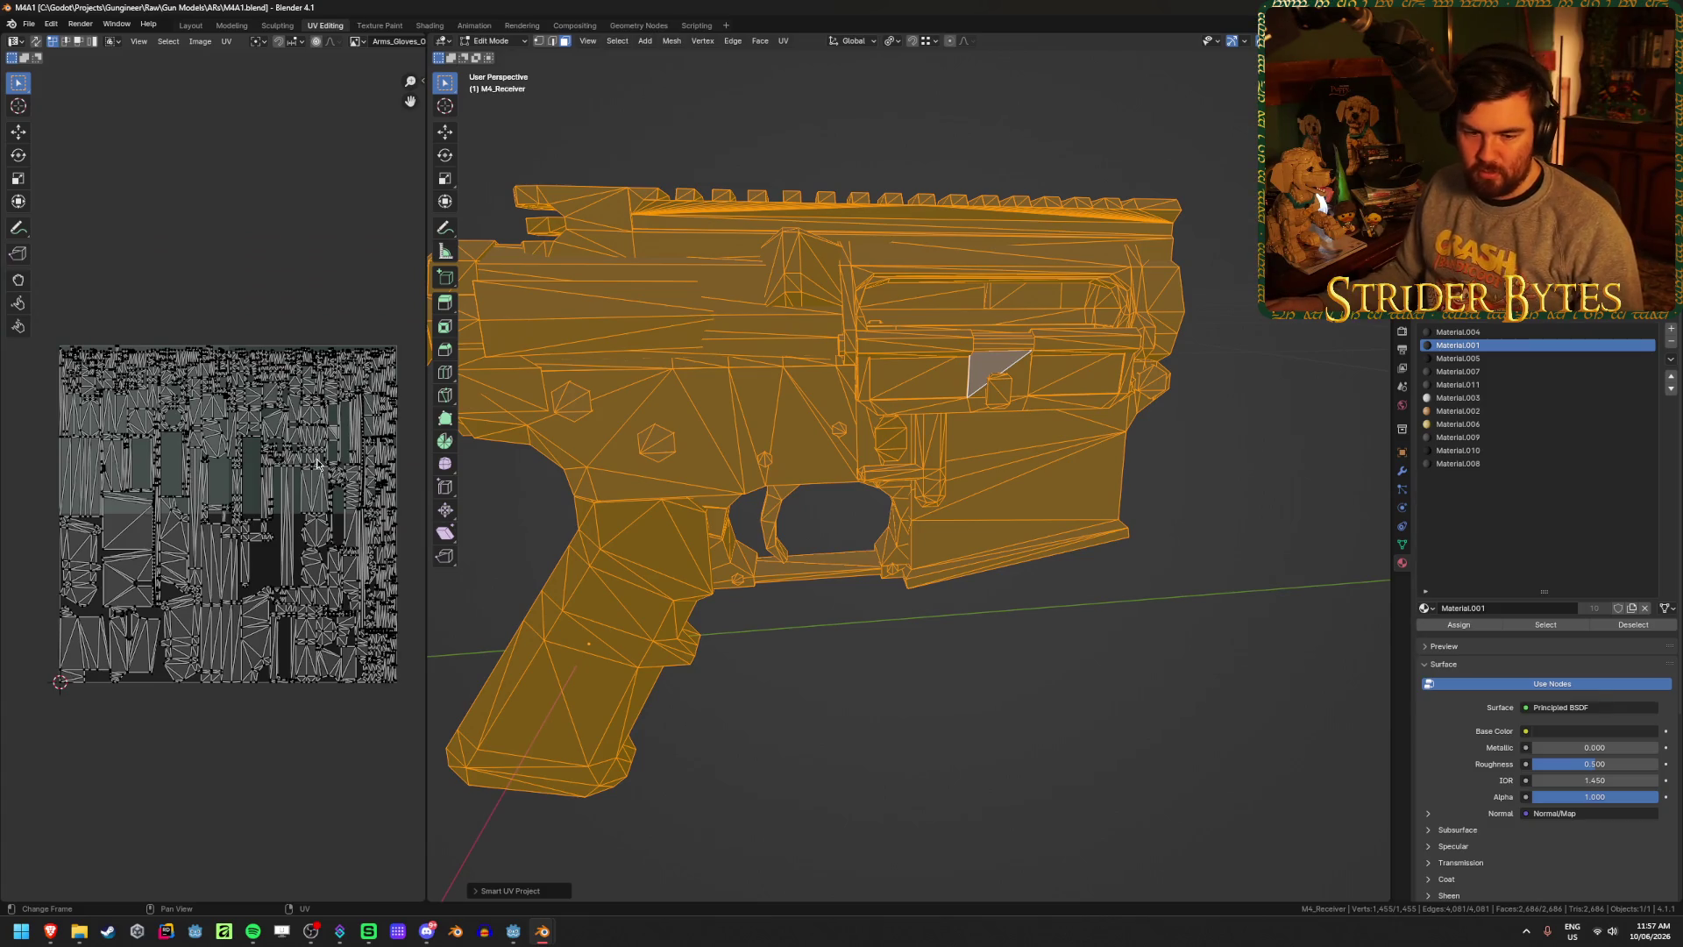
pyautogui.scroll(4, 317, 464)
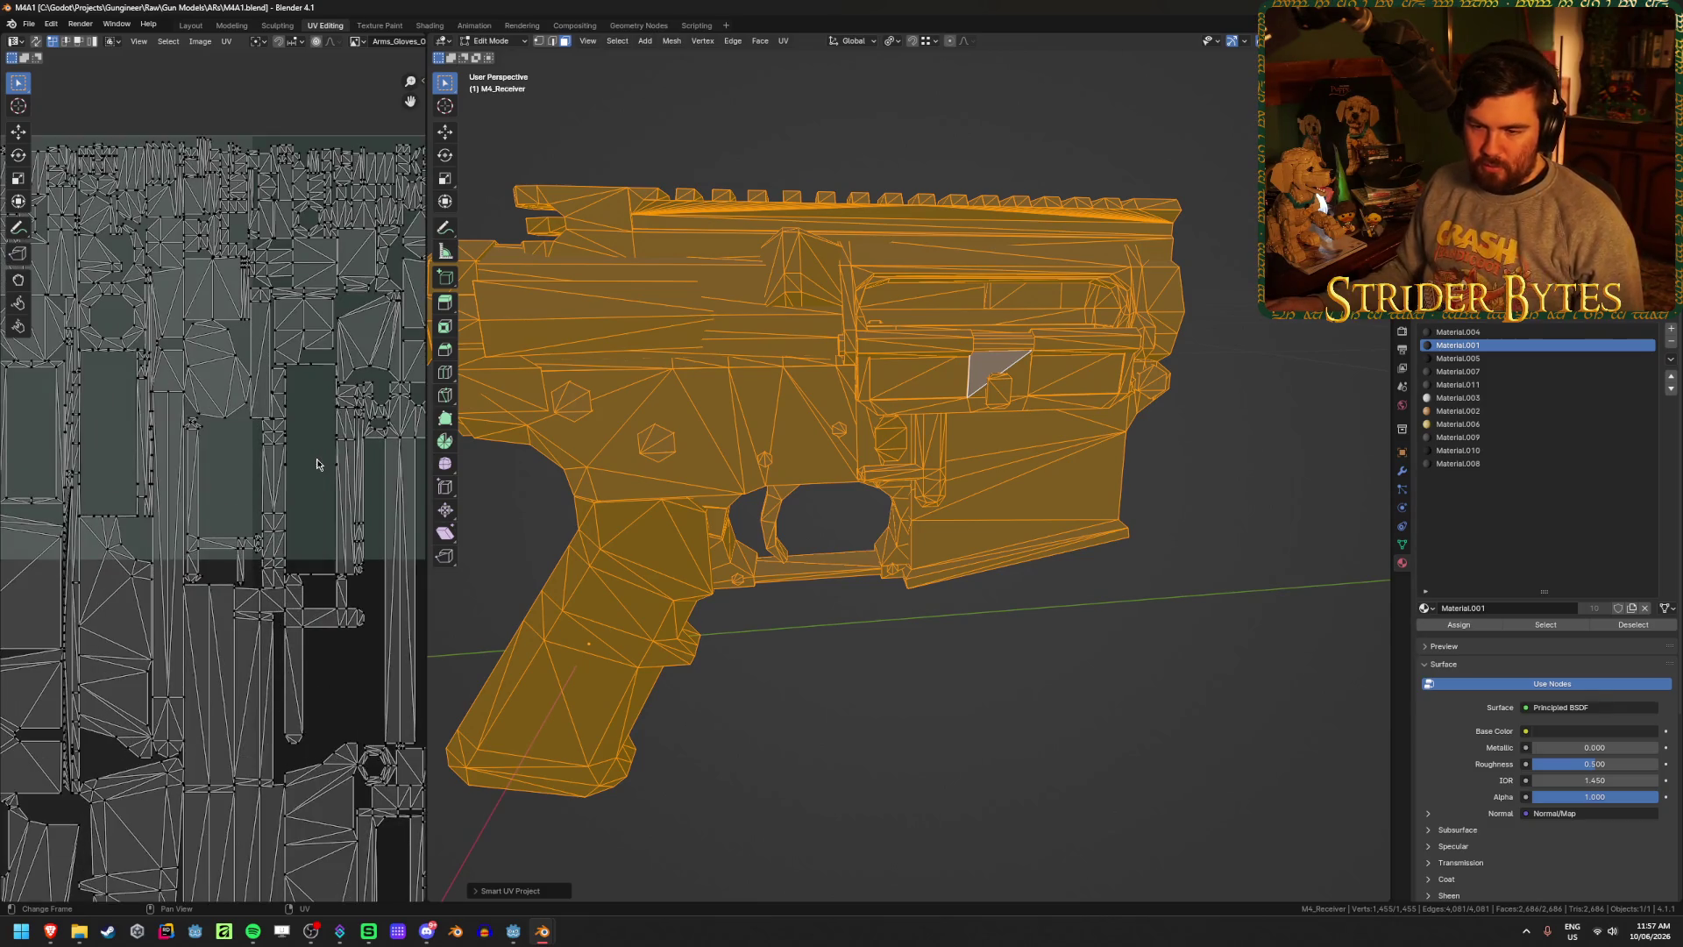
pyautogui.scroll(-5, 317, 464)
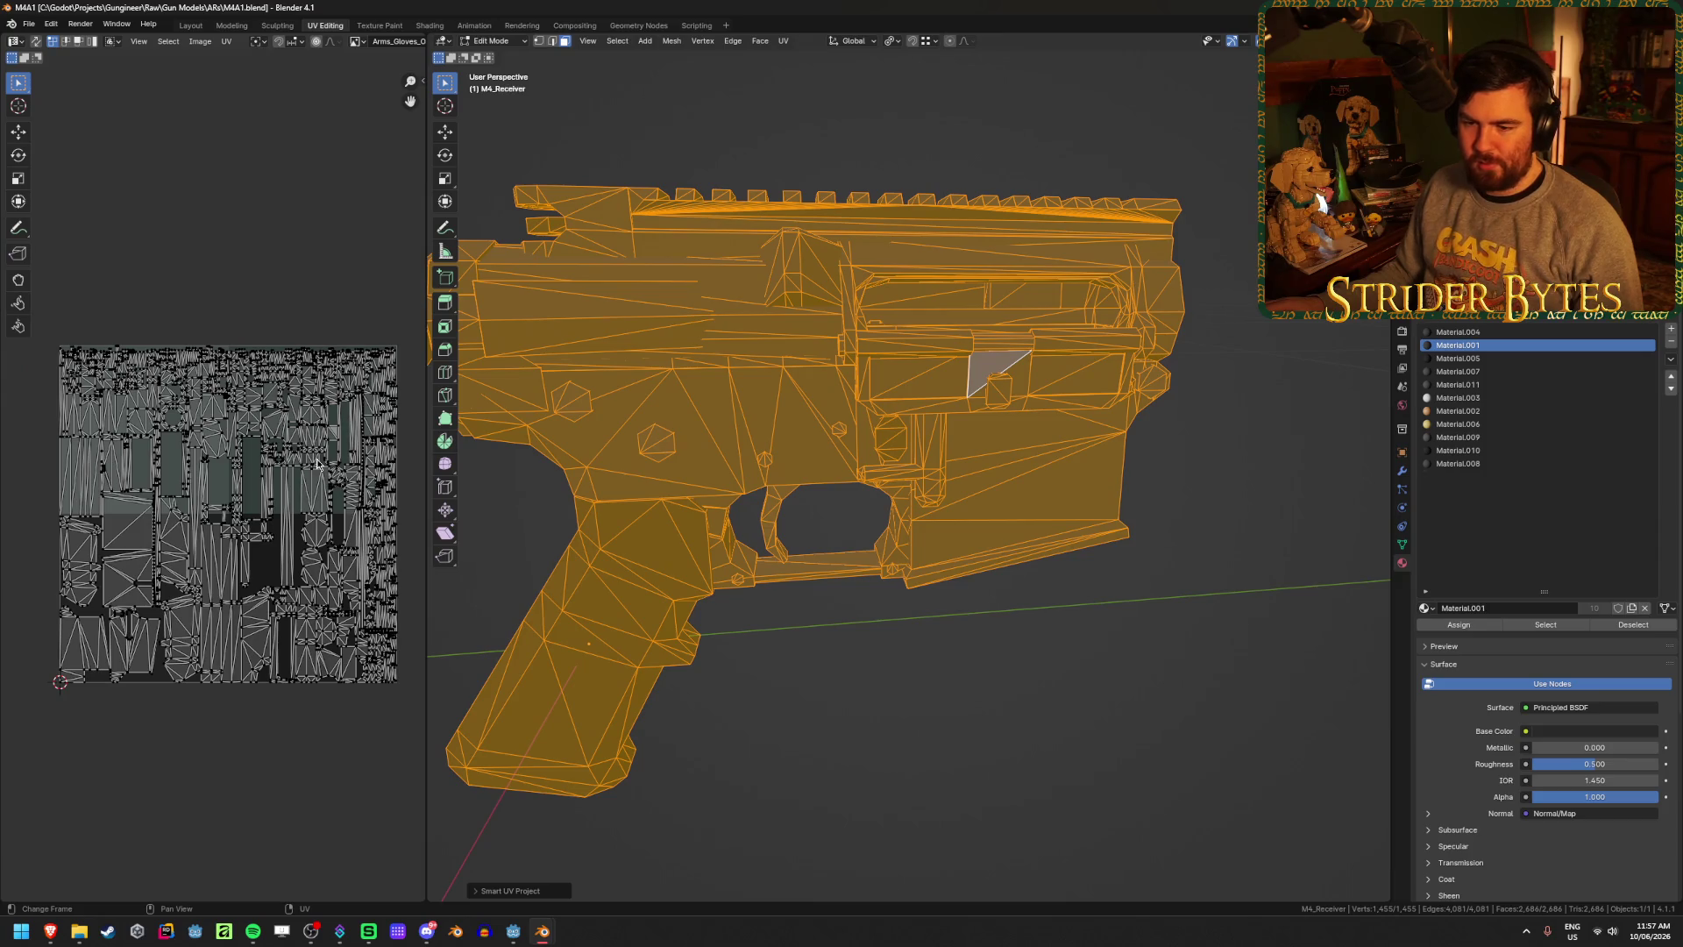
pyautogui.click(987, 676)
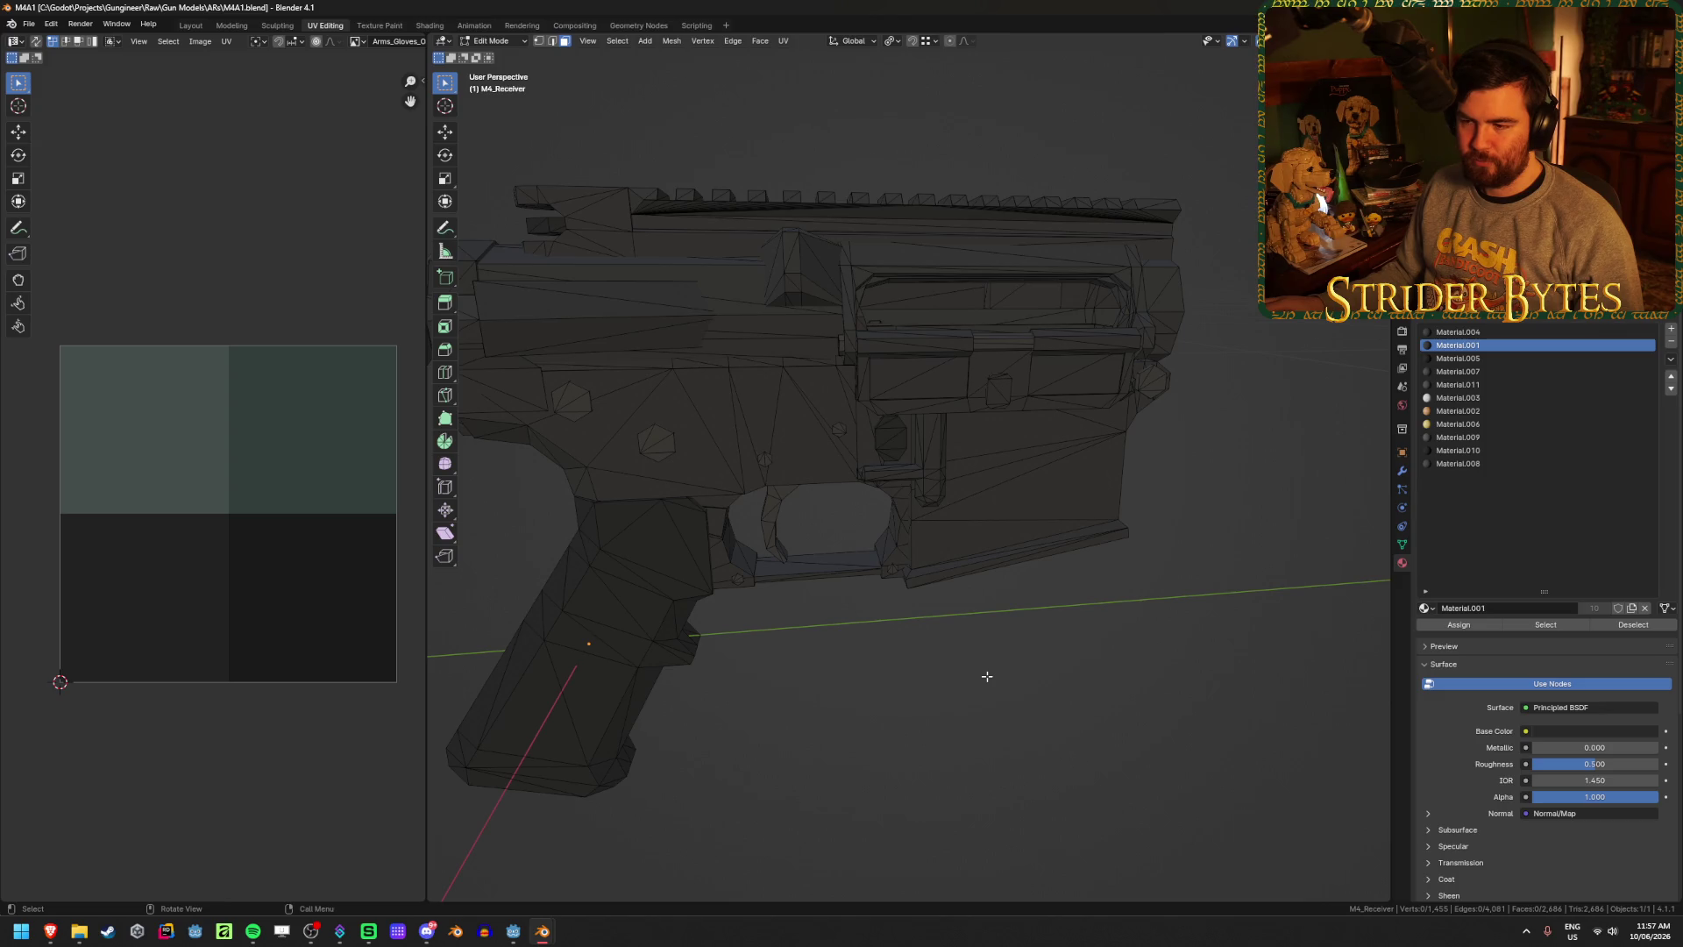
pyautogui.moveTo(747, 687)
pyautogui.mouseDown()
pyautogui.moveTo(1070, 687)
pyautogui.moveTo(761, 685)
pyautogui.mouseUp()
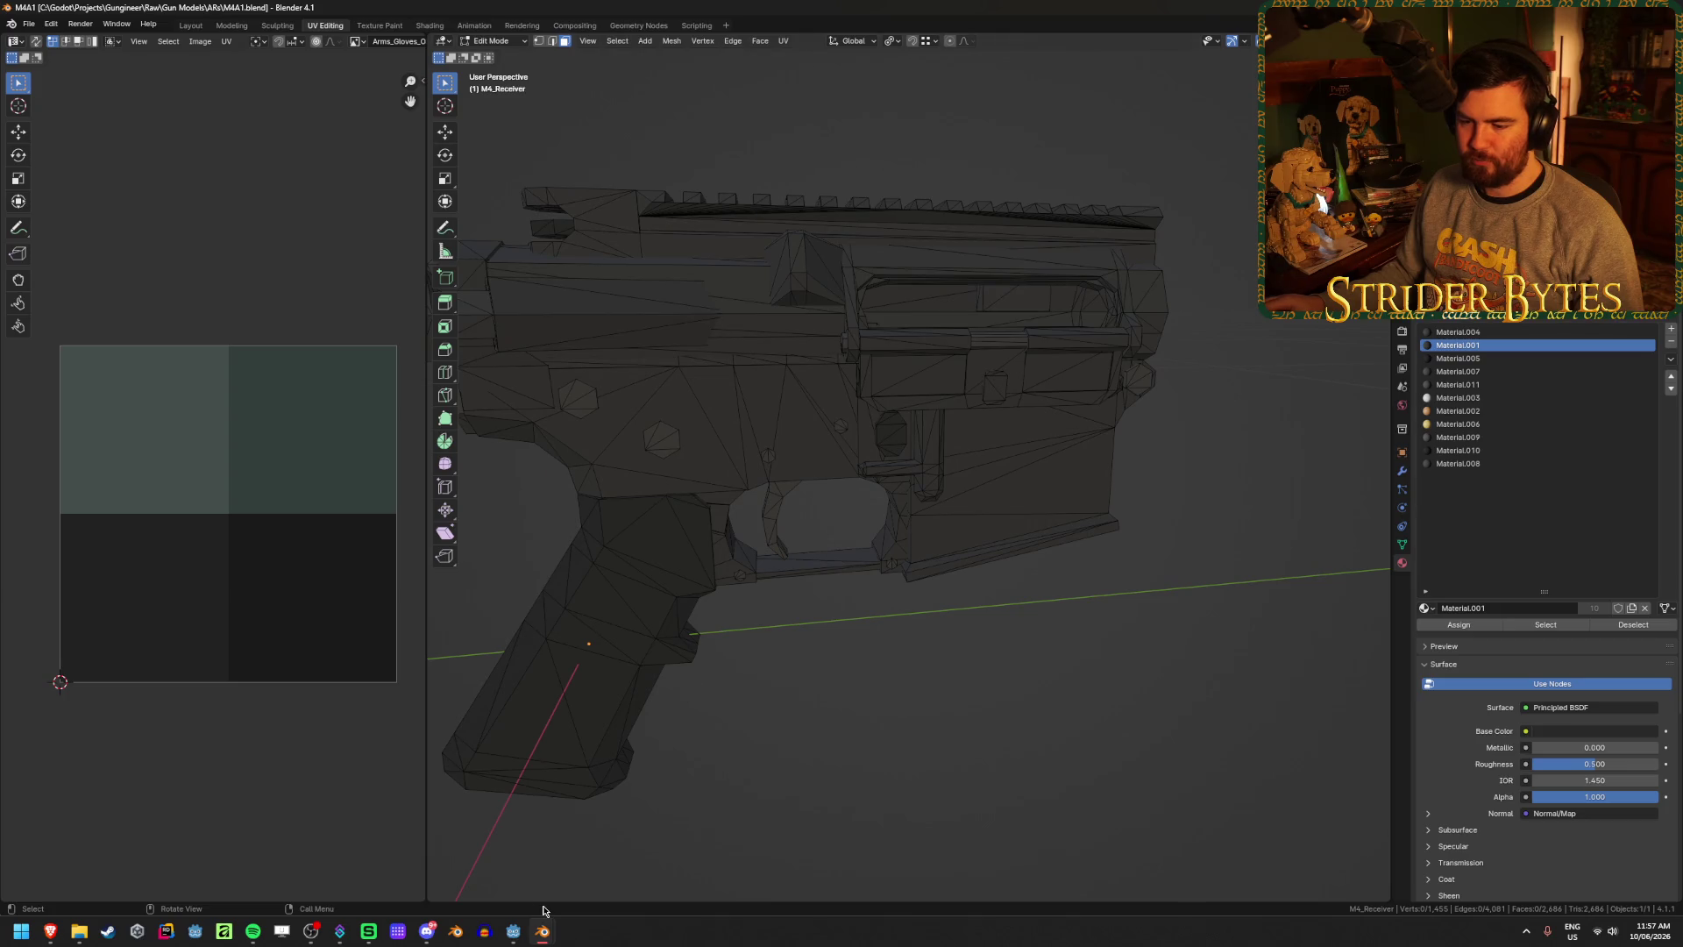
pyautogui.moveTo(514, 929)
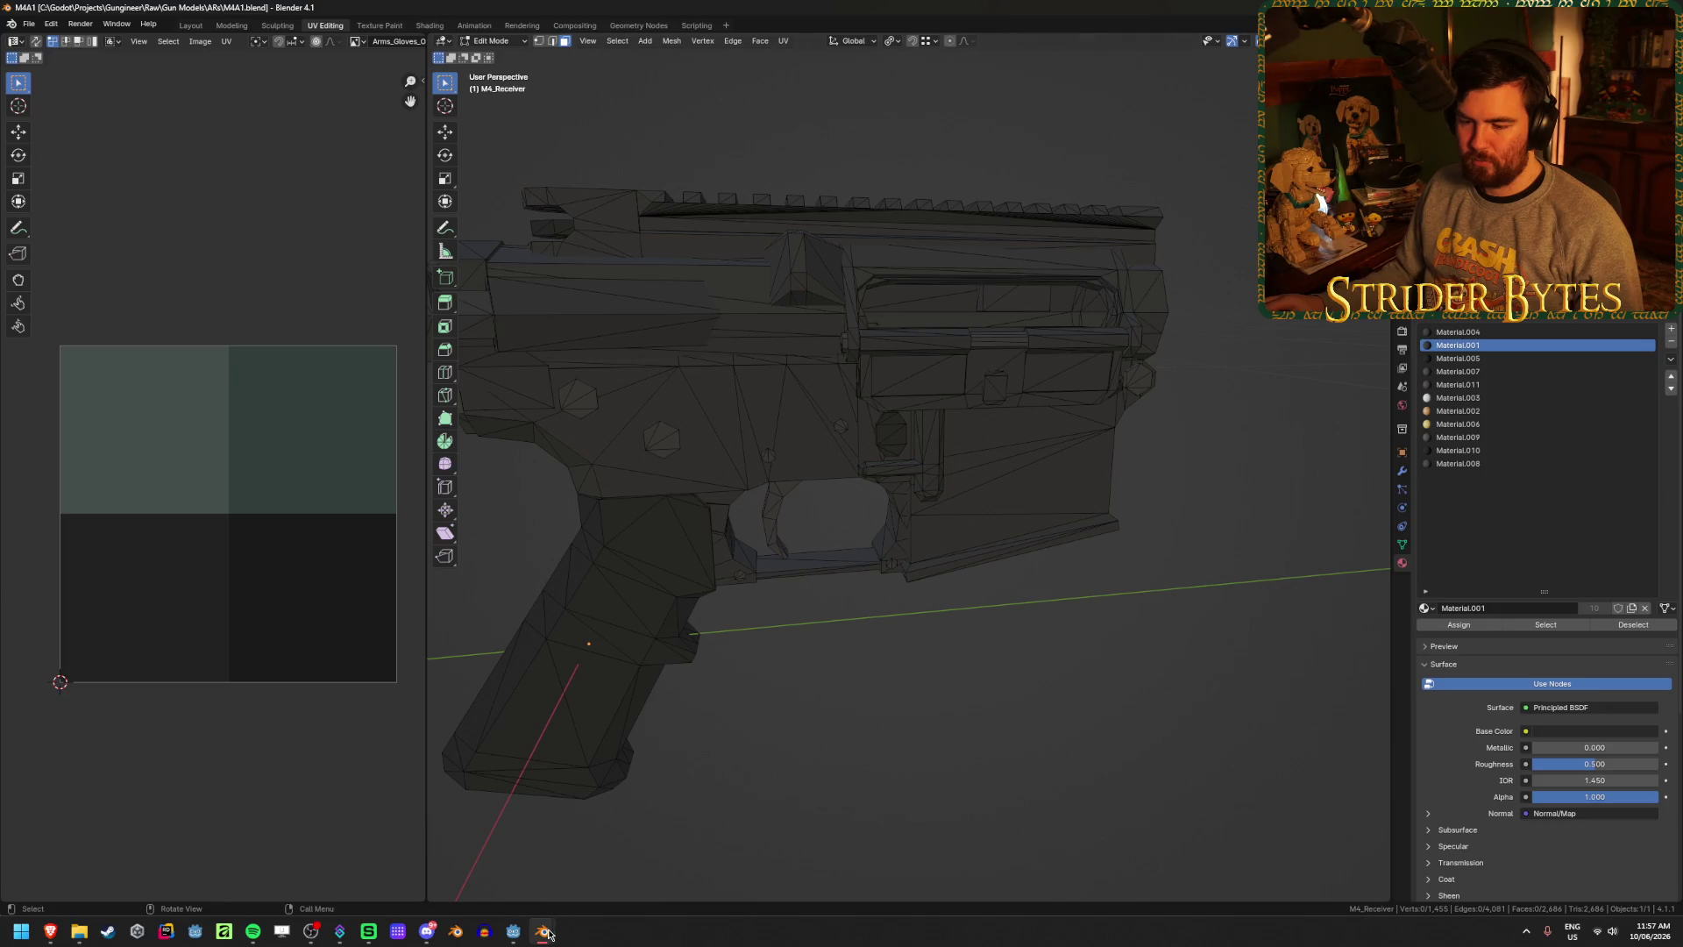
pyautogui.click(614, 863)
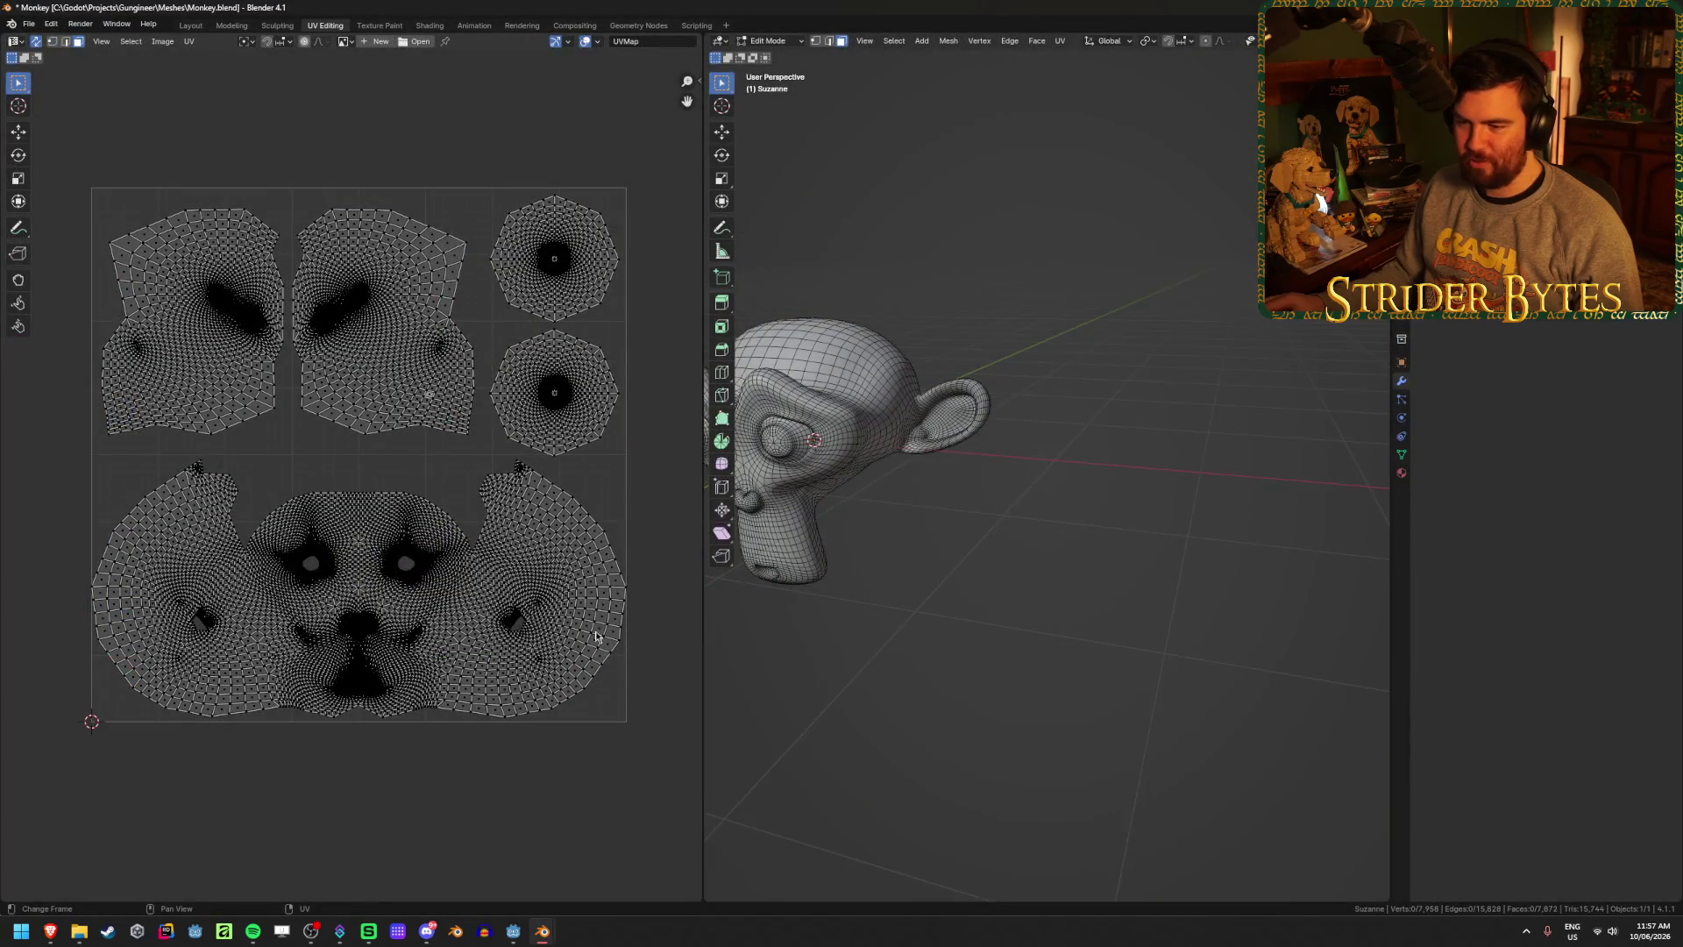
# - Orbit Blender's viewport so Suzanne faces the camera, then bring the Godot editor forward
pyautogui.moveTo(841, 565); pyautogui.dragTo(964, 561)
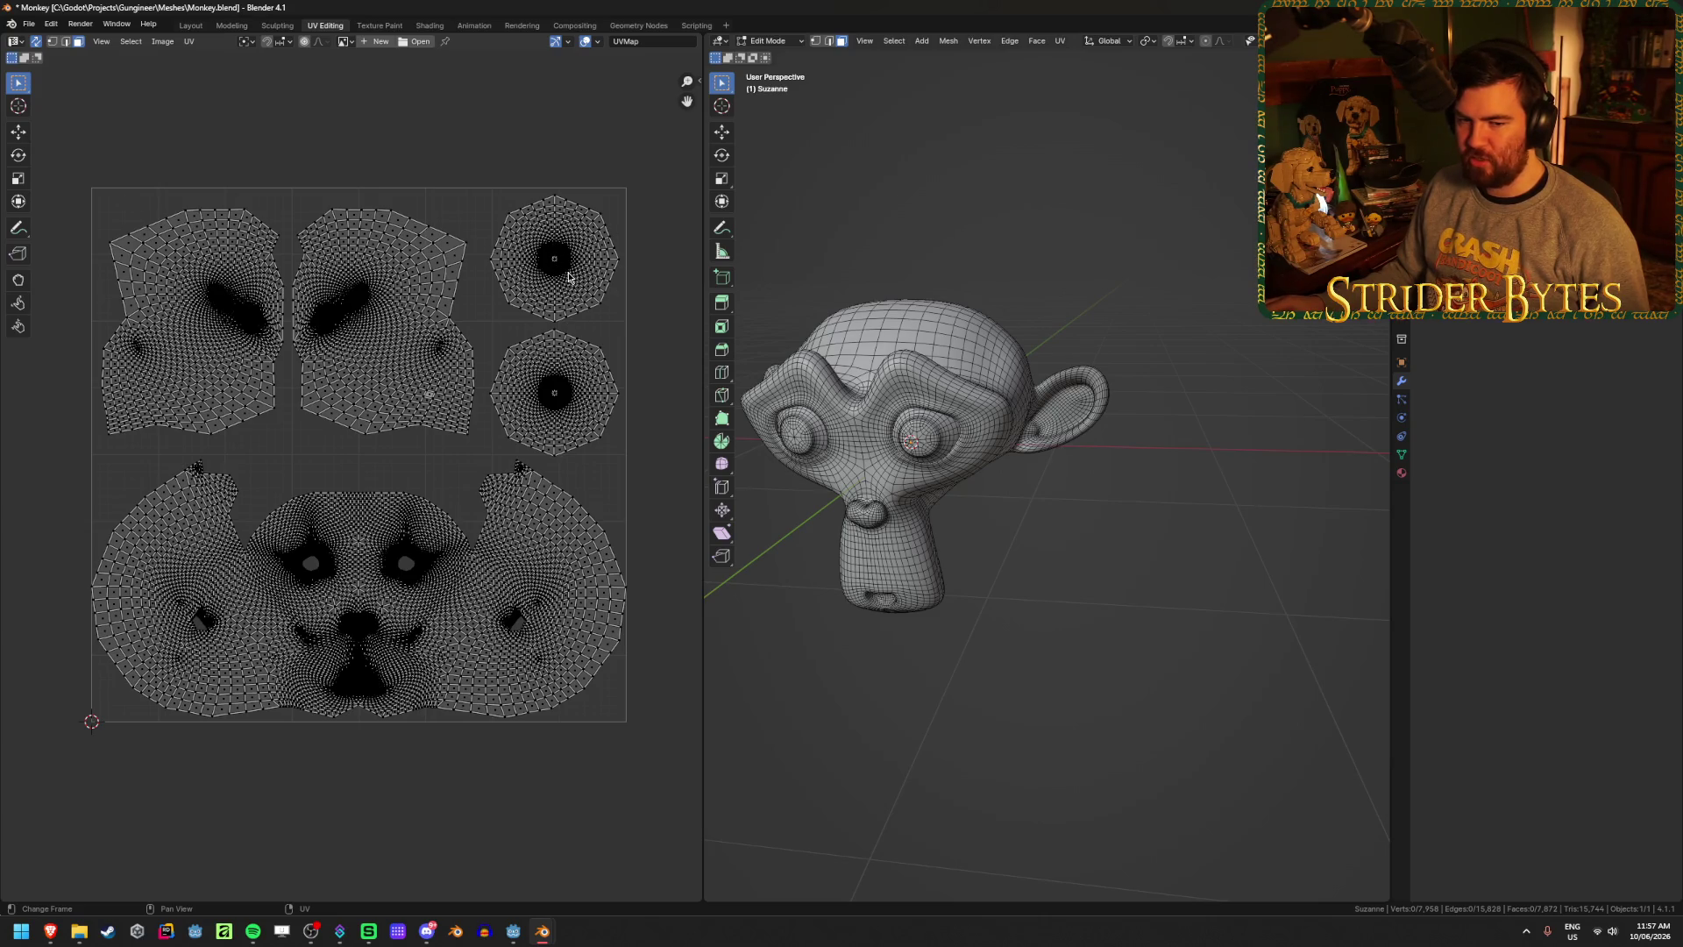
pyautogui.moveTo(903, 465)
pyautogui.mouseDown()
pyautogui.moveTo(948, 465)
pyautogui.moveTo(916, 473)
pyautogui.mouseUp()
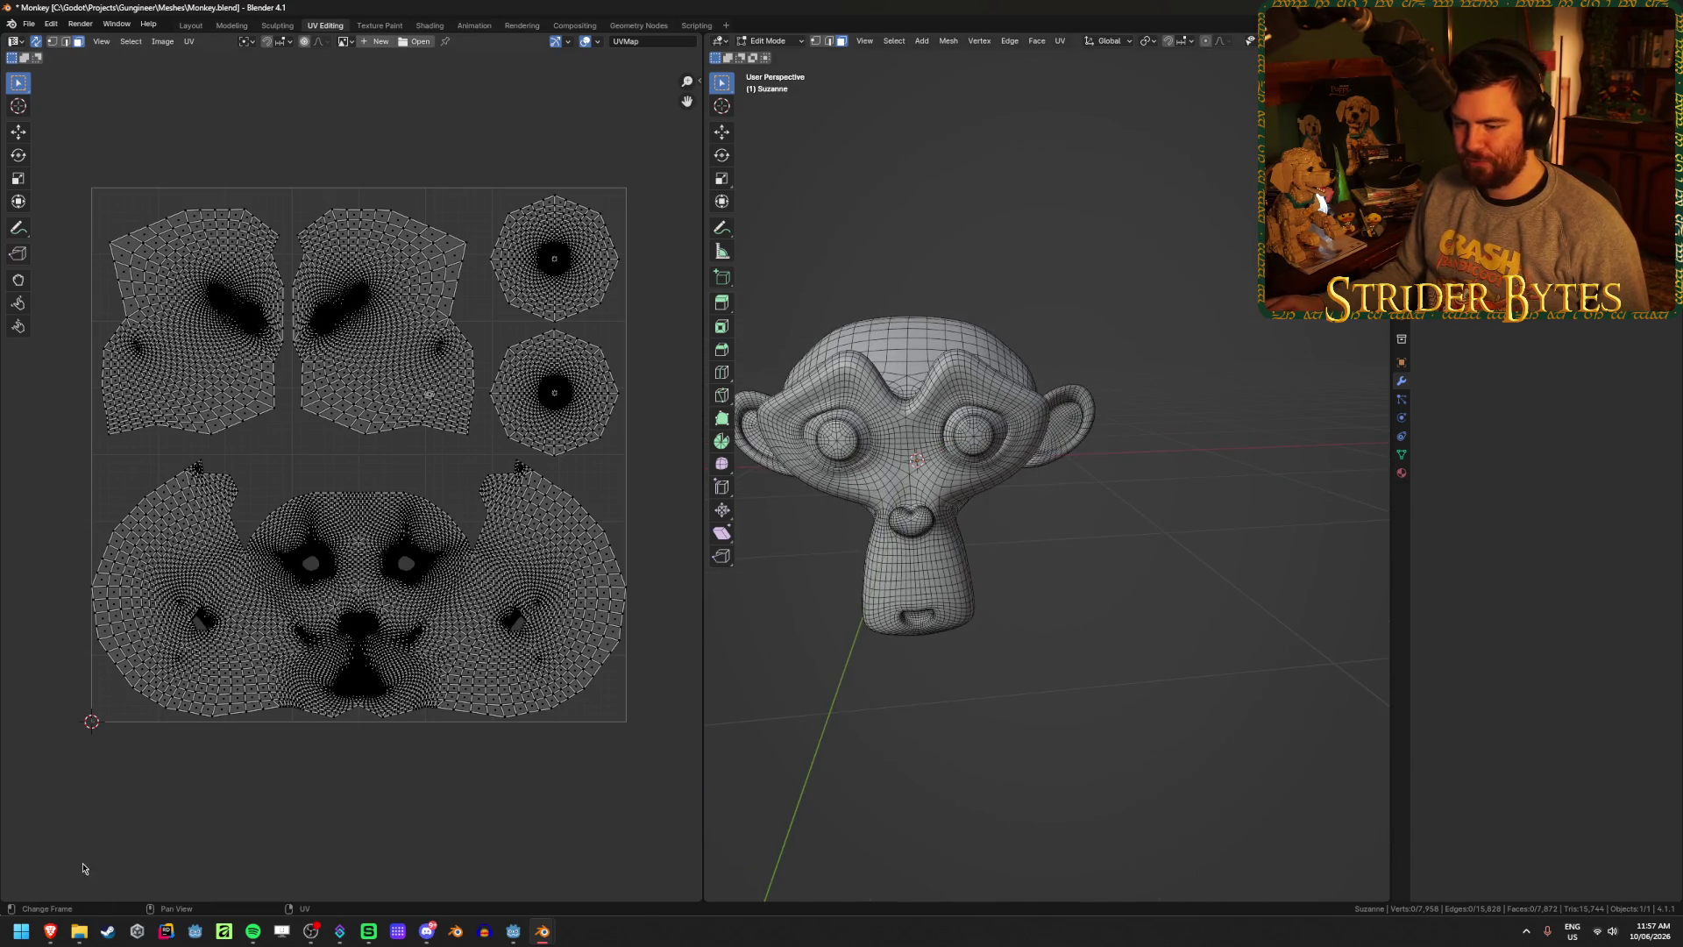
pyautogui.moveTo(52, 934)
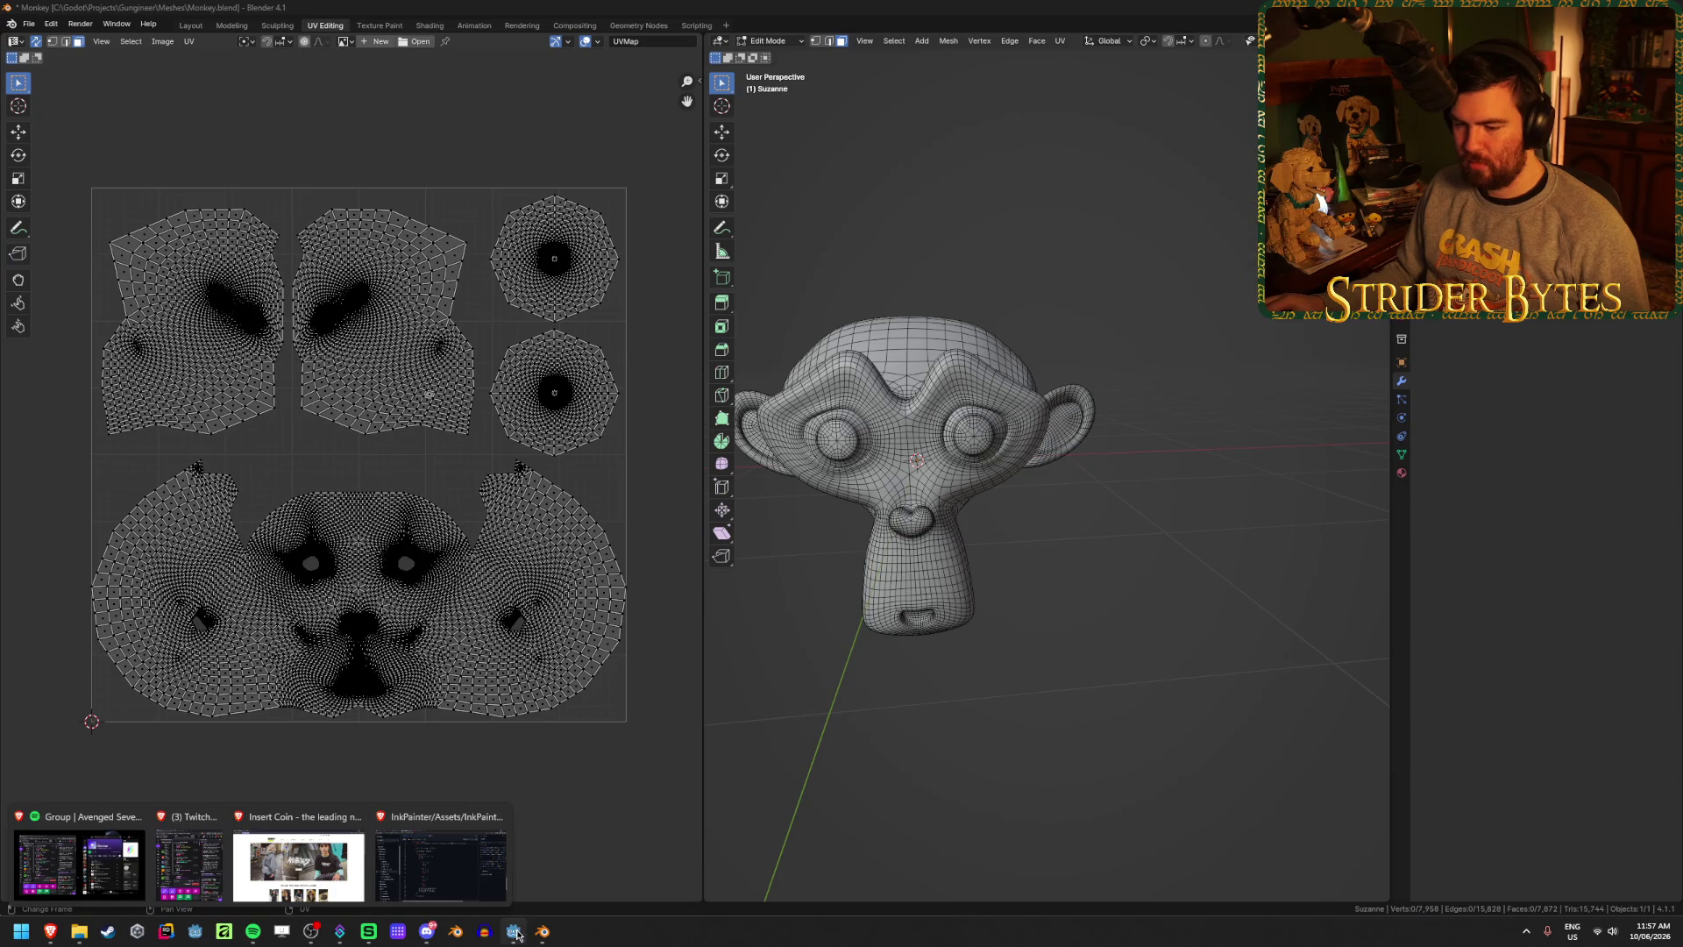
pyautogui.click(512, 930)
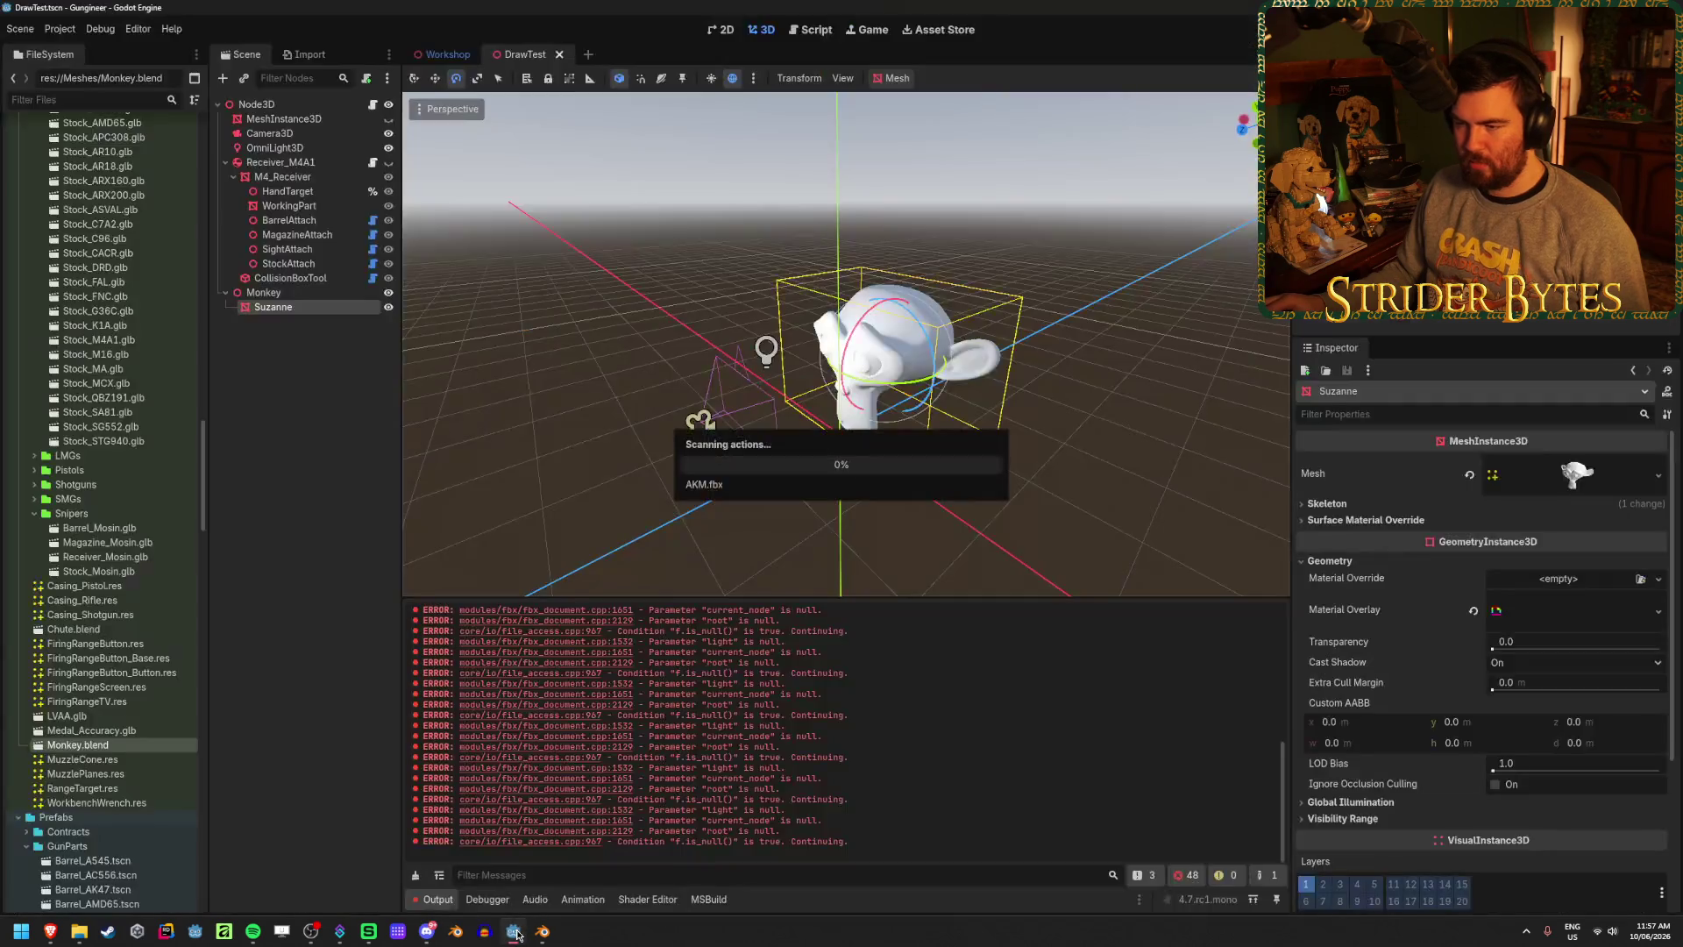
# - Set Node3D's Draw Size to 512 by 512 and save the scene
pyautogui.click(311, 105)
pyautogui.click(1554, 504)
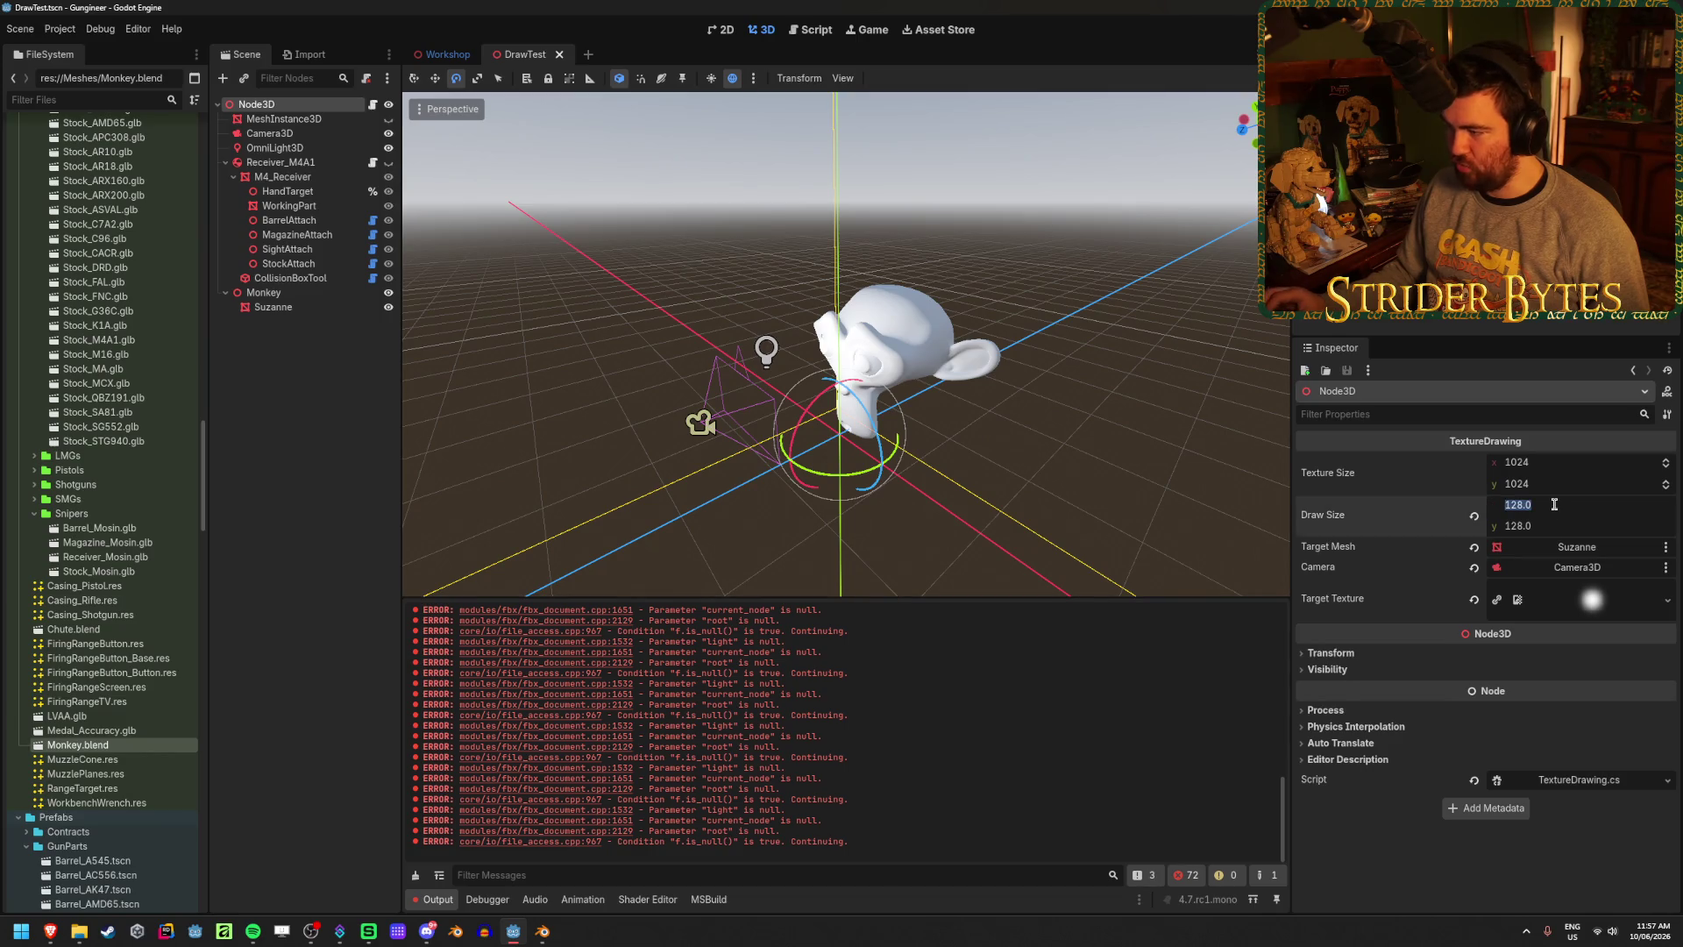
pyautogui.write('256')
pyautogui.press('Return')
pyautogui.write('256')
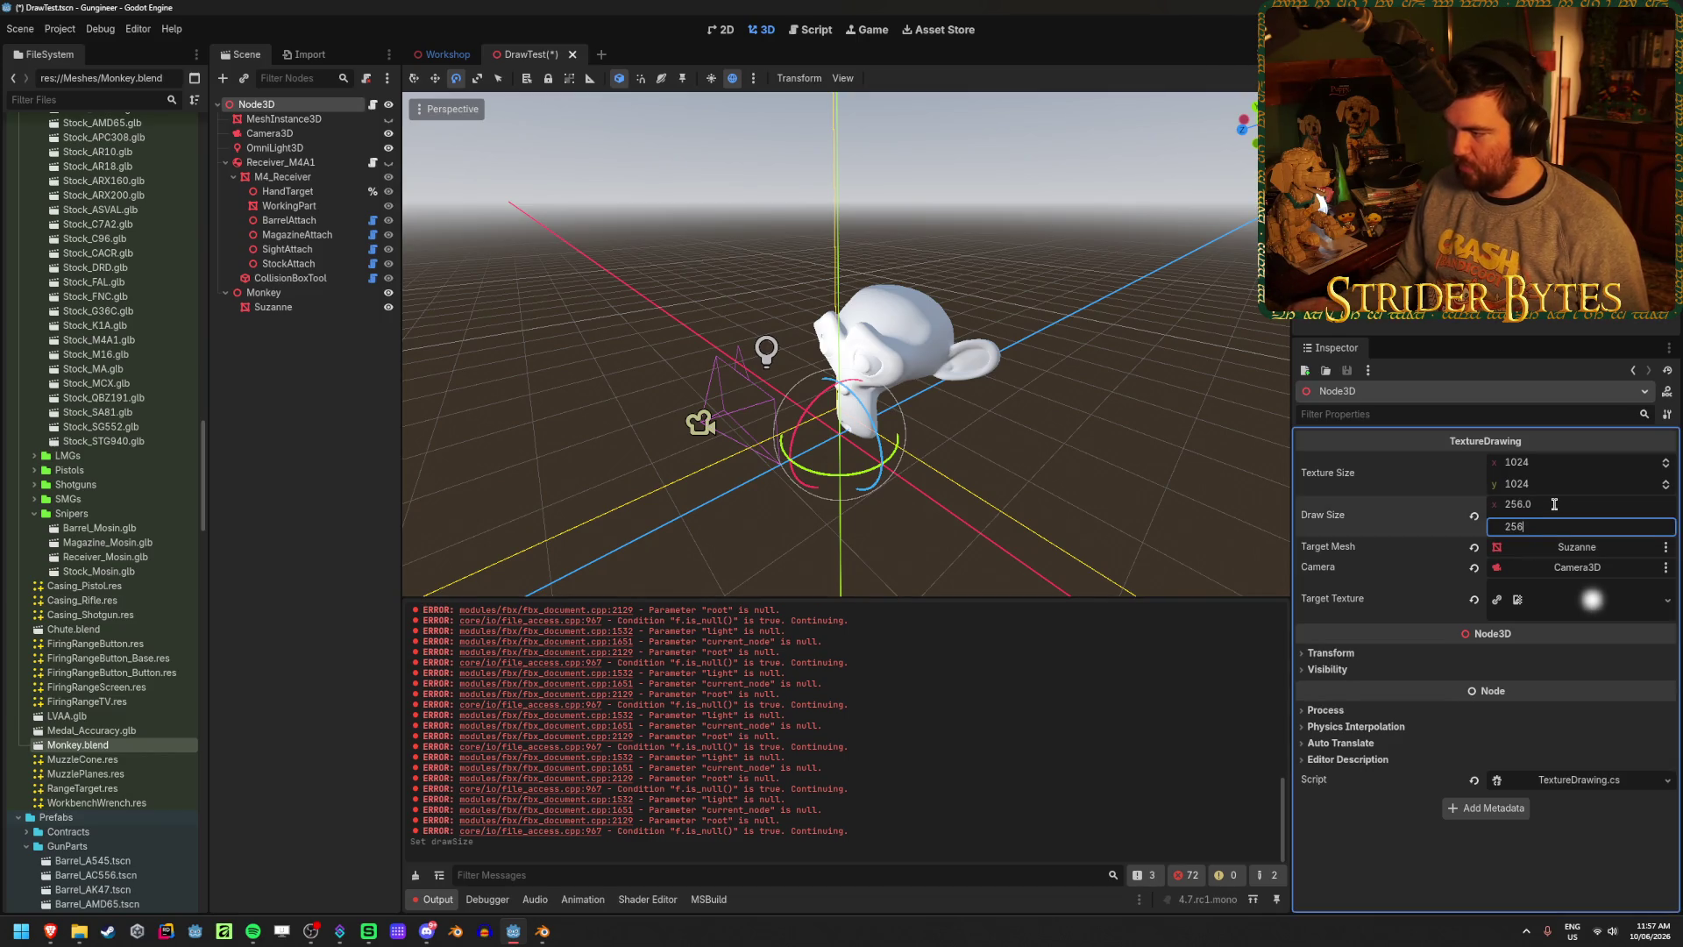
pyautogui.hotkey('ctrl', 's')
pyautogui.click(1565, 507)
pyautogui.write('512')
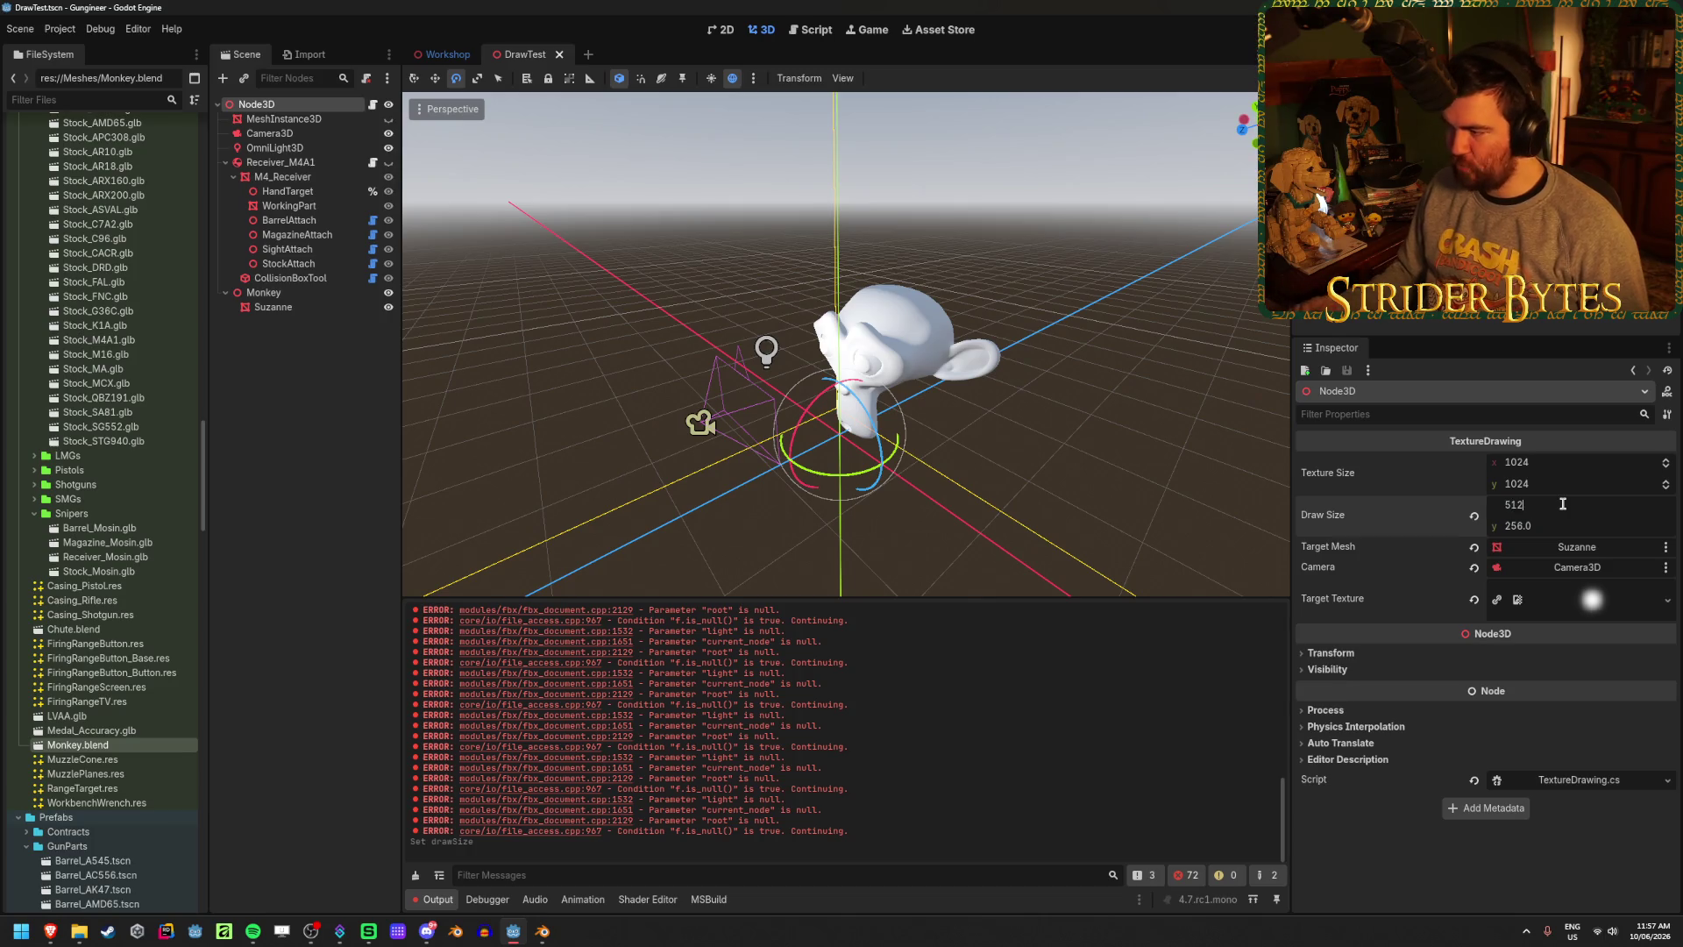
pyautogui.press('Return')
pyautogui.hotkey('ctrl', 's')
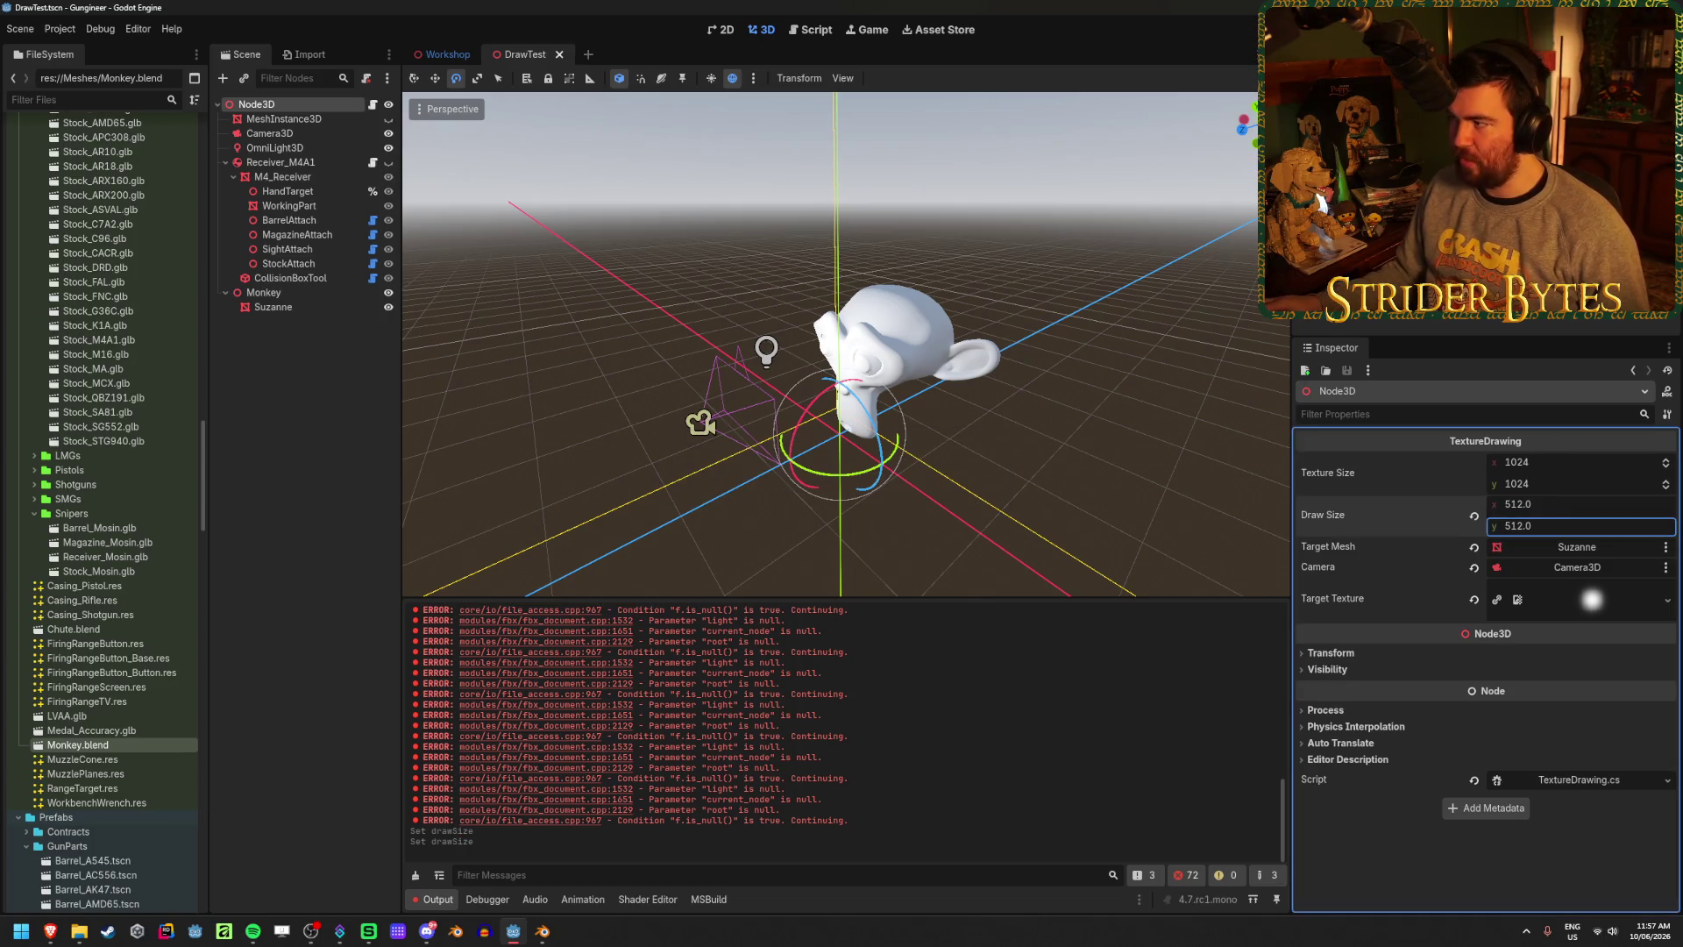
# - Run the scene and paint white onto Suzanne's eyes and head
pyautogui.press('F6')
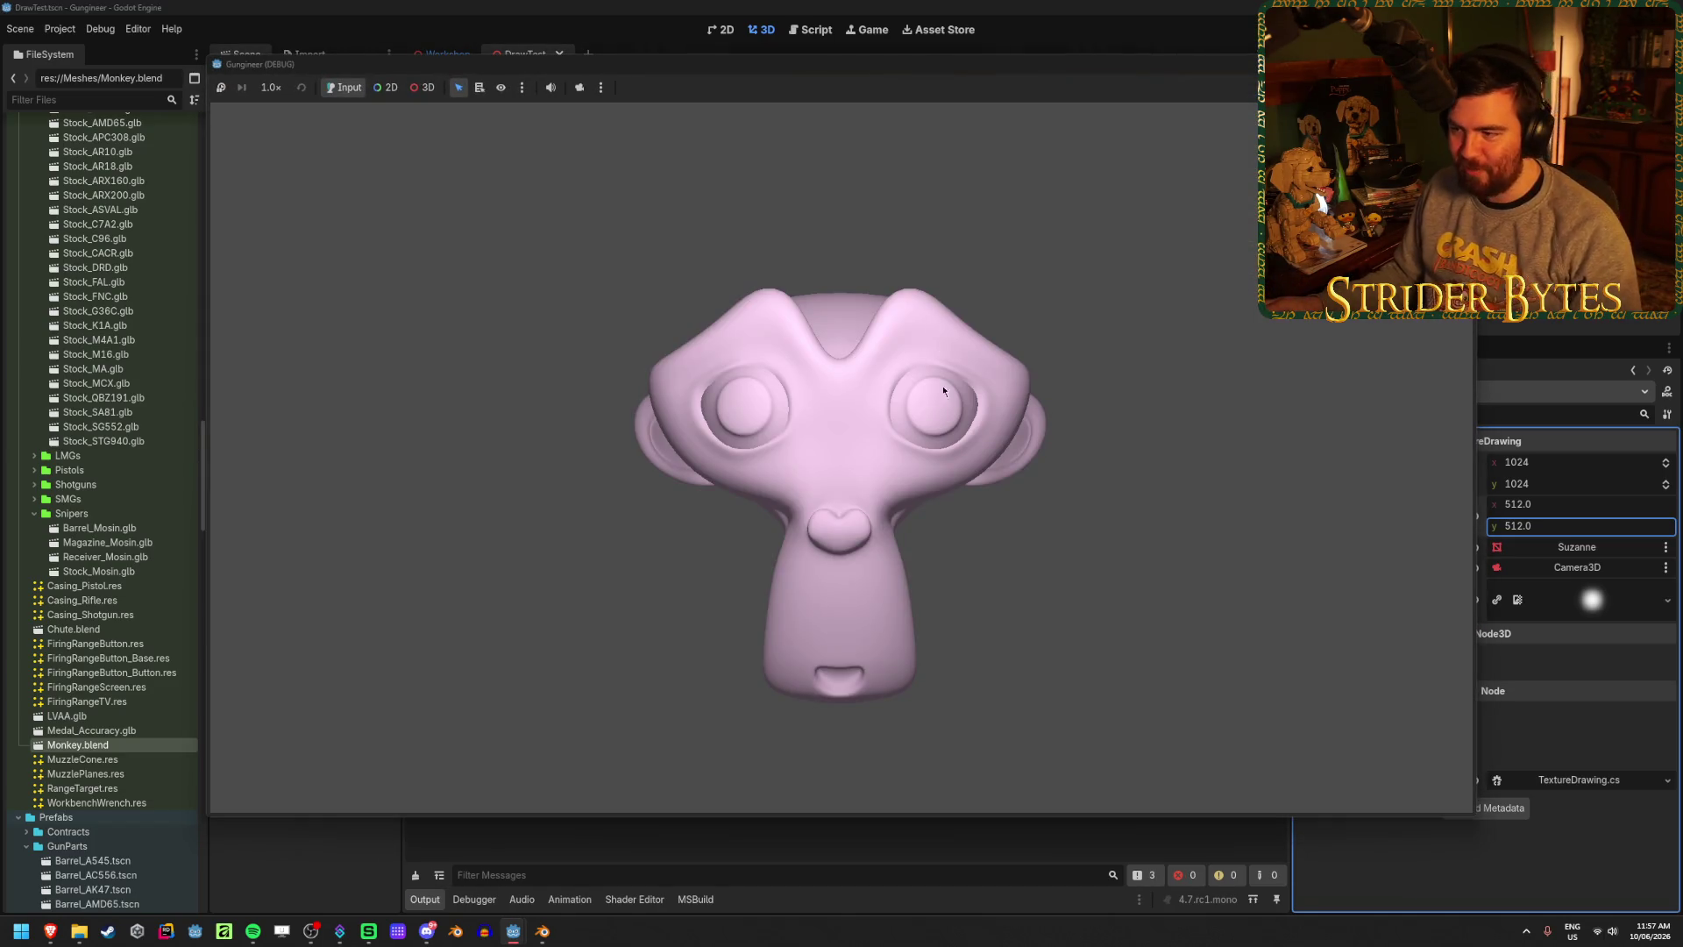
pyautogui.moveTo(943, 391); pyautogui.dragTo(934, 424)
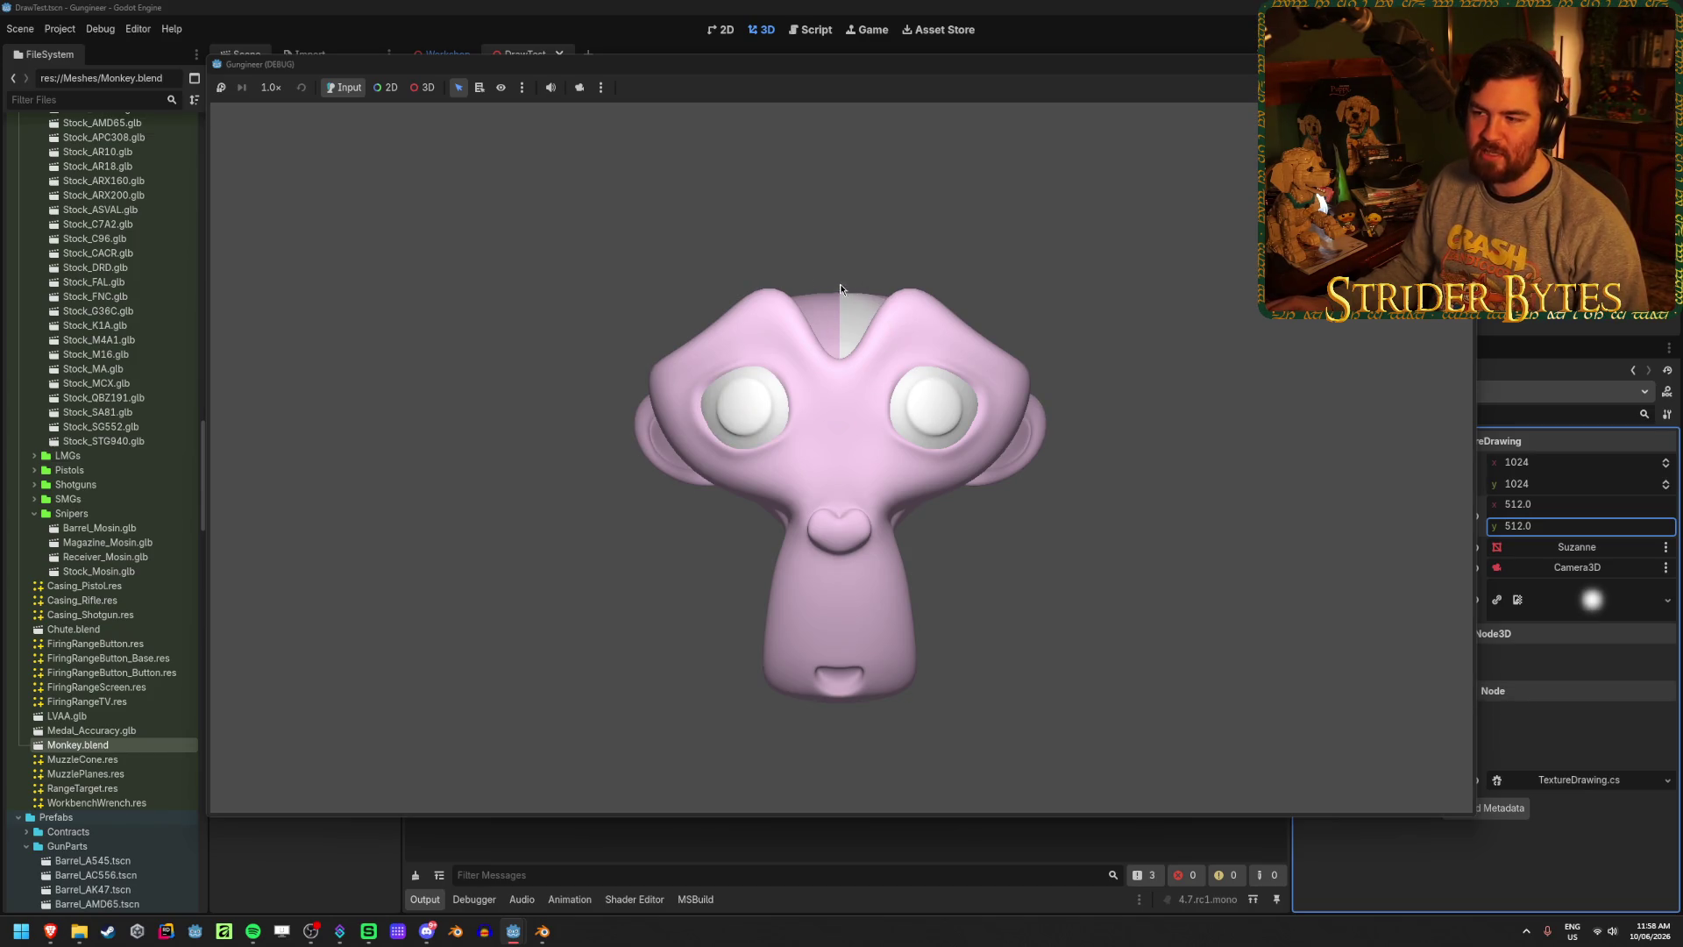
pyautogui.moveTo(542, 924)
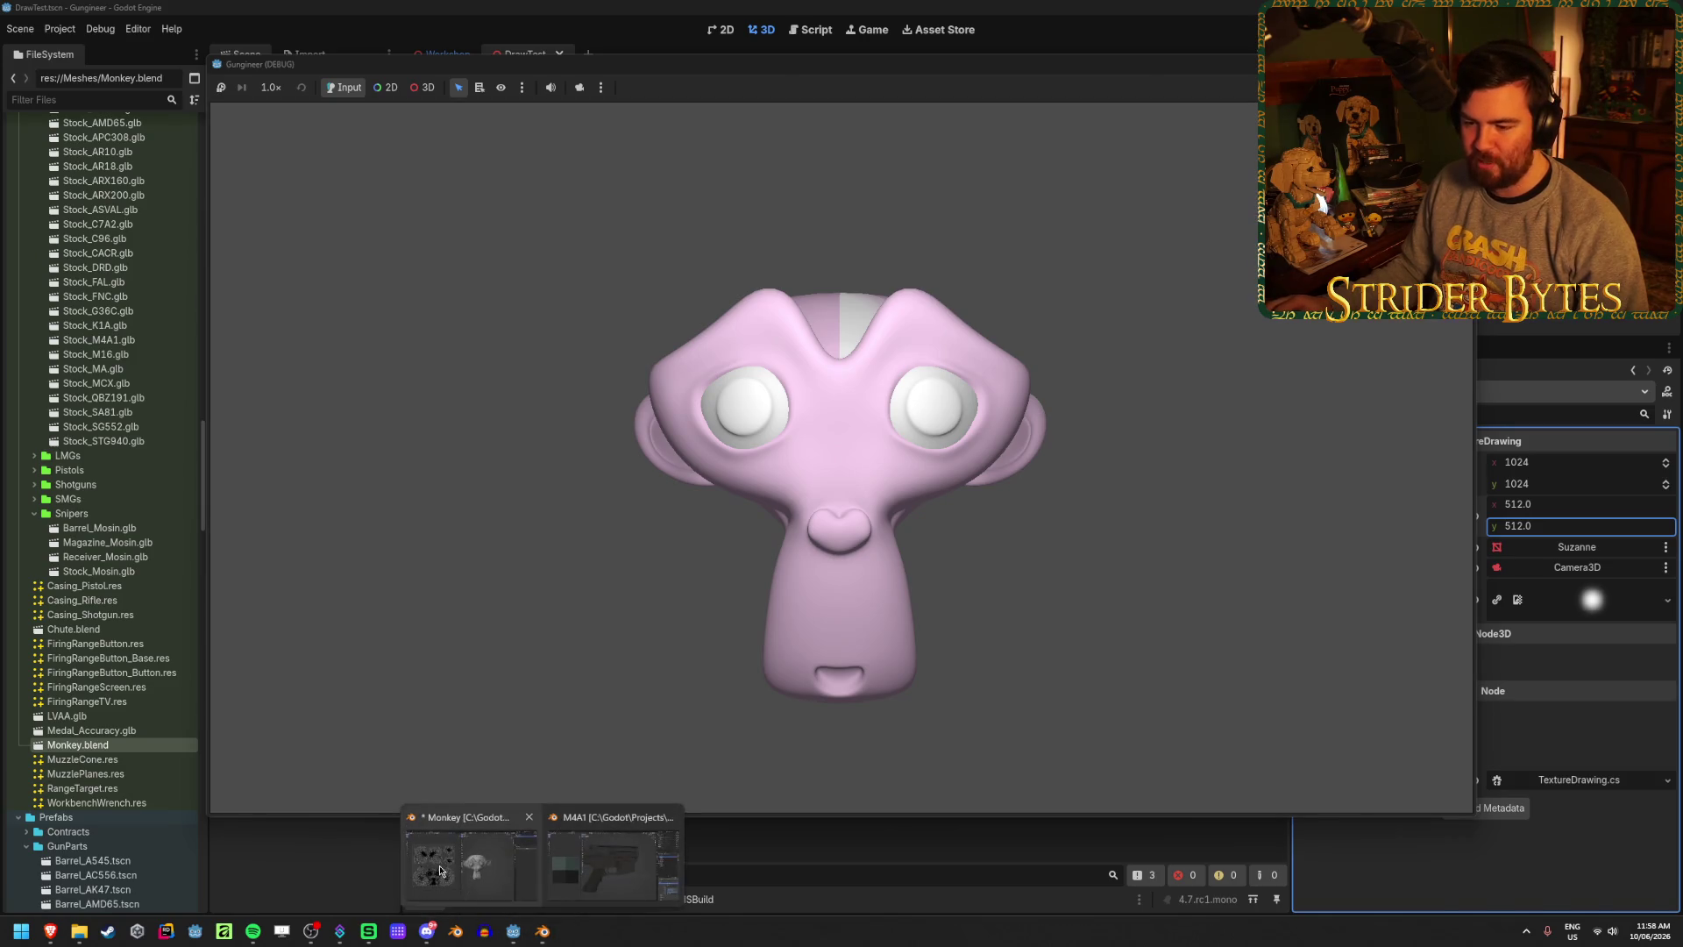
pyautogui.click(470, 859)
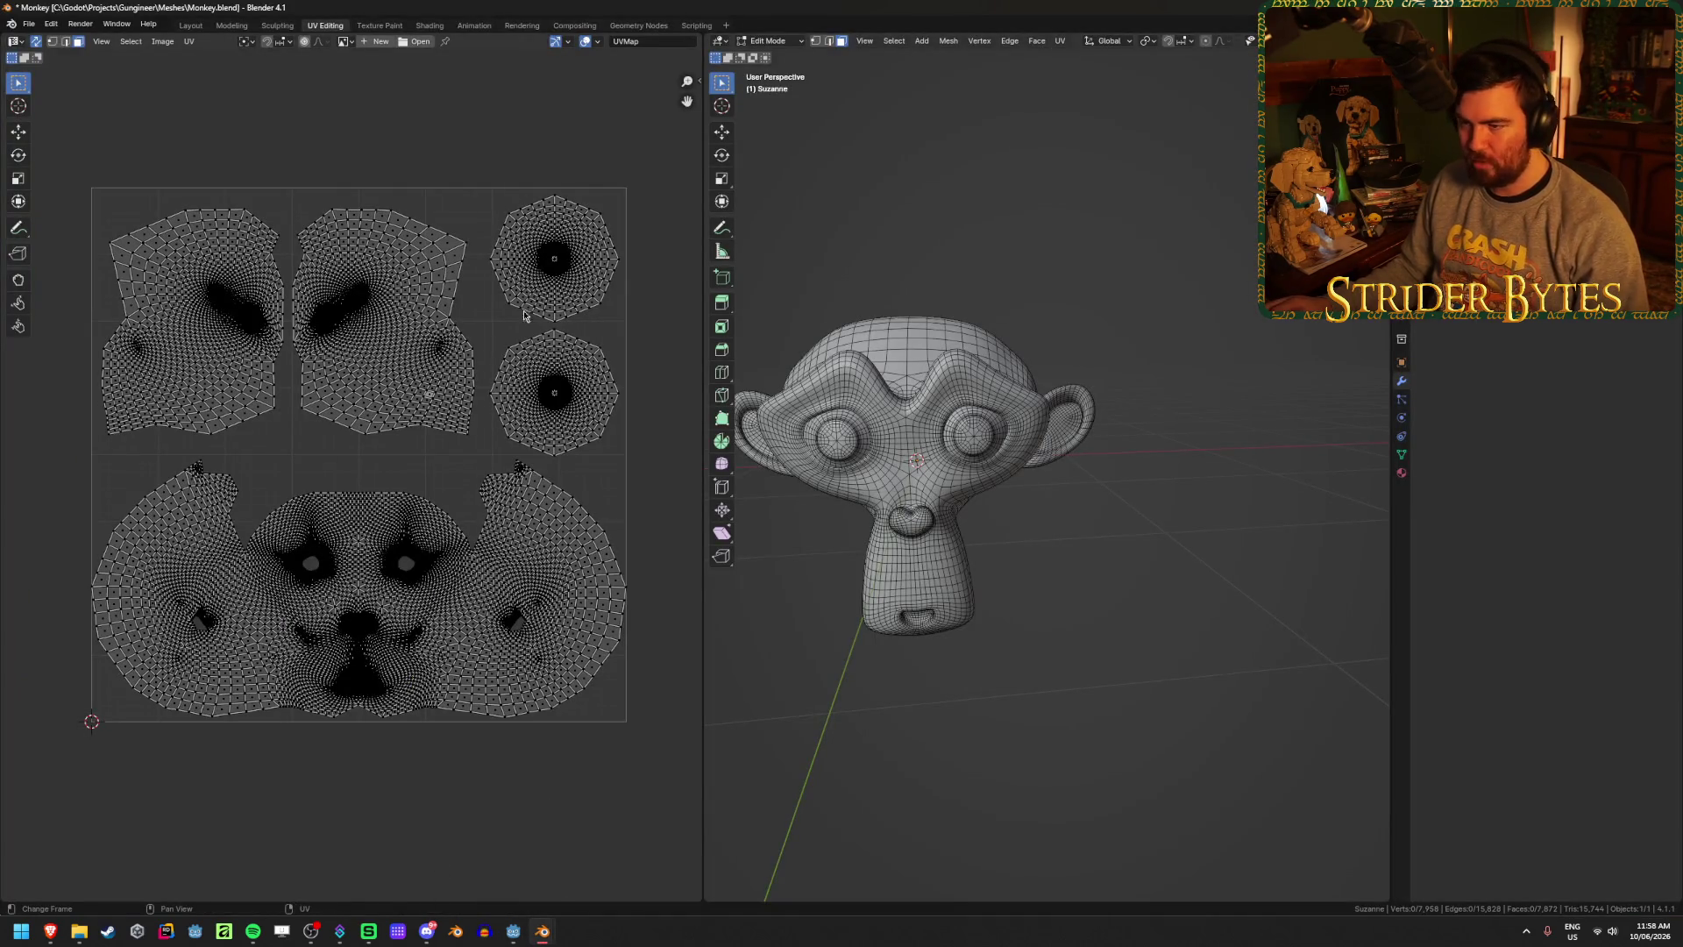
# - L-select each of Suzanne's eye UV islands, deselect, and switch to the M4A1 file
pyautogui.press('l')
pyautogui.hotkey('alt', 'a')
pyautogui.press('l')
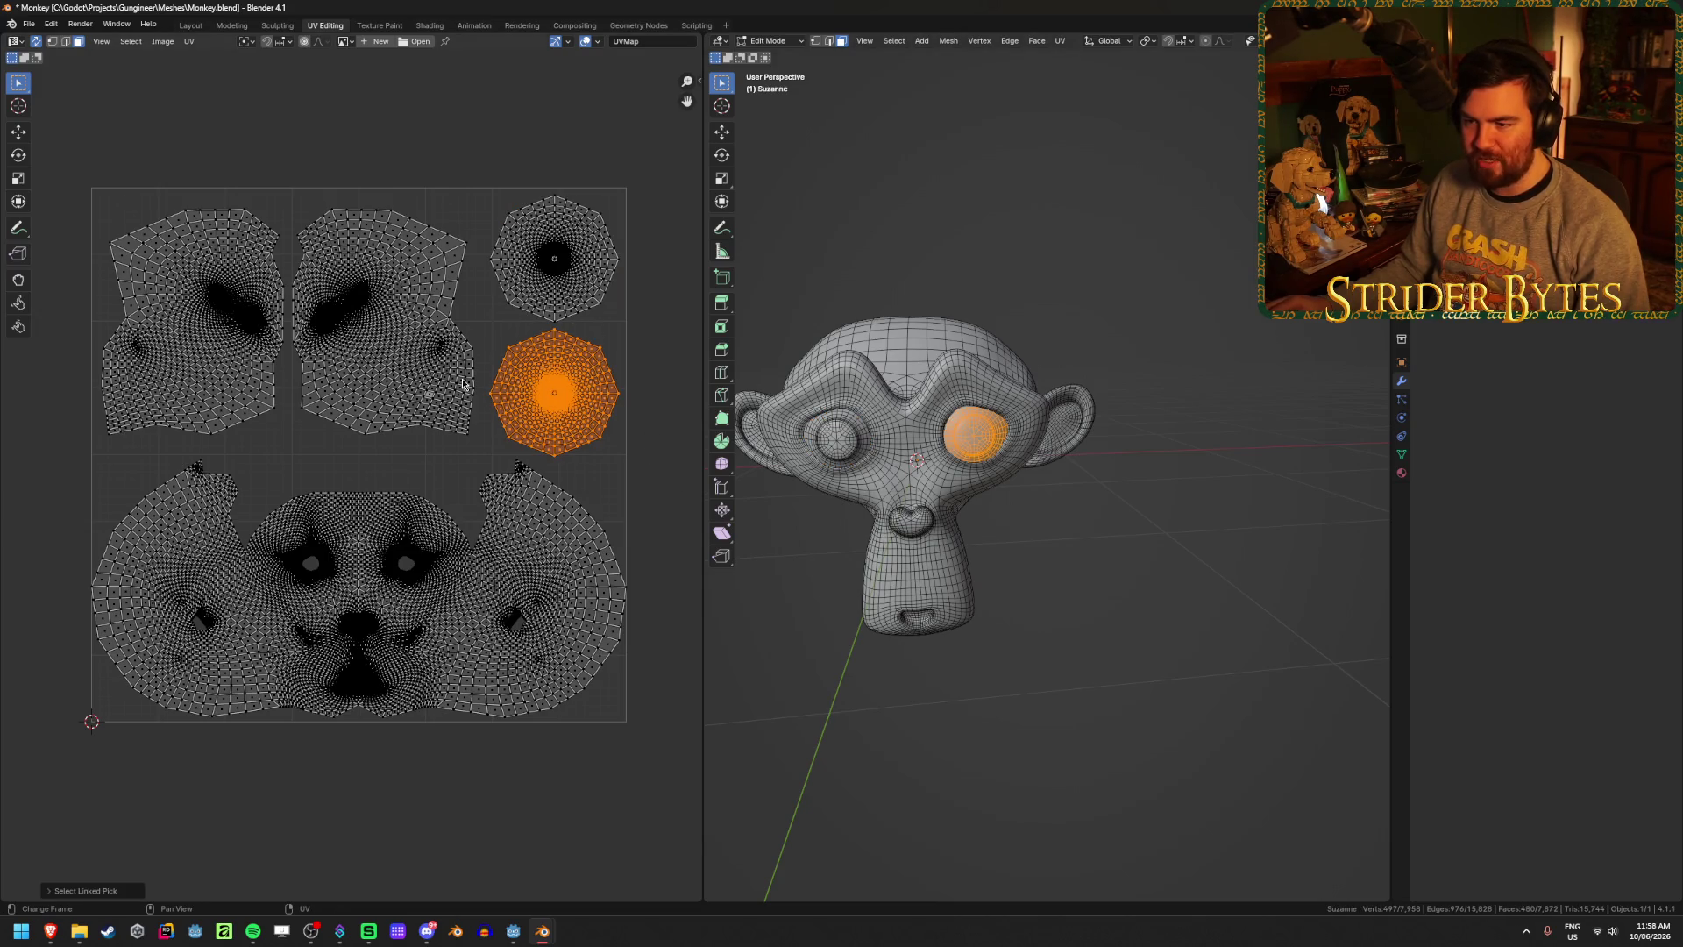
pyautogui.click(524, 477)
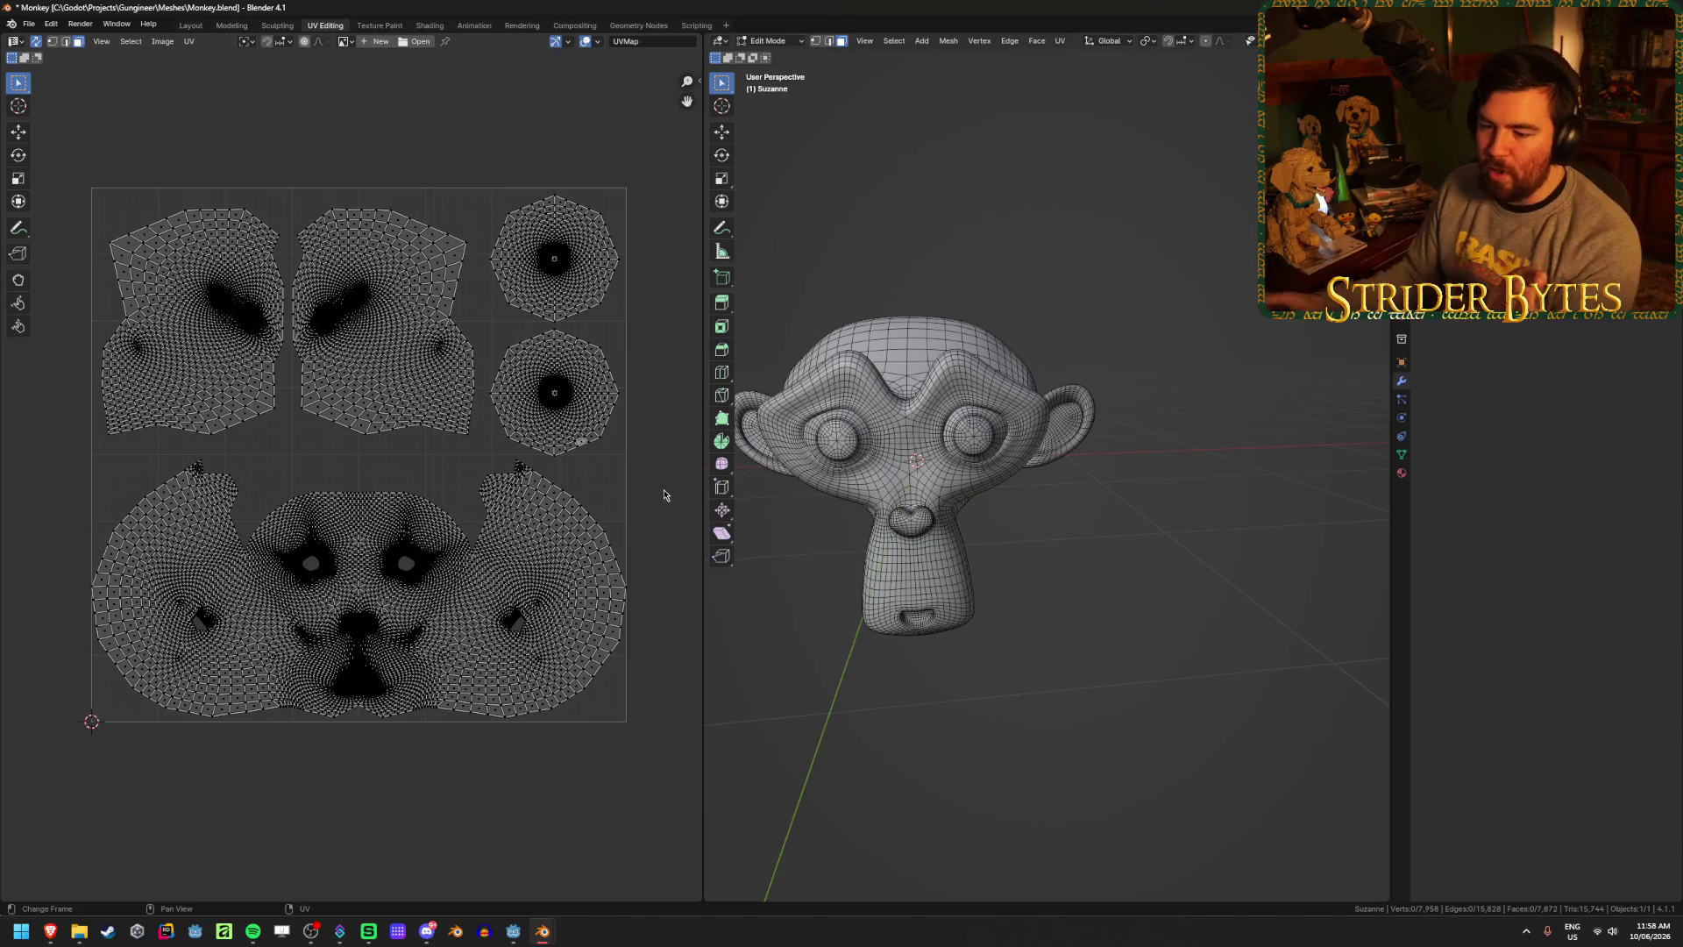
pyautogui.click(542, 931)
pyautogui.click(611, 864)
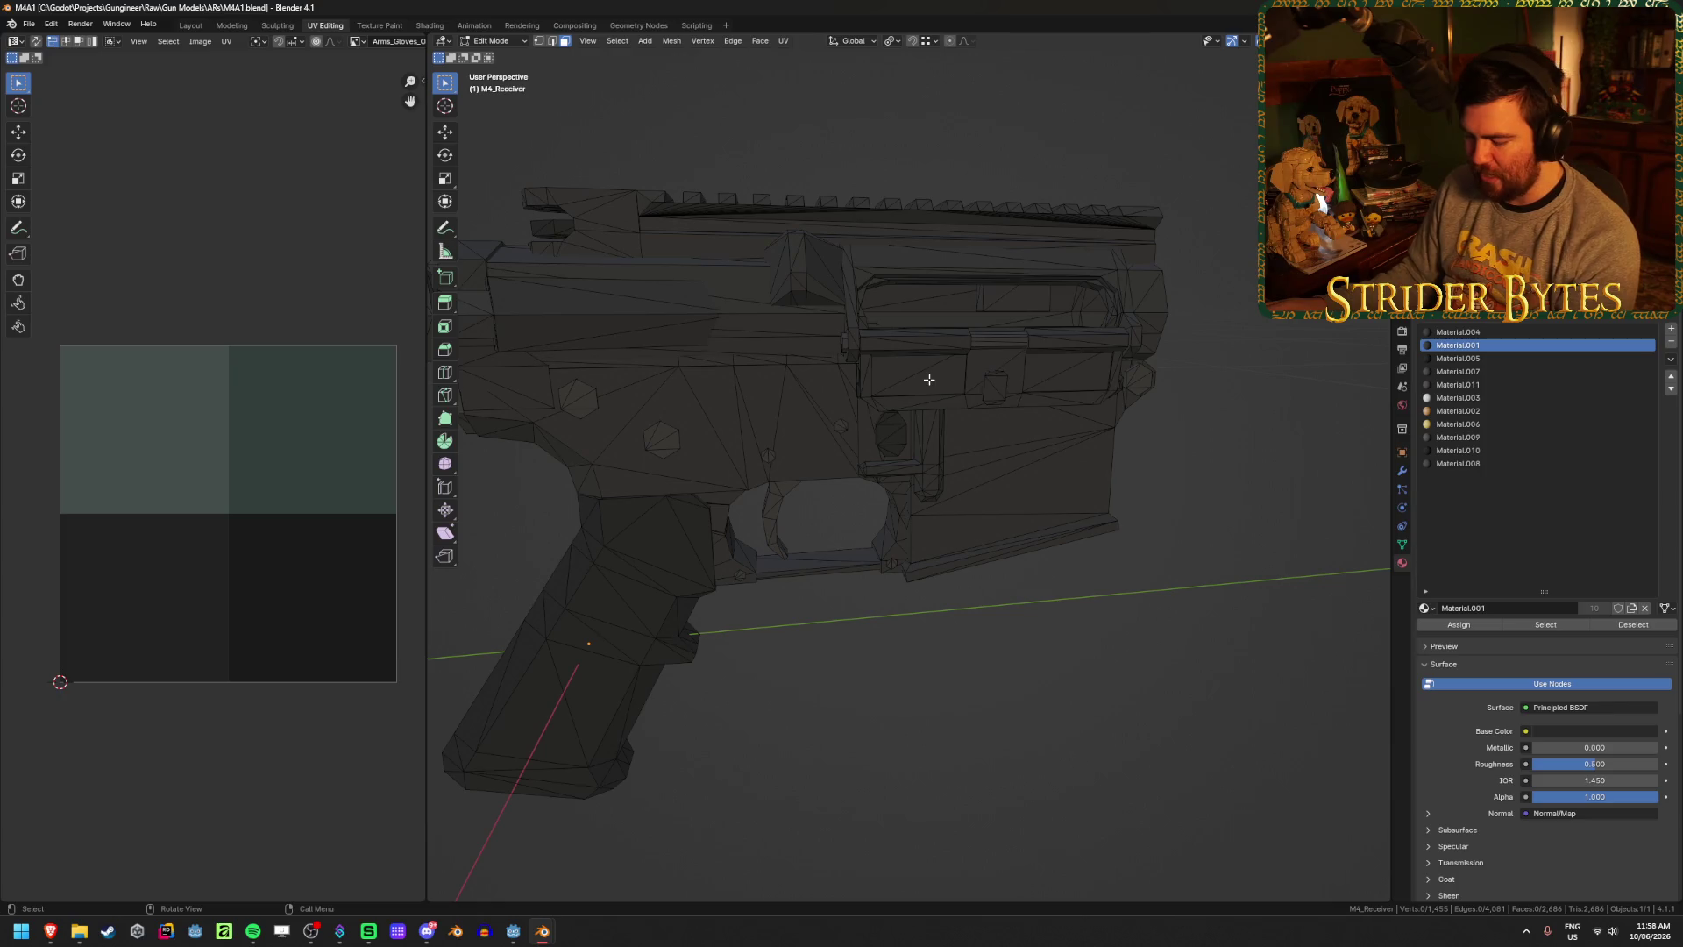
# - L-select and unwrap a receiver part, then deselect all of the receiver's faces
pyautogui.press('l')
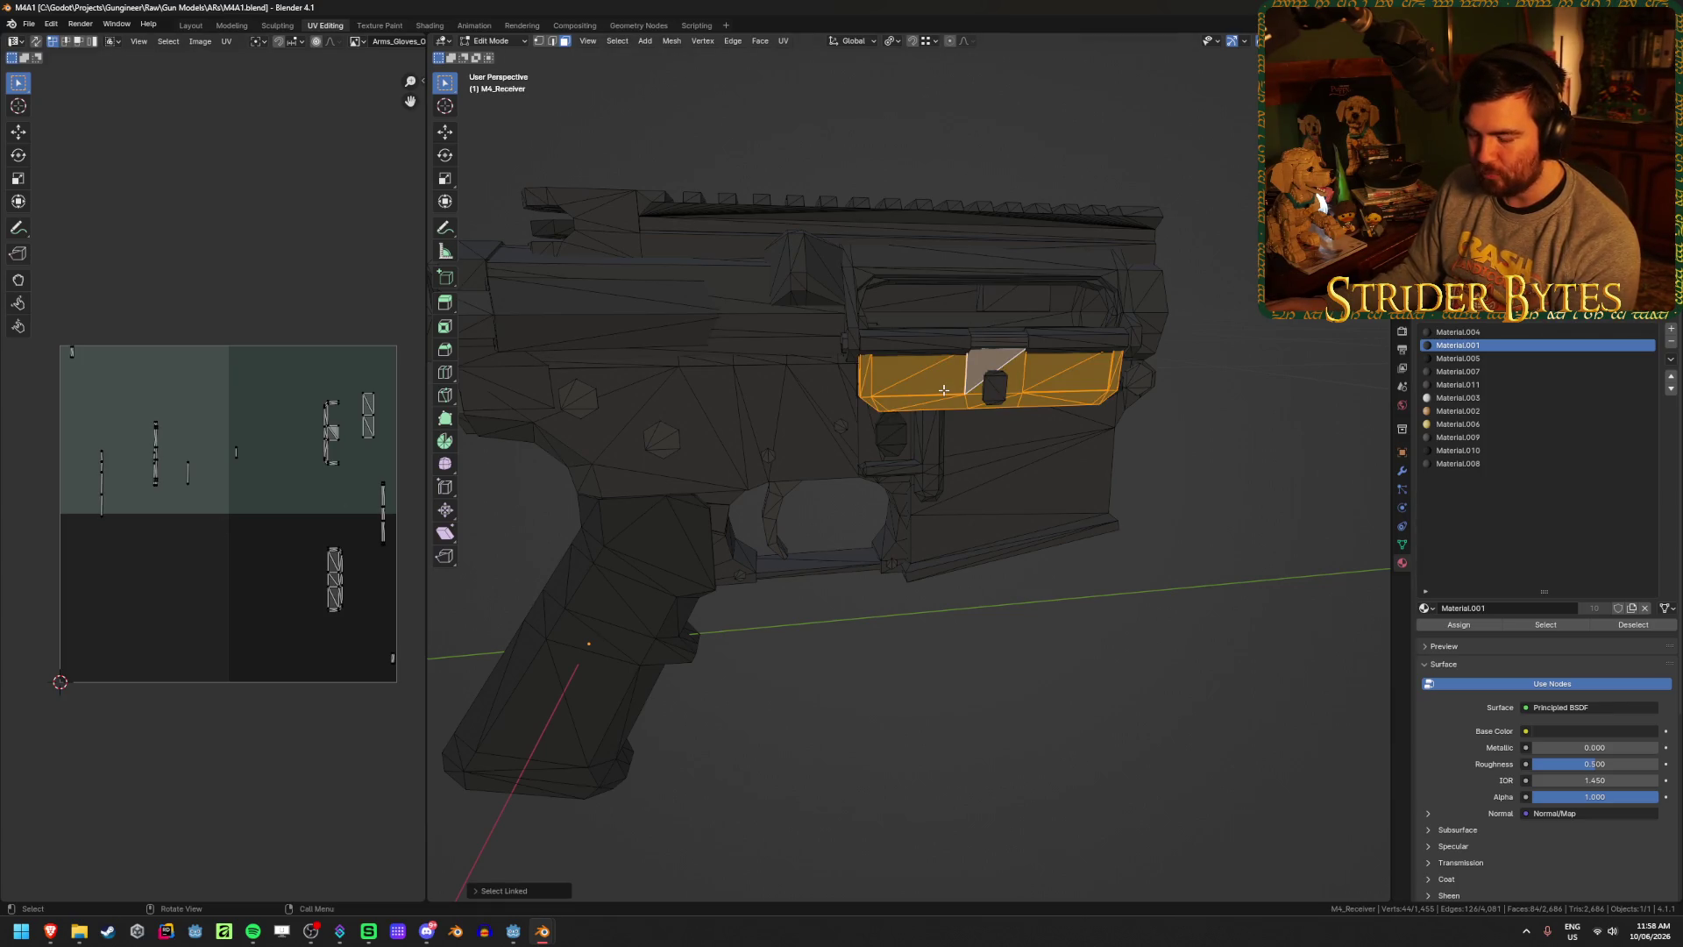
pyautogui.press('u')
pyautogui.click(939, 372)
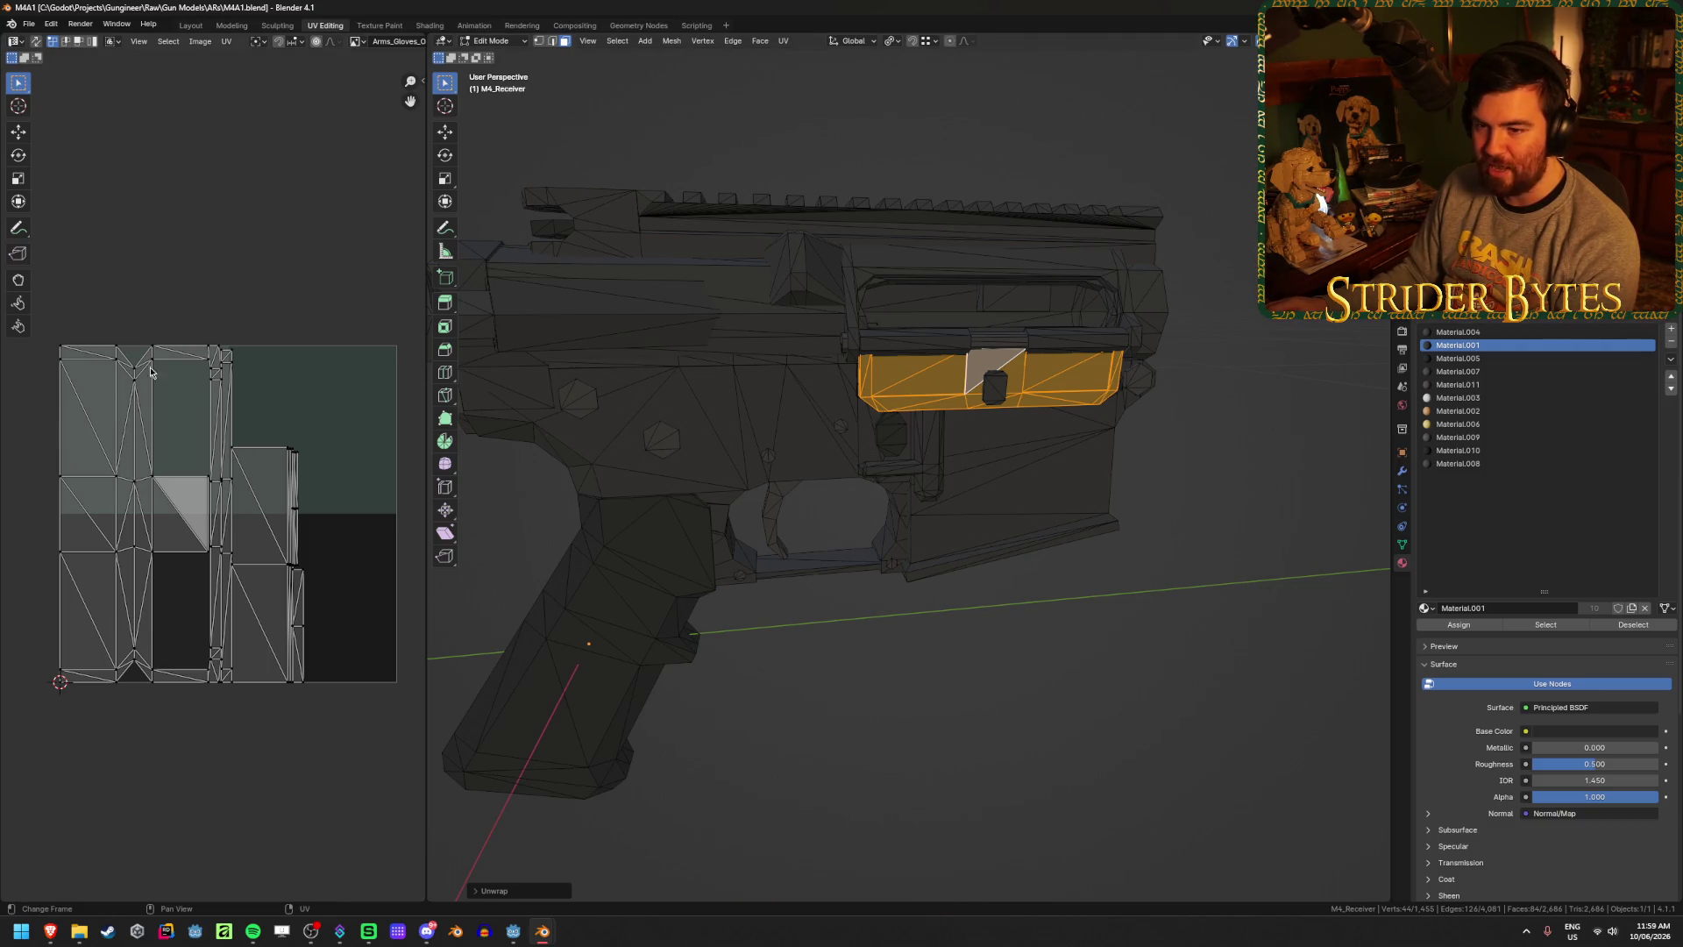
pyautogui.hotkey('alt', 'a')
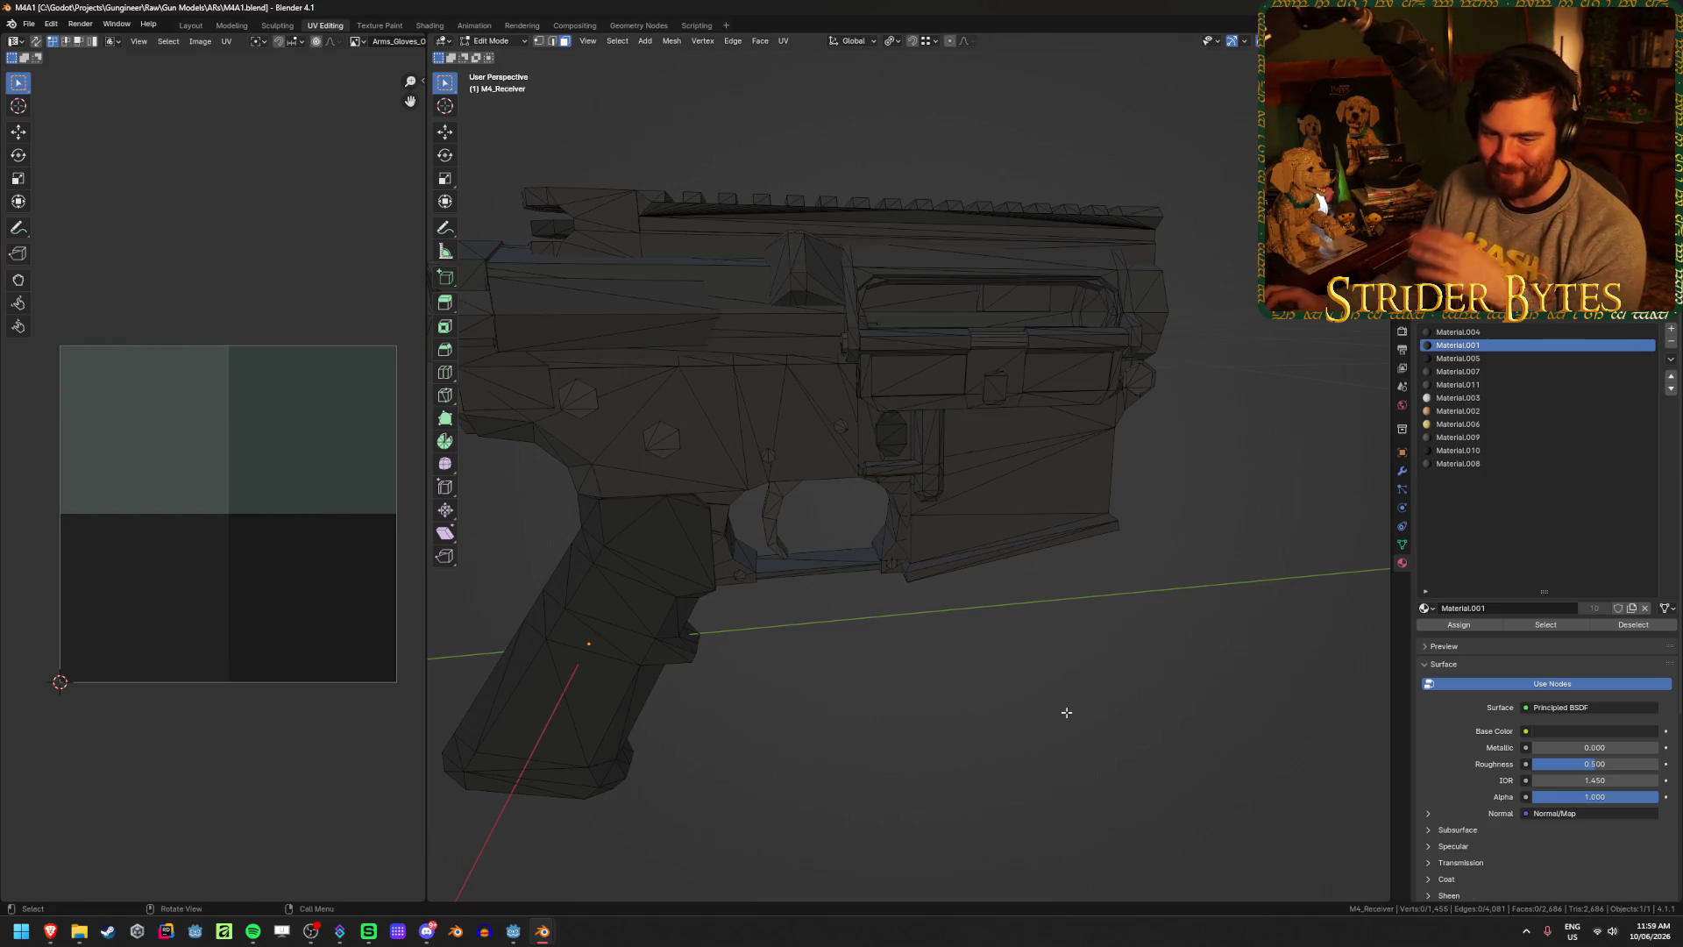
pyautogui.moveTo(50, 931)
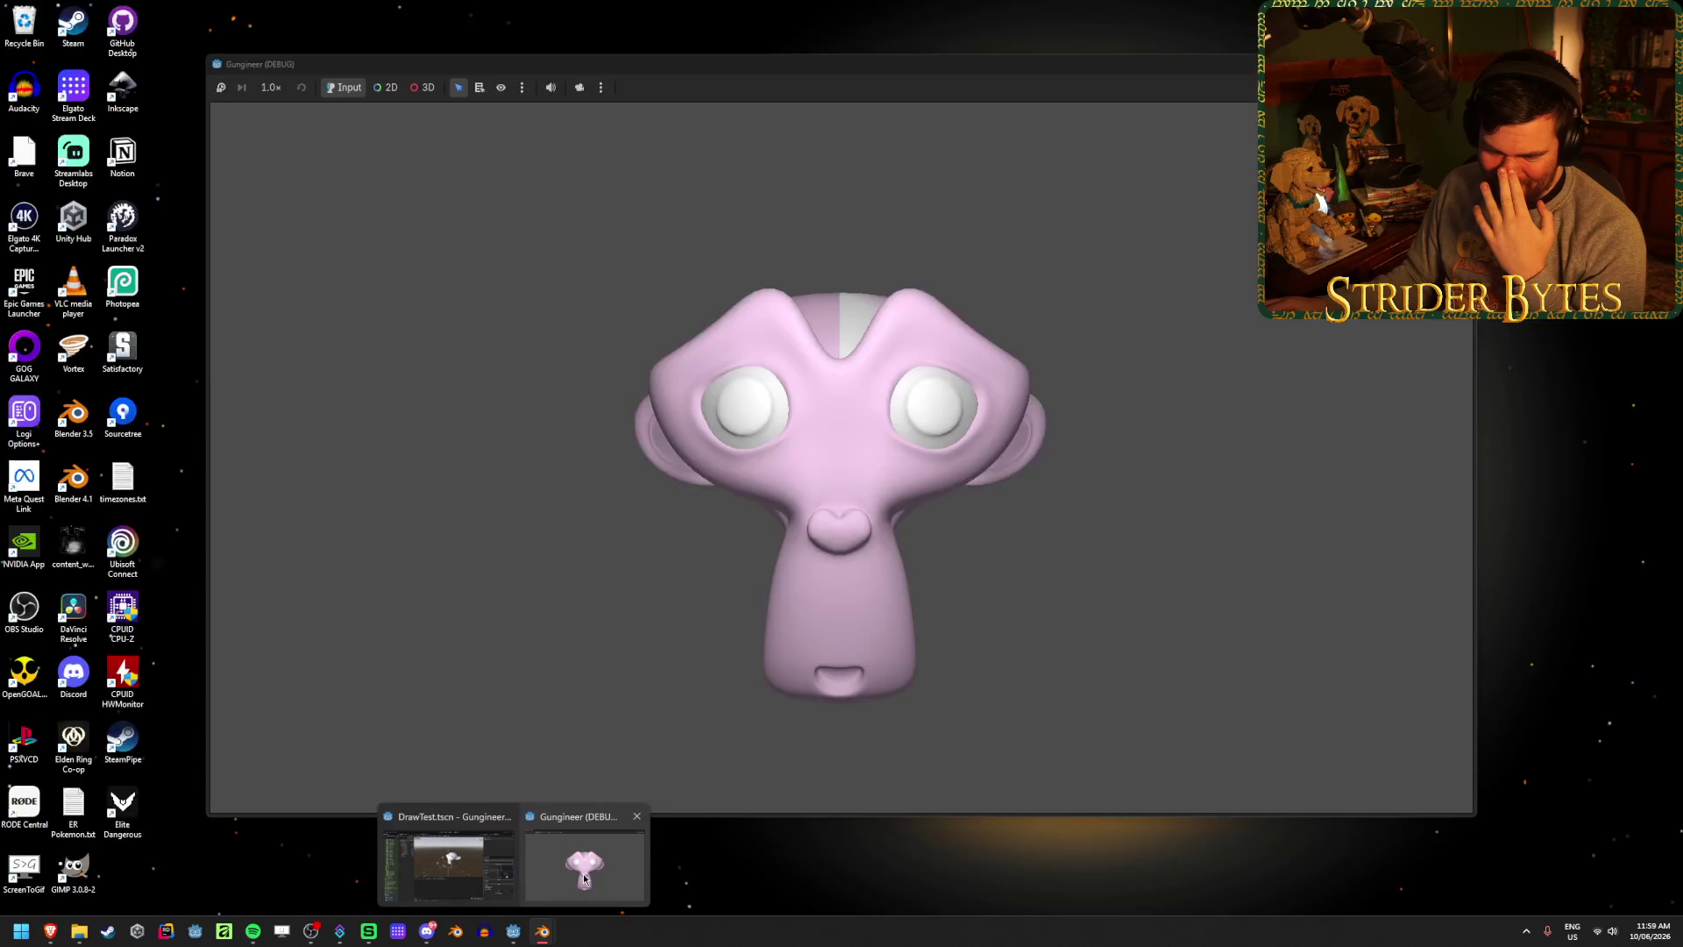
# - Close the running Gungineer debug game, return to the Godot editor and clear the Output log
pyautogui.click(593, 864)
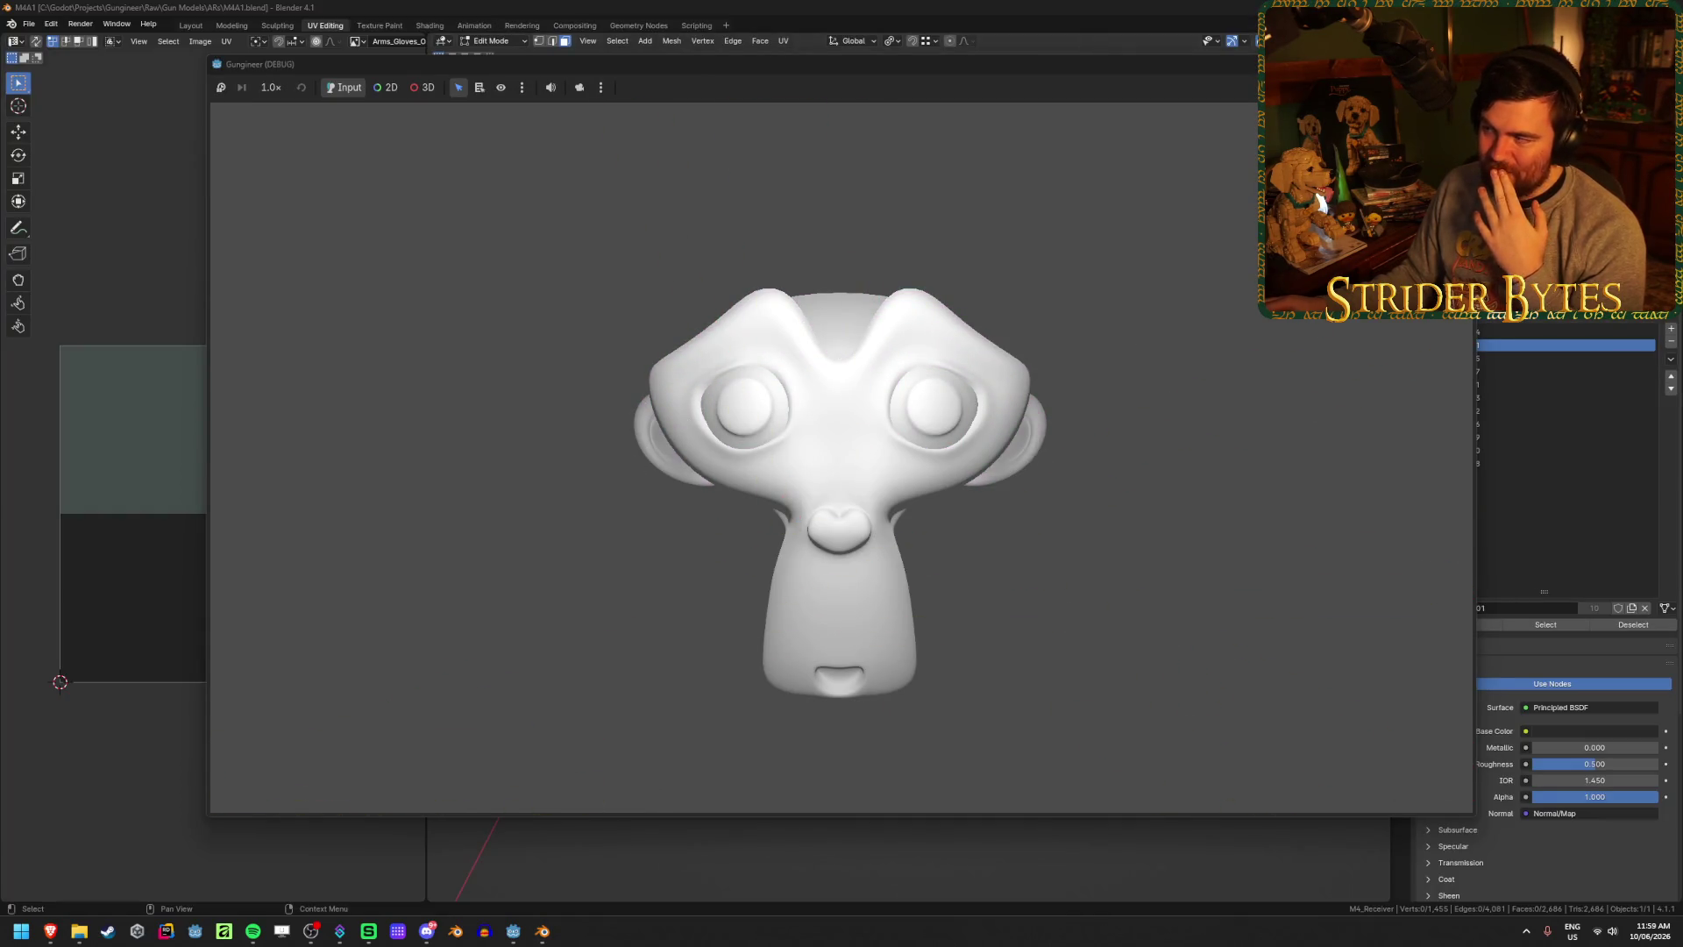
pyautogui.hotkey('alt', 'Tab')
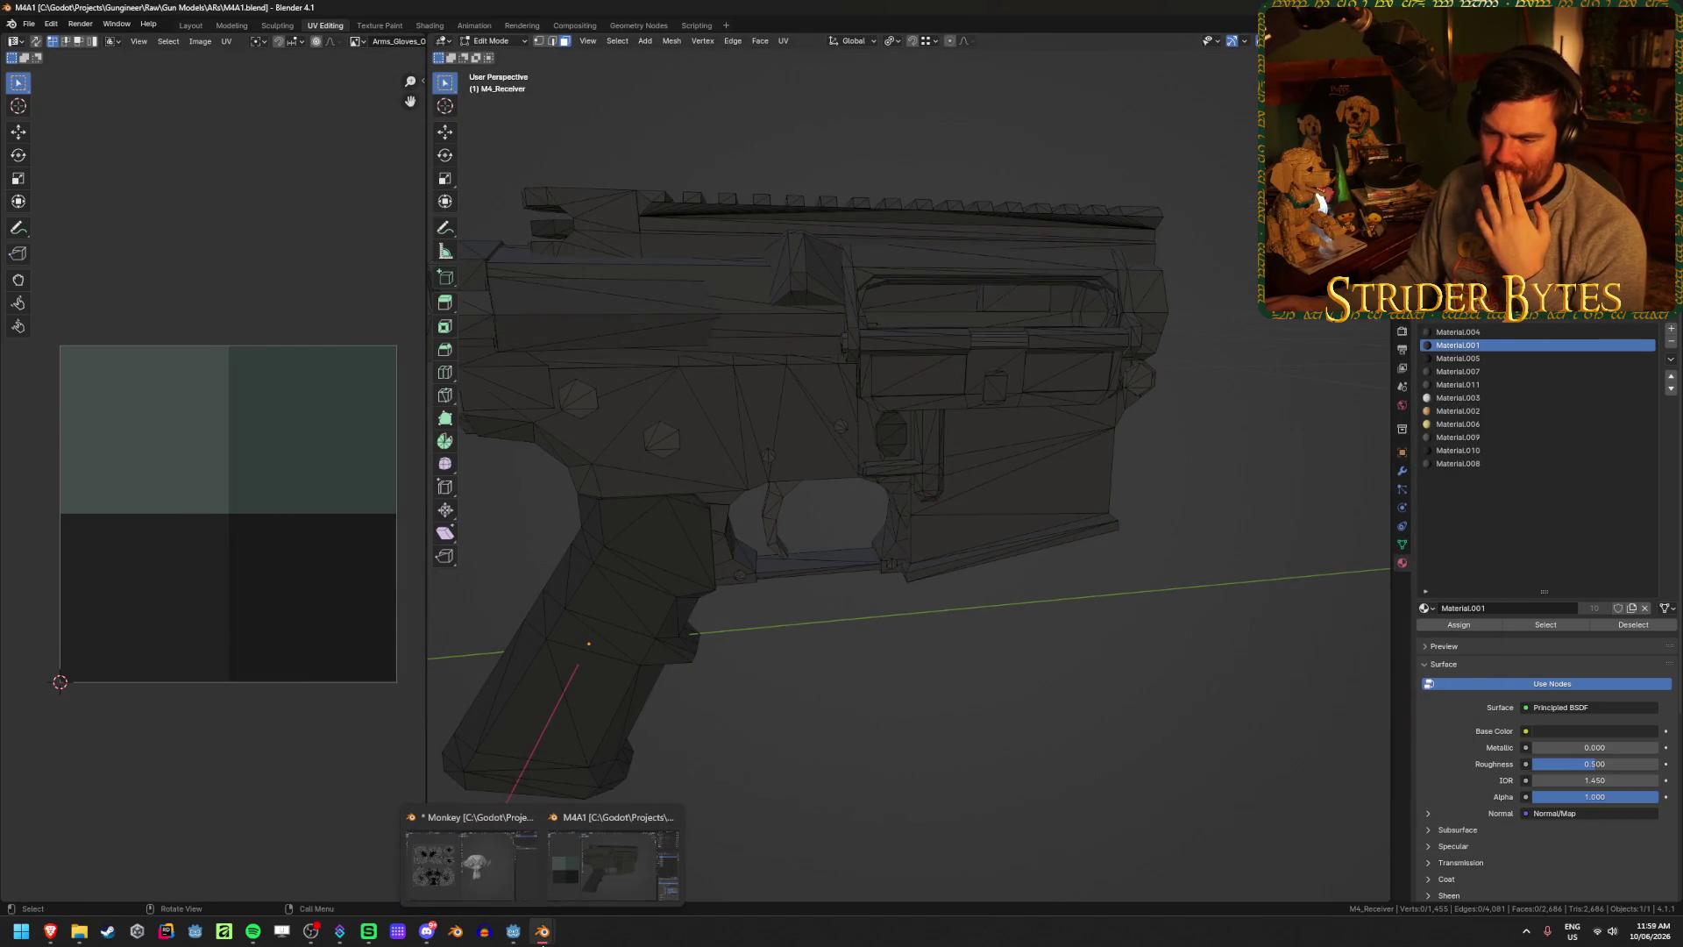
pyautogui.click(513, 933)
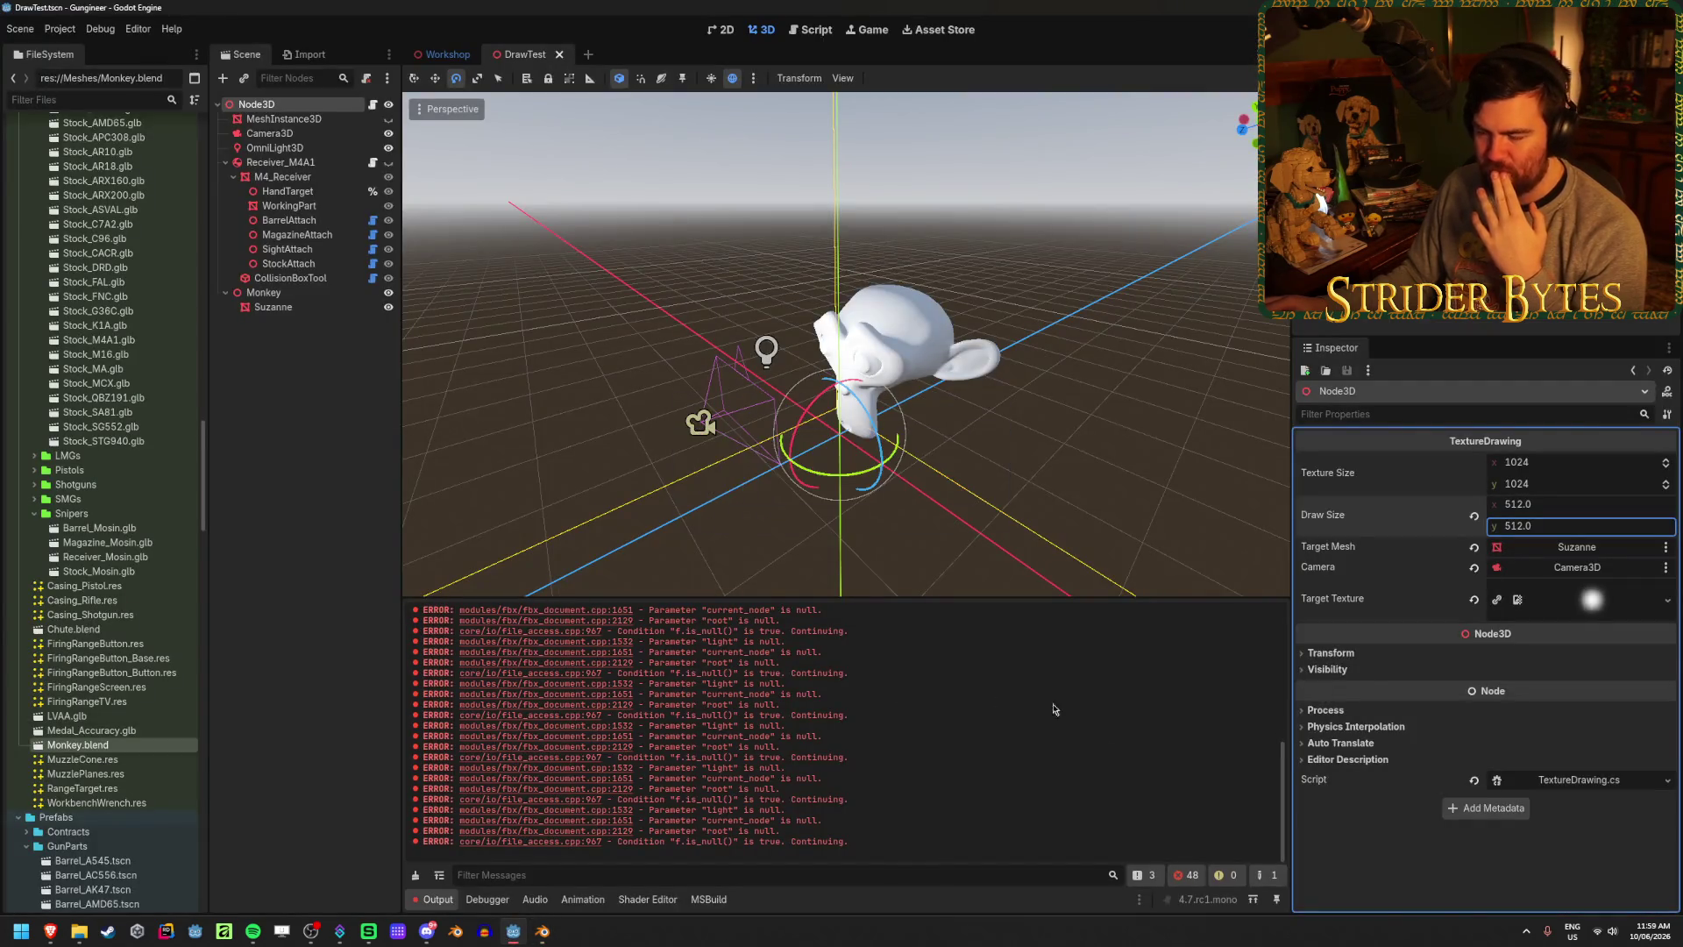
pyautogui.click(414, 875)
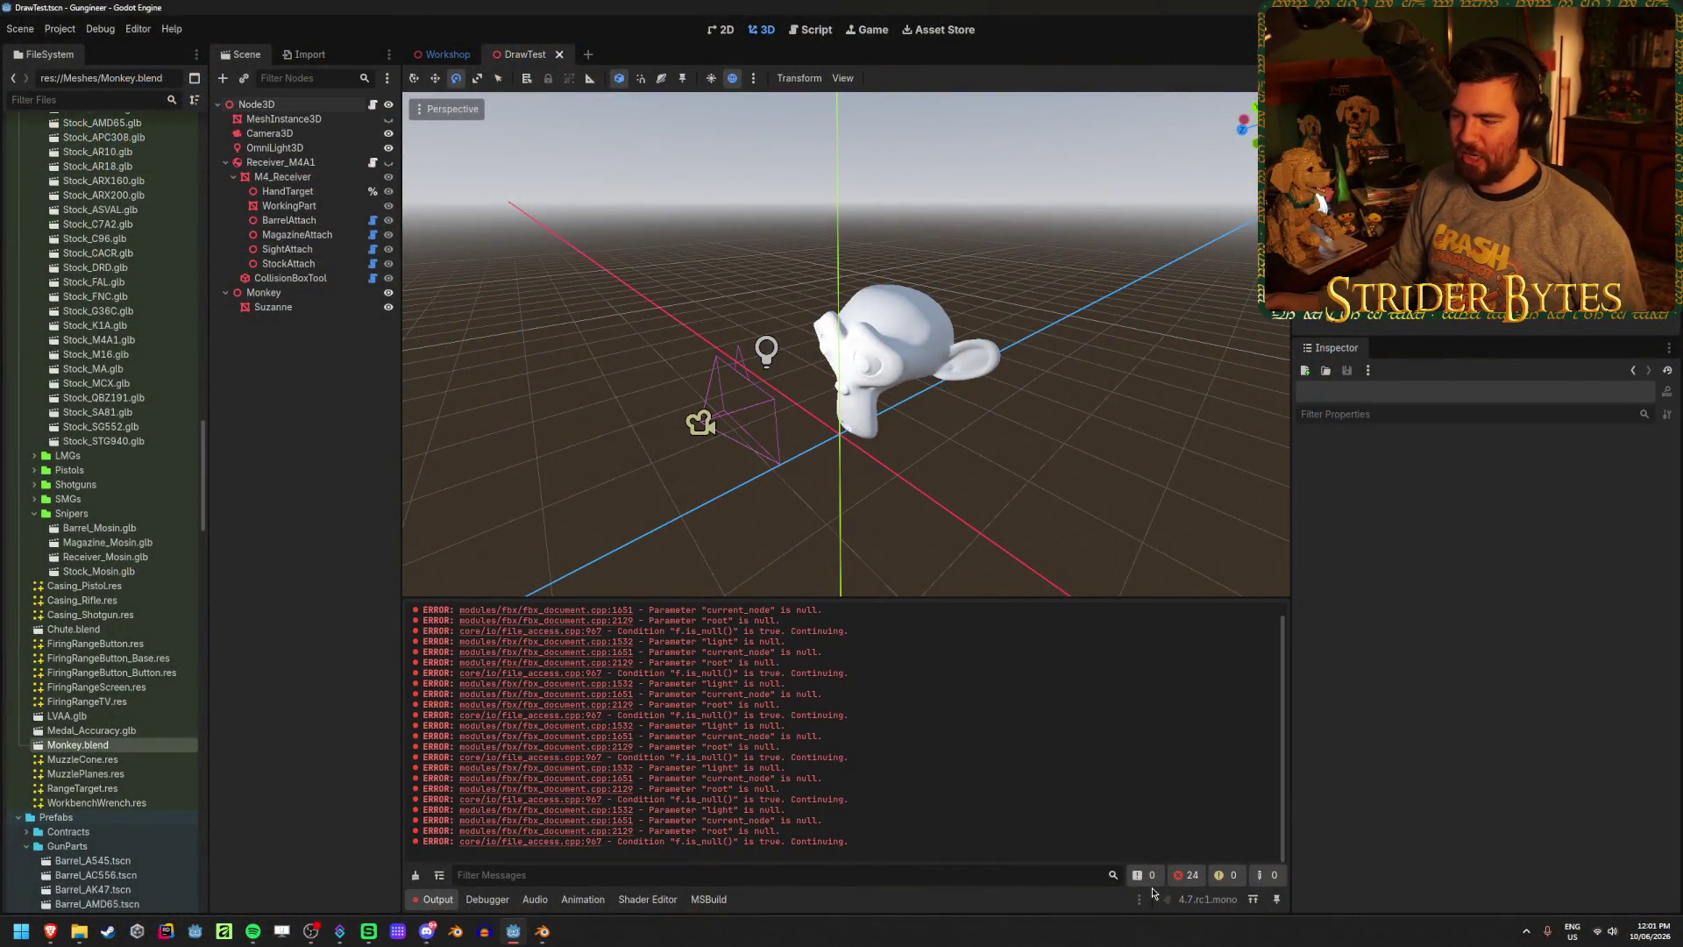
# - Clear the Output panel's errors so the count reads 0, then switch back to the browser
pyautogui.click(416, 875)
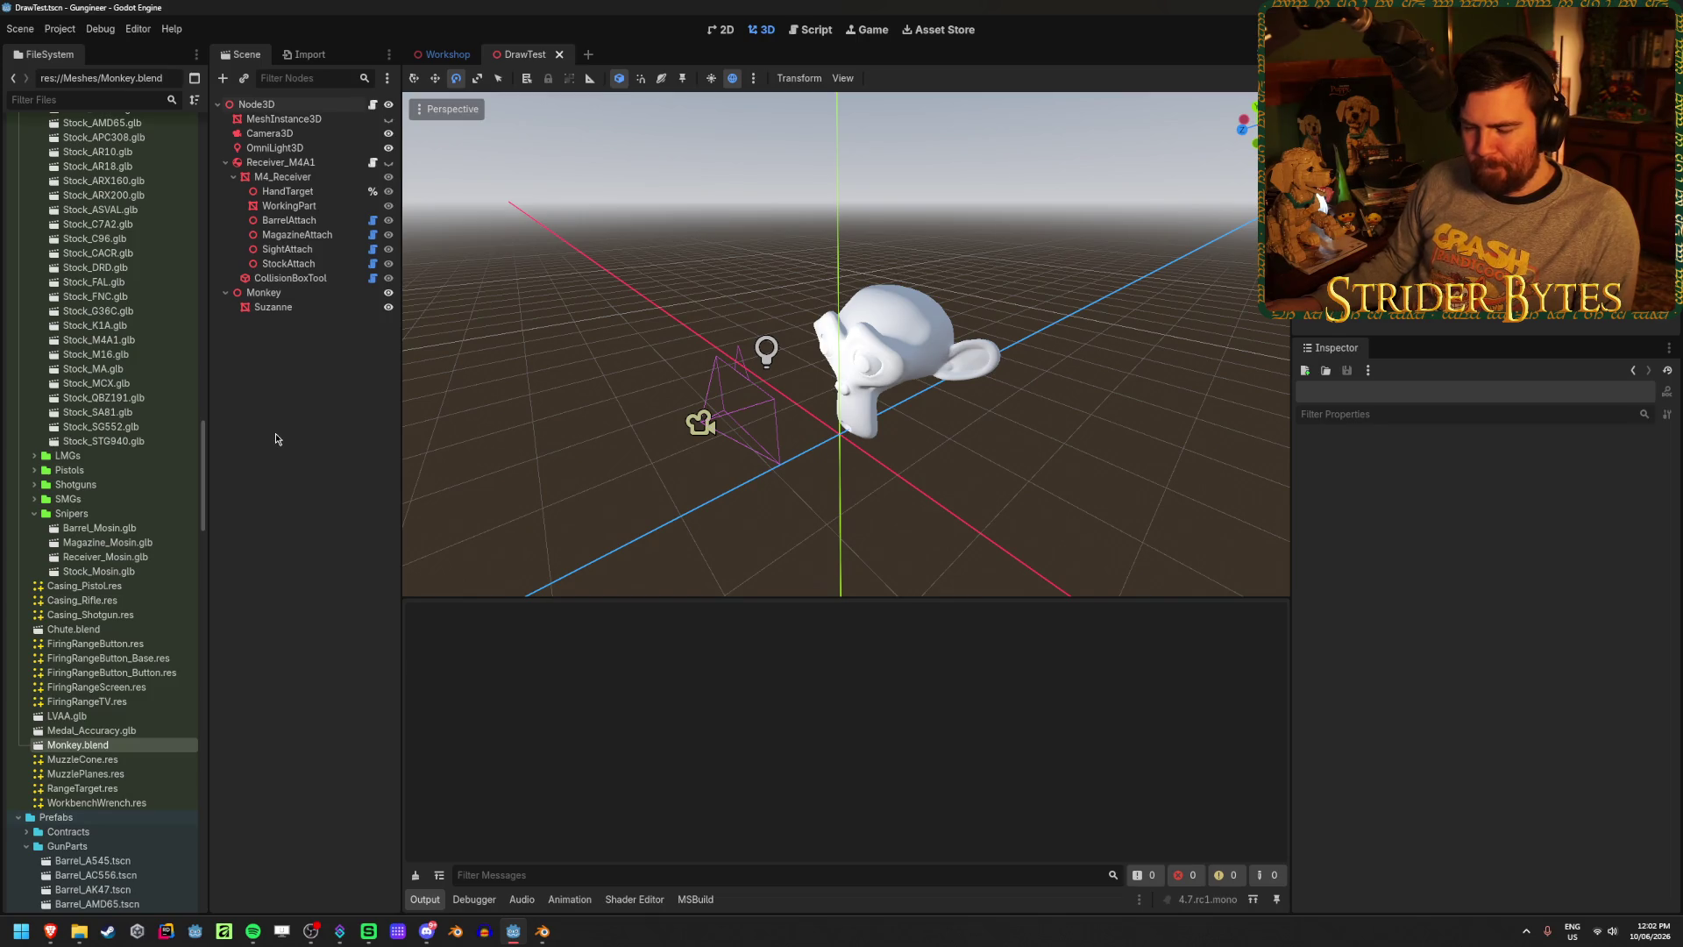
pyautogui.moveTo(49, 937)
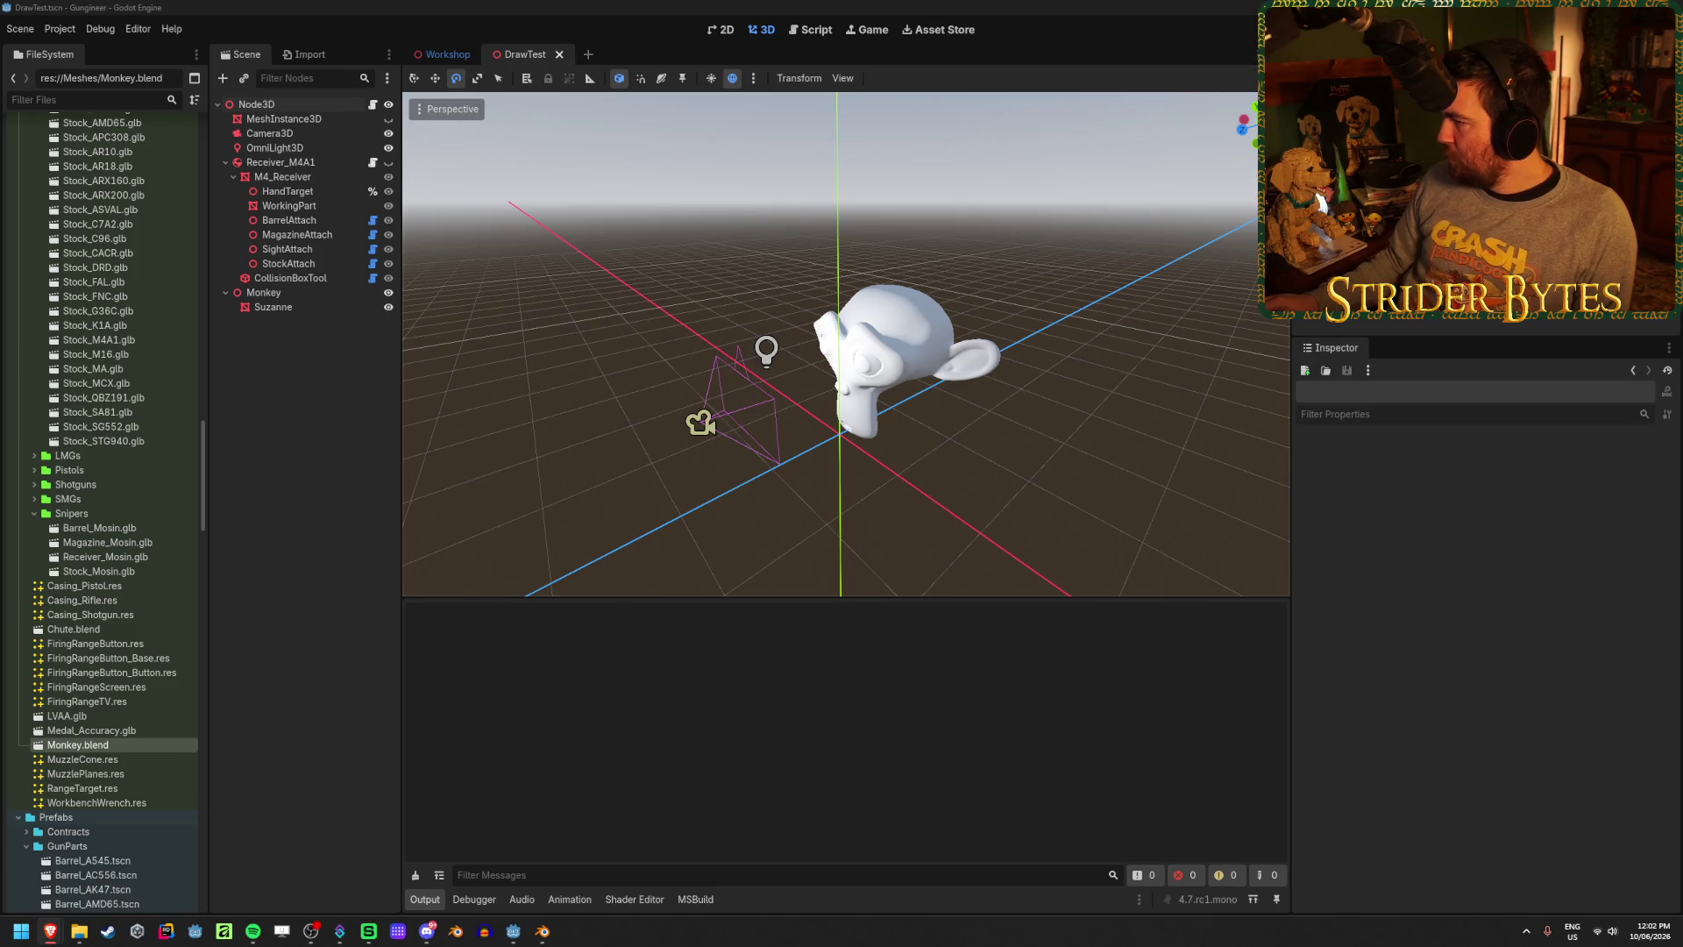
pyautogui.hotkey('alt', 'Tab')
# - Skim the Trash Goblin trailers, seeking through the first trailer and the 1.4 Update trailer
pyautogui.scroll(-2, 707, 582)
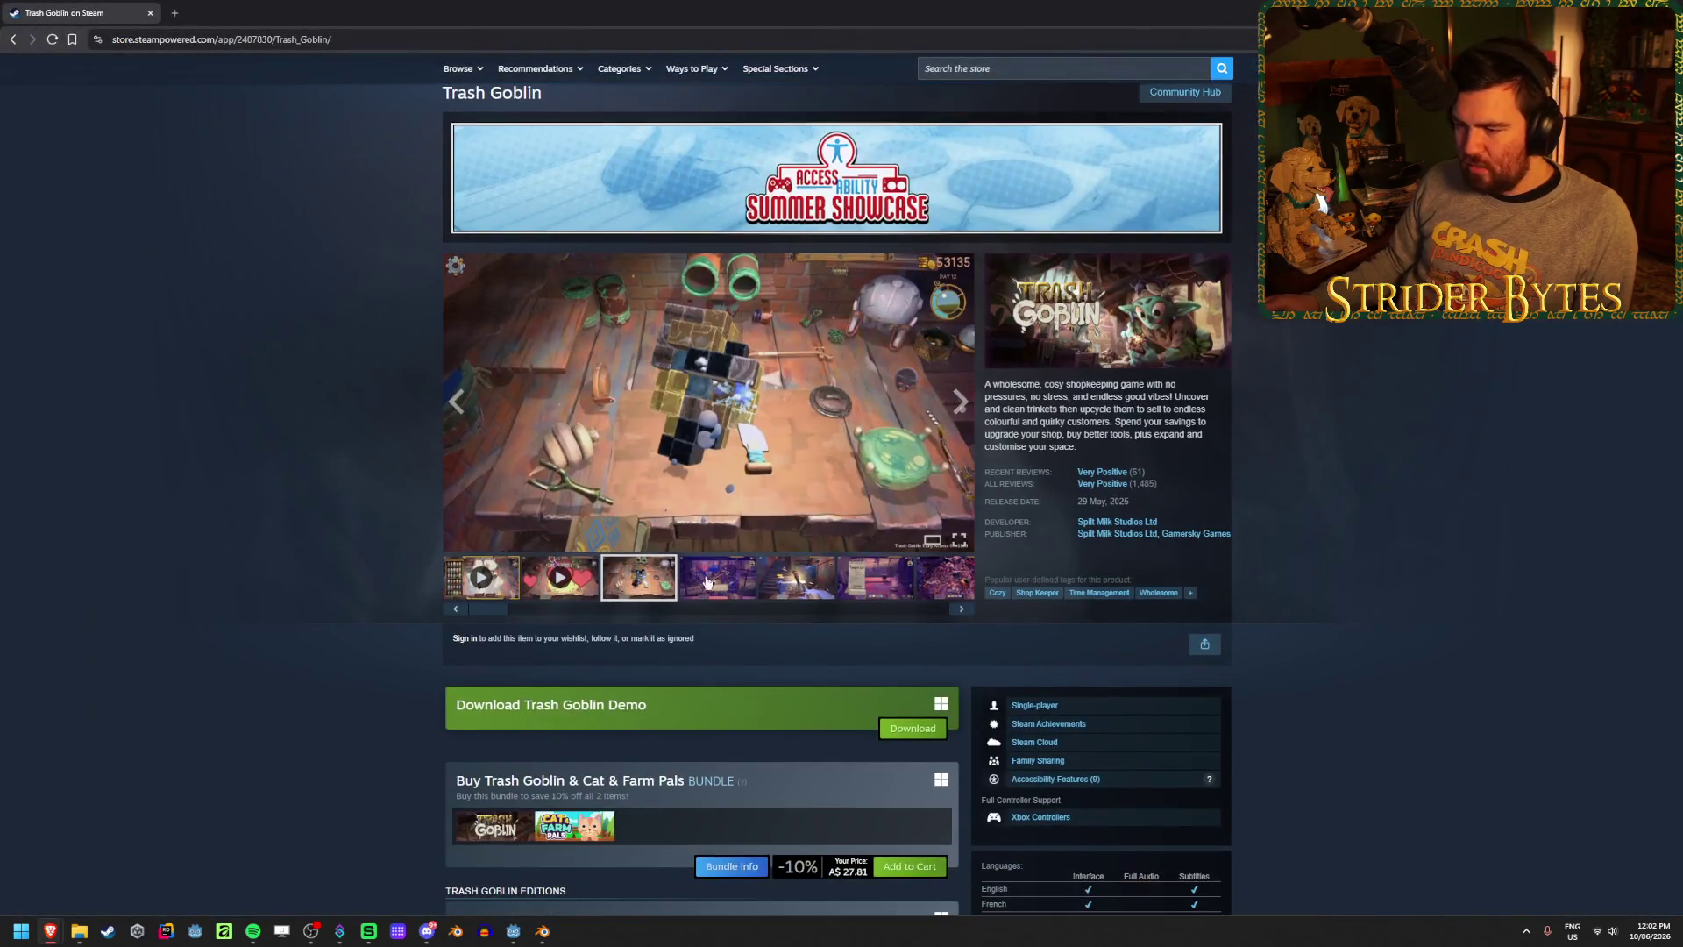
pyautogui.click(706, 582)
pyautogui.click(480, 577)
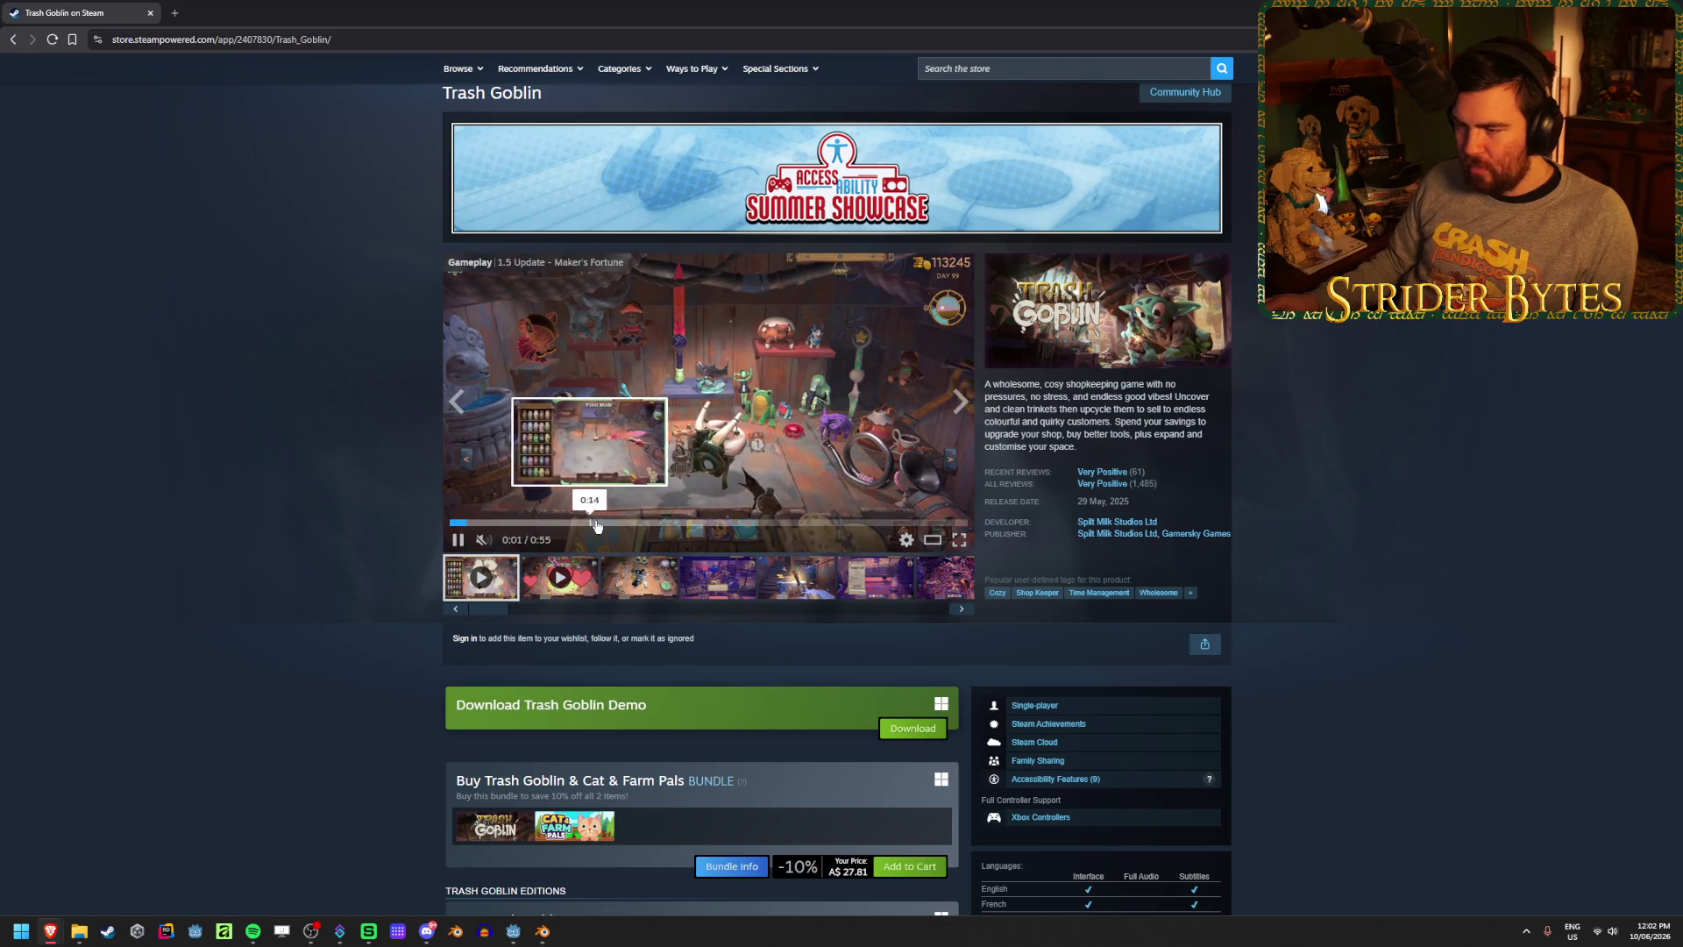
pyautogui.click(604, 523)
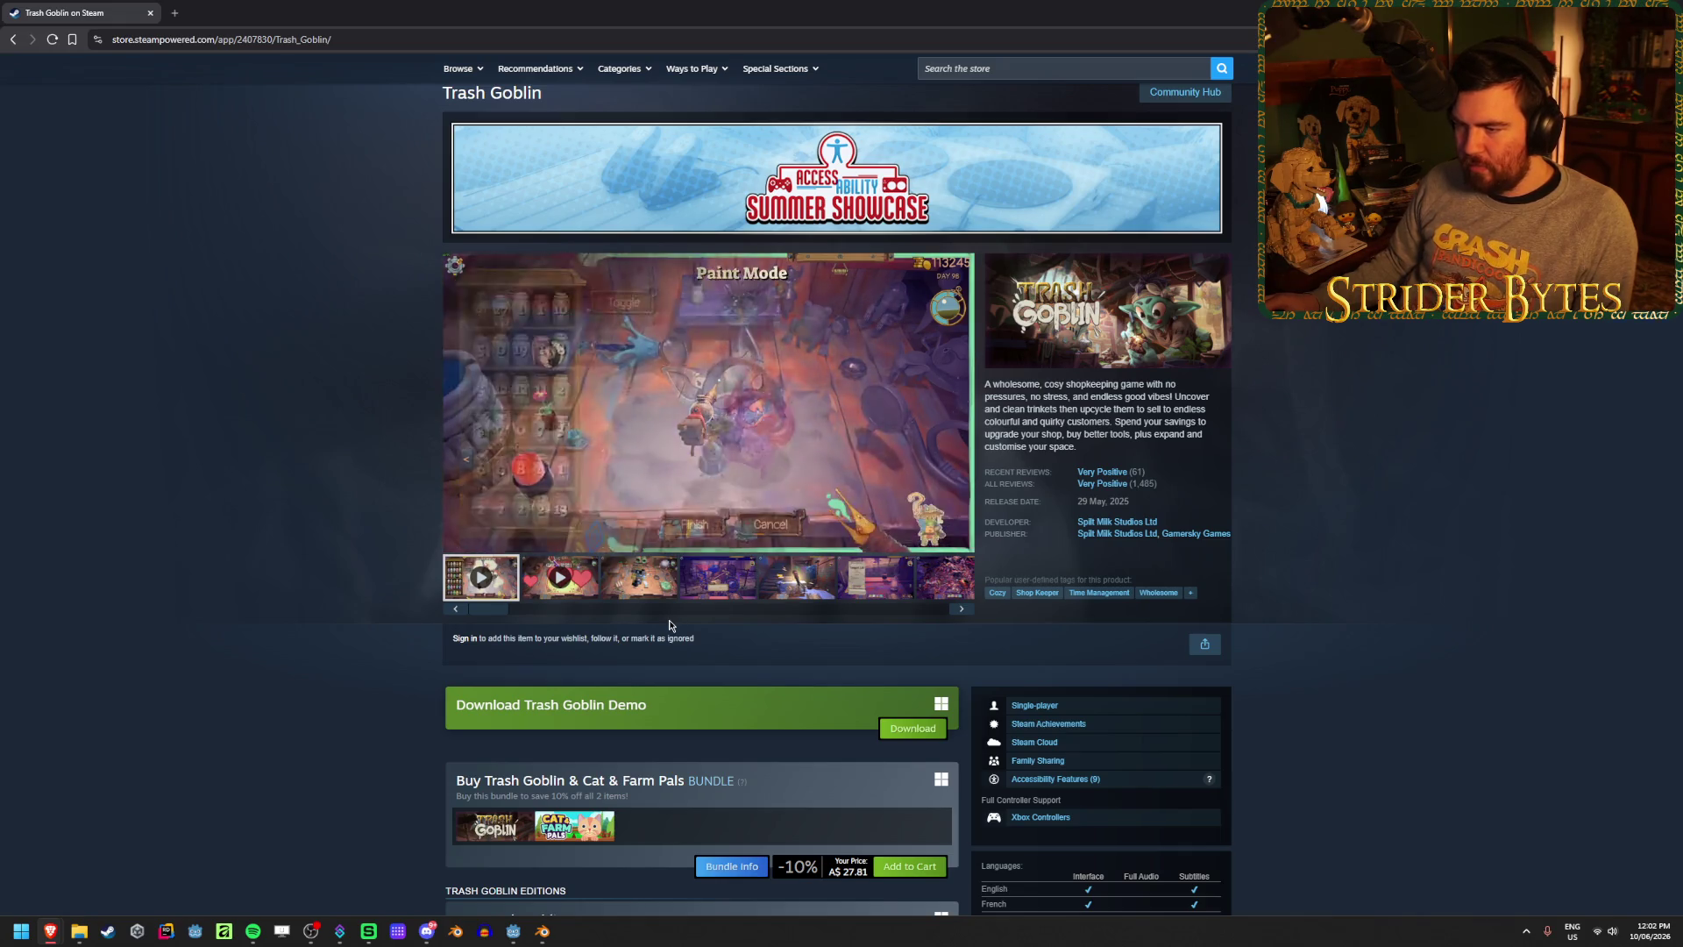
pyautogui.click(722, 523)
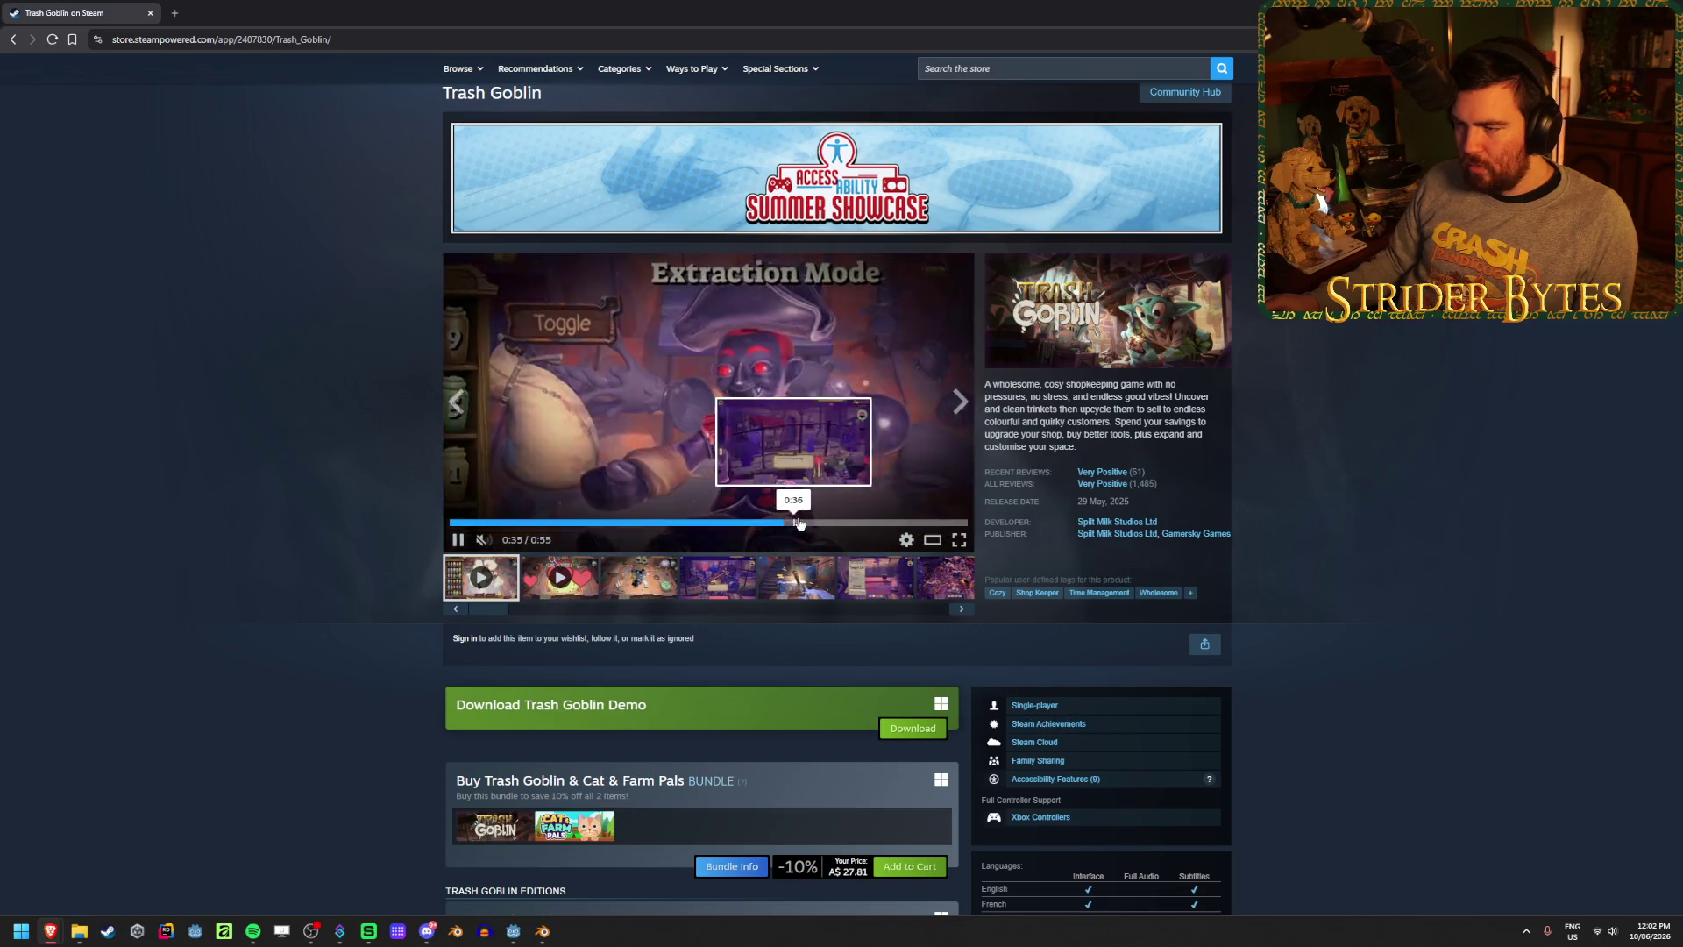
pyautogui.click(837, 523)
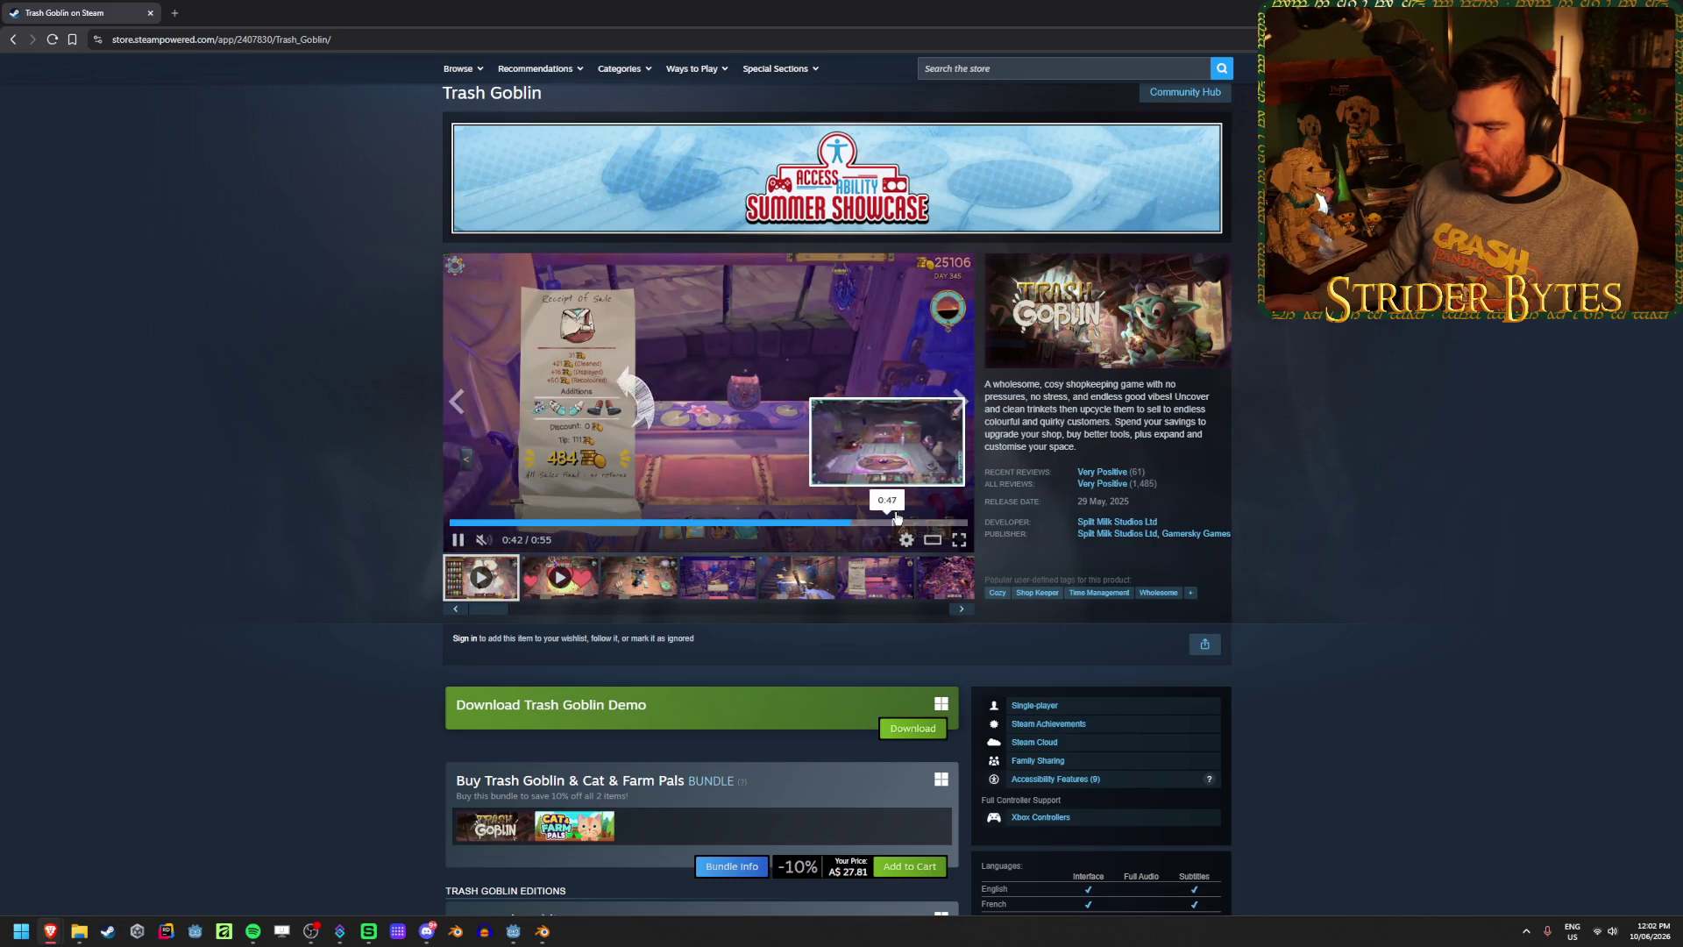
pyautogui.click(560, 577)
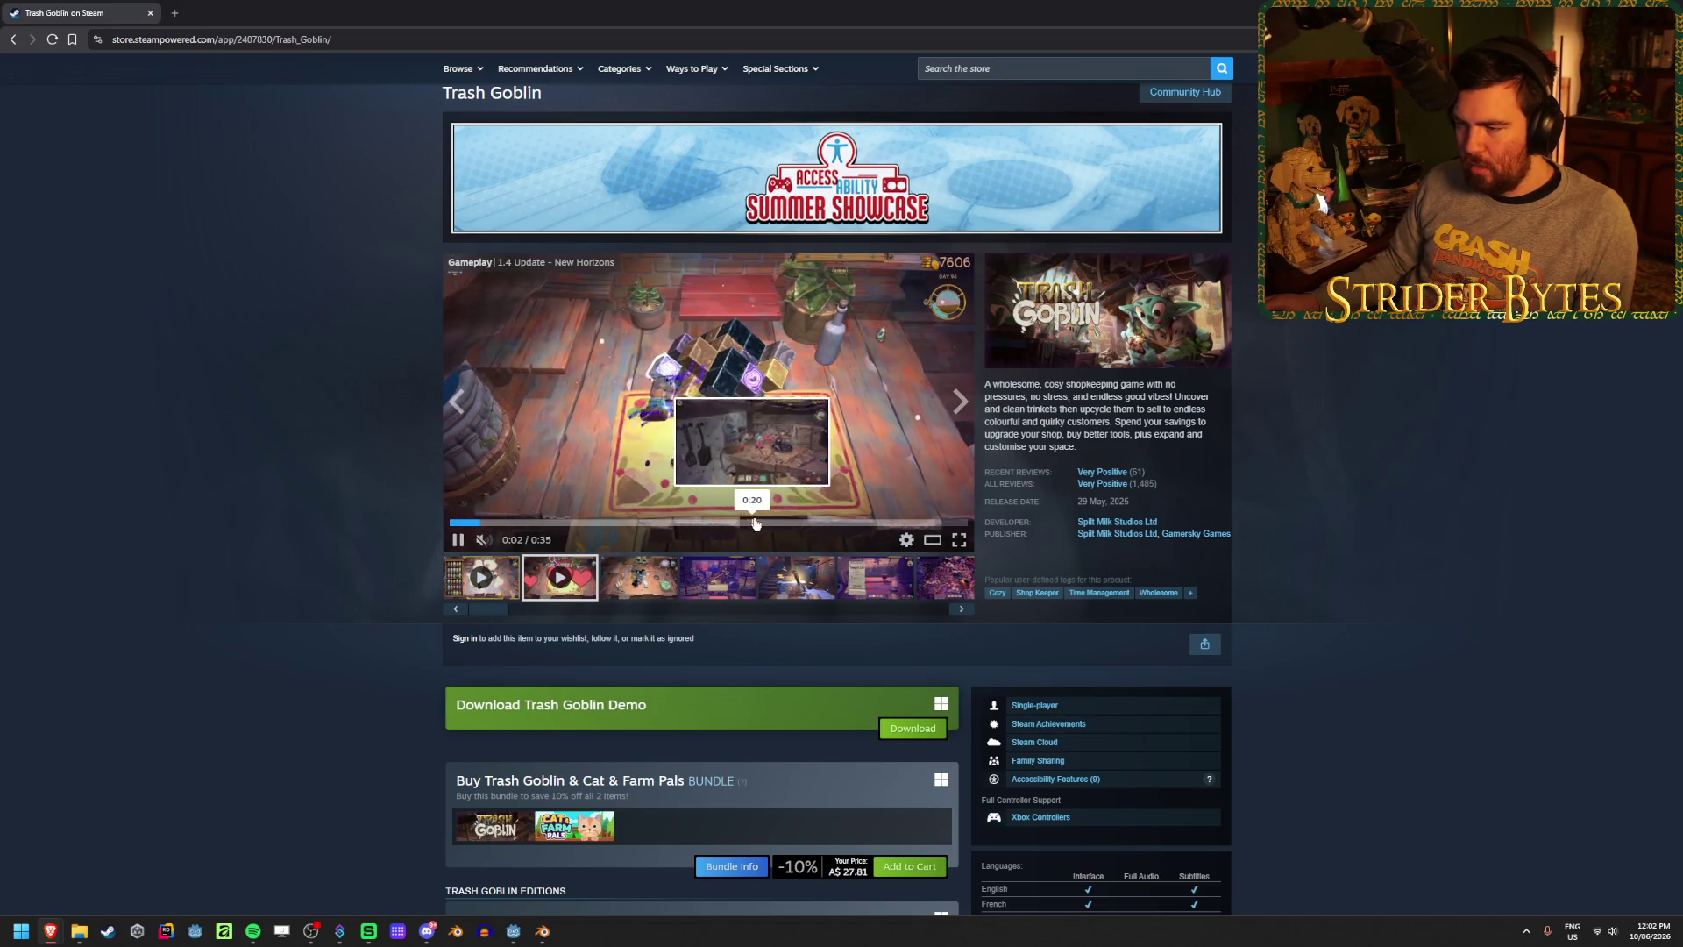
pyautogui.click(789, 523)
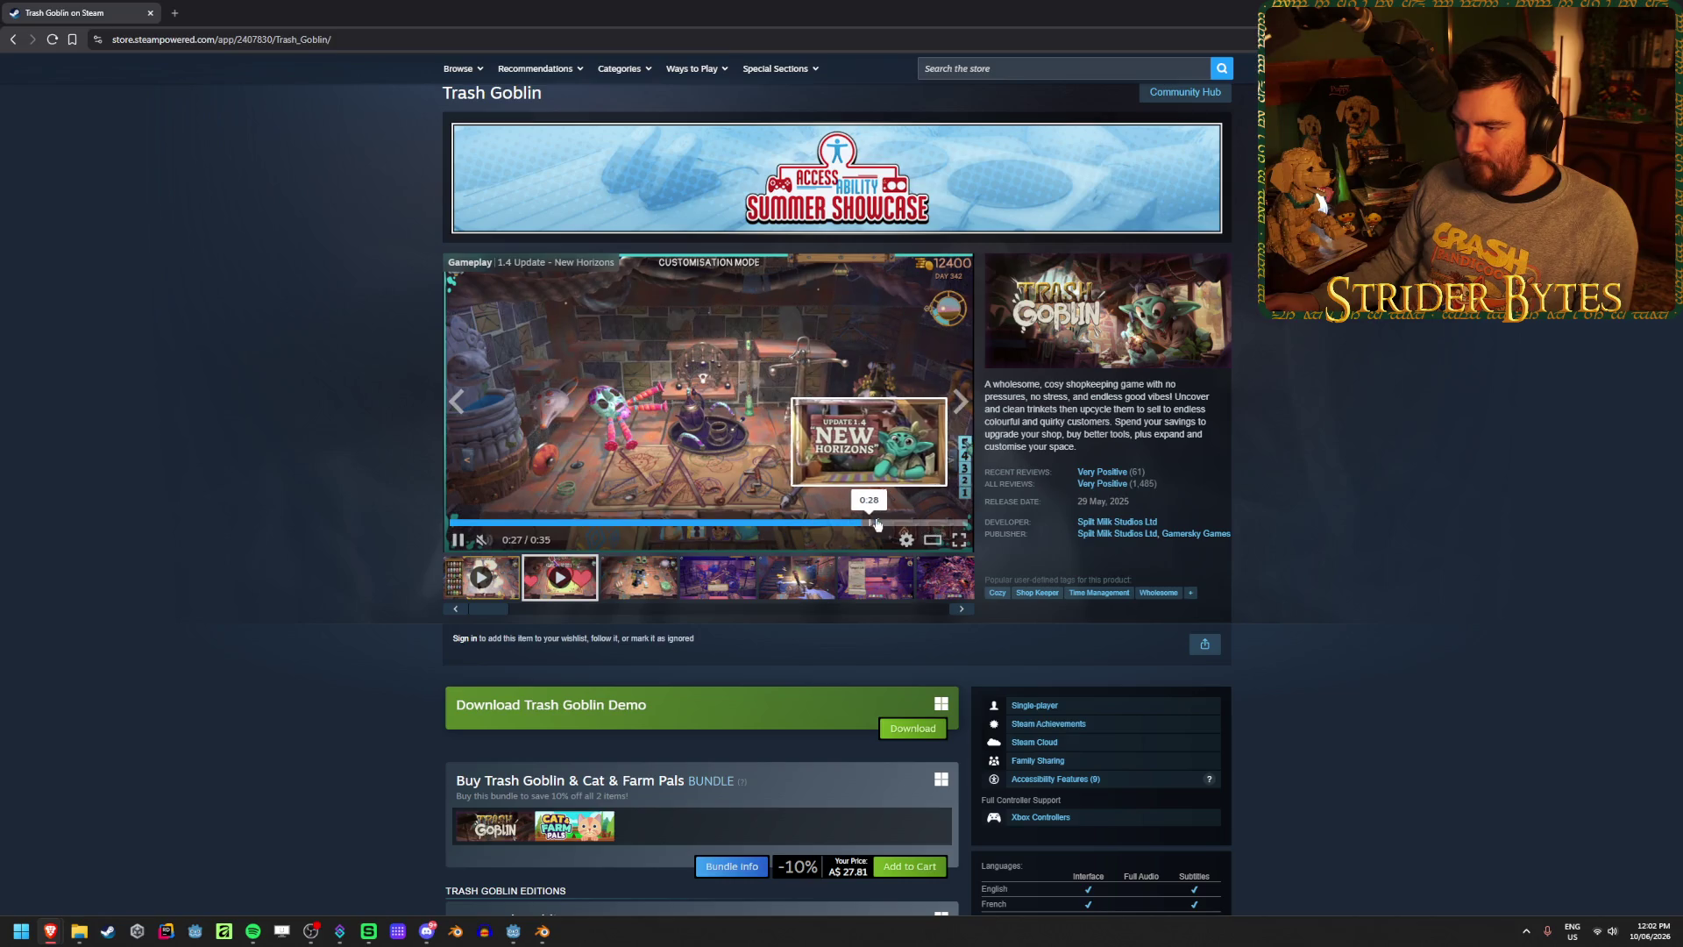
pyautogui.click(904, 522)
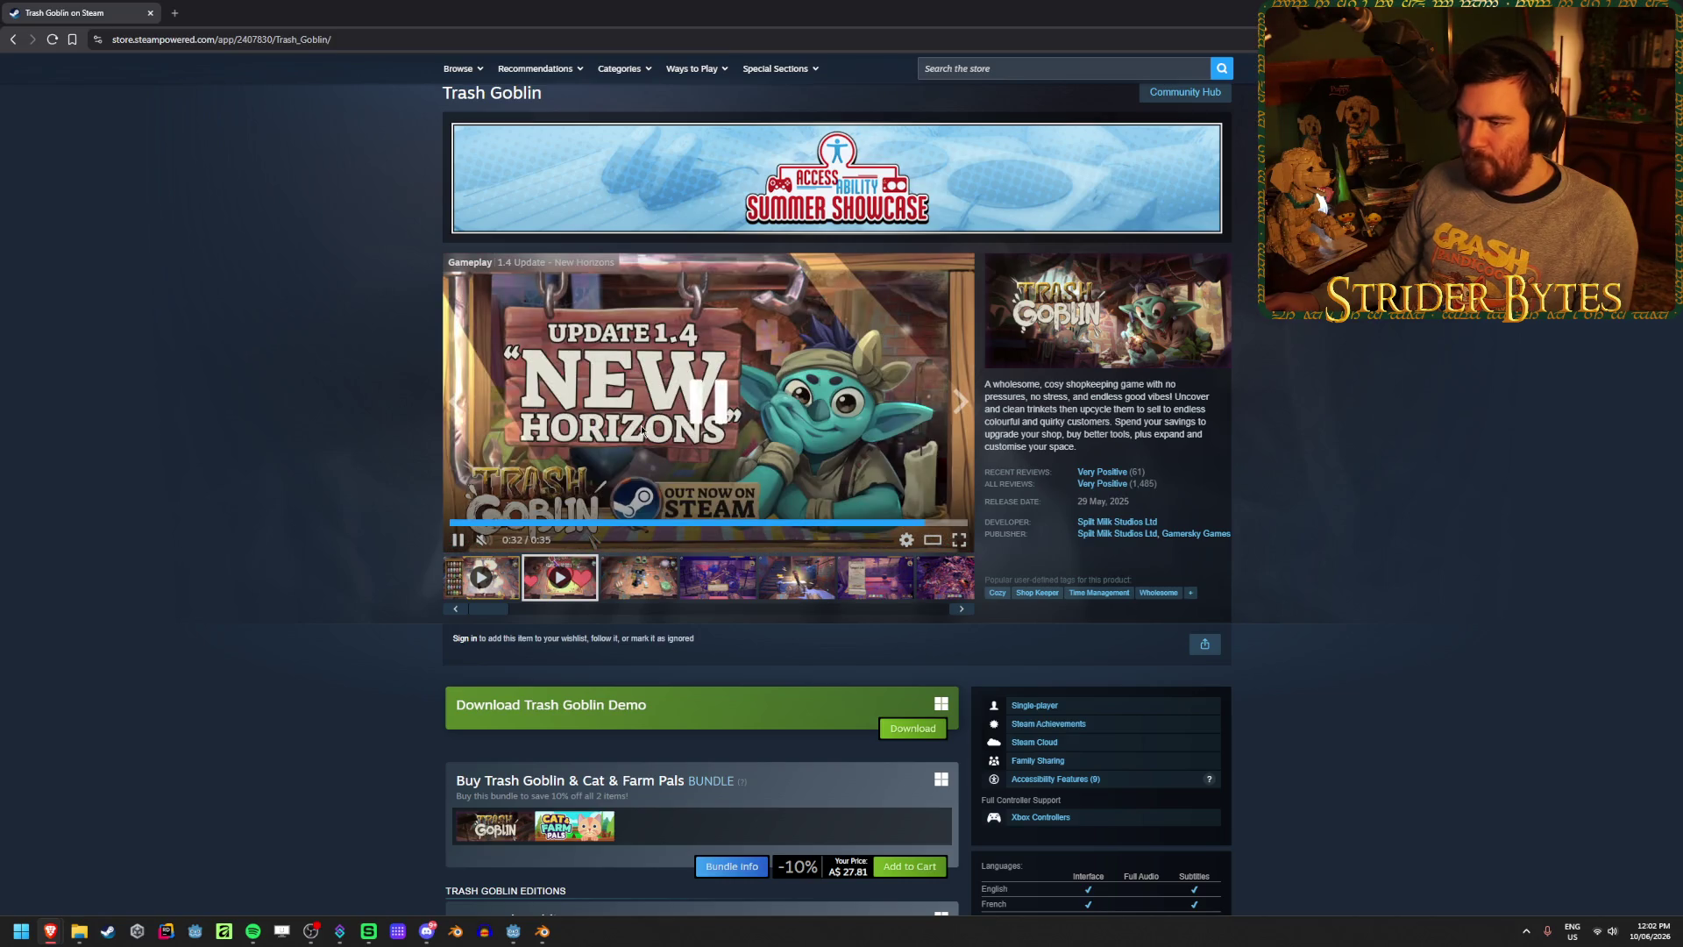
# - Bring the browser back and switch tabs to the 'unity 3d painting' Google results
pyautogui.hotkey('alt', 'Tab')
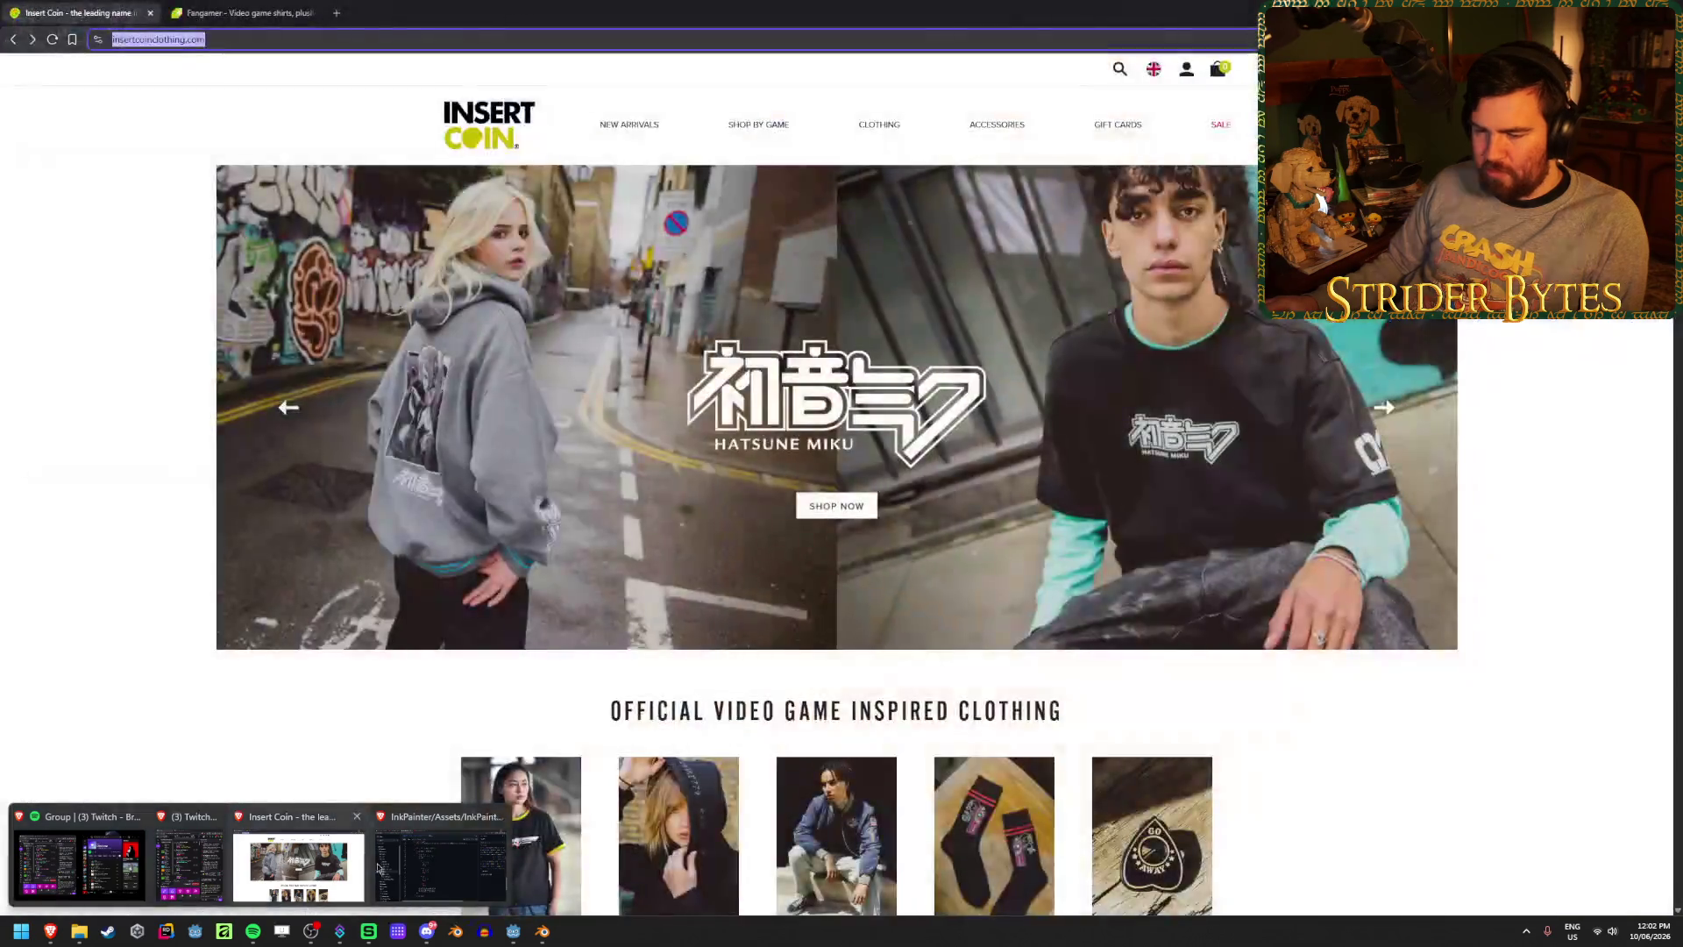
pyautogui.click(462, 853)
pyautogui.click(589, 5)
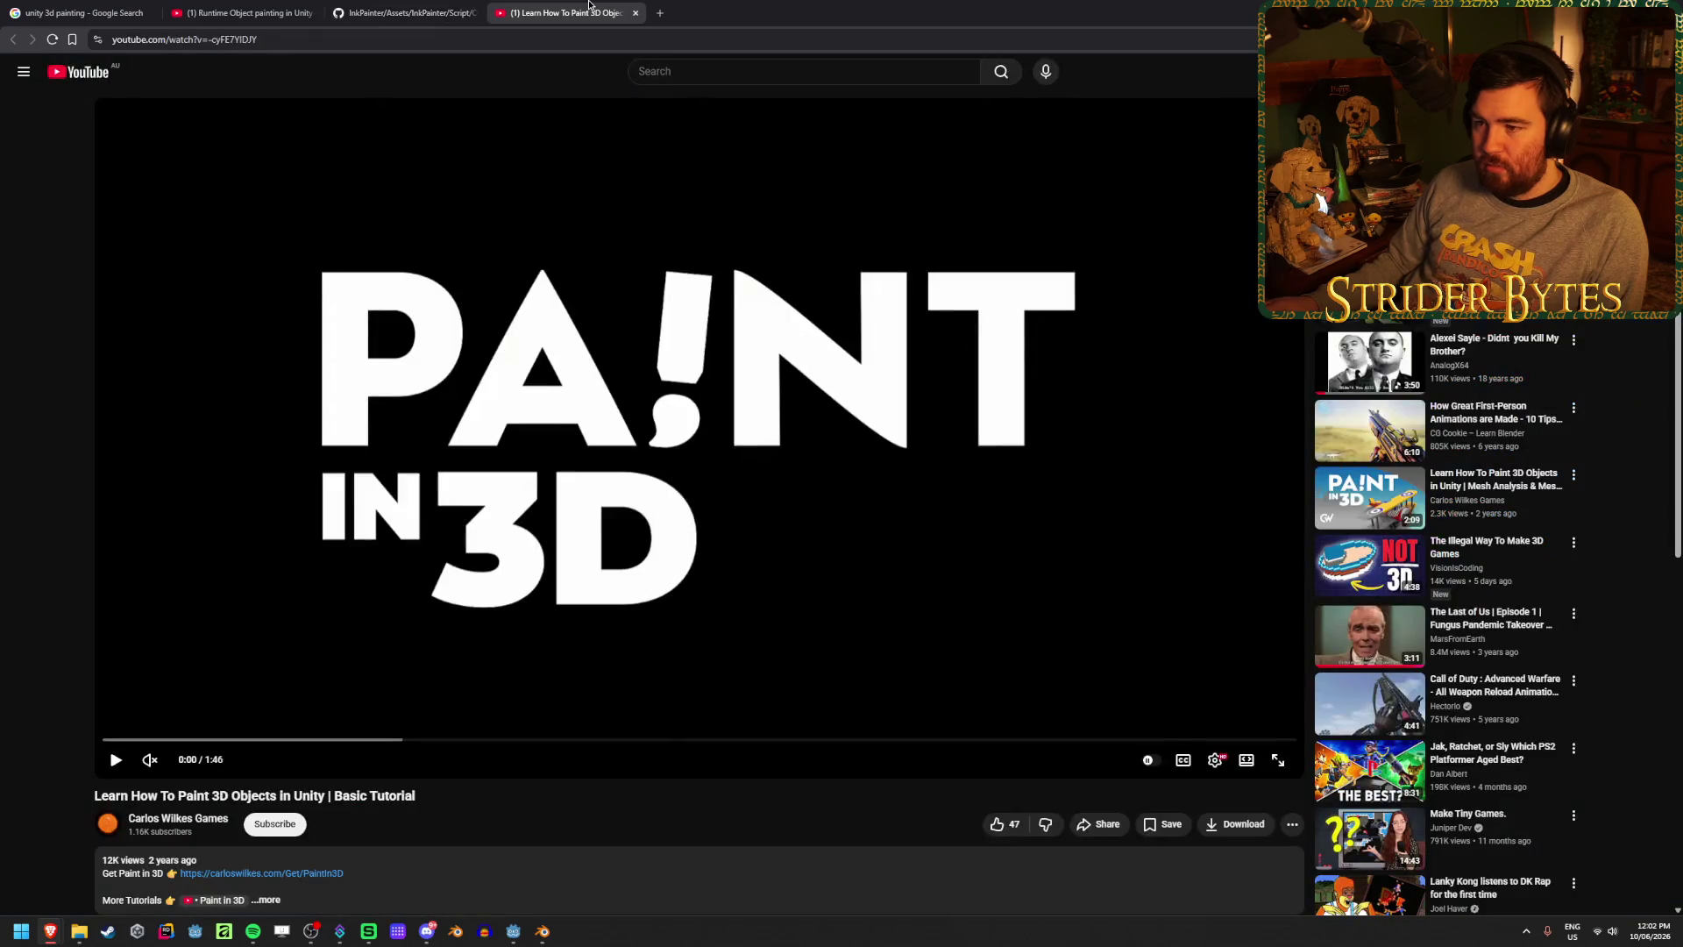
pyautogui.click(236, 5)
pyautogui.click(97, 6)
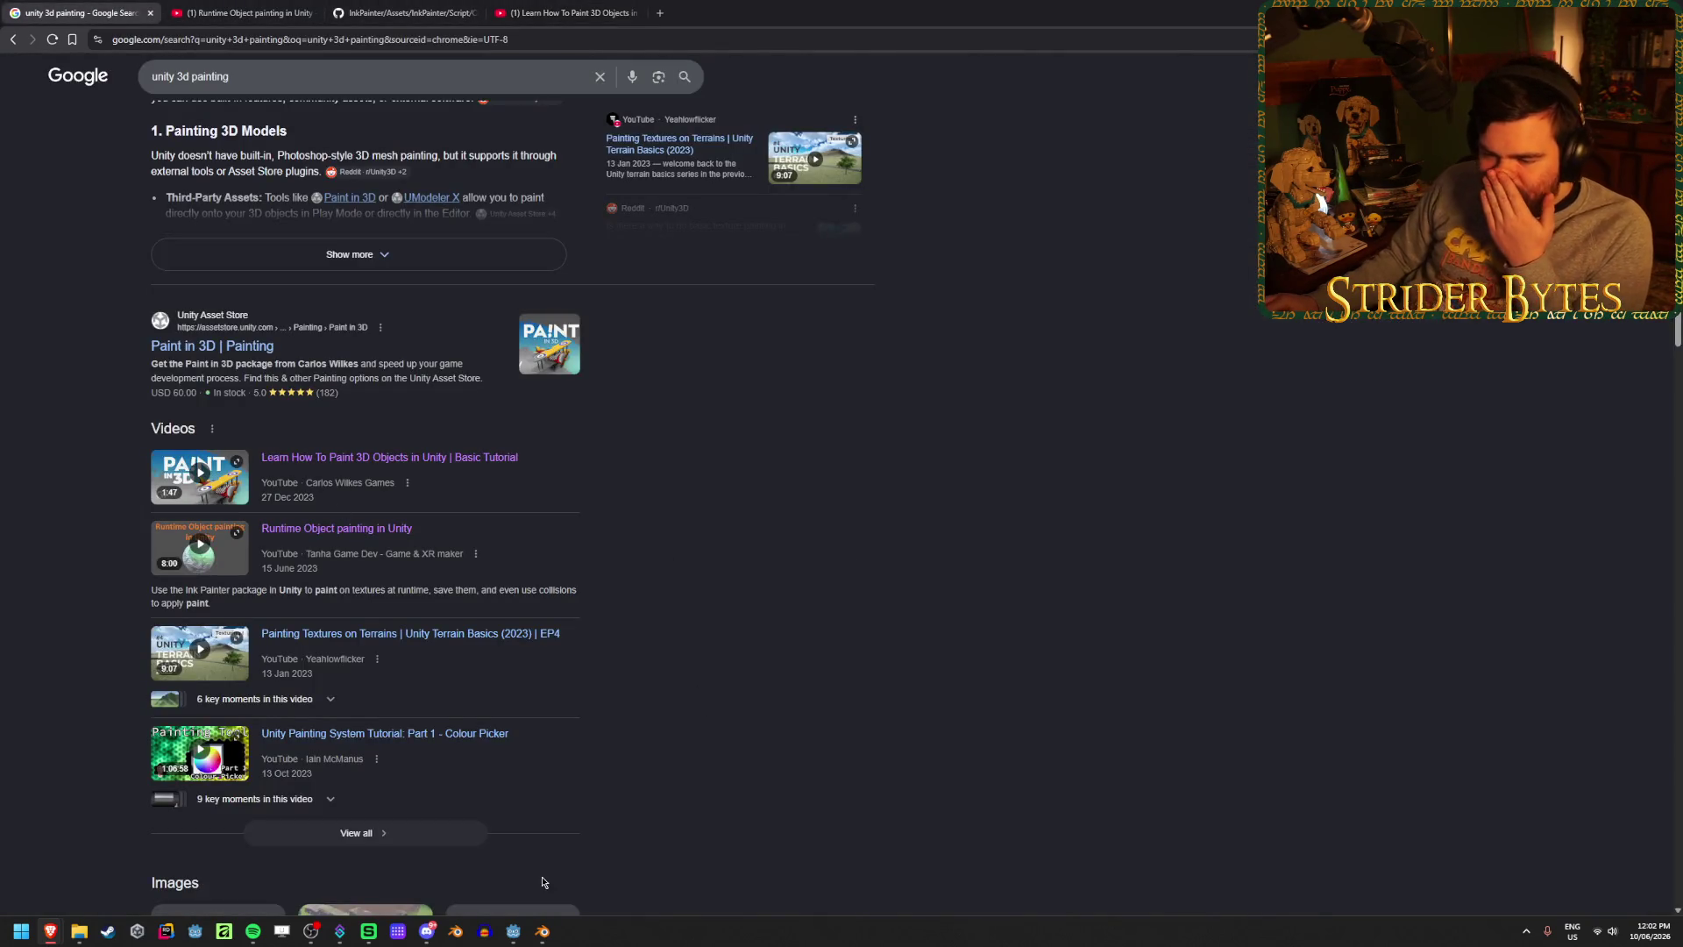
pyautogui.scroll(-3, 526, 831)
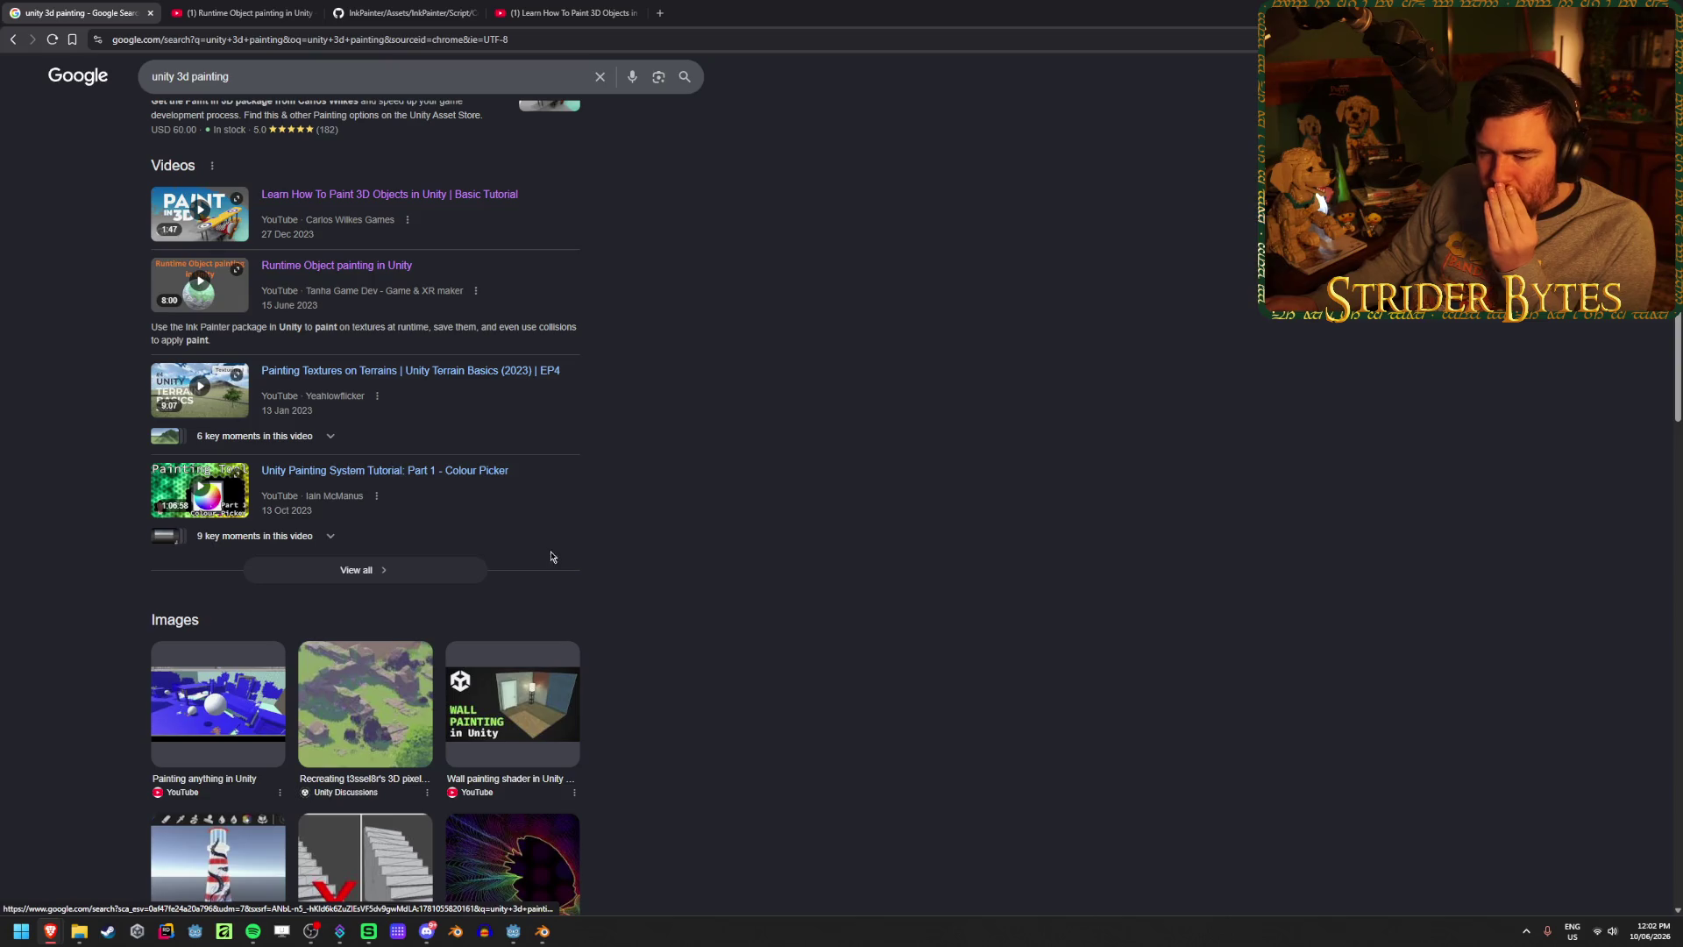
# - Open the Unity Painting System tutorial in a background tab and view the Reddit runtime texture painting thread
pyautogui.middleClick(421, 489)
pyautogui.scroll(-6, 72, 640)
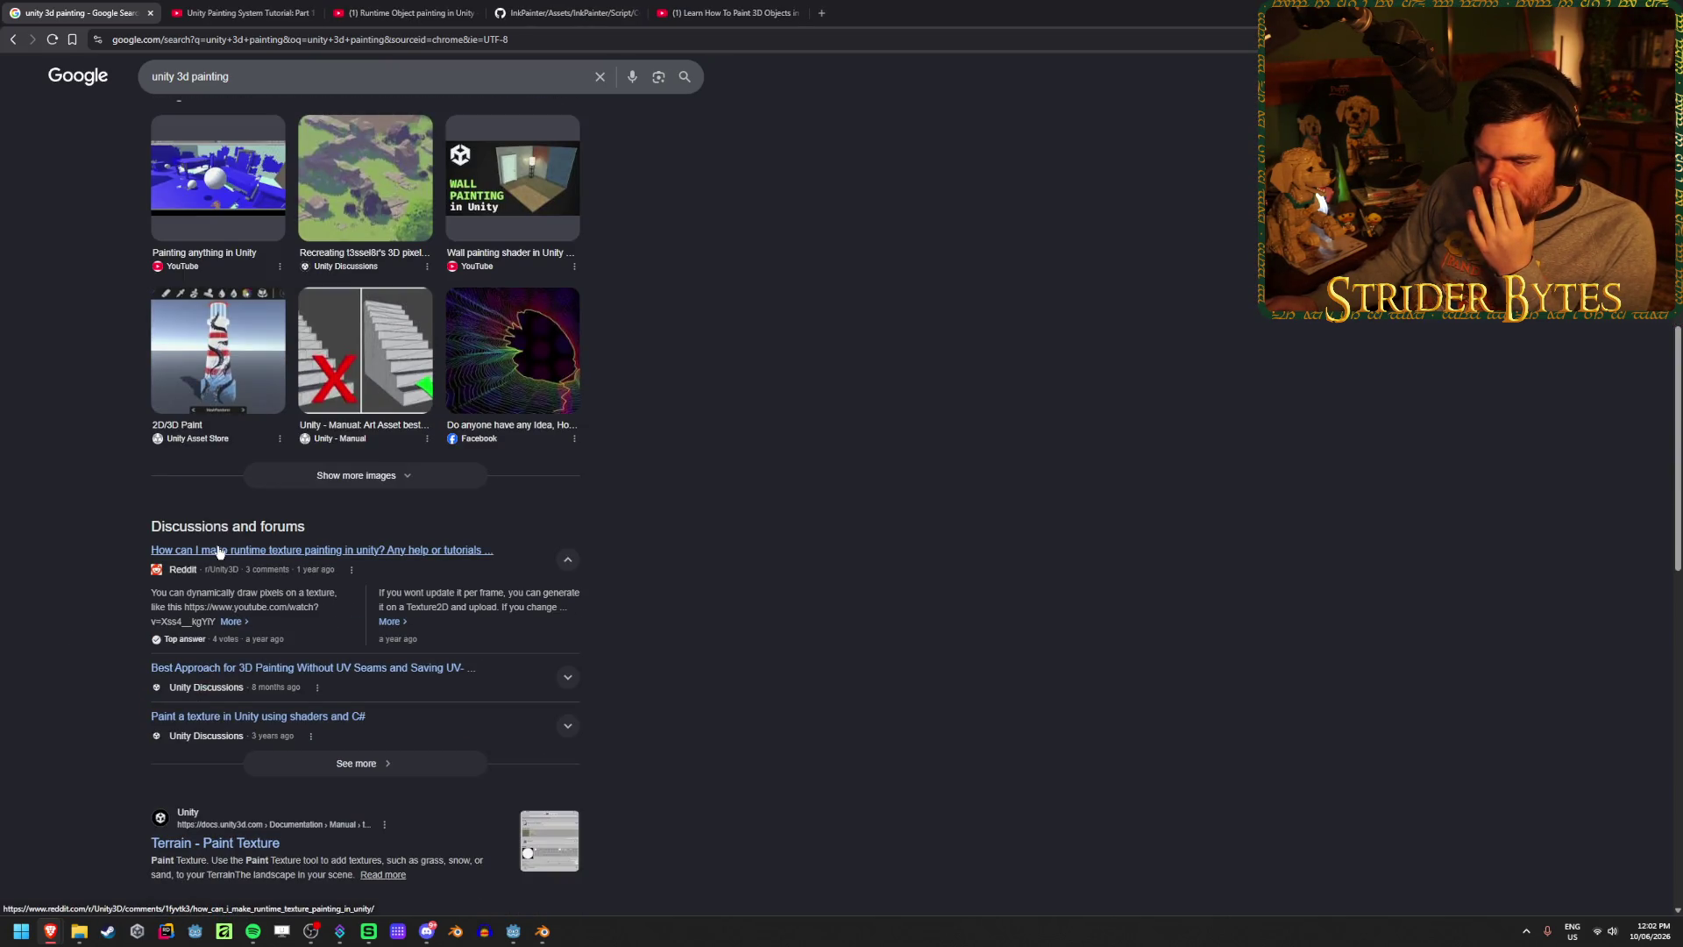
pyautogui.click(421, 7)
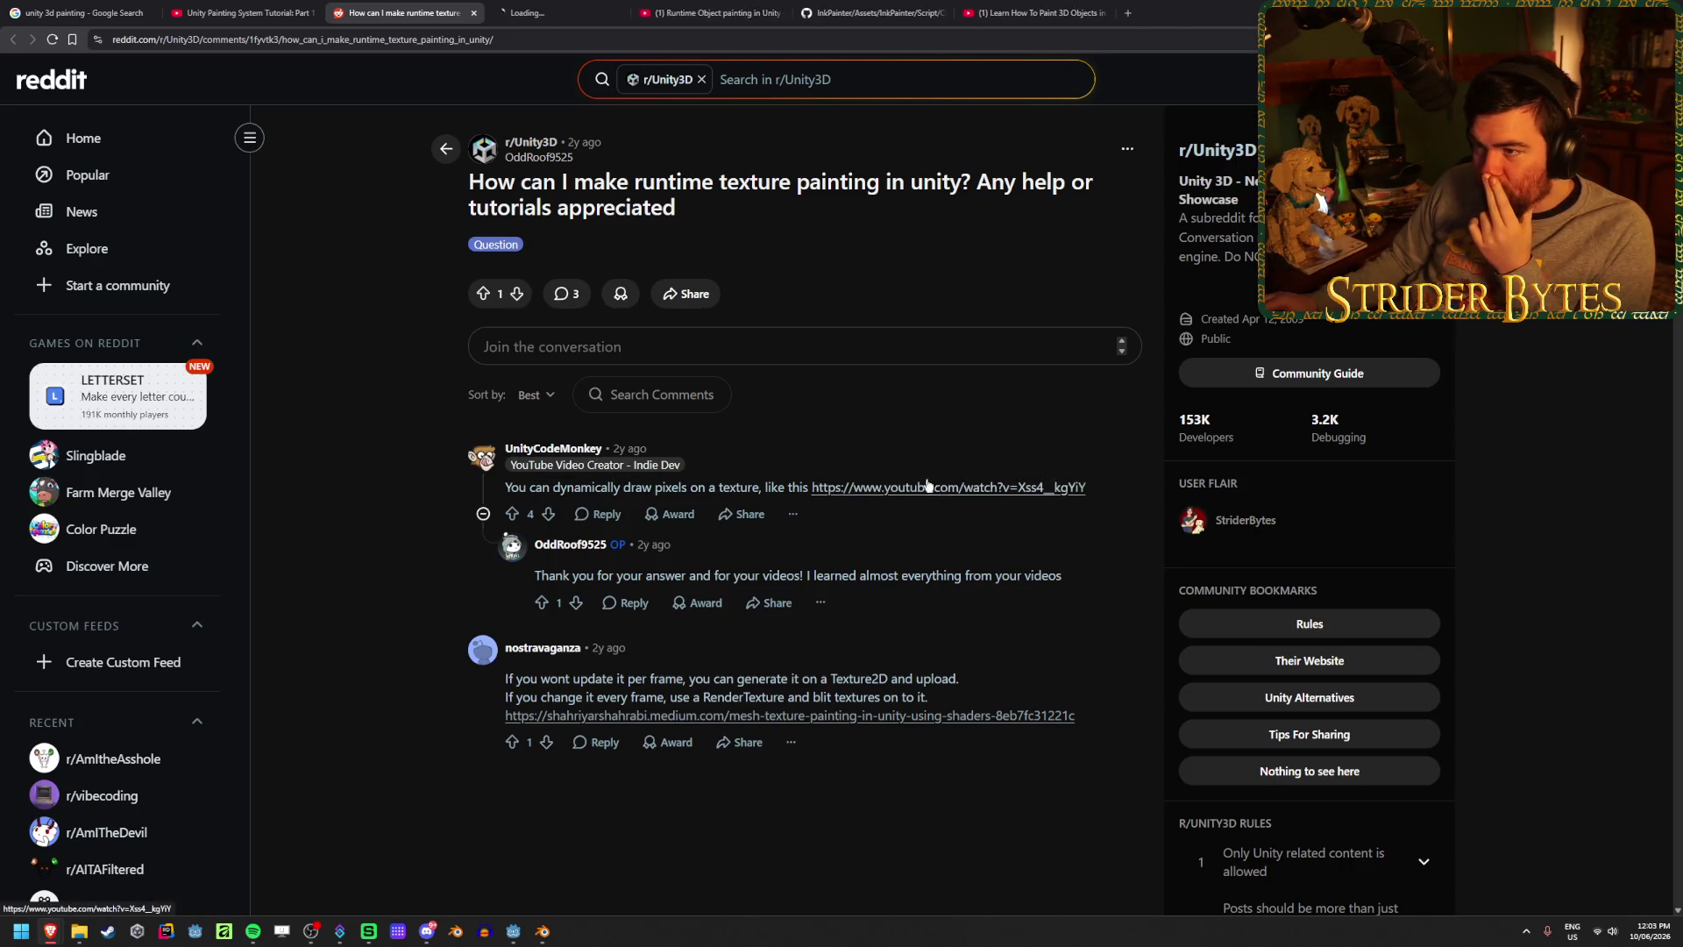
# - Open the top reply's YouTube link to the How to Paint a Texture Unity Tutorial
pyautogui.click(607, 7)
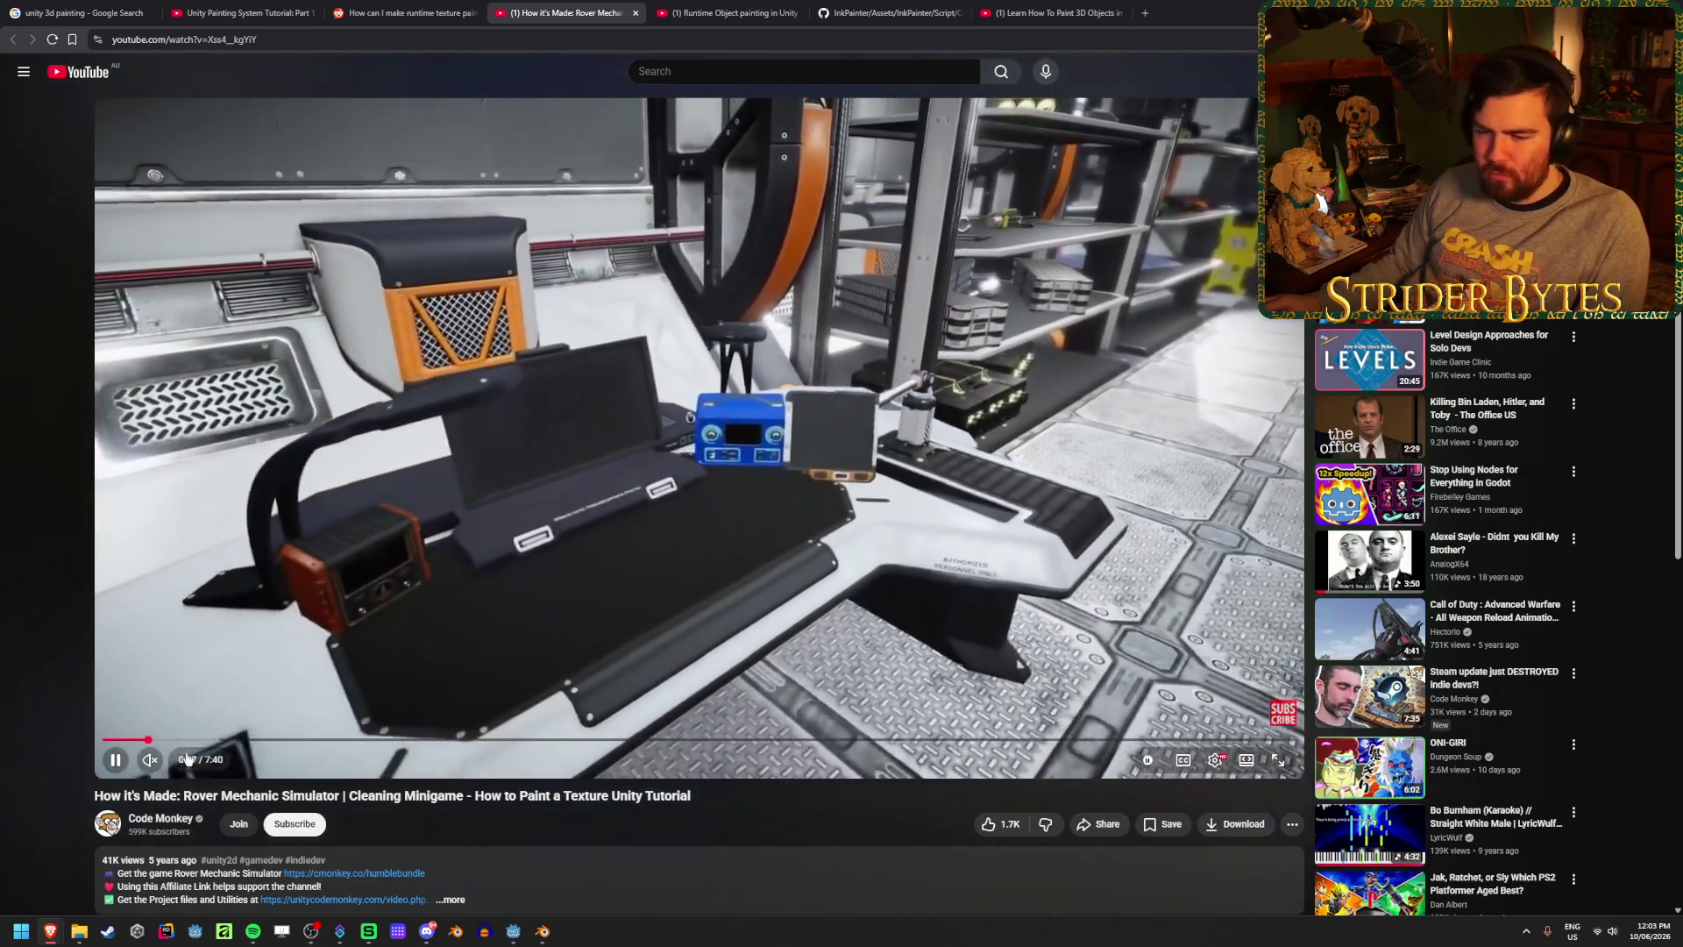
# - Unmute the tutorial, raise its volume slightly, and skip ahead past 3:00 to the solar panel scene
pyautogui.click(173, 761)
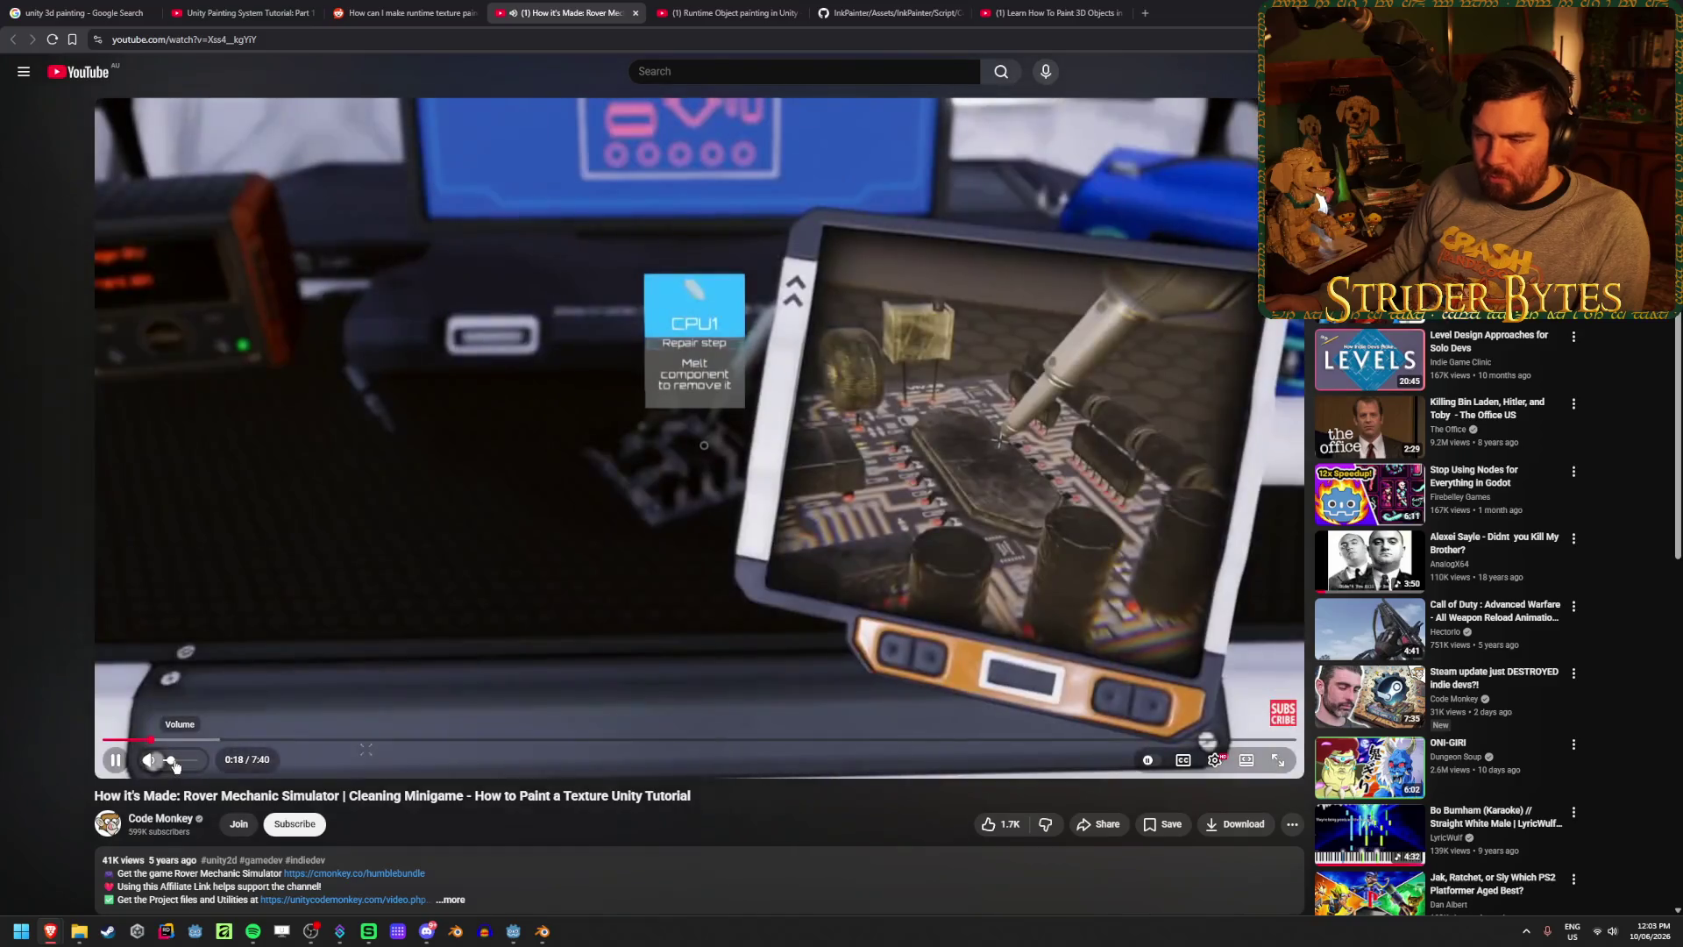
pyautogui.moveTo(175, 764); pyautogui.dragTo(180, 766)
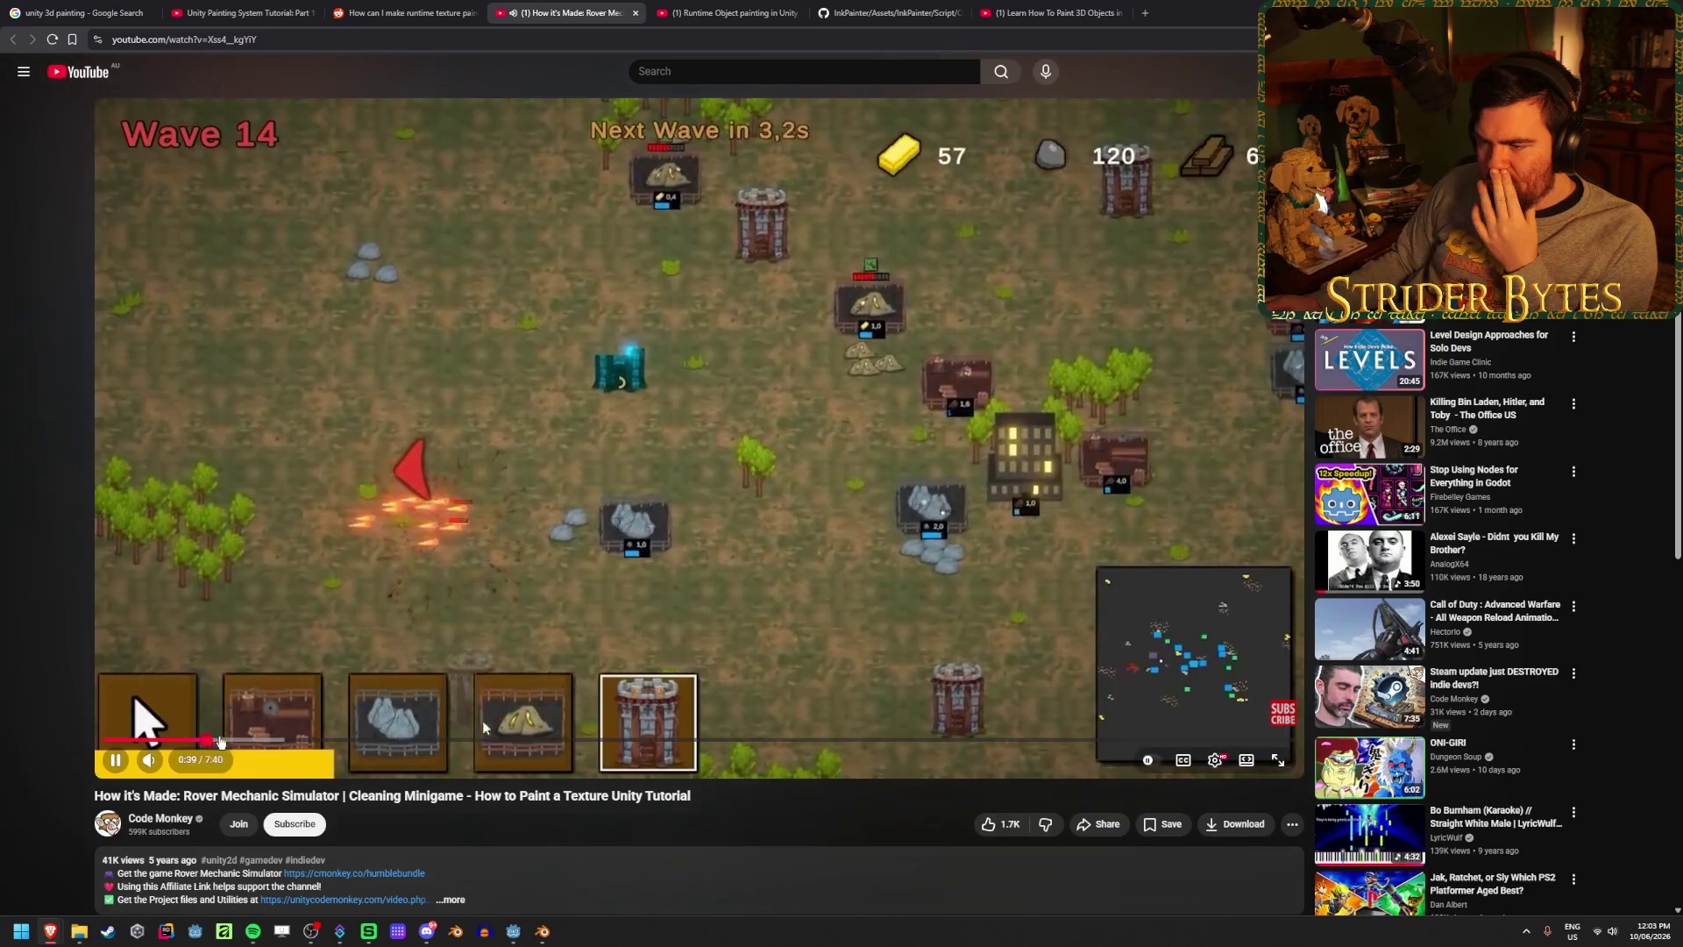
pyautogui.click(249, 741)
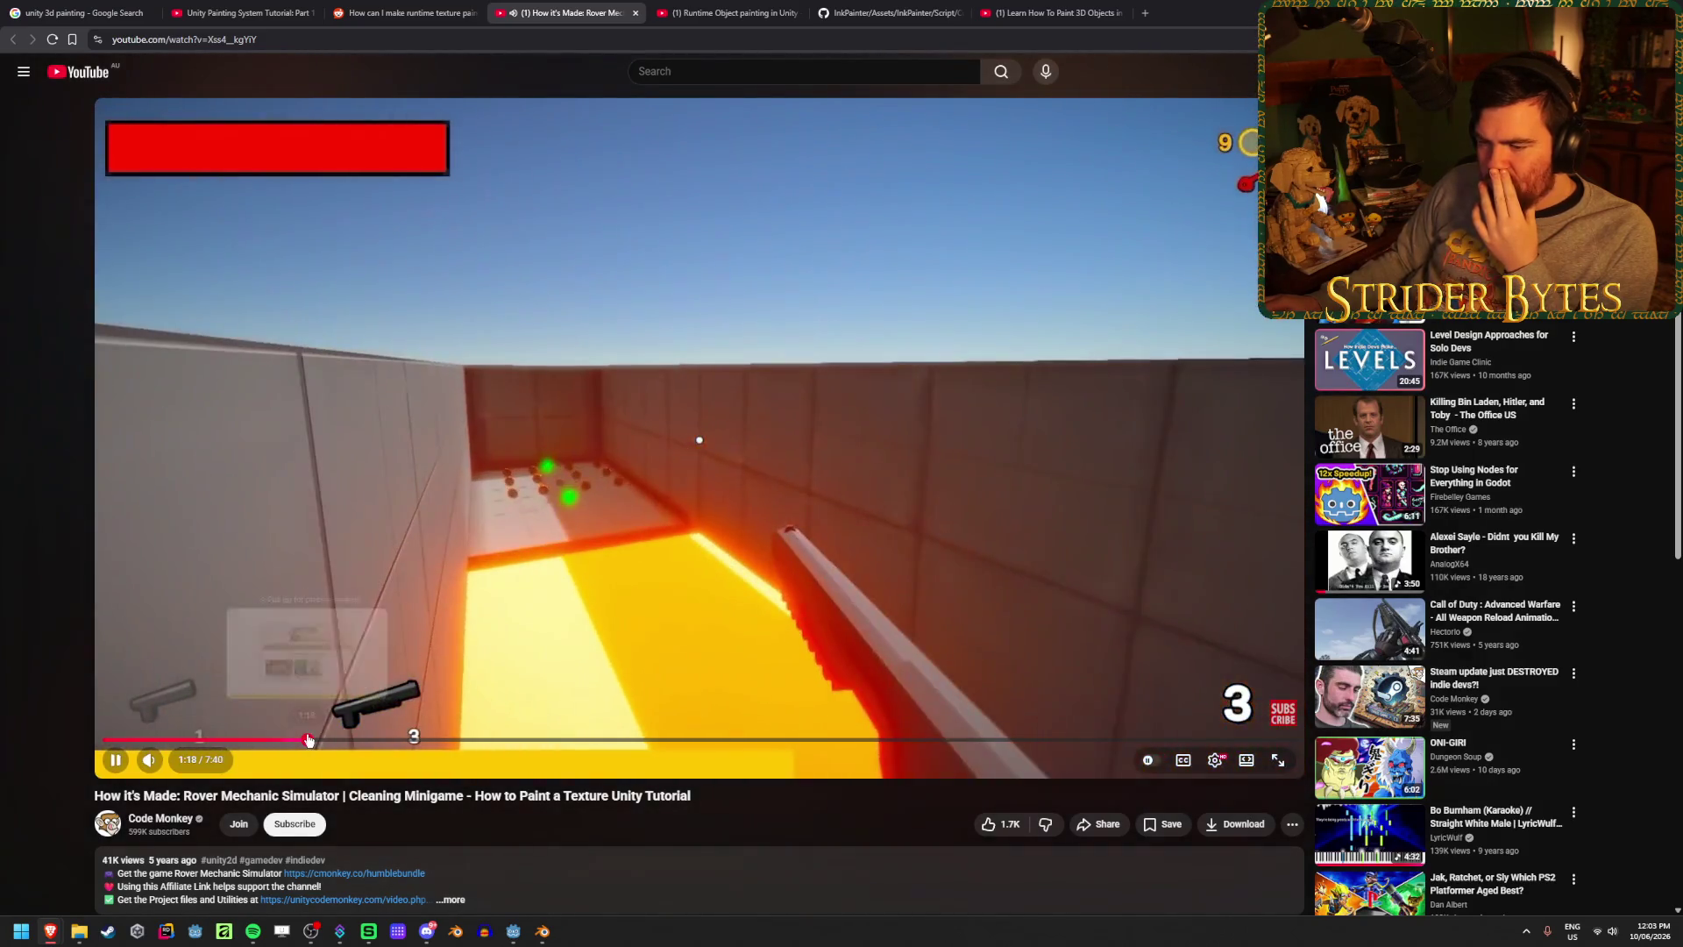
pyautogui.click(319, 741)
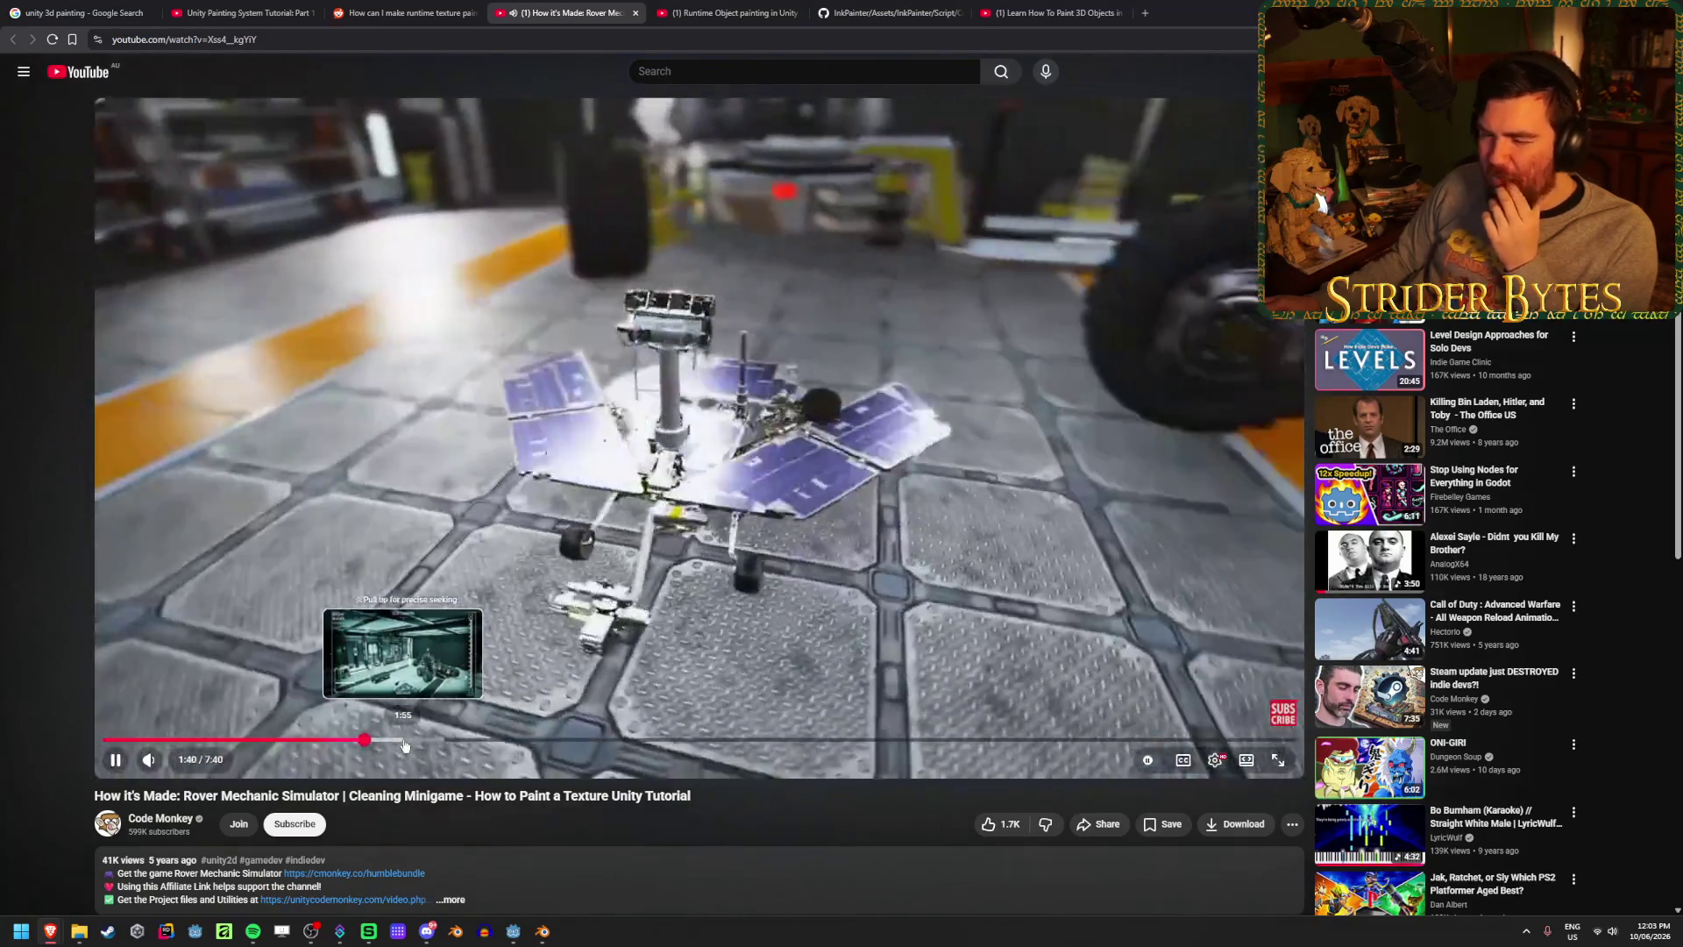
pyautogui.click(404, 742)
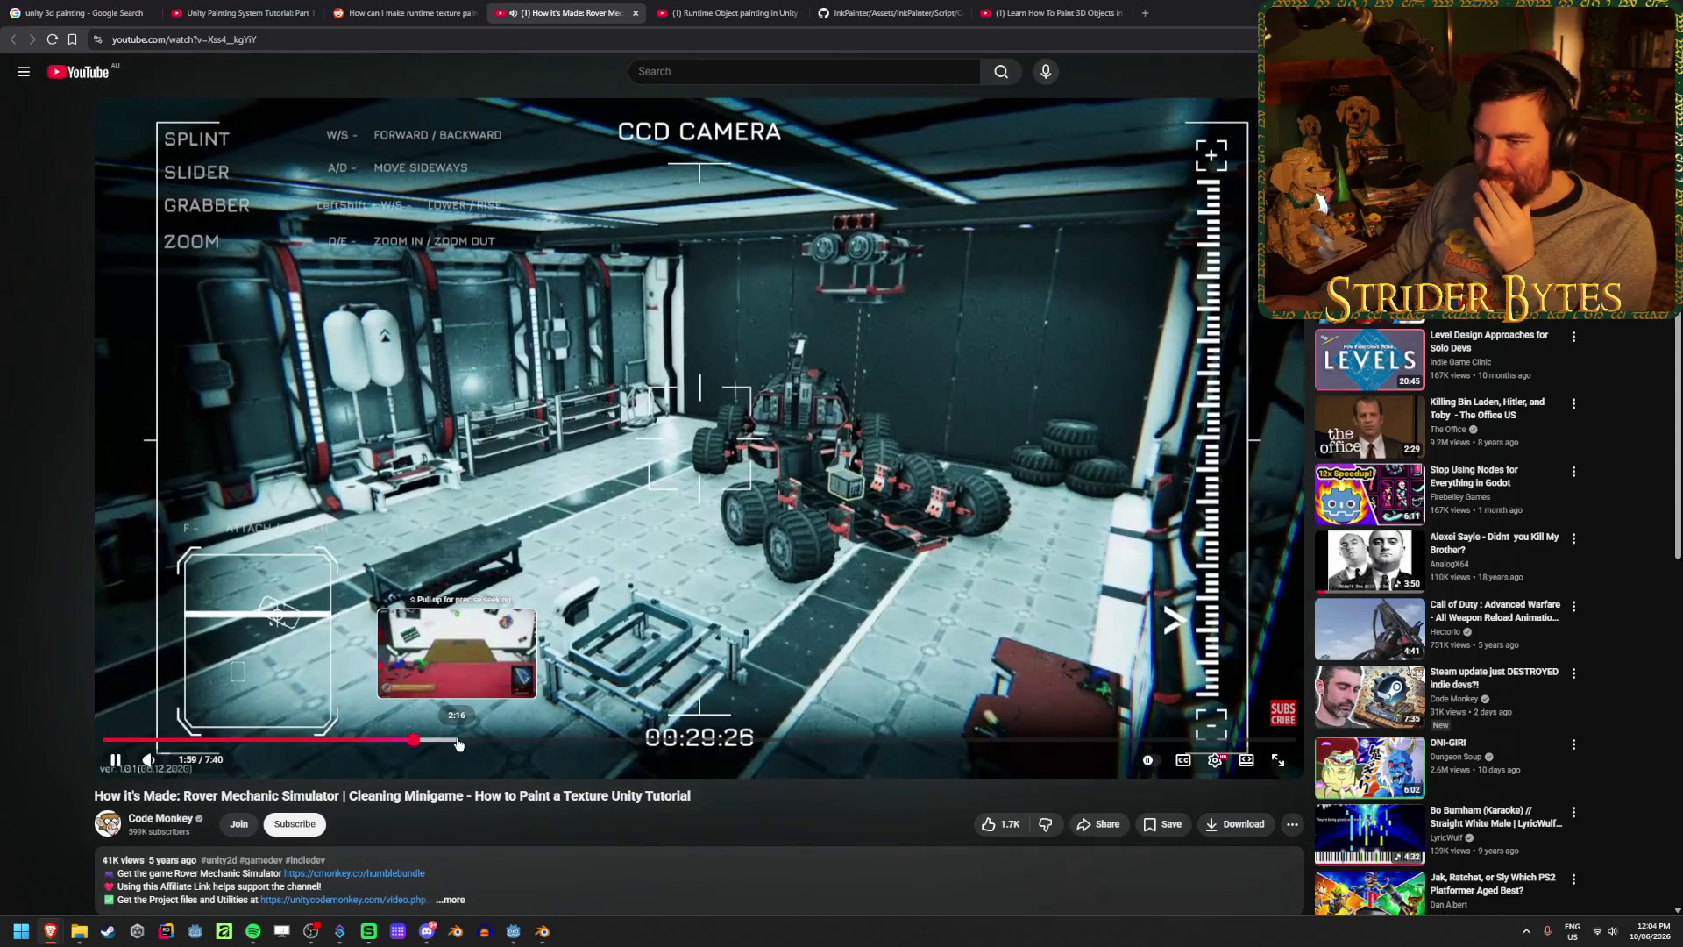
pyautogui.click(457, 744)
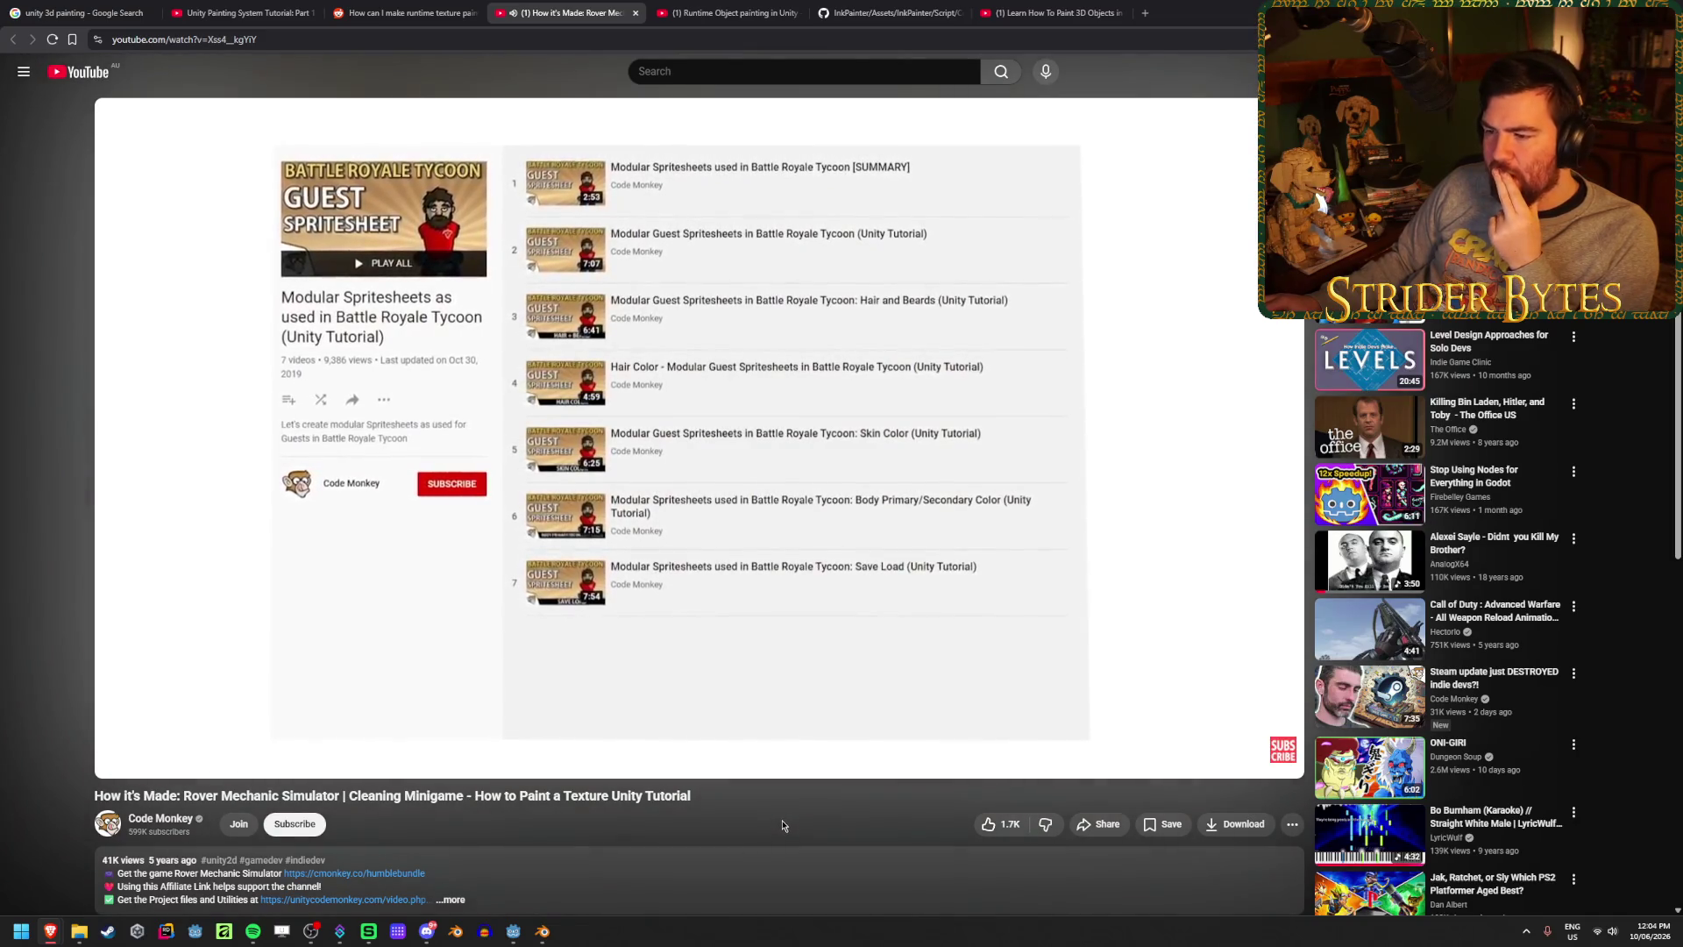
pyautogui.click(605, 740)
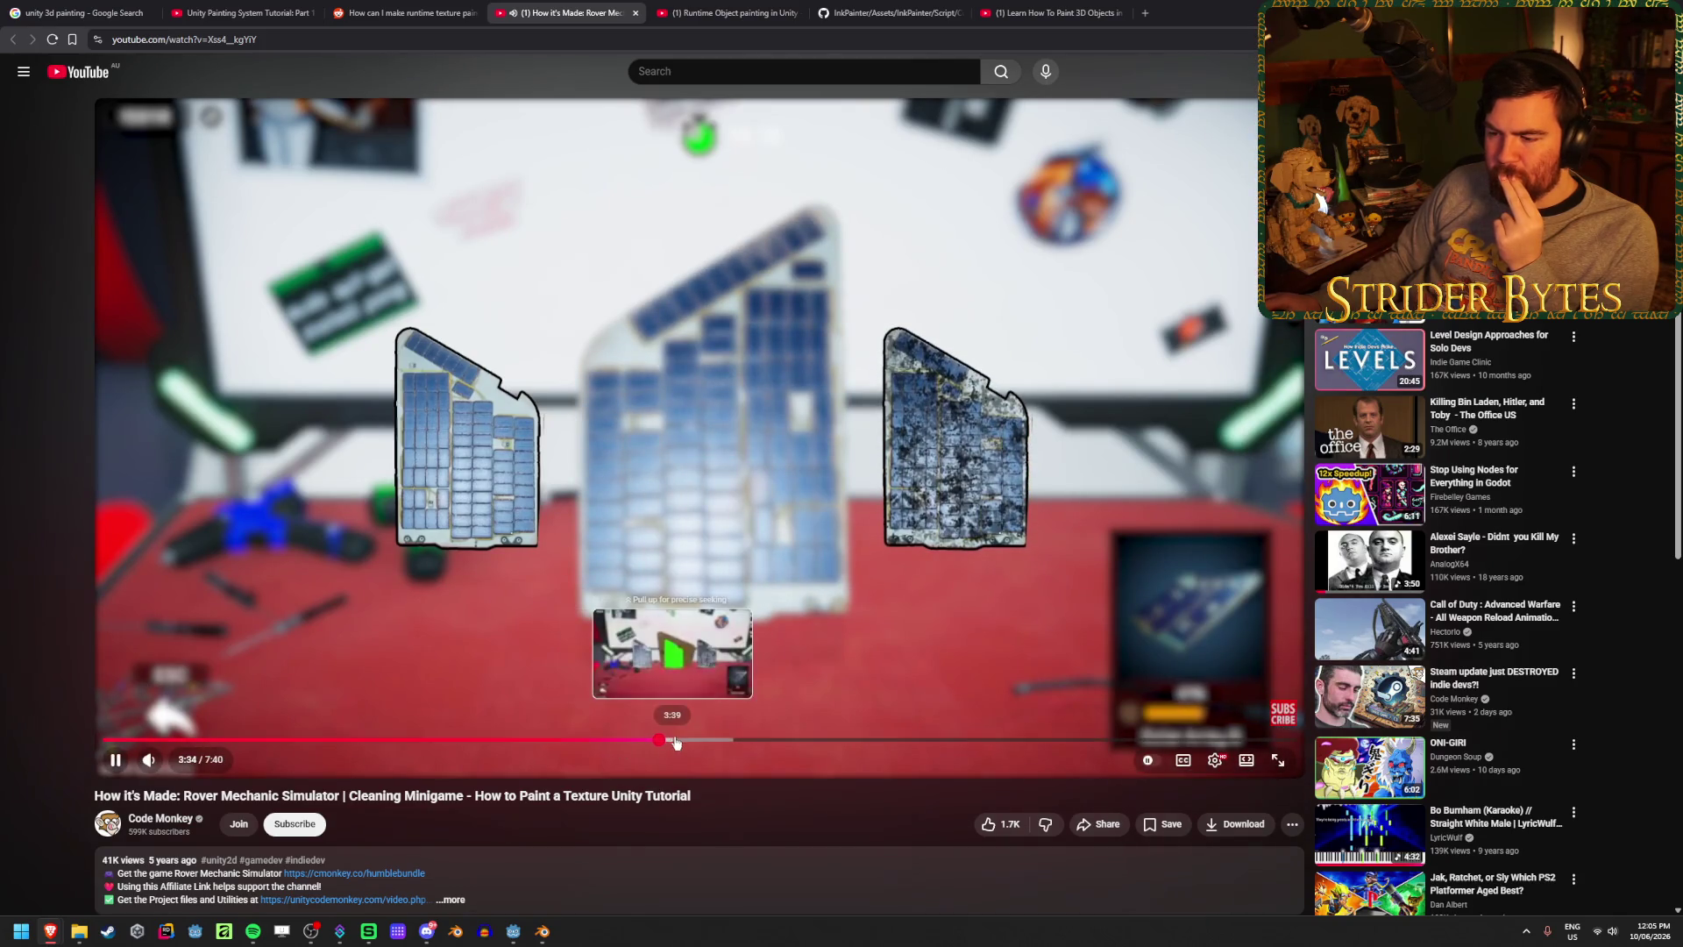
pyautogui.moveTo(675, 740); pyautogui.dragTo(706, 741)
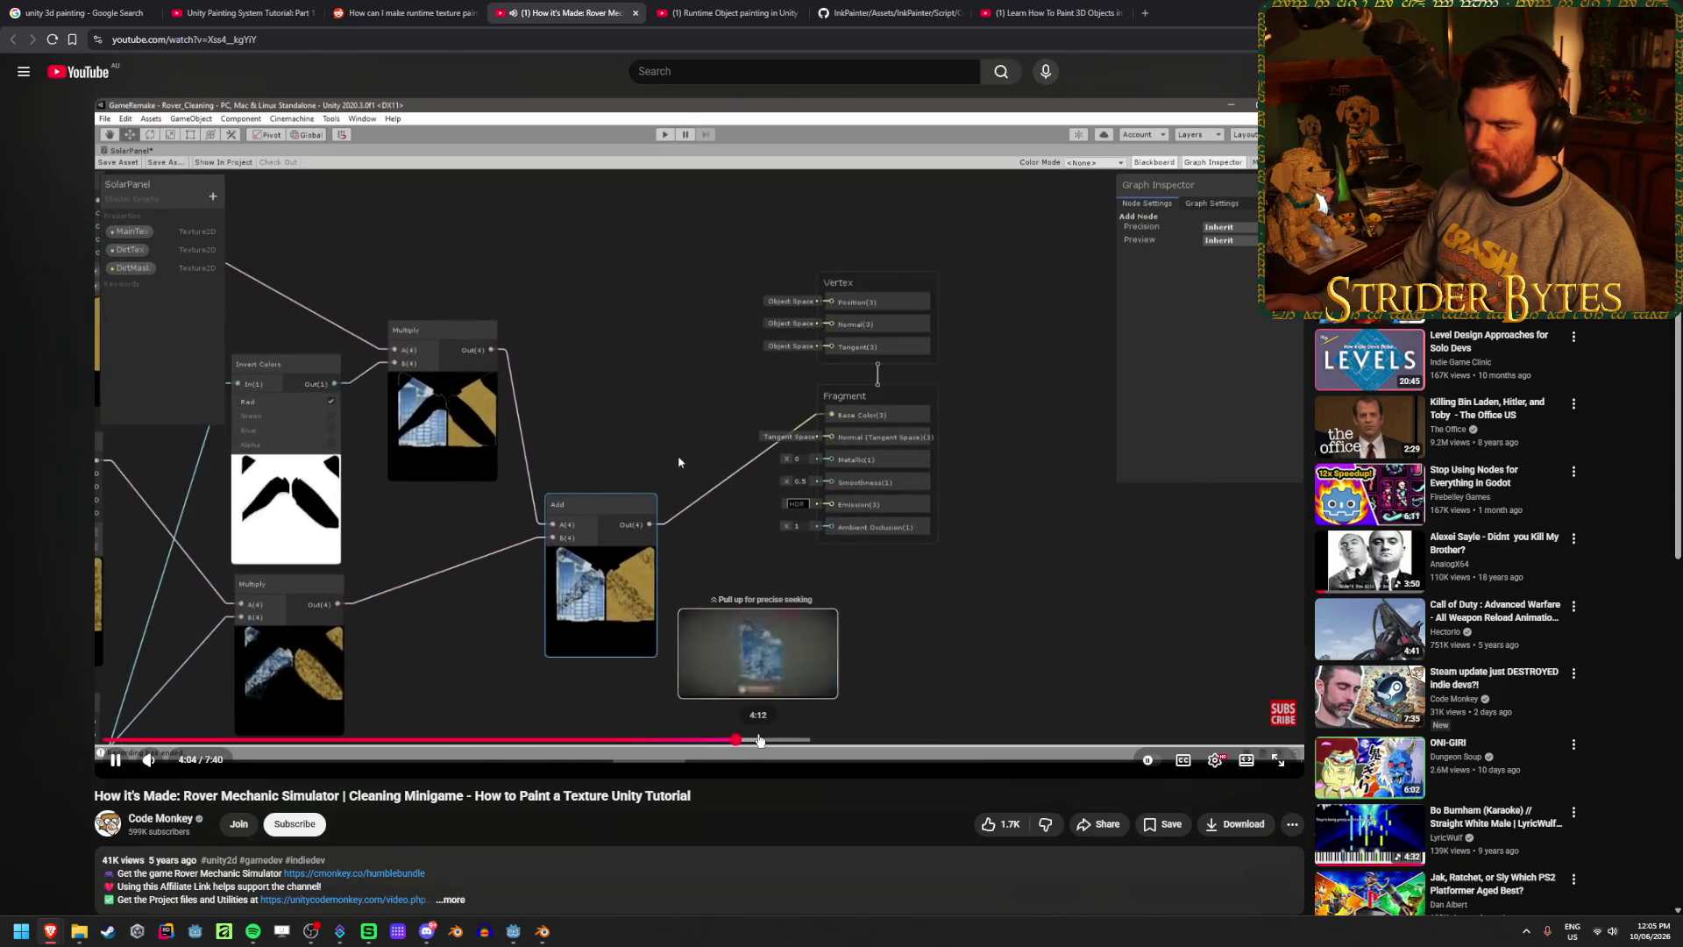
# - Jump to about 4:25, pausing on the textureCoord docs and UV console output through 5:01
pyautogui.click(759, 740)
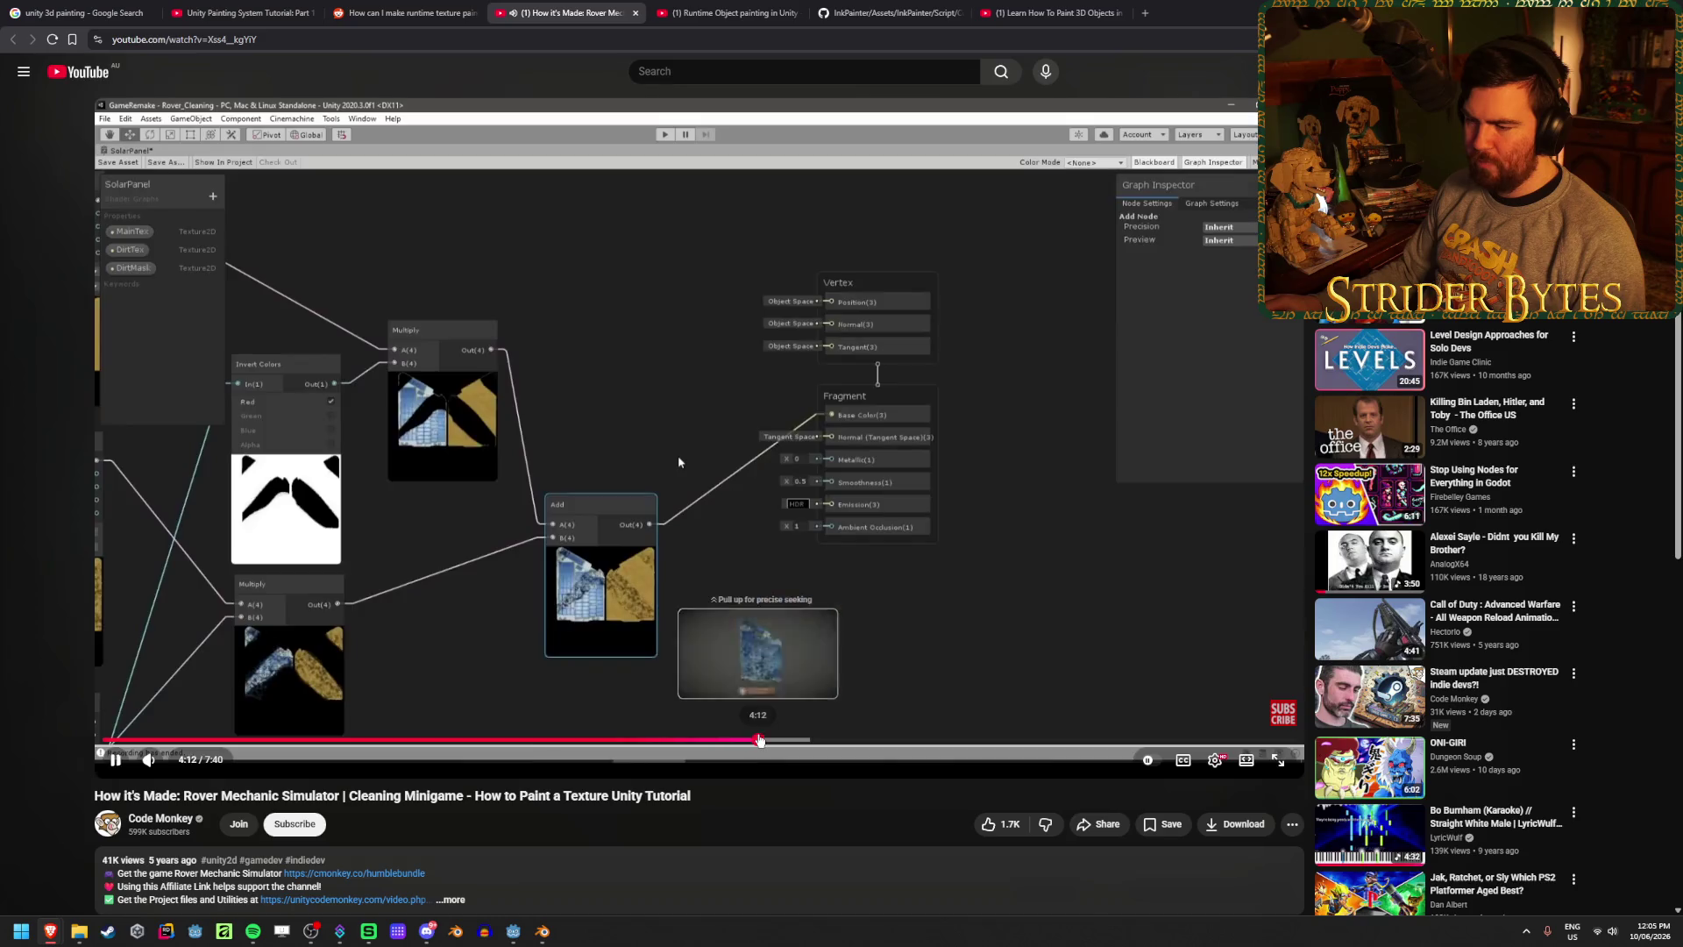
pyautogui.moveTo(759, 741); pyautogui.dragTo(791, 743)
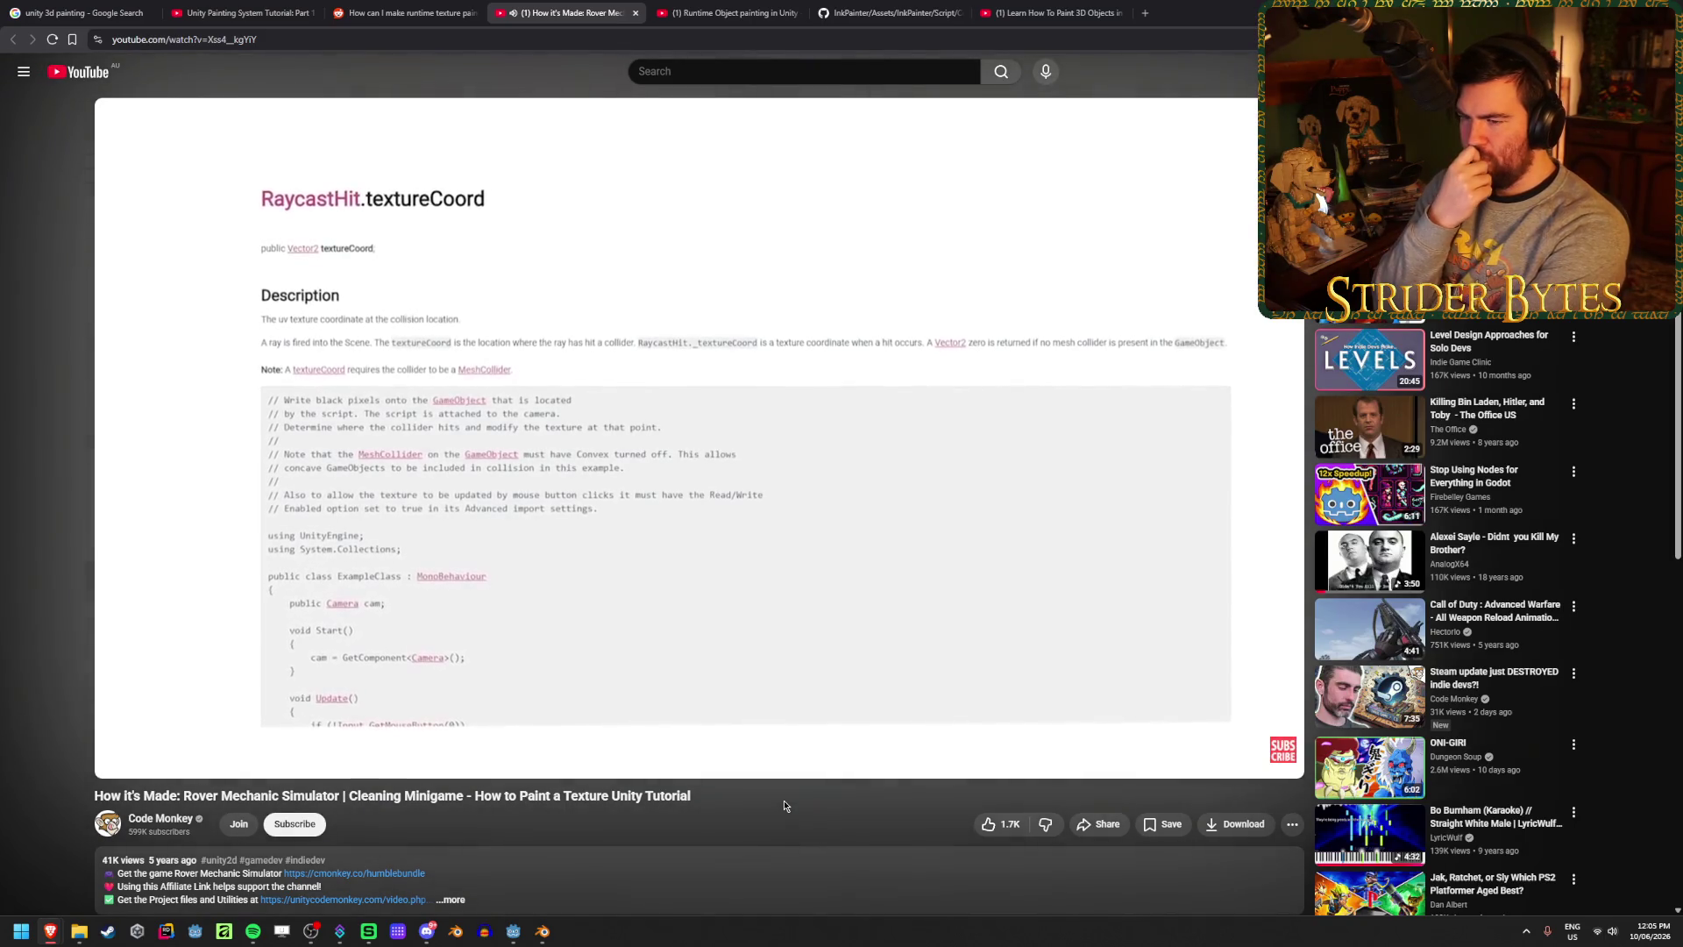
pyautogui.click(659, 366)
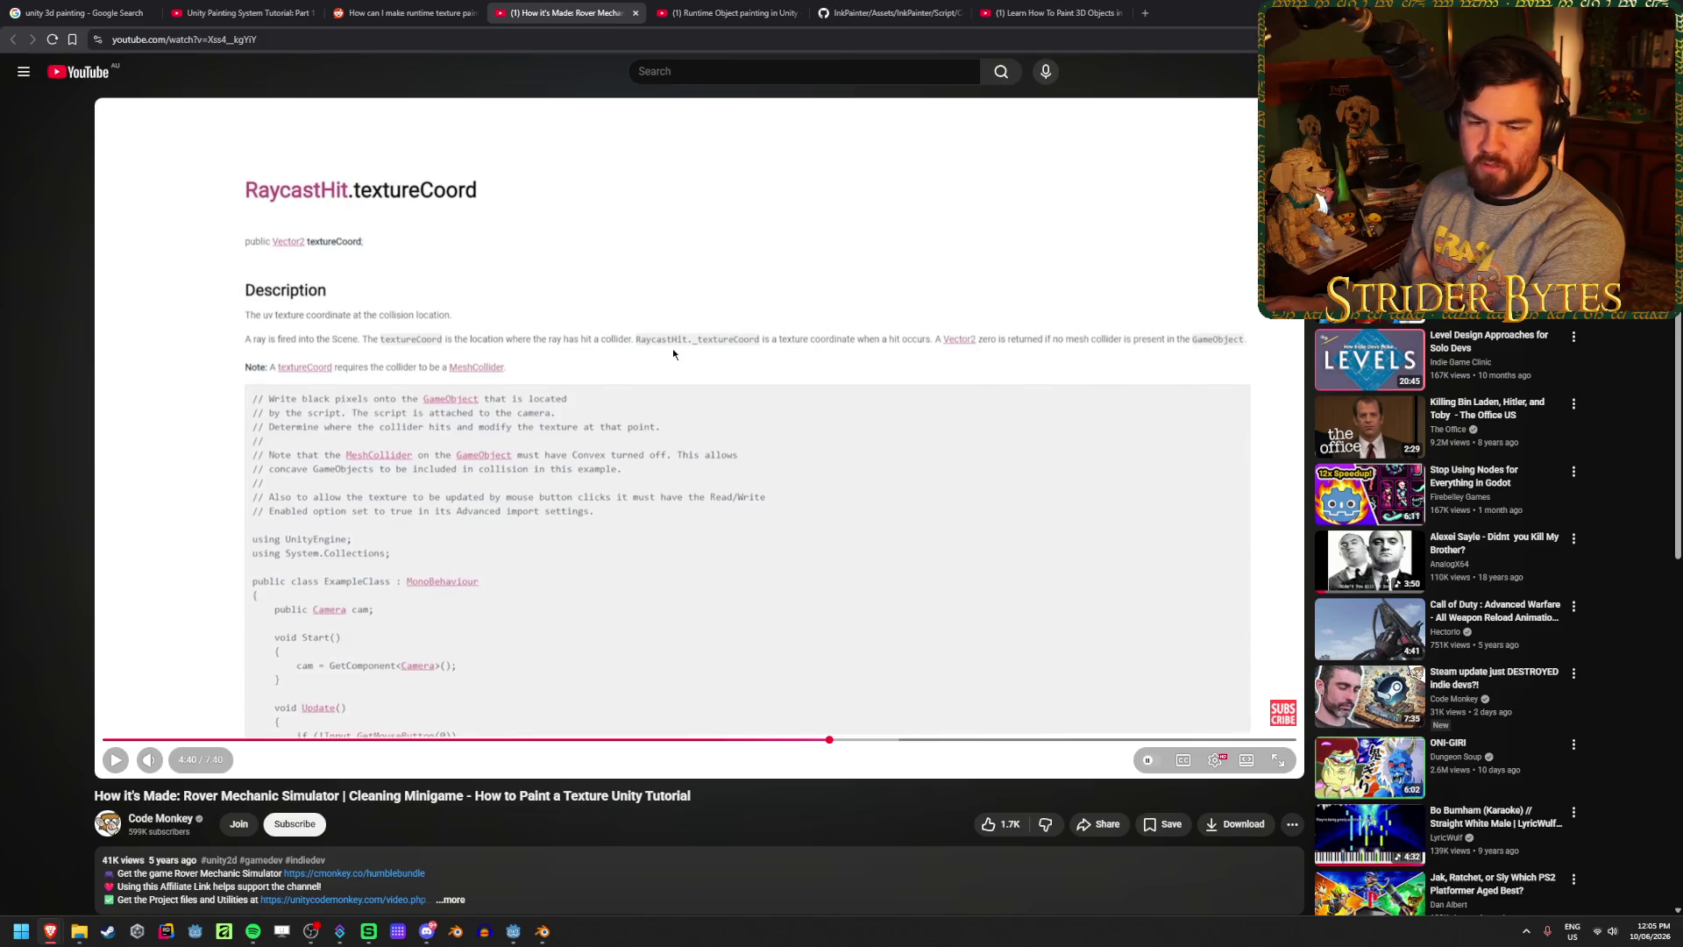
pyautogui.click(585, 415)
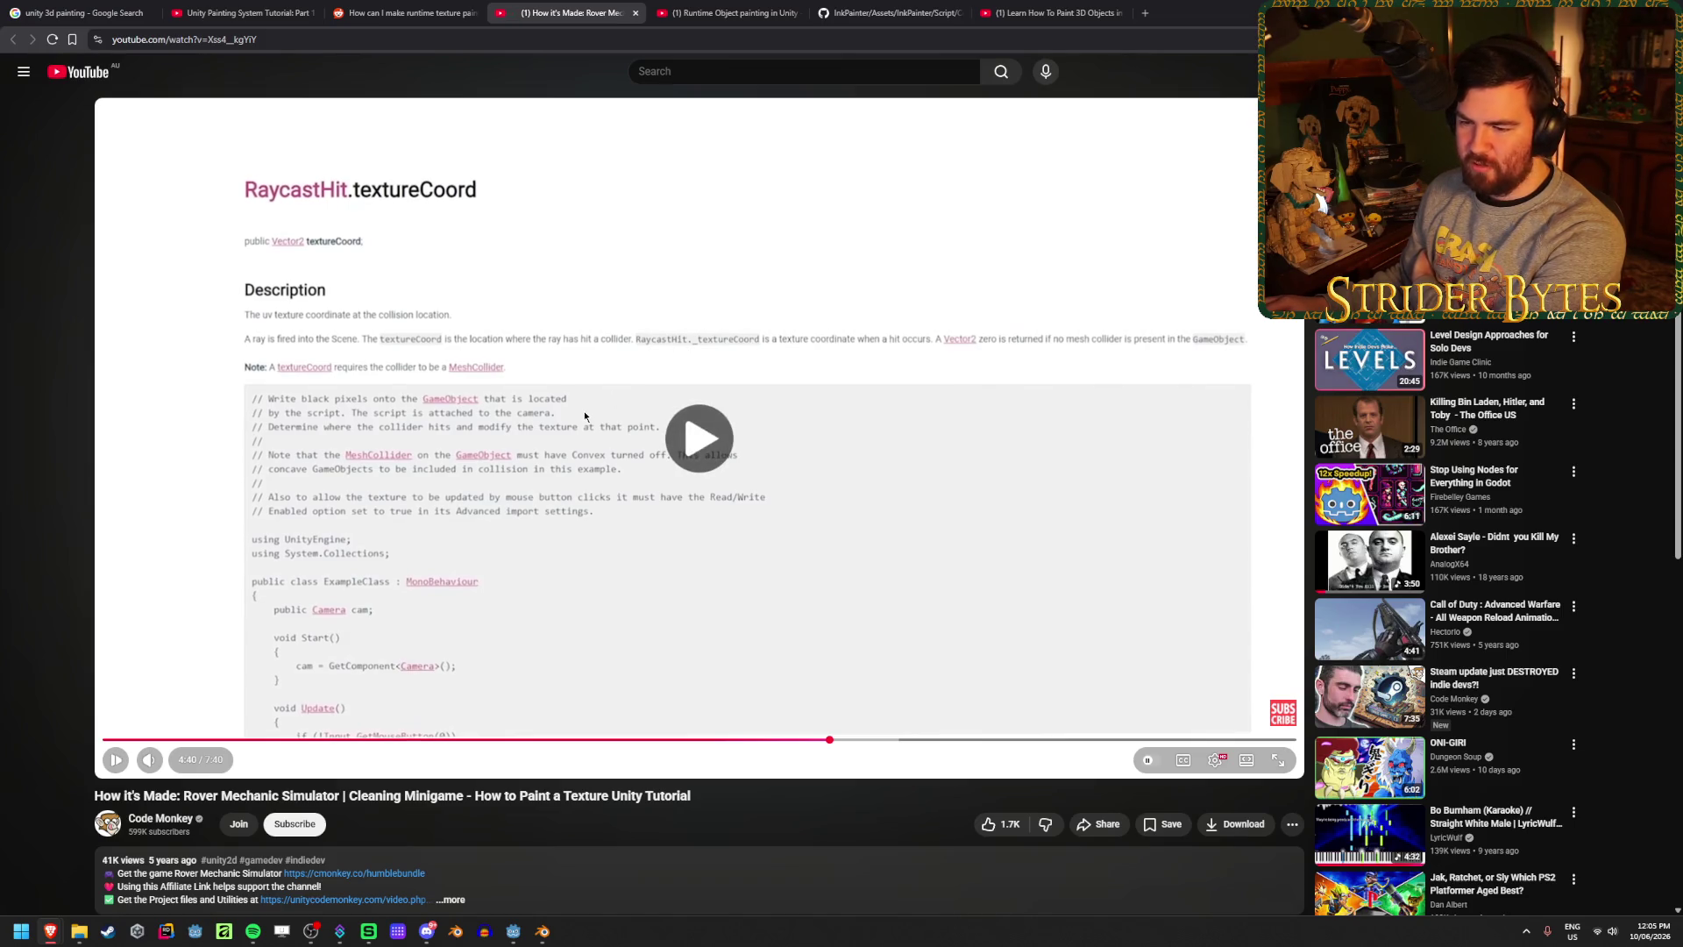
pyautogui.click(811, 445)
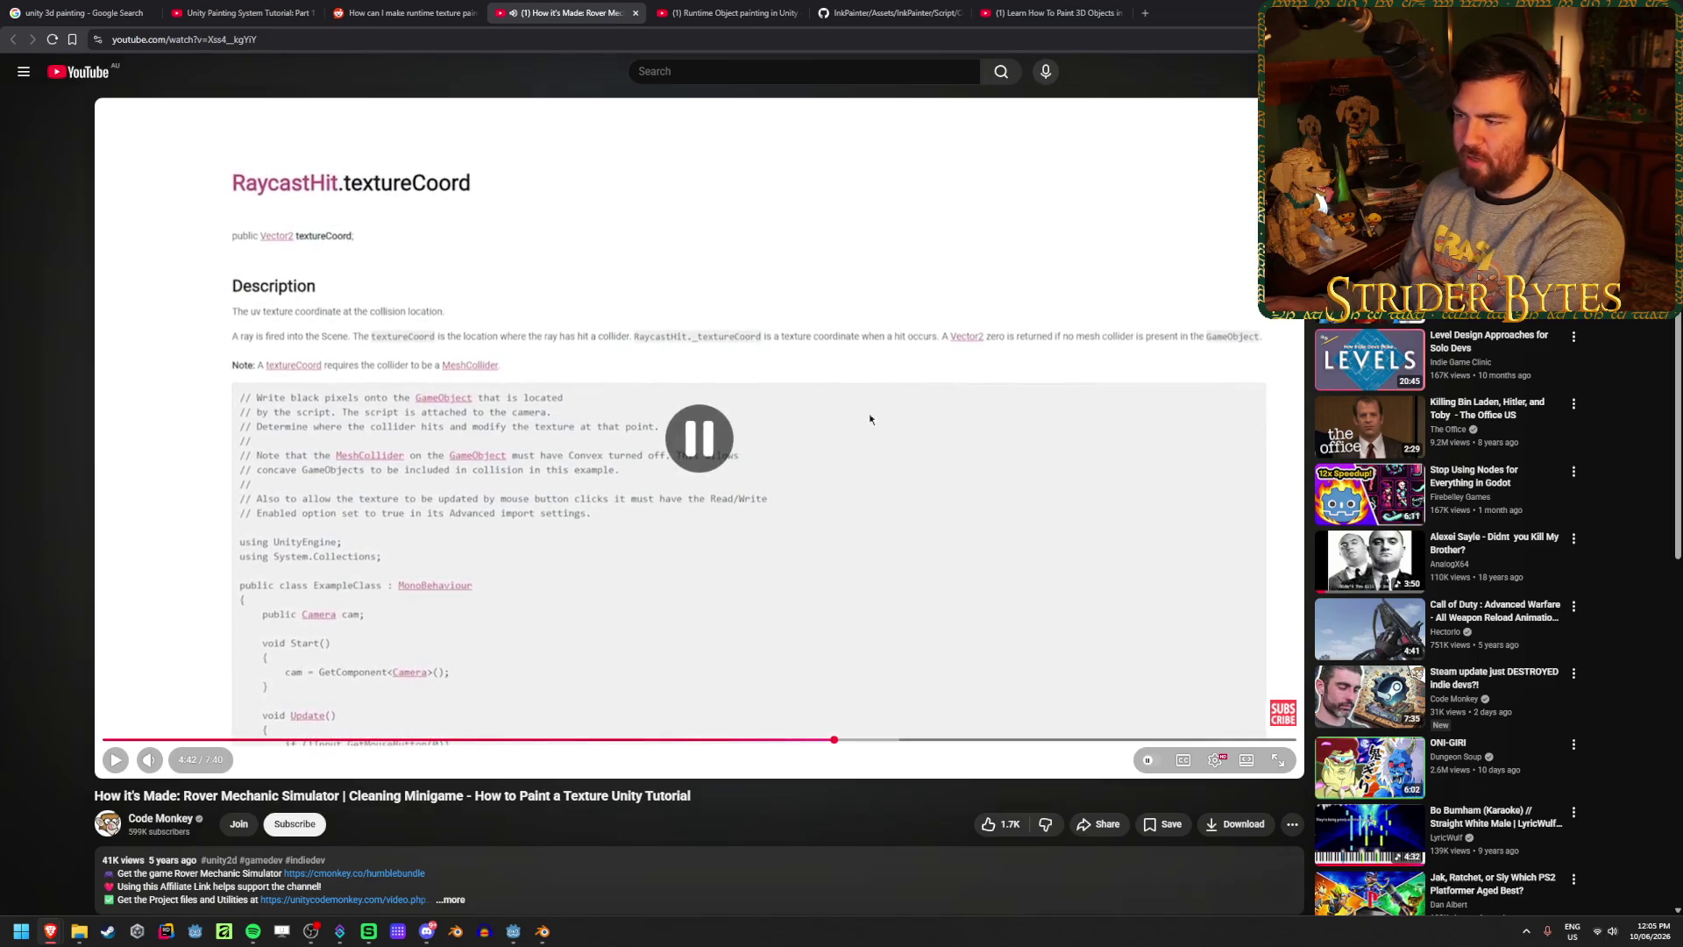
pyautogui.click(552, 362)
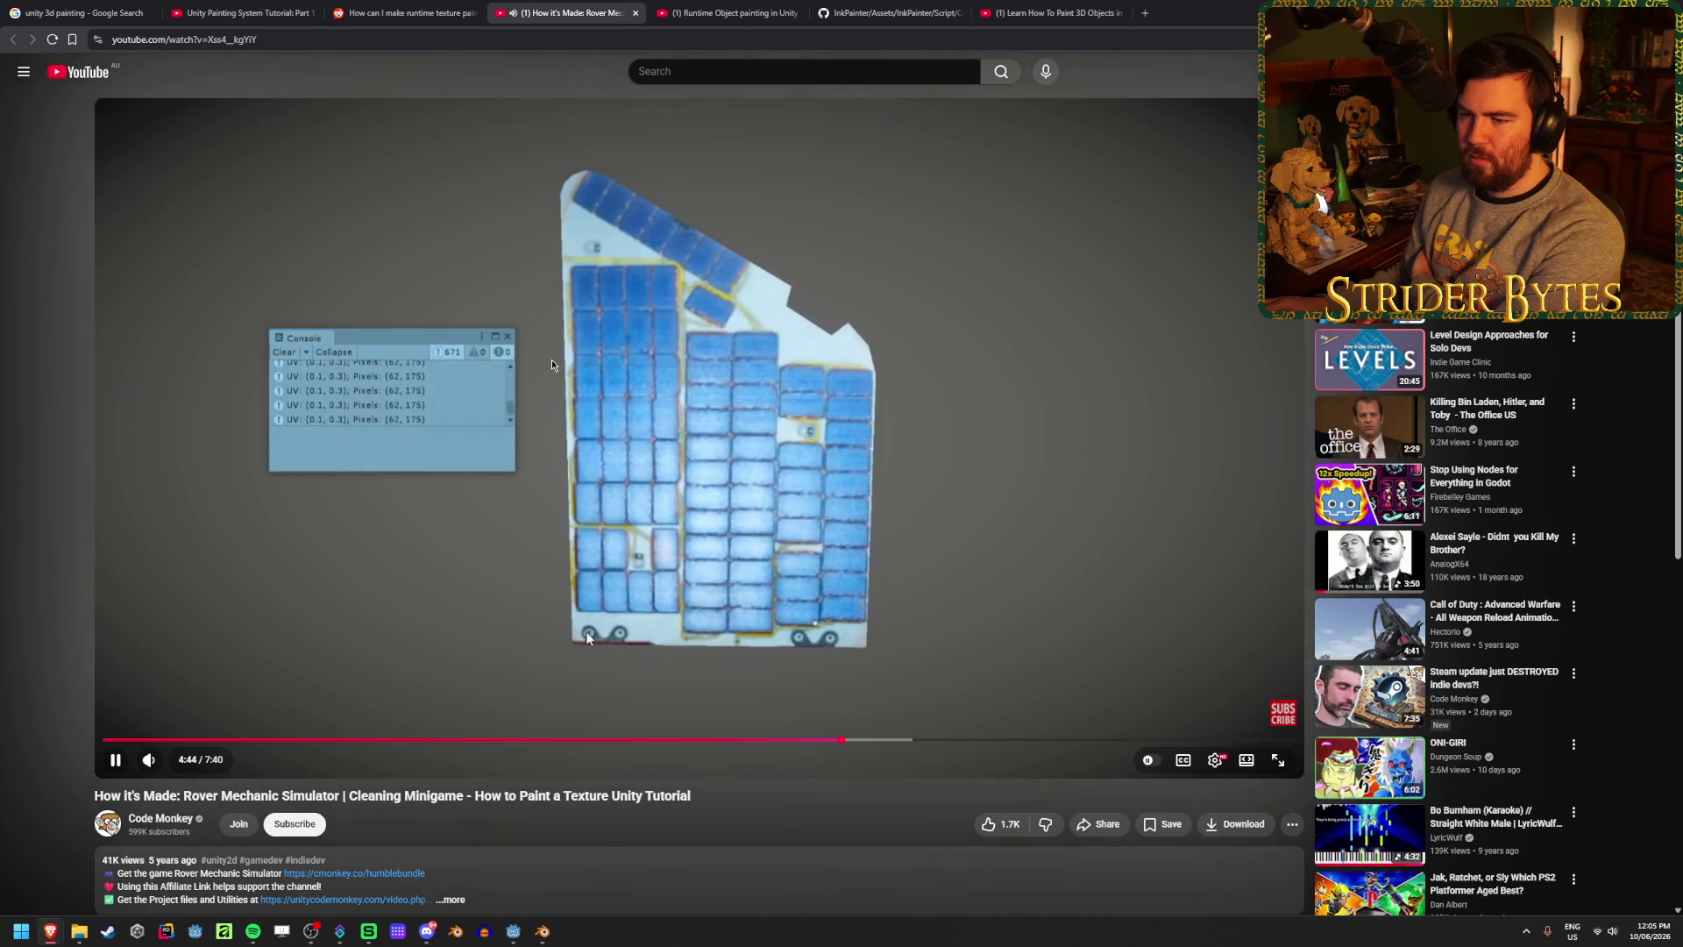
pyautogui.click(570, 577)
pyautogui.click(515, 611)
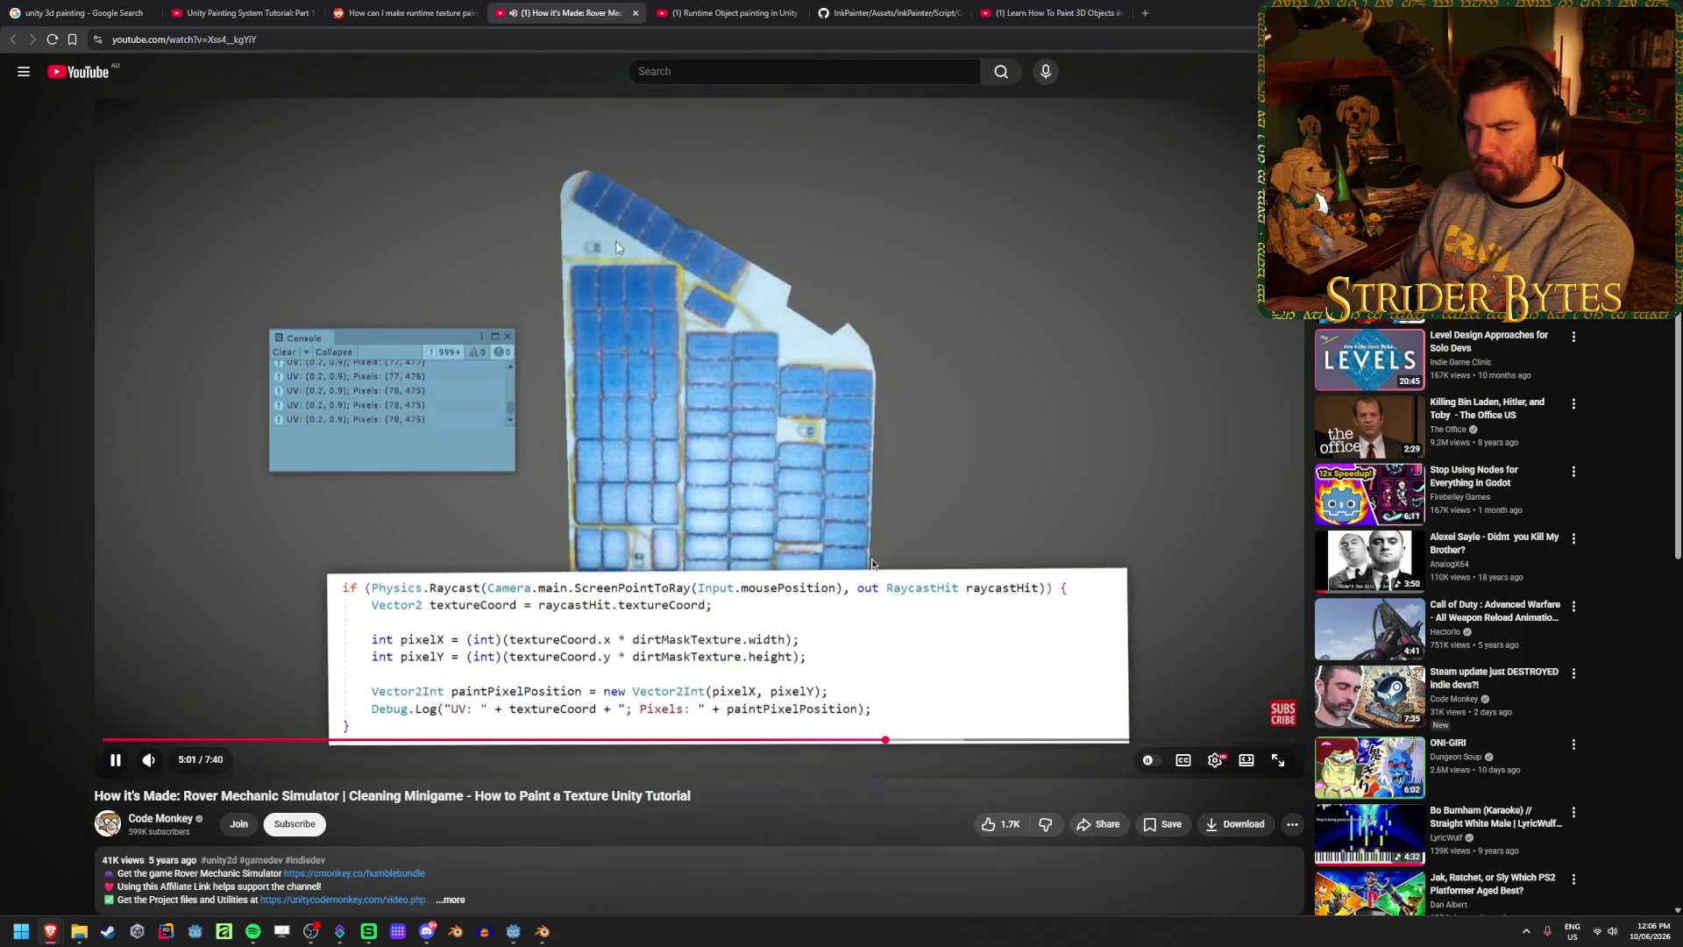
# - Pause on the raycast pixel code, yellow panel and green dirt mask, then jump to 5:38
pyautogui.click(688, 539)
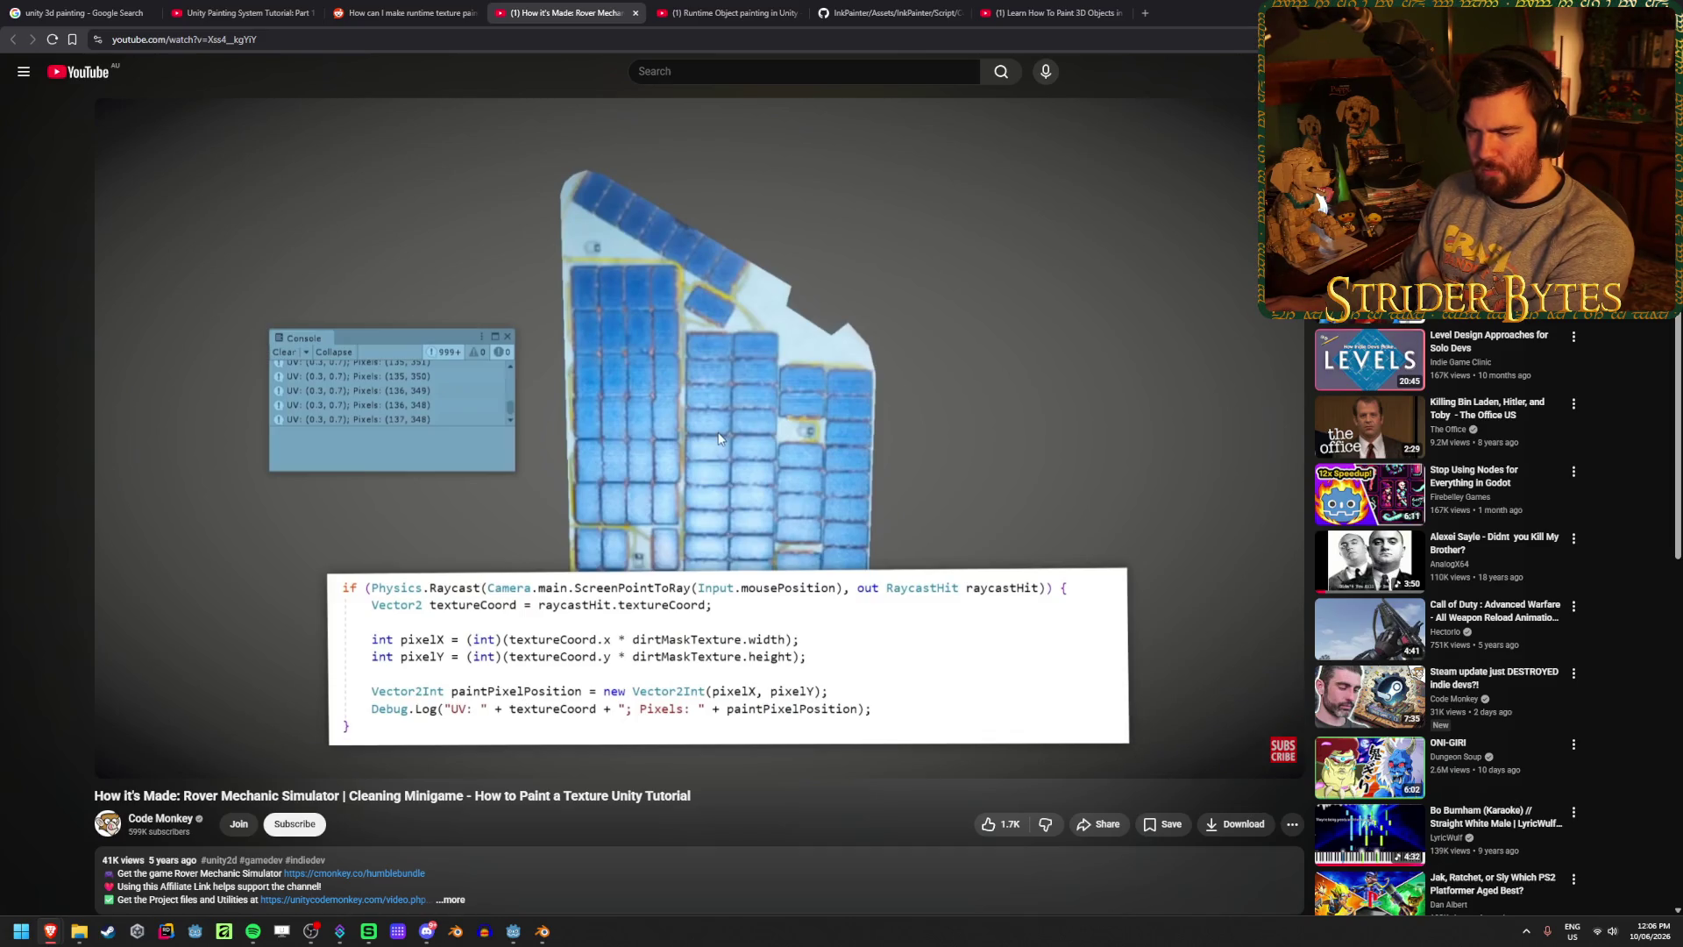
pyautogui.click(719, 439)
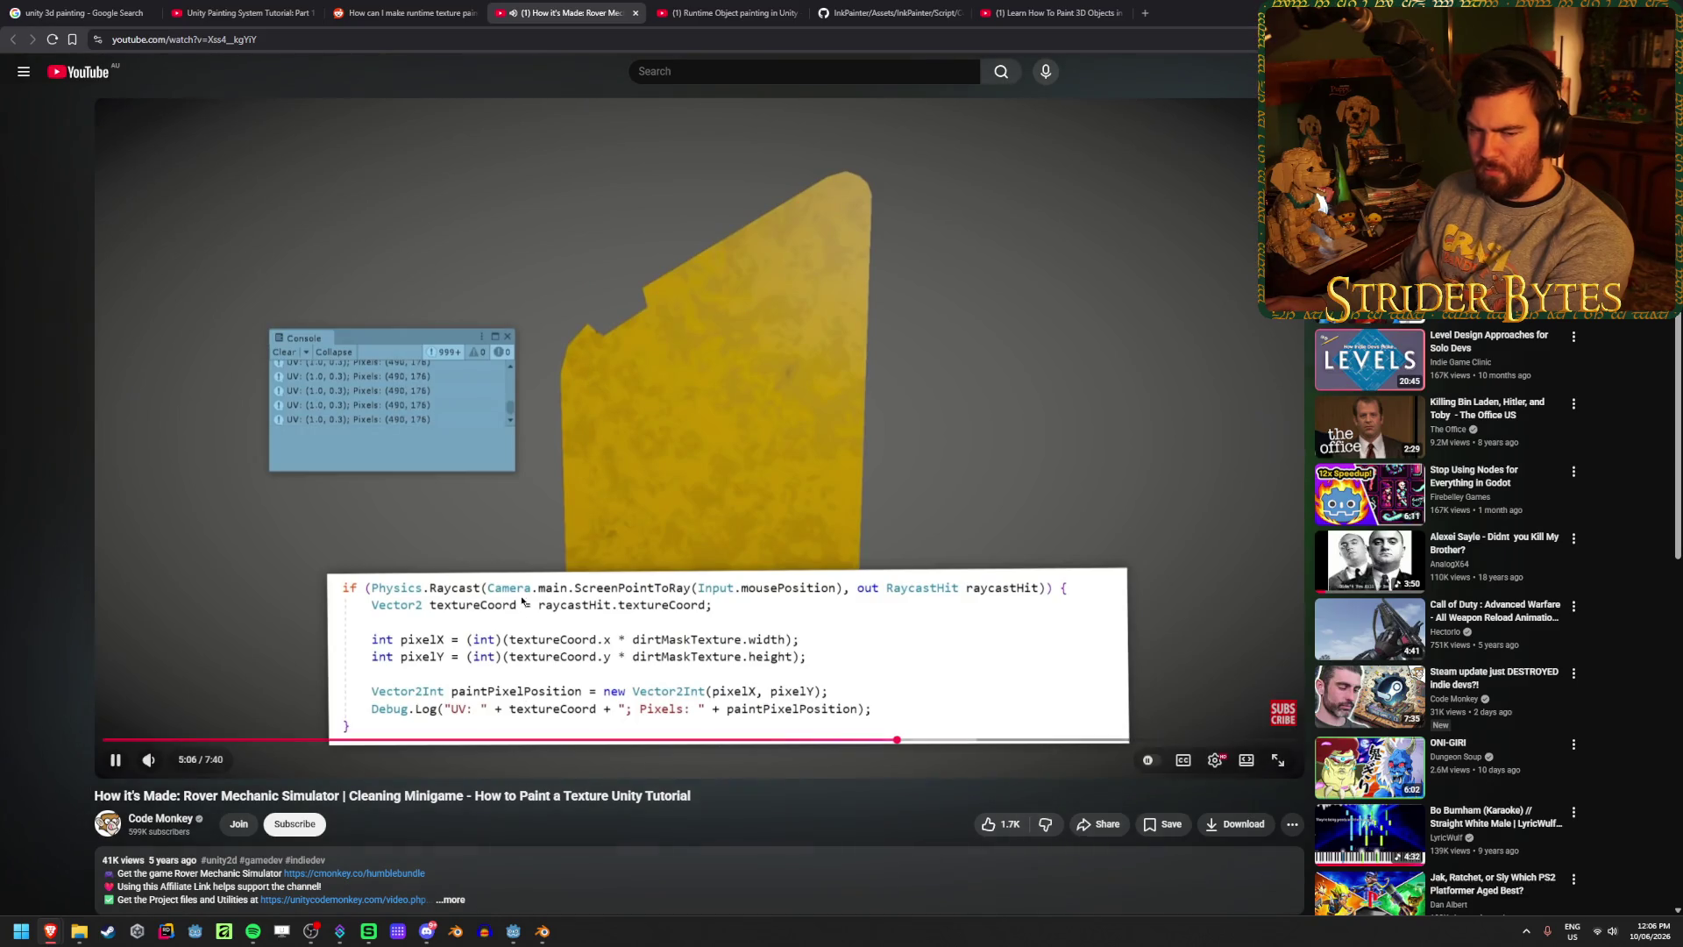
pyautogui.click(789, 529)
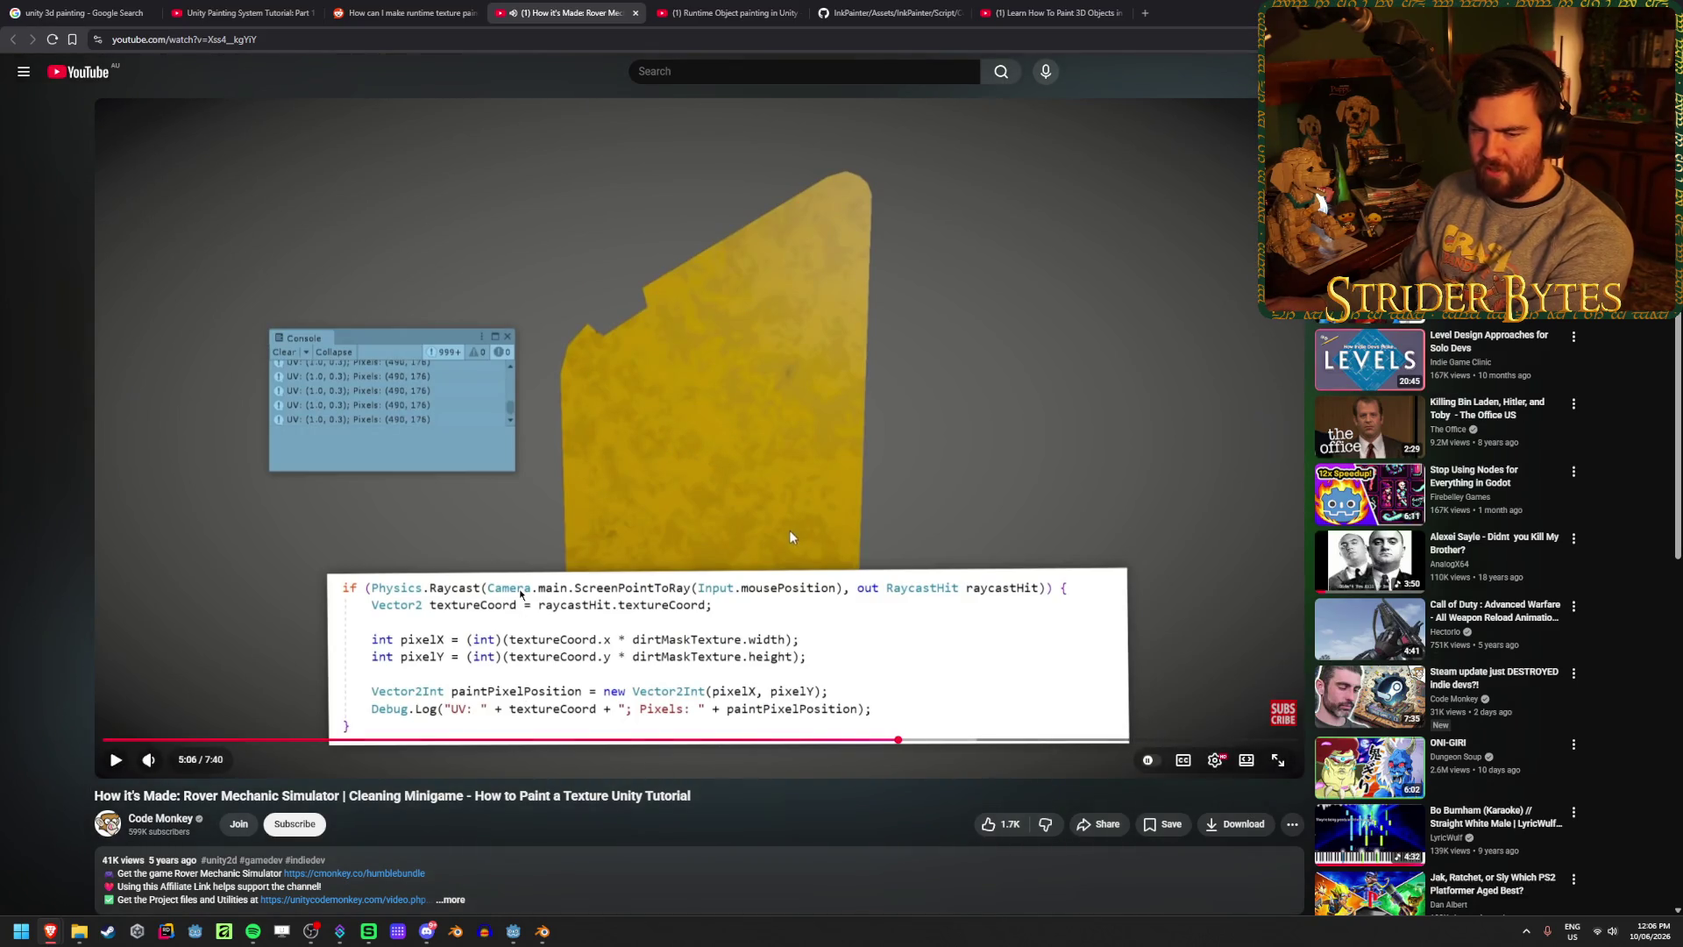
pyautogui.click(790, 531)
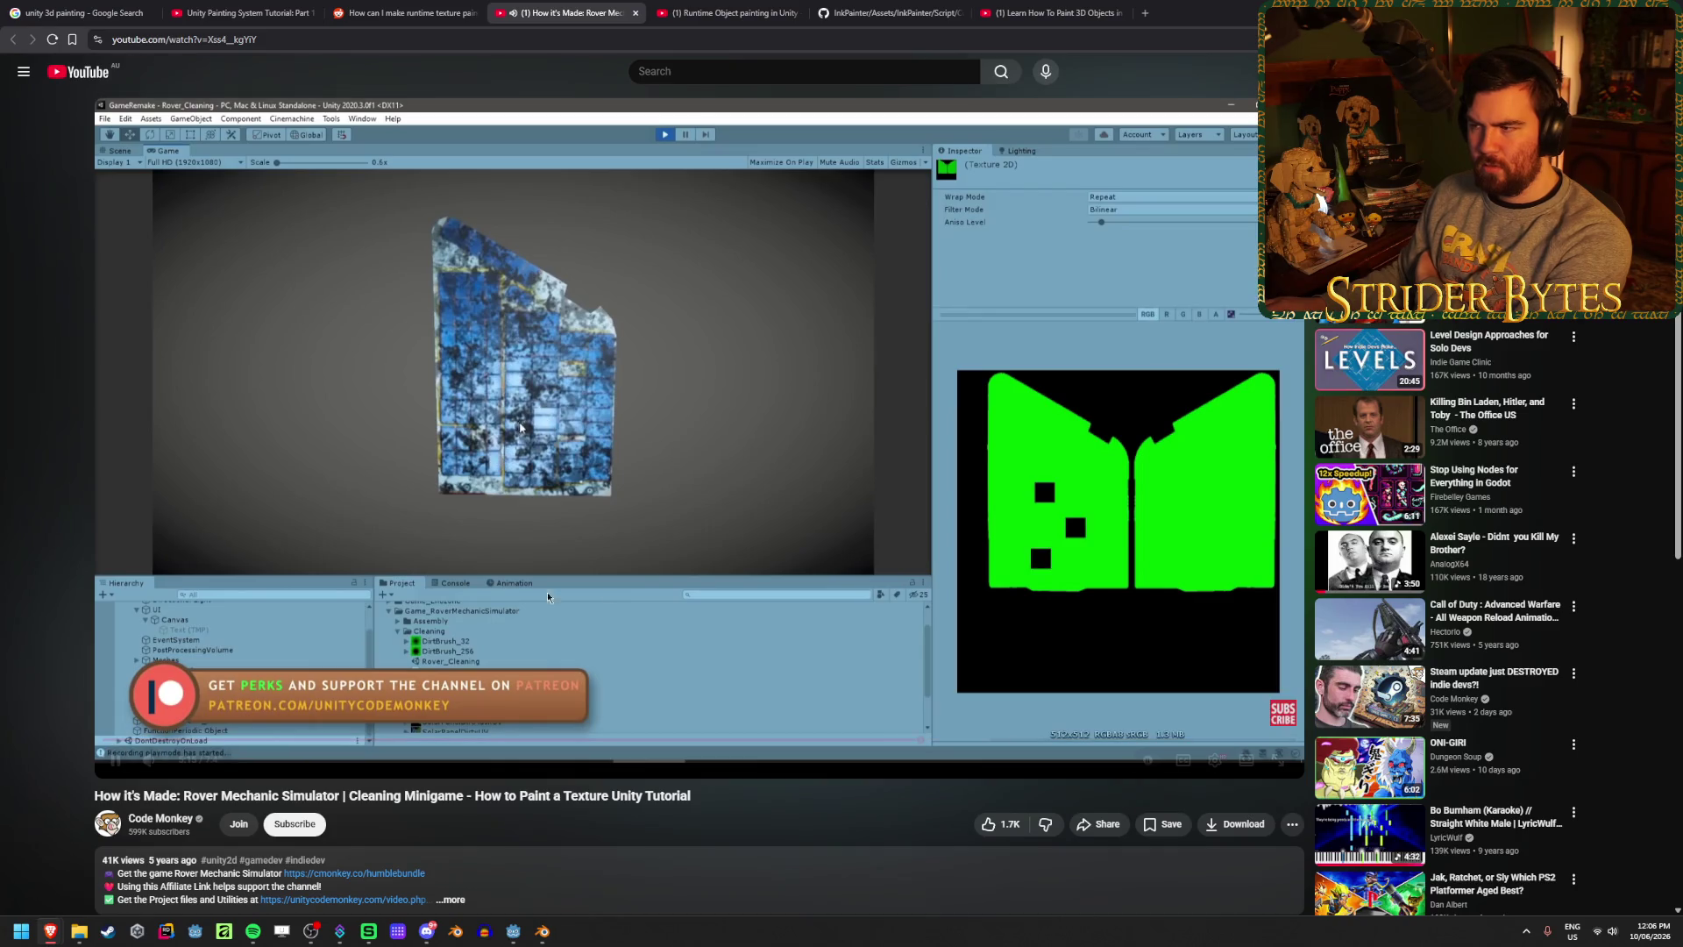
pyautogui.click(1027, 503)
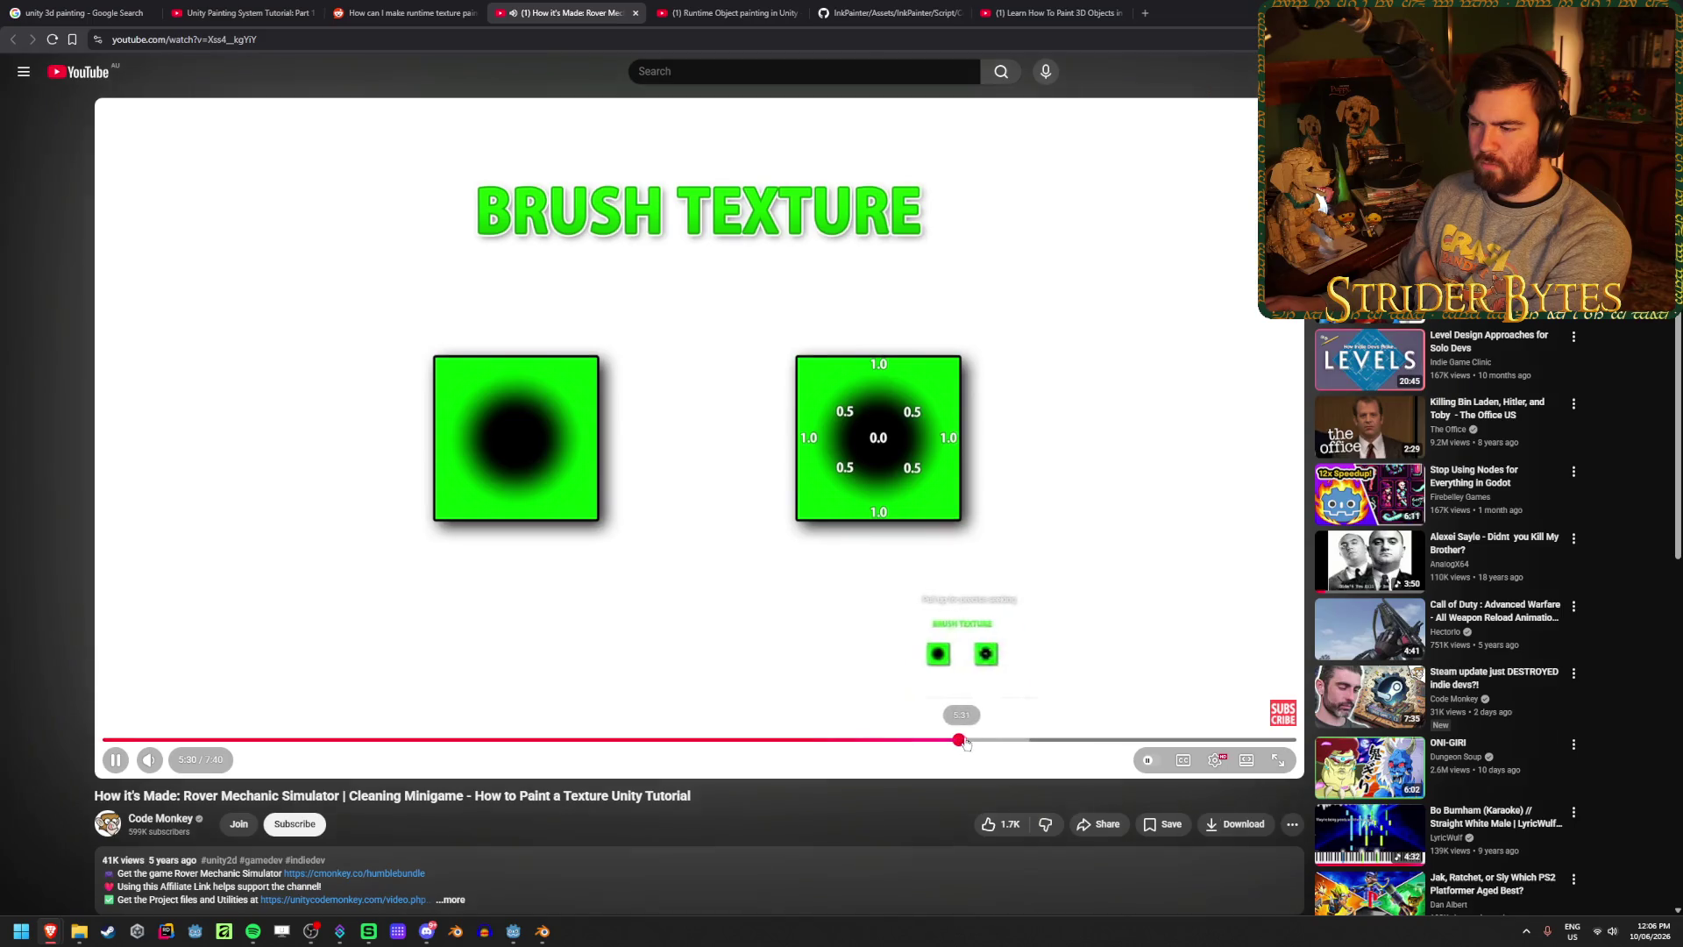
pyautogui.click(980, 744)
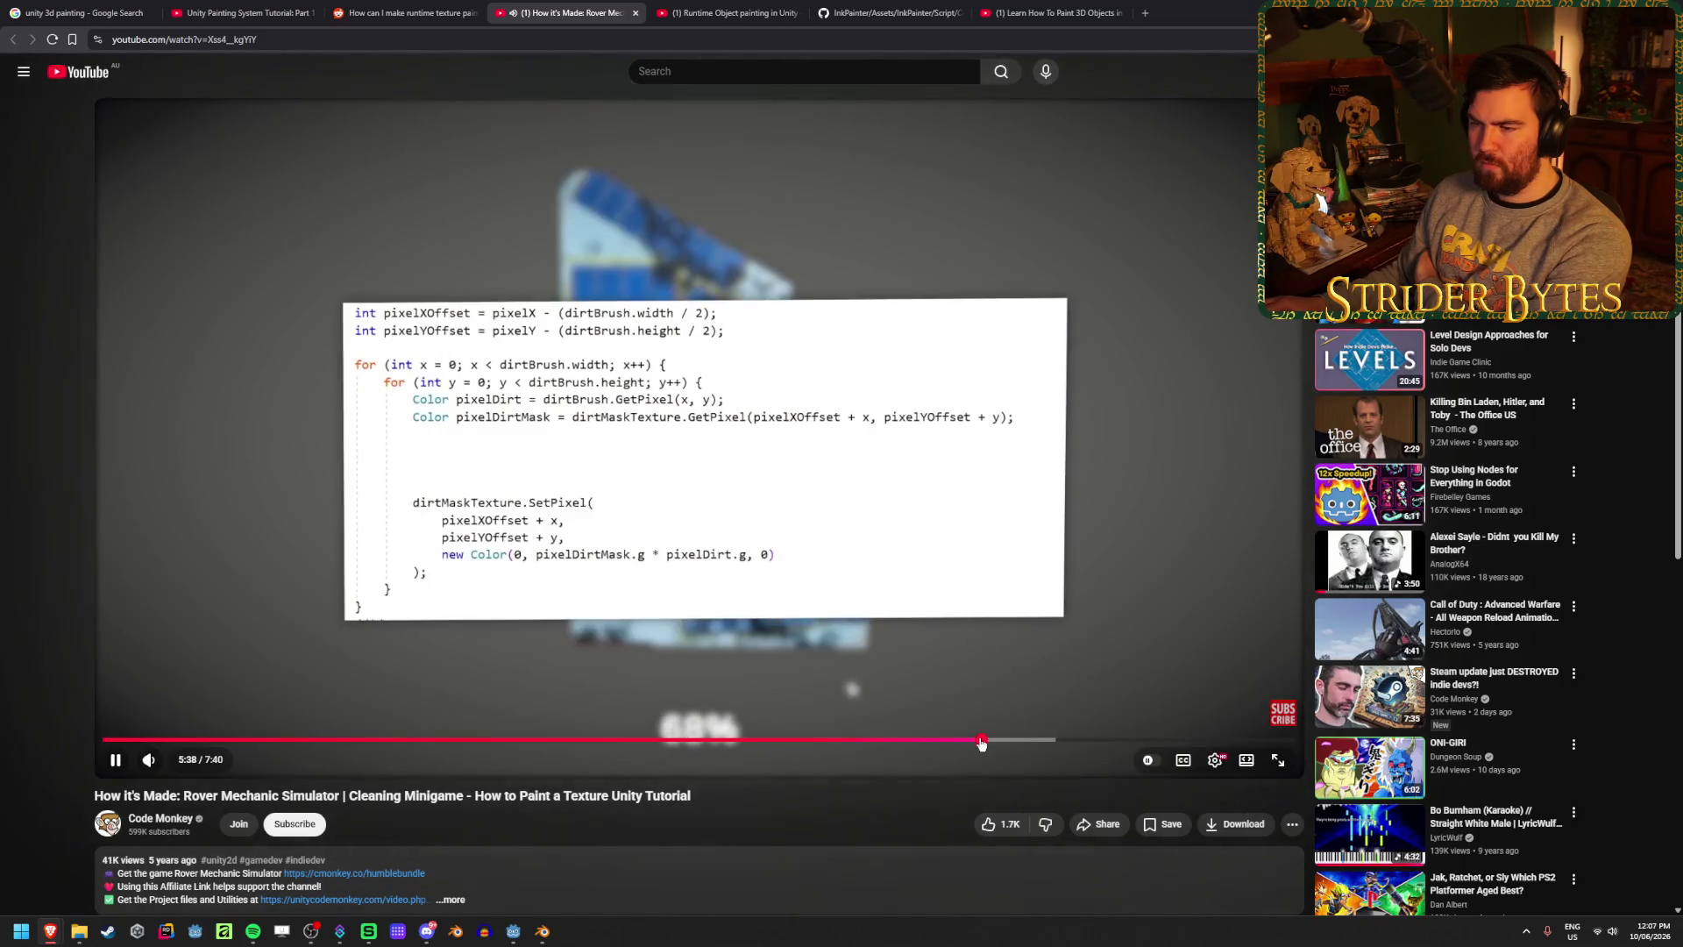
# - Jump to 5:49, pause on the dirt total code, pause again at 6:46, then switch to Blender
pyautogui.click(1010, 744)
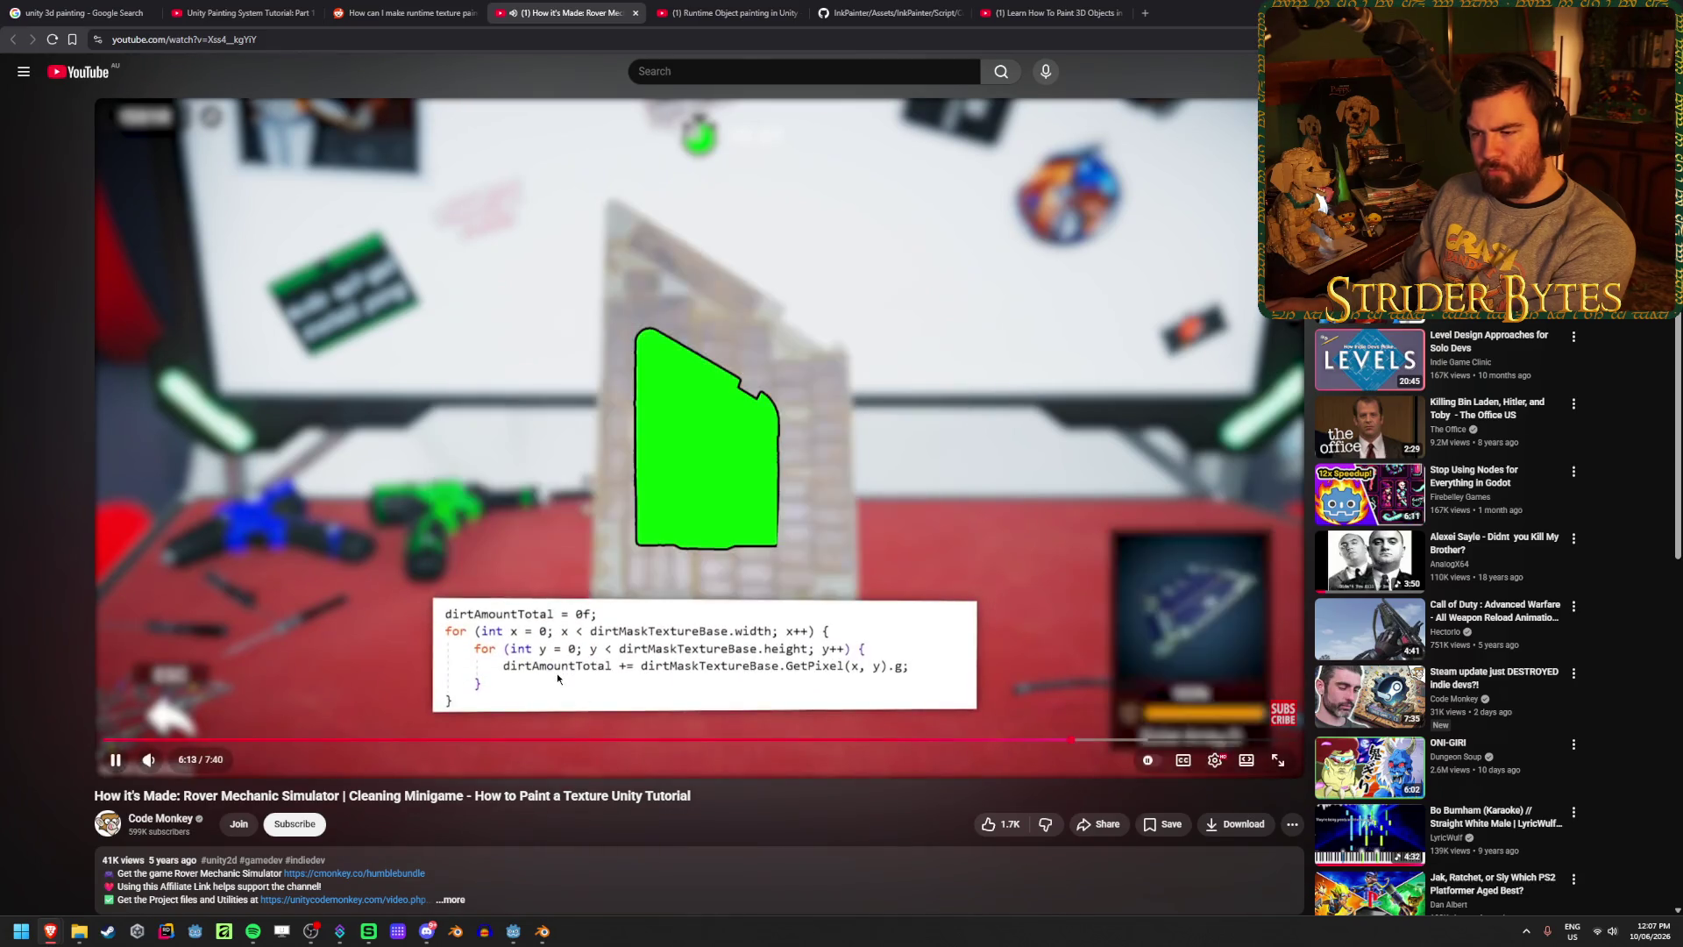
pyautogui.click(860, 564)
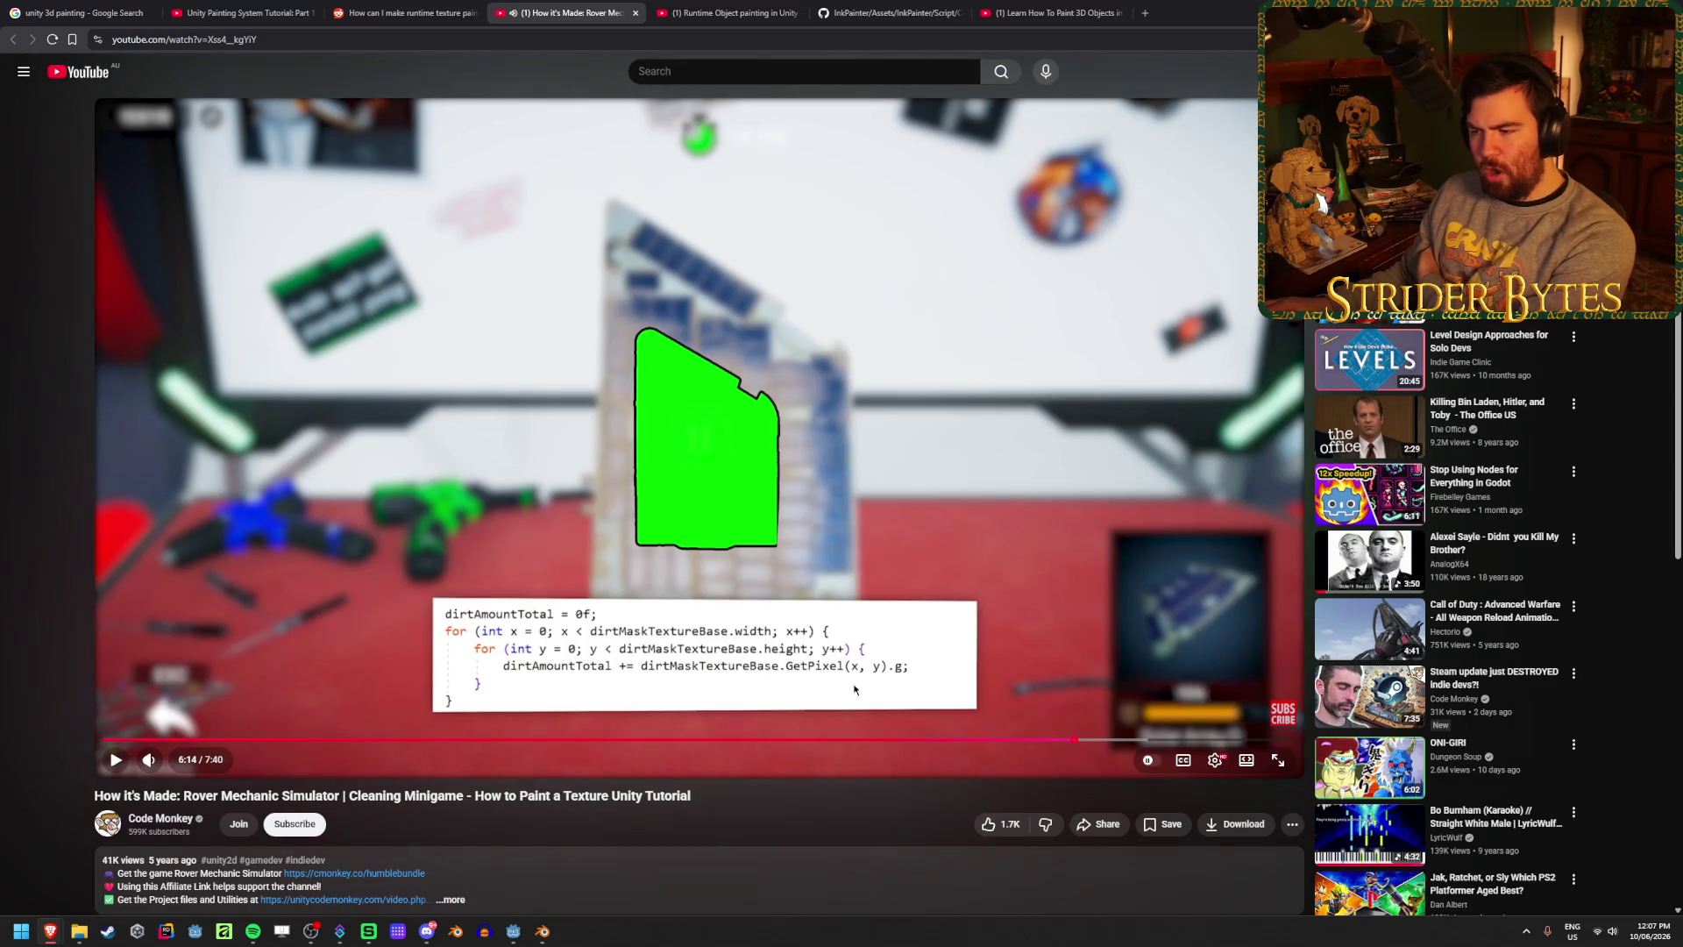
pyautogui.click(954, 591)
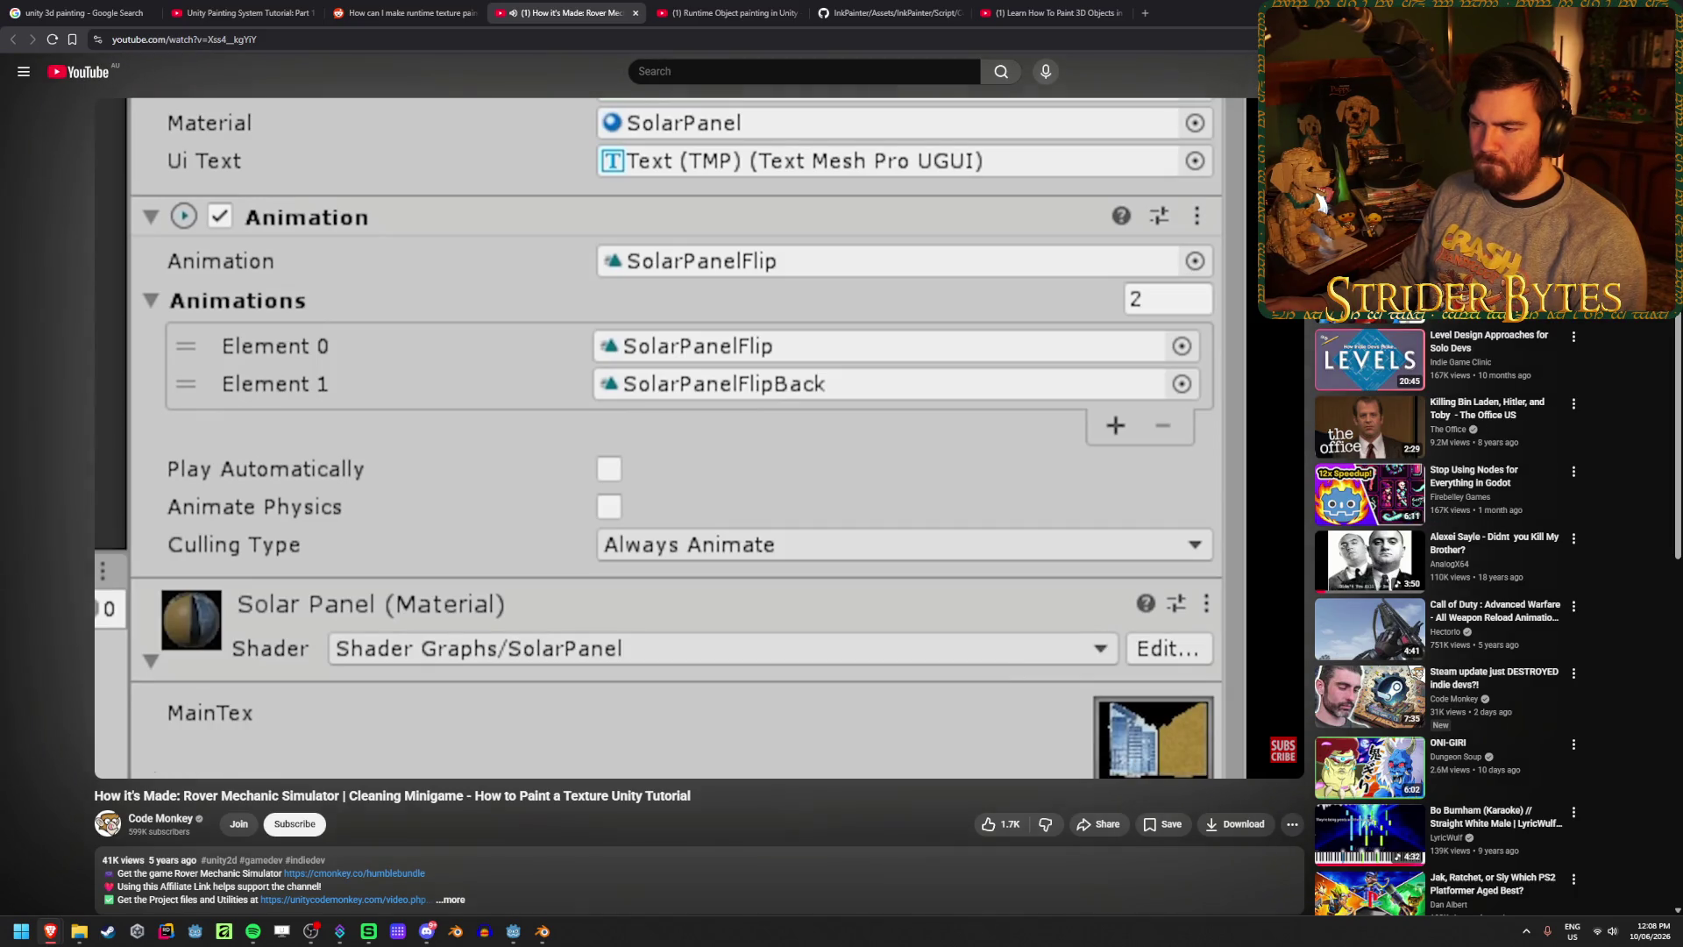
pyautogui.press('space')
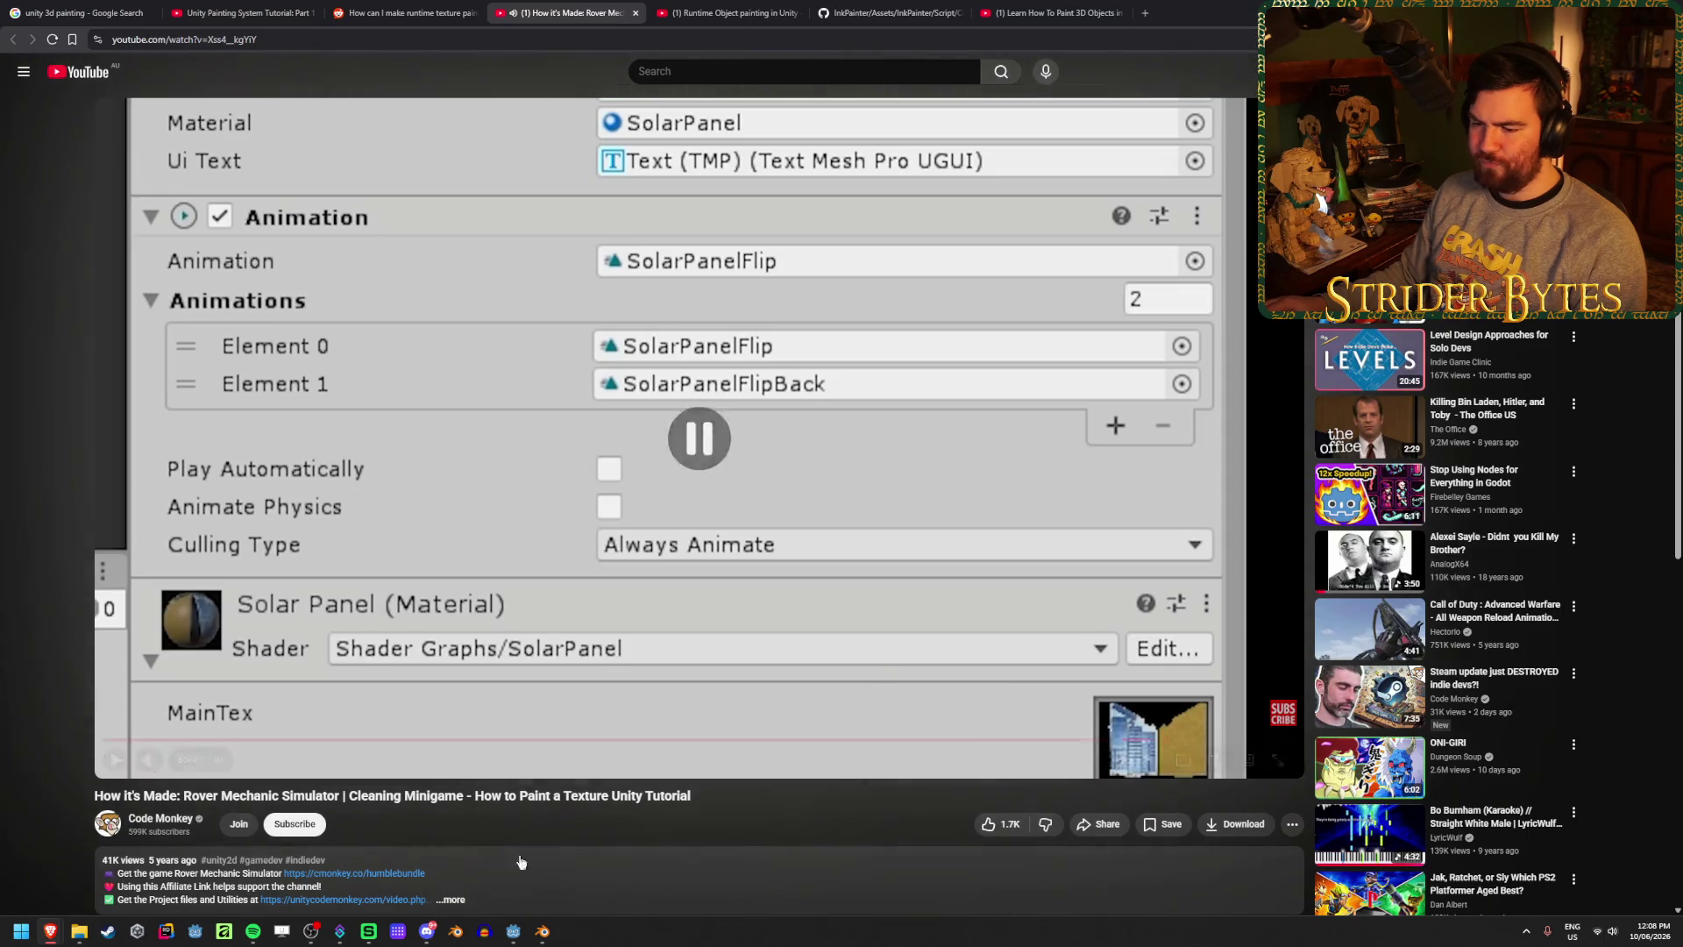
pyautogui.click(542, 931)
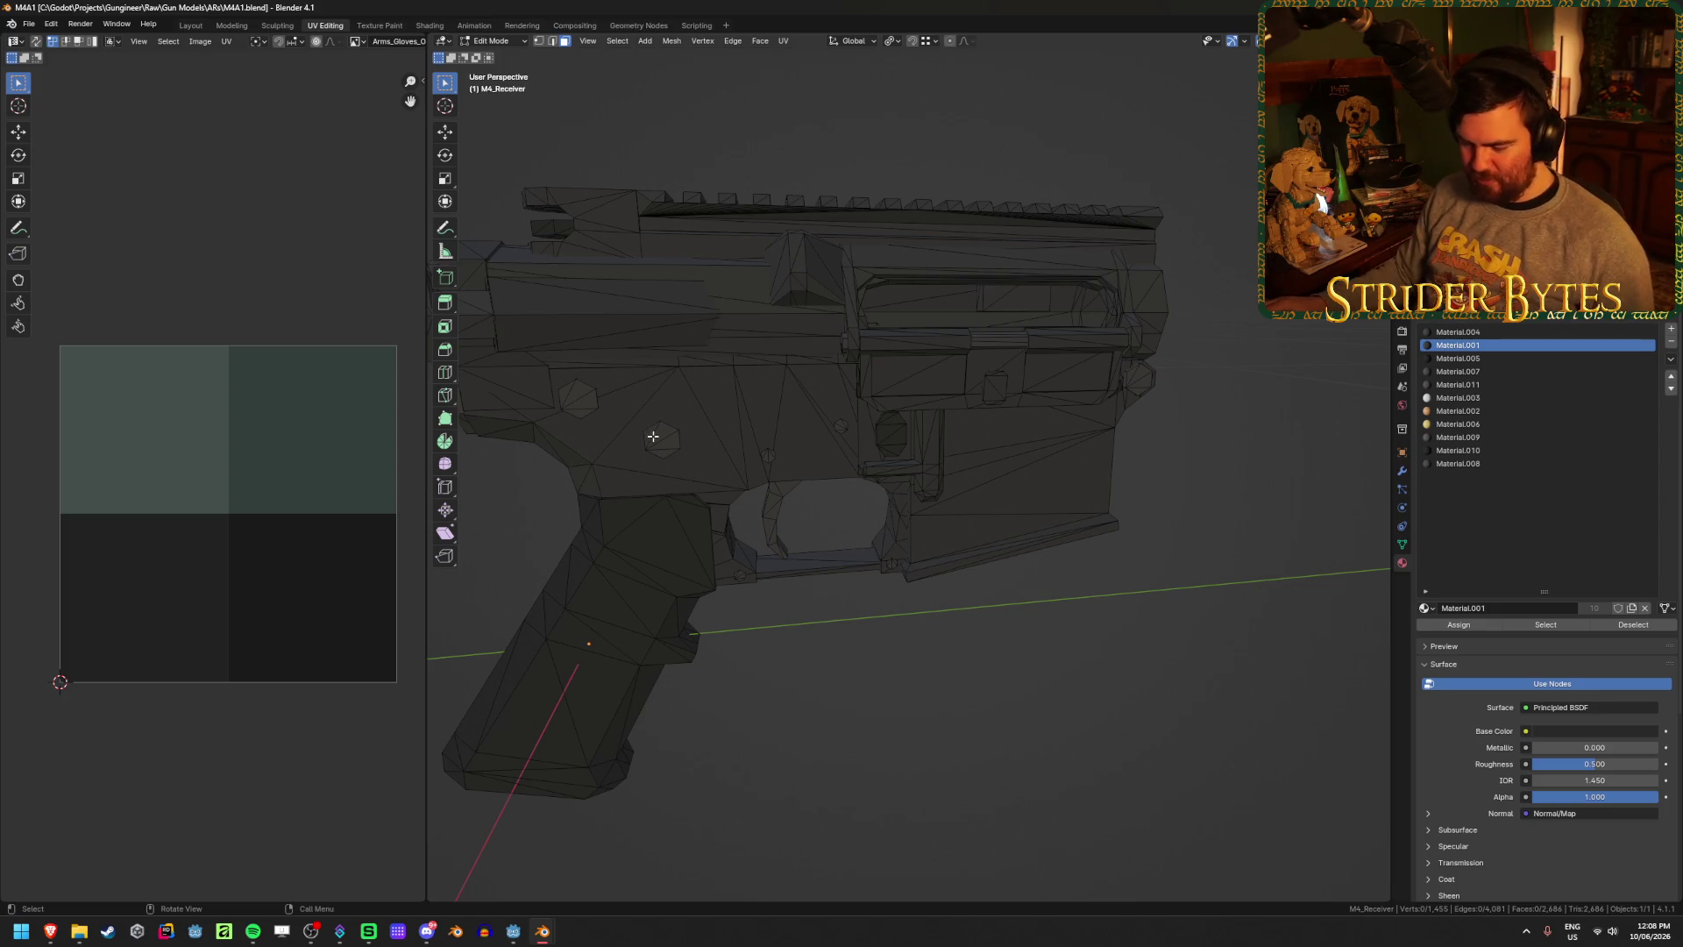
# - Orbit the M4_Receiver, select a linked piece and one face using X-ray, then return to the browser
pyautogui.moveTo(653, 436)
pyautogui.mouseDown()
pyautogui.moveTo(714, 388)
pyautogui.moveTo(1030, 571)
pyautogui.moveTo(788, 578)
pyautogui.moveTo(877, 614)
pyautogui.moveTo(745, 604)
pyautogui.moveTo(625, 624)
pyautogui.moveTo(939, 432)
pyautogui.moveTo(902, 545)
pyautogui.moveTo(857, 539)
pyautogui.moveTo(918, 580)
pyautogui.moveTo(837, 530)
pyautogui.moveTo(973, 470)
pyautogui.moveTo(913, 522)
pyautogui.moveTo(815, 510)
pyautogui.moveTo(1025, 491)
pyautogui.mouseUp()
pyautogui.press('l')
pyautogui.hotkey('alt', 'z')
pyautogui.scroll(5, 919, 580)
pyautogui.click(834, 526)
pyautogui.hotkey('alt', 'z')
pyautogui.scroll(-8, 1033, 507)
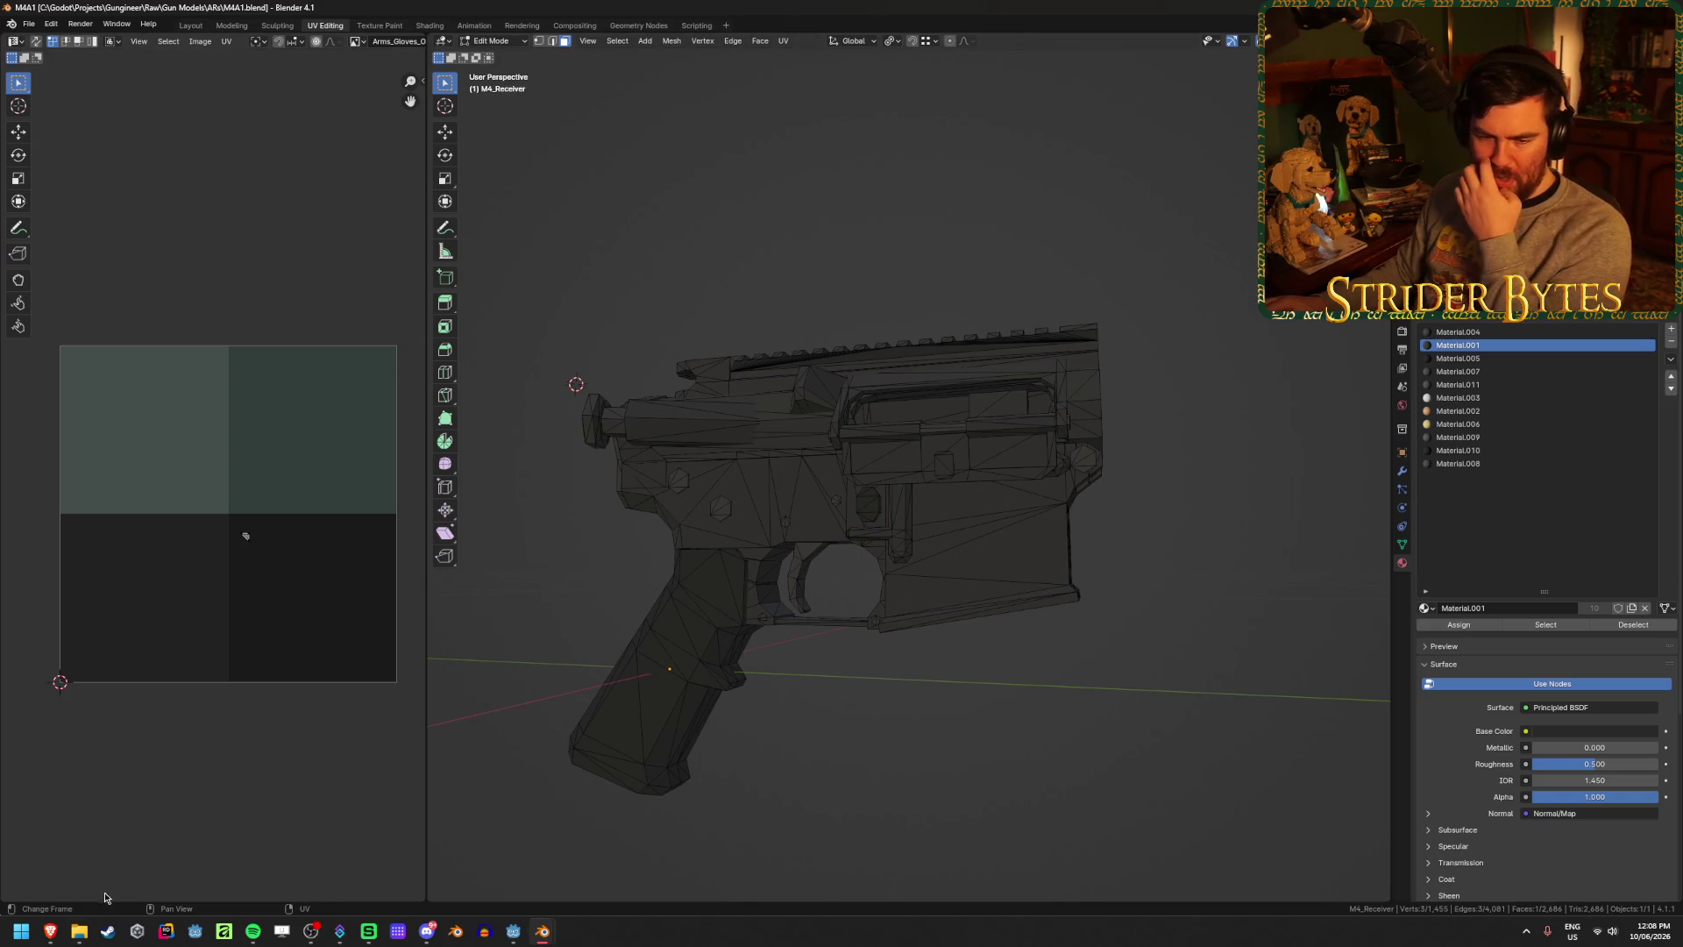
pyautogui.moveTo(50, 931)
pyautogui.click(442, 863)
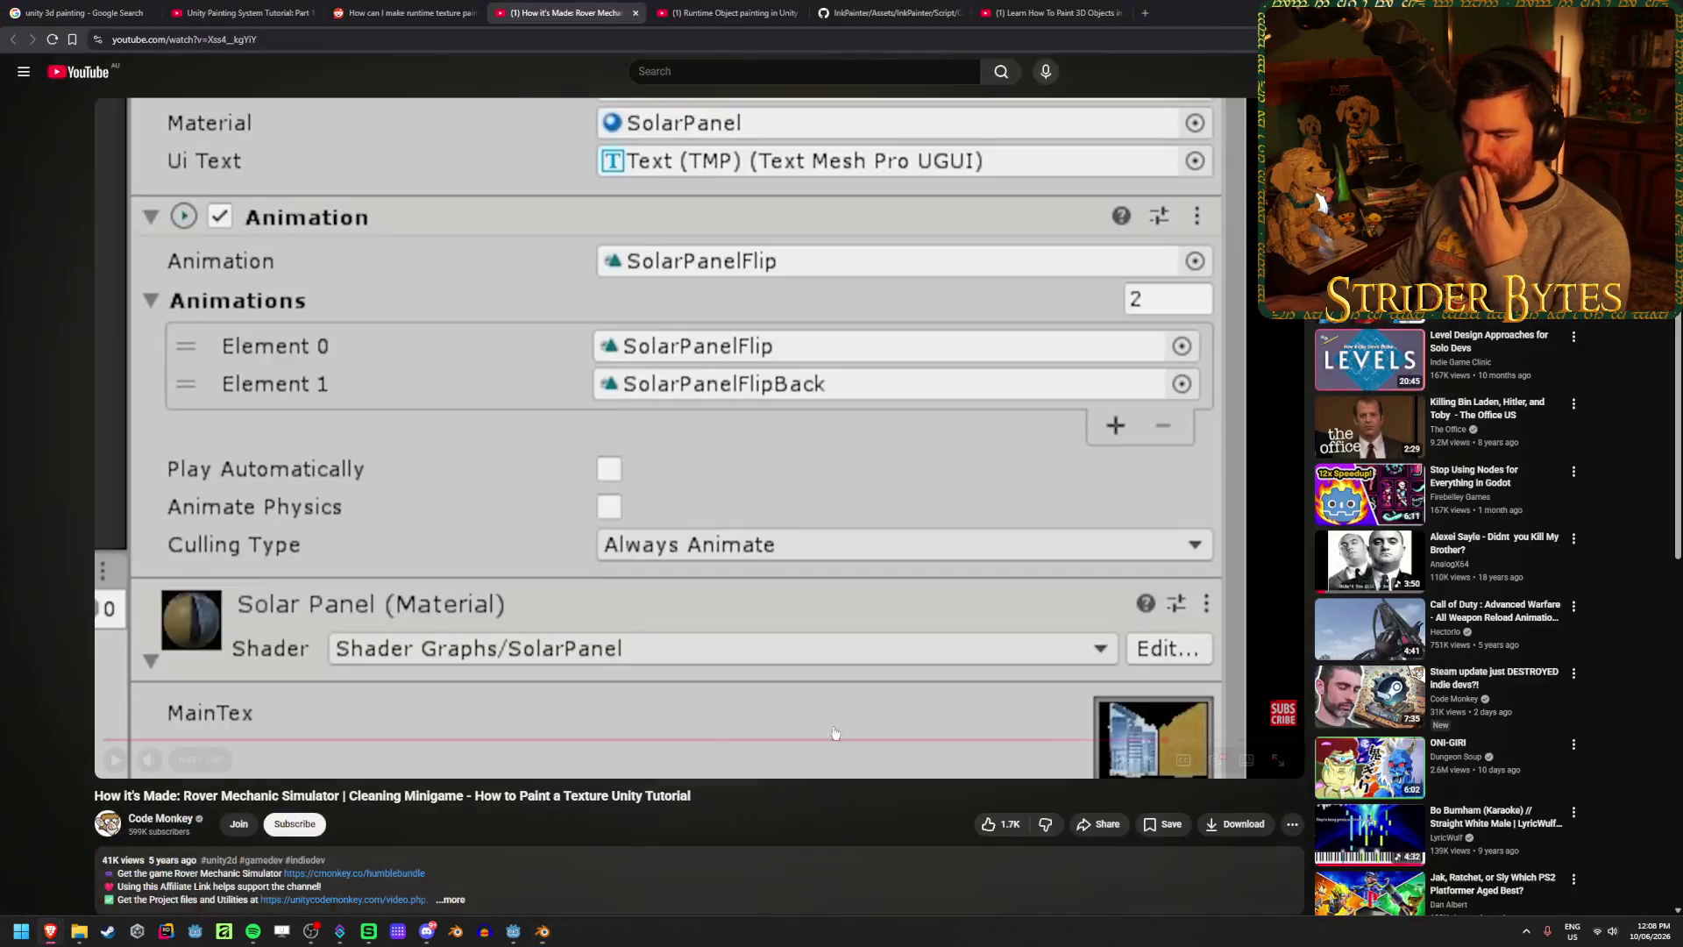
# - In a new tab, search Google for 'unity project texture onto 3d model'
pyautogui.click(1144, 15)
pyautogui.write('unity ')
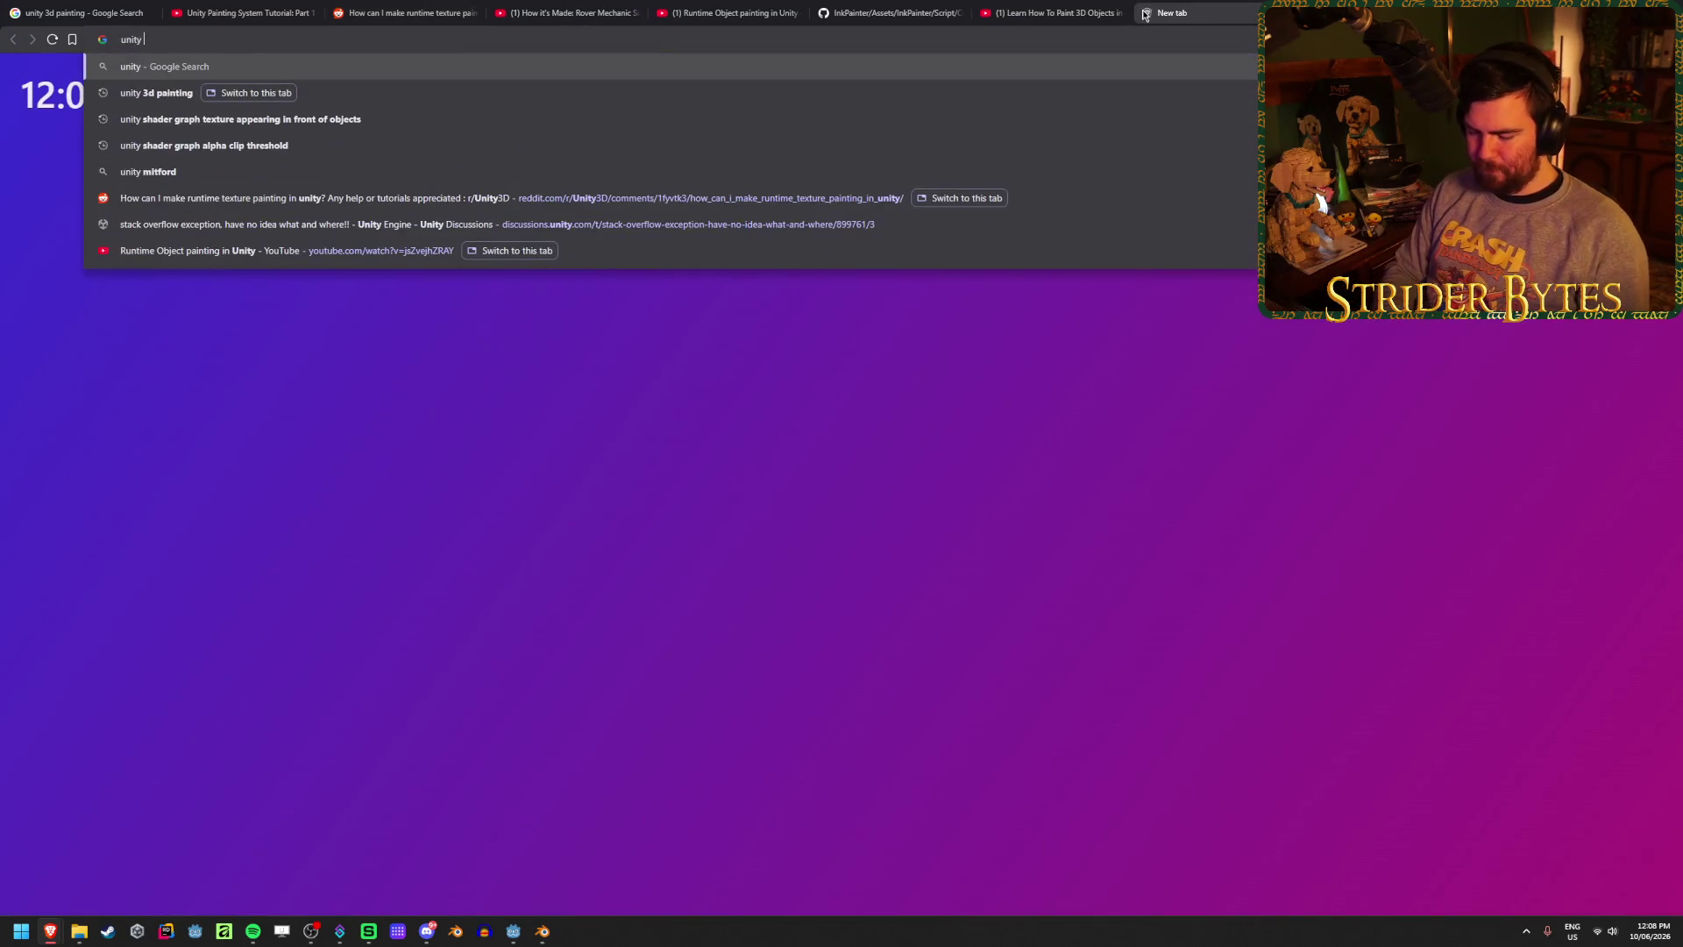
pyautogui.write('project texture on')
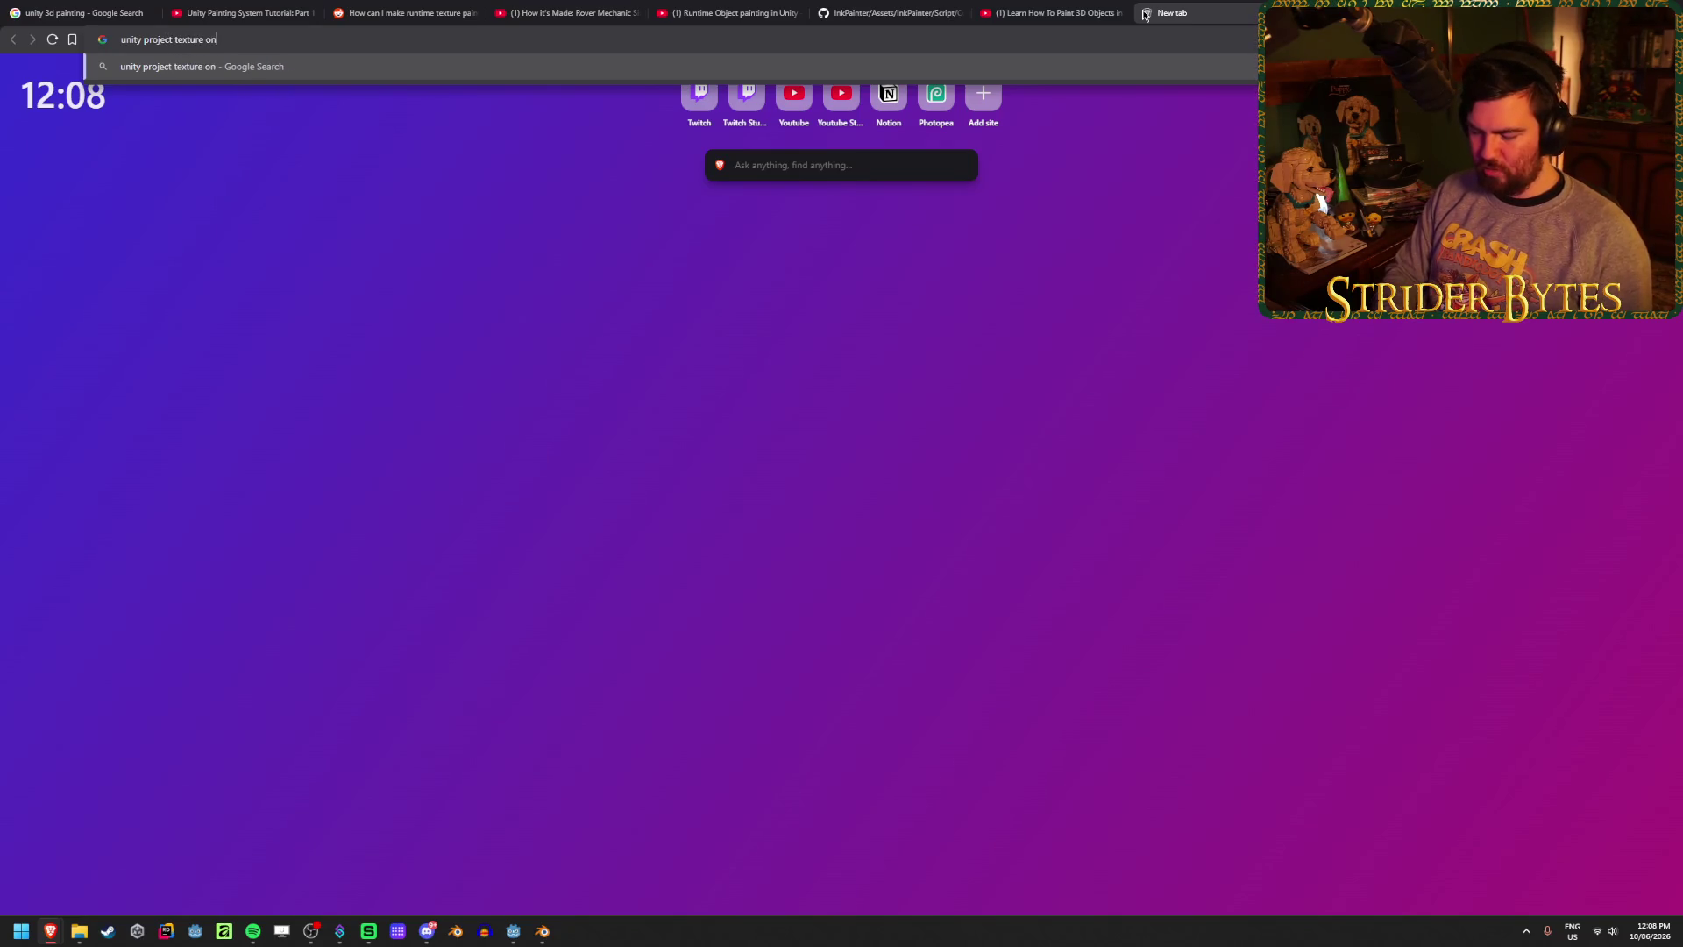
pyautogui.write('to 3d model')
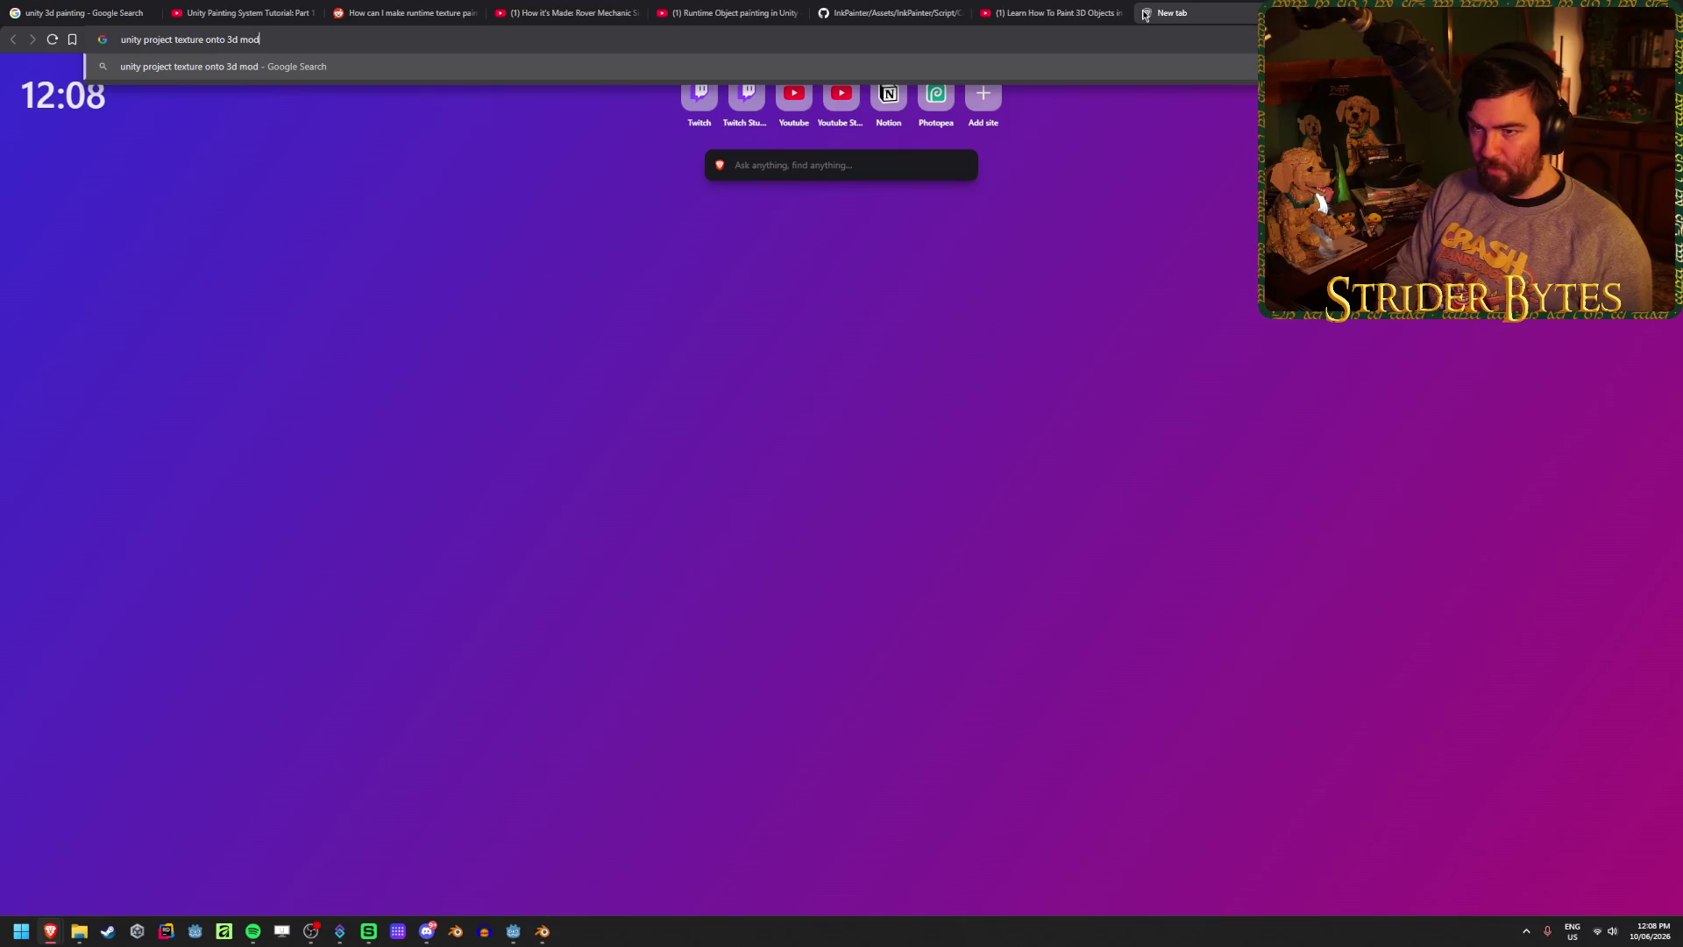
pyautogui.press('Return')
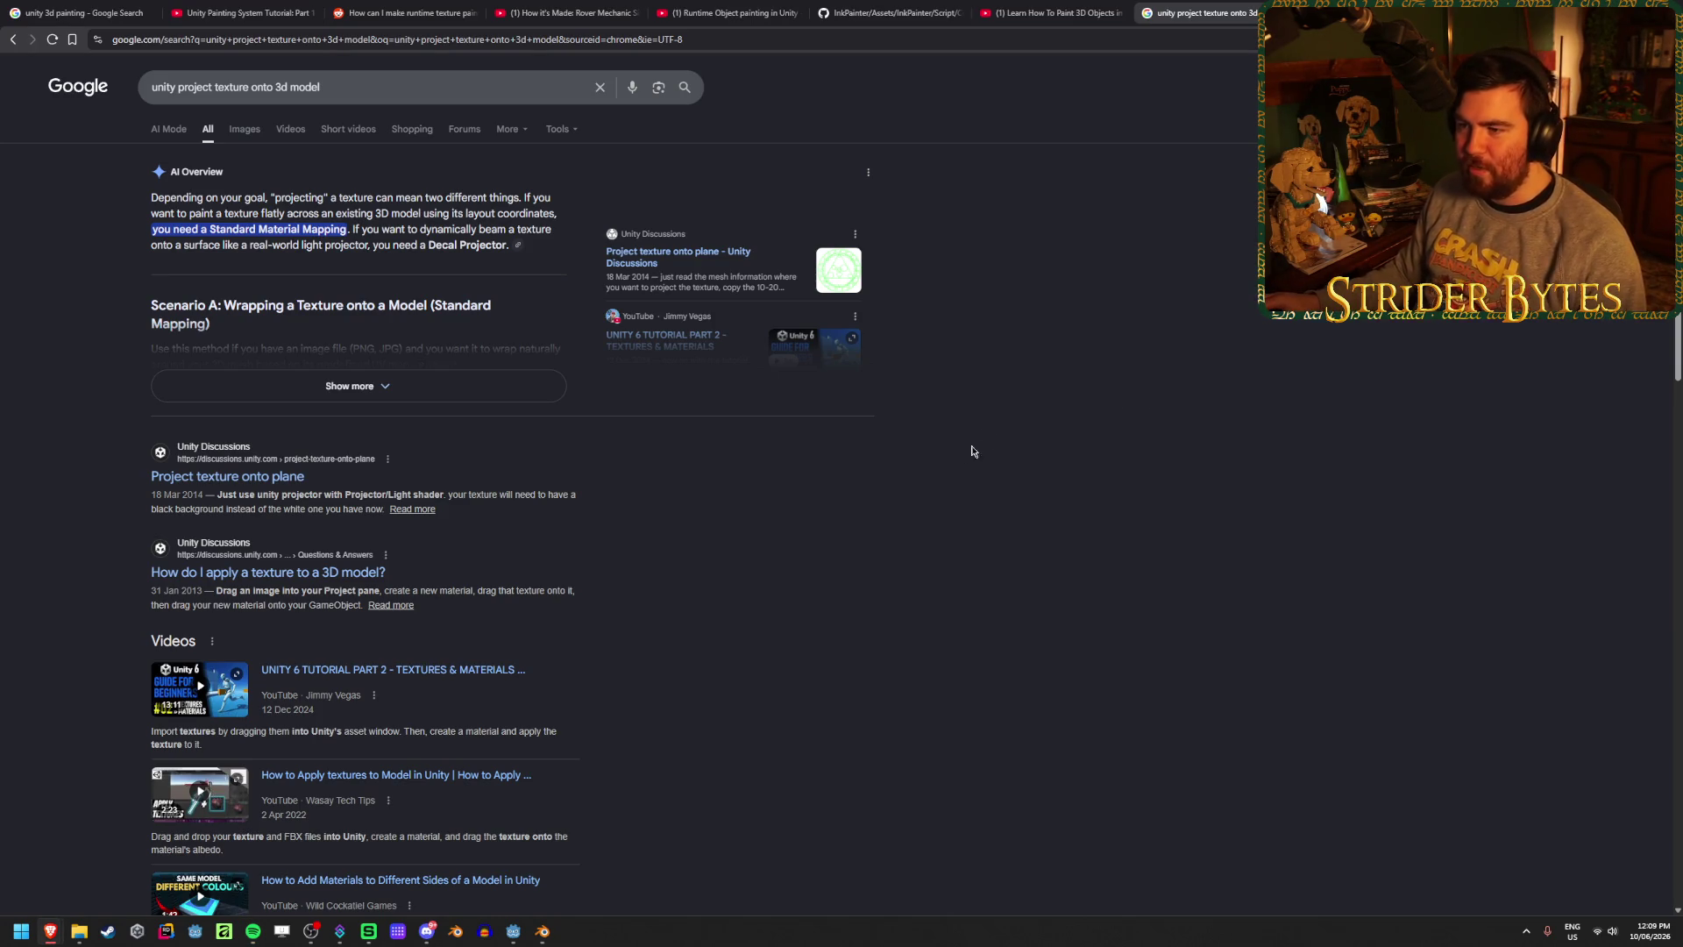
# - Open the r/Unity3D result 'Can you project textures onto meshes?' in its own tab and view it
pyautogui.scroll(-2, 983, 511)
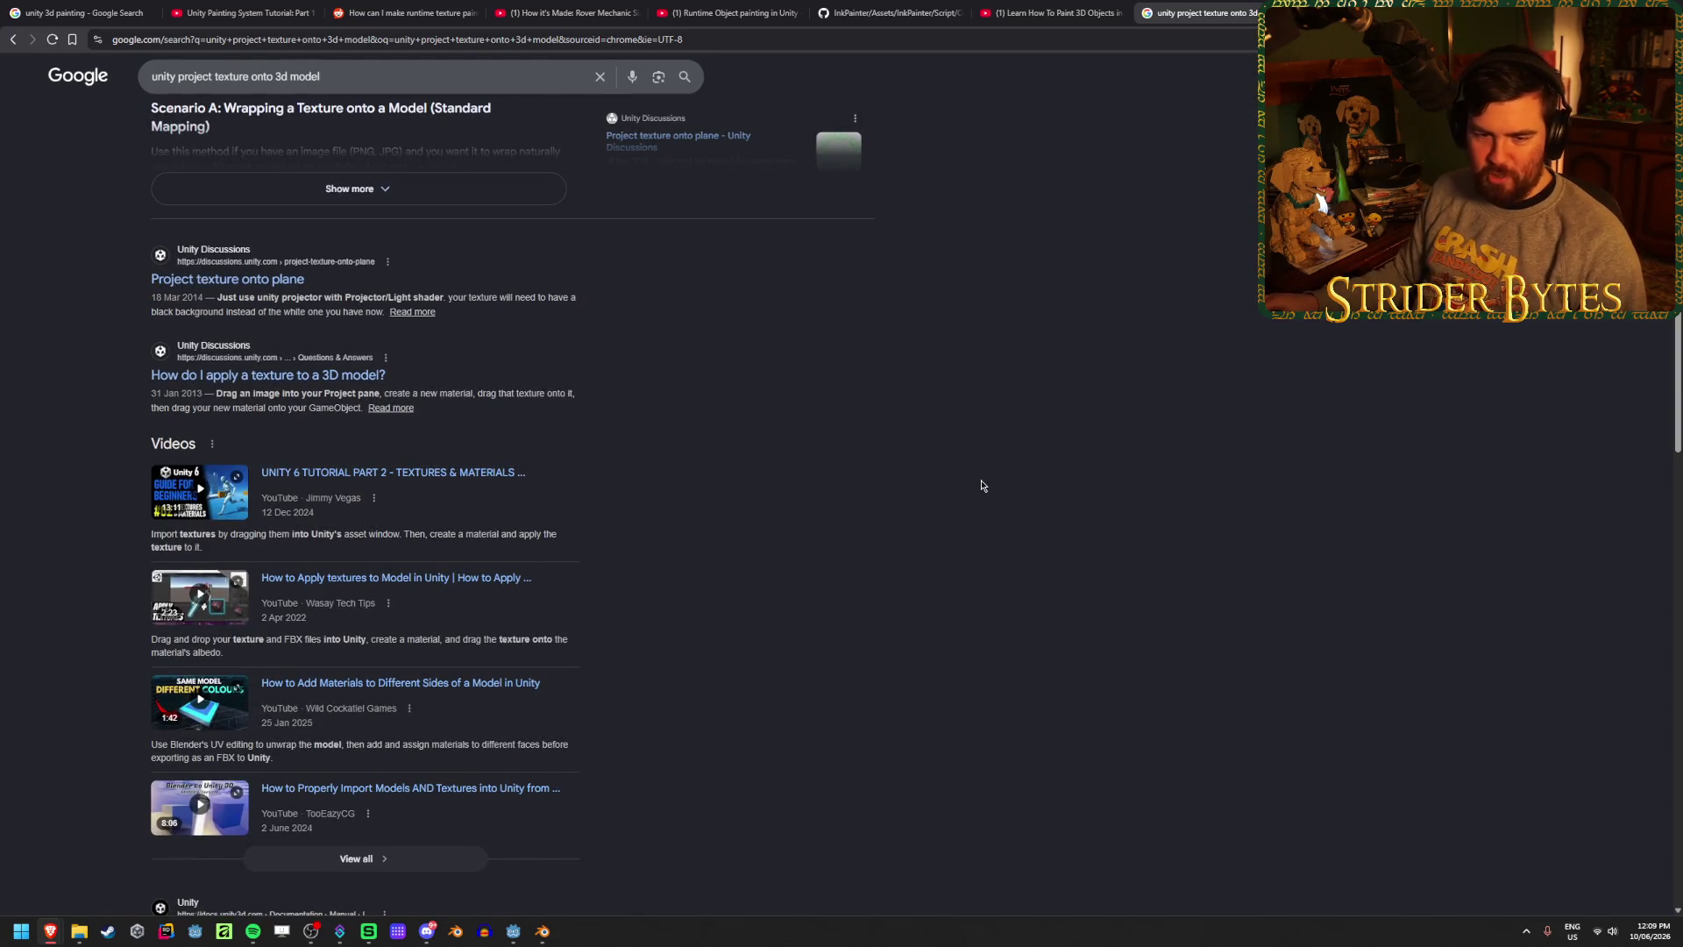
pyautogui.scroll(-2, 980, 482)
pyautogui.scroll(-1, 980, 480)
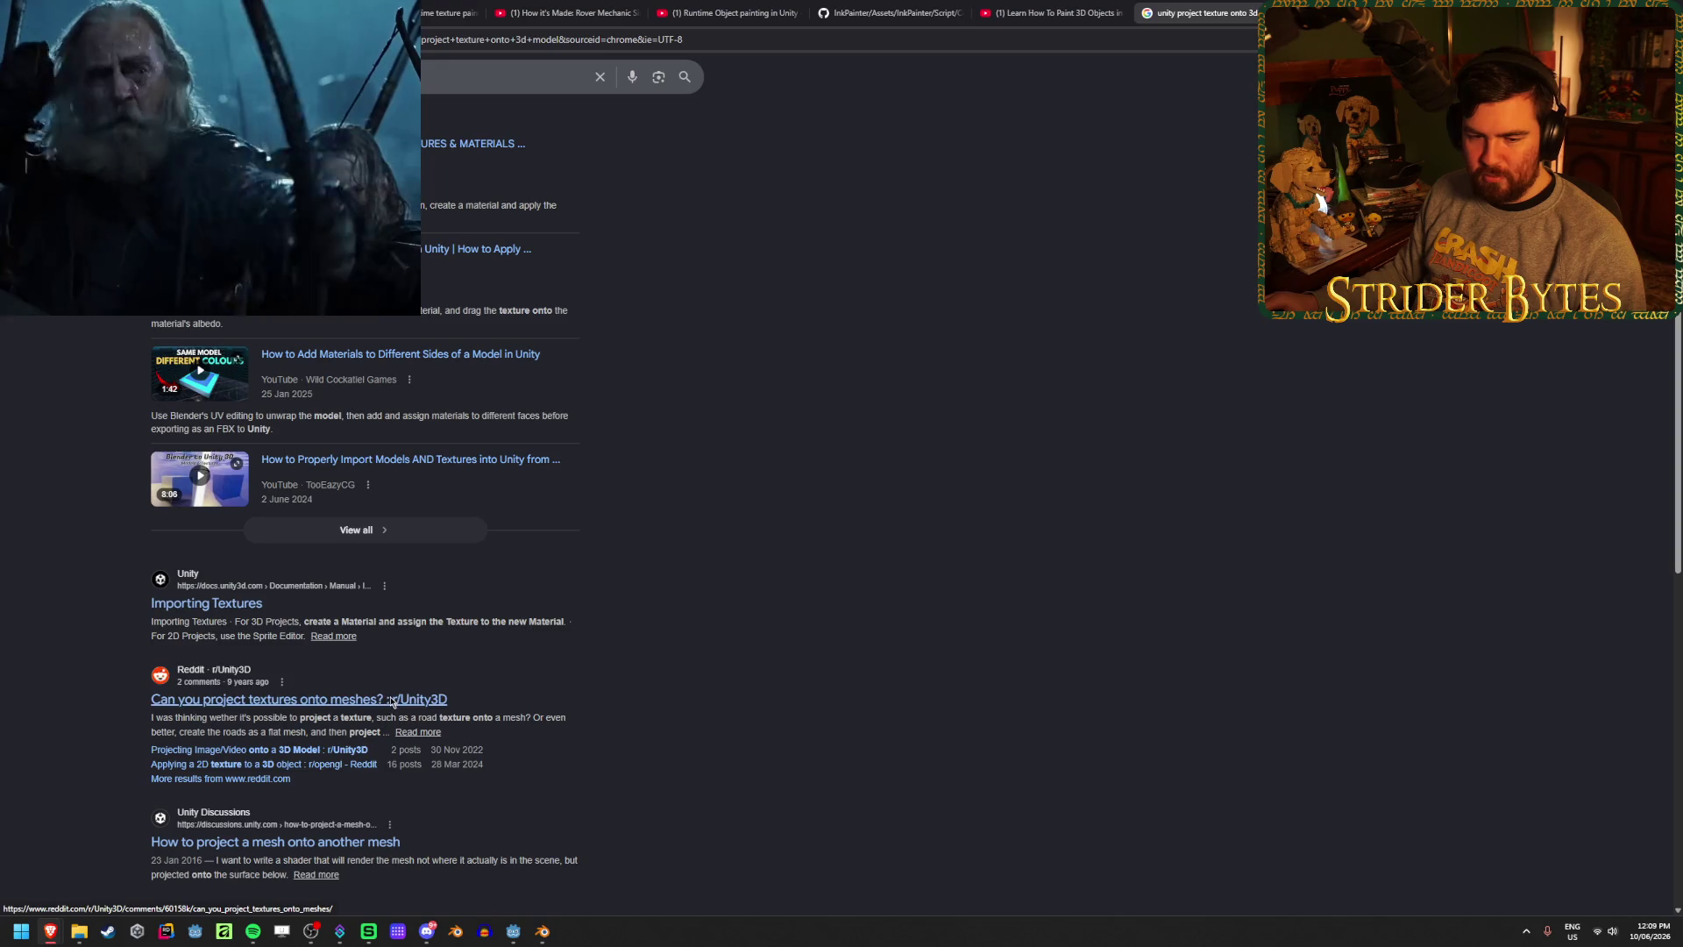
pyautogui.middleClick(392, 702)
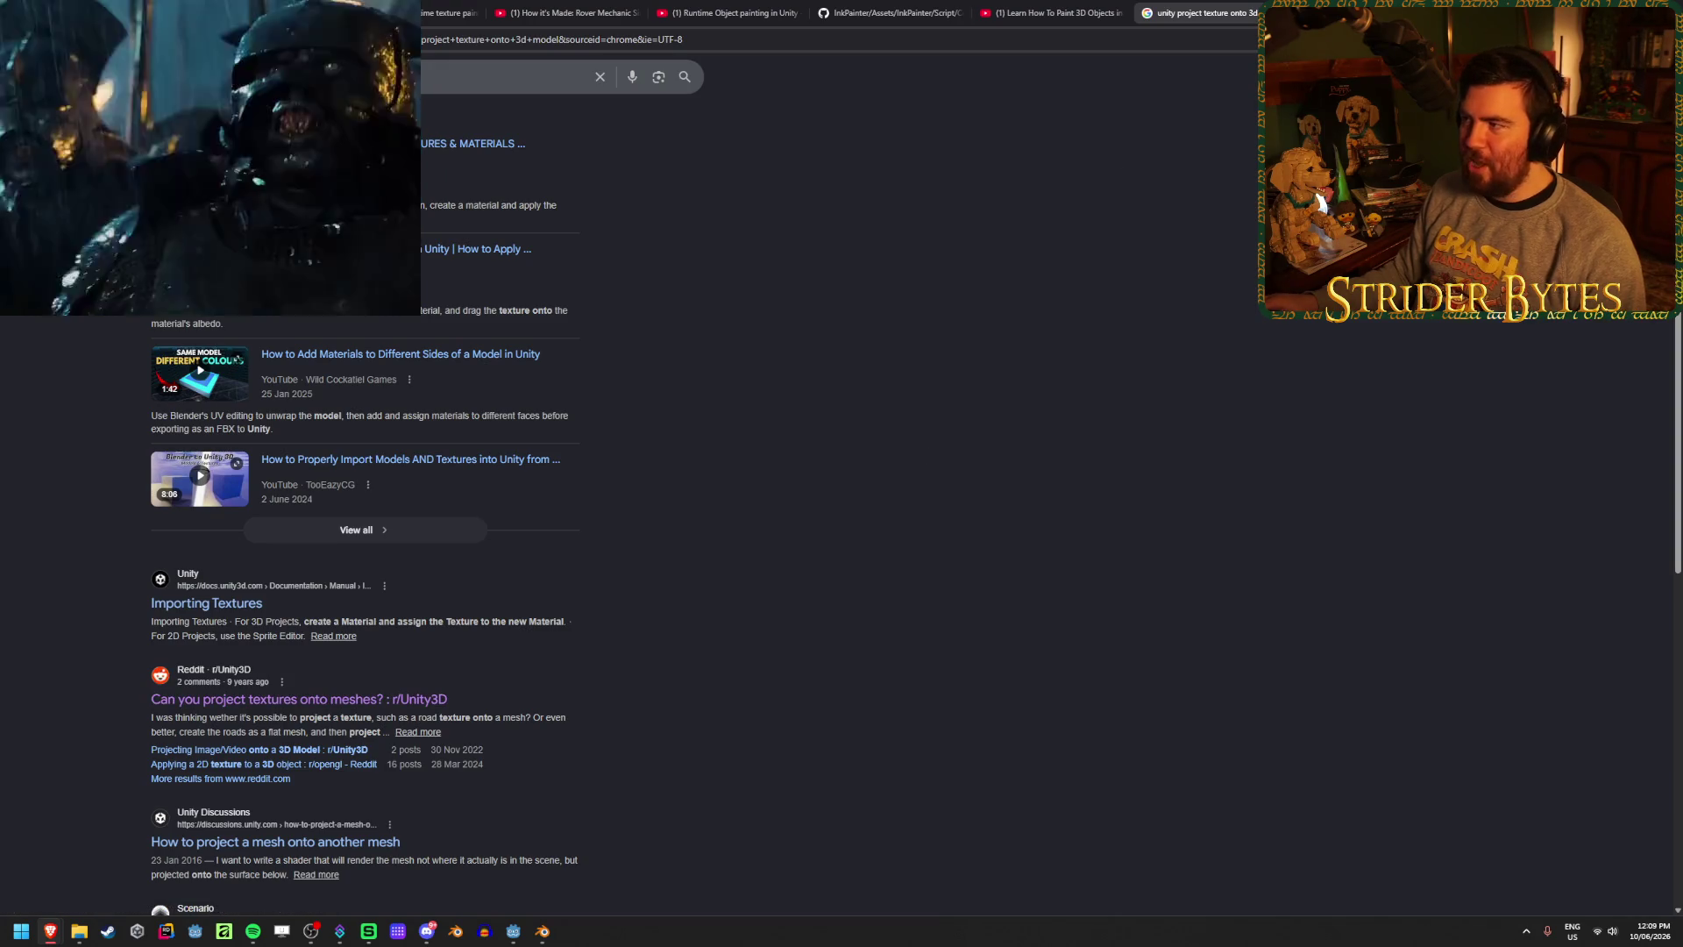
pyautogui.click(1289, 12)
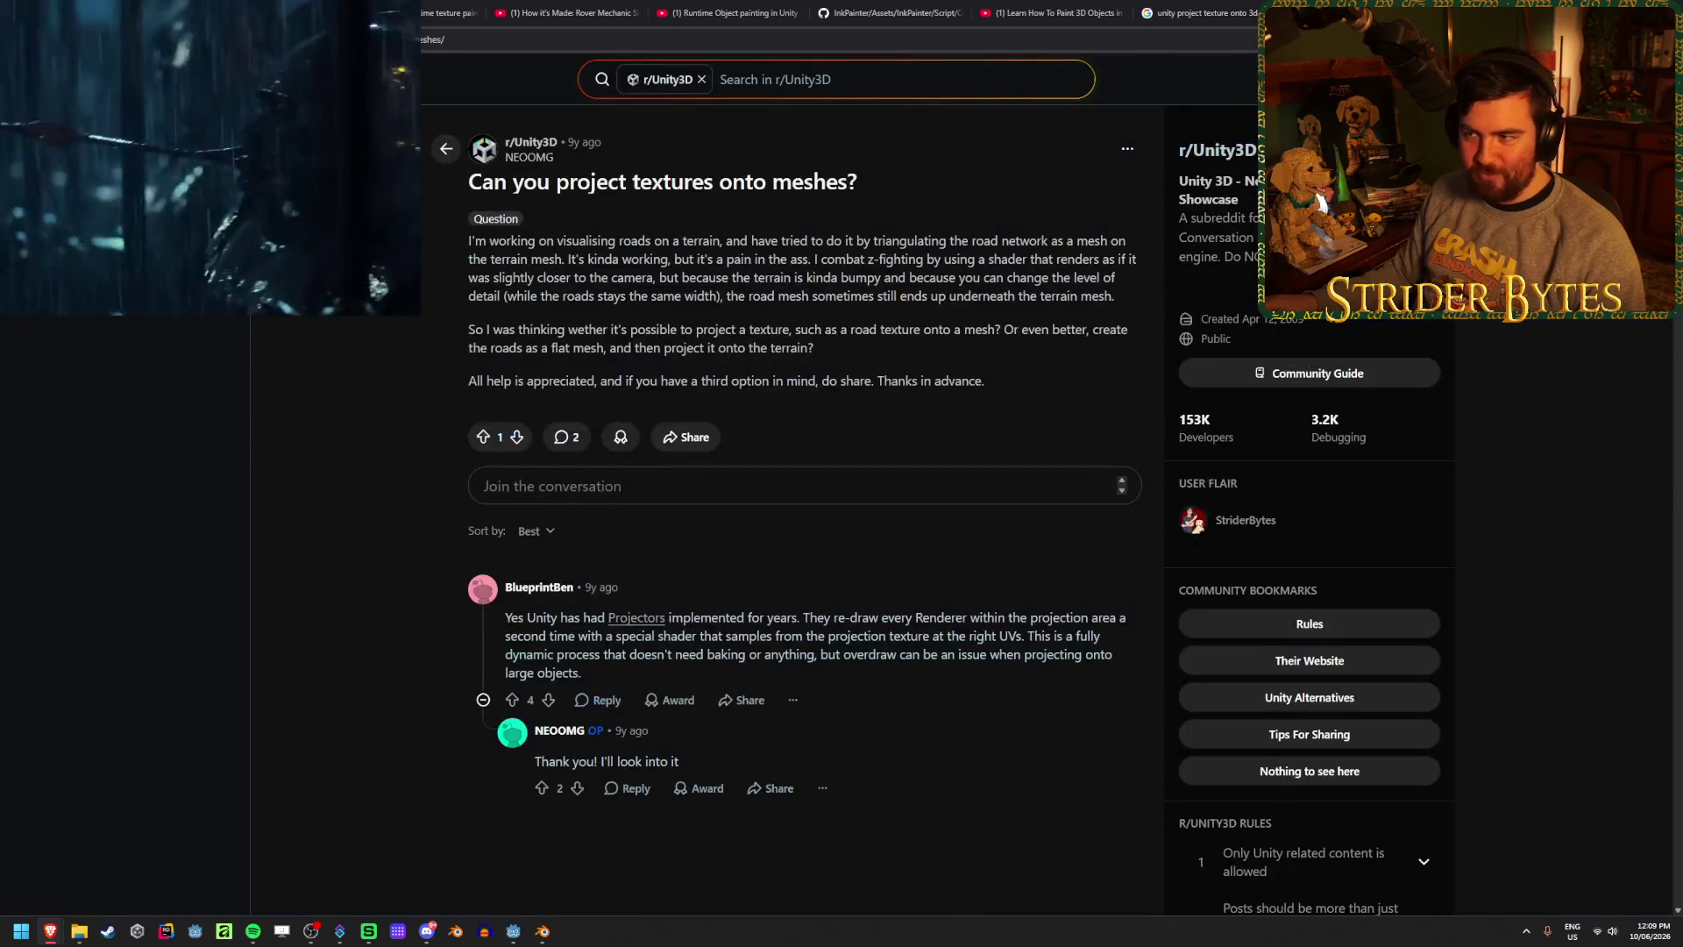
pyautogui.click(1227, 13)
pyautogui.click(1280, 12)
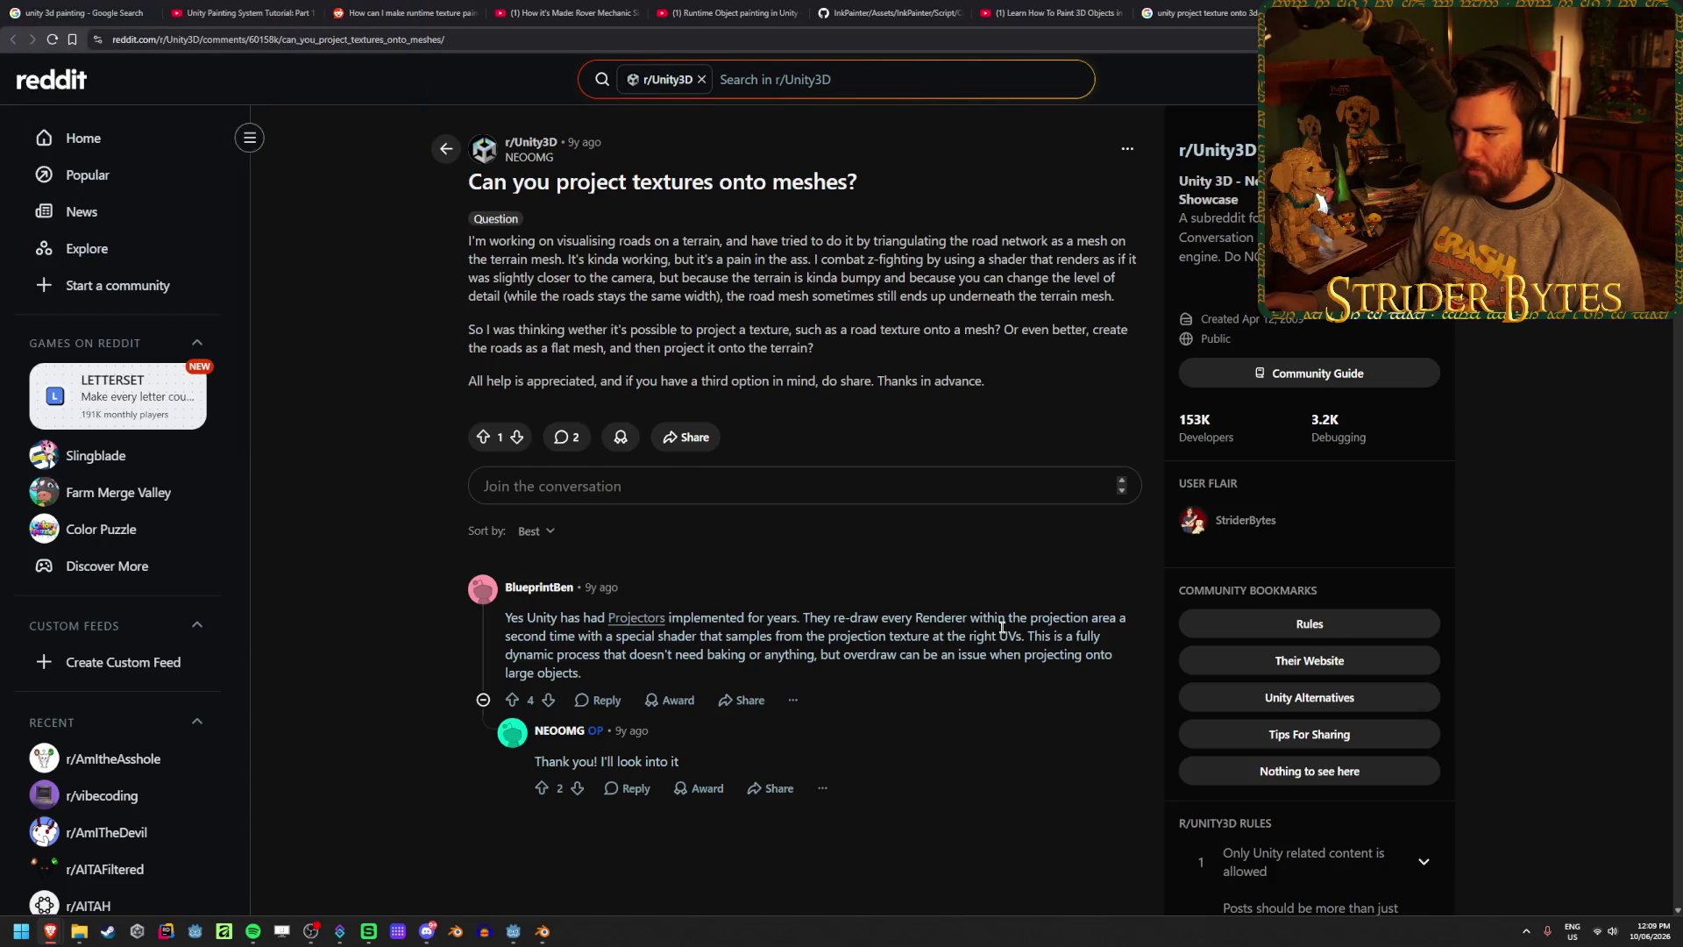
pyautogui.moveTo(468, 240); pyautogui.dragTo(954, 240)
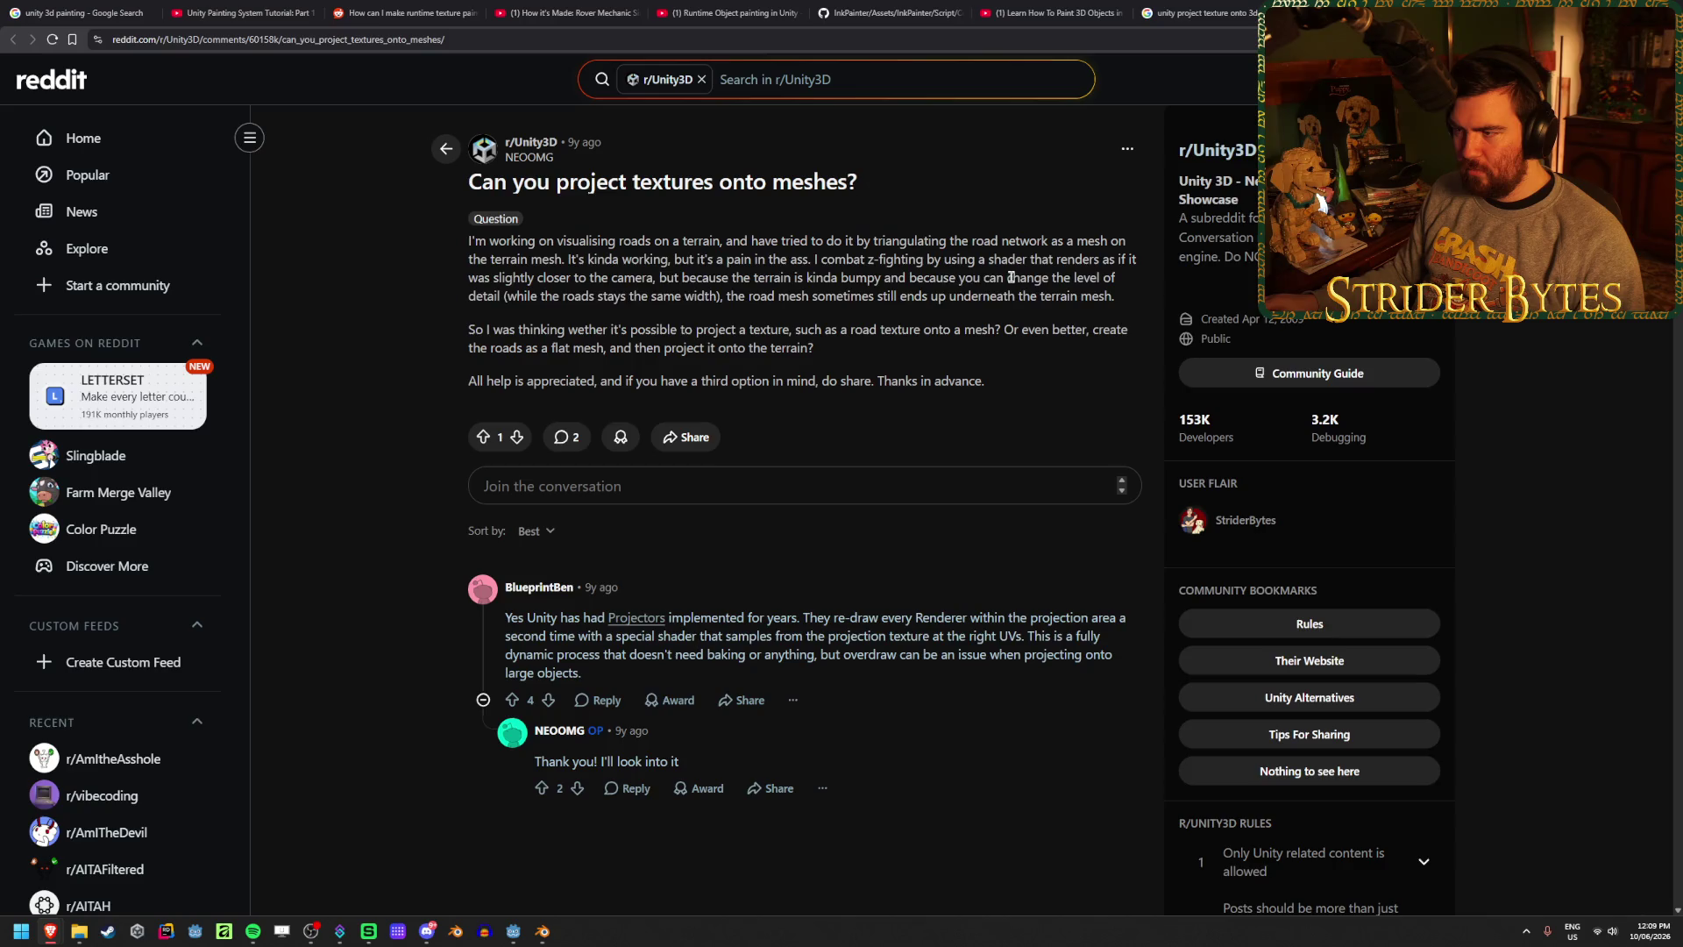
pyautogui.moveTo(618, 277); pyautogui.dragTo(1015, 277)
pyautogui.moveTo(545, 277); pyautogui.dragTo(910, 277)
pyautogui.click(963, 273)
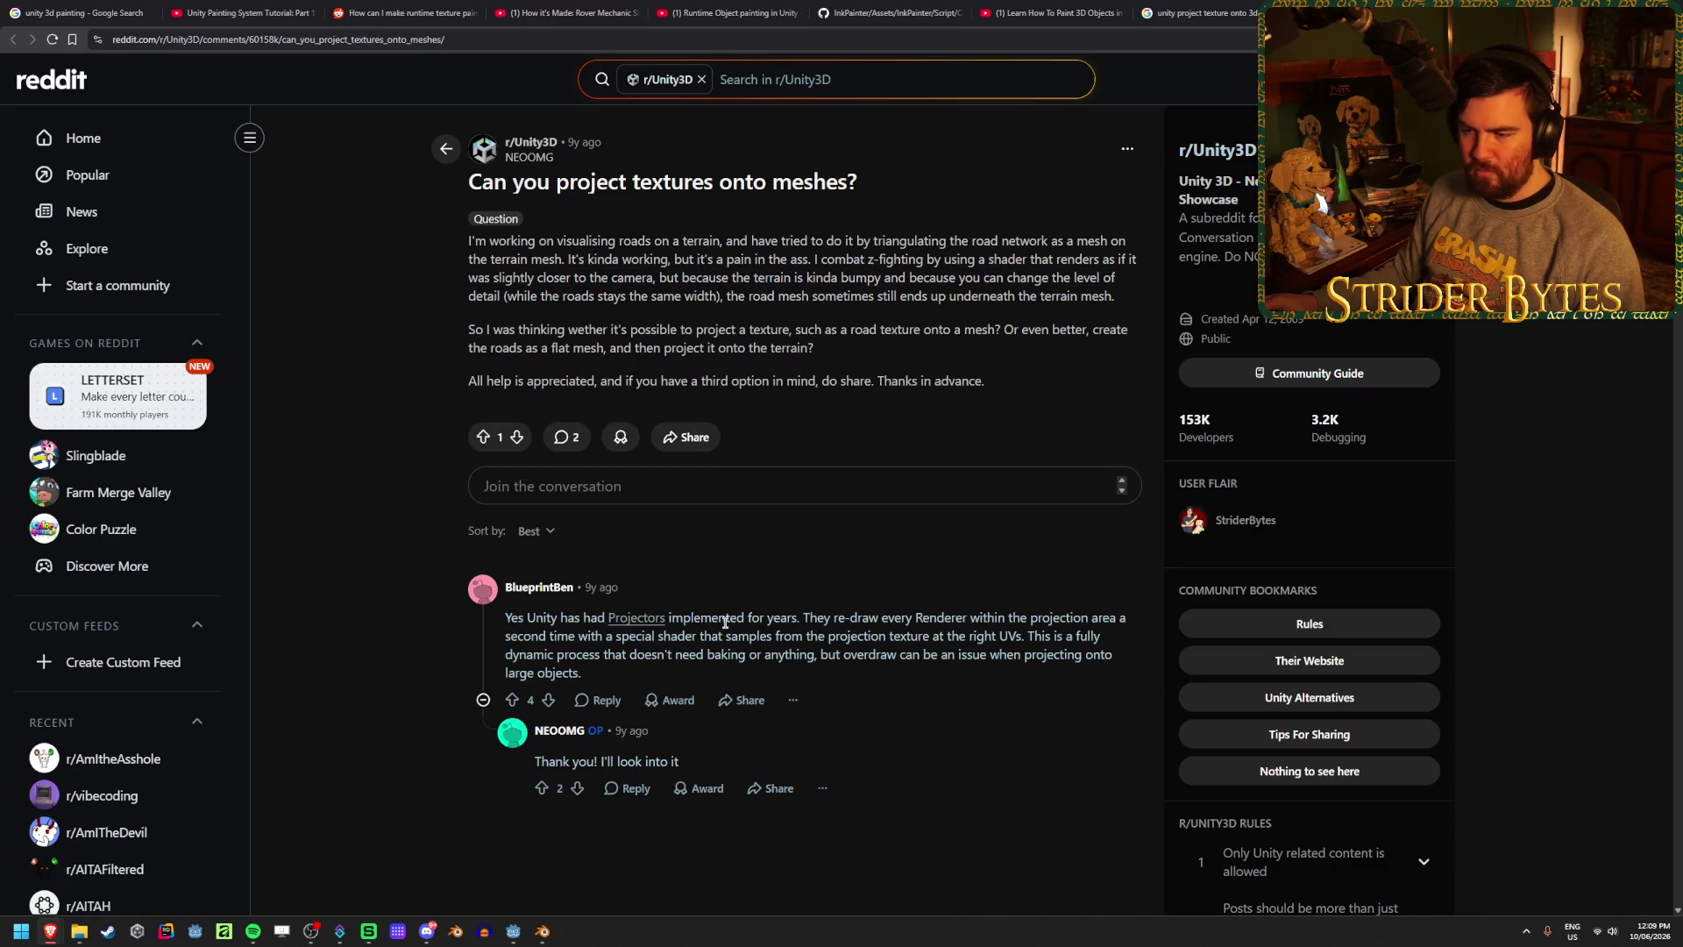
pyautogui.middleClick(637, 618)
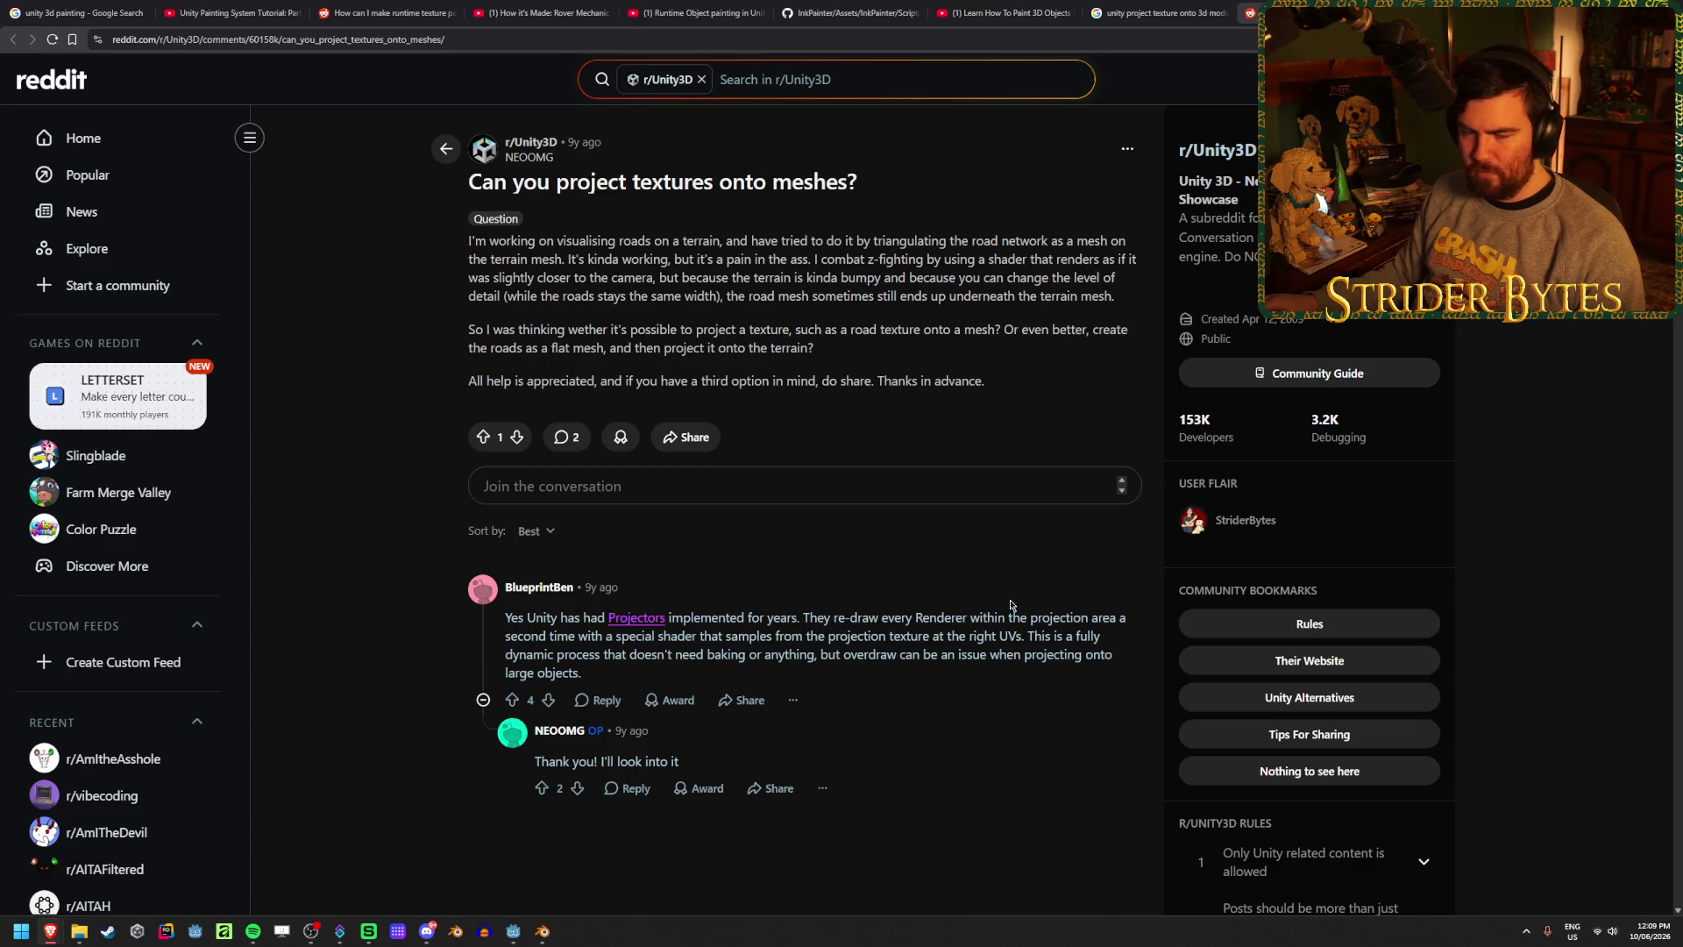
pyautogui.hotkey('ctrl', 'Tab')
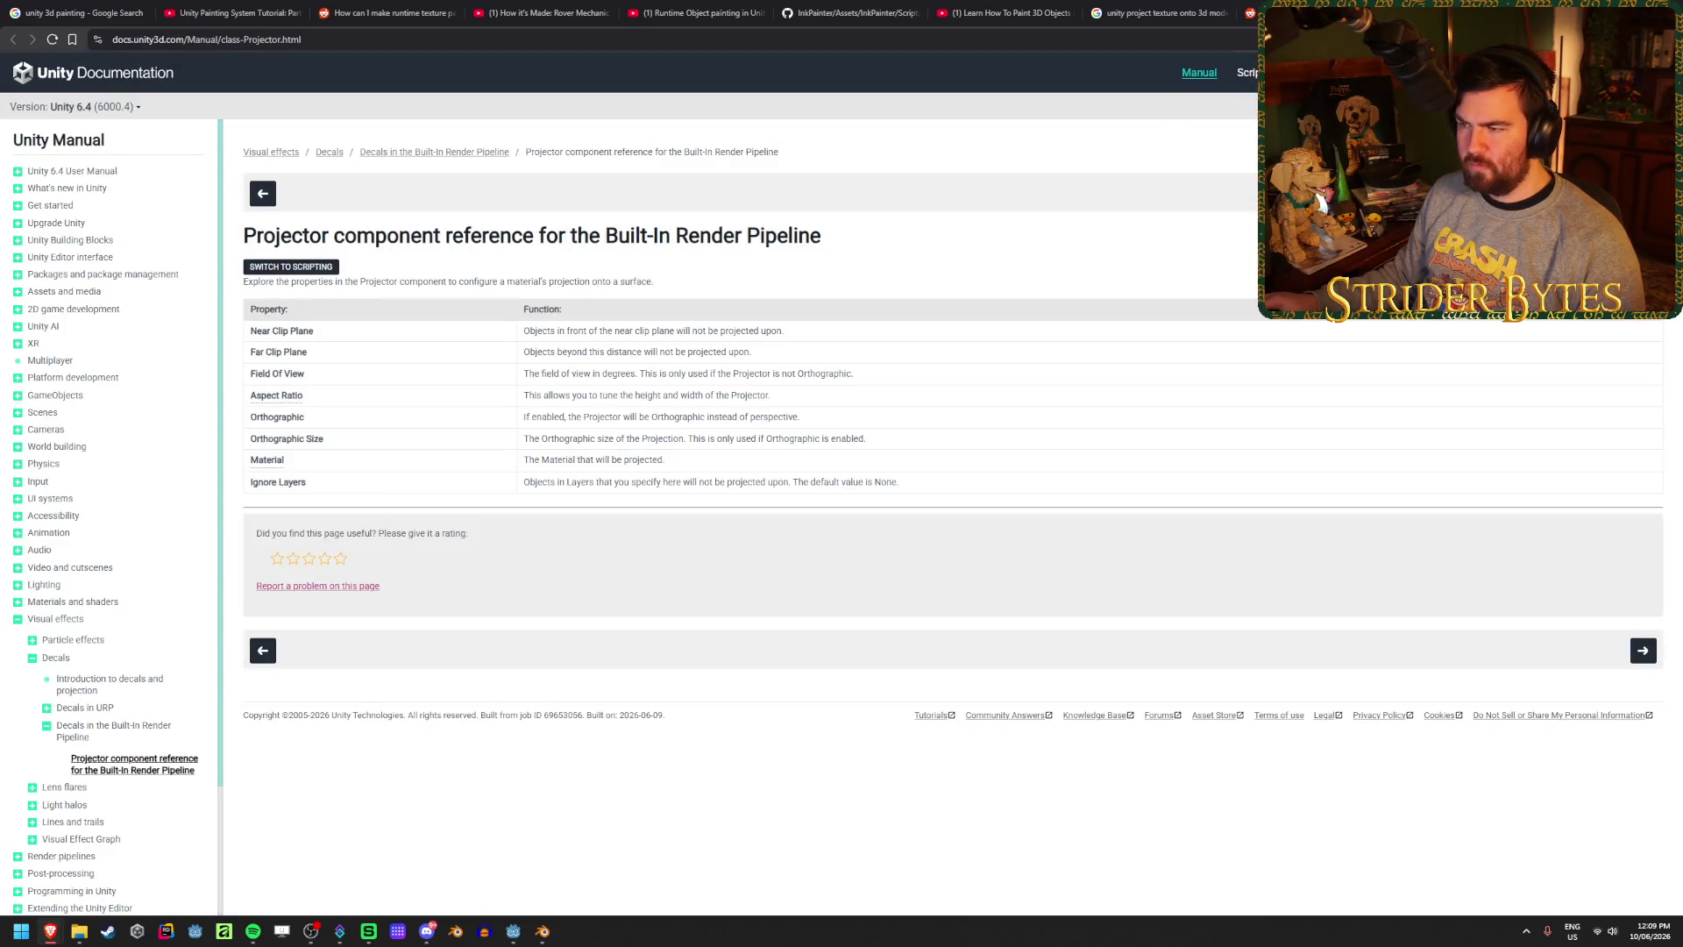
pyautogui.hotkey('ctrl', 'w')
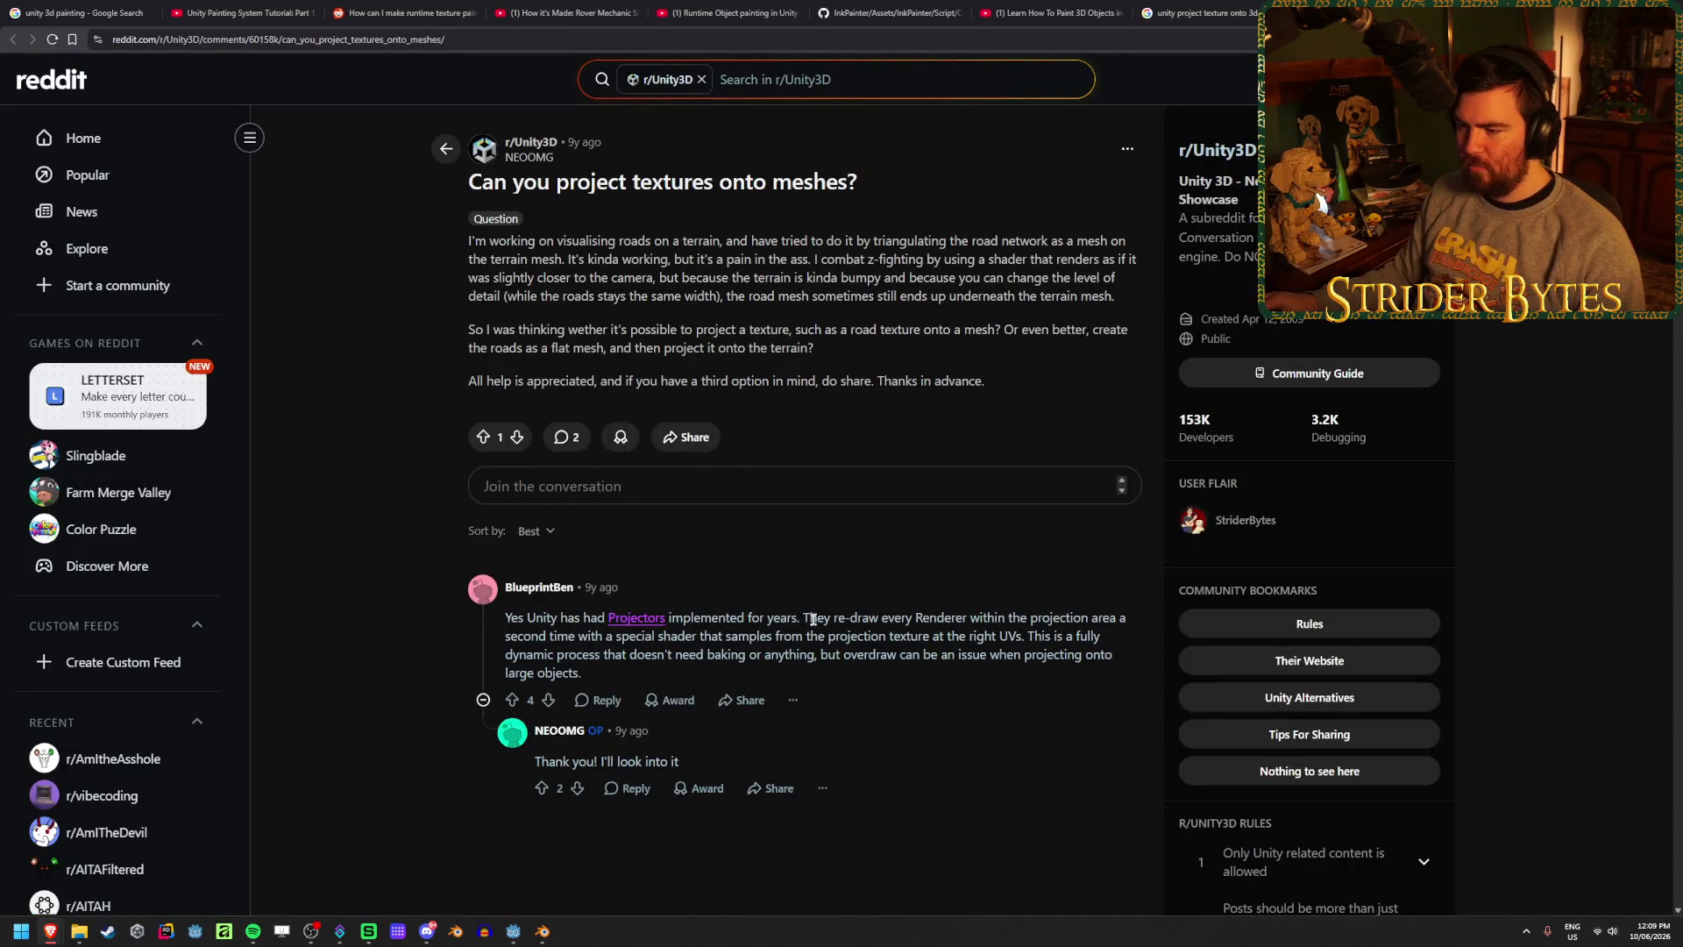
pyautogui.moveTo(1031, 618); pyautogui.dragTo(716, 638)
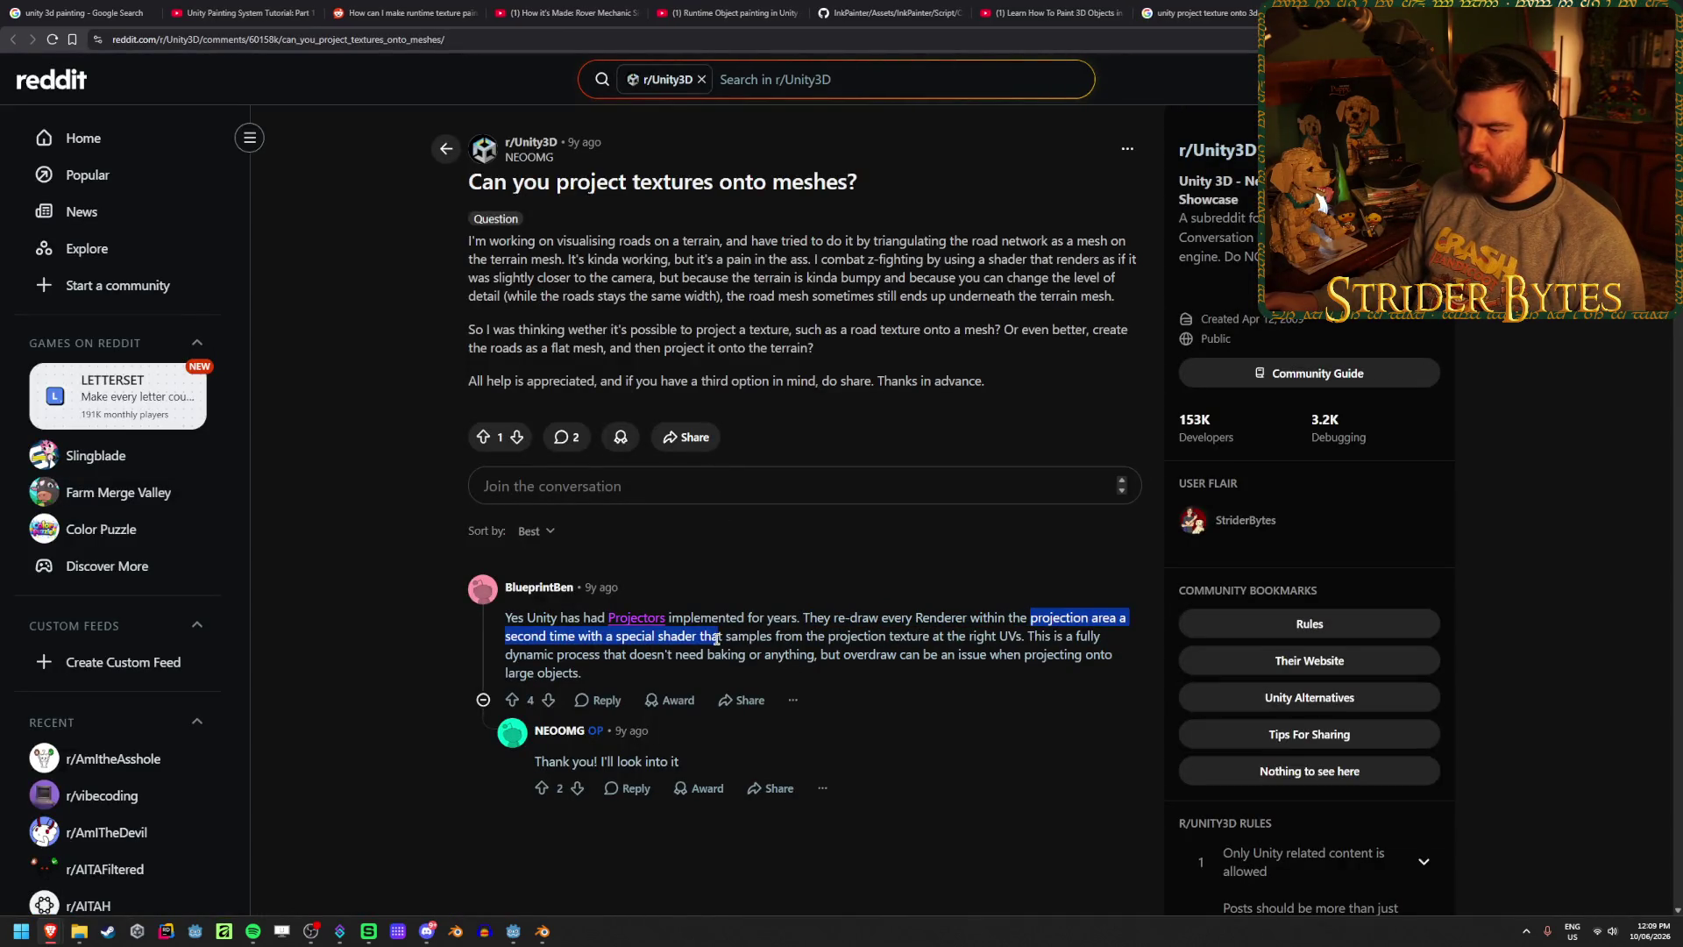
pyautogui.click(716, 638)
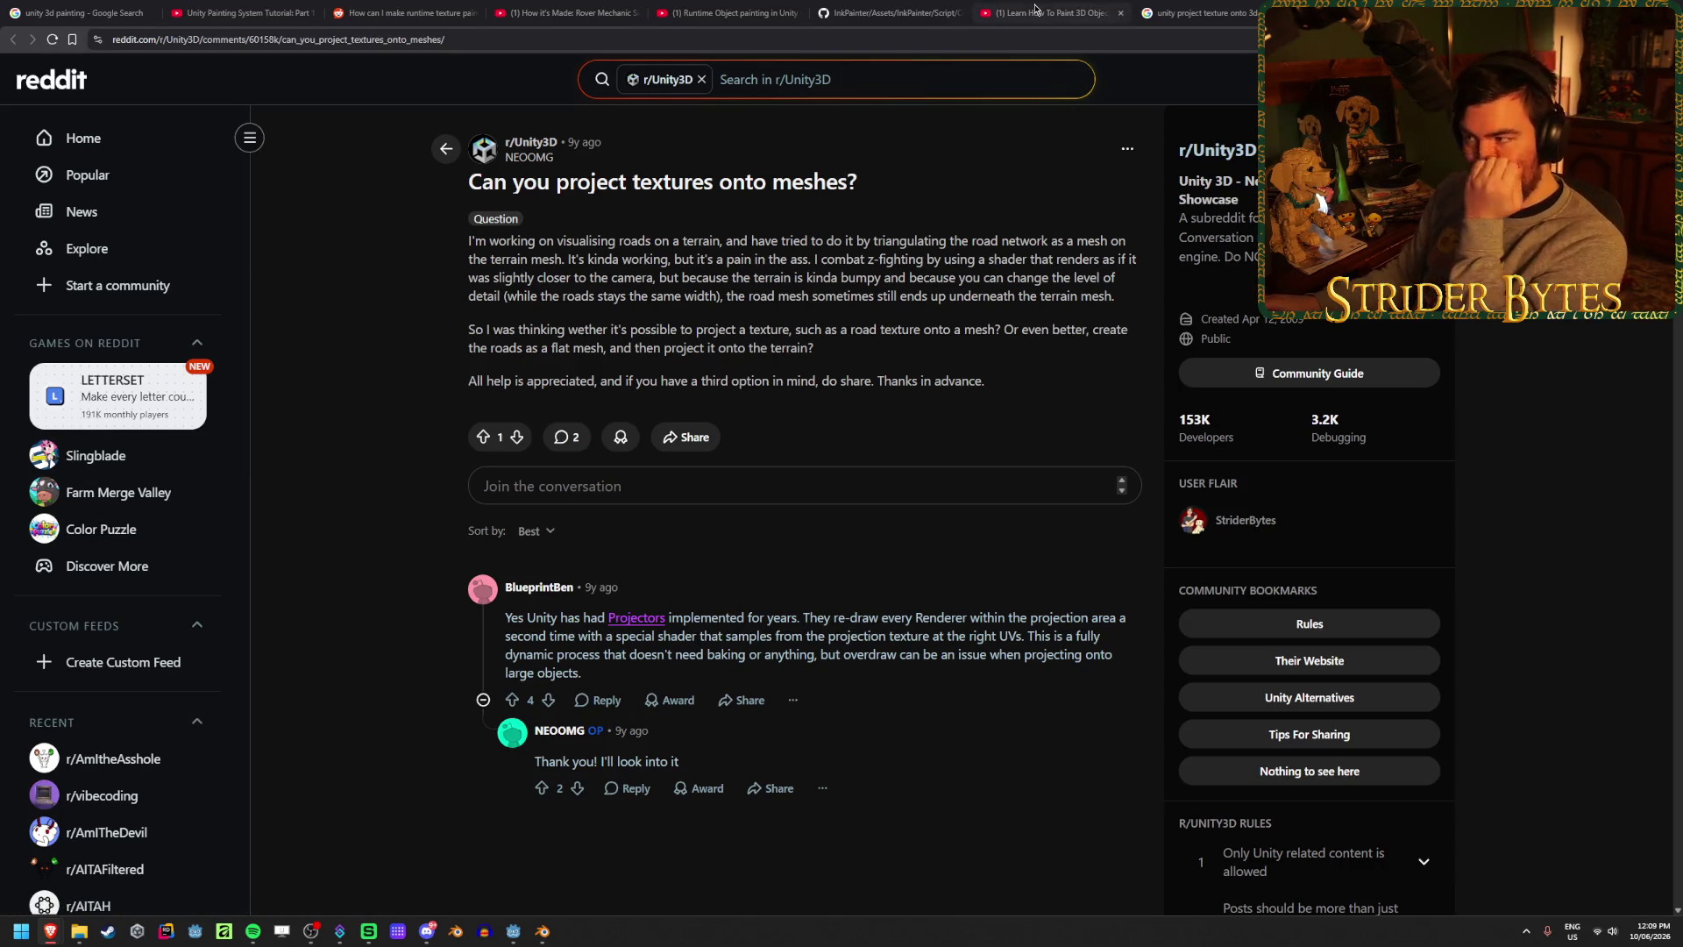
pyautogui.hotkey('alt', 'Left')
# - Skim the current results, then launch Notepad from the Windows search
pyautogui.scroll(-2, 430, 558)
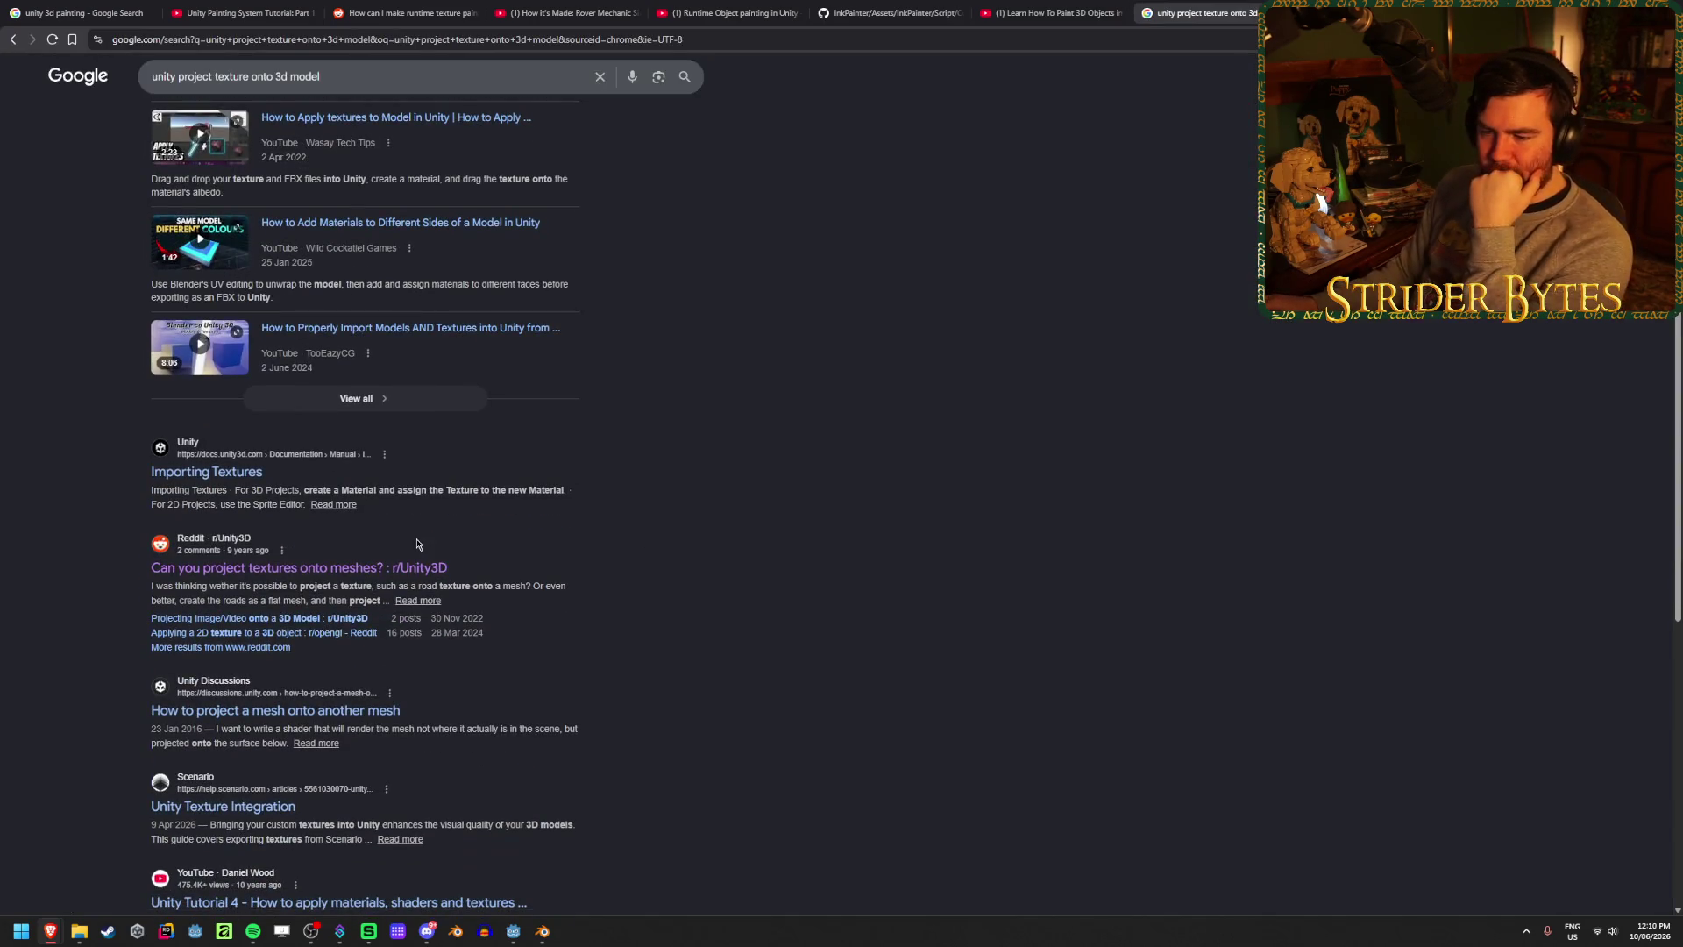
pyautogui.scroll(-2, 575, 488)
pyautogui.scroll(10, 577, 483)
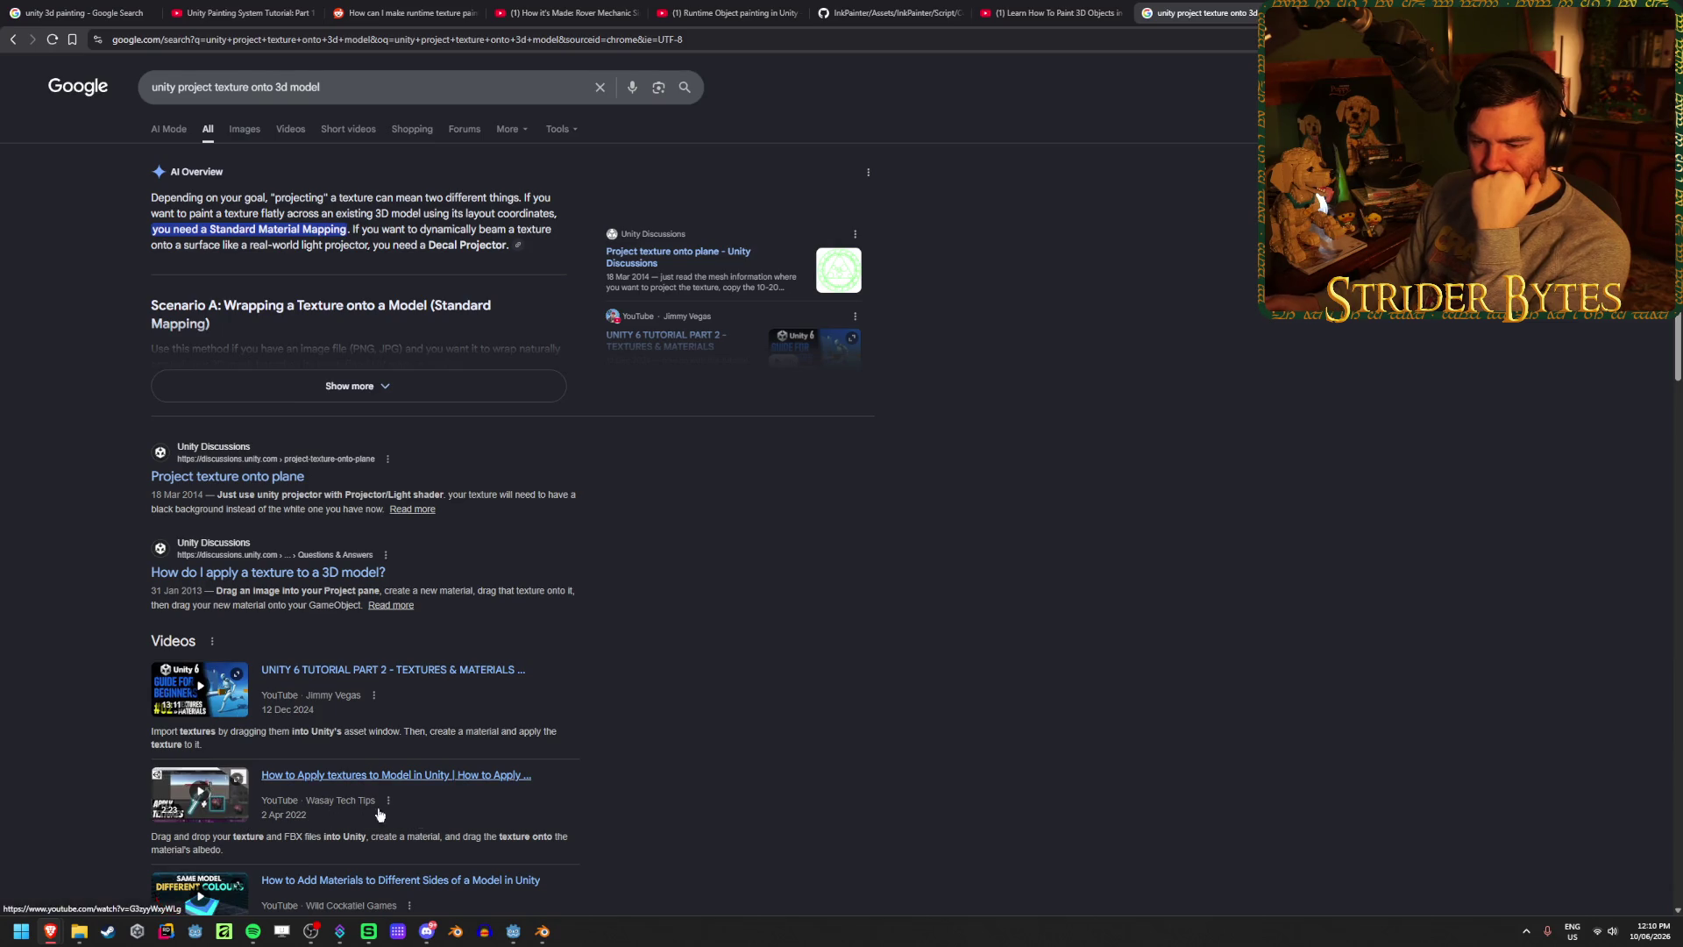
pyautogui.click(20, 932)
pyautogui.write('nto 3')
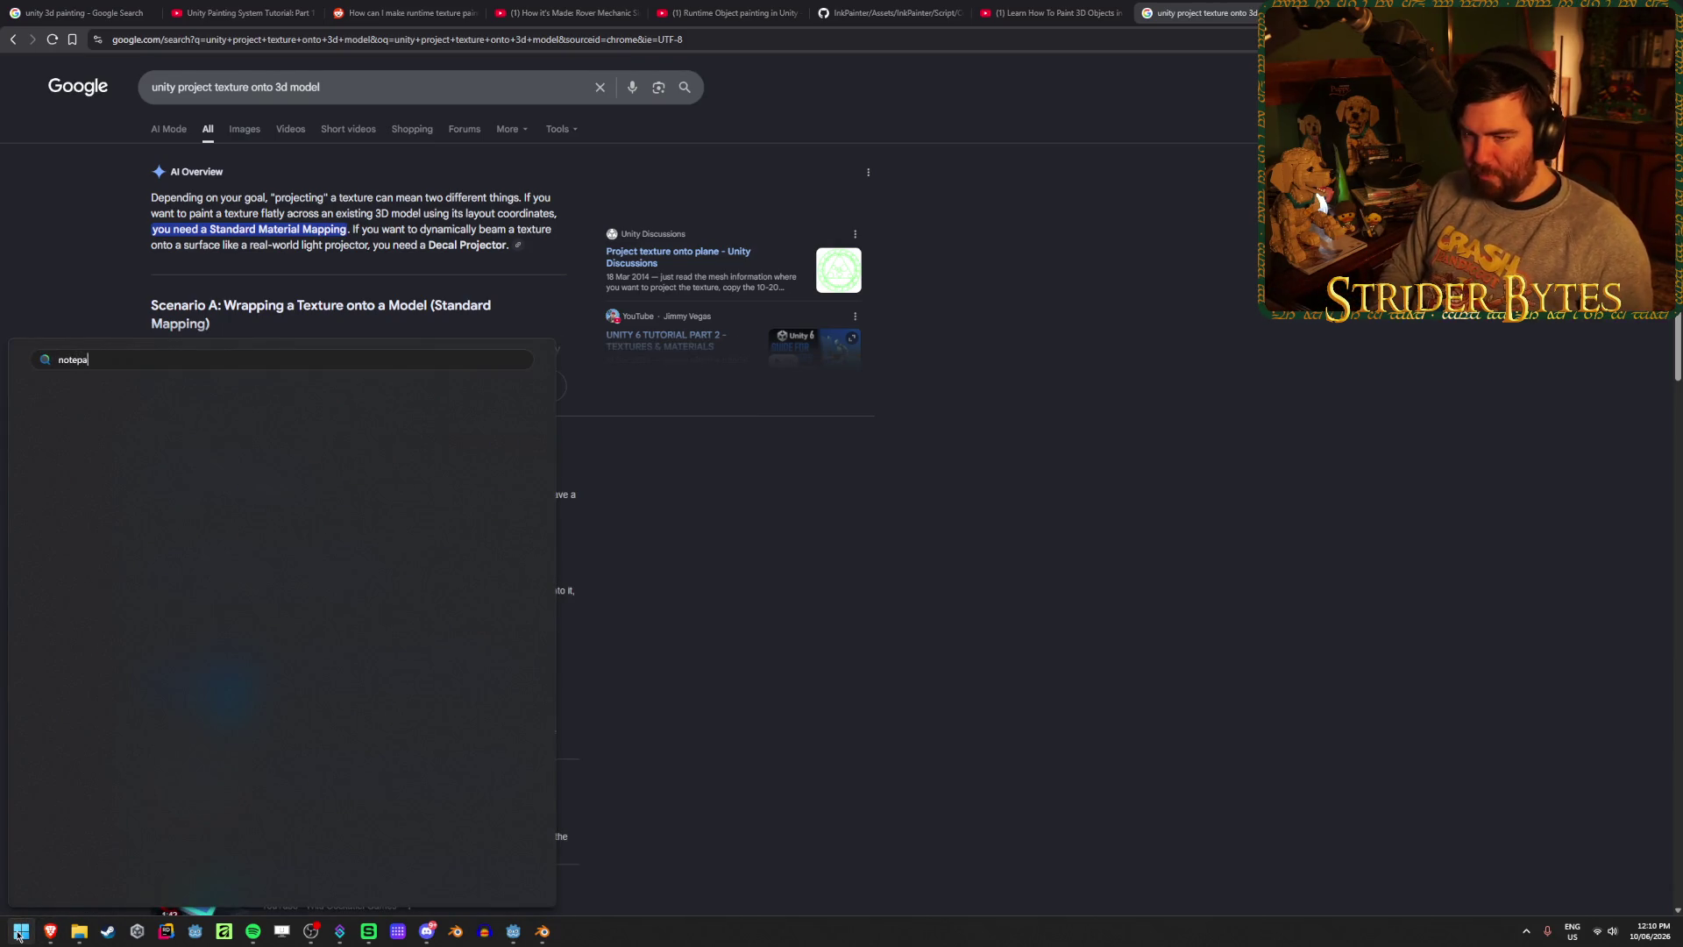
pyautogui.write('d')
pyautogui.press('Return')
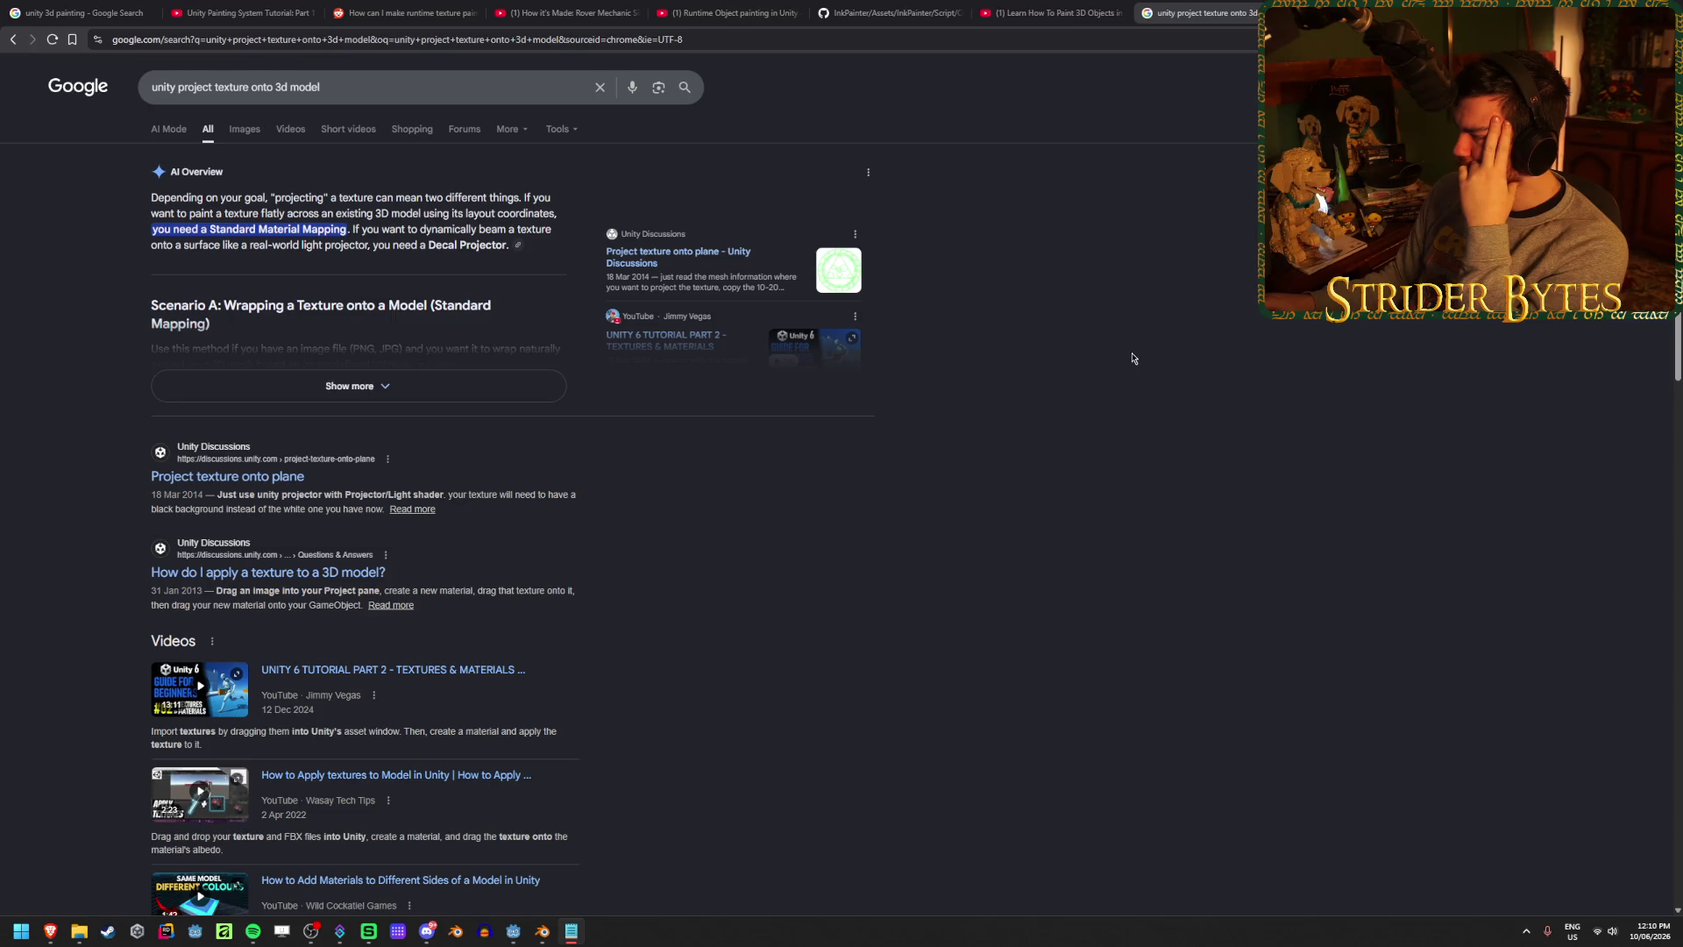
# - Search 'godot project 3d to 2d per pixel from viewport' and open the SubViewport tutorial video
pyautogui.moveTo(321, 86)
pyautogui.mouseDown()
pyautogui.moveTo(172, 81)
pyautogui.moveTo(213, 80)
pyautogui.mouseUp()
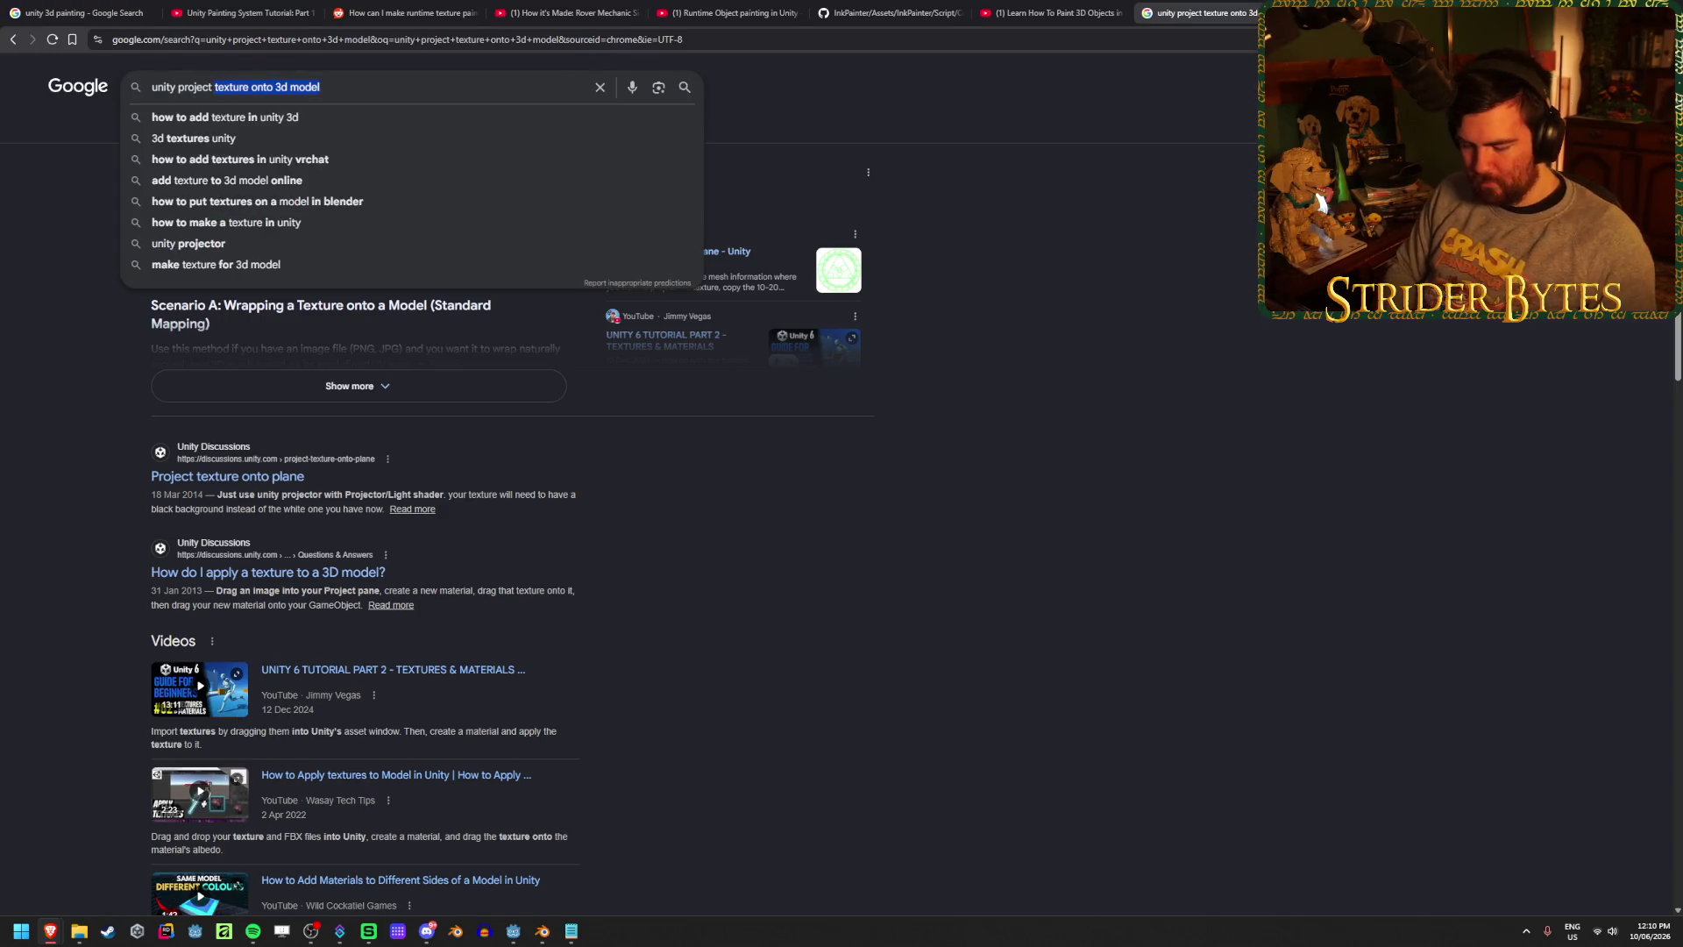
pyautogui.write('3d to 2d per pixe')
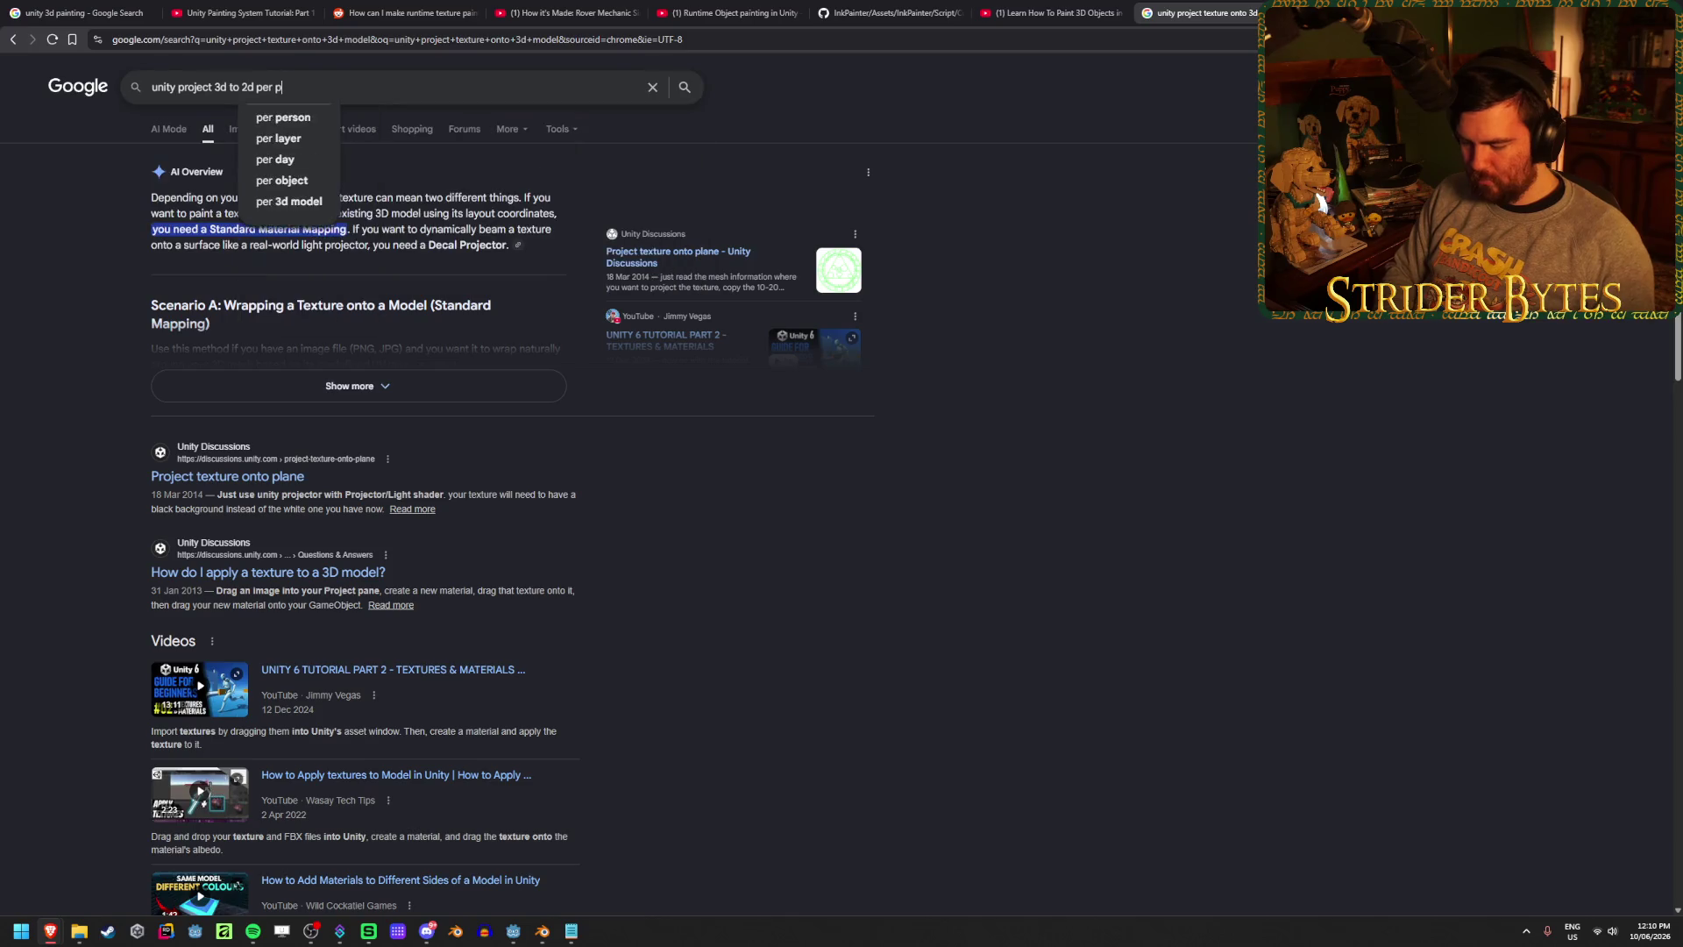
pyautogui.write('l fro')
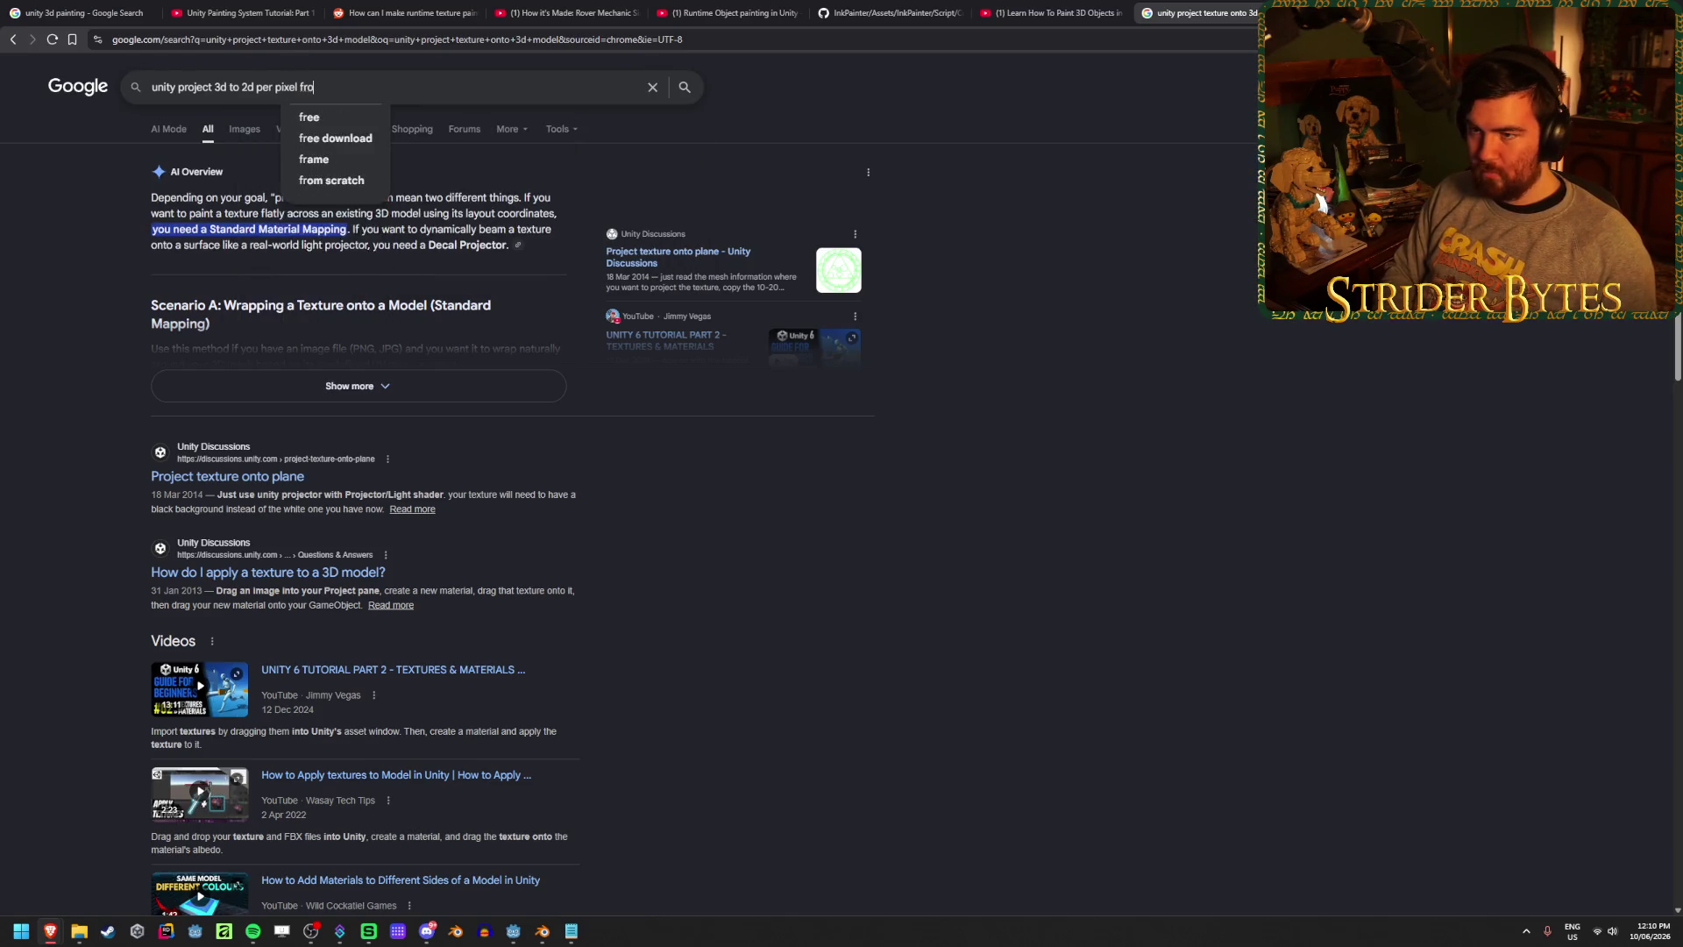
pyautogui.write('m viewport')
pyautogui.press('Home')
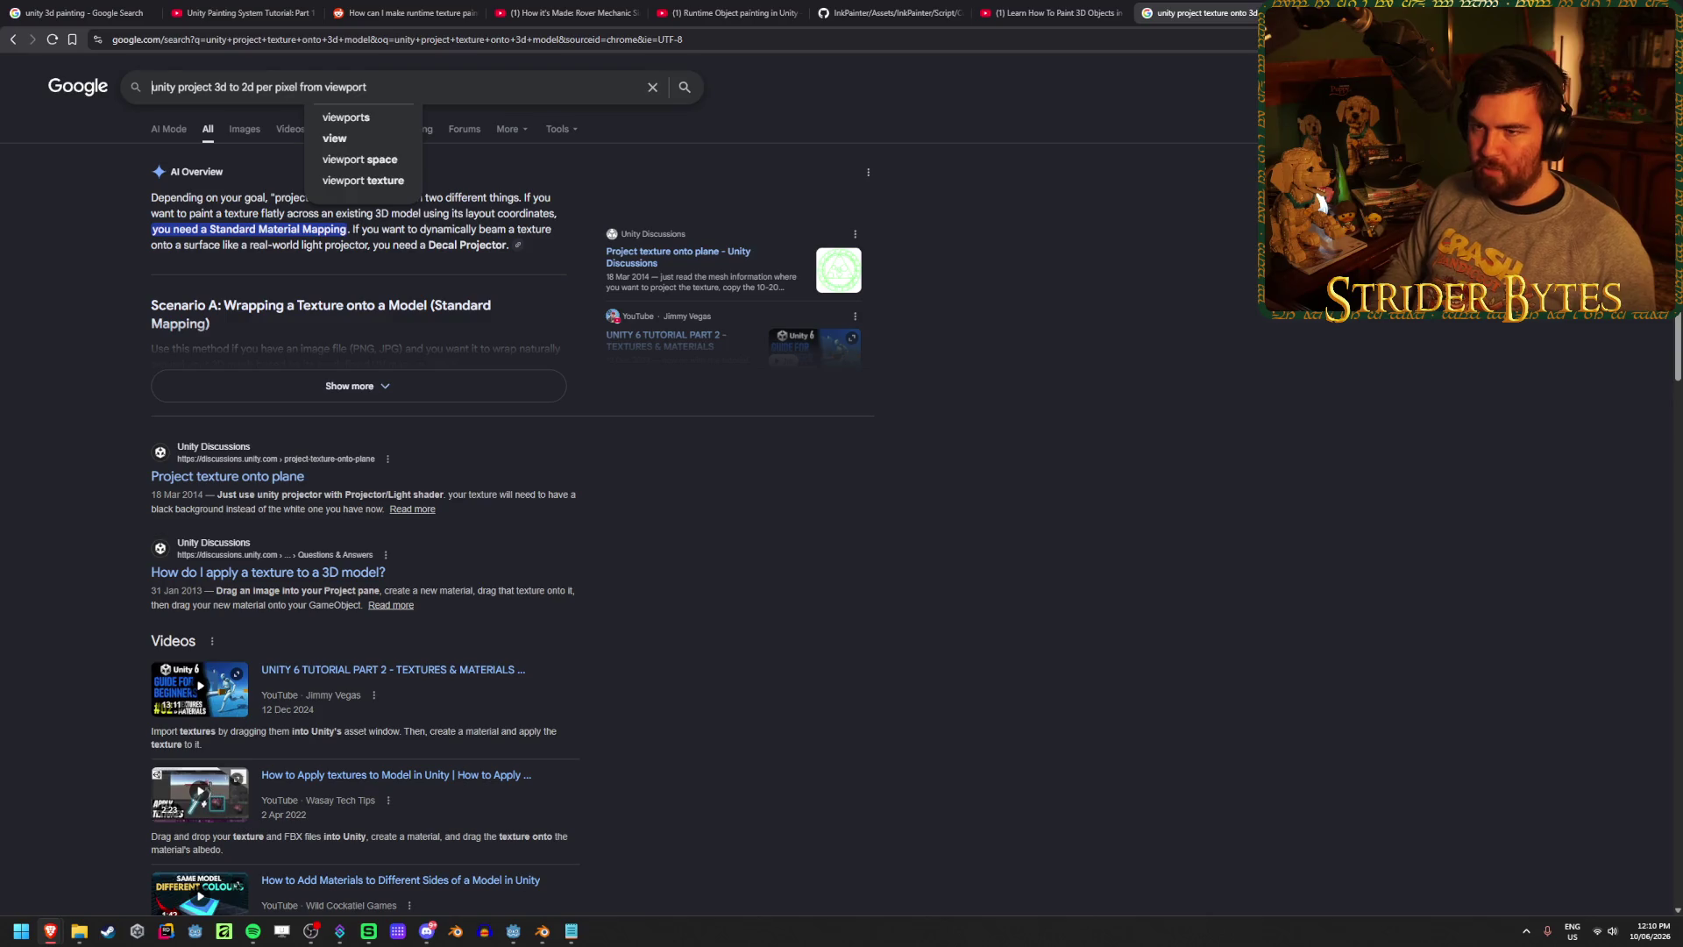
pyautogui.press('Delete')
pyautogui.press('Delete')
pyautogui.press('Delete')
pyautogui.write('godot')
pyautogui.press('Return')
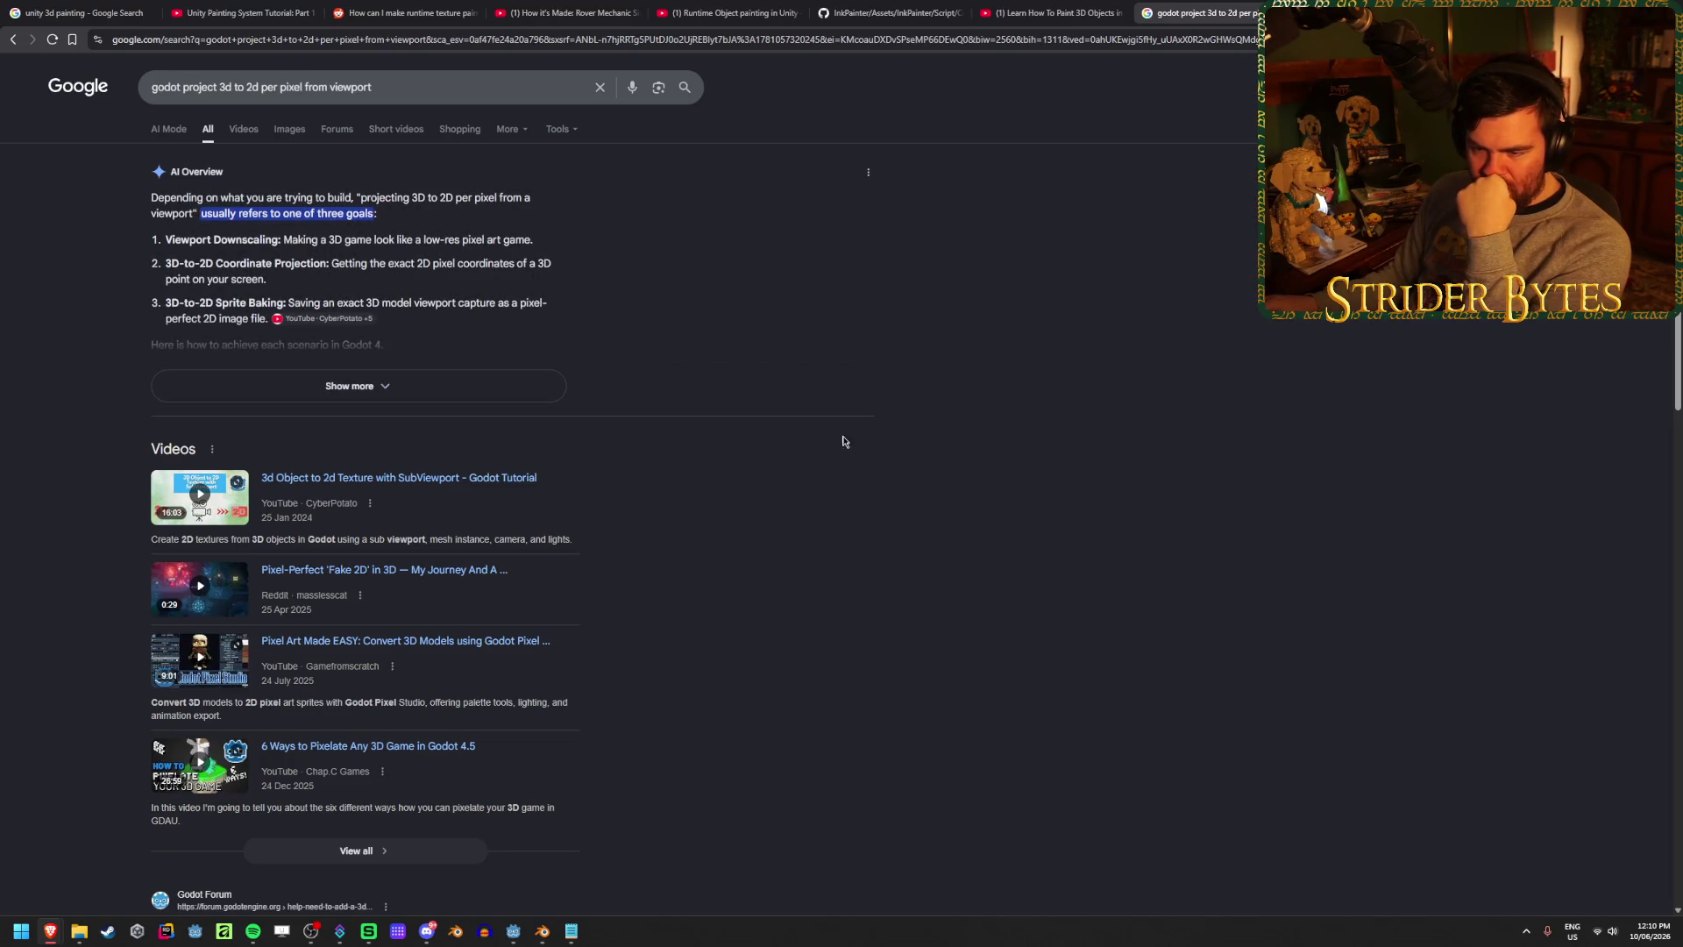
pyautogui.middleClick(503, 477)
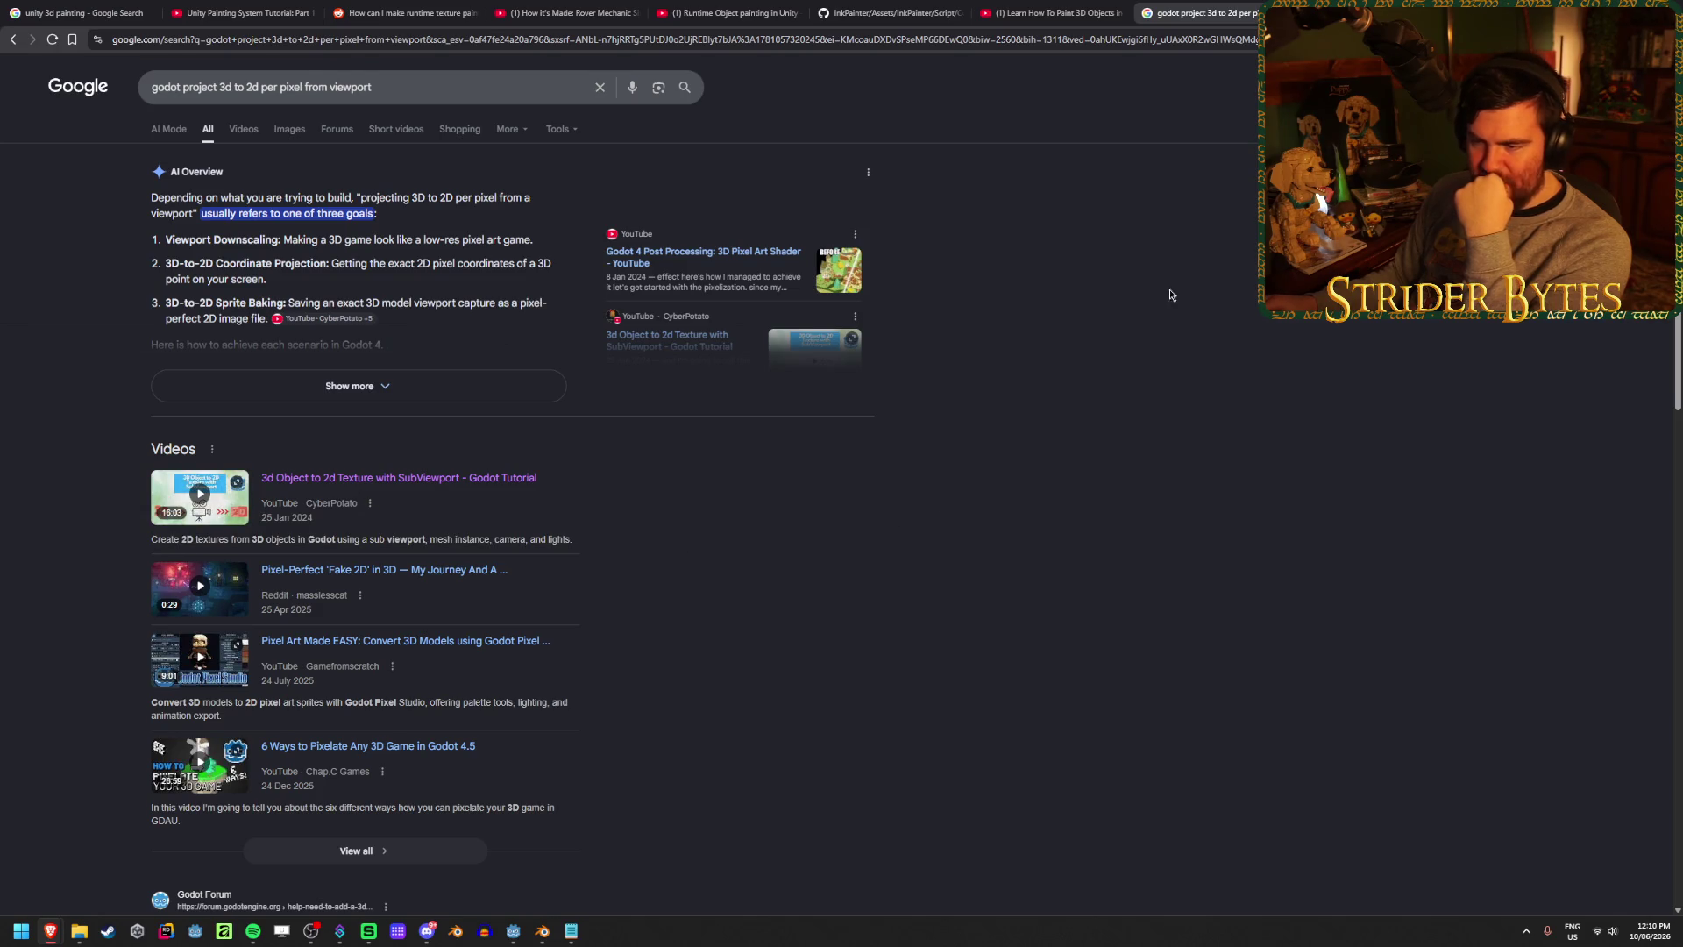
pyautogui.hotkey('ctrl', 'Tab')
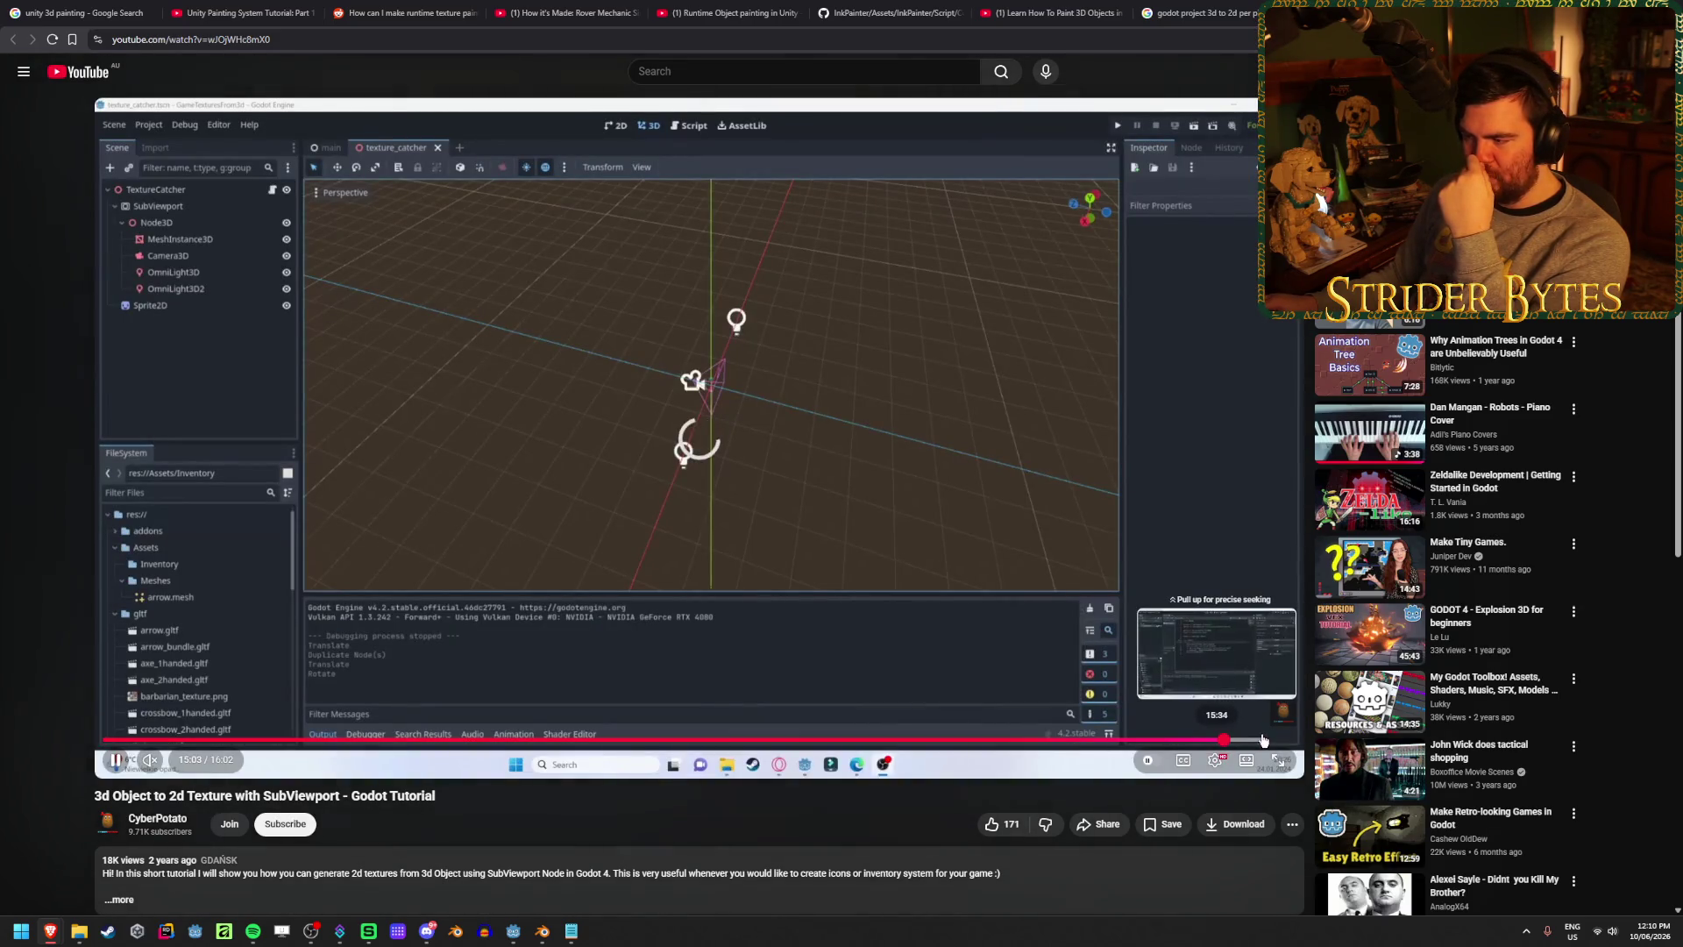
# - Preview the SubViewport tutorial at 15:03, near the end and 12:37, then return to Google
pyautogui.click(1223, 739)
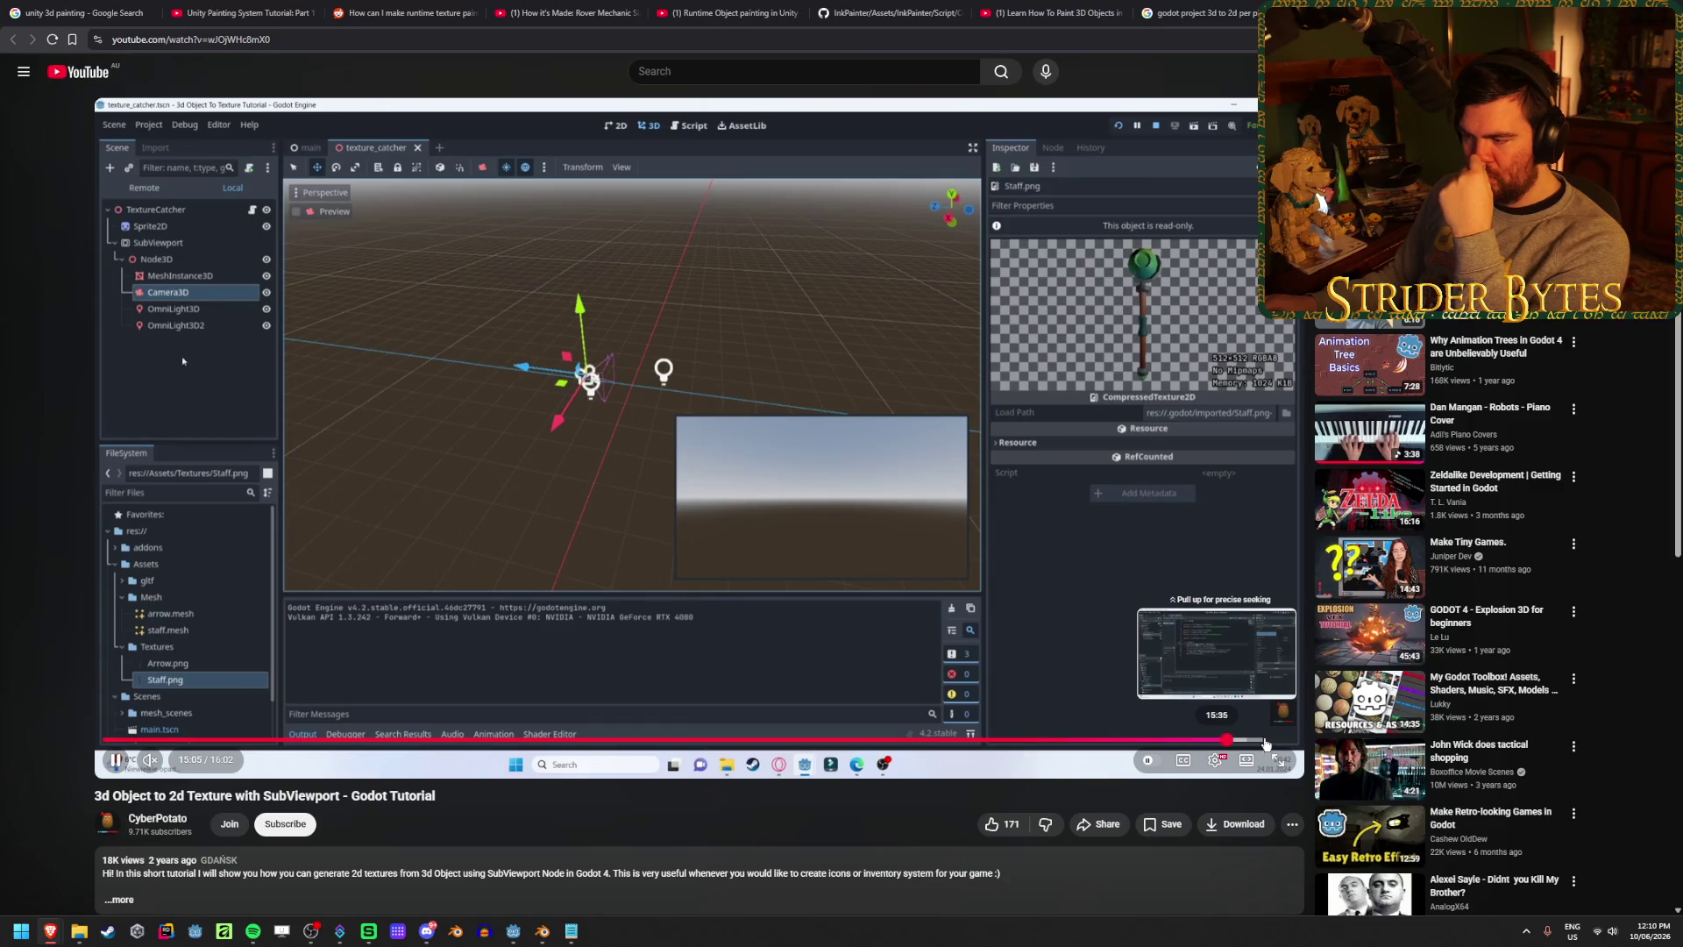
pyautogui.click(1282, 740)
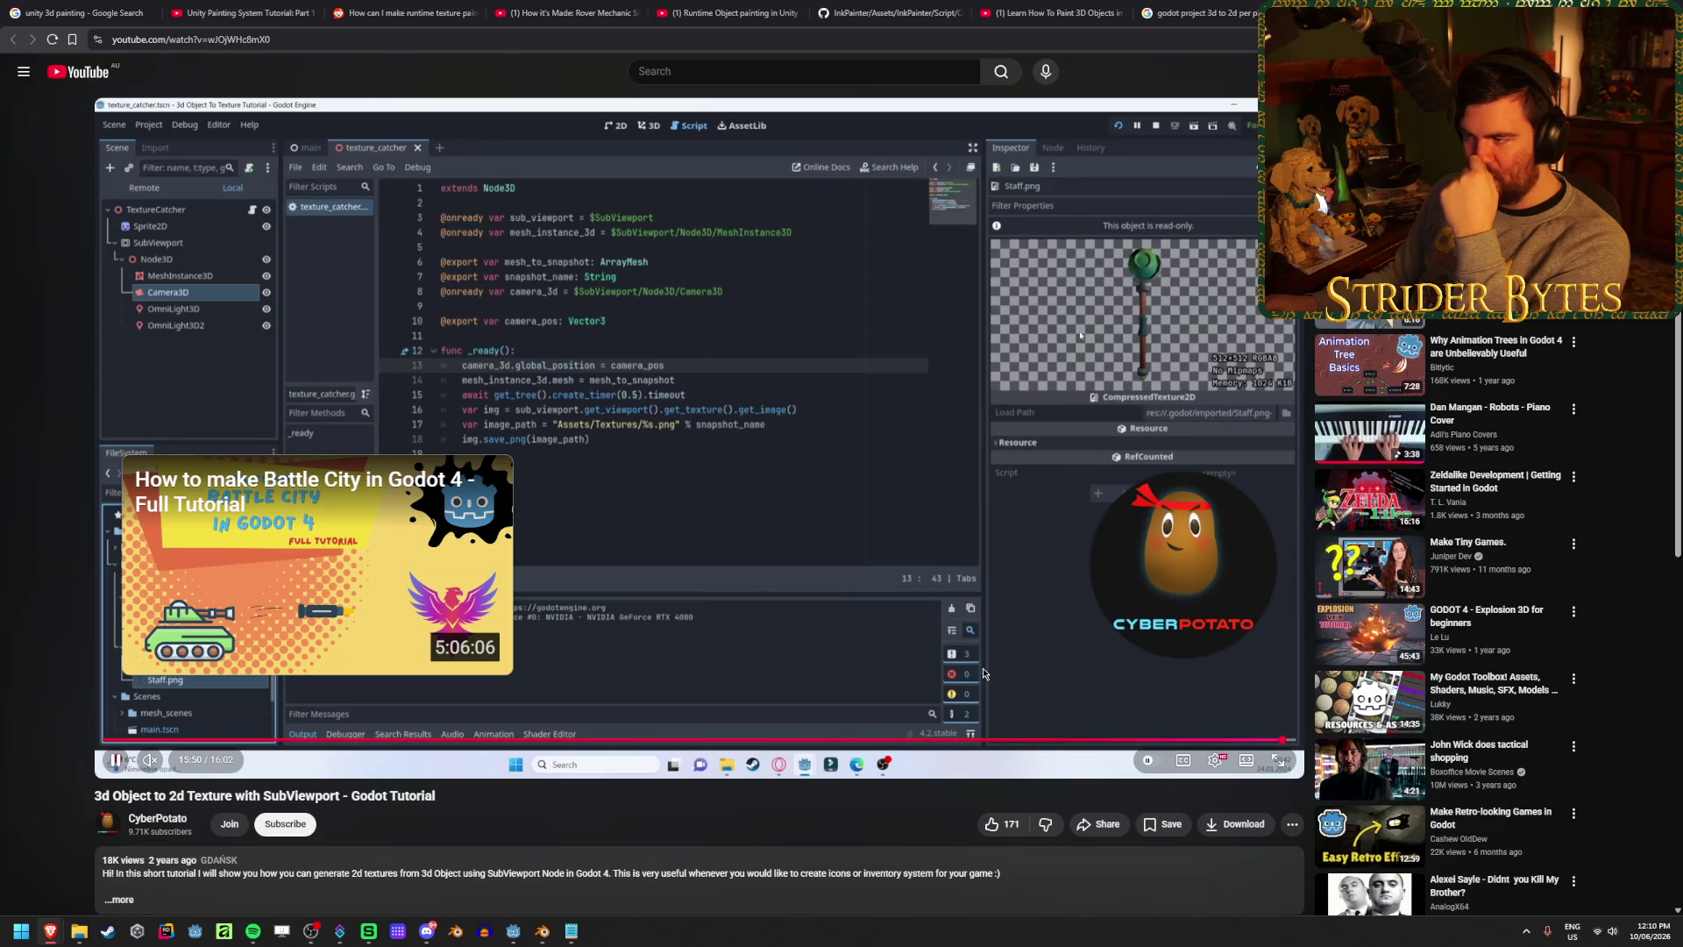
pyautogui.click(1042, 741)
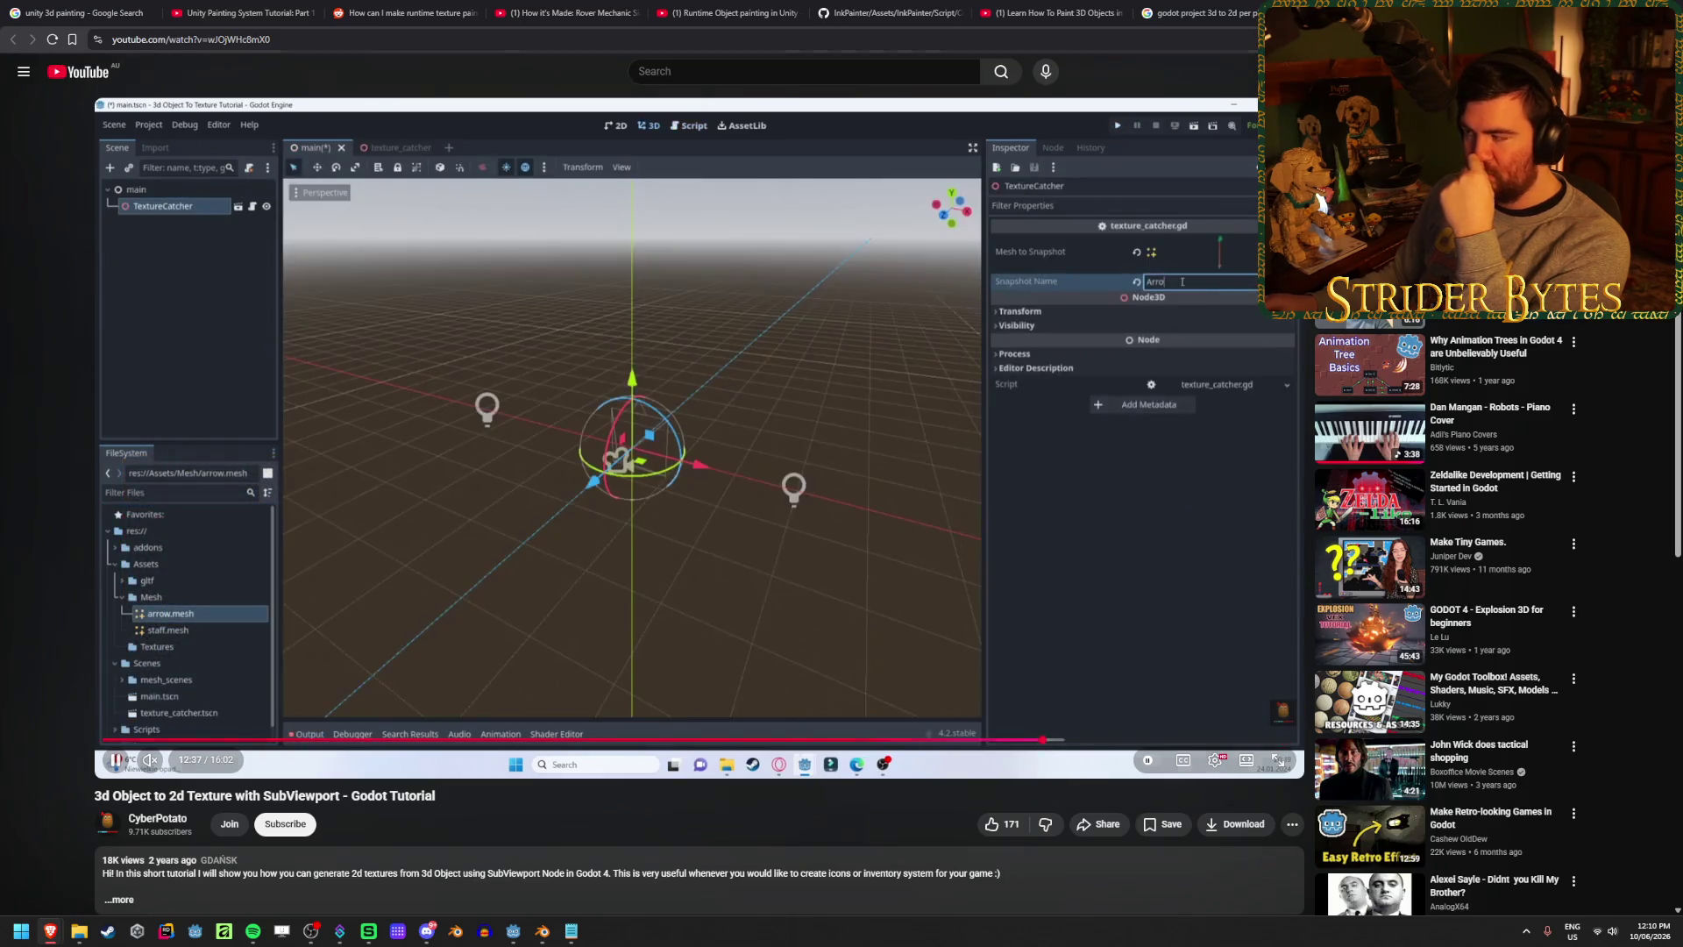
pyautogui.click(1197, 12)
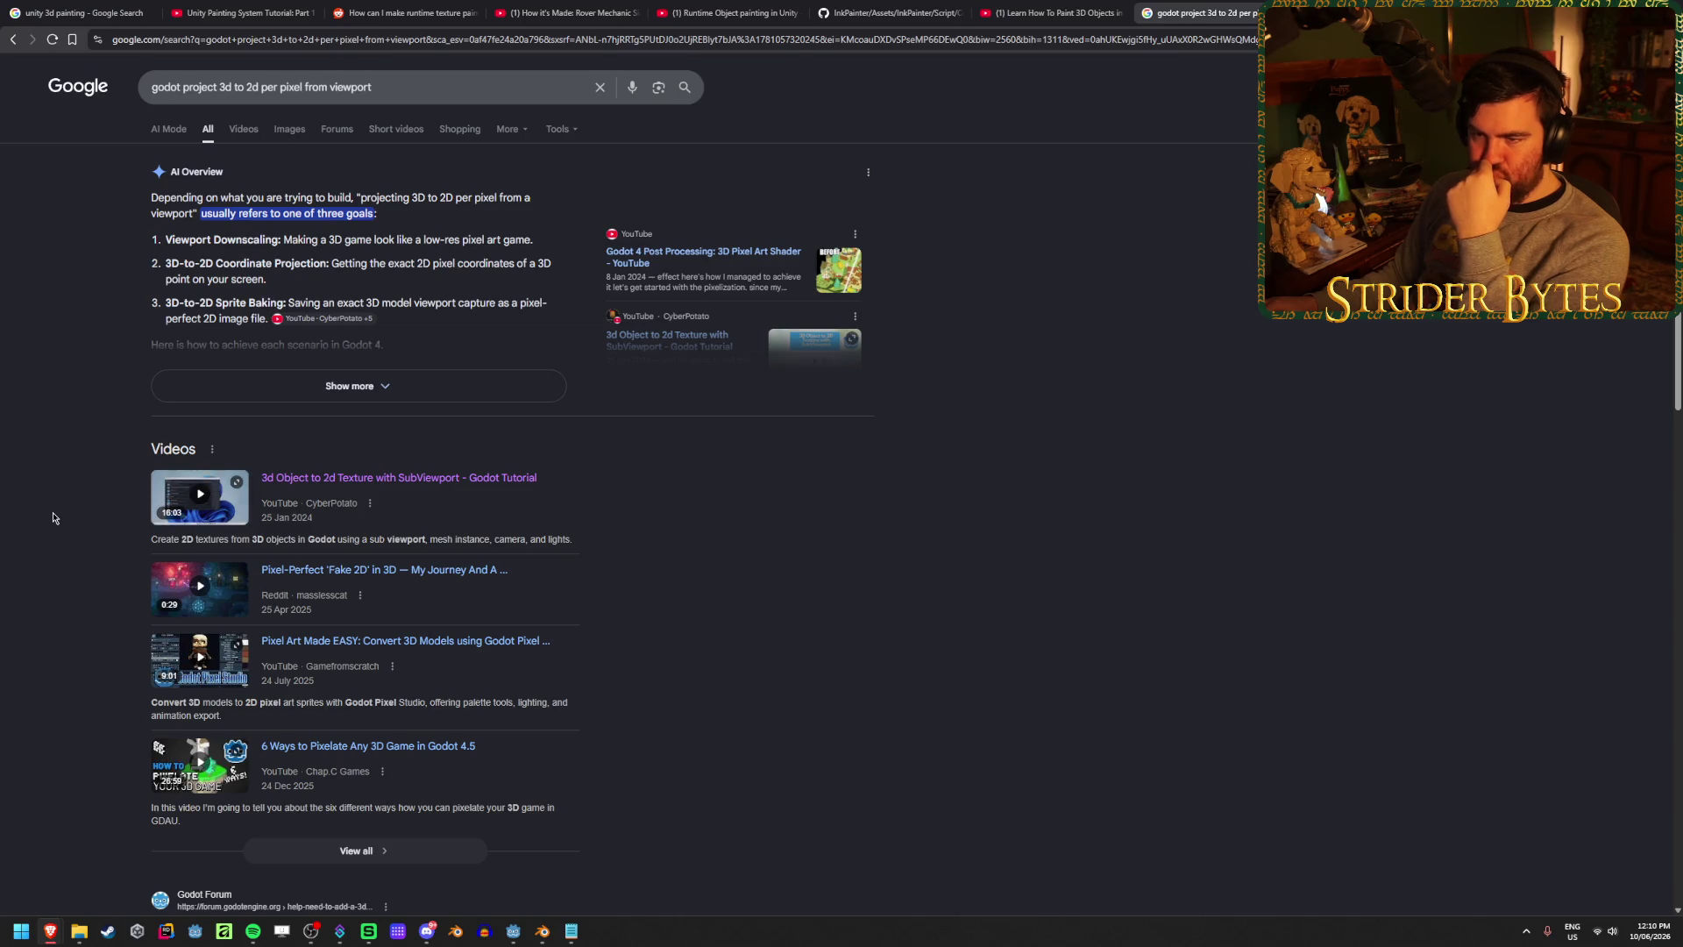
# - Open the Godot Forum thread on converting 3D coordinates to 2D HUD coordinates
pyautogui.scroll(-4, 52, 517)
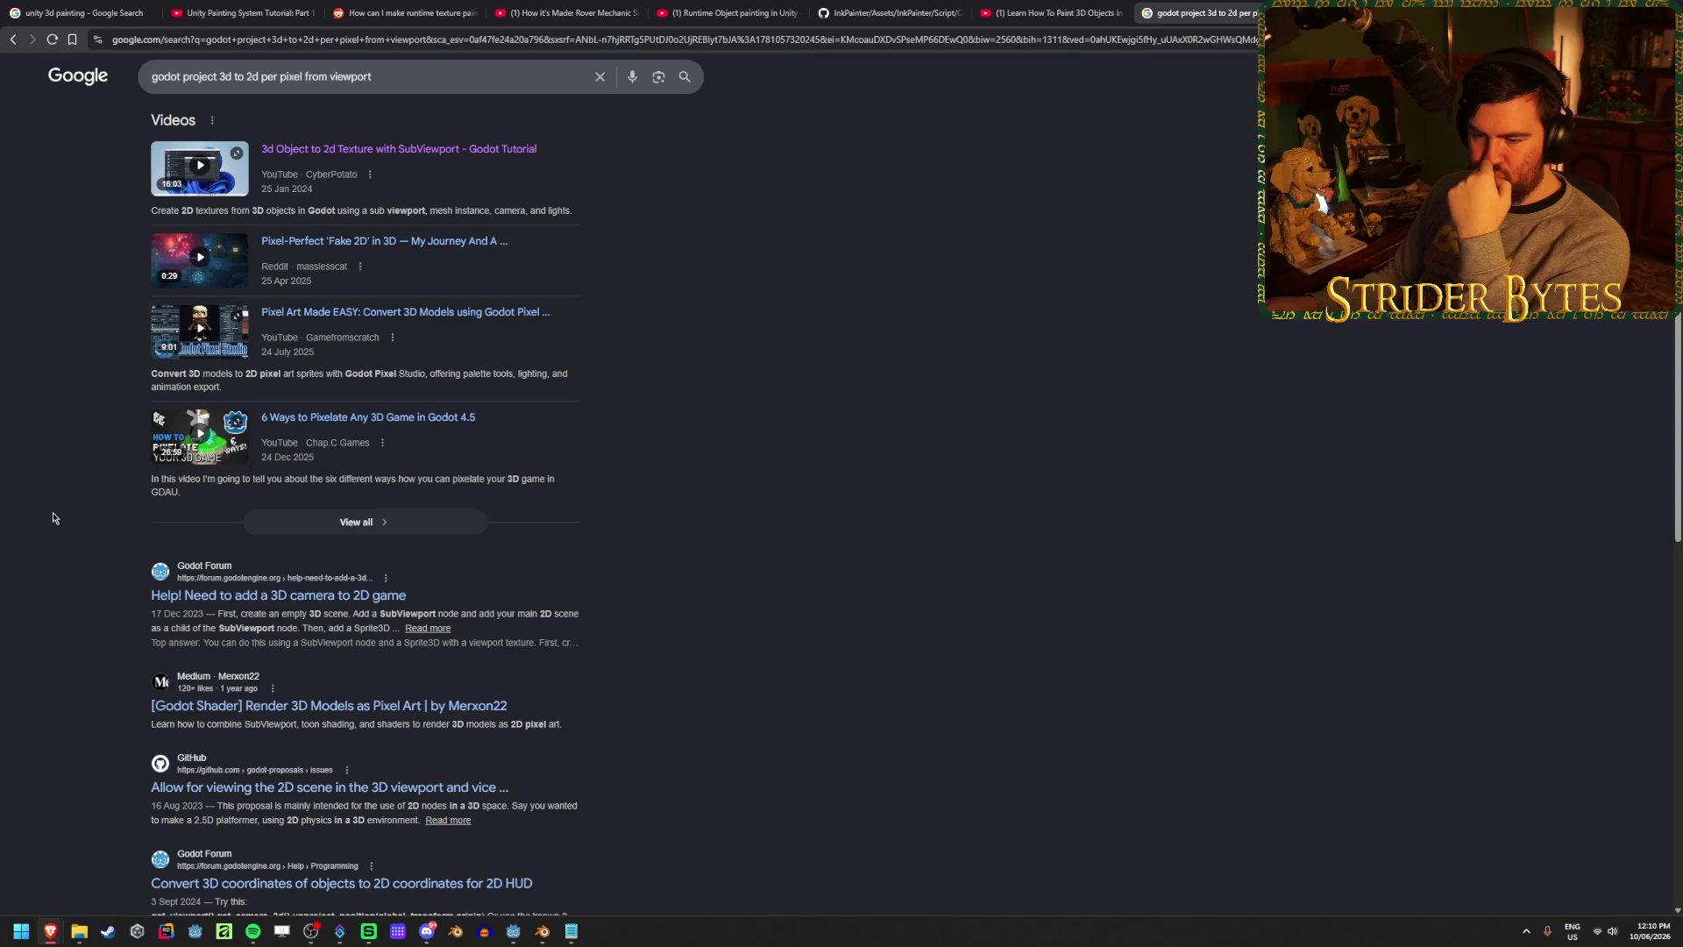
pyautogui.scroll(-2, 52, 517)
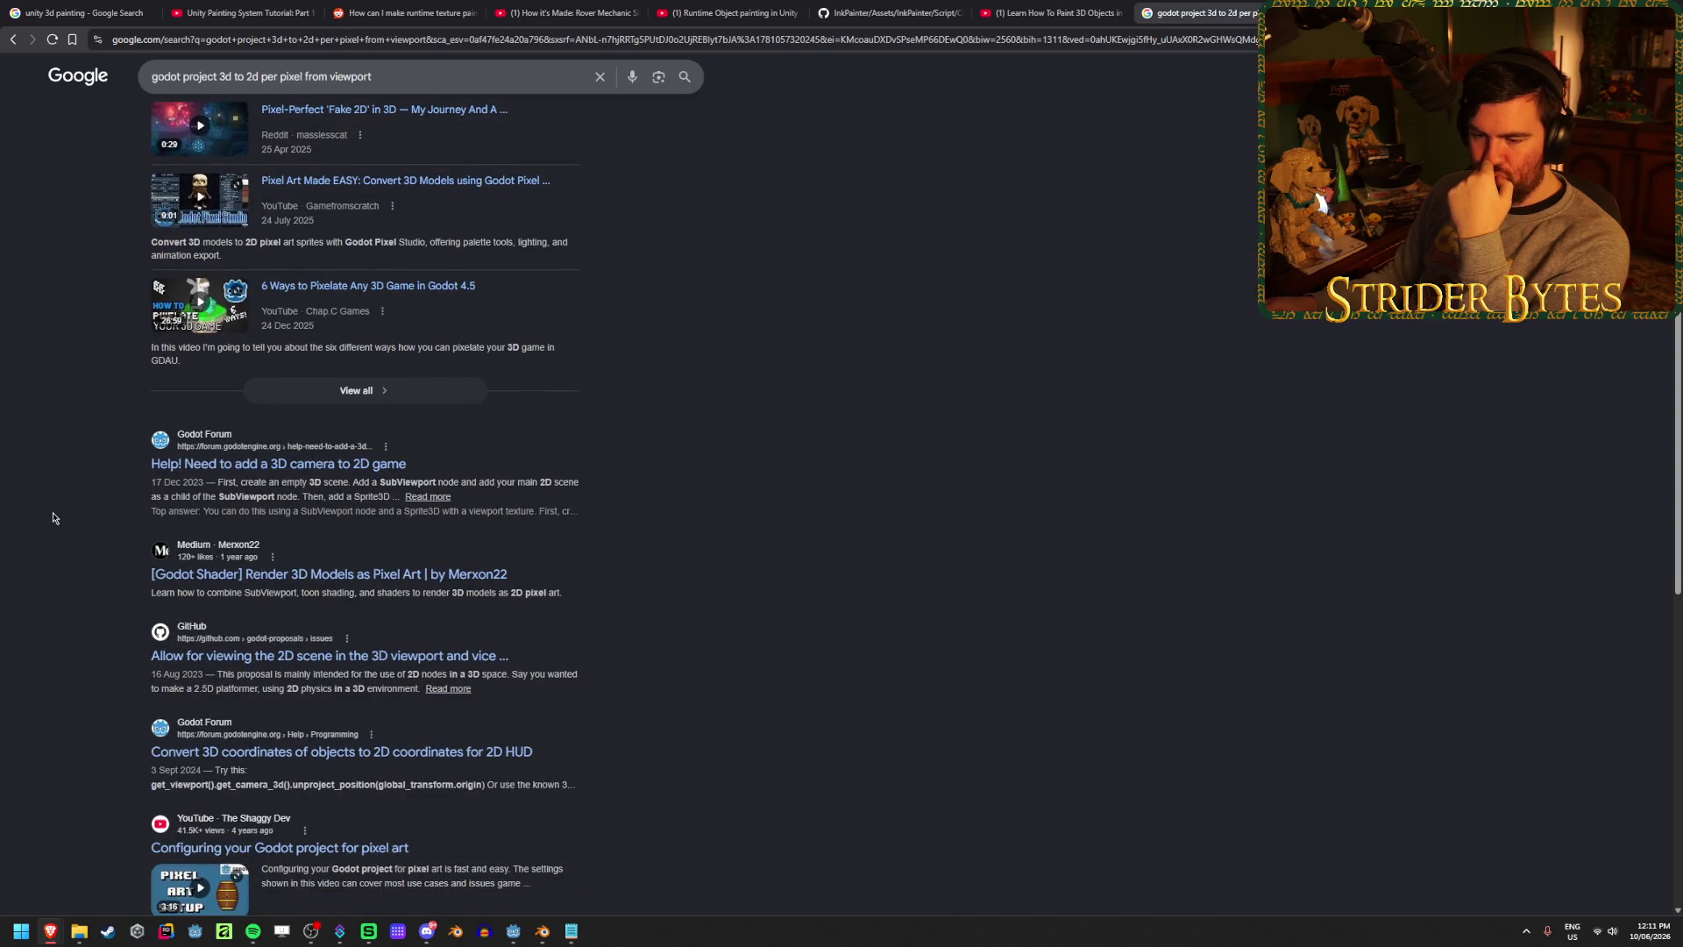
pyautogui.scroll(-3, 52, 517)
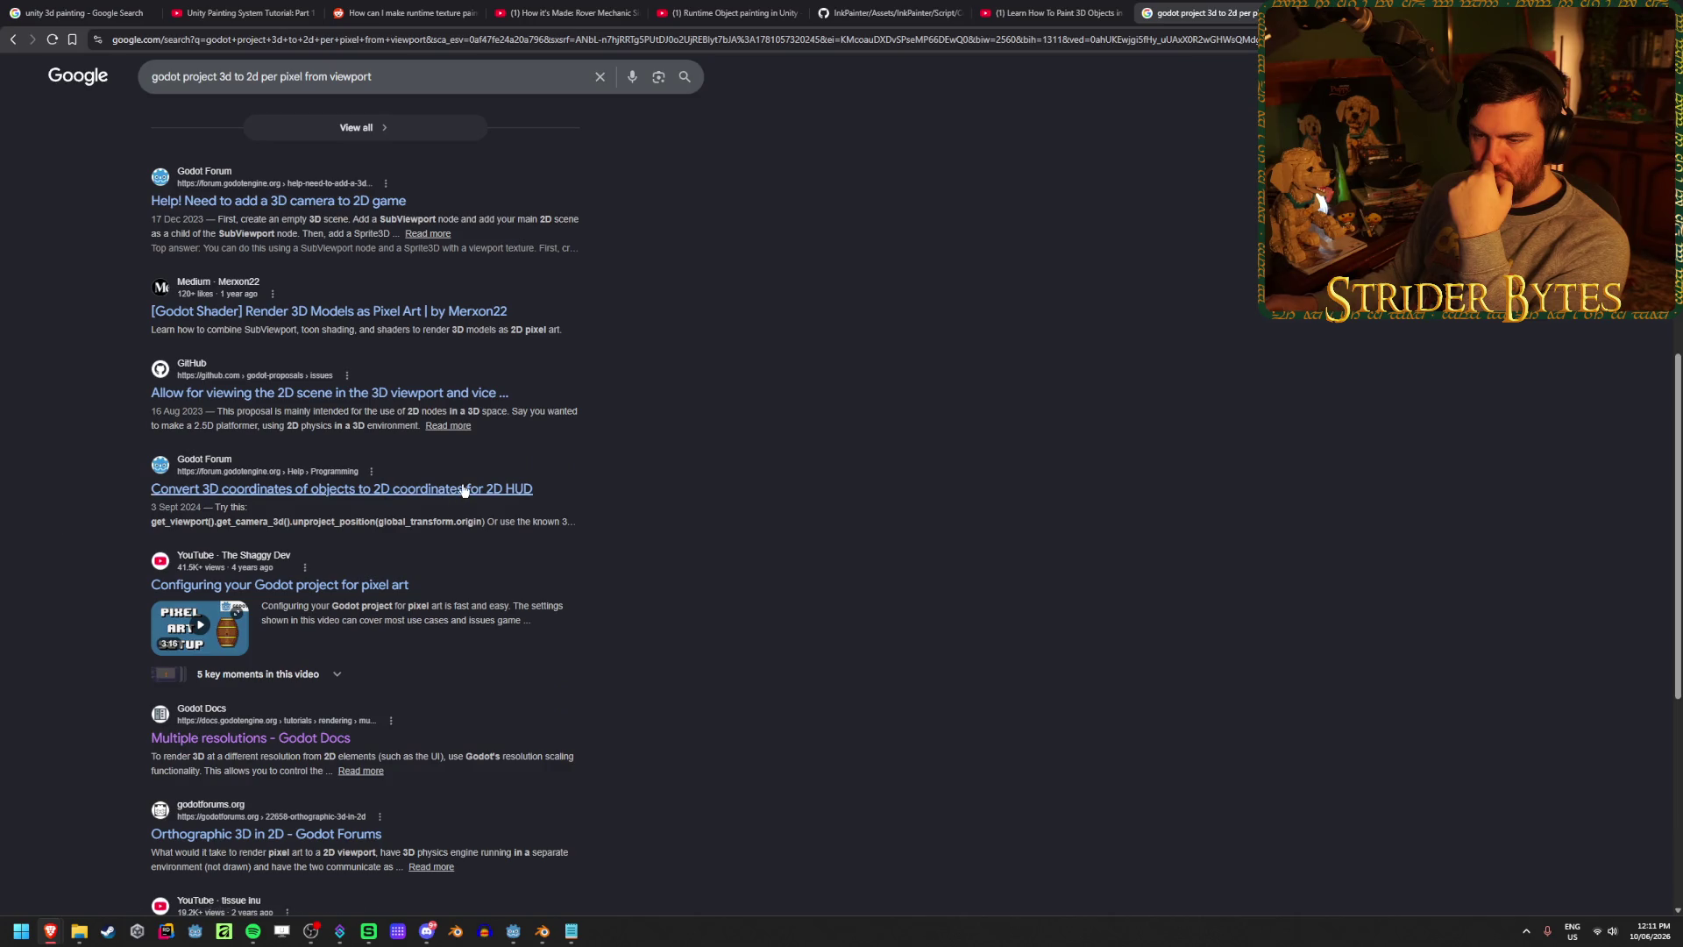
pyautogui.click(351, 488)
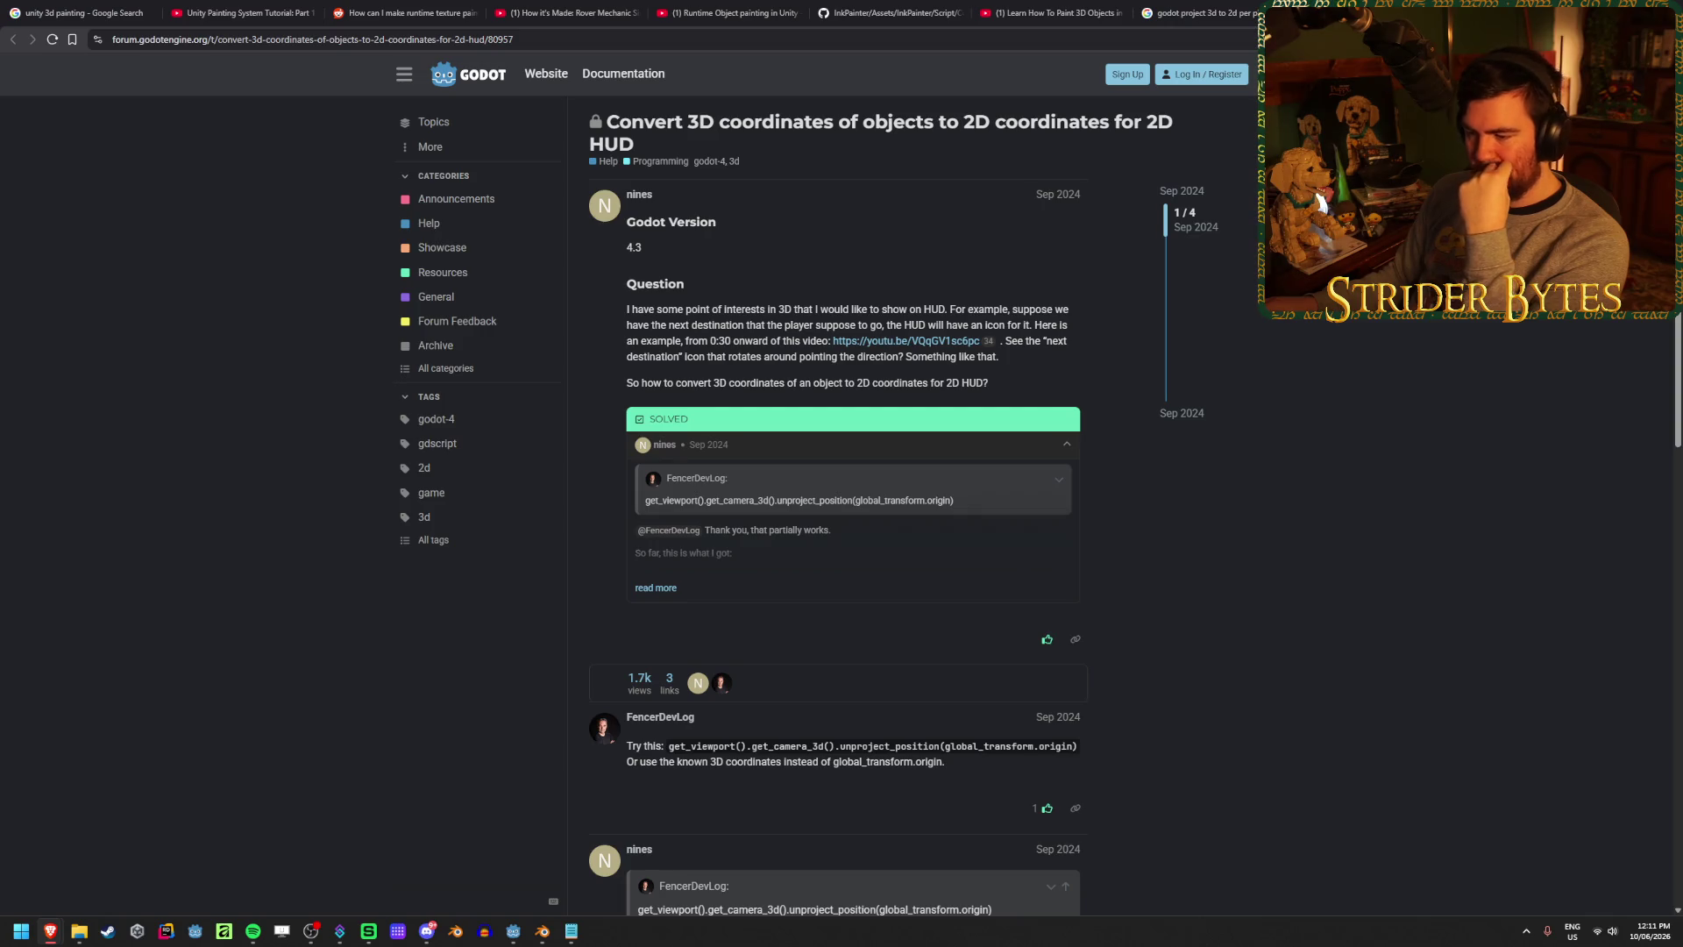
# - Read the question and open its linked youtu.be example video
pyautogui.scroll(-3, 1442, 433)
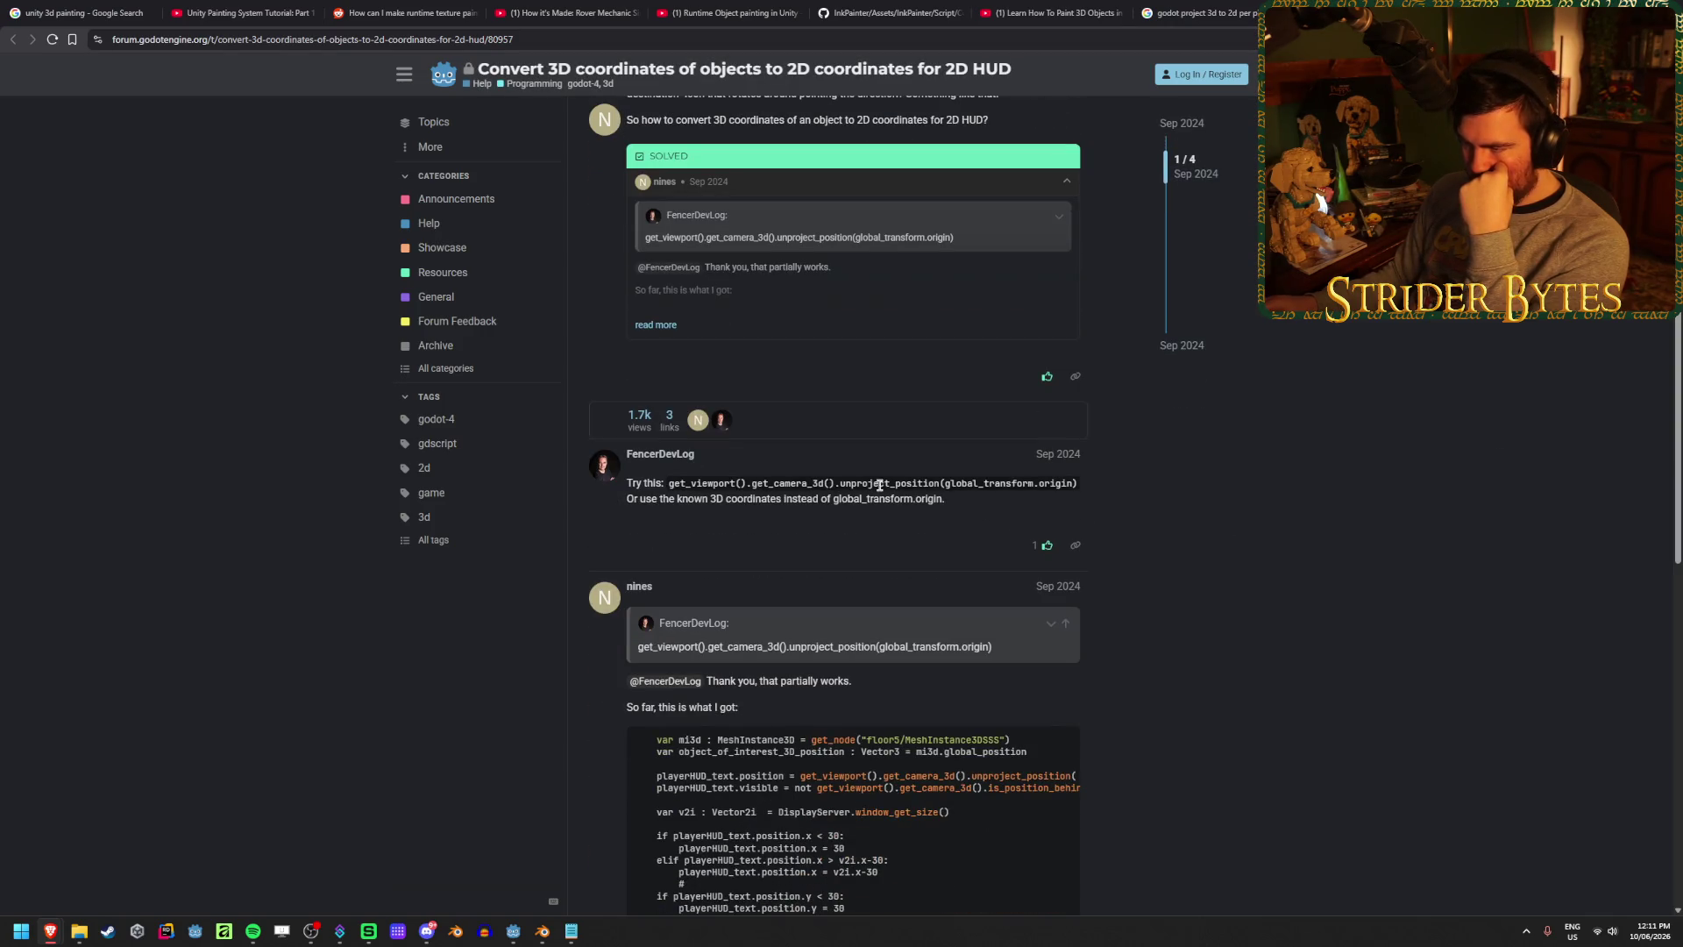
pyautogui.moveTo(844, 483); pyautogui.dragTo(952, 483)
pyautogui.click(952, 483)
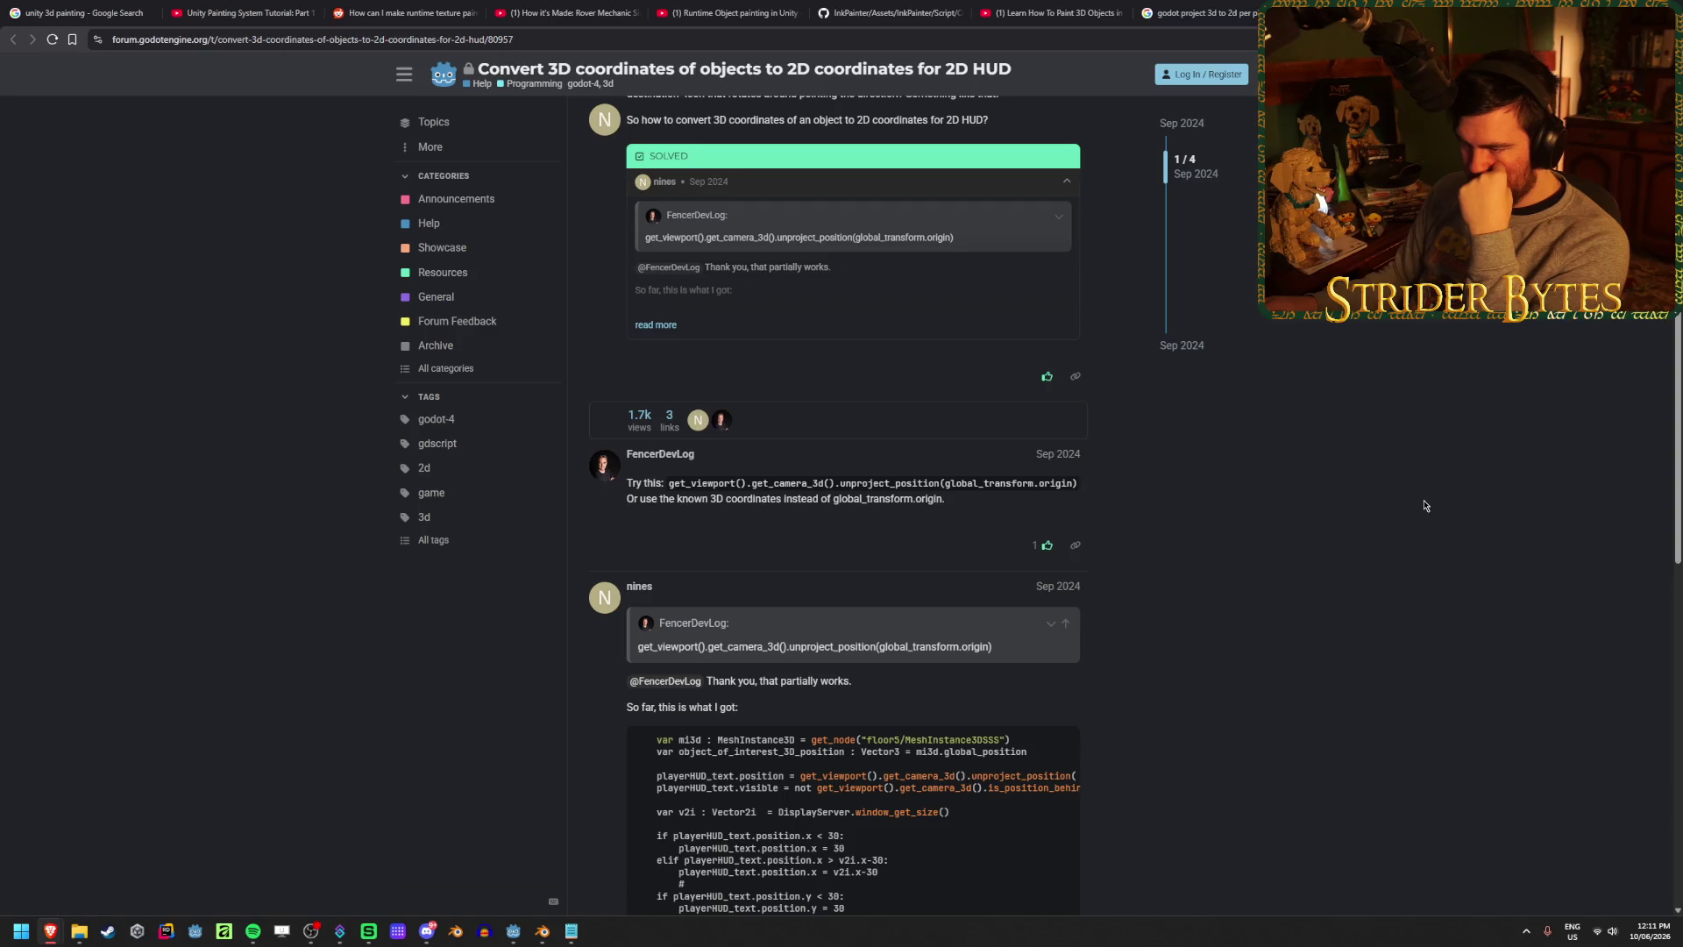
pyautogui.scroll(3, 1425, 506)
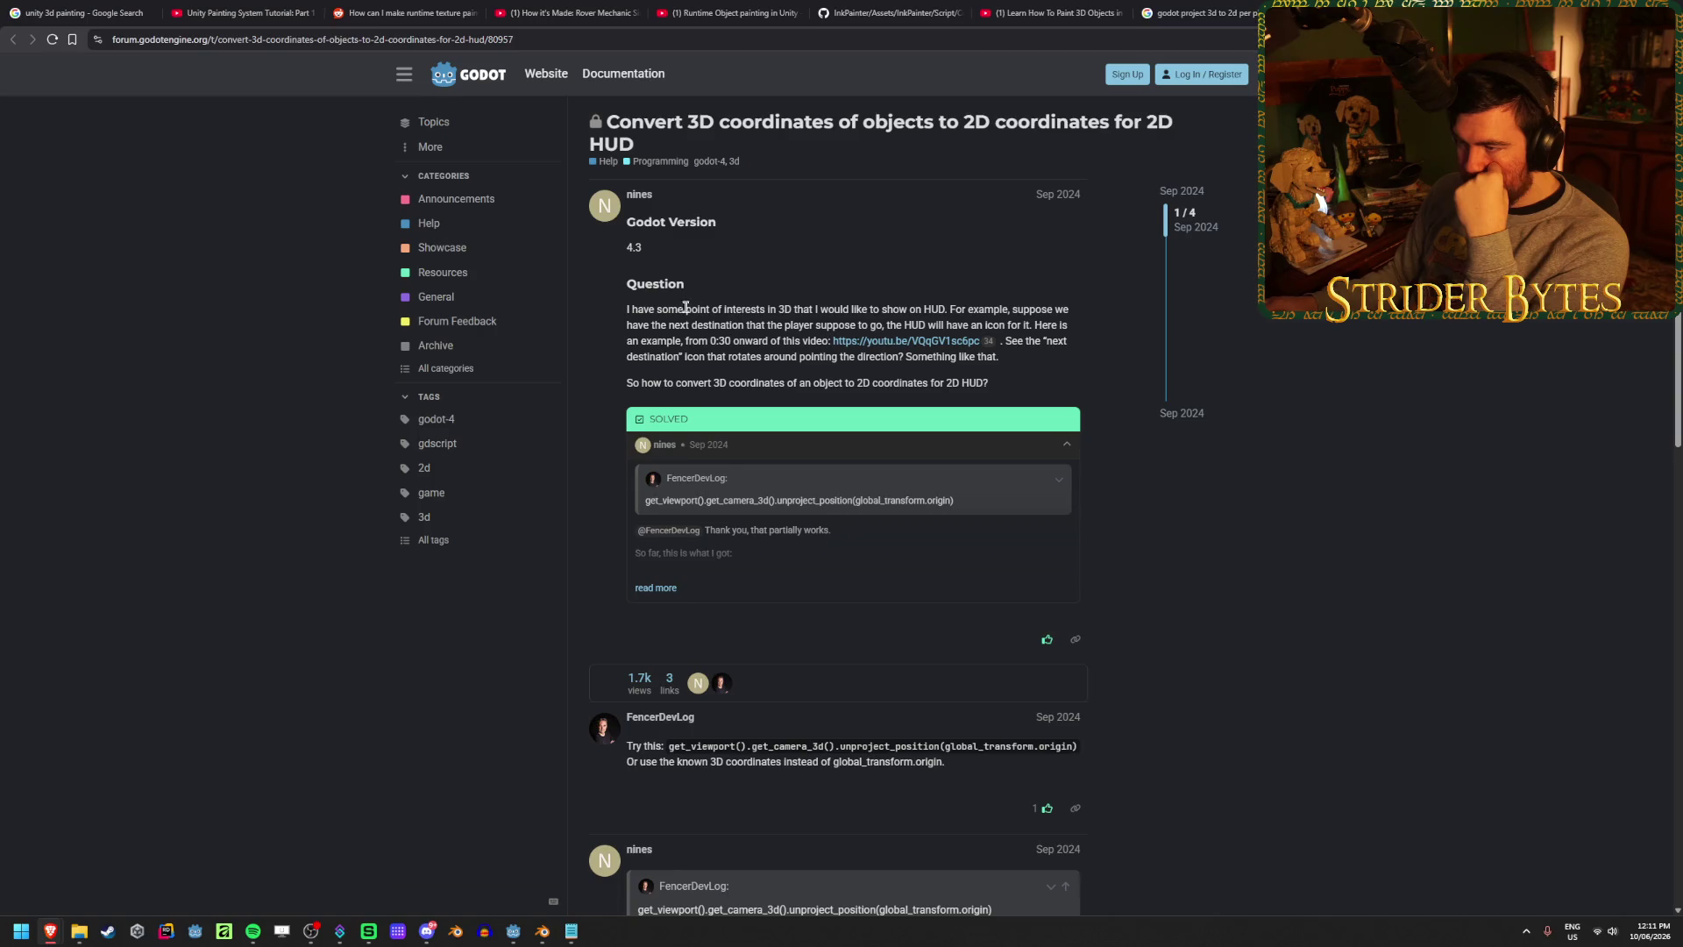
pyautogui.moveTo(1030, 310); pyautogui.dragTo(768, 309)
pyautogui.click(769, 308)
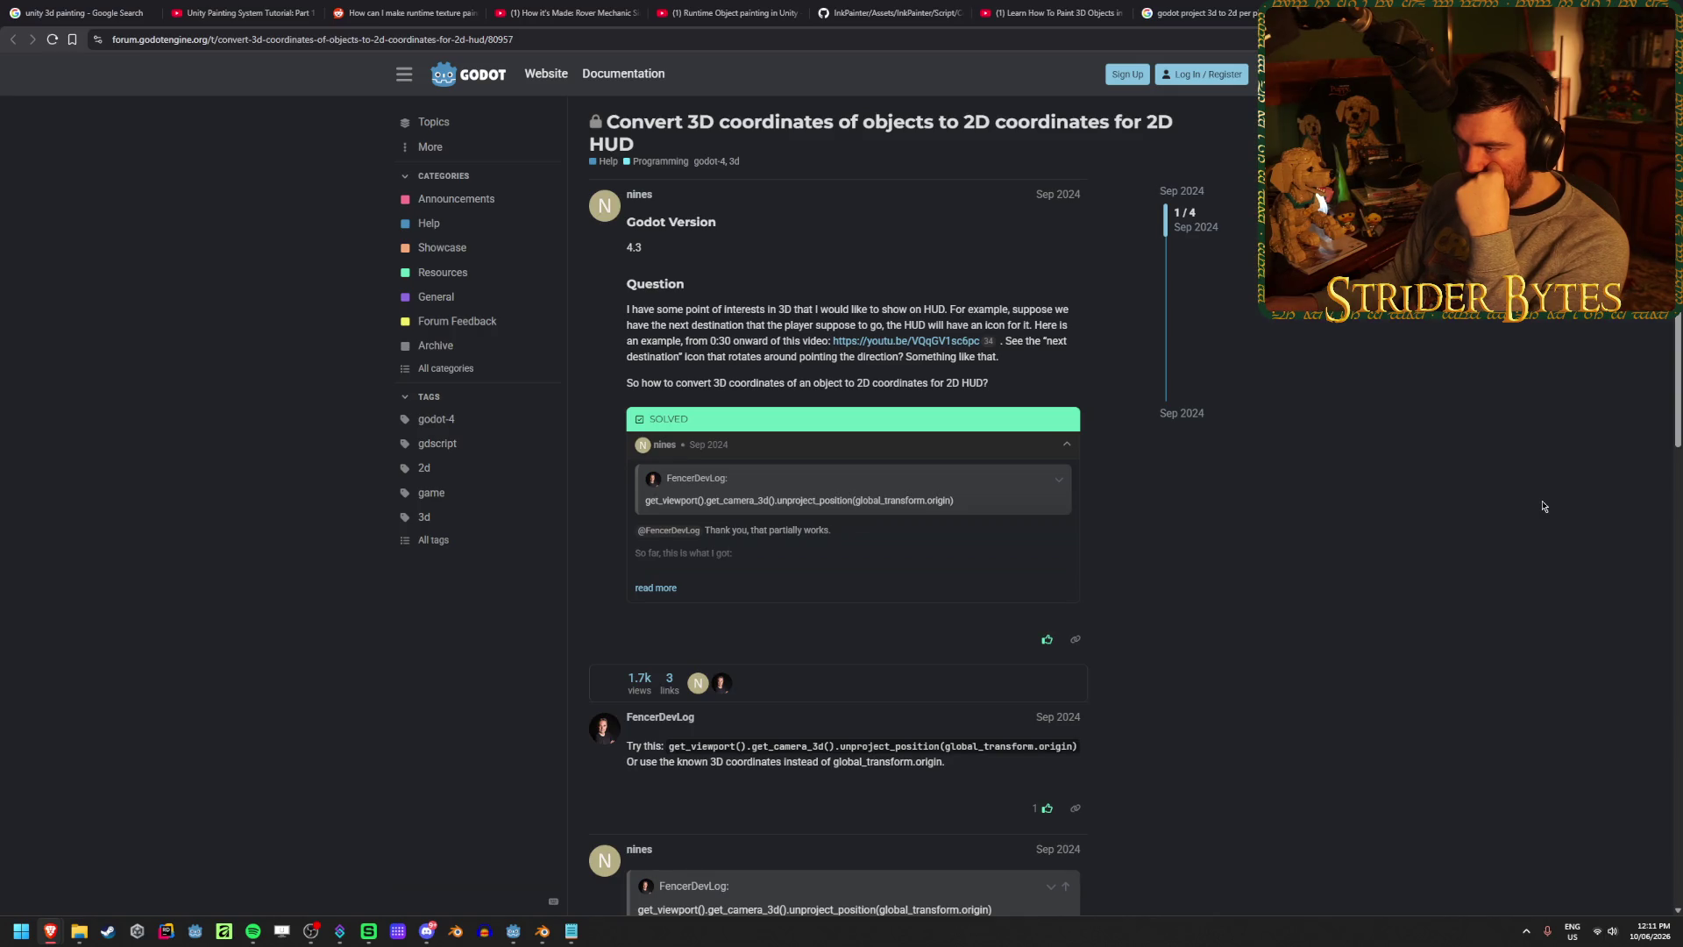
pyautogui.click(906, 341)
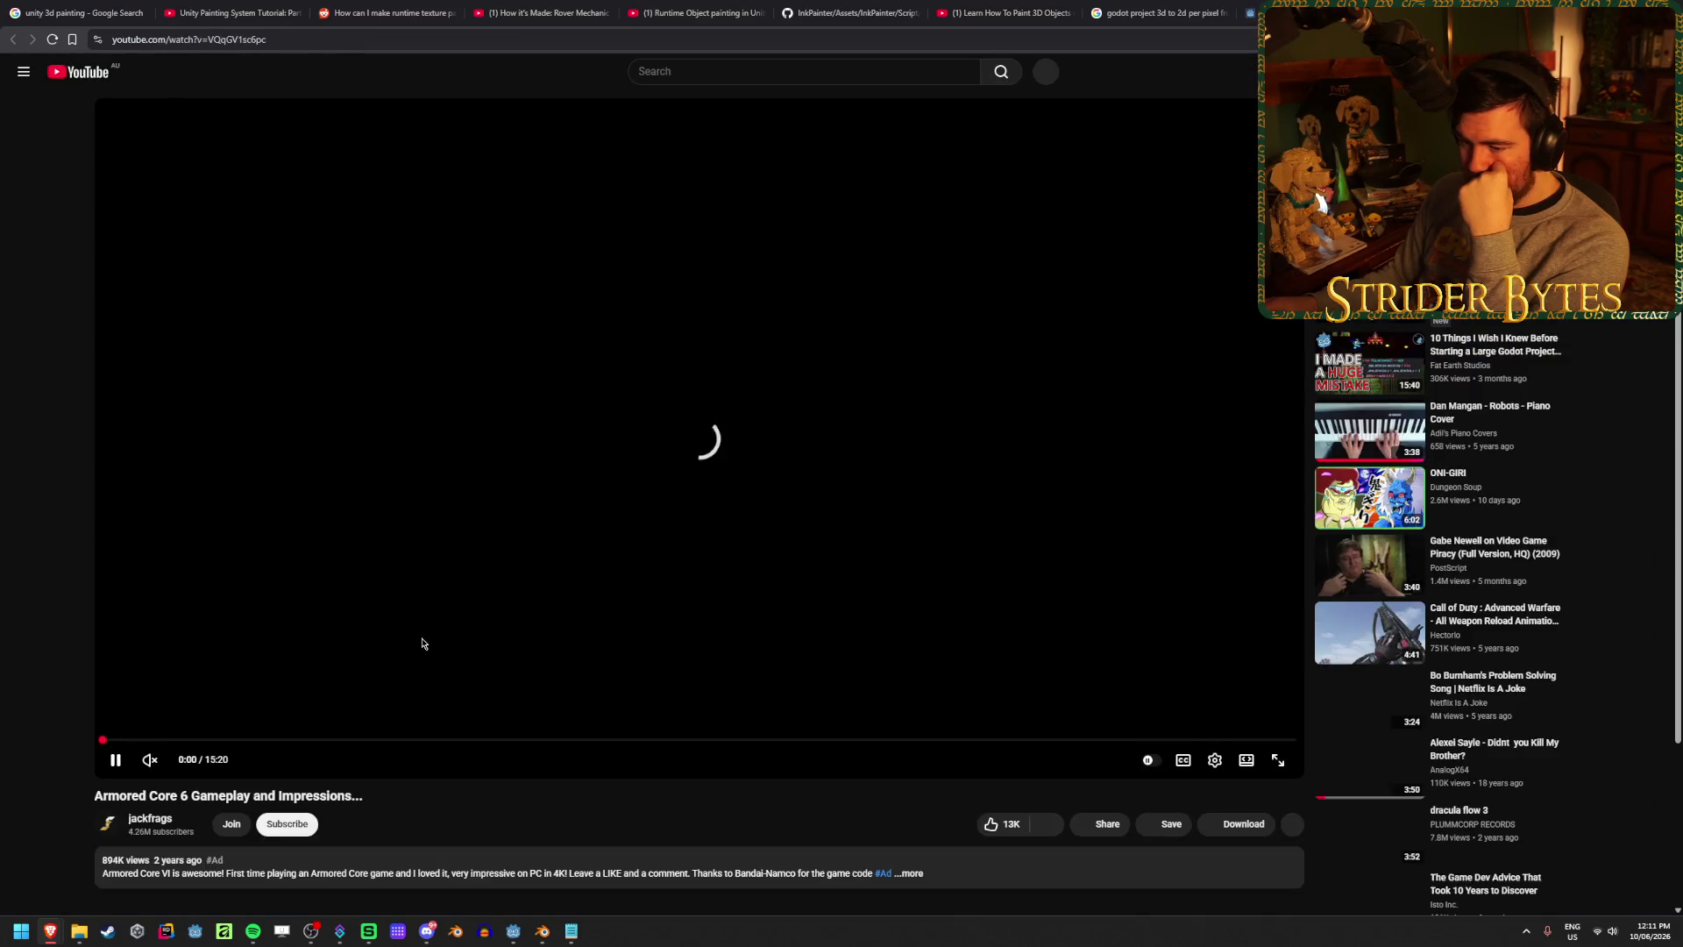
# - Watch the Armored Core 6 clip from 0:29, close it, and return to the Godot 3D-to-2D results
pyautogui.click(143, 740)
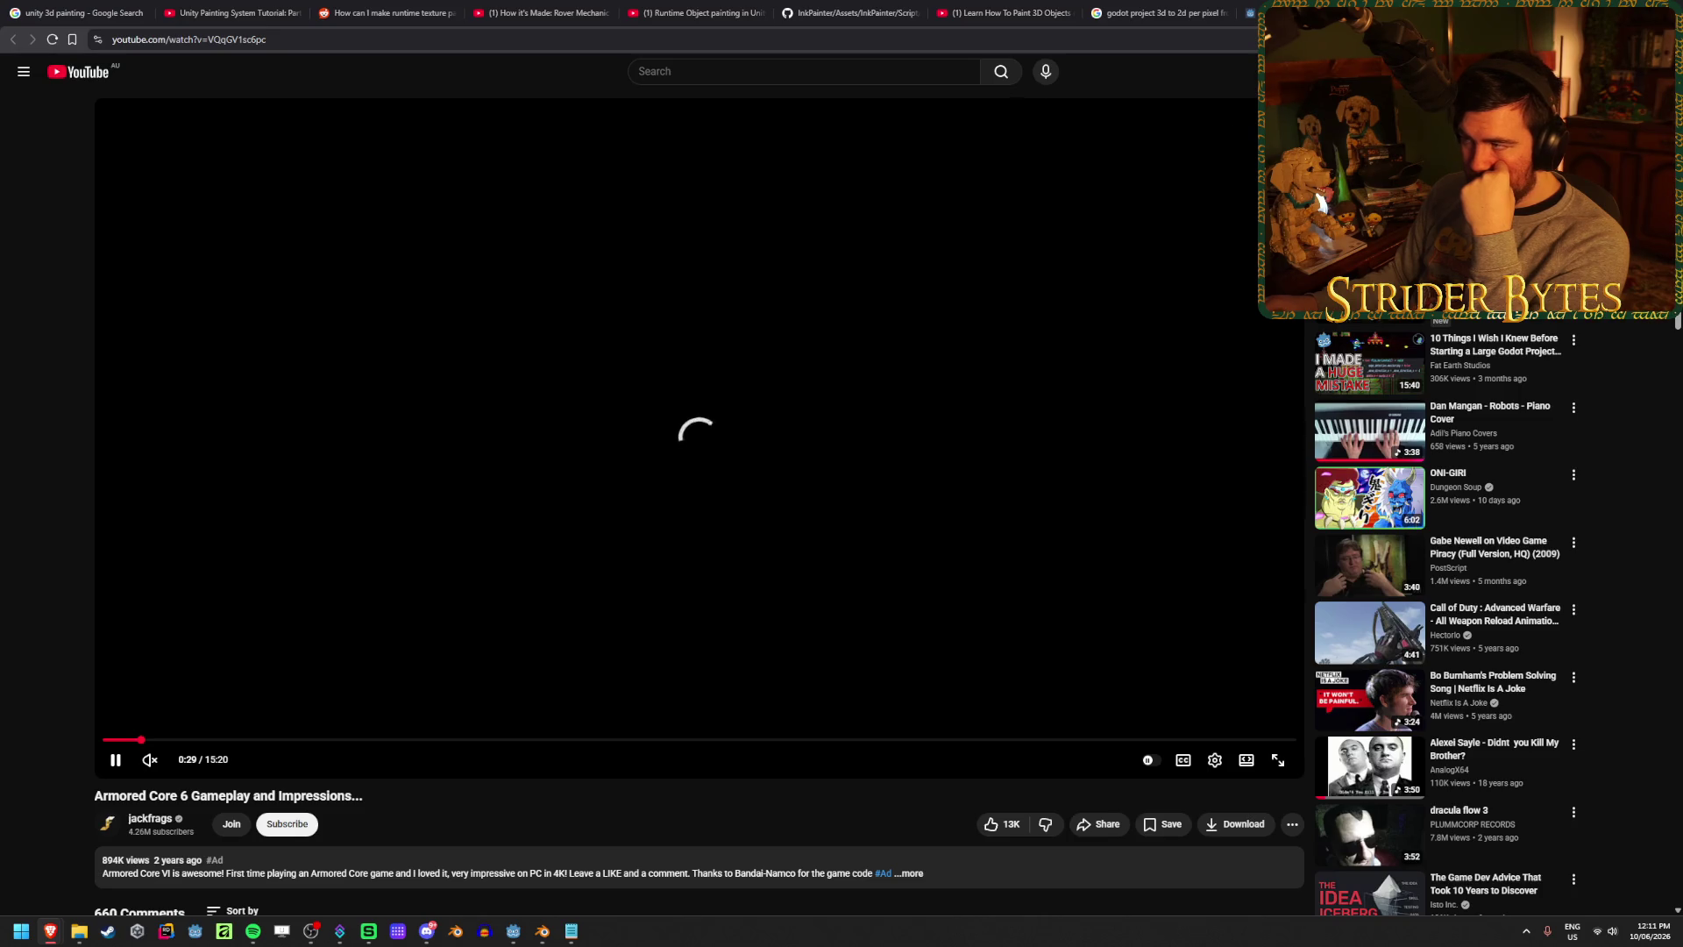
pyautogui.hotkey('ctrl', 'w')
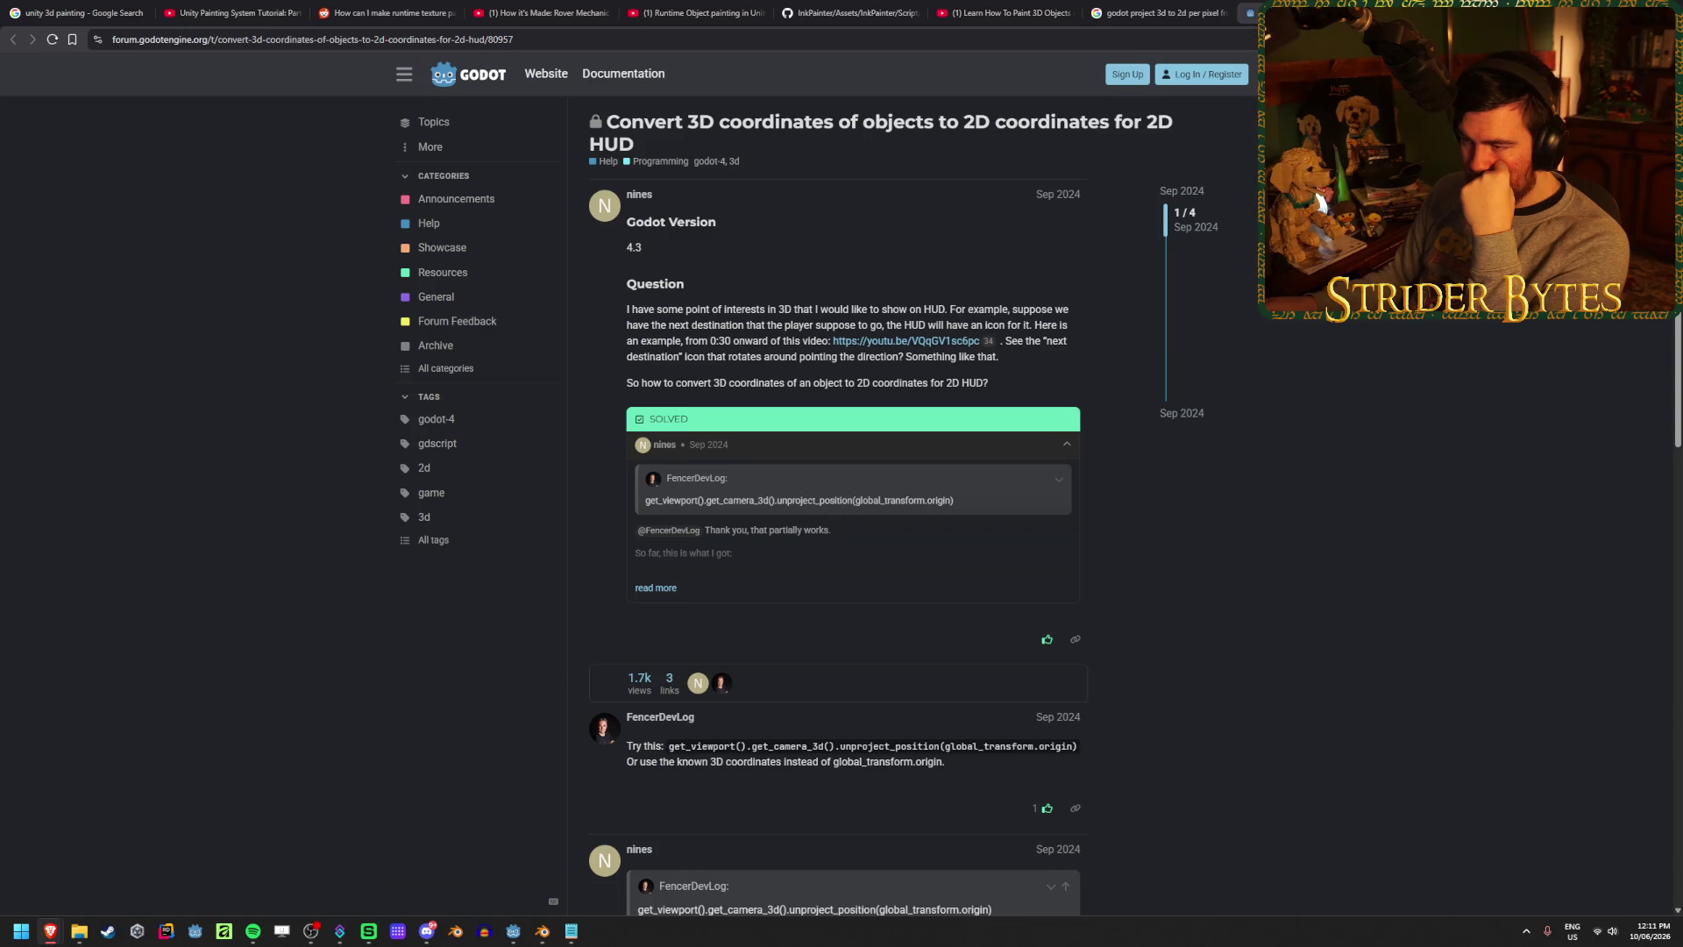
pyautogui.hotkey('ctrl', 'Tab')
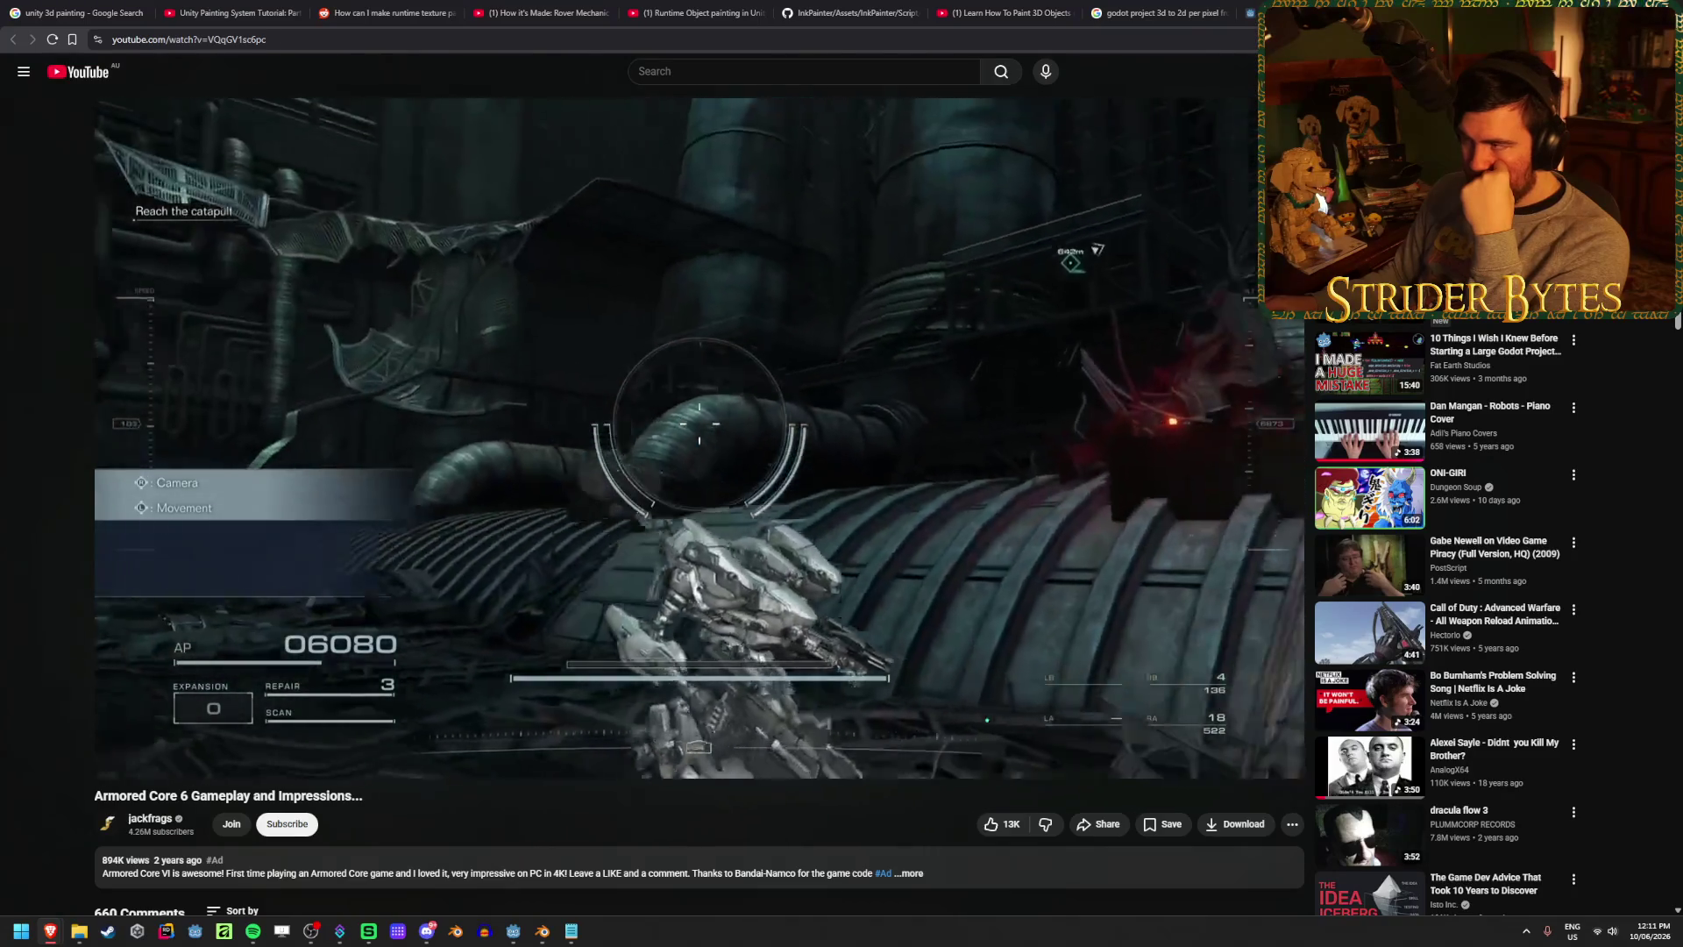
pyautogui.hotkey('ctrl', 'w')
pyautogui.scroll(-4, 1421, 452)
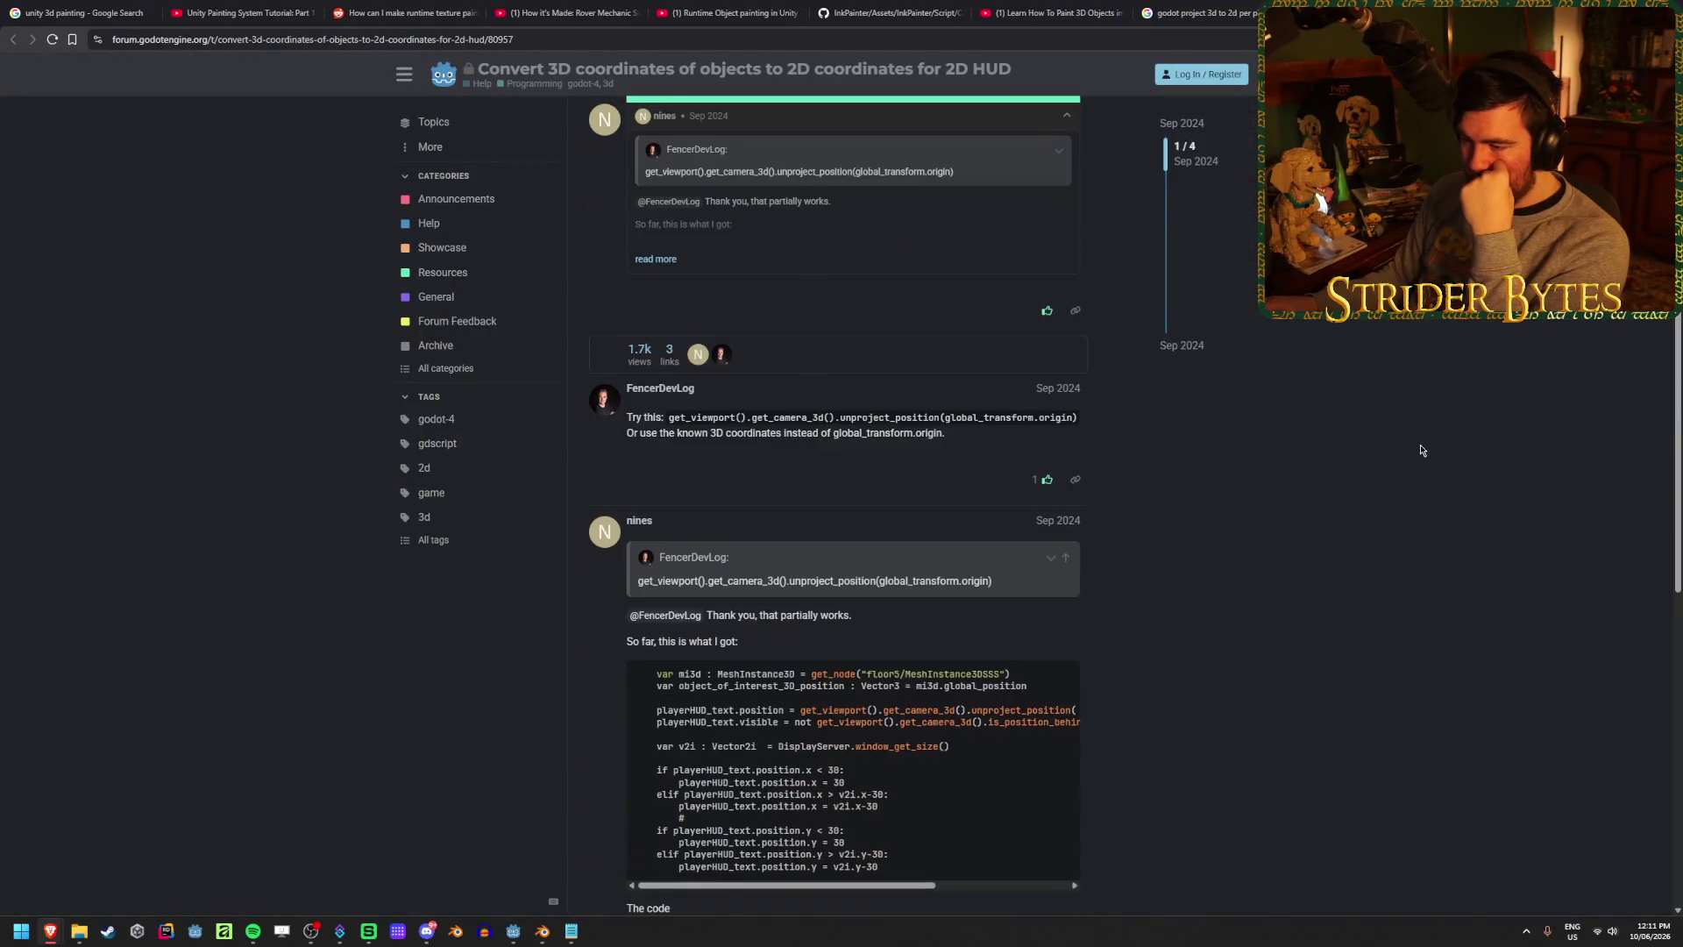
pyautogui.scroll(4, 1420, 449)
pyautogui.click(1249, 7)
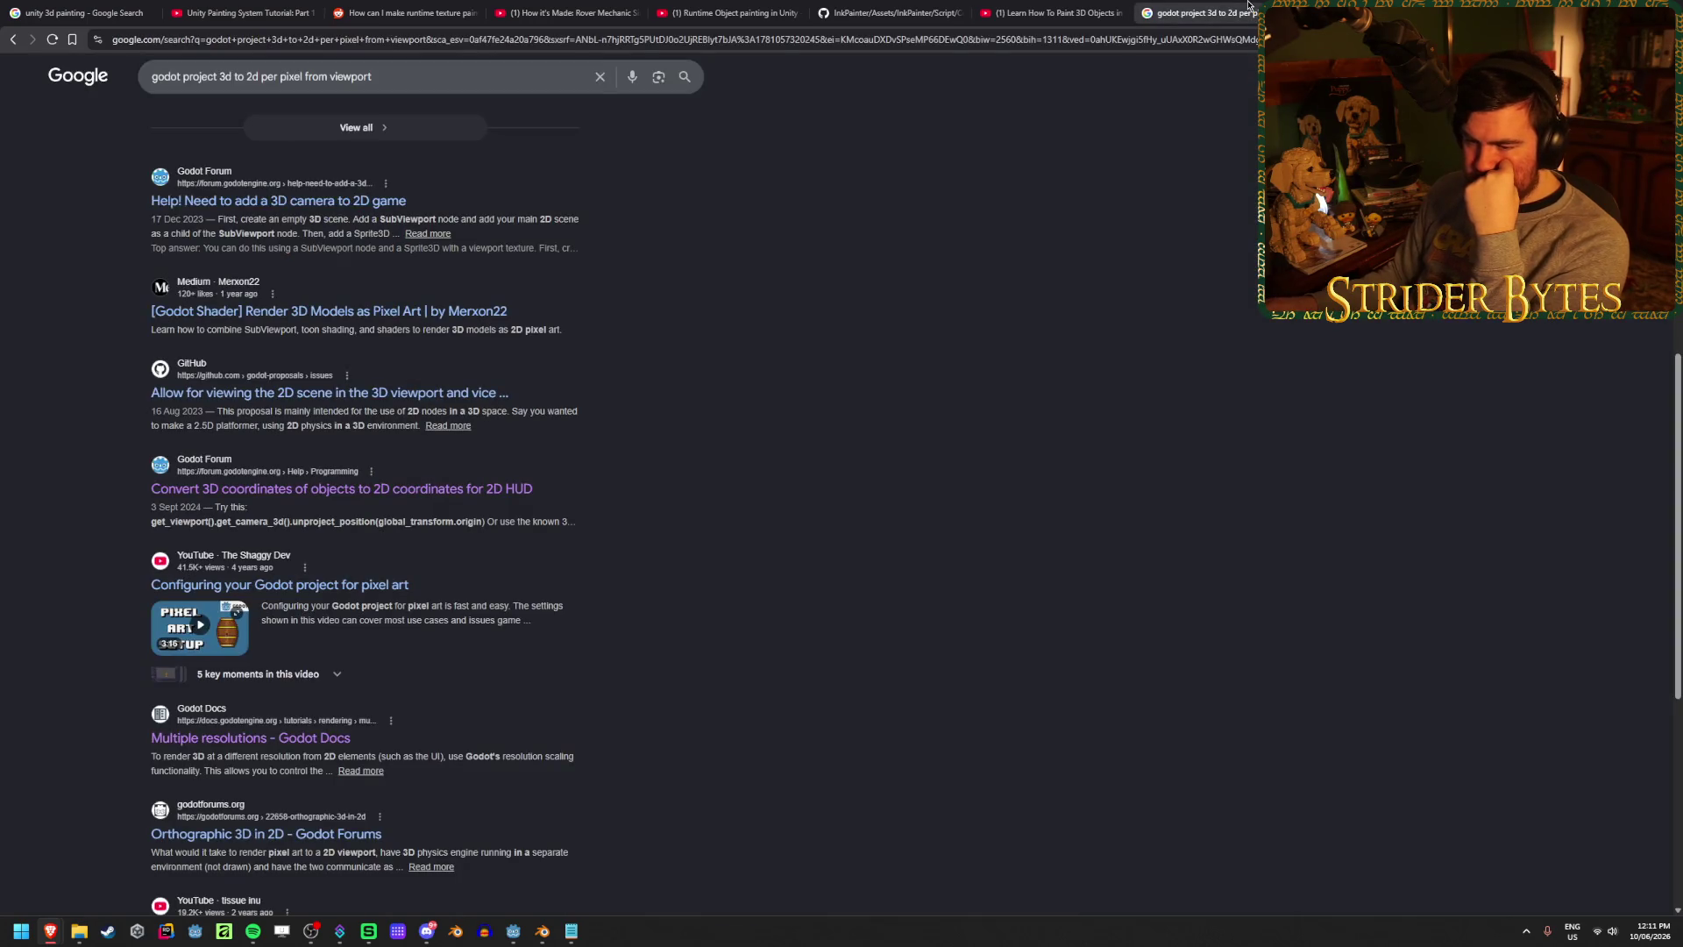
# - Scroll the results, including the 'Multiple resolutions' docs page and the 'Orthographic 3D in 2D' thread
pyautogui.scroll(-4, 1125, 473)
pyautogui.scroll(10, 1129, 459)
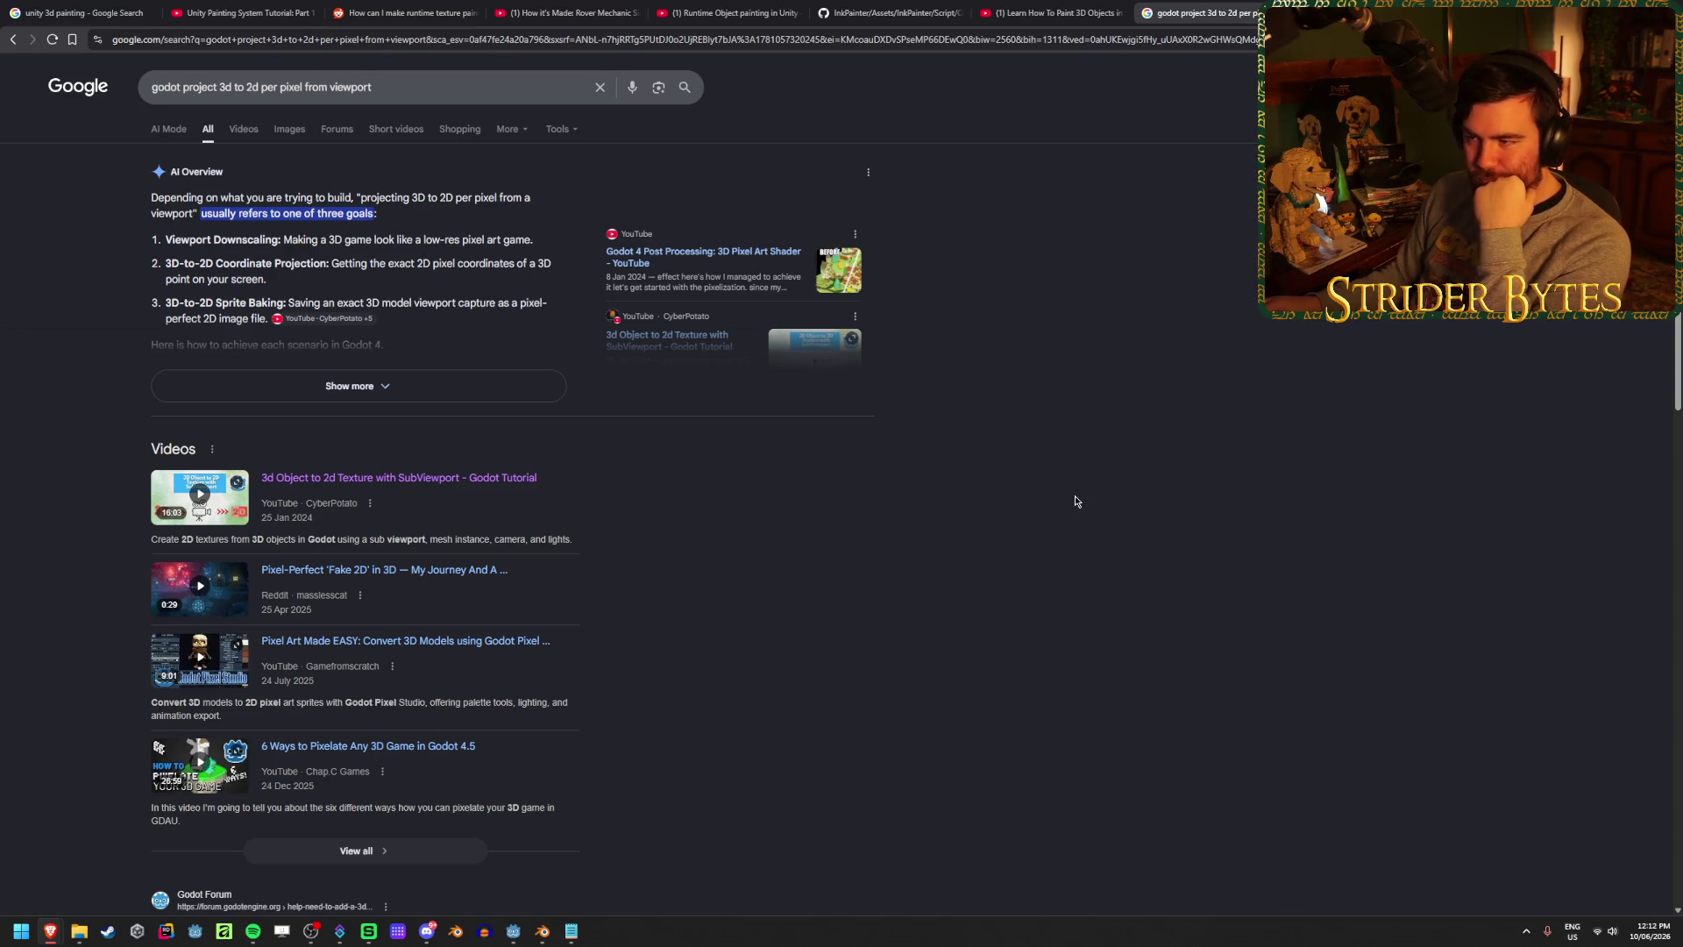
pyautogui.scroll(-5, 1068, 476)
pyautogui.scroll(-1, 1068, 476)
pyautogui.scroll(6, 1066, 467)
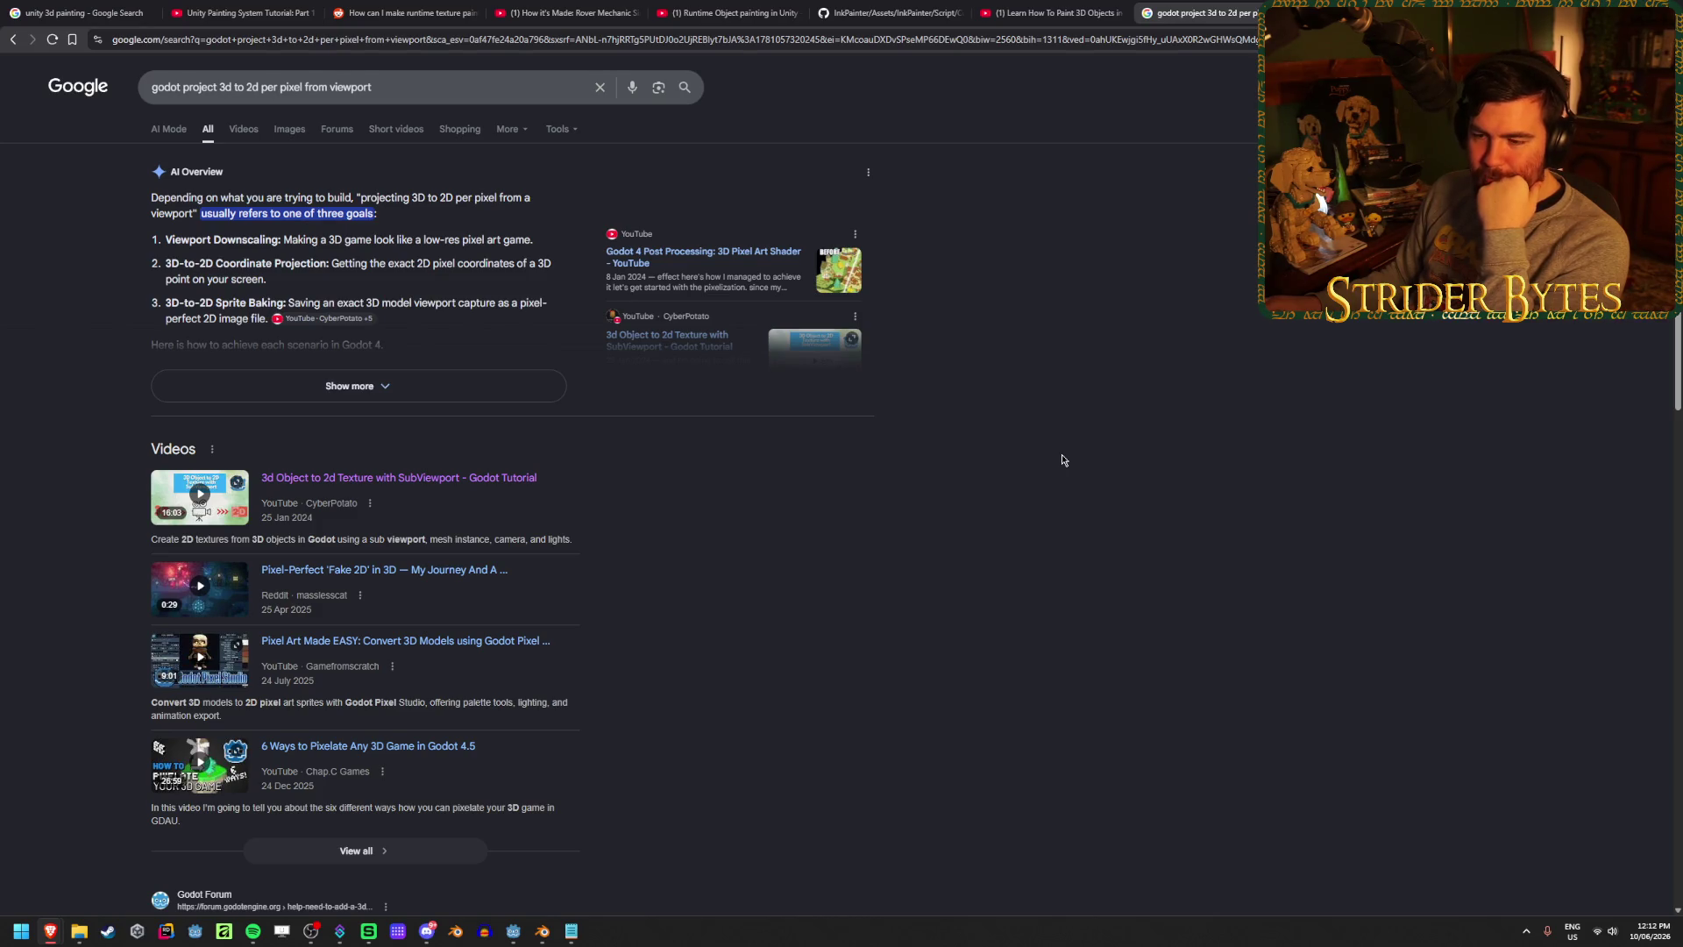
pyautogui.scroll(-15, 1061, 460)
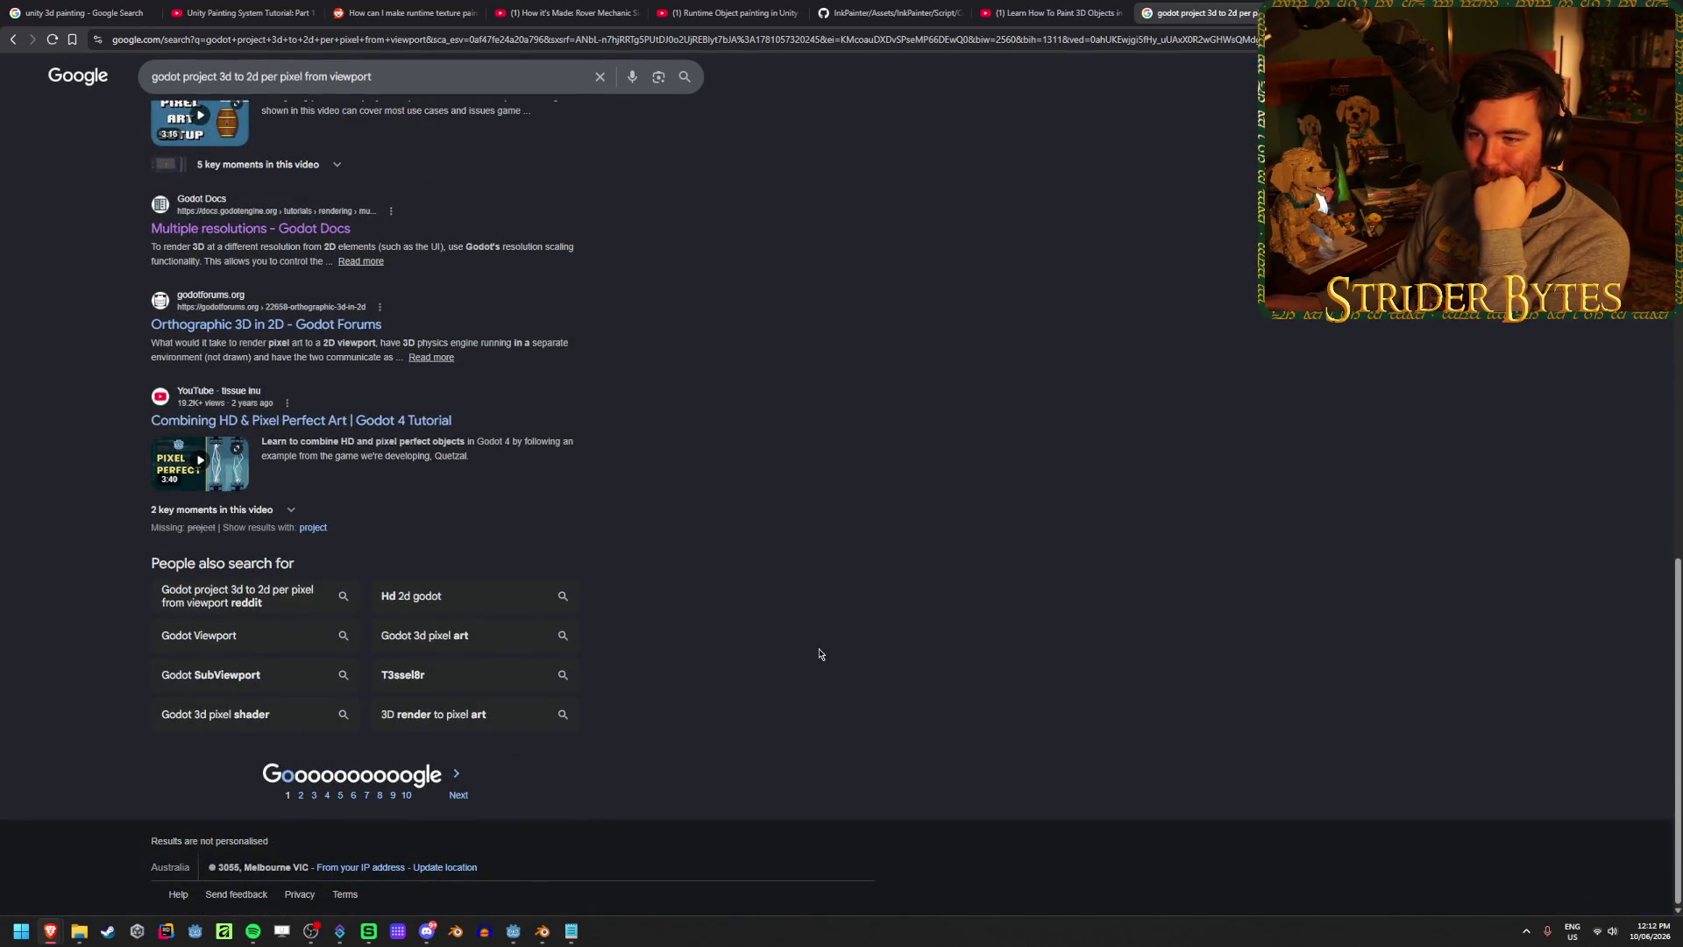
pyautogui.scroll(15, 820, 653)
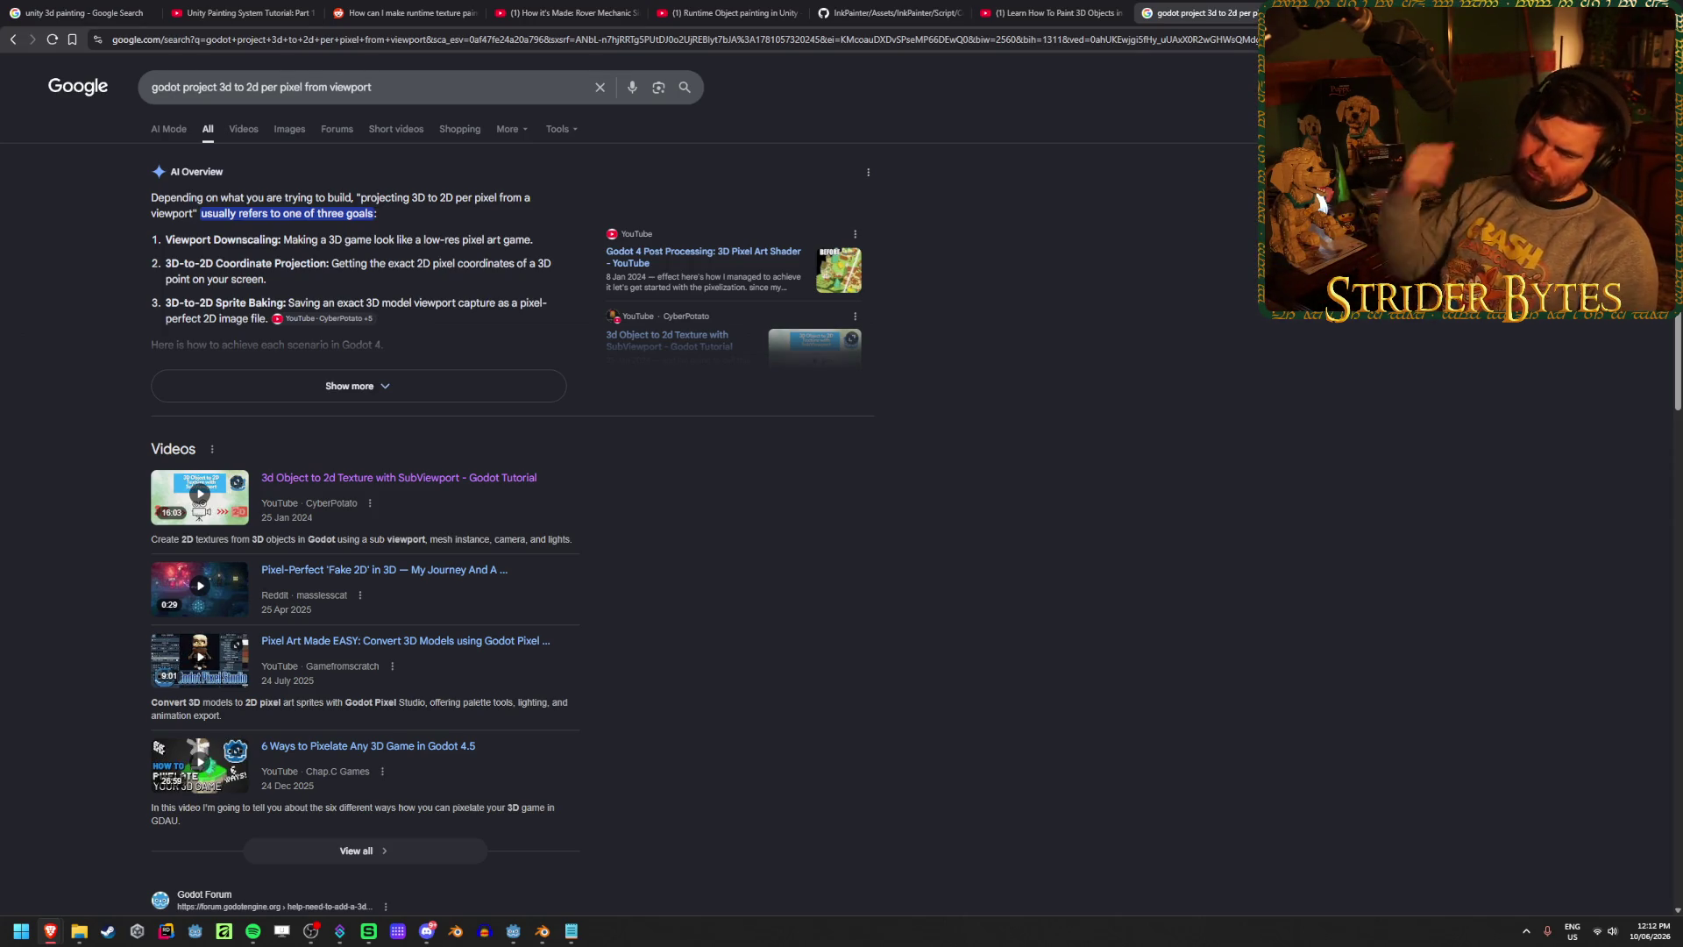
pyautogui.click(513, 931)
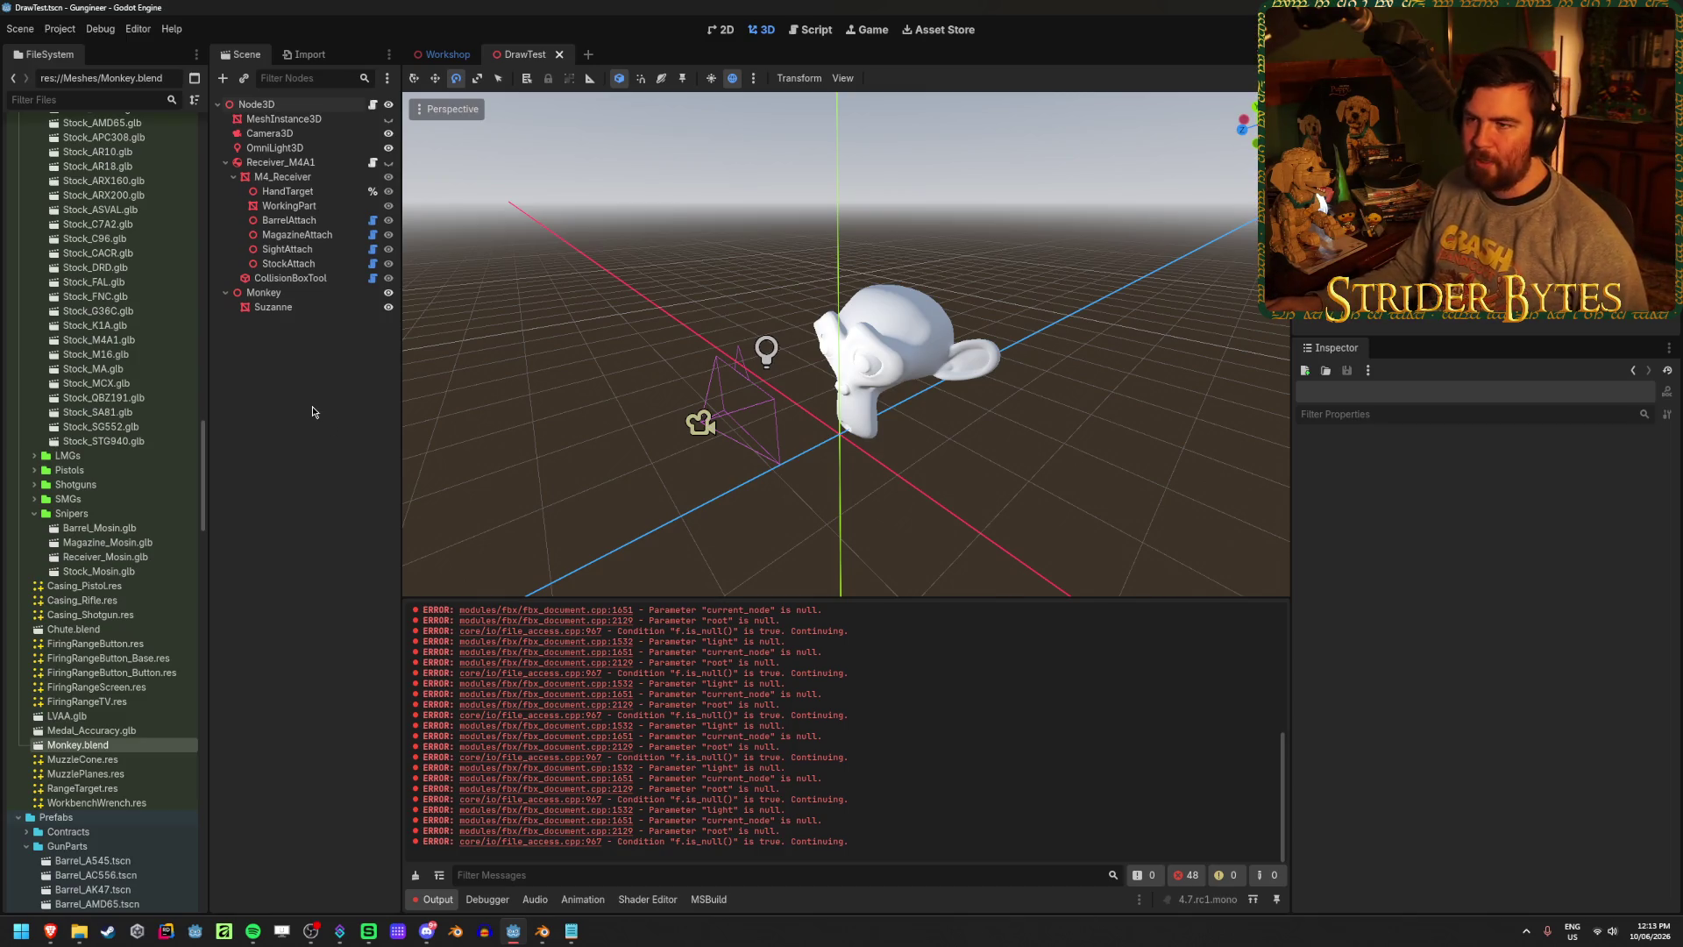
pyautogui.rightClick(319, 104)
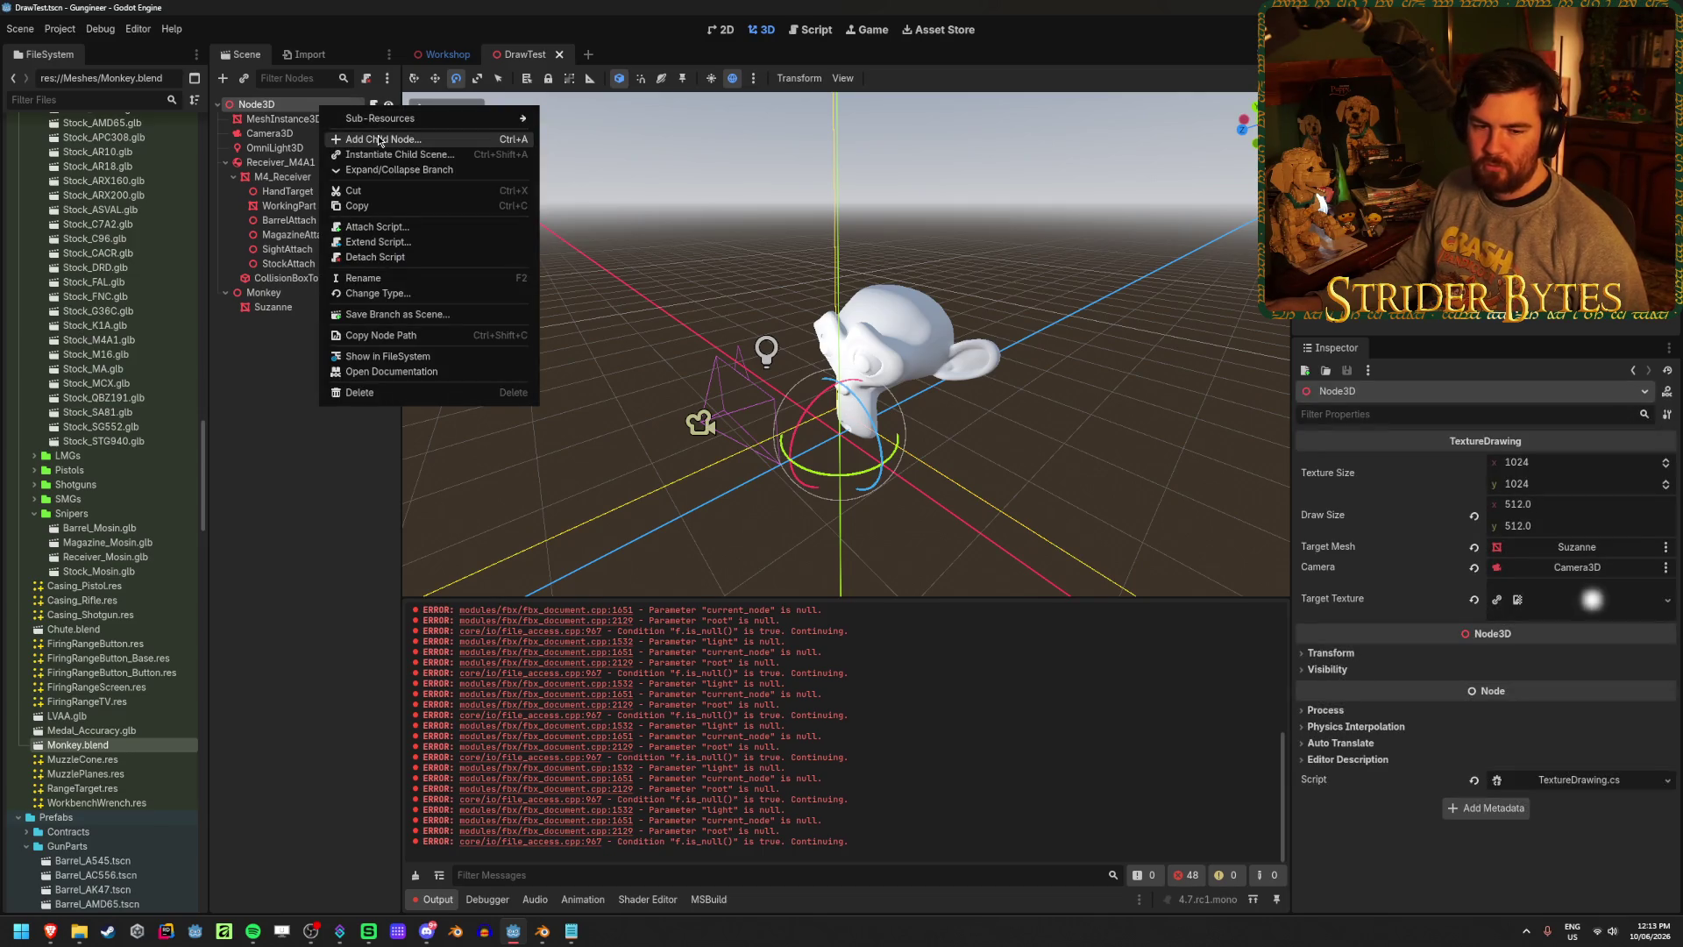
pyautogui.click(252, 108)
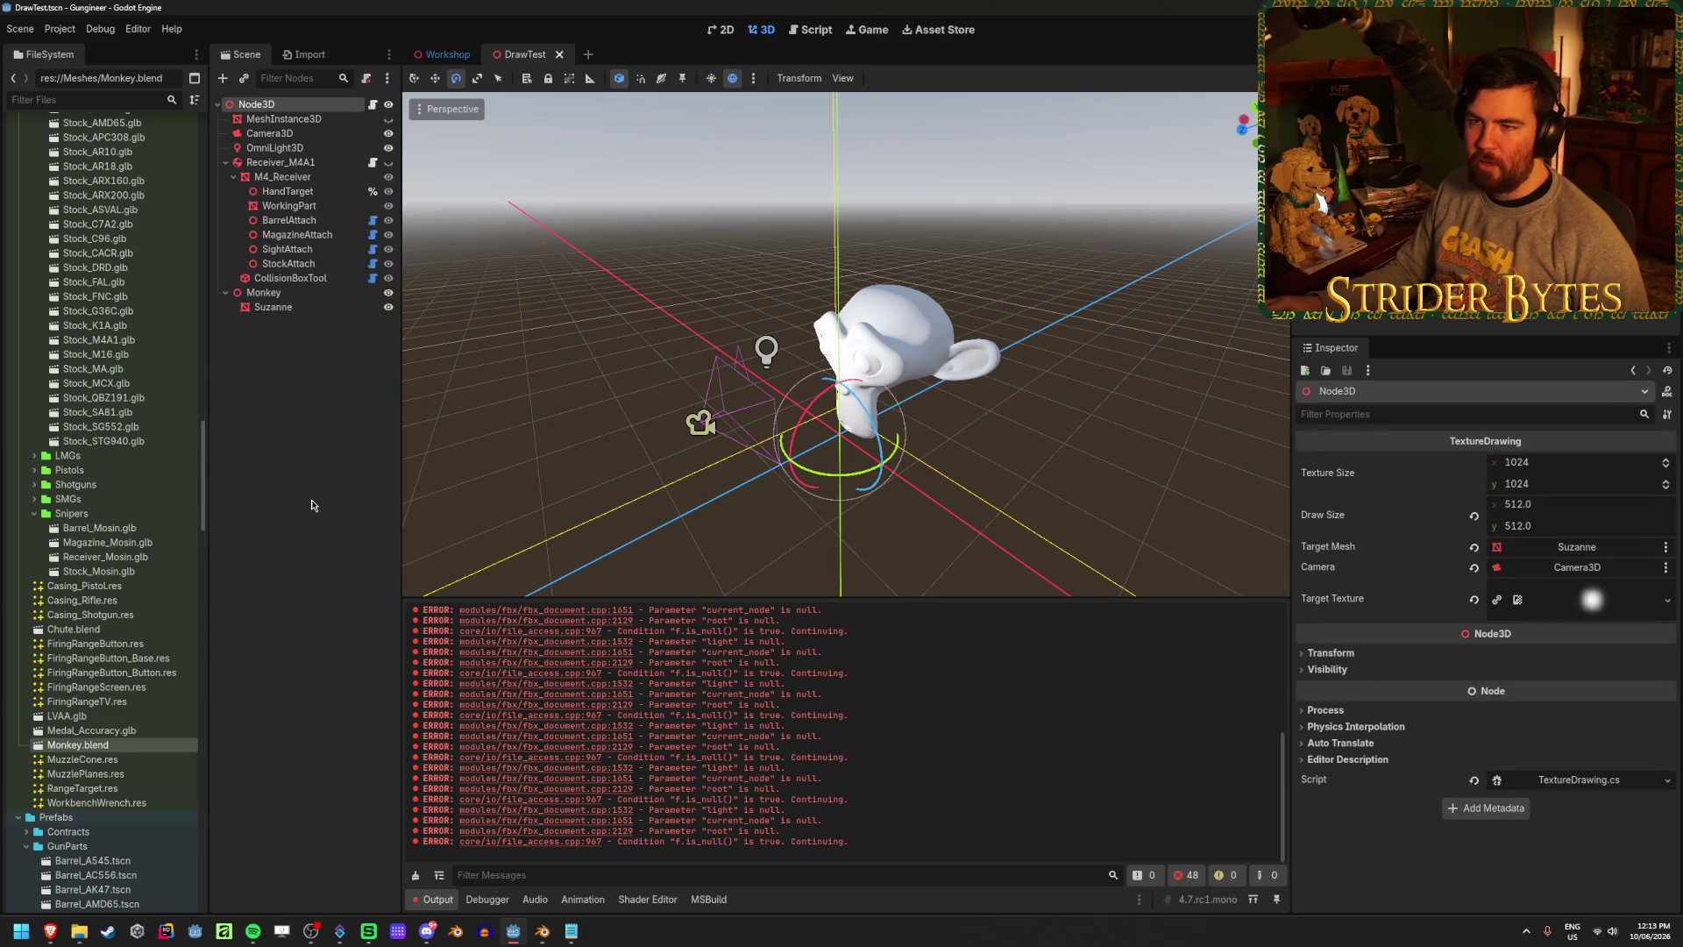
pyautogui.rightClick(255, 104)
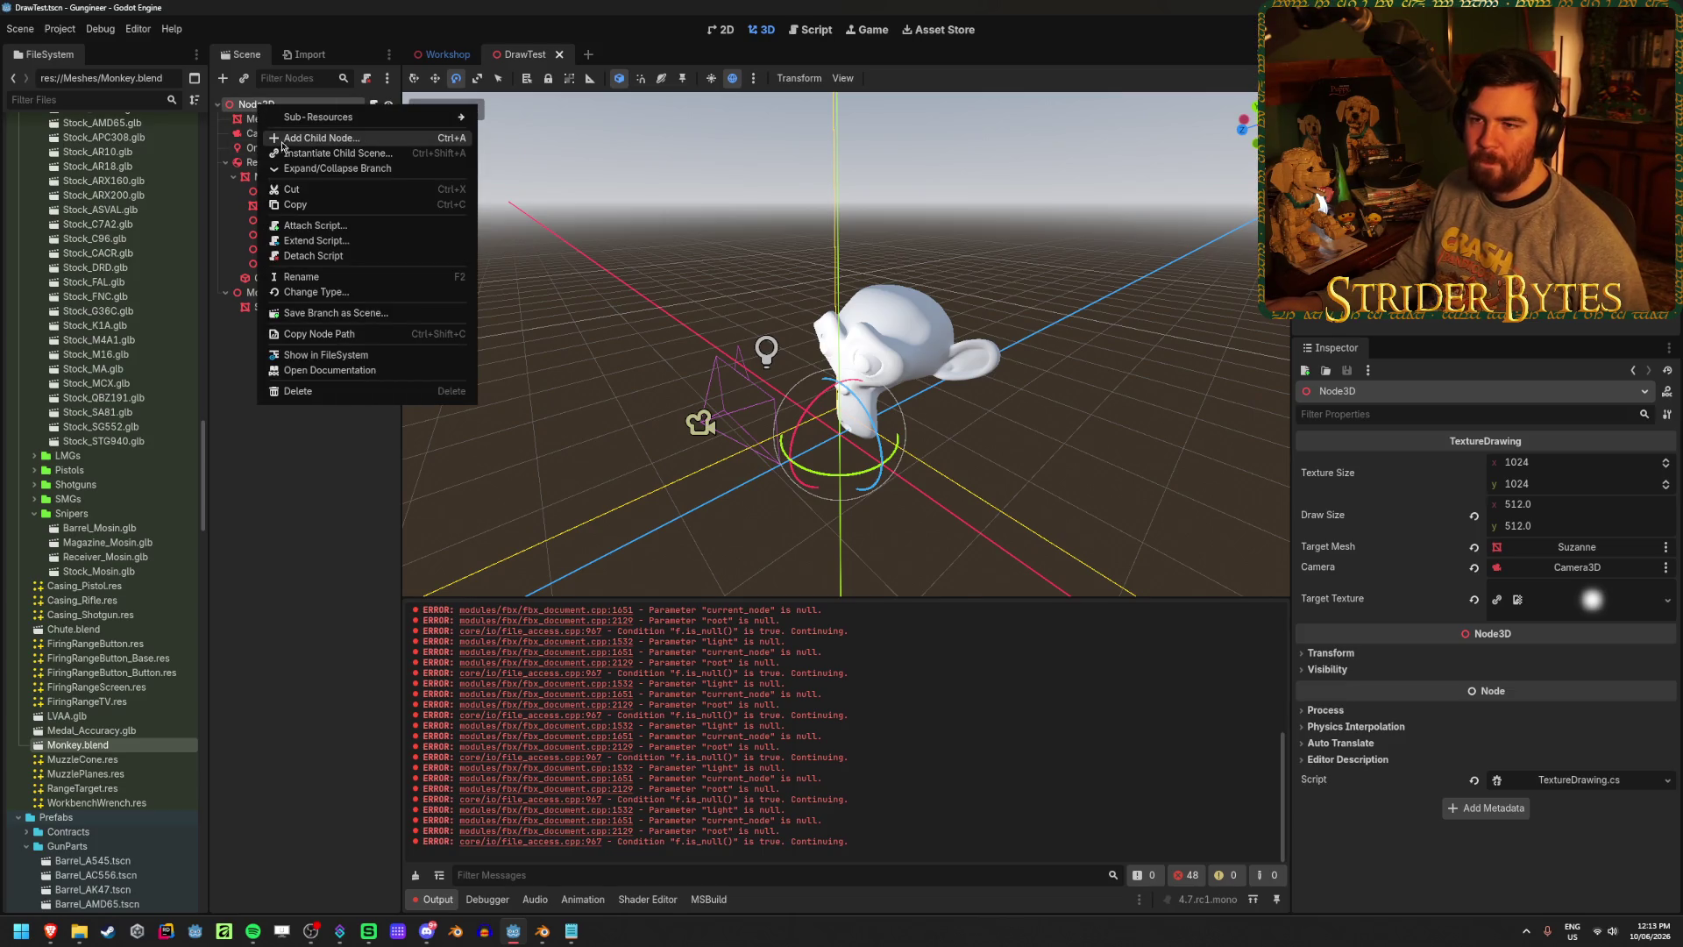
pyautogui.click(291, 527)
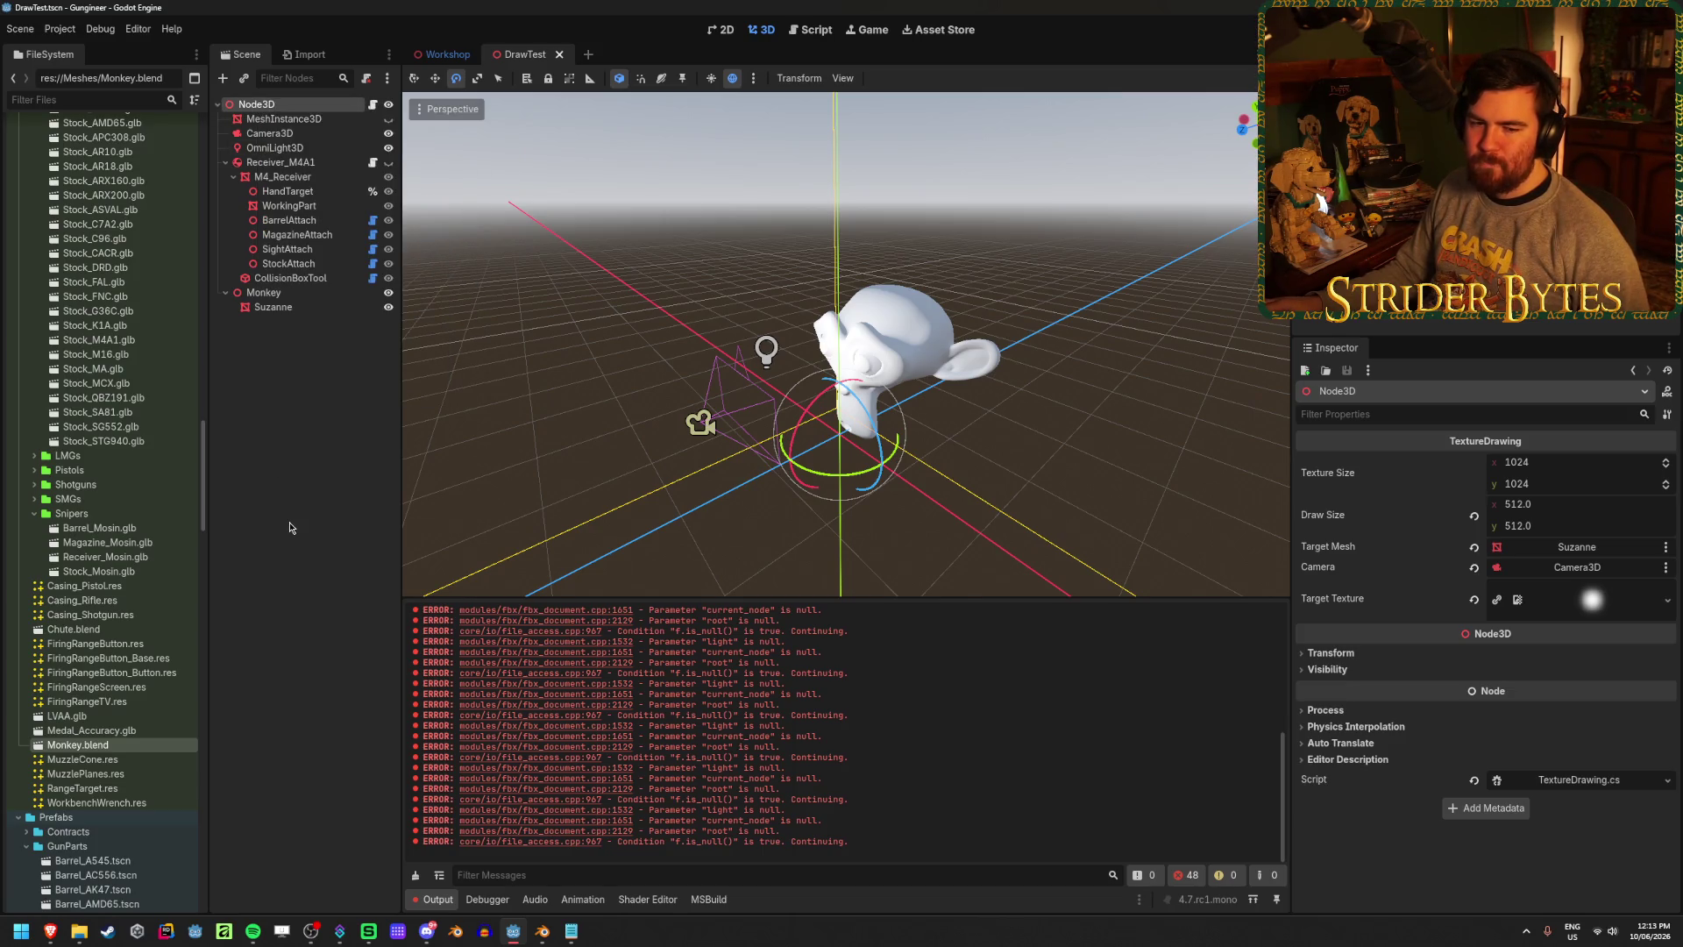
pyautogui.click(291, 527)
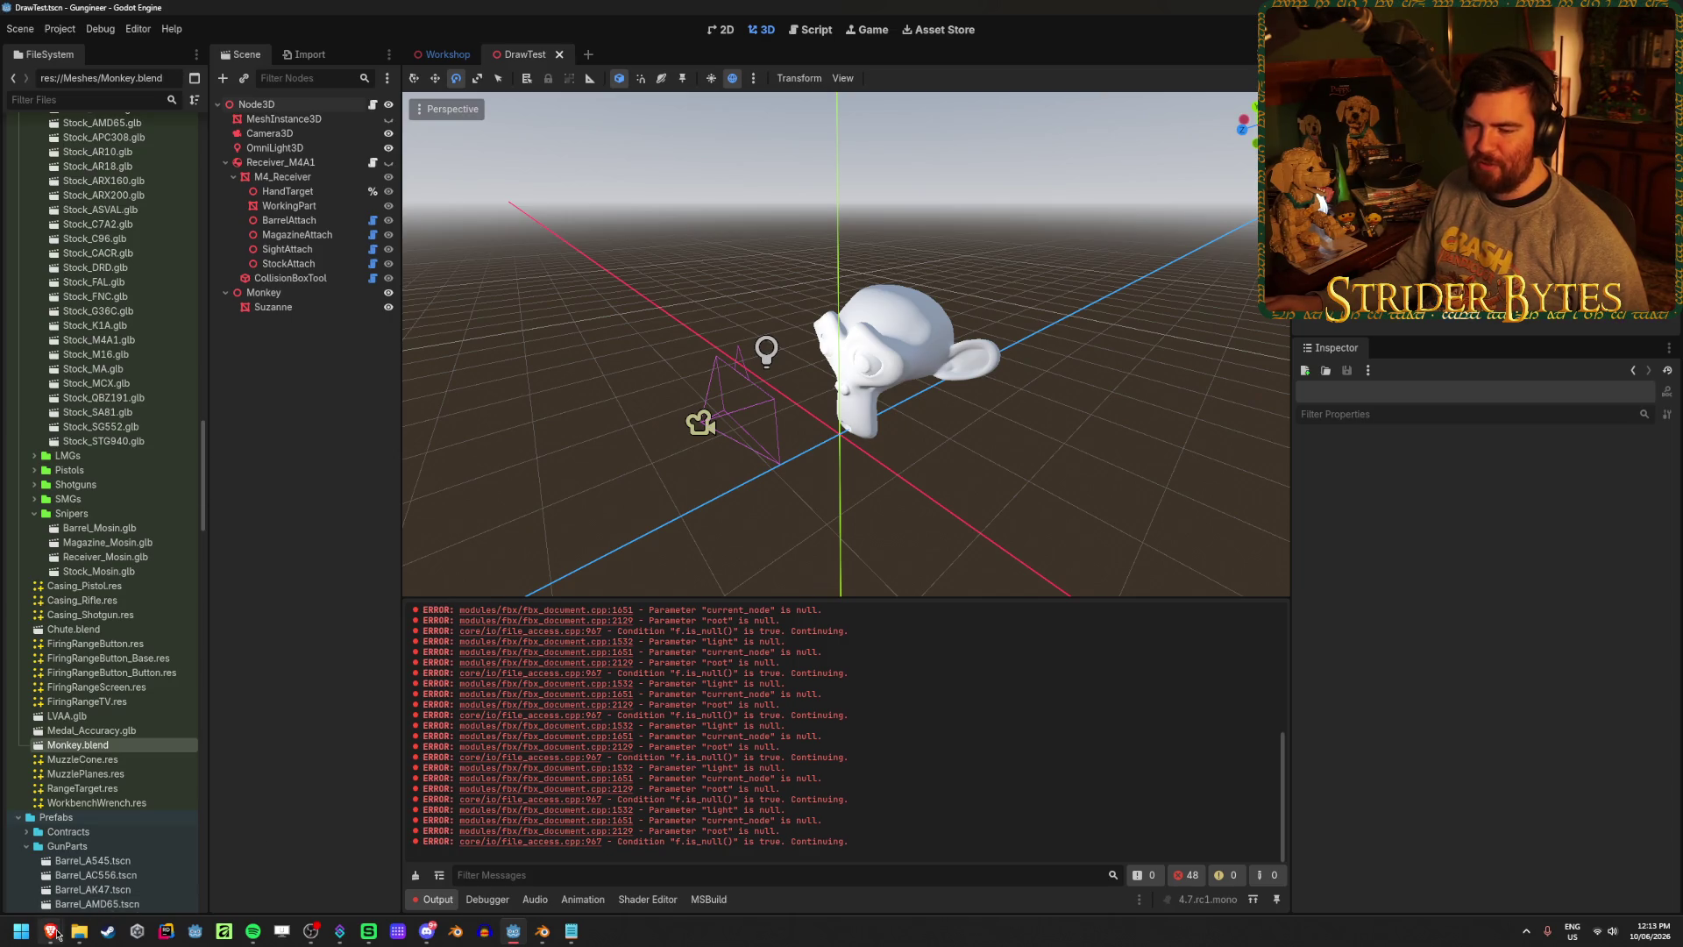
# - Search 'godot 3d painting' and open 'Drawing Art in Godot' in a new tab
pyautogui.moveTo(50, 930)
pyautogui.click(298, 863)
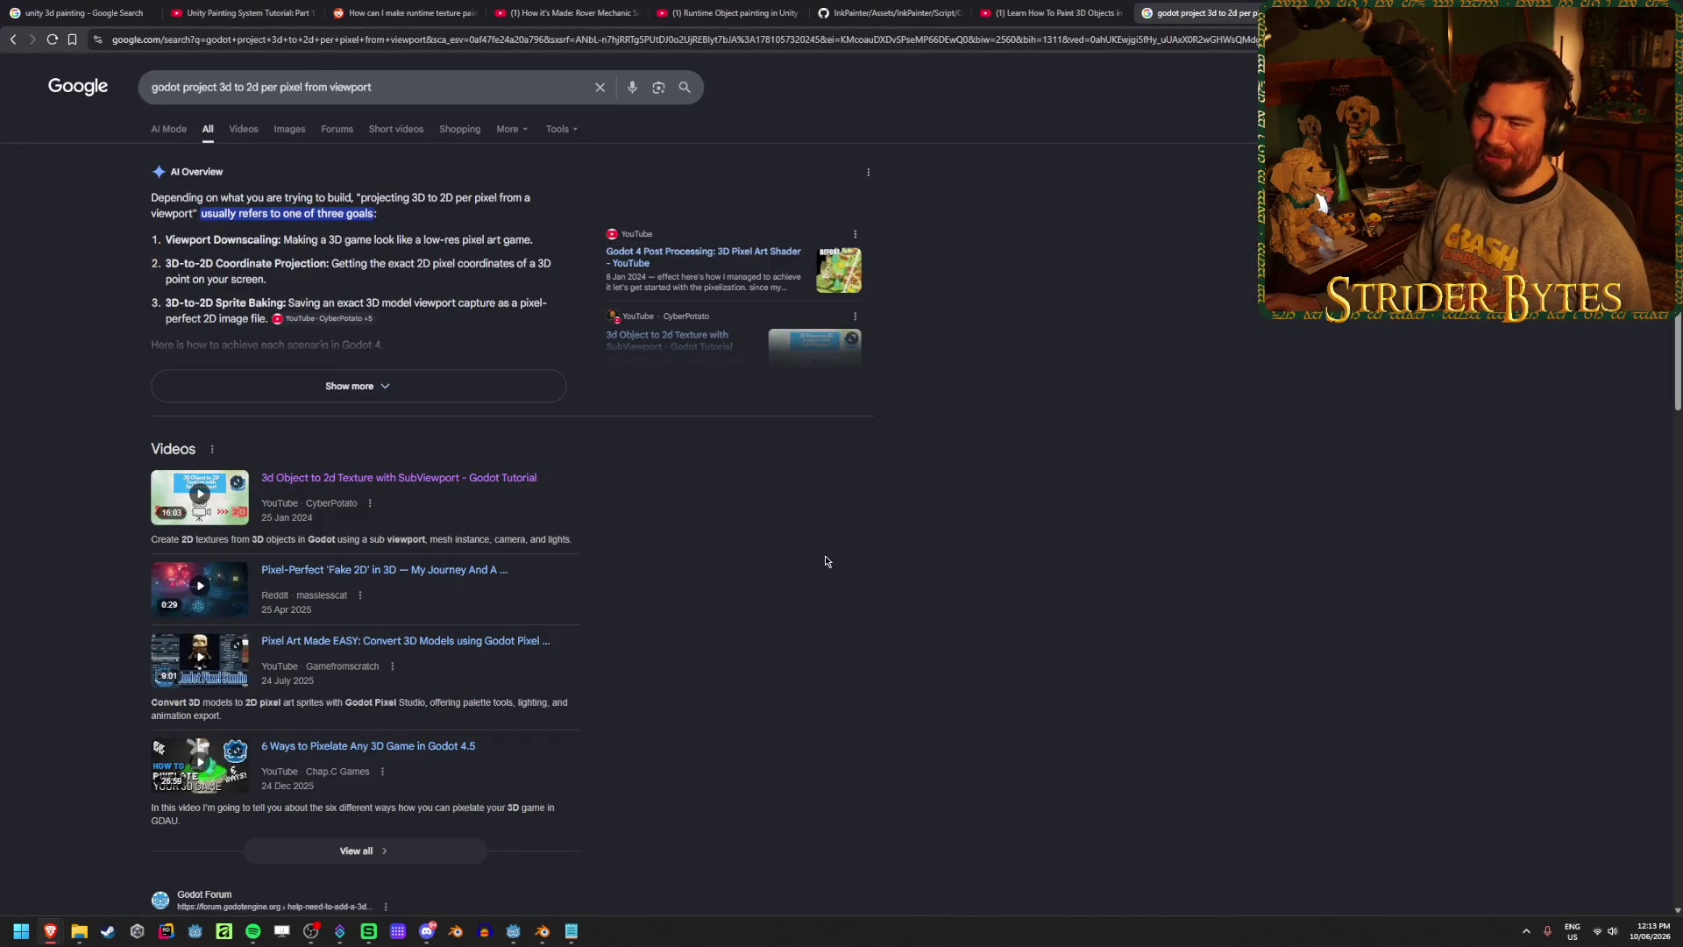
pyautogui.scroll(-1, 725, 485)
pyautogui.scroll(1, 543, 280)
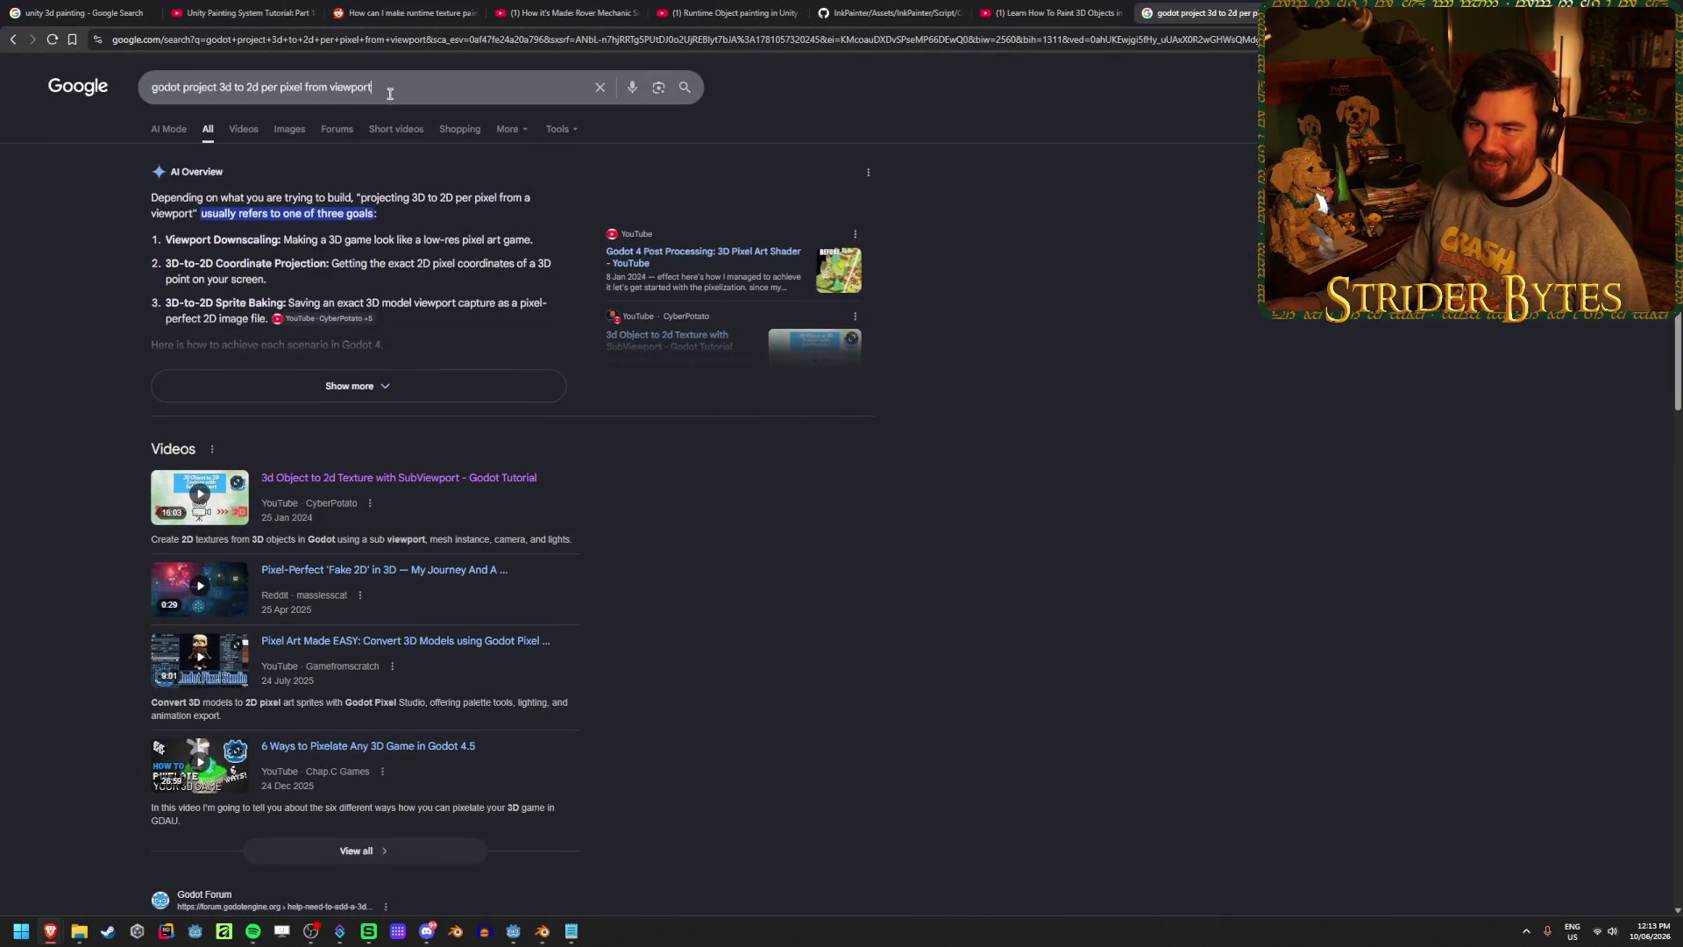
pyautogui.moveTo(182, 86); pyautogui.dragTo(386, 87)
pyautogui.write('3')
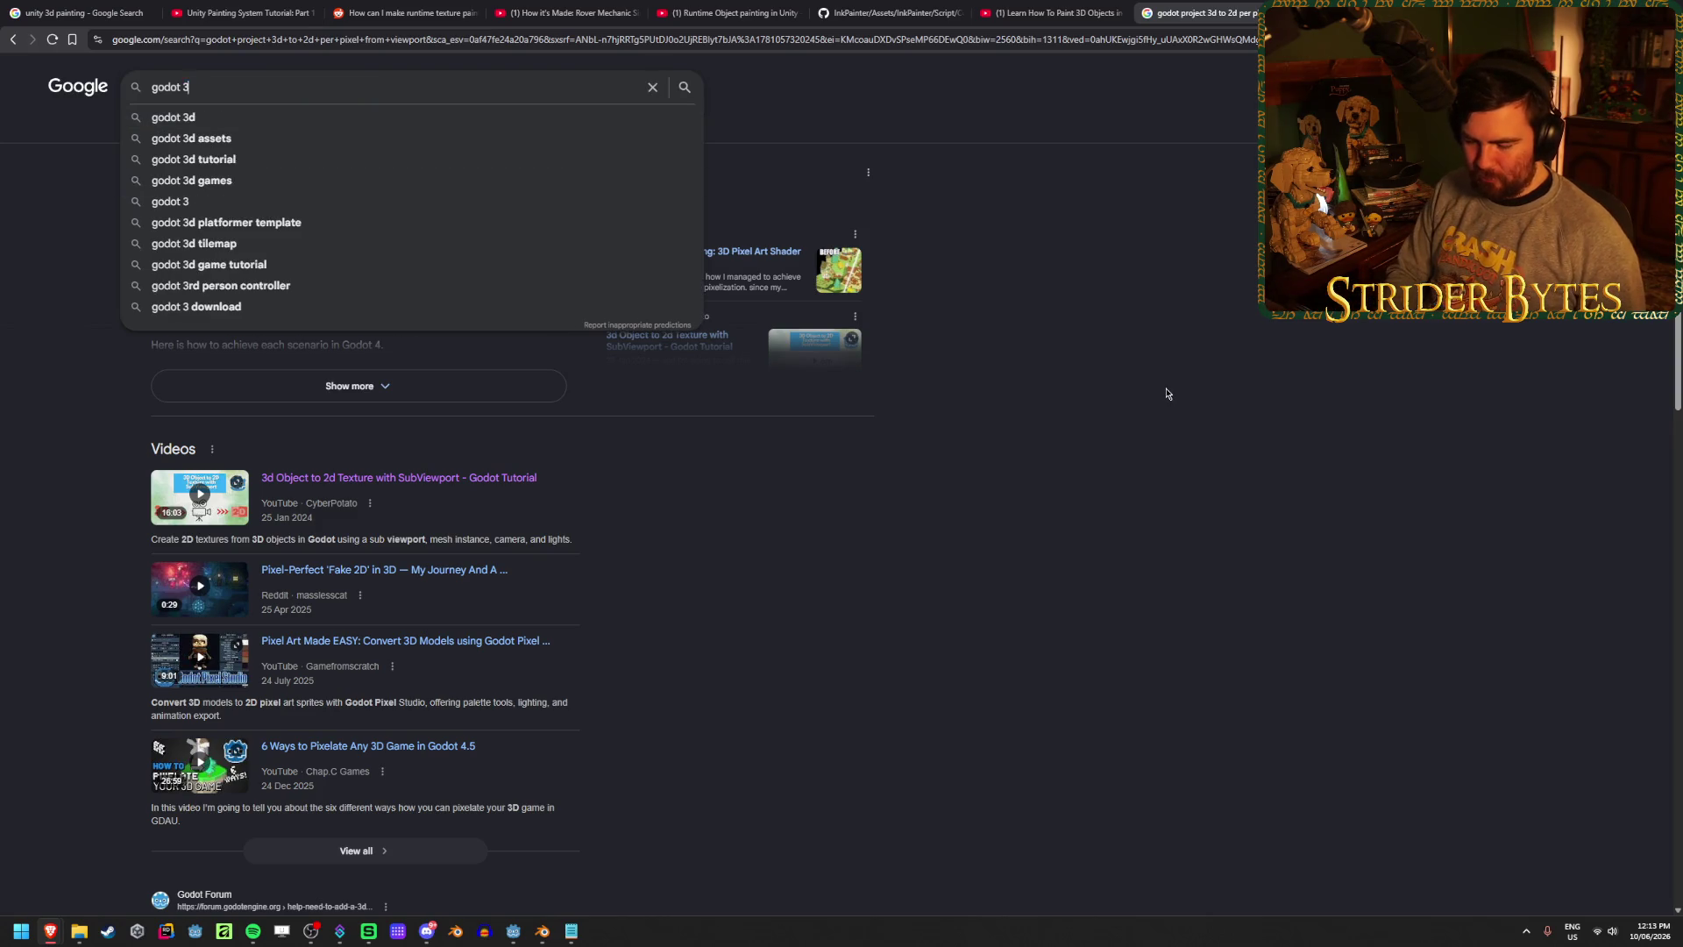
pyautogui.write('d painting')
pyautogui.press('Return')
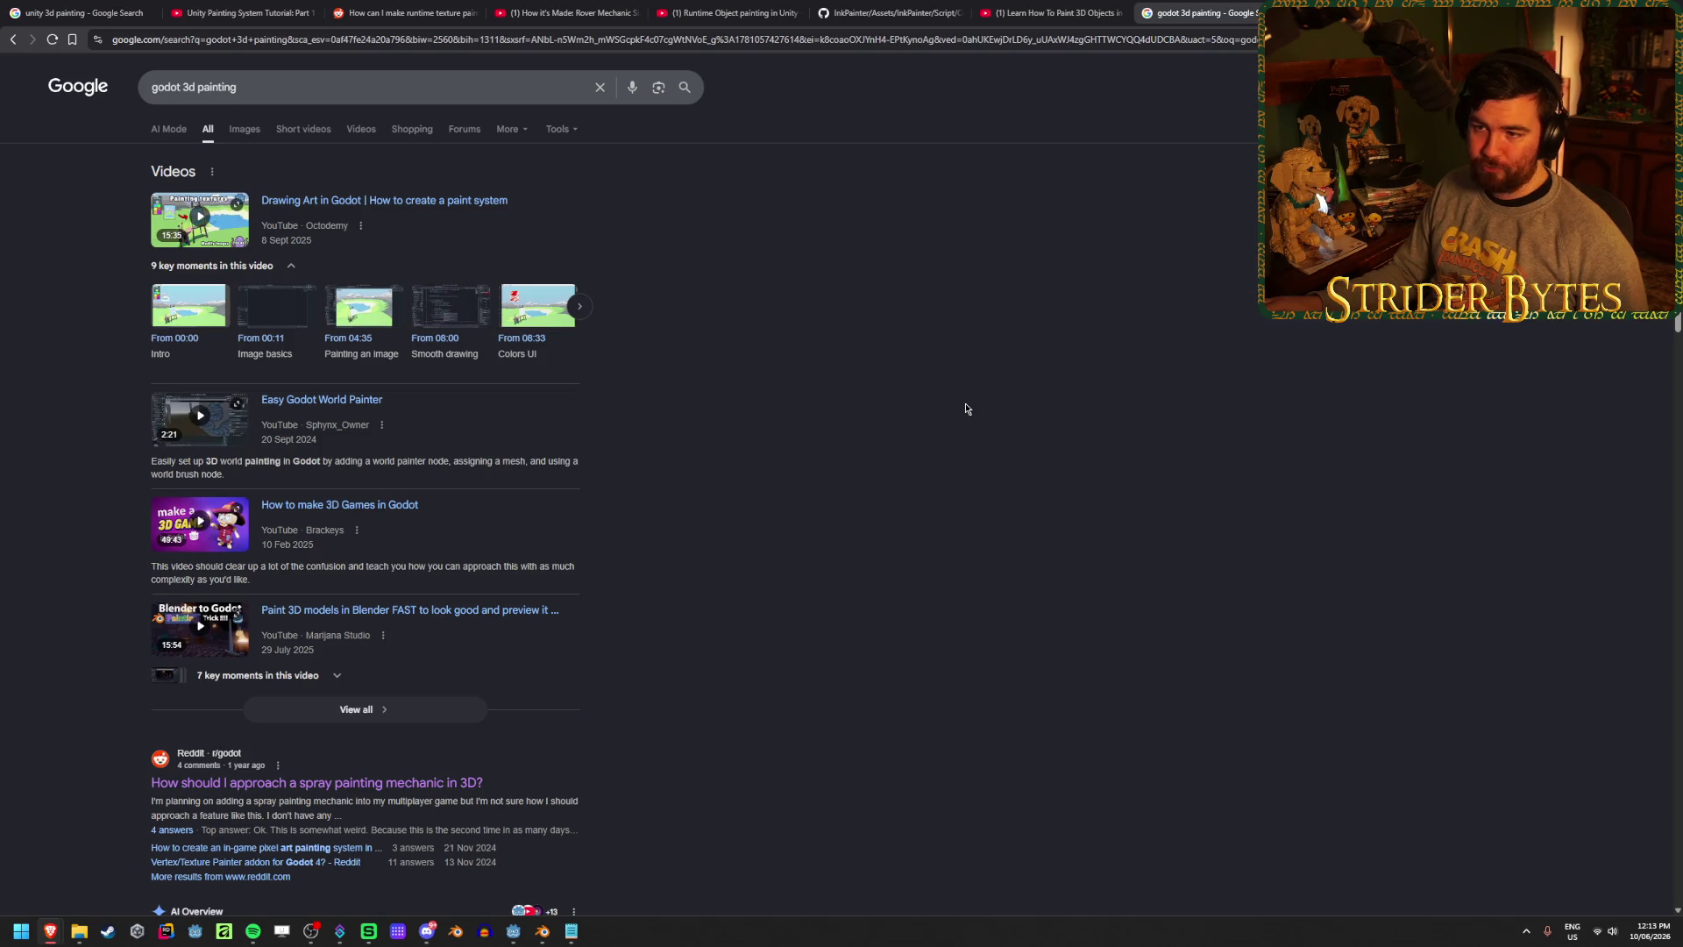
pyautogui.middleClick(473, 201)
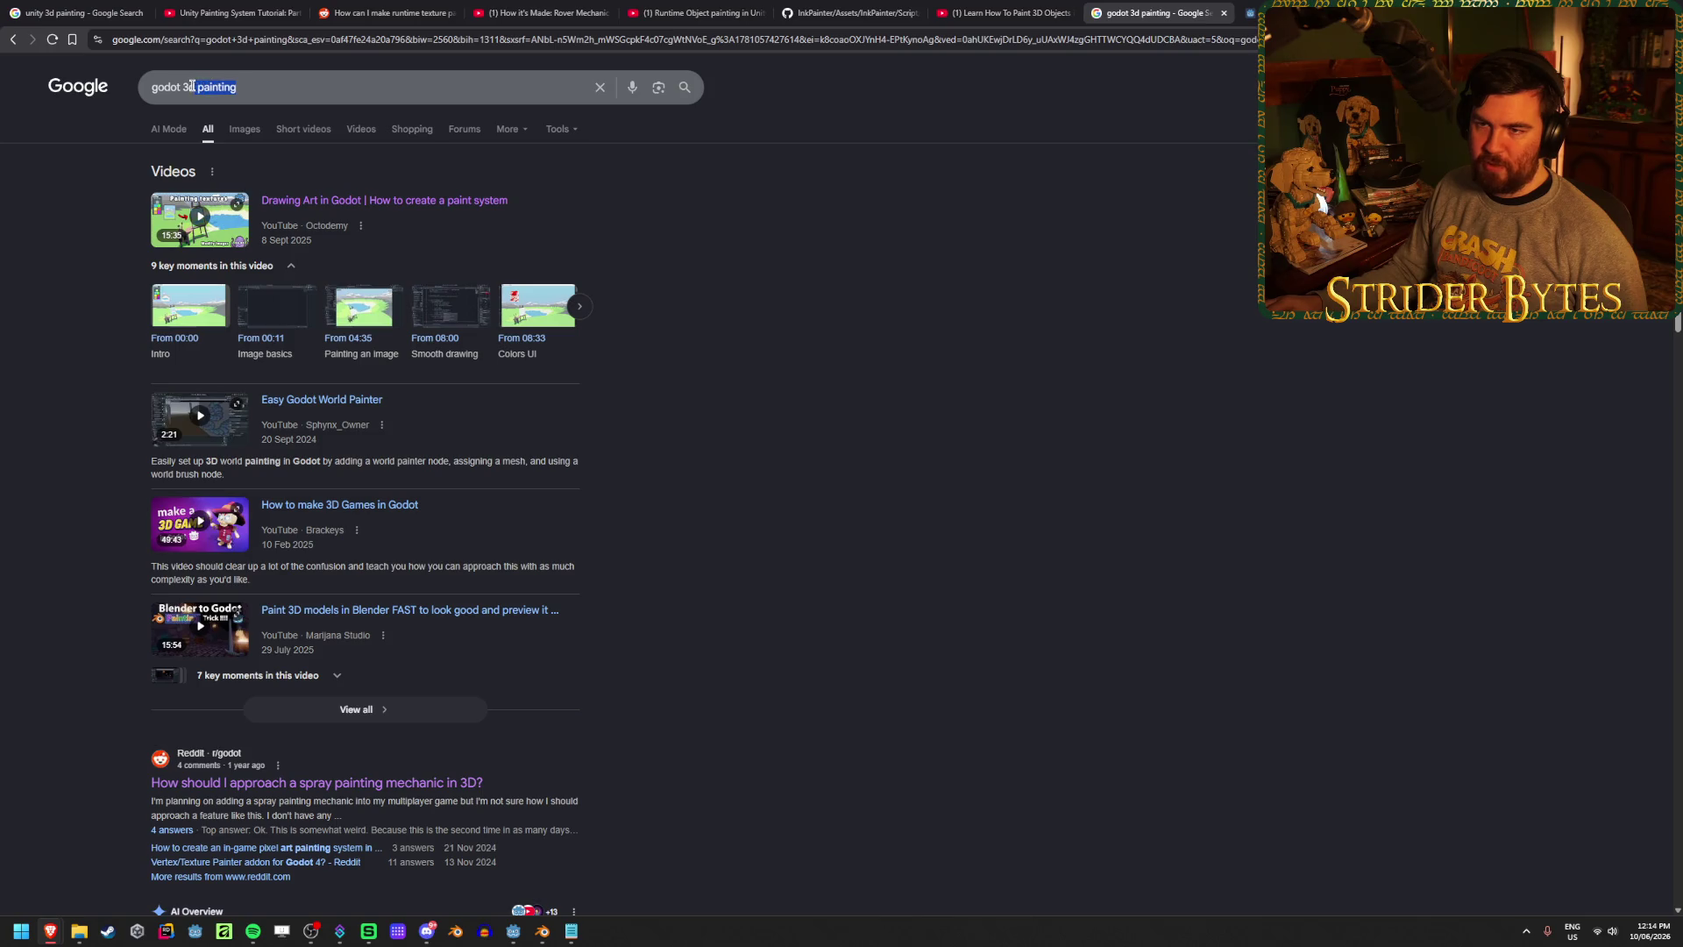
# - Refine to 'godot world space 3d painting' and open 'Easy Godot World Painter' in a new tab
pyautogui.click(192, 87)
pyautogui.write('world spa')
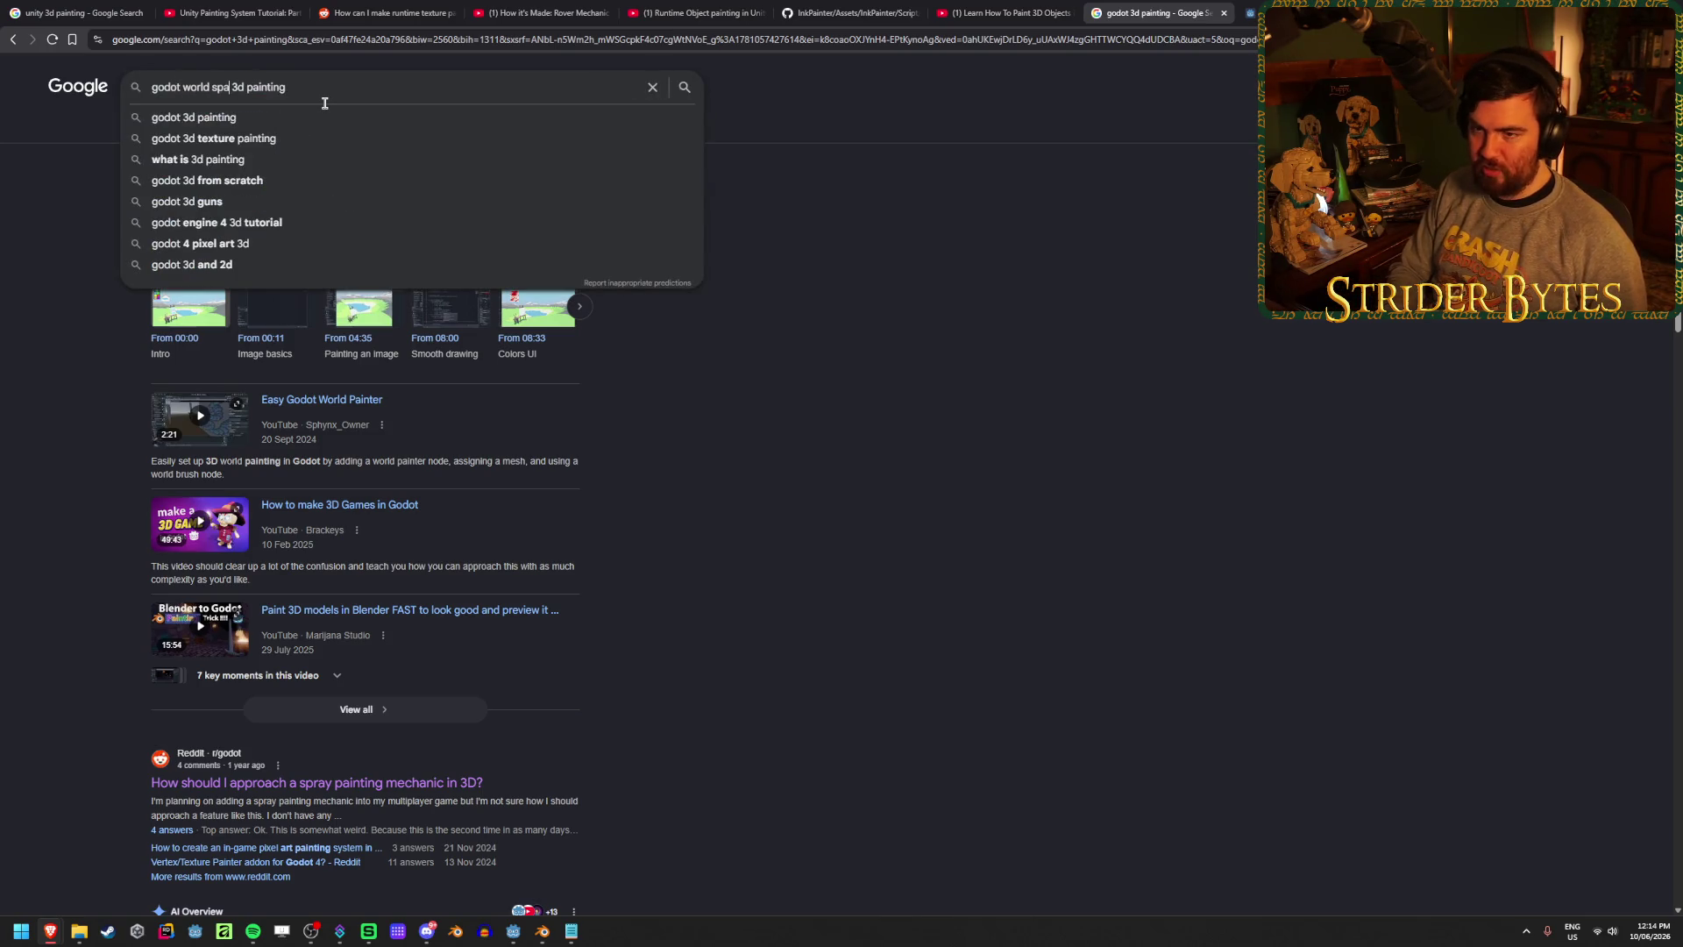
pyautogui.write('ce')
pyautogui.press('Return')
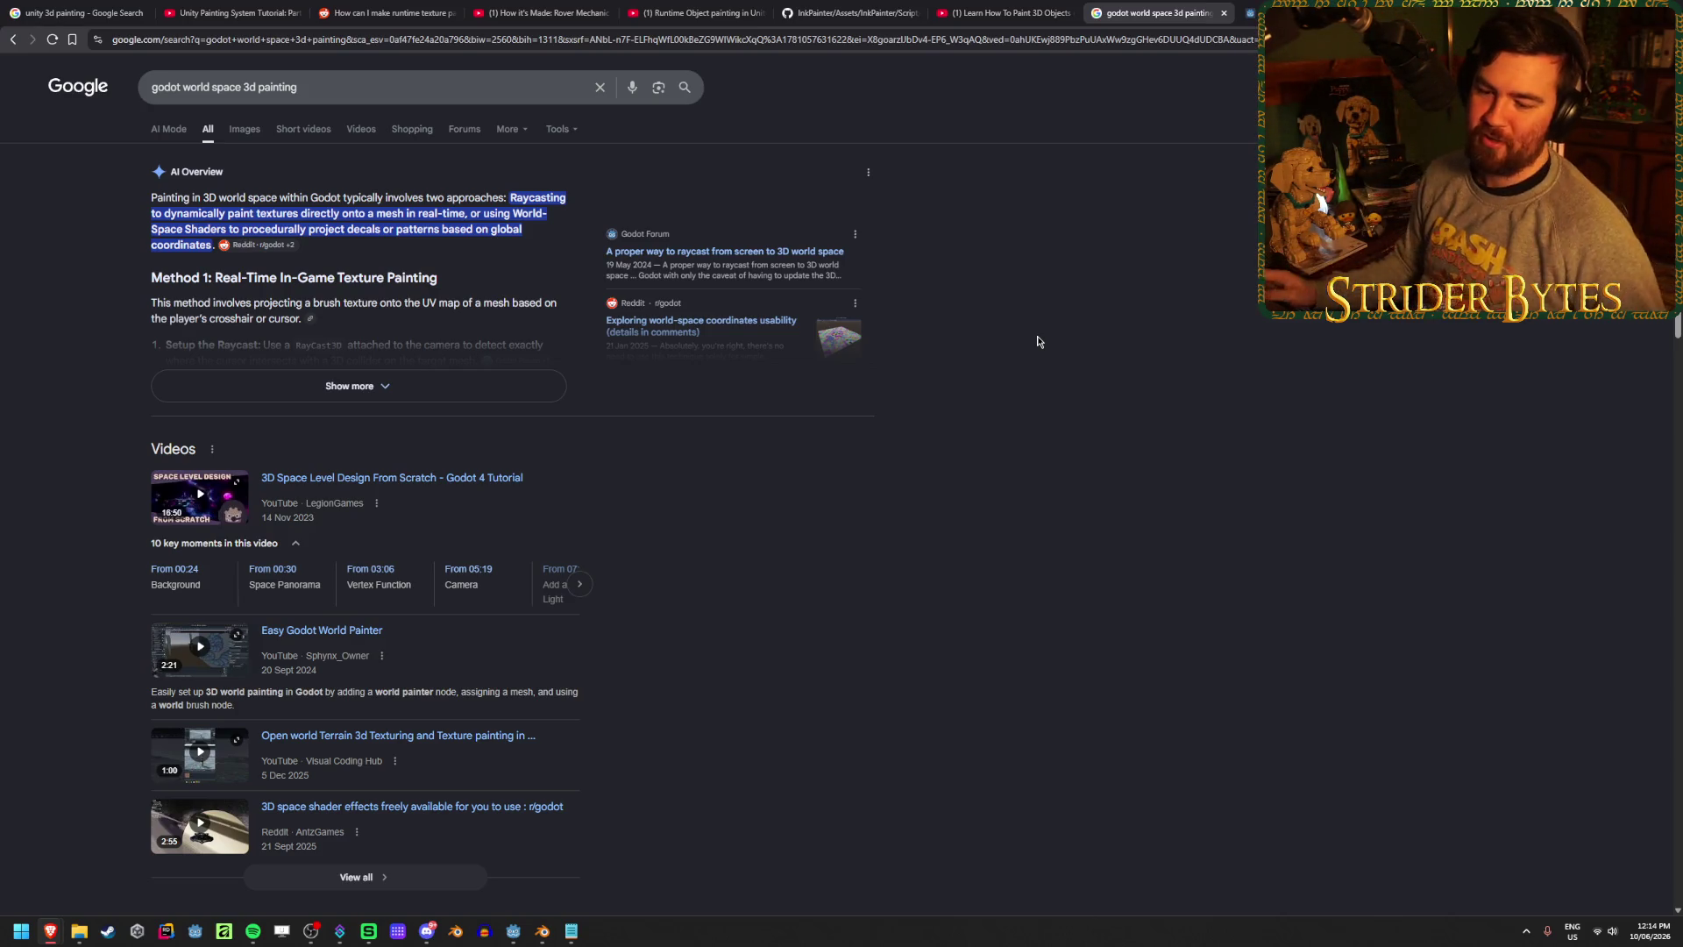
pyautogui.scroll(-1, 714, 491)
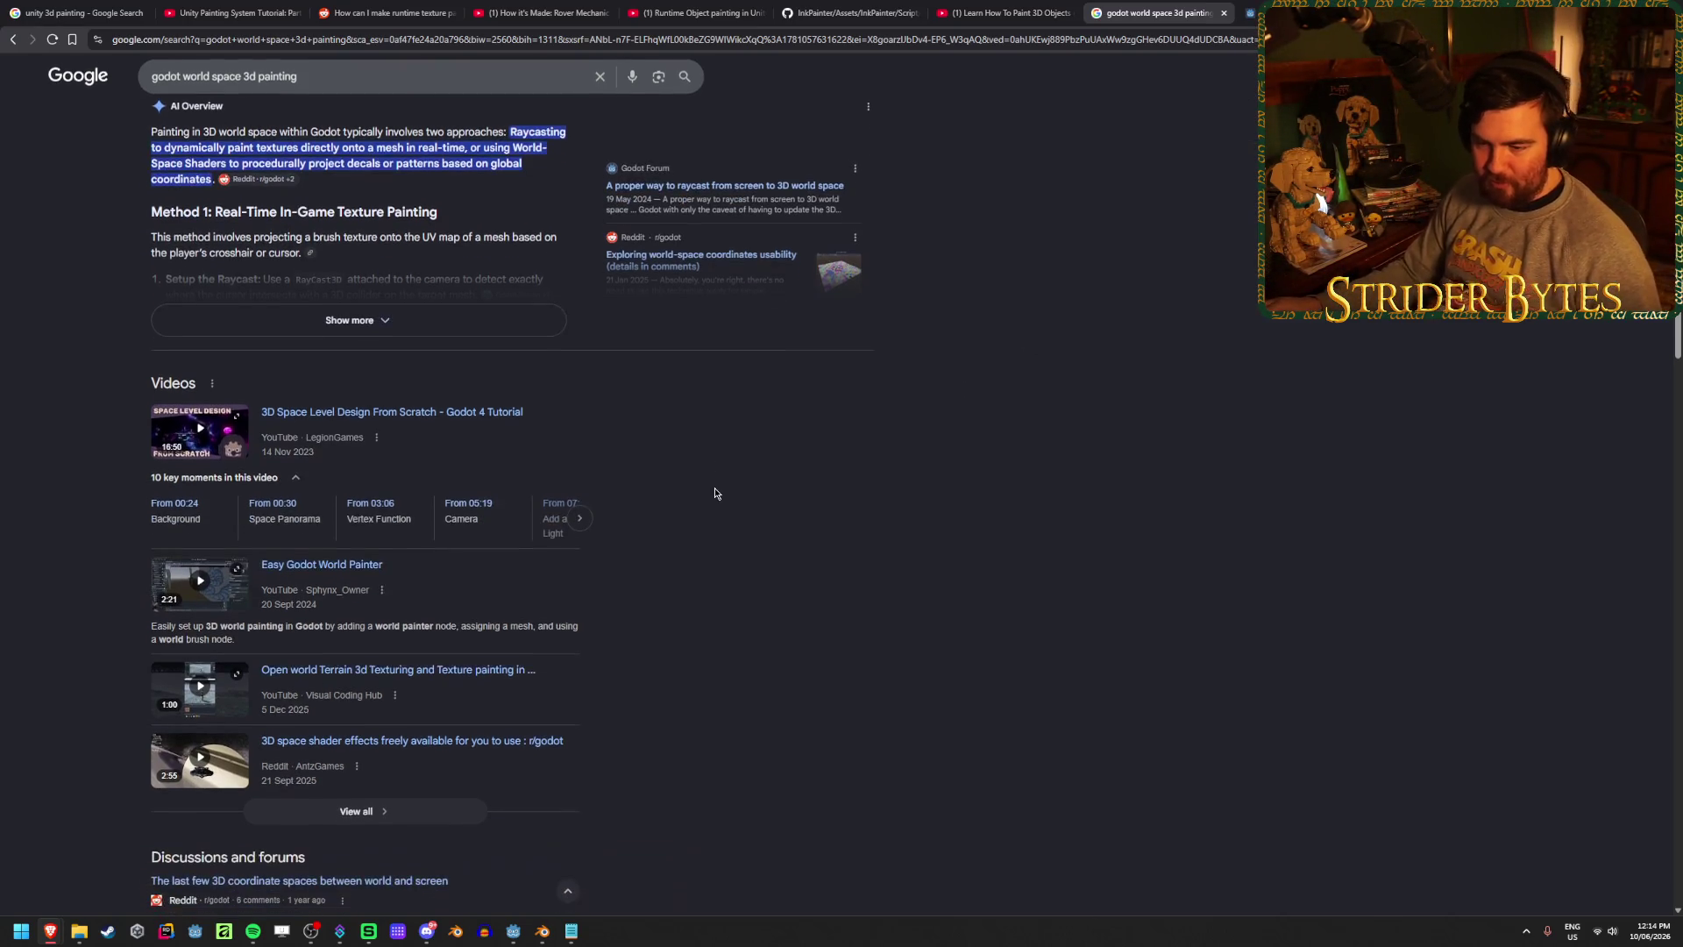
pyautogui.middleClick(354, 587)
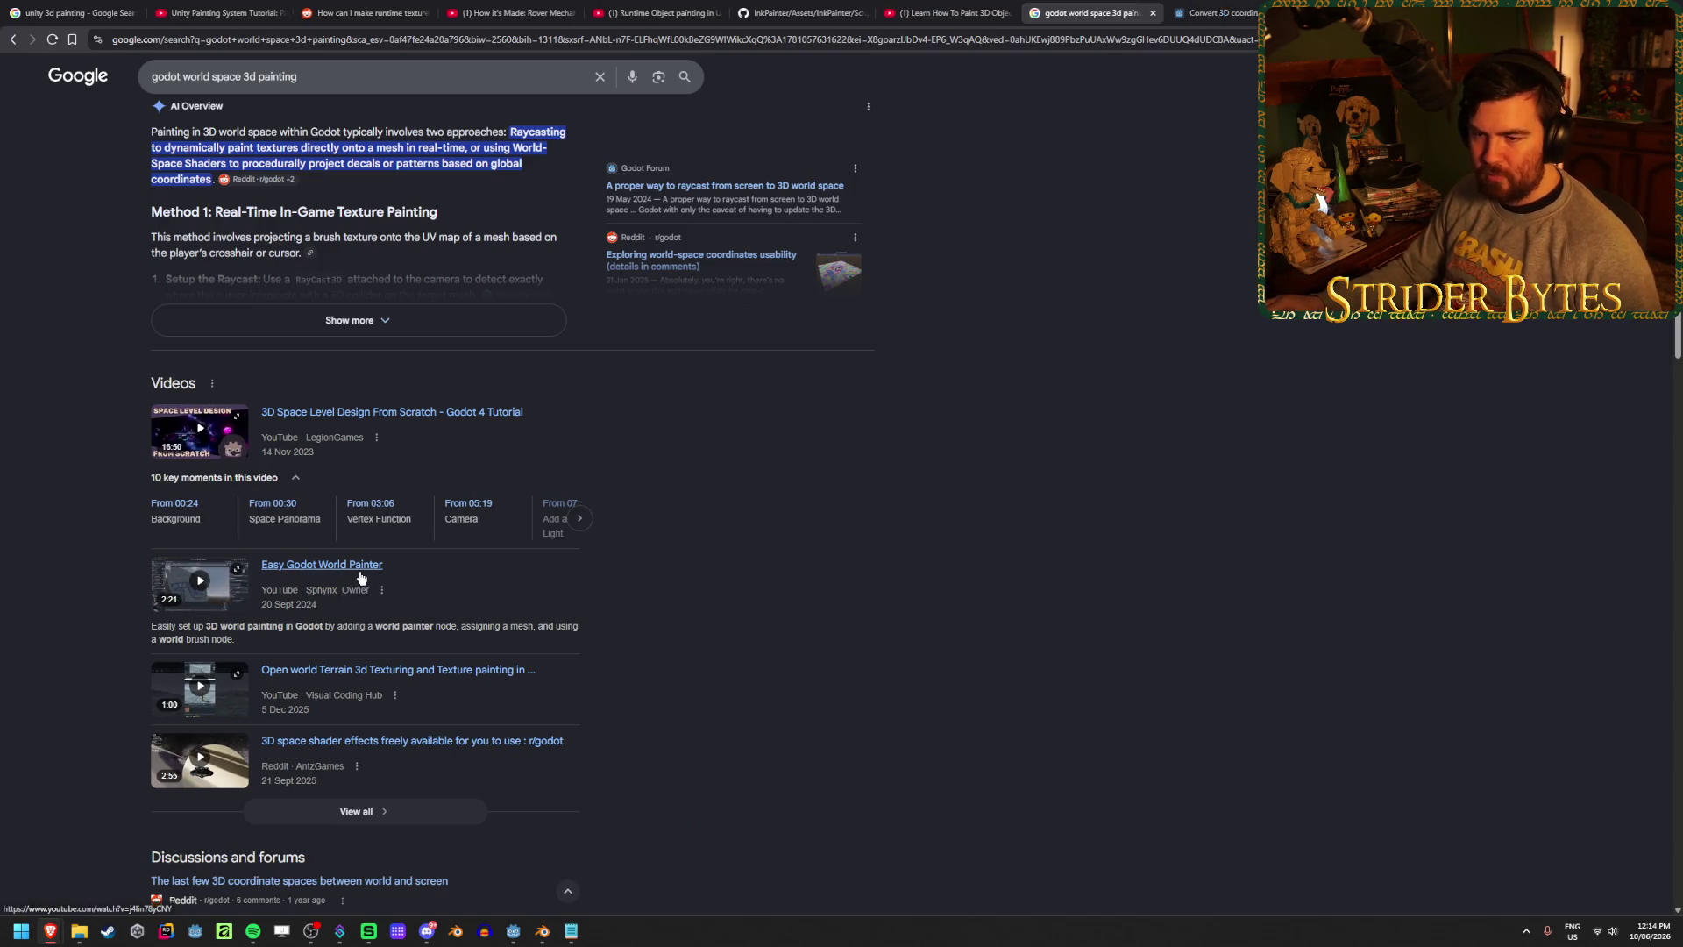
pyautogui.scroll(-4, 789, 544)
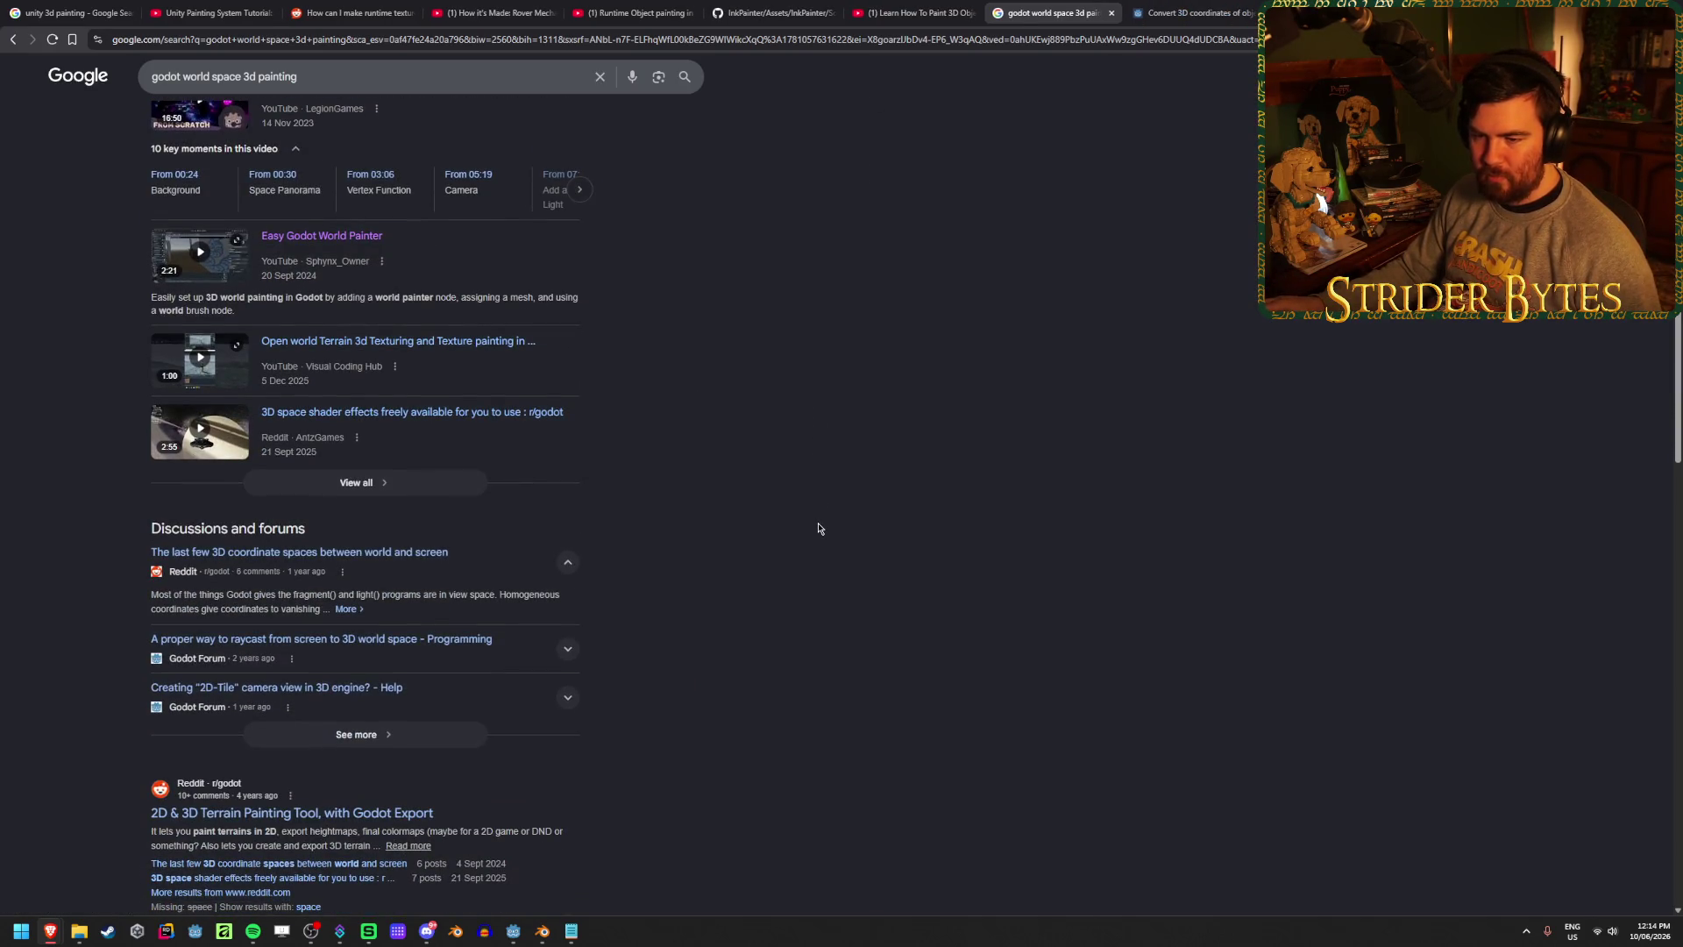
pyautogui.scroll(-2, 818, 529)
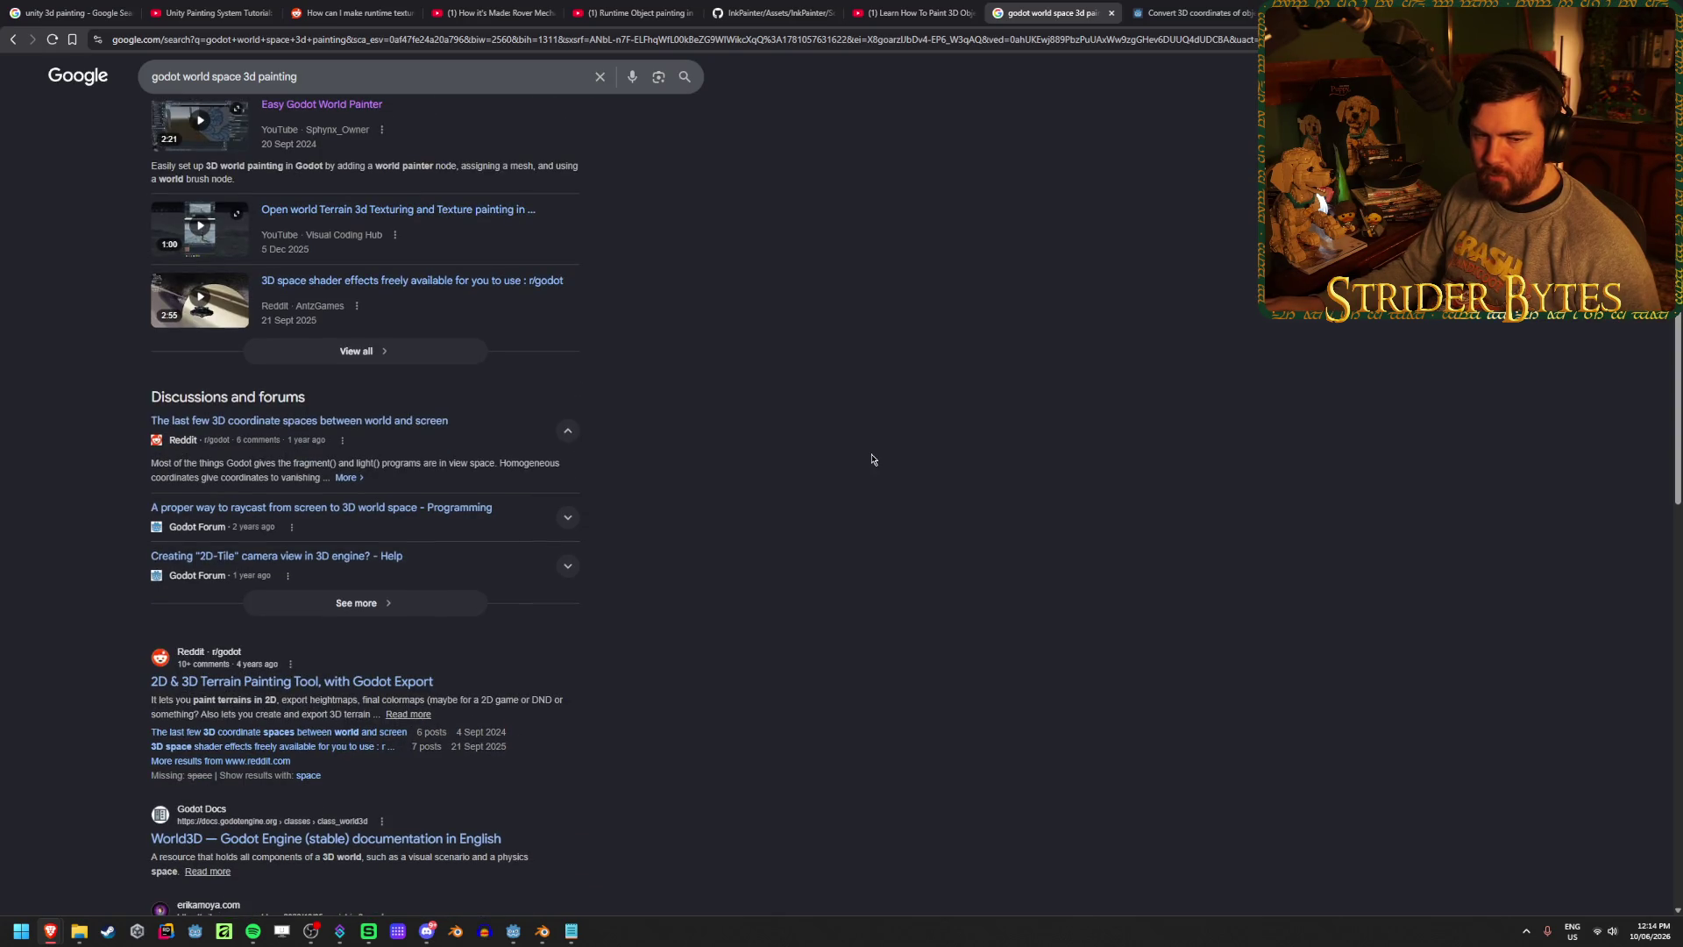
pyautogui.scroll(-3, 872, 458)
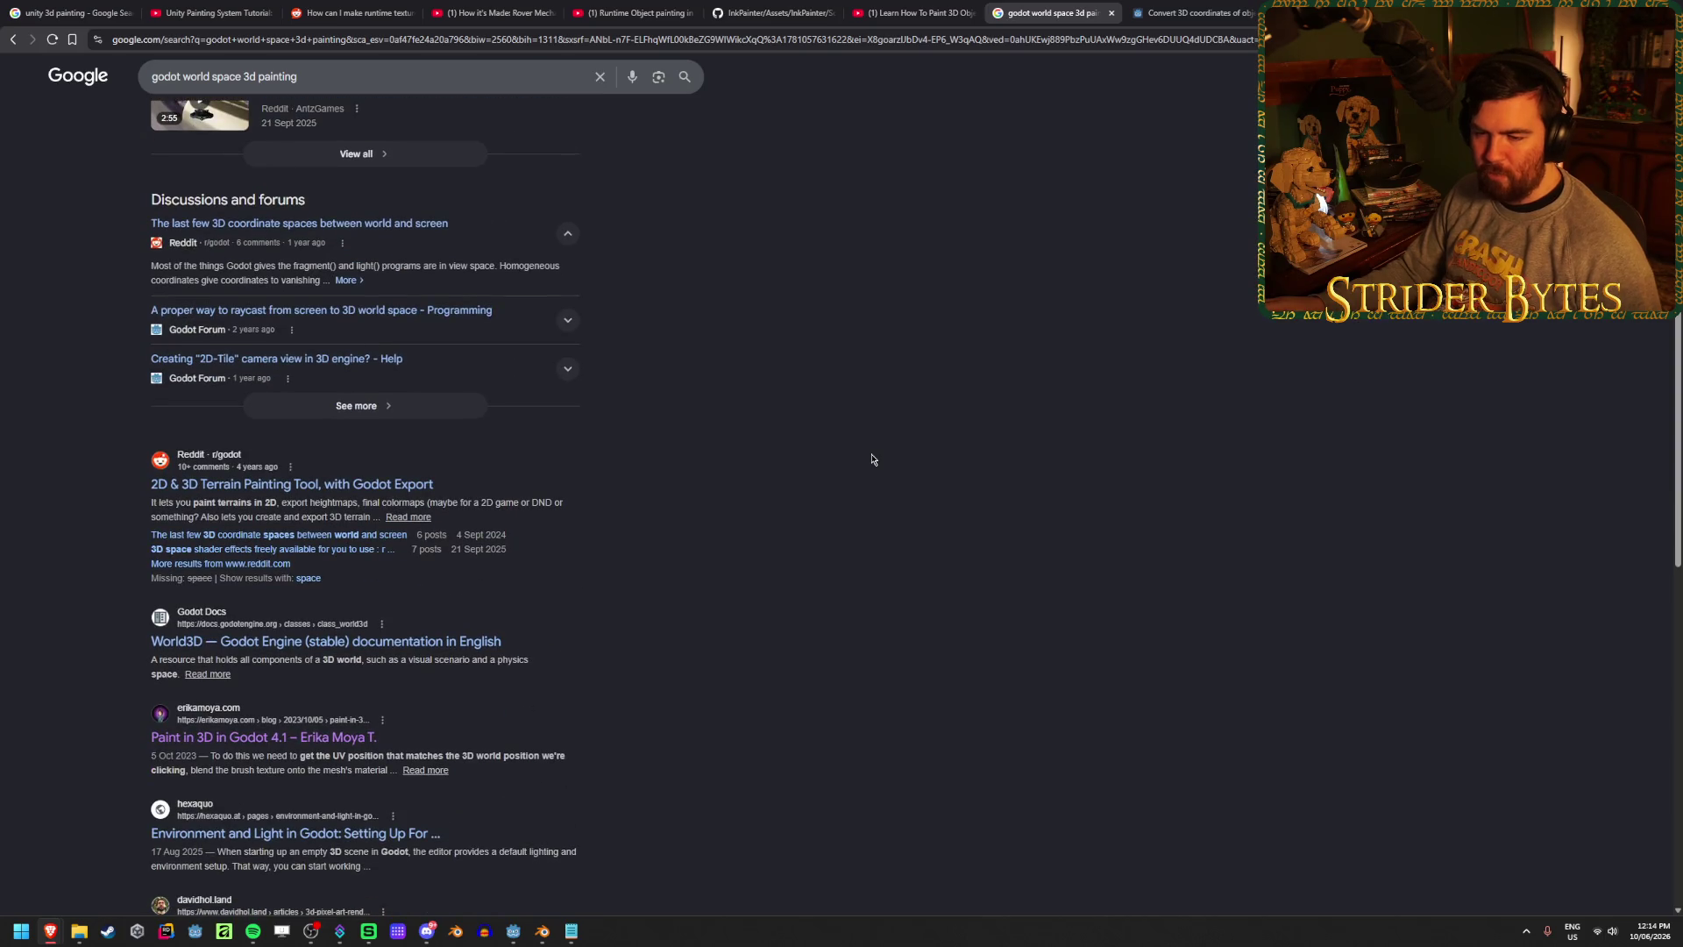
pyautogui.scroll(10, 873, 458)
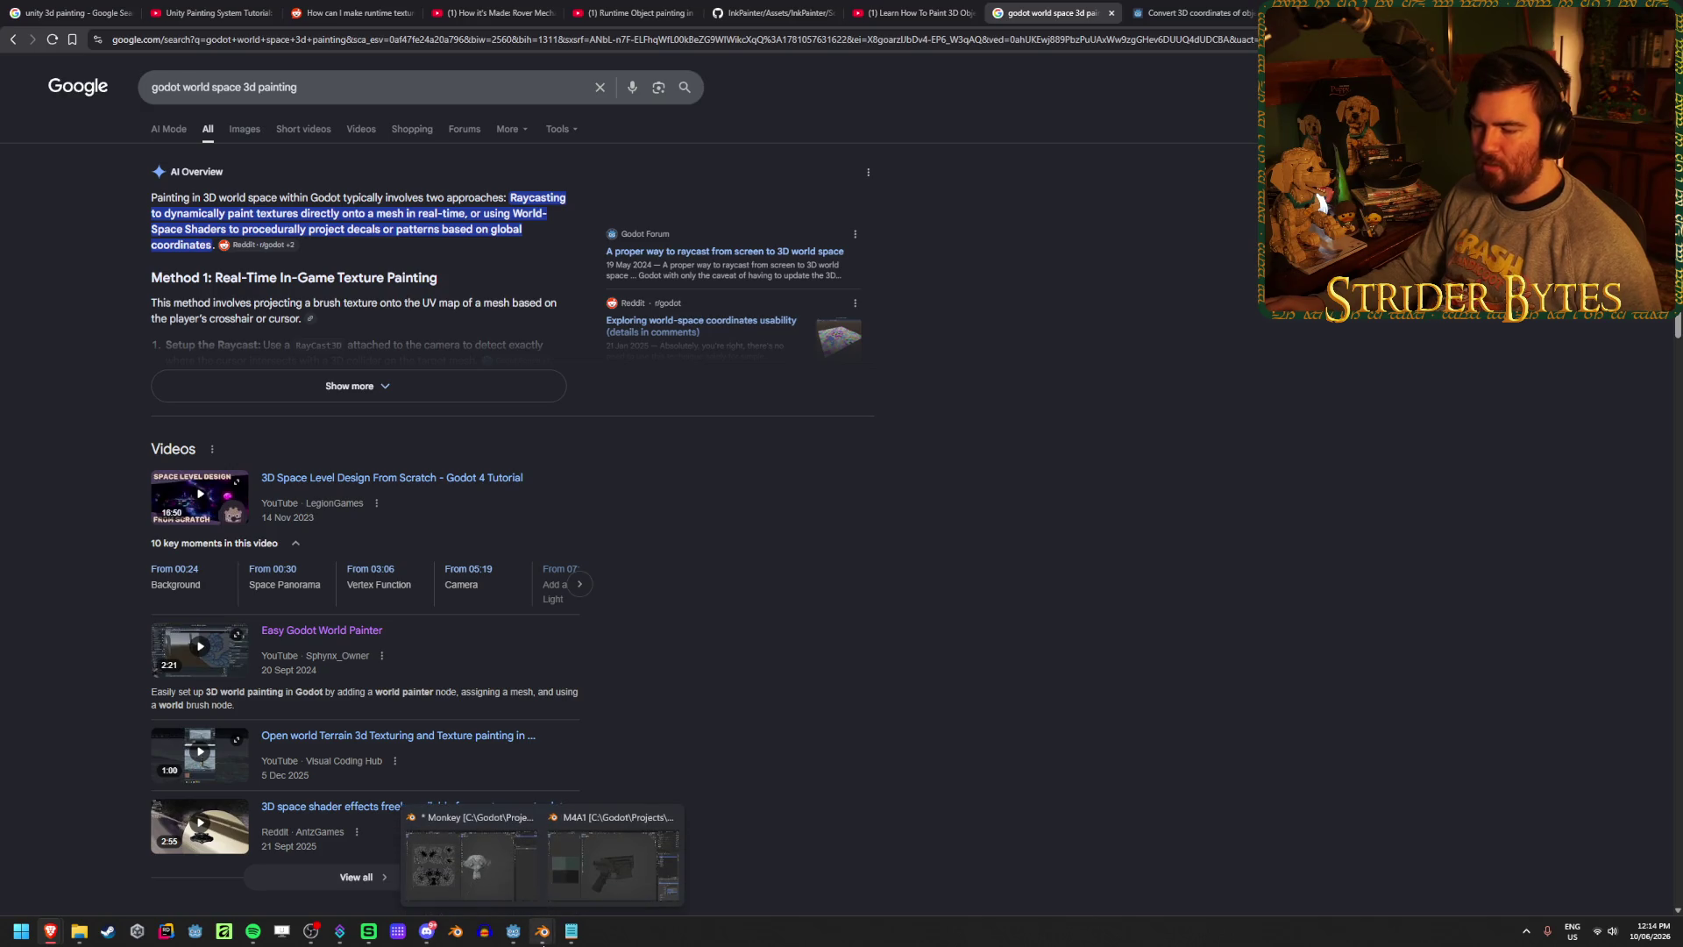
pyautogui.click(13, 934)
# - Open Gungineer.sln in Visual Studio to check TextureDrawing.cs, then return to the World Painter video
pyautogui.write('visual studio')
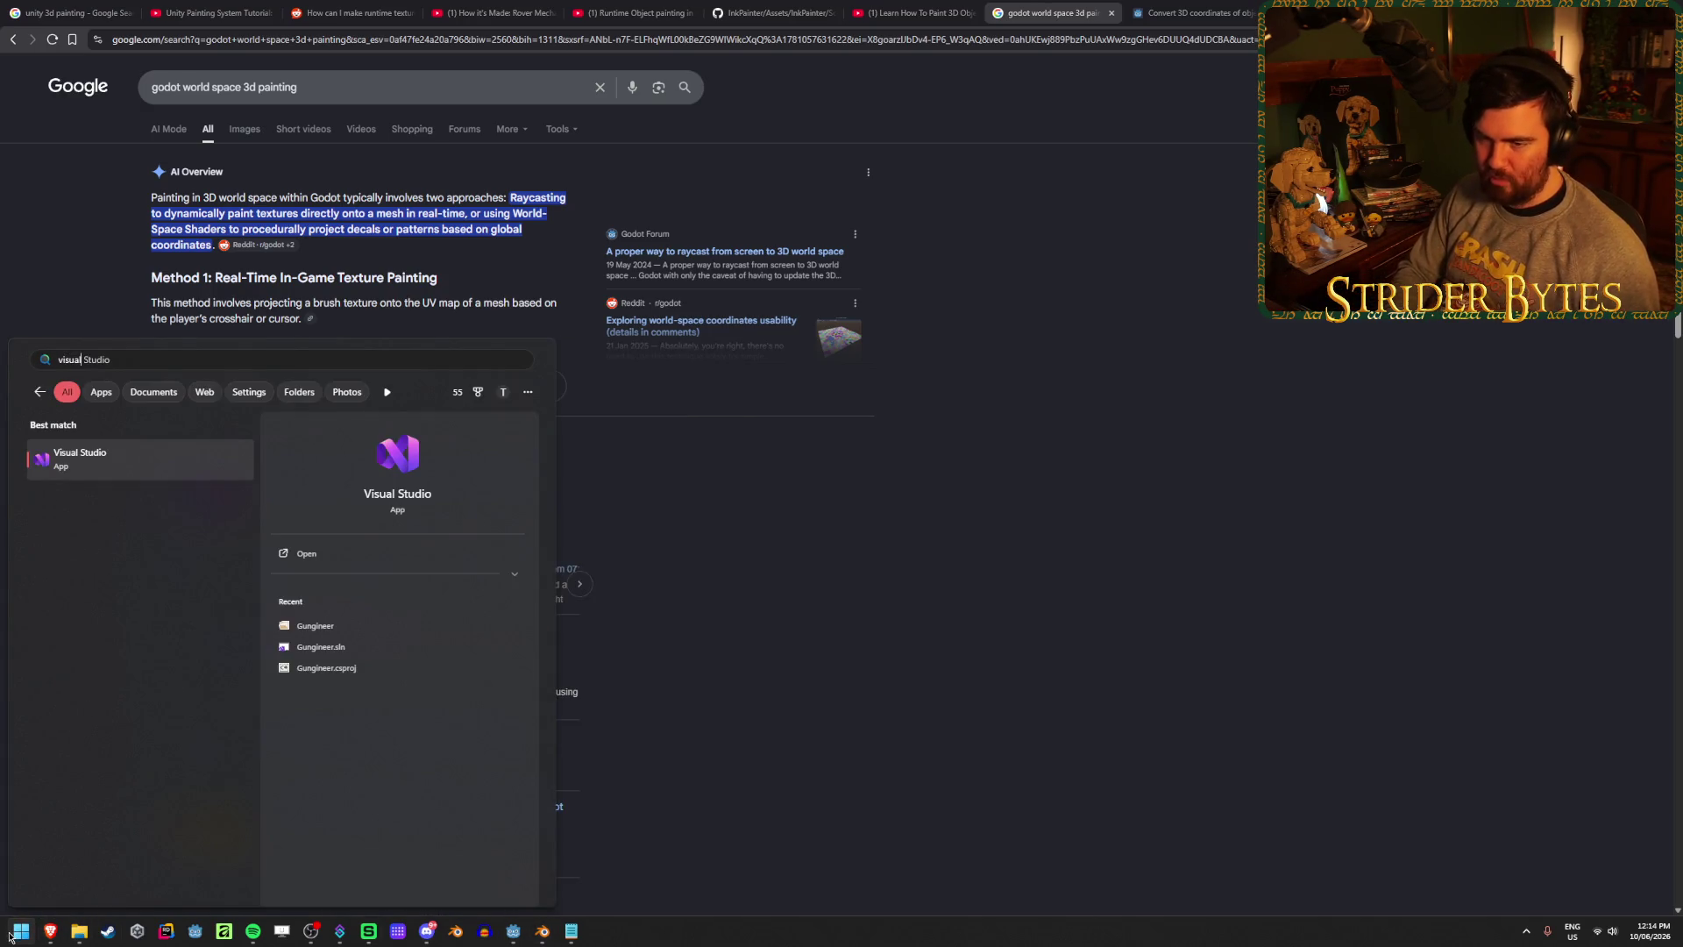
pyautogui.press('Return')
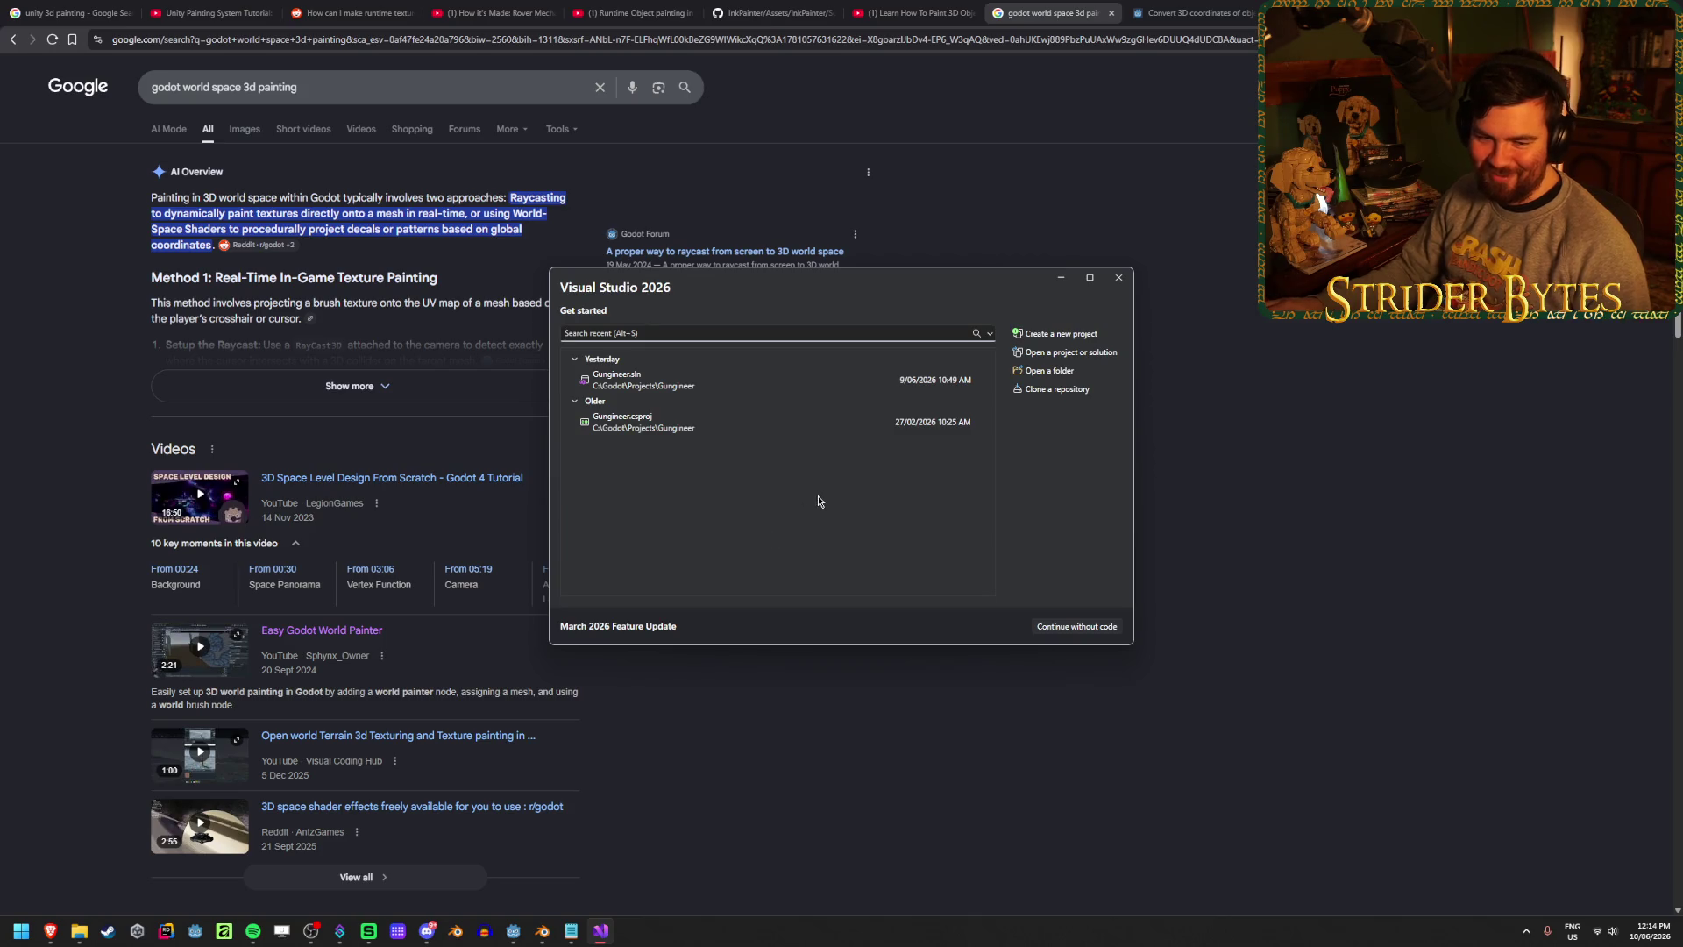
pyautogui.click(724, 377)
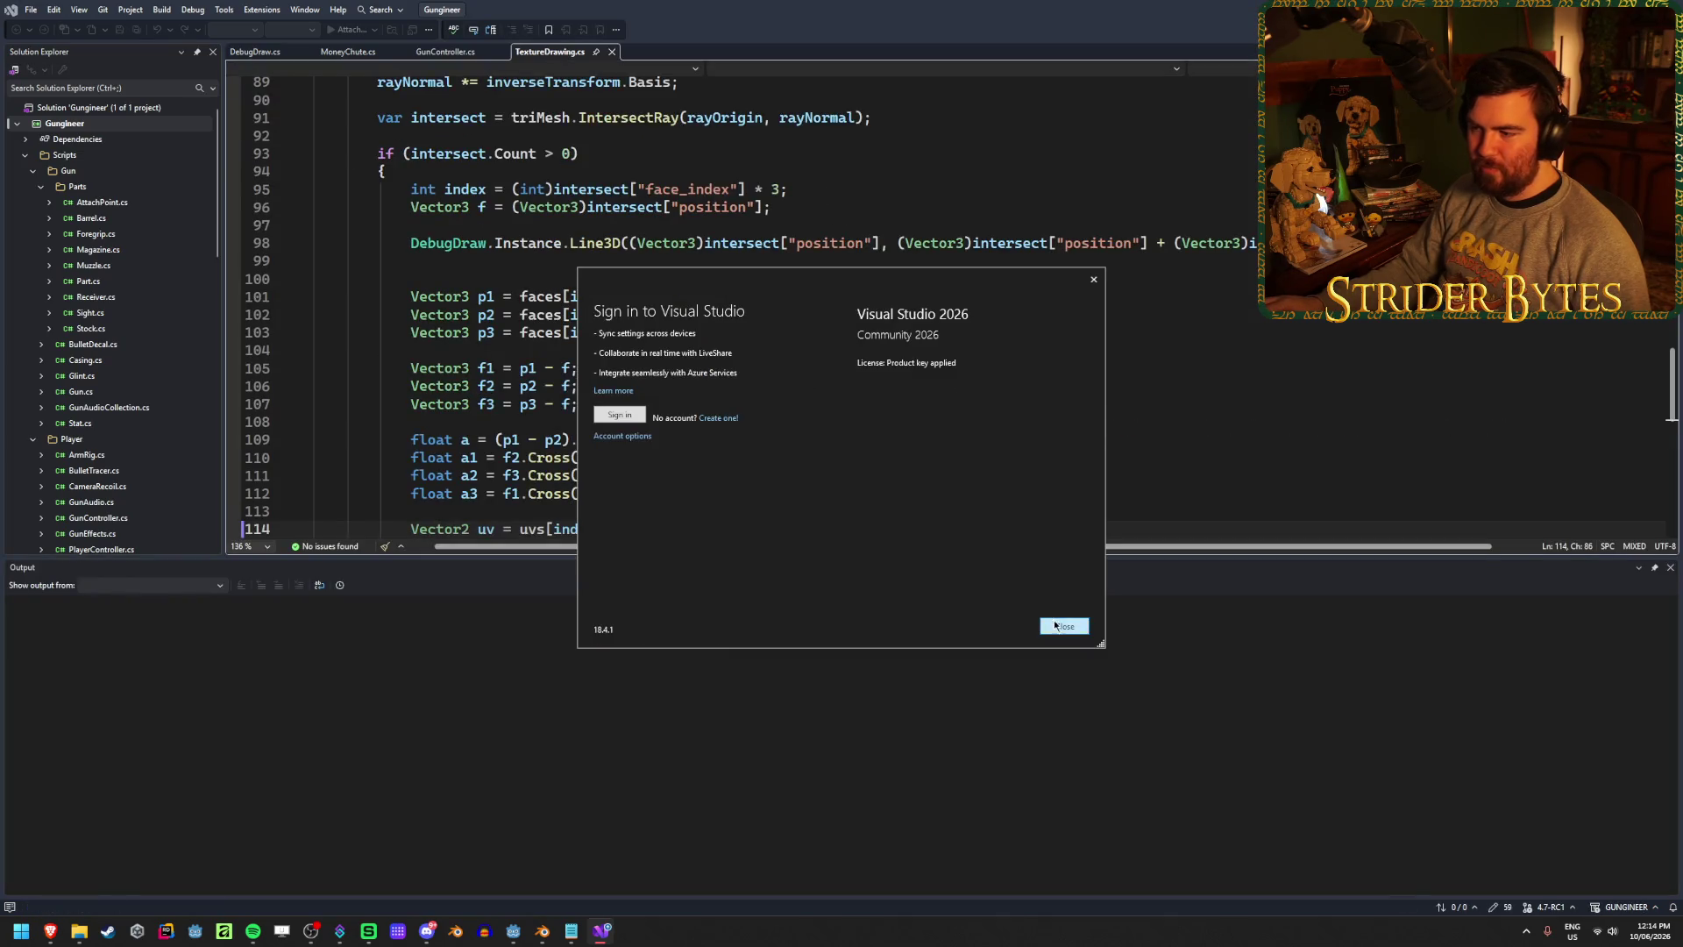
pyautogui.click(1061, 626)
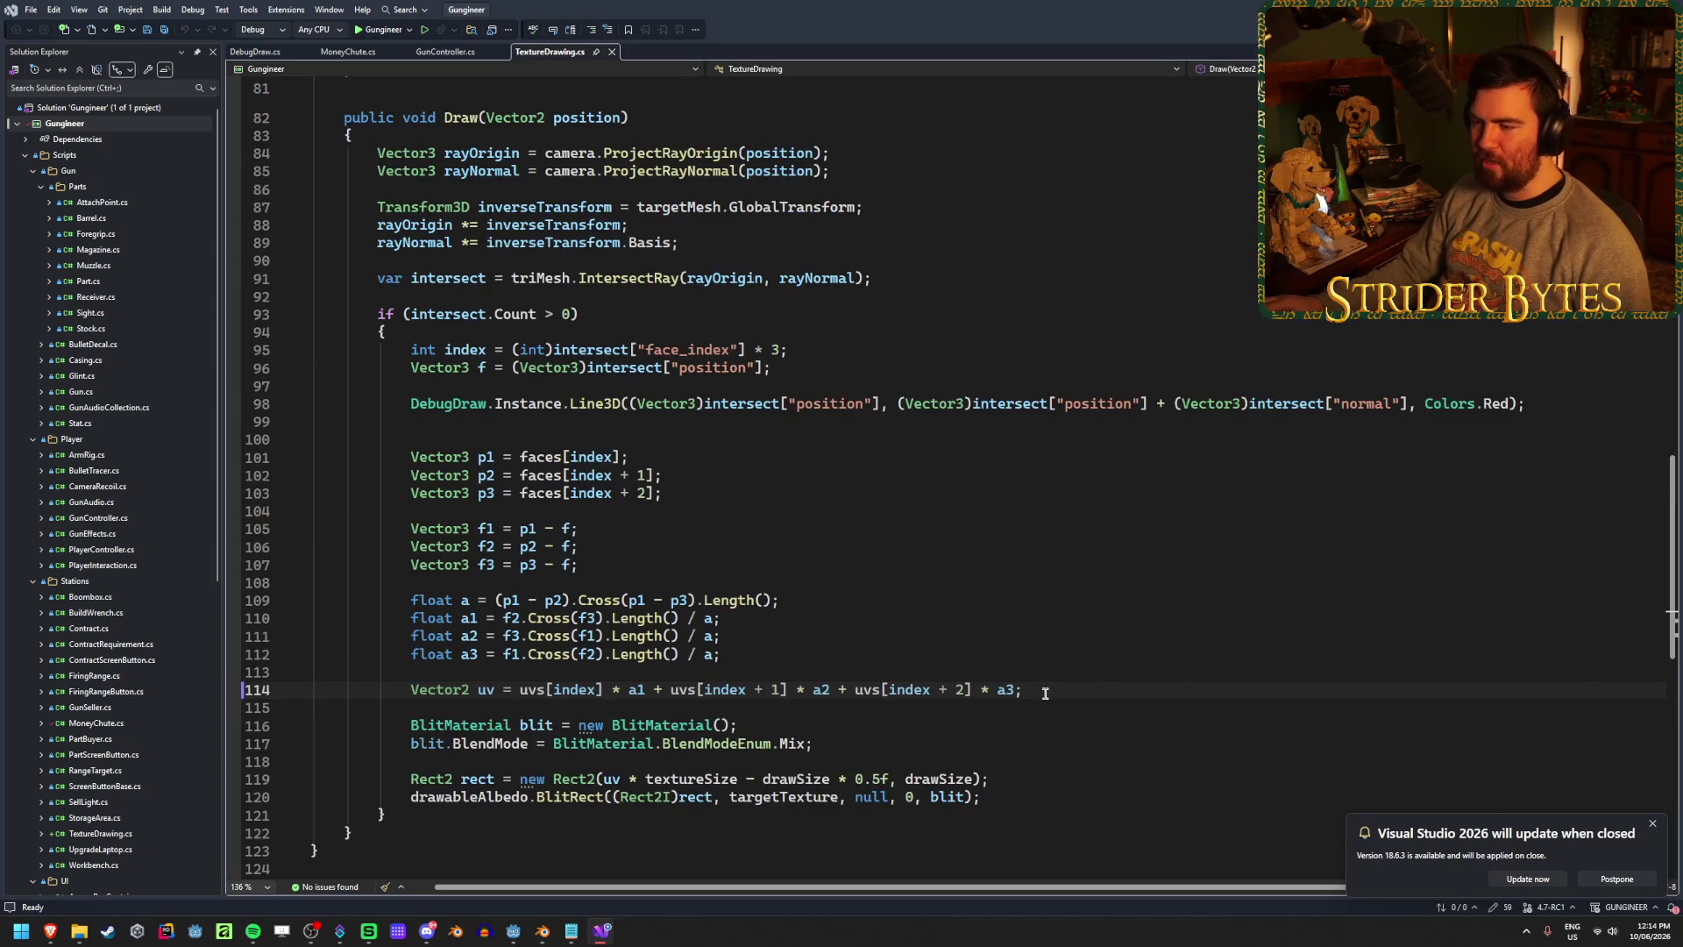
pyautogui.click(1653, 826)
pyautogui.hotkey('alt', 'Tab')
pyautogui.click(277, 626)
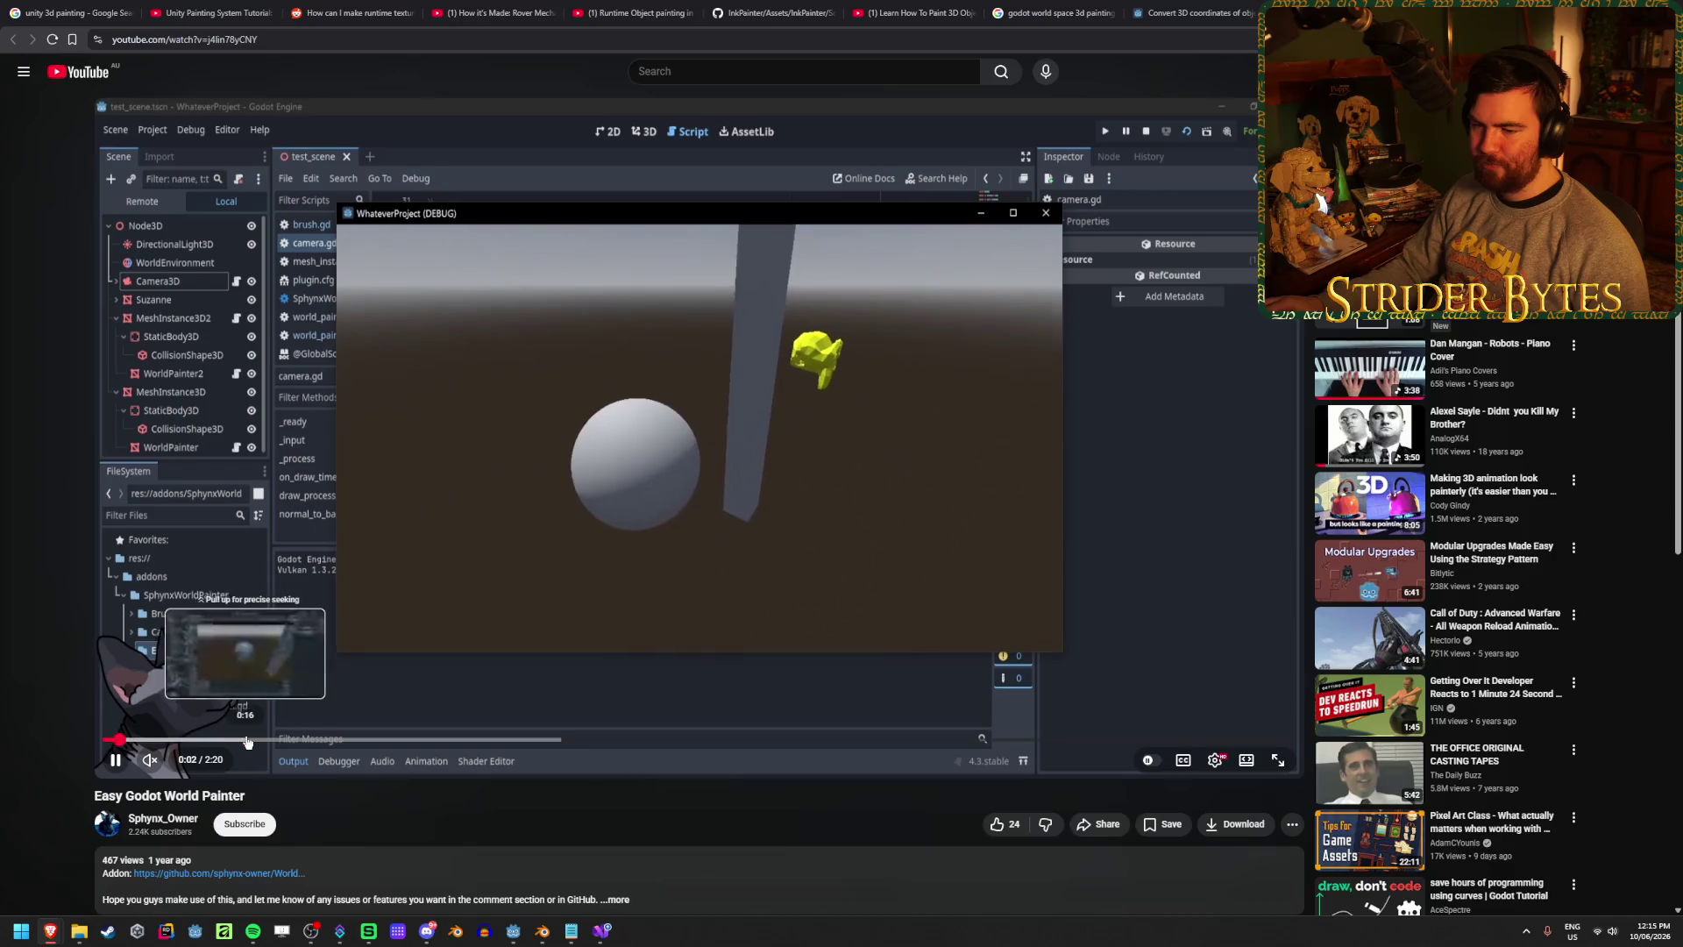
# - Watch the World Painter demo around 0:16, pausing on the painted sphere
pyautogui.click(249, 739)
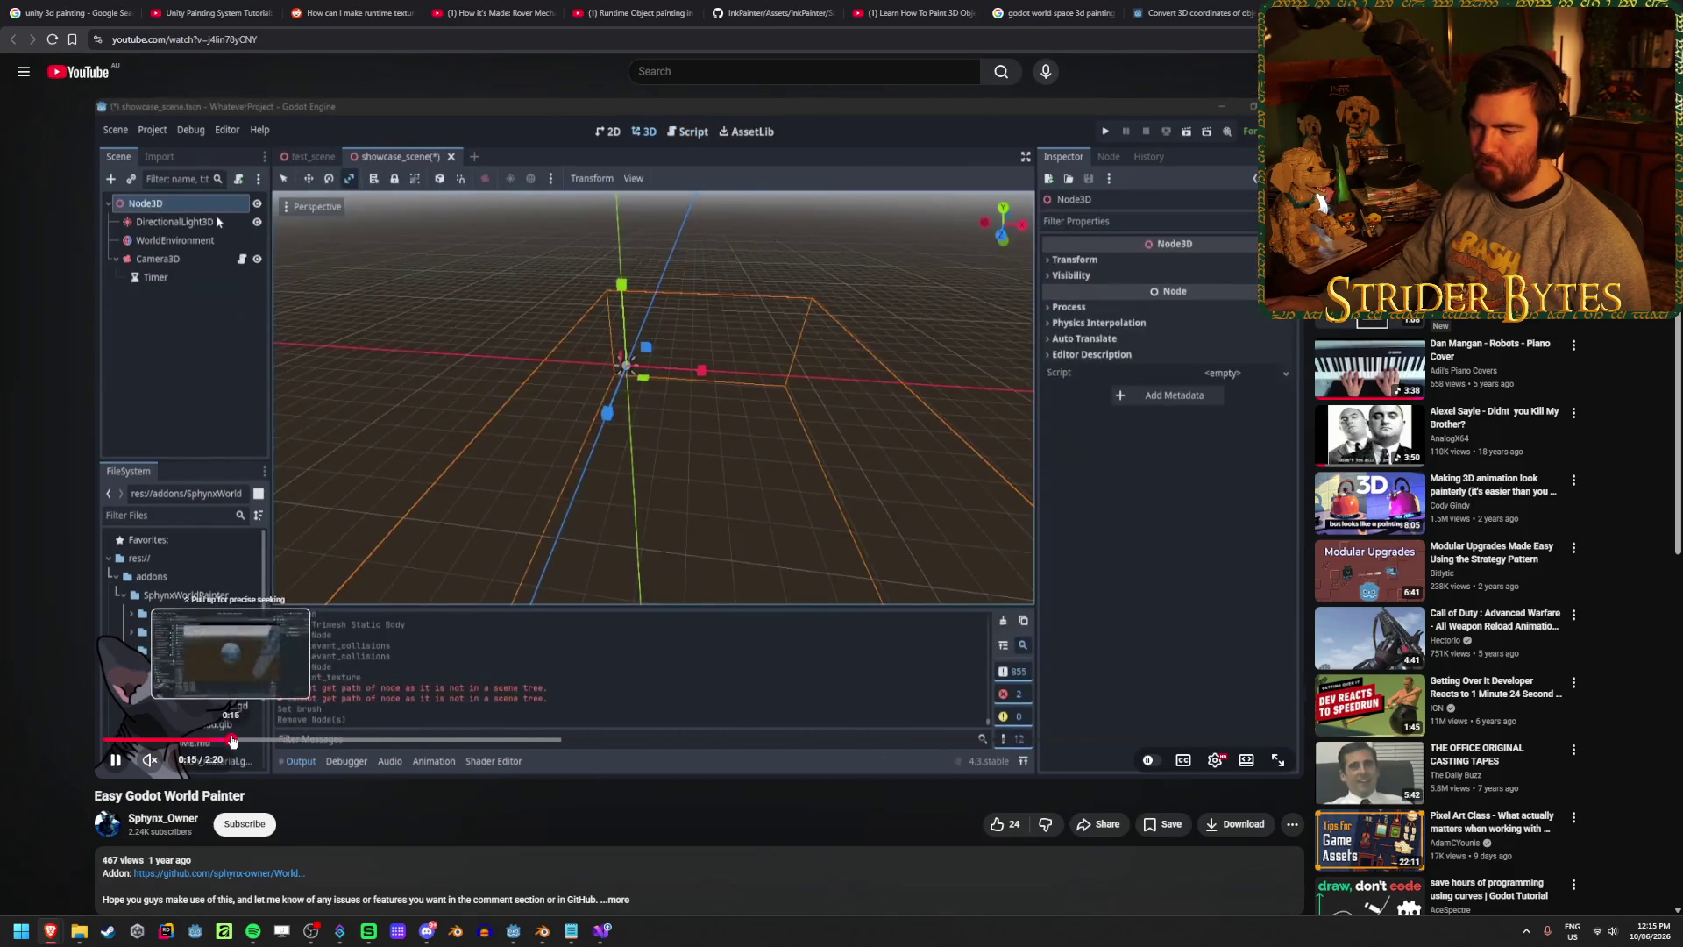
pyautogui.click(240, 740)
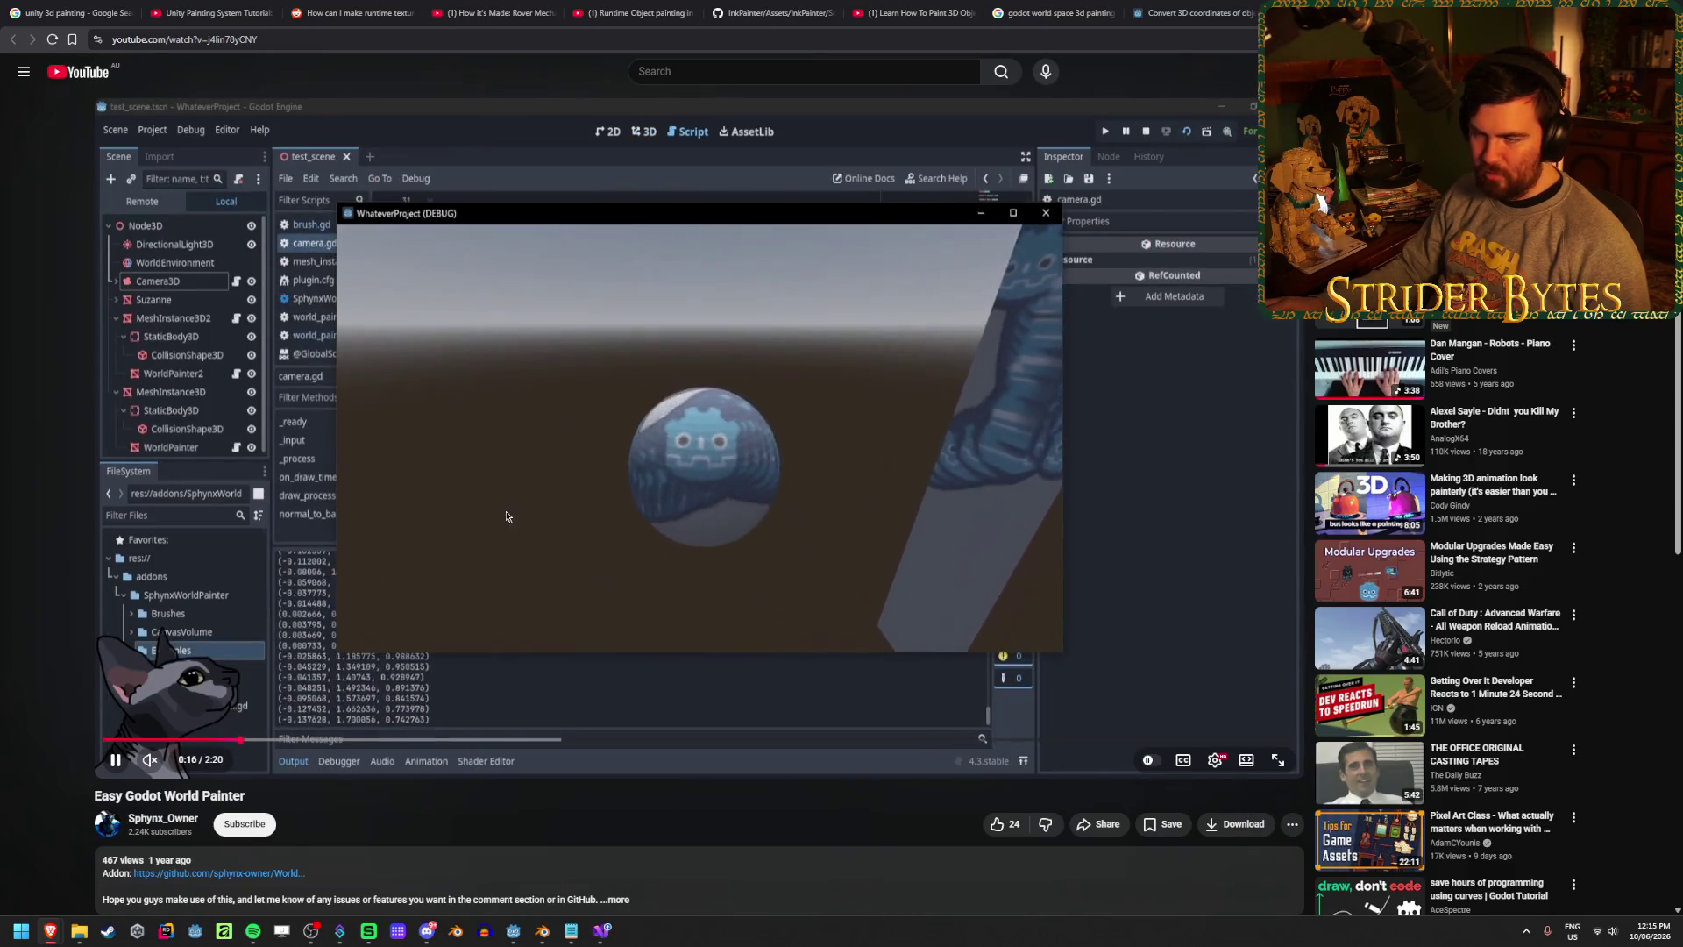
pyautogui.click(561, 542)
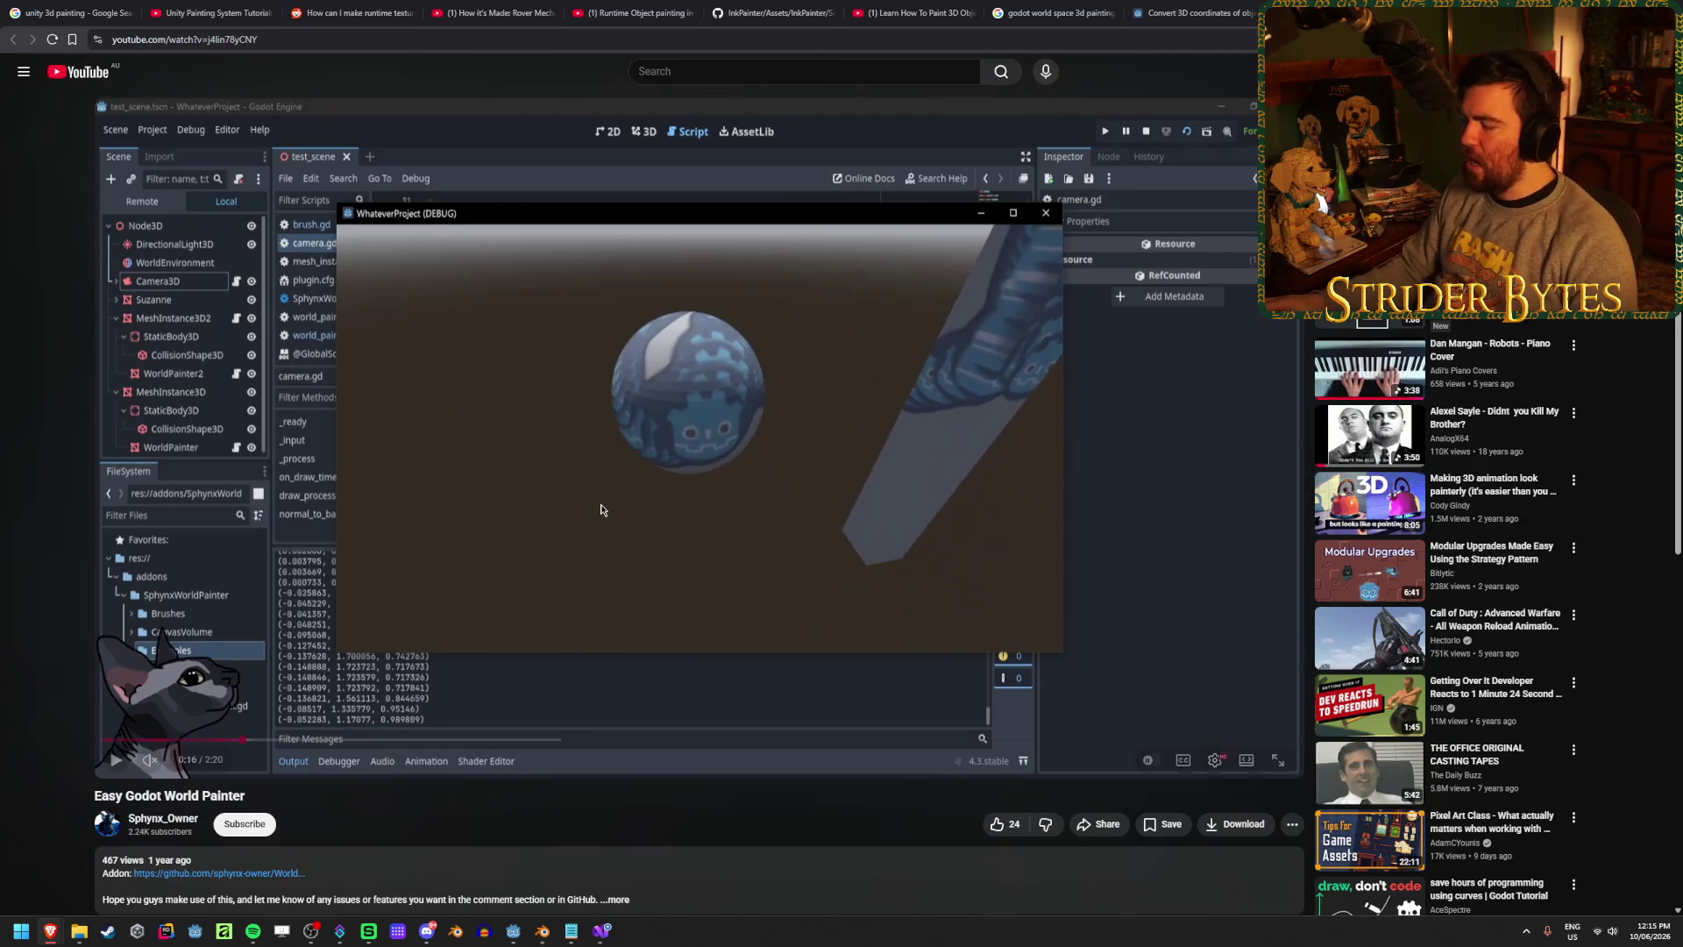
pyautogui.click(601, 509)
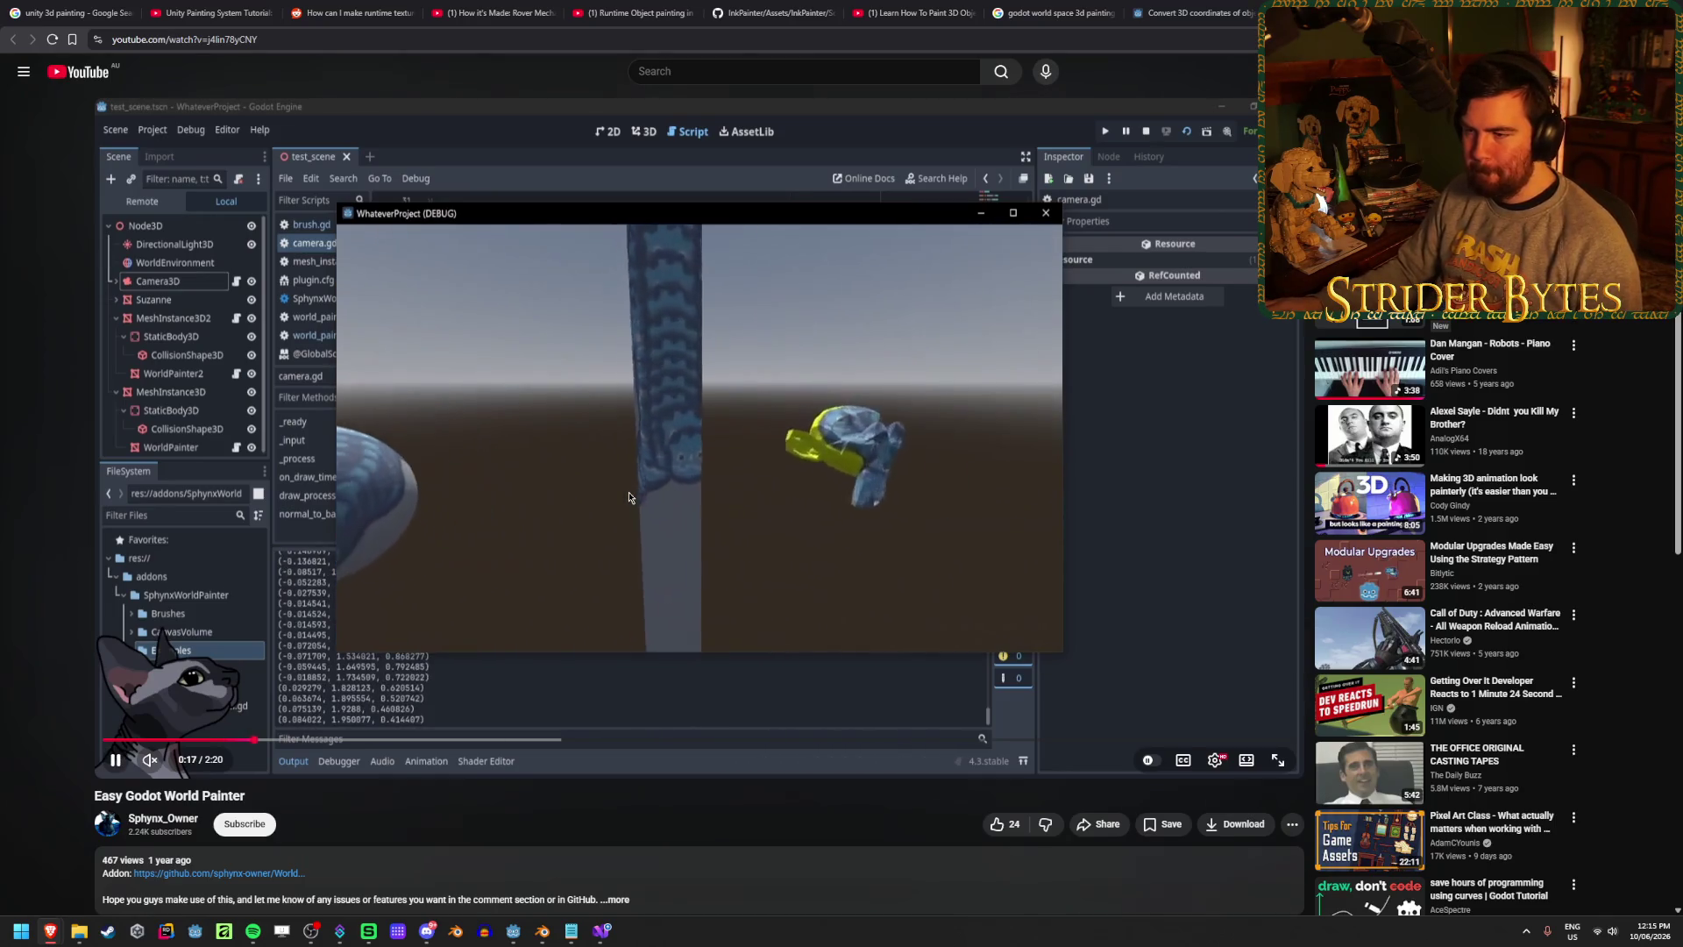
pyautogui.click(795, 559)
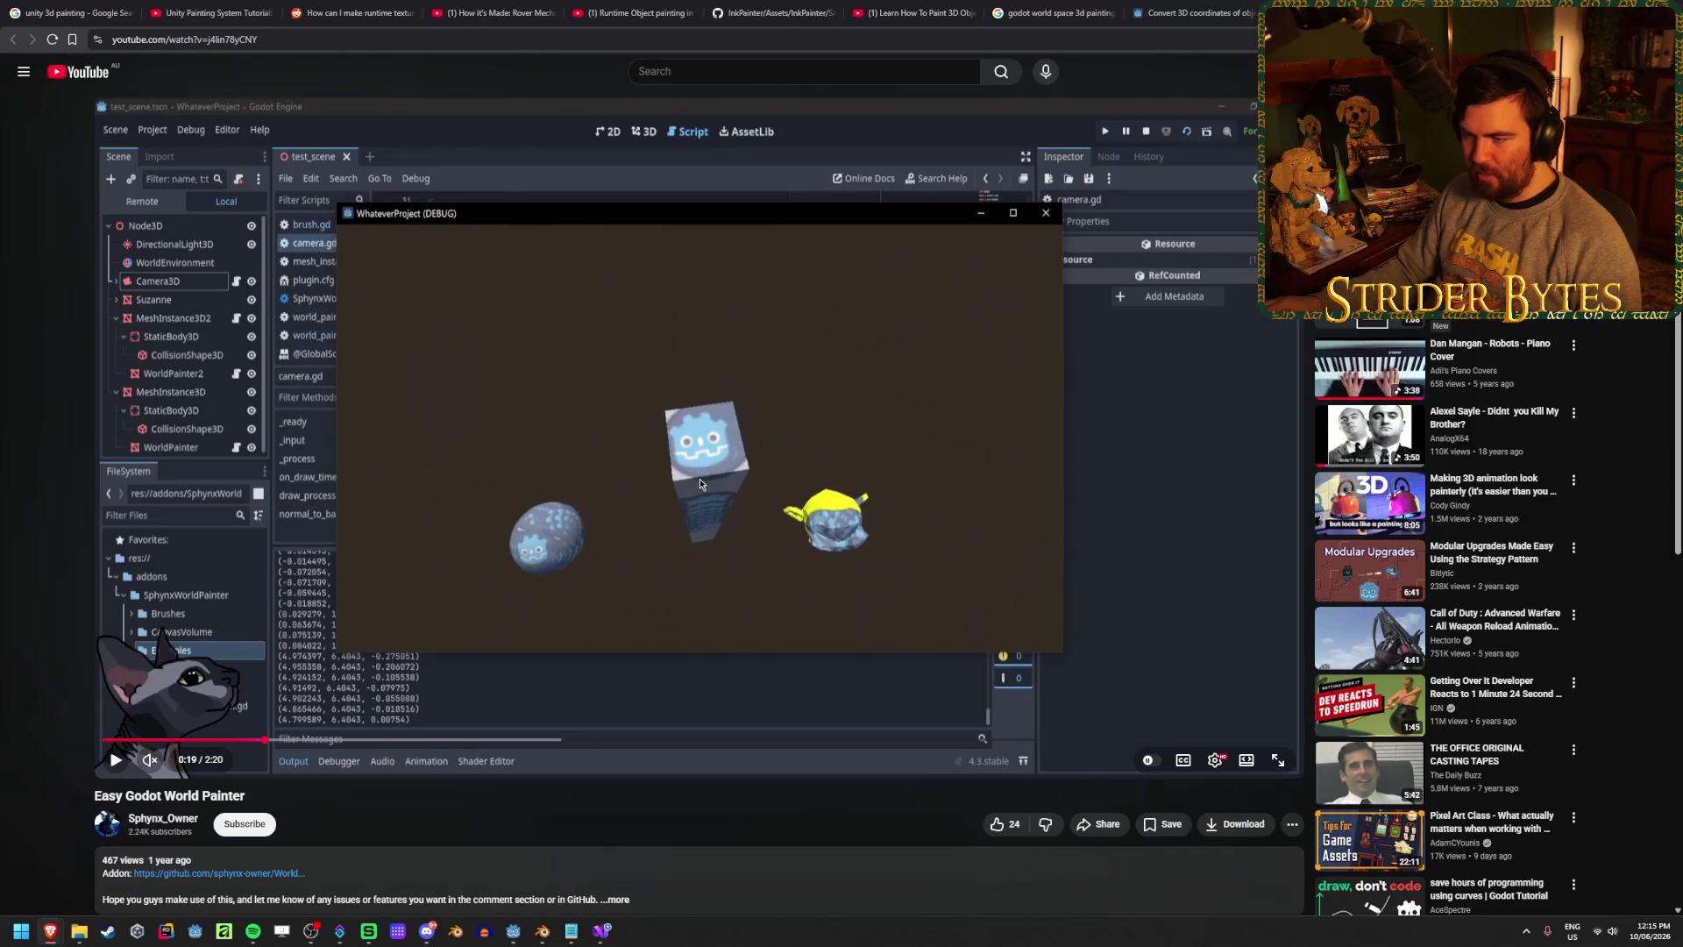
pyautogui.click(670, 608)
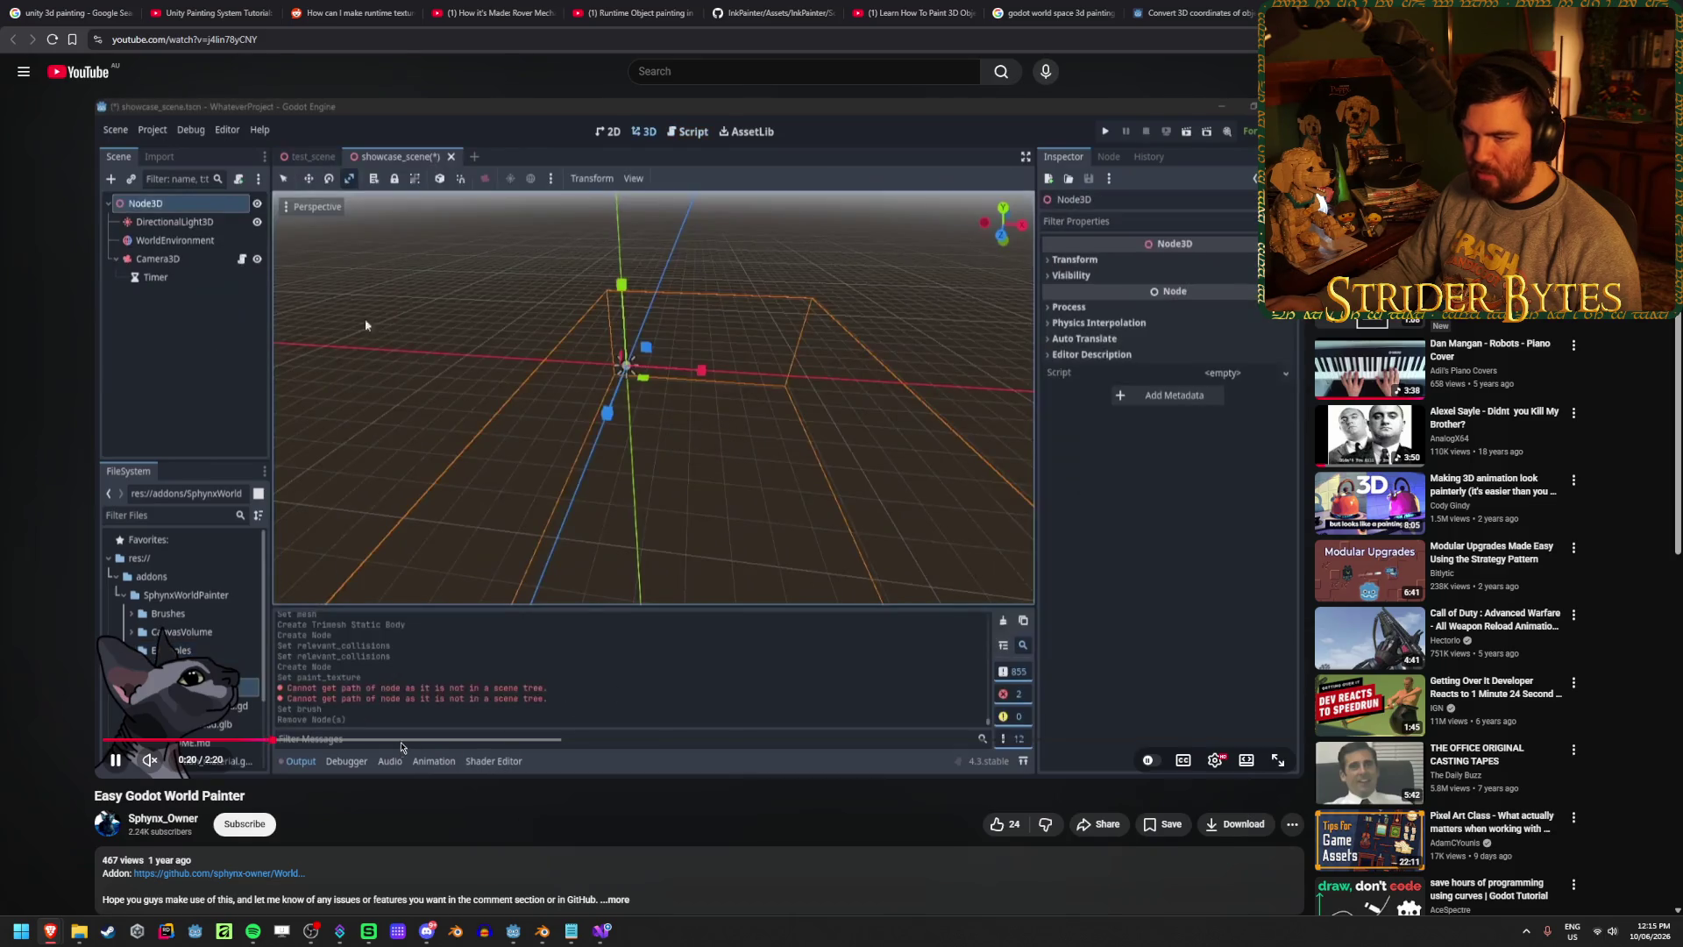
# - Skip through node creation, WorldBrush setup and the running game to about 2:15
pyautogui.click(402, 740)
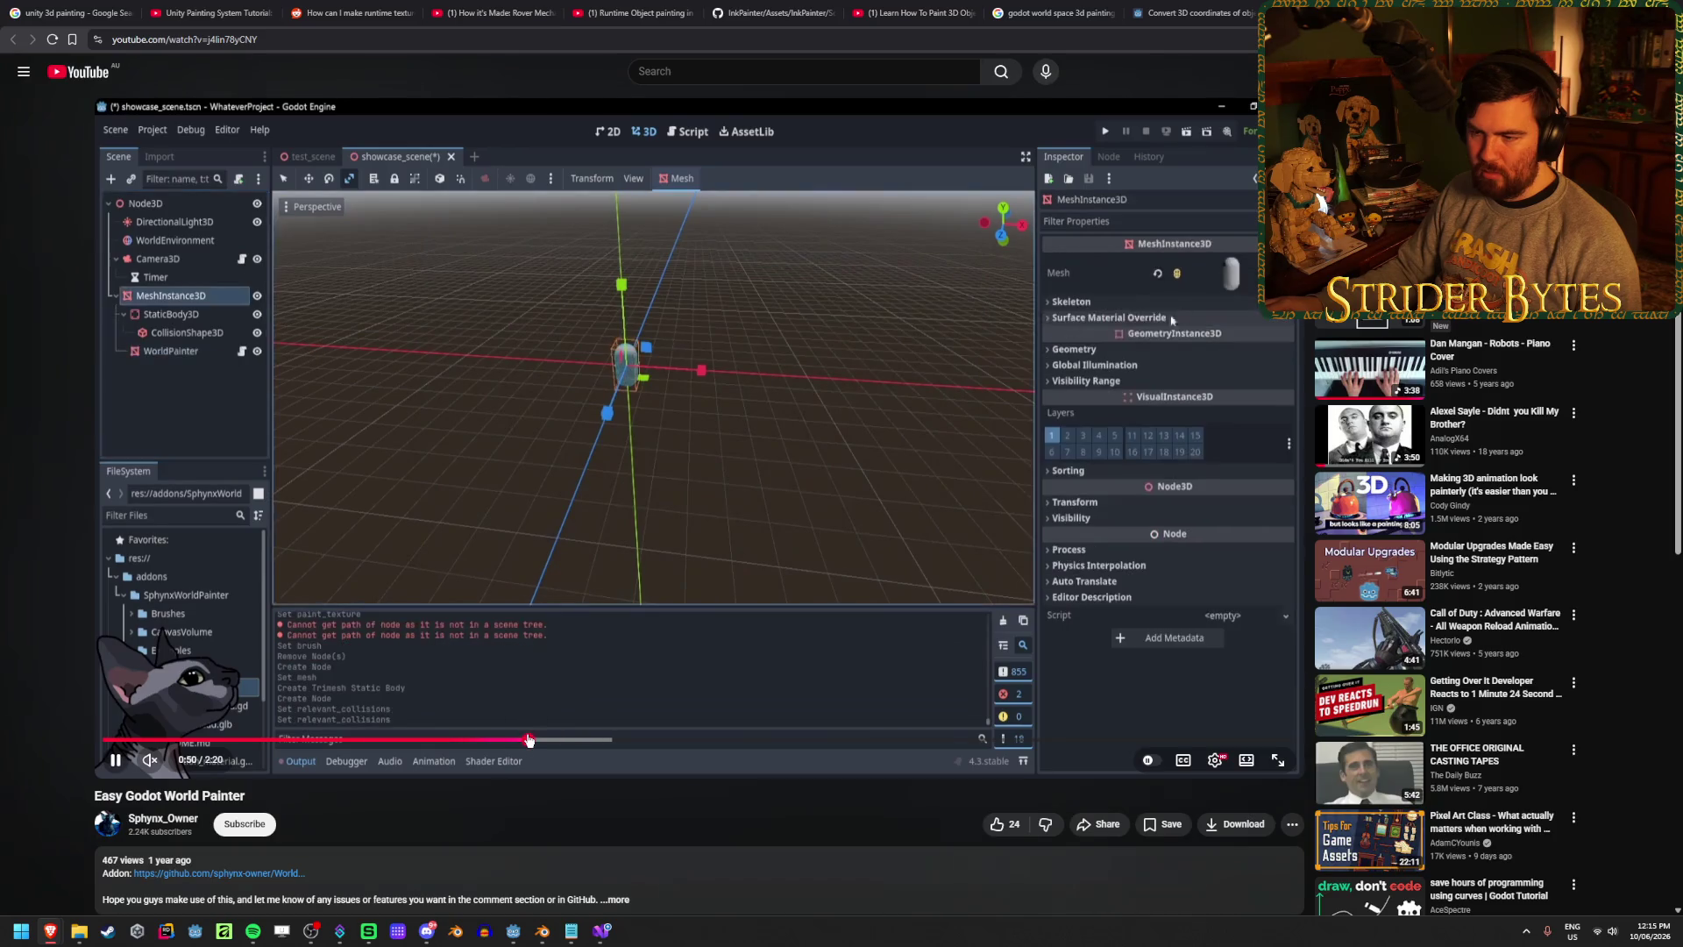
pyautogui.click(678, 738)
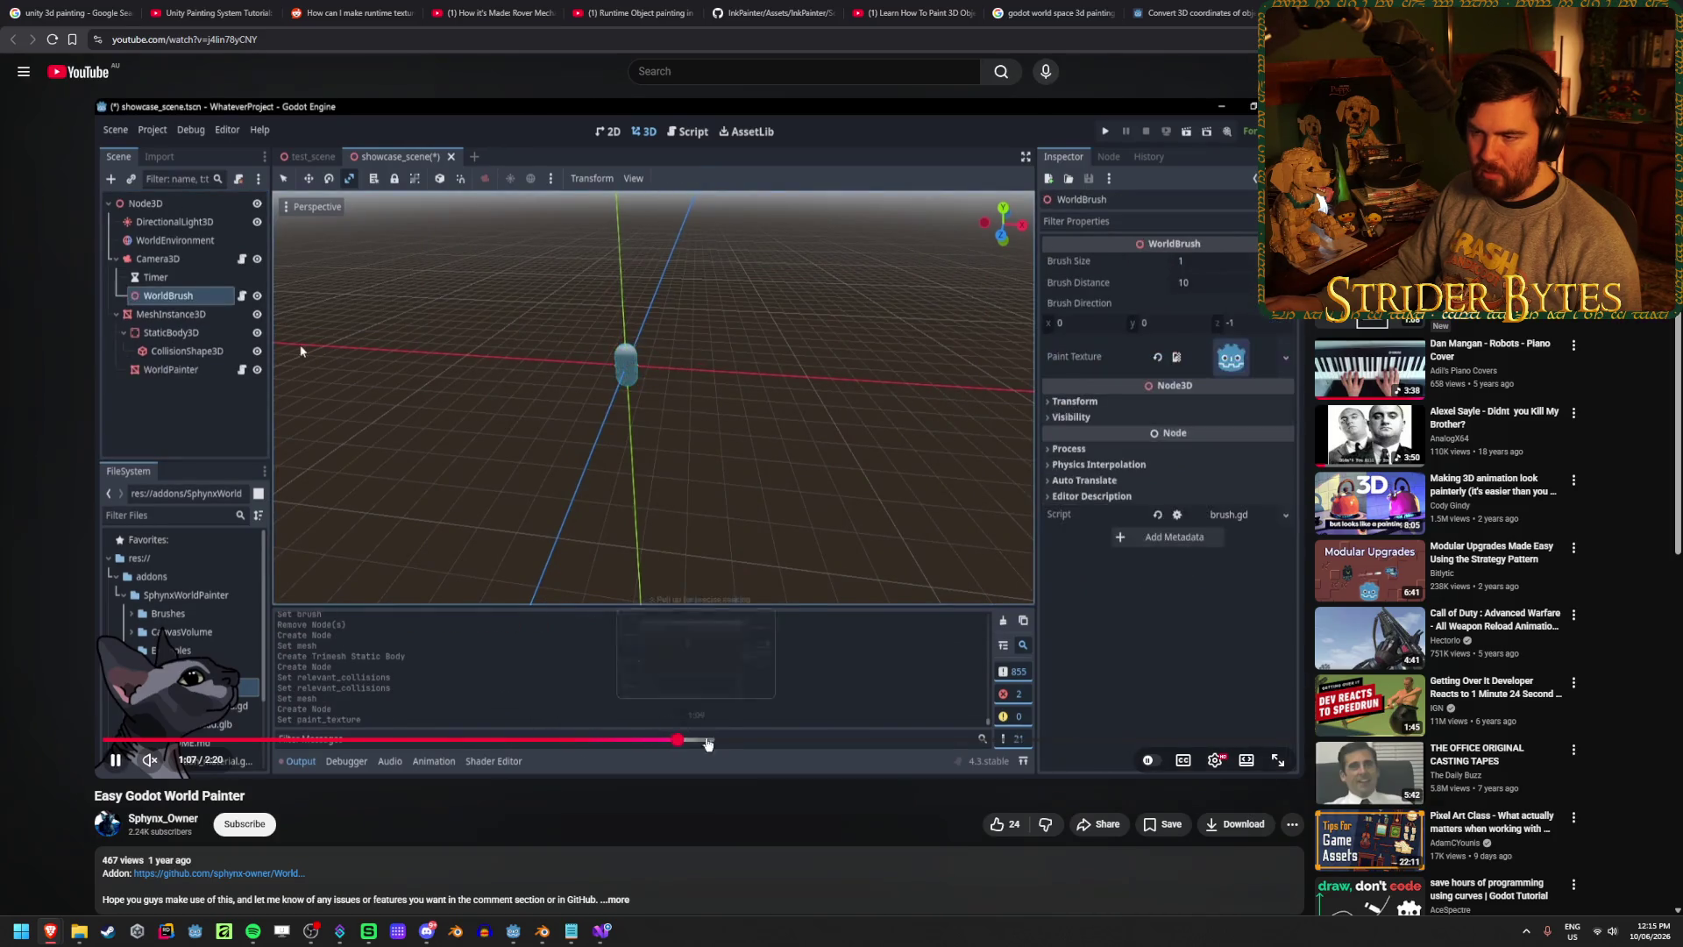
pyautogui.click(848, 740)
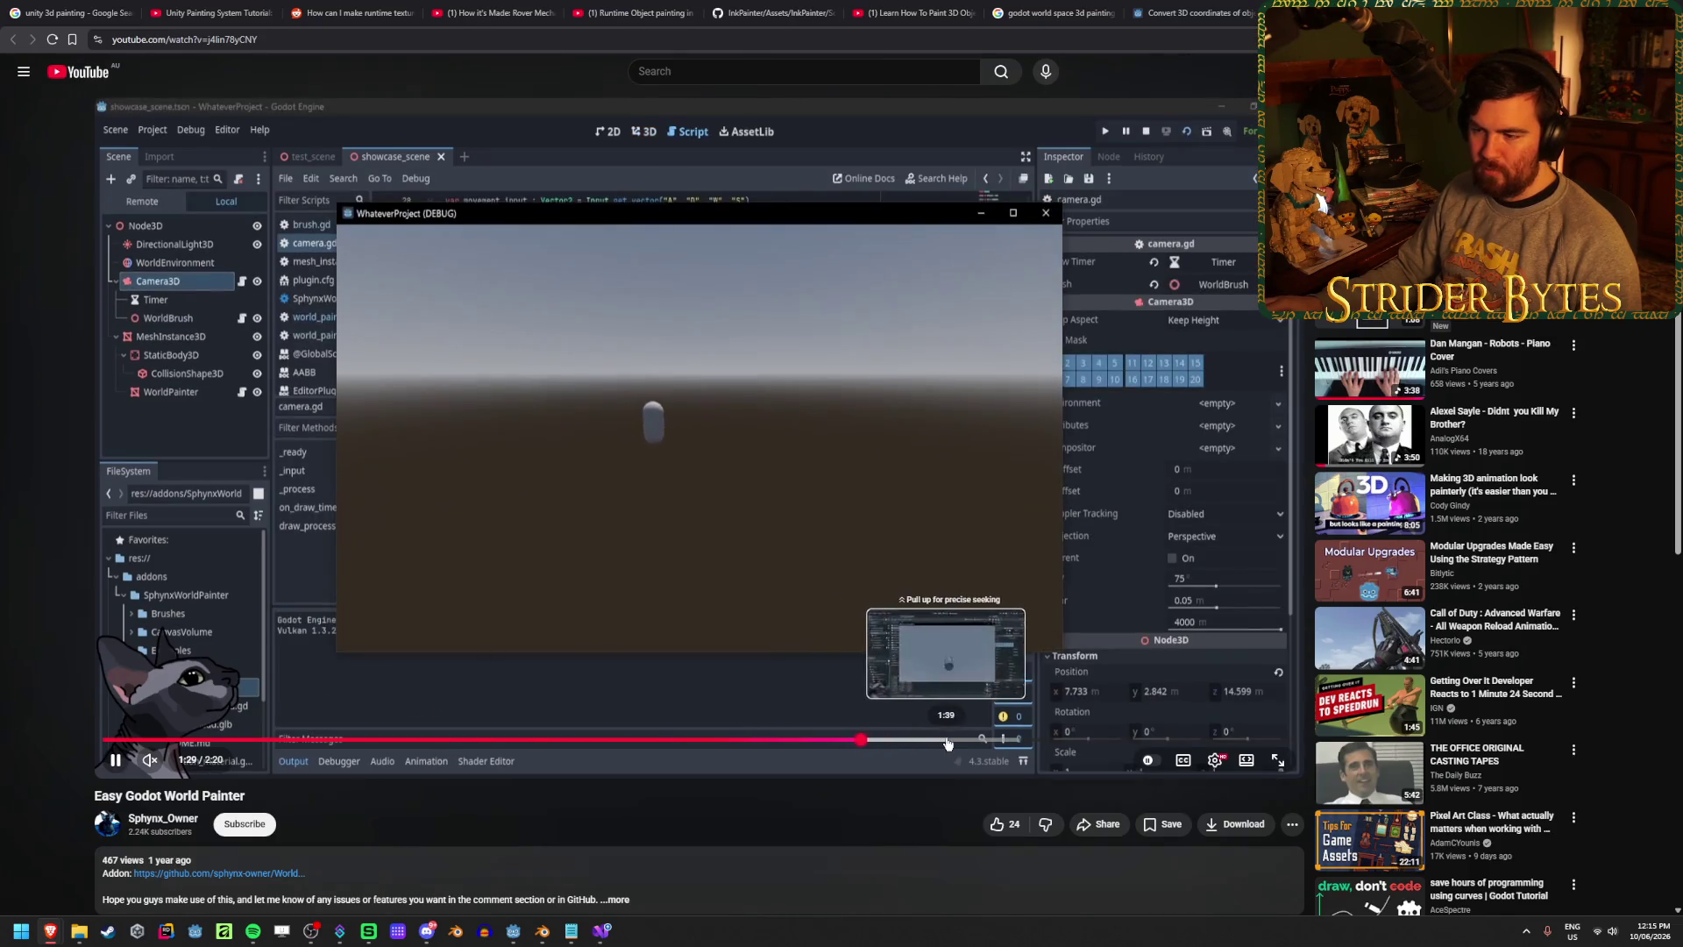
pyautogui.click(948, 741)
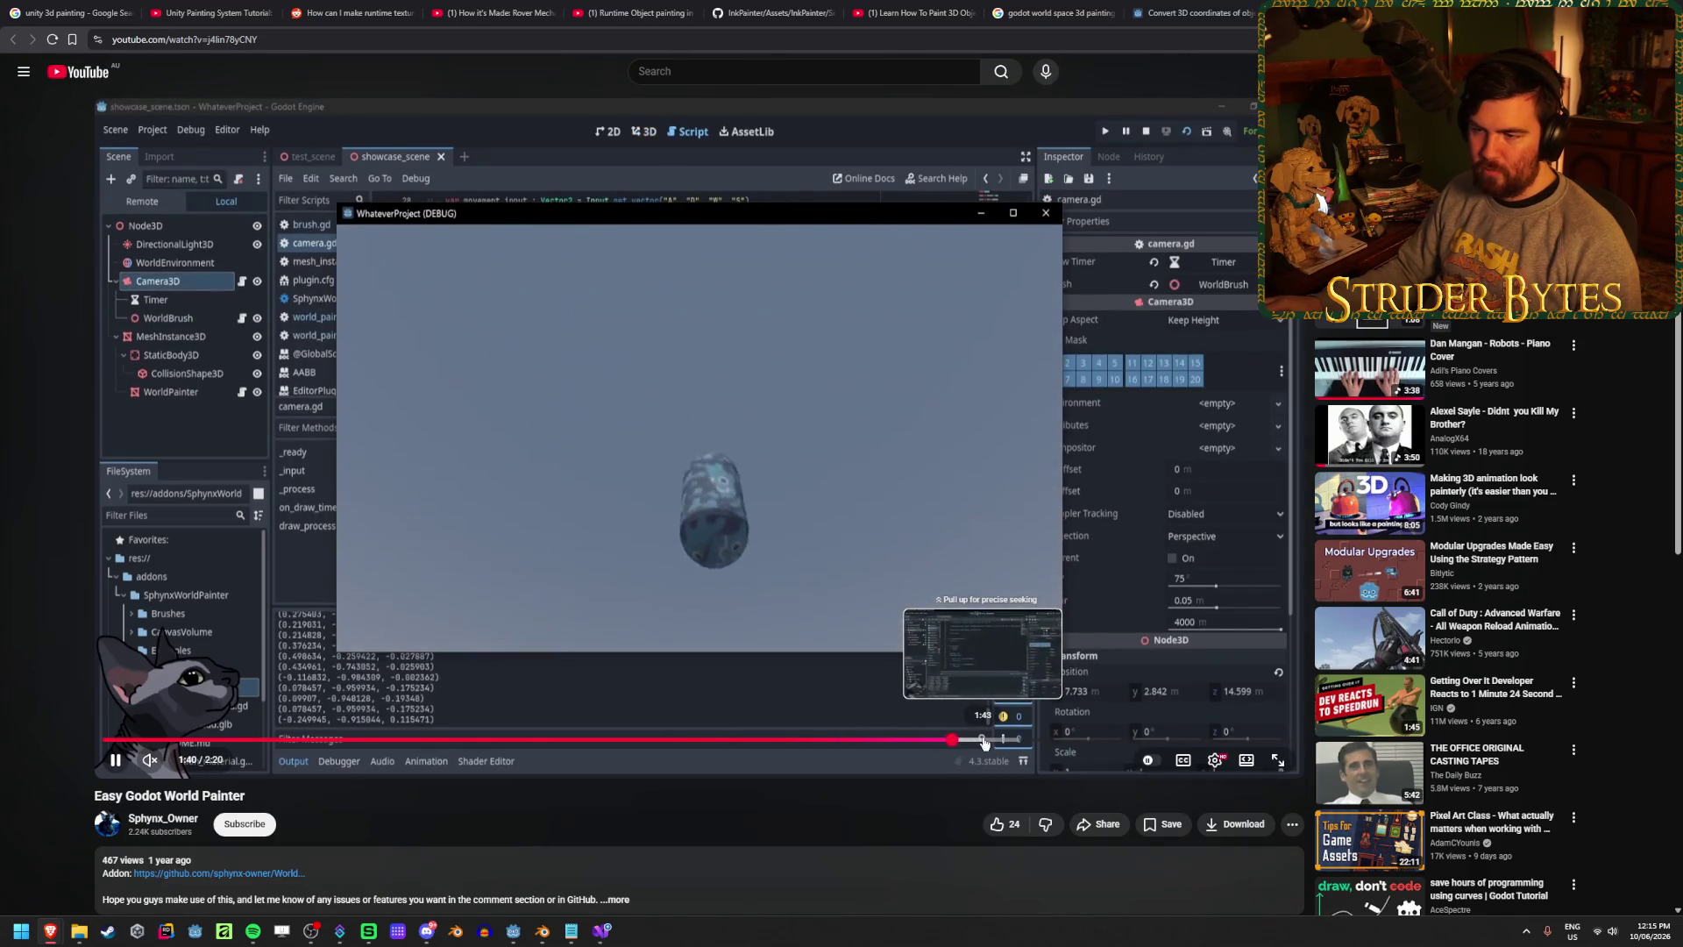
pyautogui.click(1021, 741)
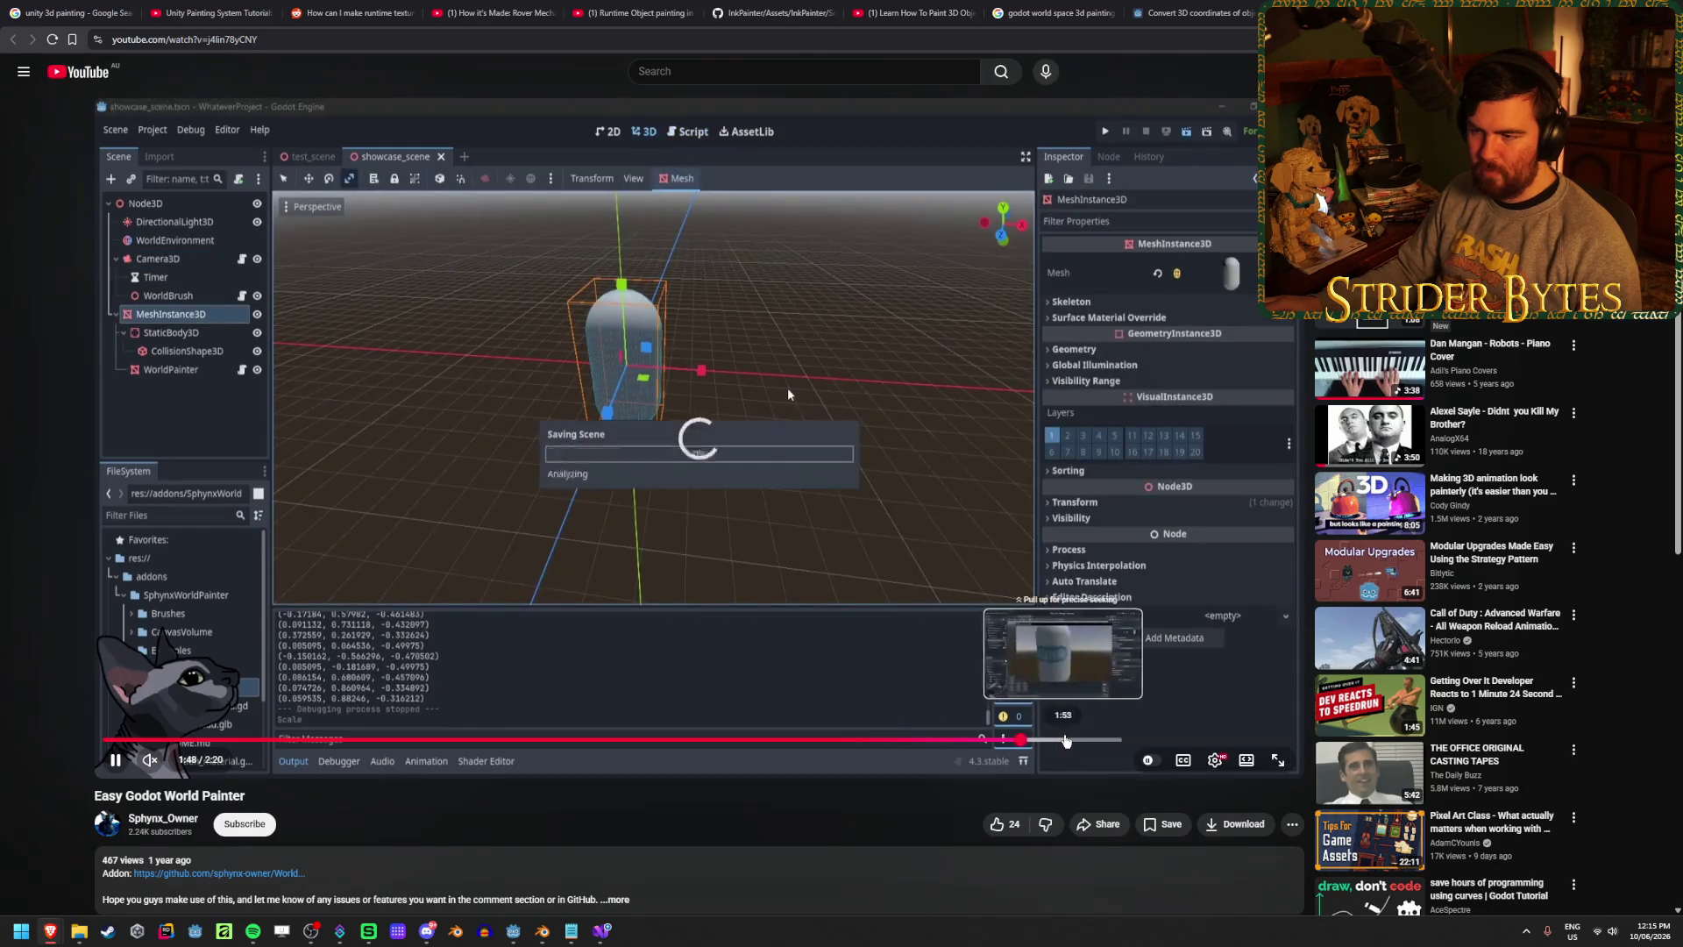
pyautogui.click(1064, 741)
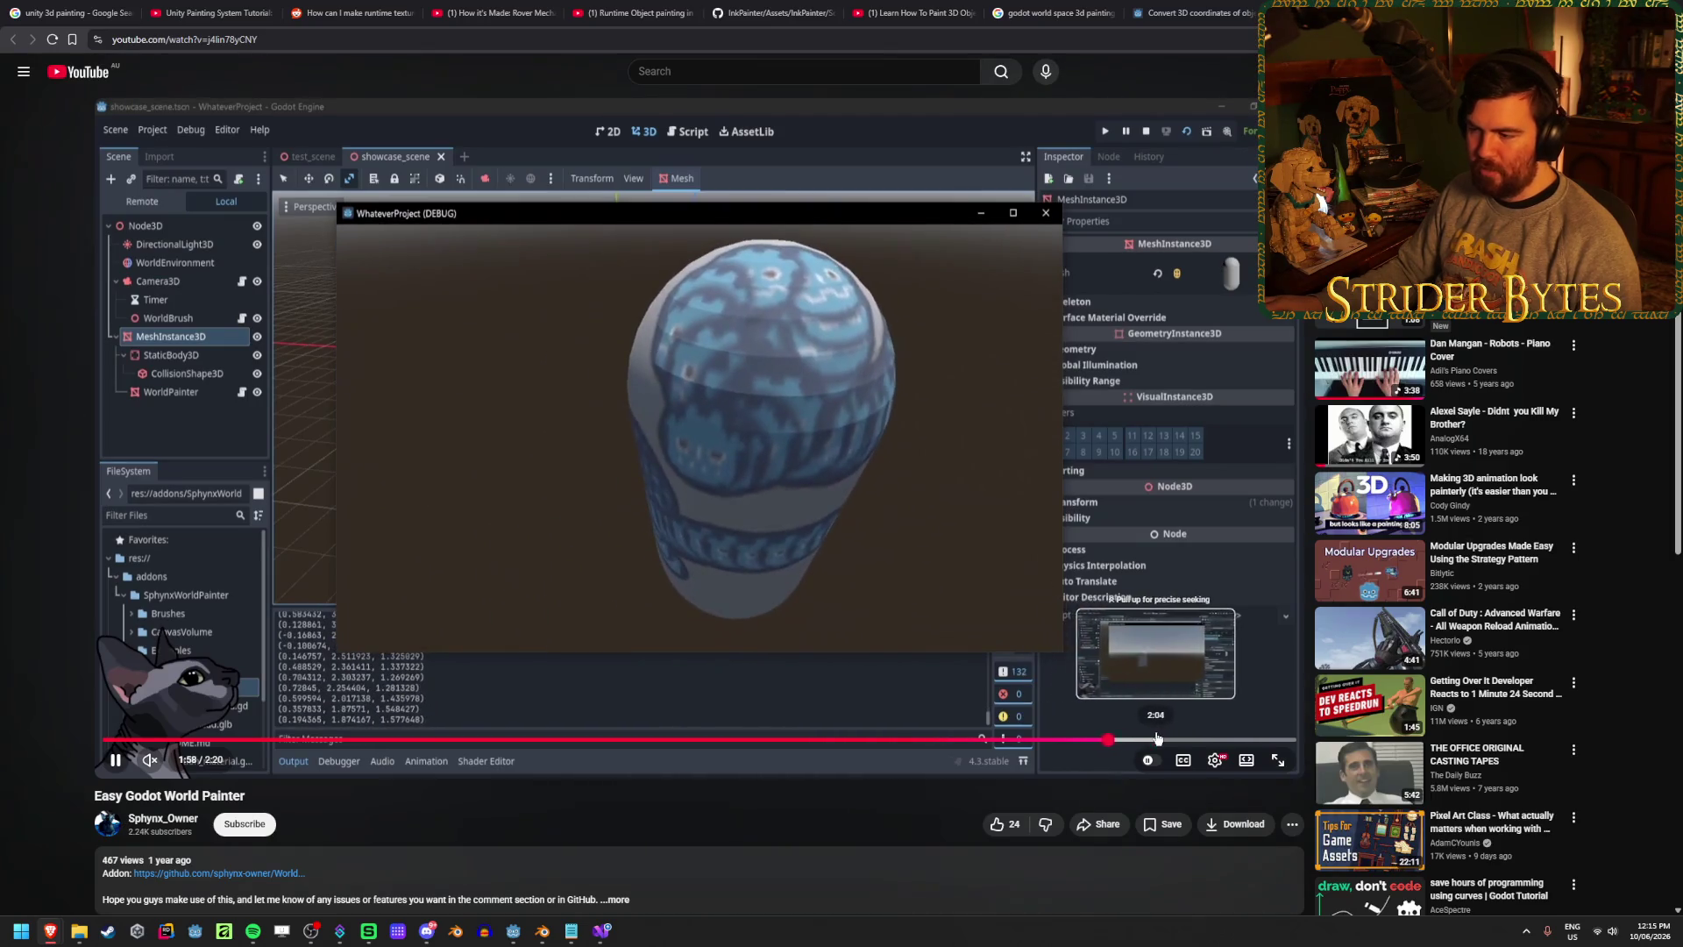
pyautogui.moveTo(1204, 739); pyautogui.dragTo(1239, 721)
pyautogui.click(714, 611)
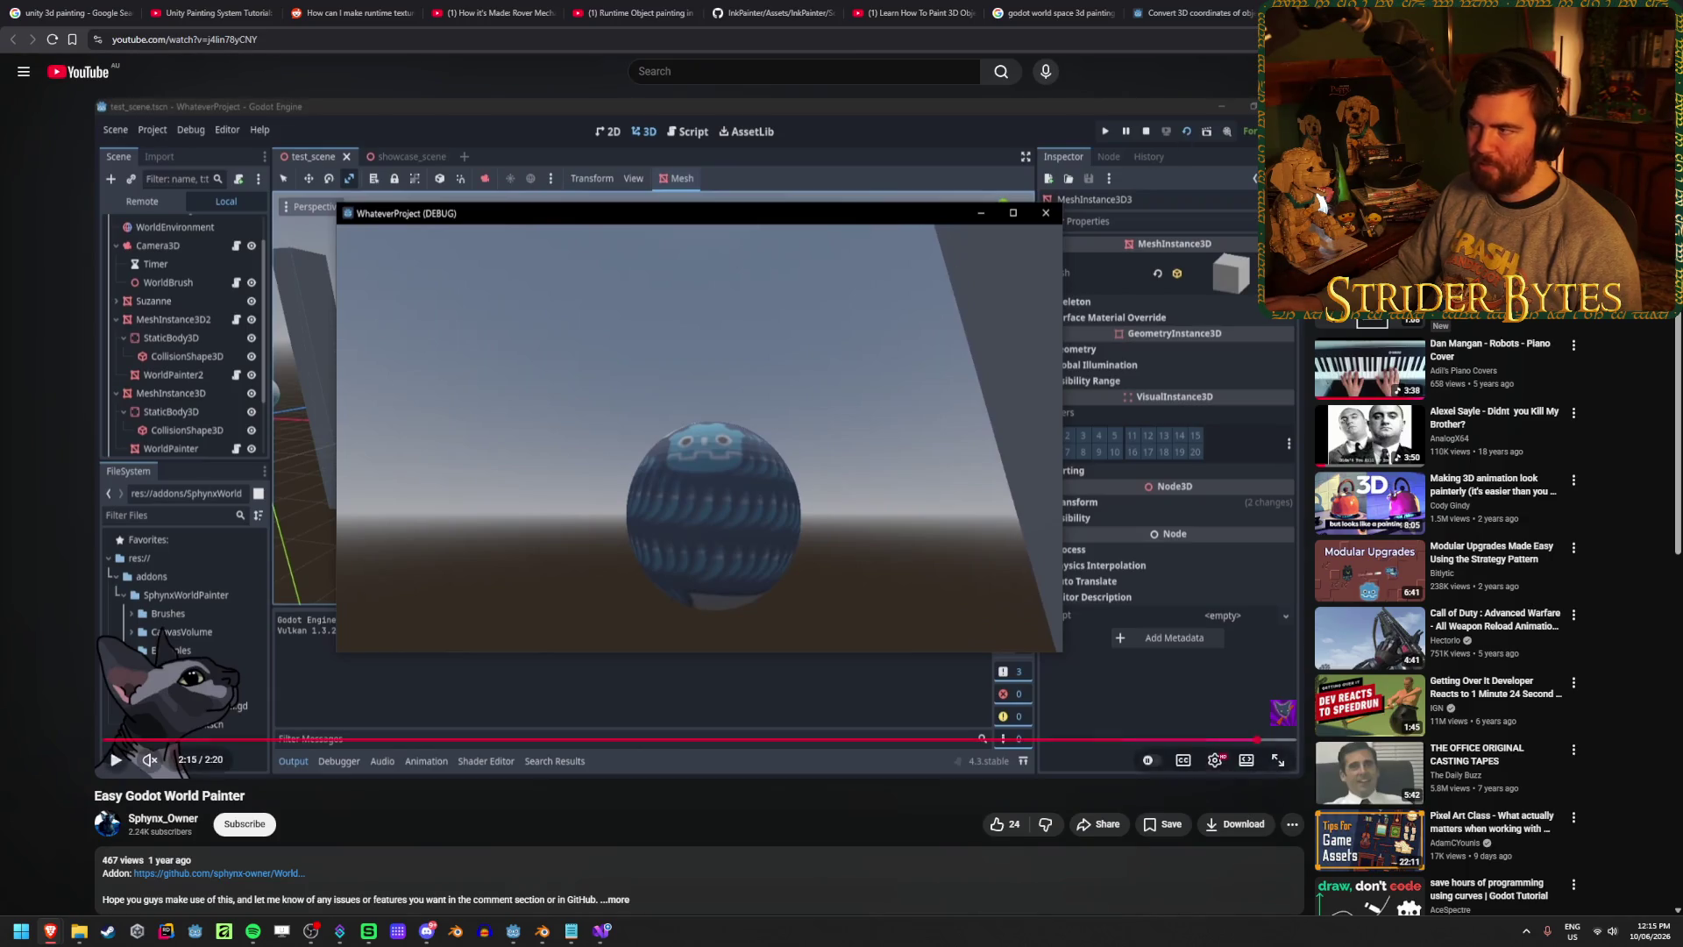
# - Glance at the Drawing Art video's code, then rewind World Painter to 1:17 and 0:15
pyautogui.hotkey('ctrl', 'w')
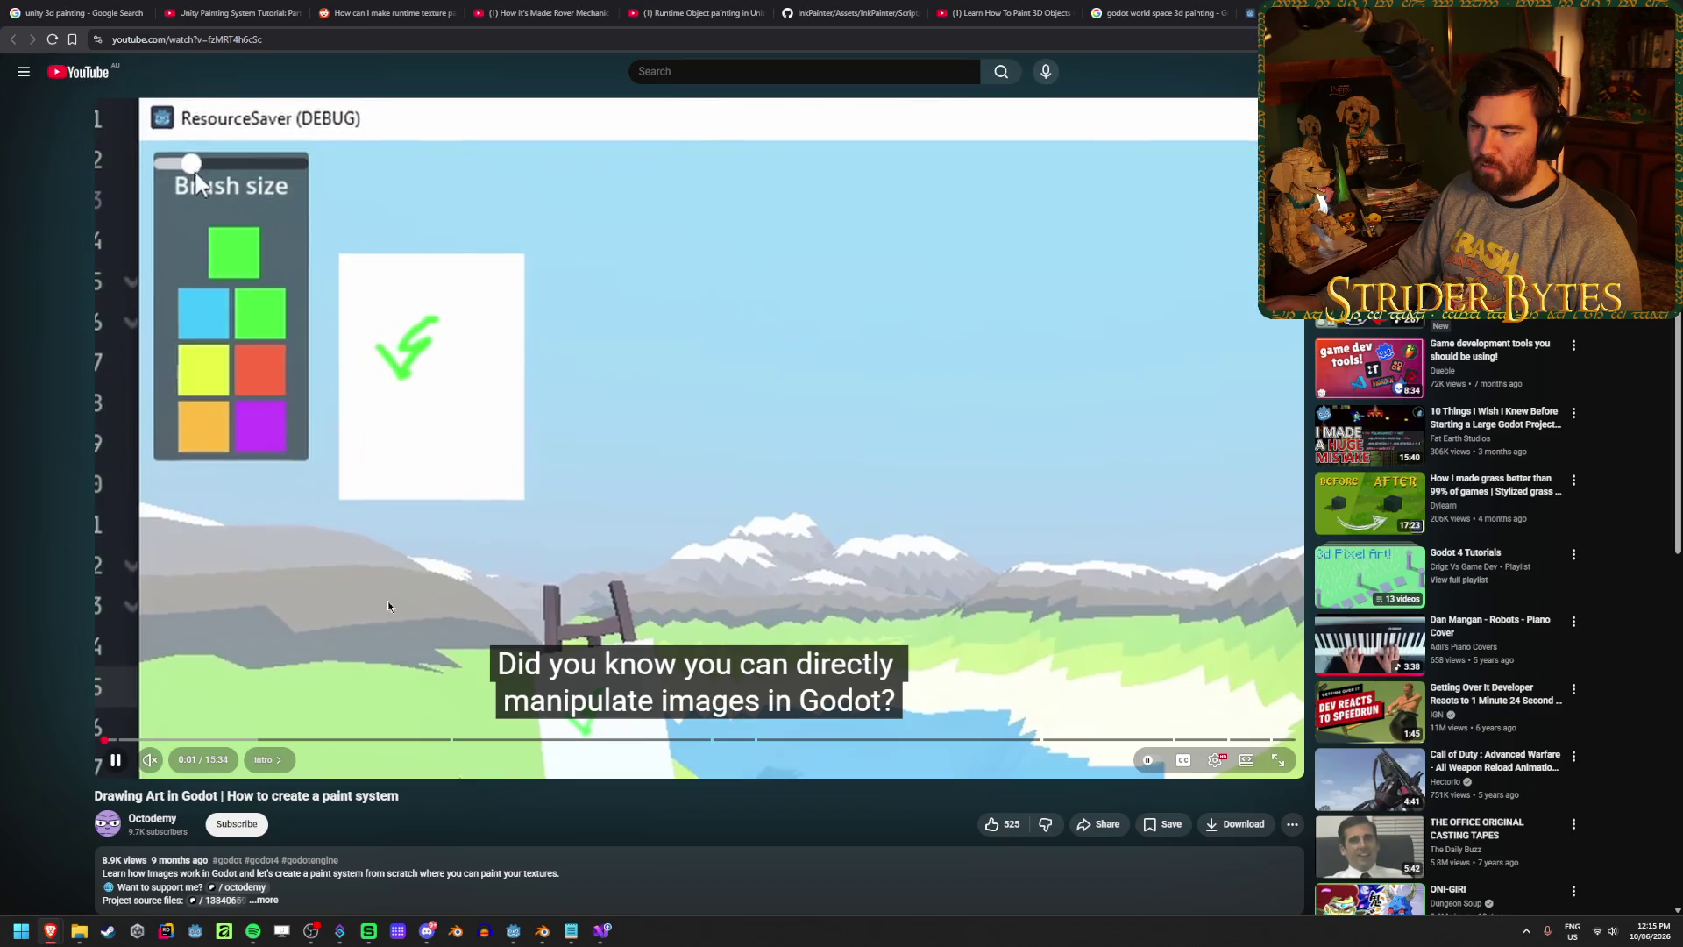
pyautogui.moveTo(177, 746)
pyautogui.mouseDown()
pyautogui.moveTo(412, 740)
pyautogui.moveTo(324, 740)
pyautogui.mouseUp()
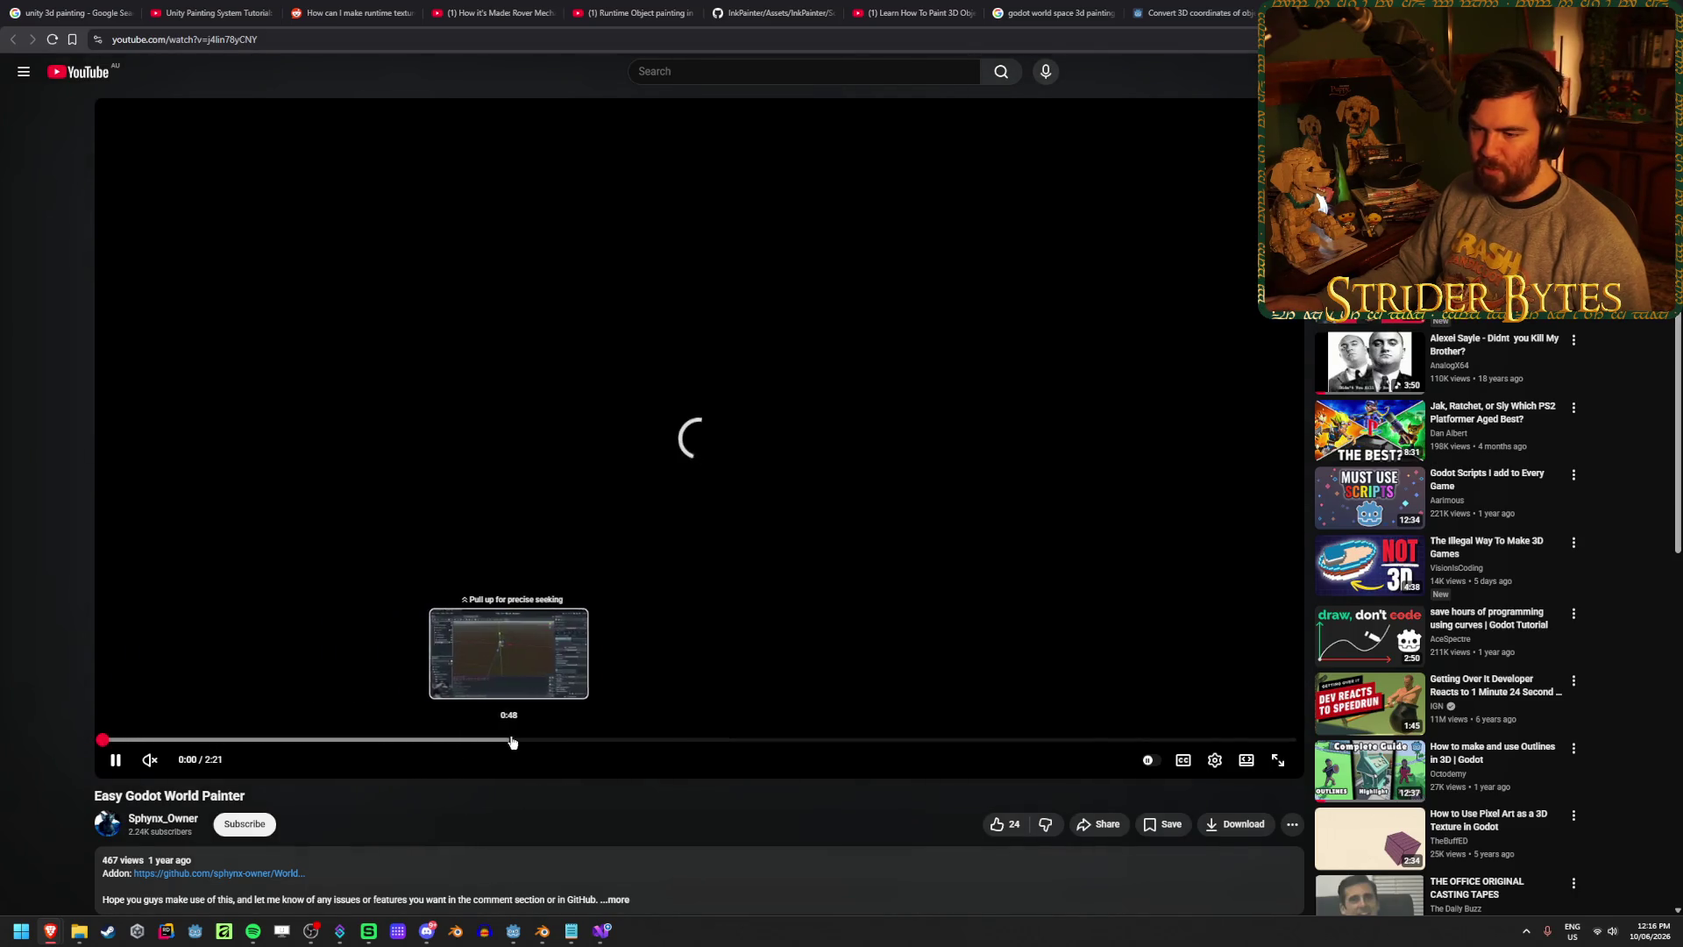
pyautogui.moveTo(595, 739)
pyautogui.mouseDown()
pyautogui.moveTo(815, 740)
pyautogui.moveTo(762, 744)
pyautogui.mouseUp()
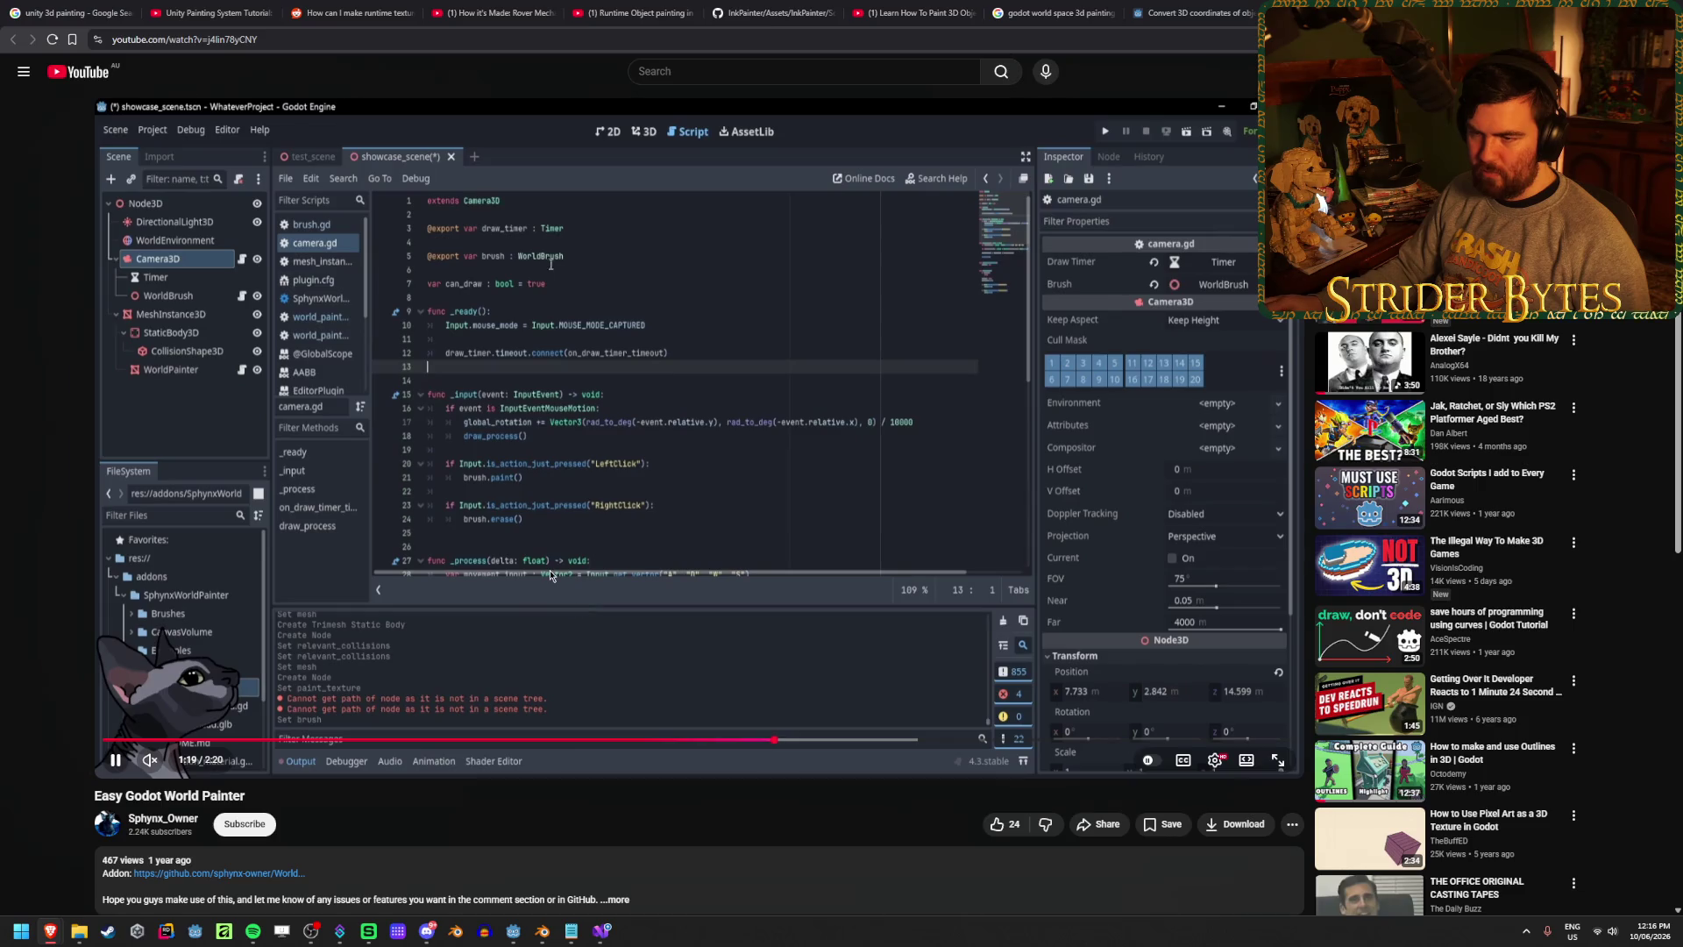
pyautogui.click(550, 574)
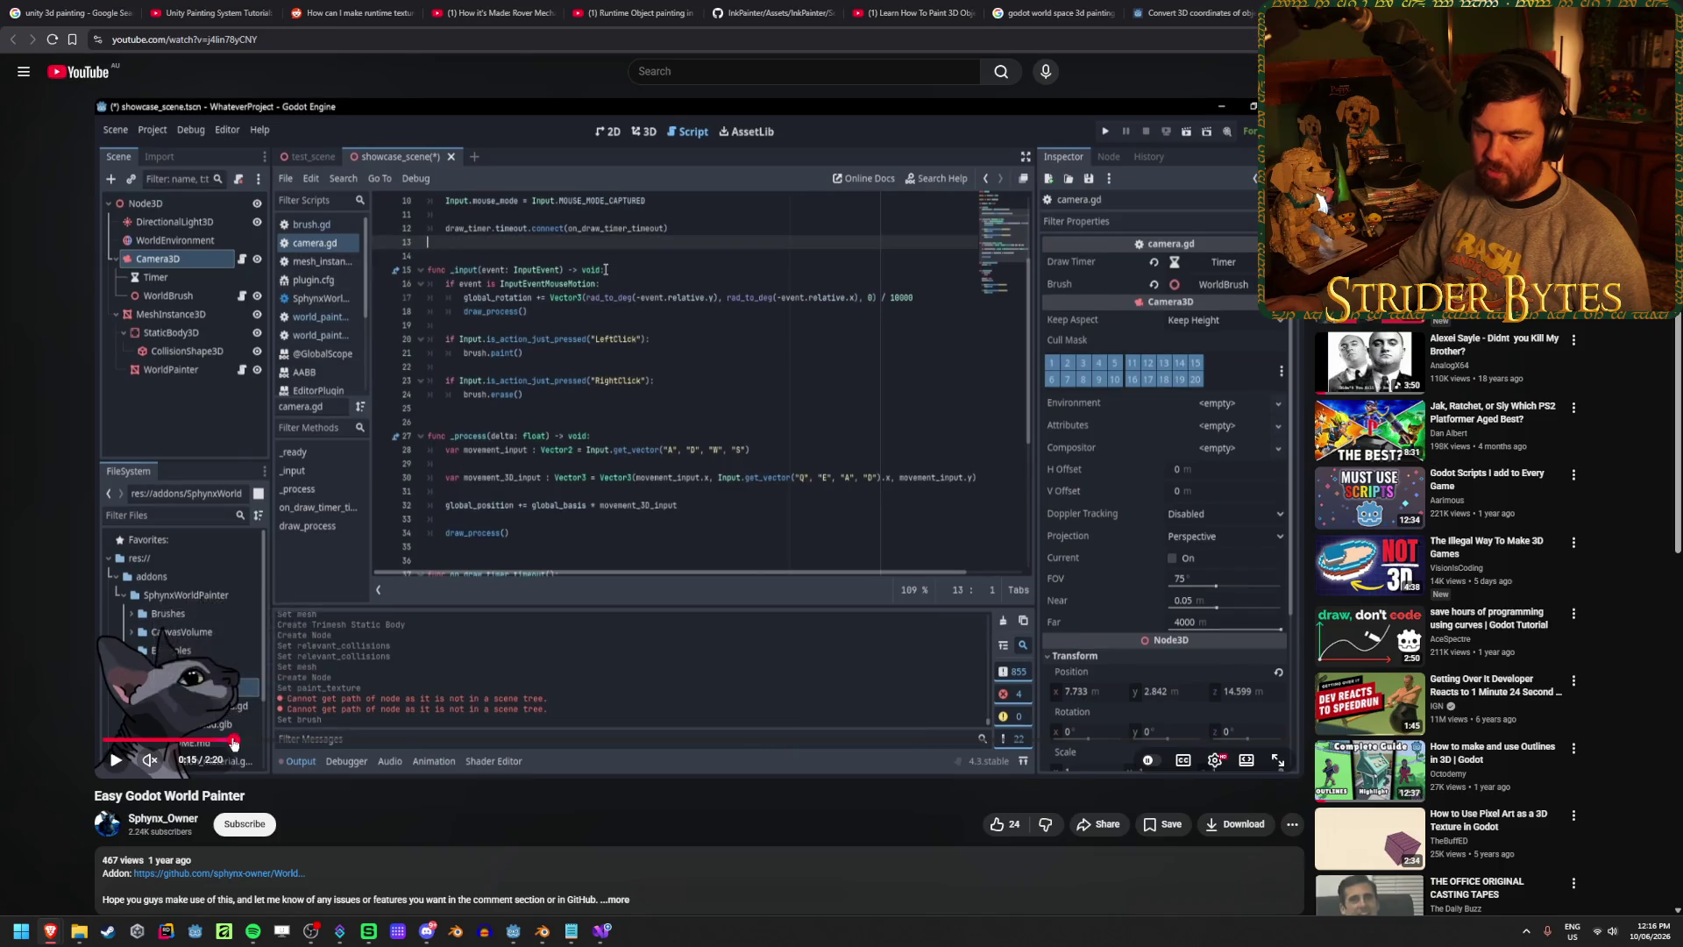
pyautogui.moveTo(233, 743); pyautogui.dragTo(200, 742)
pyautogui.click(474, 641)
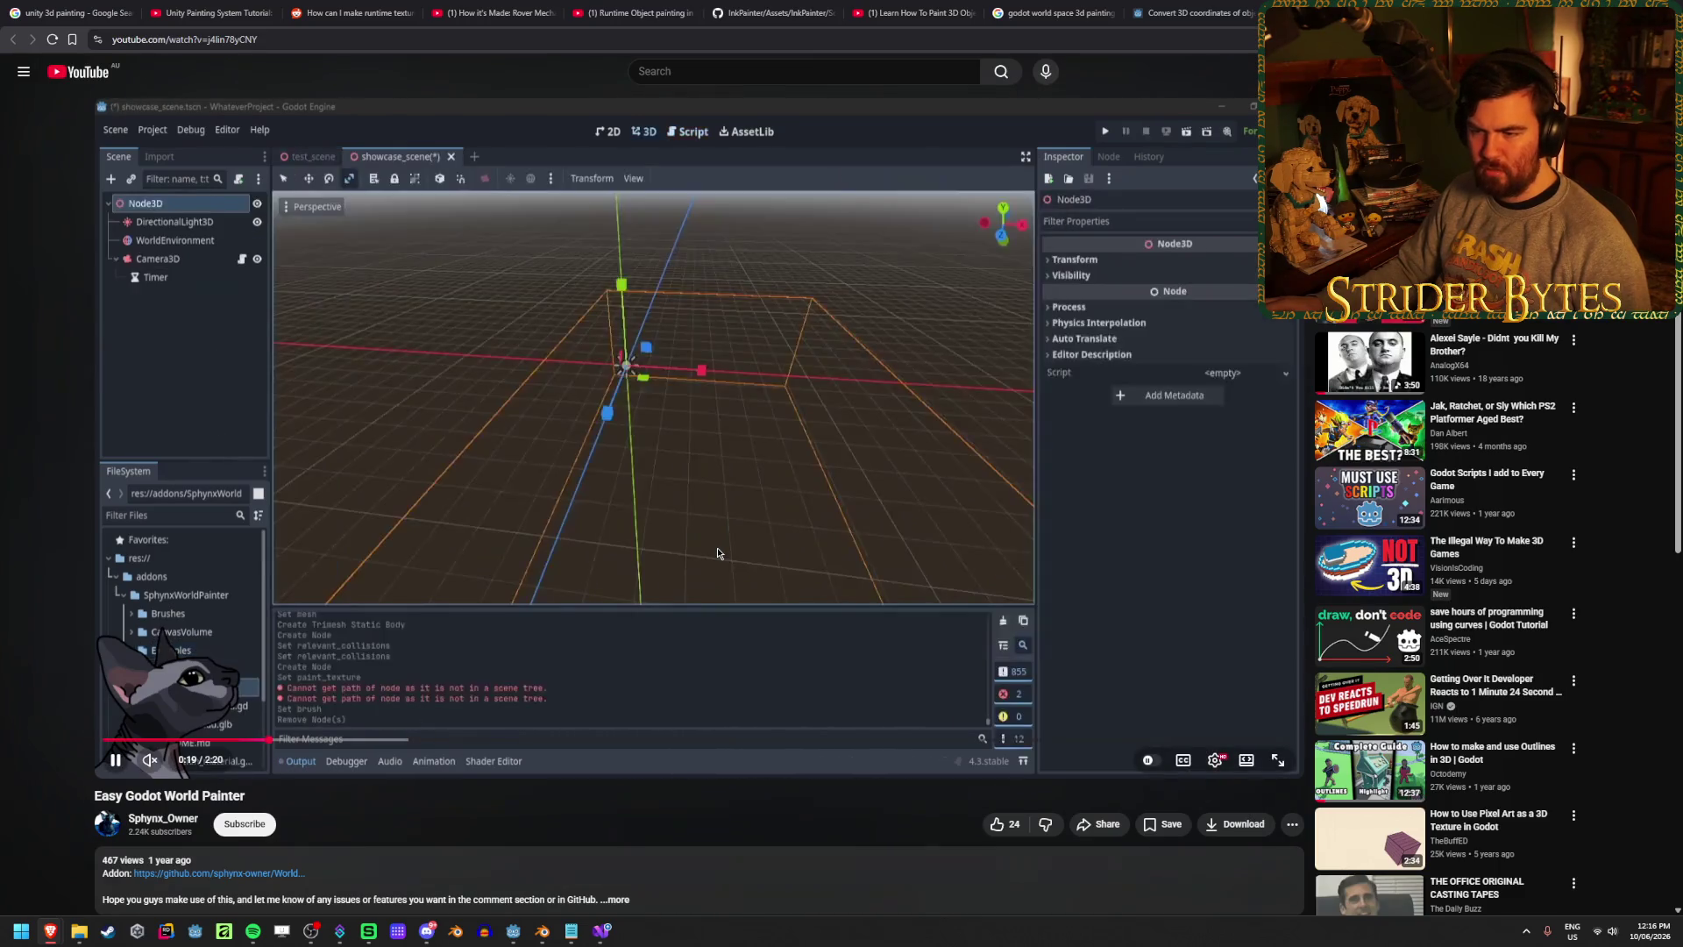
pyautogui.click(213, 218)
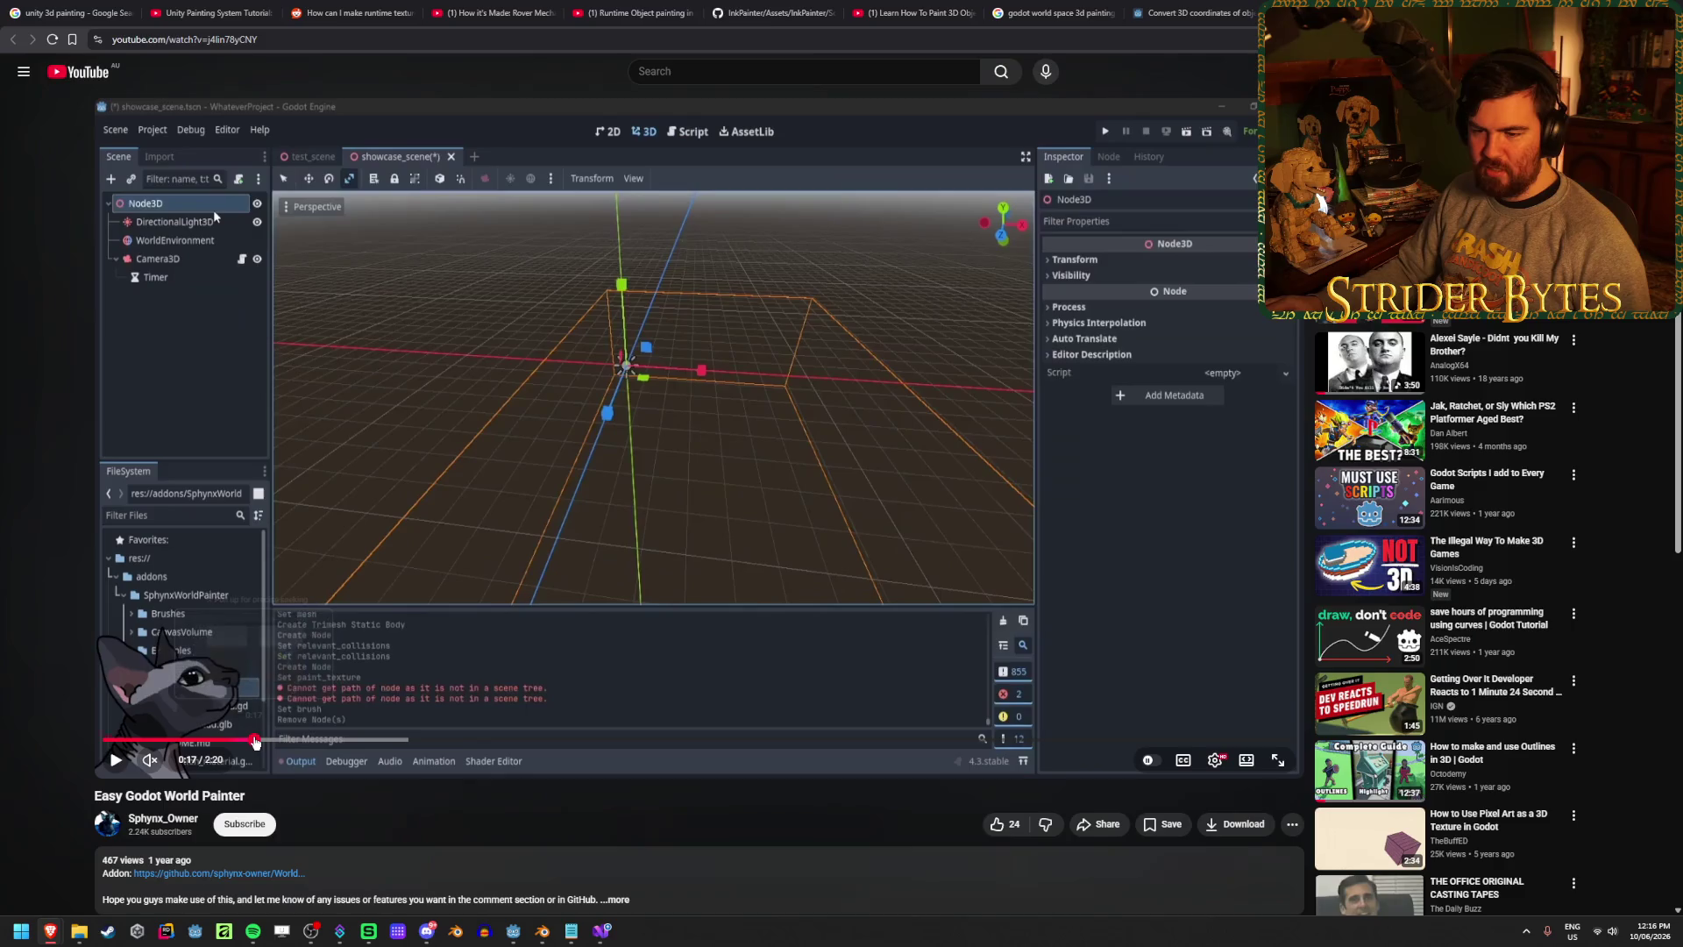
pyautogui.click(235, 741)
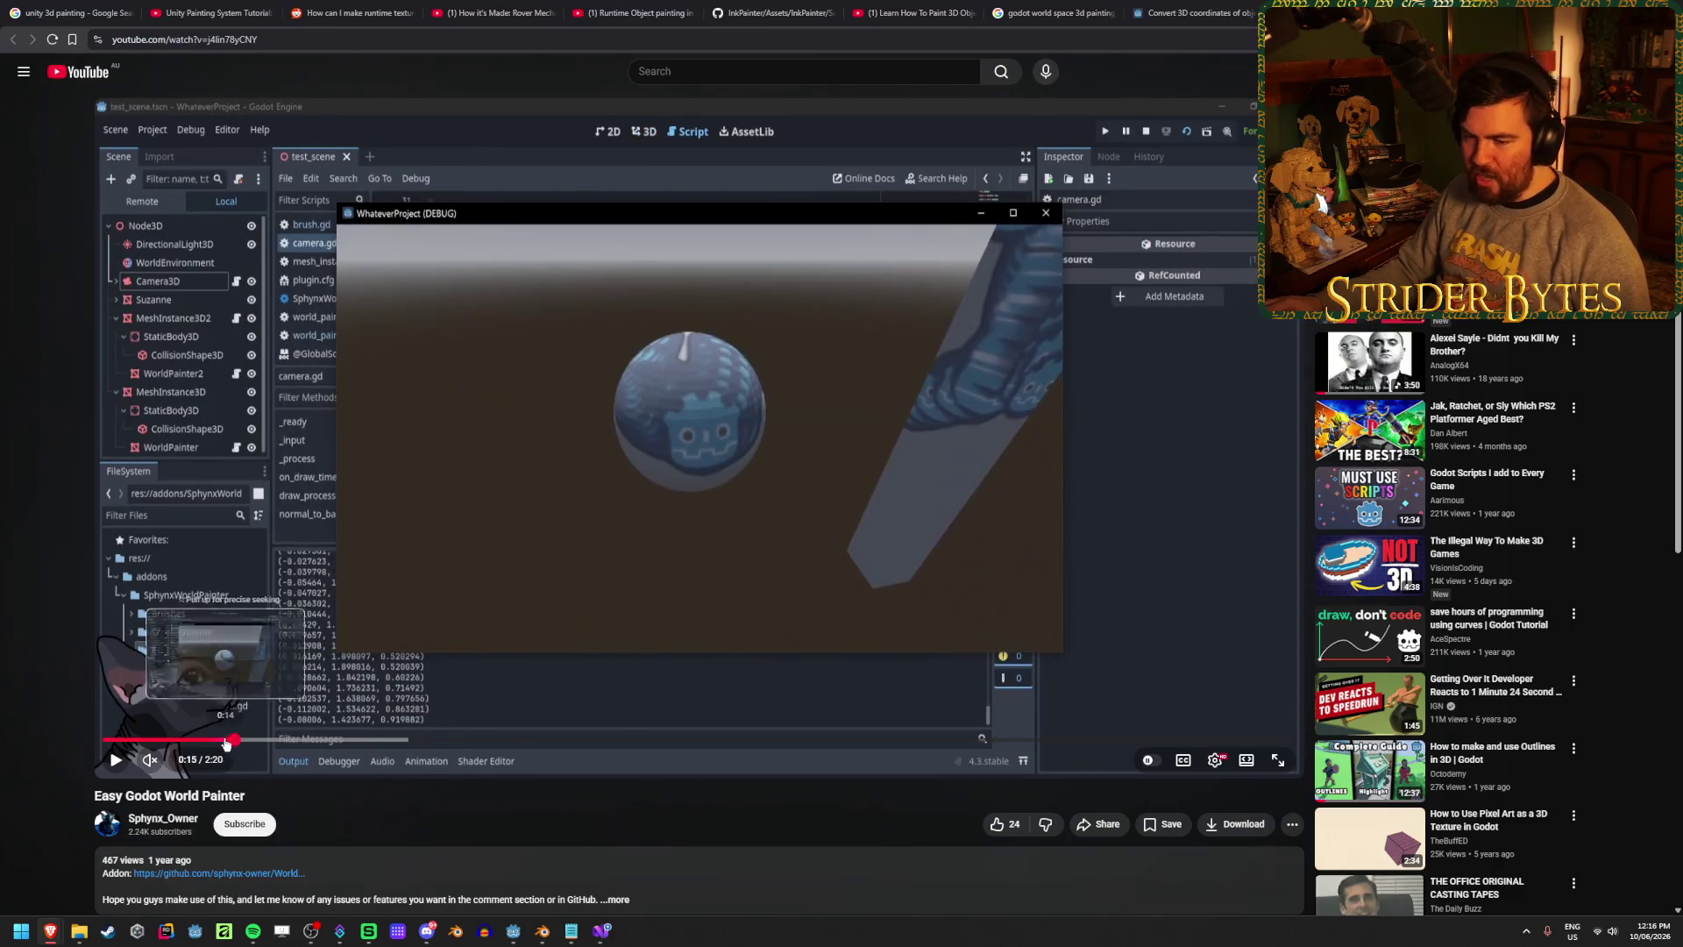
# - Rewind the demo to about 0:12 and pause repeatedly on the painted monkey head
pyautogui.moveTo(225, 744); pyautogui.dragTo(161, 742)
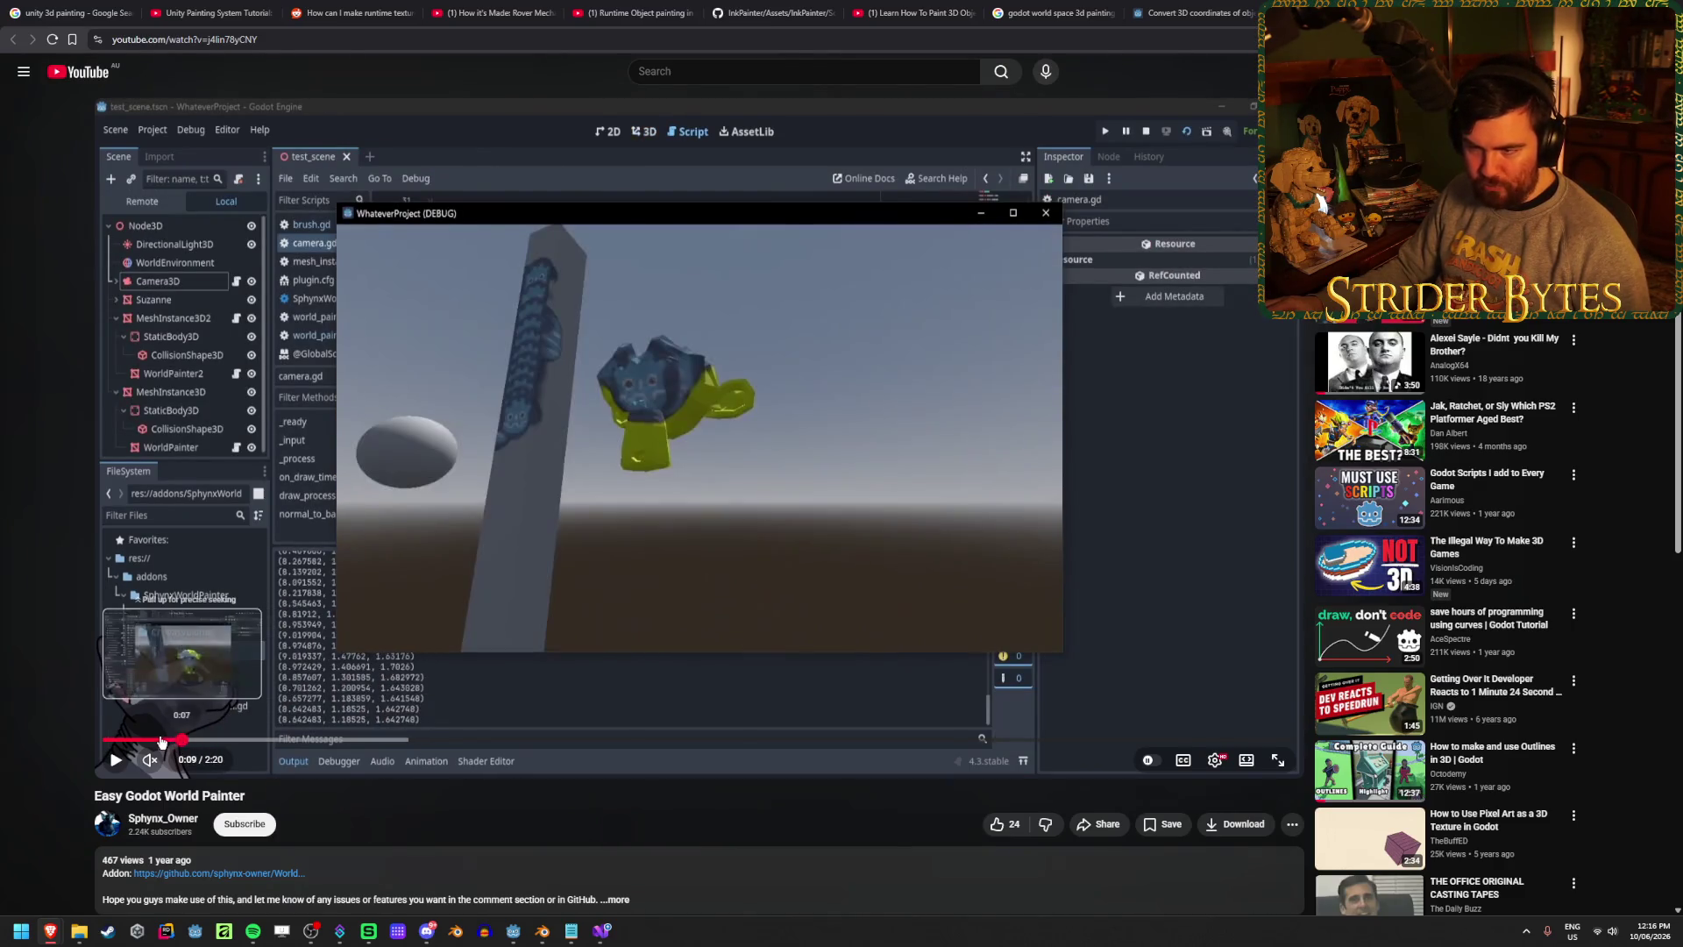
pyautogui.click(833, 512)
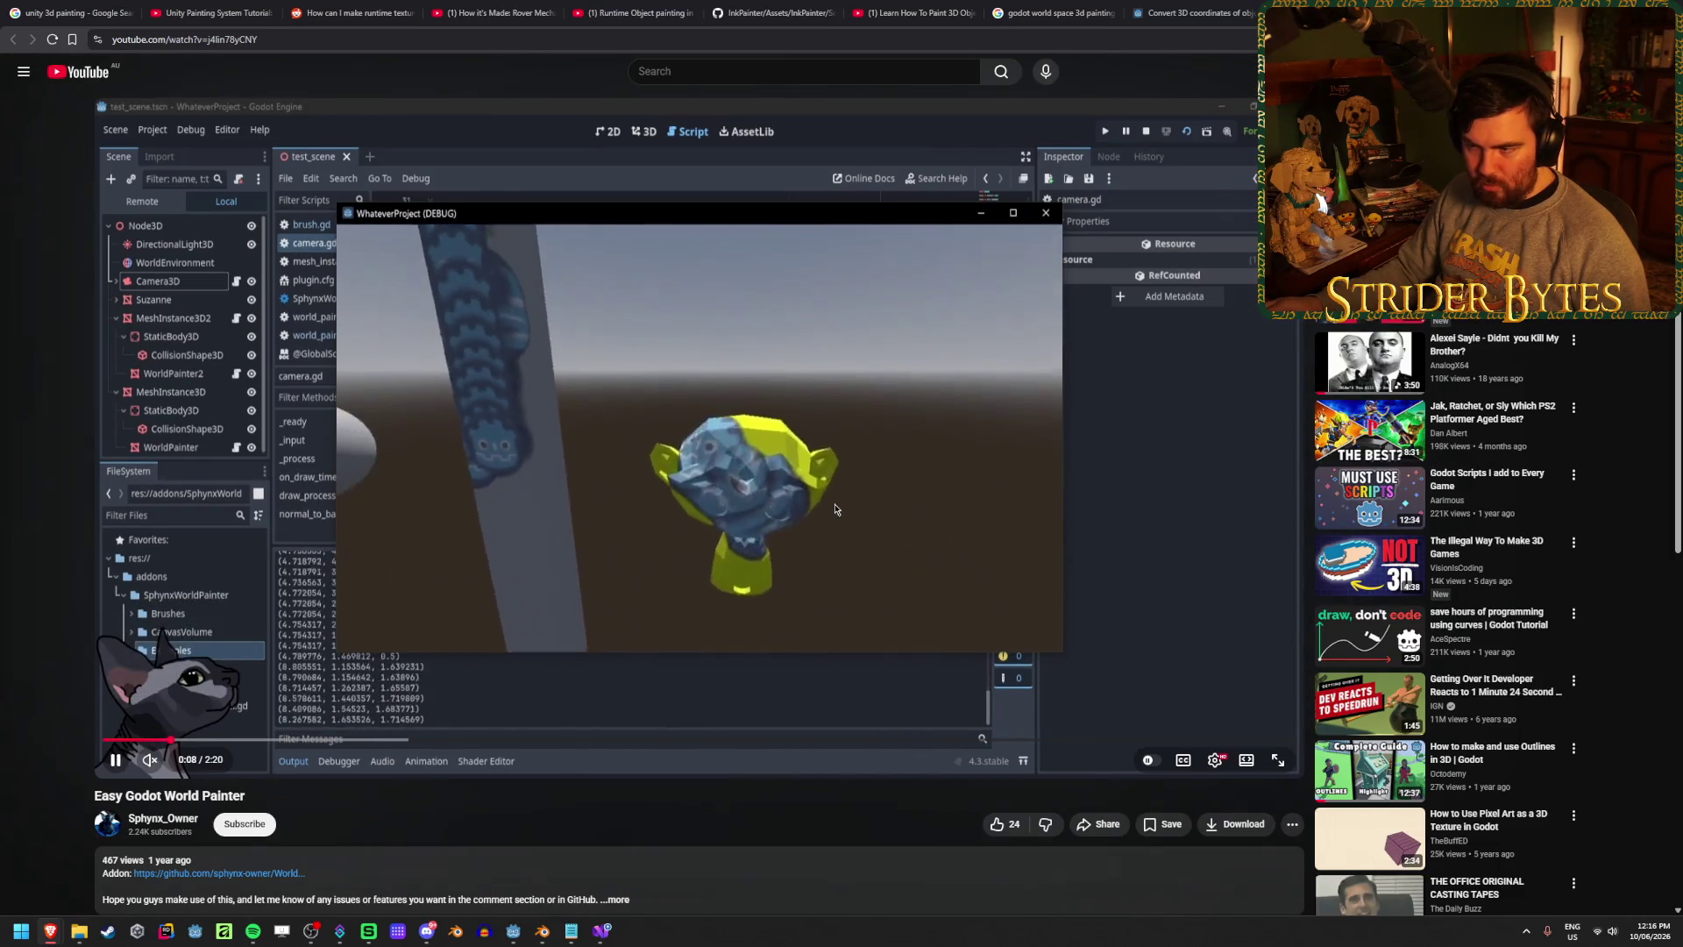
pyautogui.click(835, 509)
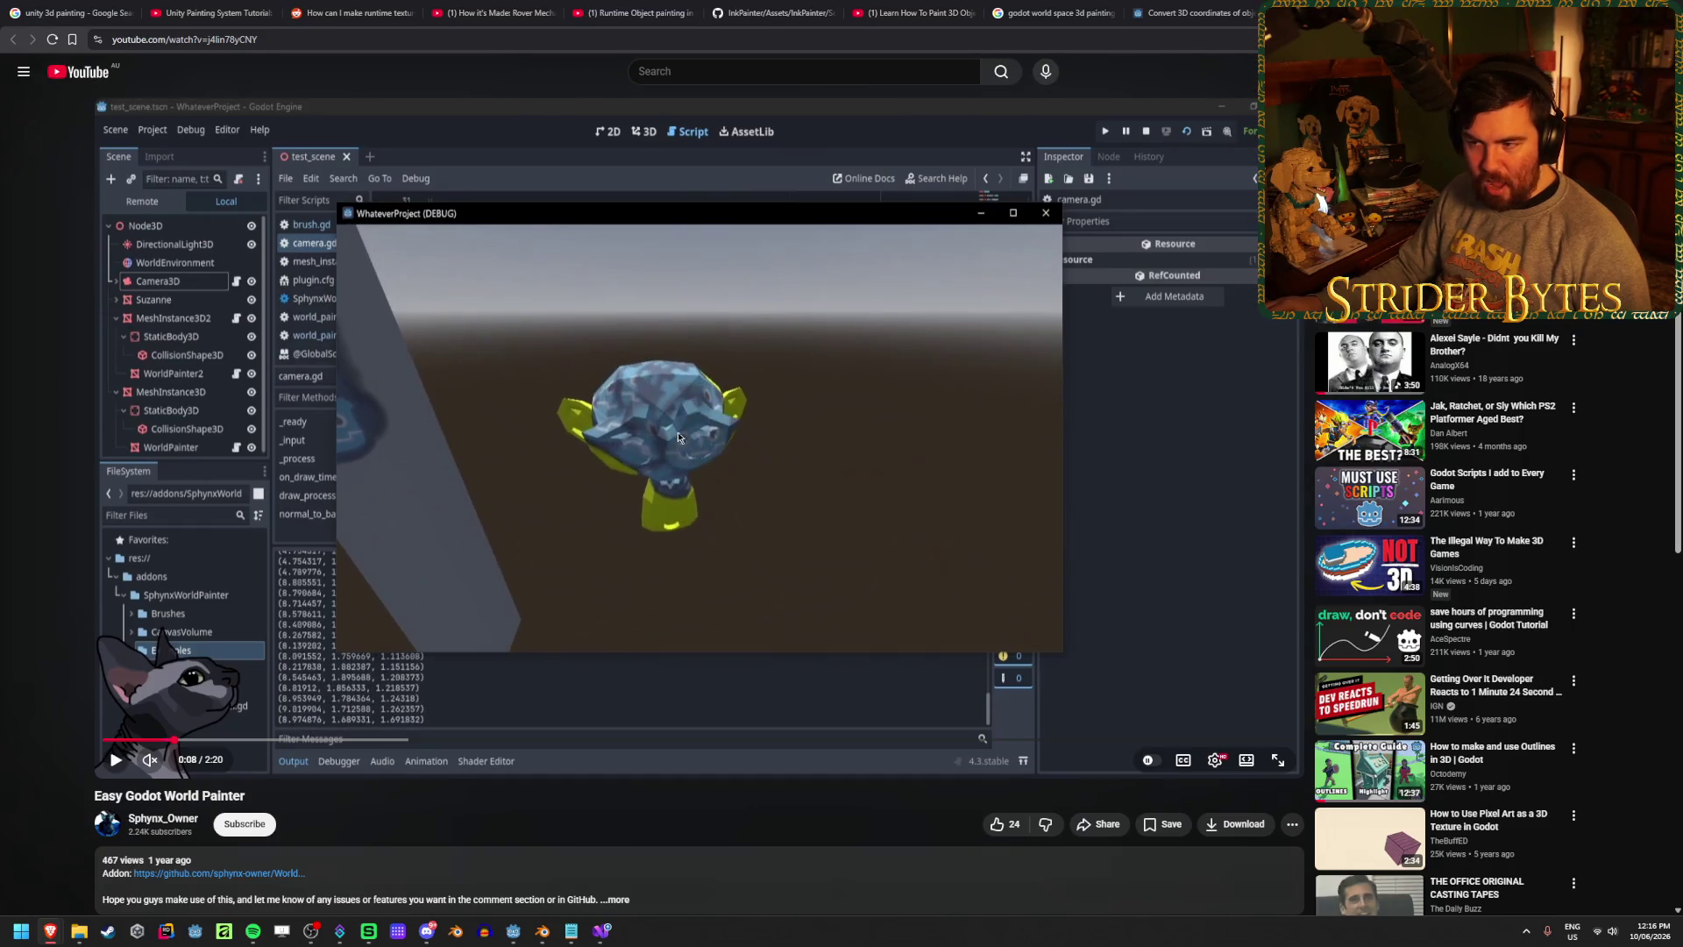
pyautogui.click(787, 472)
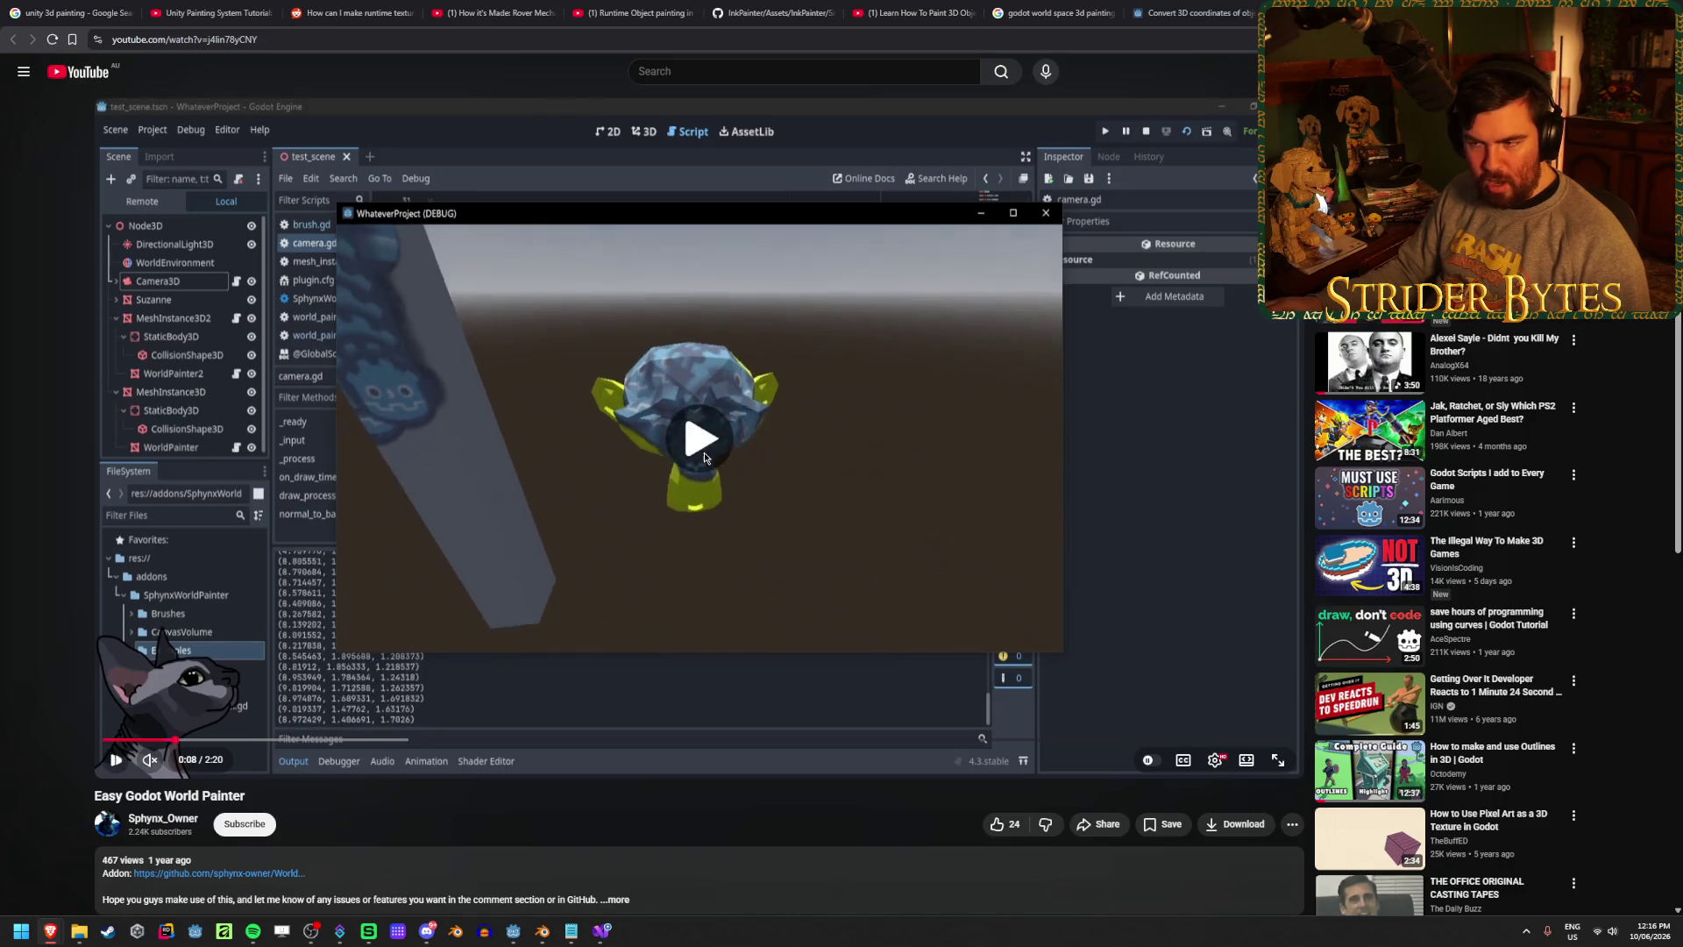
pyautogui.click(793, 523)
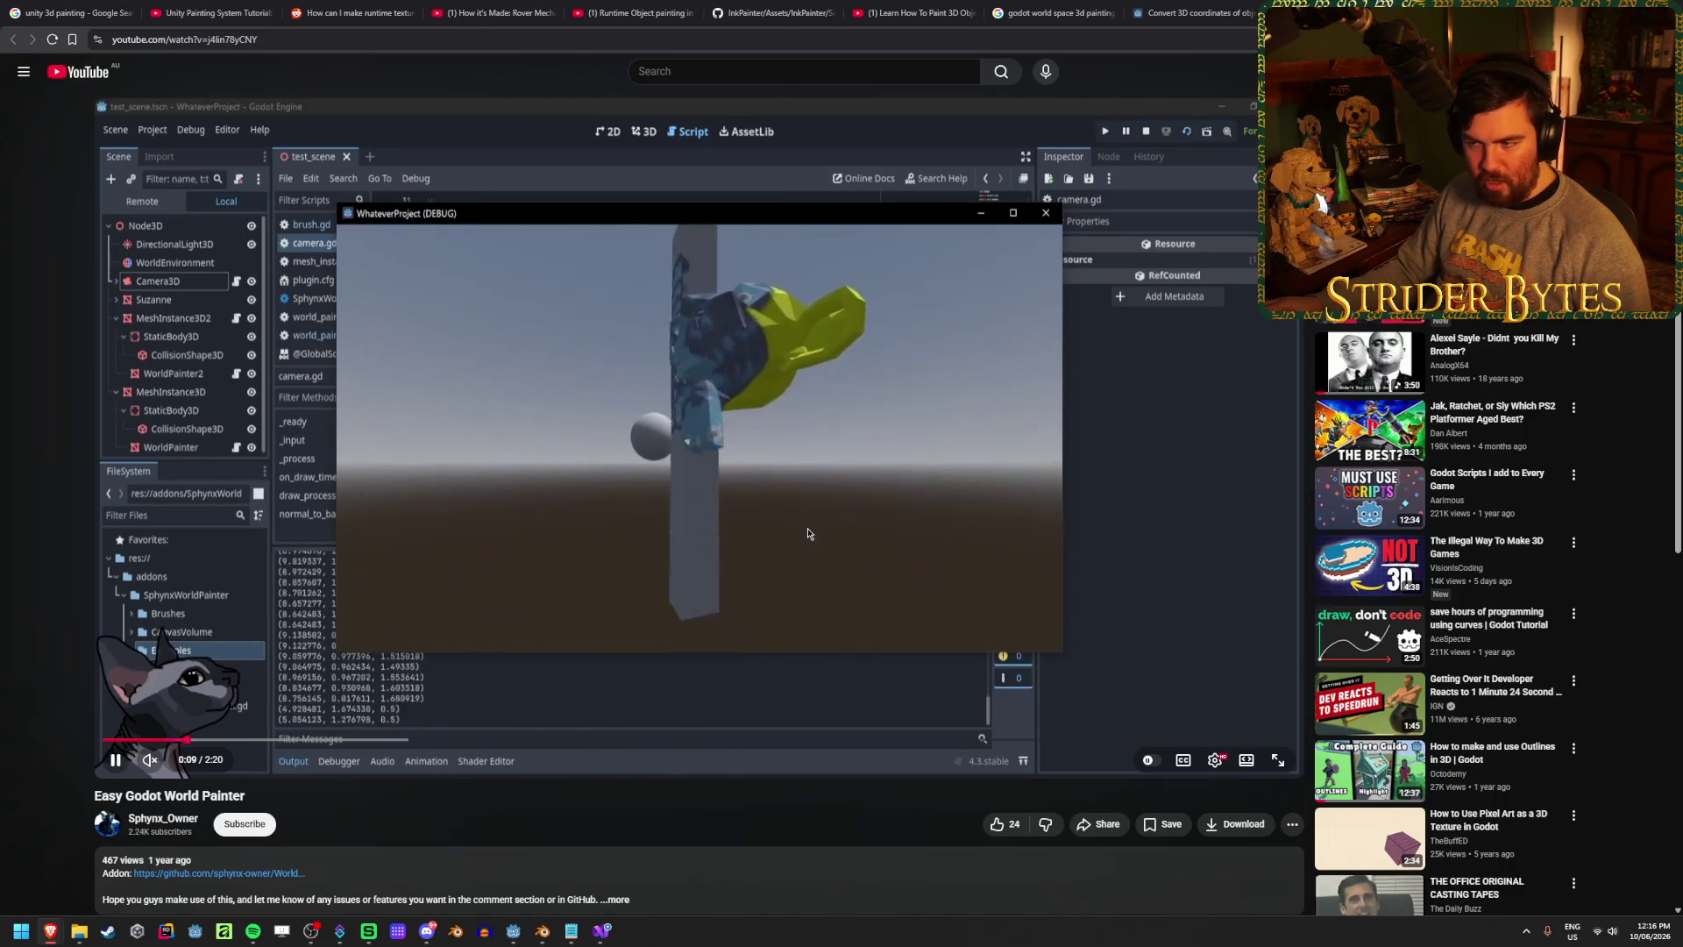
pyautogui.click(807, 528)
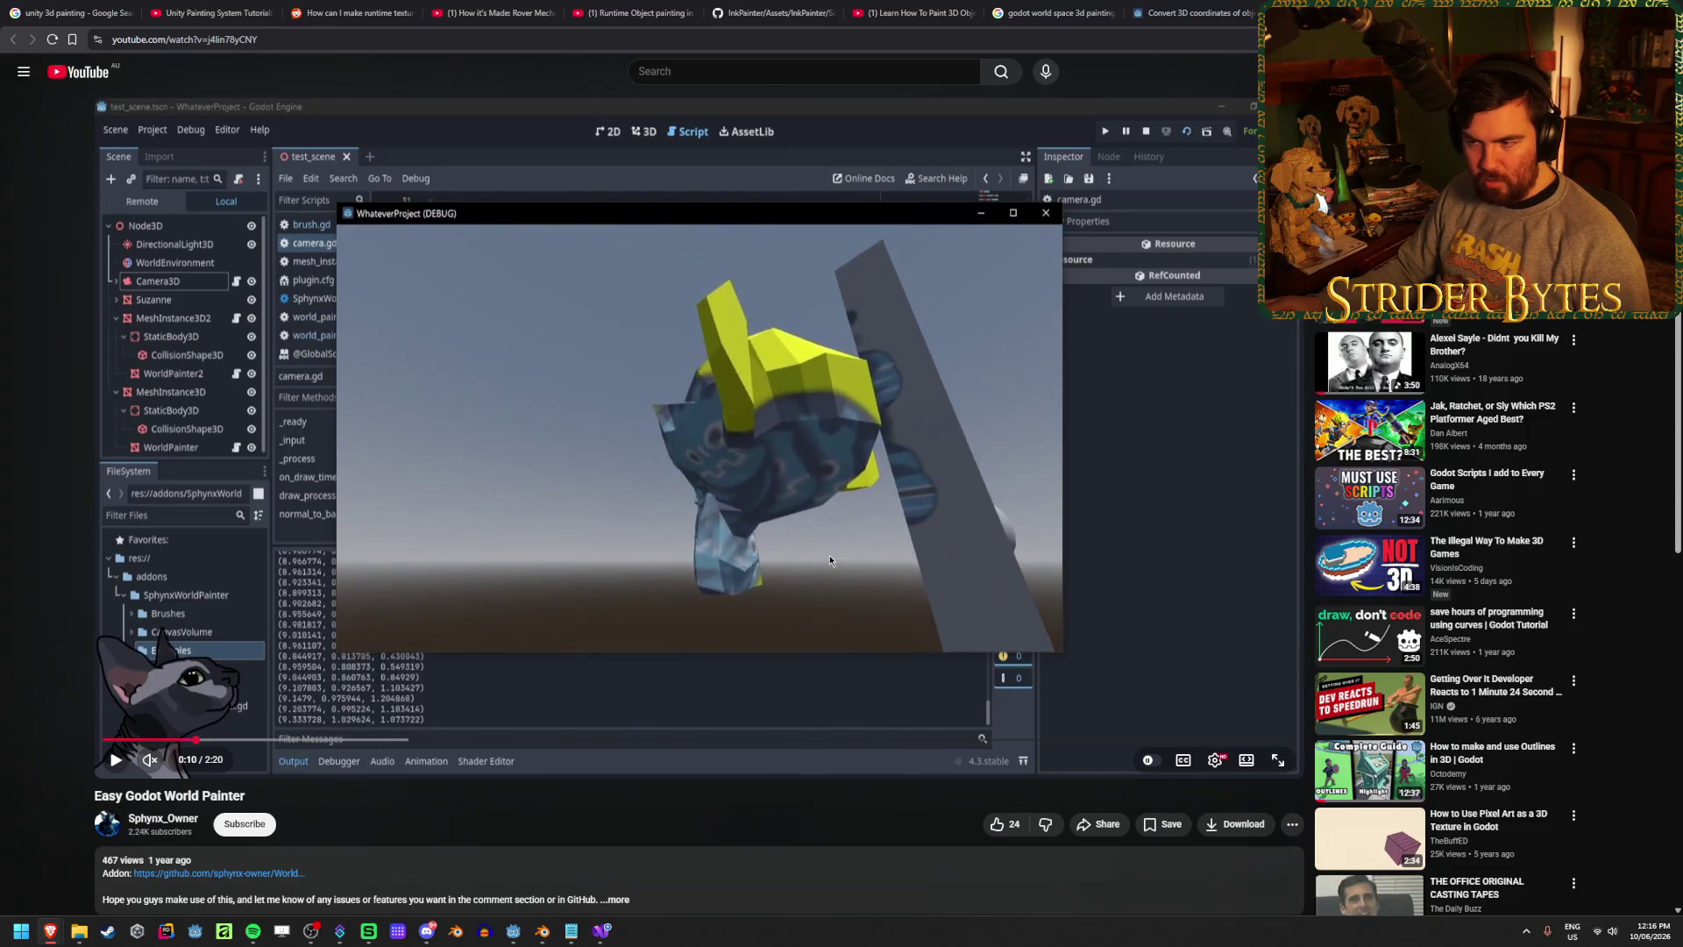
pyautogui.click(117, 762)
pyautogui.click(117, 761)
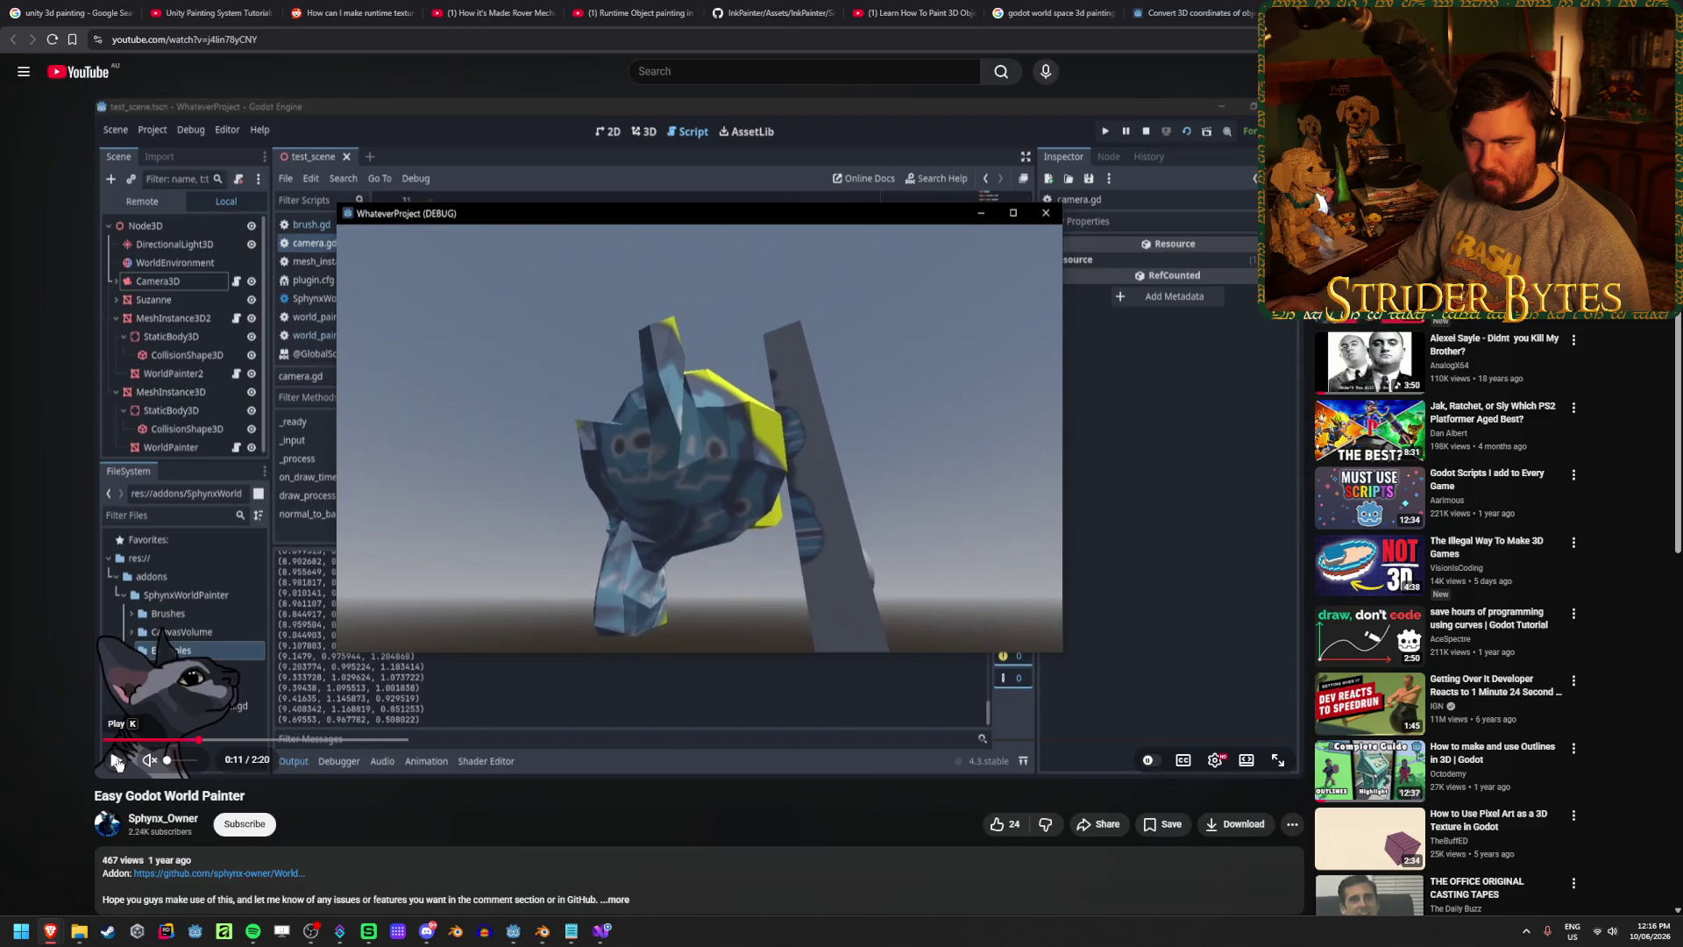
# - Replay the painting moment at 0:10, then open the addon's WorldPainter GitHub repository
pyautogui.click(189, 743)
pyautogui.click(117, 762)
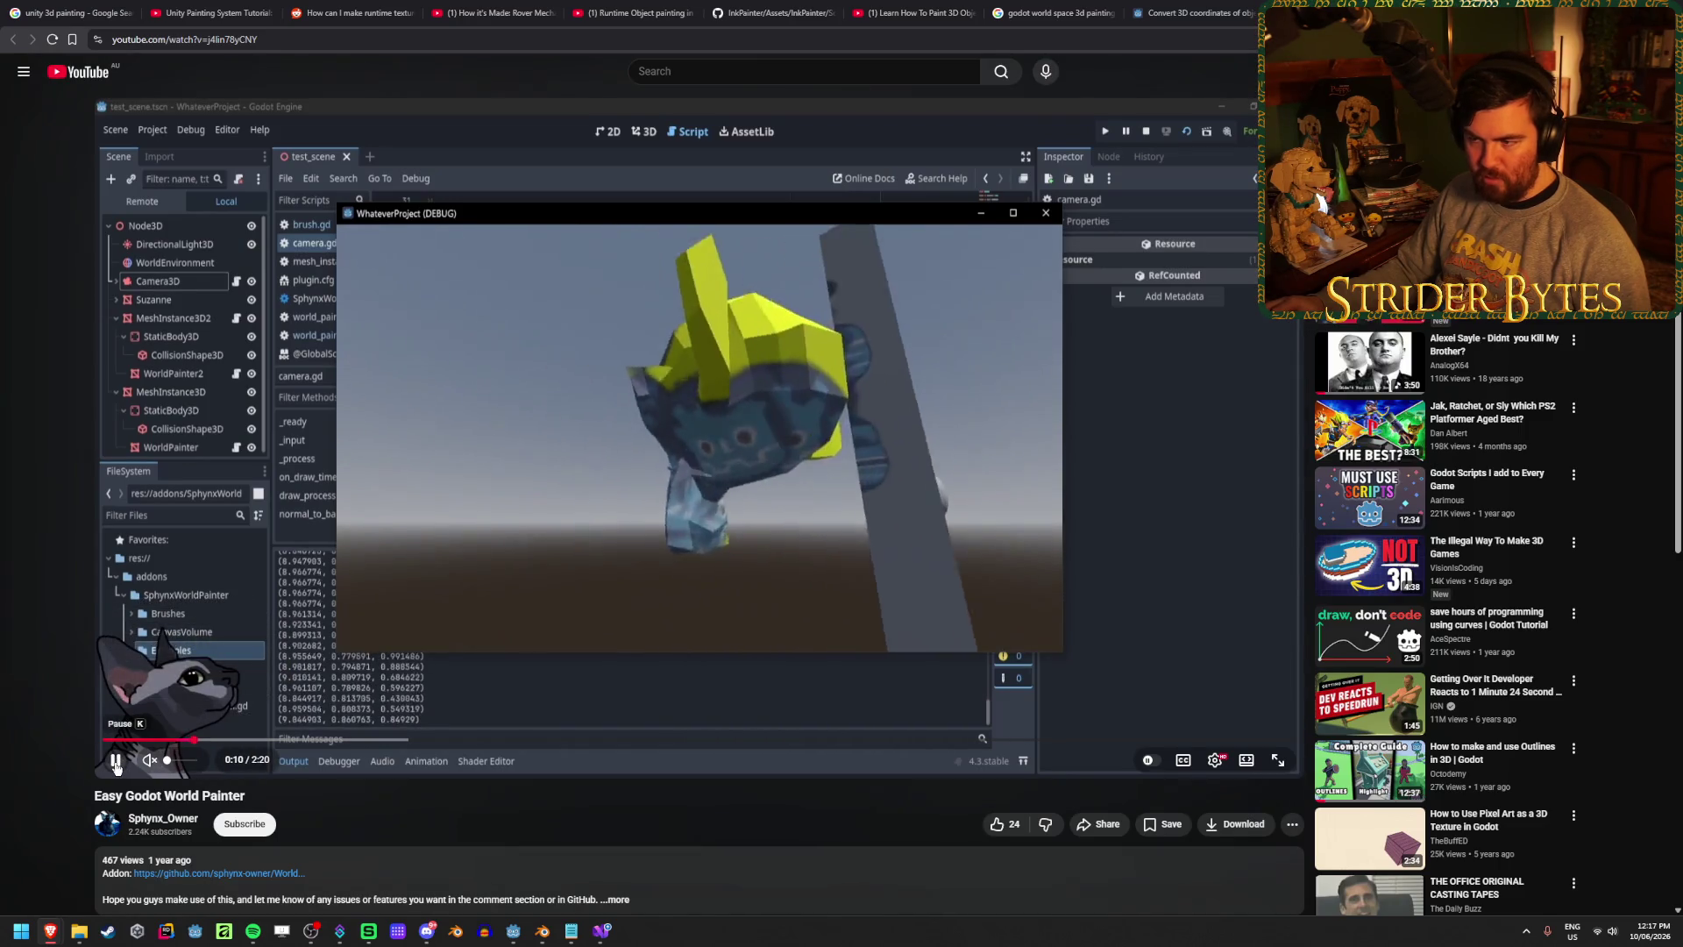
pyautogui.click(117, 762)
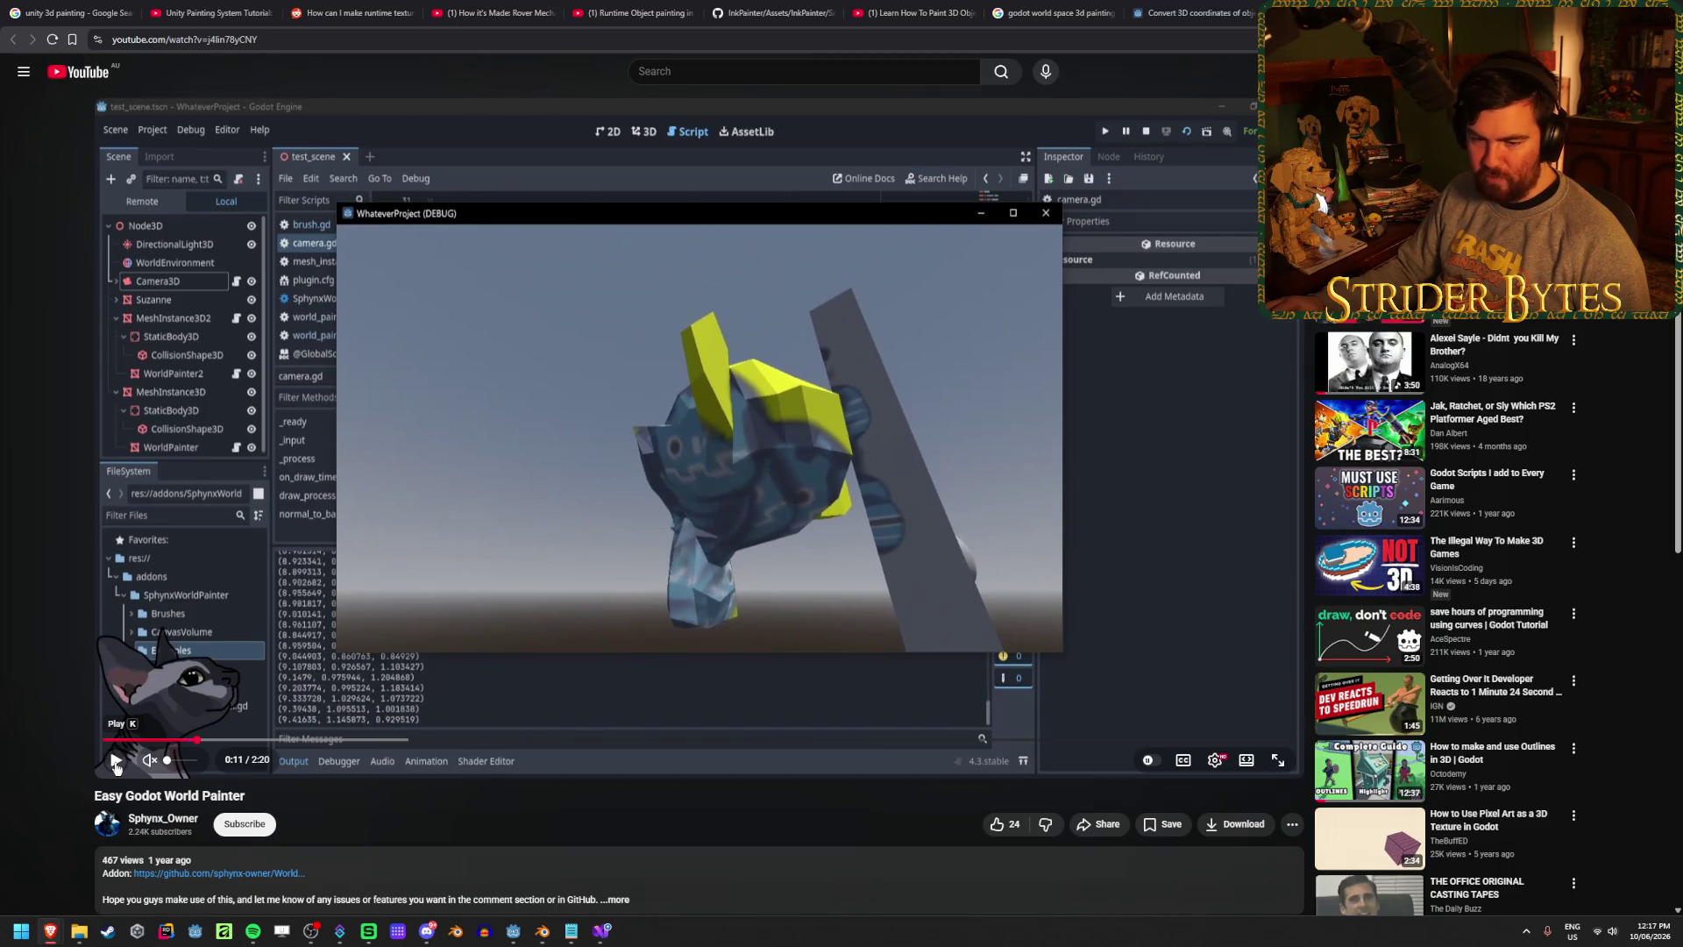
pyautogui.click(117, 761)
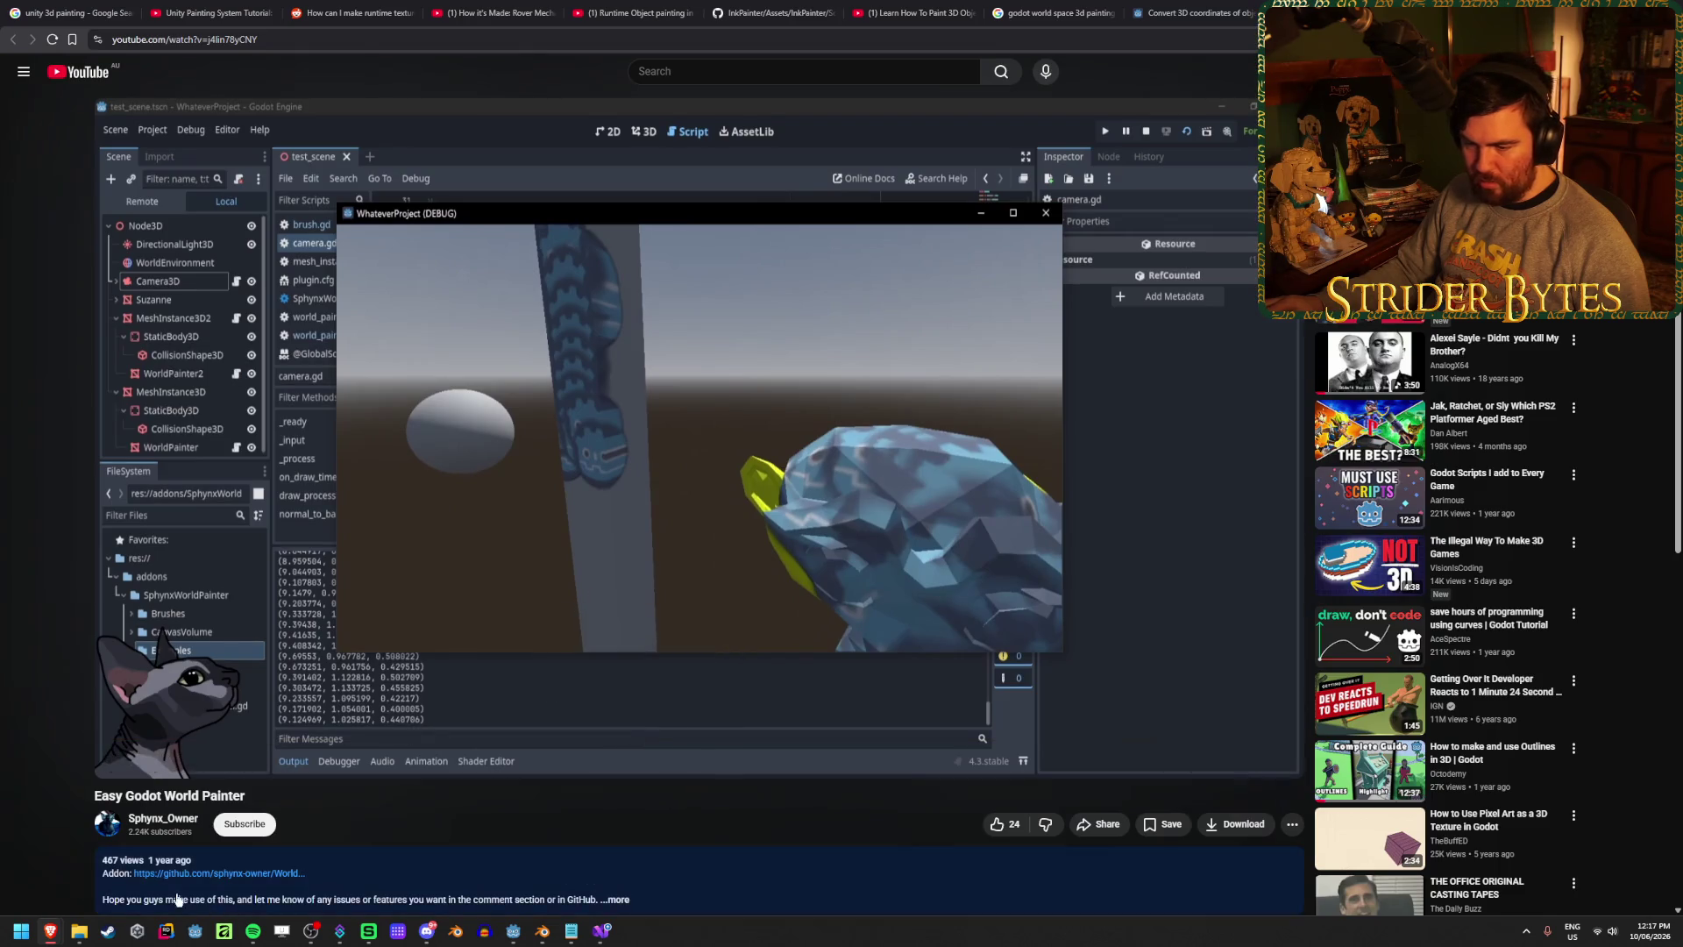
pyautogui.click(215, 874)
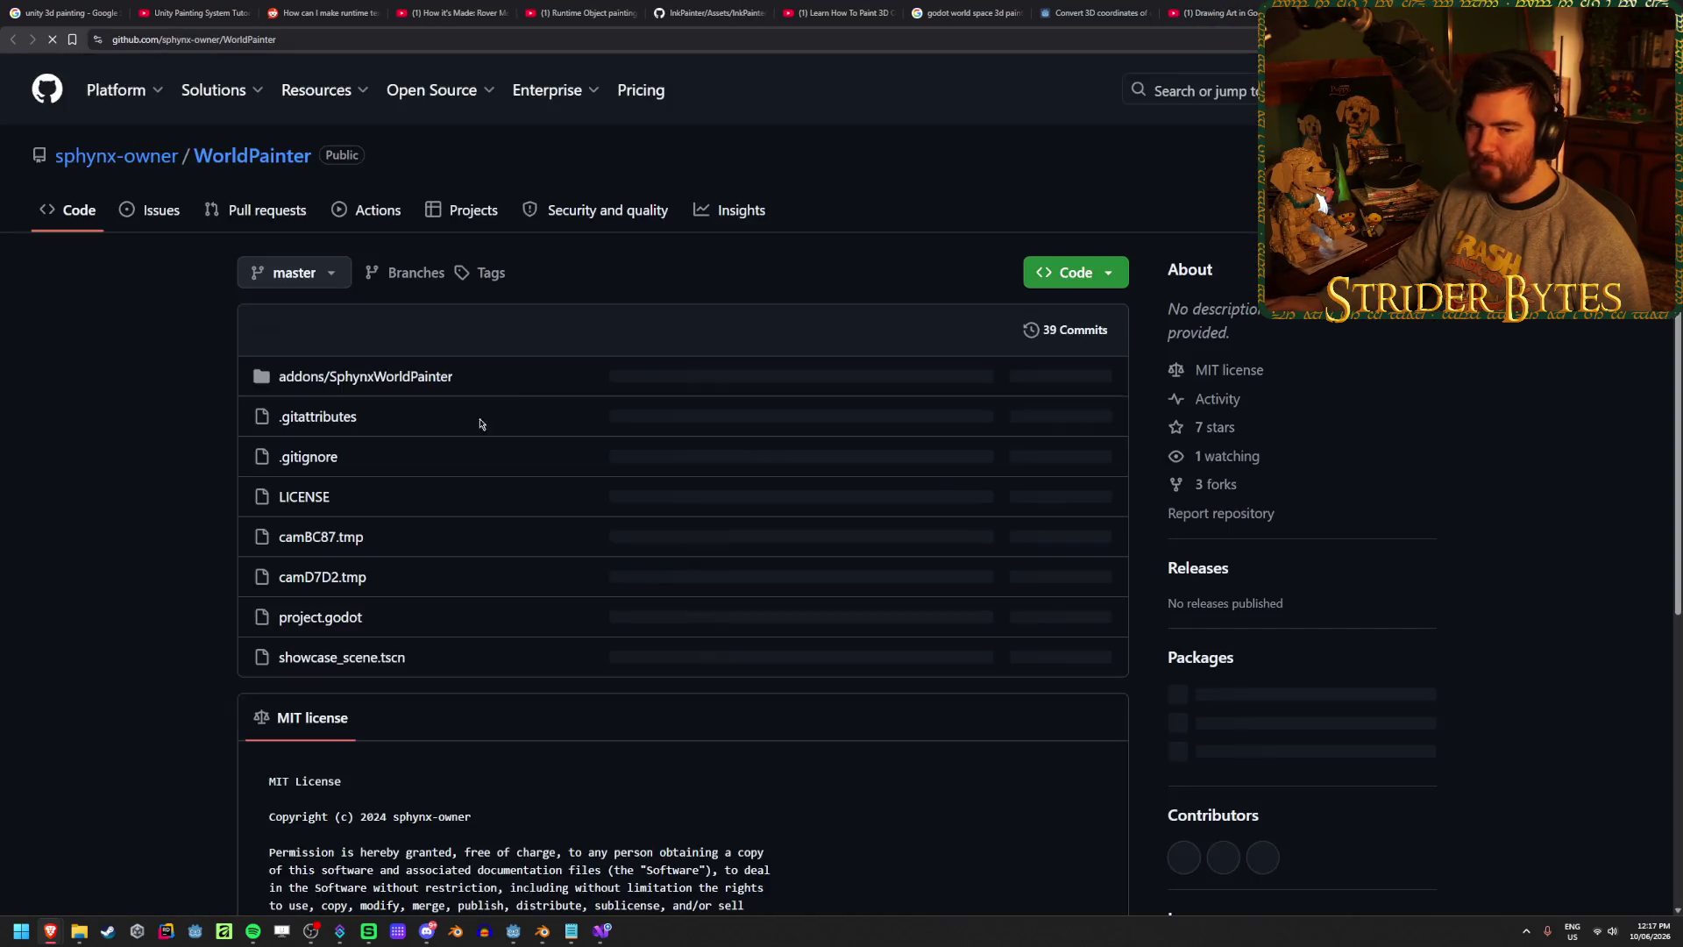
# - Scroll the WorldPainter repository page and browse into the addons/SphynxWorldPainter folder
pyautogui.scroll(-4, 162, 467)
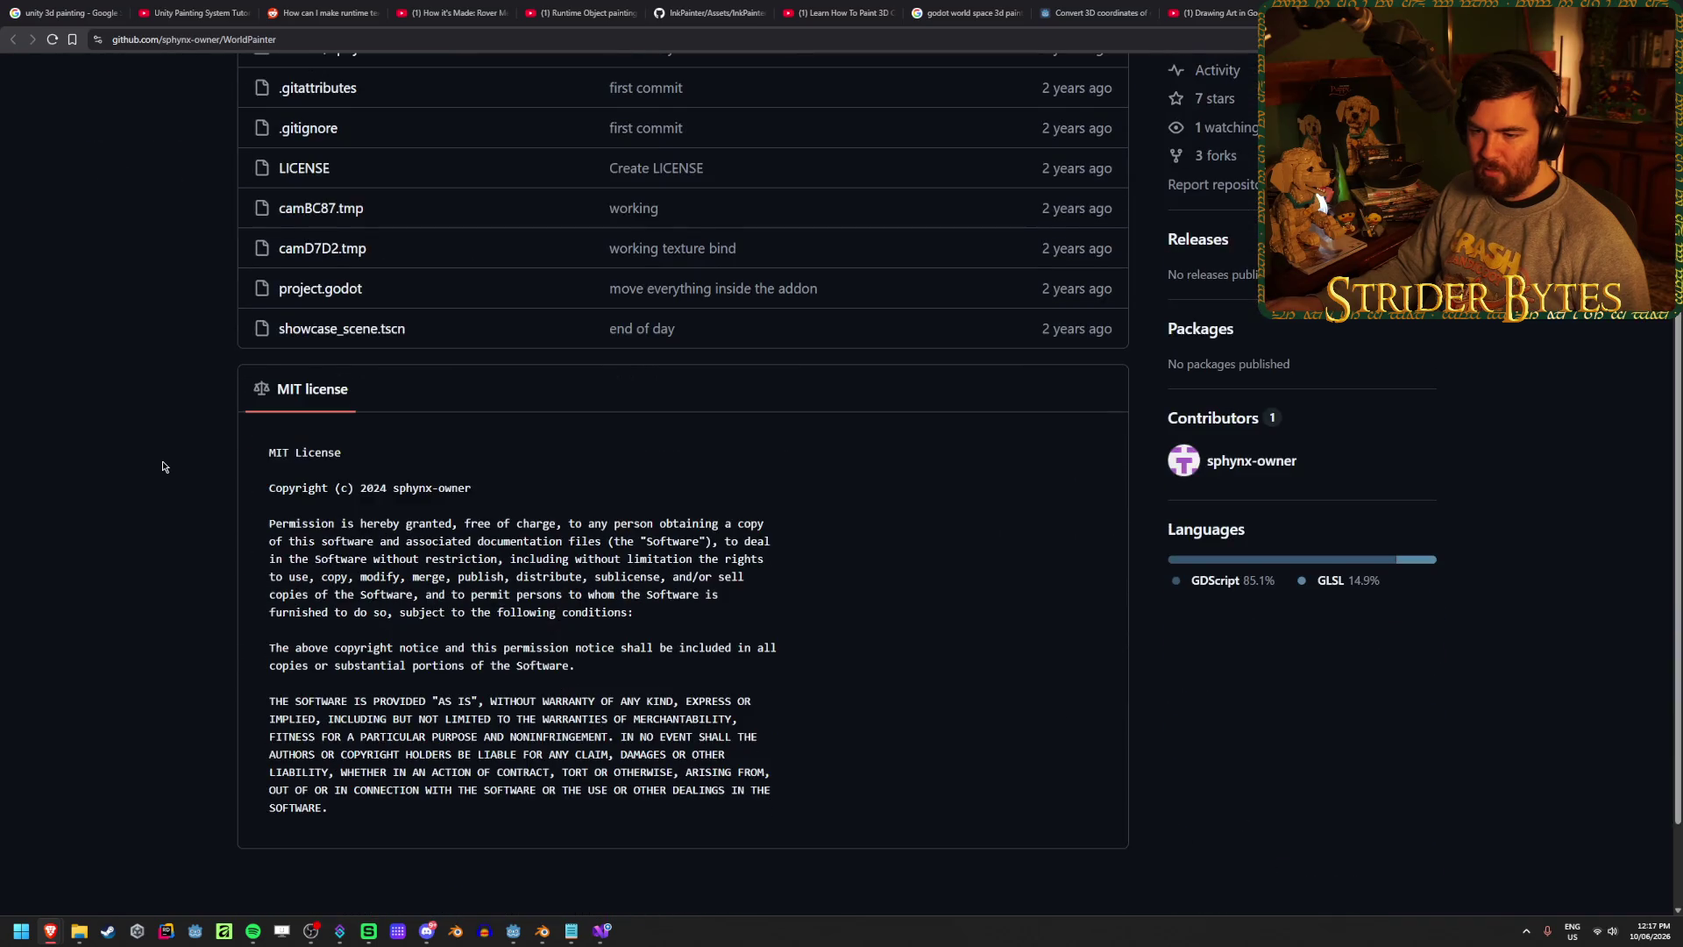
pyautogui.scroll(1, 162, 466)
pyautogui.scroll(3, 162, 466)
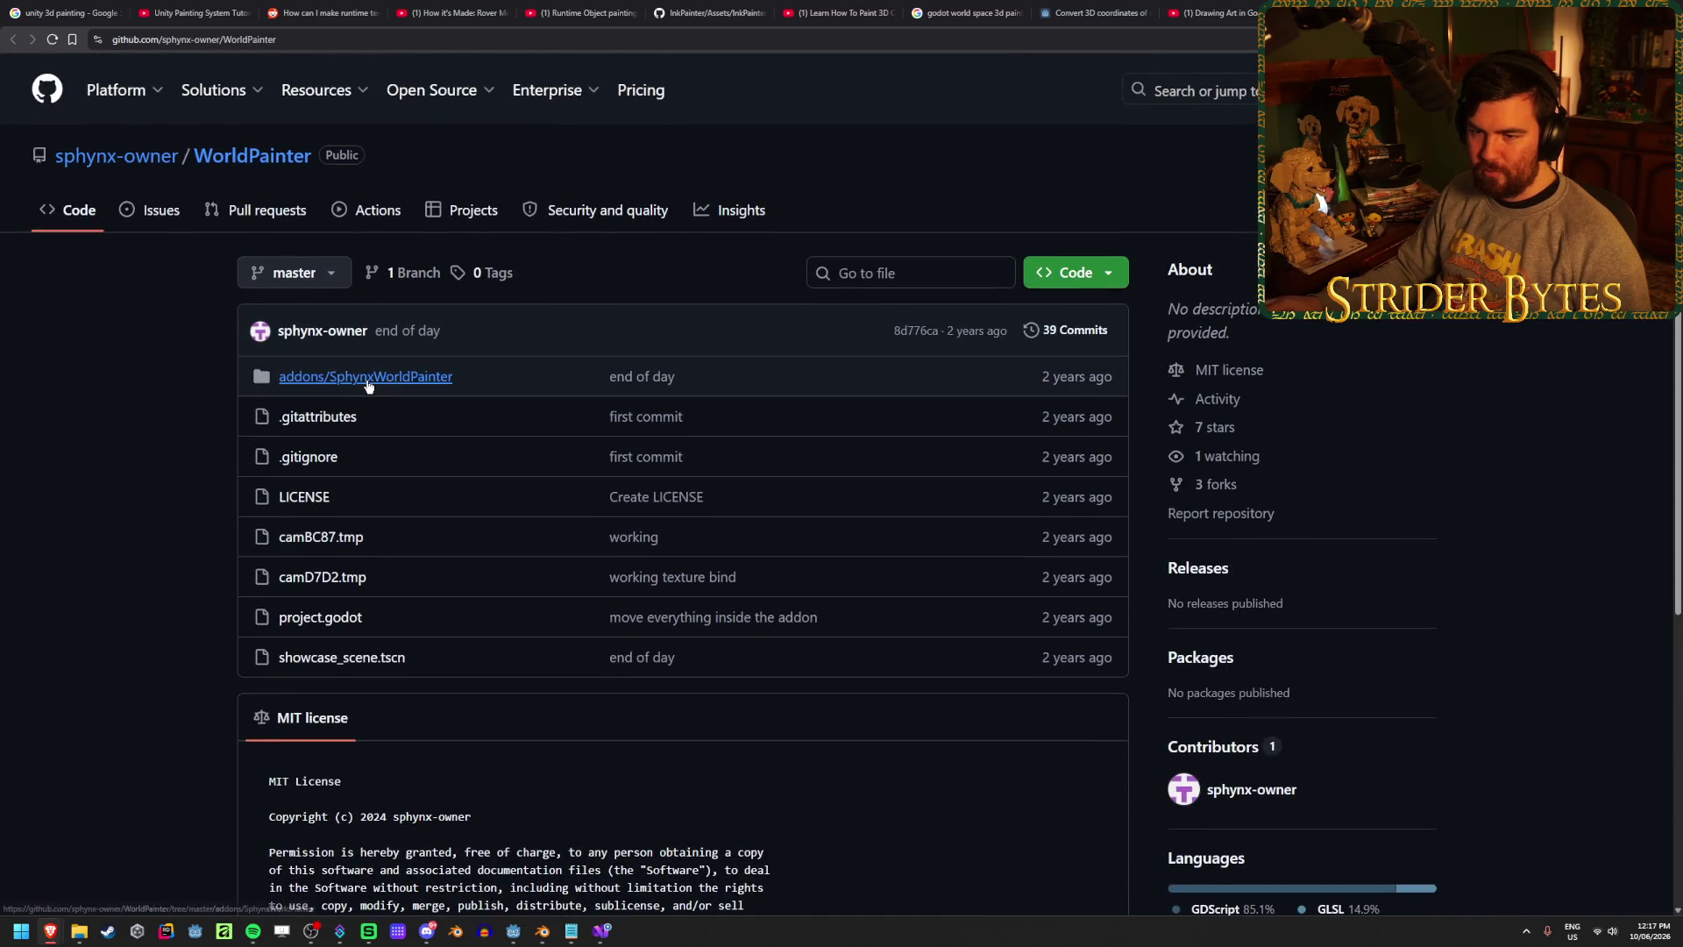
pyautogui.click(338, 376)
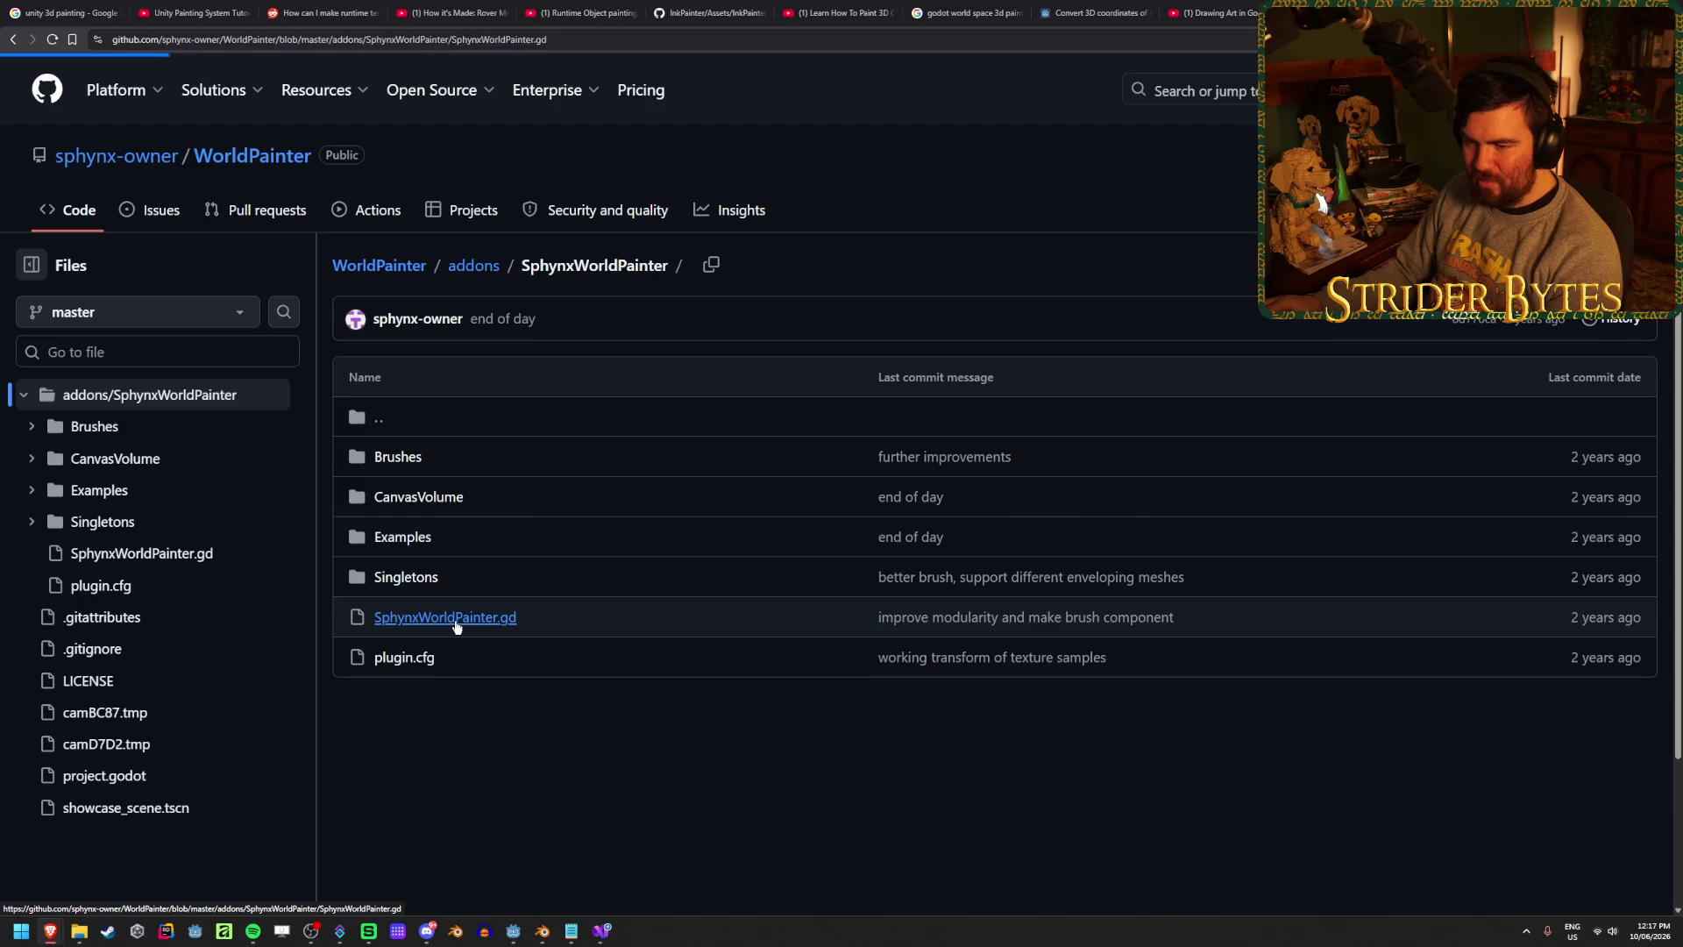
pyautogui.click(13, 40)
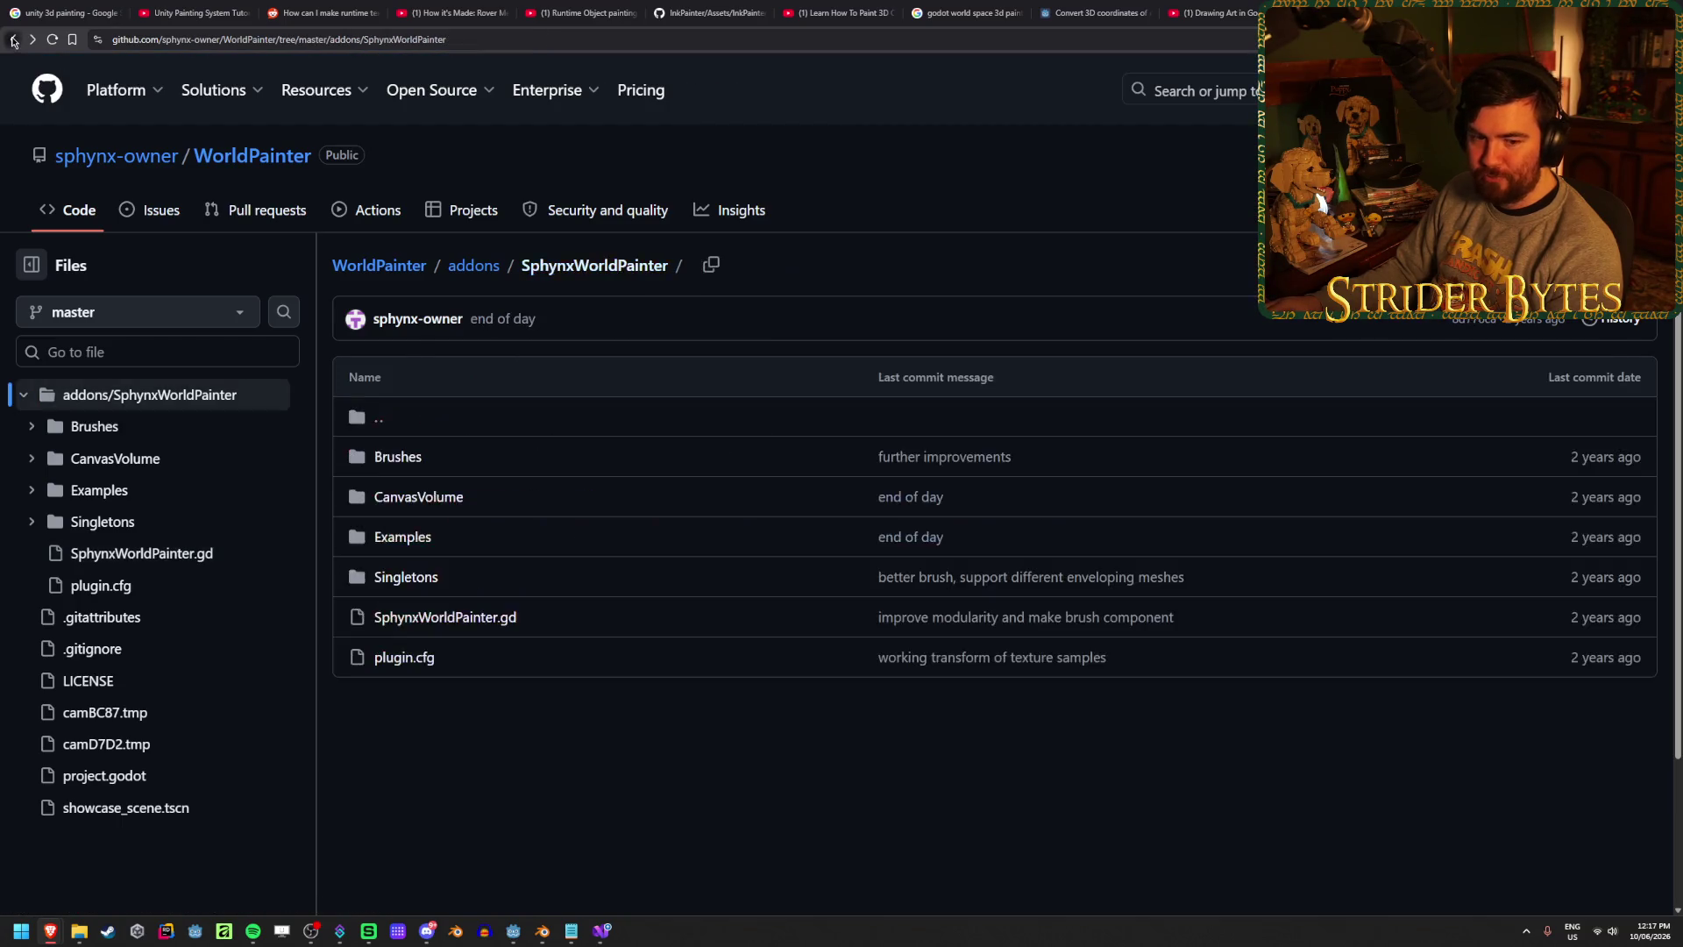
# - Open Brushes/brush.gd, read its paint, raycast and compute code, then return to the video
pyautogui.click(397, 457)
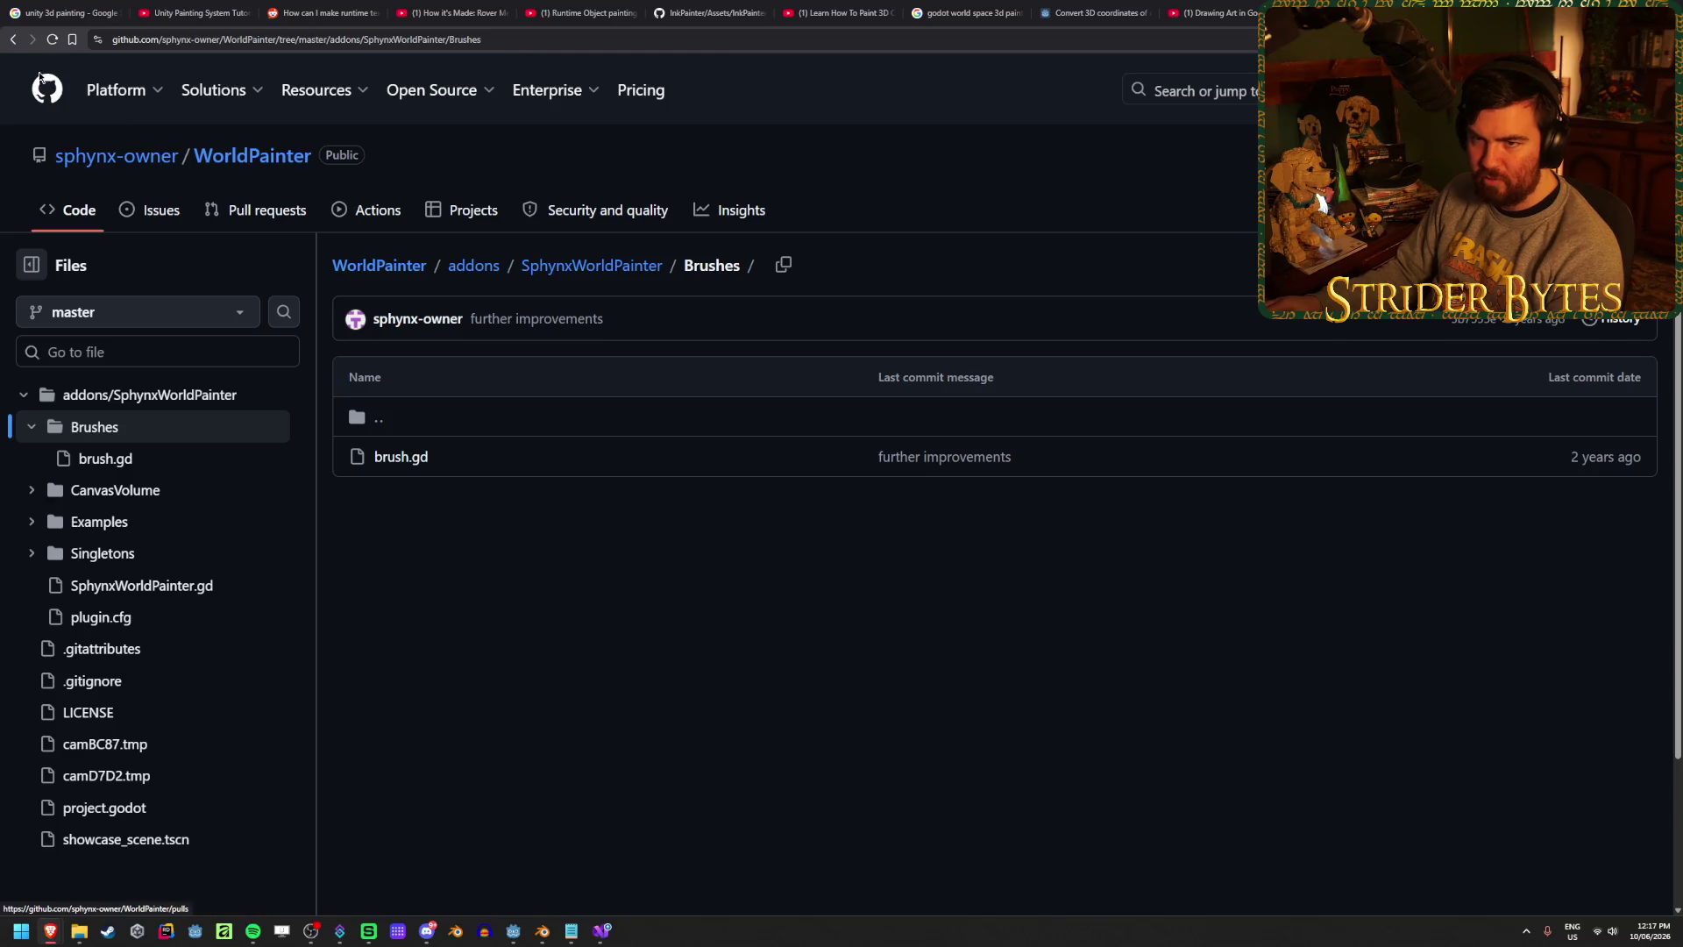
pyautogui.moveTo(115, 89)
pyautogui.click(379, 456)
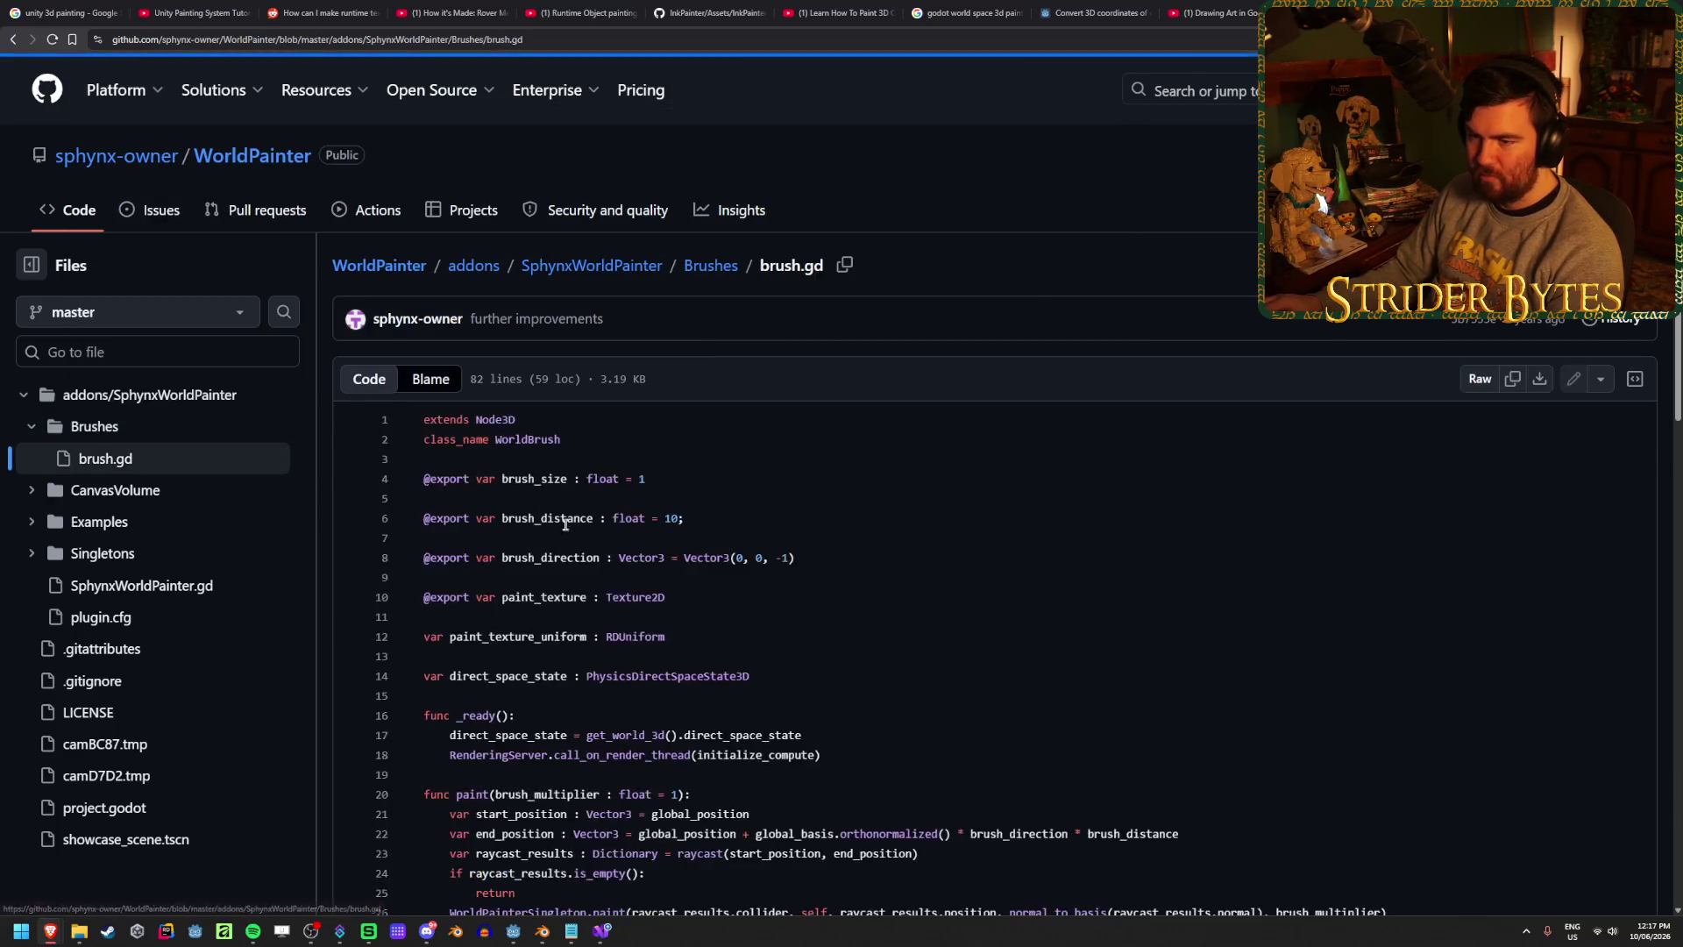
pyautogui.scroll(-3, 711, 519)
pyautogui.scroll(-4, 711, 519)
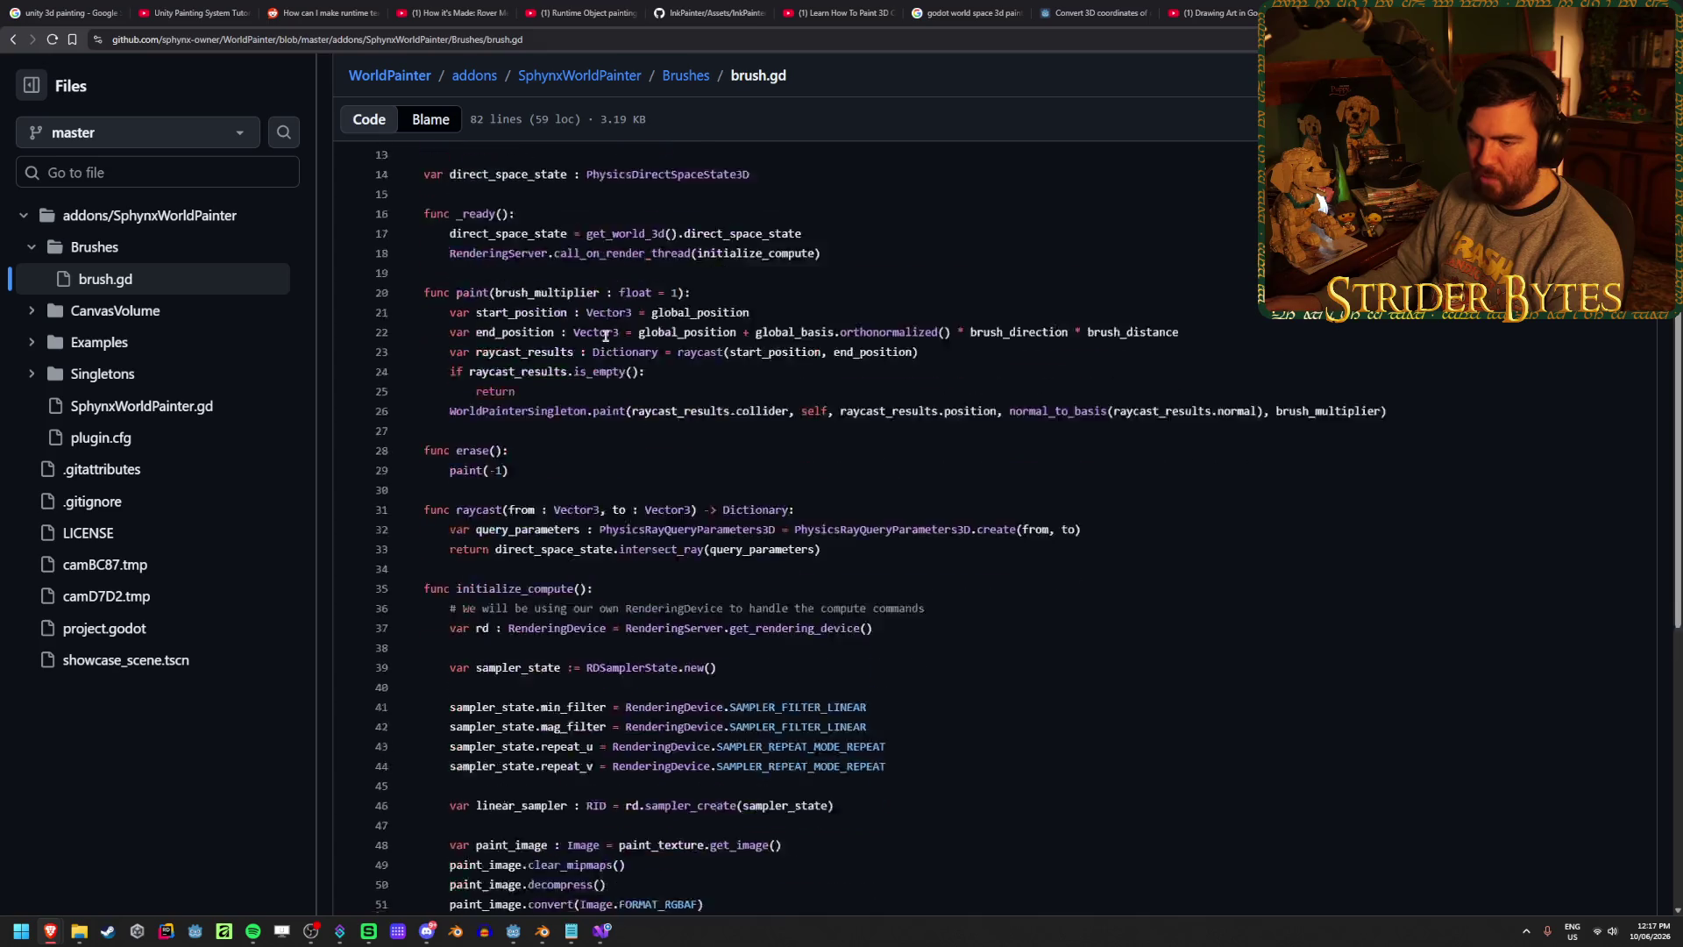
pyautogui.scroll(-7, 936, 471)
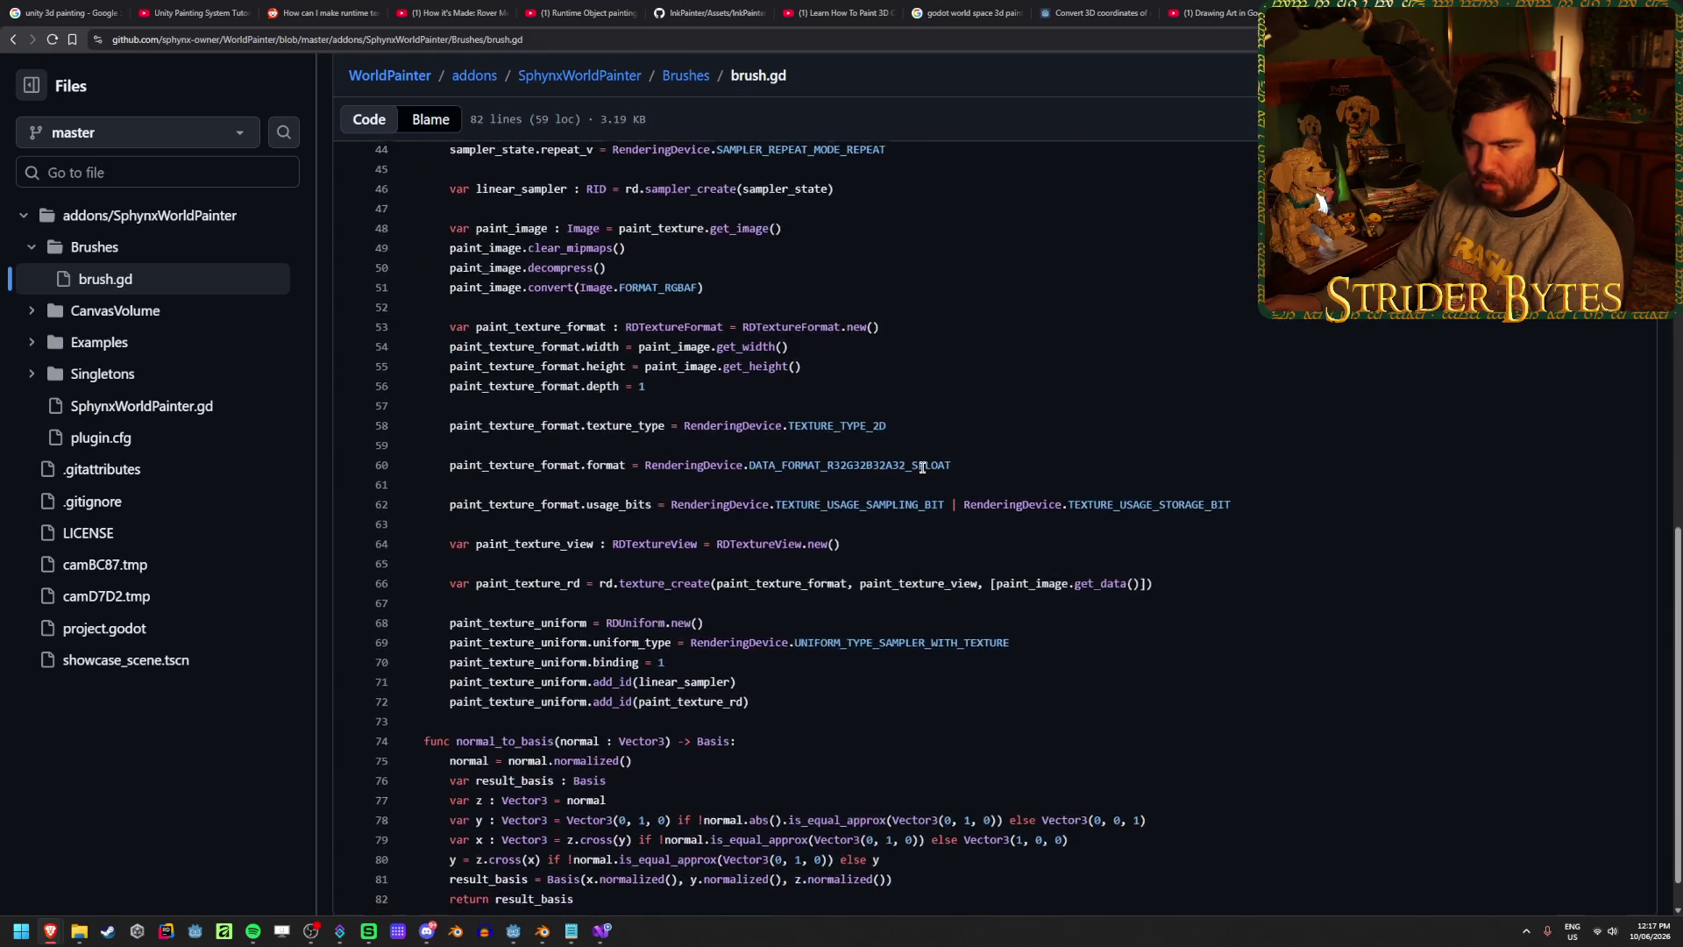
pyautogui.scroll(13, 921, 466)
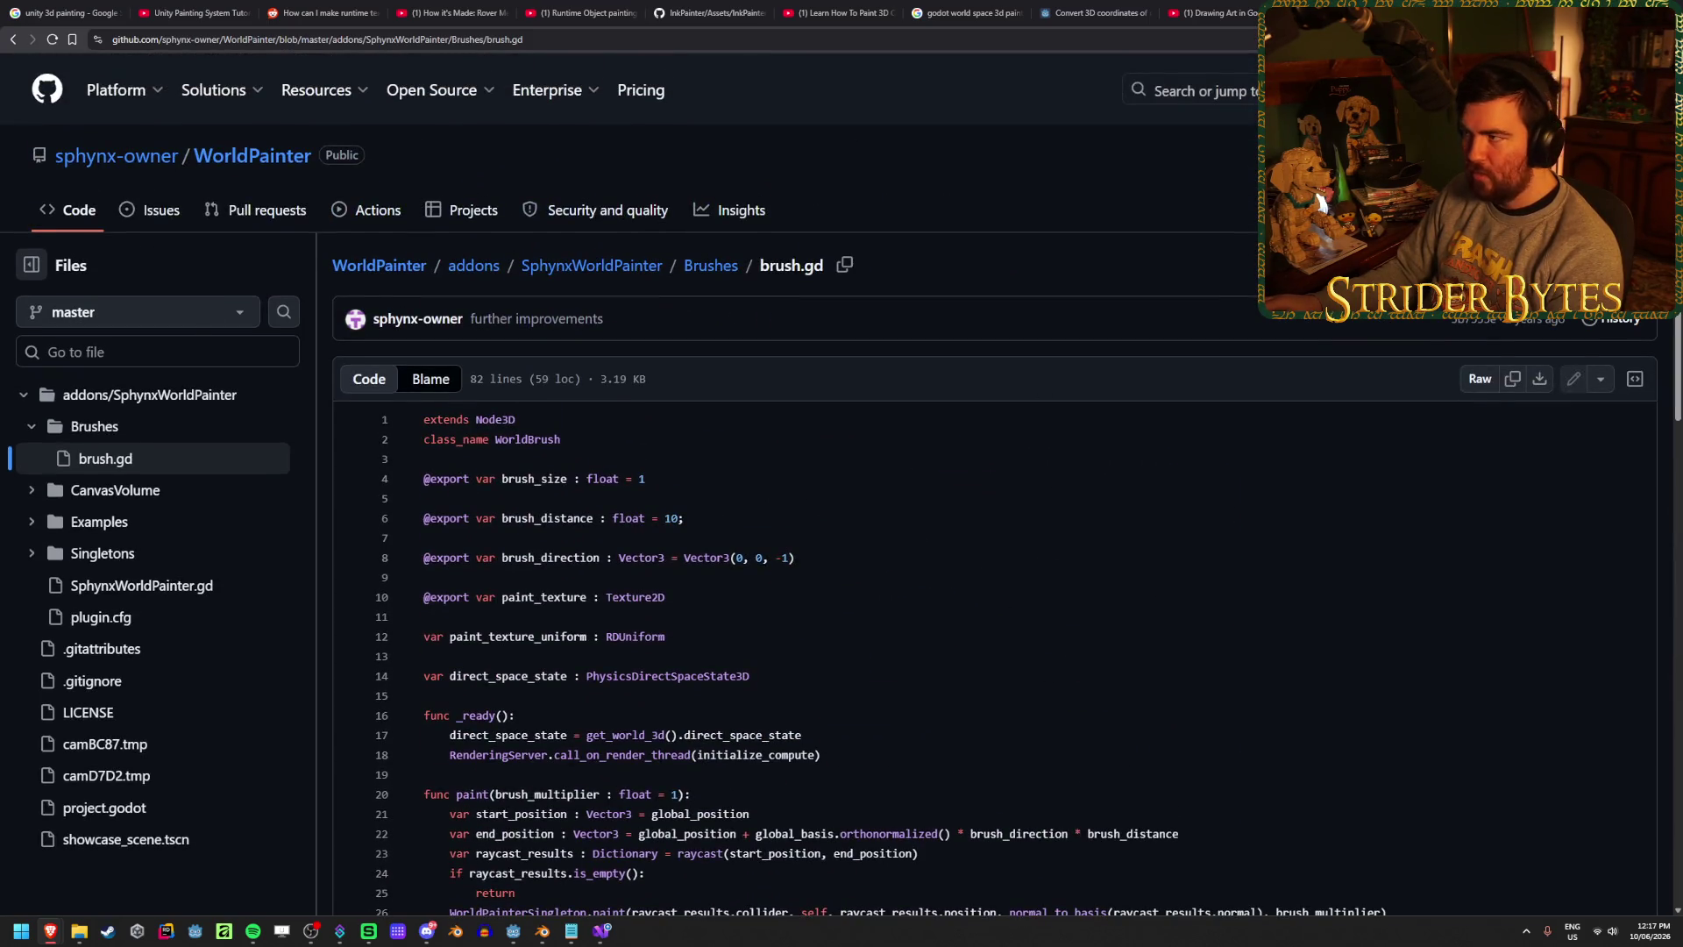
pyautogui.hotkey('ctrl', 'w')
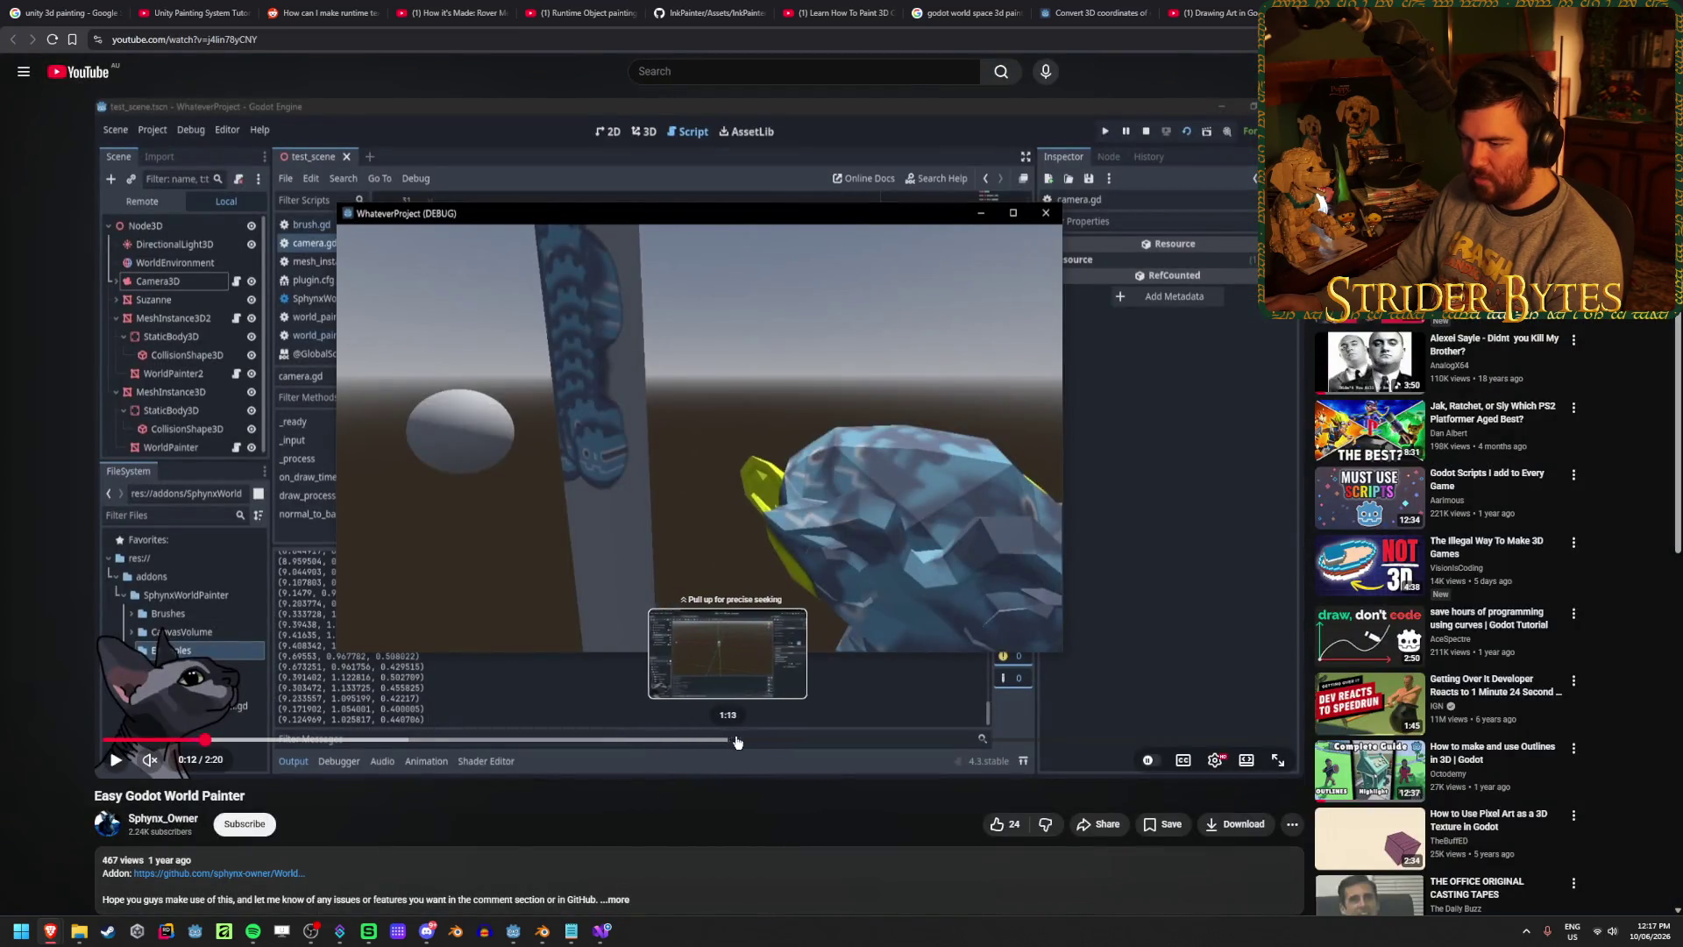
# - Jump to the camera script part around 1:18 and pause briefly on its code
pyautogui.click(769, 743)
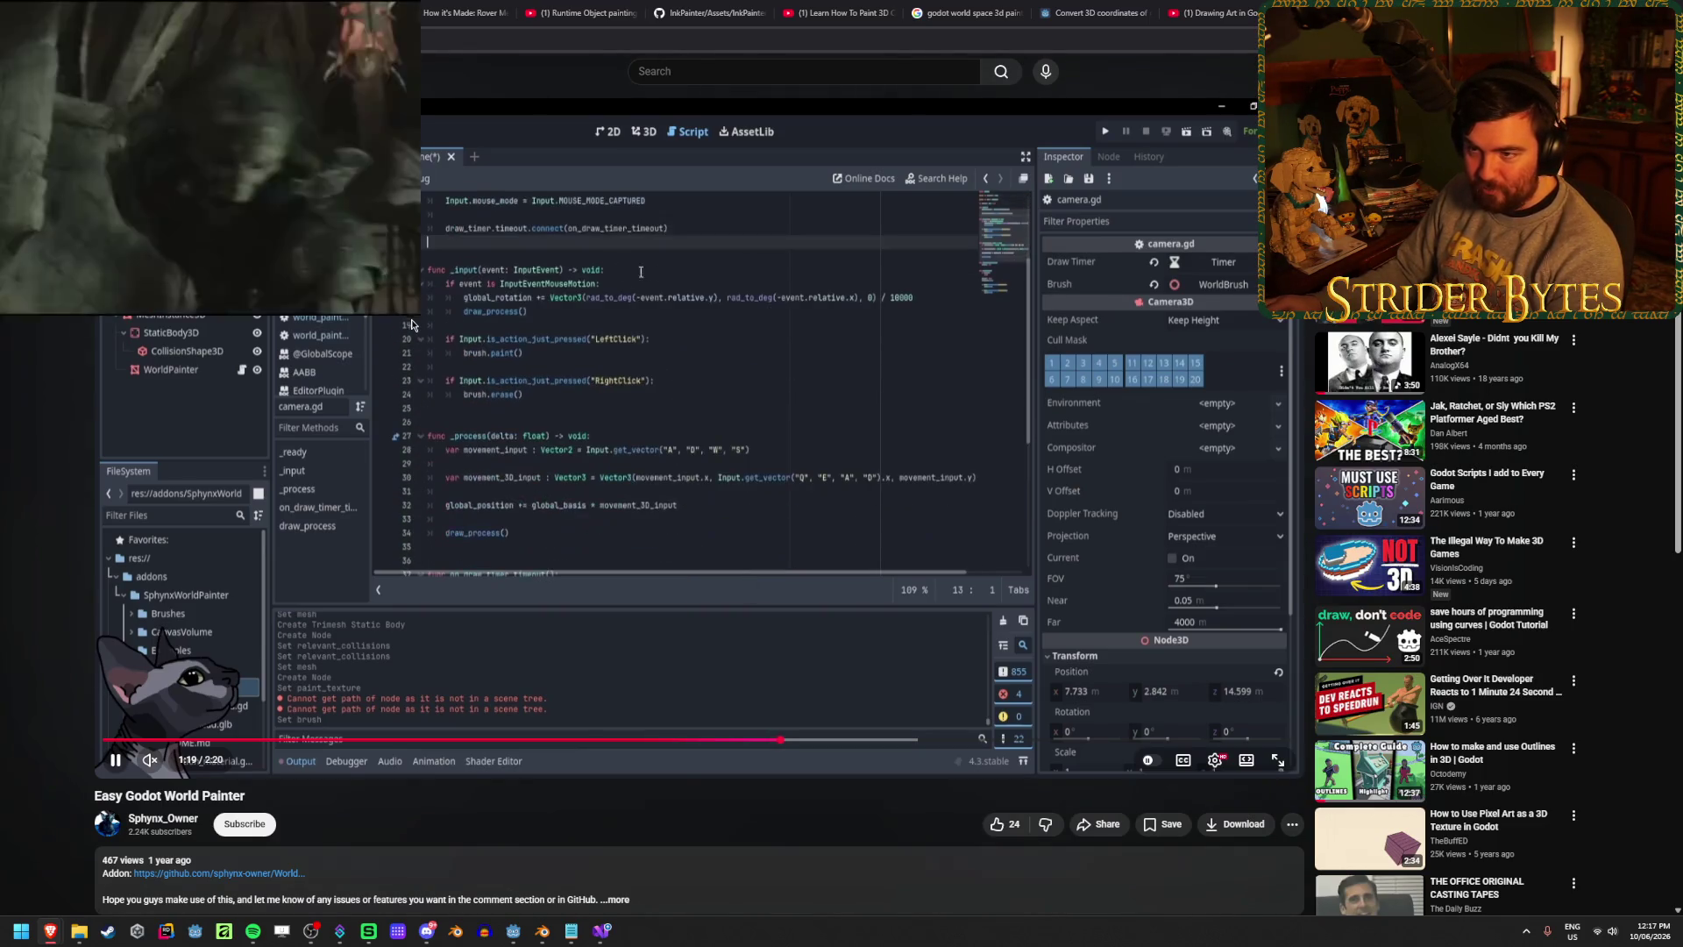
pyautogui.click(570, 467)
pyautogui.click(570, 466)
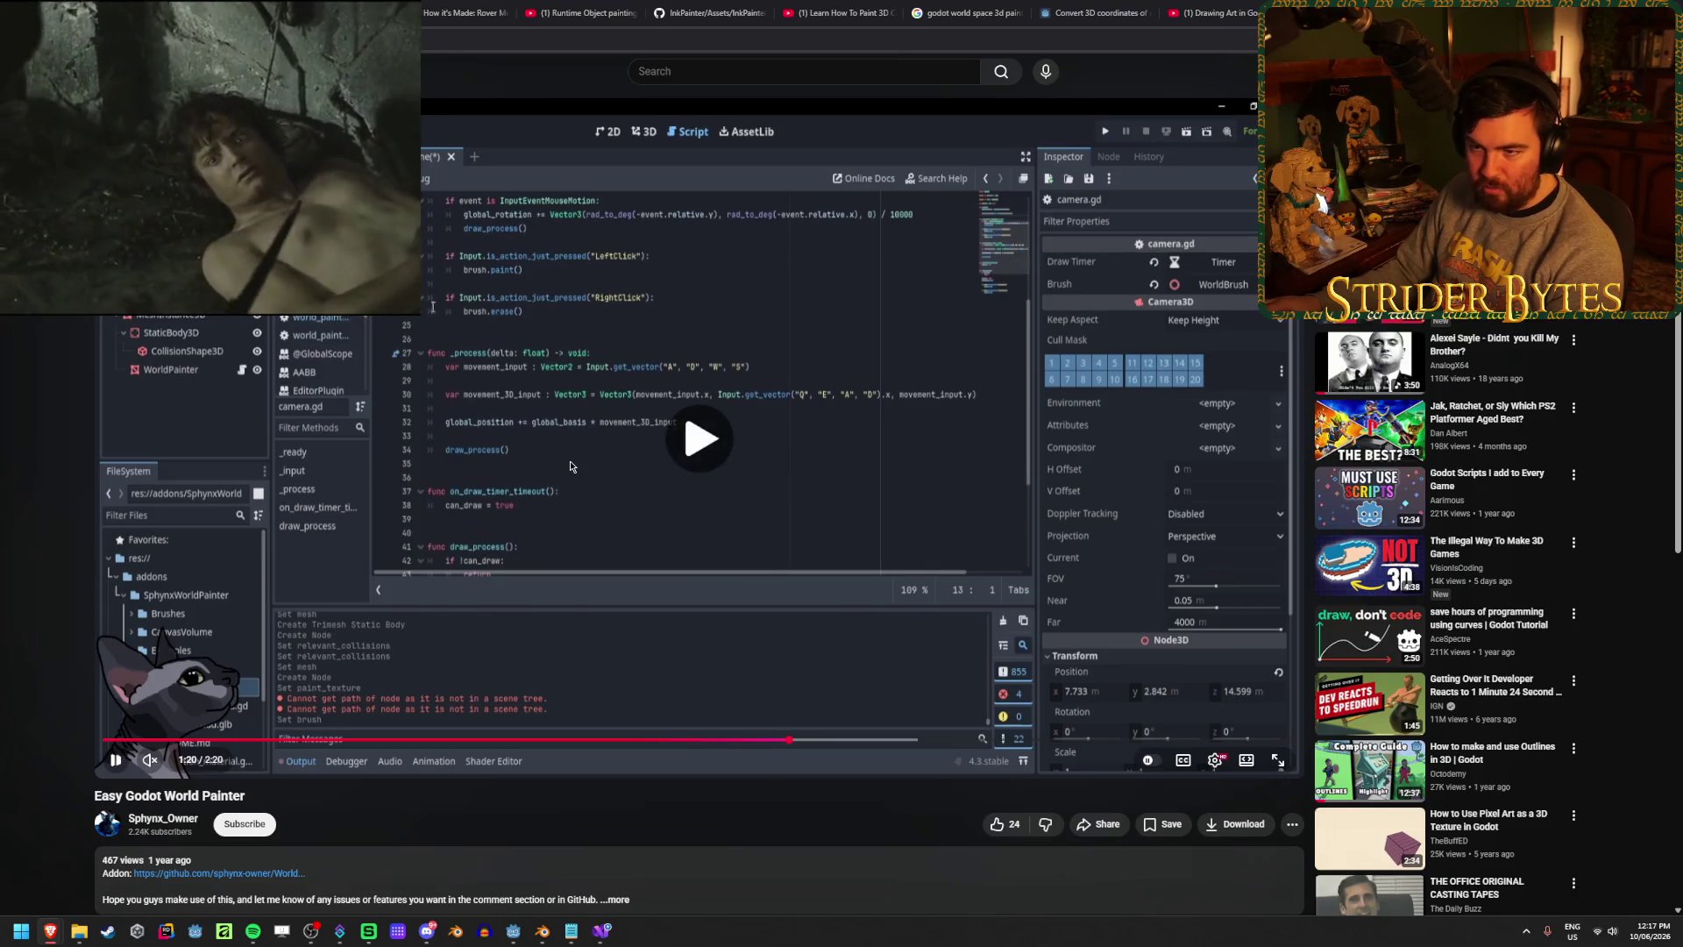
# - Seek back to about 1:14, watch the demo onward, then rewind to about 1:11
pyautogui.click(735, 744)
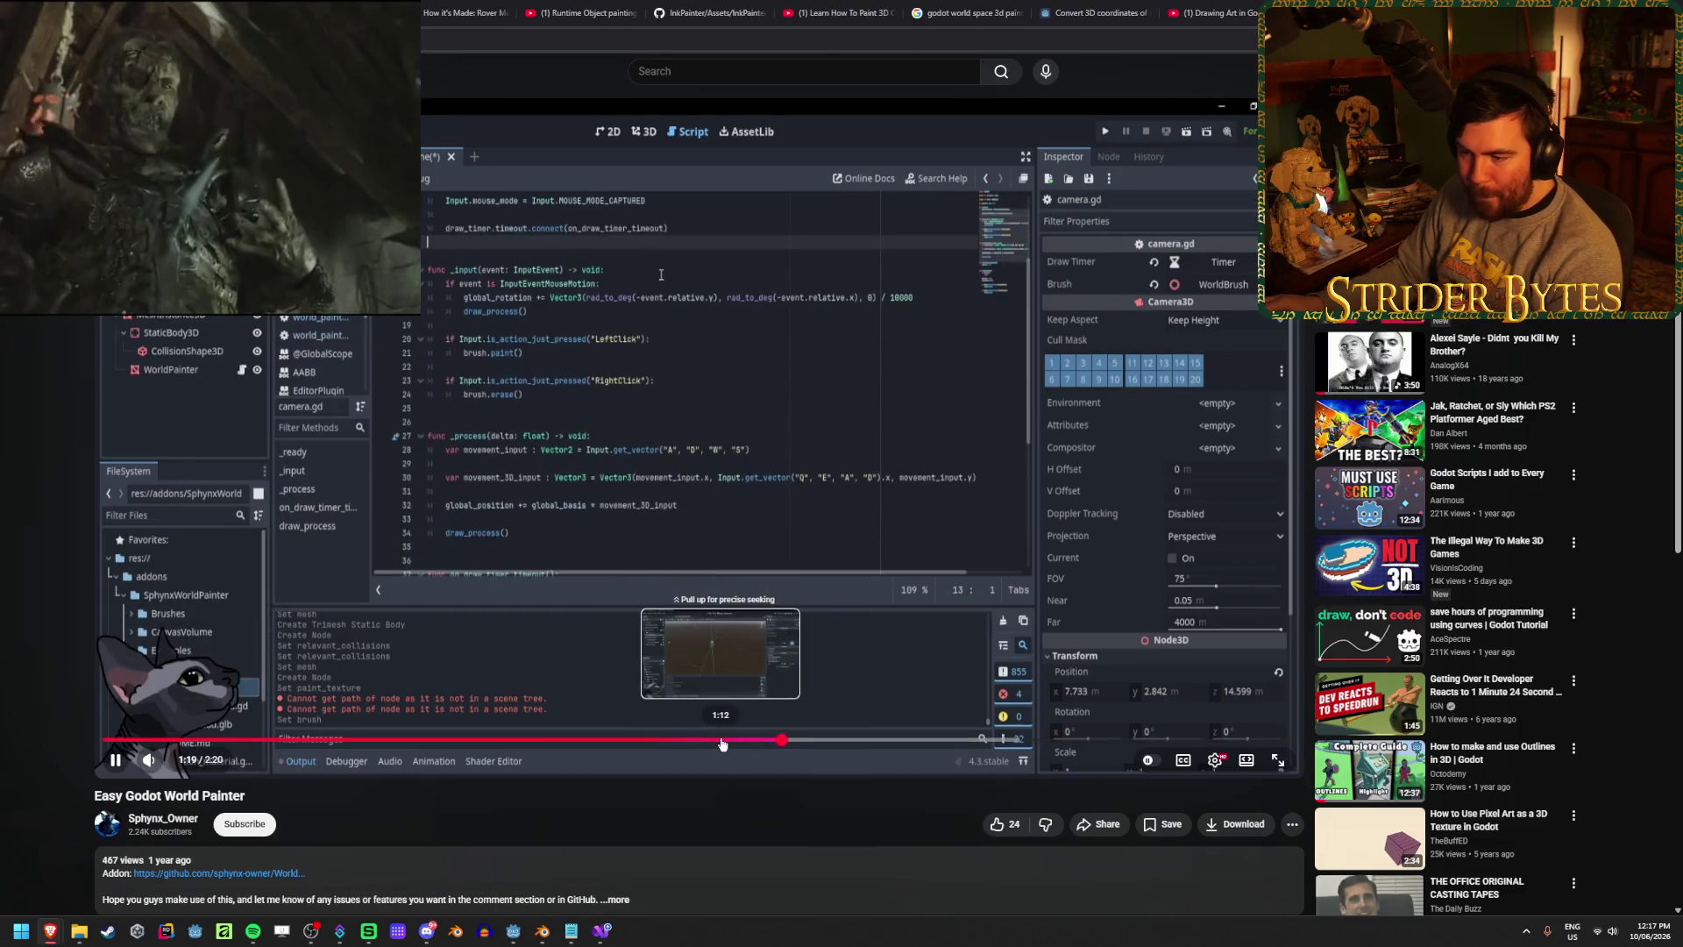
pyautogui.click(480, 291)
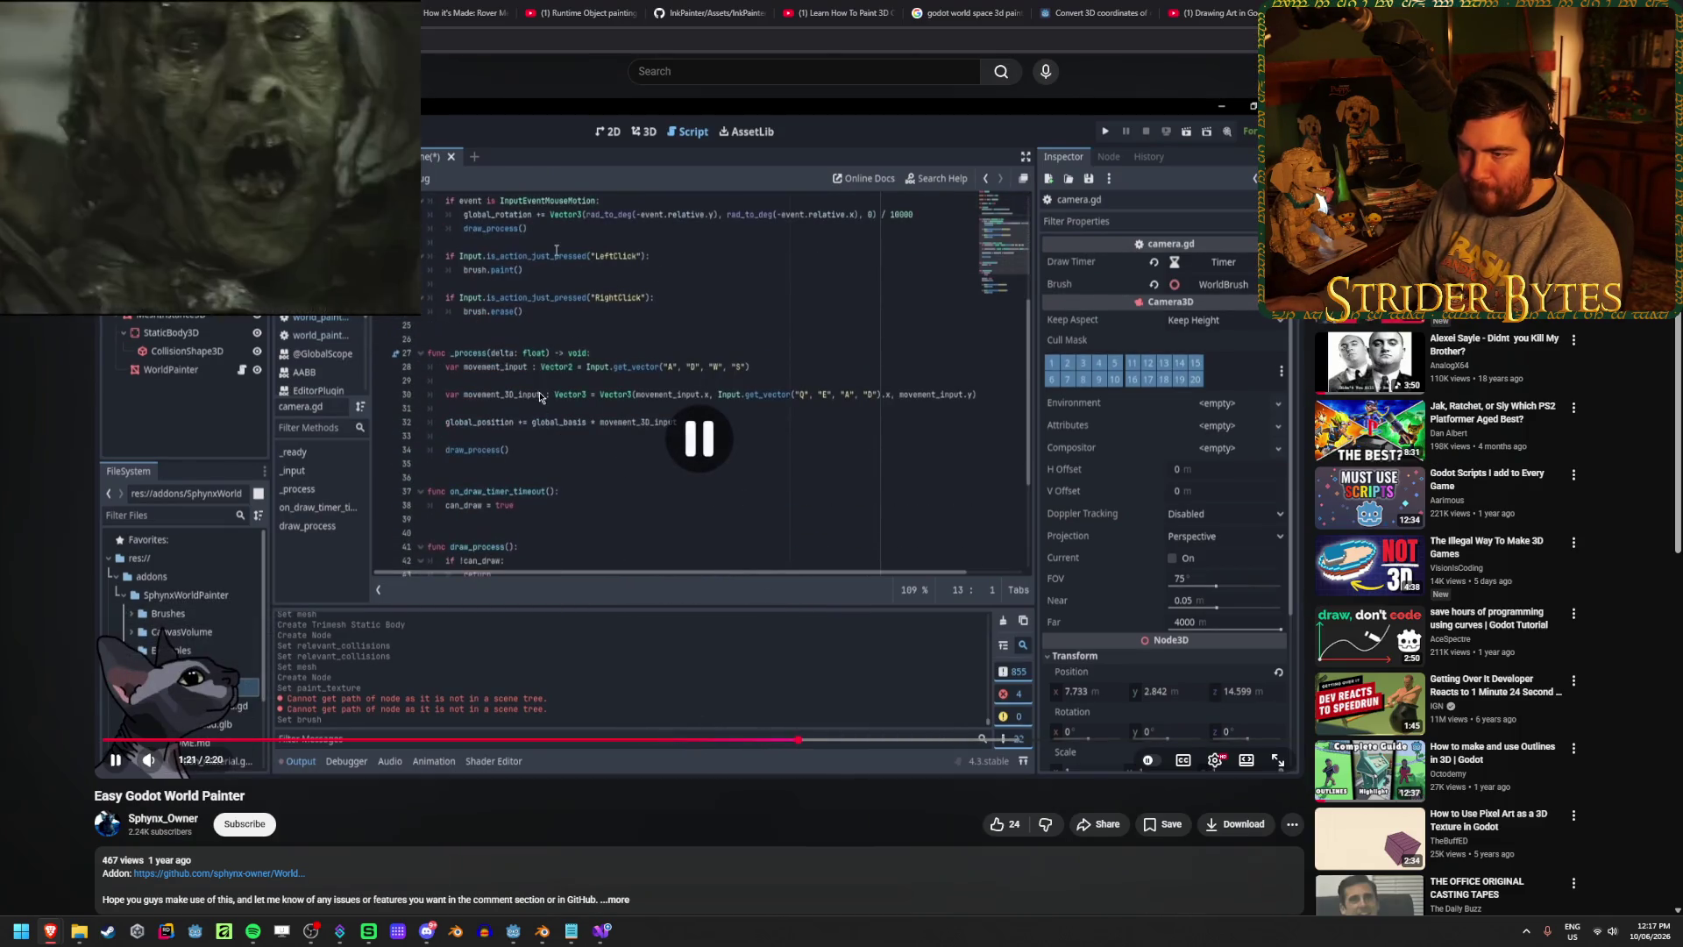
pyautogui.click(481, 291)
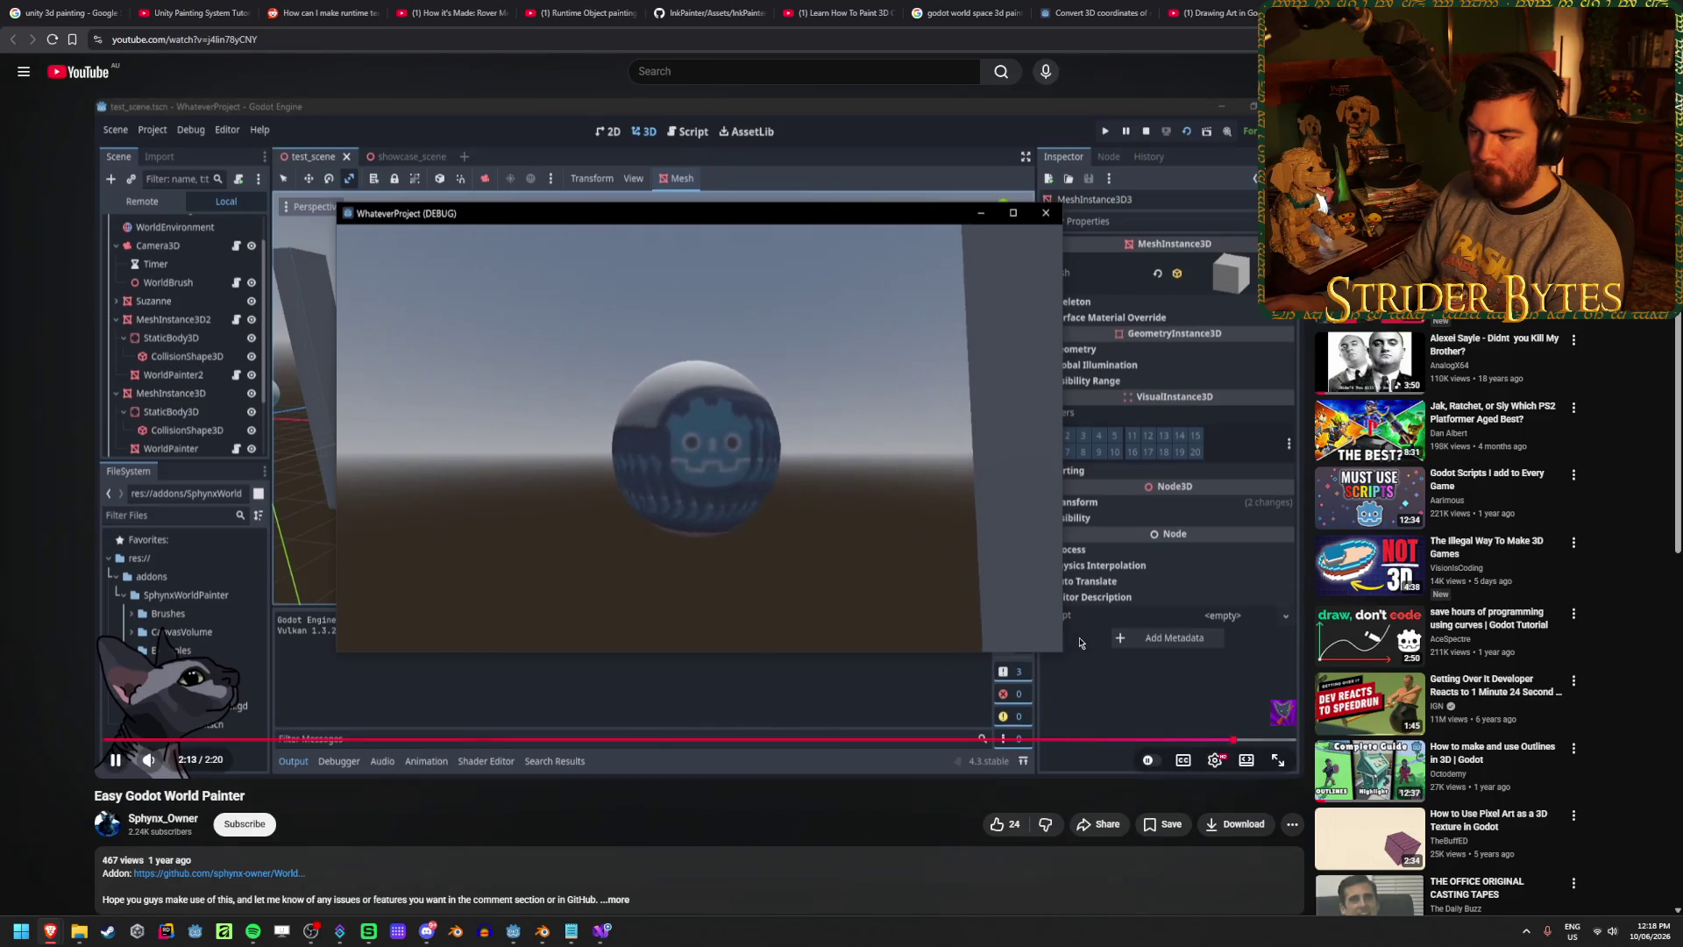
pyautogui.moveTo(789, 744)
pyautogui.mouseDown()
pyautogui.moveTo(316, 743)
pyautogui.moveTo(641, 734)
pyautogui.mouseUp()
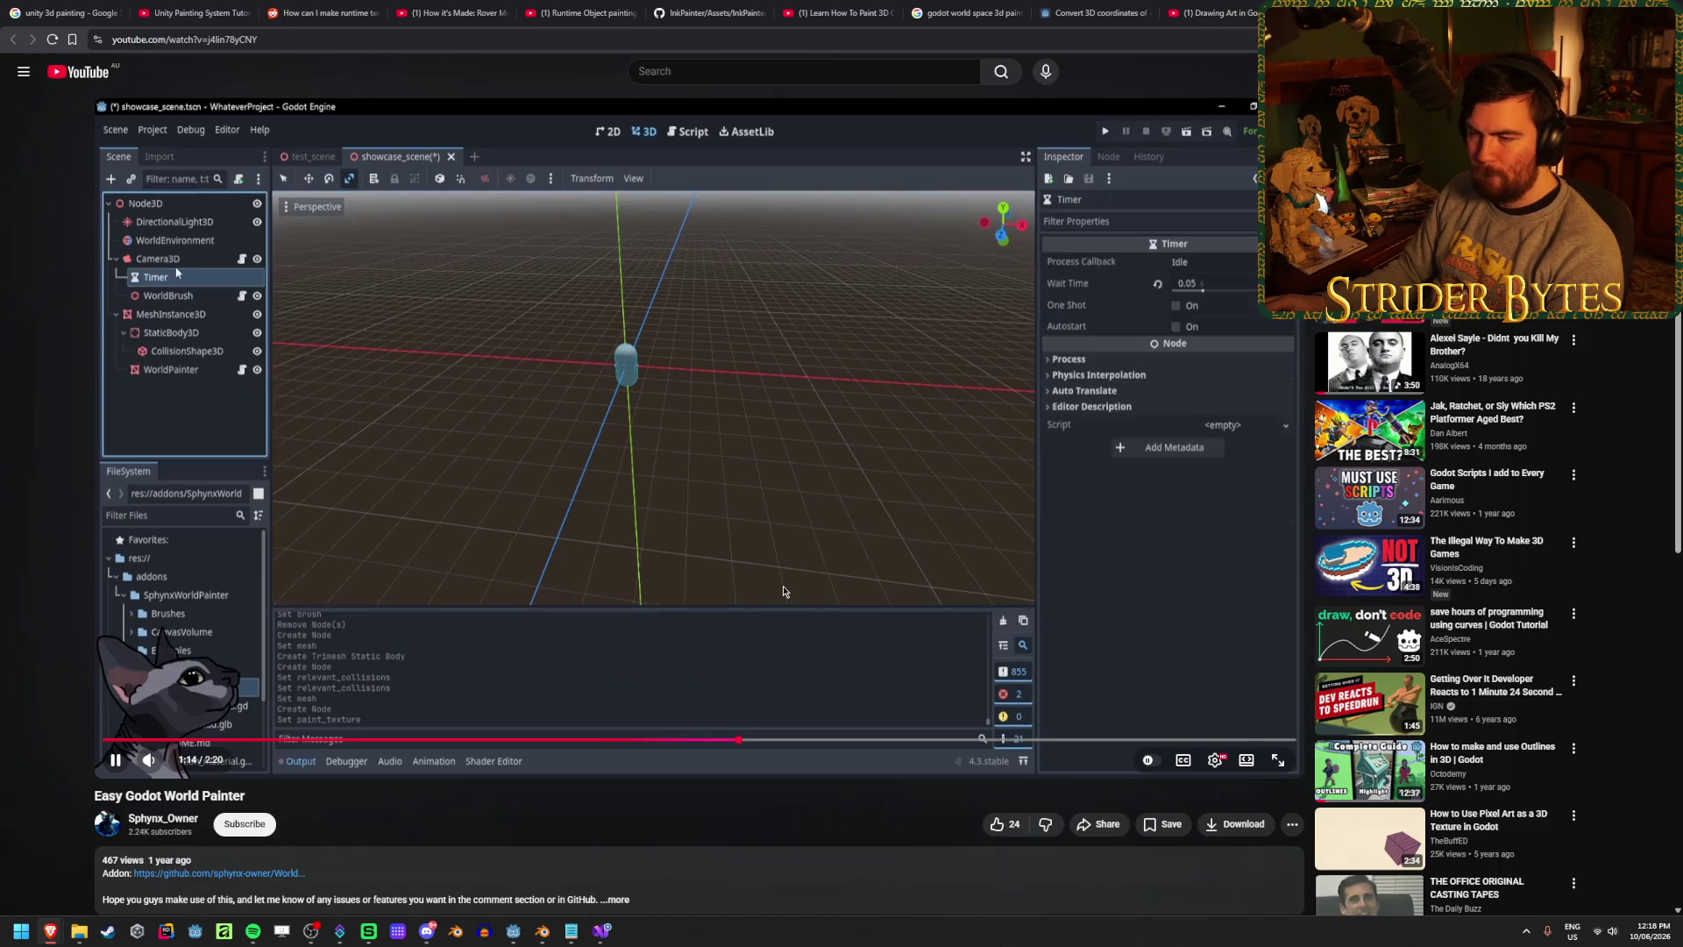
# - Pause on the Select a Node dialog, then on camera.gd with Brush assigned to WorldBrush
pyautogui.click(785, 591)
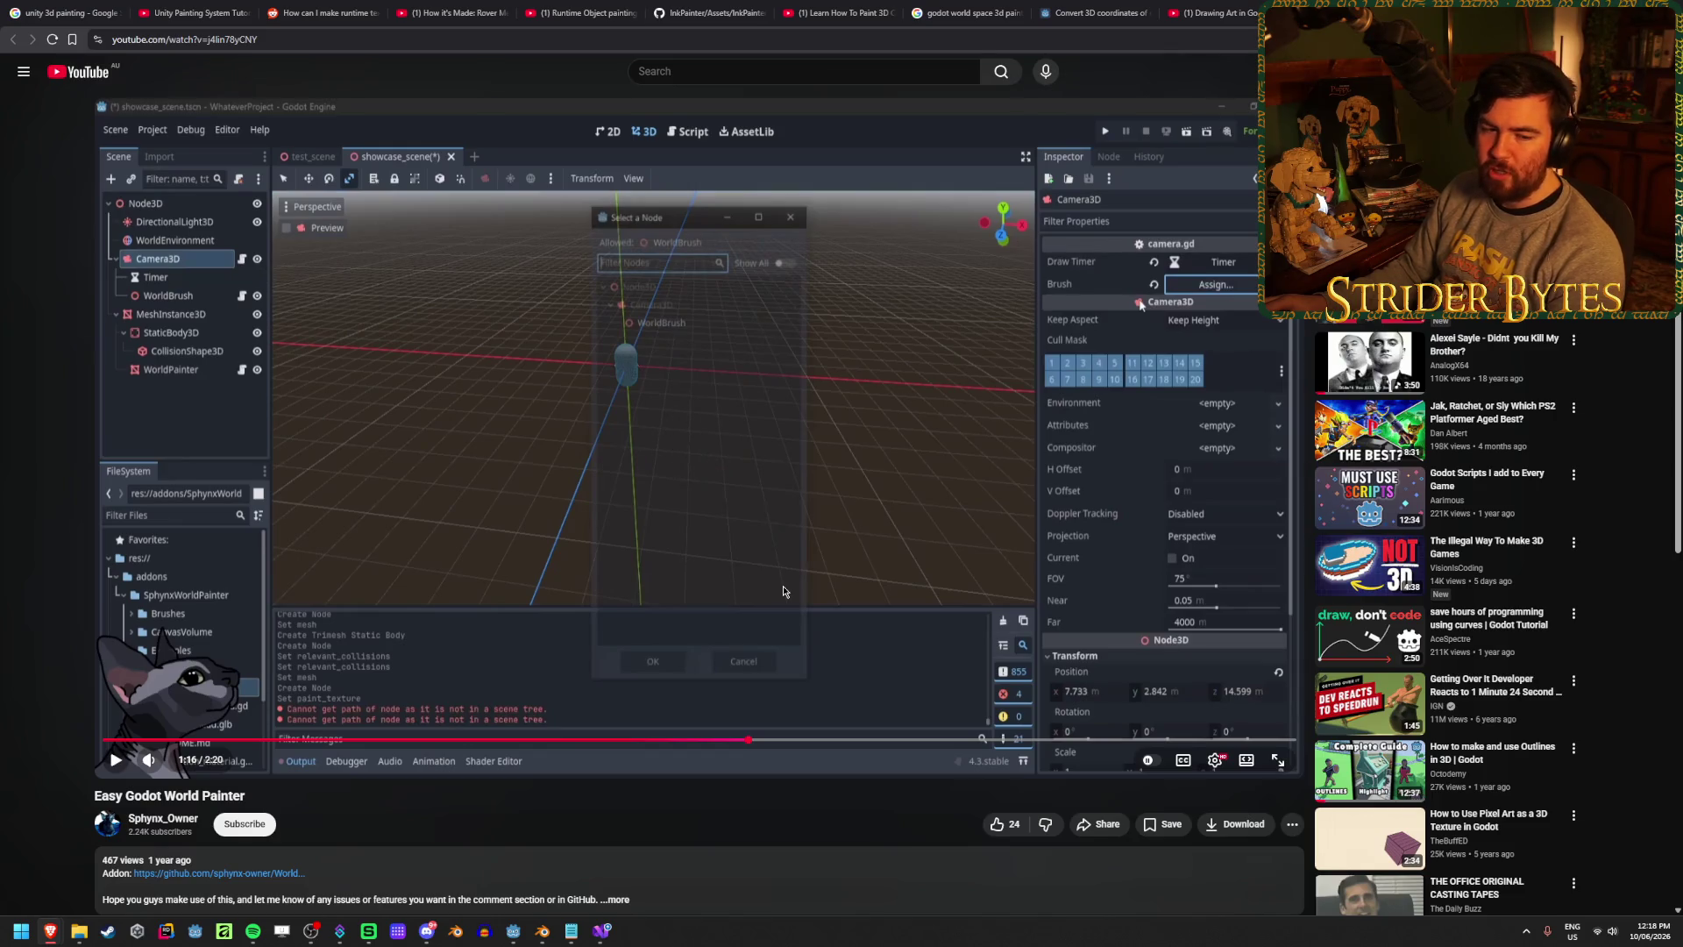
pyautogui.click(784, 591)
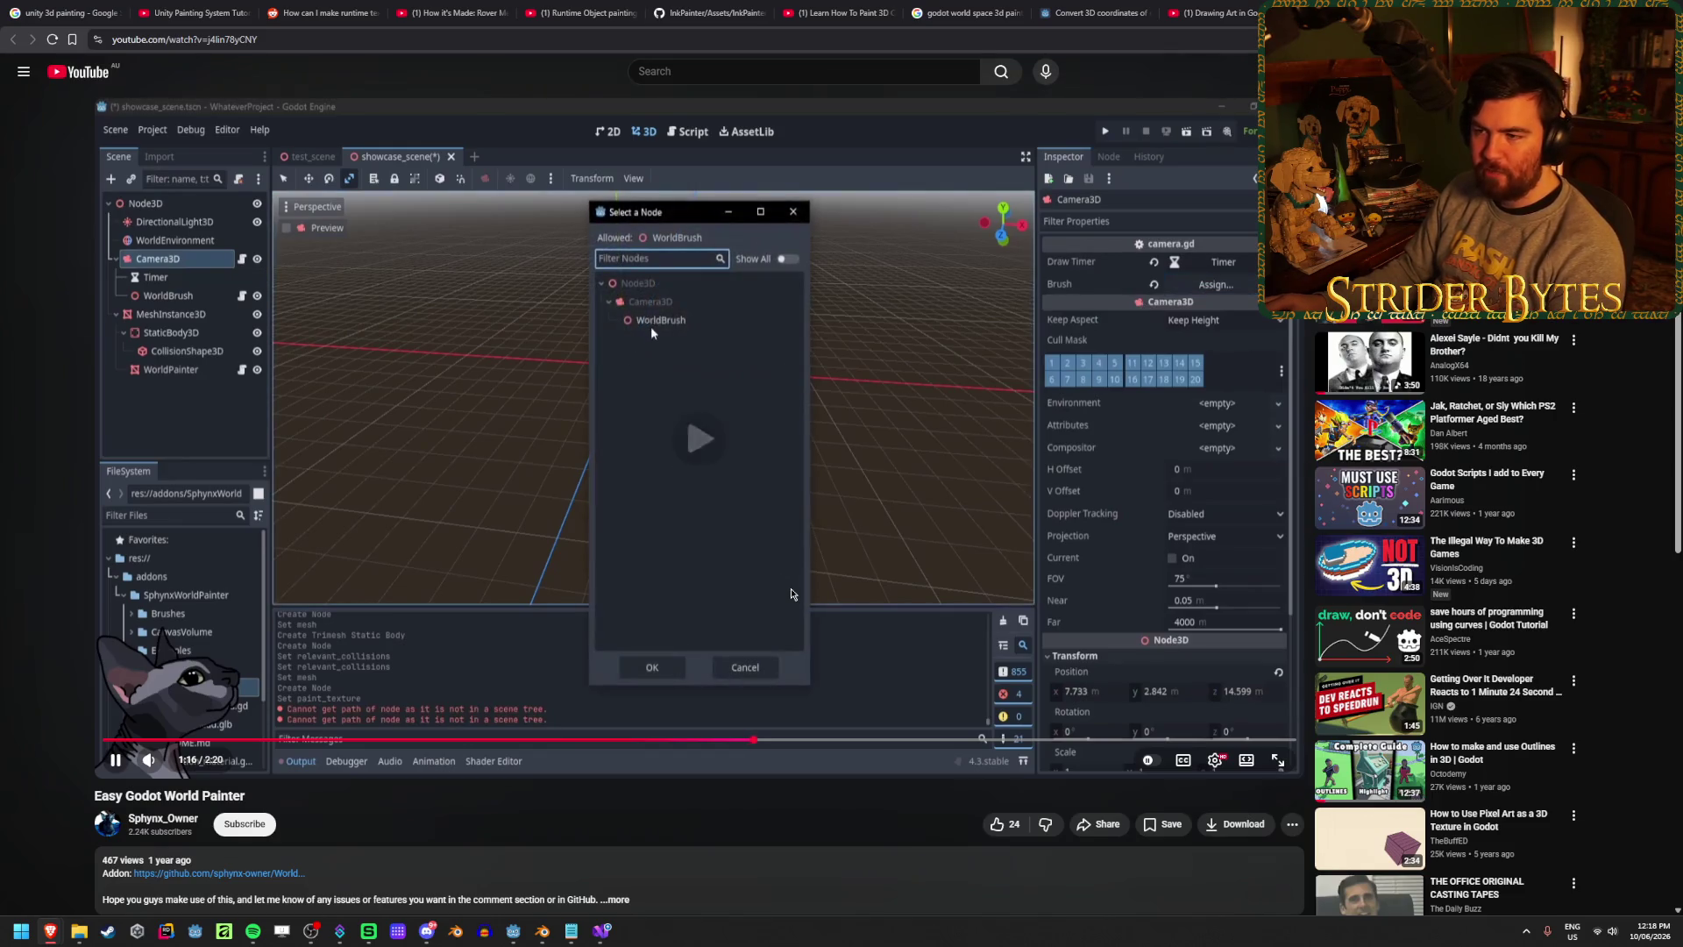
pyautogui.click(831, 576)
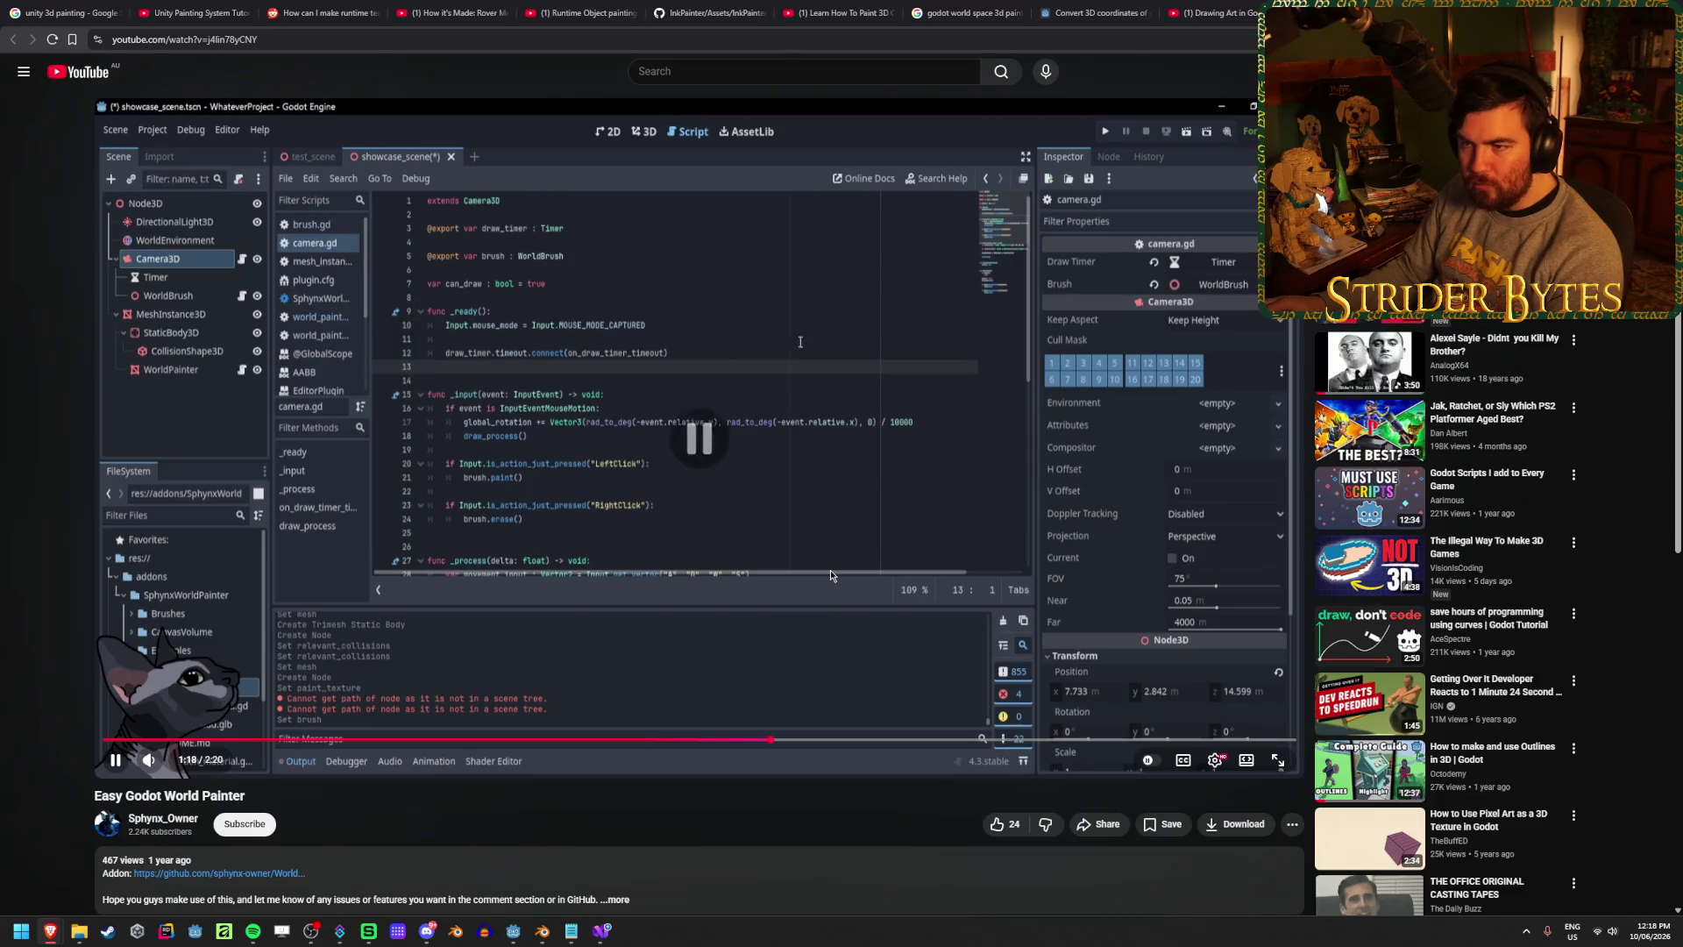